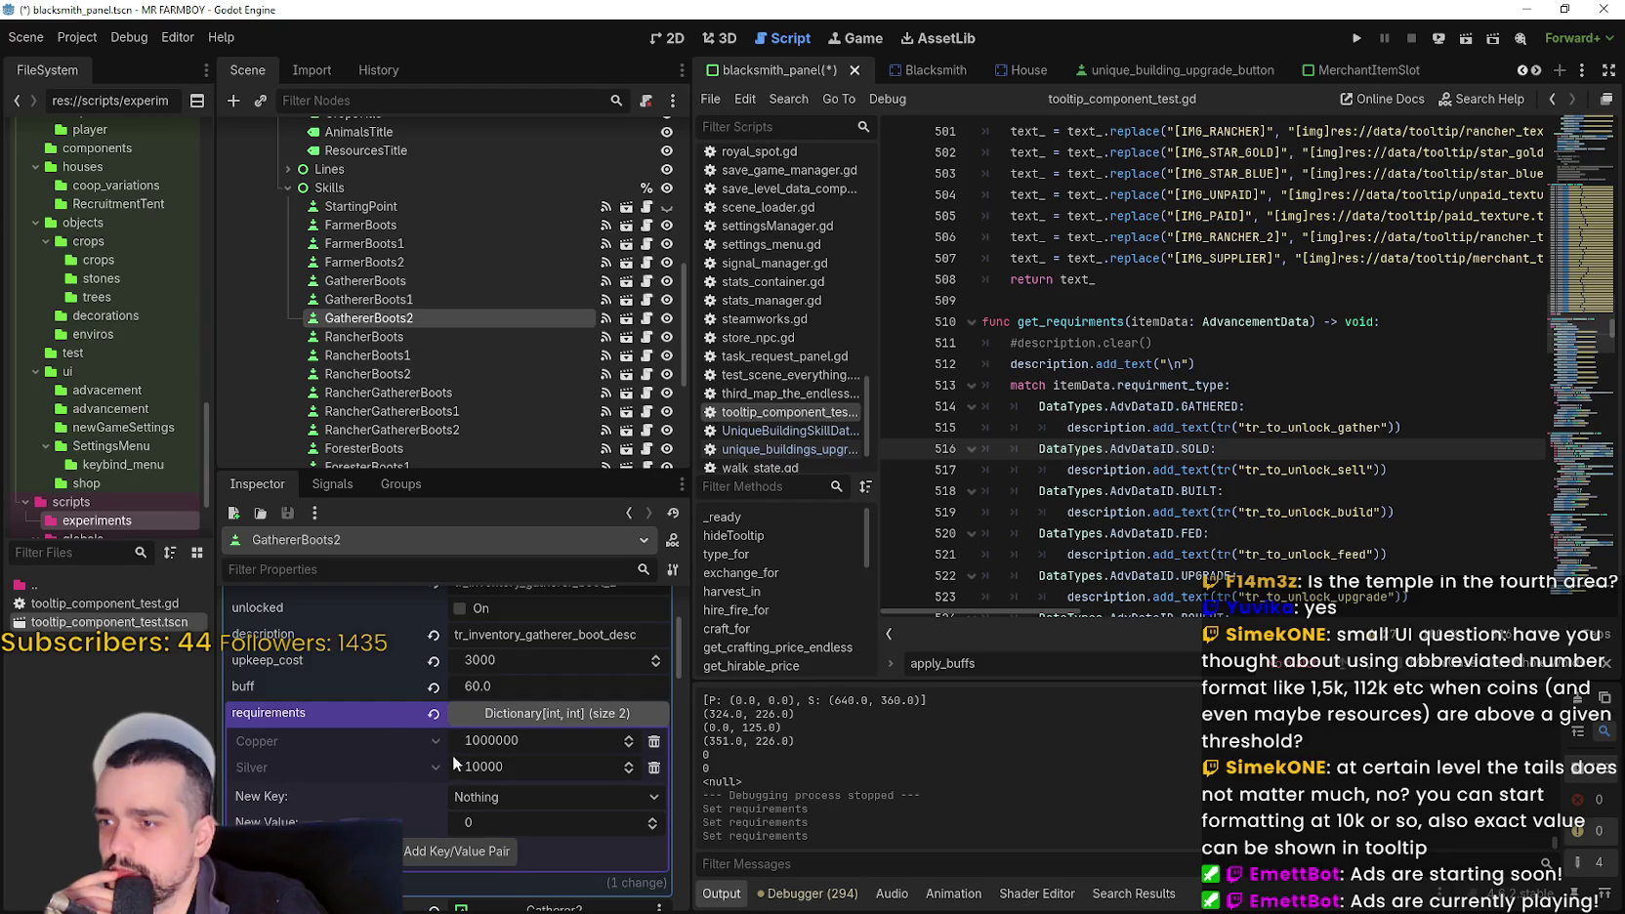
- Copy GathererBoots' 50000 copper / 500 silver requirements value
scroll(405, 290, "down", 1)
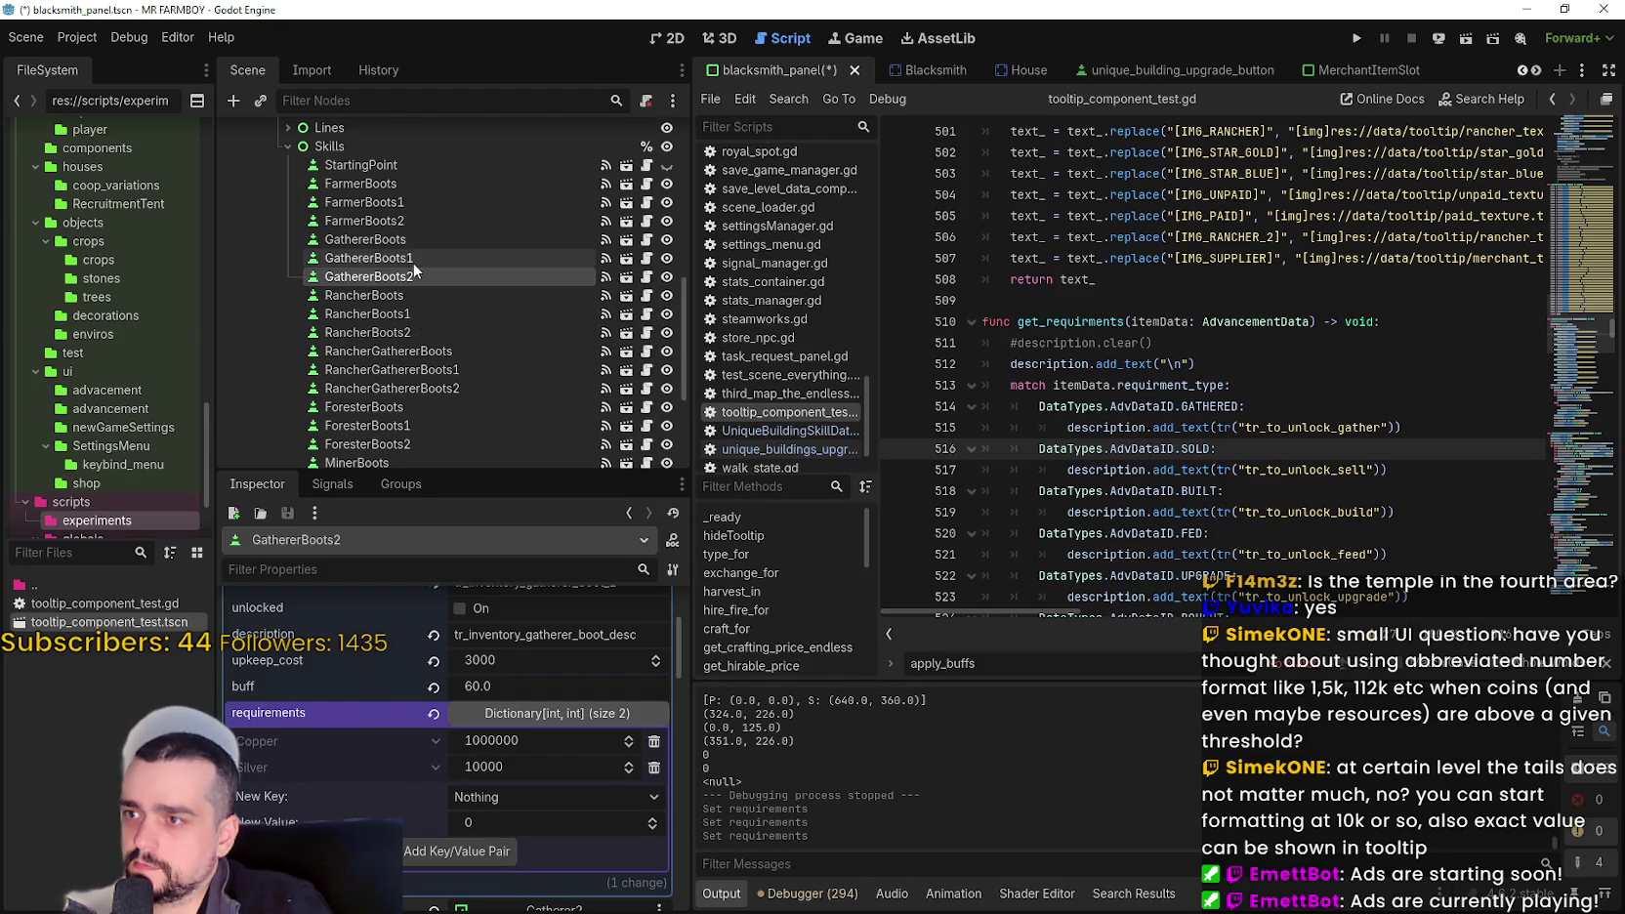
left_click(409, 244)
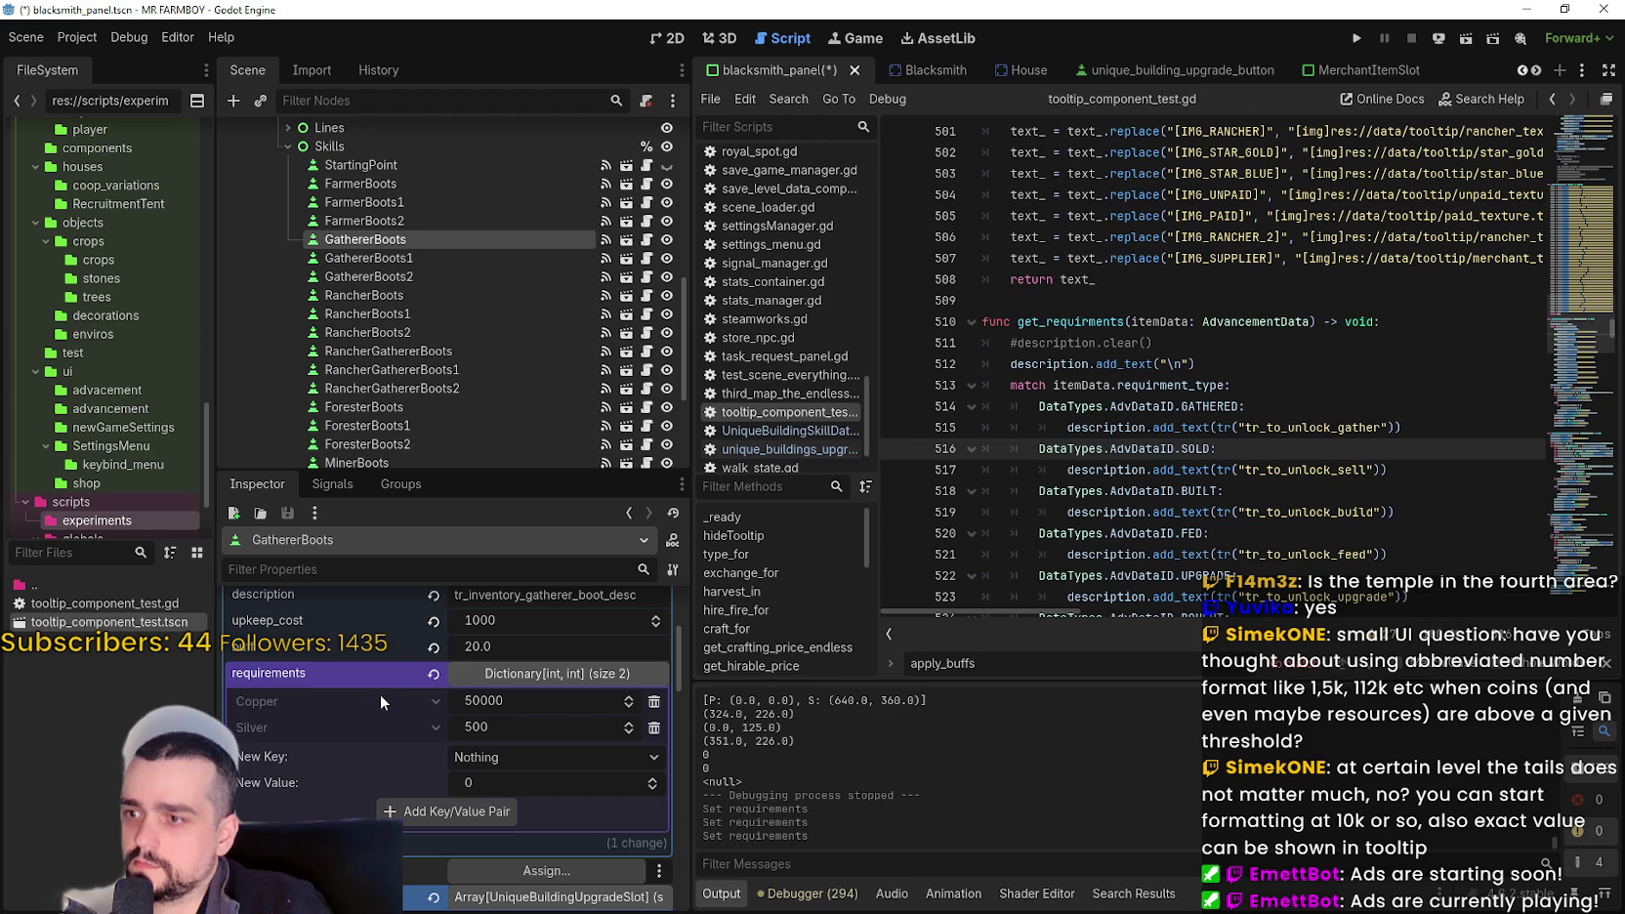
right_click(371, 674)
key("Escape")
- Paste the 50000 / 500 requirements into RancherBoots and RancherGathererBoots
left_click(410, 295)
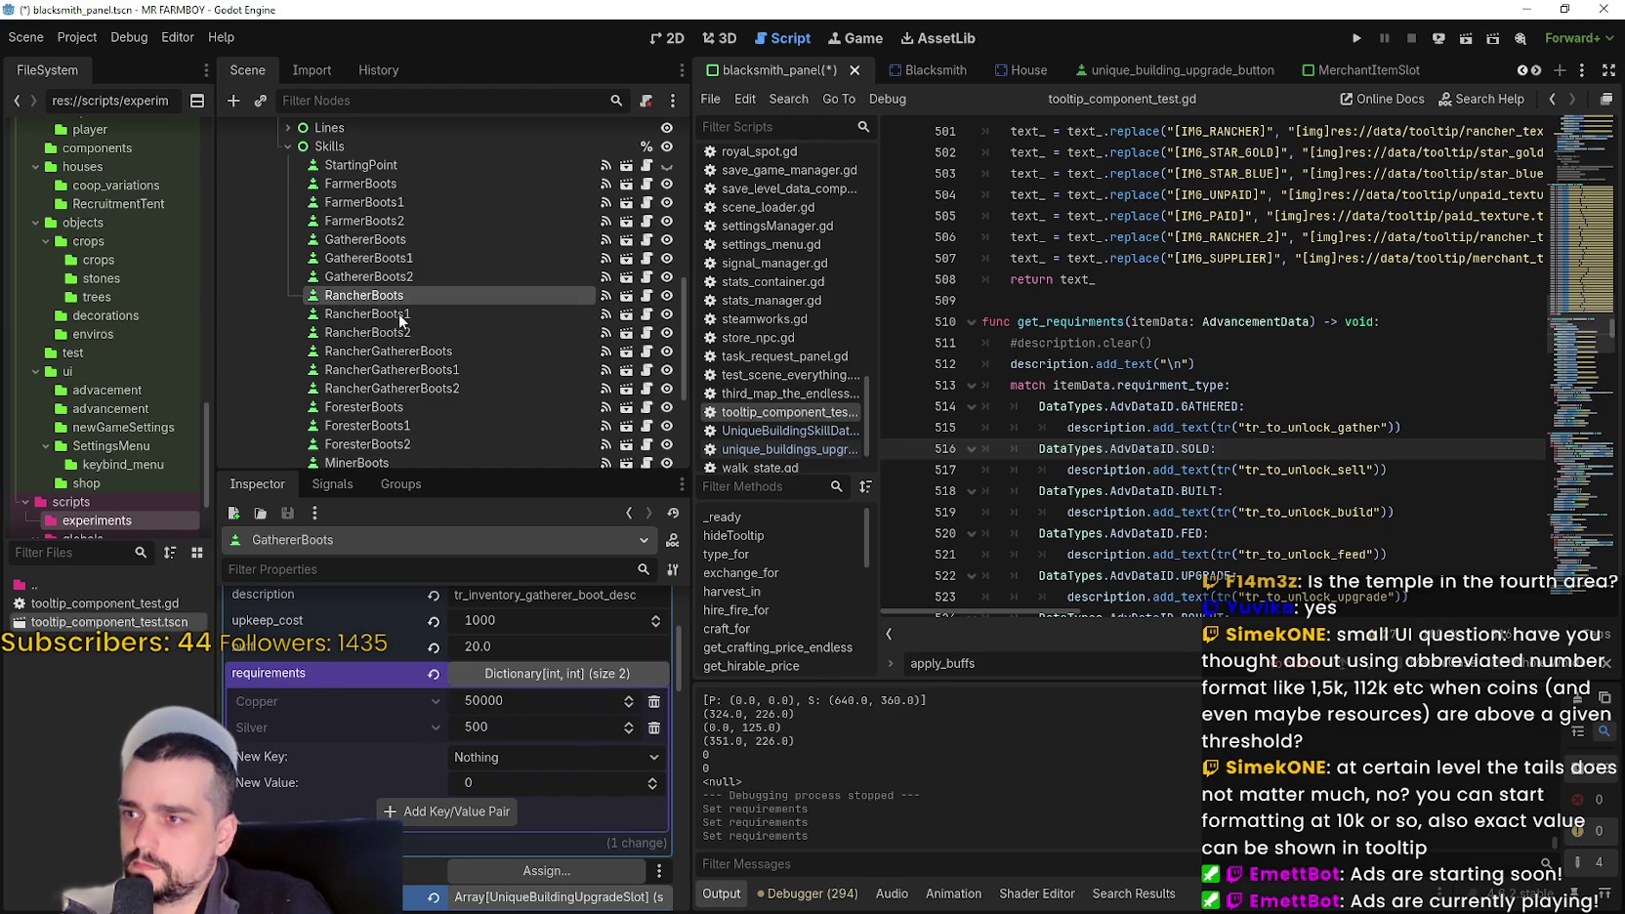
scroll(486, 765, "down", 2)
left_click(540, 711)
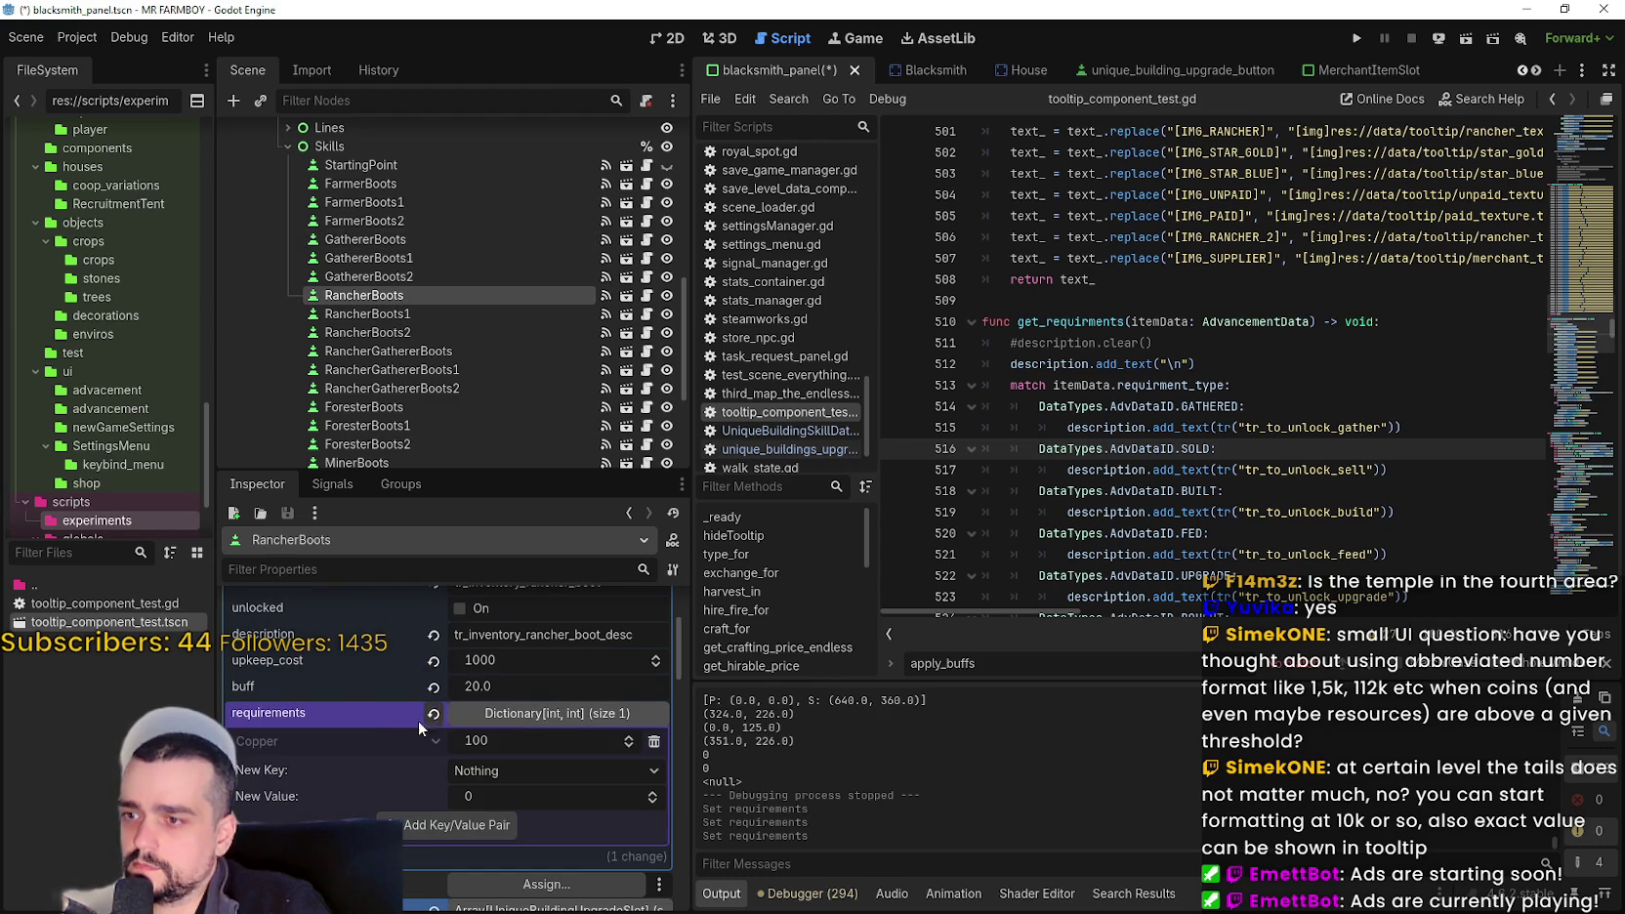
right_click(404, 723)
key("Escape")
left_click(420, 351)
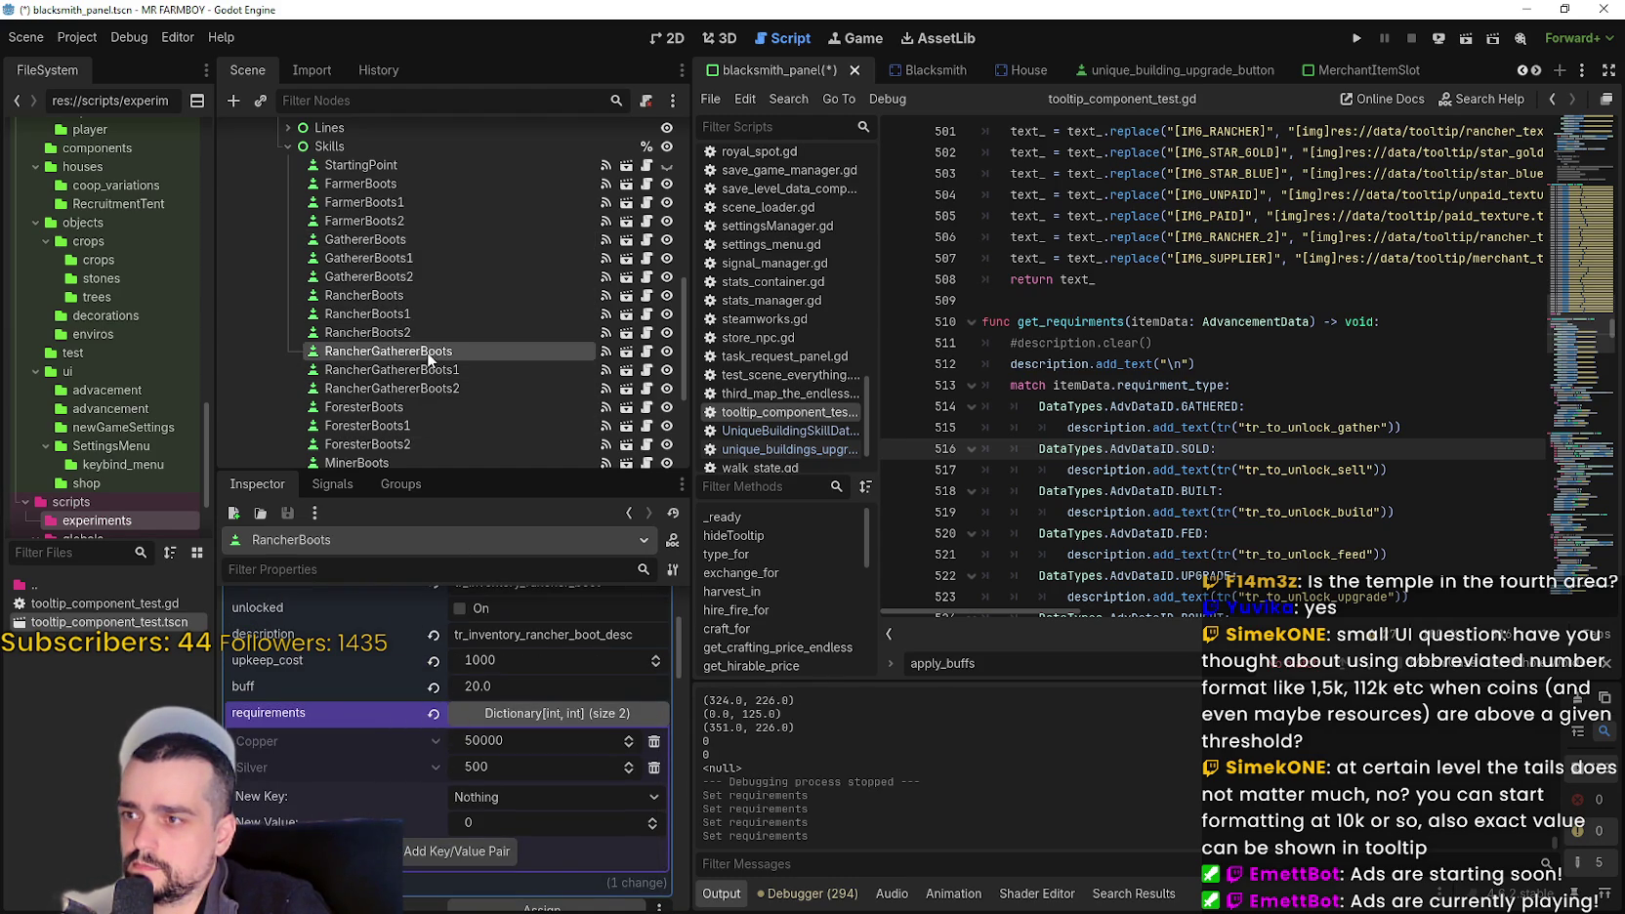
scroll(505, 706, "down", 2)
left_click(520, 750)
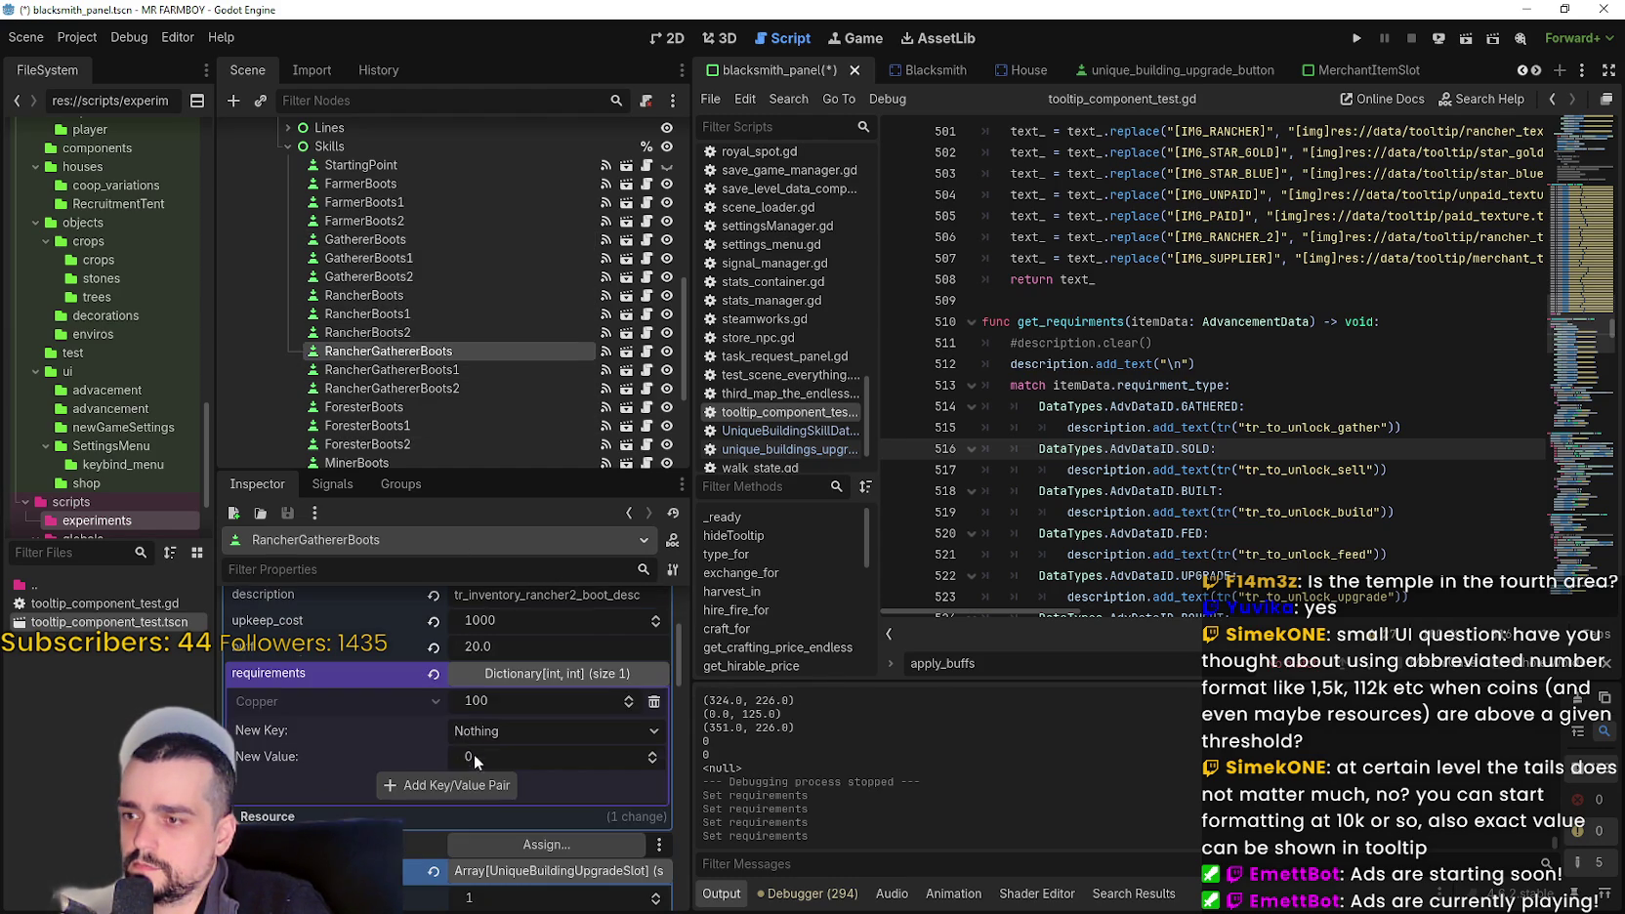
right_click(395, 676)
left_click(441, 714)
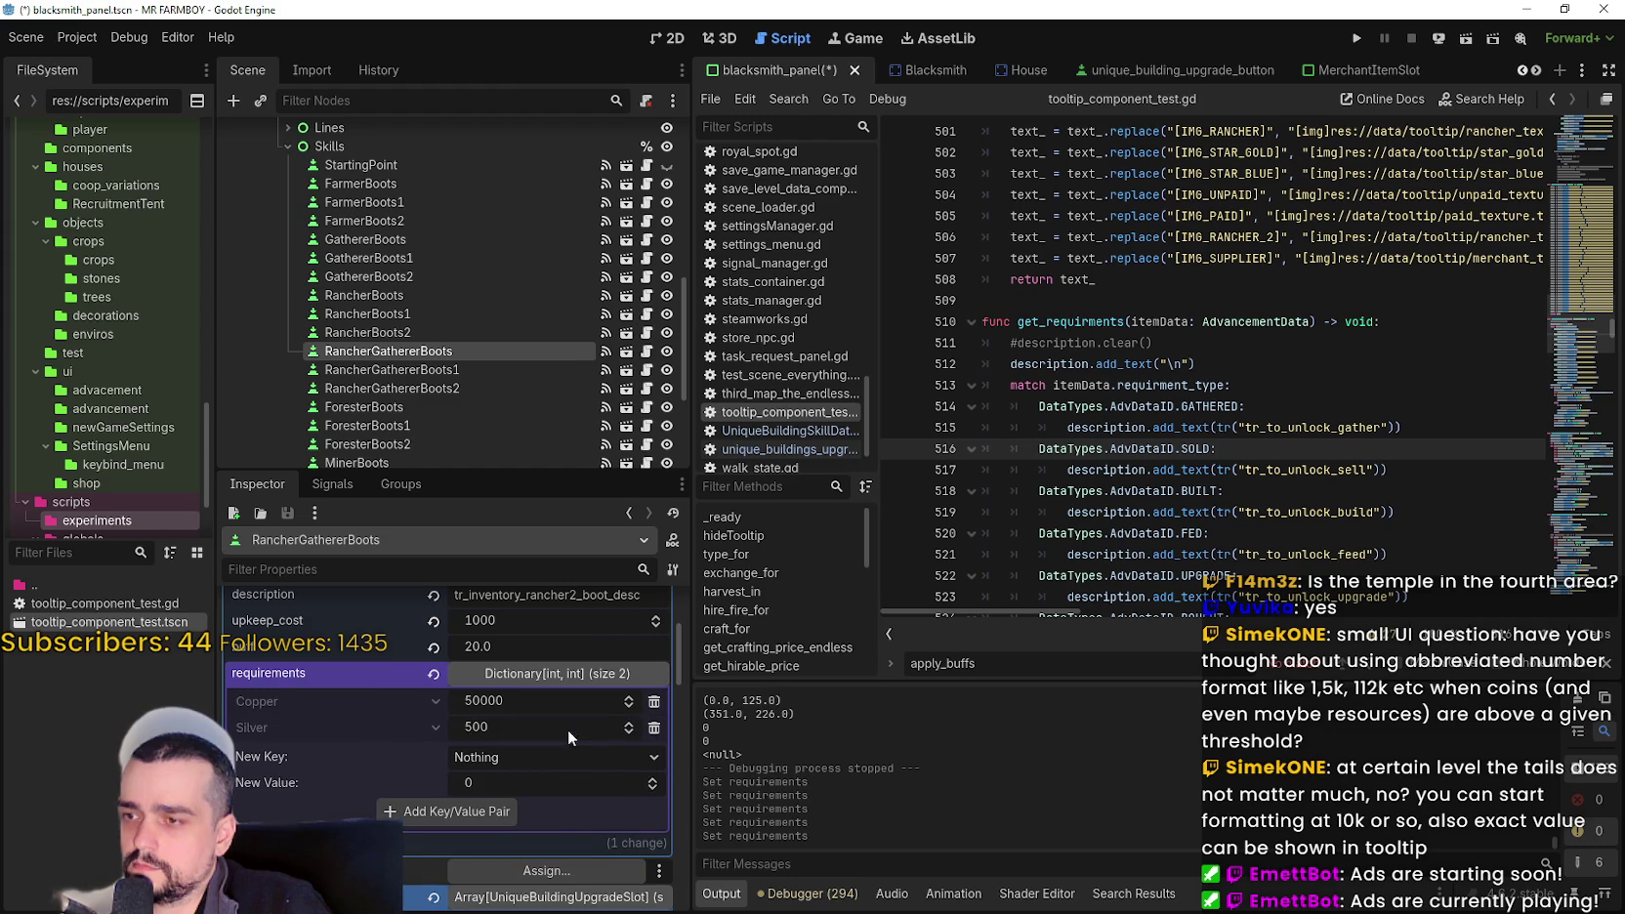
- Paste the same 50000 / 500 requirements into ForesterBoots and MinerBoots
scroll(410, 376, "down", 3)
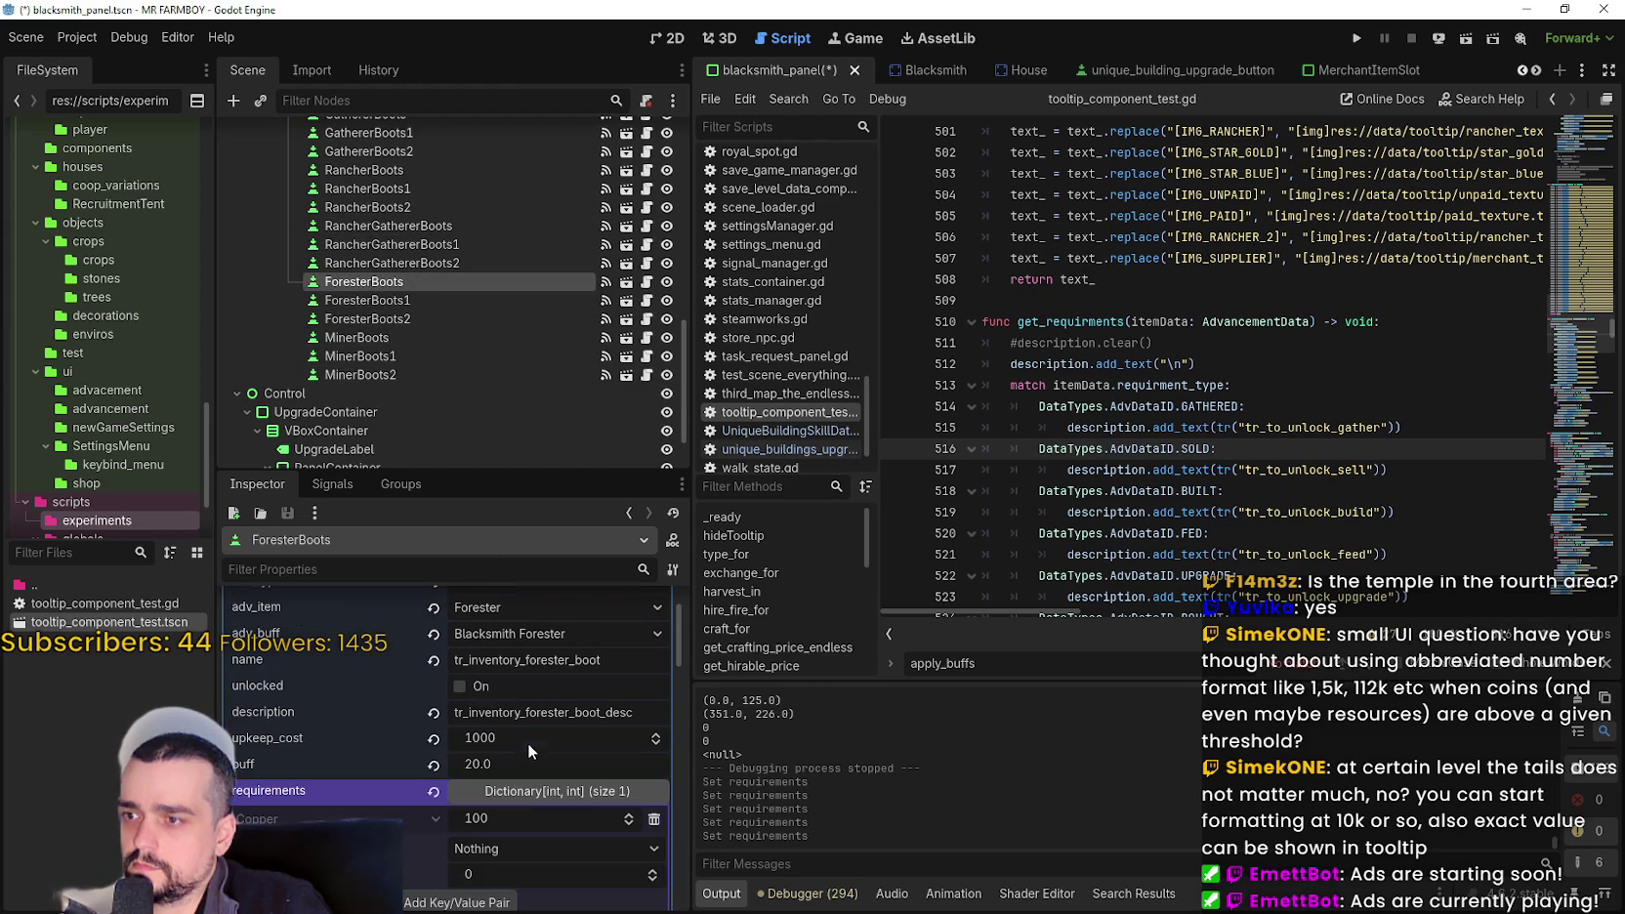
left_click(502, 786)
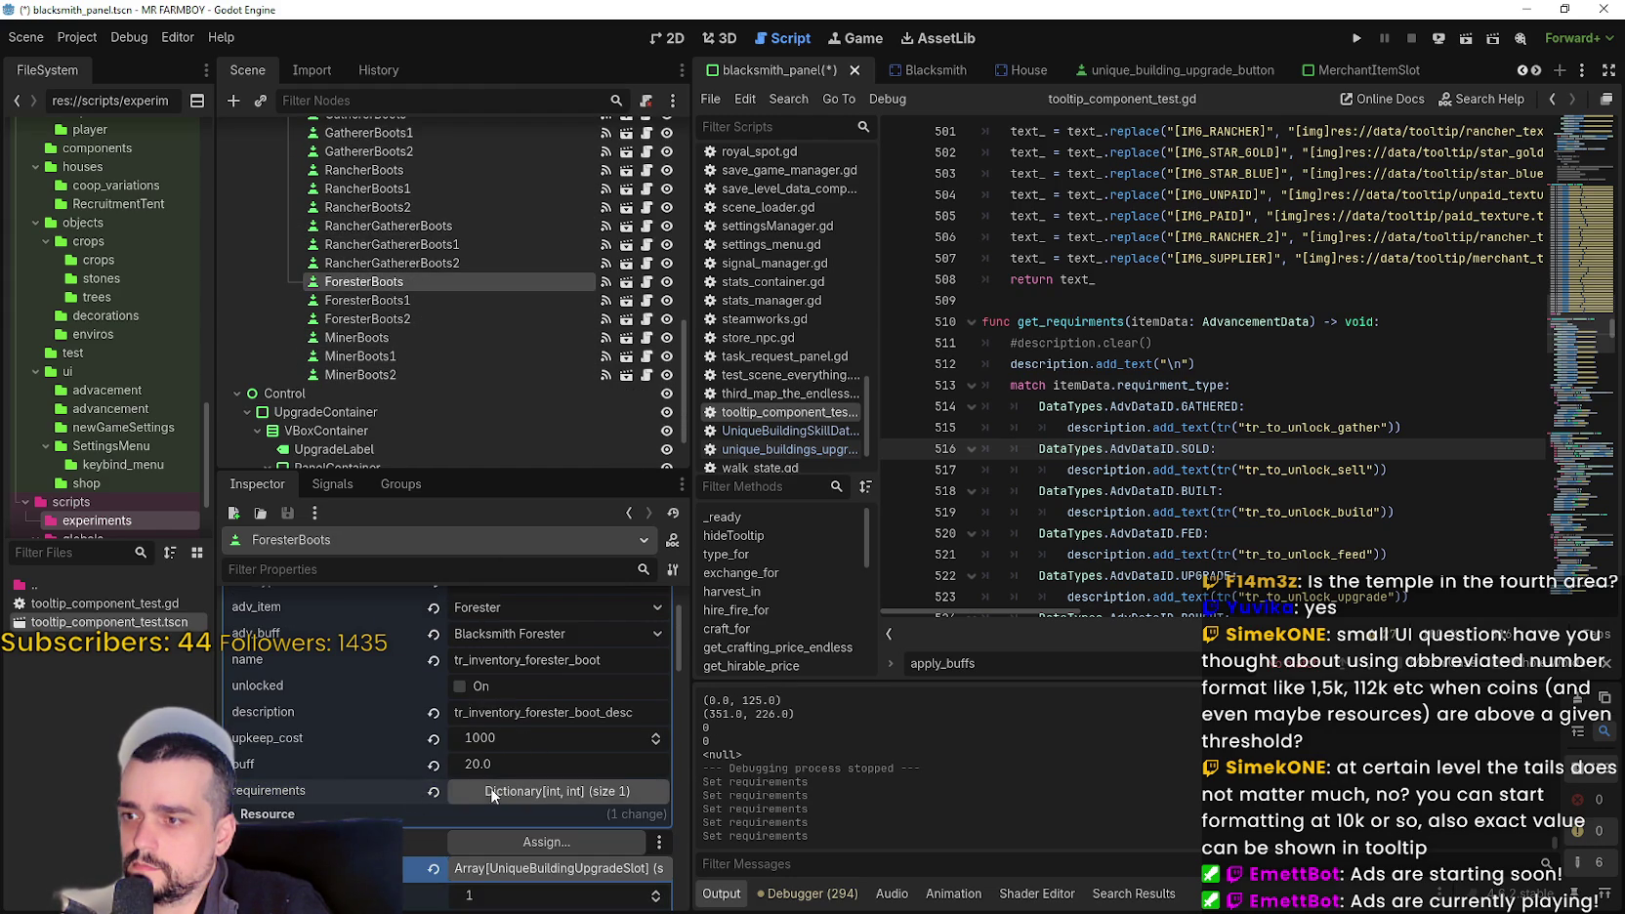
right_click(361, 790)
left_click(416, 792)
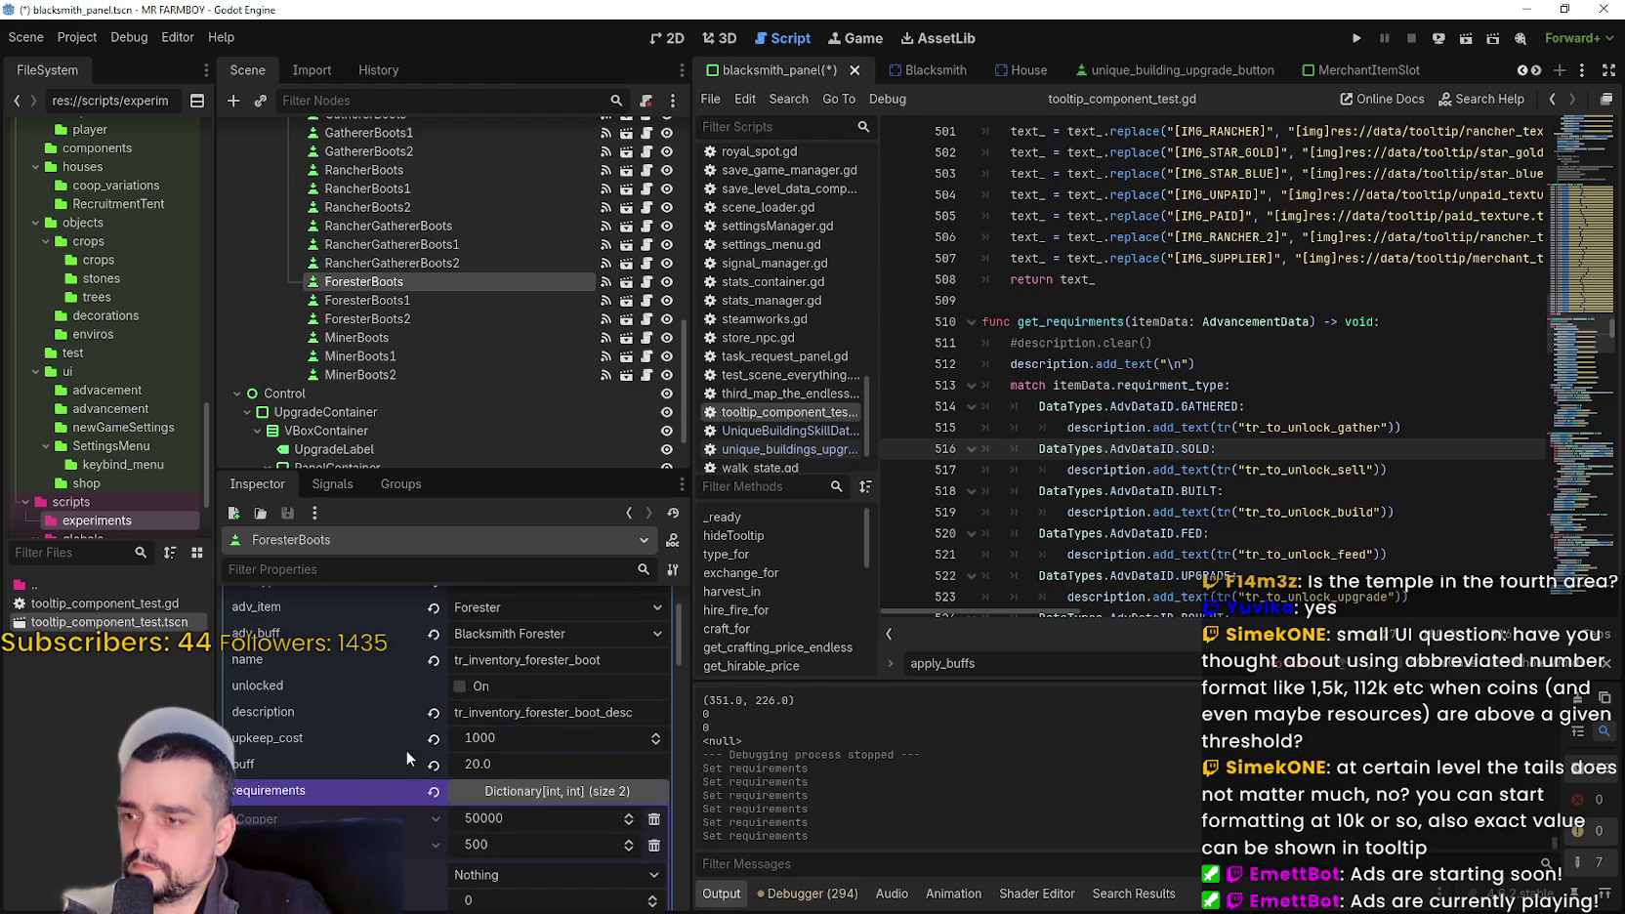
scroll(391, 296, "down", 1)
left_click(401, 293)
scroll(463, 731, "down", 2)
left_click(459, 752)
right_click(384, 765)
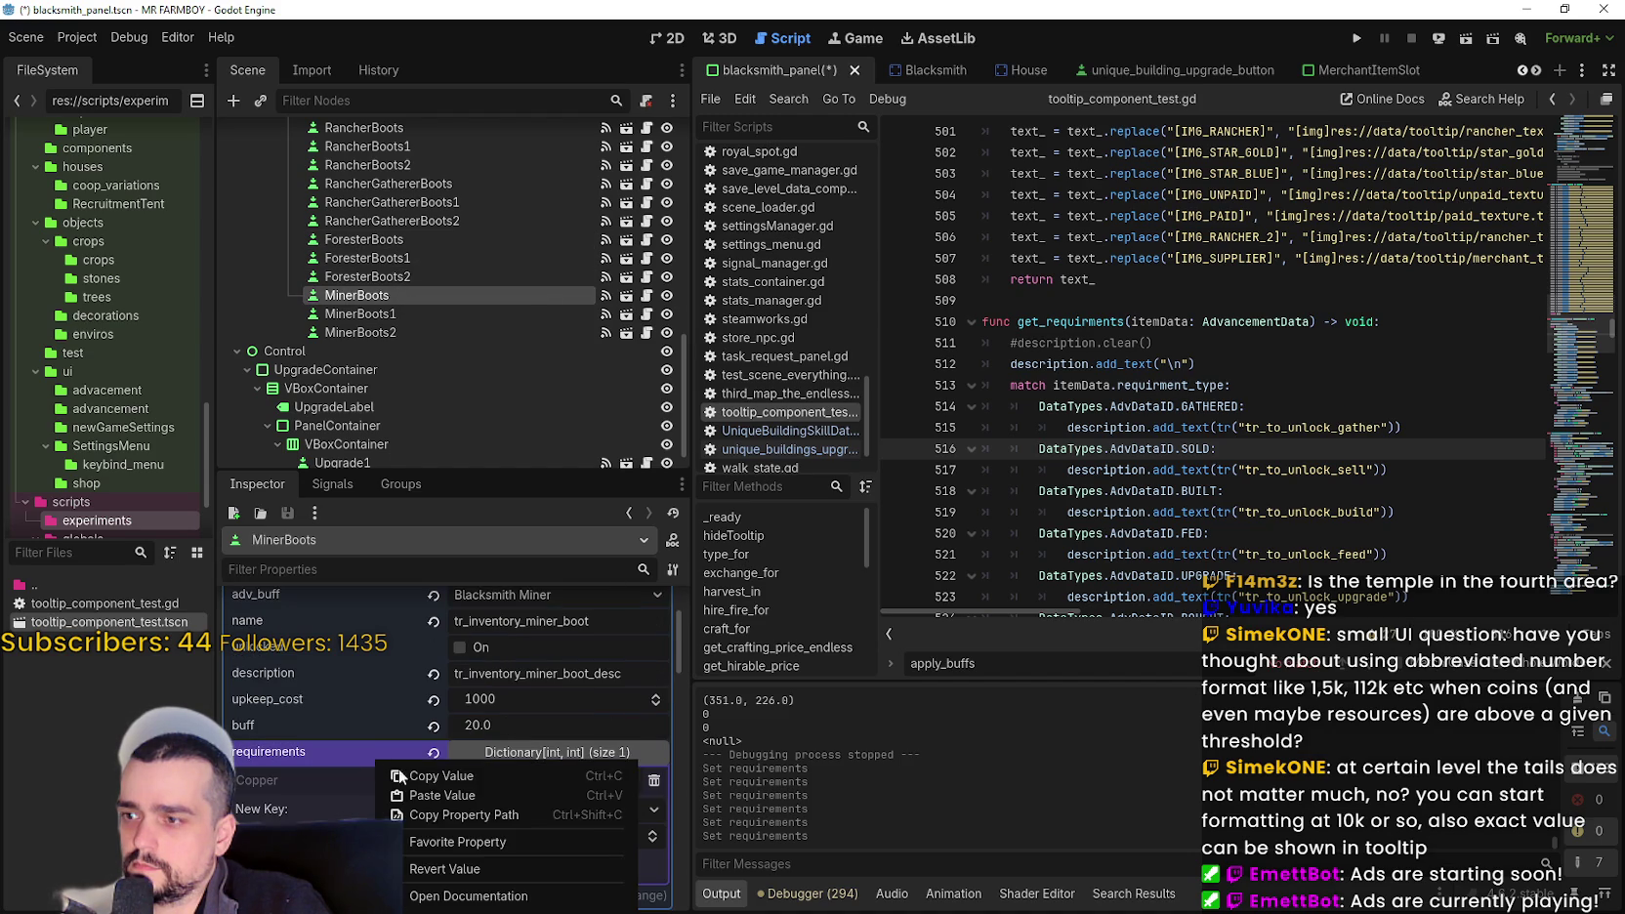
left_click(465, 795)
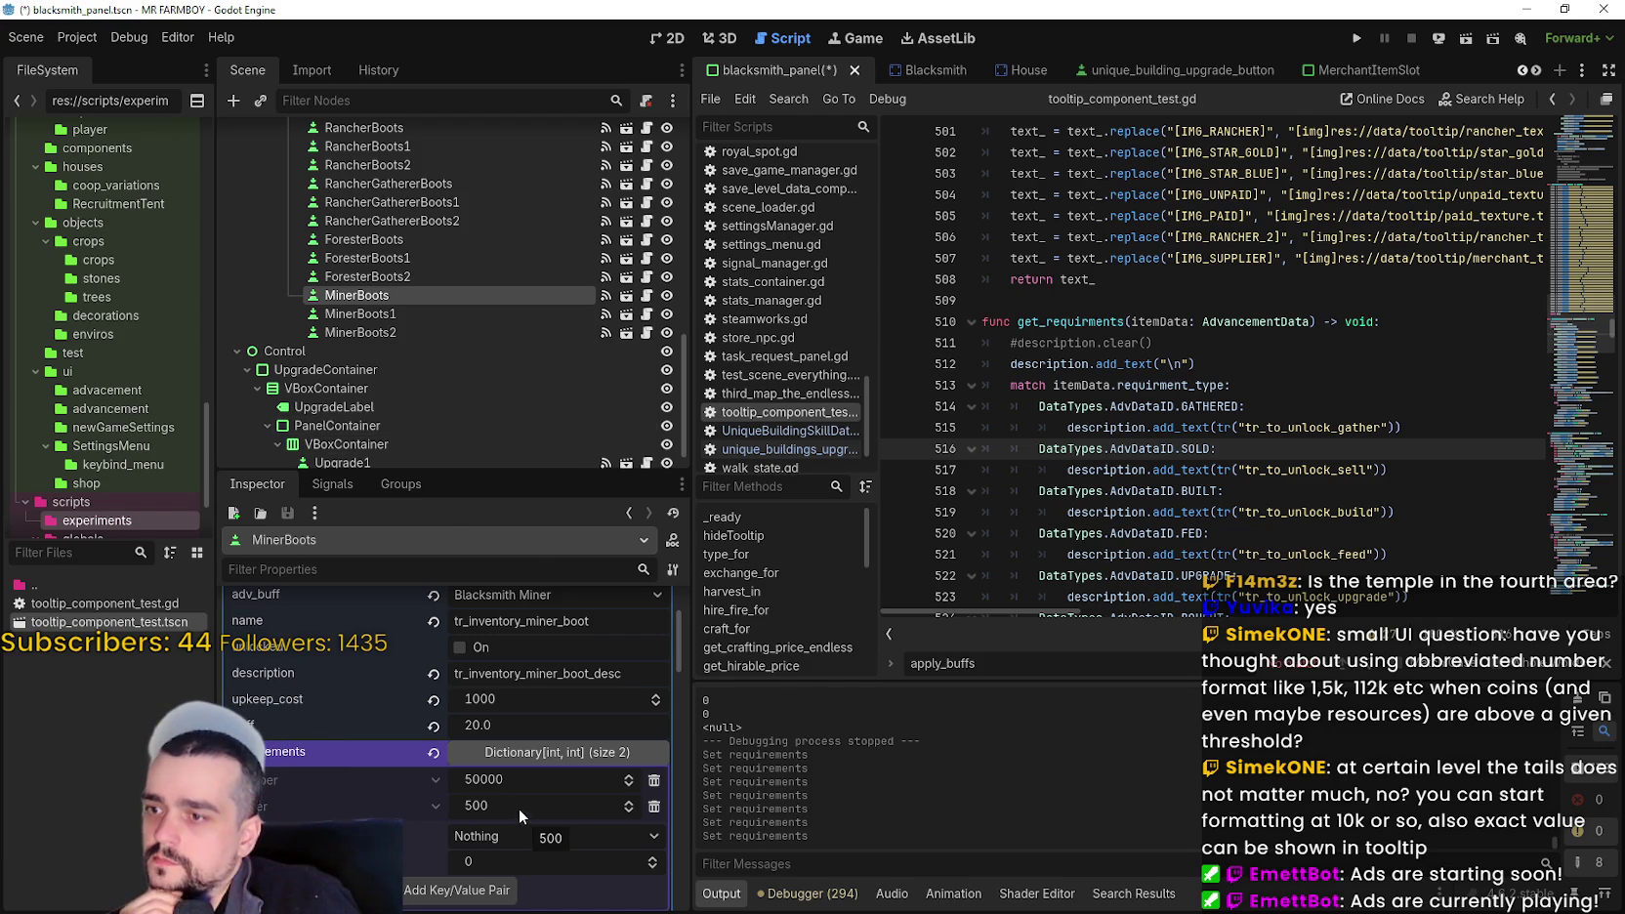
scroll(402, 308, "up", 2)
scroll(402, 307, "up", 2)
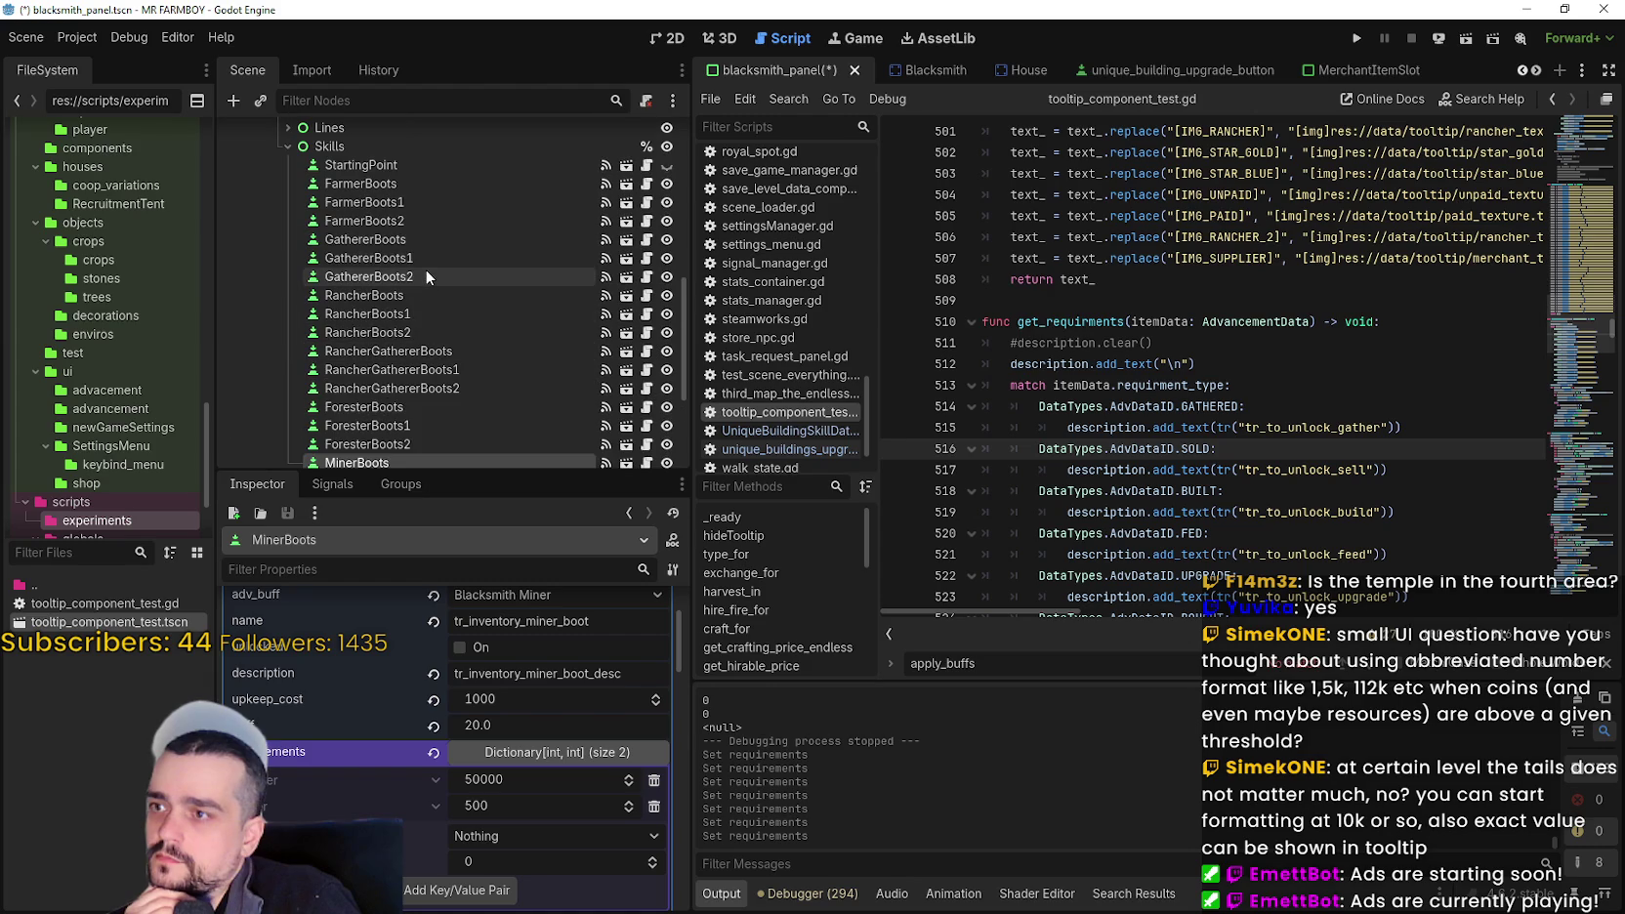
- Copy GathererBoots1's 100000 / 1000 requirements into RancherBoots1 and RancherGathererBoots1
right_click(368, 723)
scroll(428, 428, "down", 1)
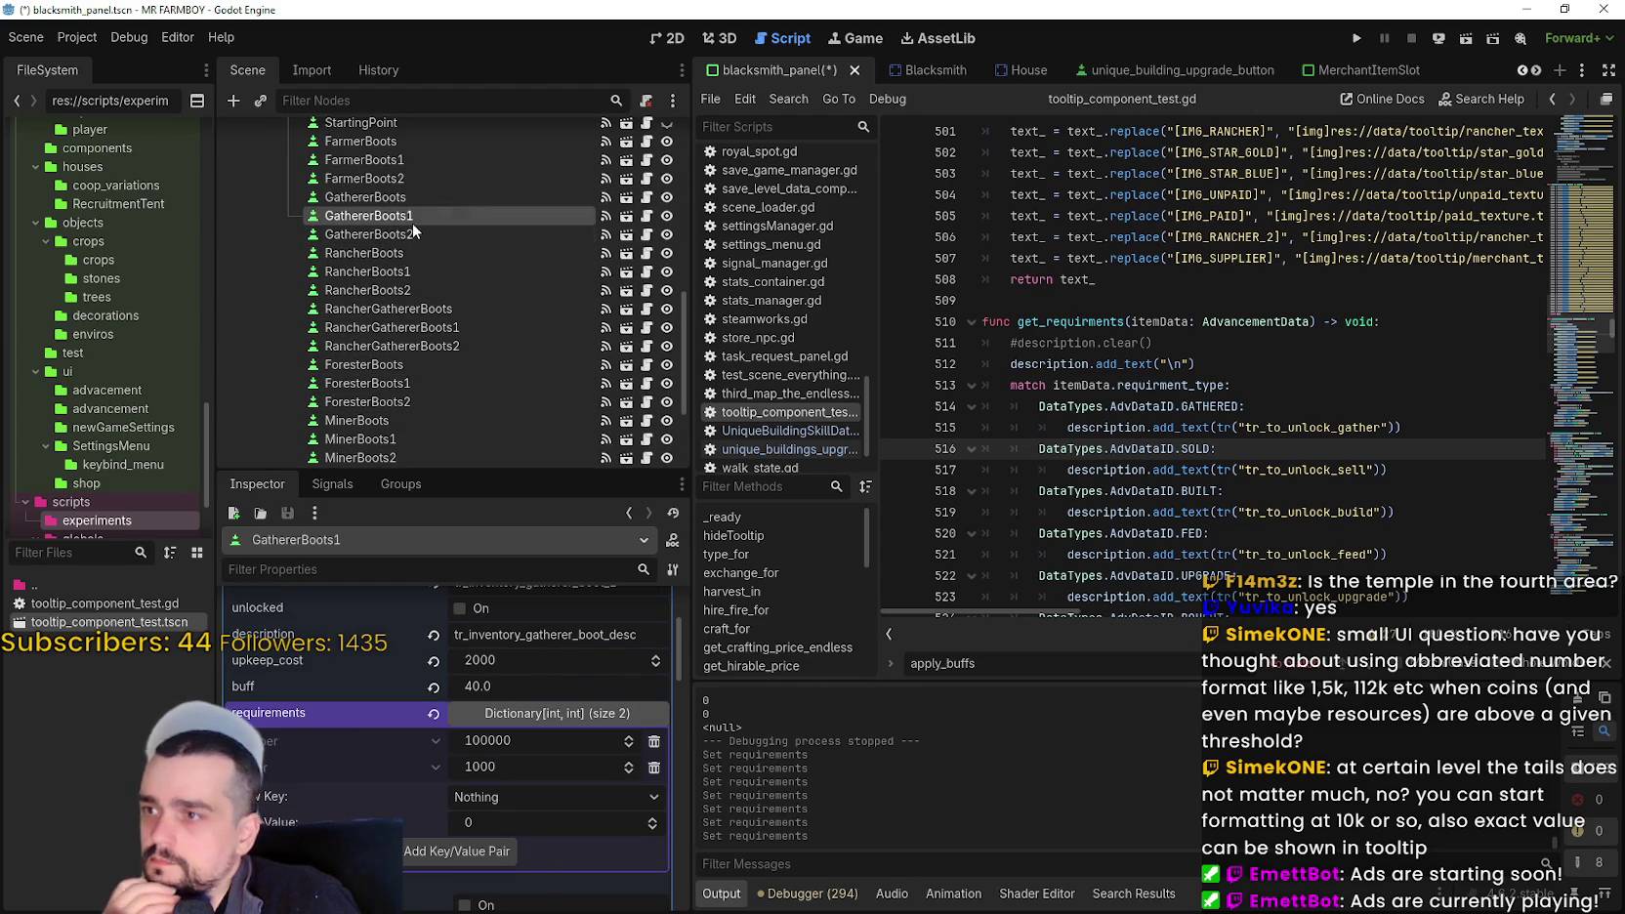
left_click(424, 274)
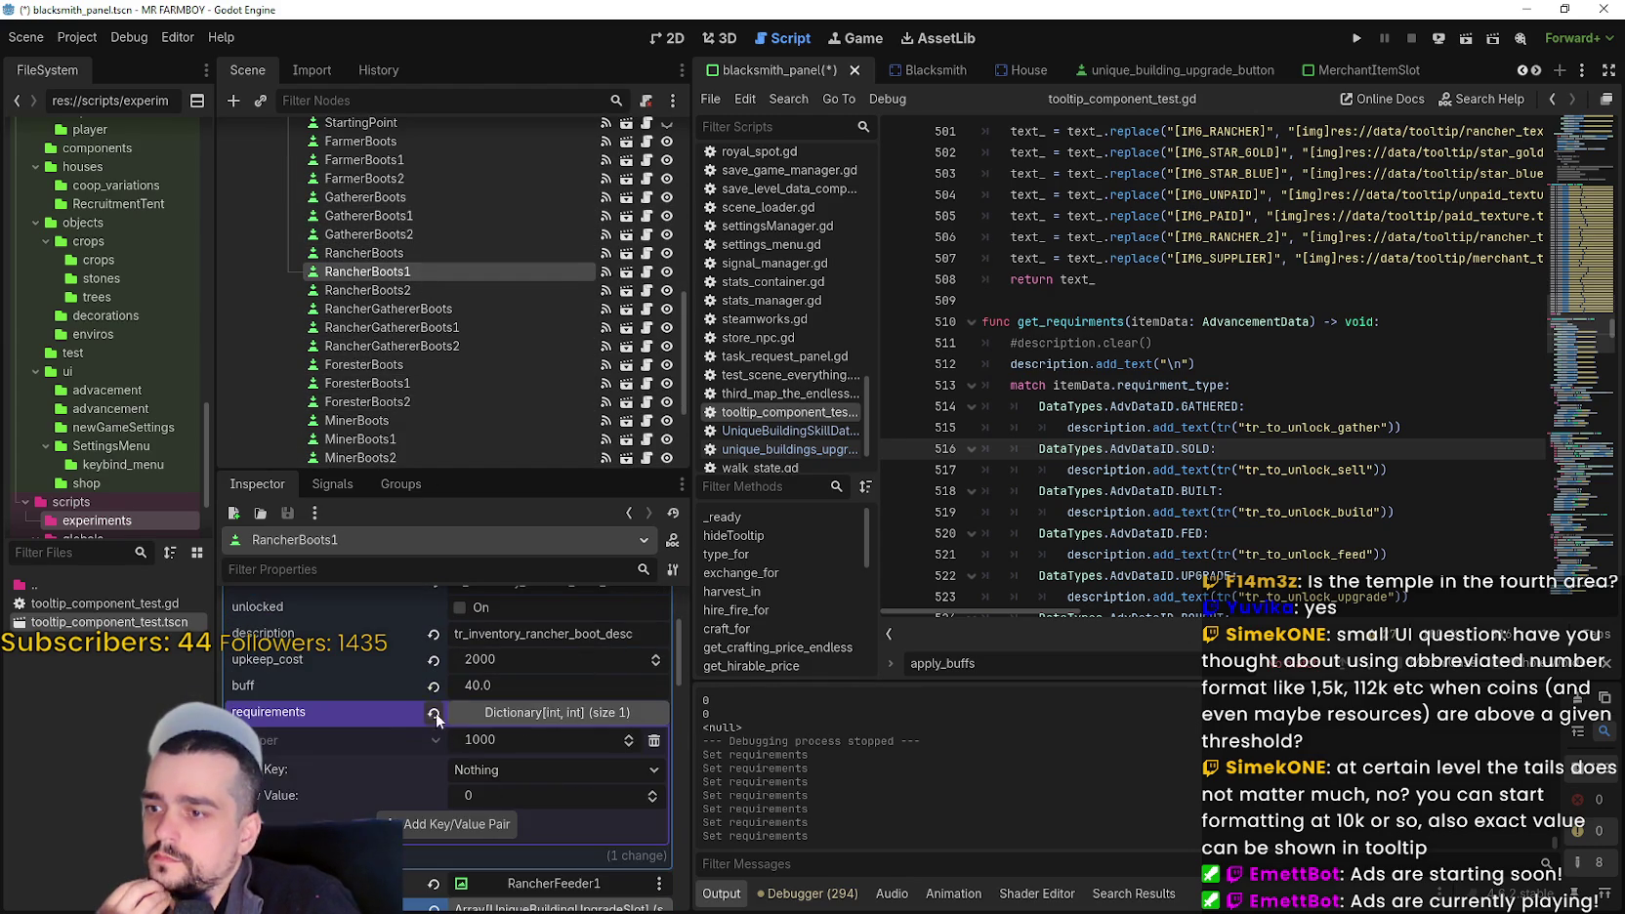
right_click(394, 708)
left_click(447, 749)
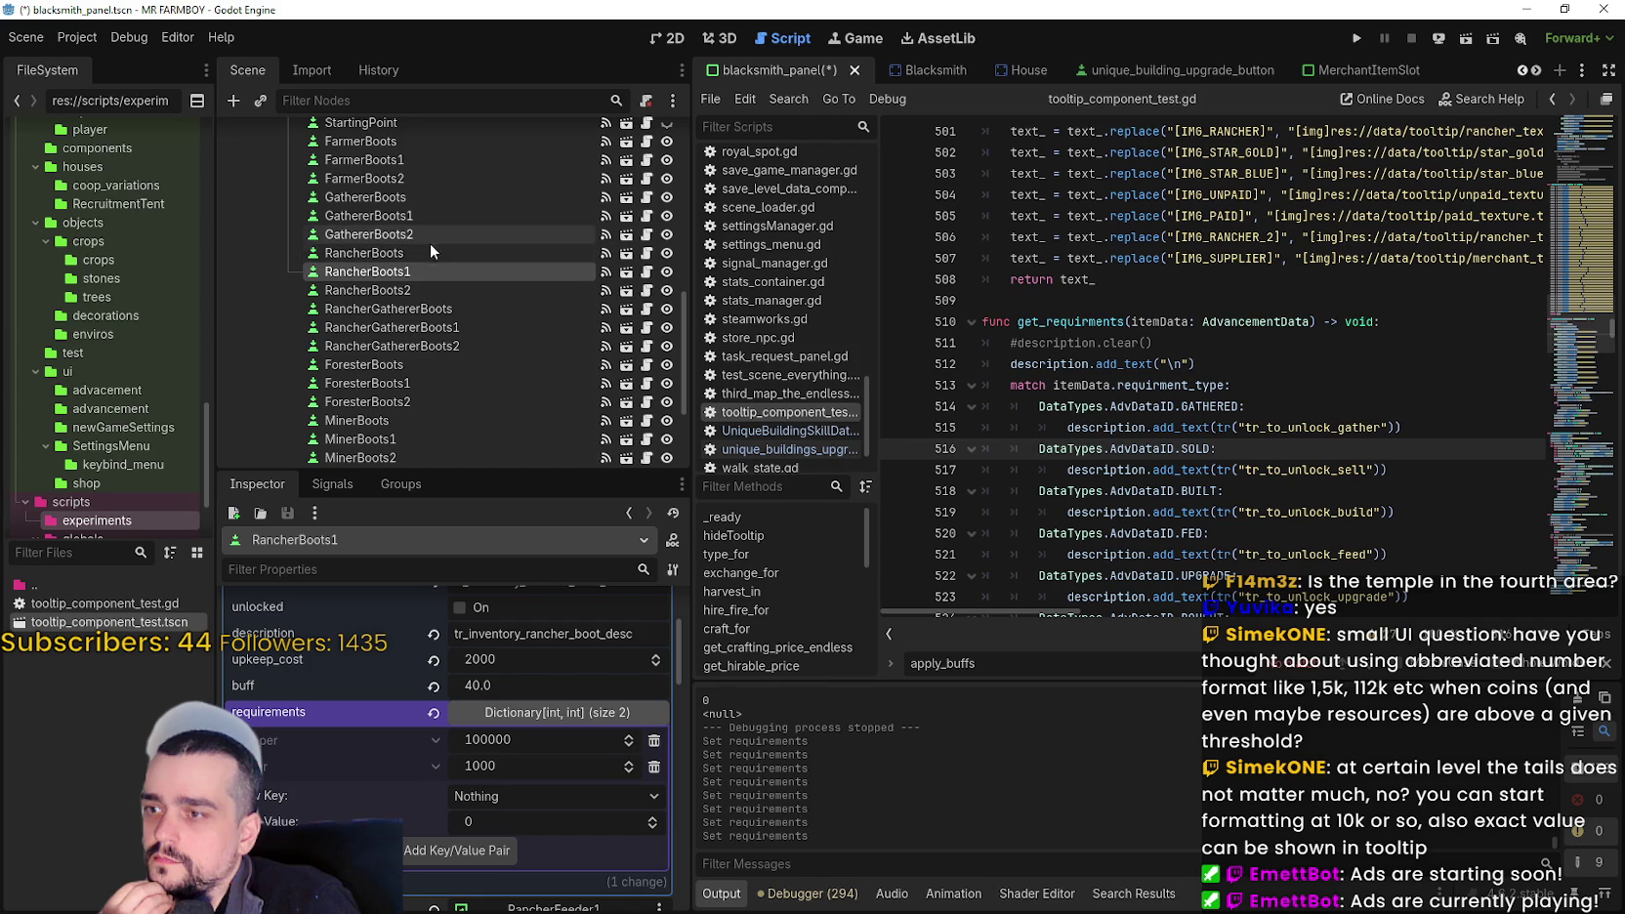
left_click(436, 326)
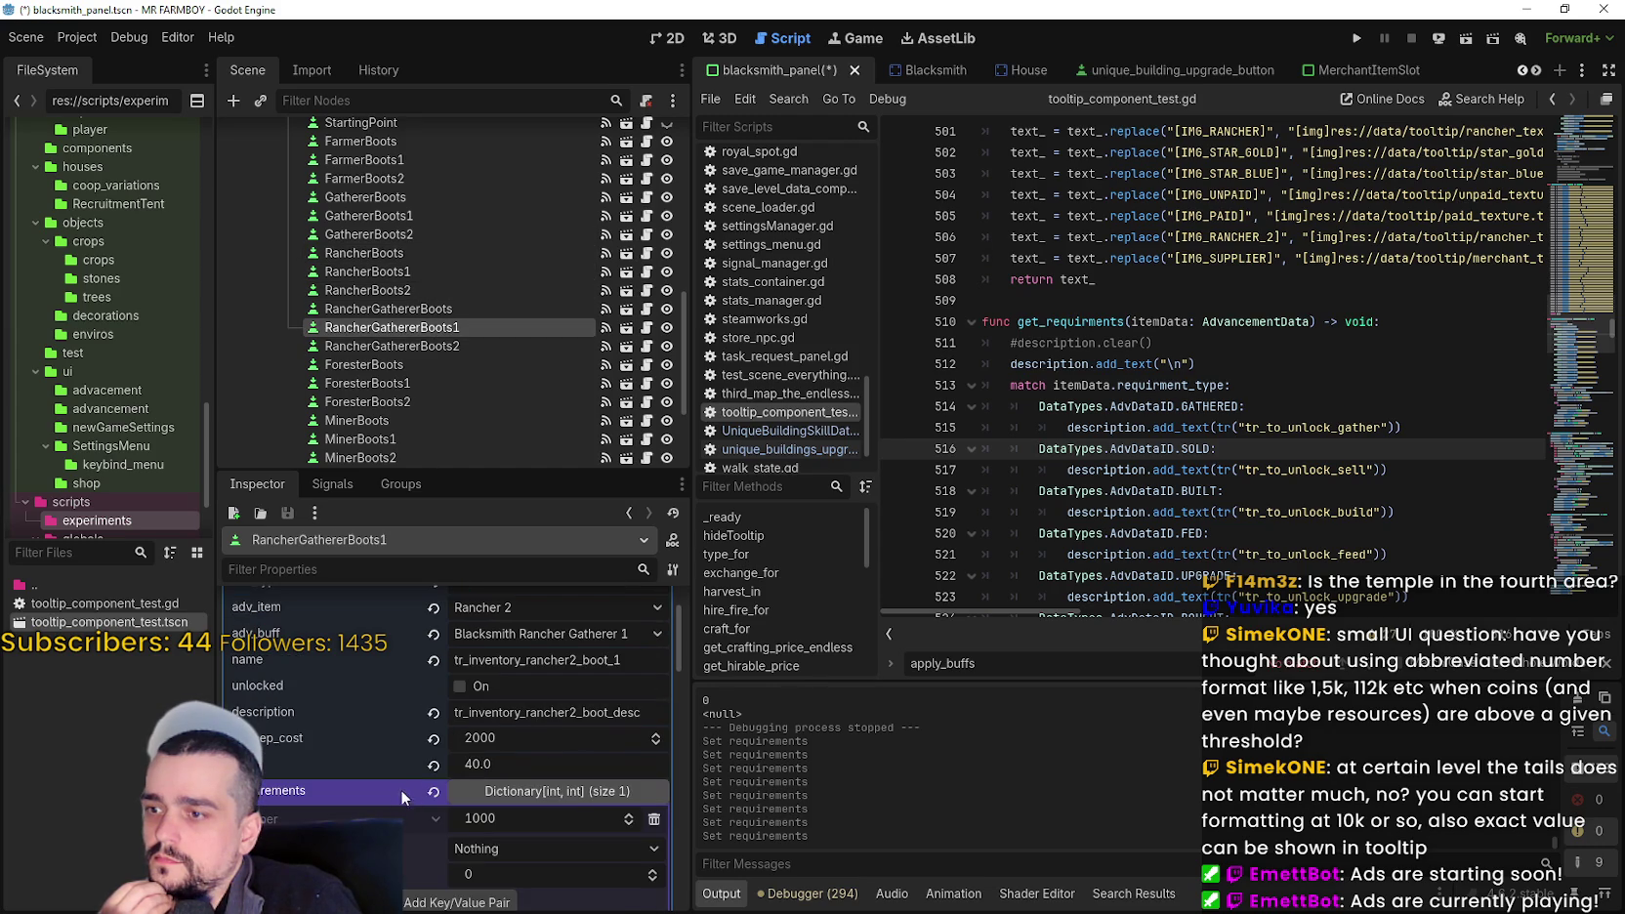
right_click(406, 786)
left_click(445, 799)
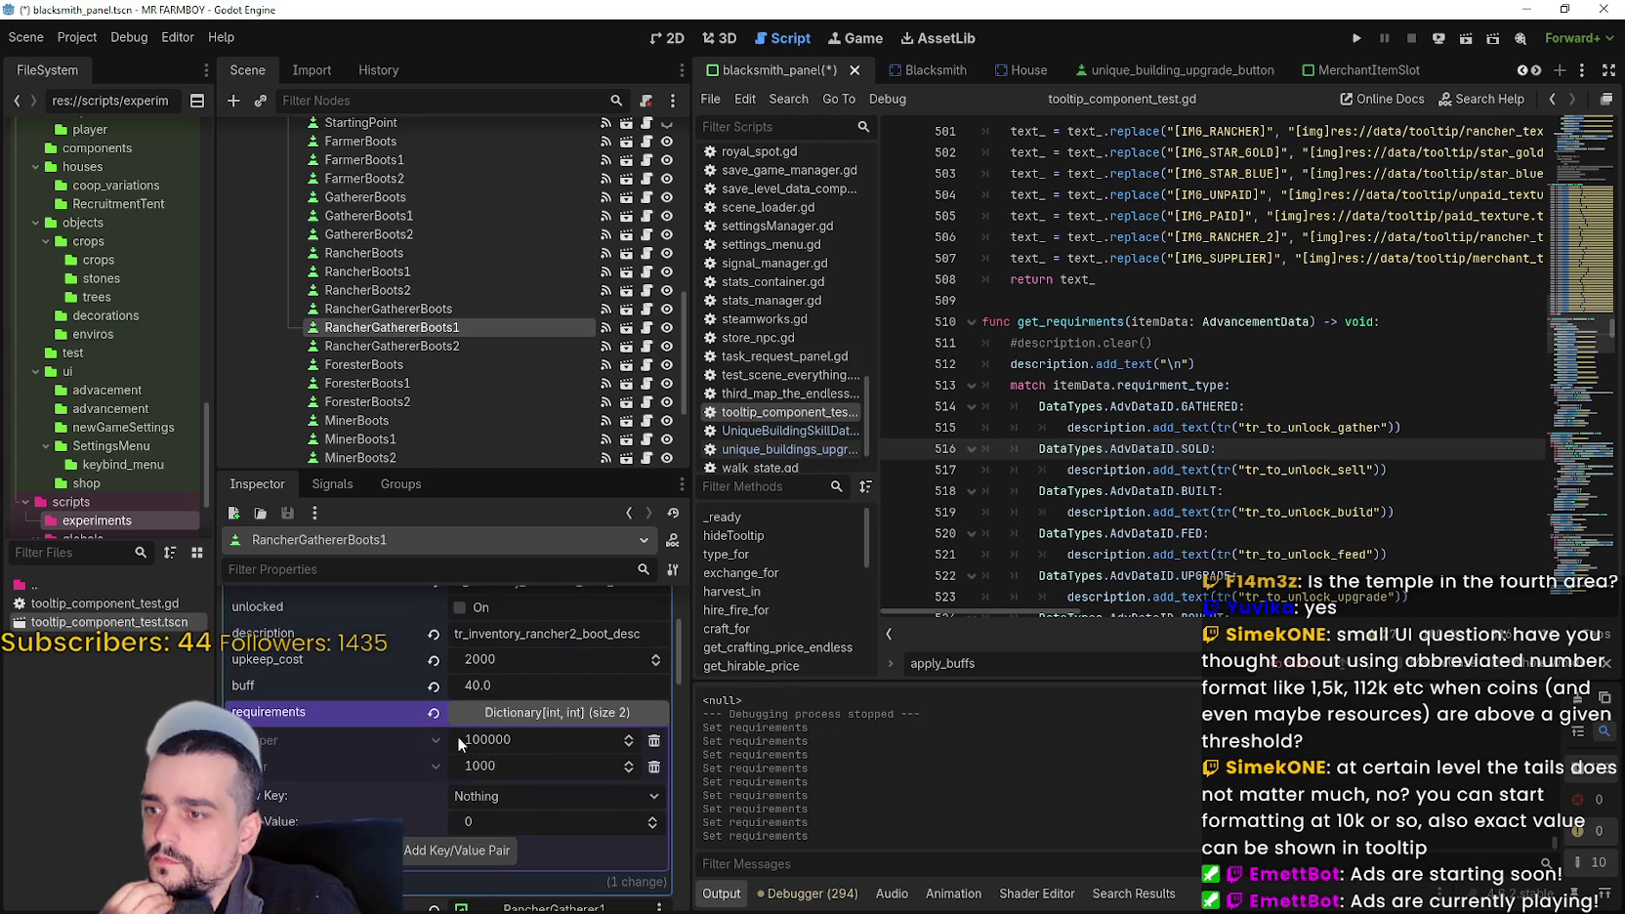
- Paste the 100000 / 1000 requirements into ForesterBoots1 and MinerBoots1
scroll(448, 314, "down", 1)
left_click(436, 340)
right_click(395, 713)
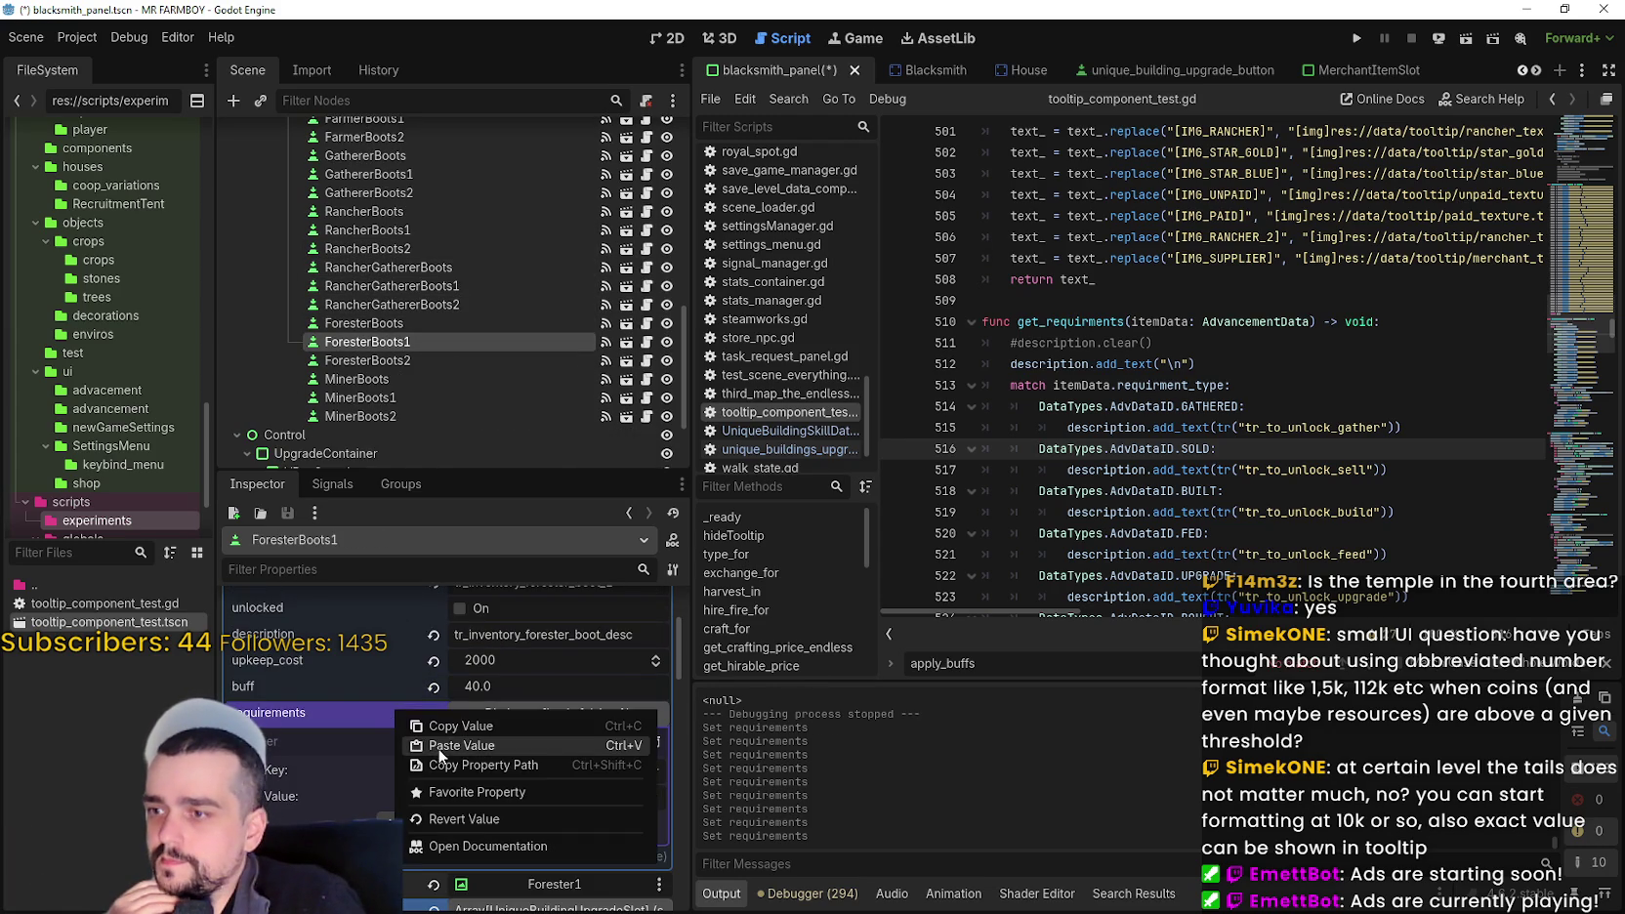
left_click(440, 747)
scroll(474, 319, "down", 1)
left_click(397, 354)
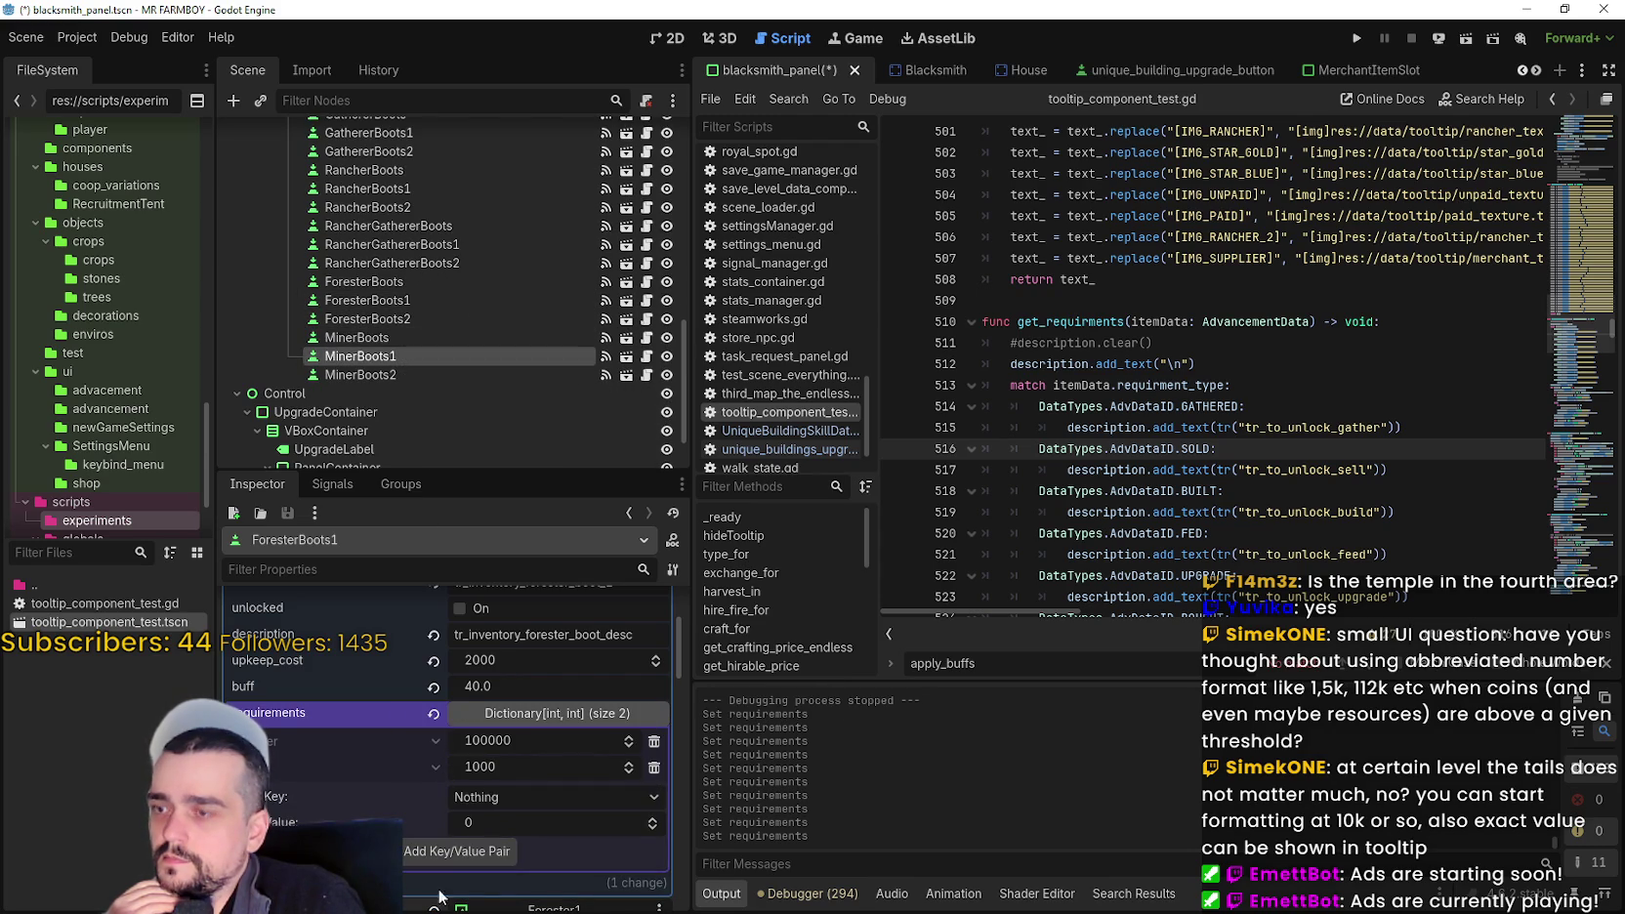
right_click(371, 790)
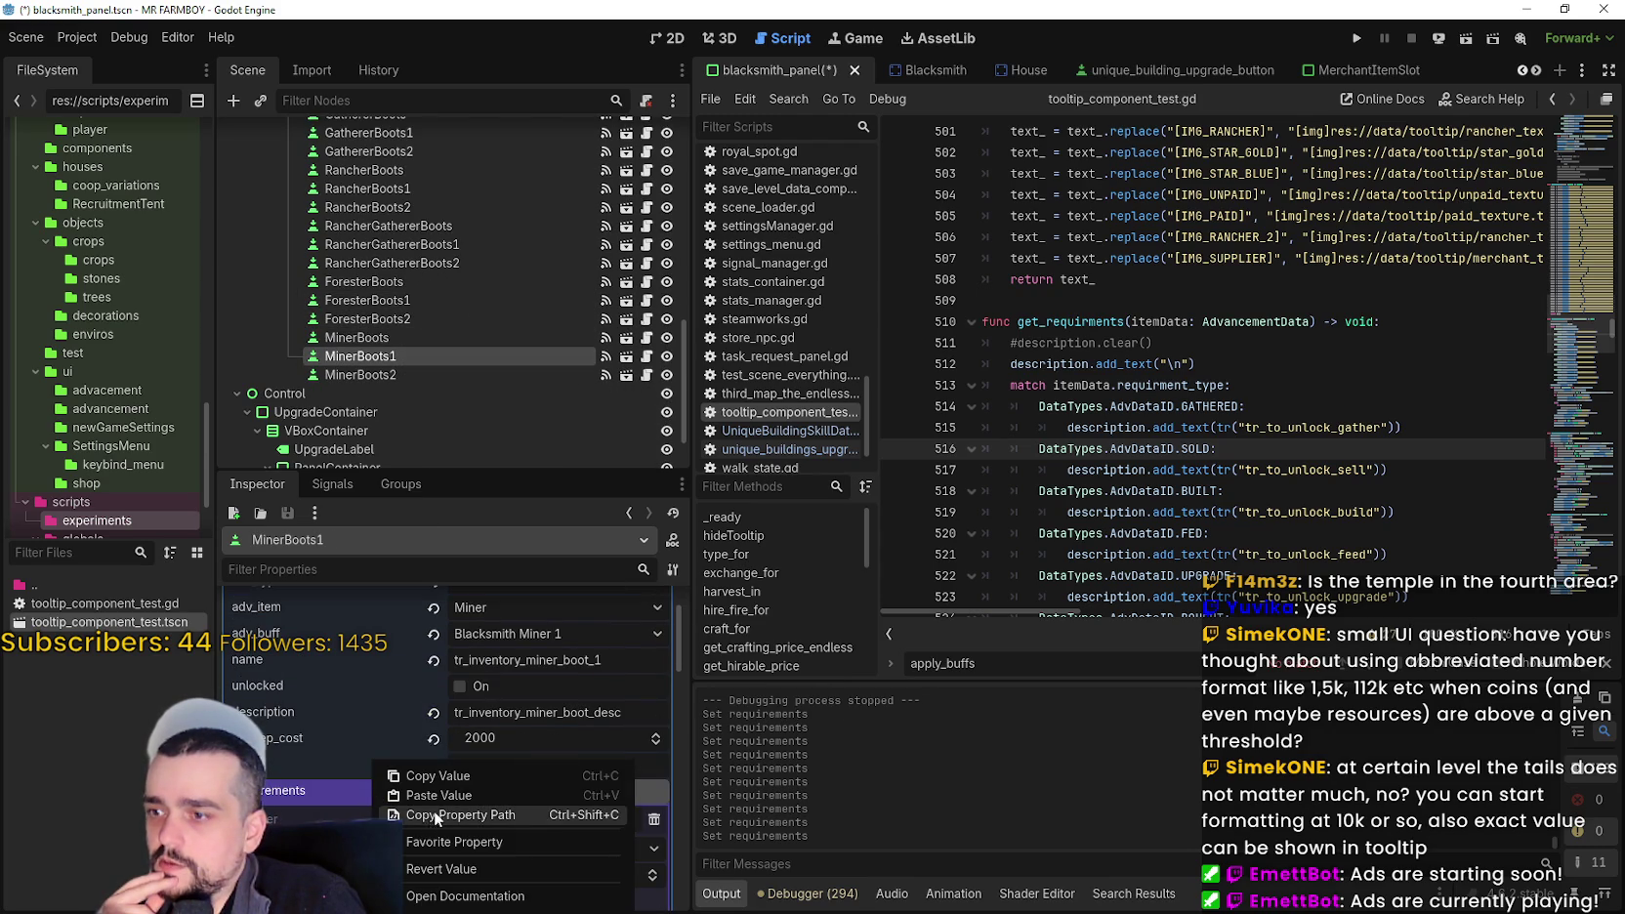
left_click(434, 795)
scroll(452, 211, "up", 2)
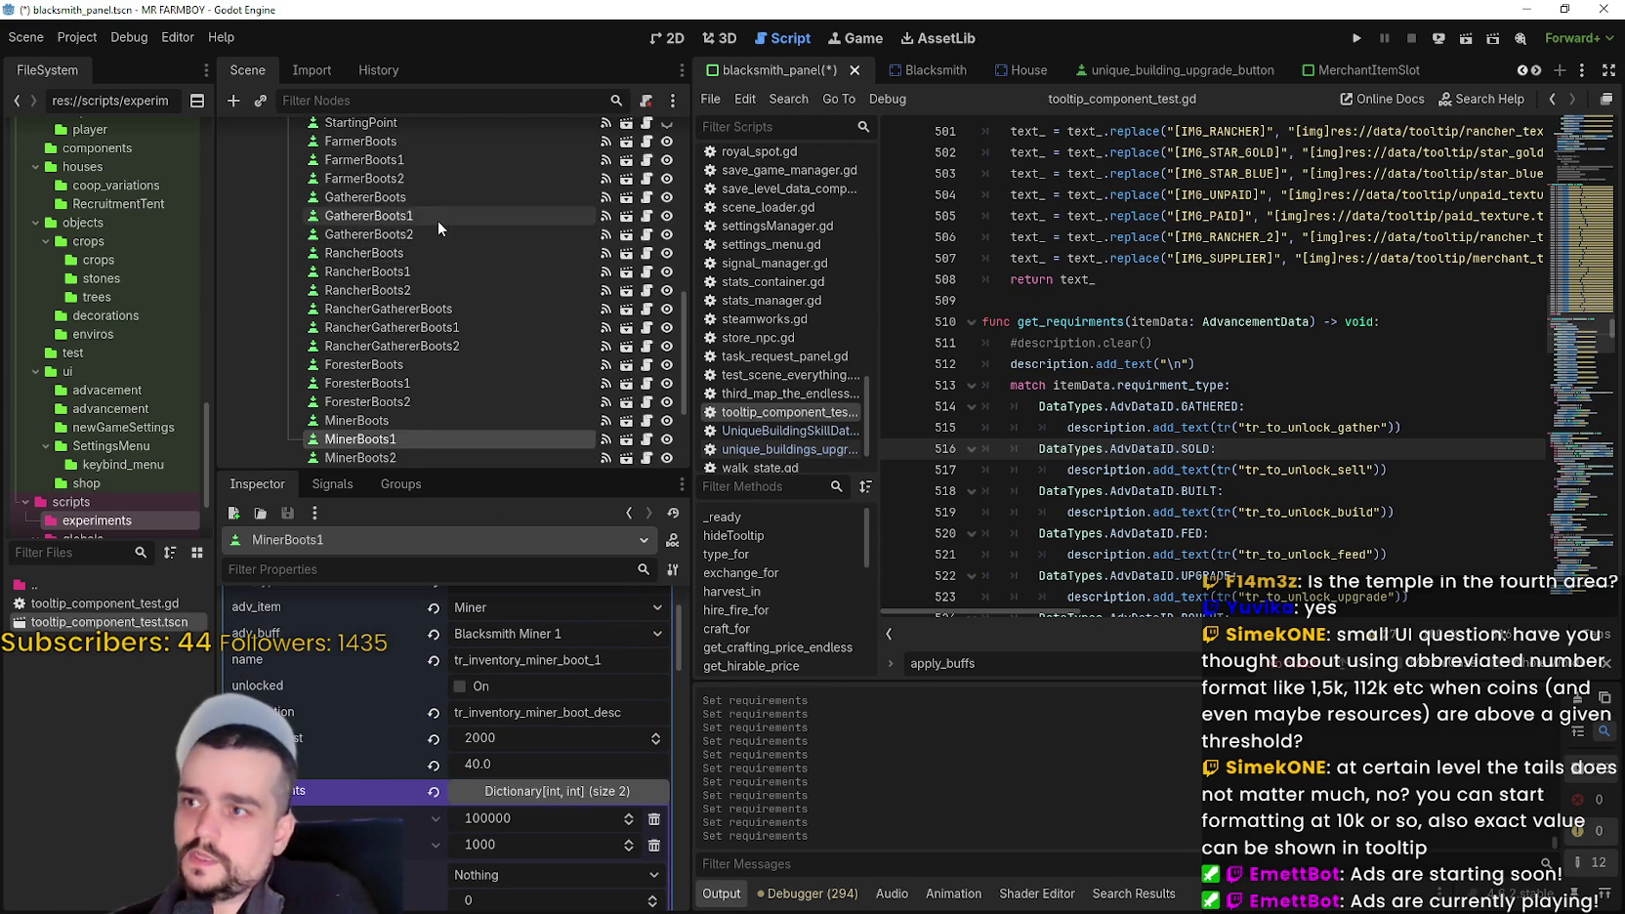
scroll(437, 220, "up", 1)
- Copy FarmerBoots2's 1000000 / 10000 requirements value
left_click(432, 221)
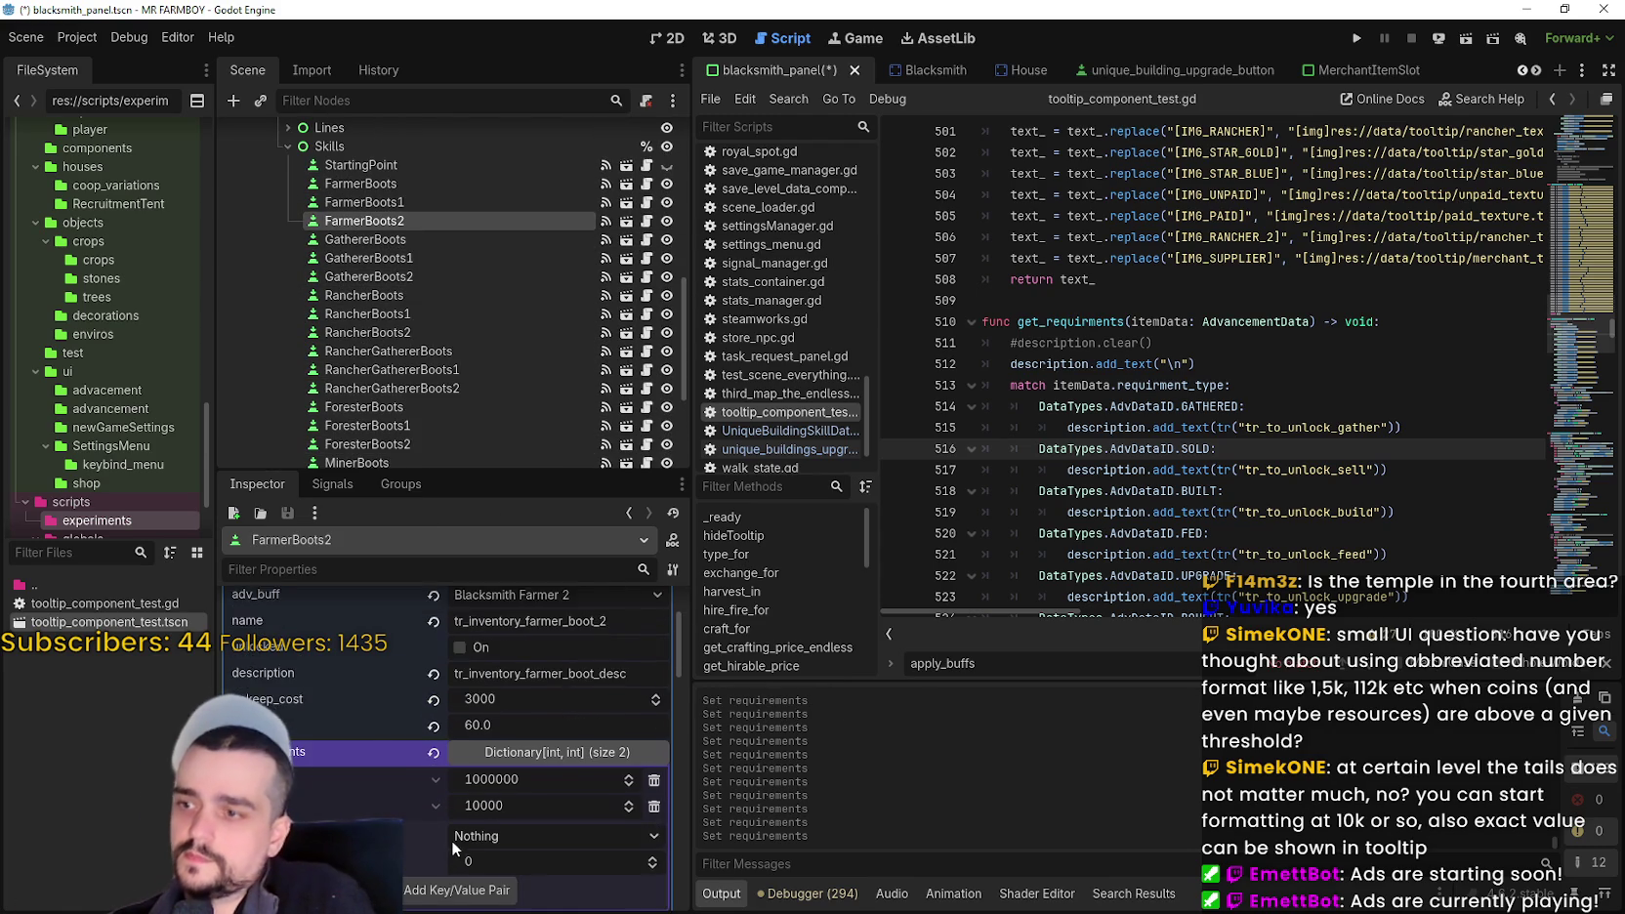
scroll(451, 841, "down", 1)
right_click(391, 711)
left_click(454, 733)
scroll(441, 371, "down", 1)
scroll(441, 371, "down", 1)
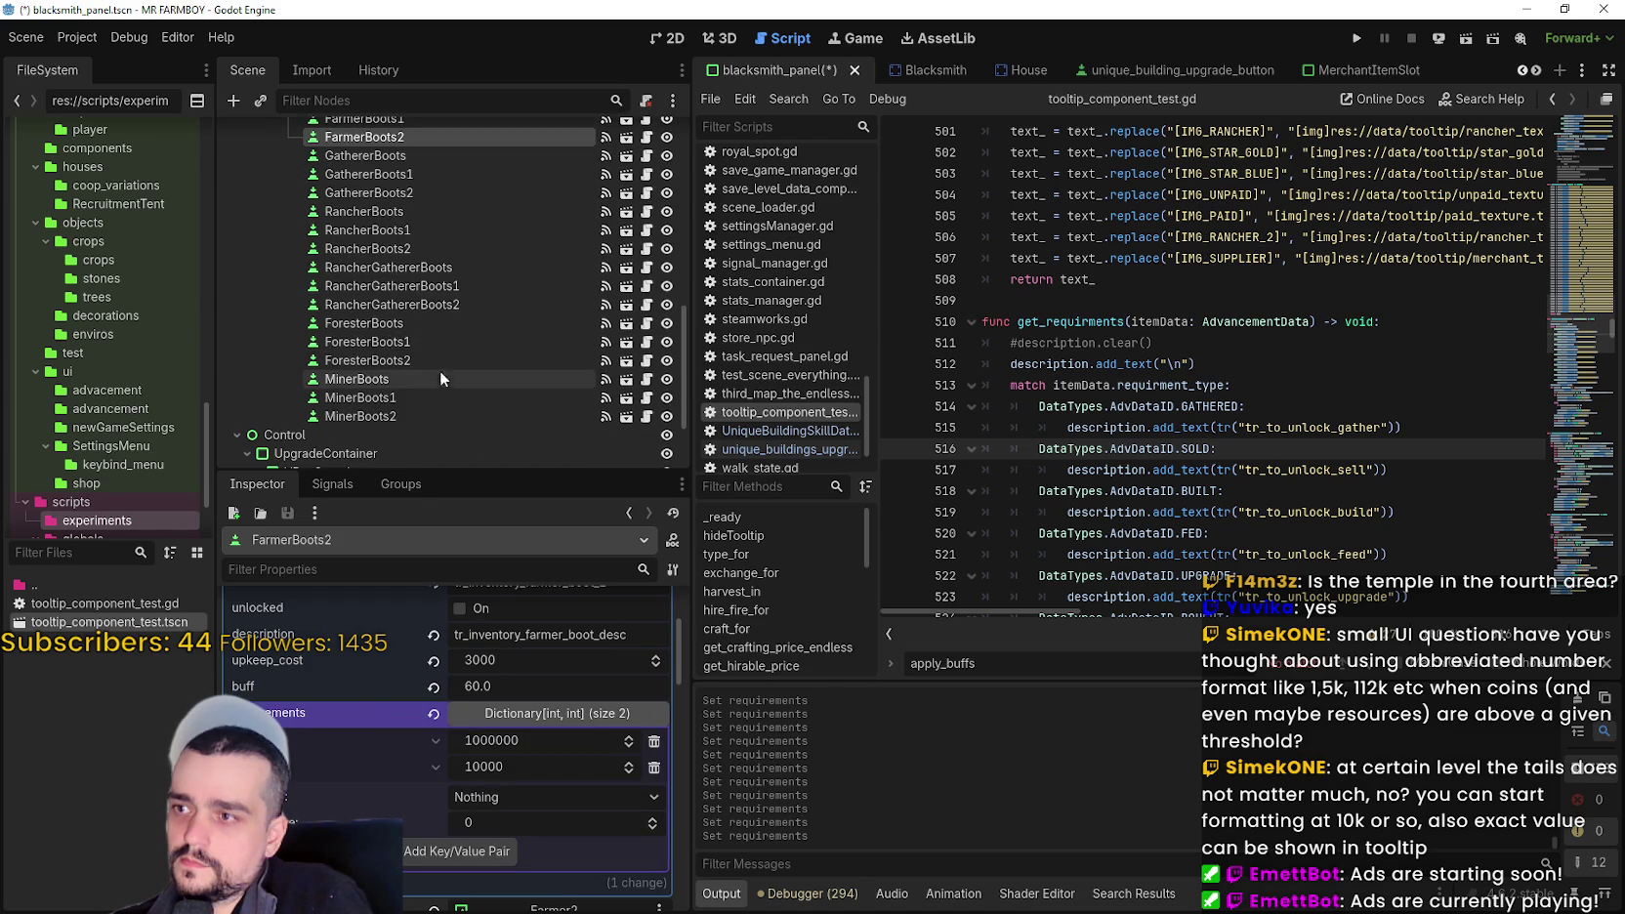
- Paste the 1000000 / 10000 requirements into RancherBoots2, RancherGathererBoots2 and ForesterBoots2
left_click(394, 198)
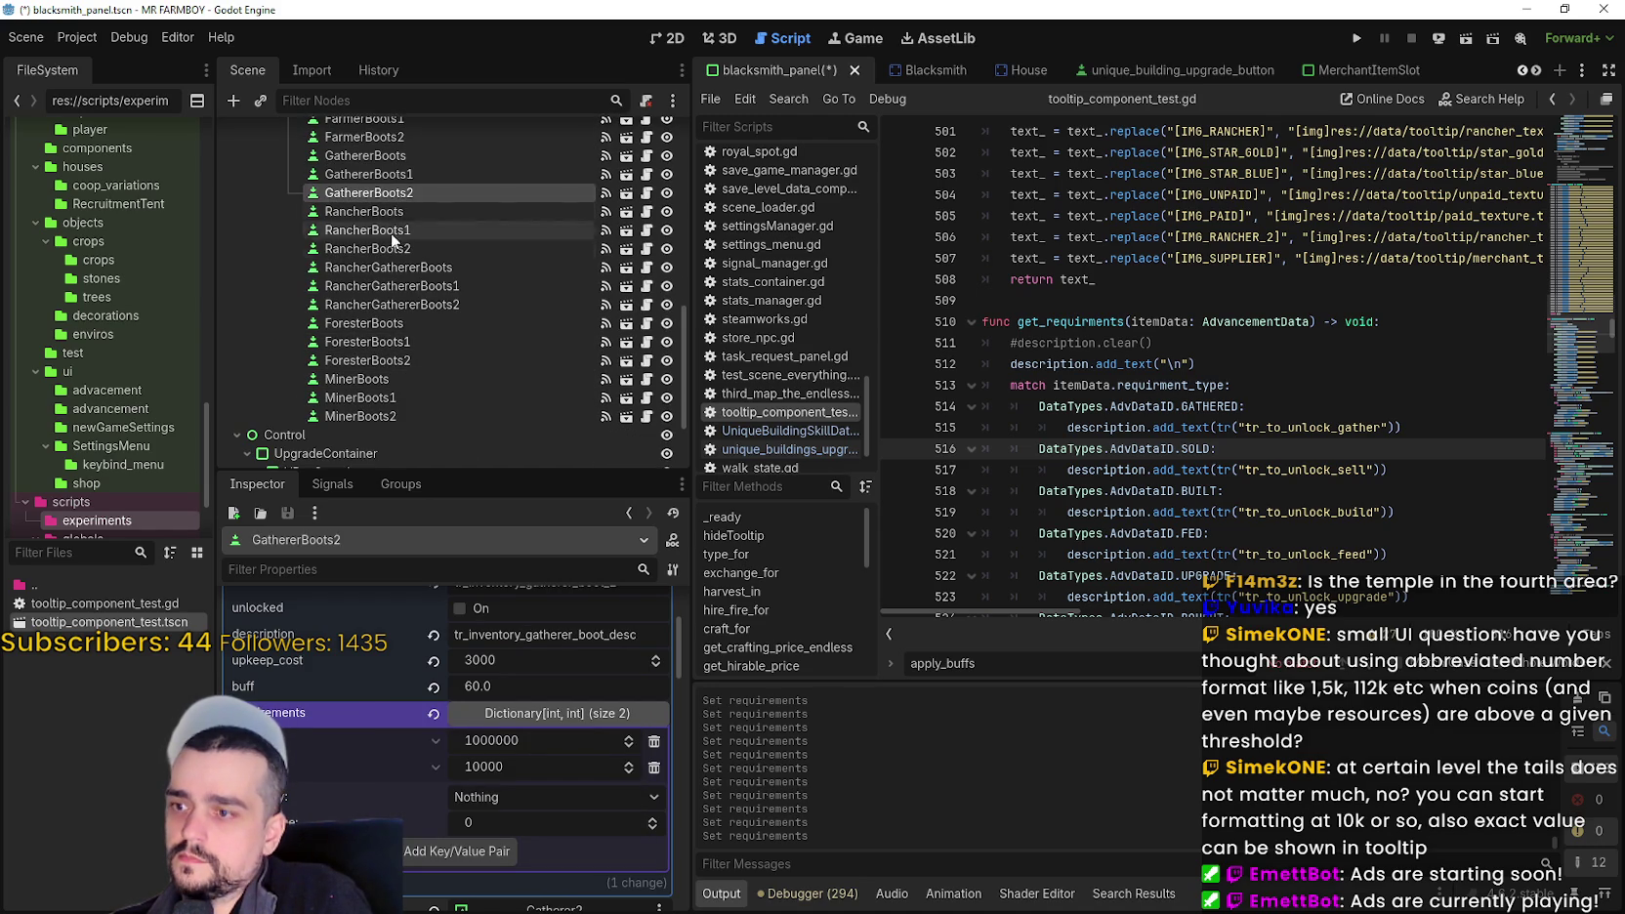
left_click(406, 250)
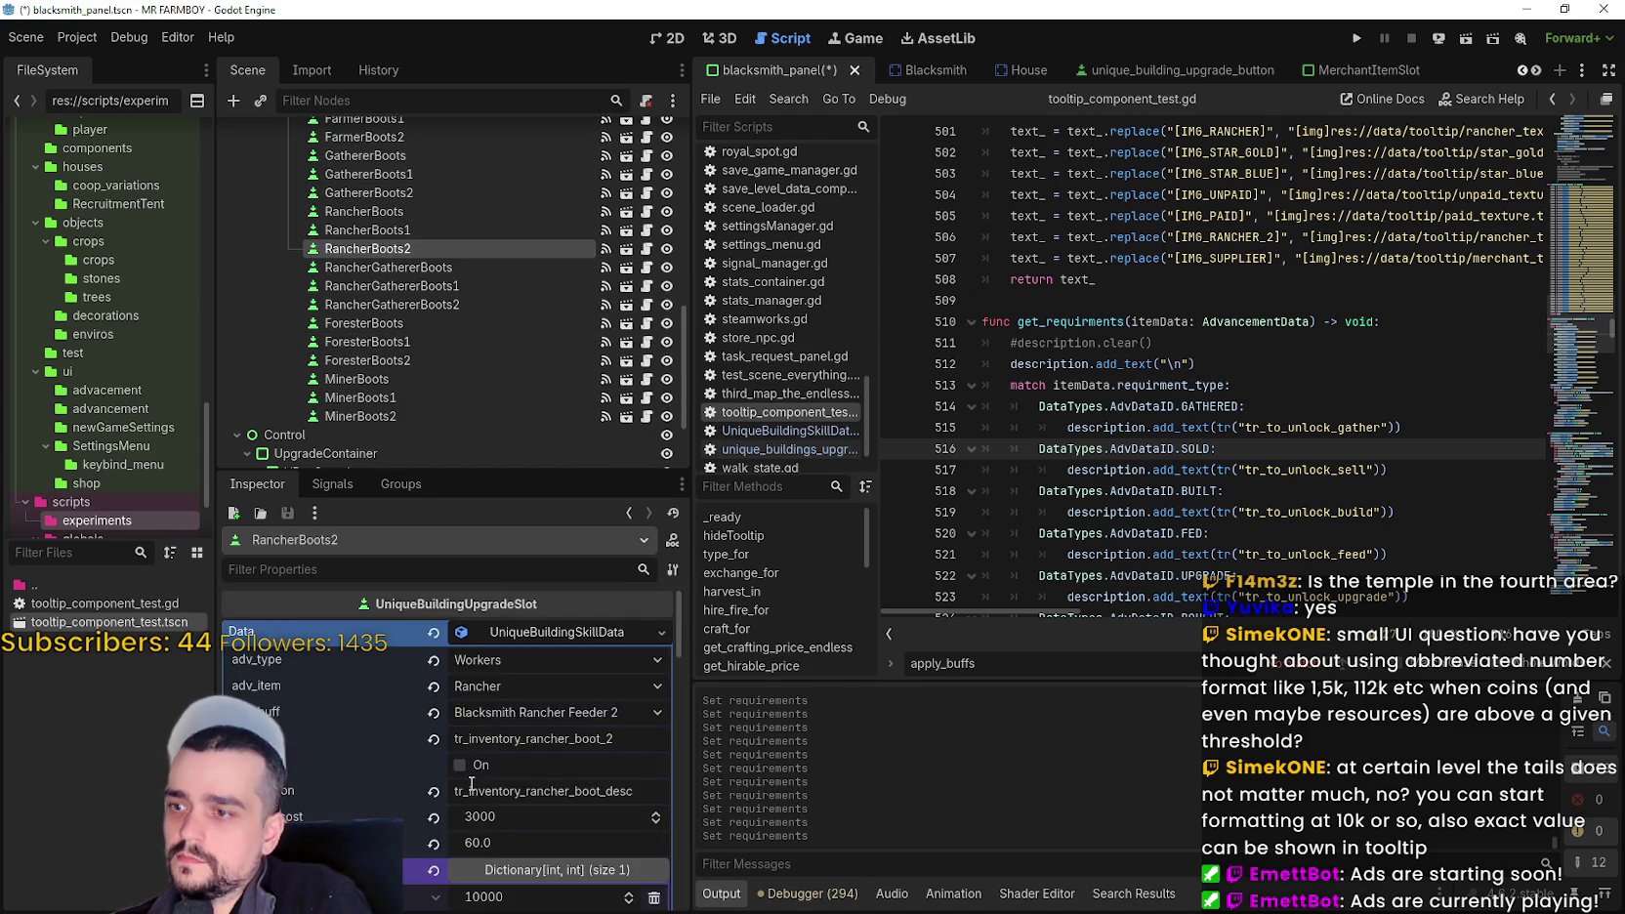
scroll(470, 784, "down", 3)
right_click(406, 715)
left_click(453, 745)
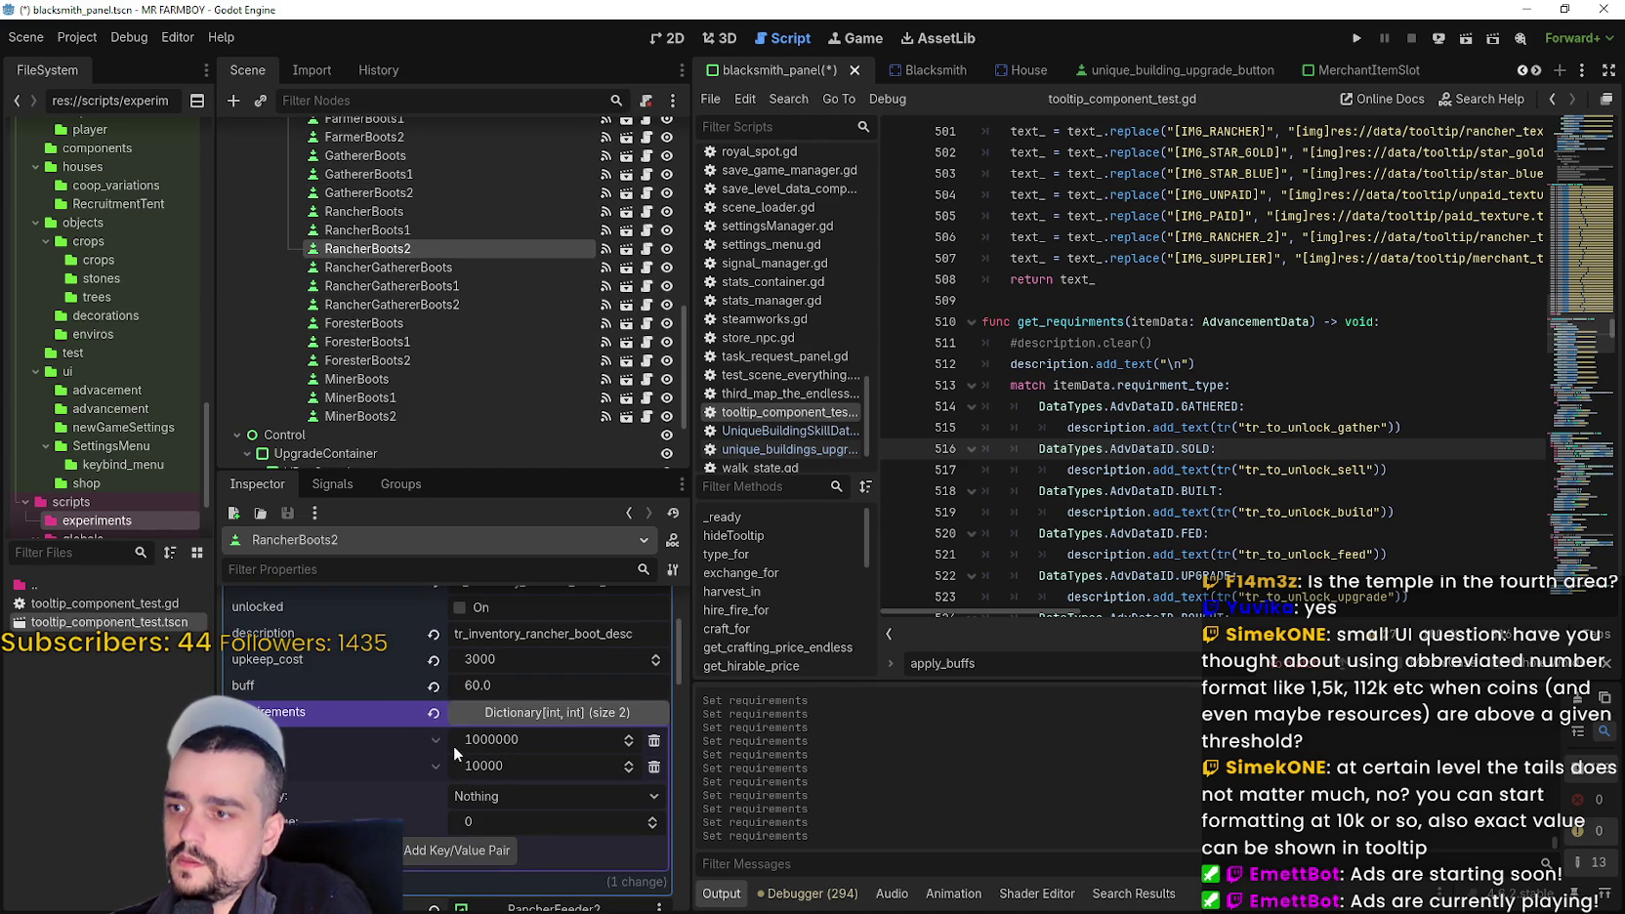
left_click(463, 307)
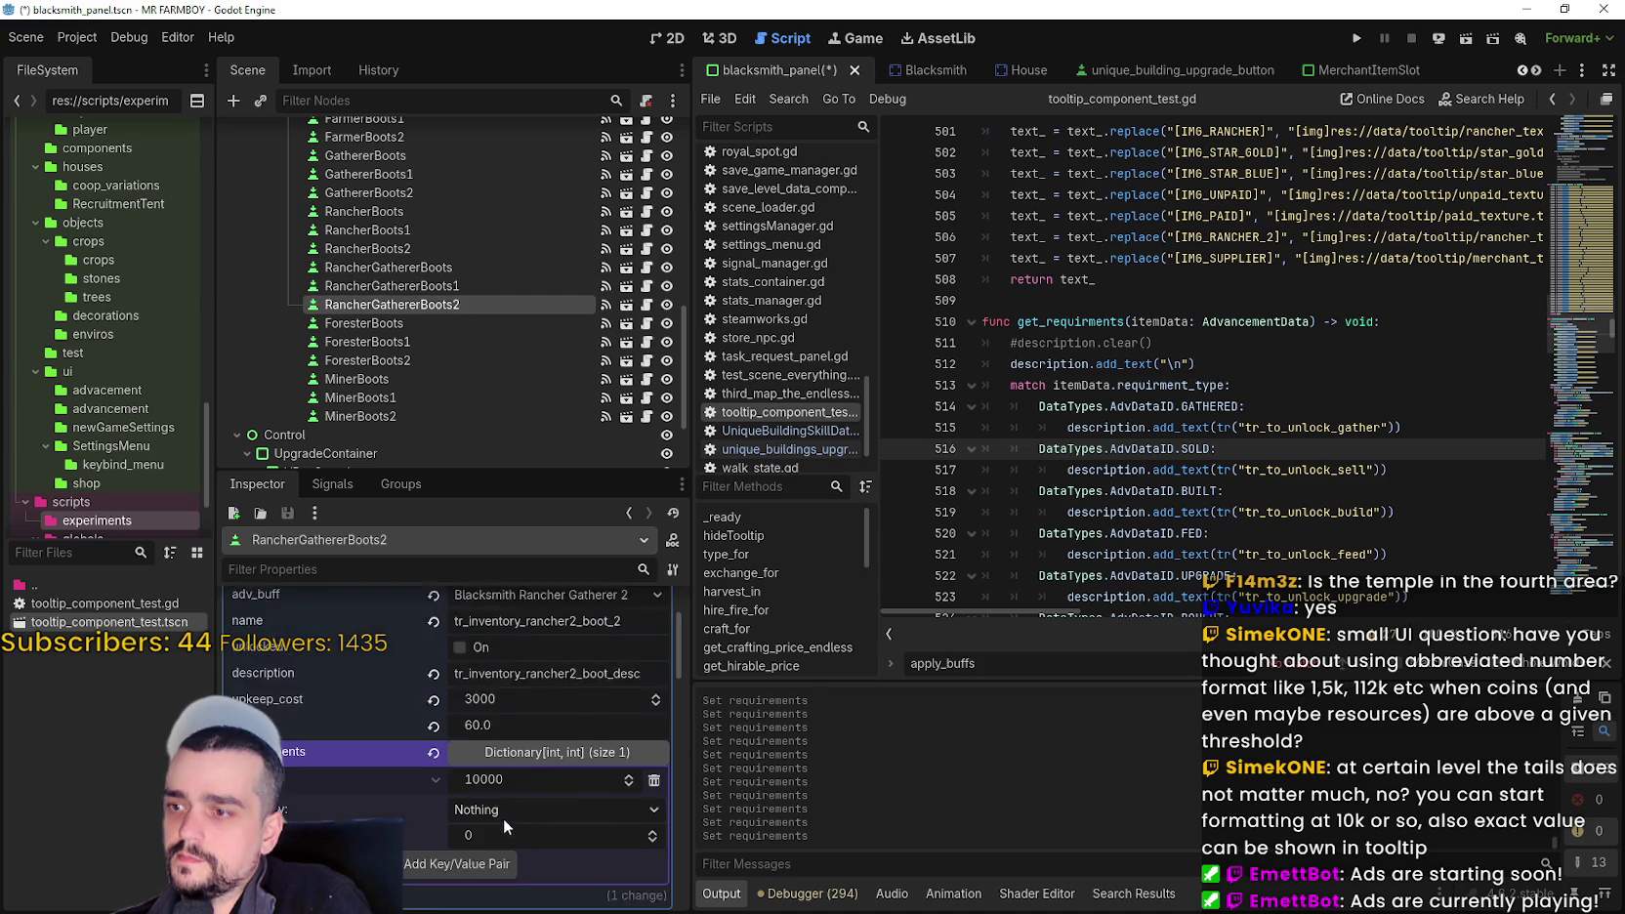
right_click(389, 714)
left_click(467, 759)
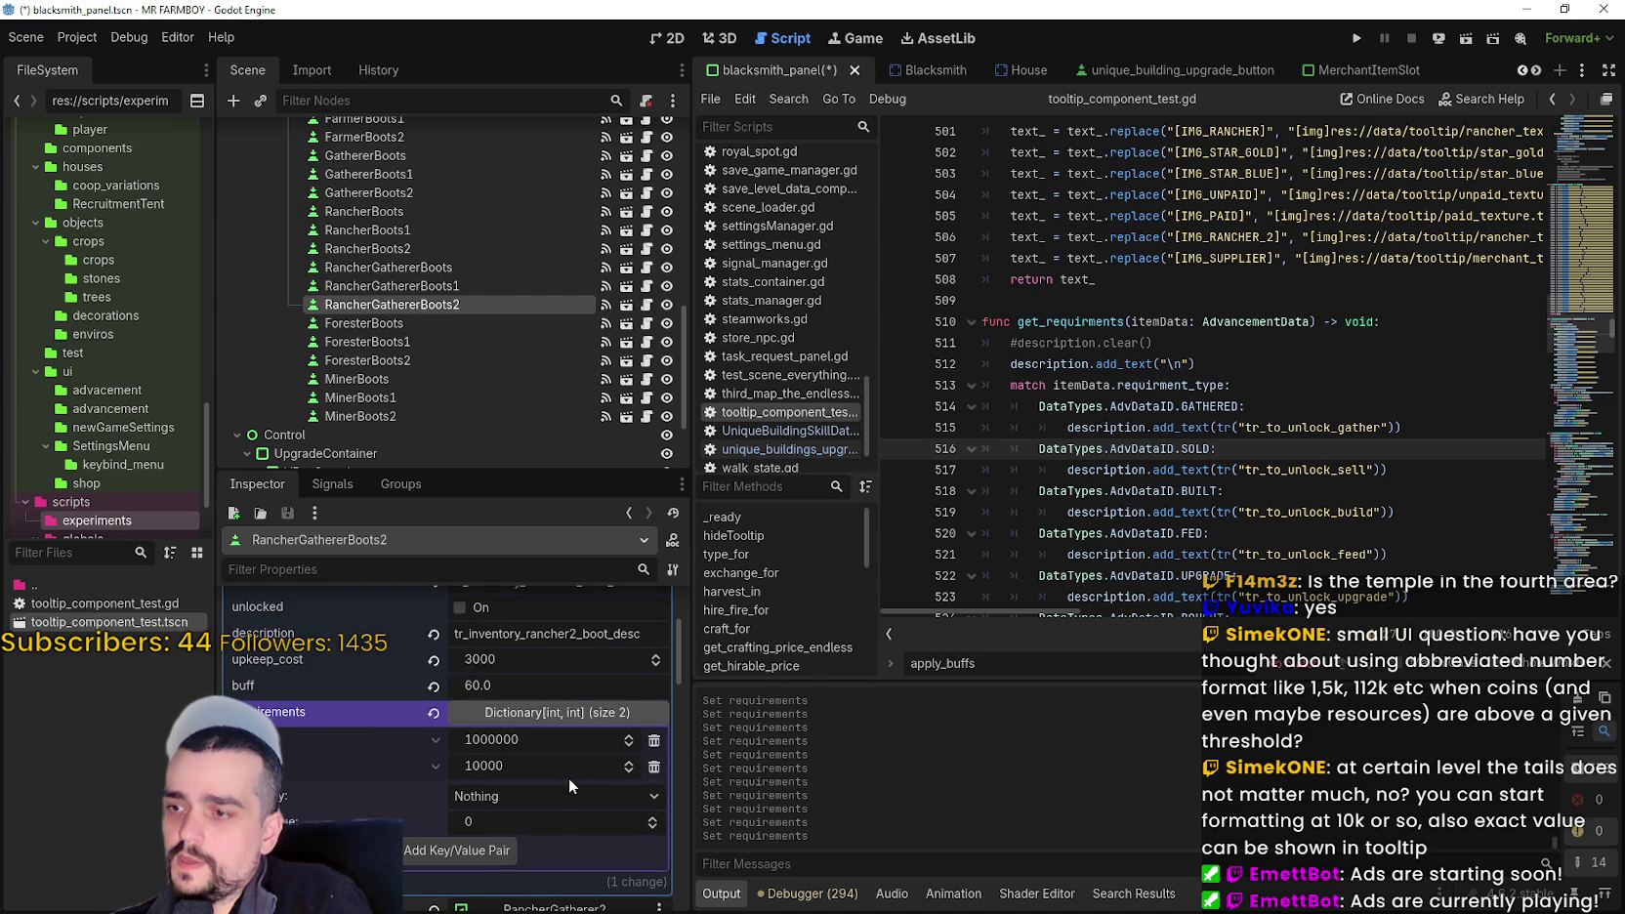
scroll(390, 334, "down", 2)
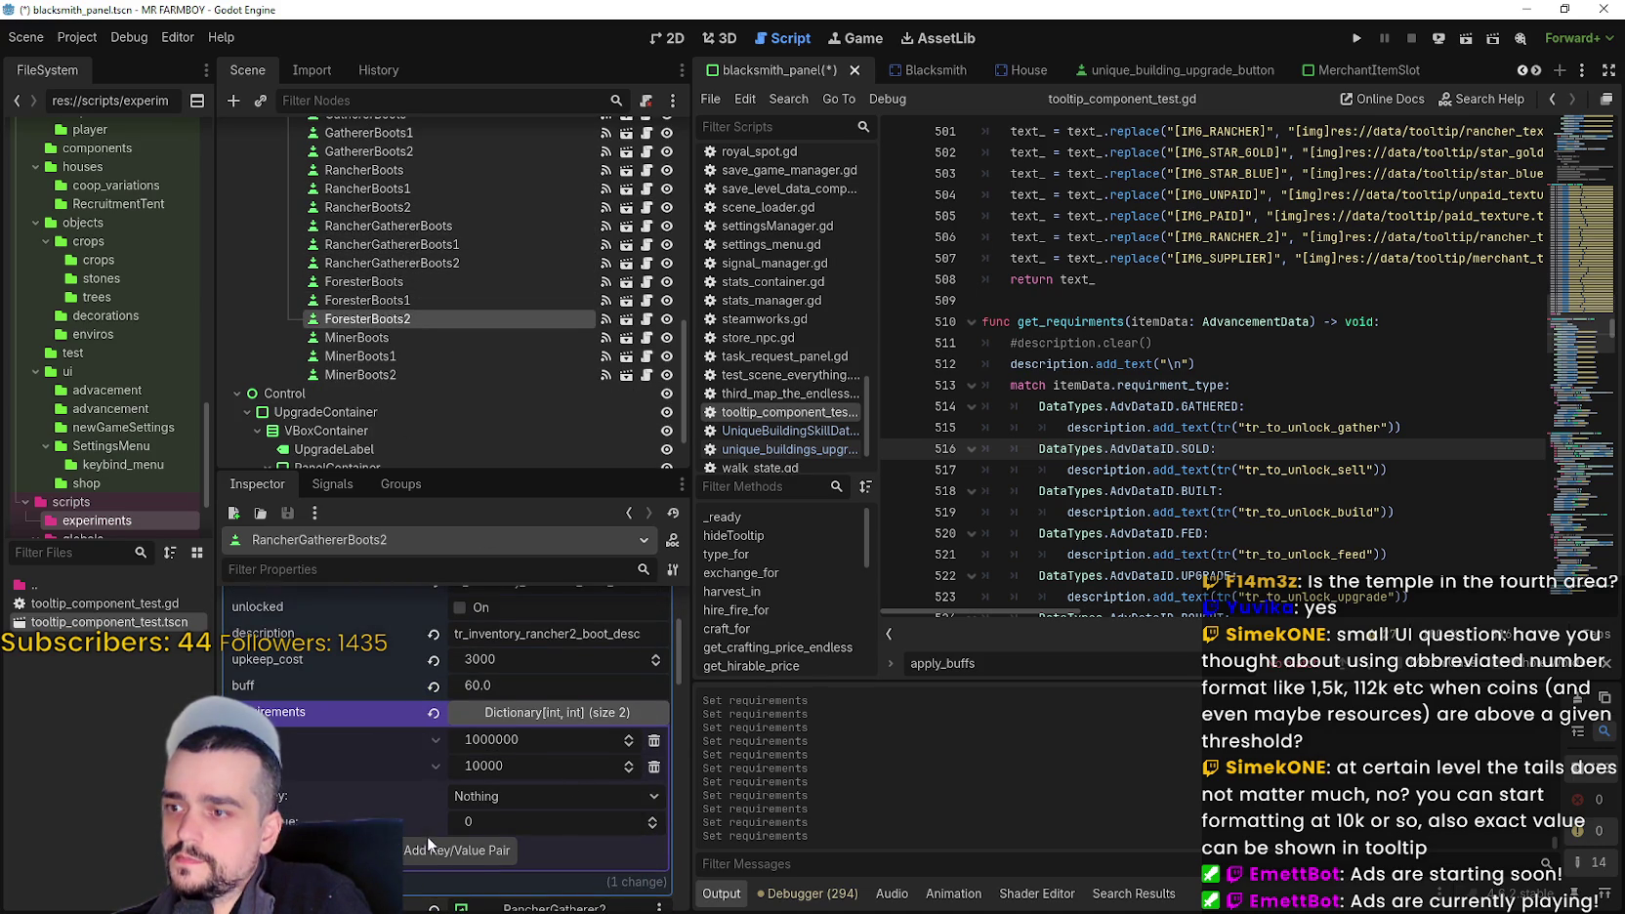
right_click(406, 684)
left_click(460, 717)
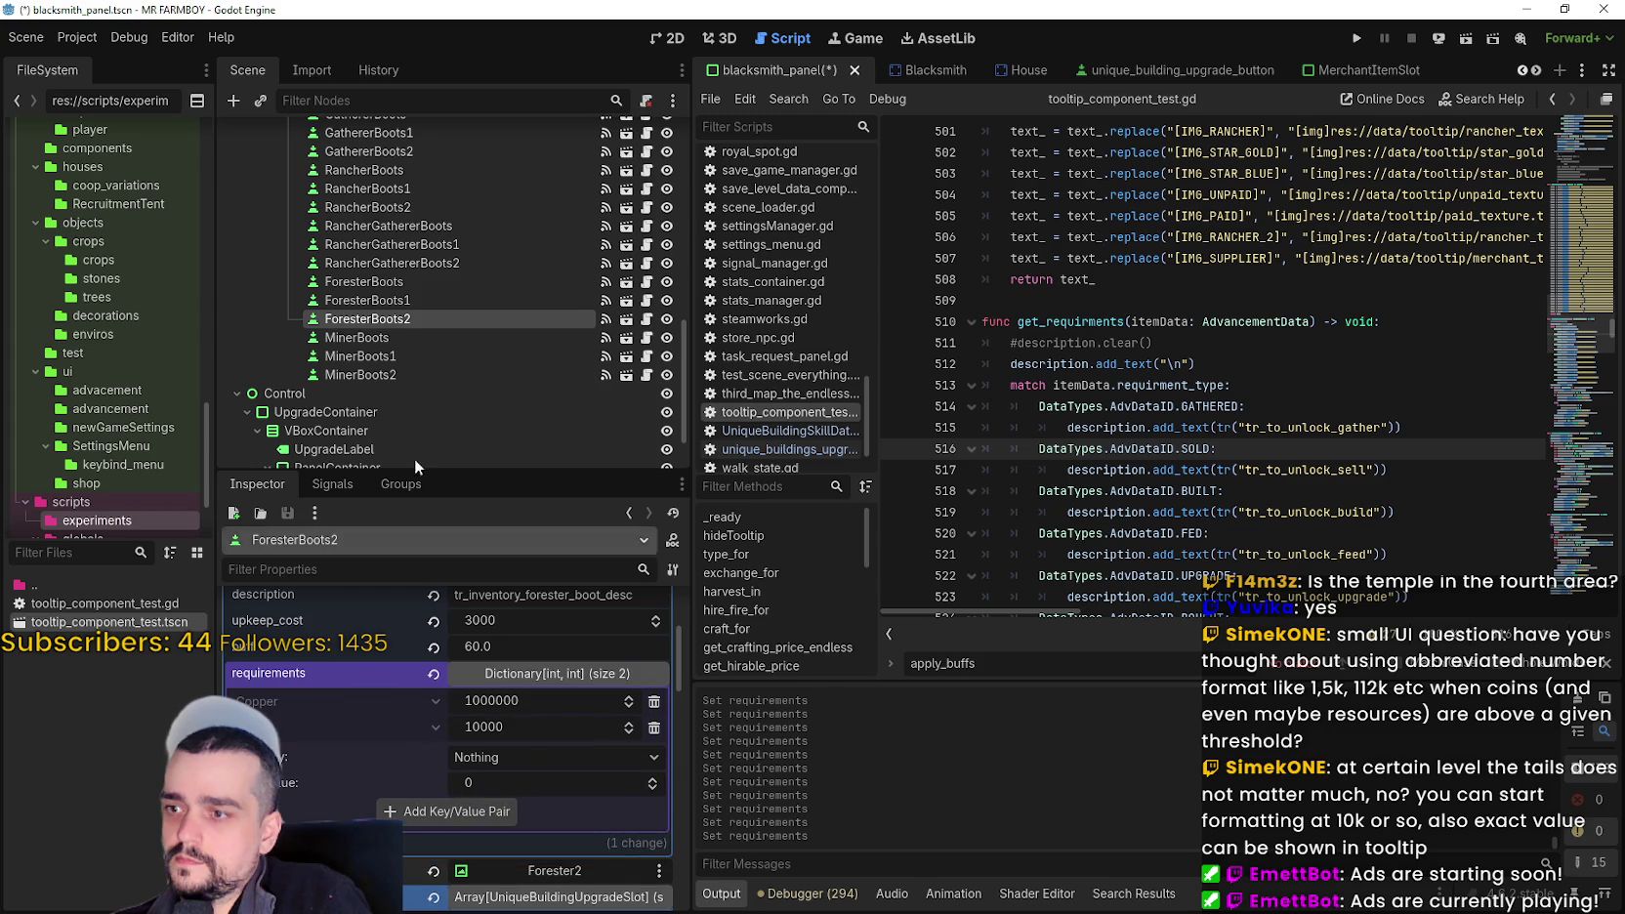
- Add a 1000000 requirement entry to MinerBoots2 and save blacksmith_panel
left_click(390, 374)
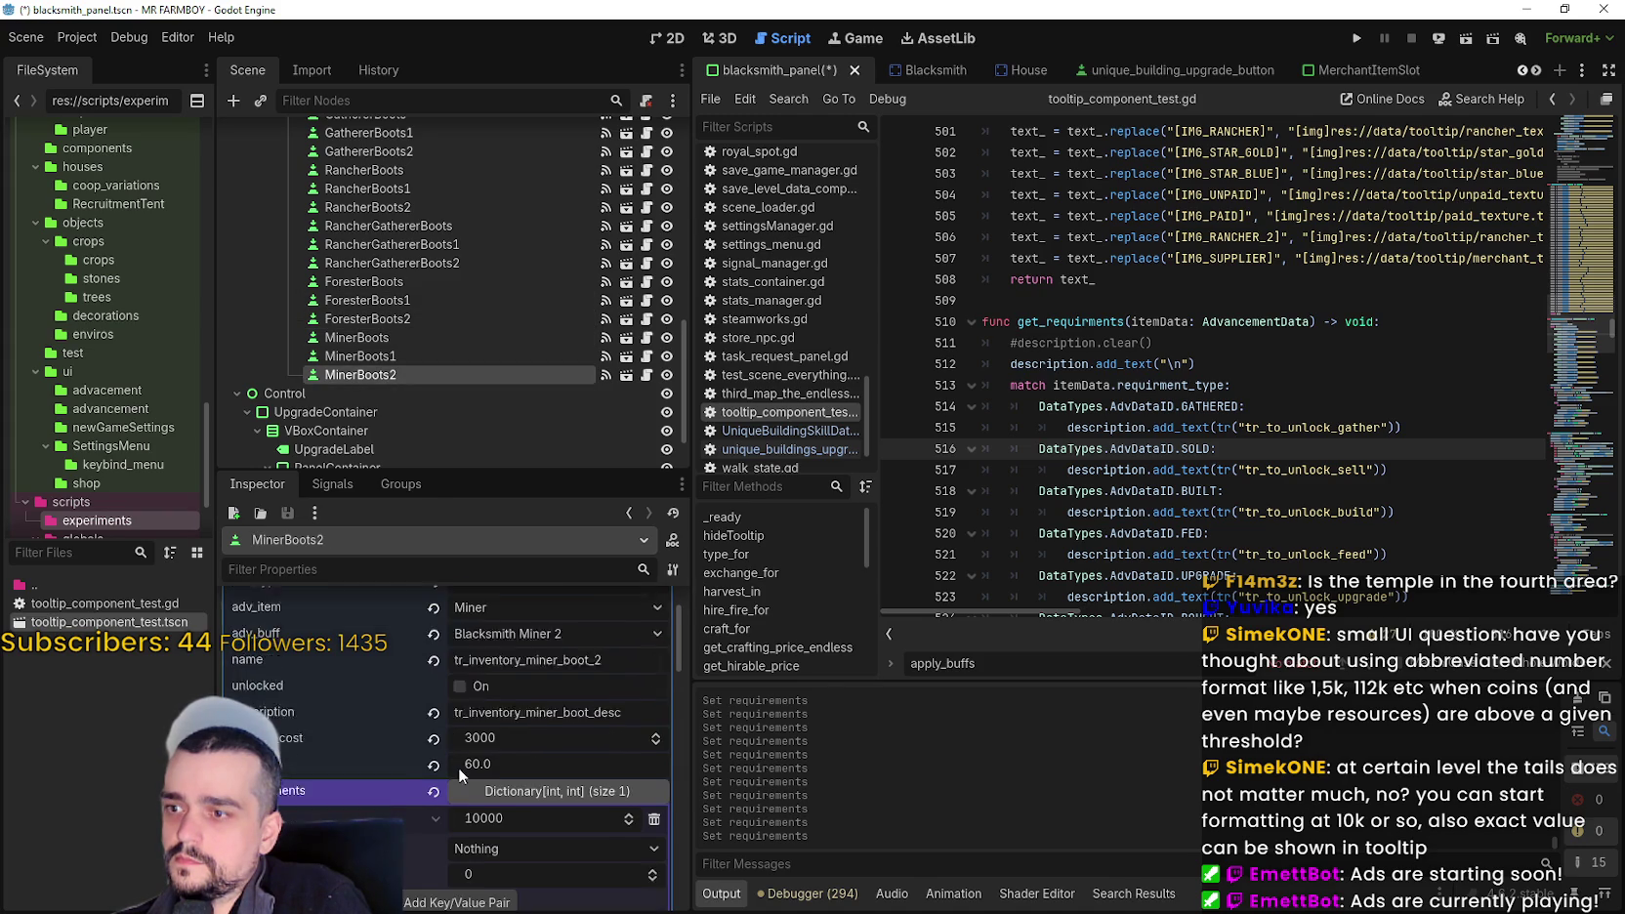
scroll(445, 766, "down", 1)
right_click(419, 770)
left_click(469, 793)
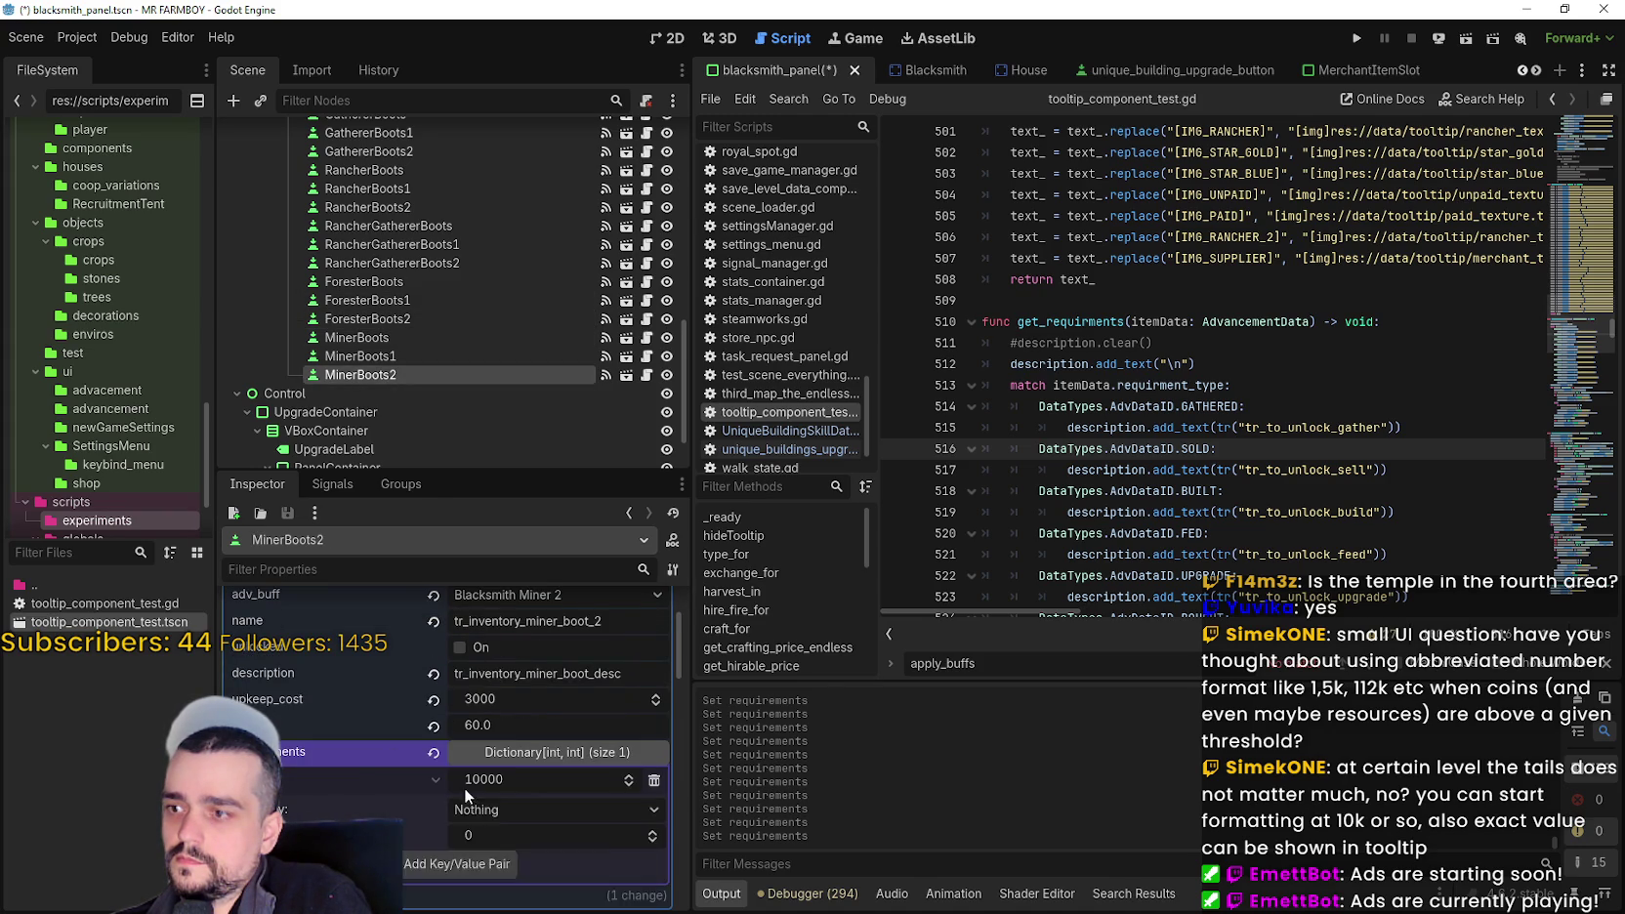
key("ctrl+s")
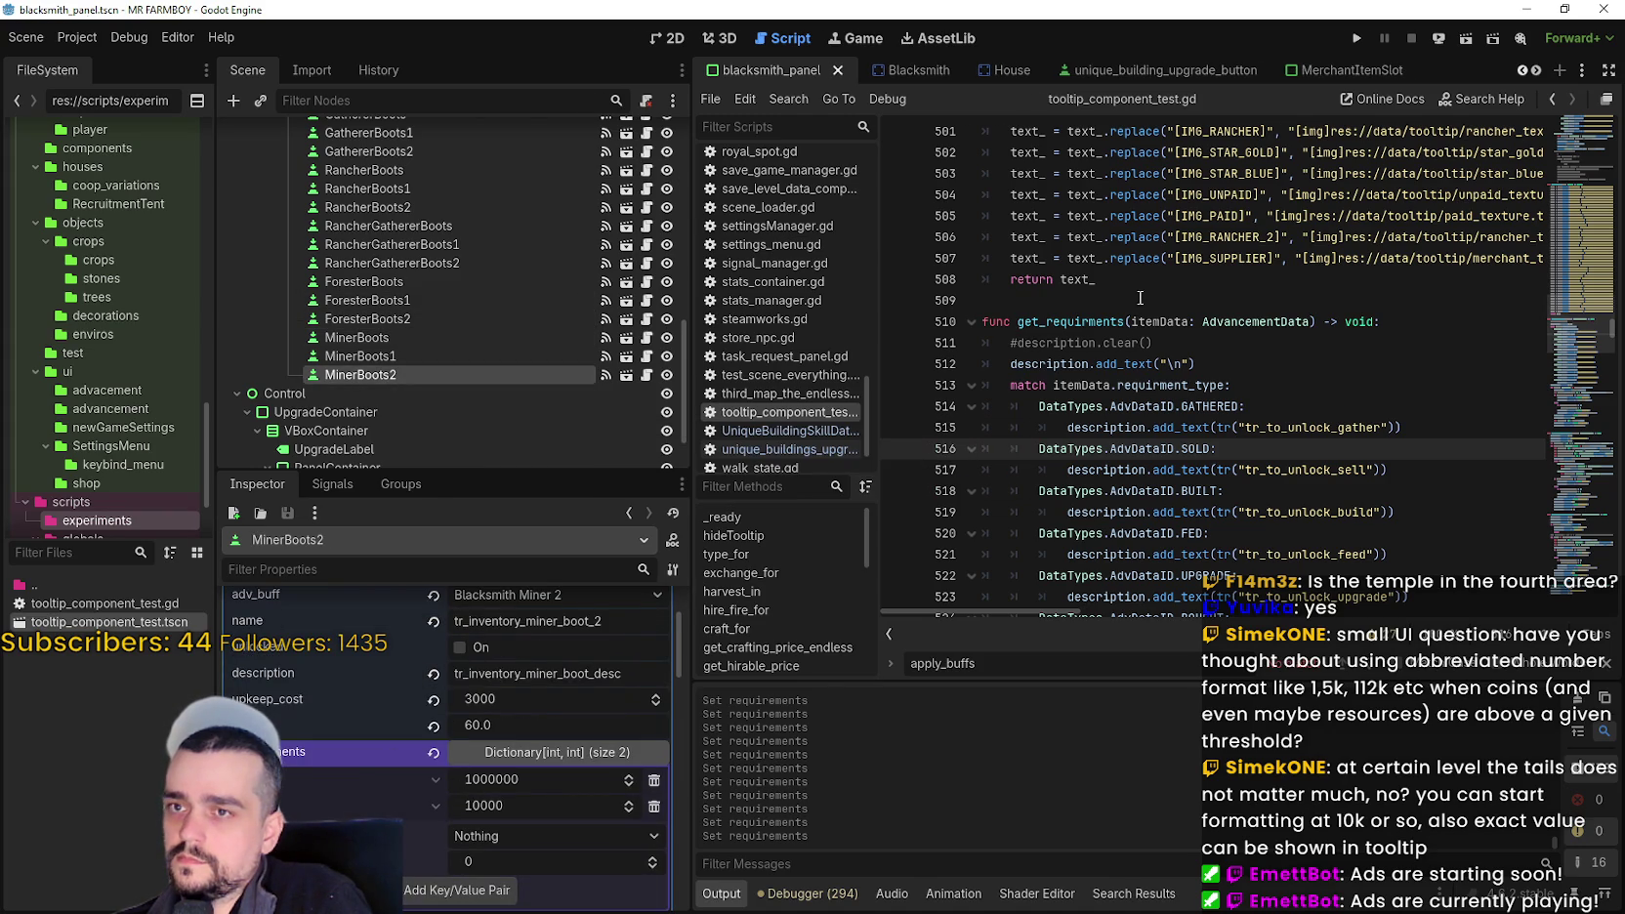
- Collapse the Data resource to confirm MinerBoots2's parent is MinerBoots1
left_click(1140, 305)
scroll(960, 401, "up", 2)
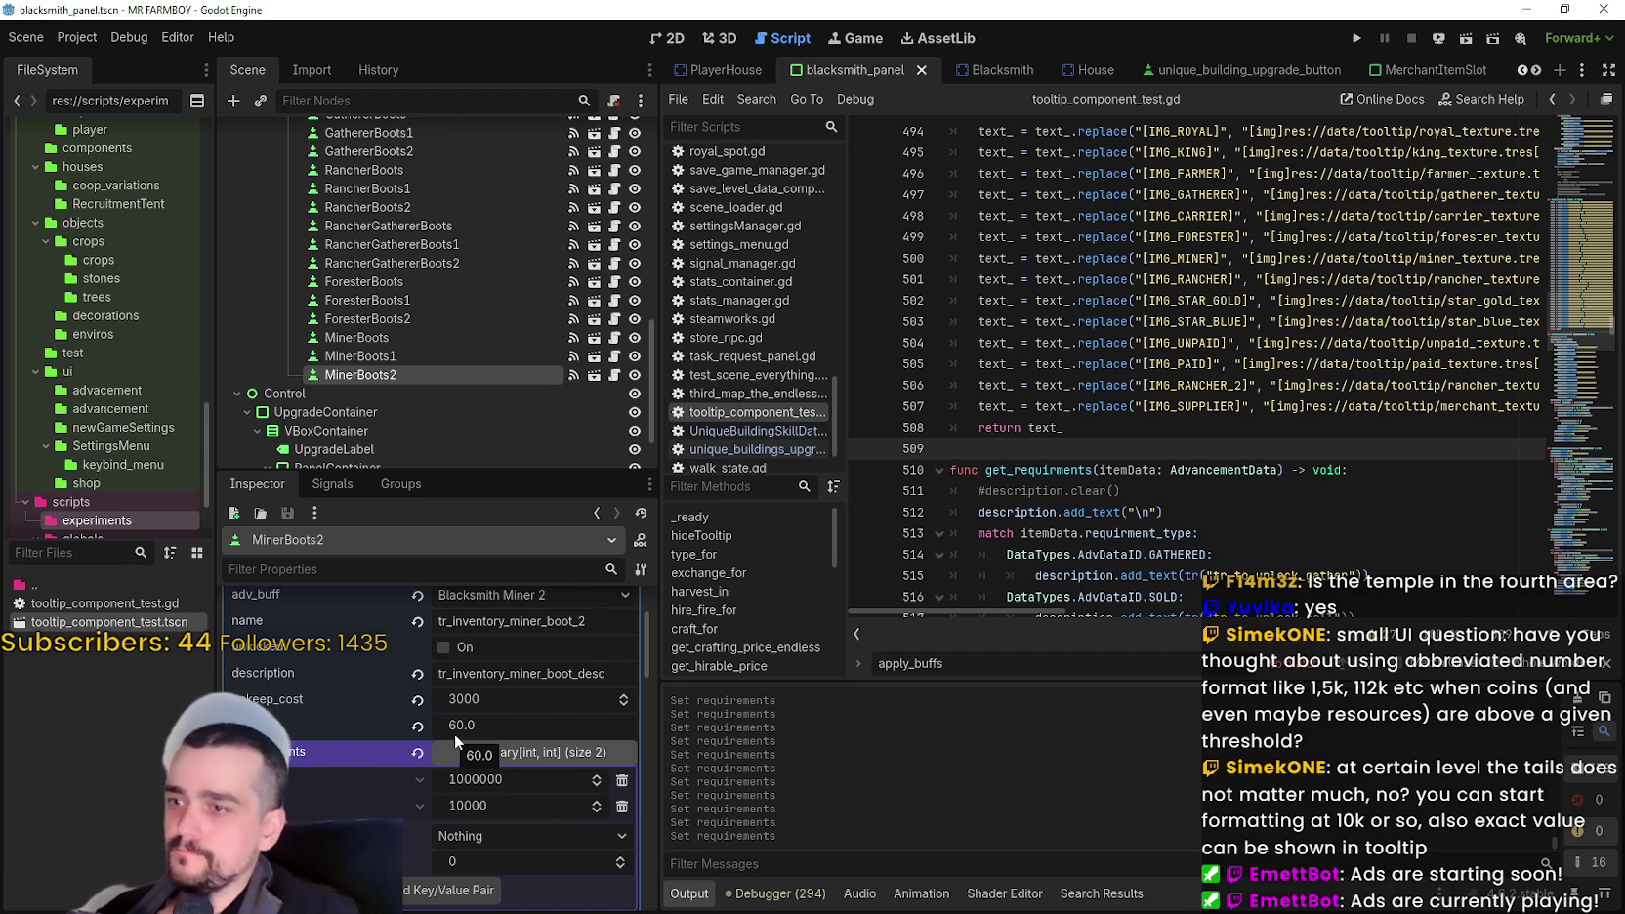
scroll(327, 796, "up", 2)
scroll(327, 796, "up", 1)
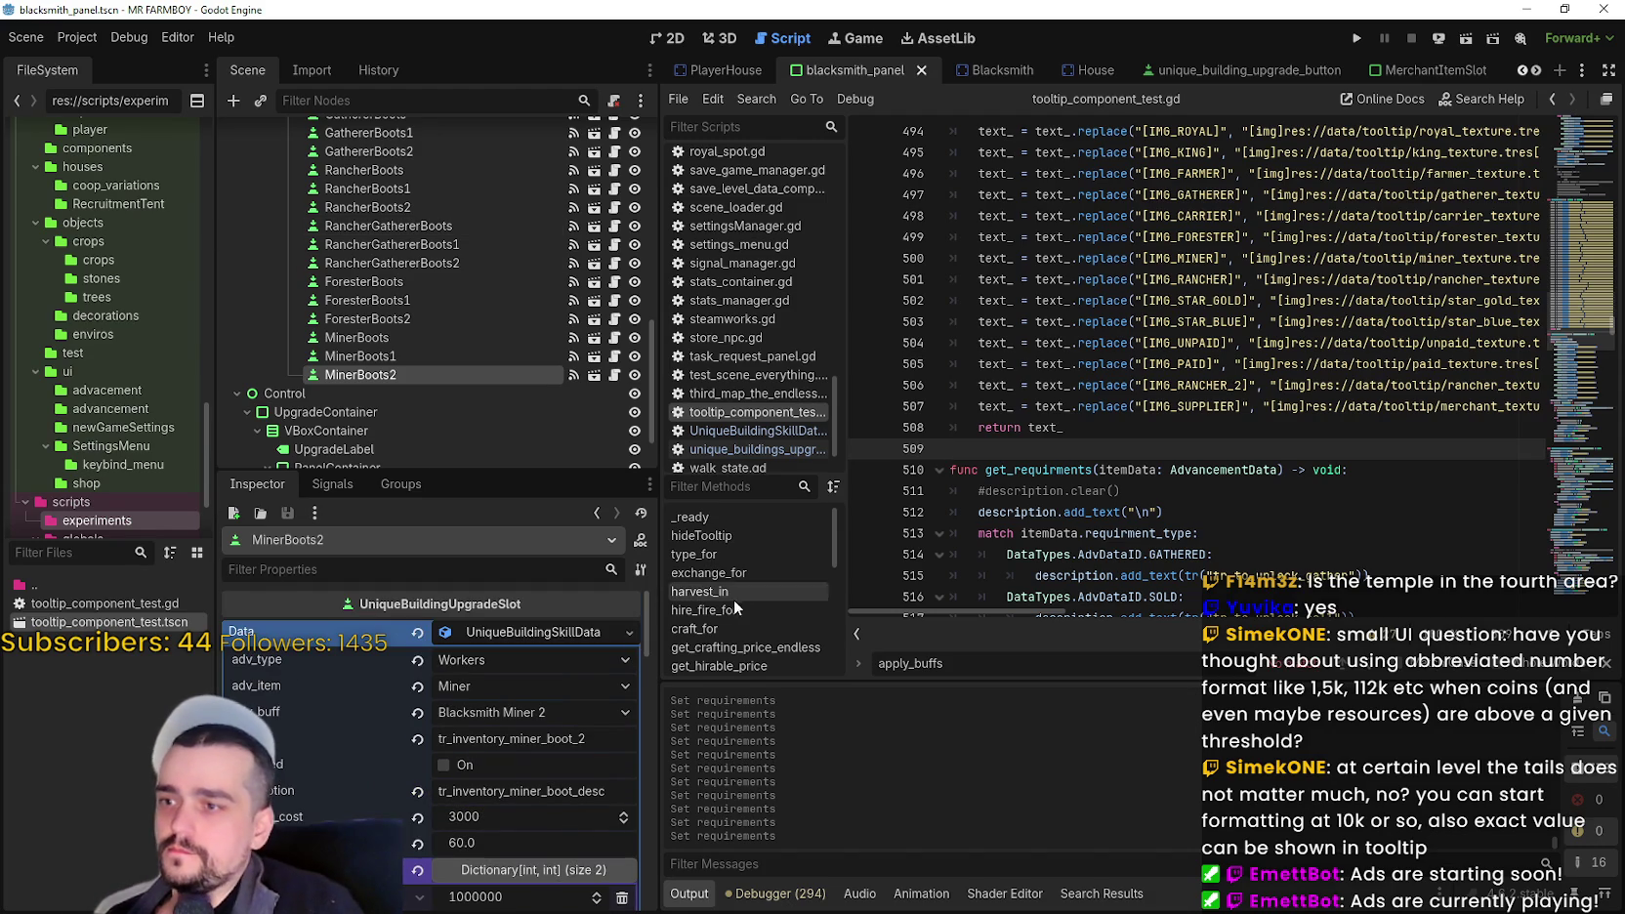
left_click(544, 632)
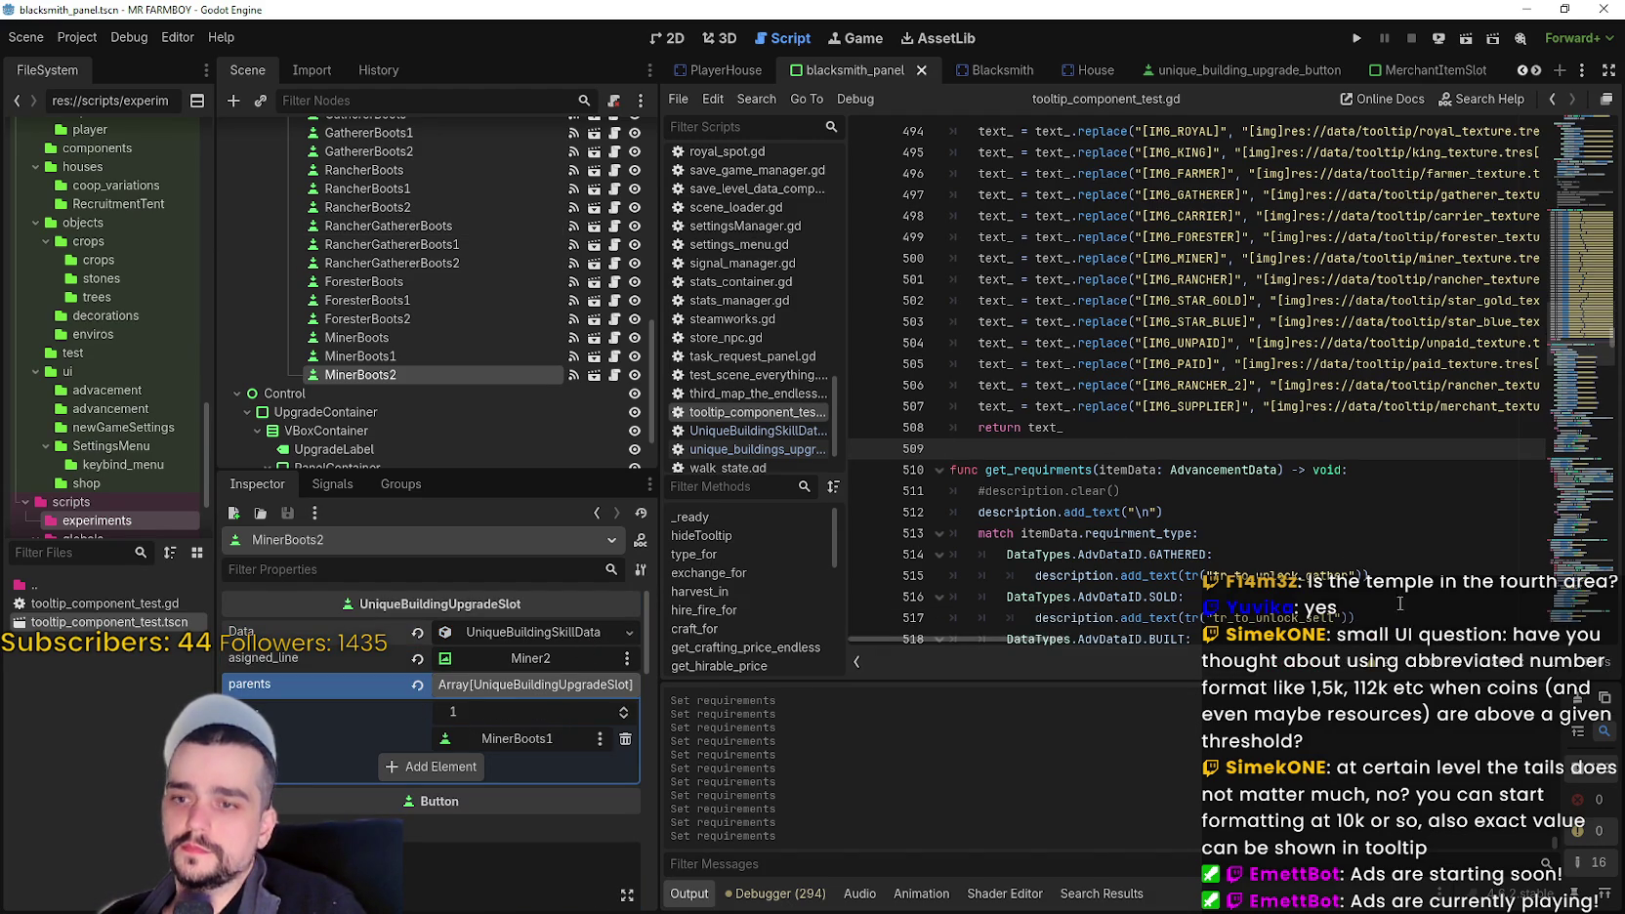
- Launch the Mr Farmboy game from the editor to test the changes
left_click(1231, 491)
left_click(1180, 447)
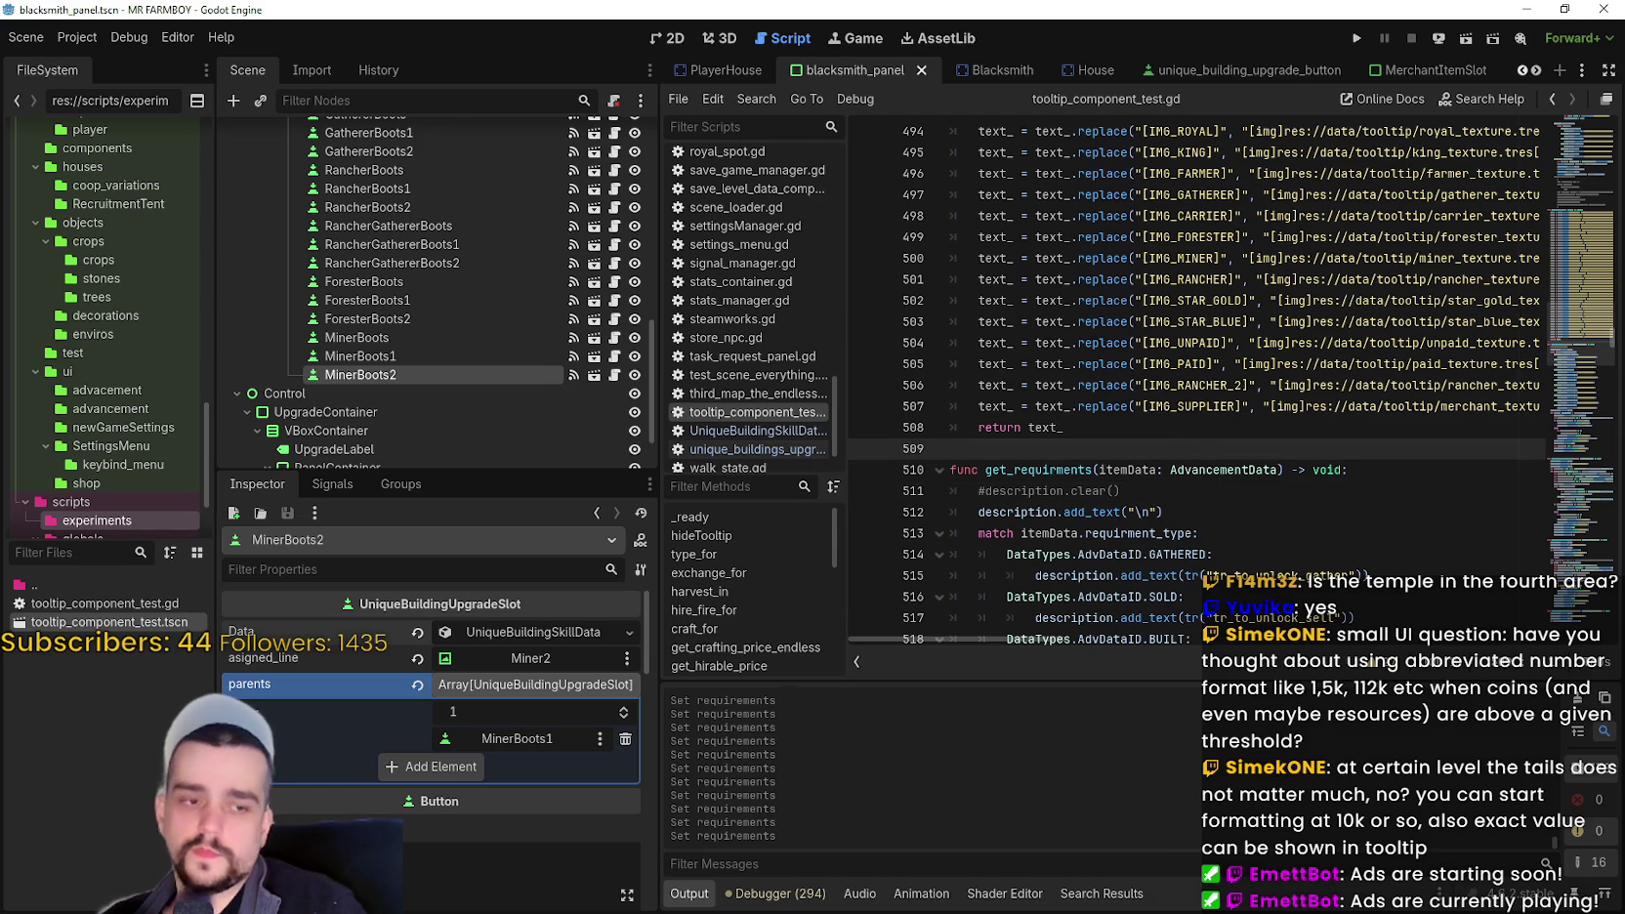
left_click(1355, 37)
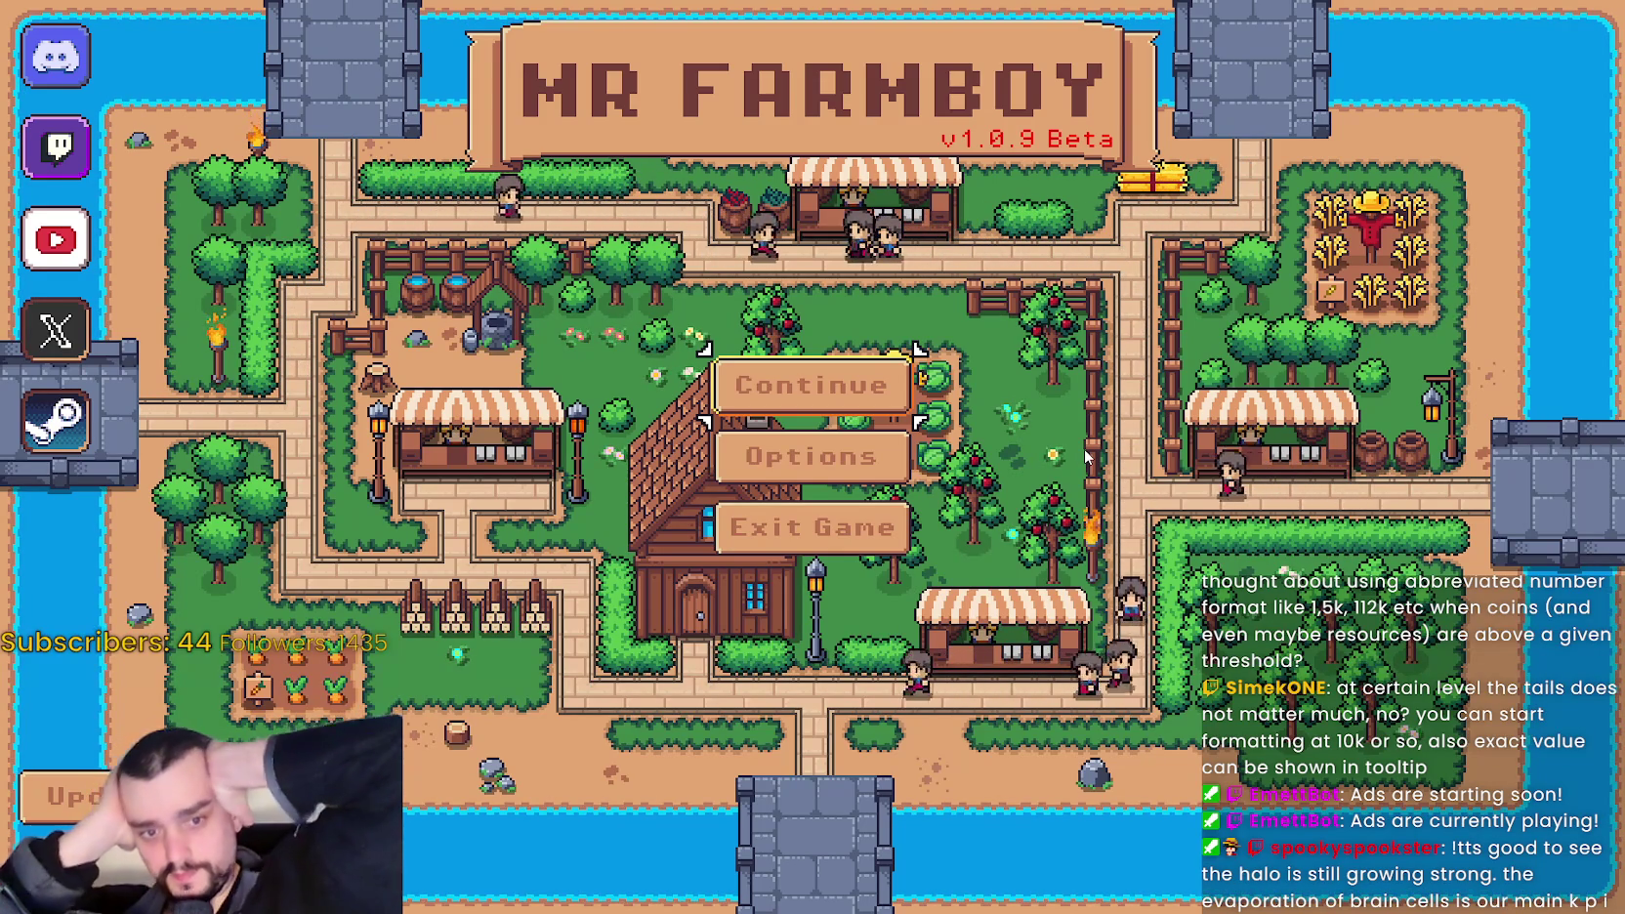
- Load the Save 1 (Normal) game from the Continue menu
left_click(811, 386)
left_click(774, 329)
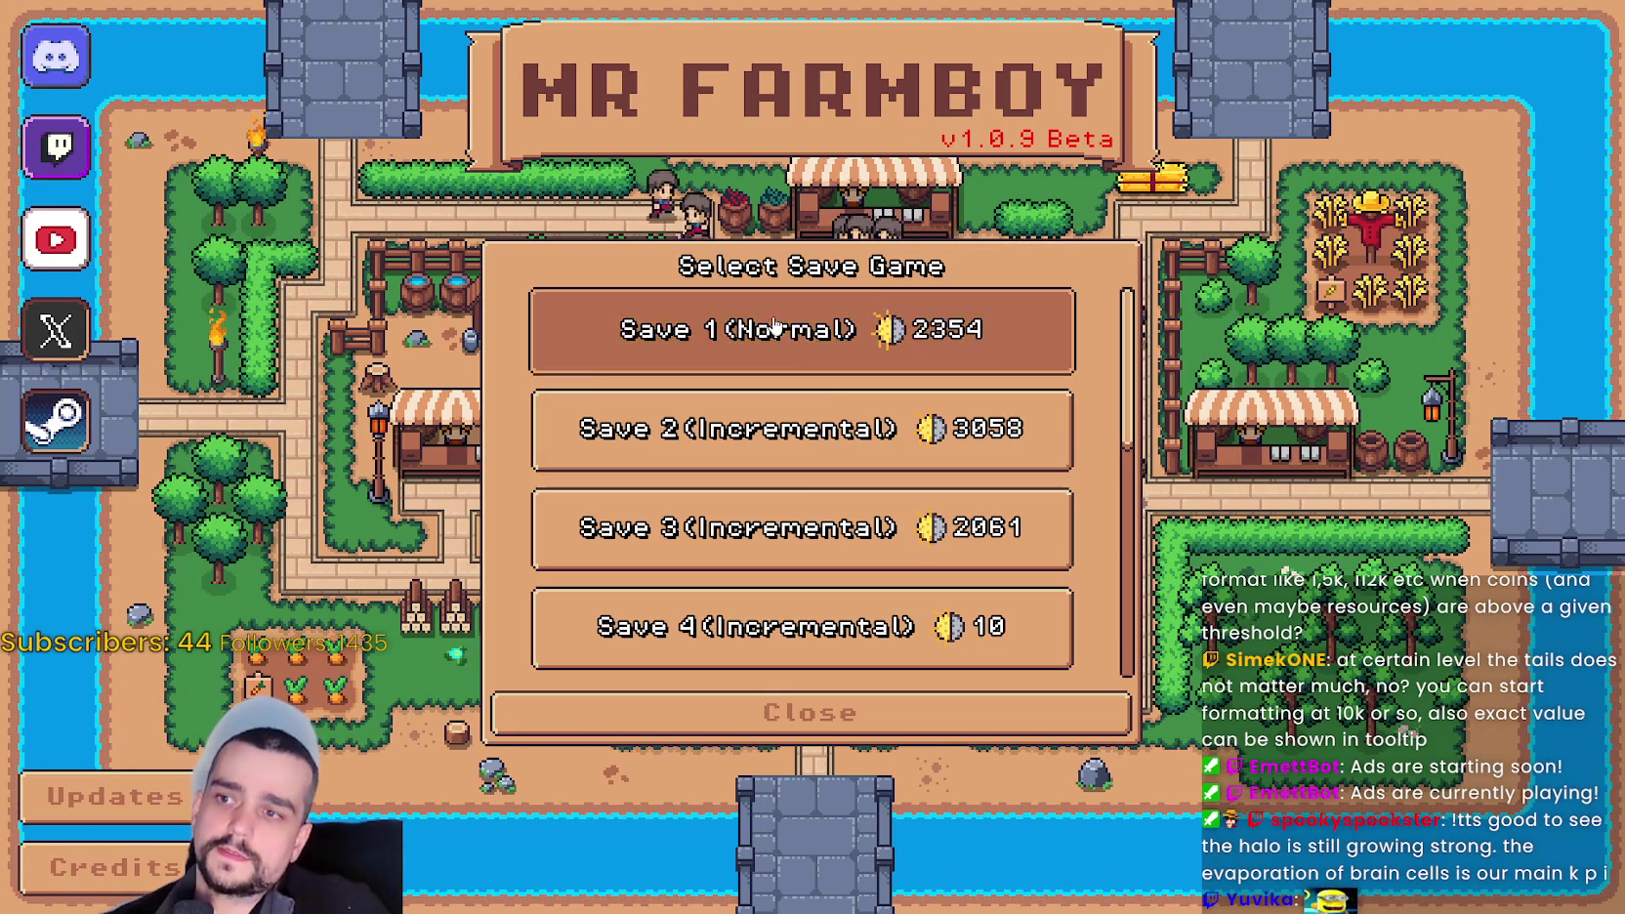
left_click(691, 349)
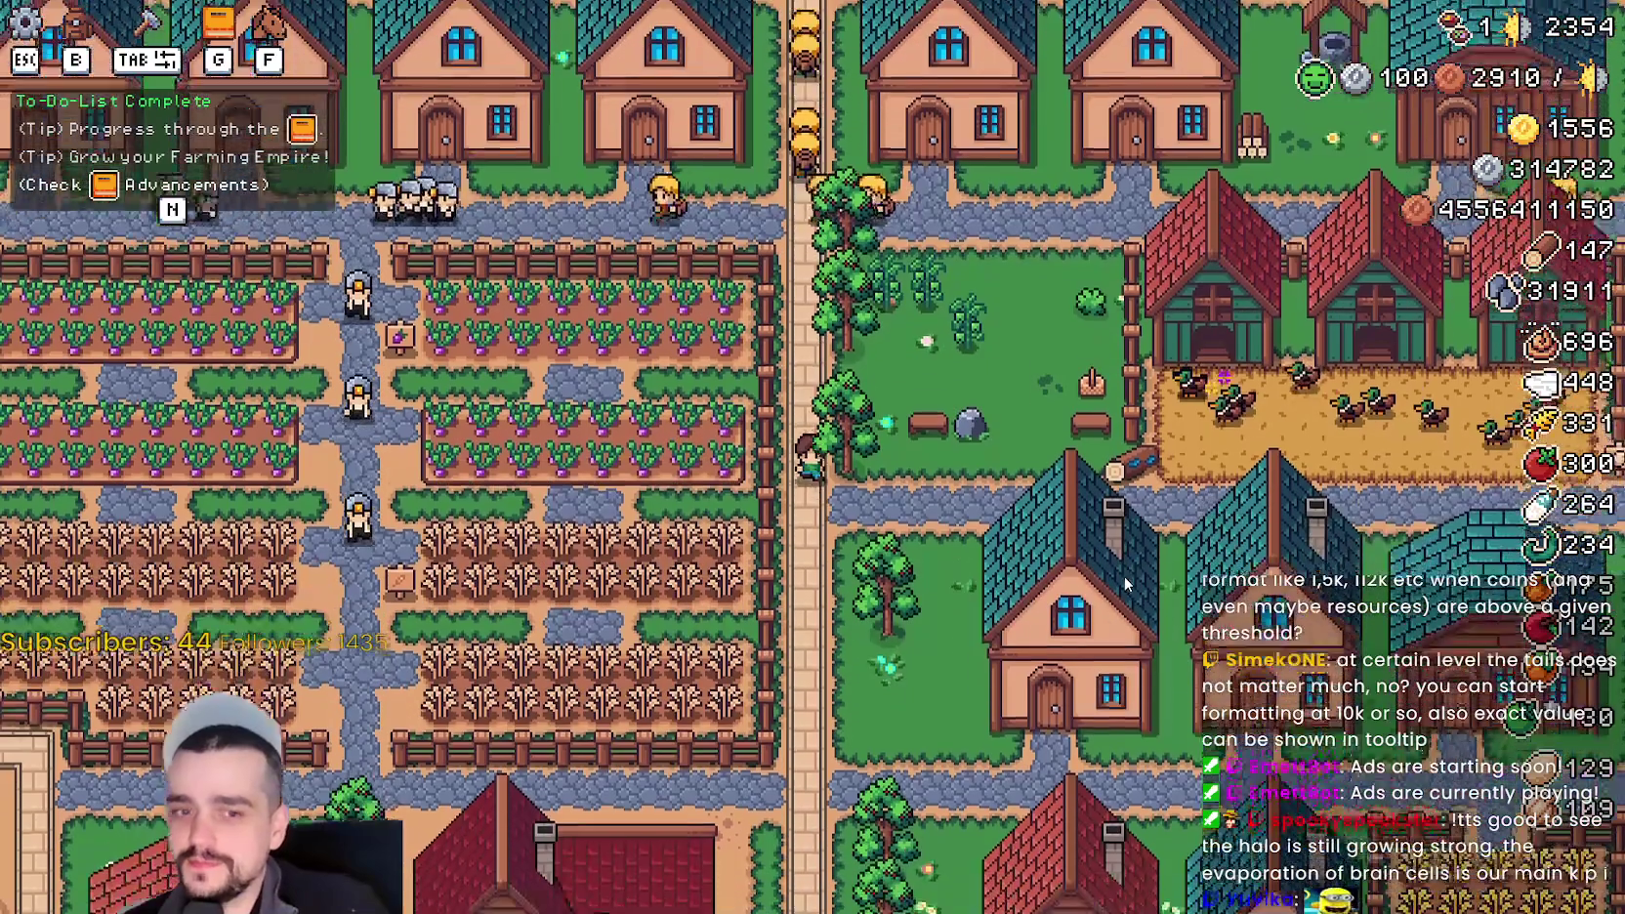
- Open the blacksmith's panel and activate the 60% Farmer Boots buff
key("s")
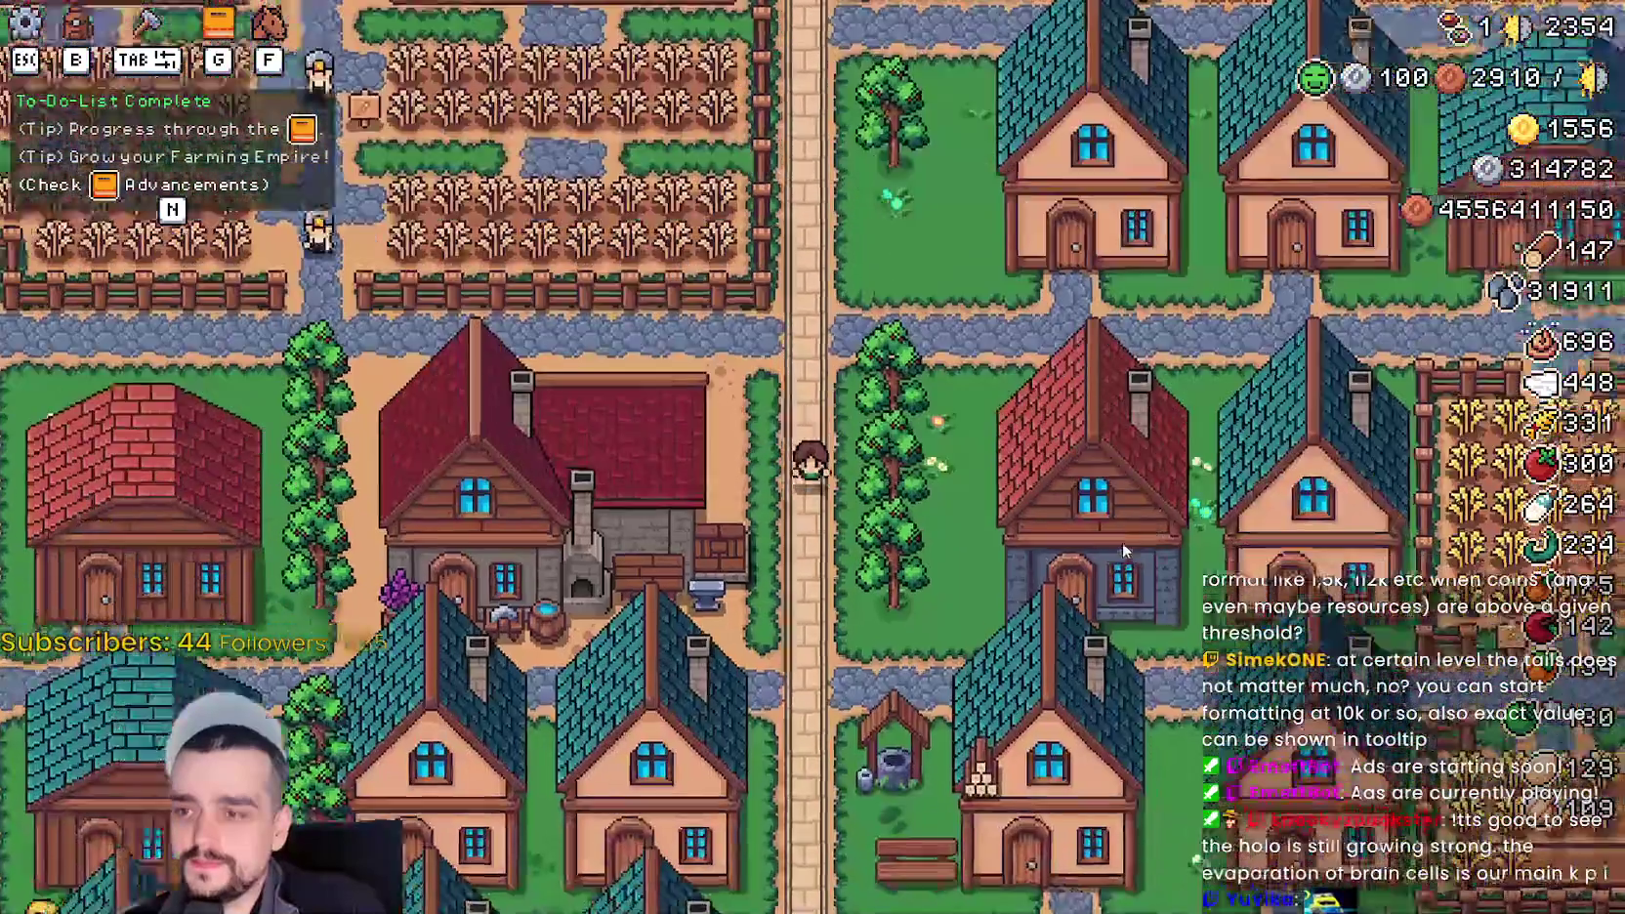
scroll(1122, 542, "up", 3)
left_click(877, 429)
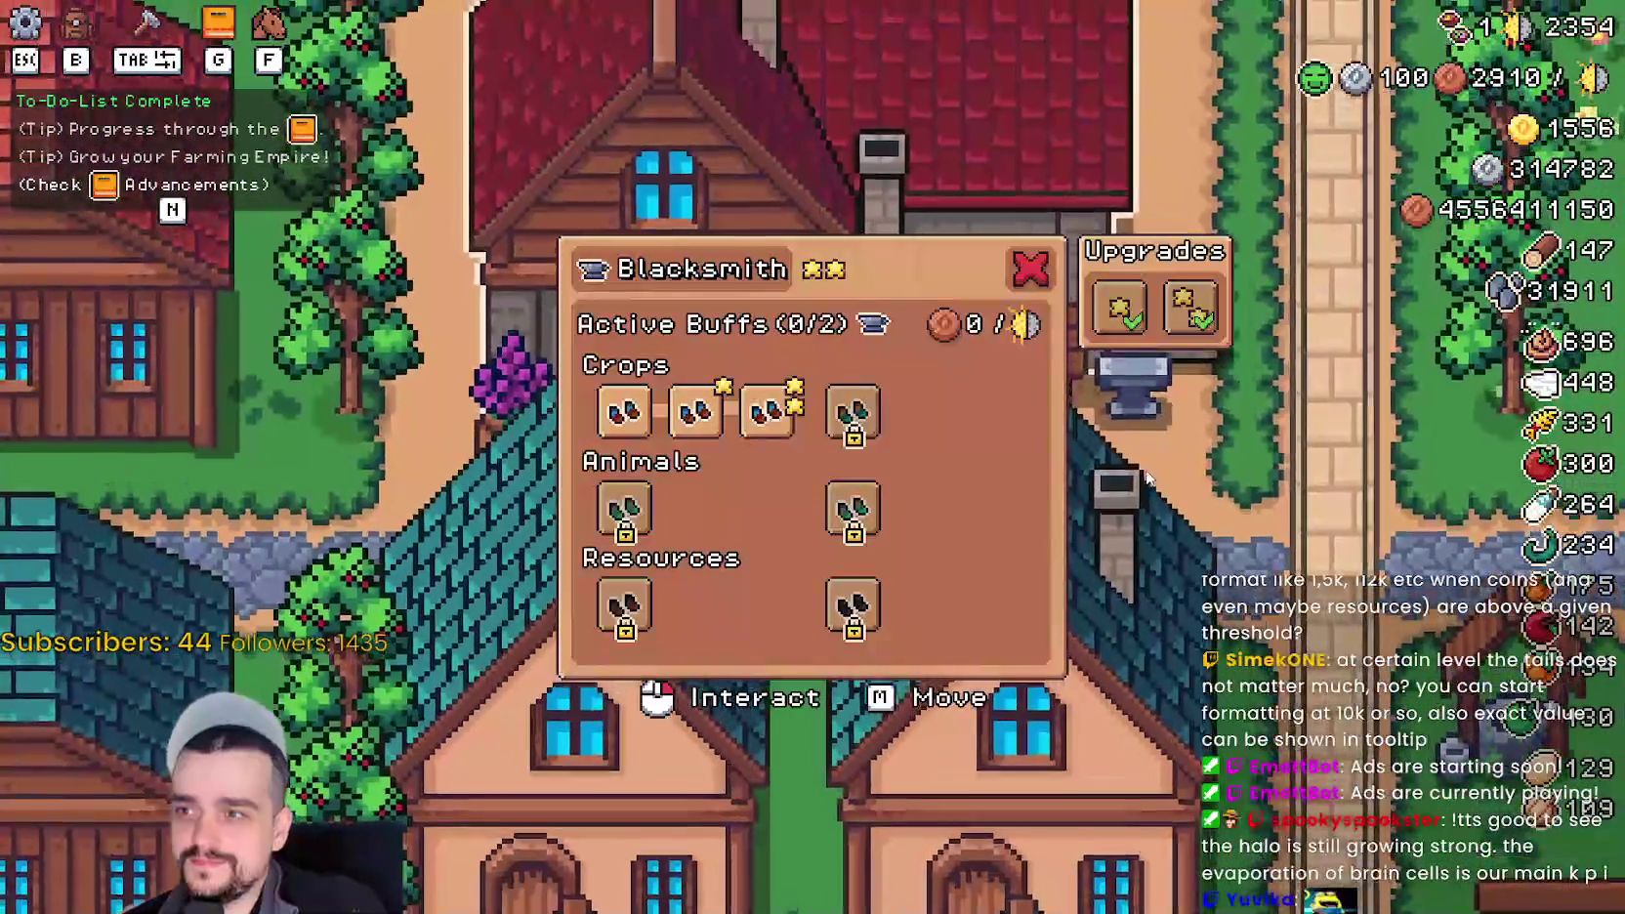
mouse_move(842, 418)
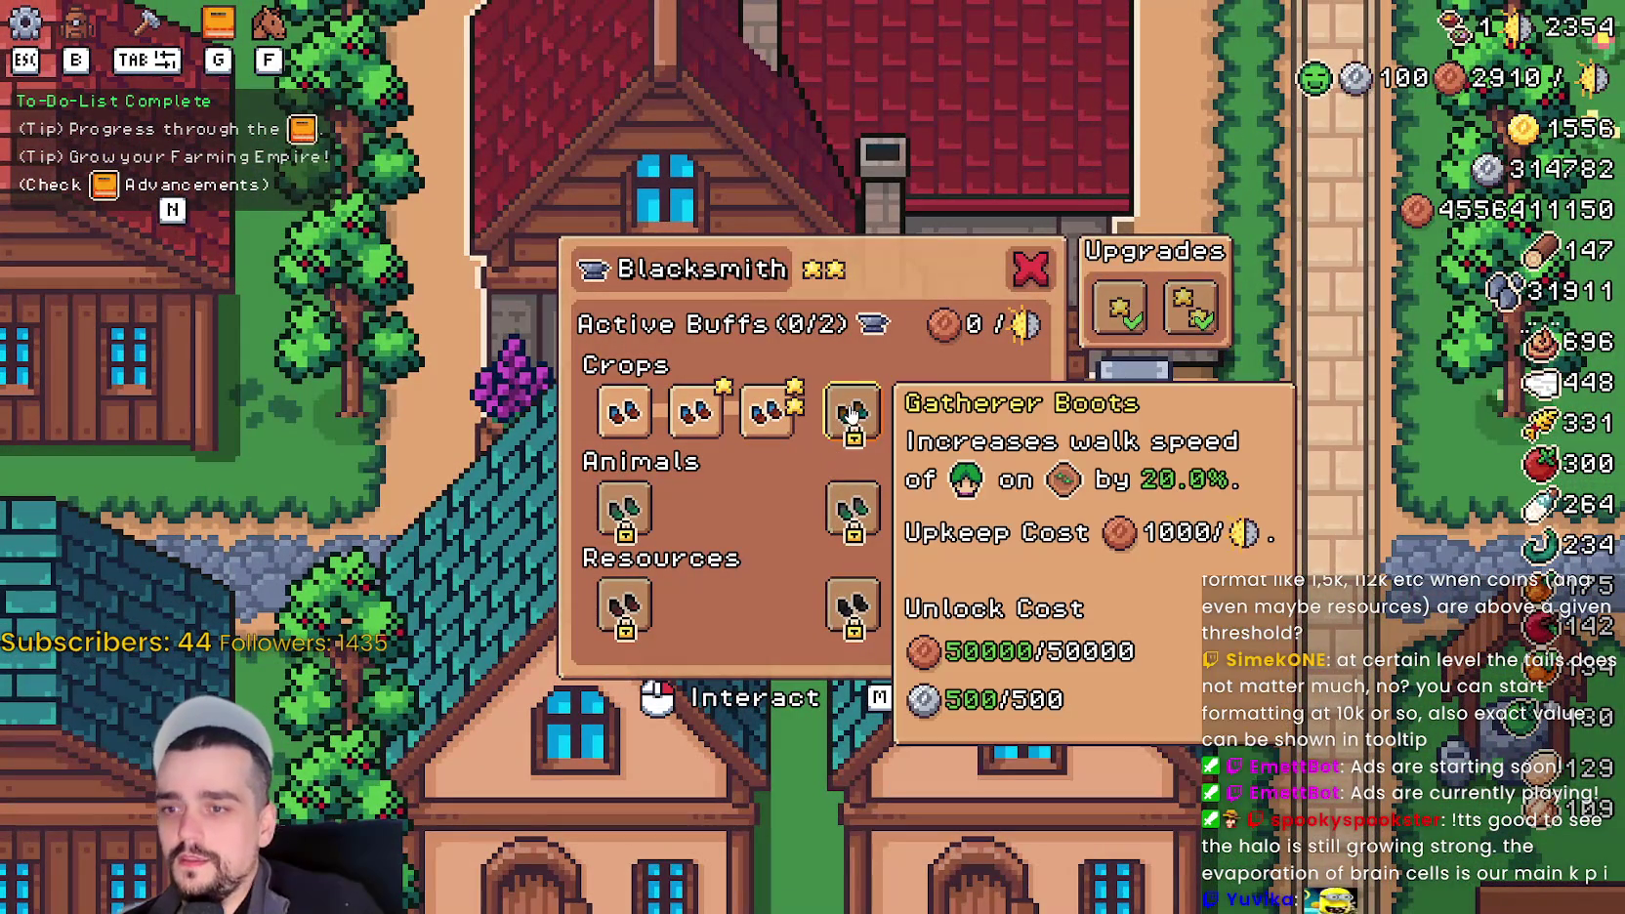
mouse_move(771, 441)
left_click(695, 412)
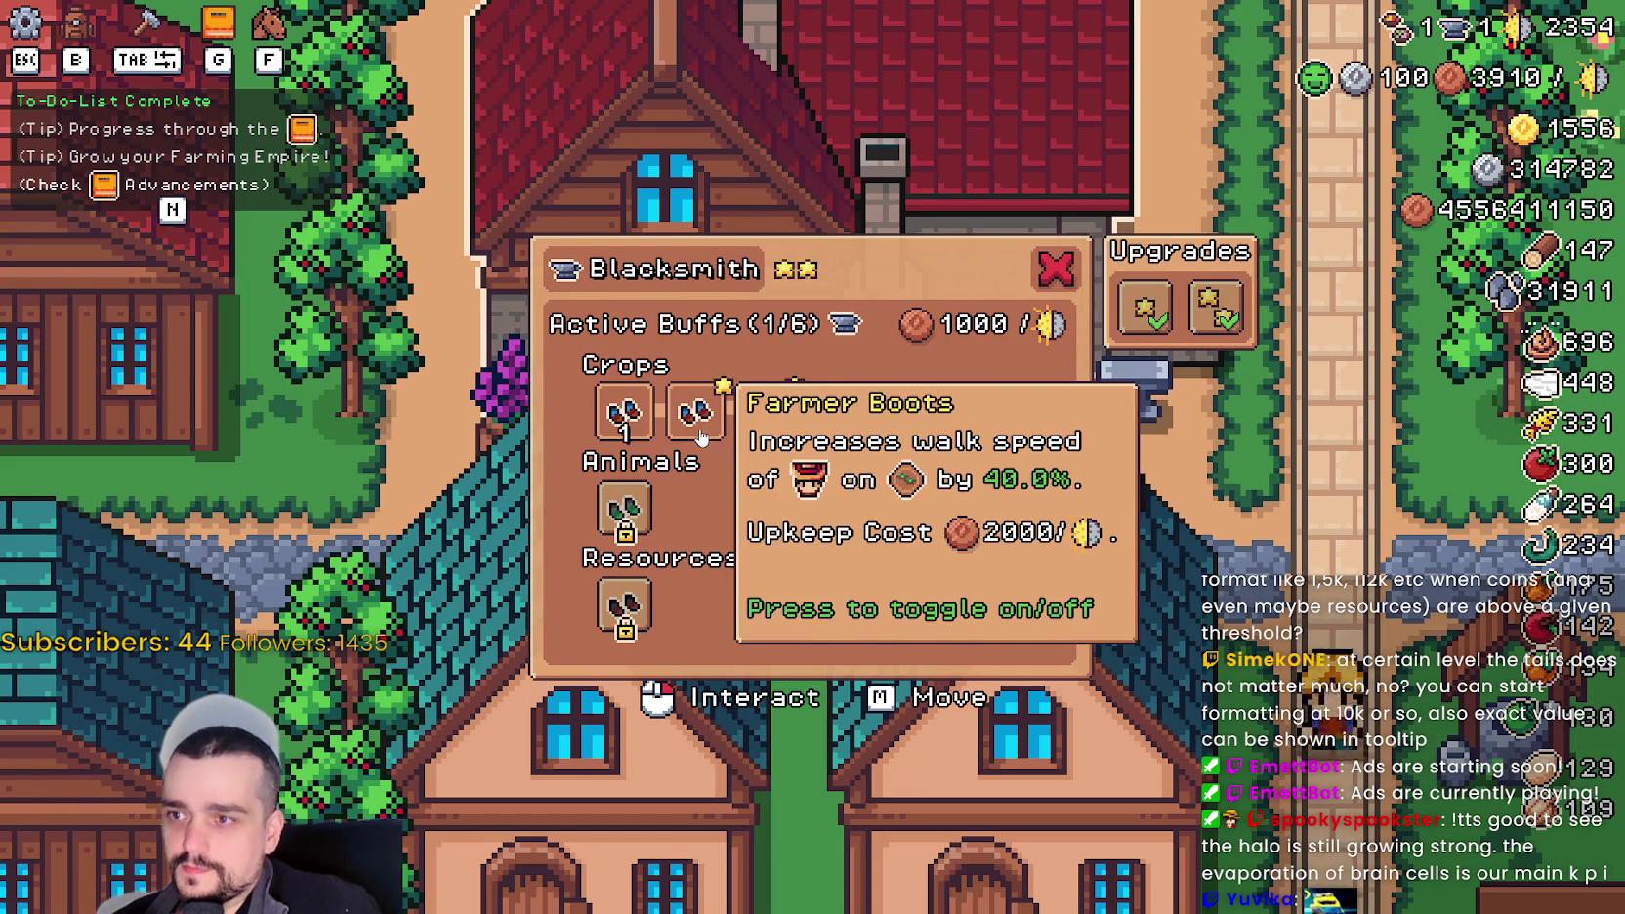
left_click(767, 415)
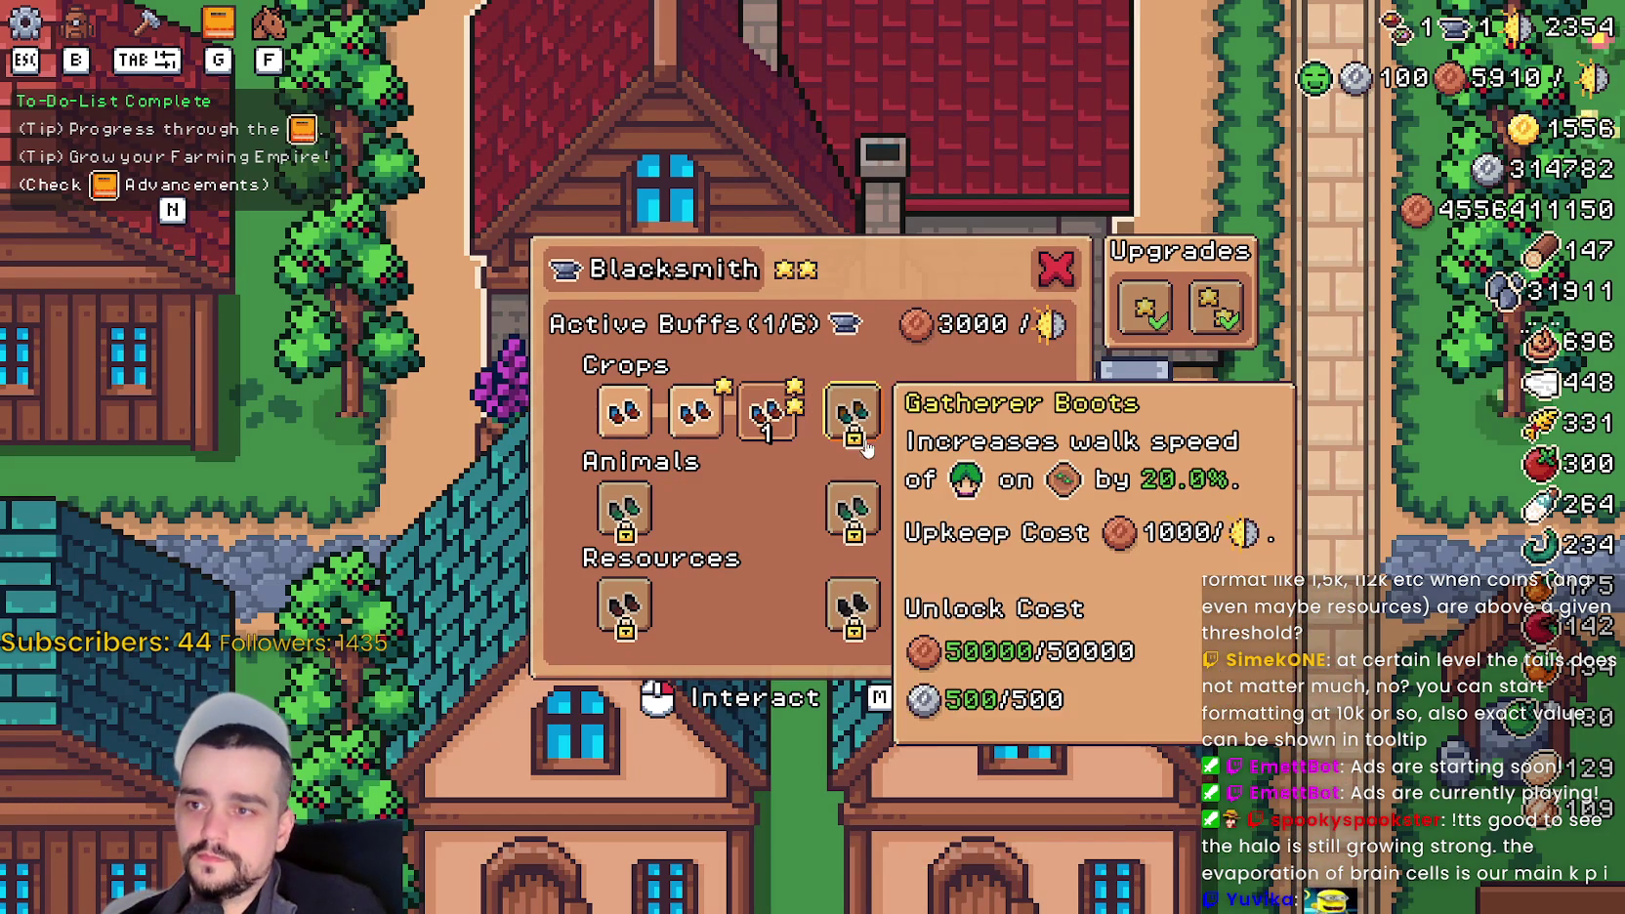
- Unlock all Gatherer Boots tiers and Rancher Gatherer Boots, activating both buffs
left_click(855, 417)
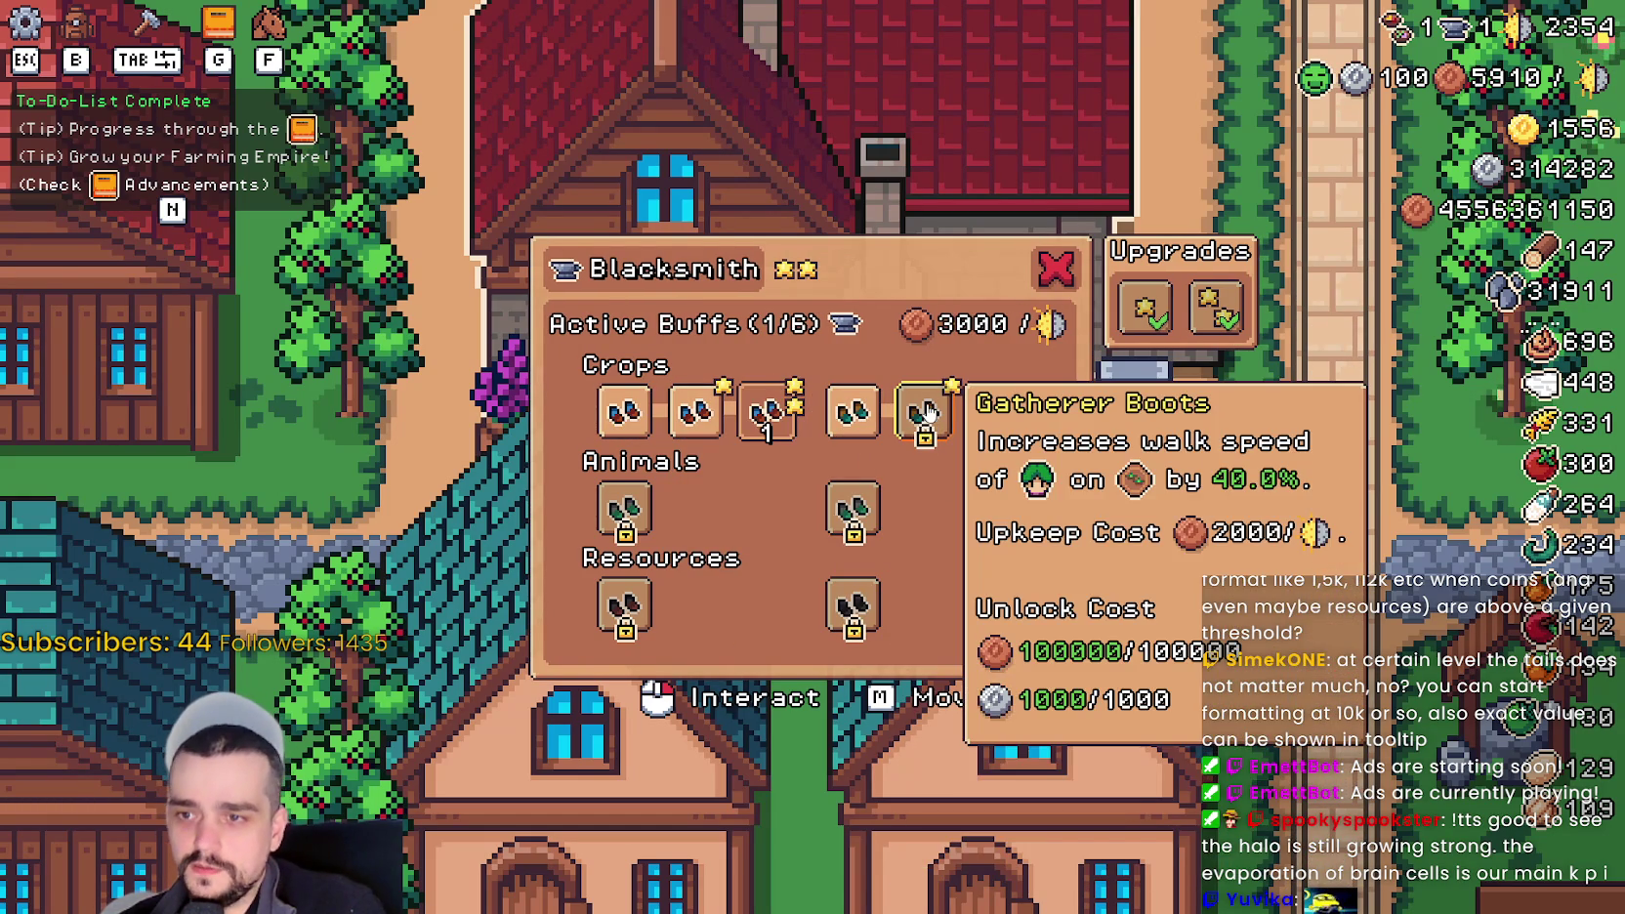
left_click(926, 413)
left_click(996, 415)
left_click(852, 508)
left_click(906, 516)
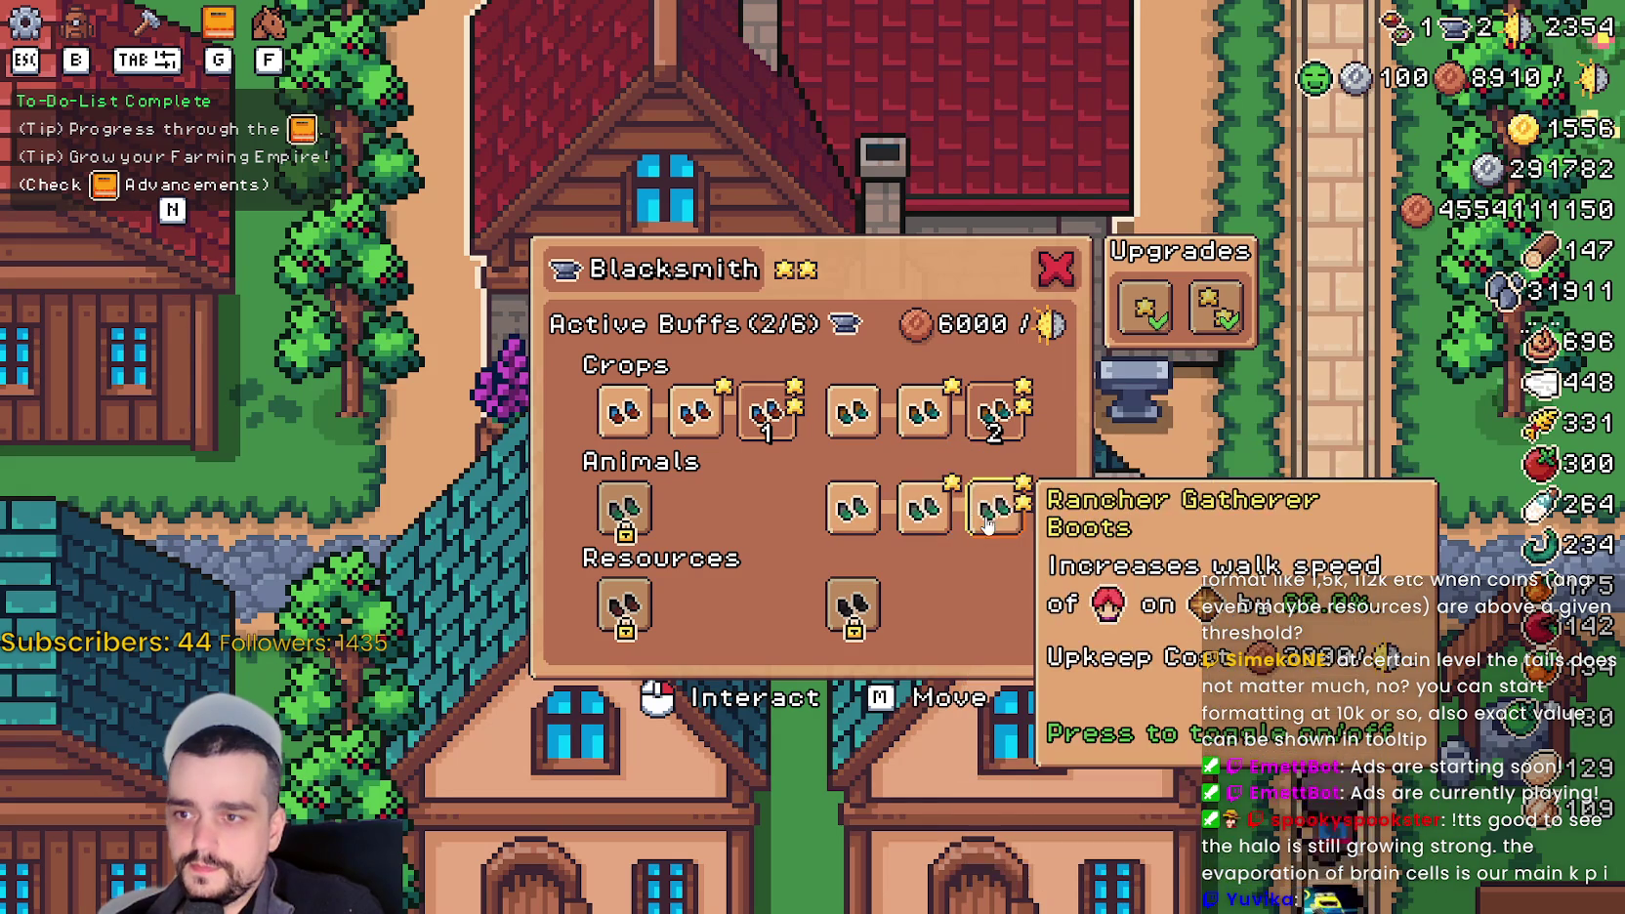
left_click(853, 508)
- Unlock the three Rancher Boots tiers and activate the top one
left_click(625, 508)
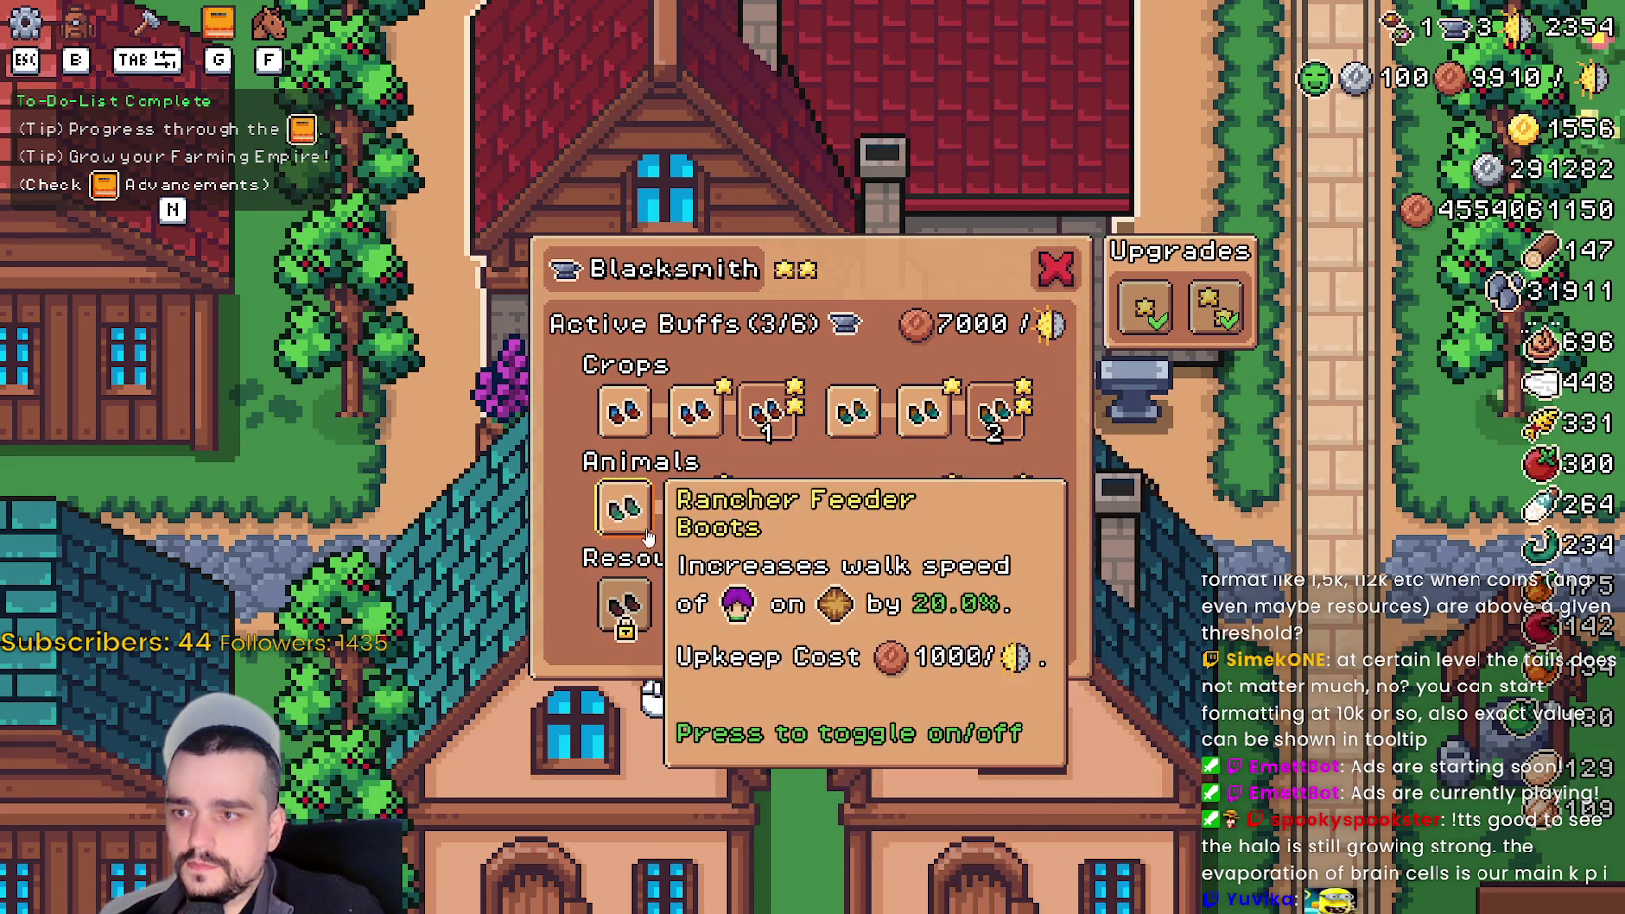
left_click(695, 508)
left_click(766, 507)
left_click(767, 508)
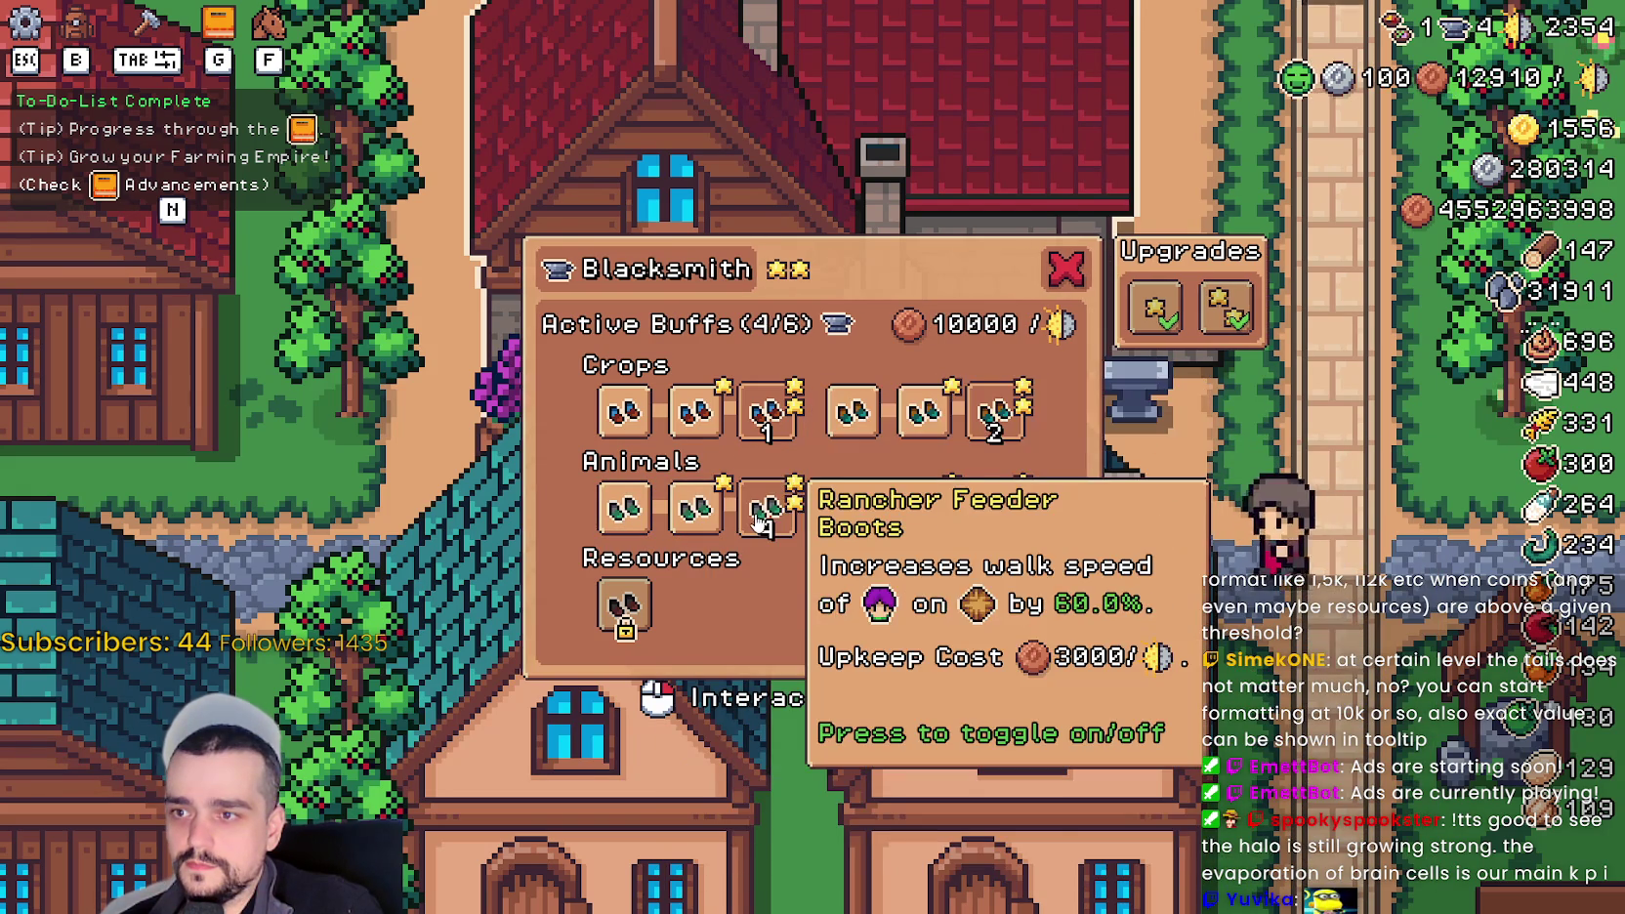
- Unlock all Forester and Miner Boots tiers, activating the top buffs for 6/6
left_click(625, 606)
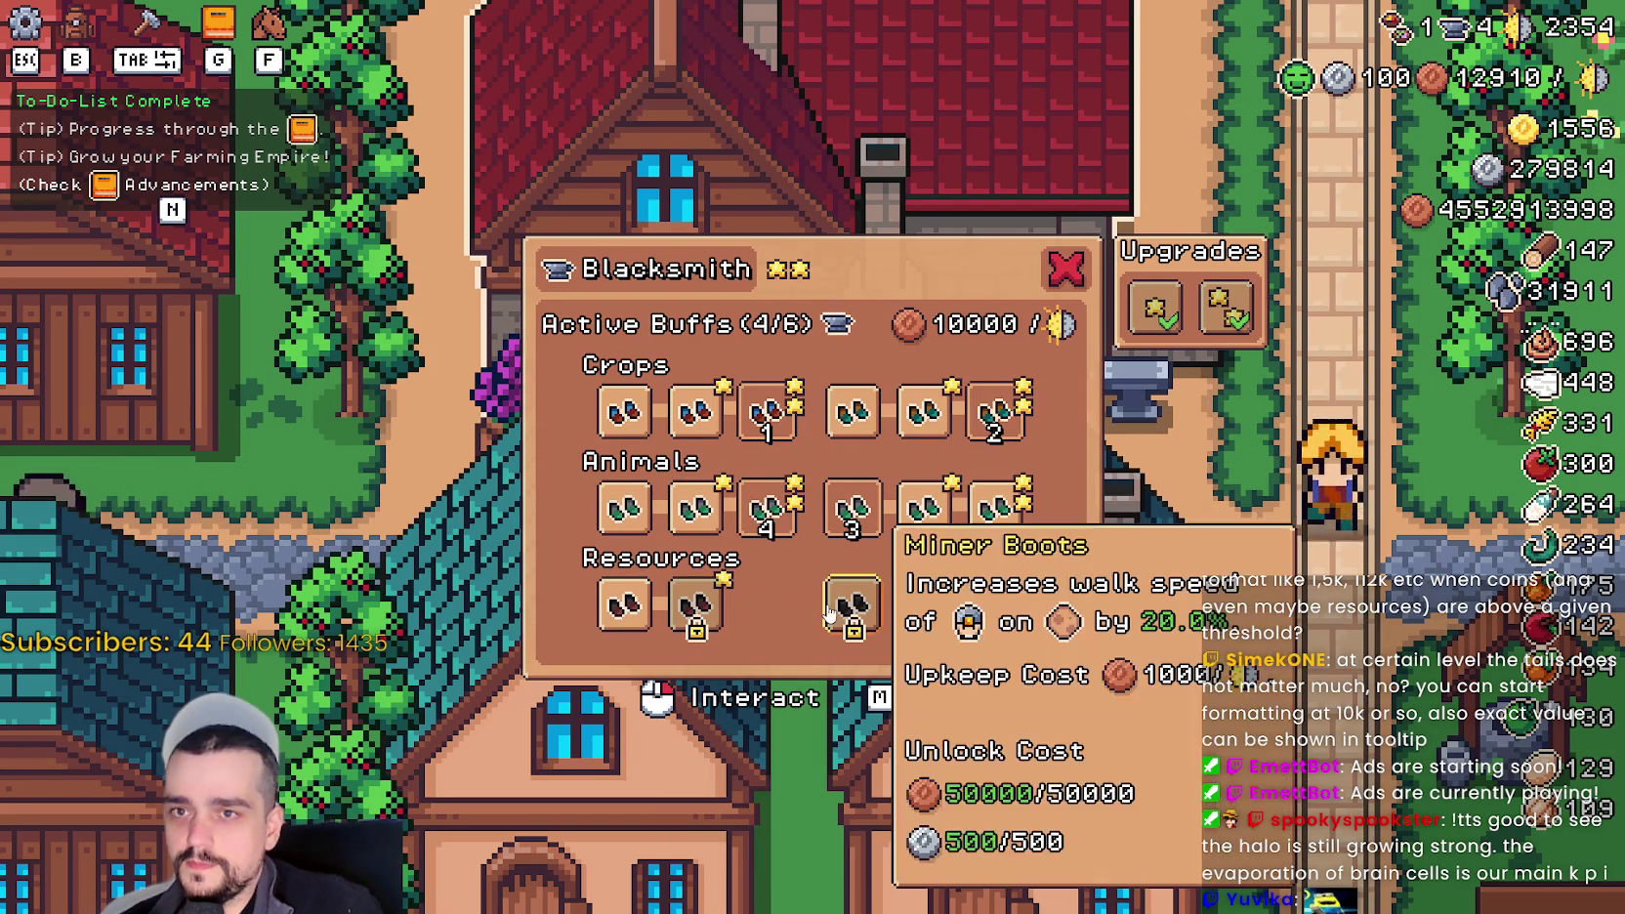
left_click(695, 606)
left_click(767, 605)
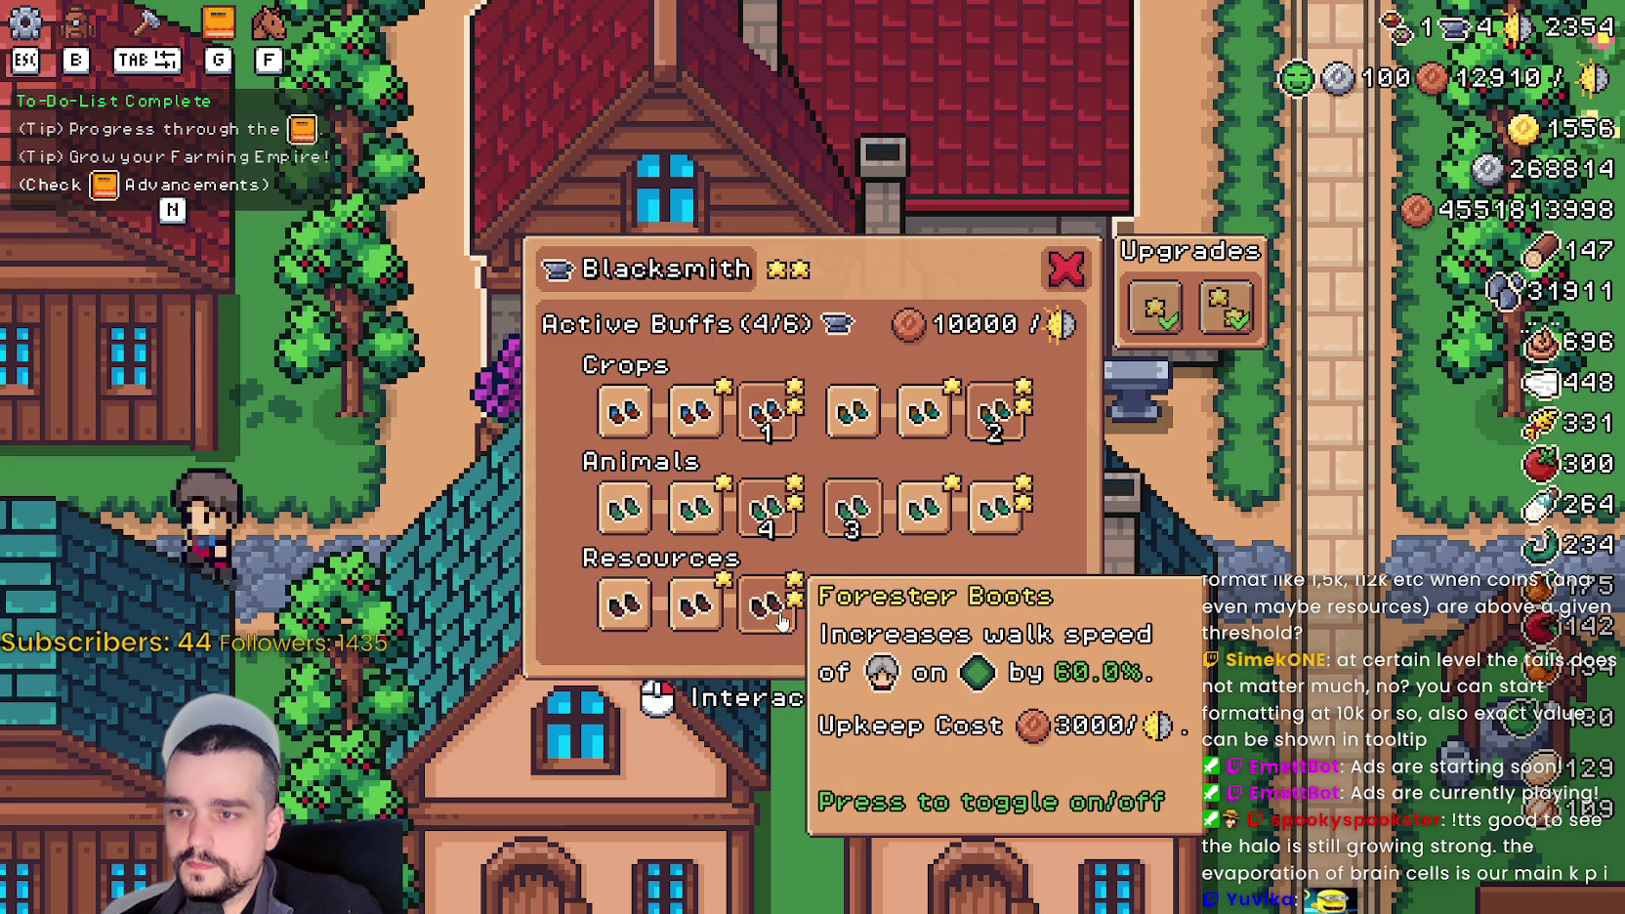
left_click(767, 606)
left_click(852, 606)
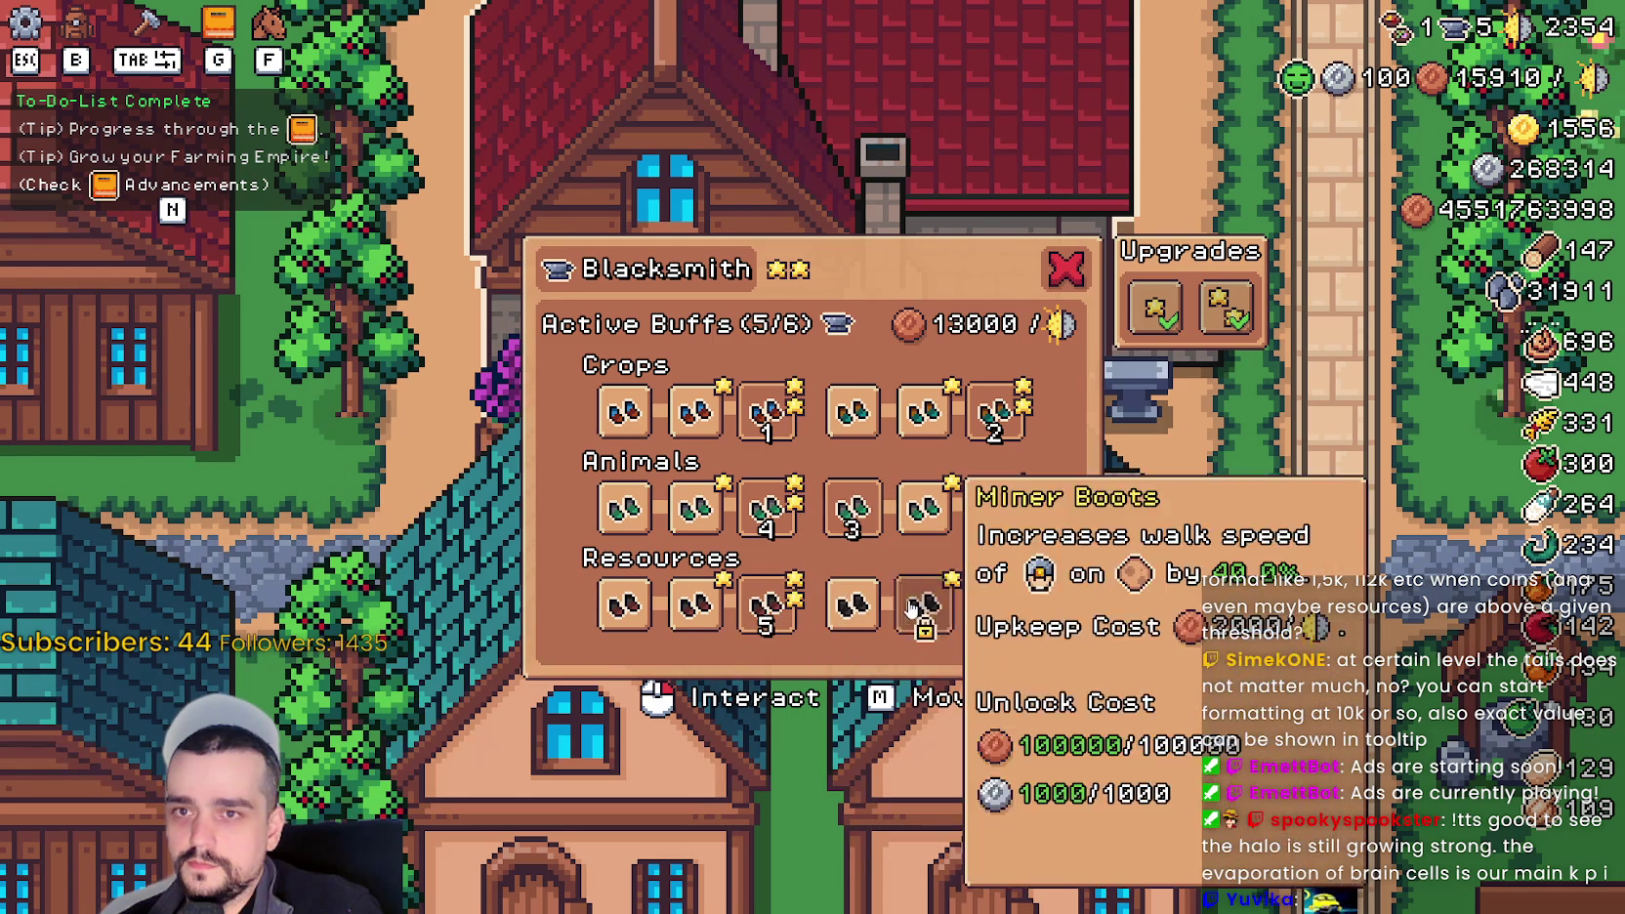
left_click(921, 607)
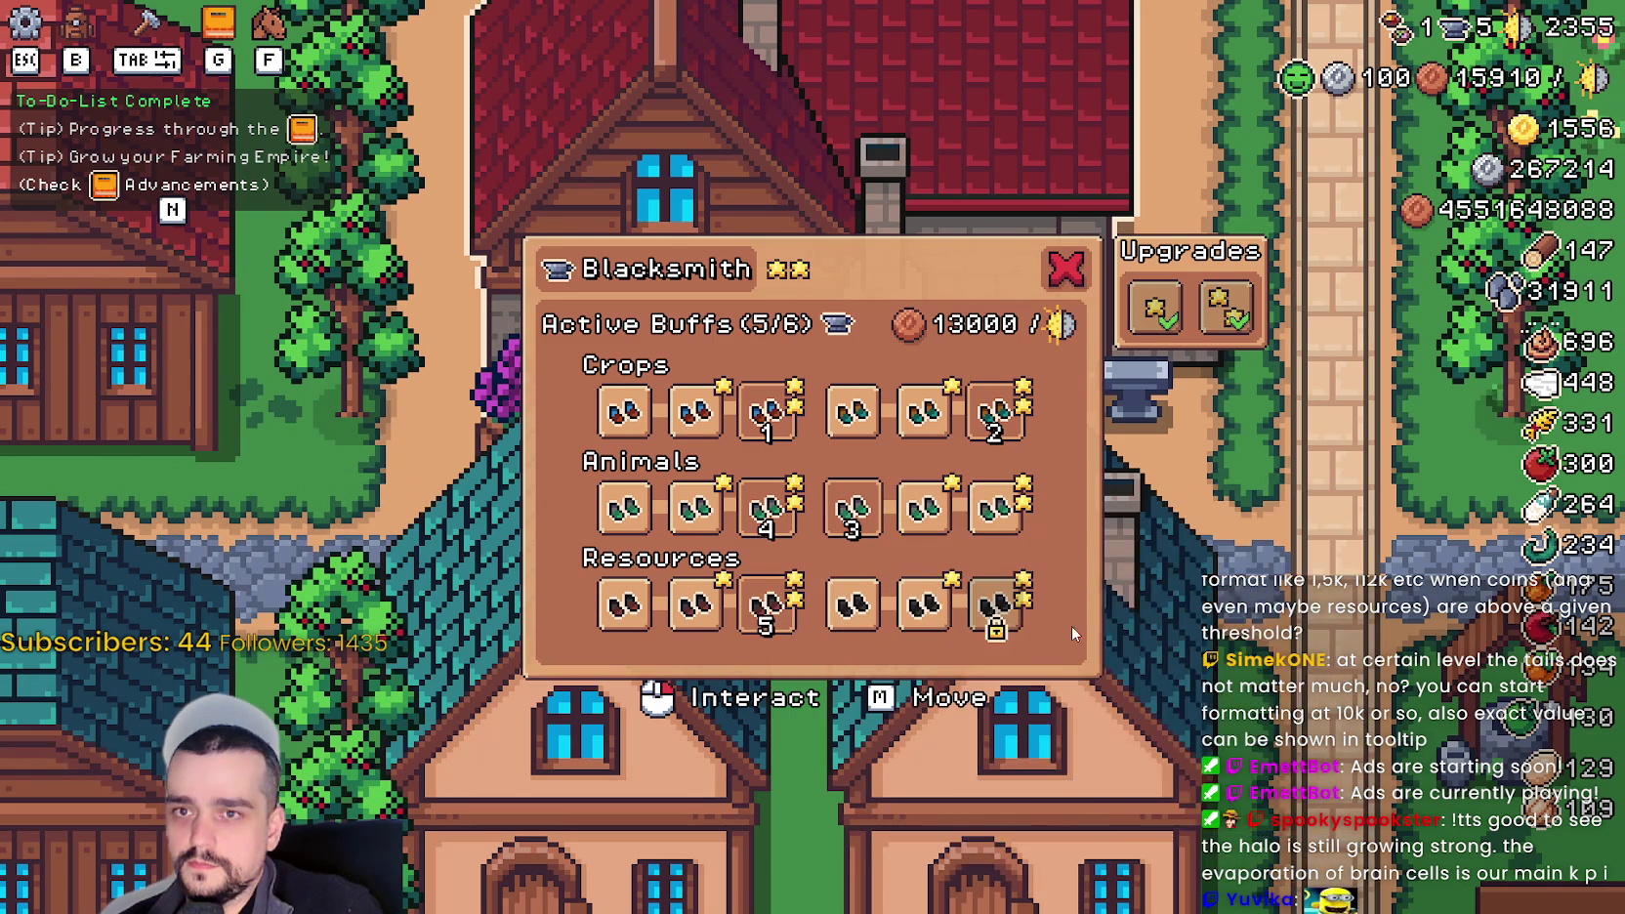
left_click(1003, 616)
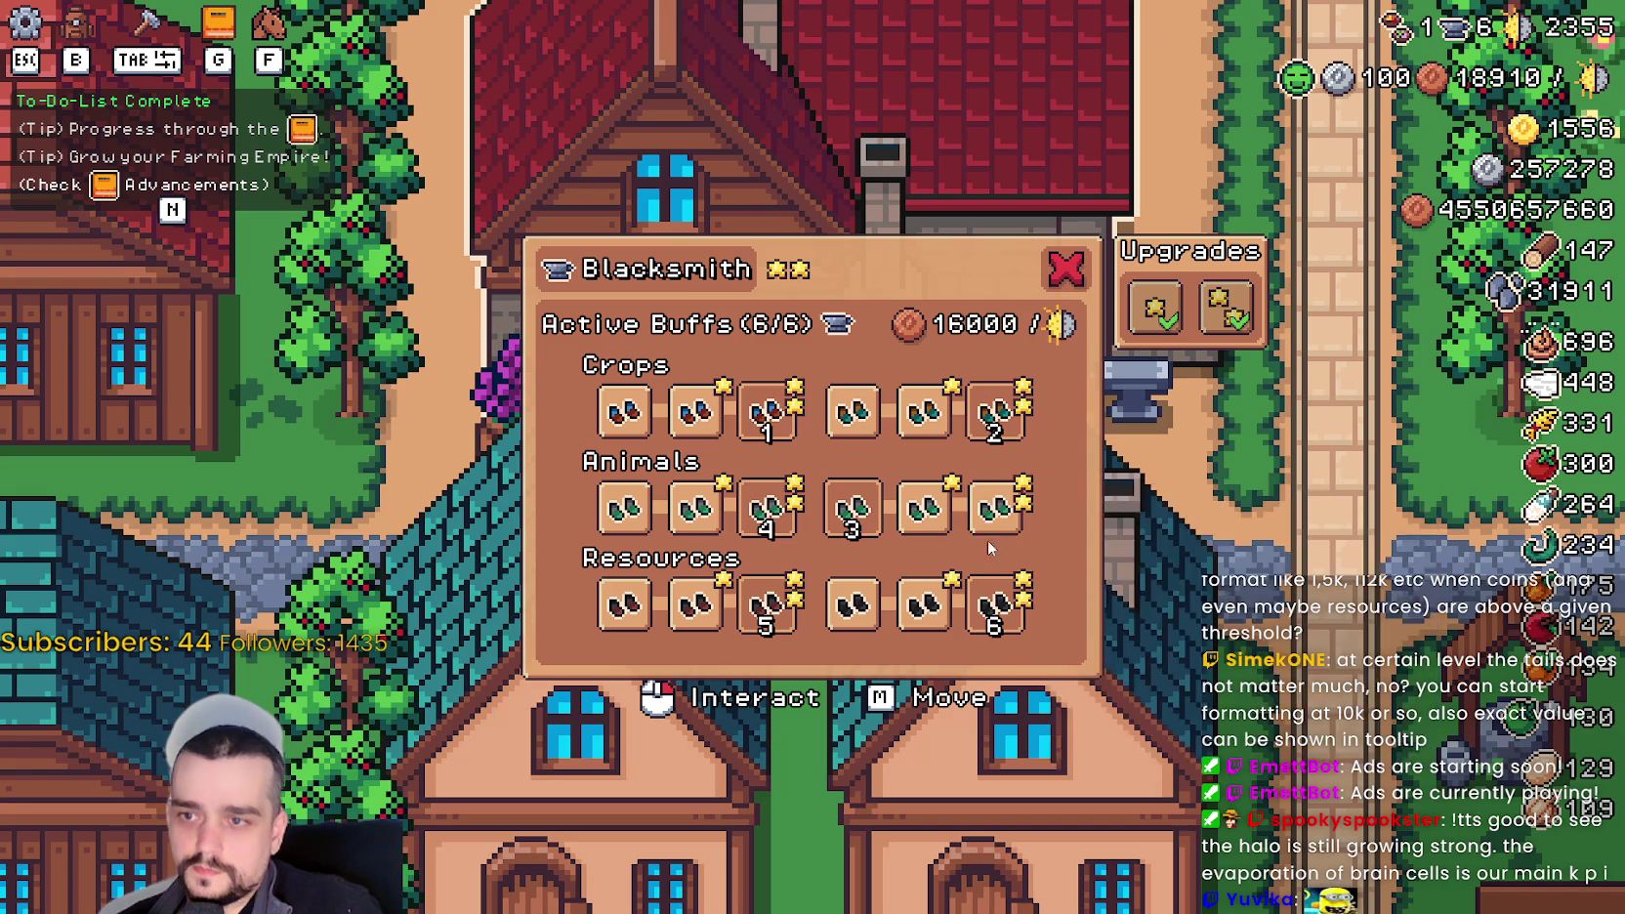
left_click(1003, 506)
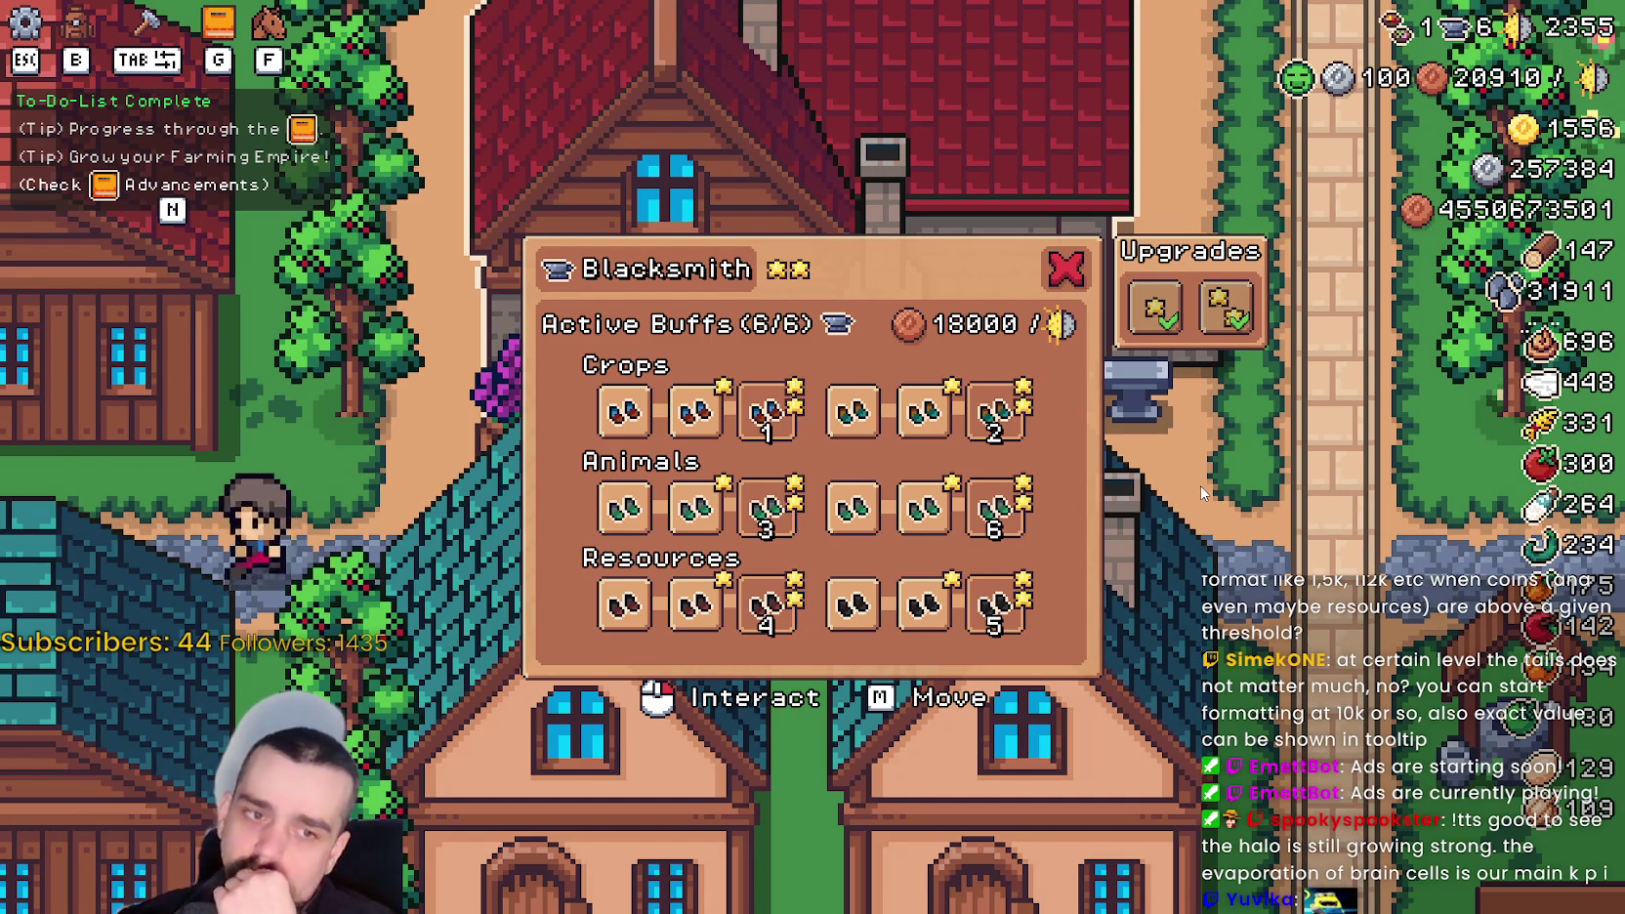
mouse_move(1014, 418)
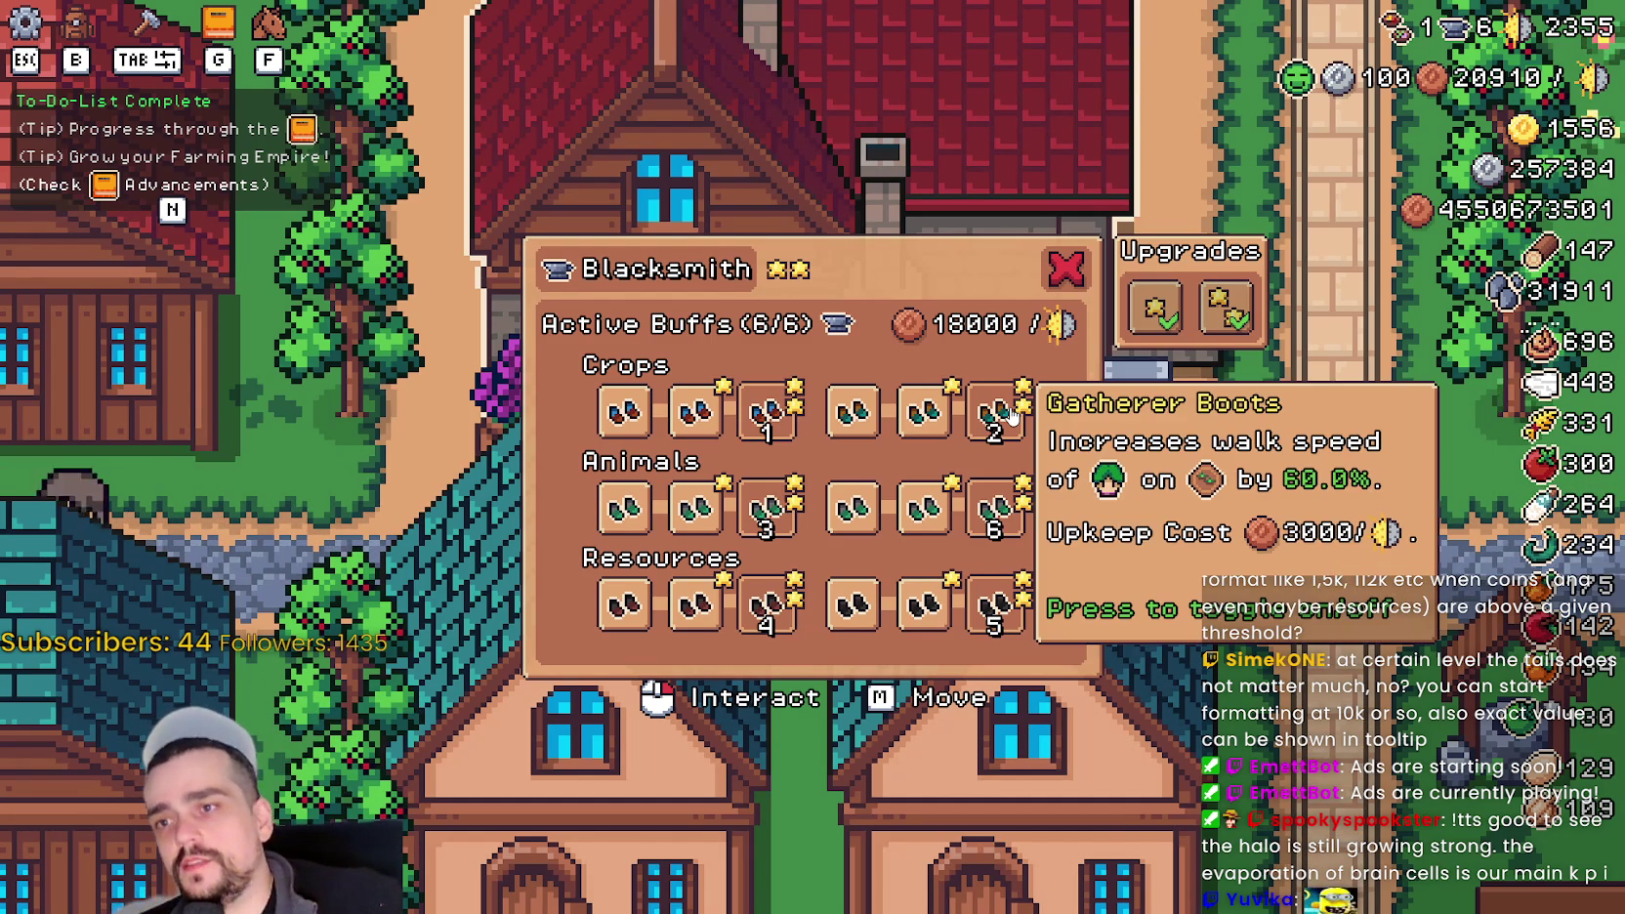
mouse_move(796, 408)
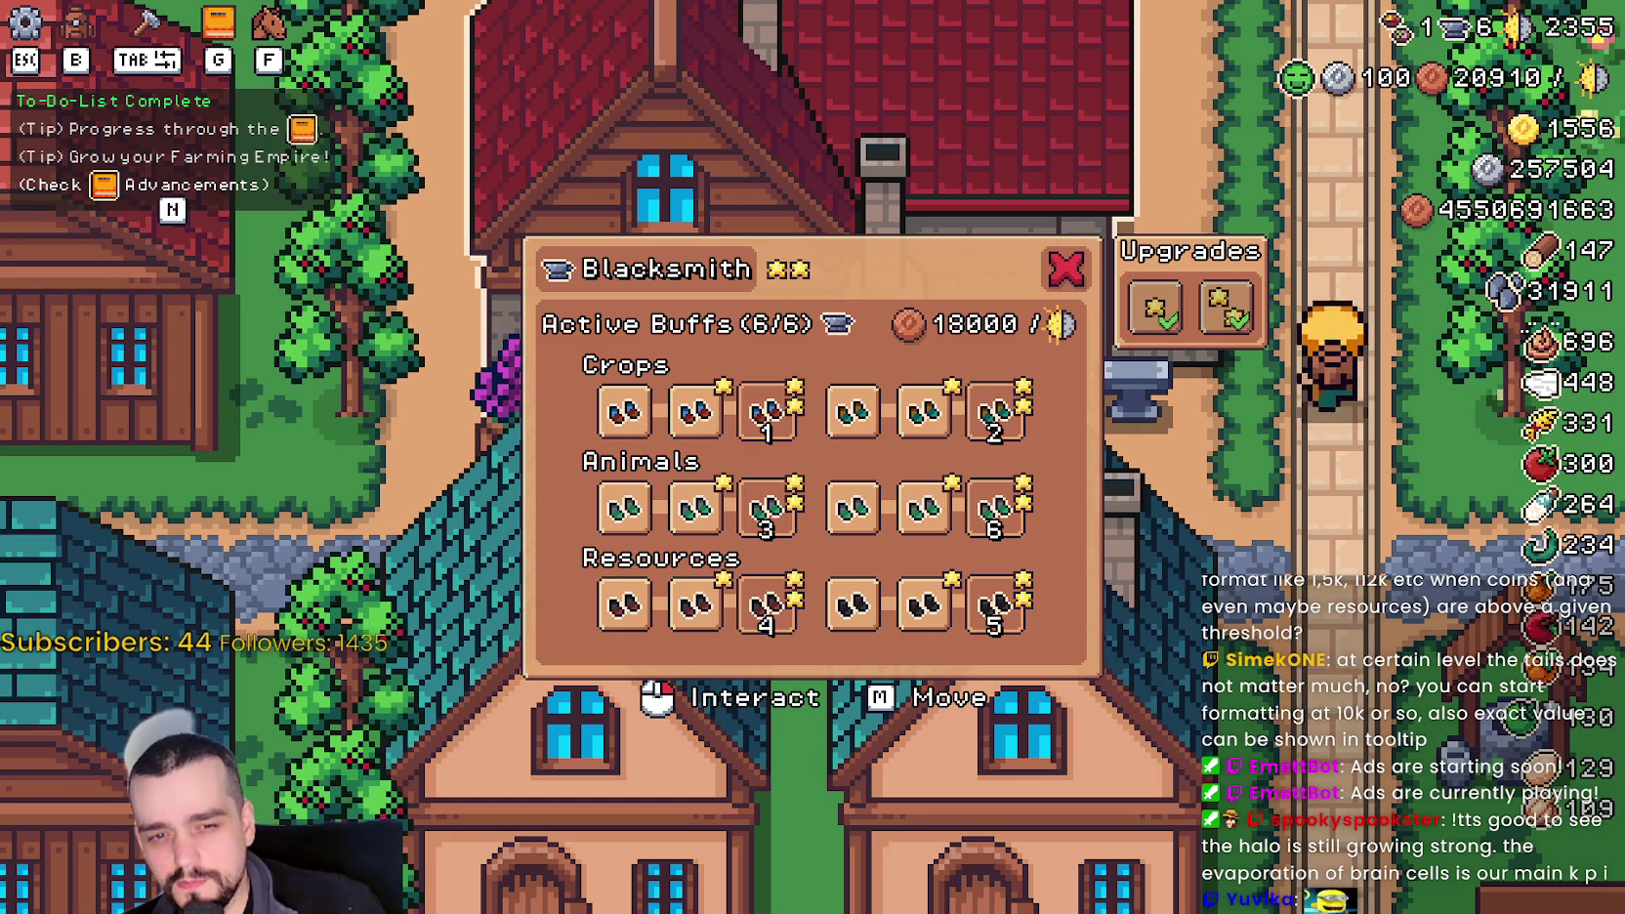
- Compute 1,000,000 ÷ 3000 in Calculator, getting 333.3333333333333, and begin another division
key("XF86Calculator")
left_click_drag(954, 128, 505, 144)
type("1,000,00")
type("0")
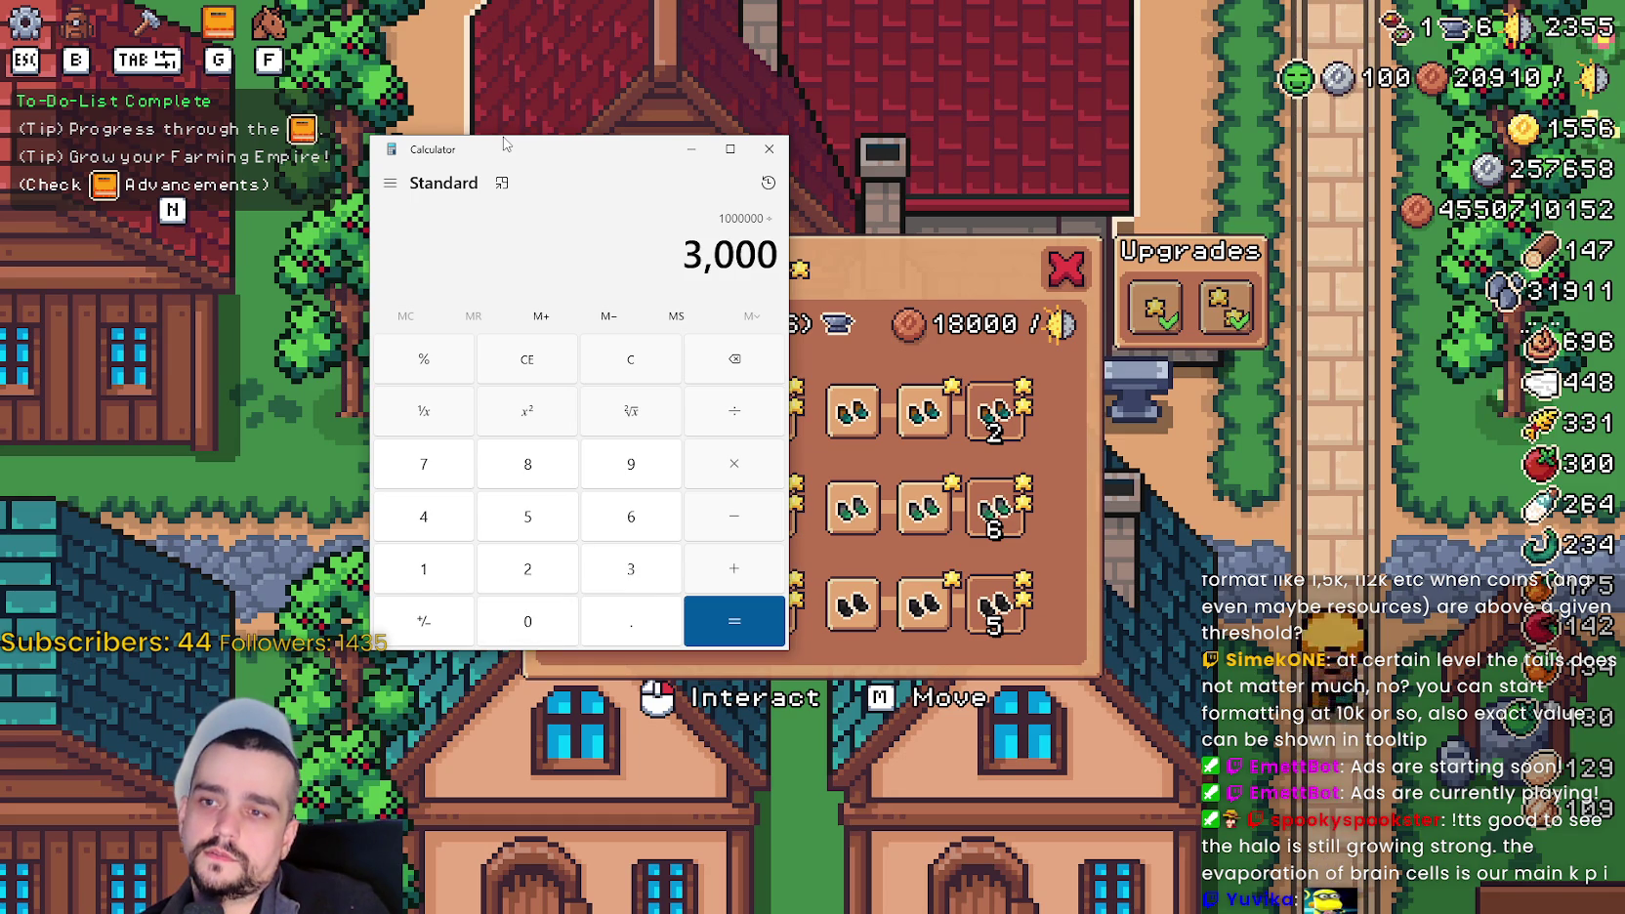
key("Return")
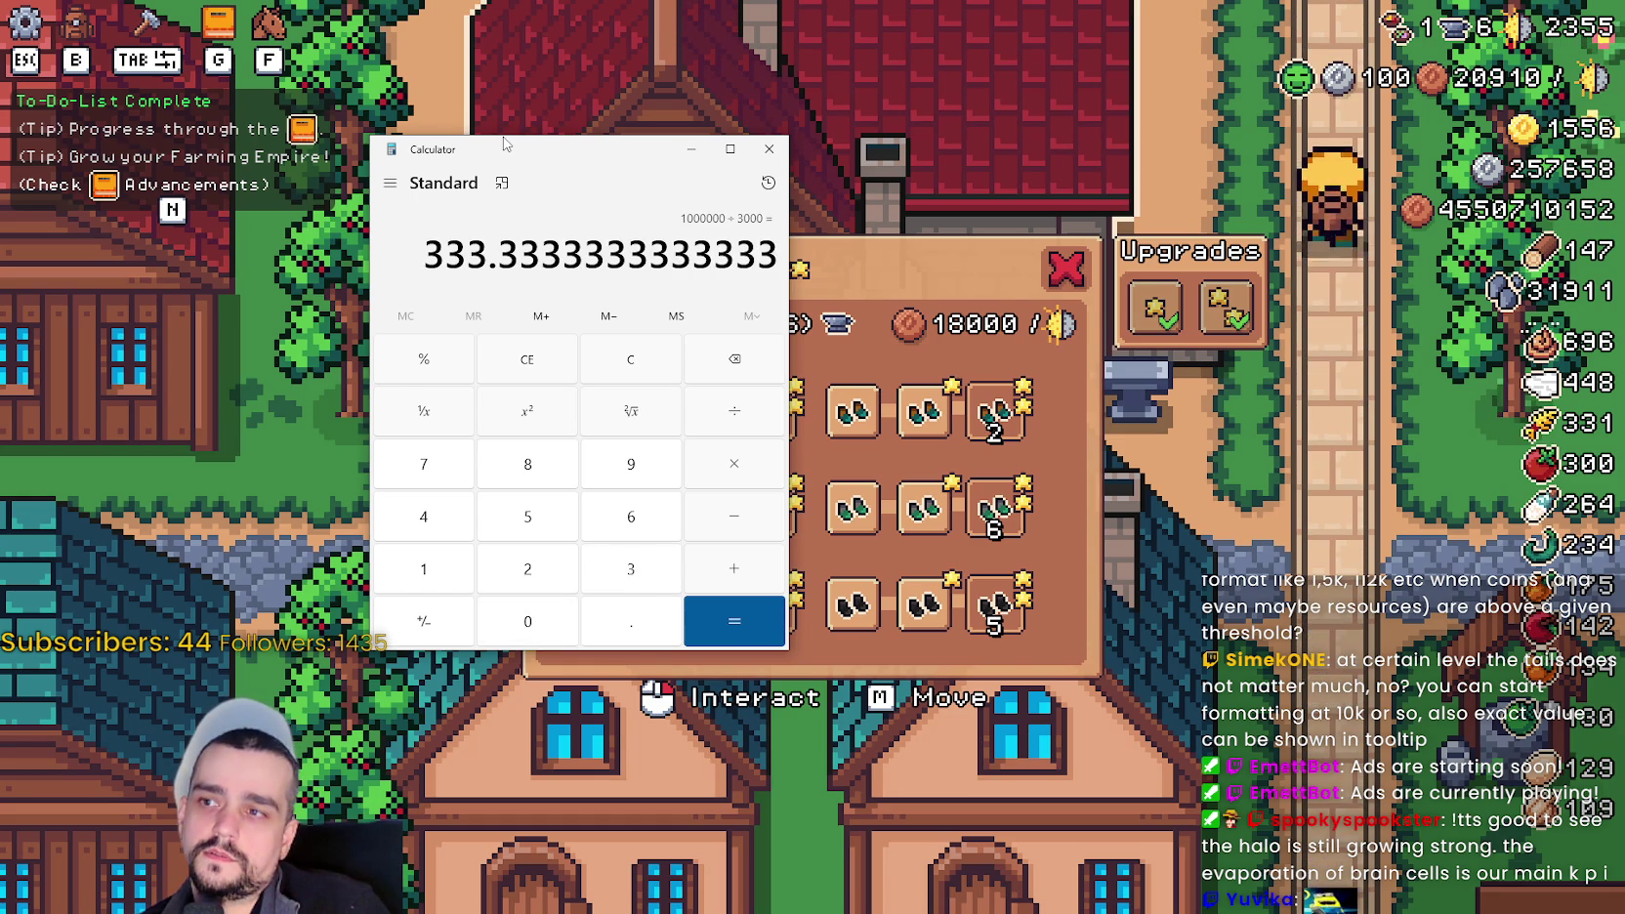
left_click_drag(505, 143, 244, 98)
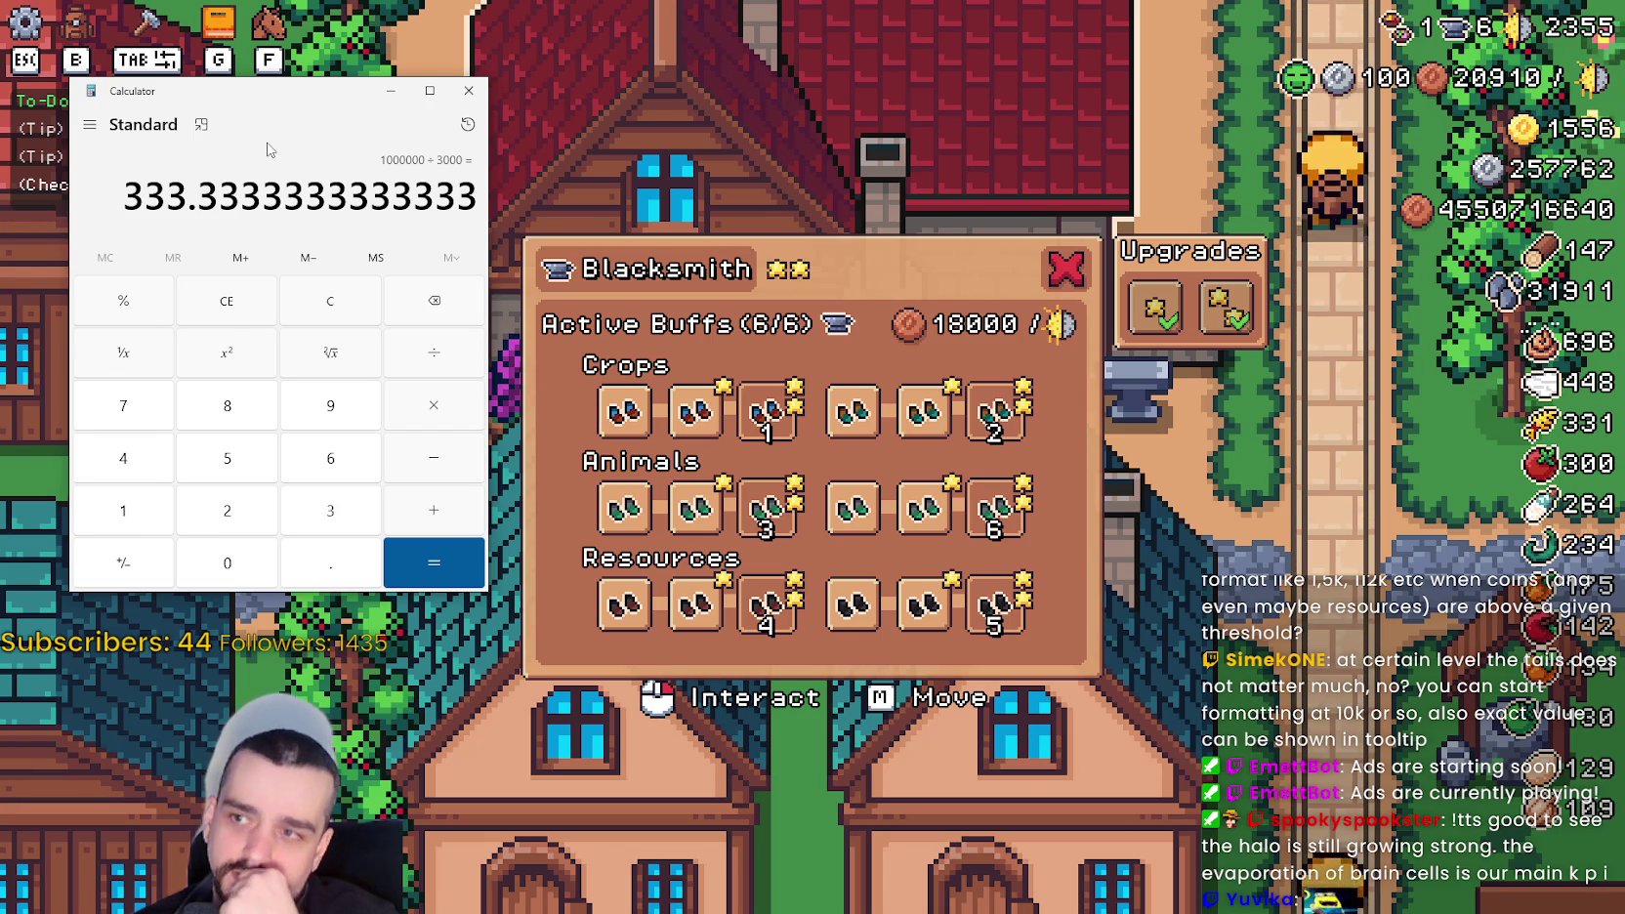
key("slash")
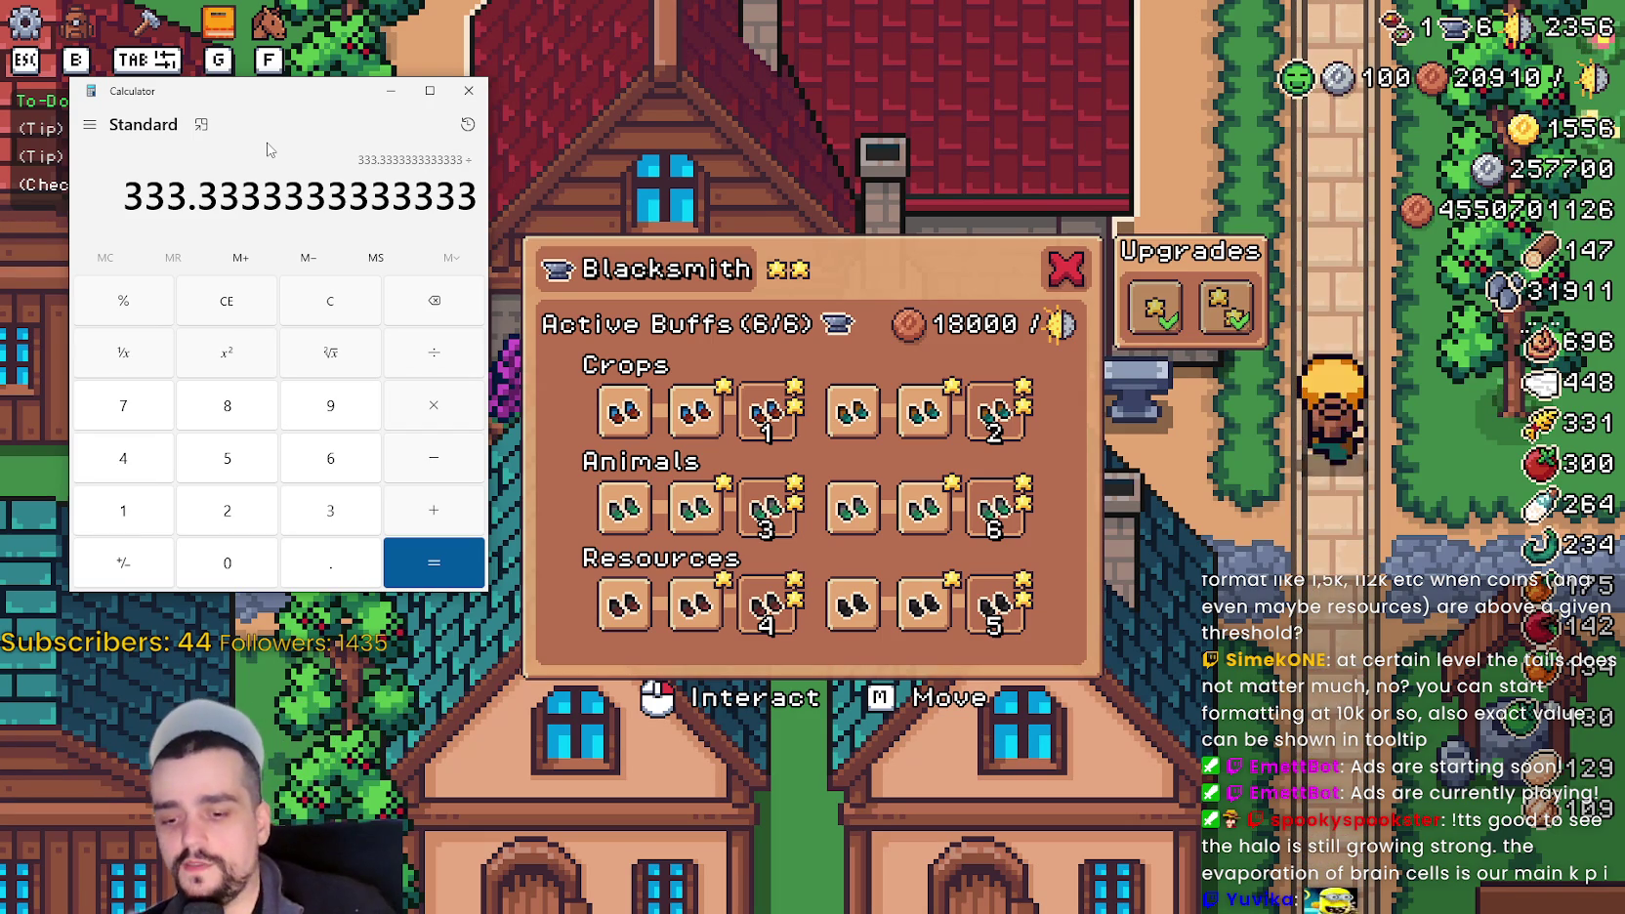
- Divide 333.3333333333333 by 60 to get 5.5555555555555556
type("60")
key("Return")
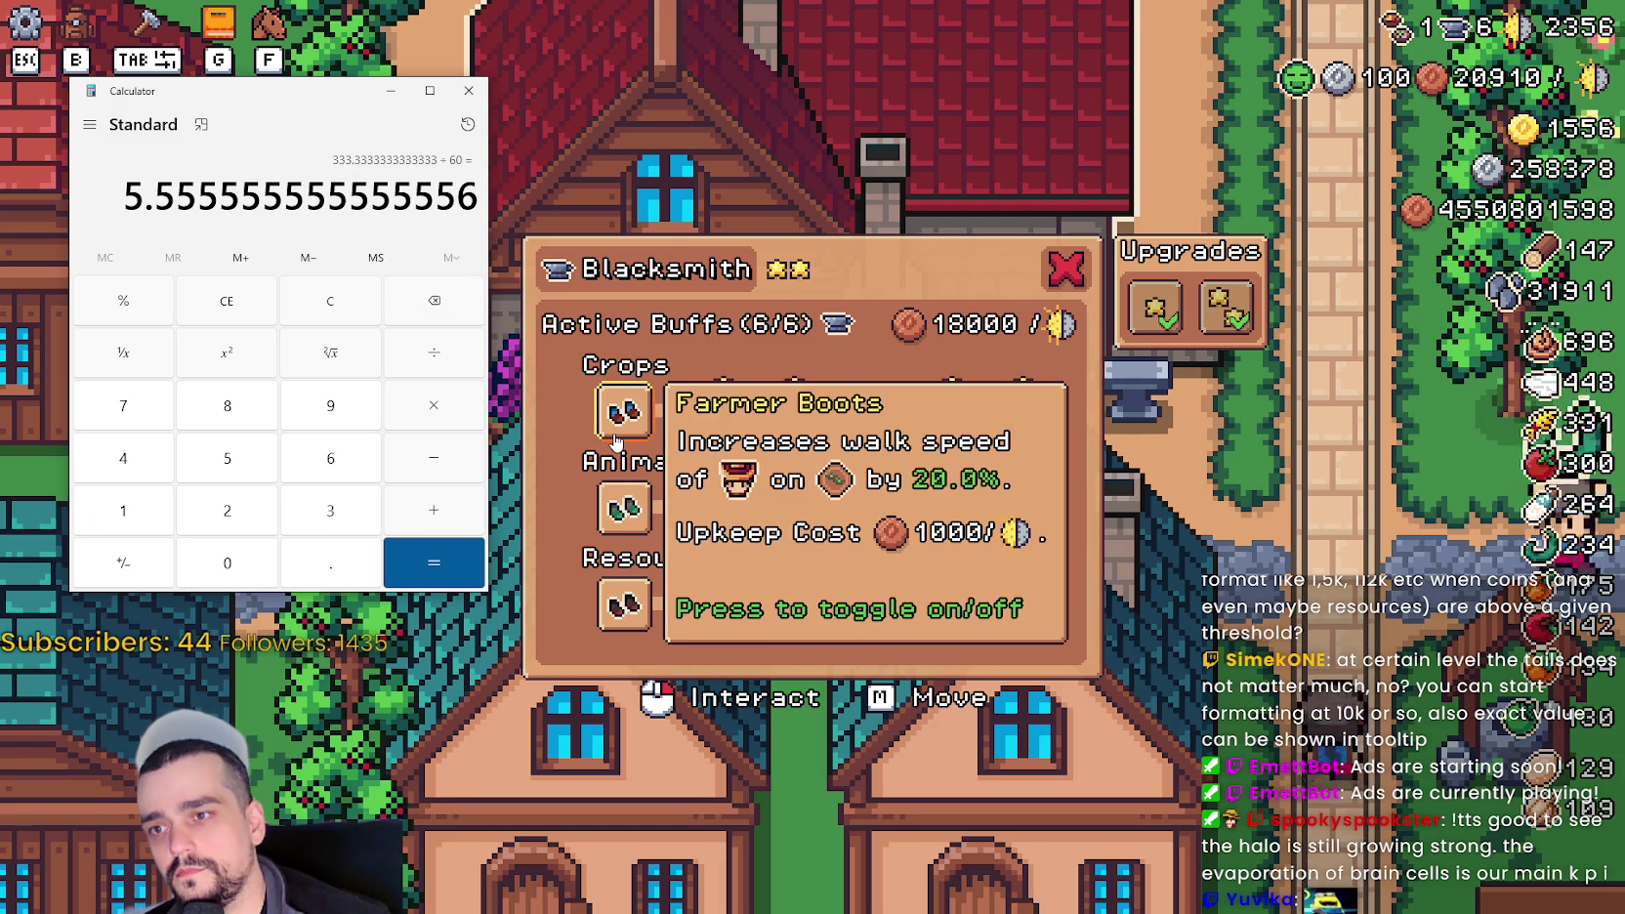
mouse_move(750, 420)
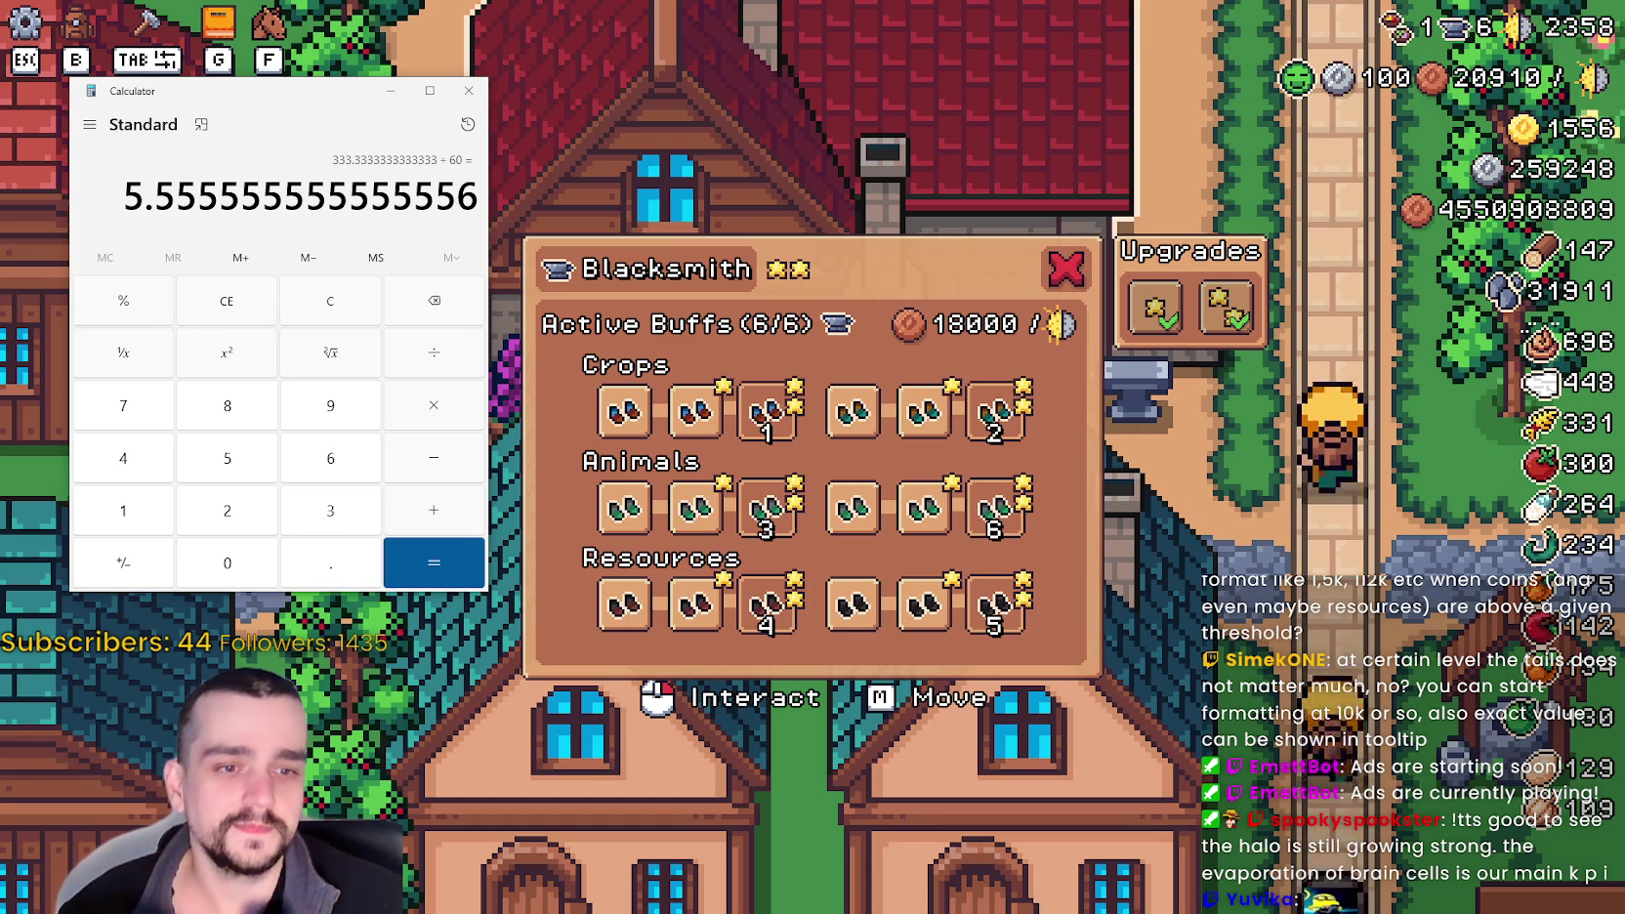
key("alt+Tab")
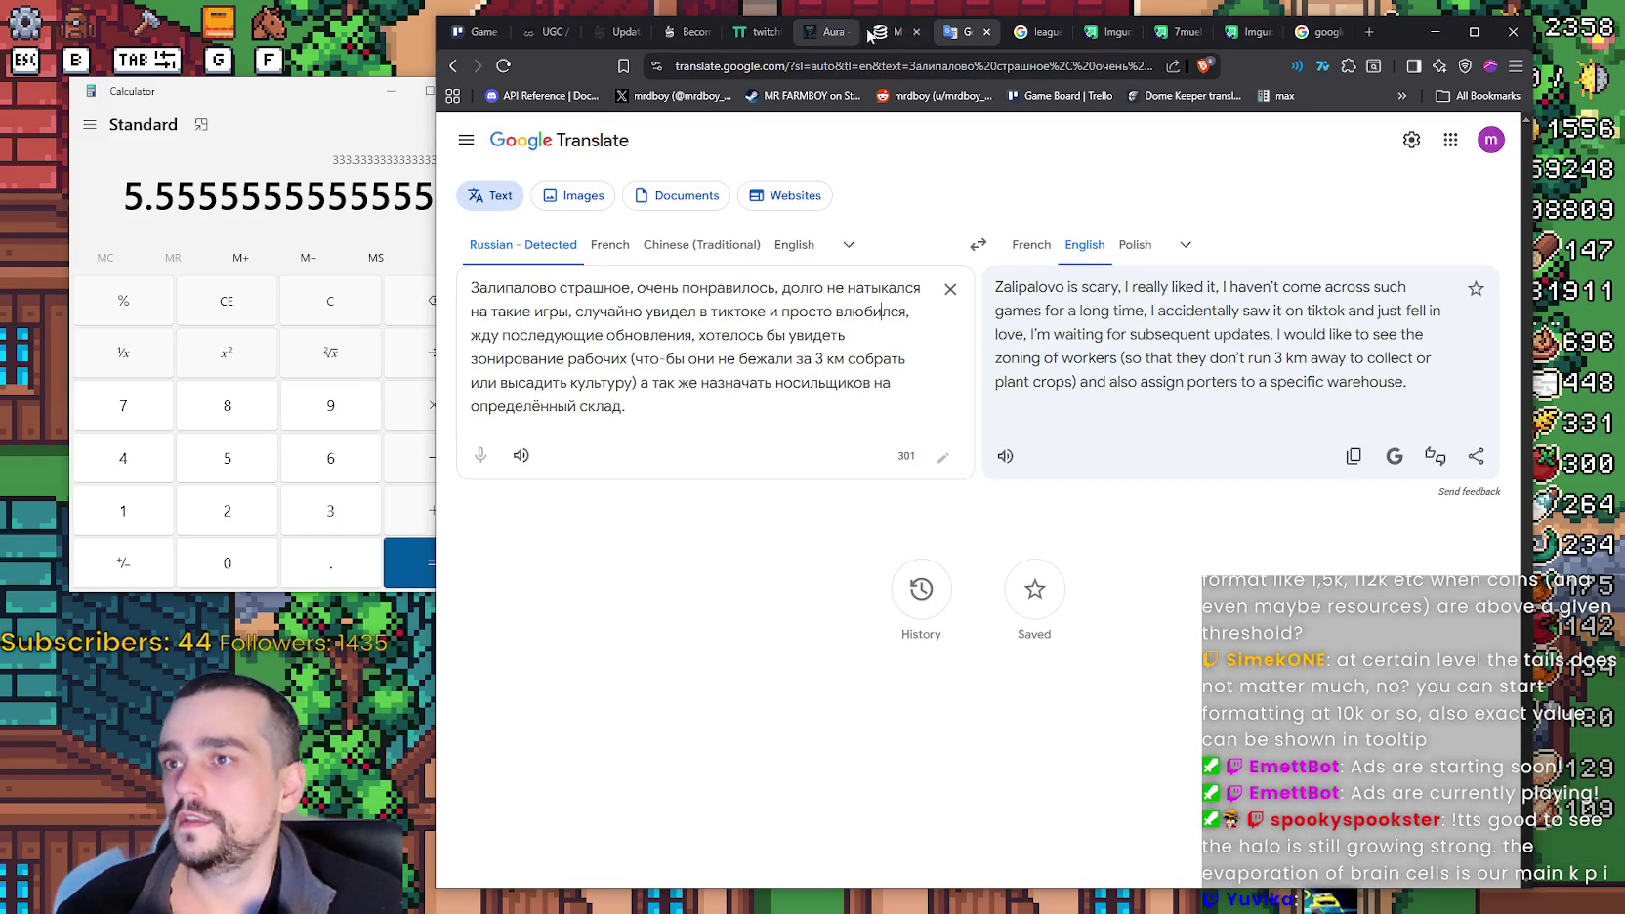
- Read through the Soulframe Hotfix 3 update notes
left_click(602, 34)
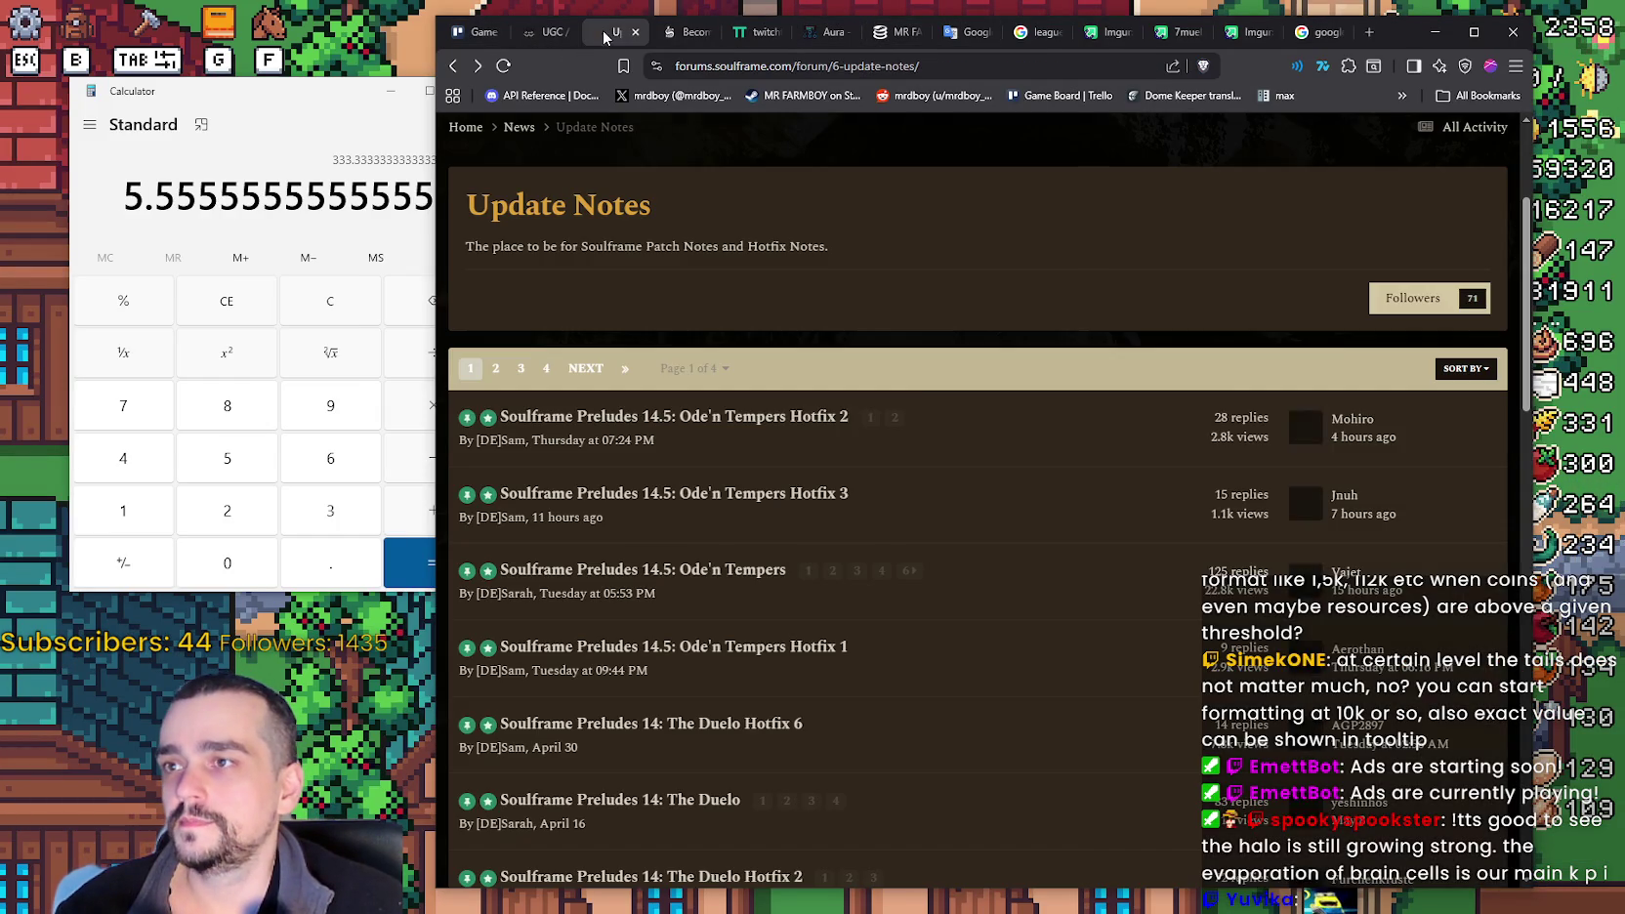
right_click(939, 395)
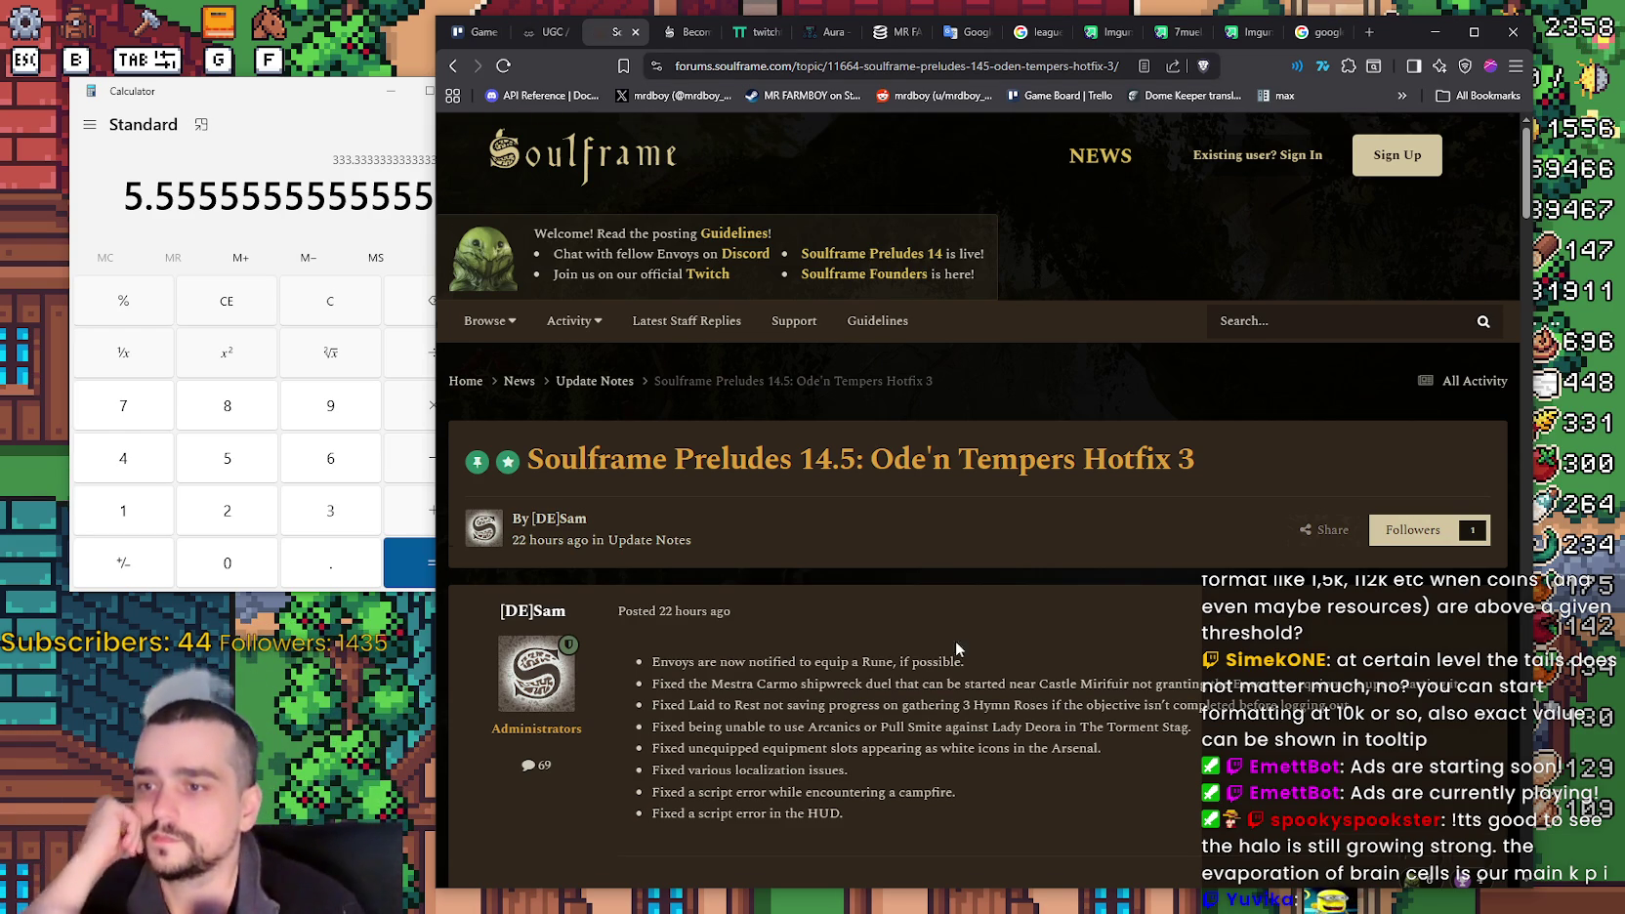
scroll(953, 657, "down", 2)
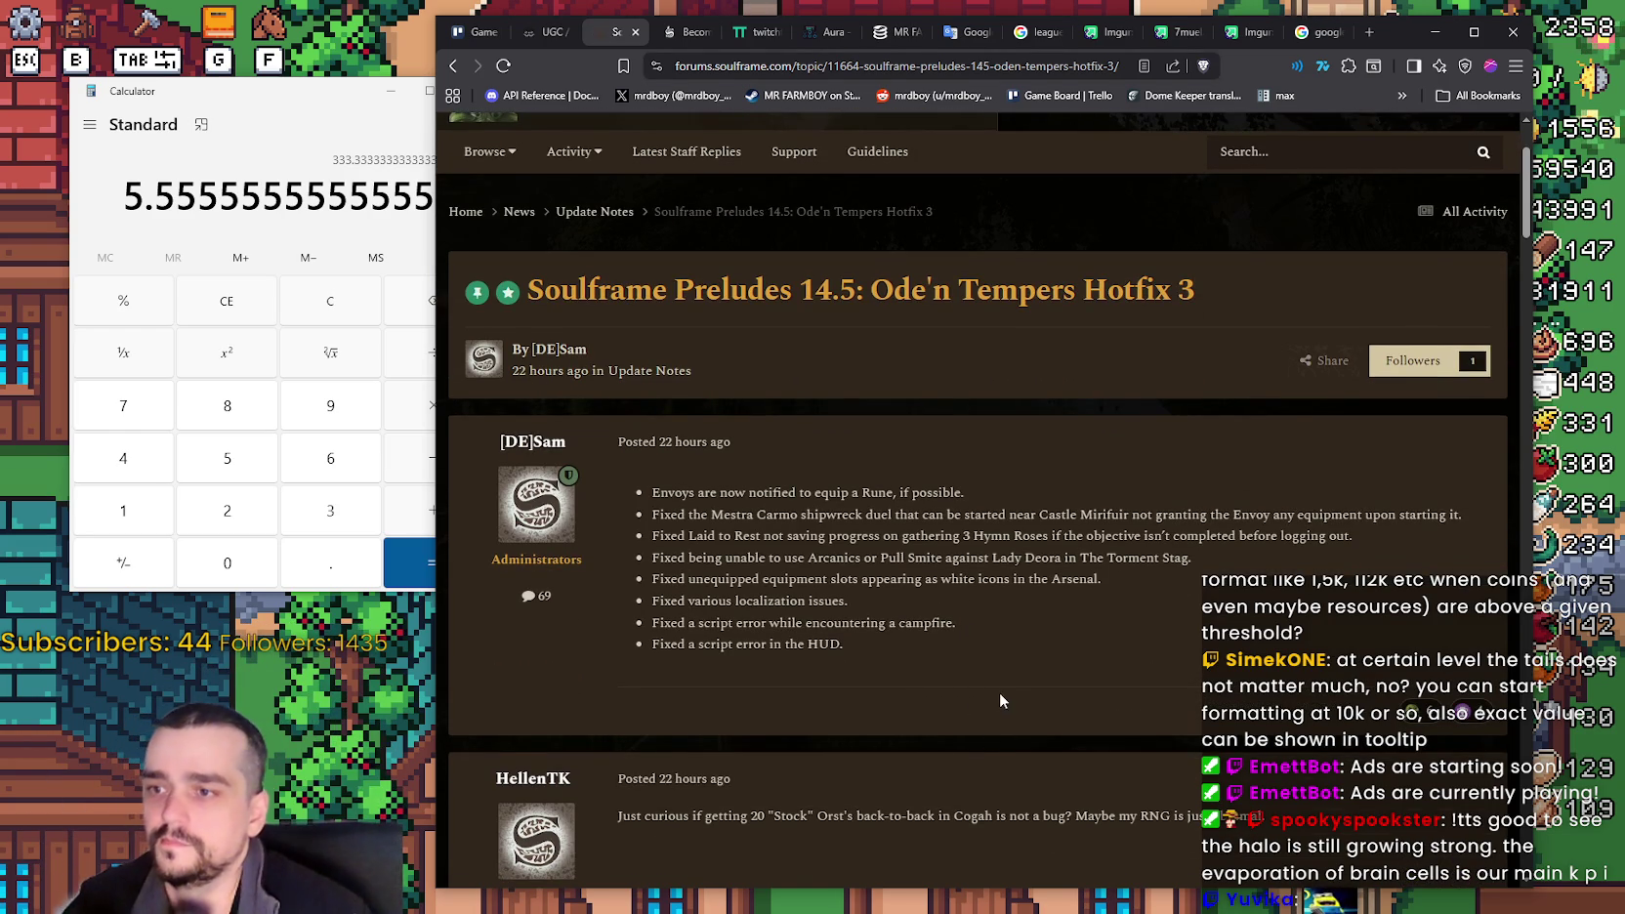
scroll(986, 682, "down", 1)
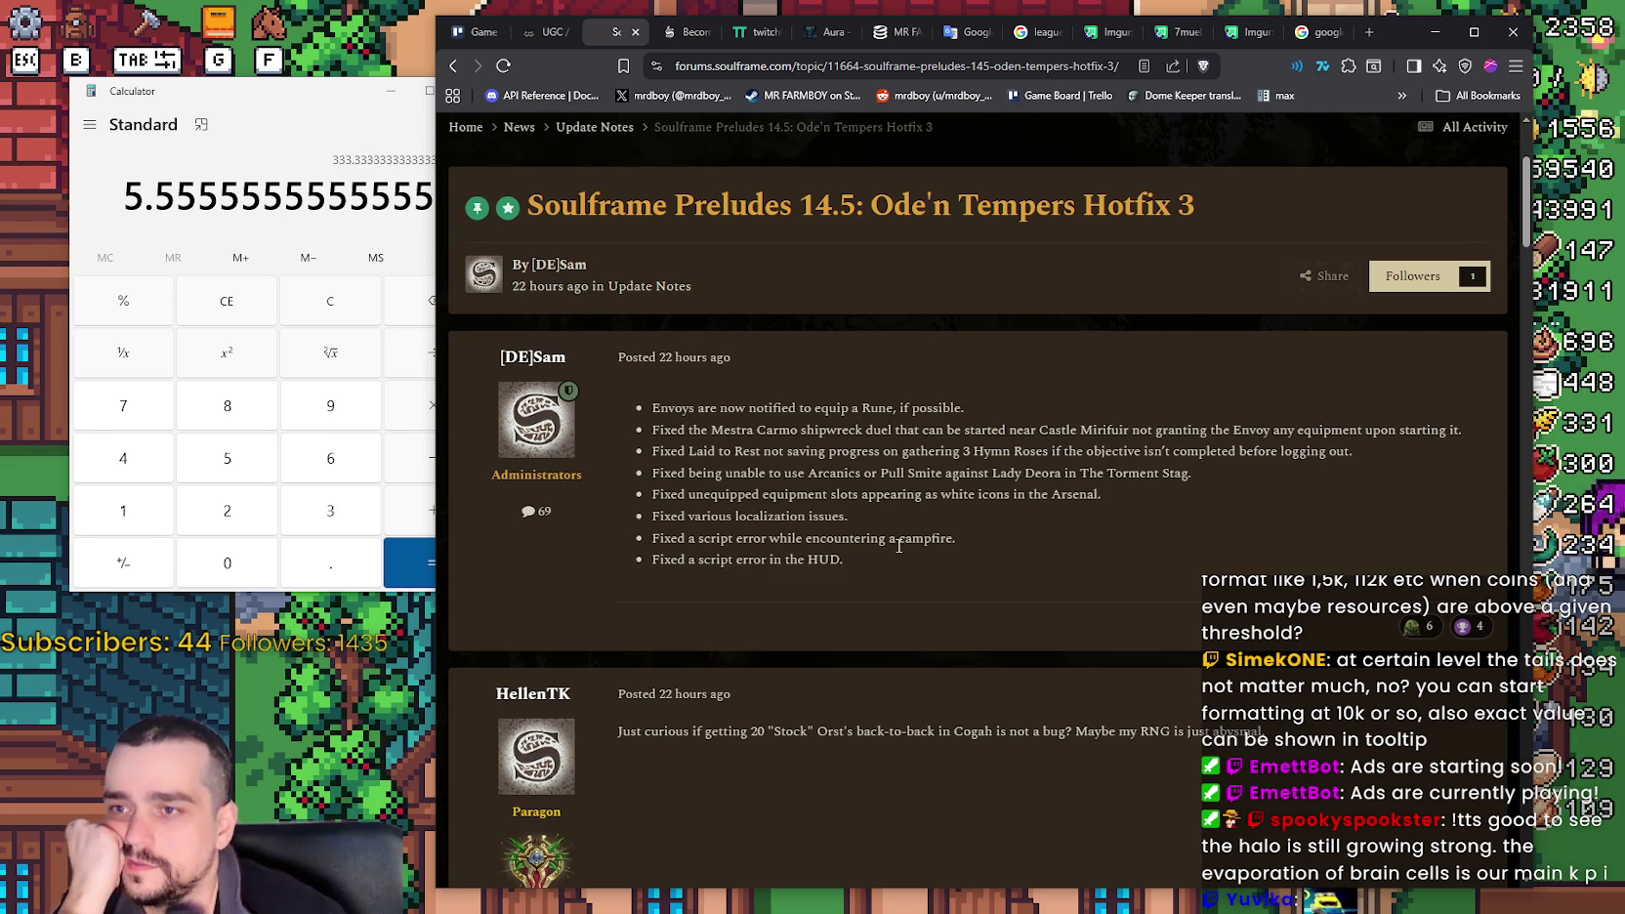
- Reload Mr Farmboy's SteamDB player stats, then minimize the browser
left_click(894, 37)
right_click(894, 37)
left_click(946, 165)
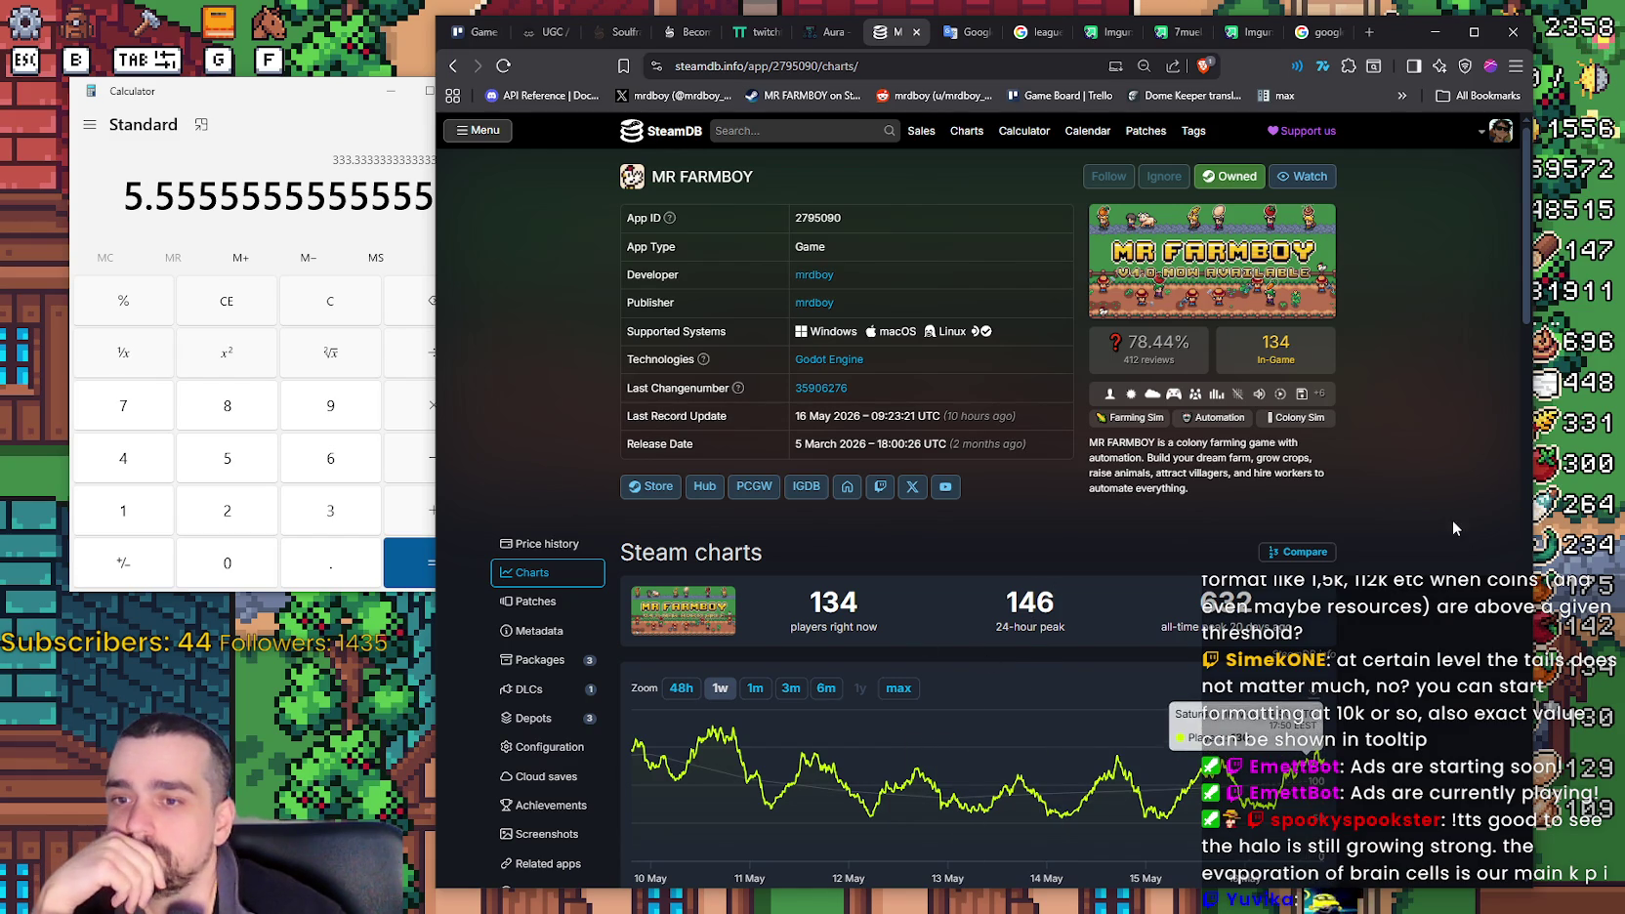
left_click(1433, 33)
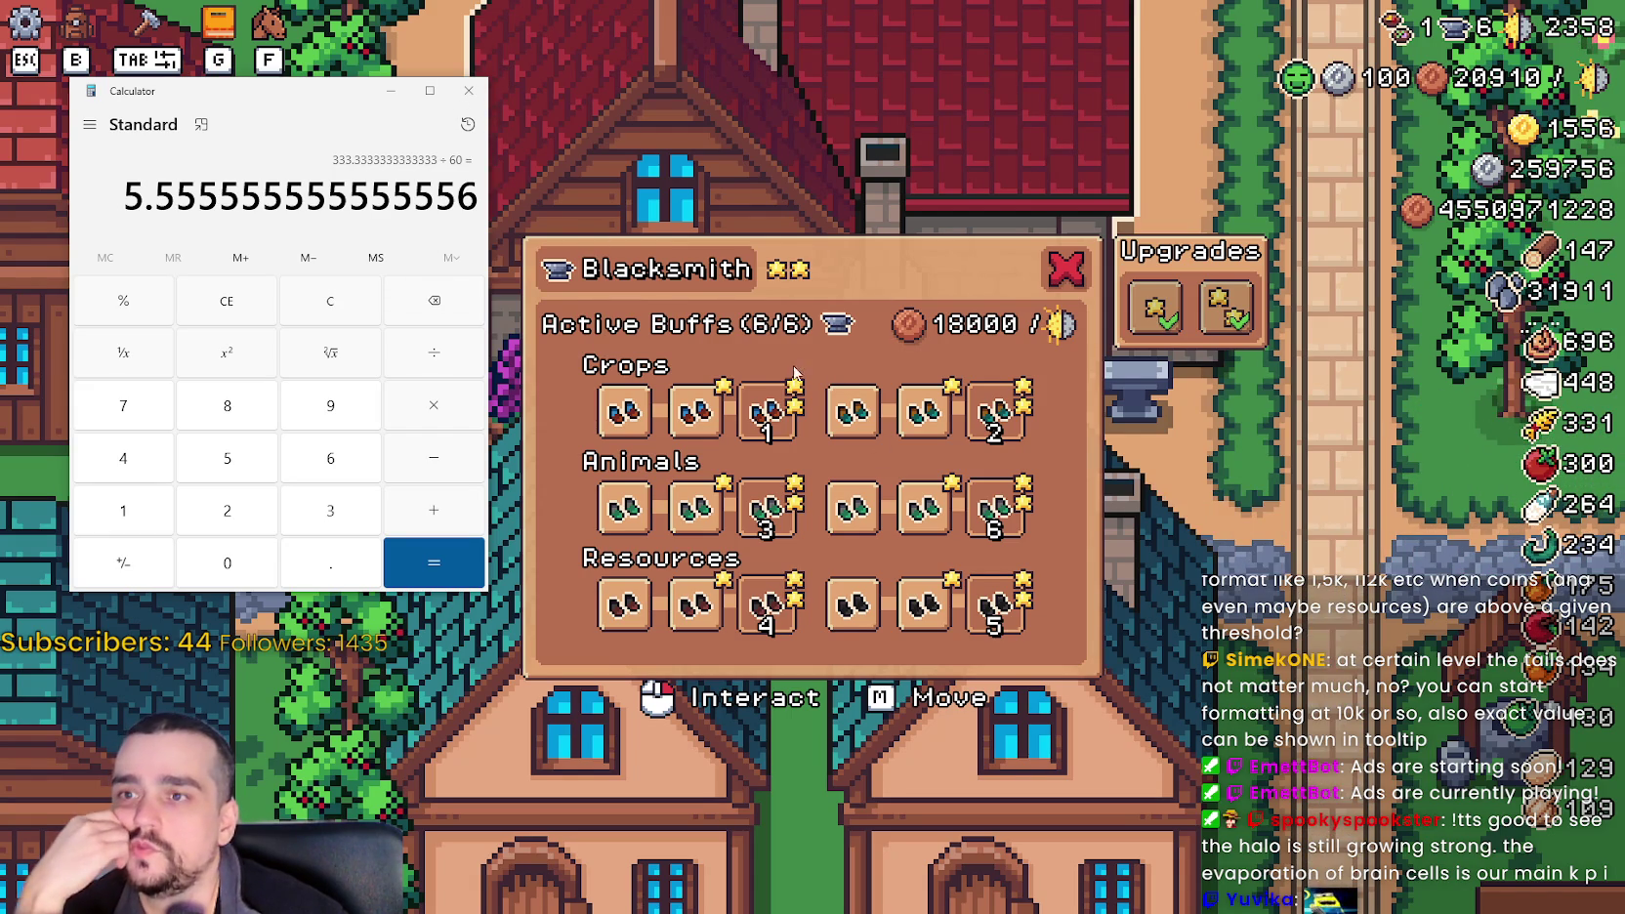
mouse_move(991, 418)
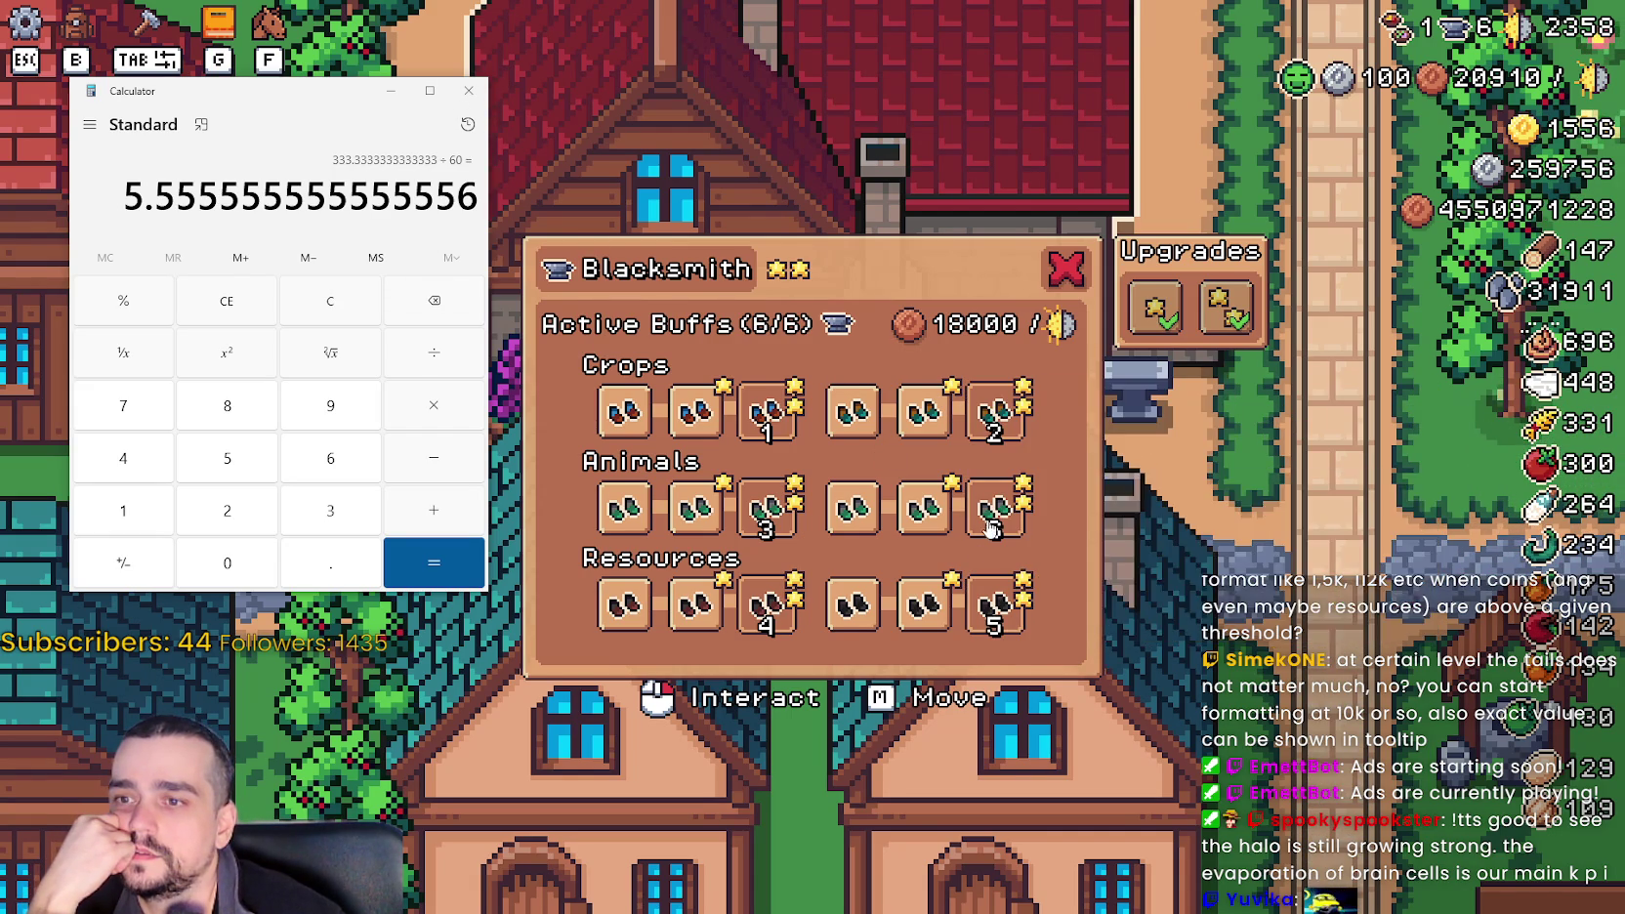
mouse_move(1003, 628)
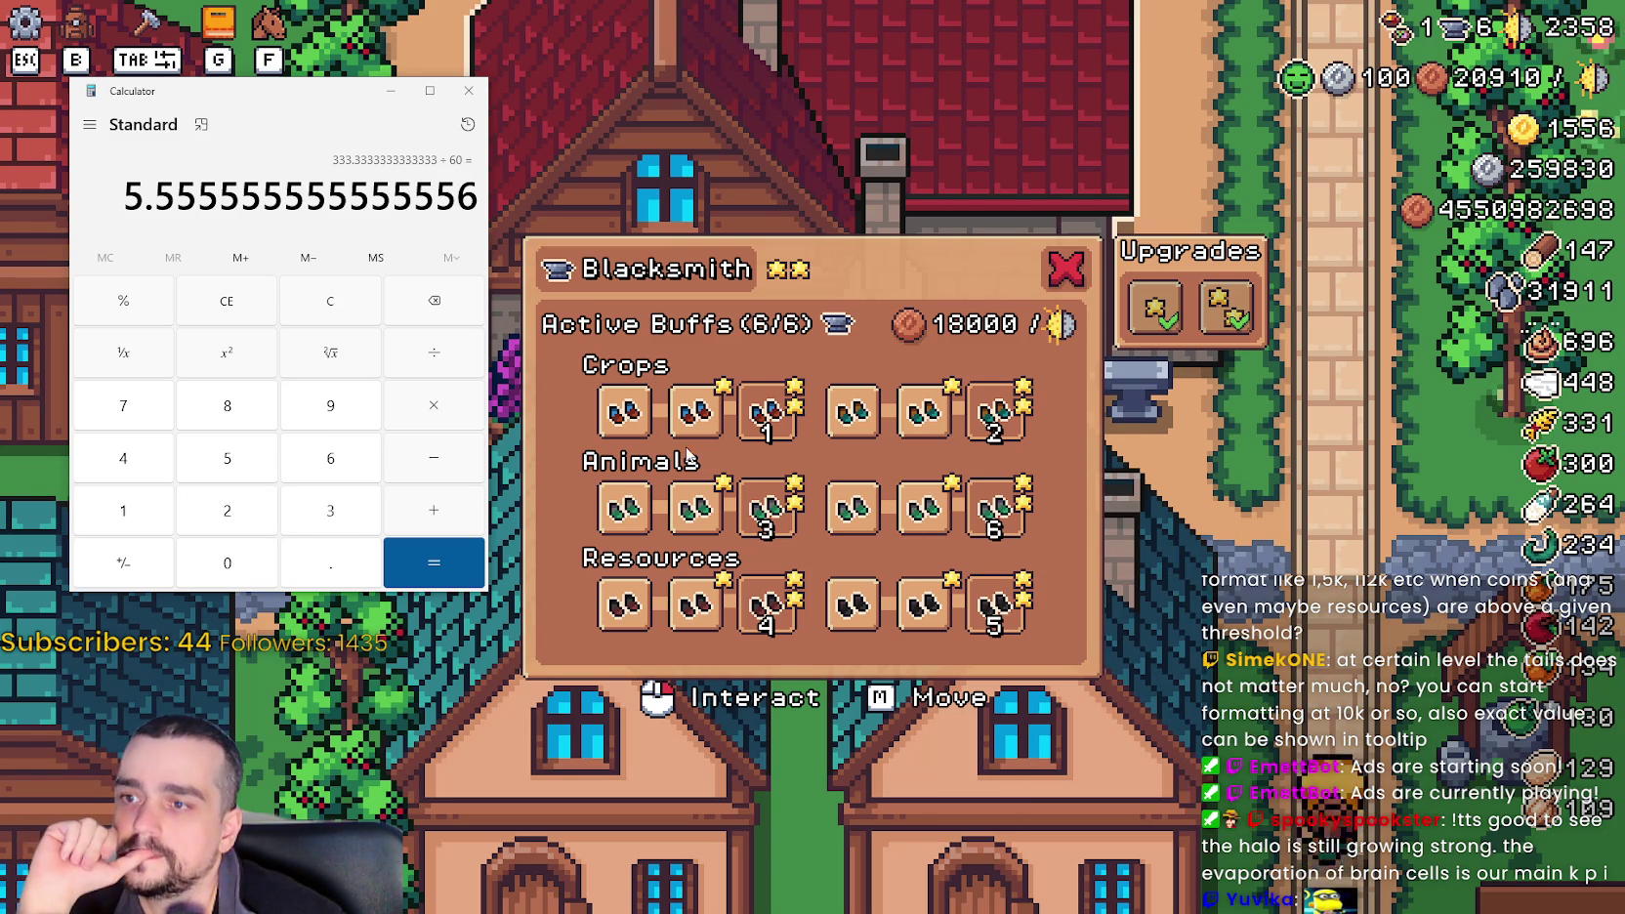
mouse_move(697, 628)
mouse_move(936, 623)
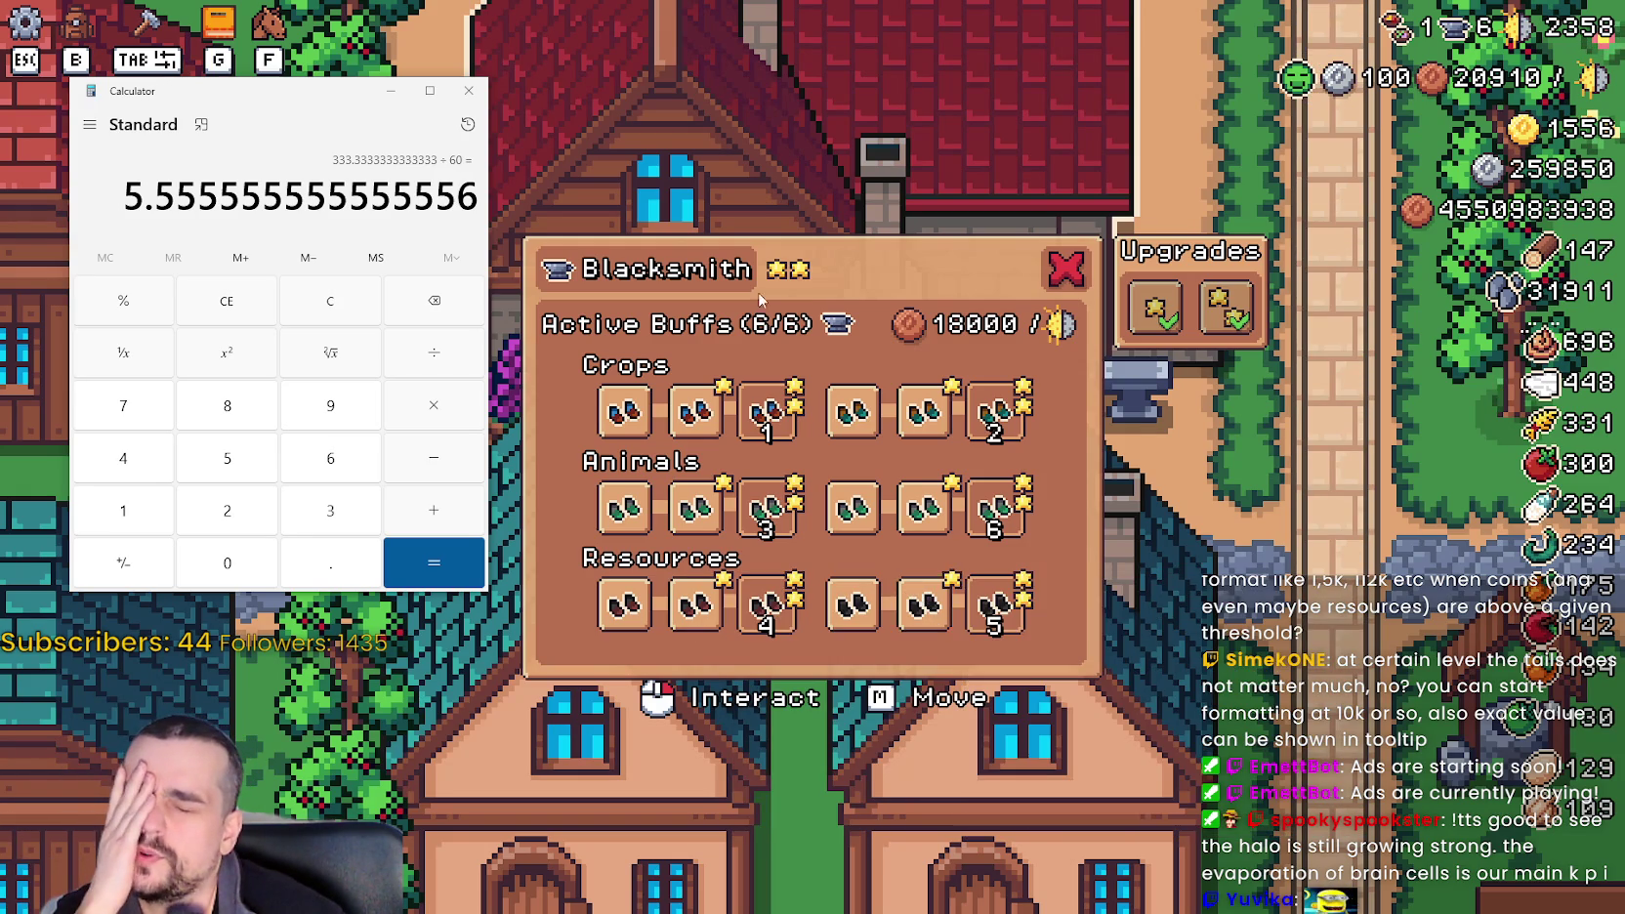
mouse_move(771, 405)
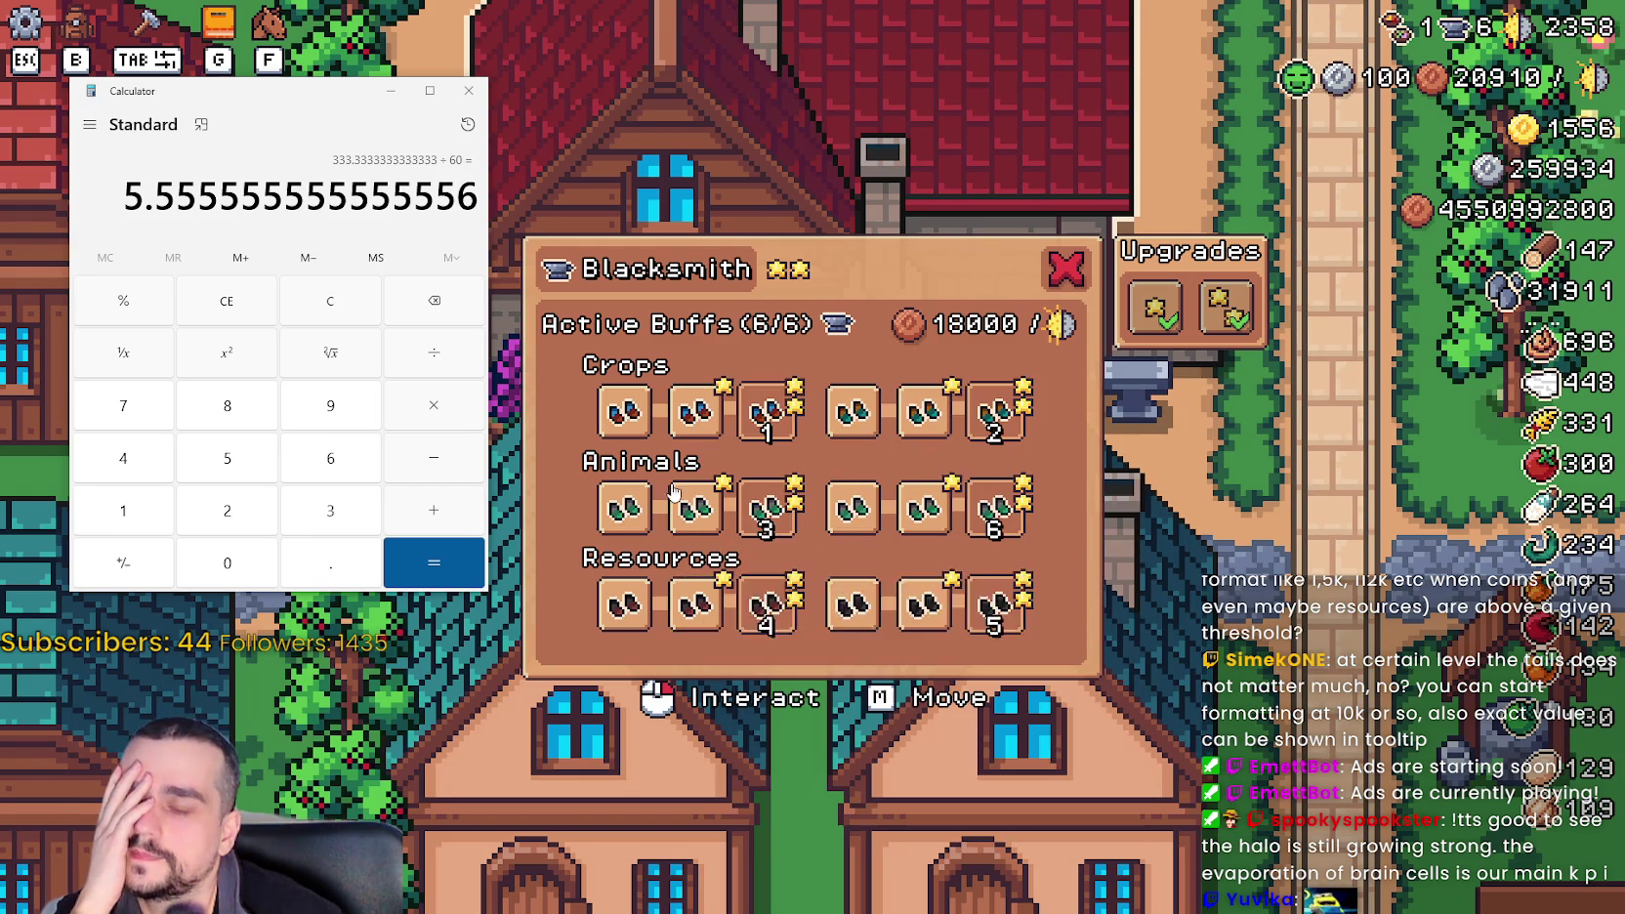
mouse_move(635, 425)
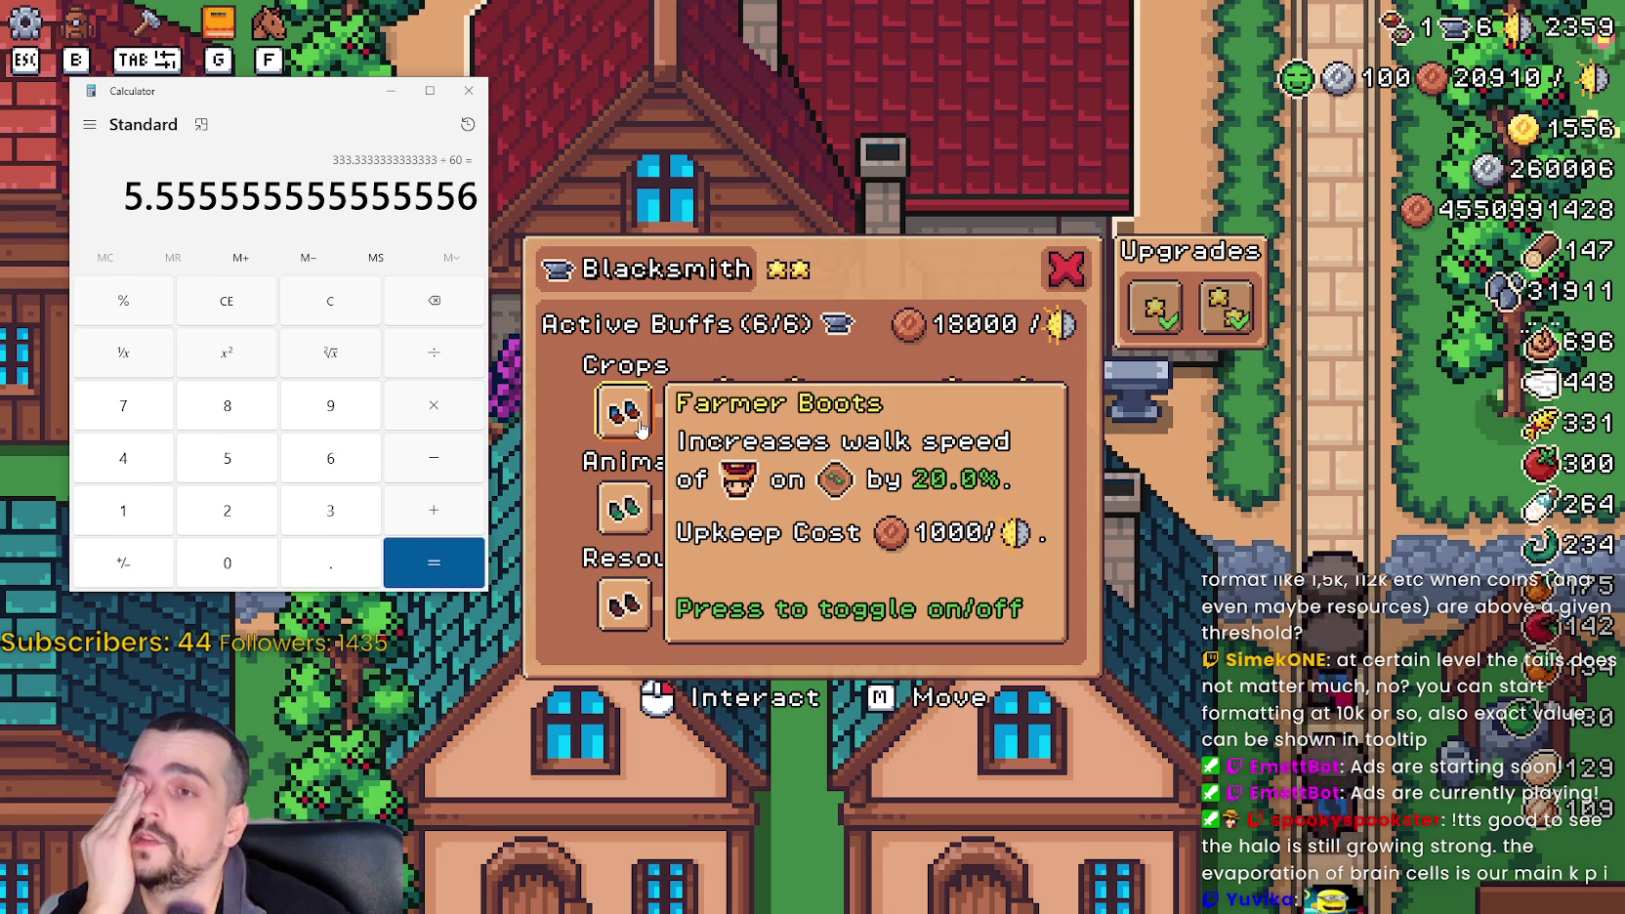
- Close the Blacksmith panel and adjust the map zoom over the village
left_click(1066, 269)
scroll(1082, 627, "down", 3)
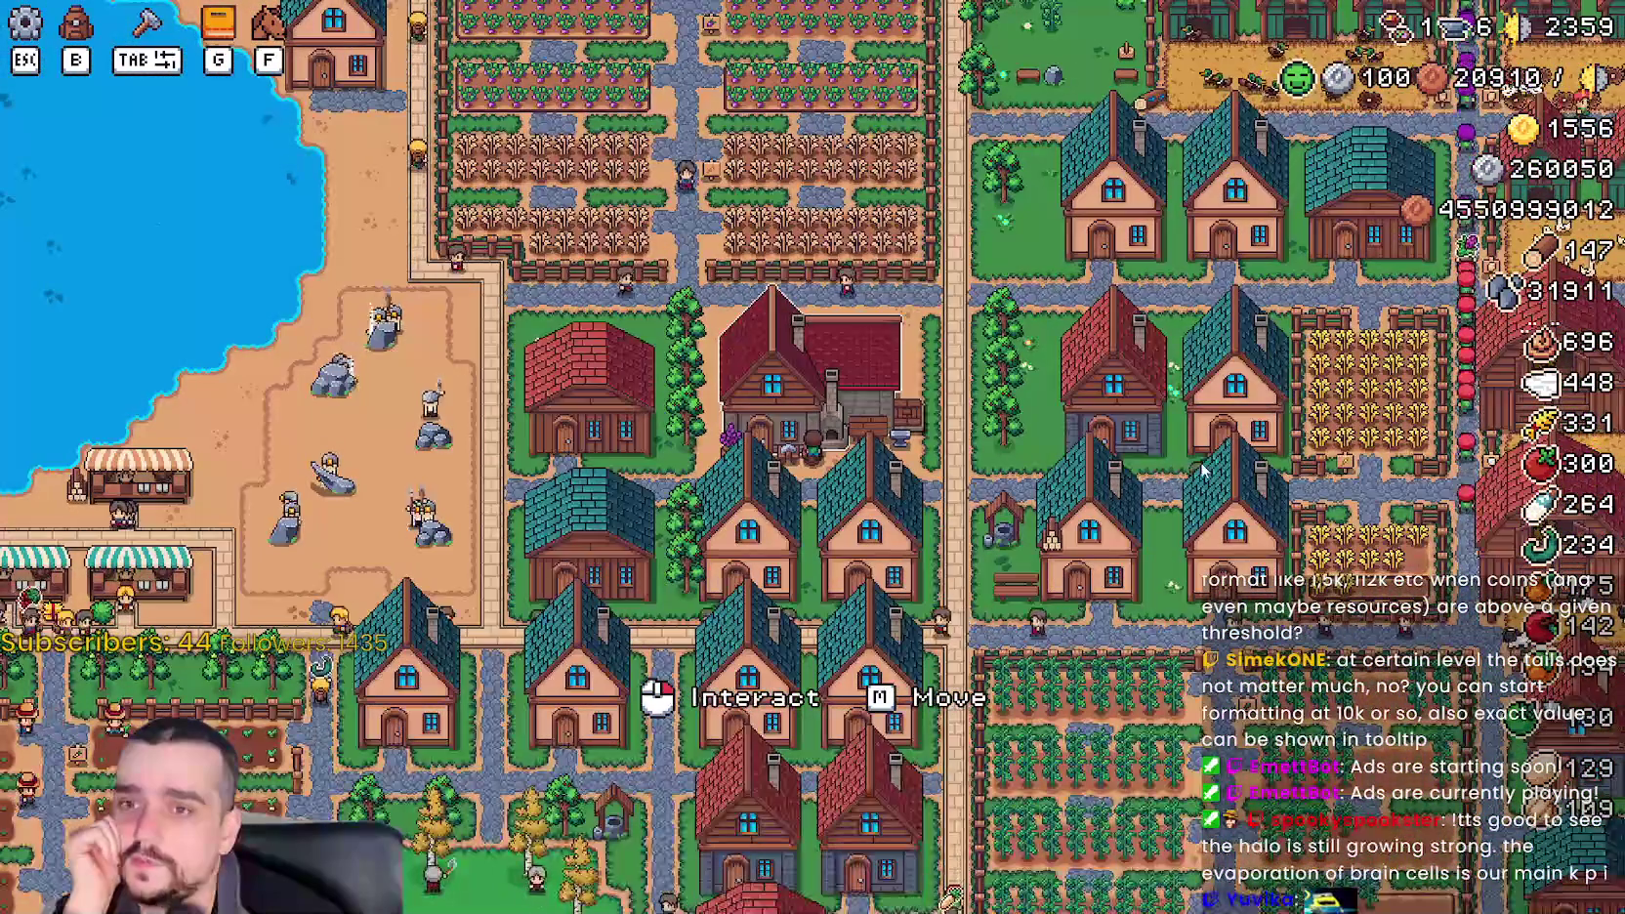
scroll(1204, 471, "down", 3)
scroll(1203, 471, "up", 4)
scroll(1197, 475, "down", 4)
scroll(1197, 474, "up", 4)
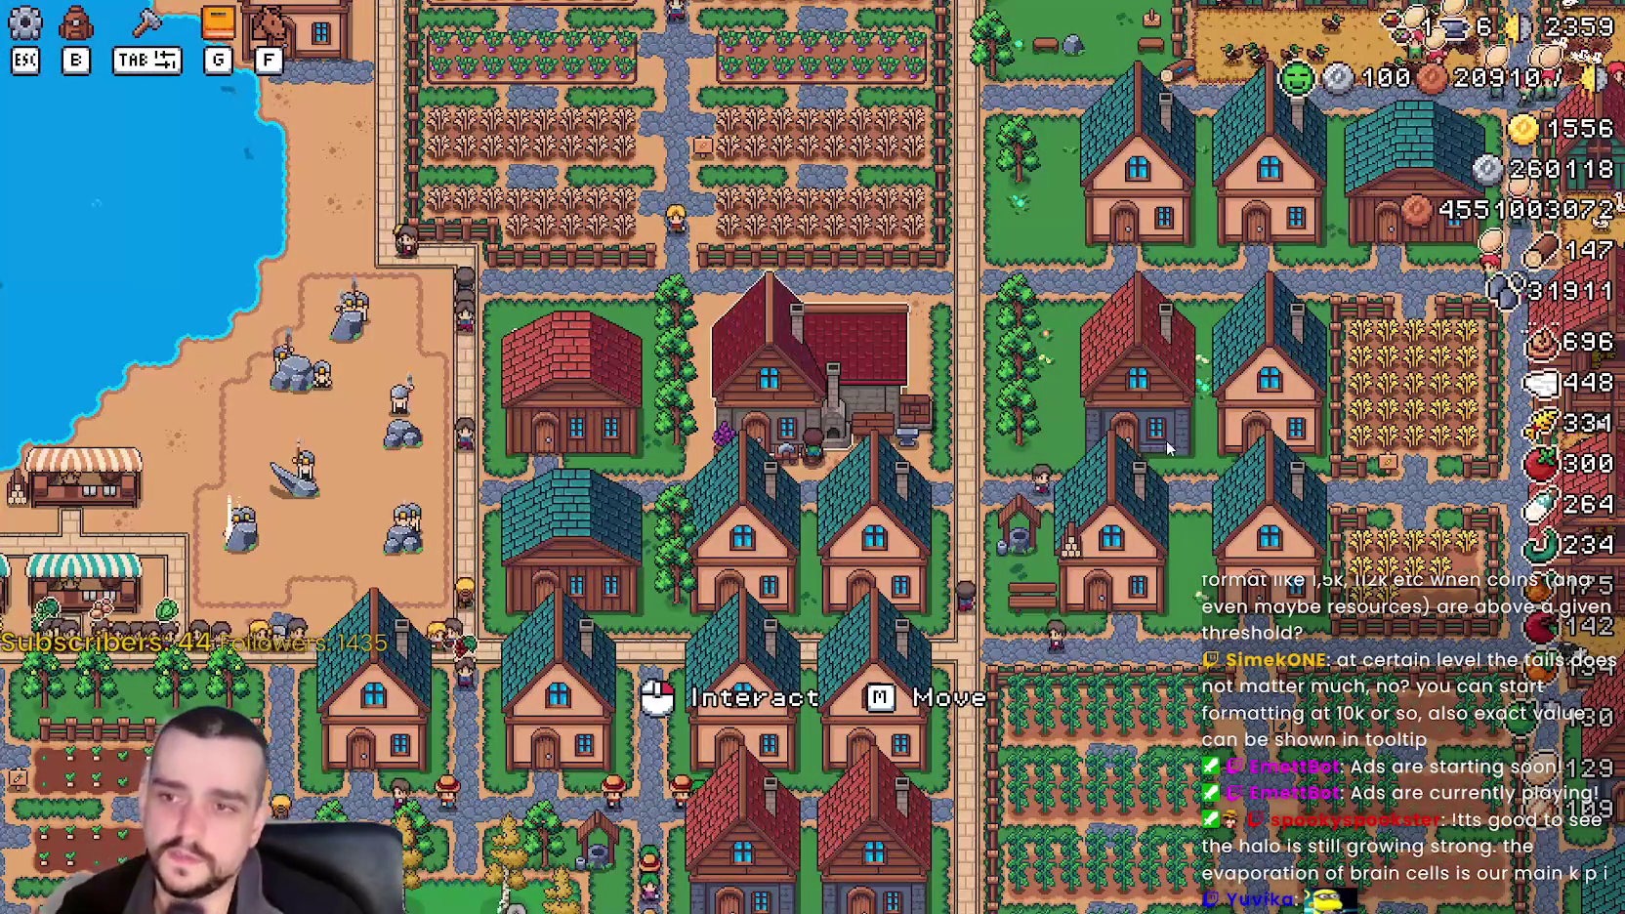
scroll(1159, 451, "up", 5)
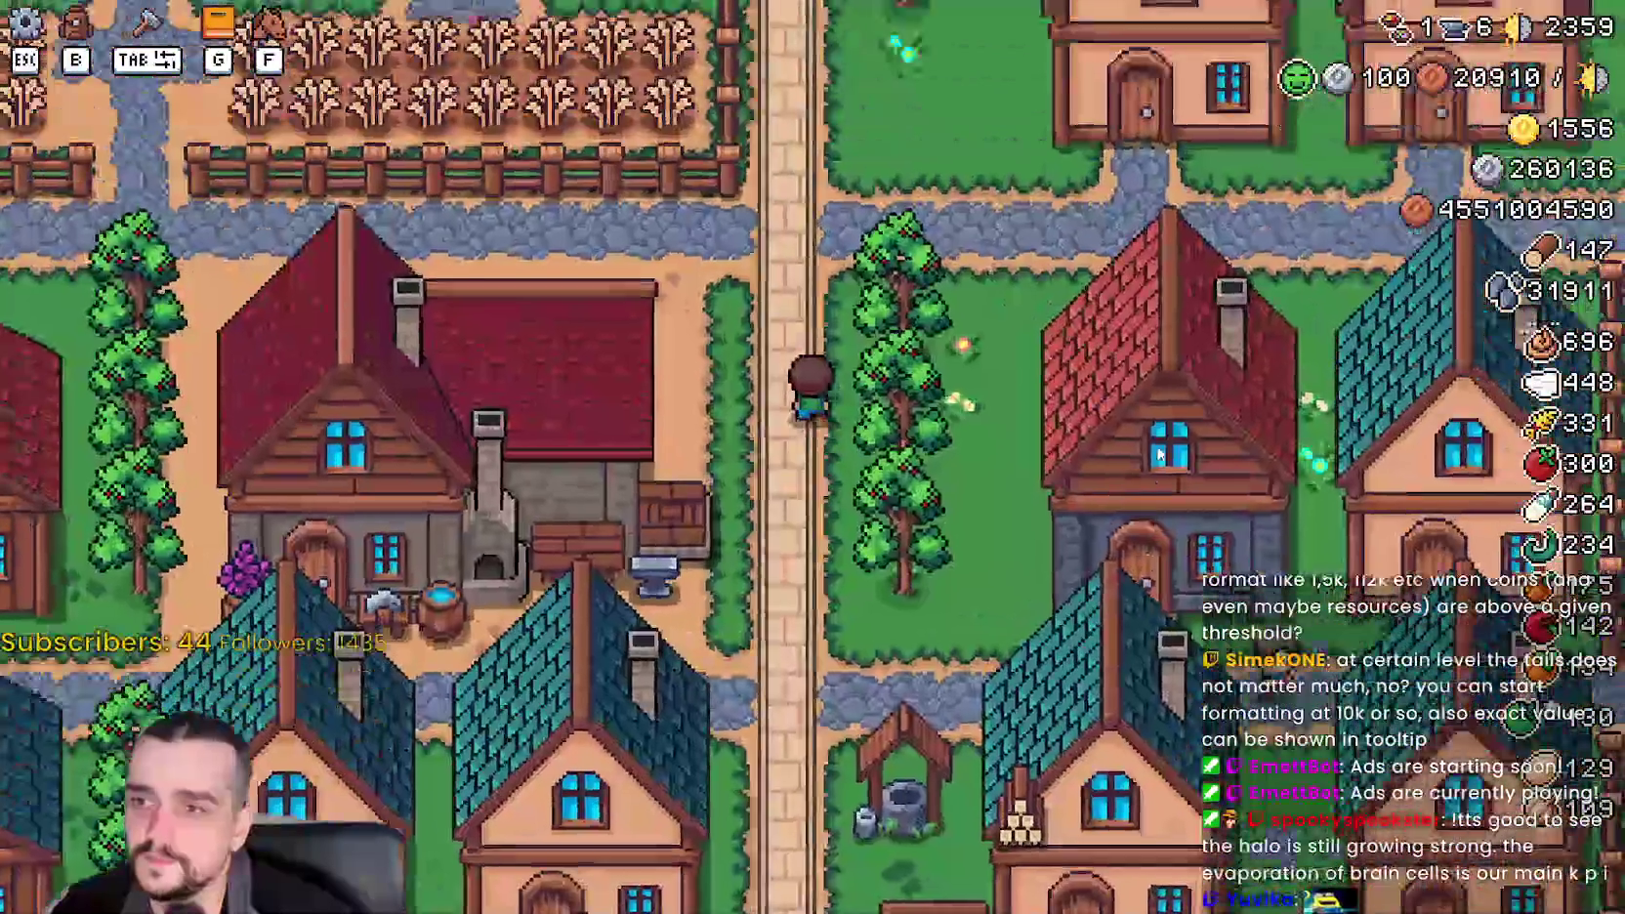
scroll(1155, 451, "down", 5)
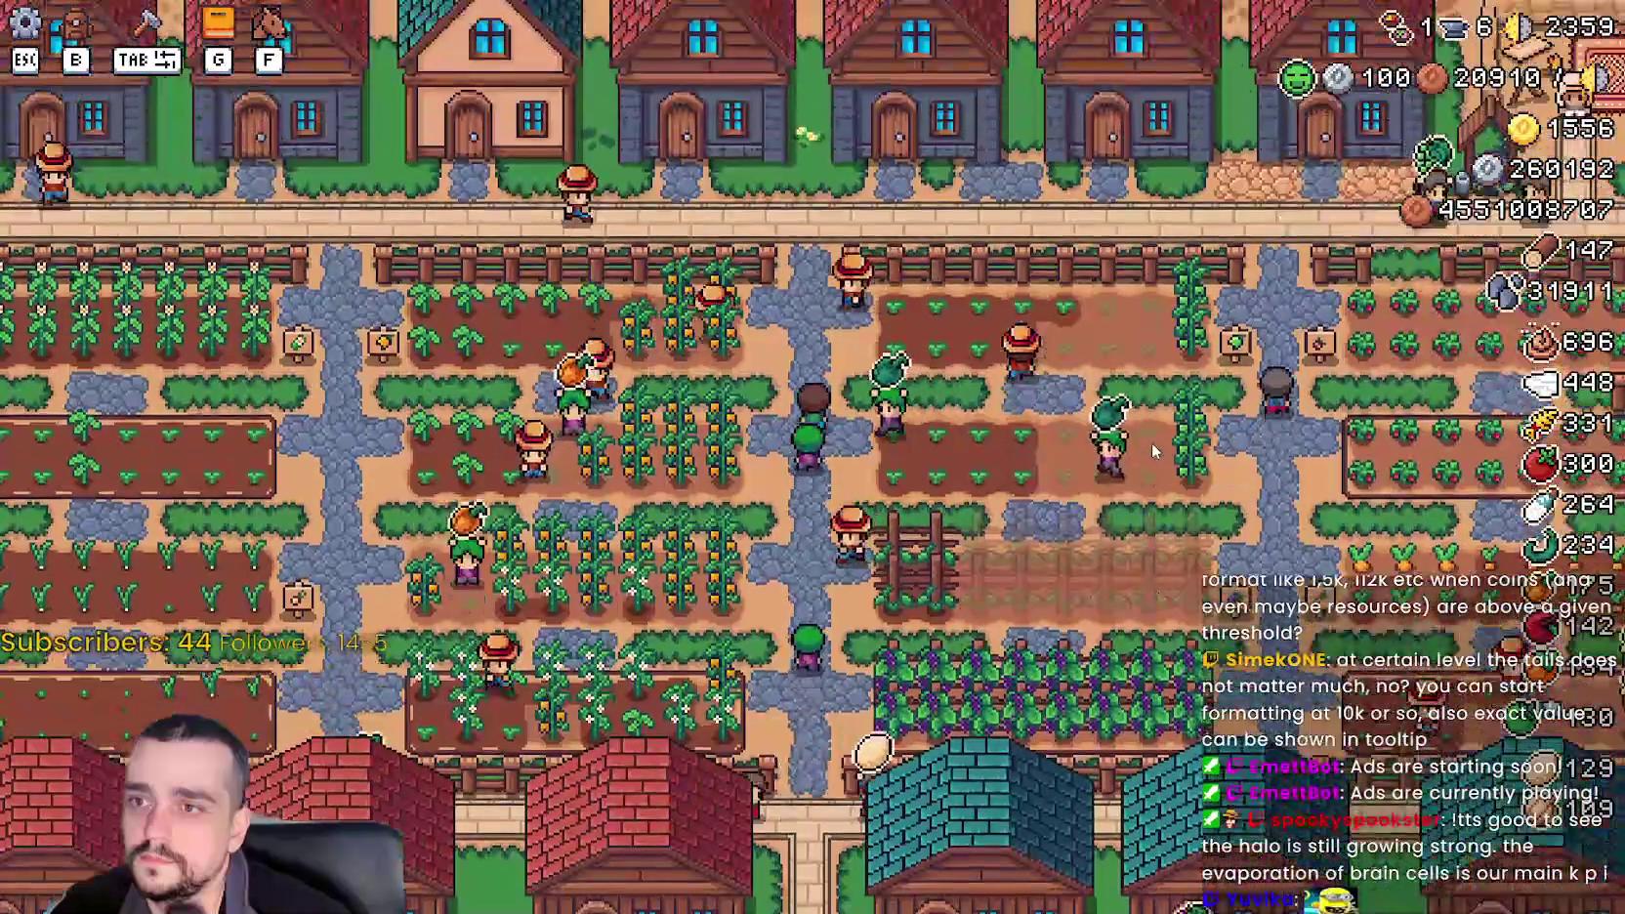
scroll(1149, 448, "up", 5)
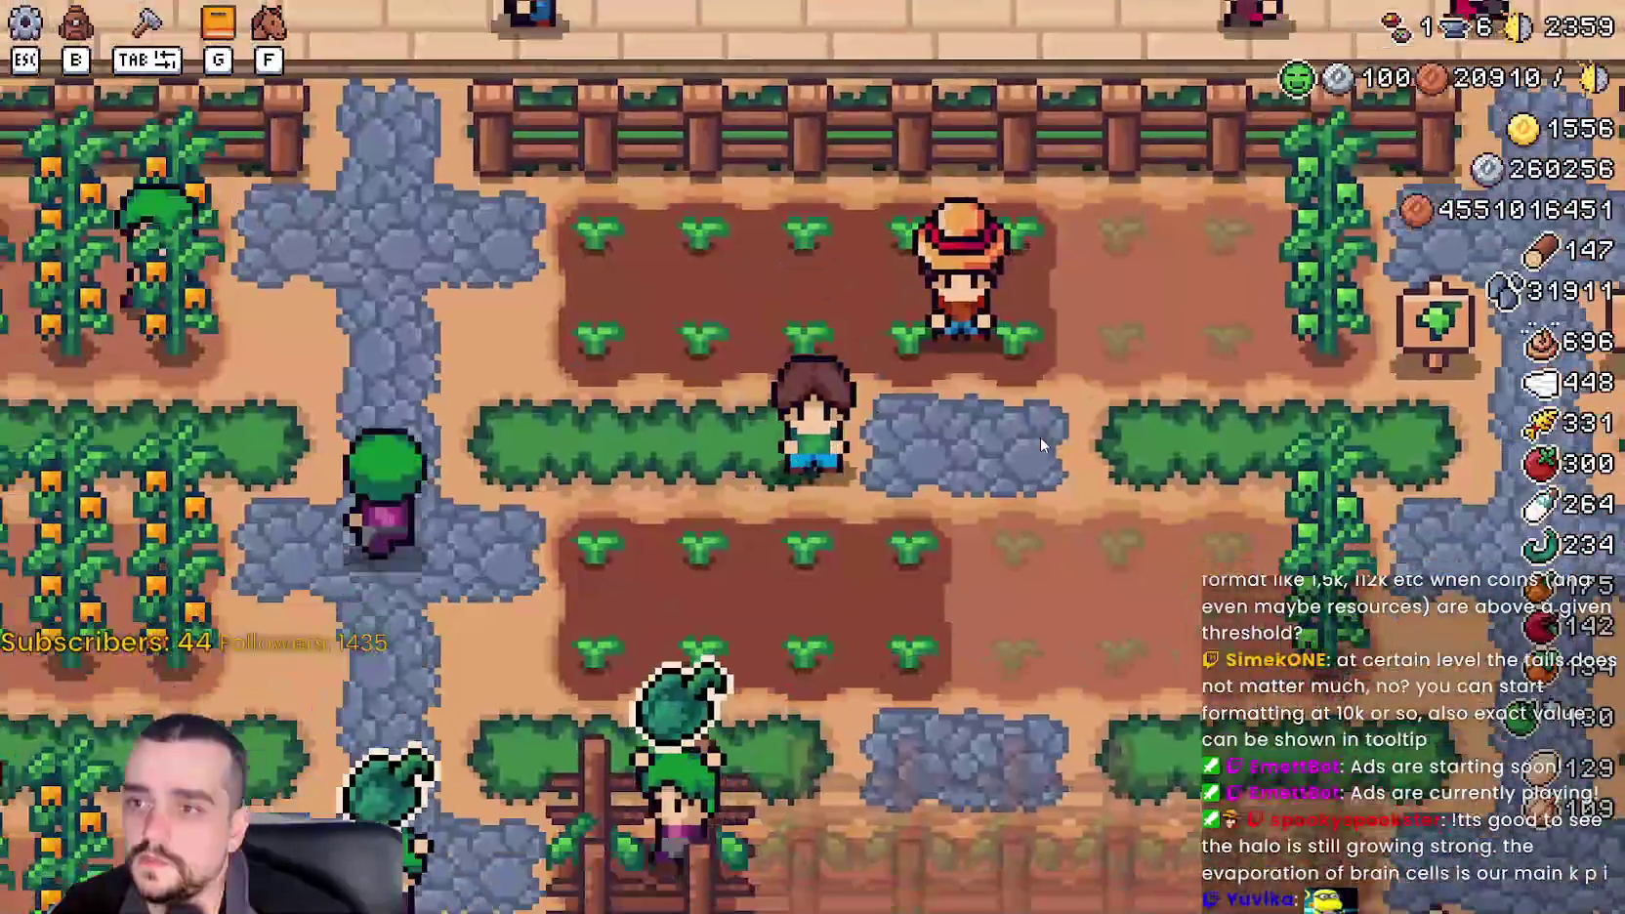
scroll(553, 433, "down", 5)
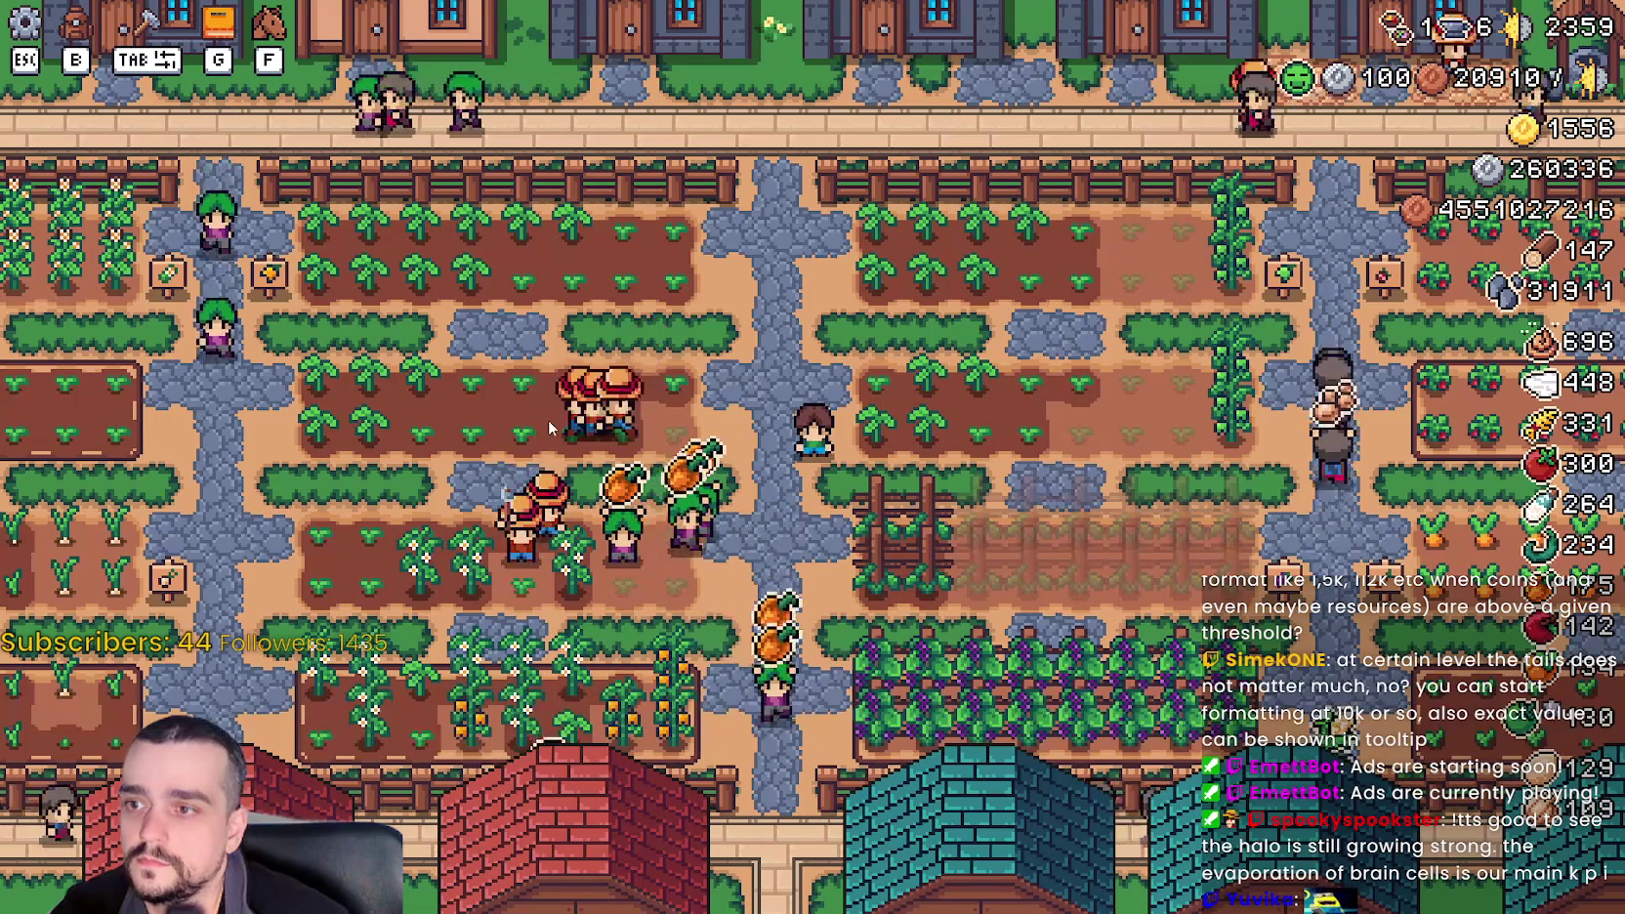
- Ride the farmer south through the village, east by the coops, then west along the road
key("s")
key("a")
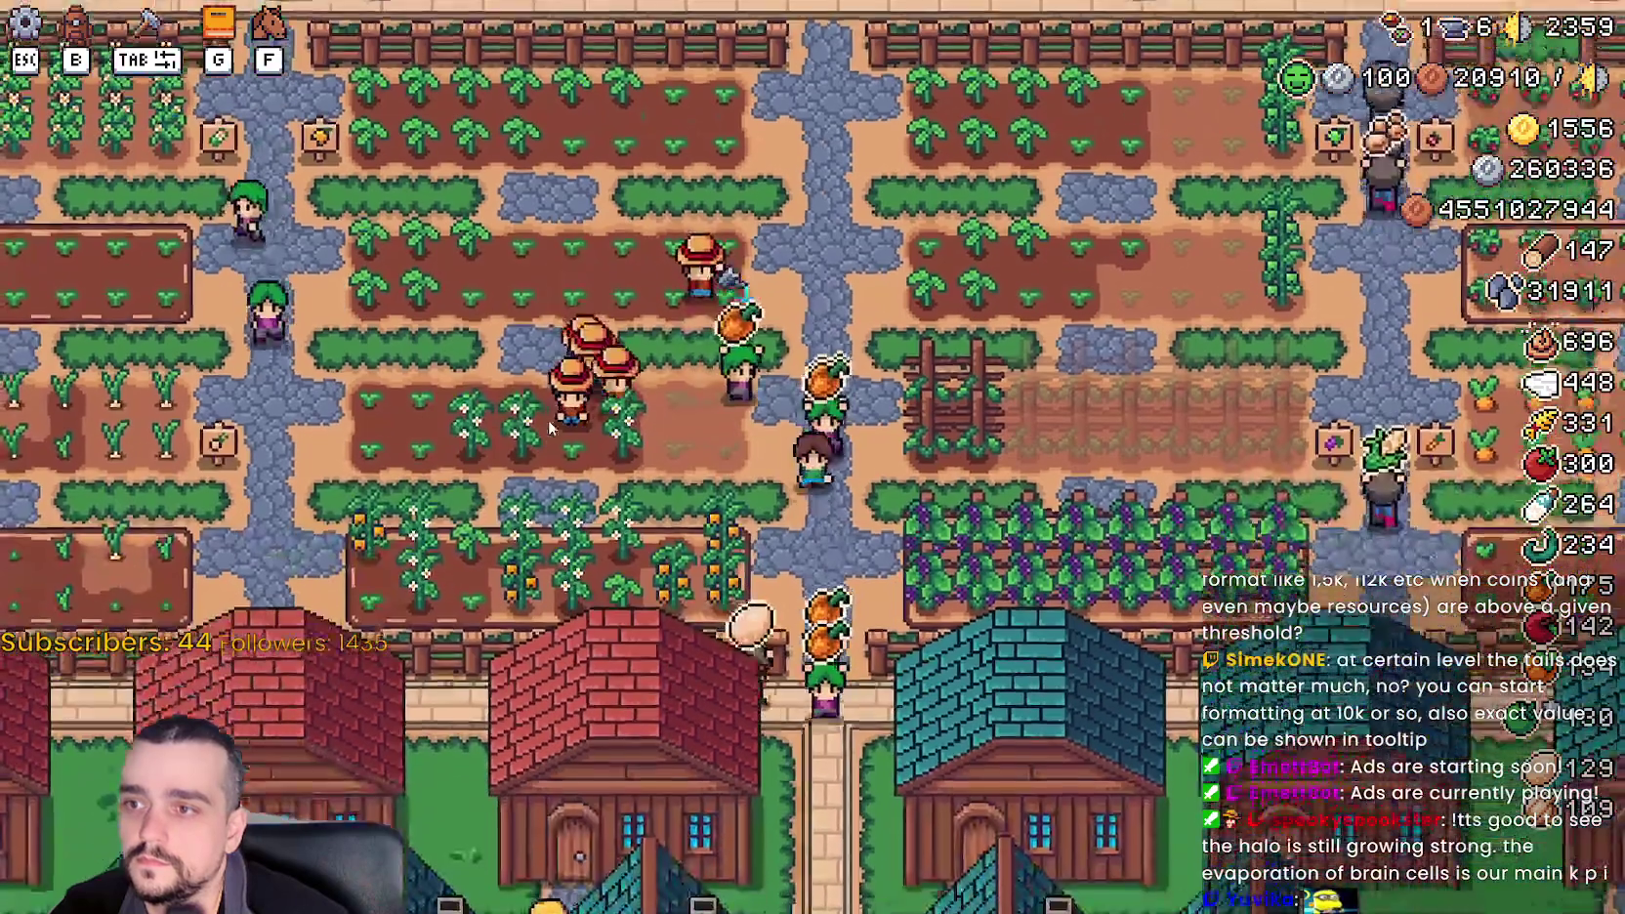
key("s")
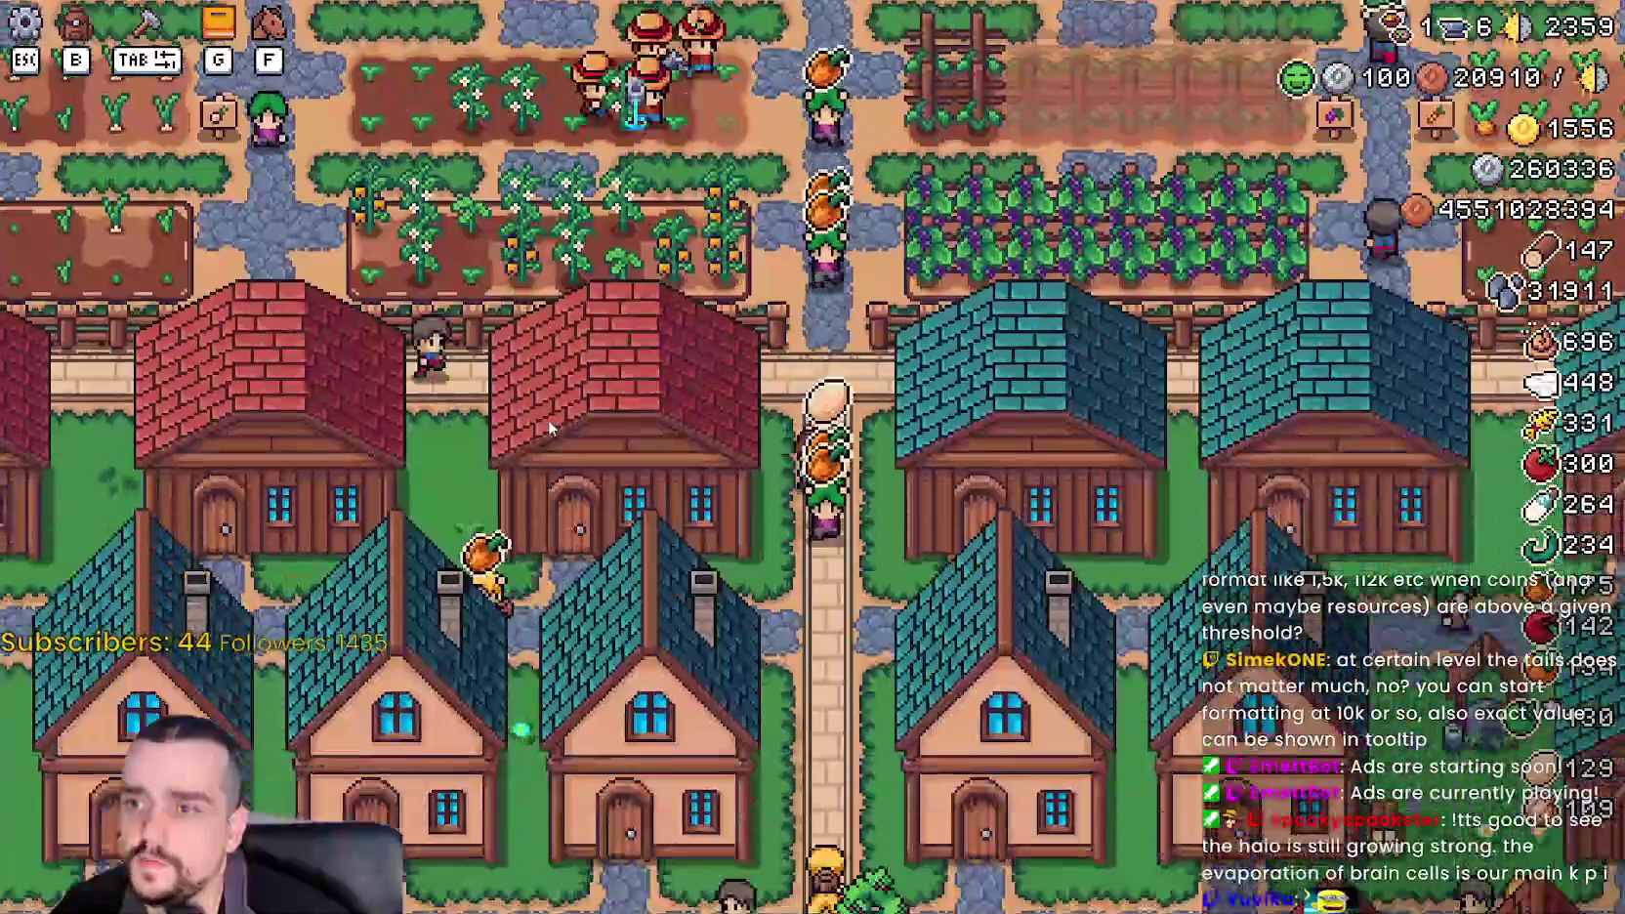
key("s")
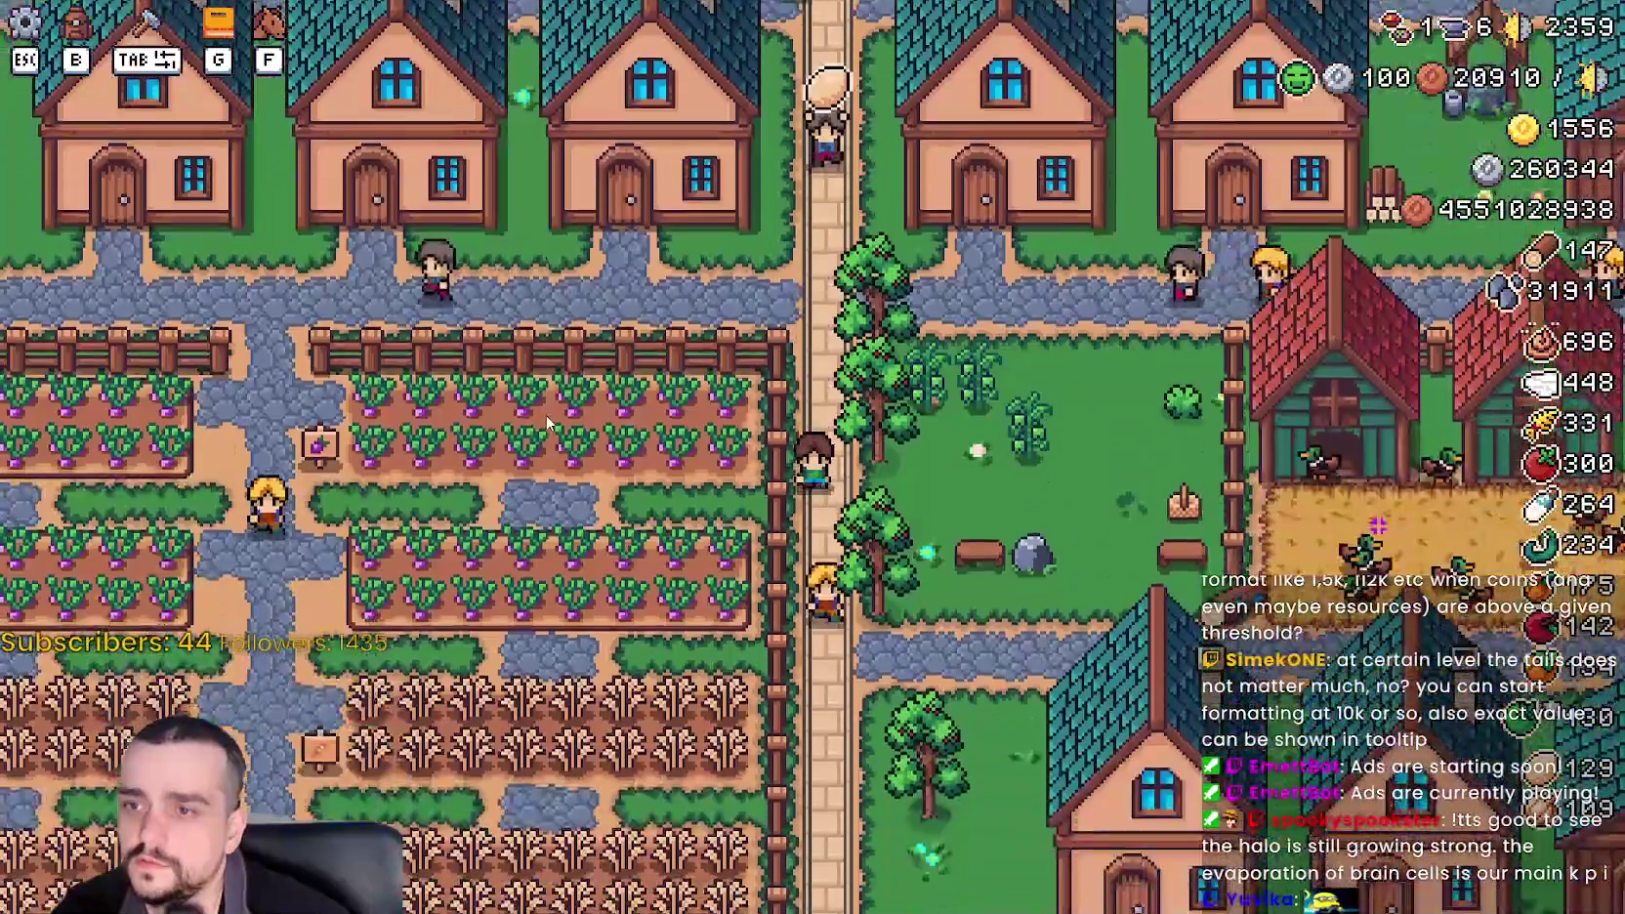
key("d")
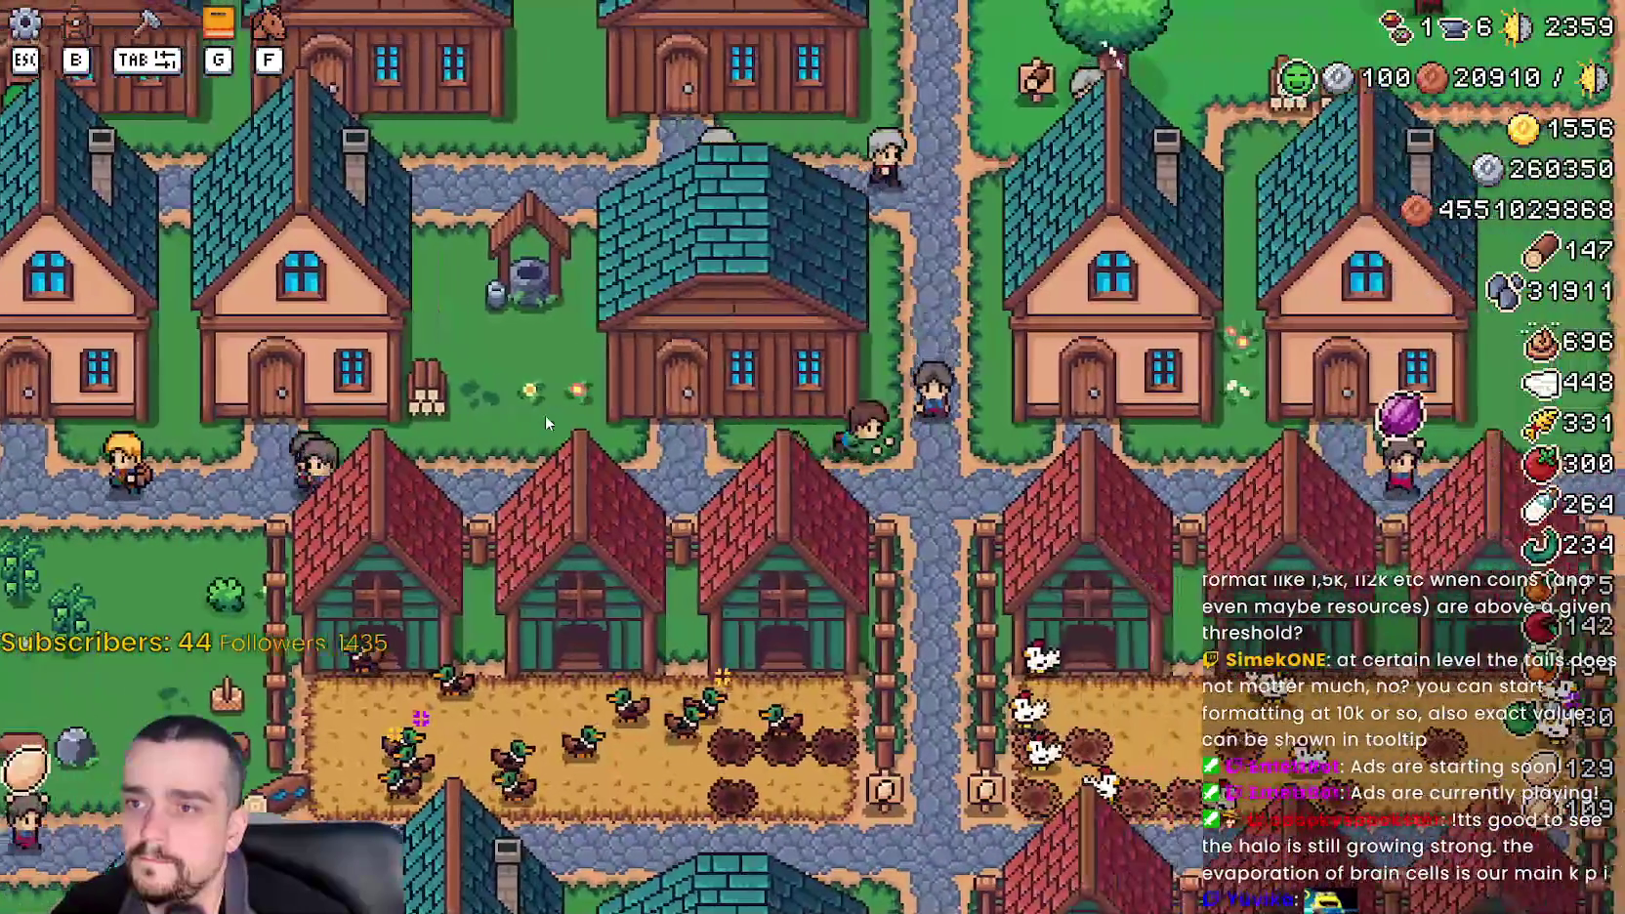
key("w")
key("w")
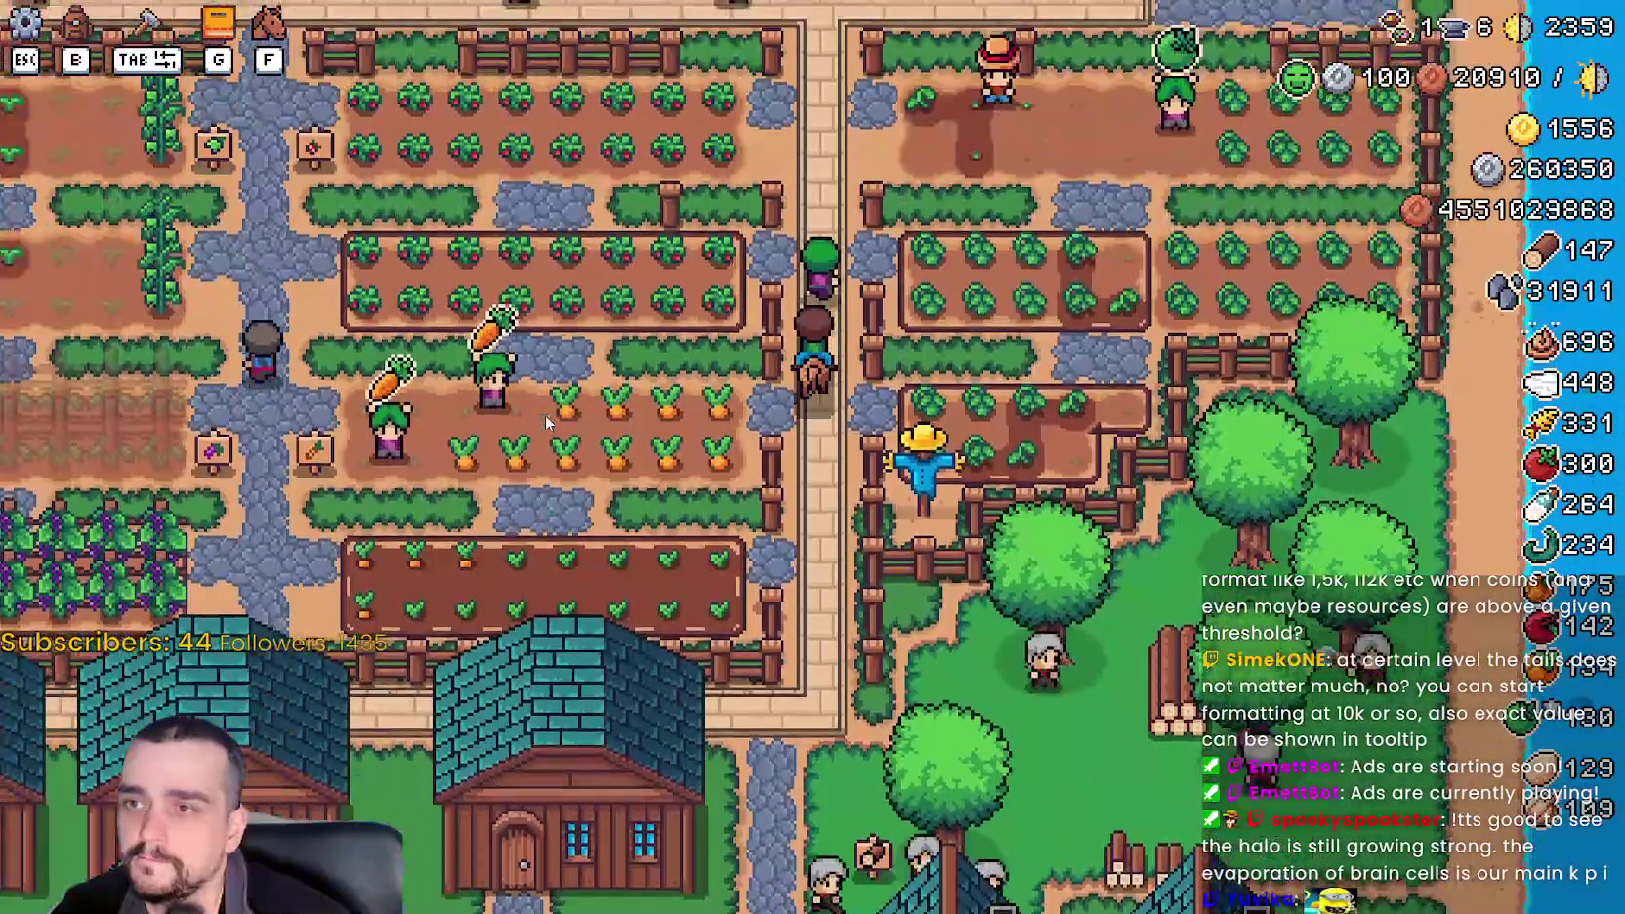
key("a")
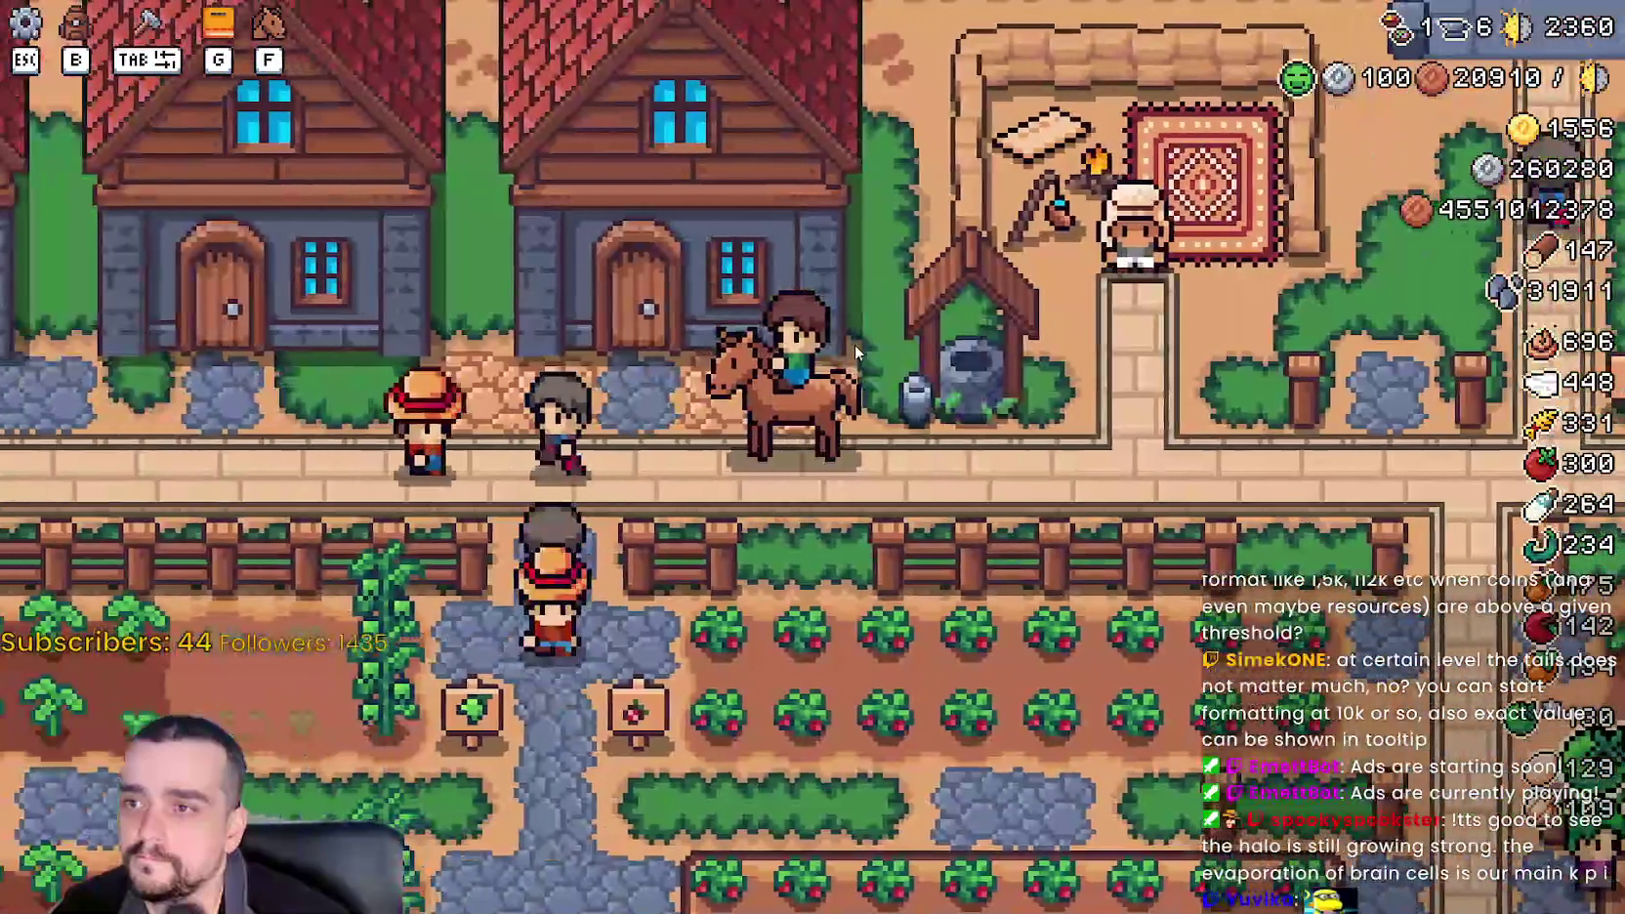
key("a")
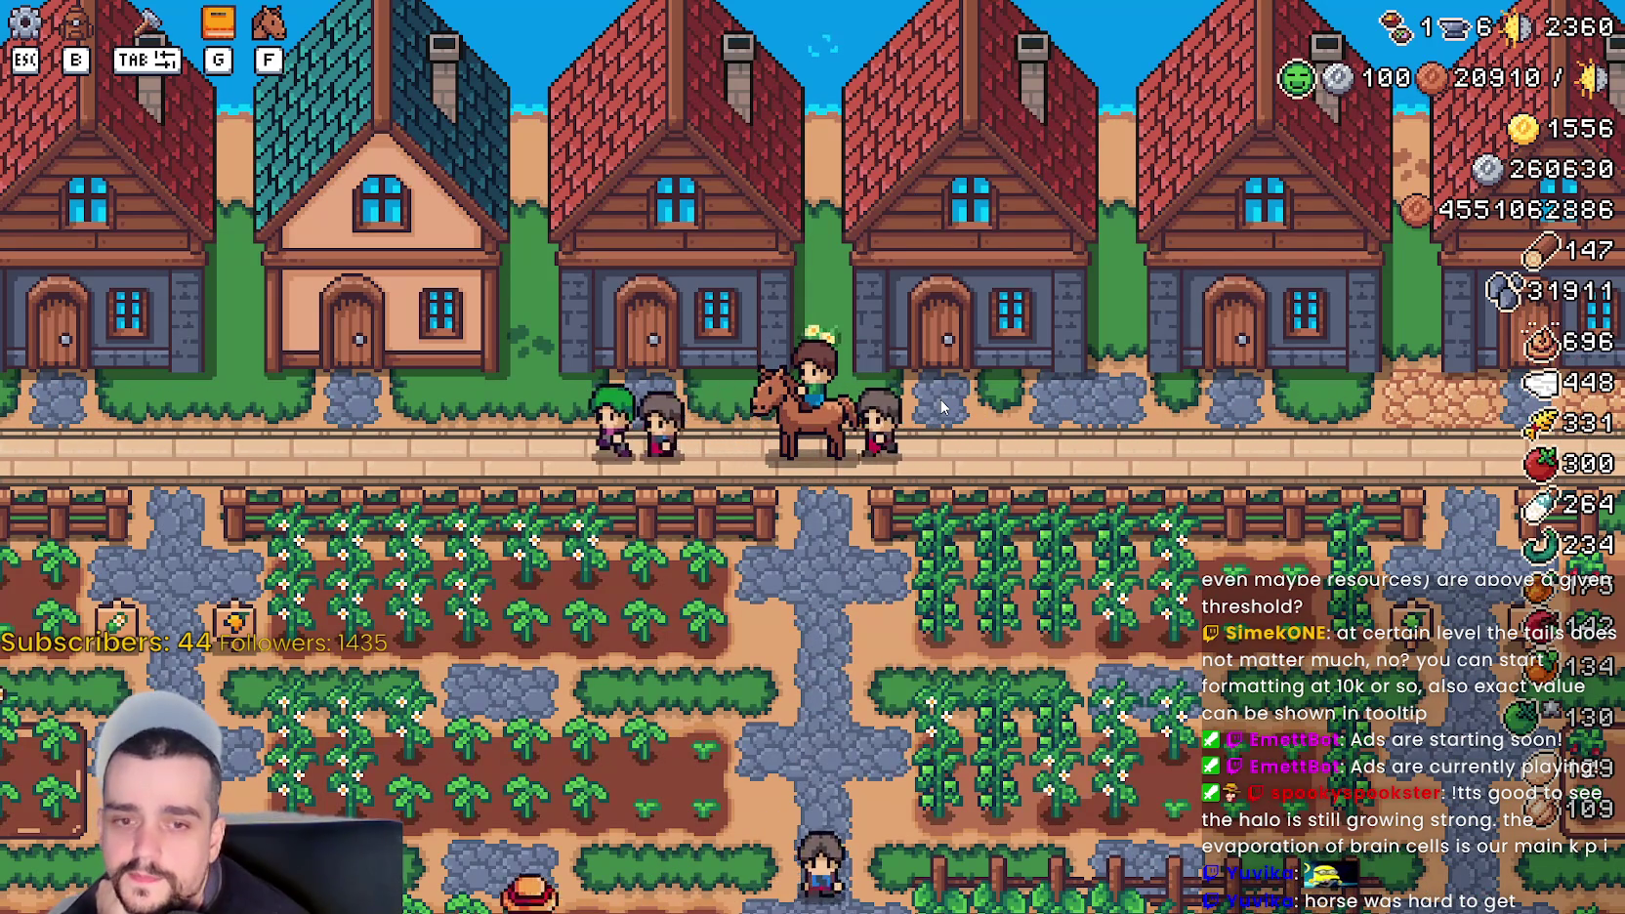
key("d")
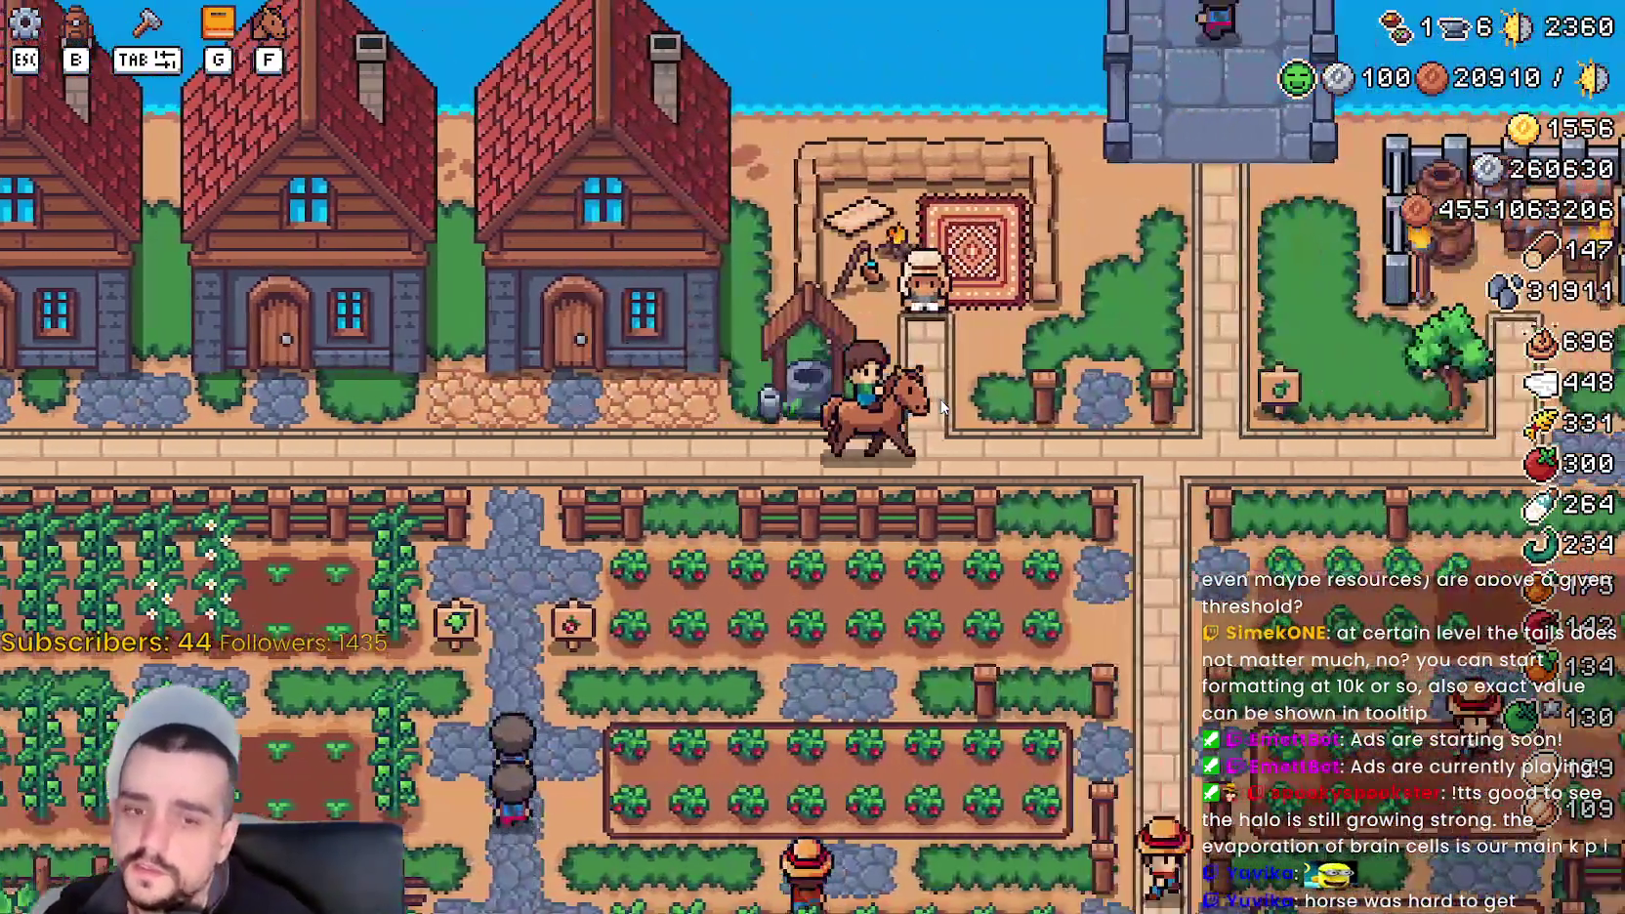
- Ride east to the garden, south down the stone road, then west and south past the duck farmyard to the wheat field
key("d")
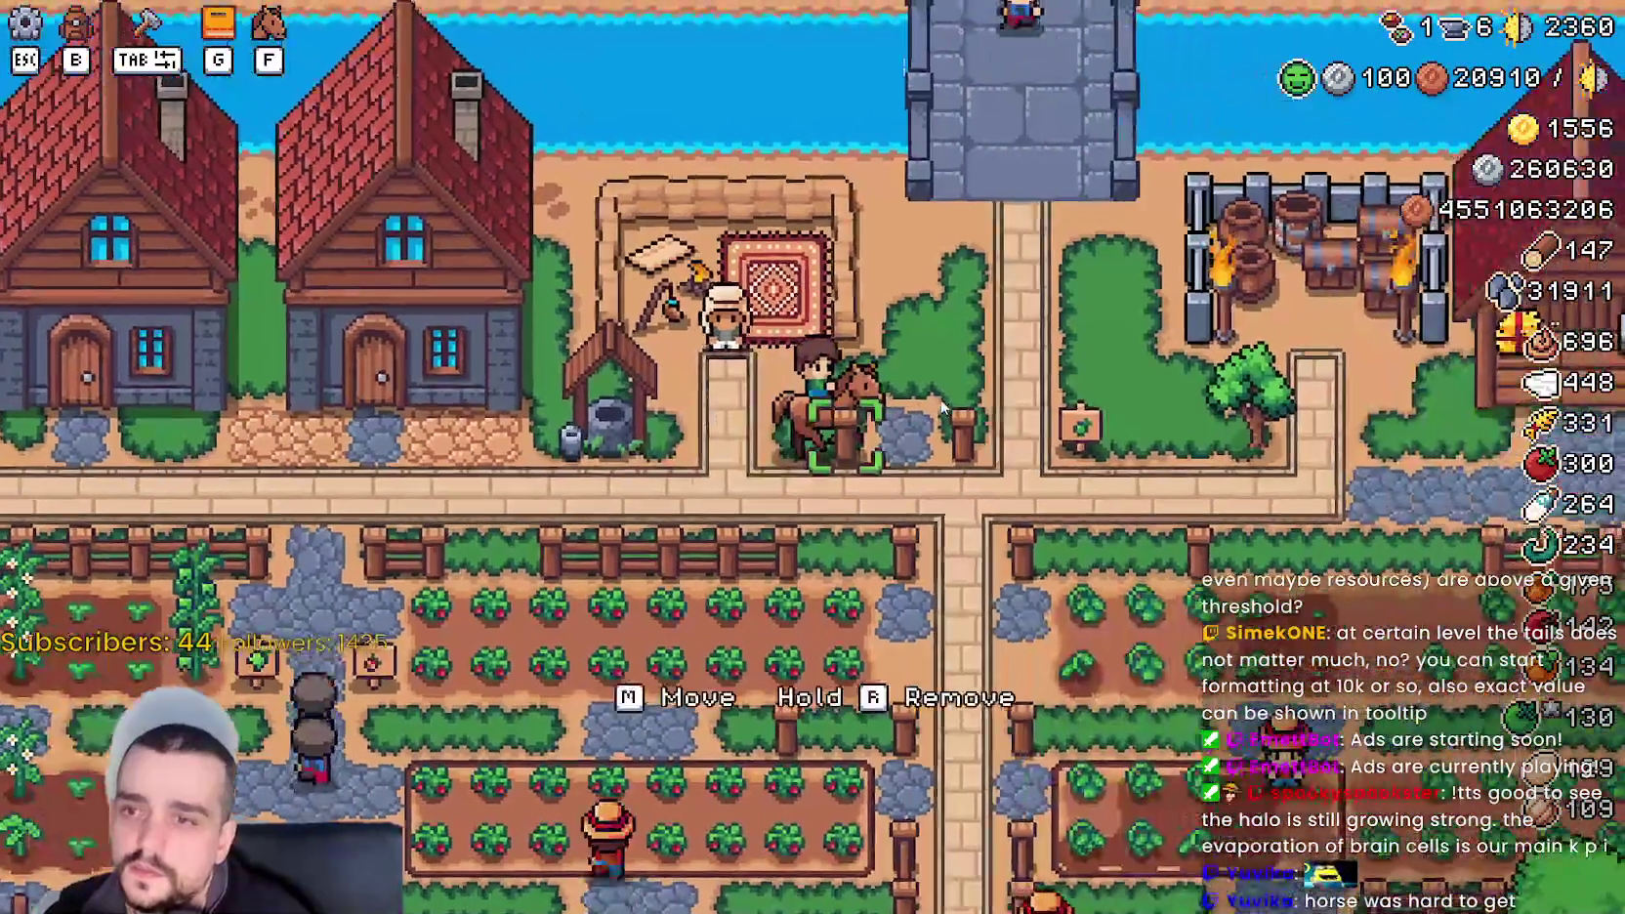
key("w")
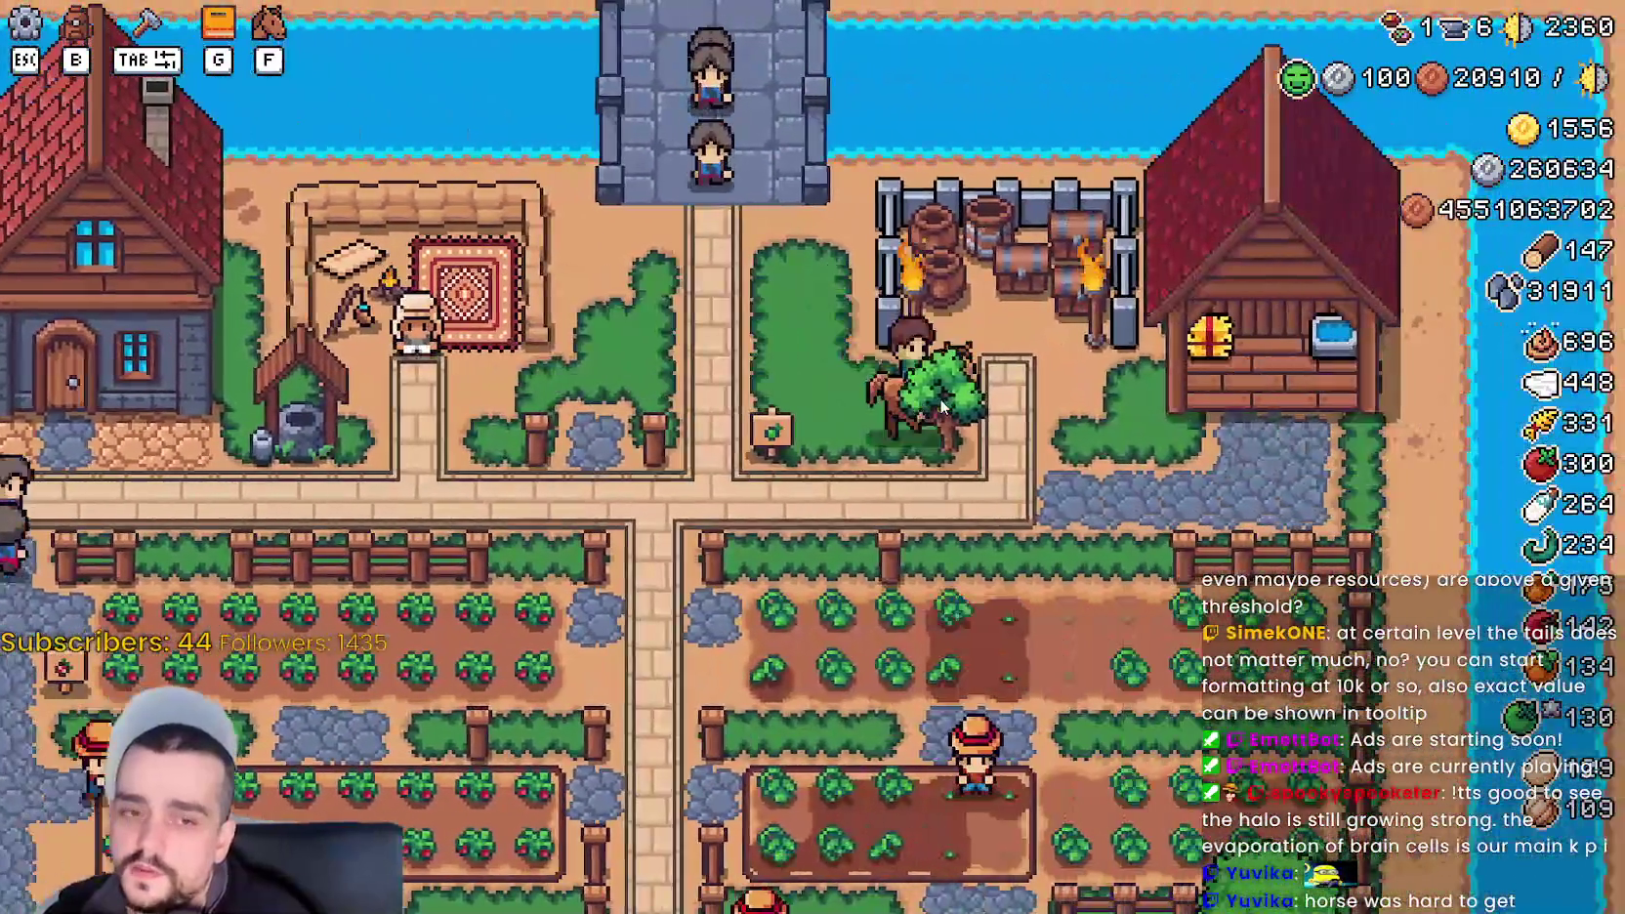
key("a")
key("s")
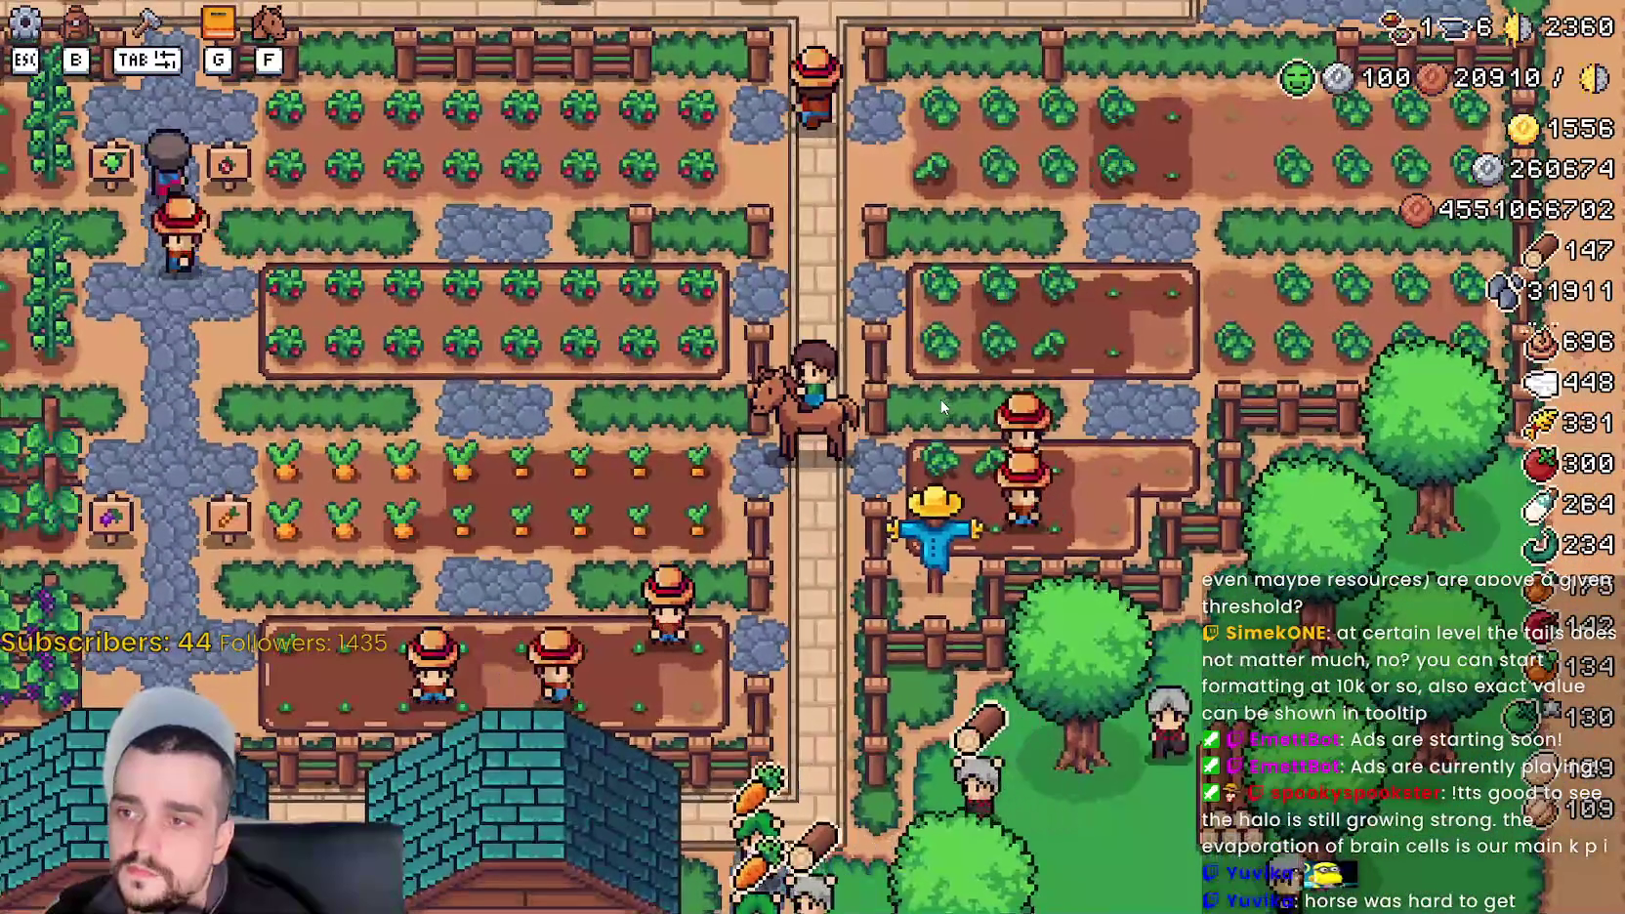
key("s")
key("s")
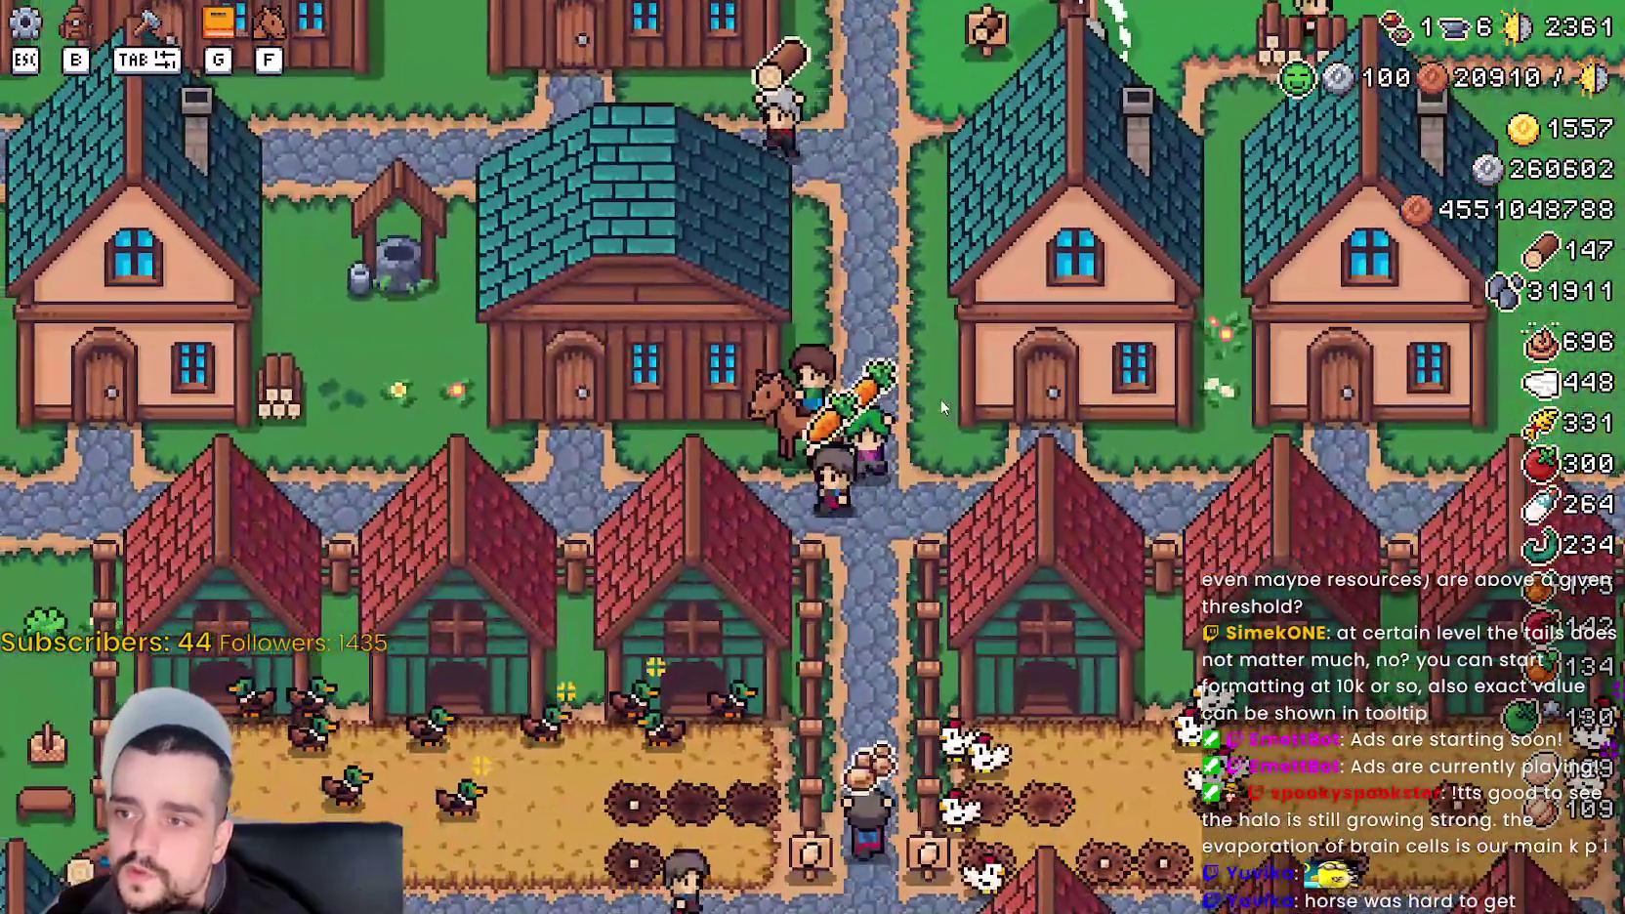
key("a")
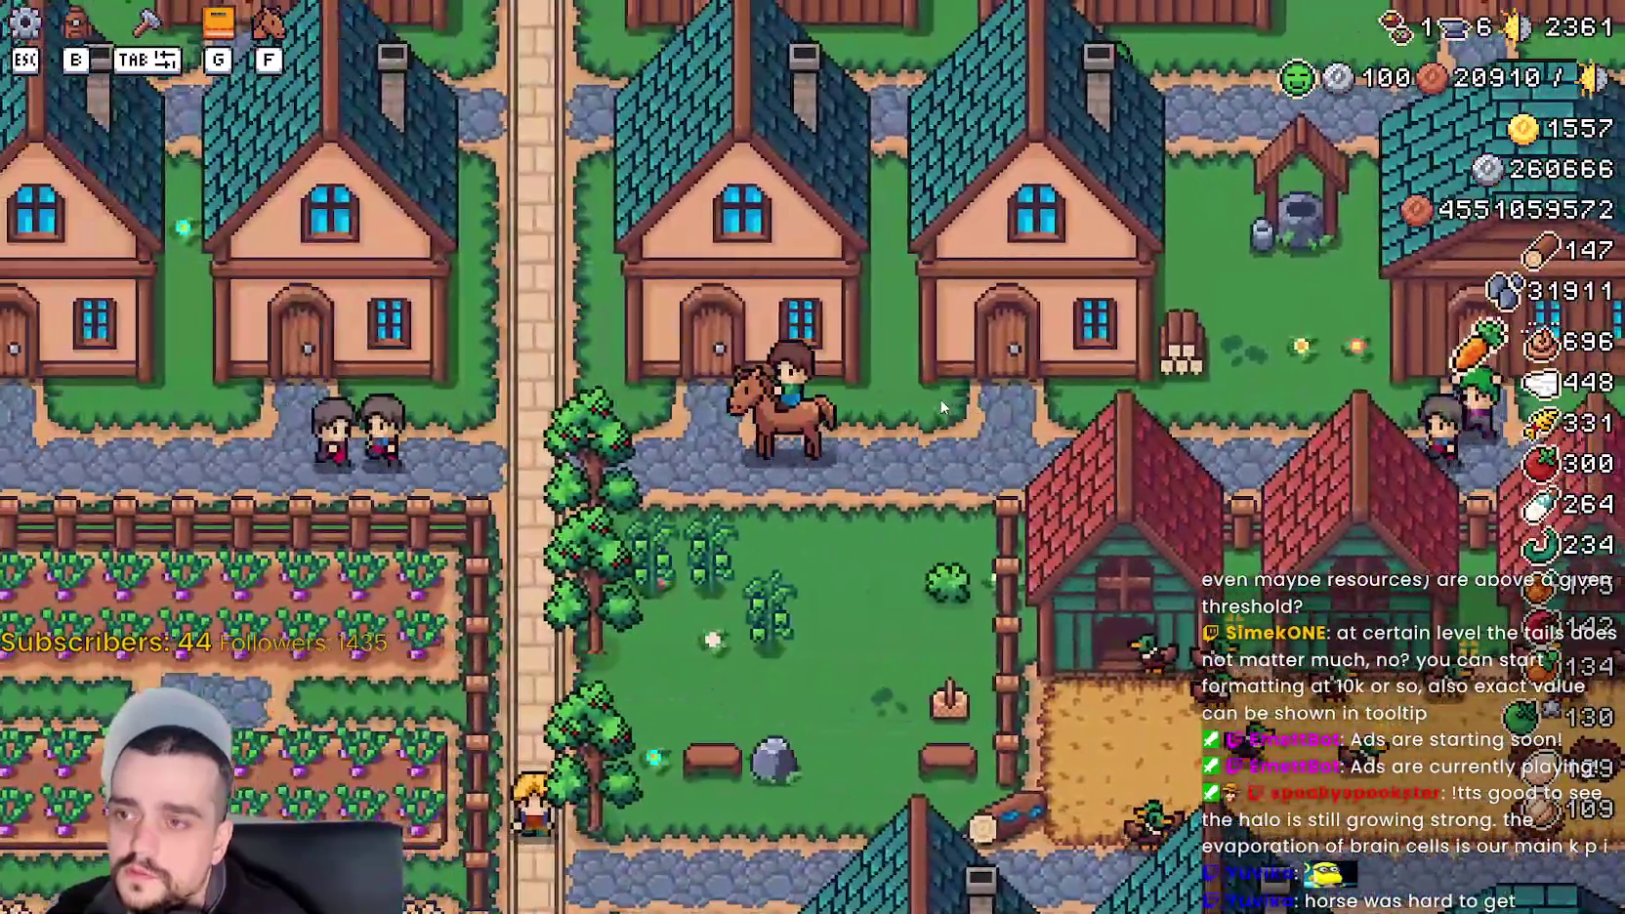
key("a")
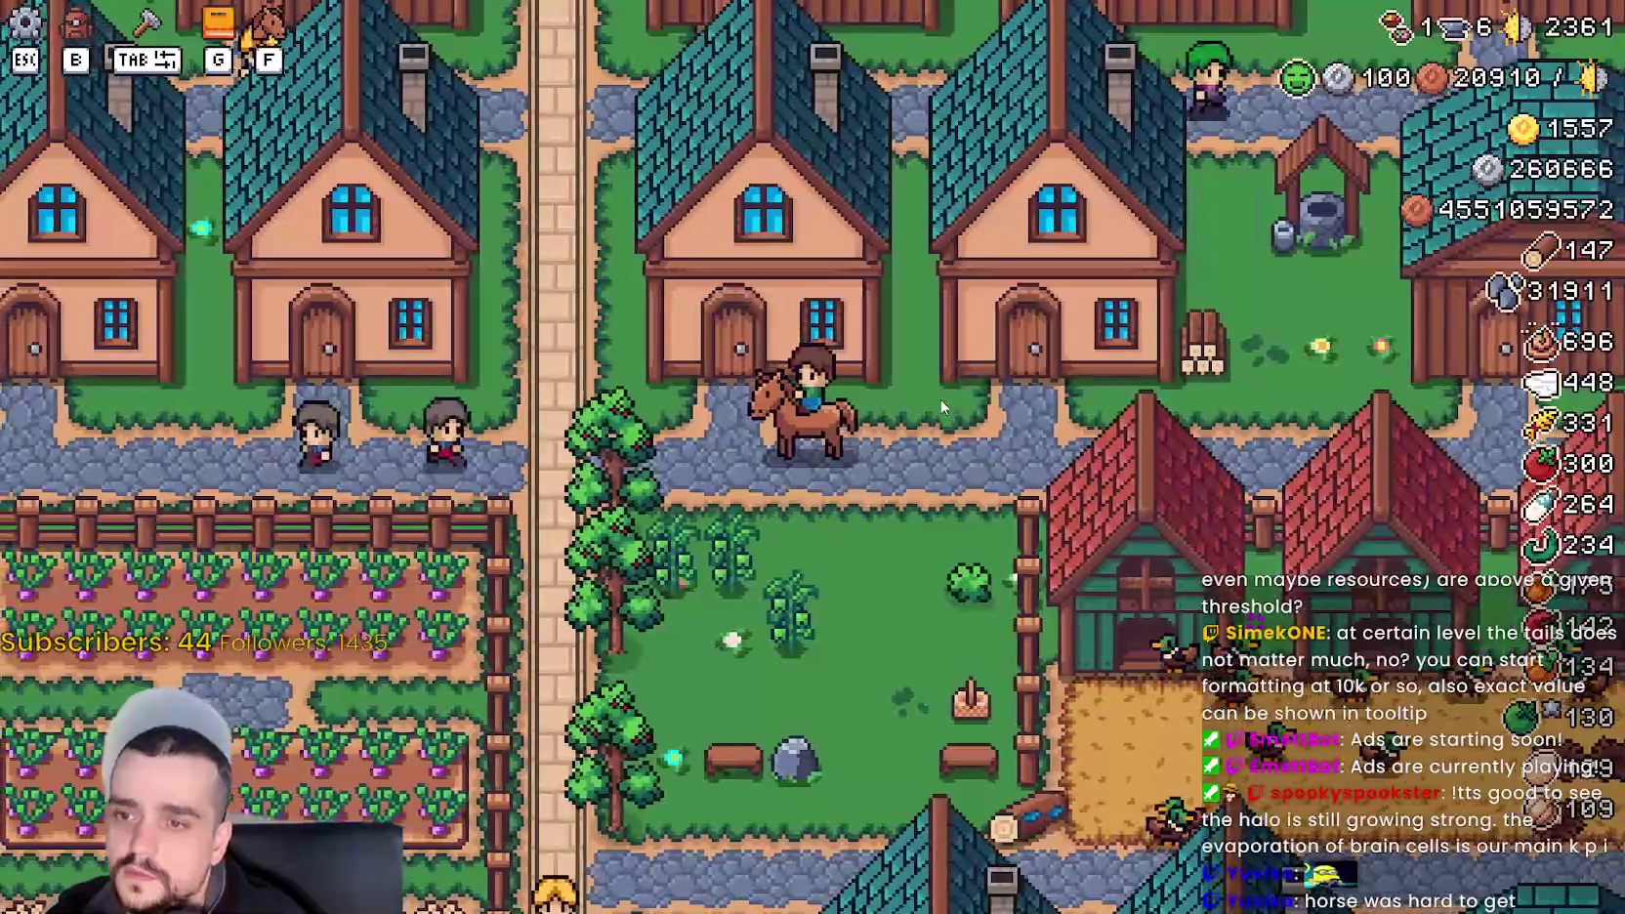
key("s")
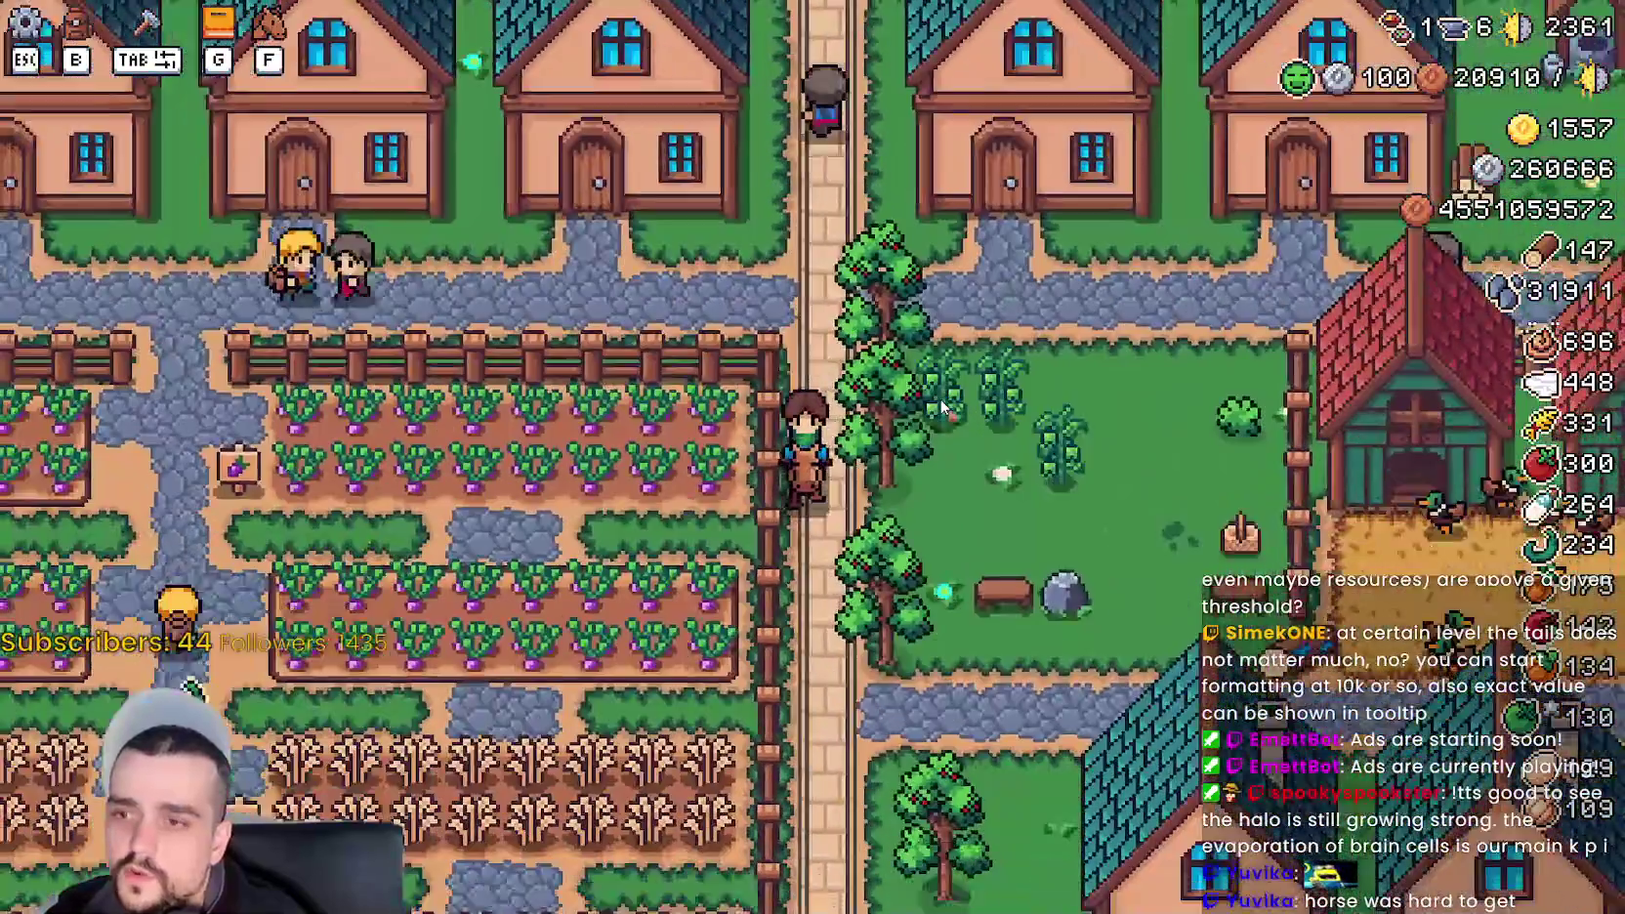
key("d")
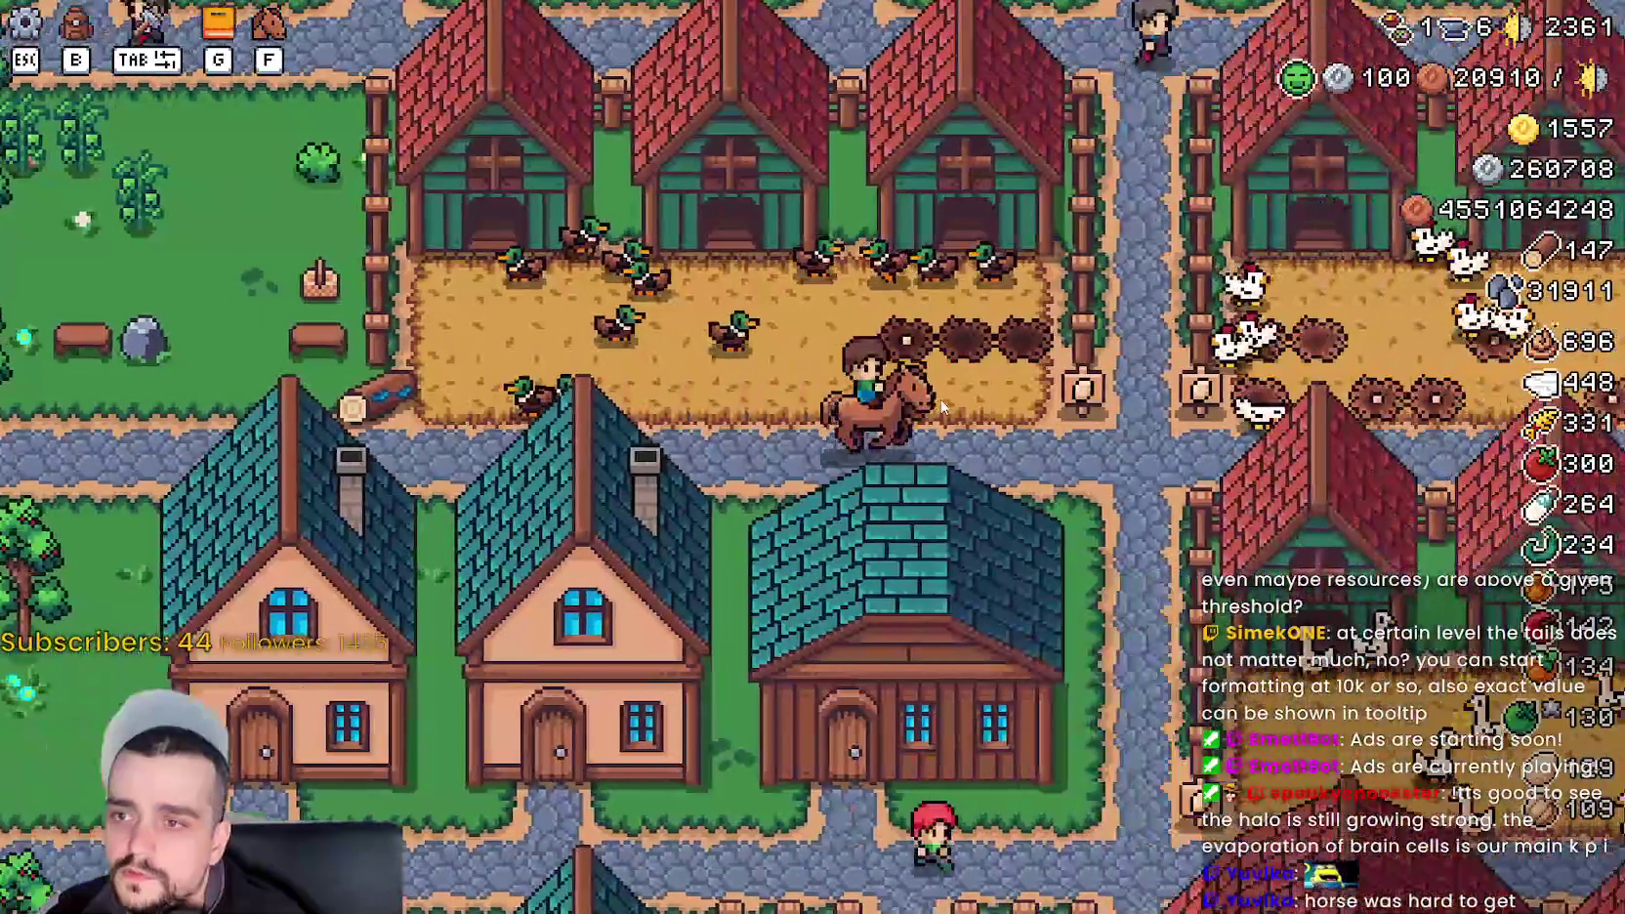
key("s")
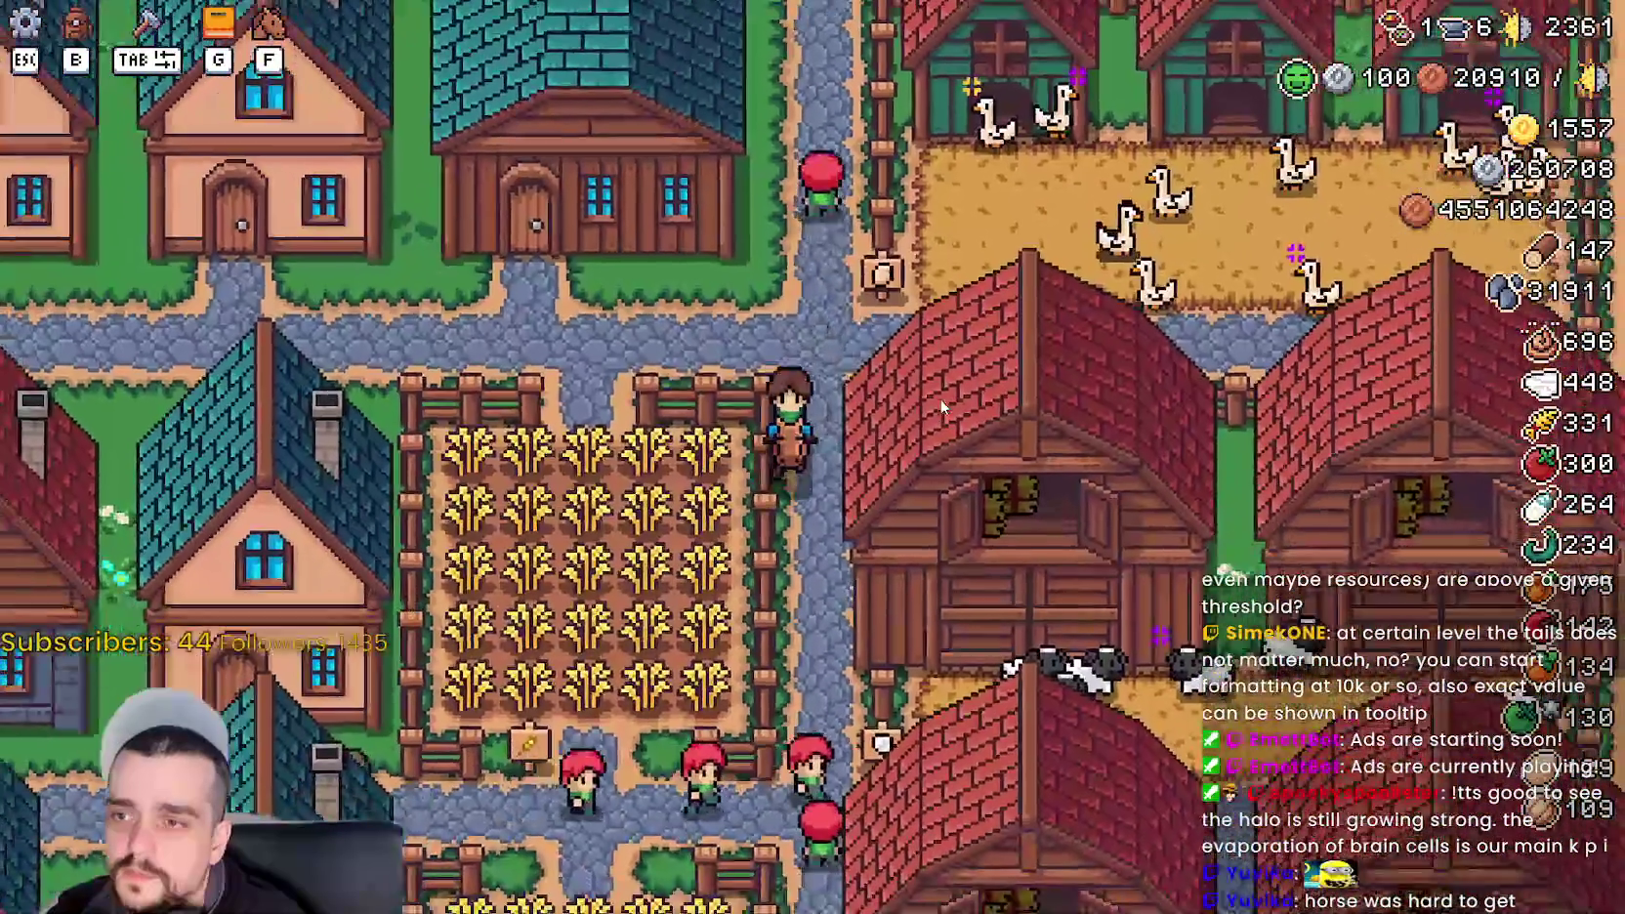
key("a")
scroll(944, 406, "down", 6)
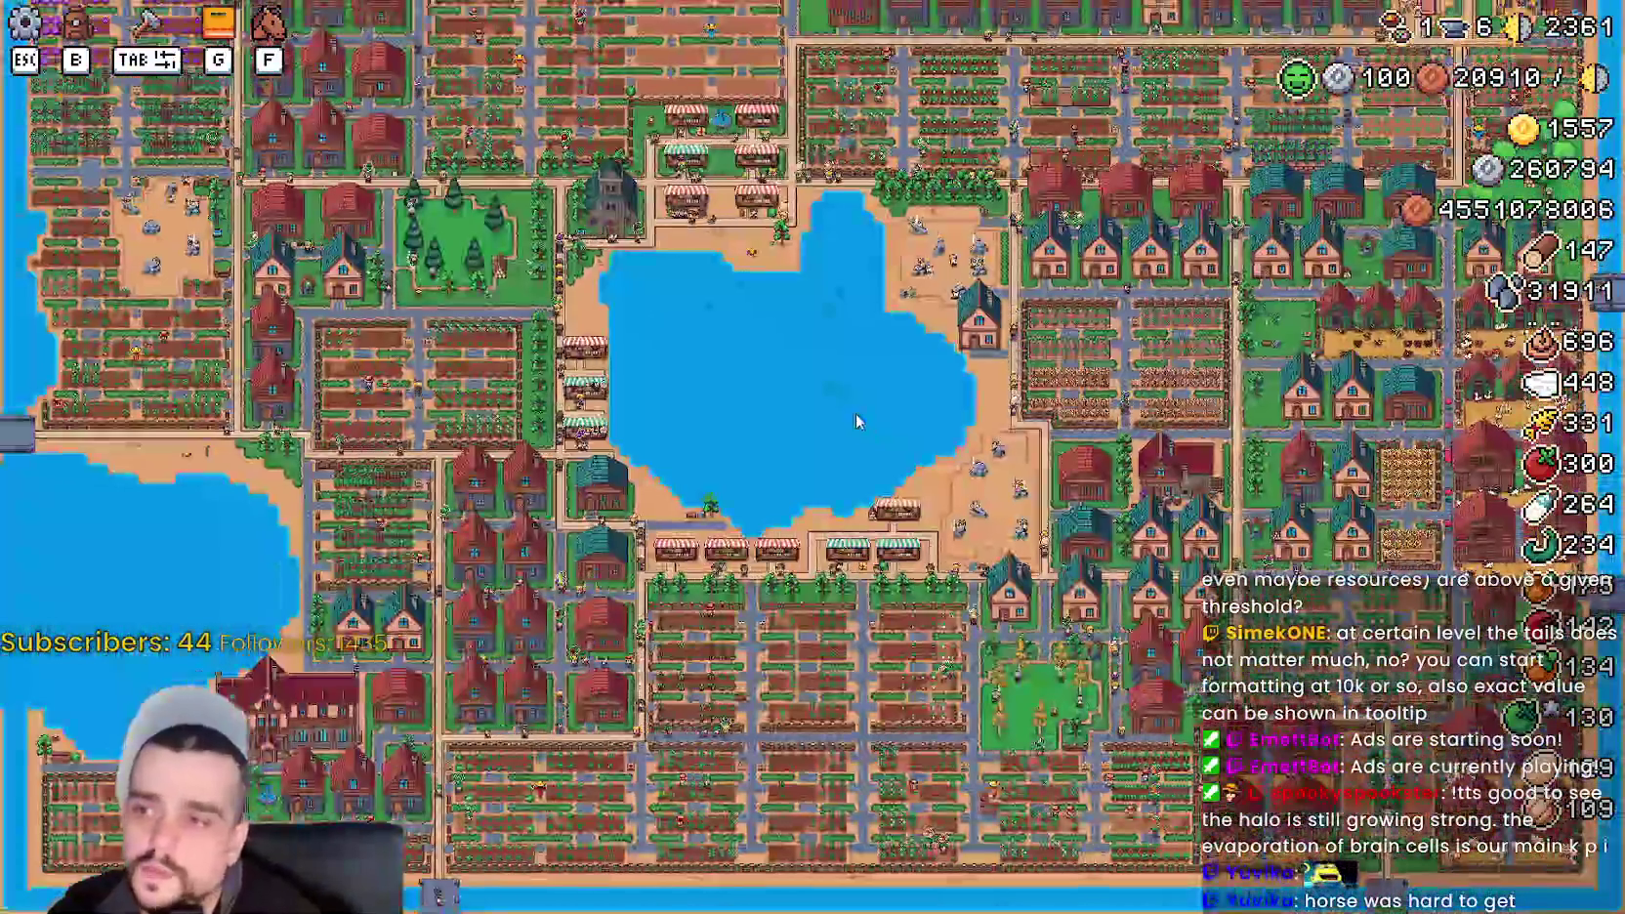
- Ride west through town past the houses to the market stalls, then turn the horse back east
scroll(855, 415, "up", 6)
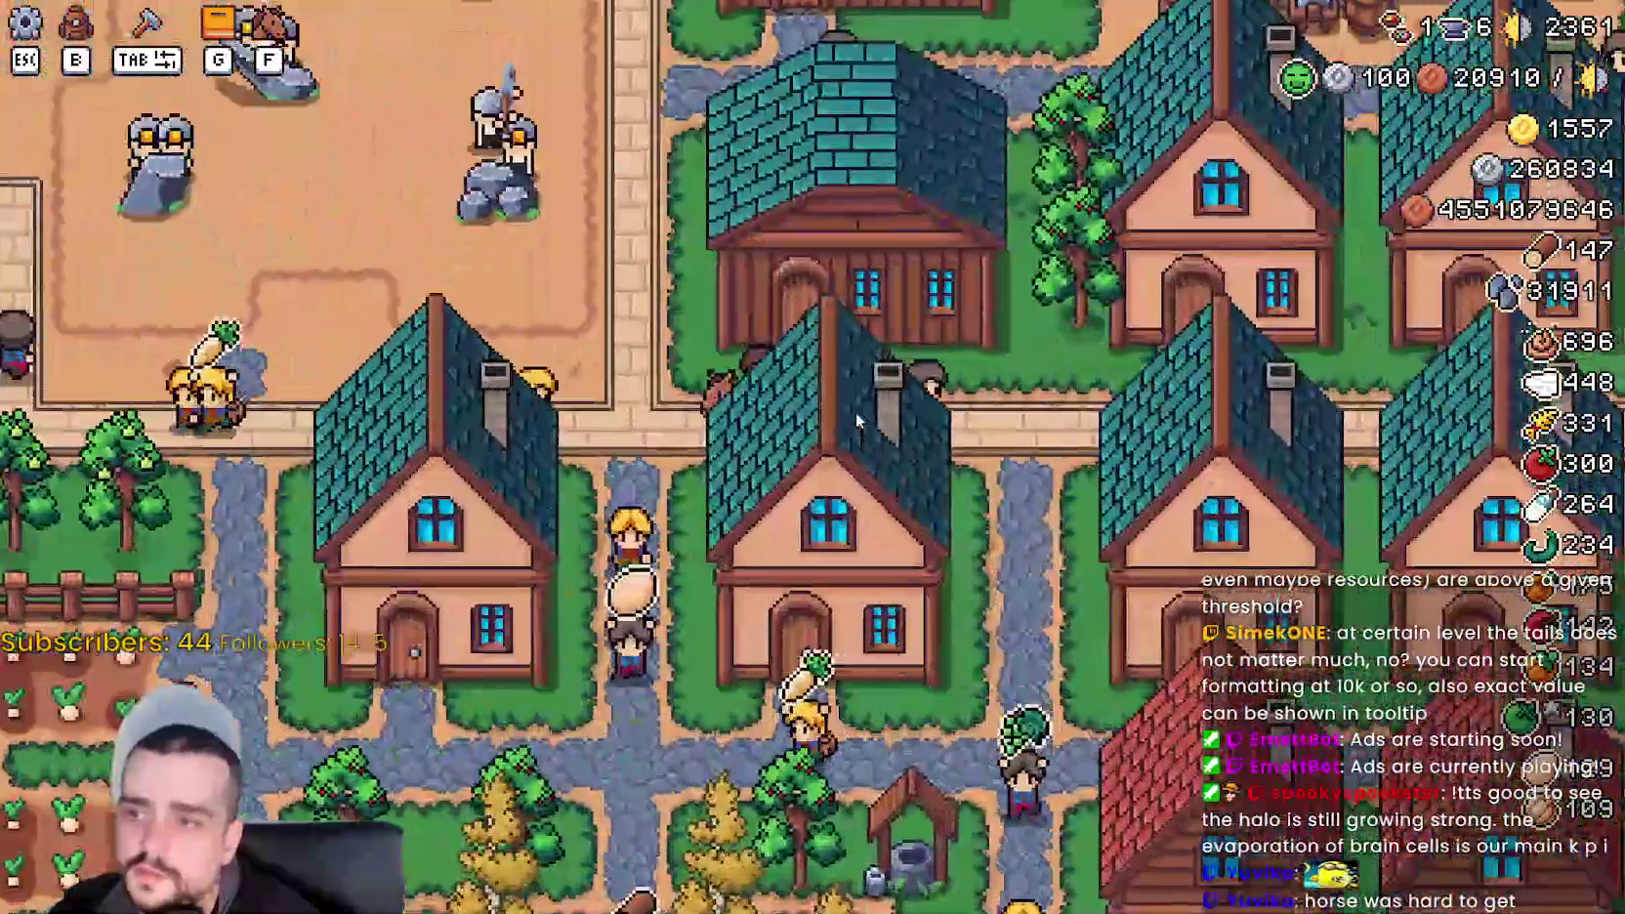
key("a")
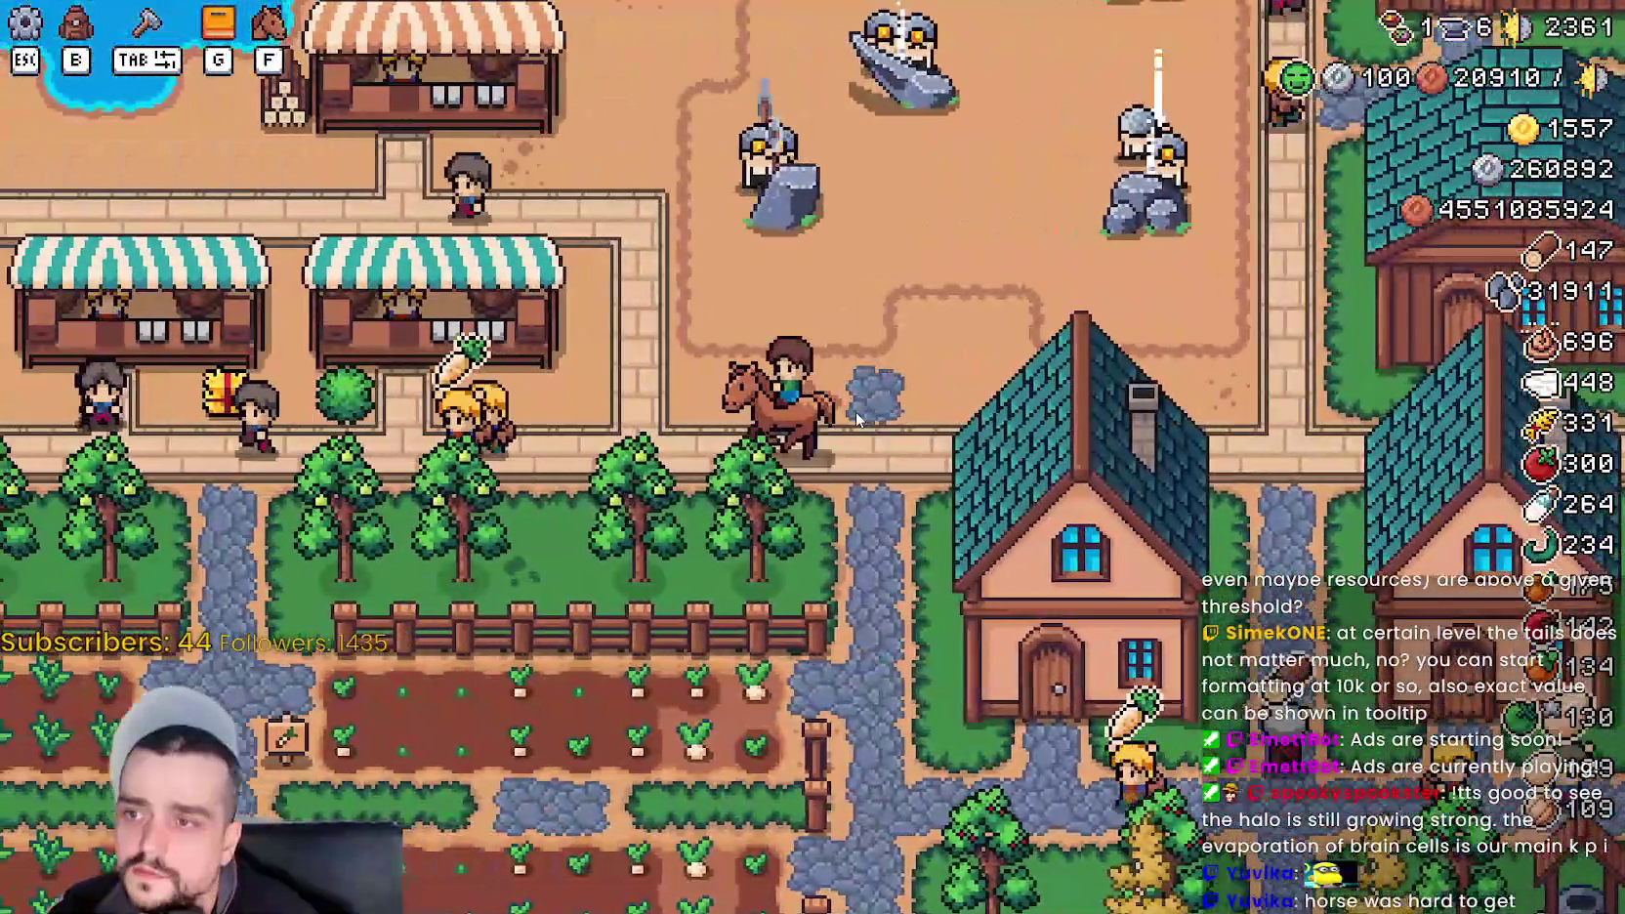
key("a")
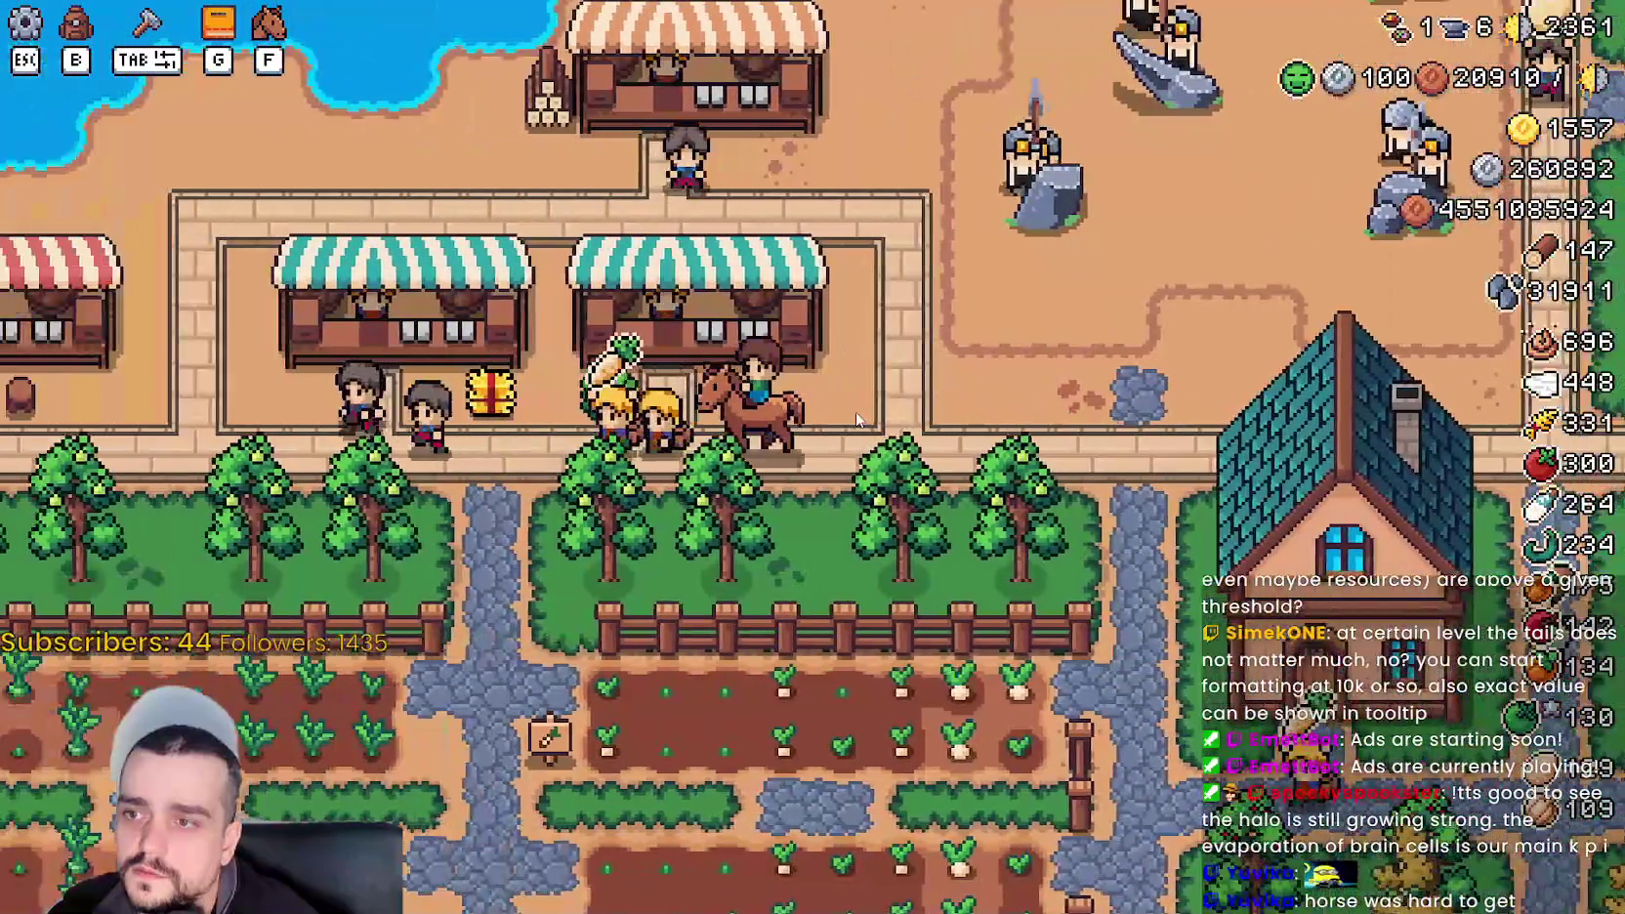
key("a")
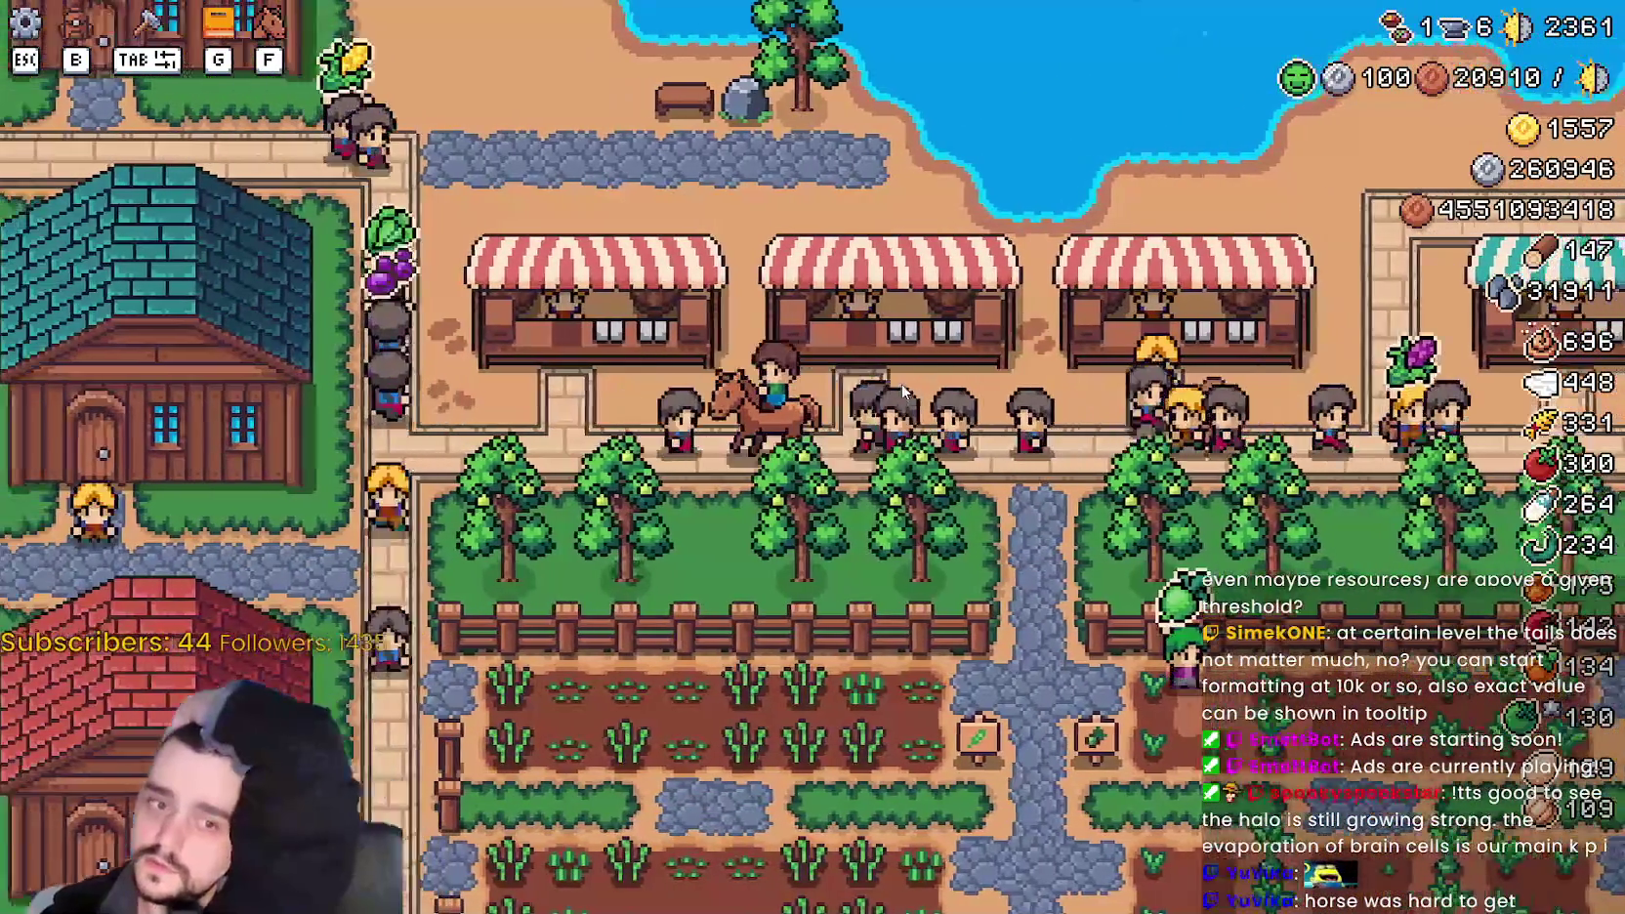
key("d")
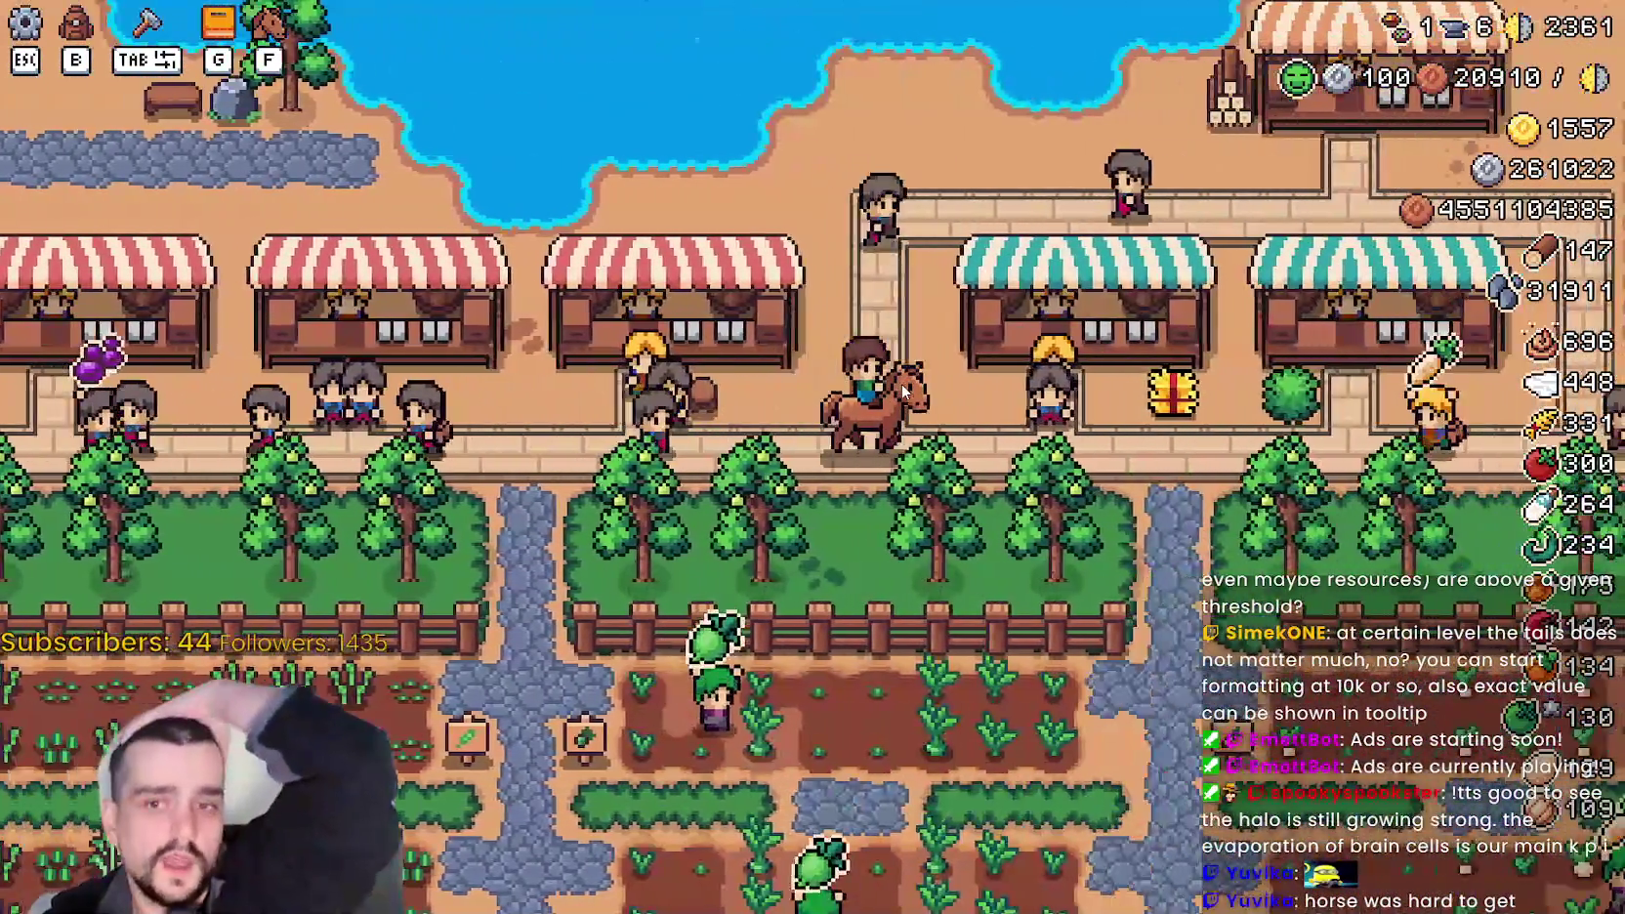
key("d")
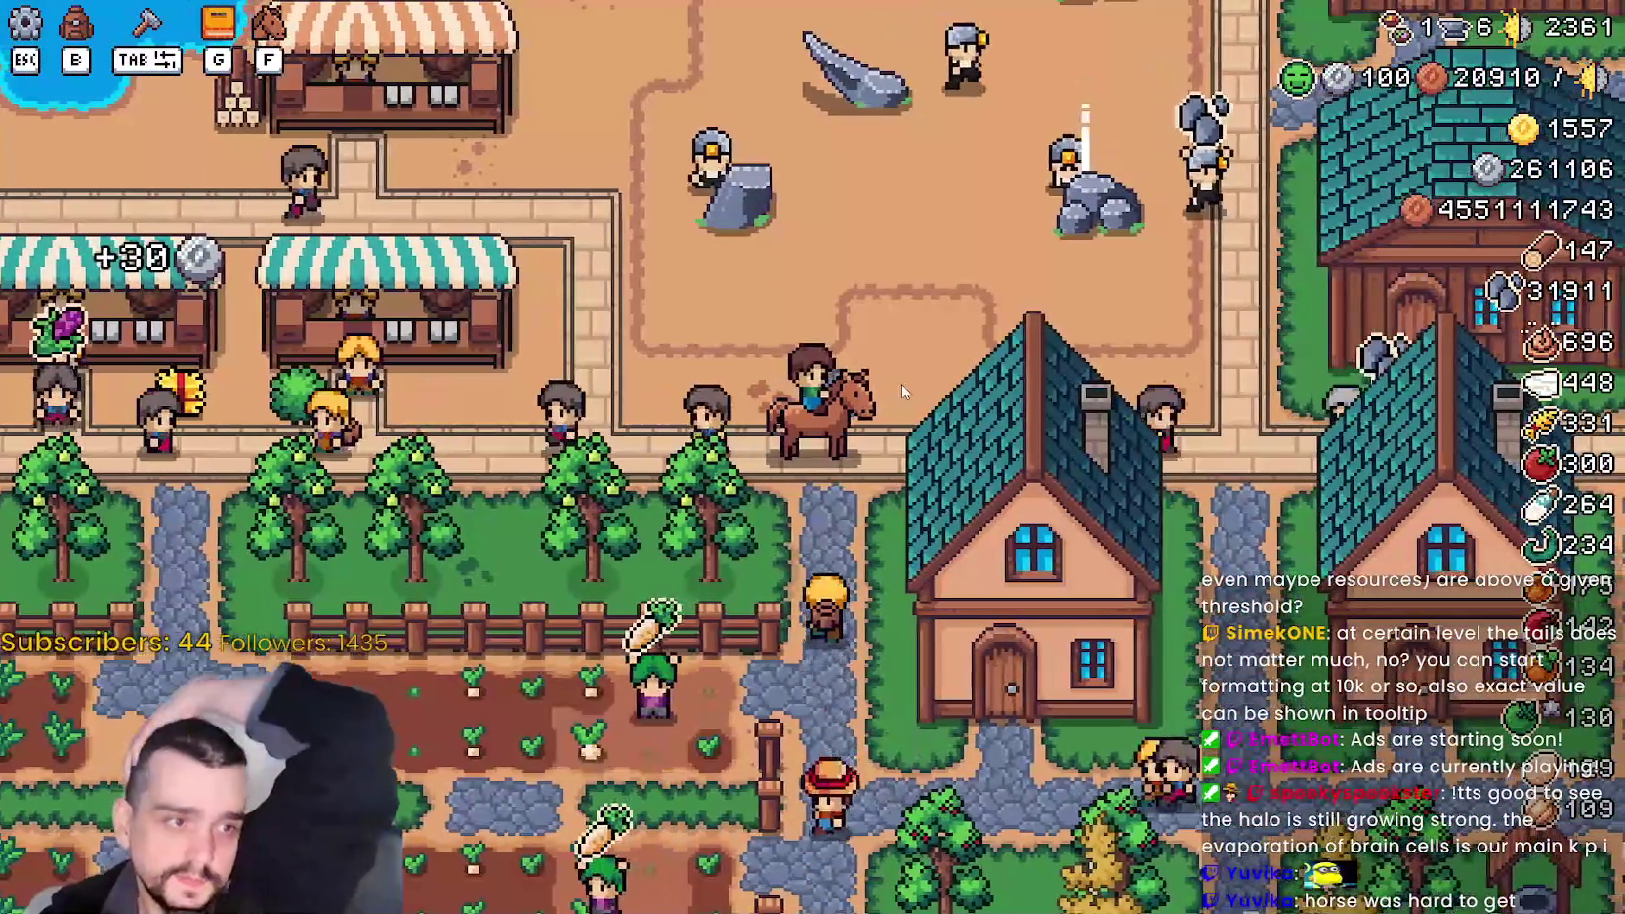
- Ride north up the side path toward the lakeside fields, dismount and walk north up the stone path
key("d")
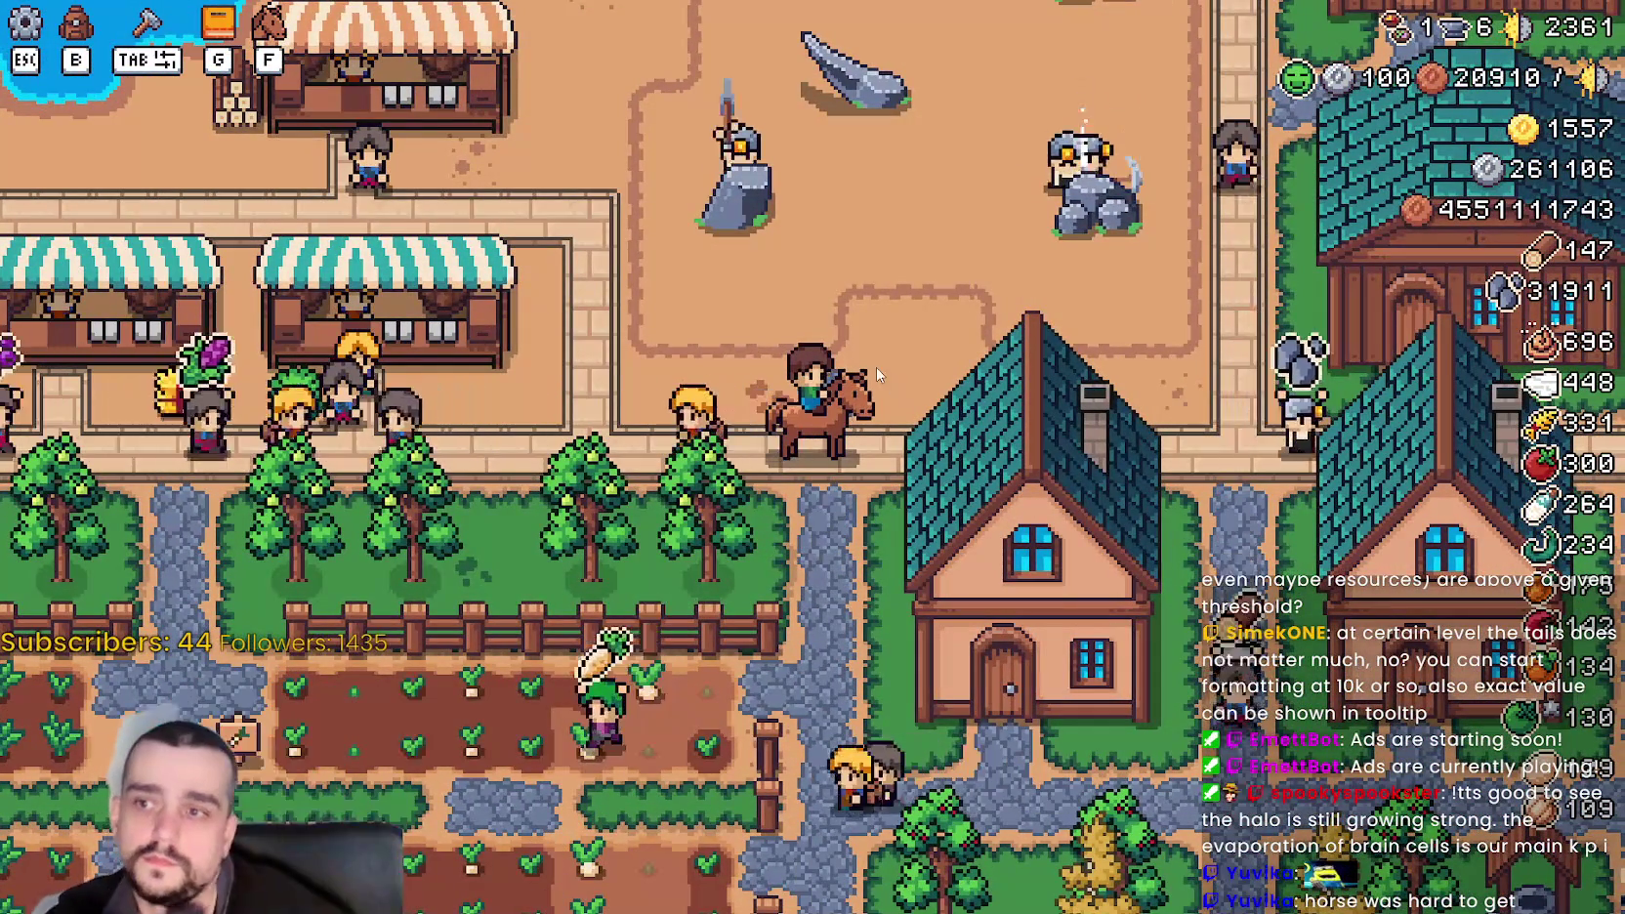
key("w")
key("w")
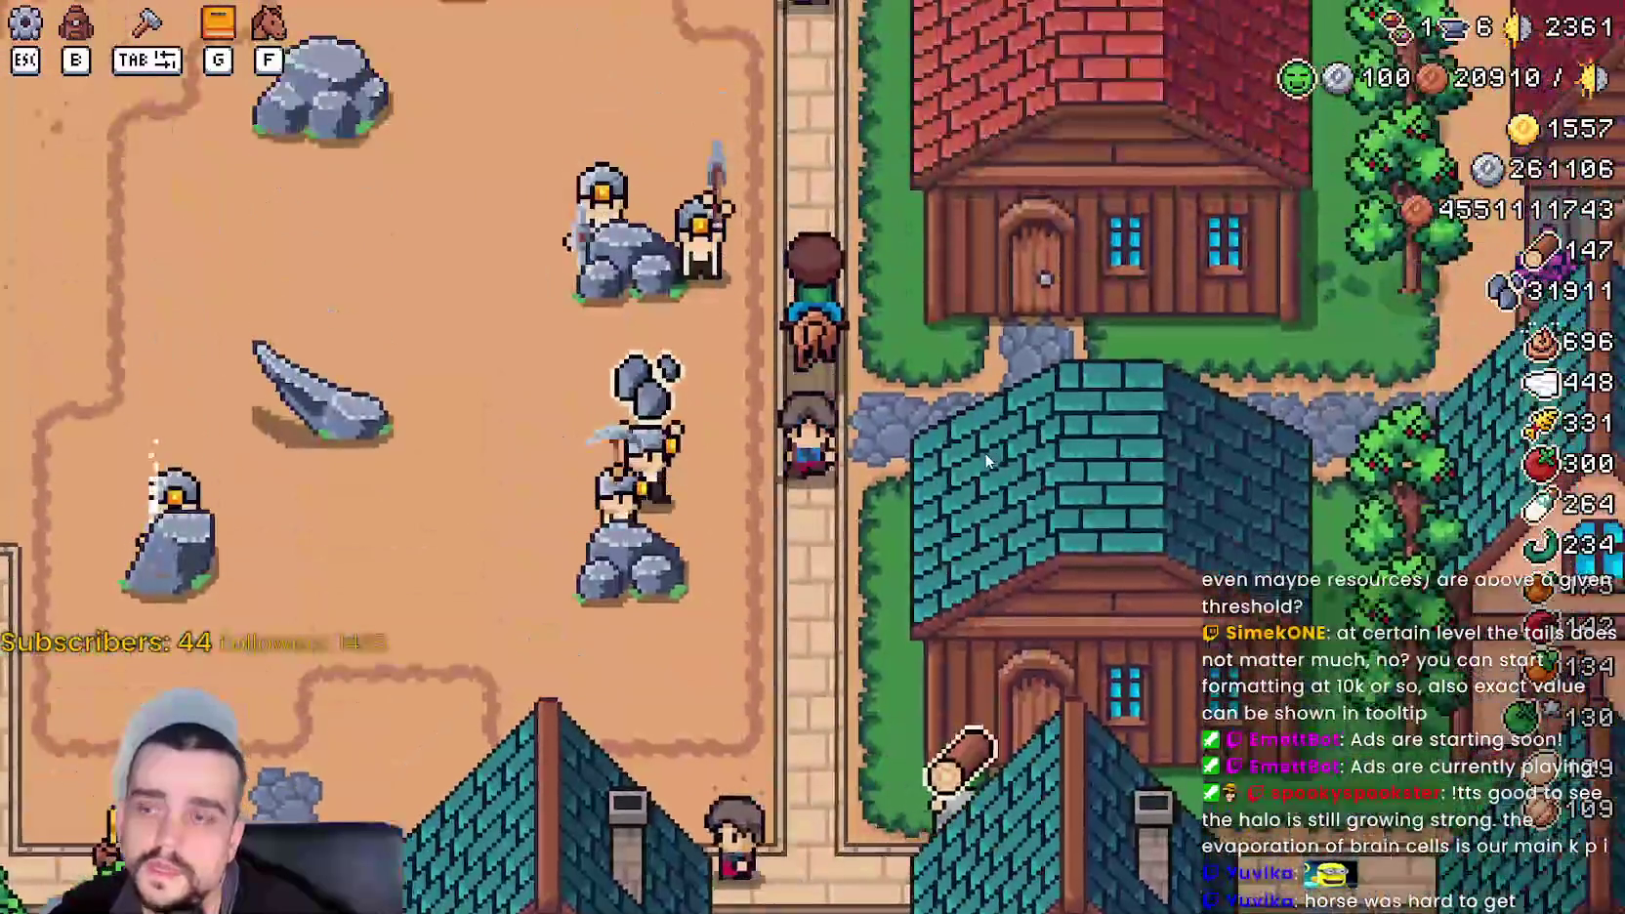
key("d")
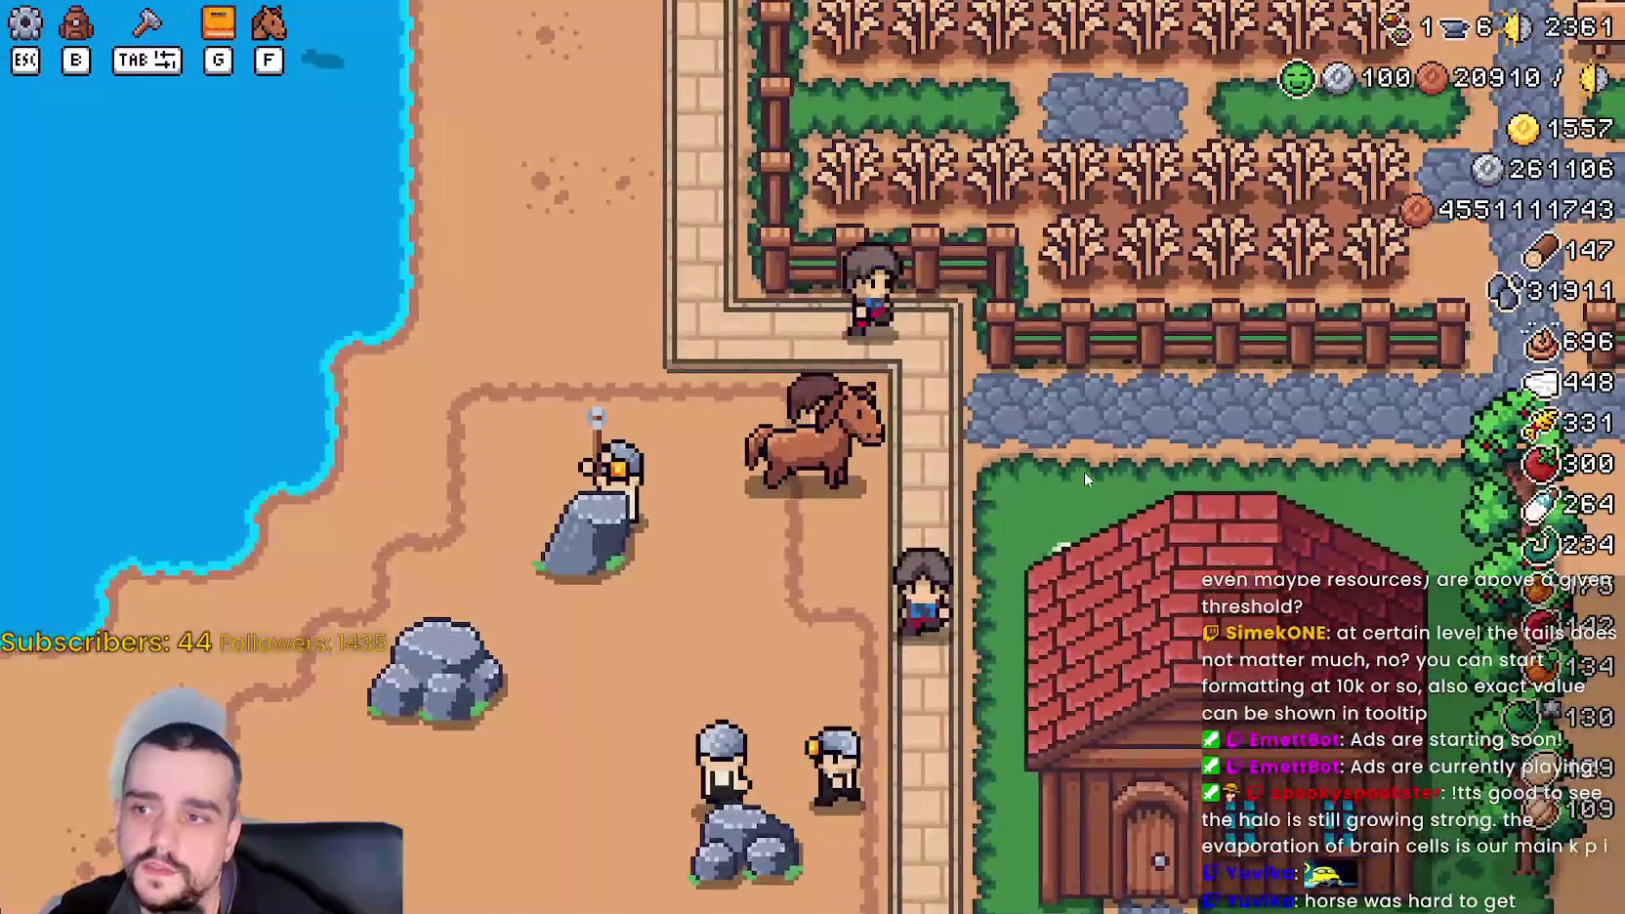
key("f")
key("d")
key("d")
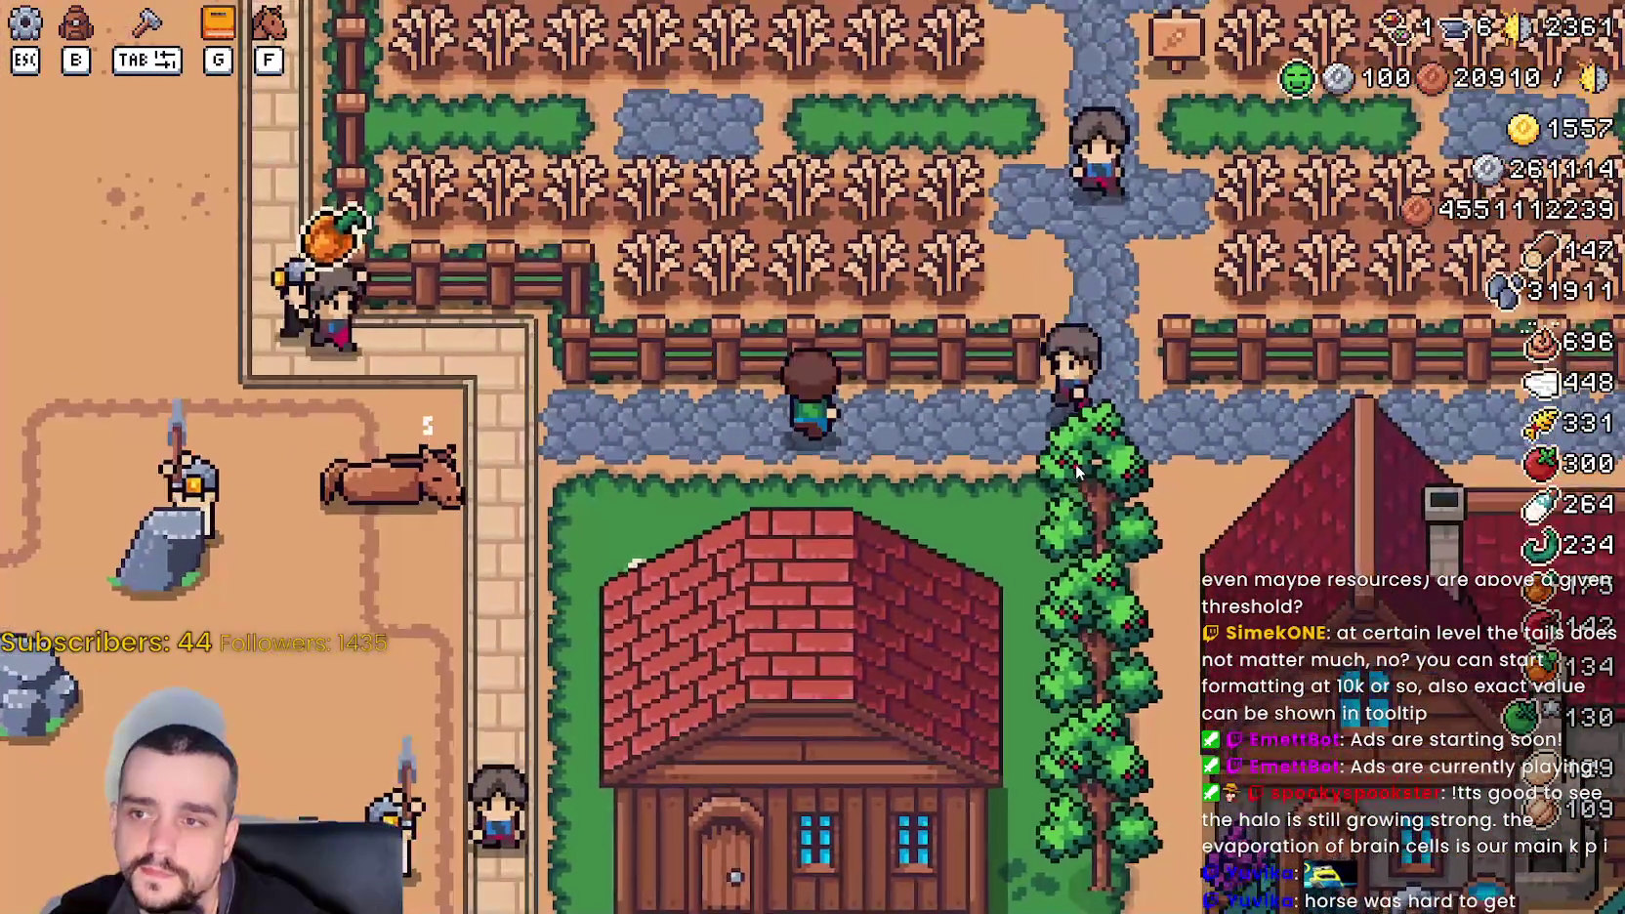
key("w")
- Walk north between the wheat fields to the fence and back, then head west and north toward the red-roofed houses
key("w")
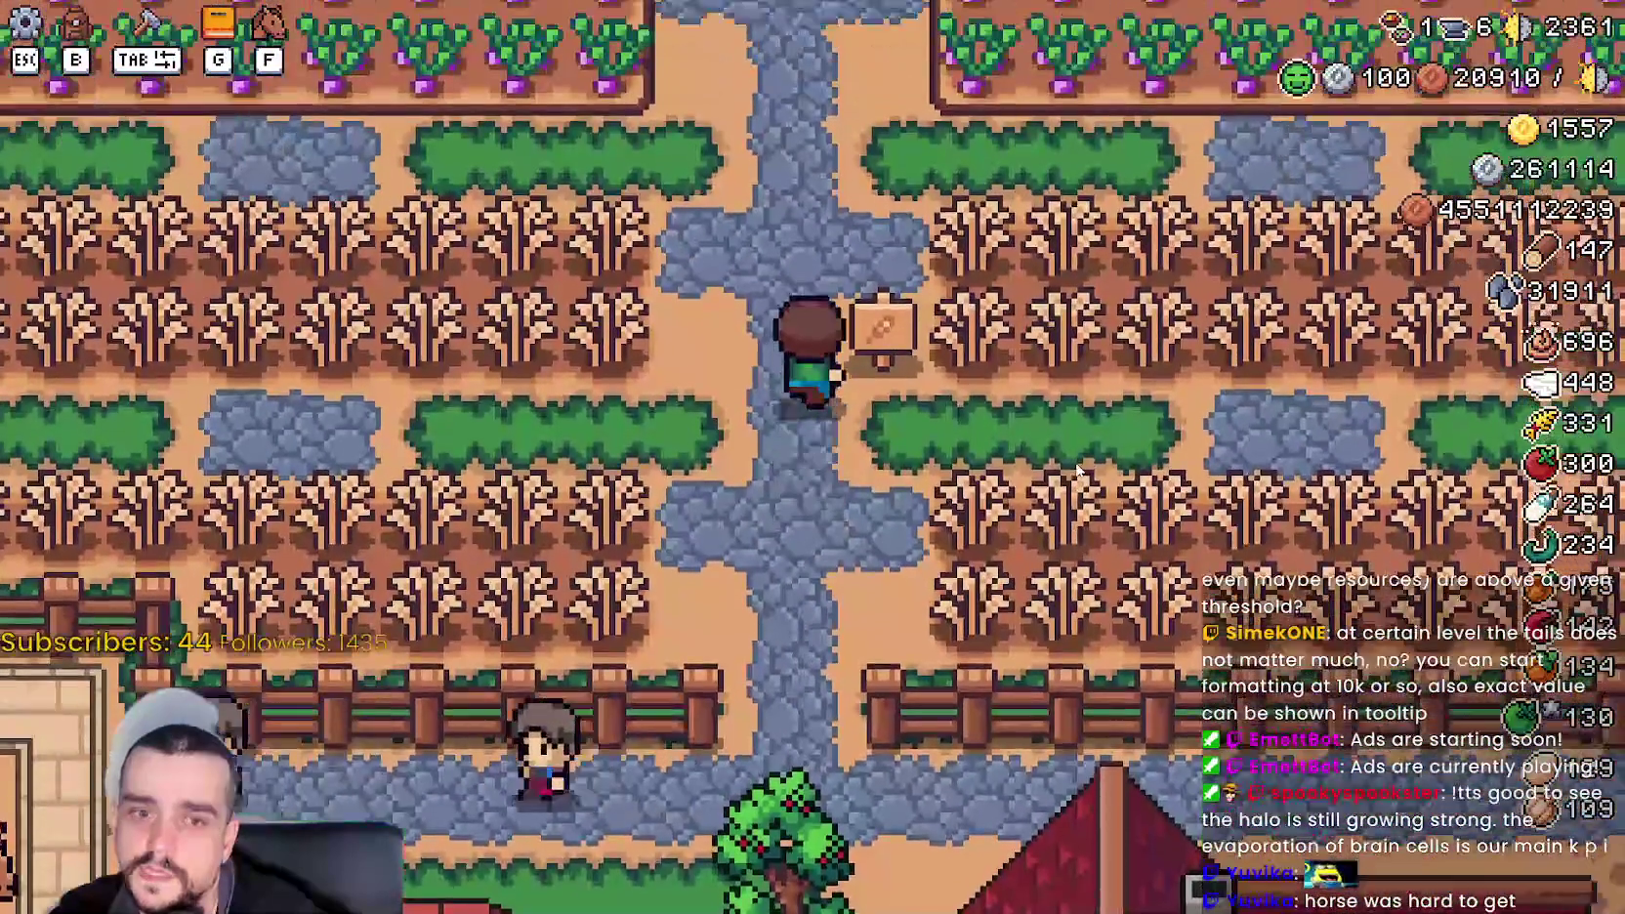
scroll(1075, 462, "down", 2)
key("w")
scroll(1076, 462, "up", 5)
key("s")
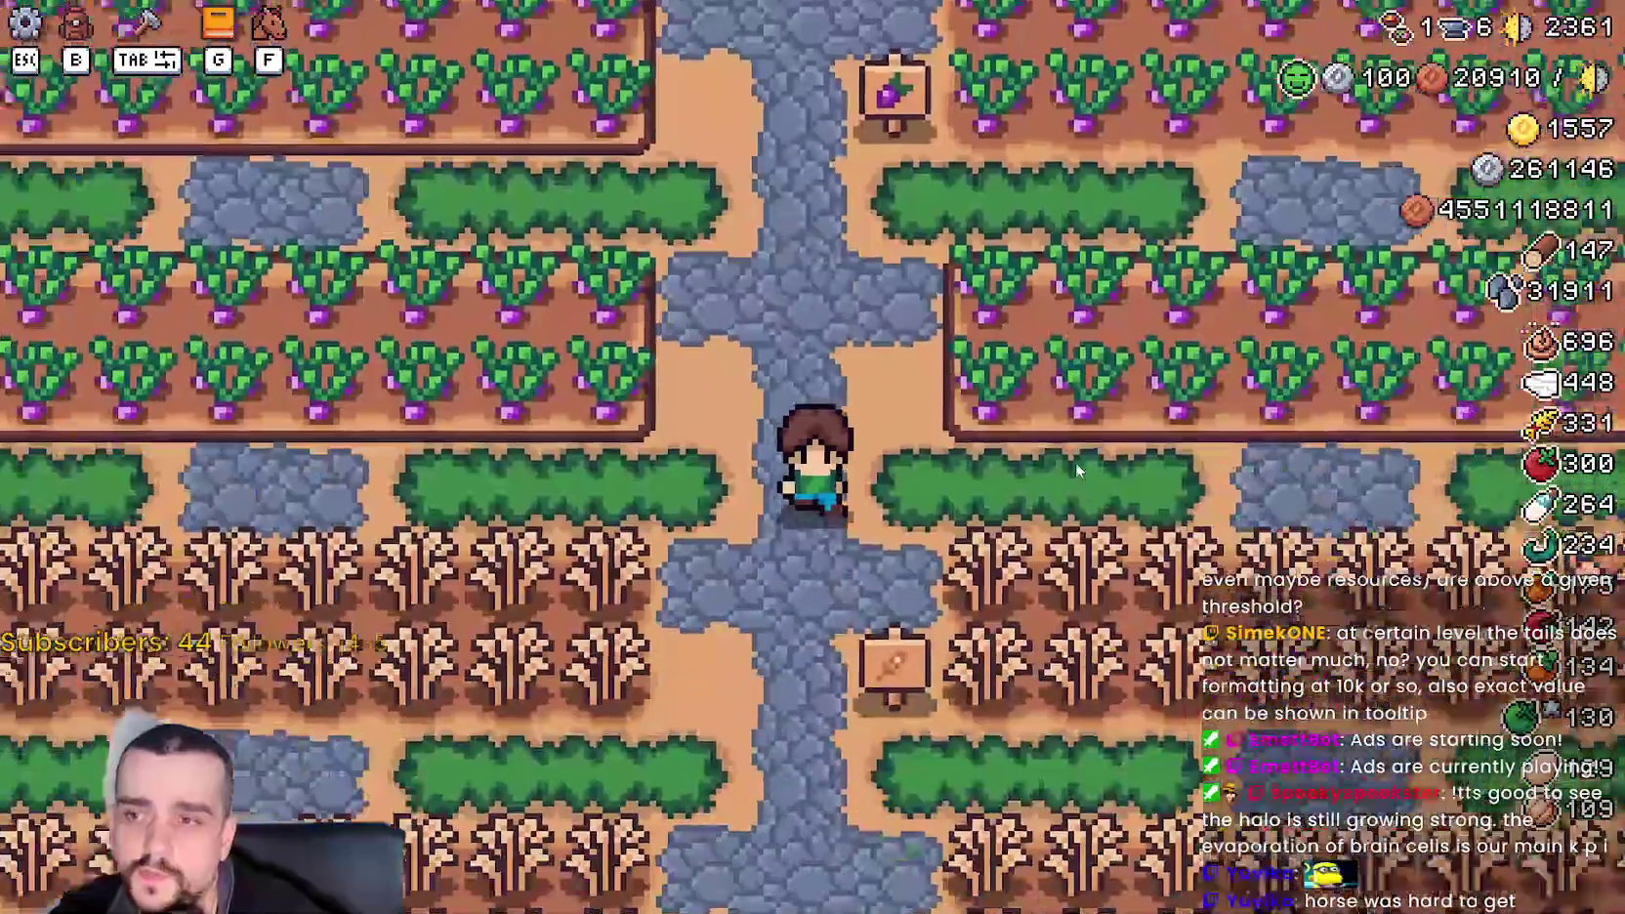
key("s")
key("d")
key("d")
key("w")
key("w")
key("a")
key("w")
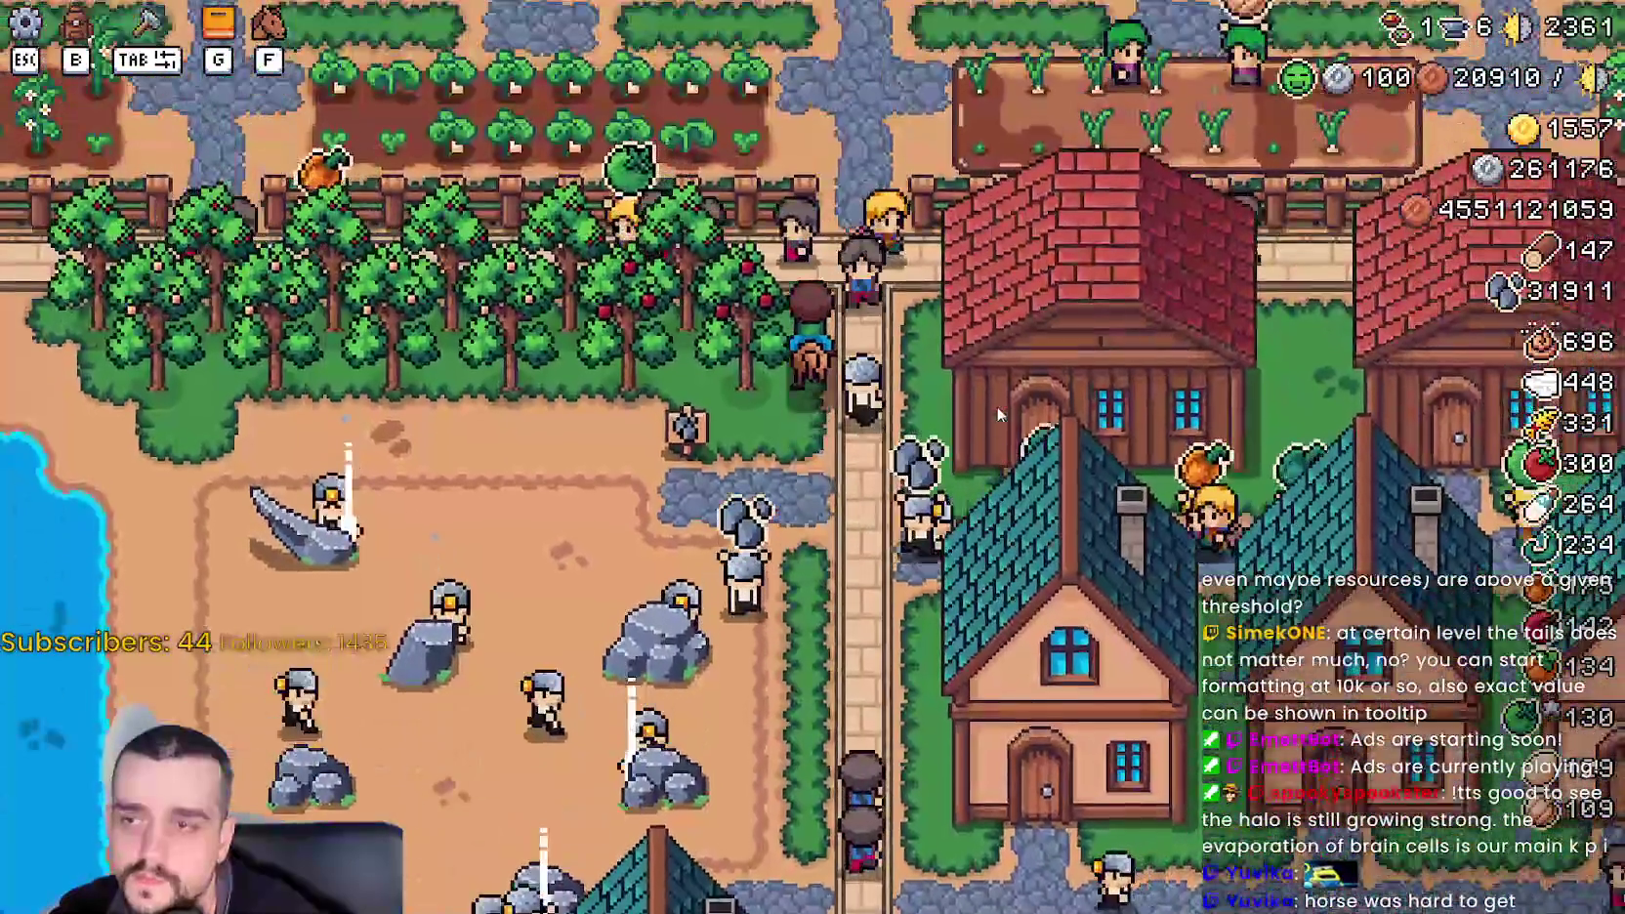
key("w")
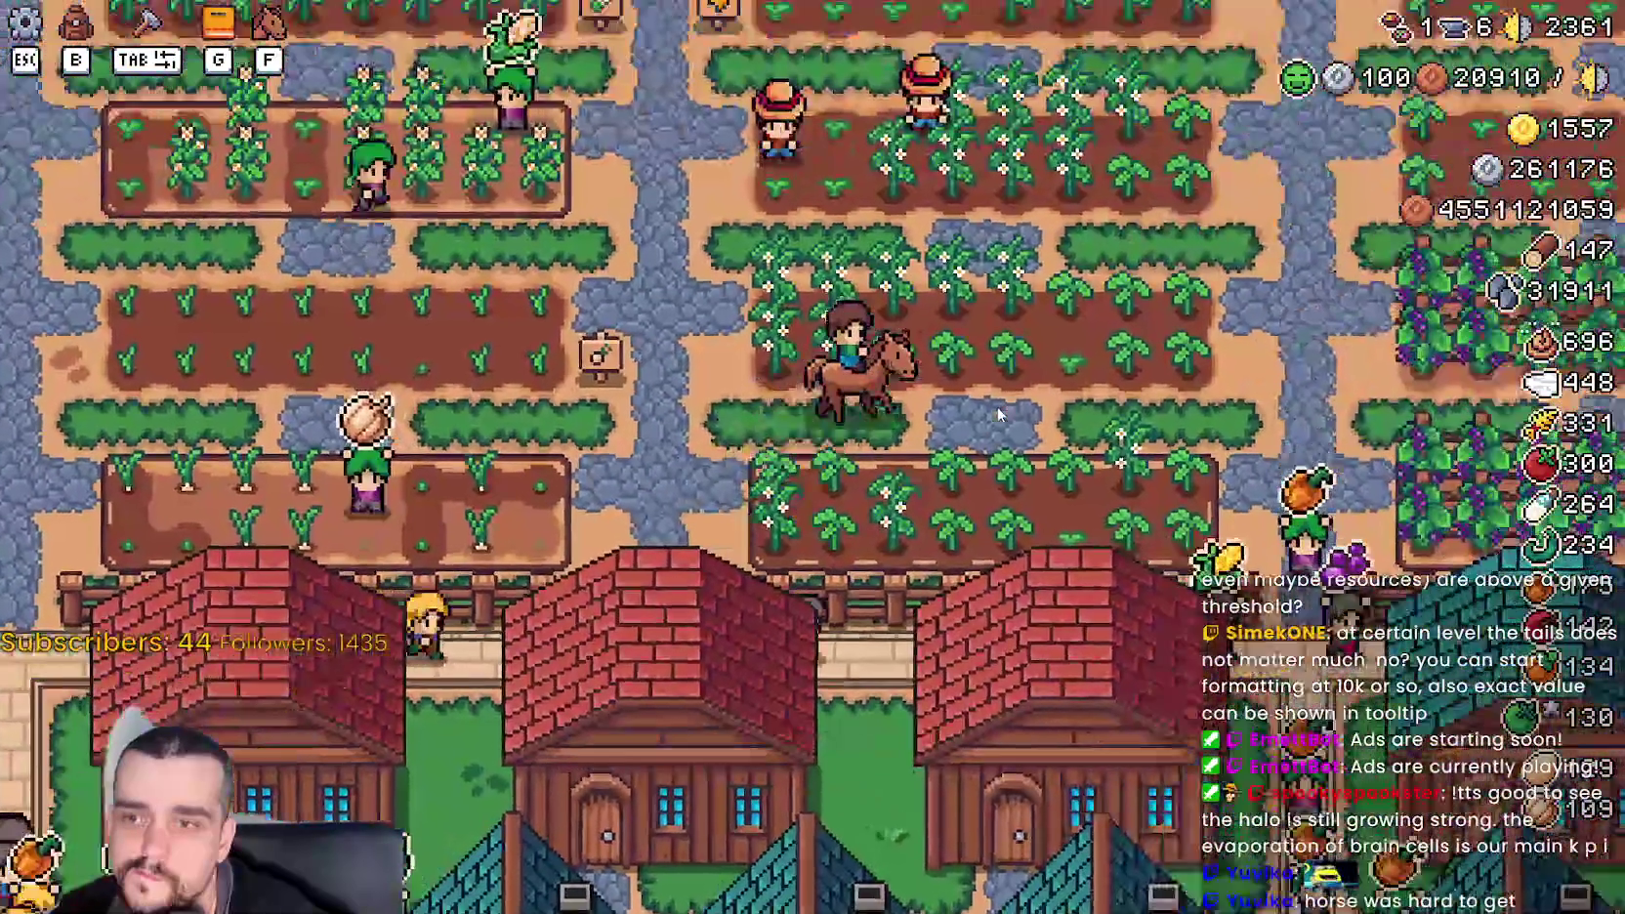
- Ride south past the duck pens and down the road toward the village houses, turning east
key("s")
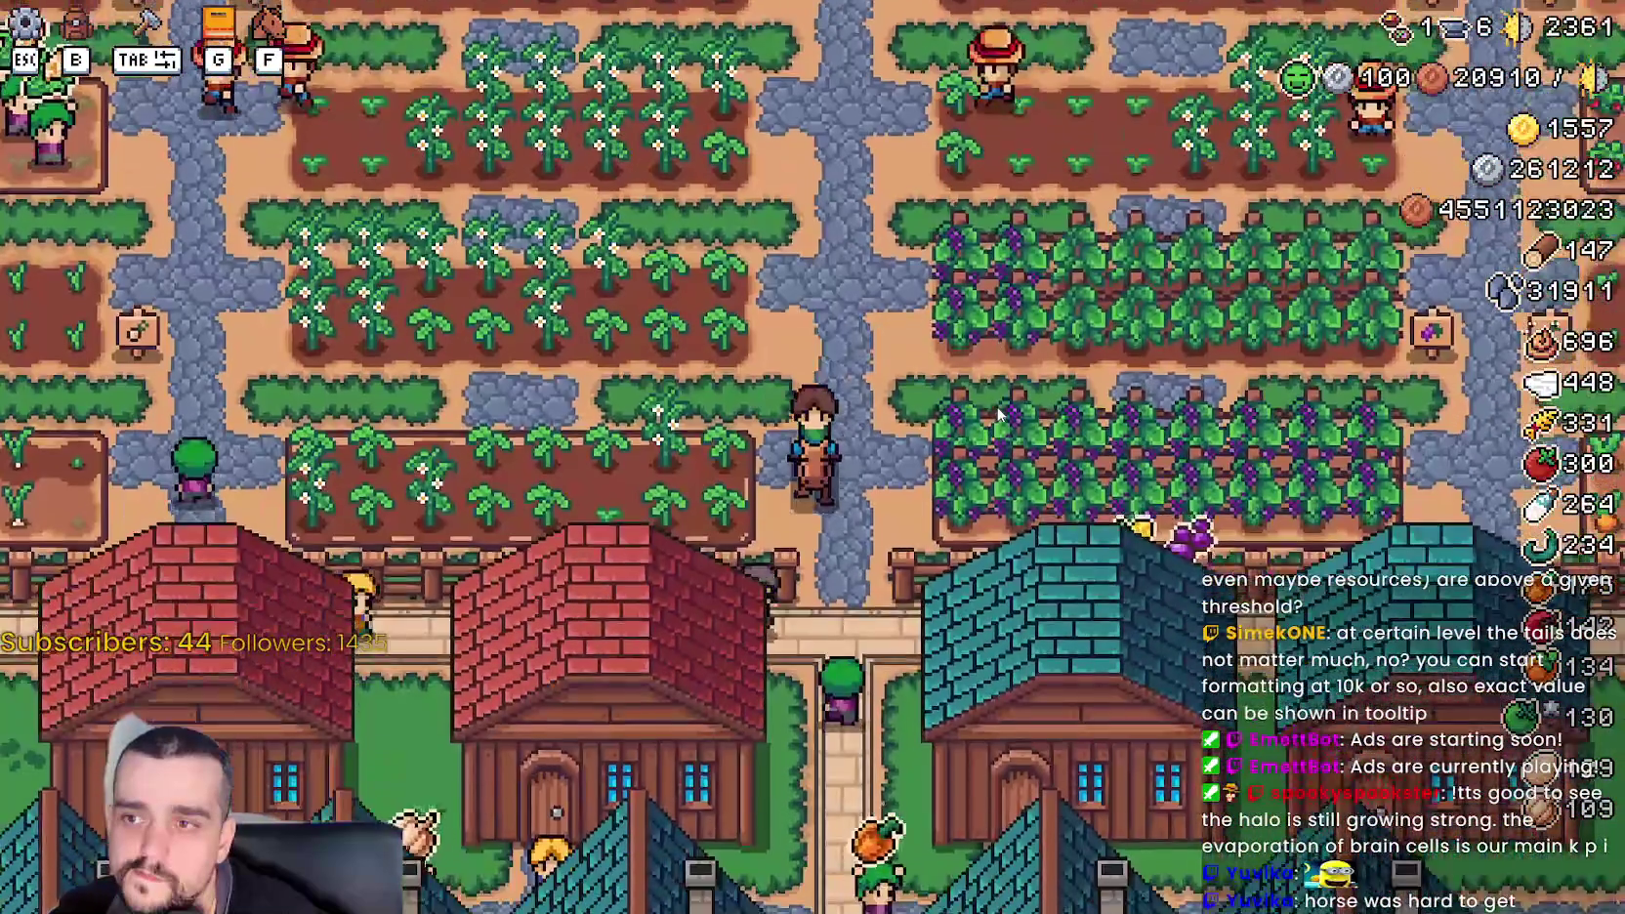
key("s")
key("d")
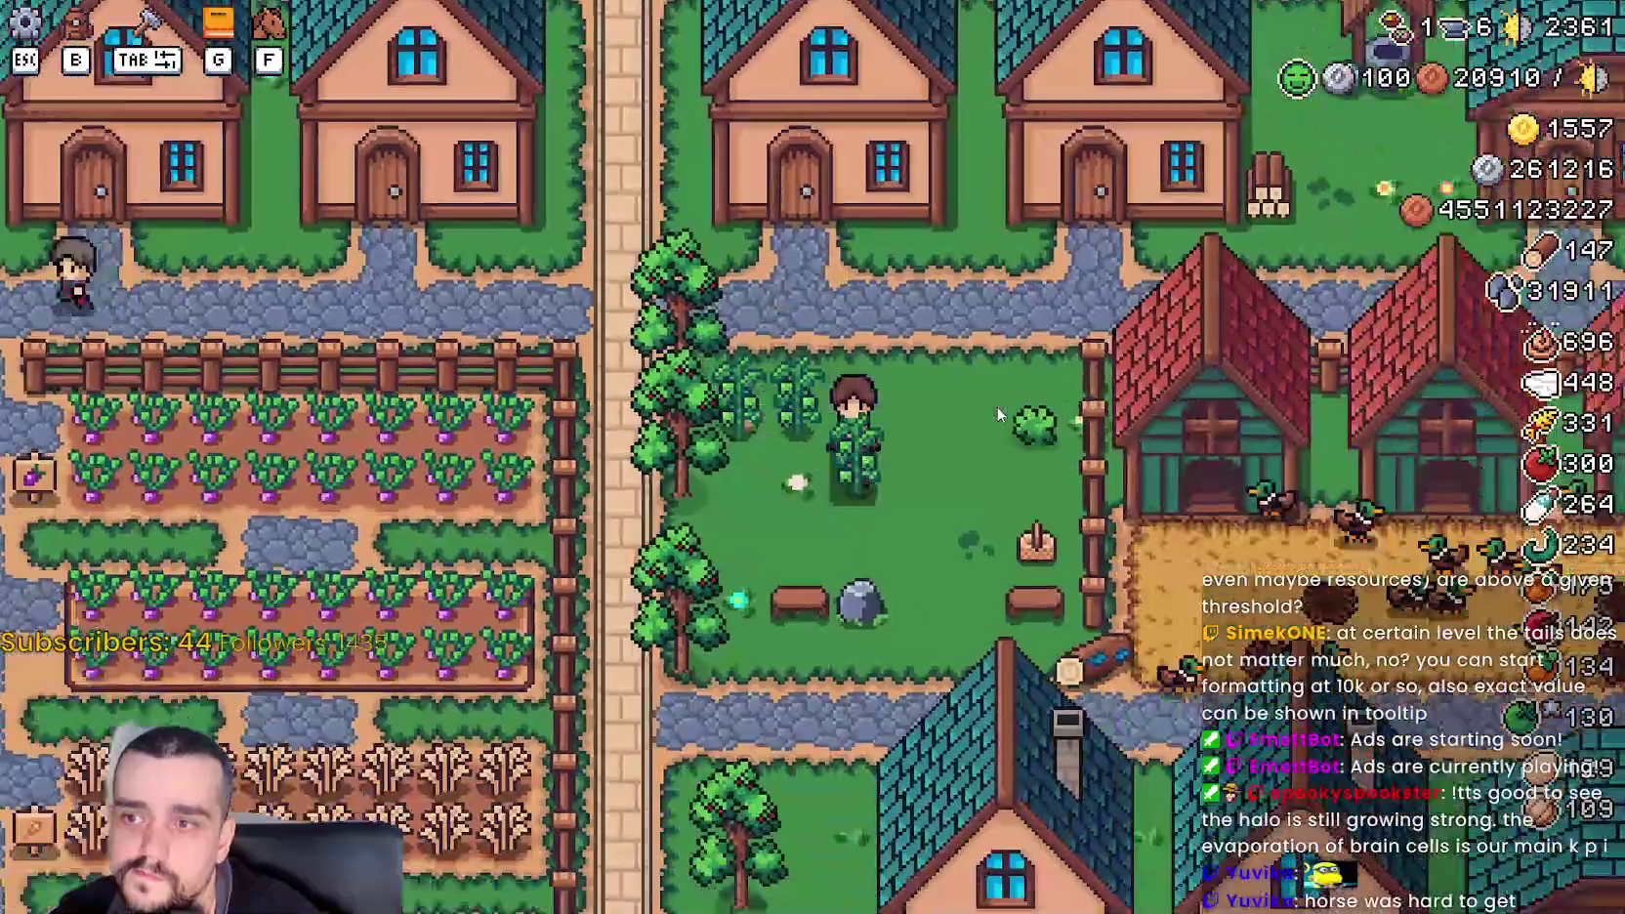
key("a")
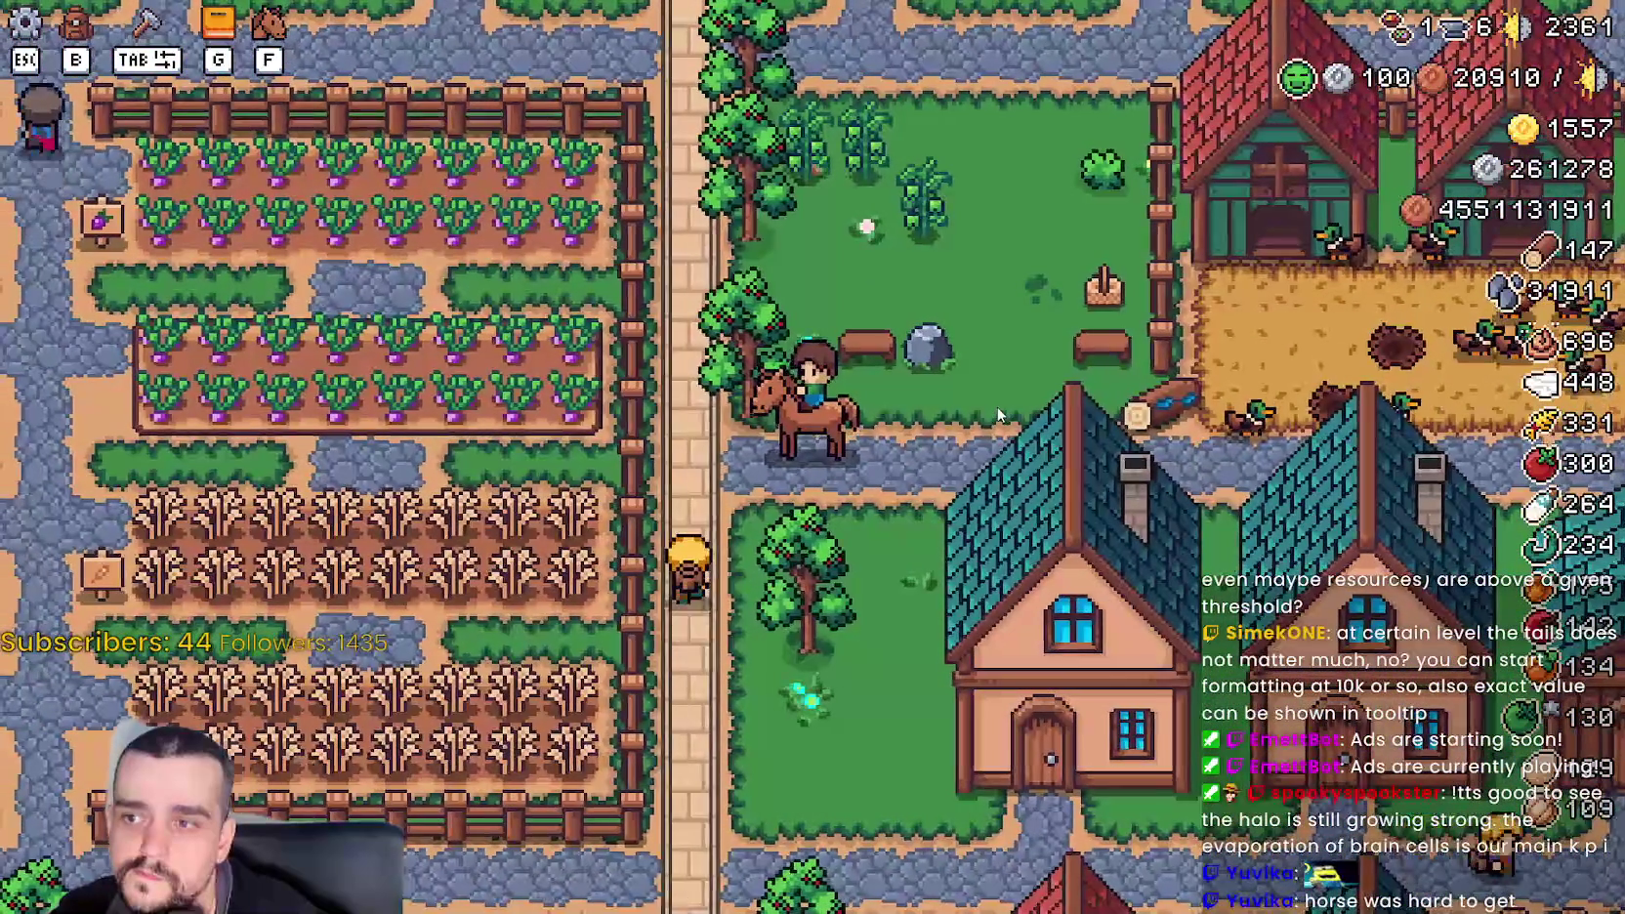
key("s")
key("a")
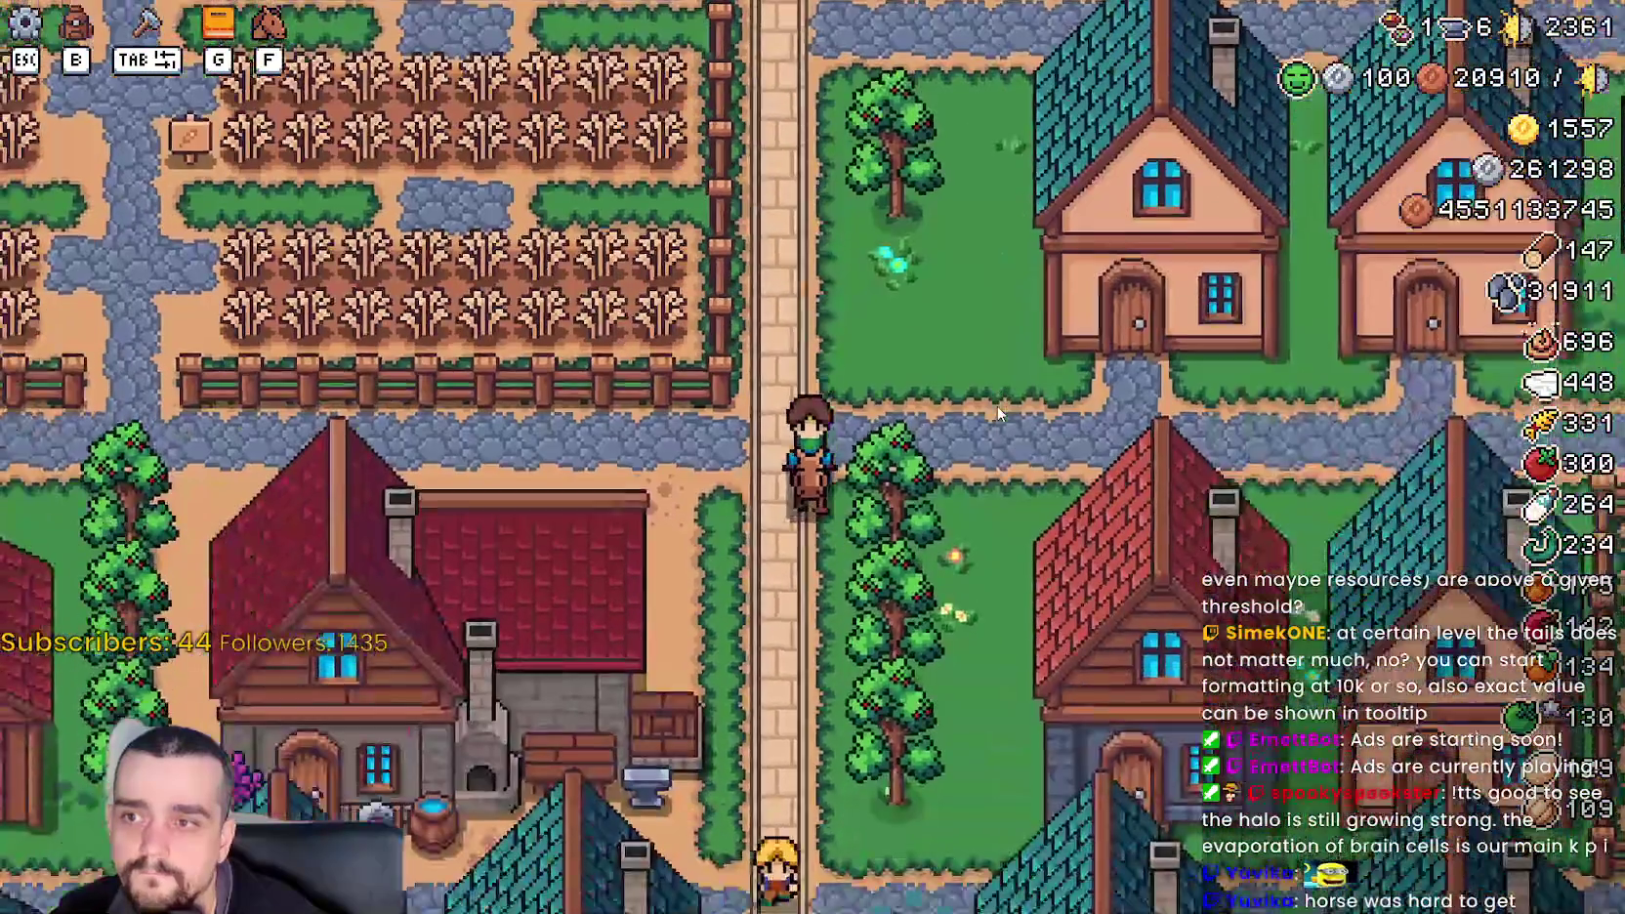
key("s")
key("d")
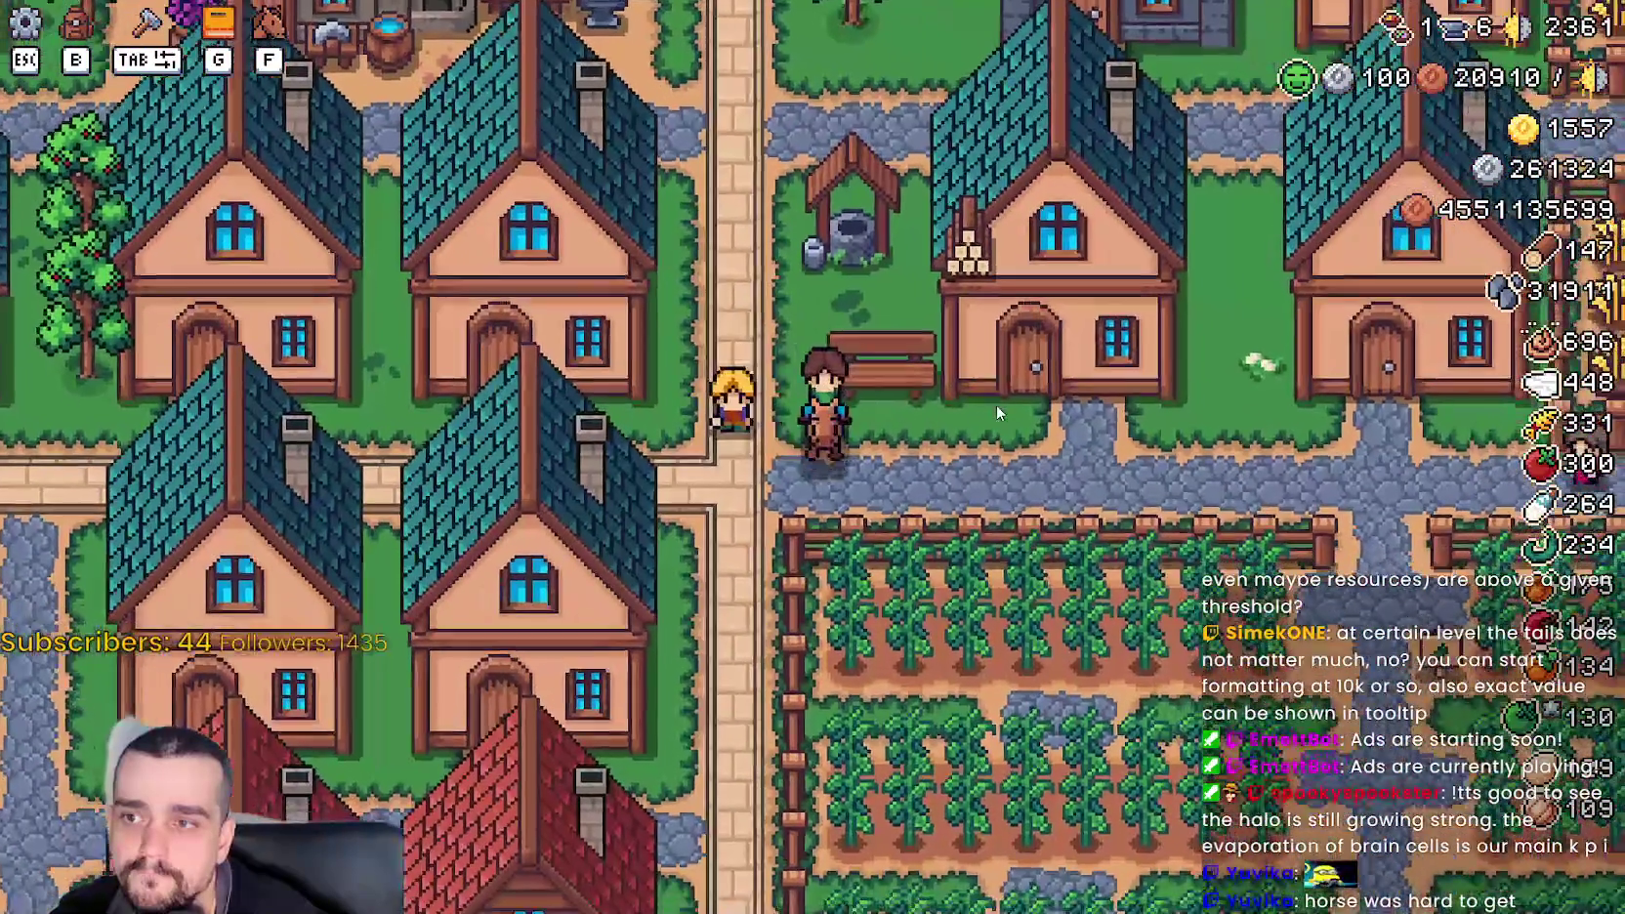
- Ride west to the brick road, east along it and back, then north-east through the village
key("a")
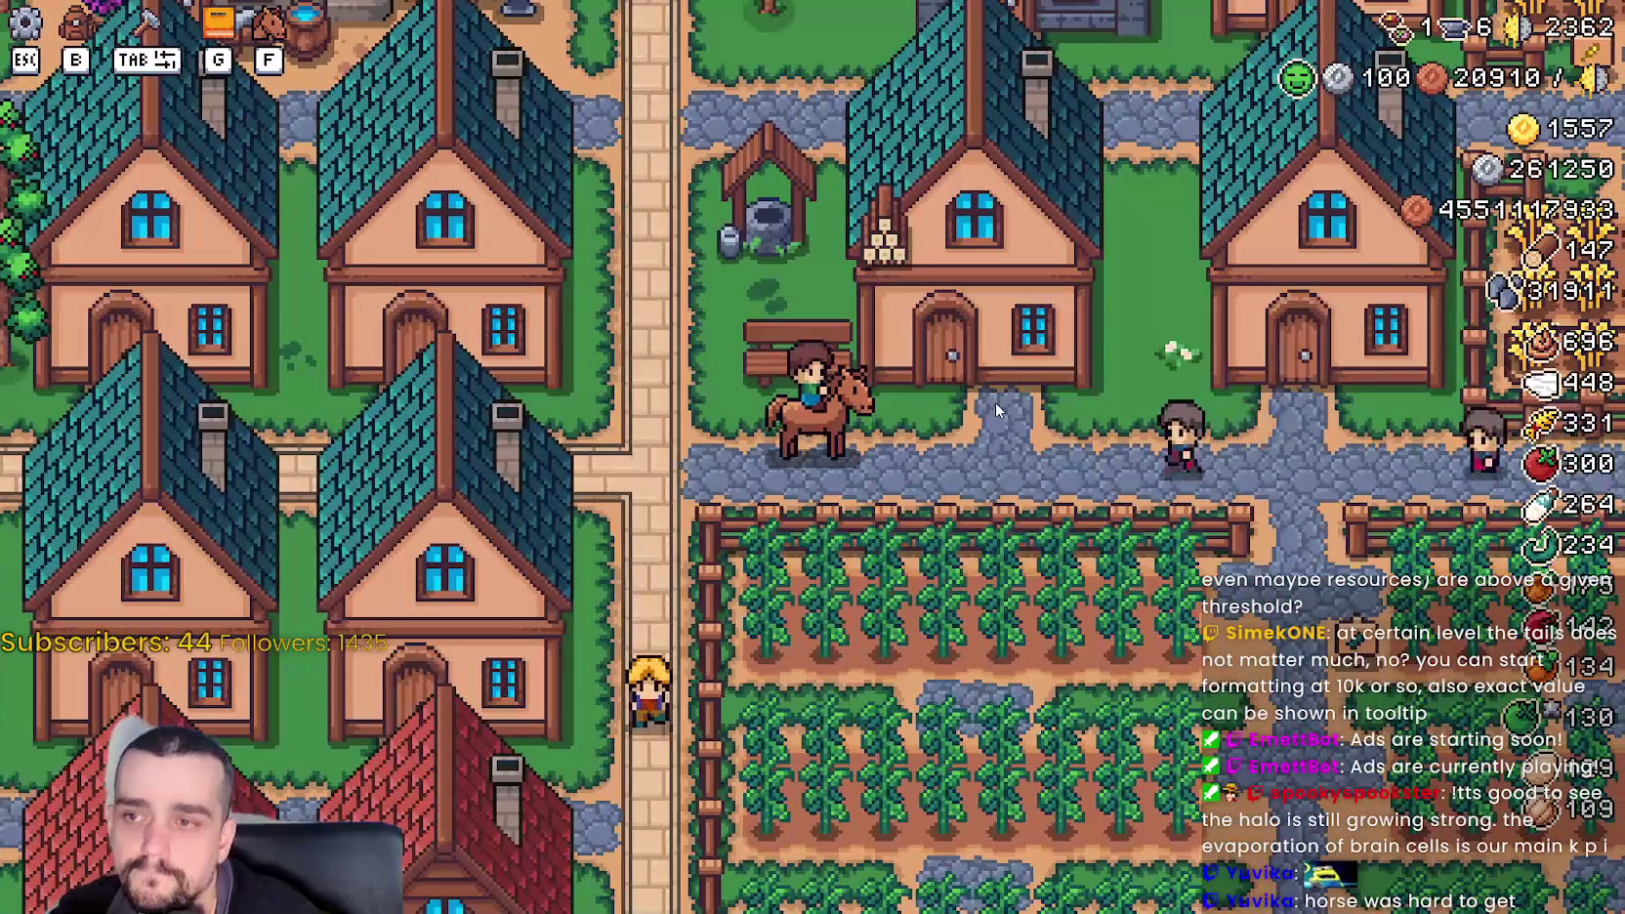
key("a")
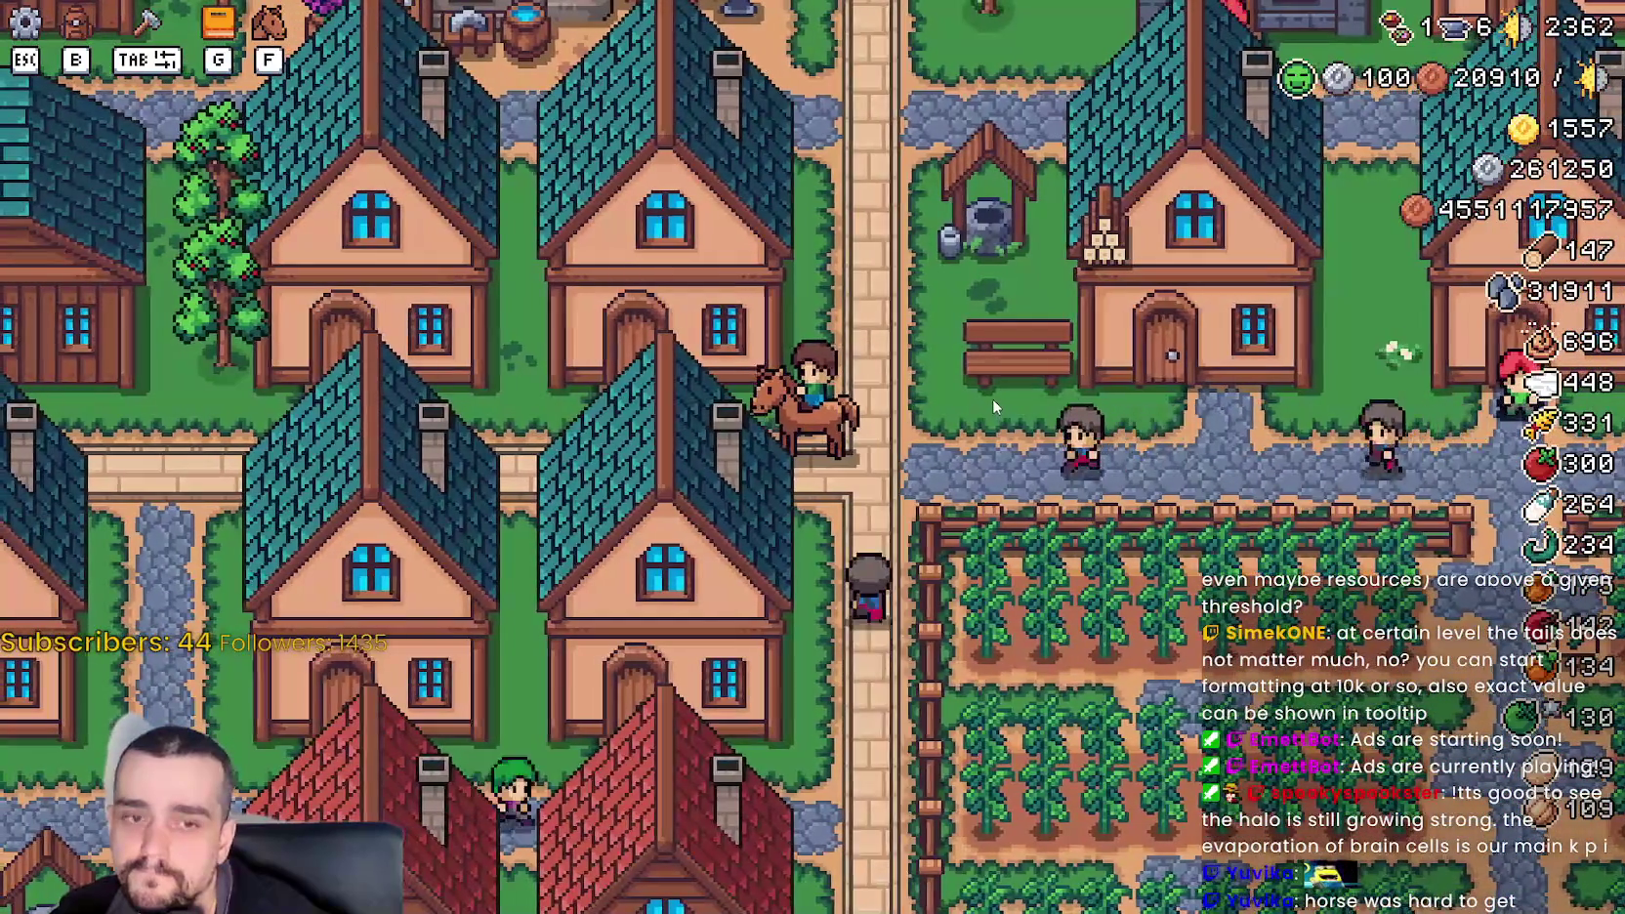
key("d")
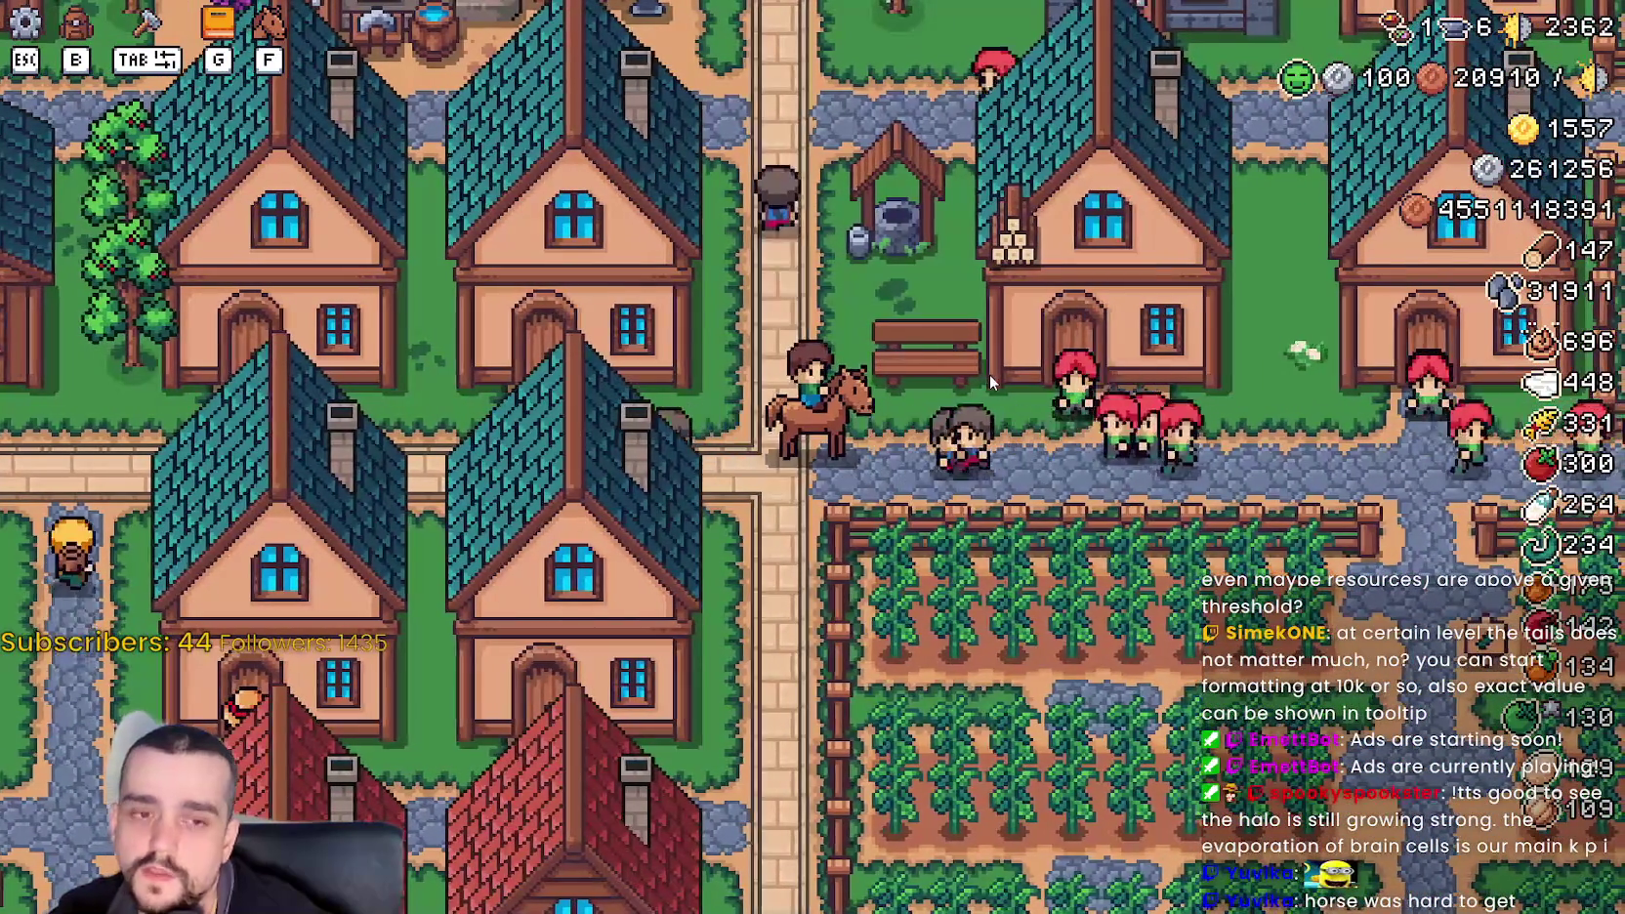
key("d")
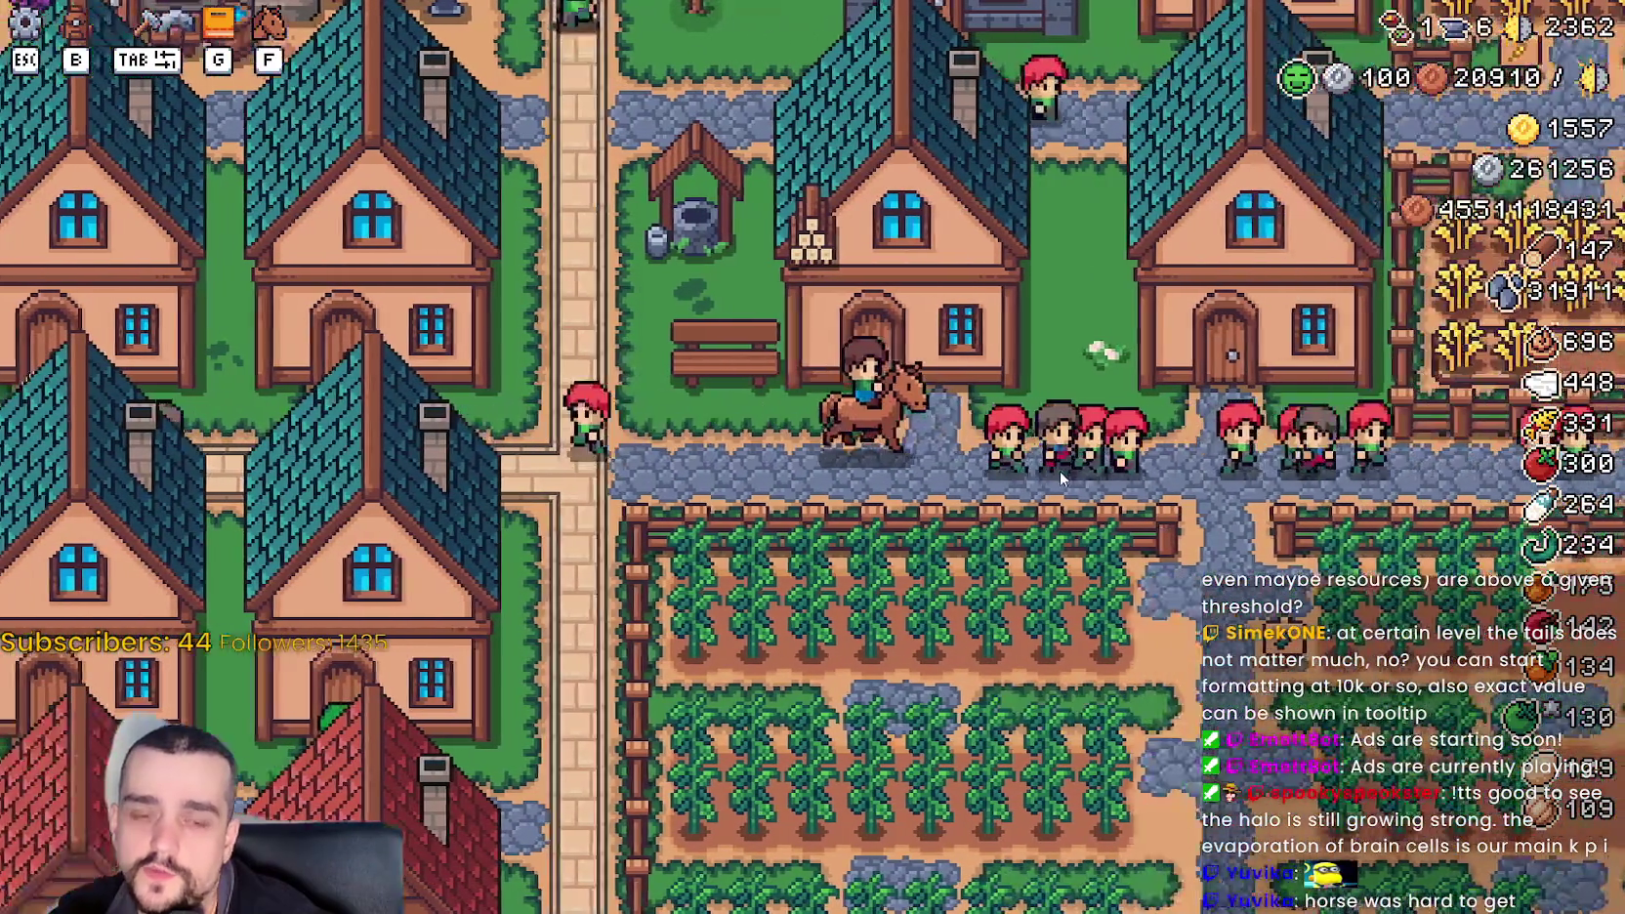
key("a")
key("w")
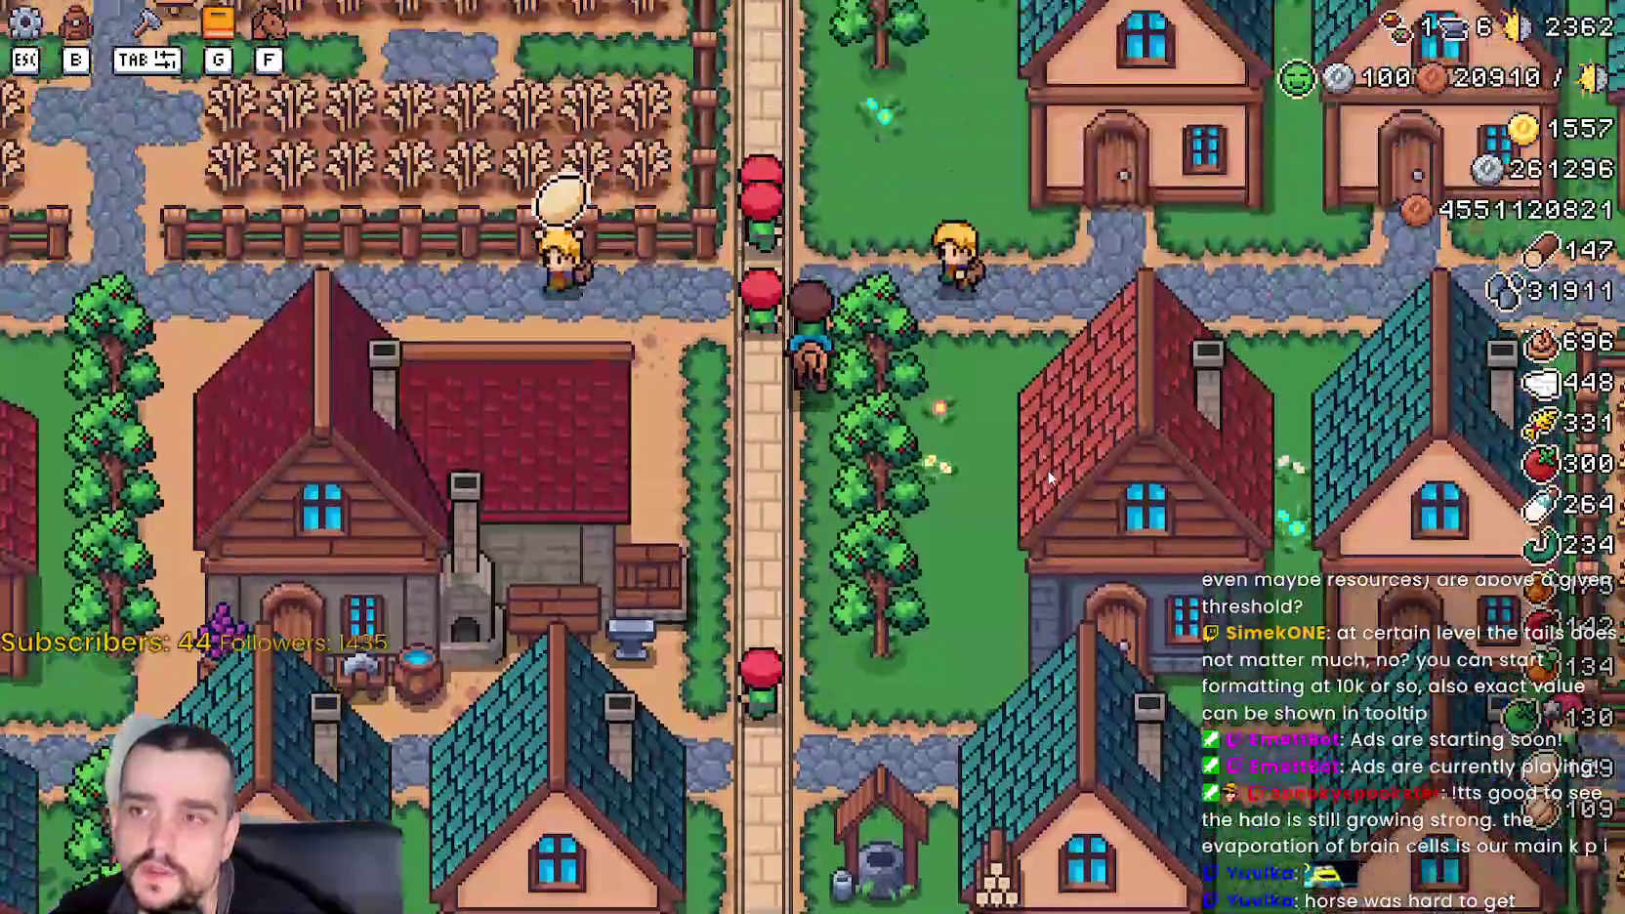
key("w")
key("d")
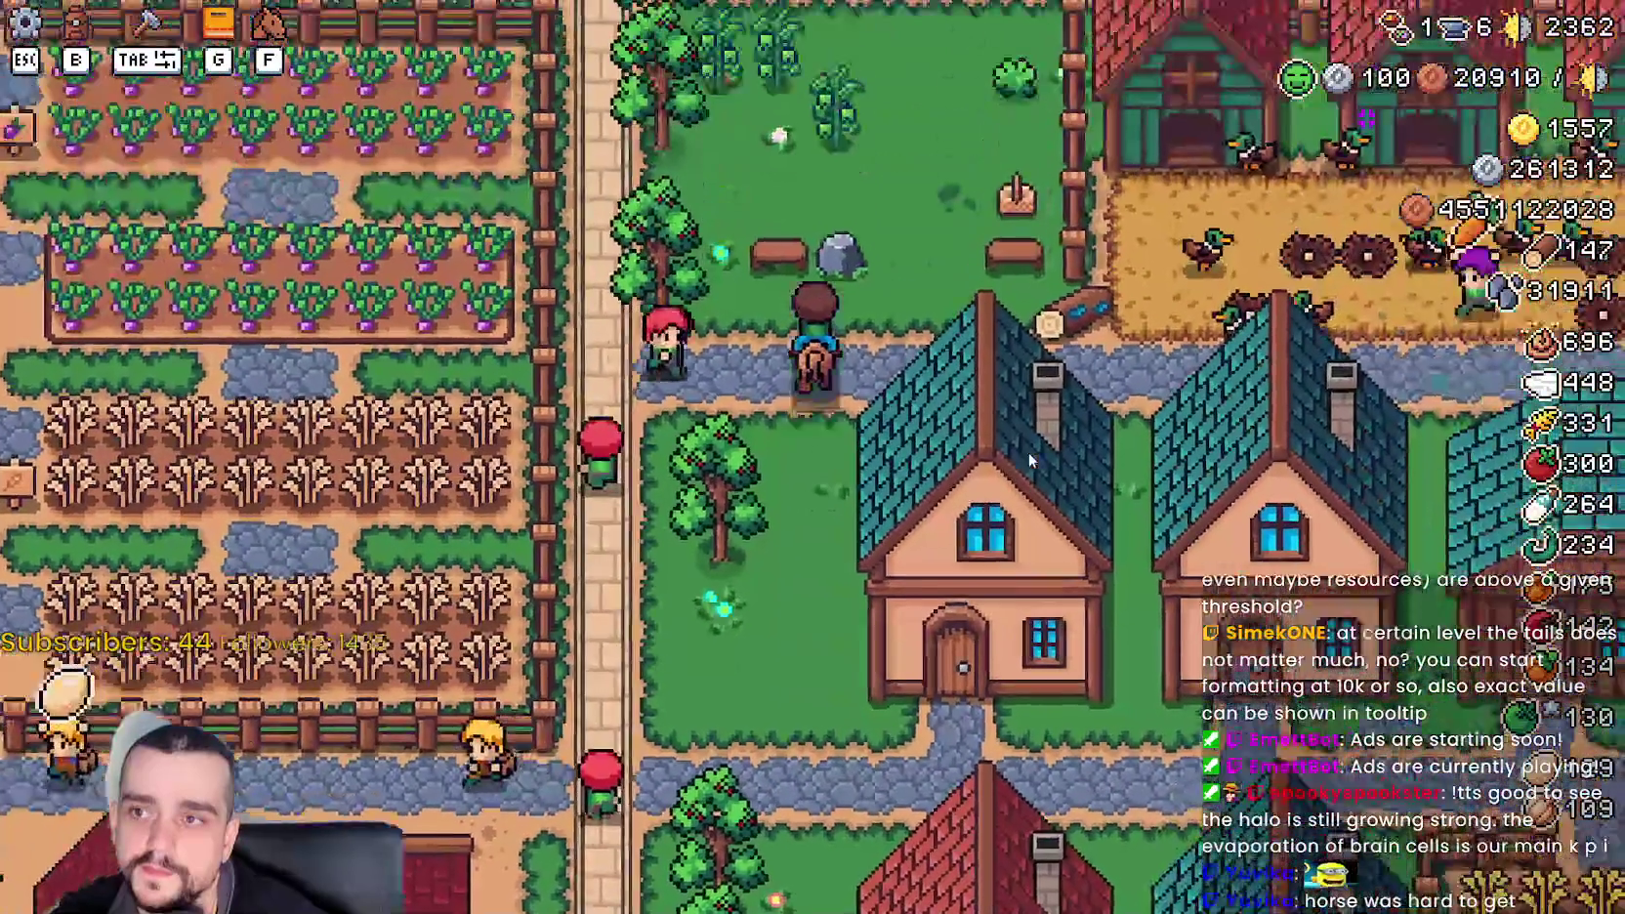
key("d")
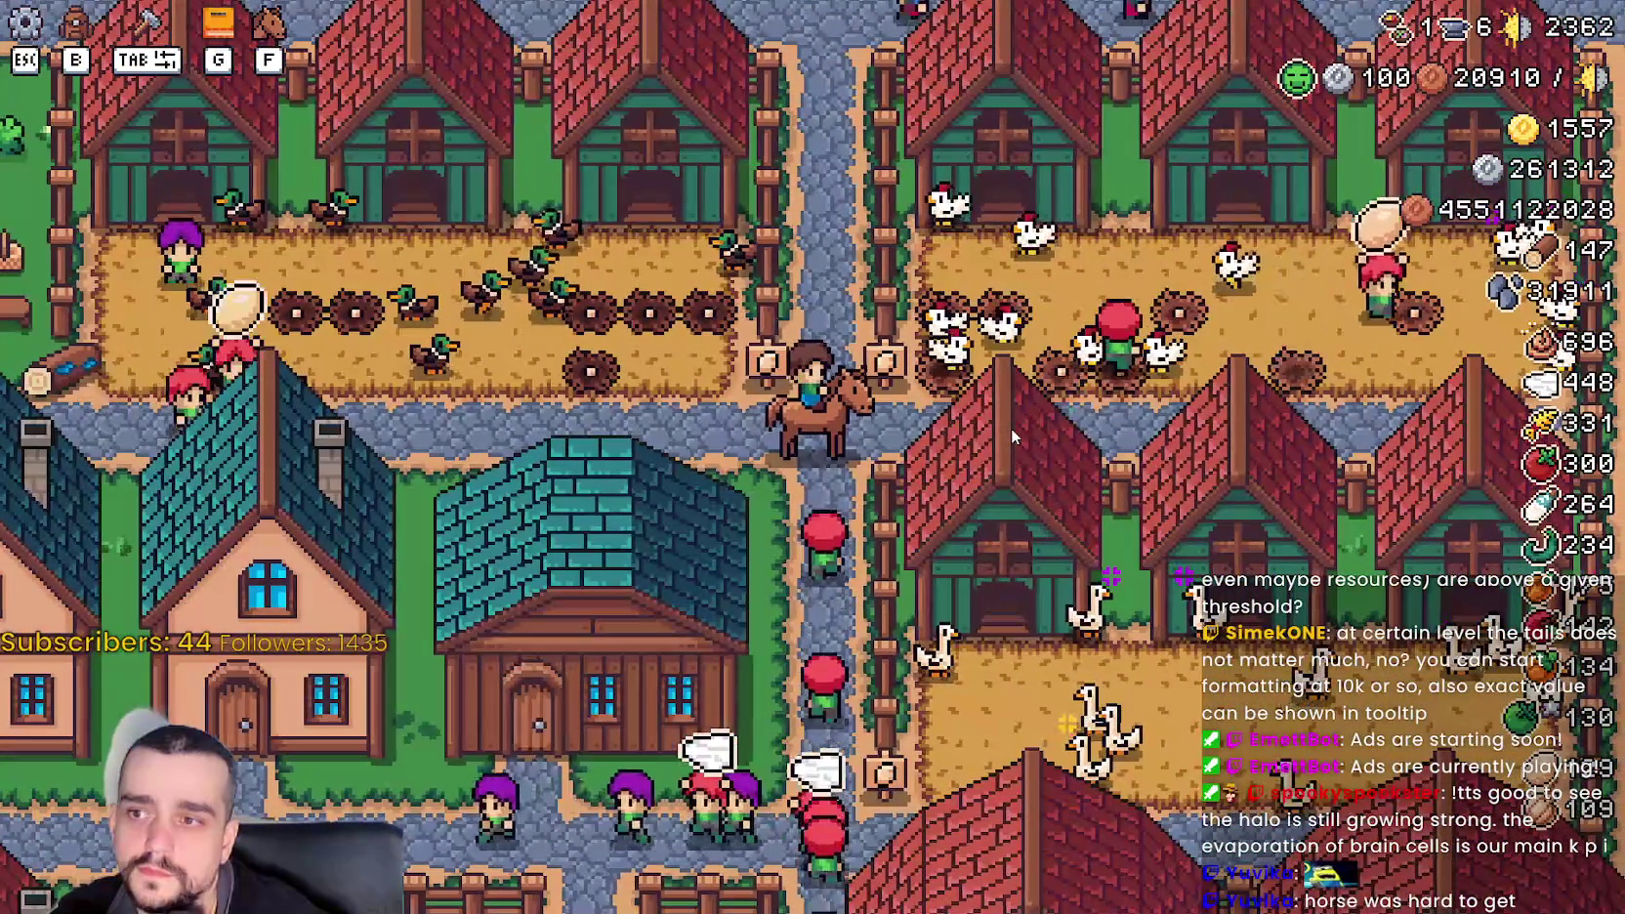
- Ride north by the pens, loop through the grassy enclosure and duck pens, then west and north up the stone path
key("w")
key("a")
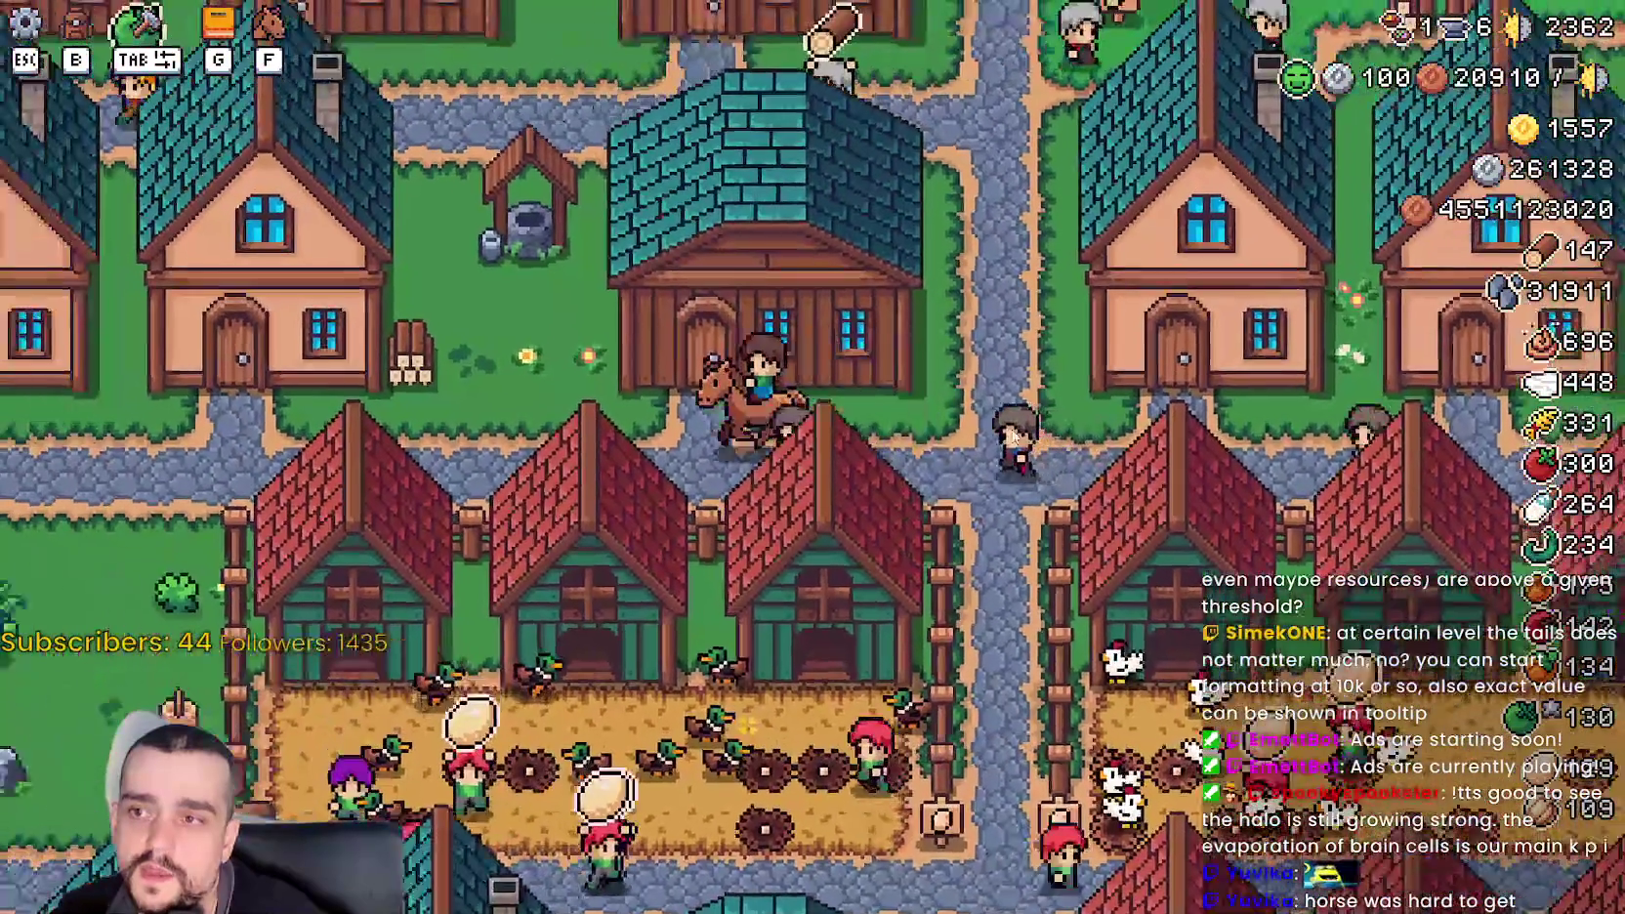
key("s")
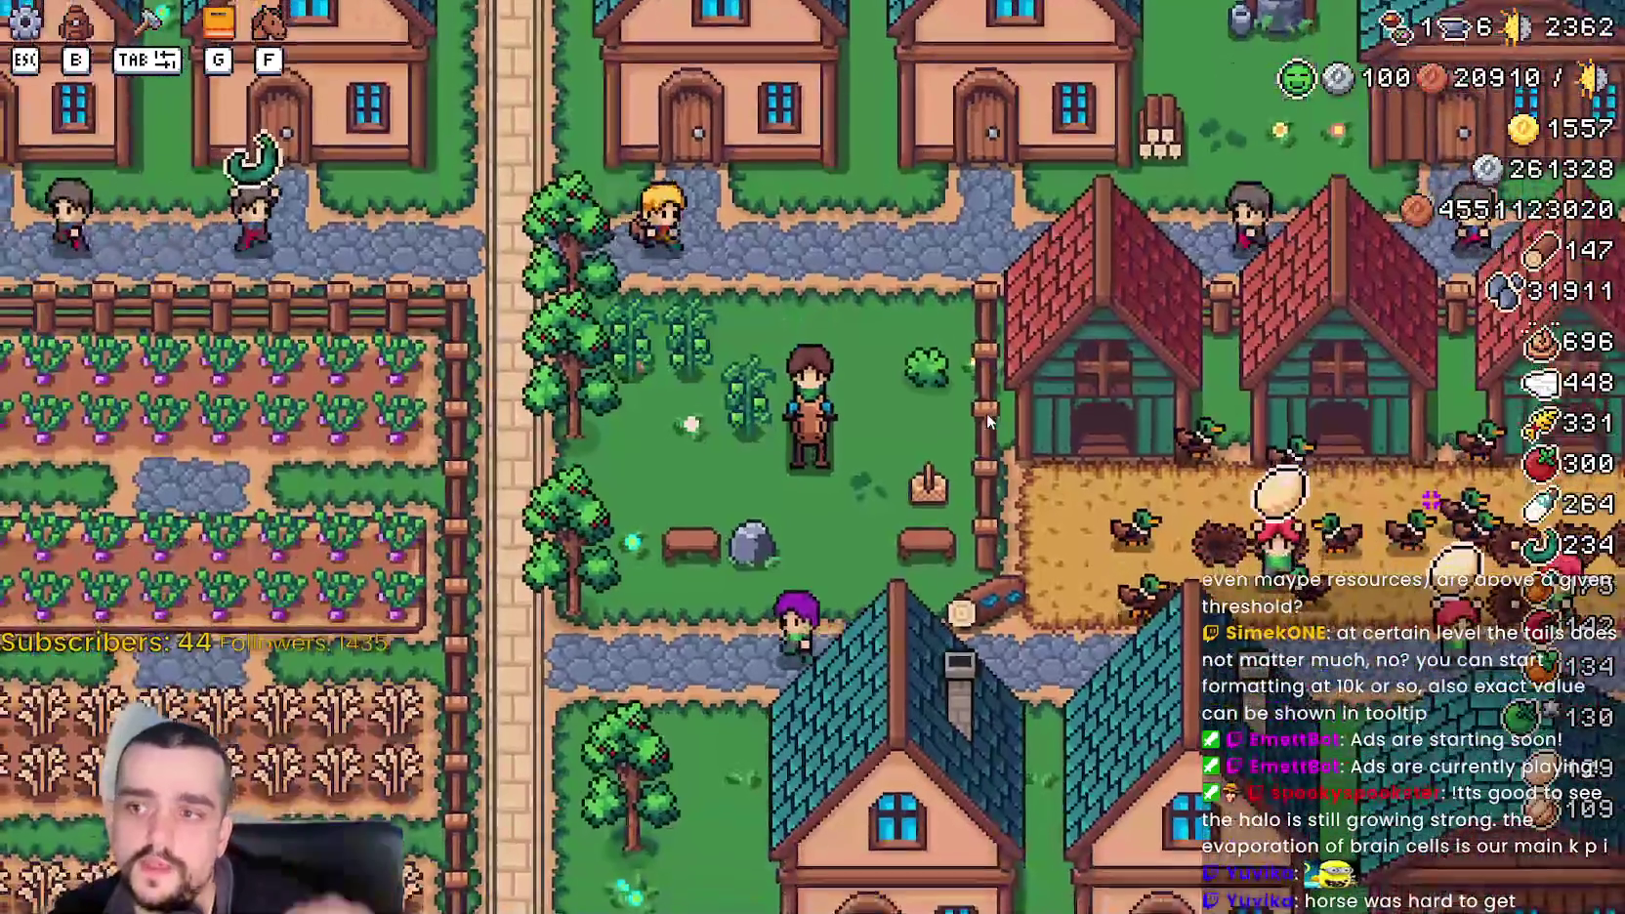
key("d")
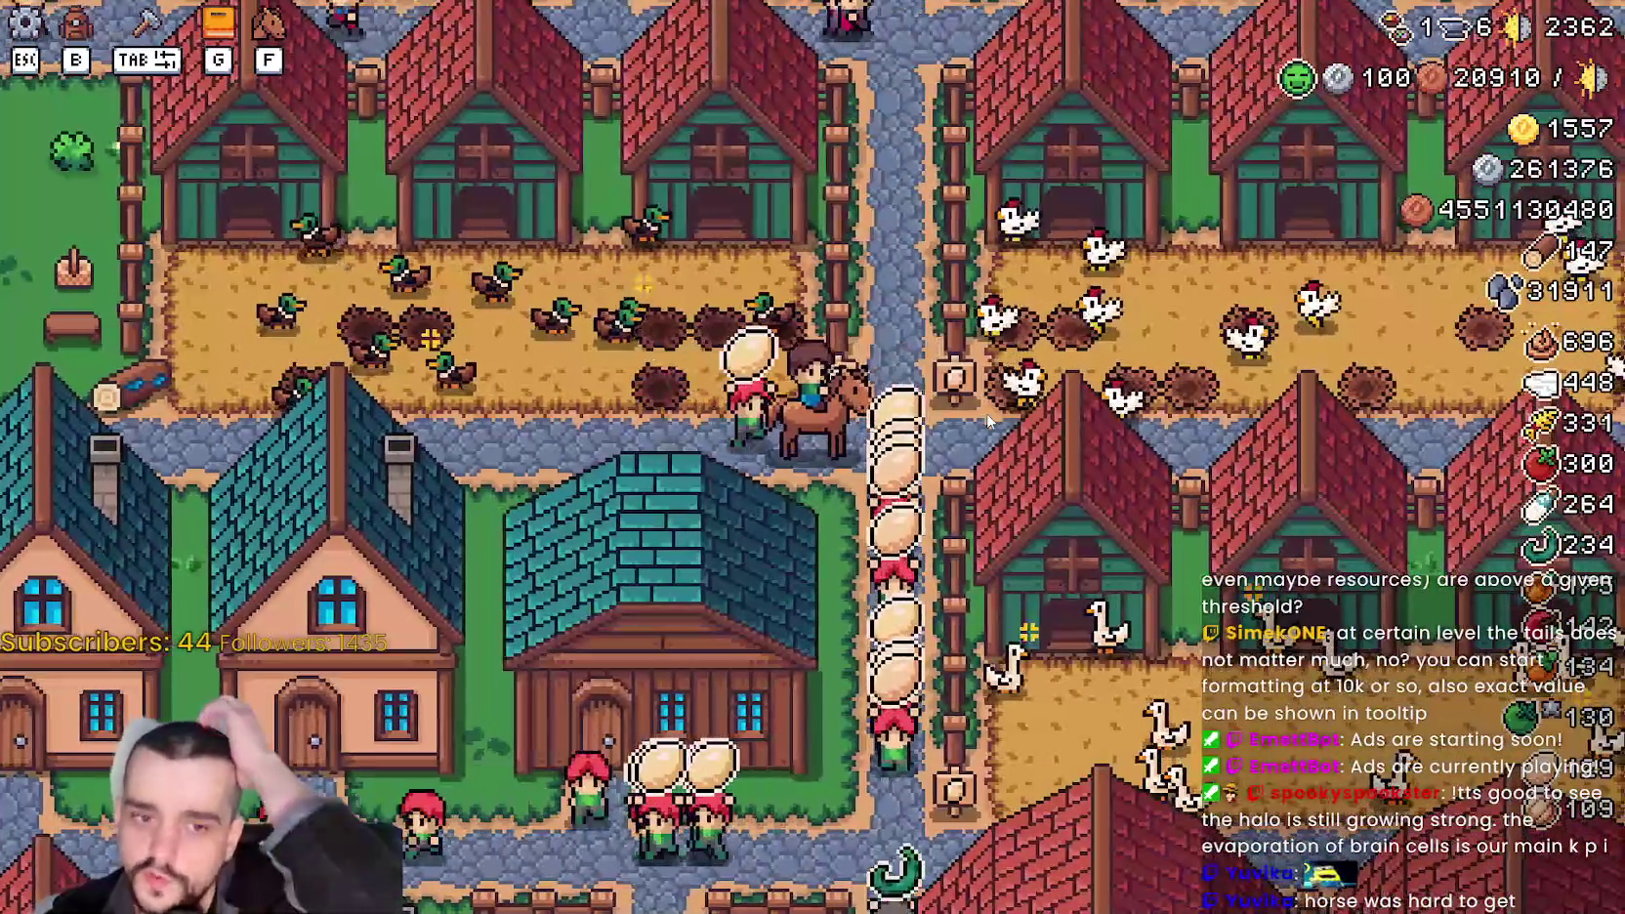
key("w")
key("a")
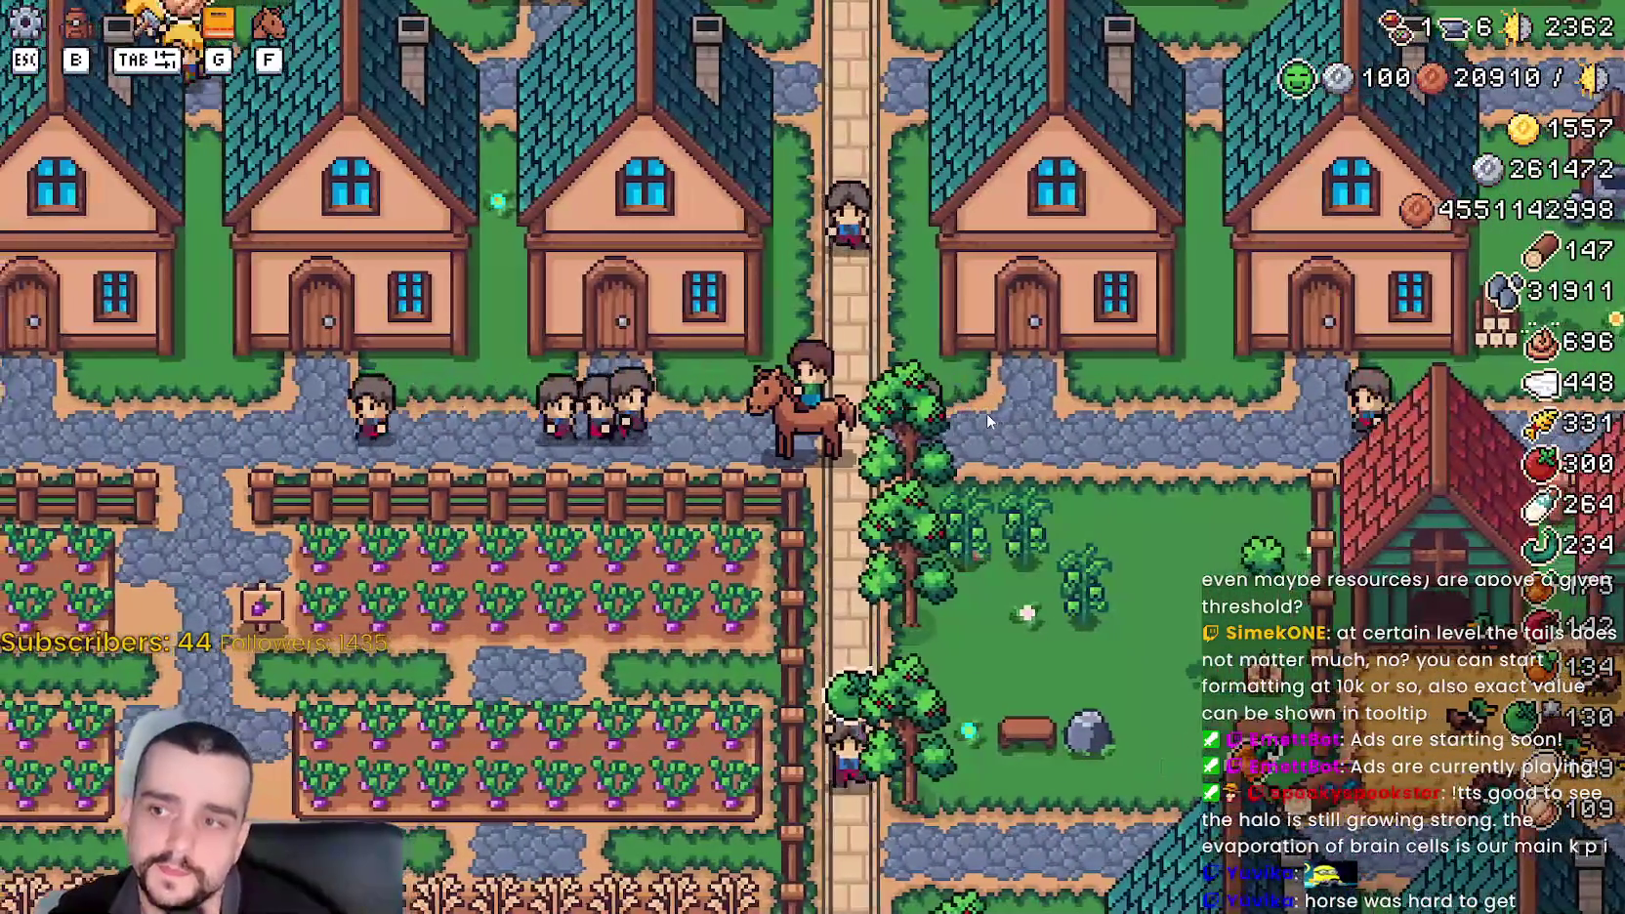
key("a")
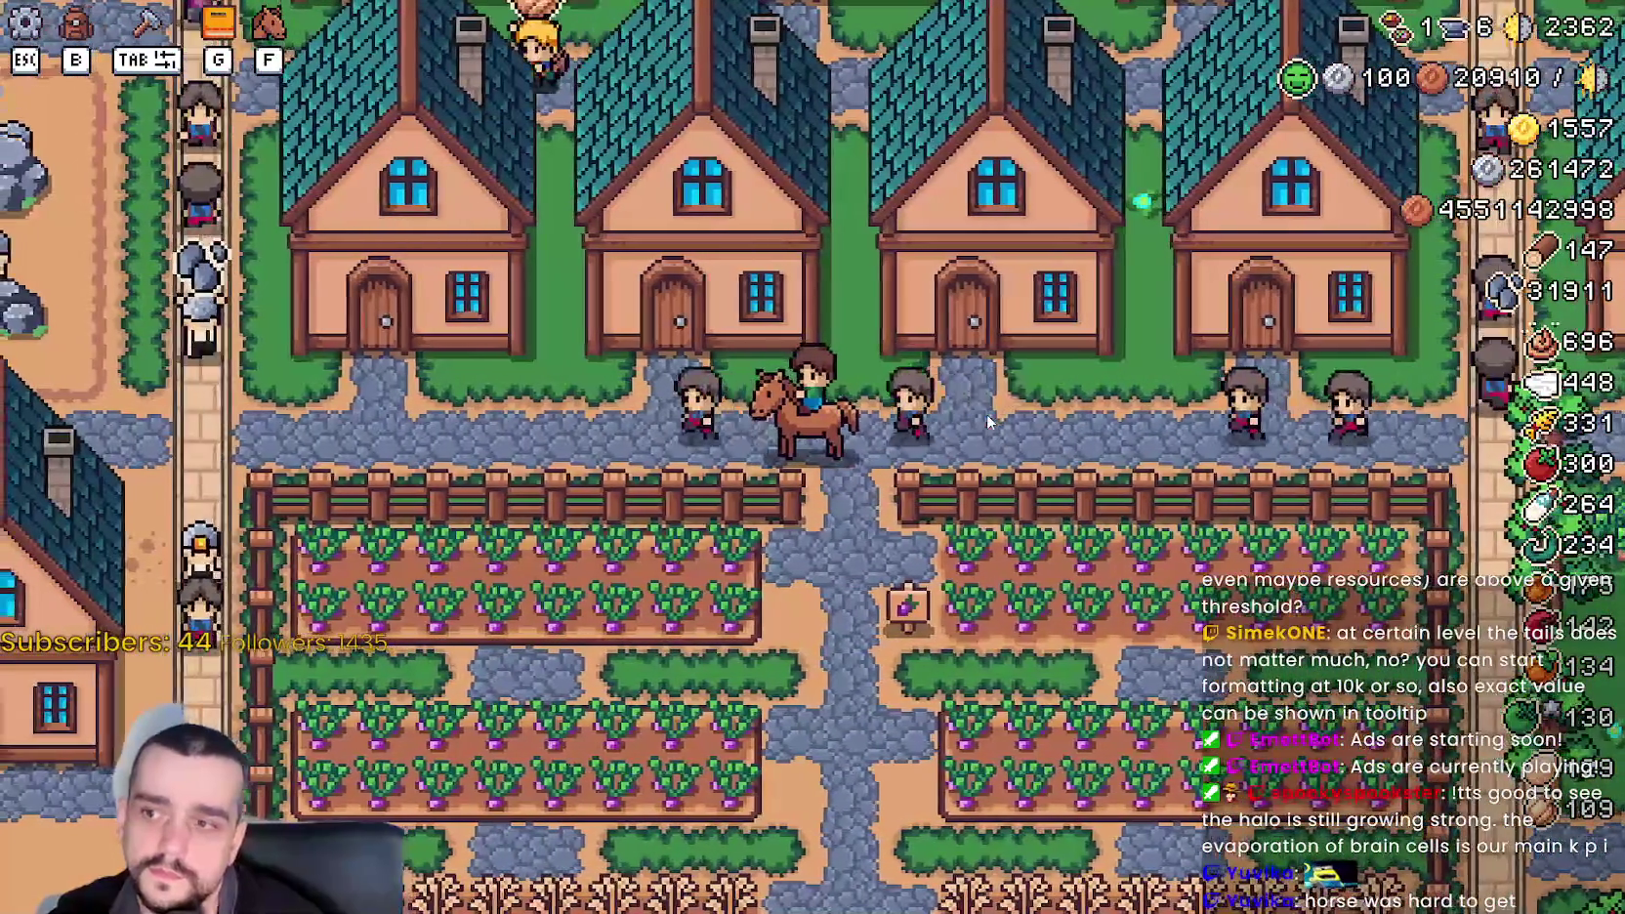
key("w")
key("w")
key("d")
key("d")
- Dismount, walk south-east across the fields toward the crops, then return and remount the horse
key("f")
key("s")
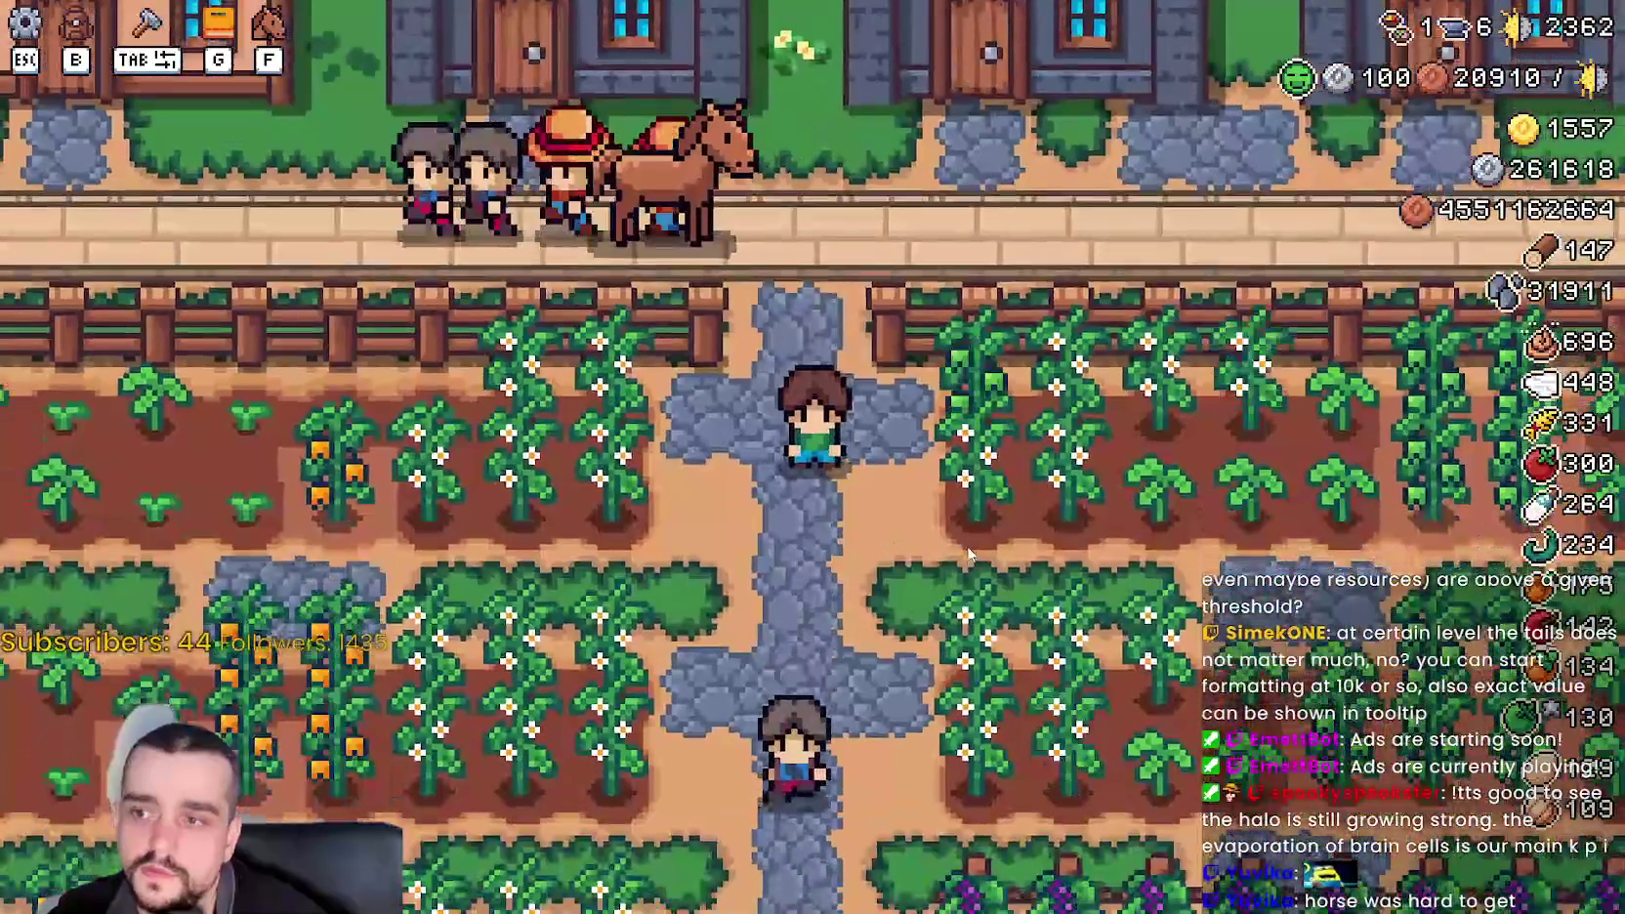
key("d")
key("w")
key("f")
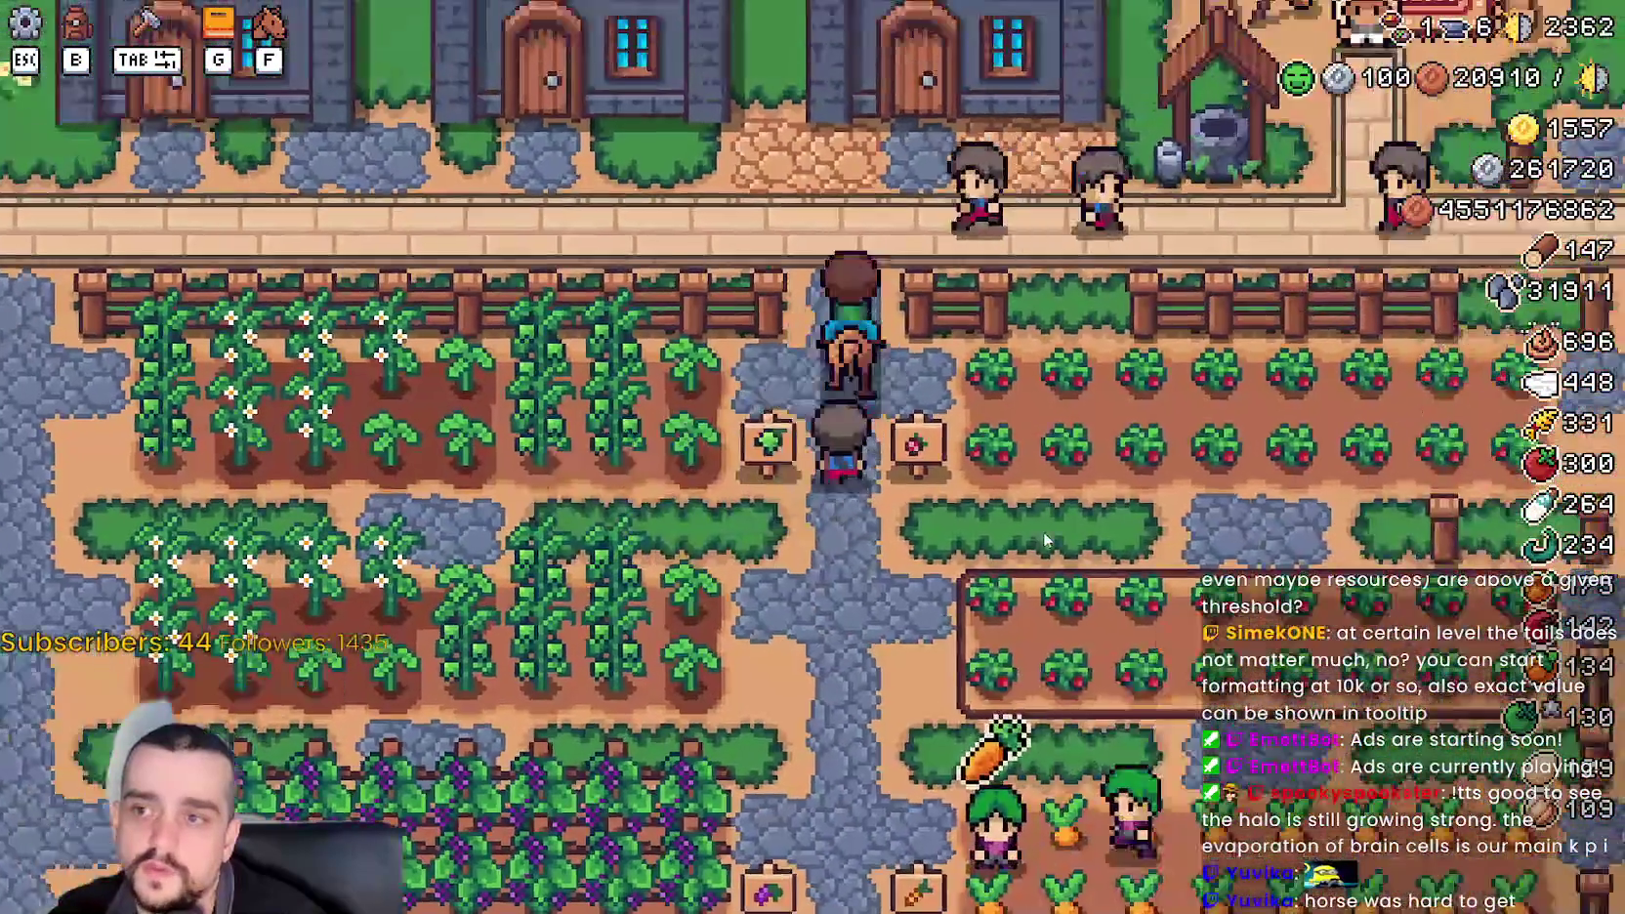
- Ride south into the housing area, between the houses, then east past the duck coops and back west
key("s")
key("d")
key("s")
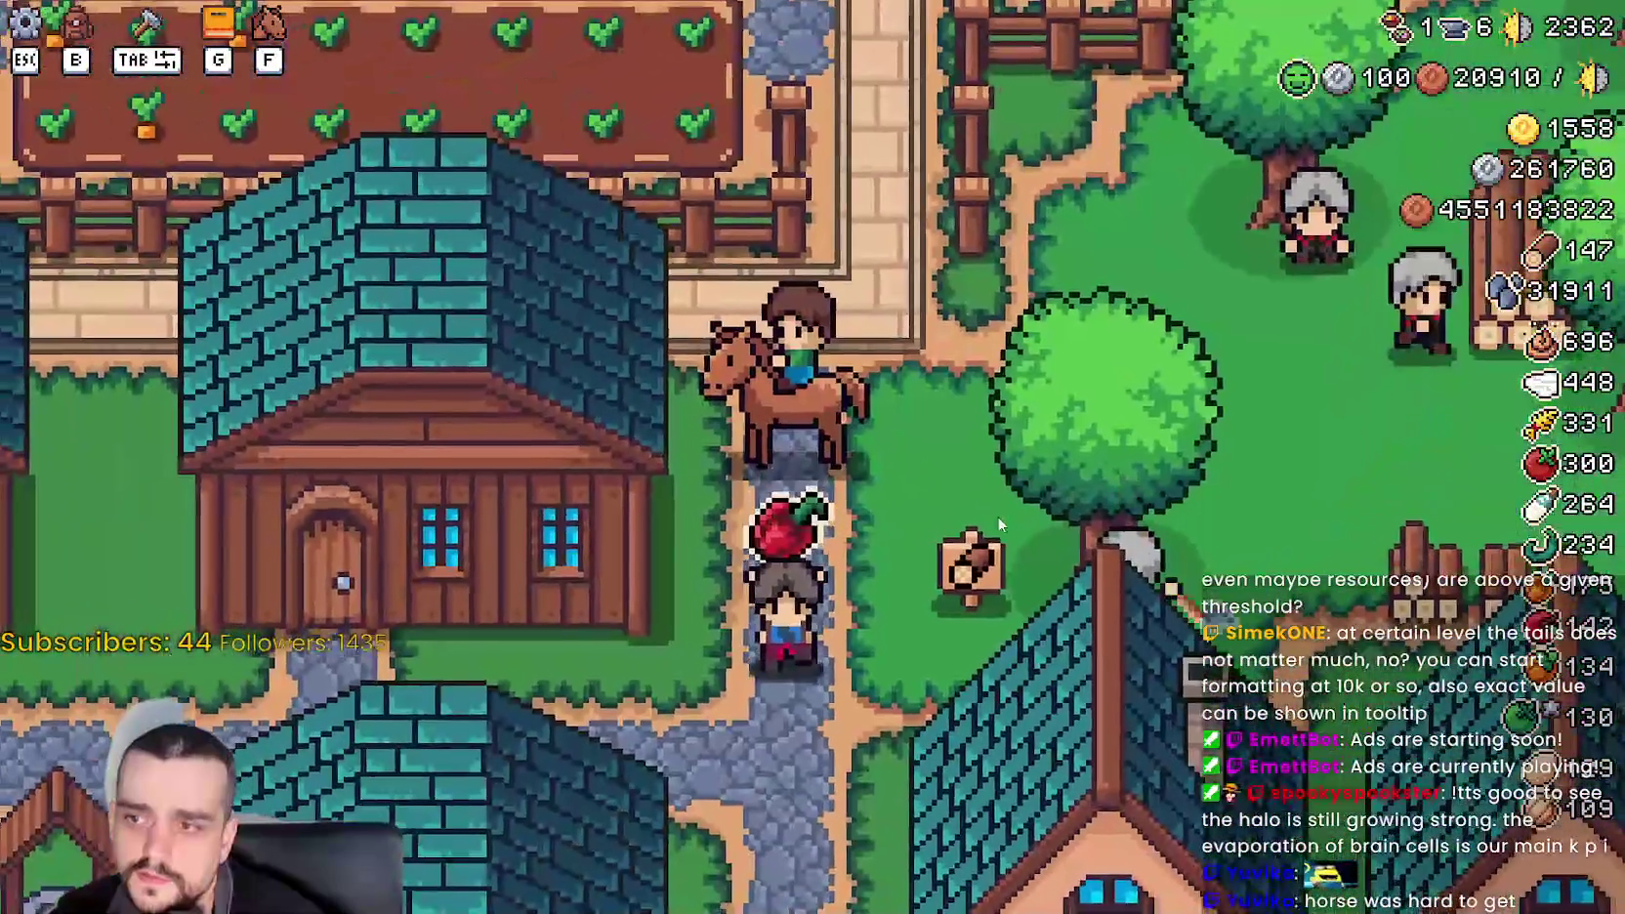
key("s")
key("a")
key("s")
key("s")
key("d")
- Briefly dismount and remount, then ride to the cherry tree and harvest its cherries
key("s")
key("a")
key("a")
key("f")
key("s")
key("f")
key("w")
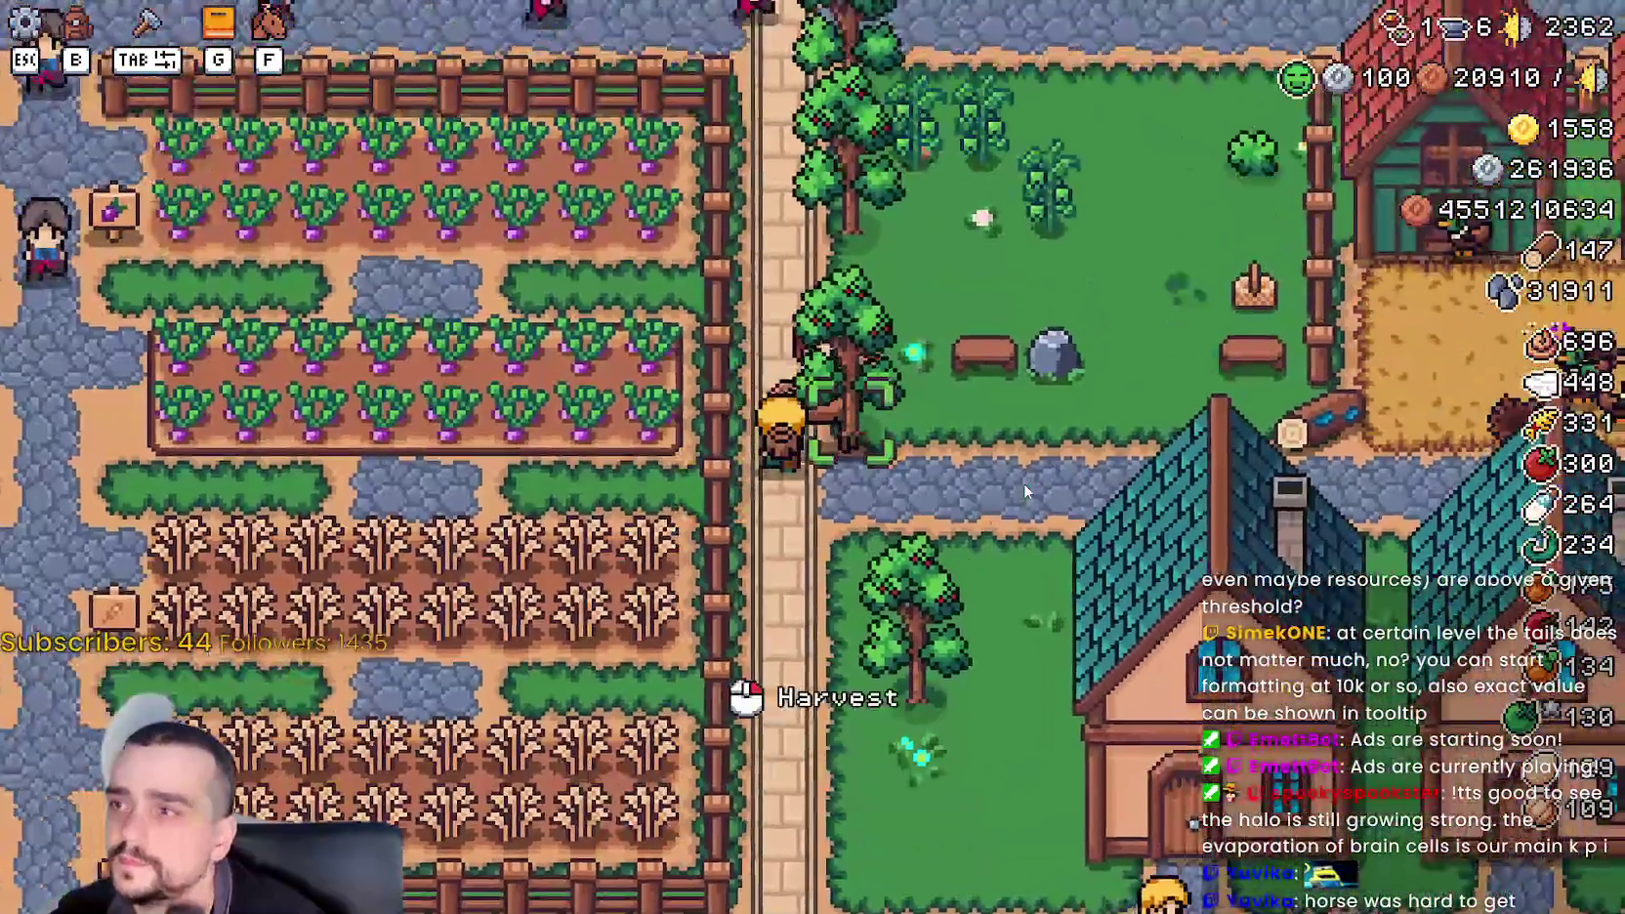
key("d")
key("w")
key("s")
left_click(1019, 478)
- Ride north into the garden, west past the houses, south between the crop fields and back north
key("w")
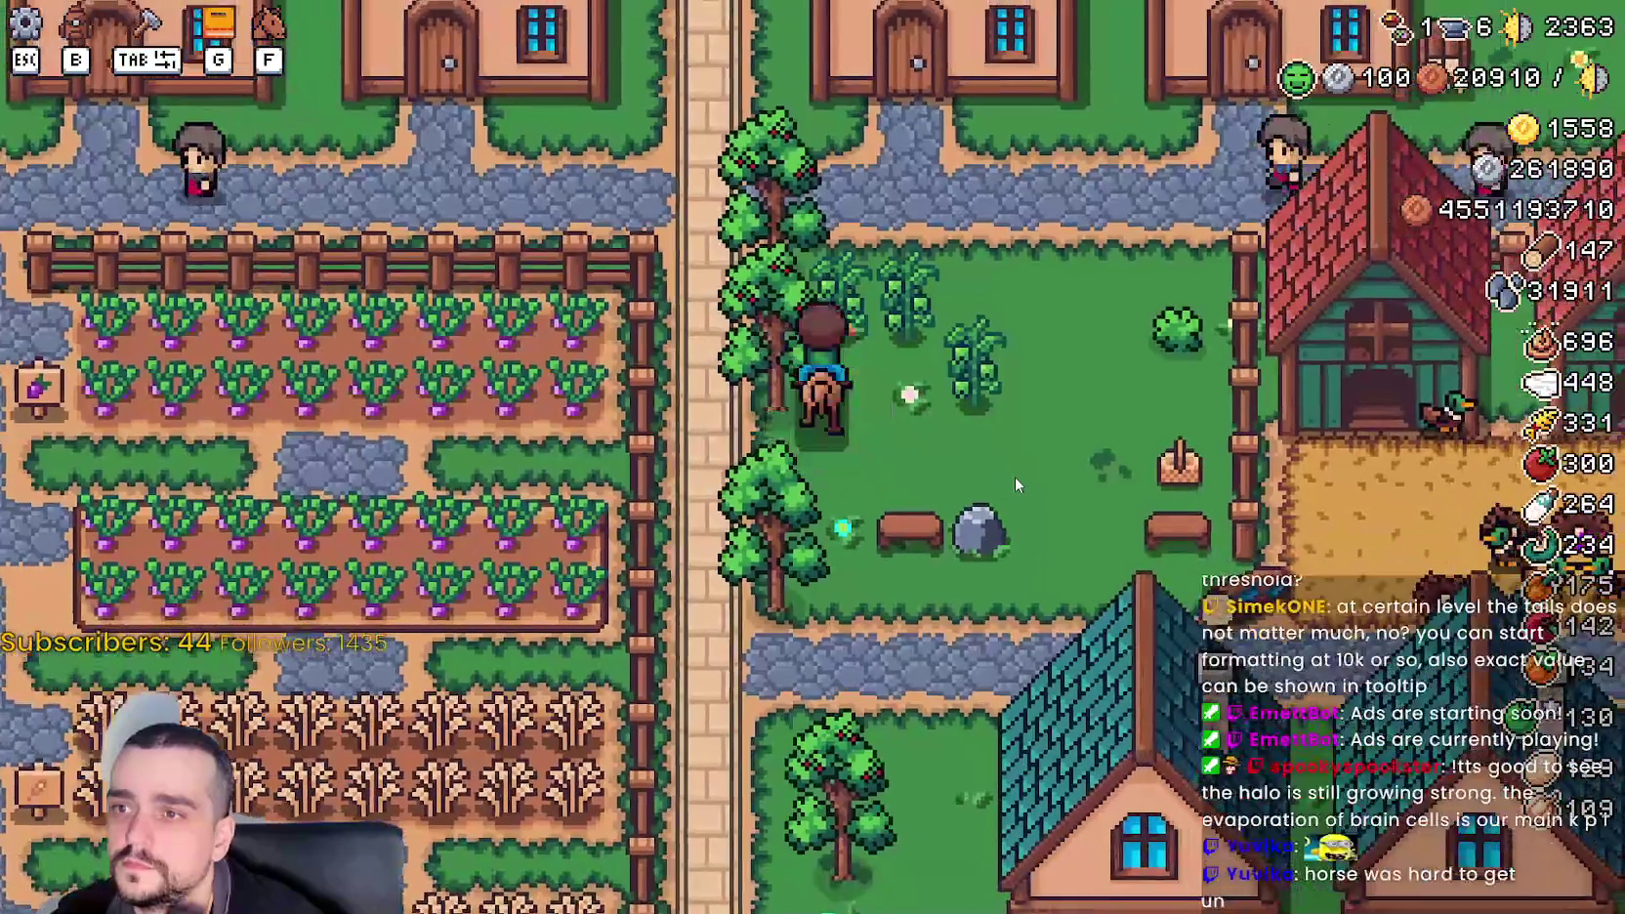
key("w")
key("a")
key("w")
key("s")
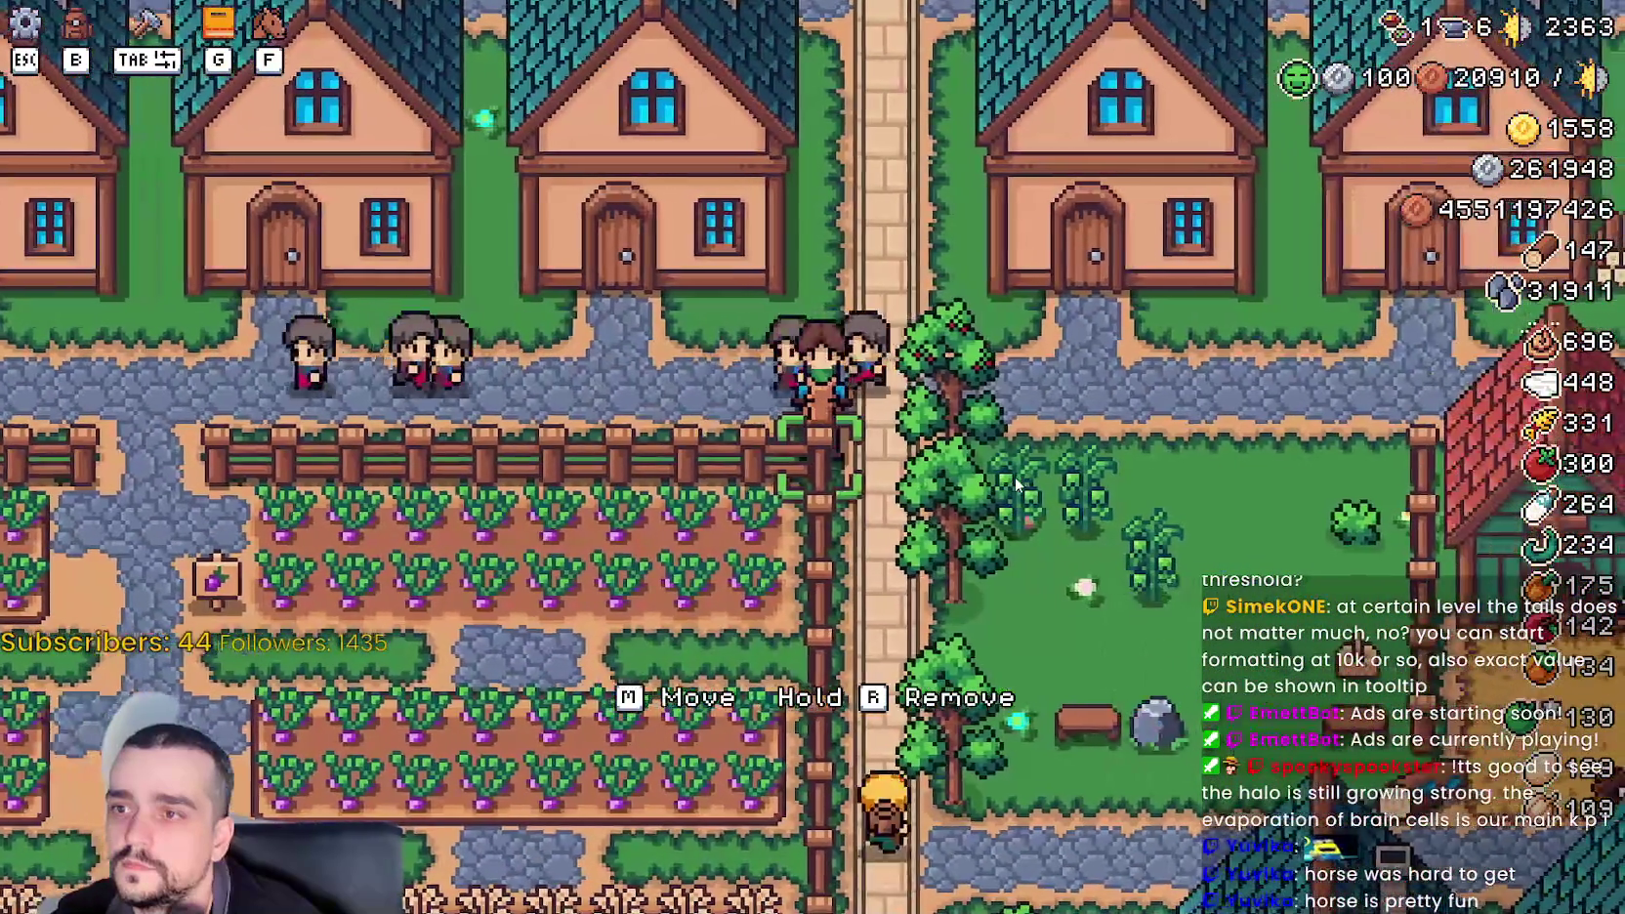
key("a")
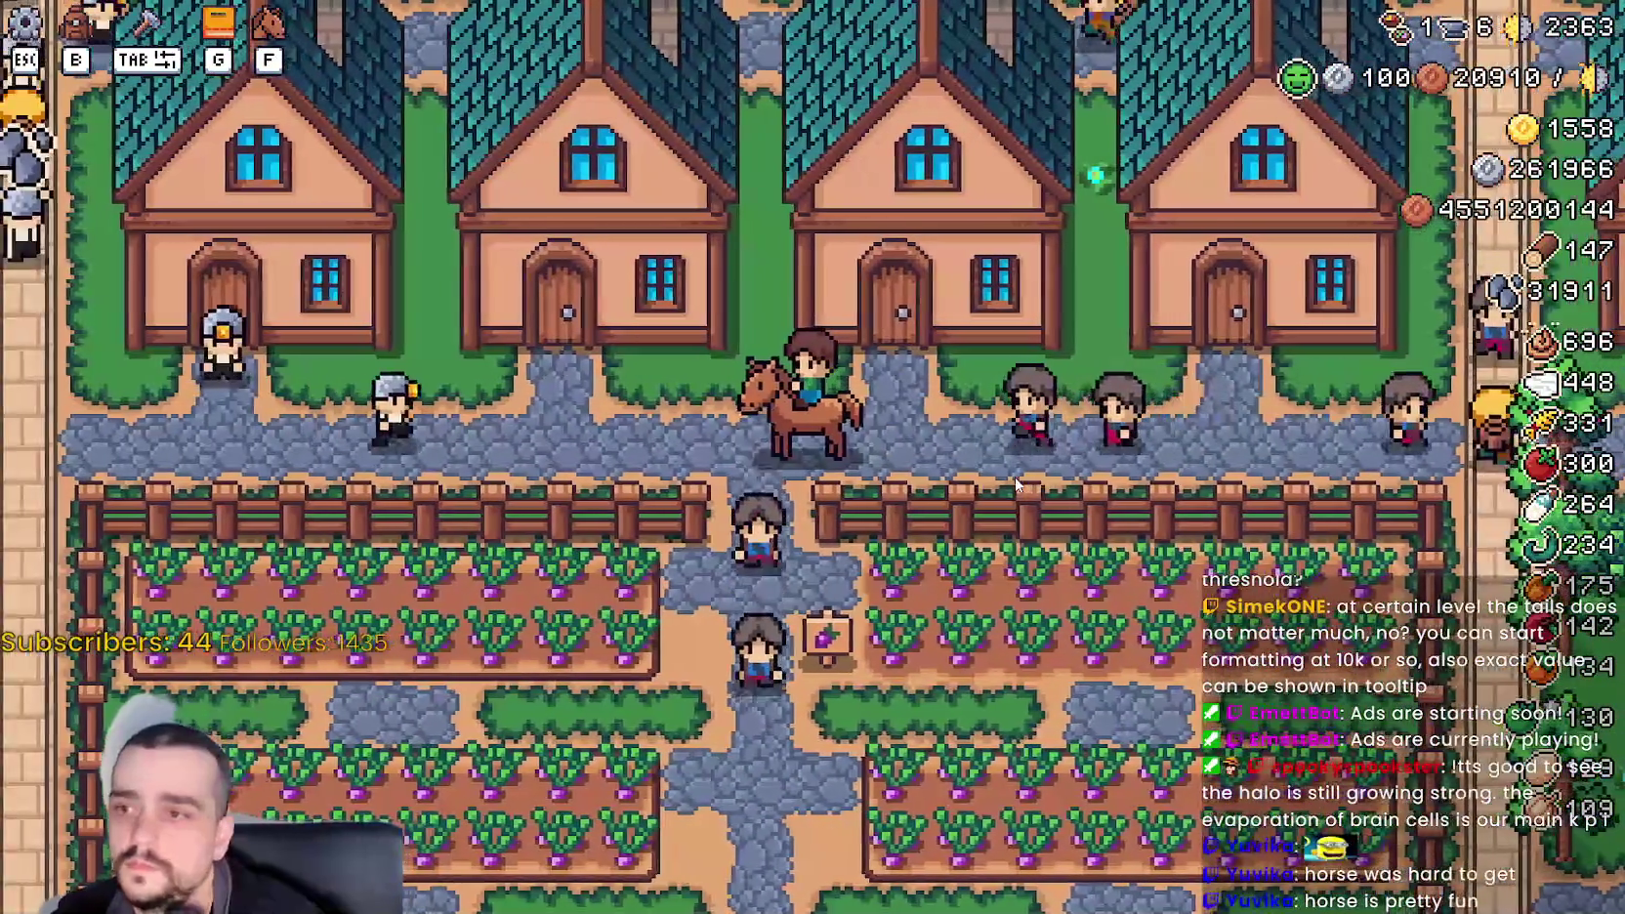
key("s")
key("w")
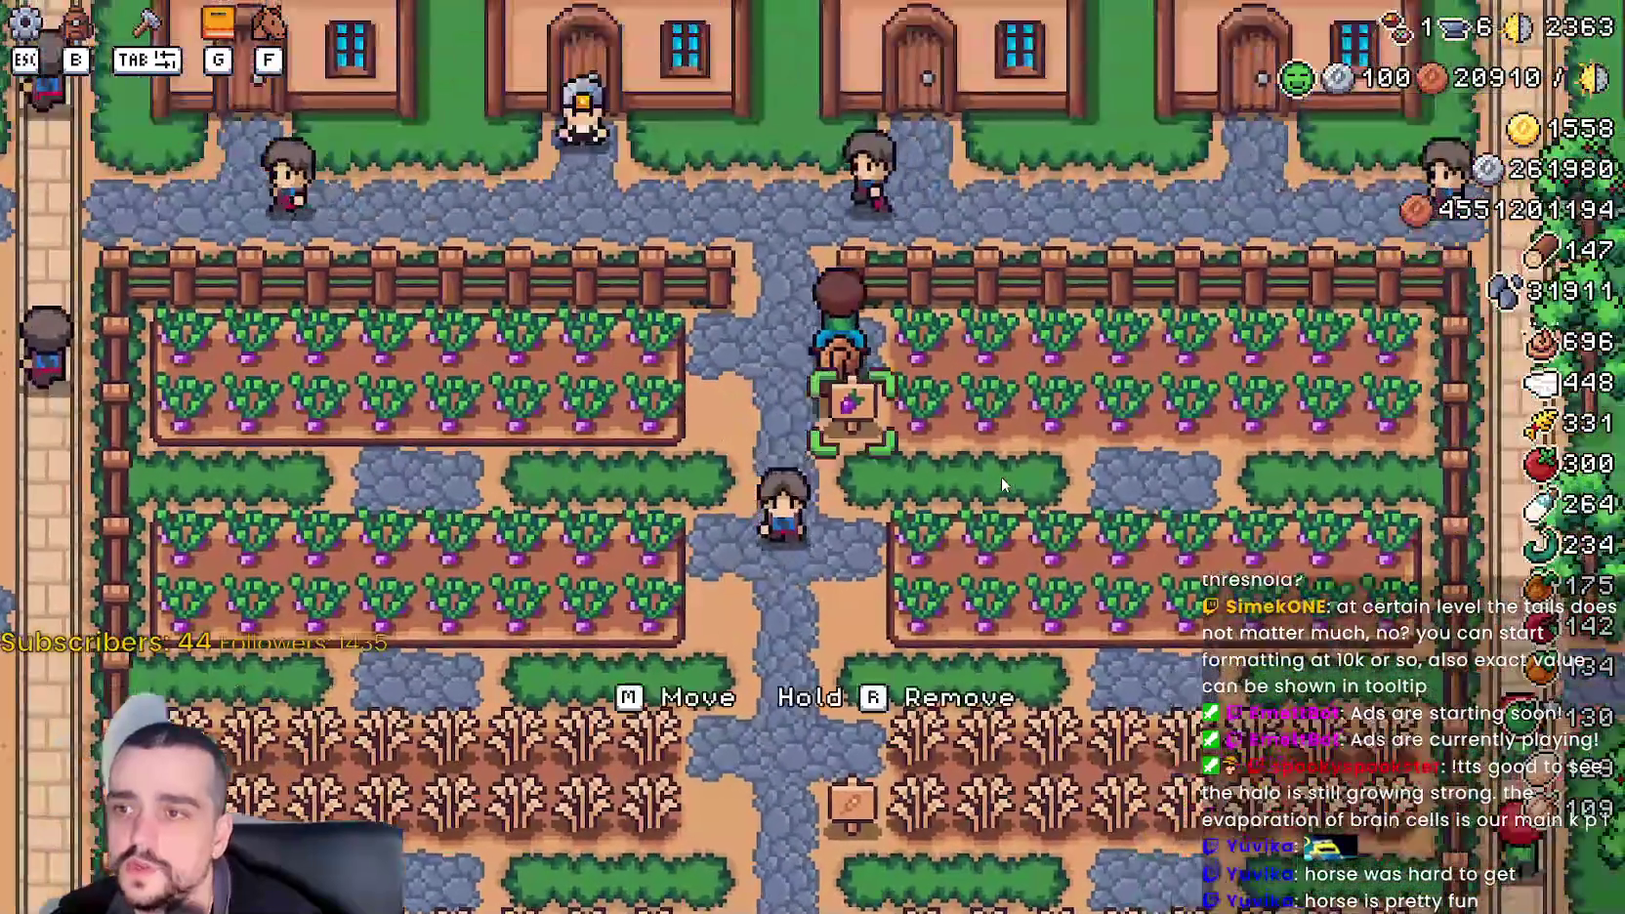
key("a")
- Ride south past the pond, east along the street past the well, and stop on the brick path by the forge
key("s")
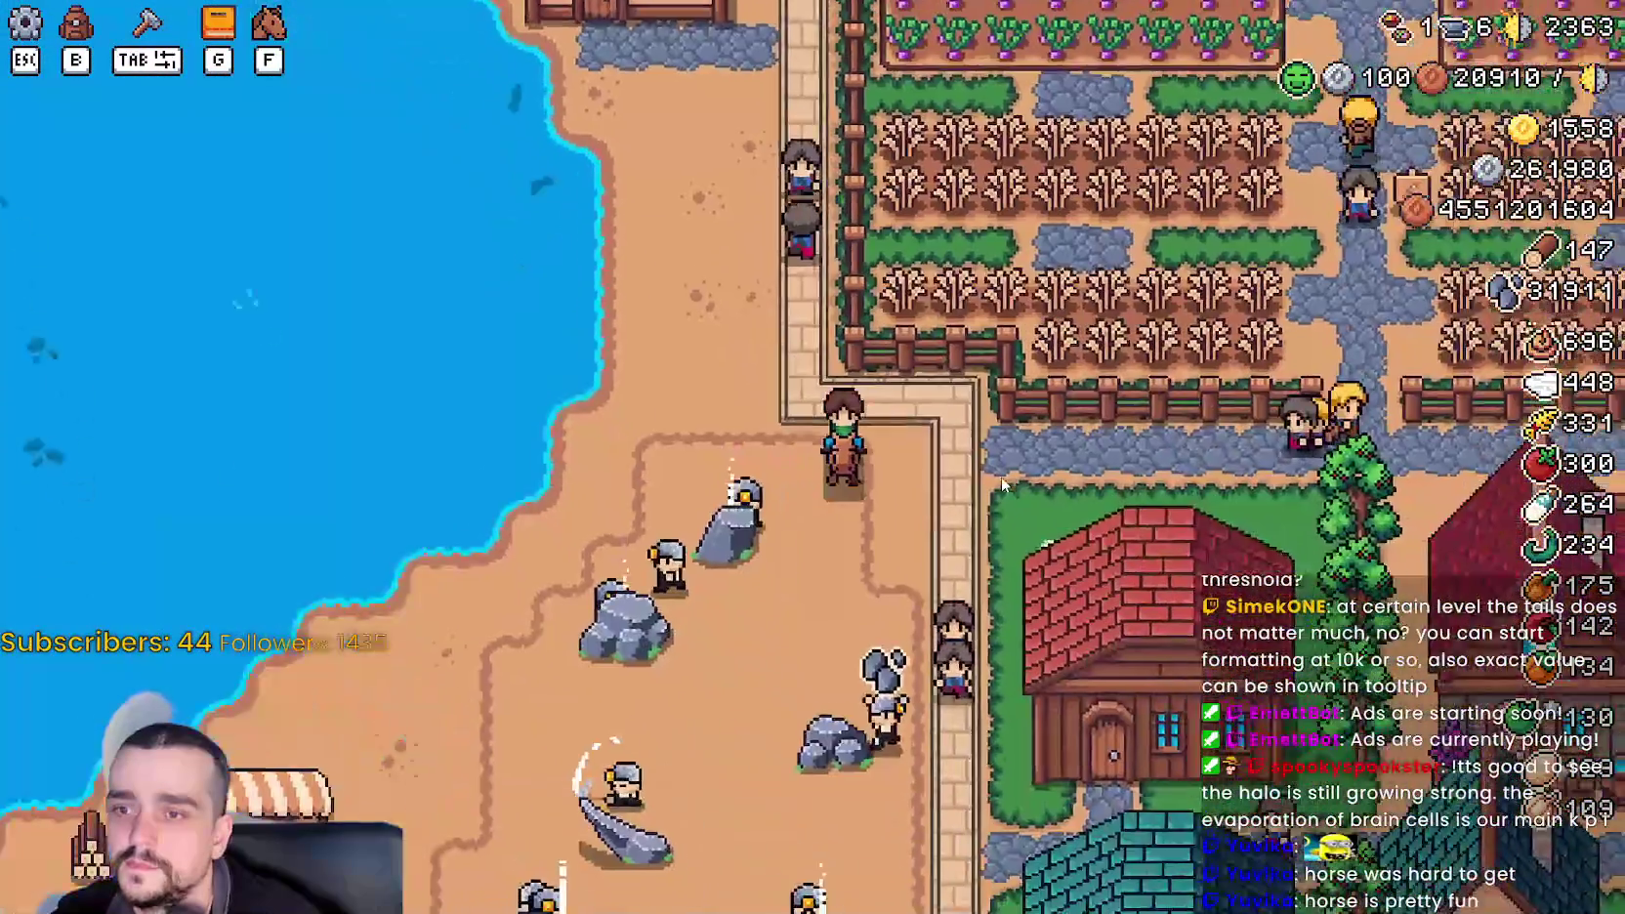
key("d")
key("w")
scroll(1003, 484, "up", 3)
key("d")
key("d")
key("s")
key("s")
key("d")
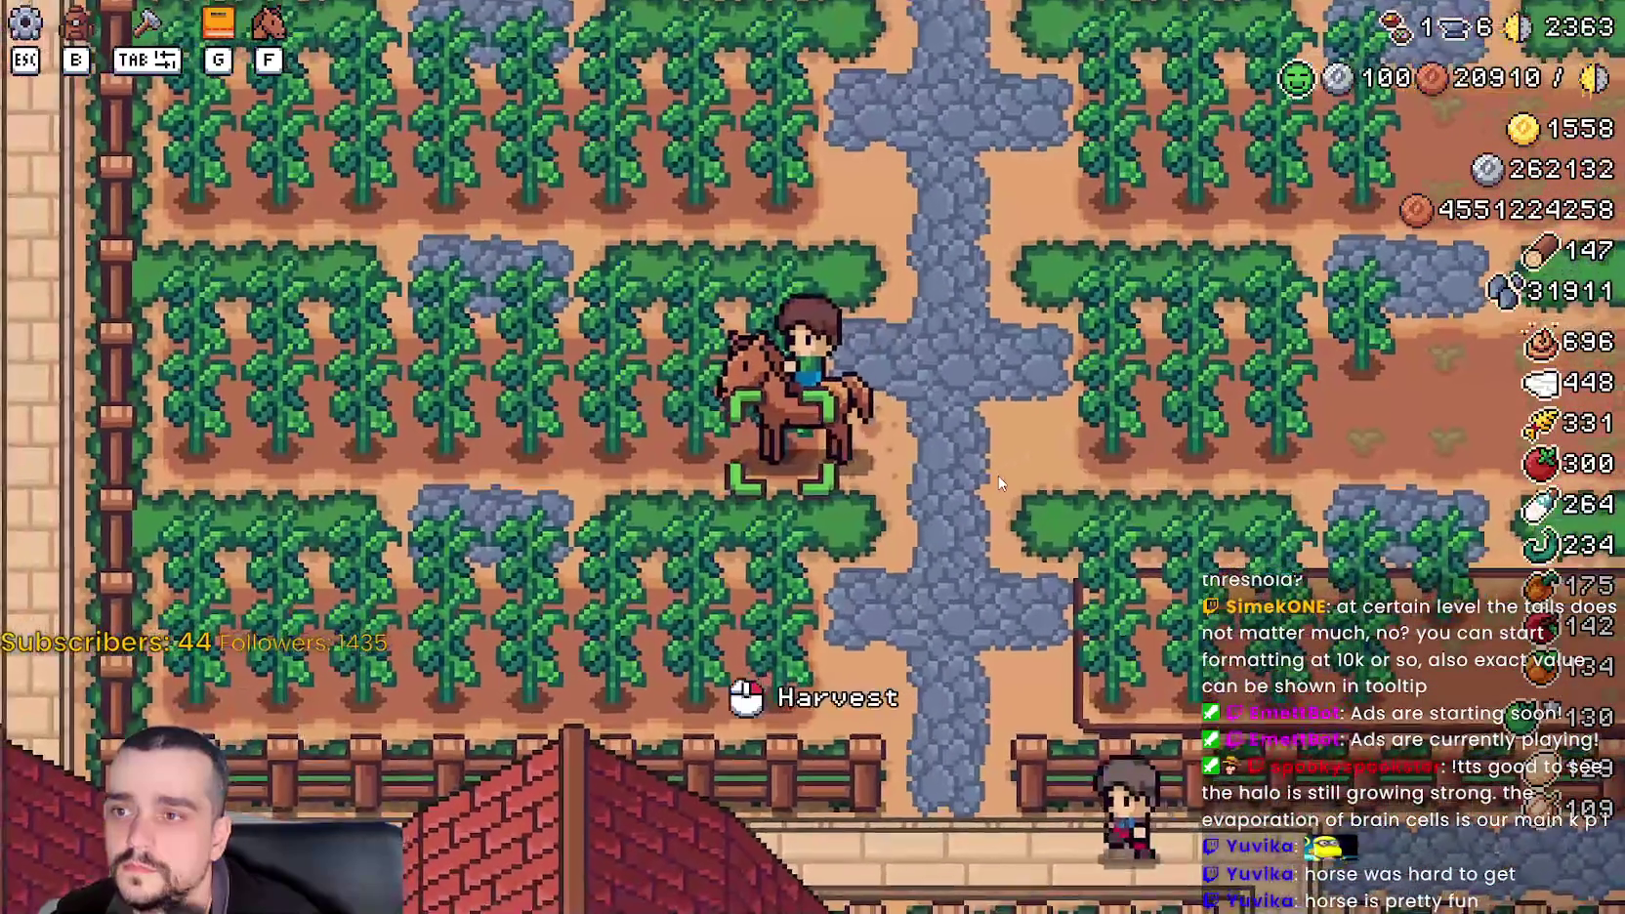
key("w")
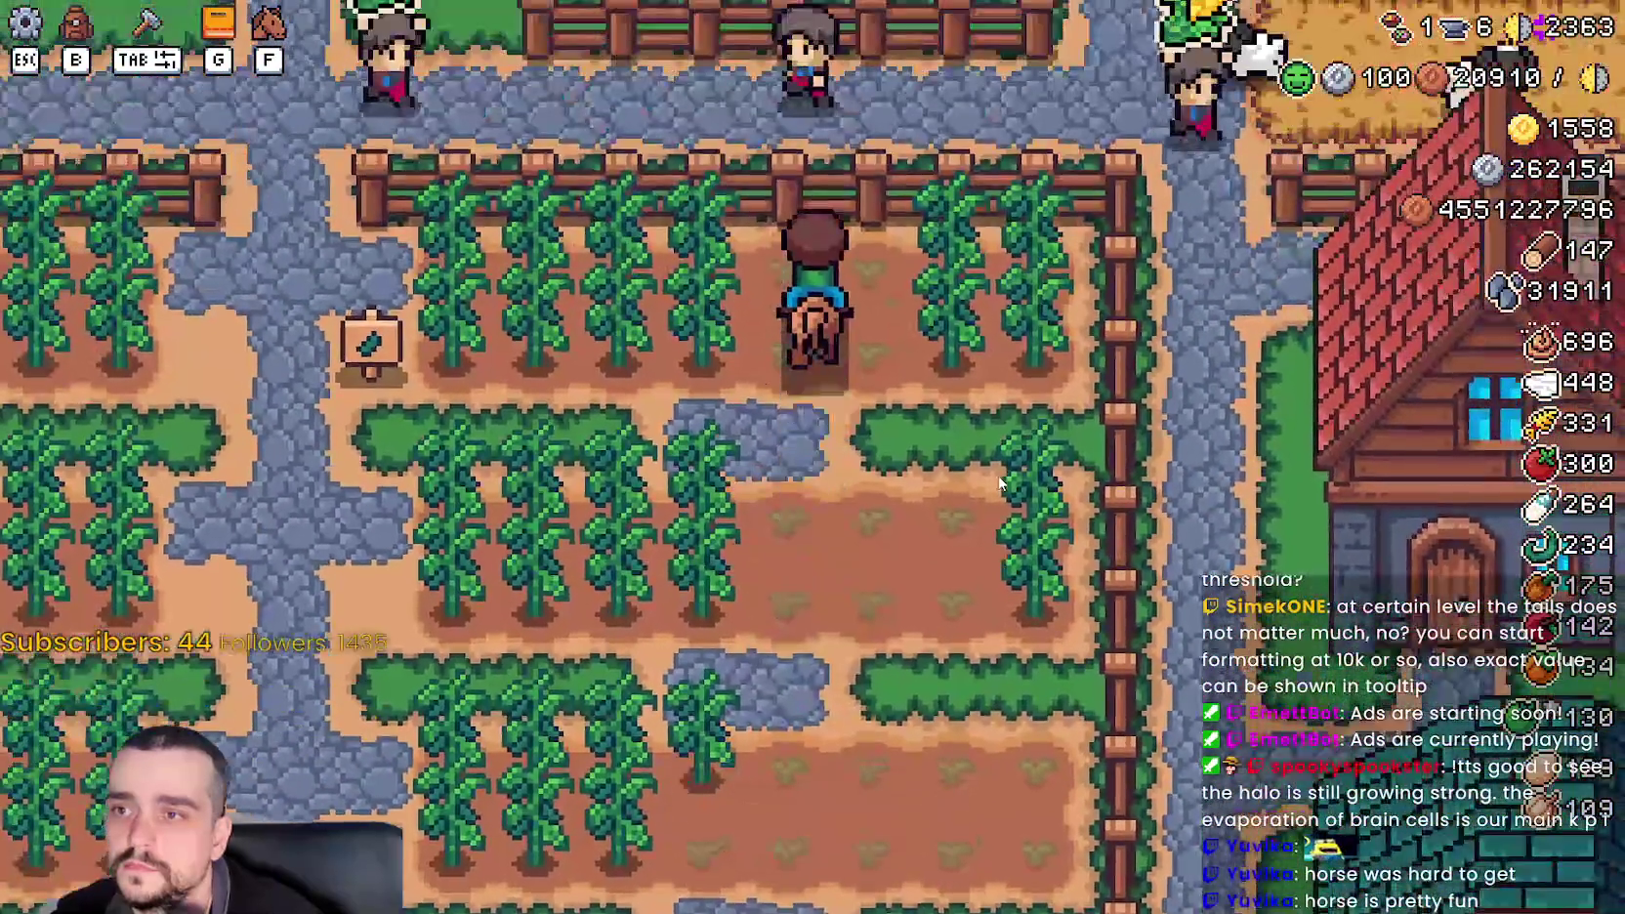
key("a")
key("w")
key("s")
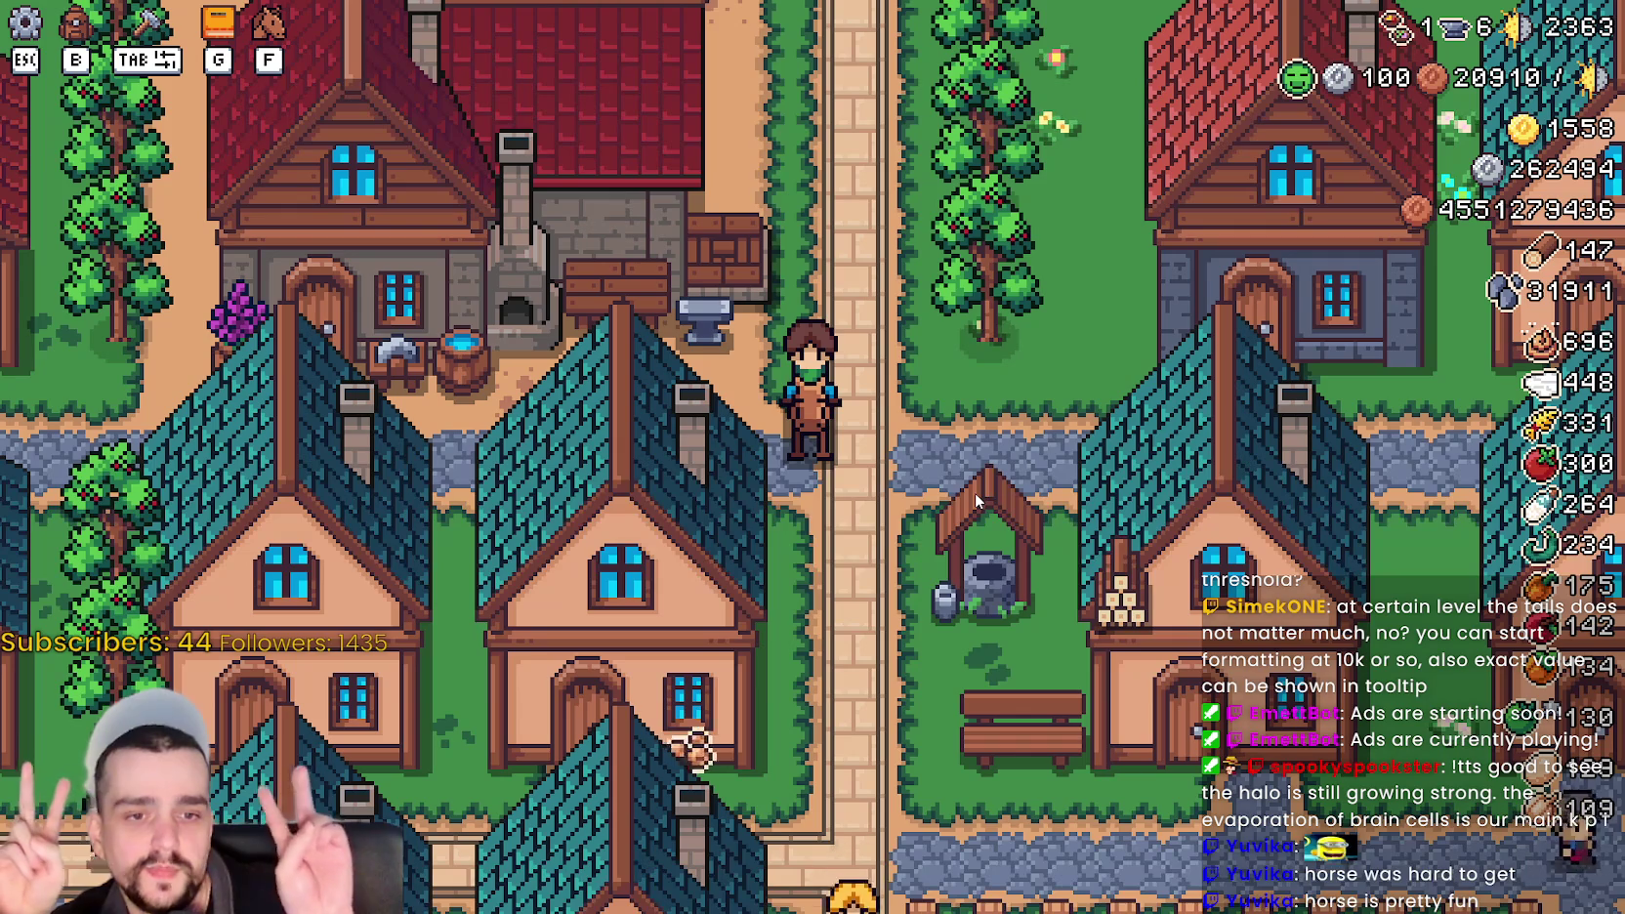
- Ride north and east to the garden, then bring up the Crafting panel listing Land tiles and Seeds
key("w")
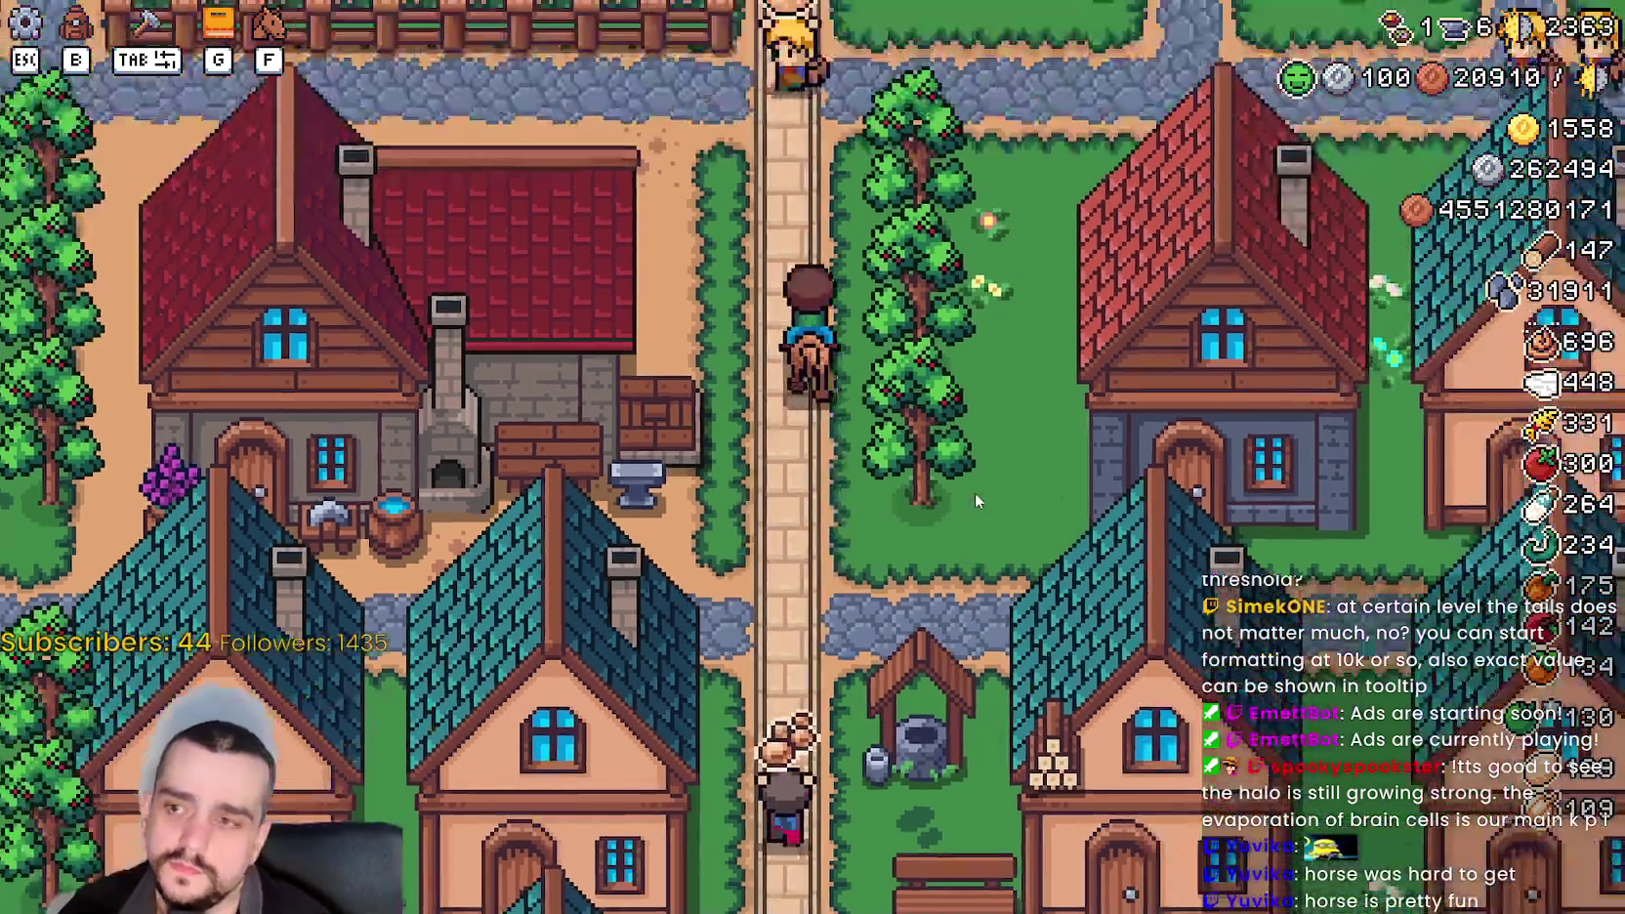
scroll(927, 584, "down", 2)
scroll(927, 584, "up", 2)
key("d")
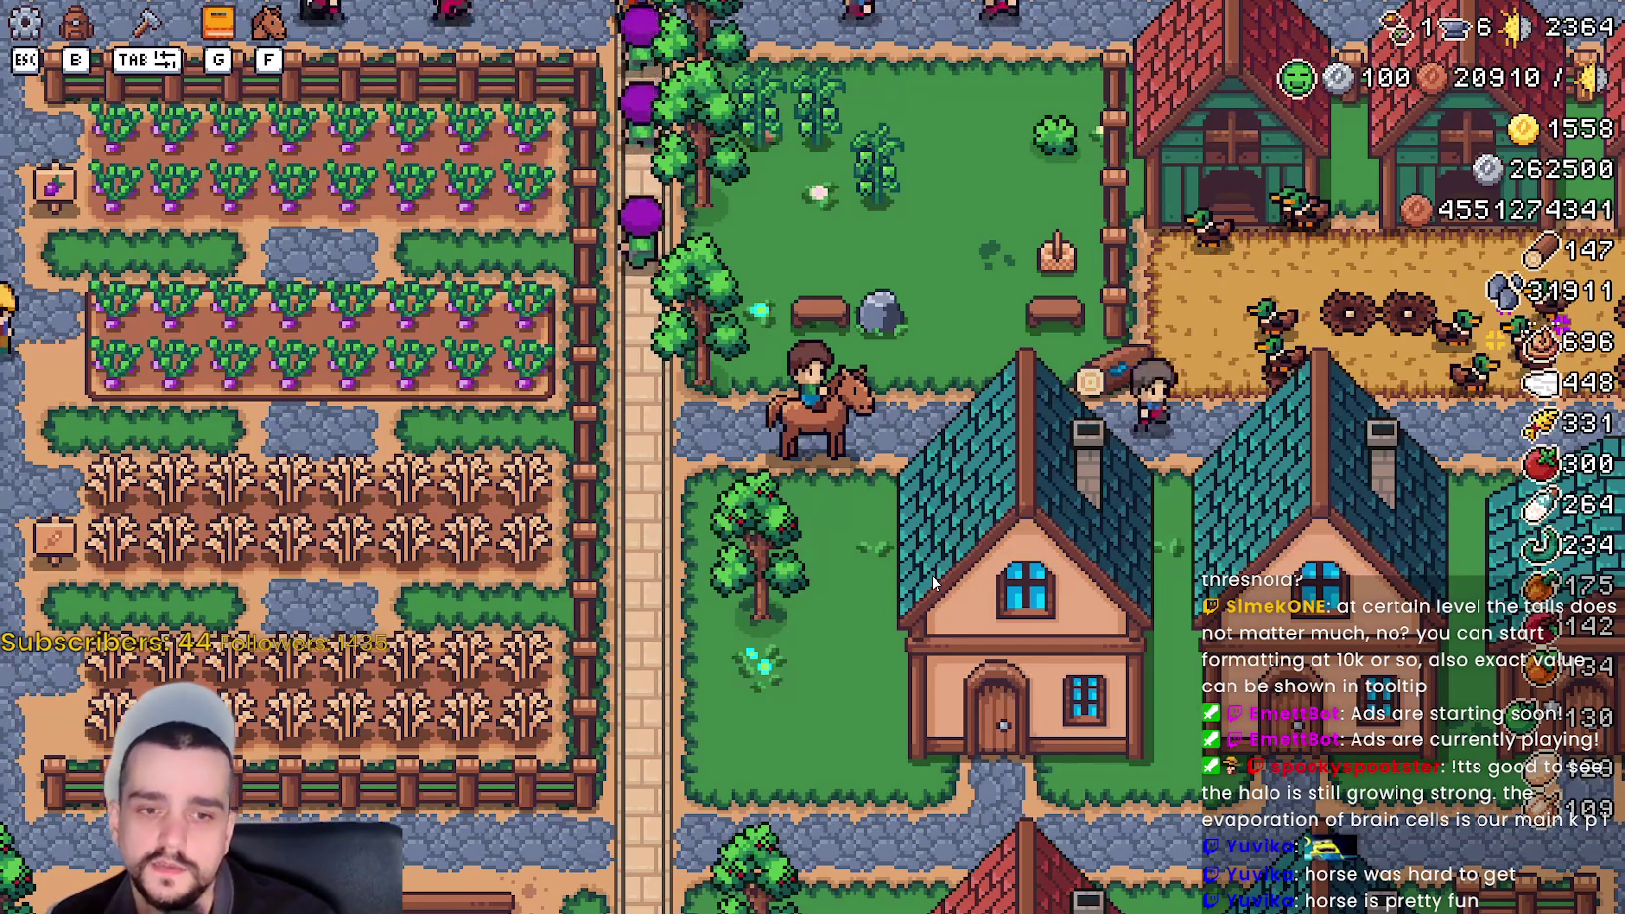
key("Tab")
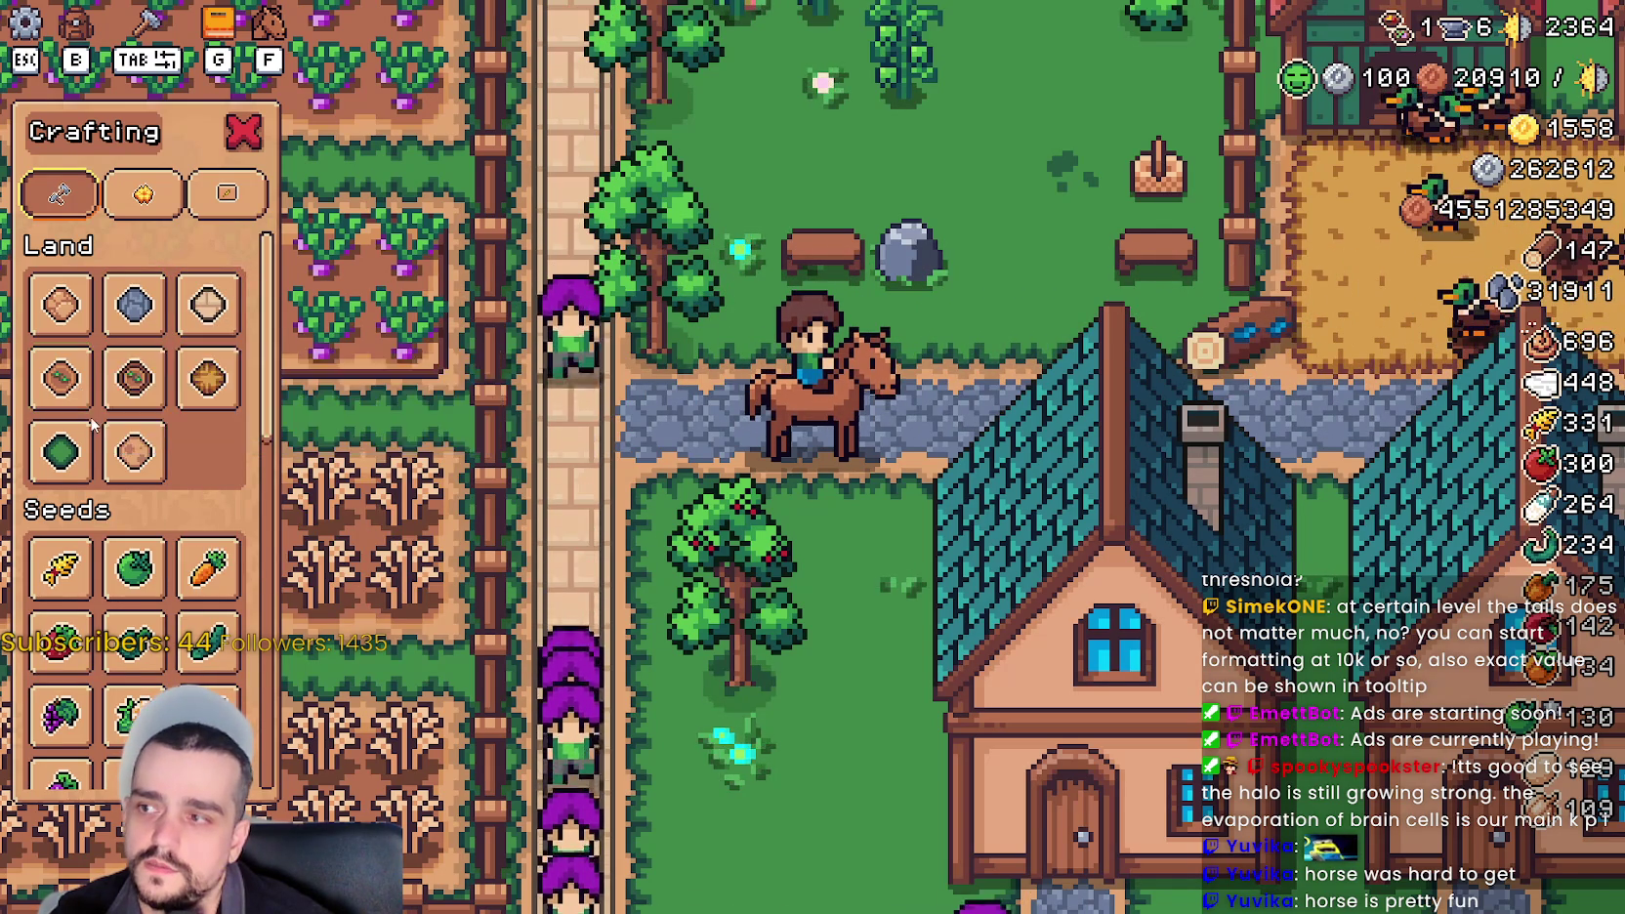
- Pick the Farm Tile in Crafting, ride north, then cancel the placement and close the panel
left_click(32, 361)
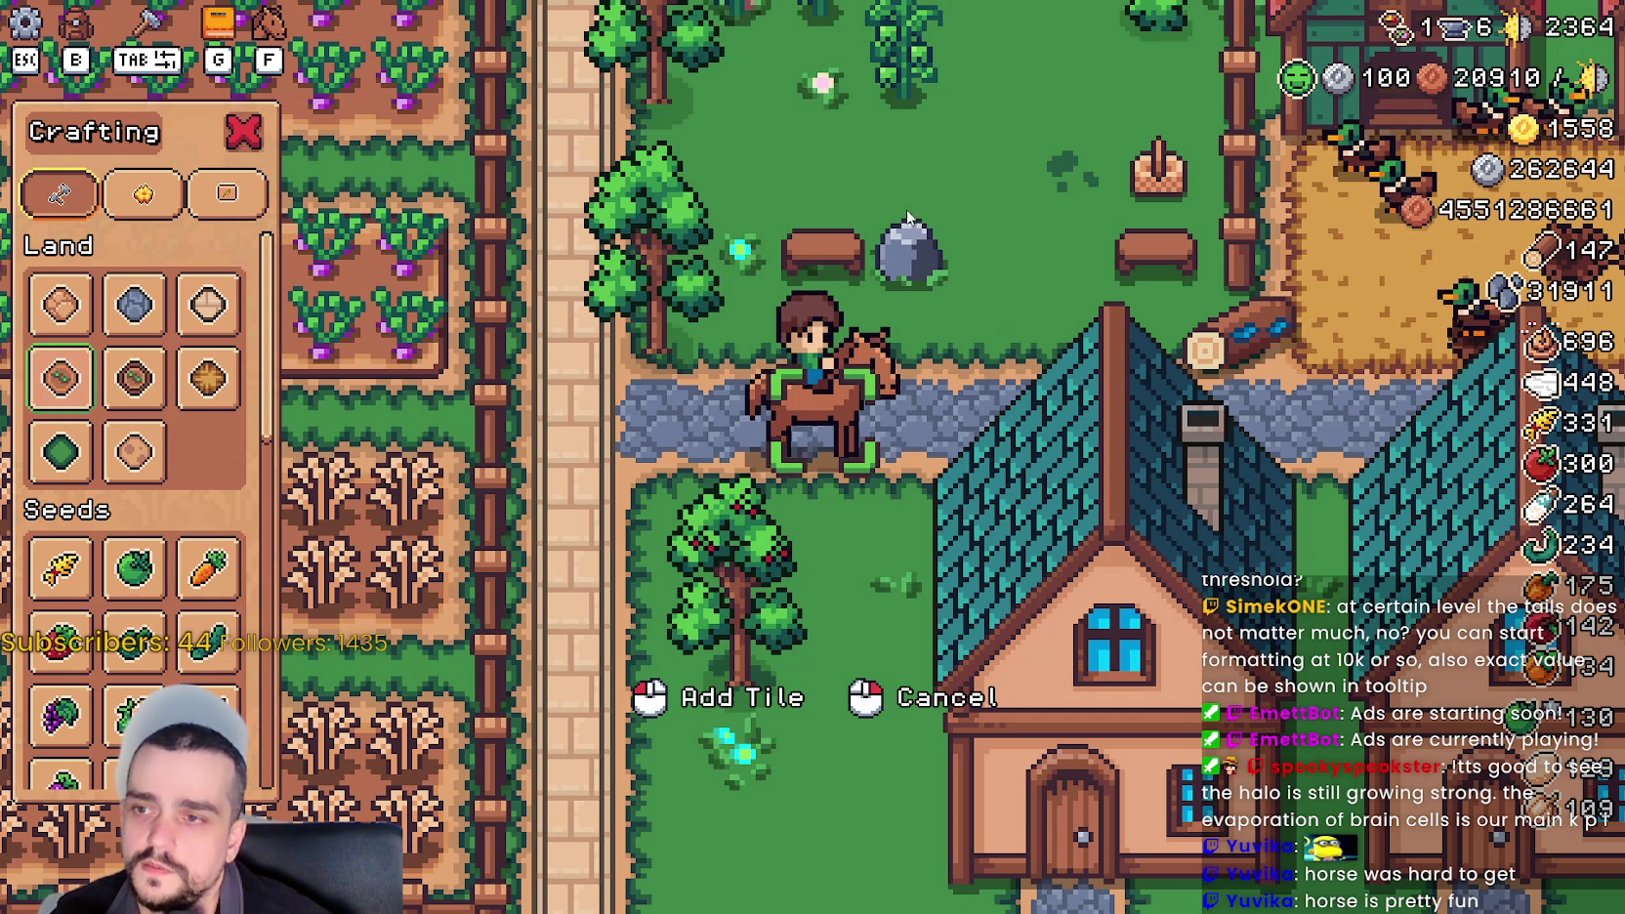
key("w")
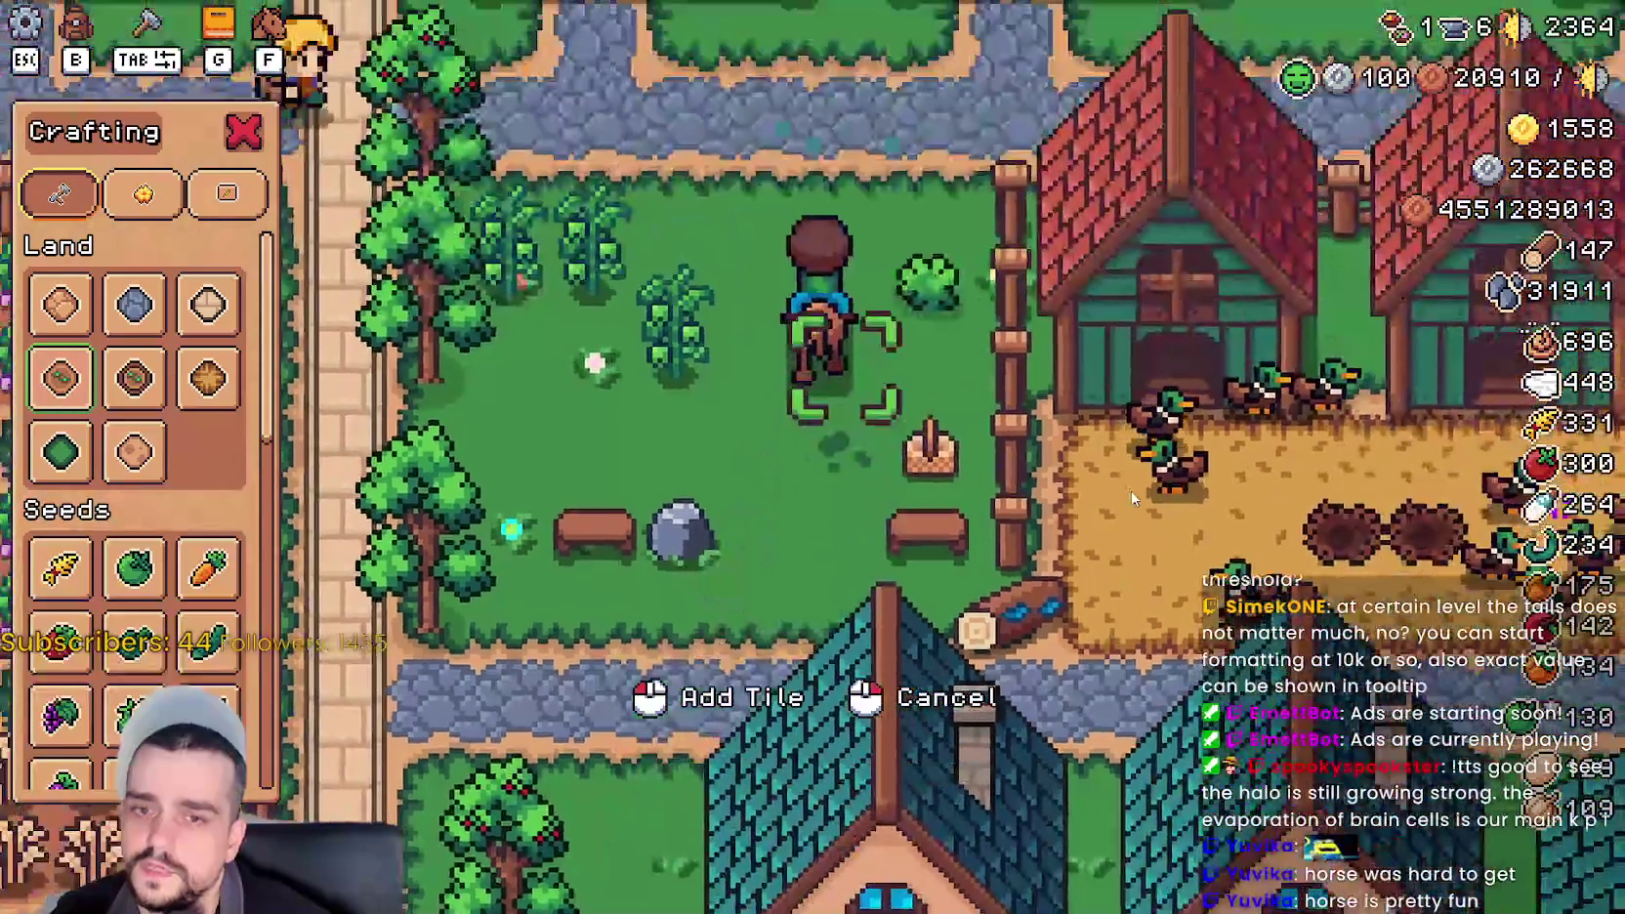
key("Escape")
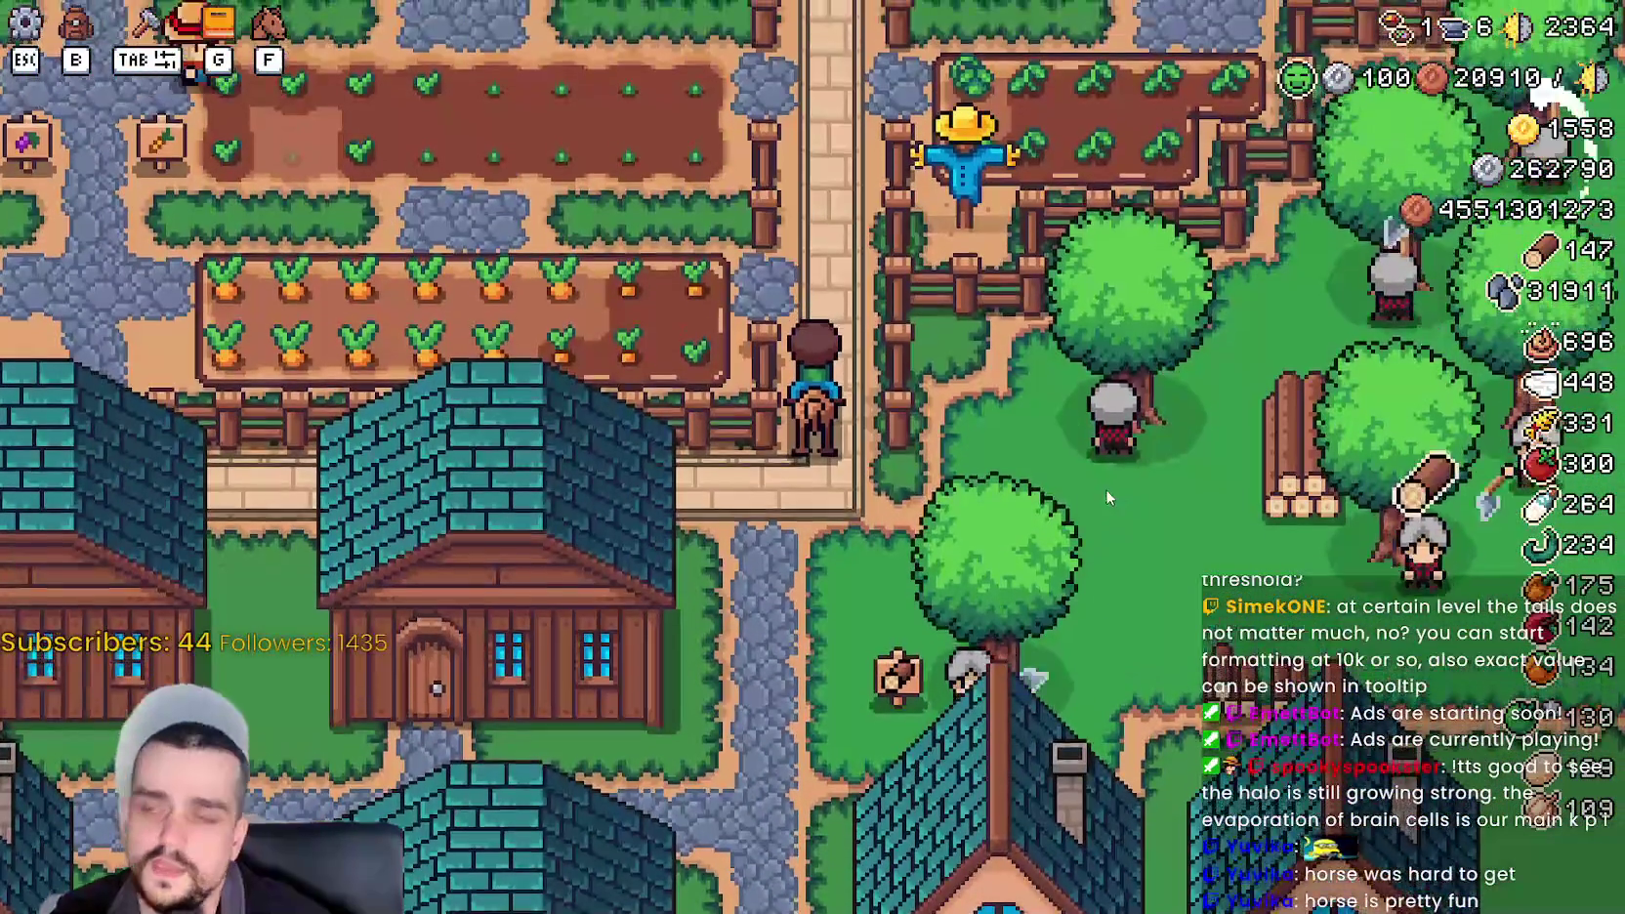
- Ride south past the village houses and coops to the wheat fields and barns, then west into the wheat field
key("Tab")
key("Tab")
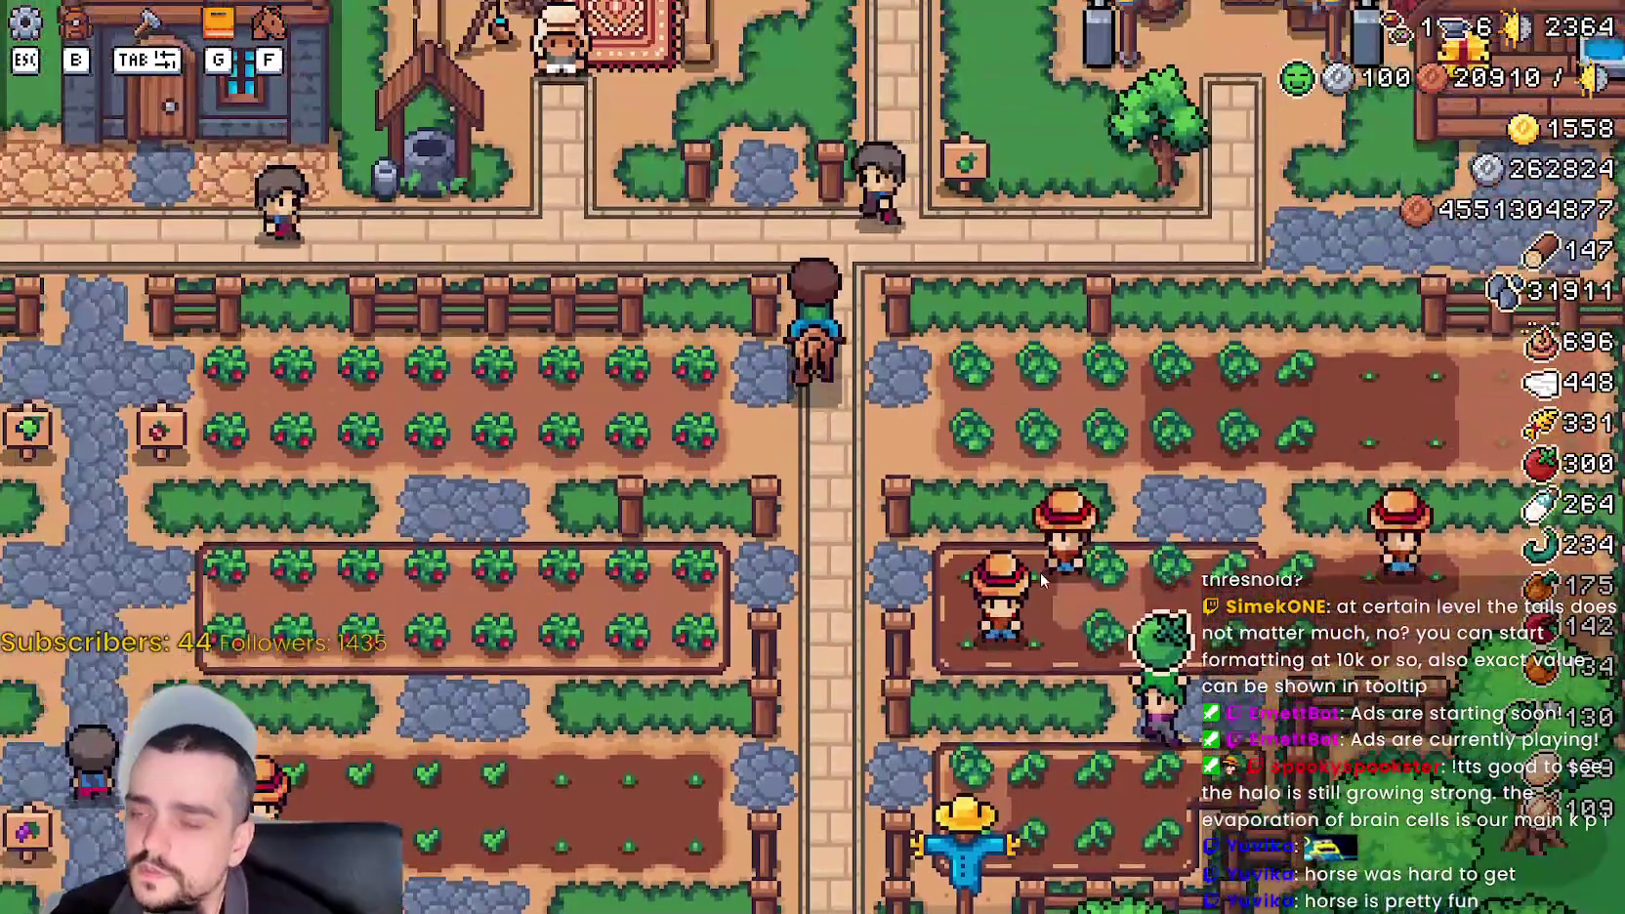
key("s")
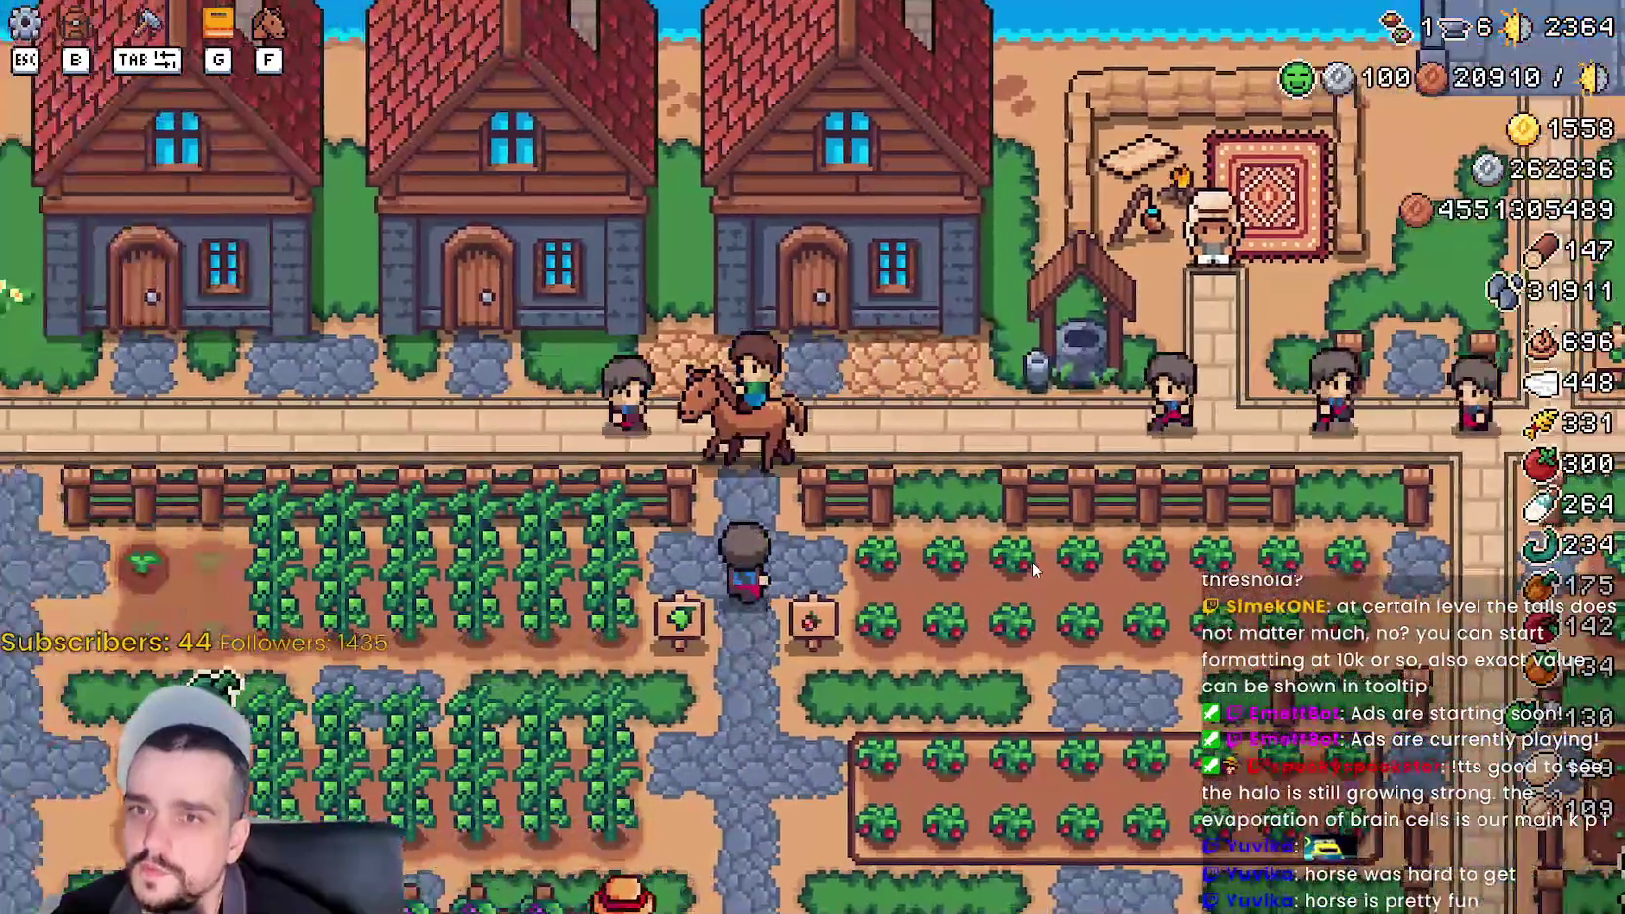
key("s")
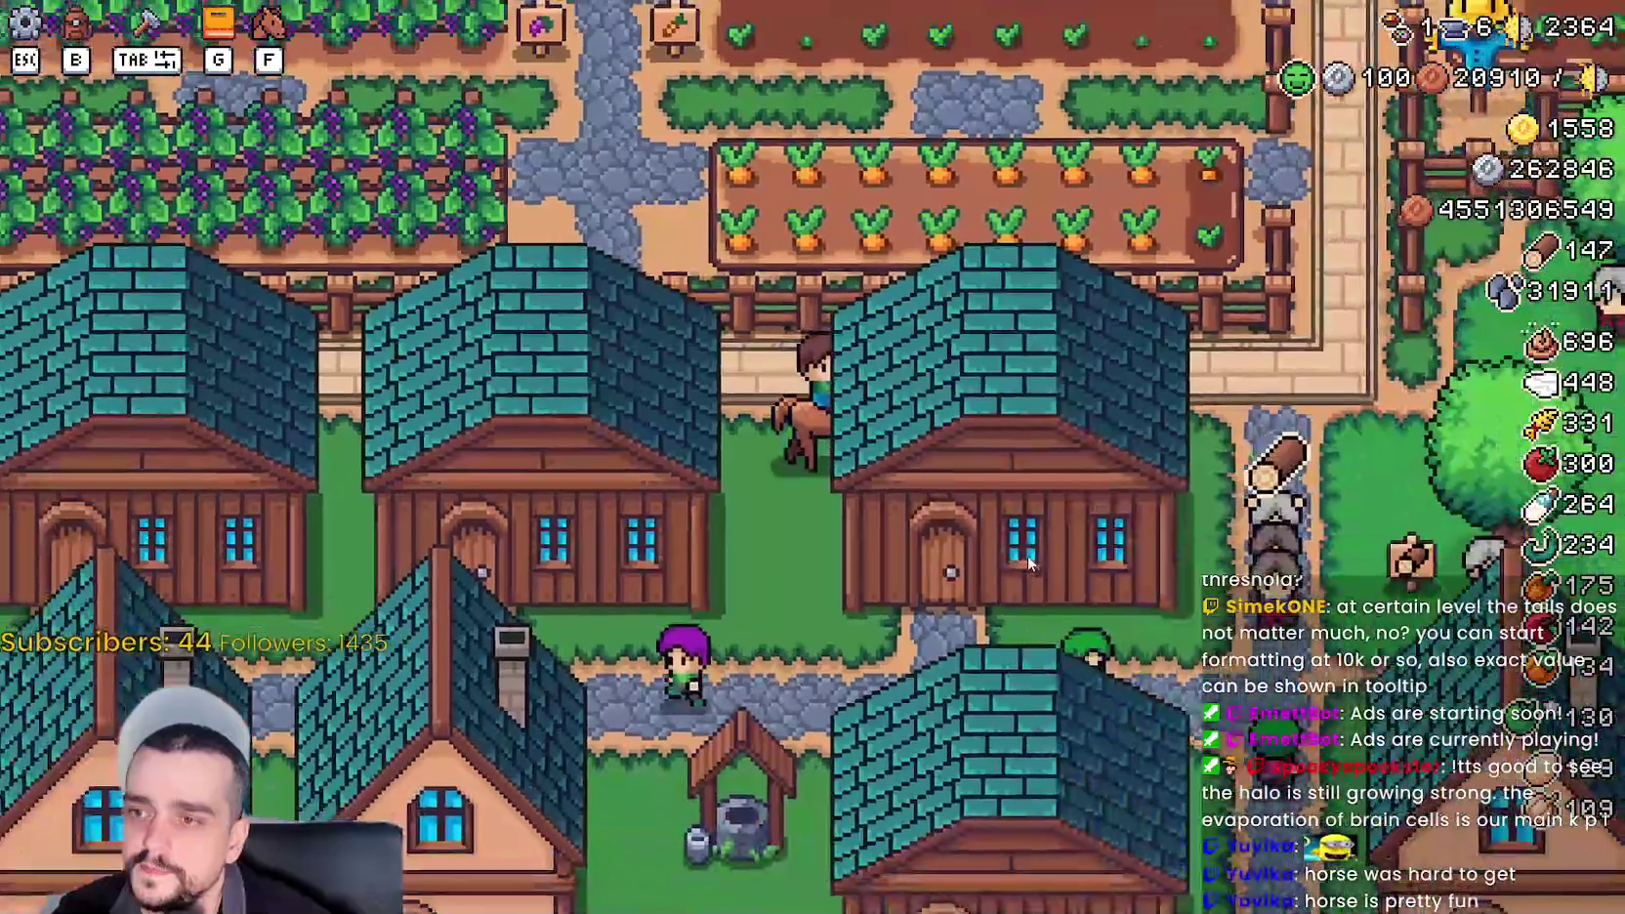
key("s")
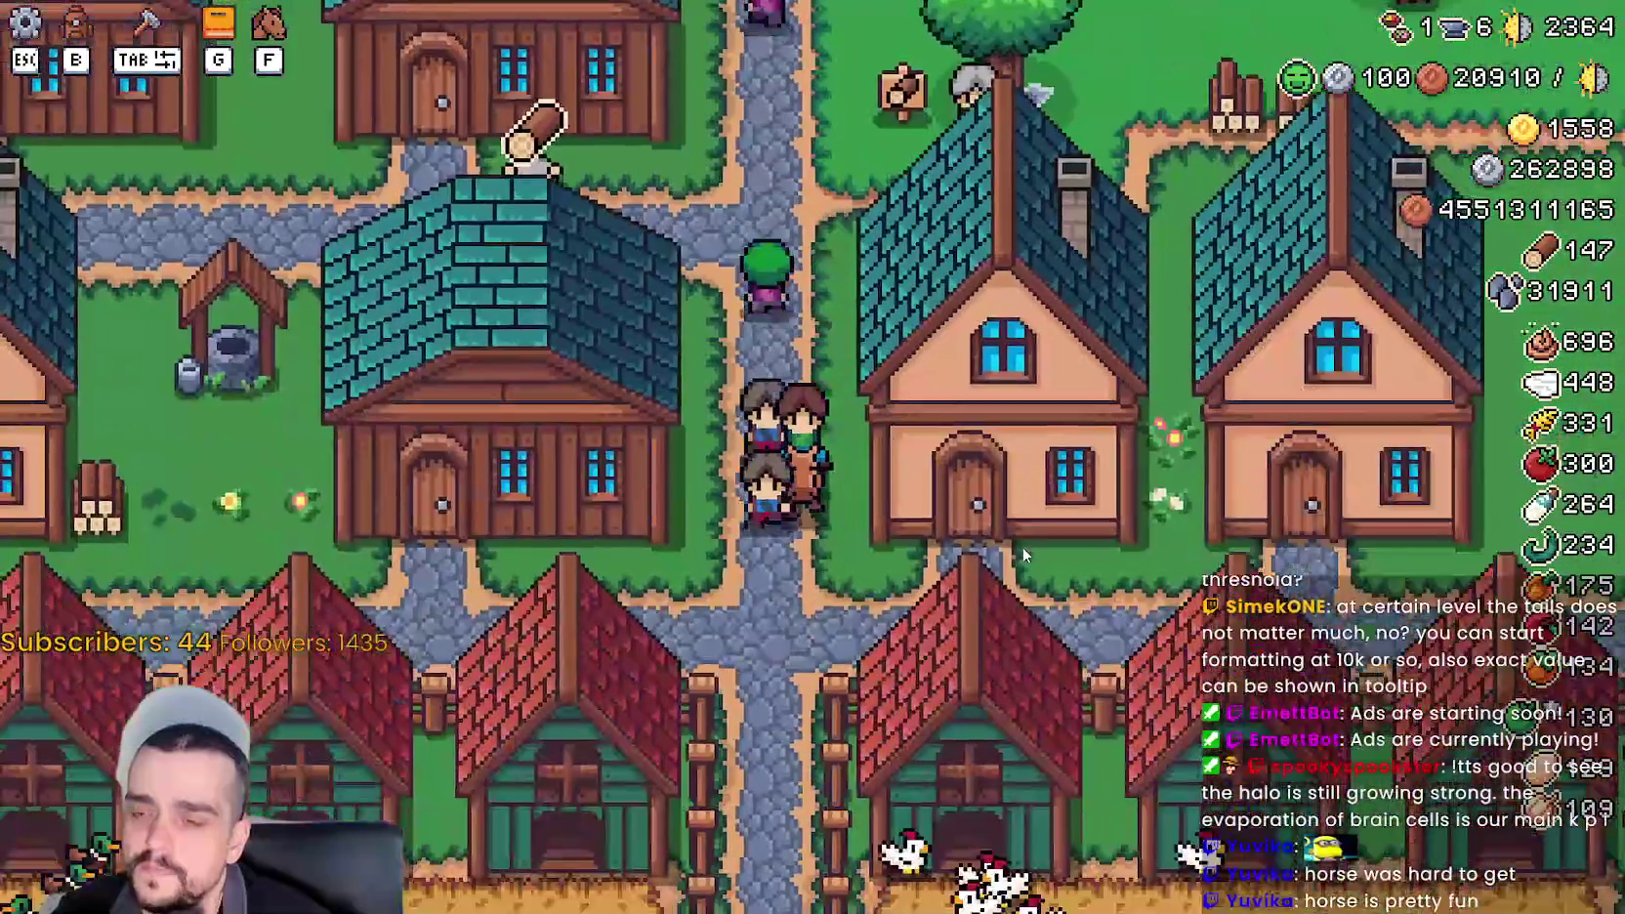
key("s")
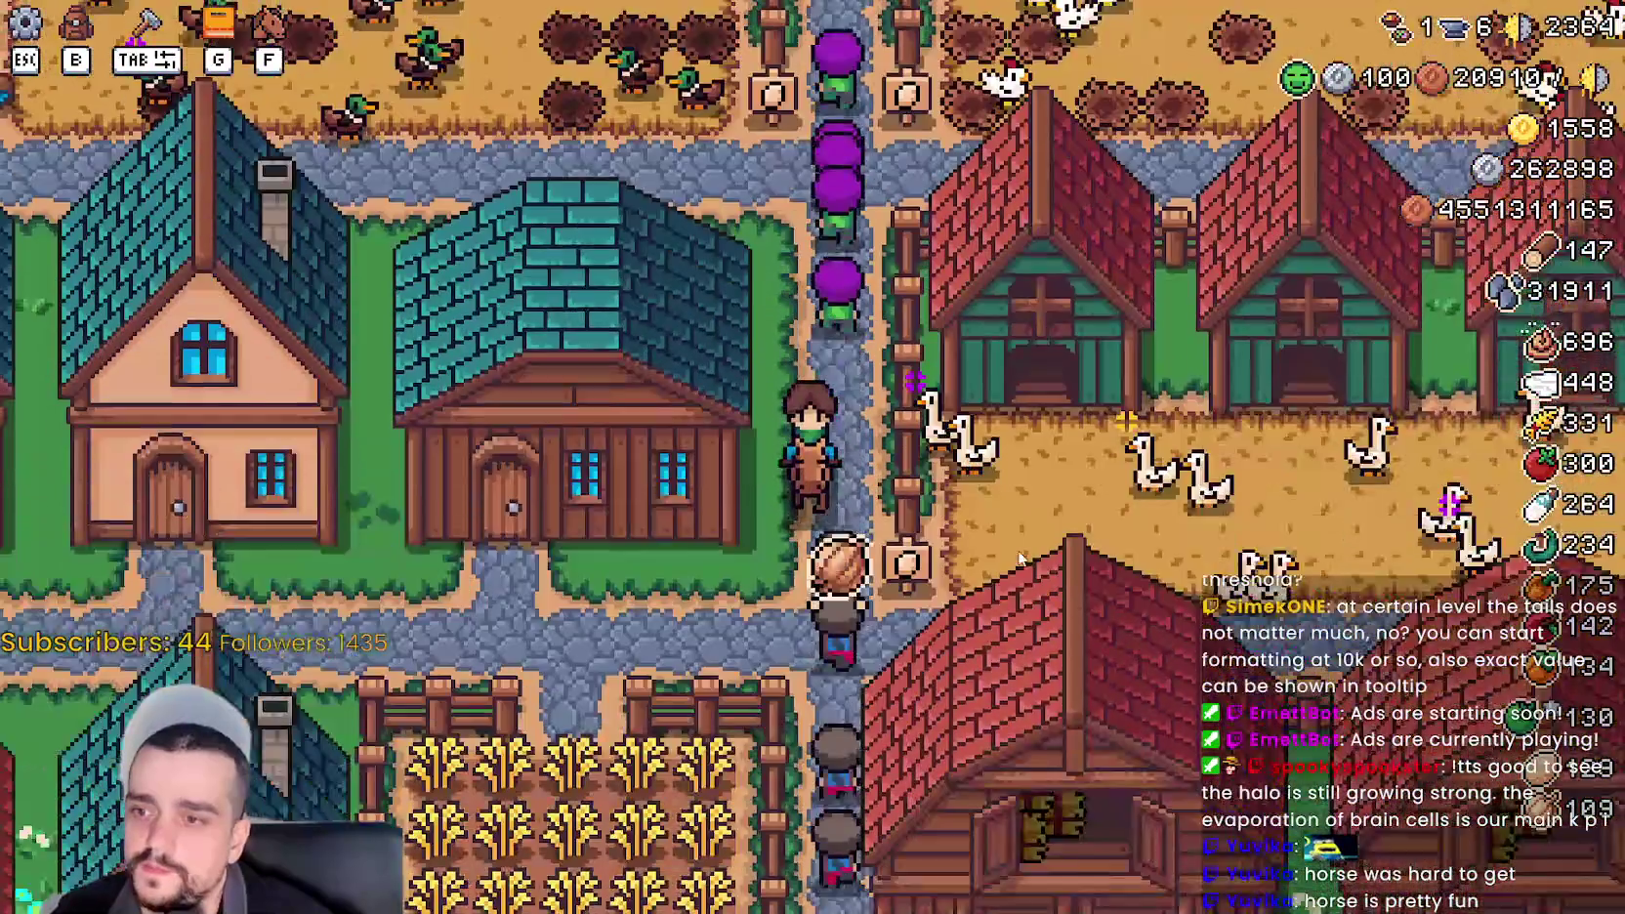
key("a")
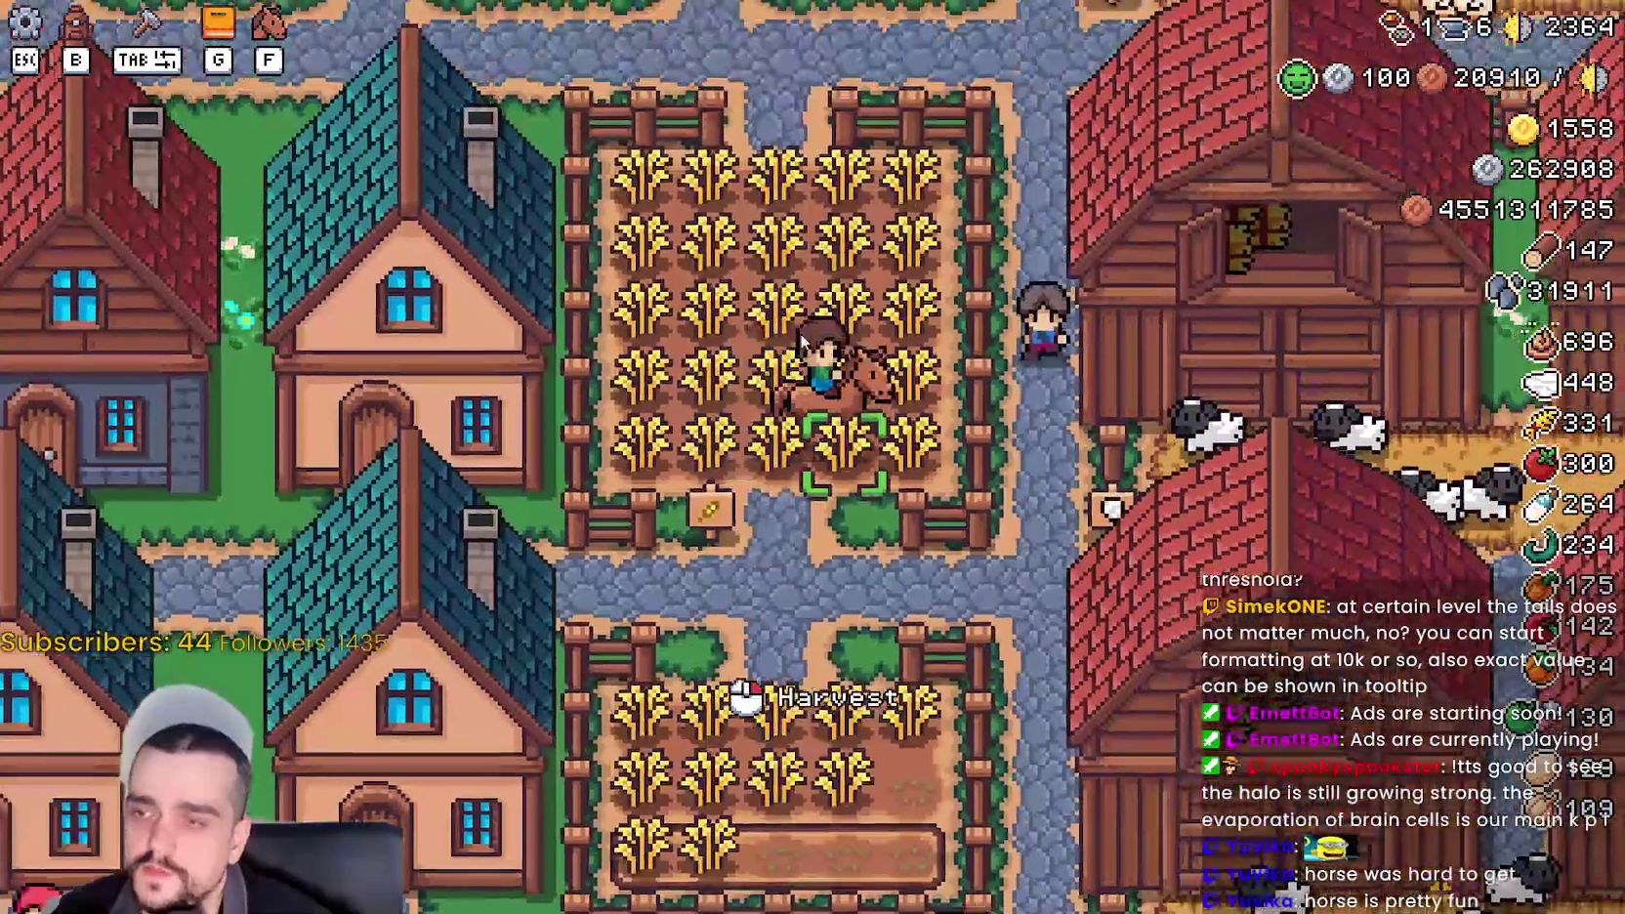
scroll(1039, 532, "down", 3)
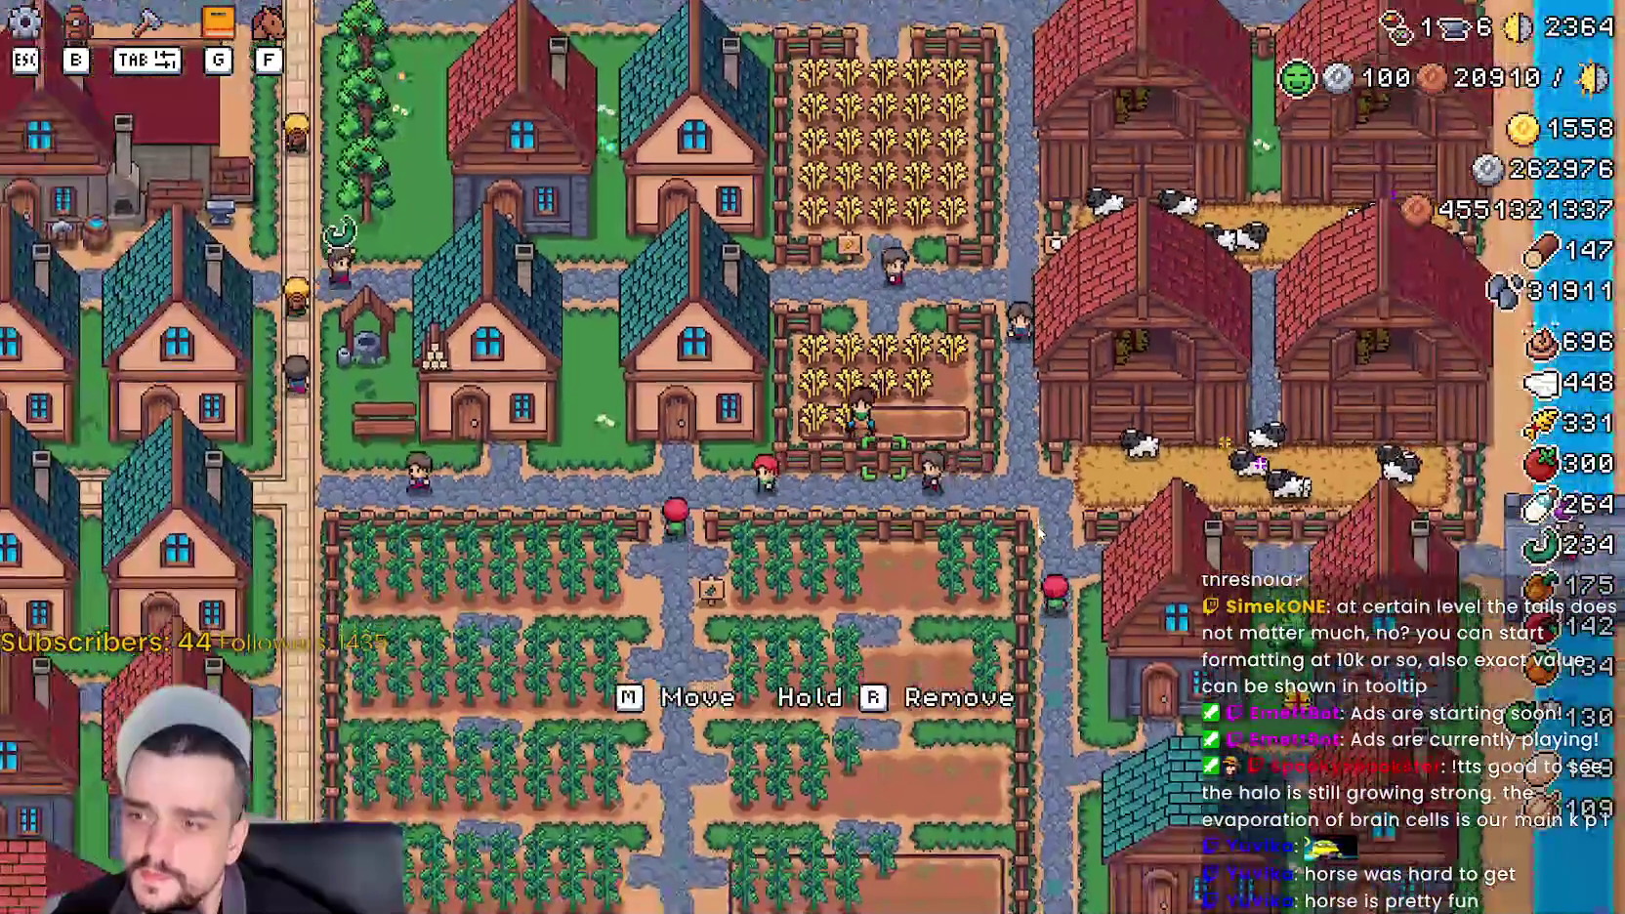
scroll(1033, 514, "up", 3)
- Ride out of the wheat field, west past the houses, then south down the stone path to the pens
key("w")
key("a")
key("s")
key("s")
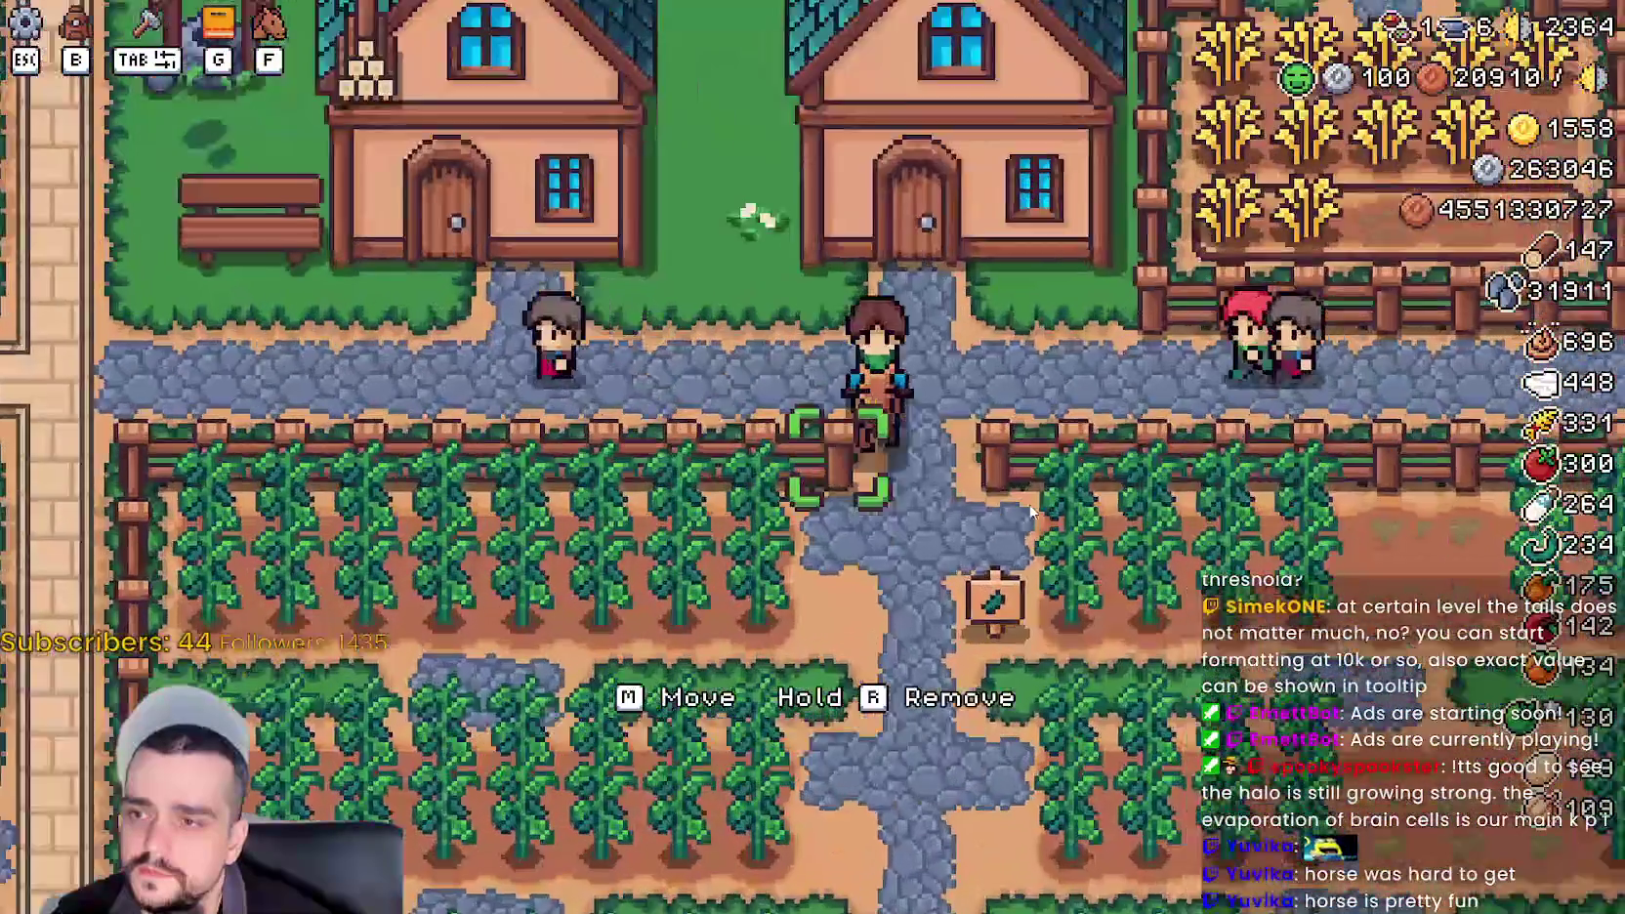
key("s")
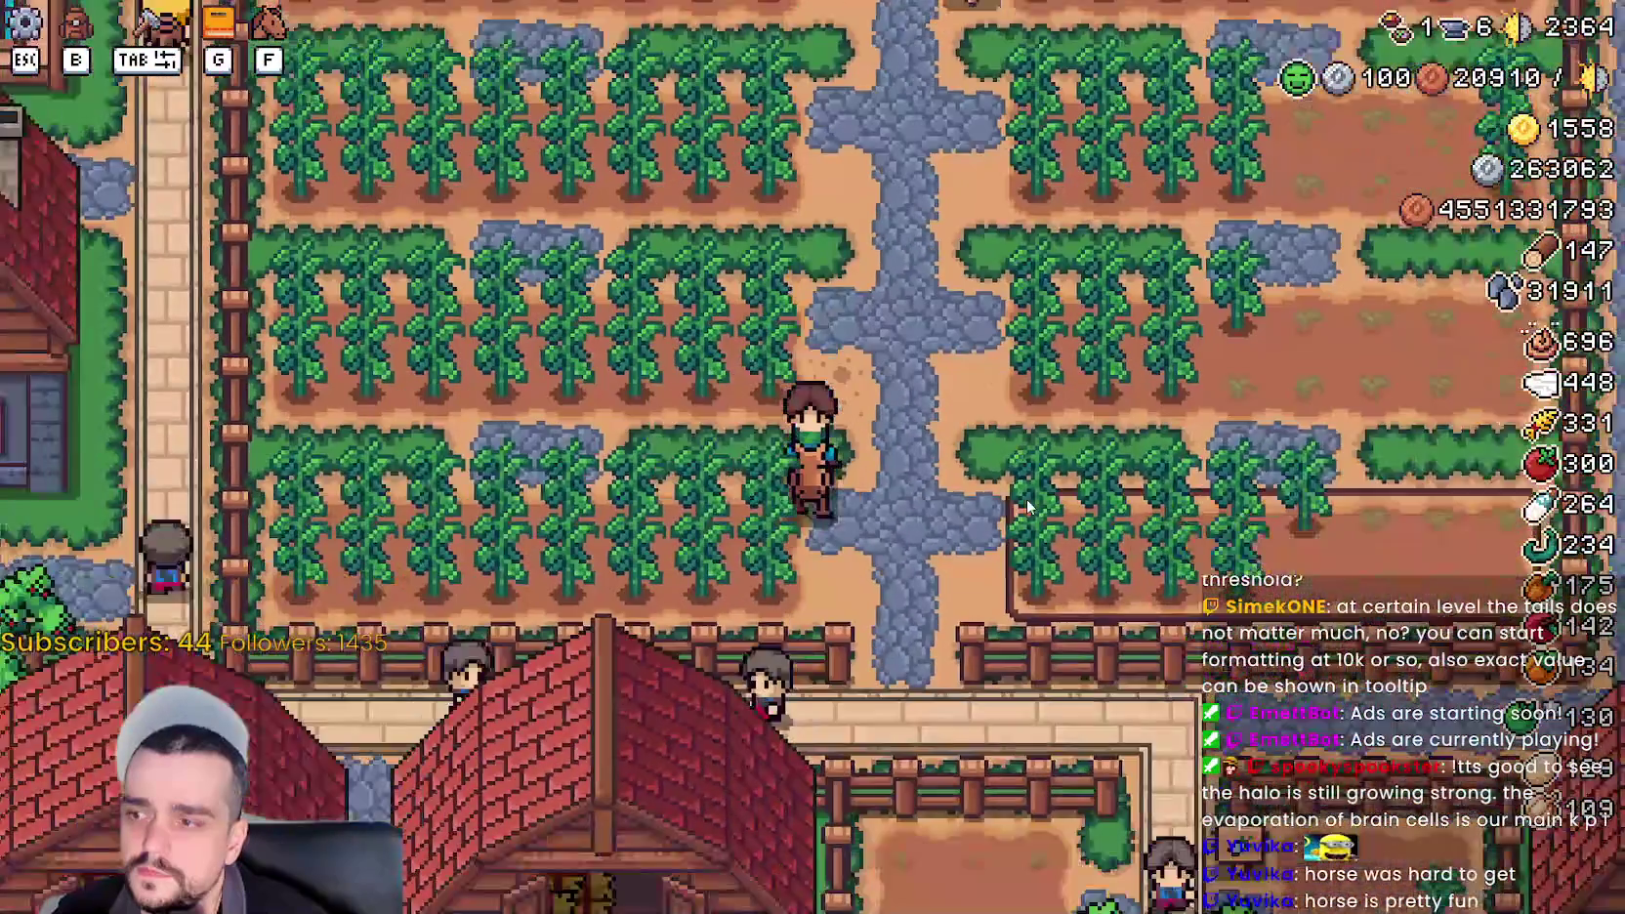
key("s")
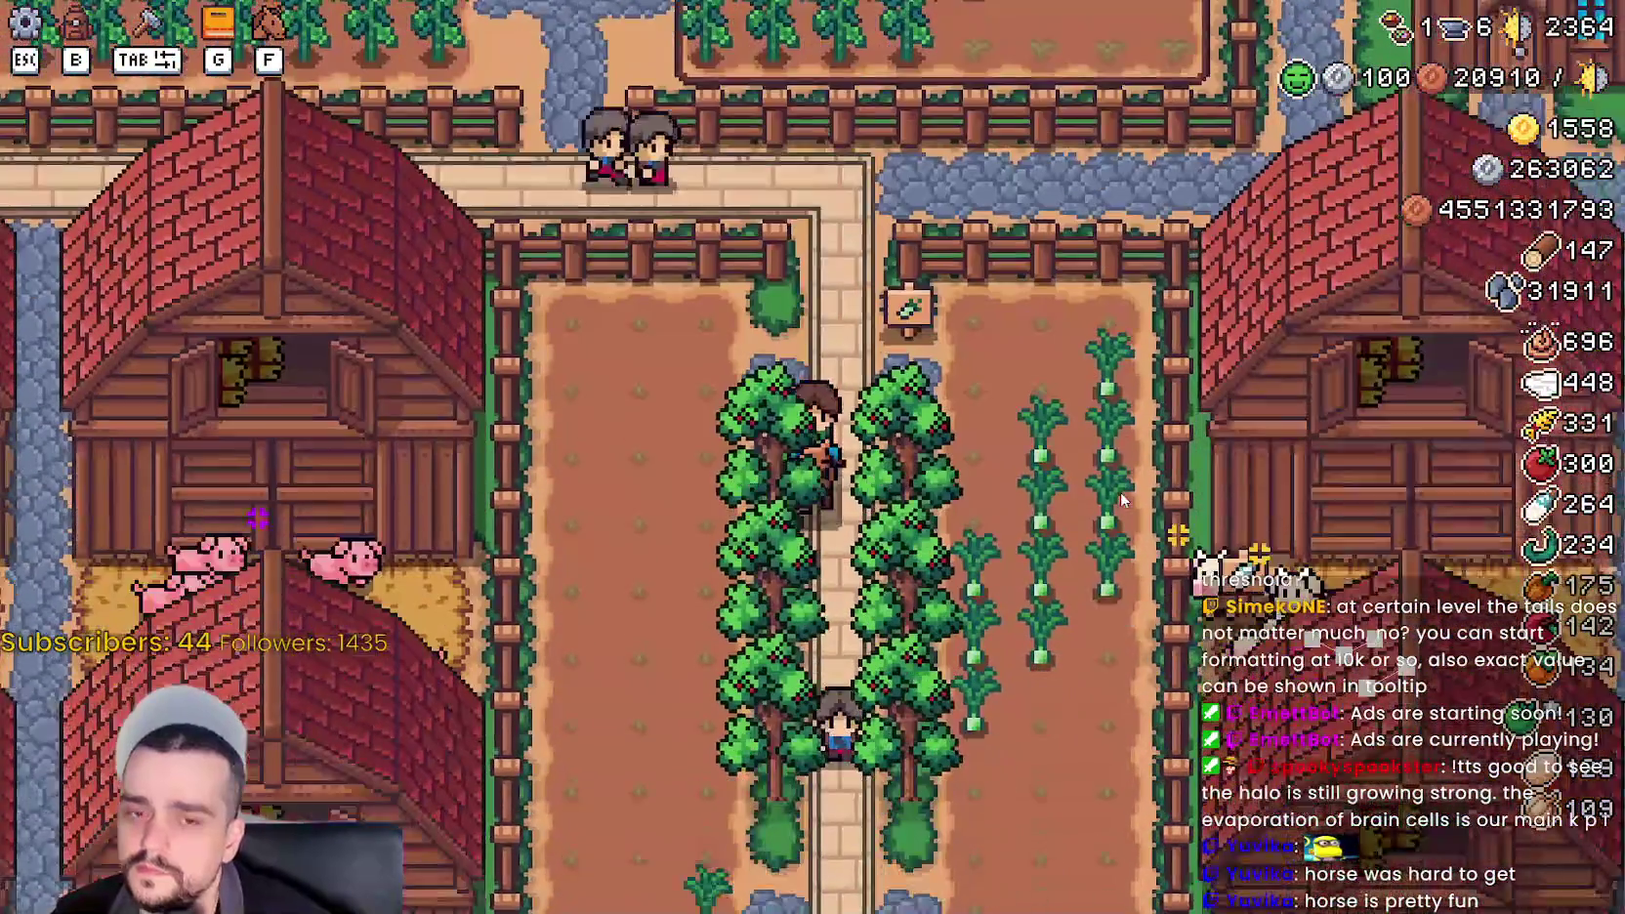
- Ride north past the barns, coops and houses, then east into the stable doorway to show the Horse Stable info
key("w")
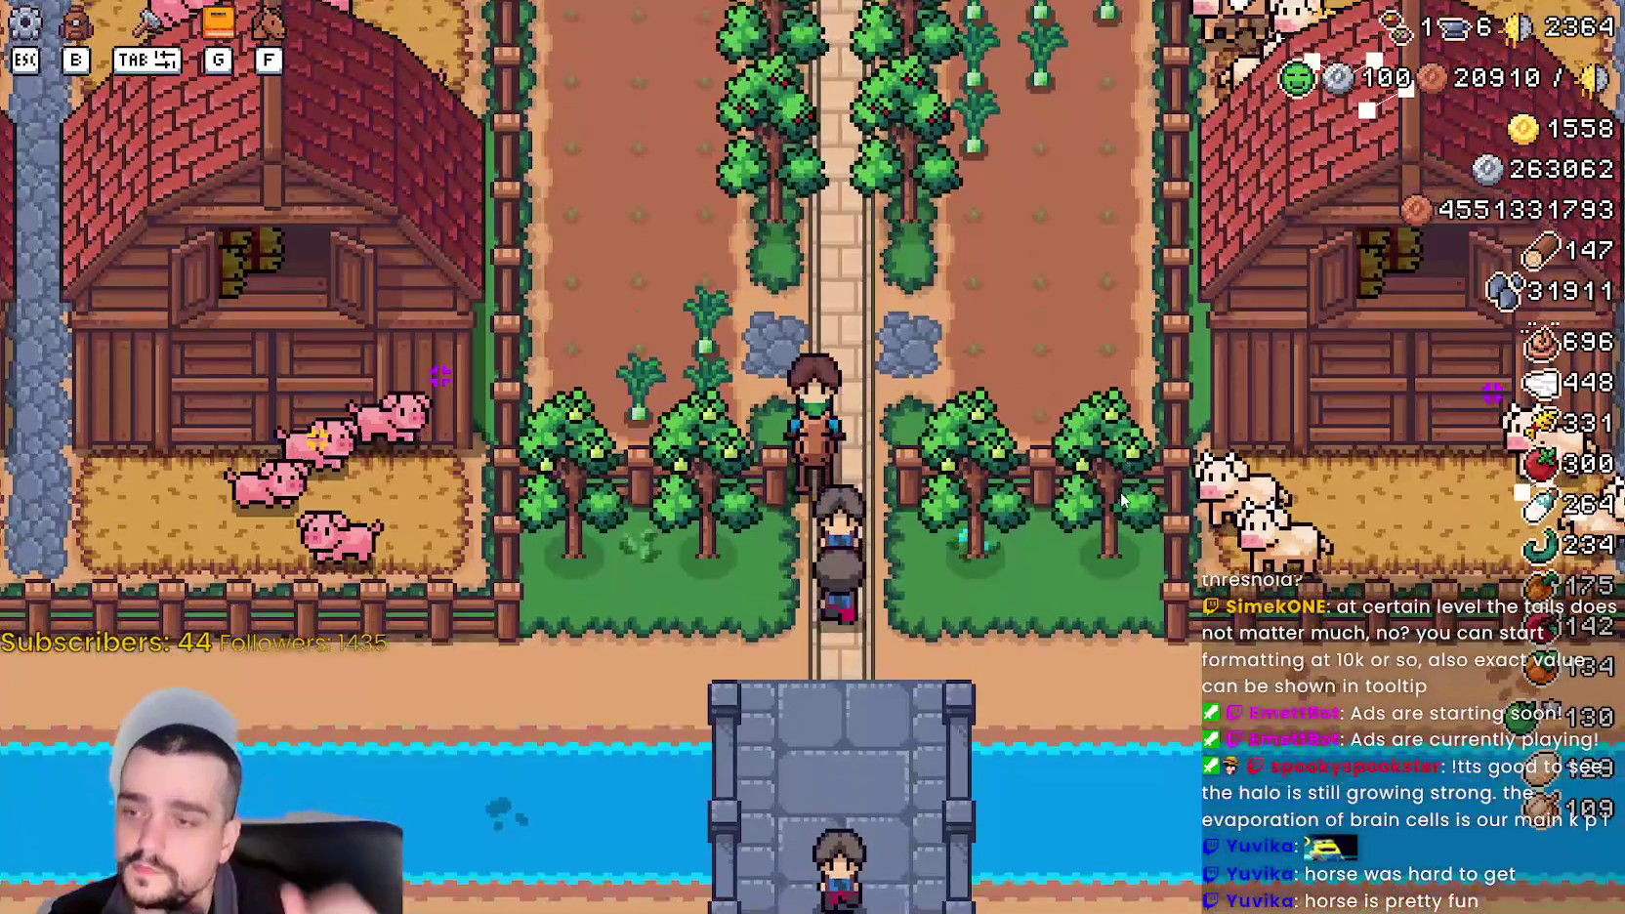
key("w")
key("d")
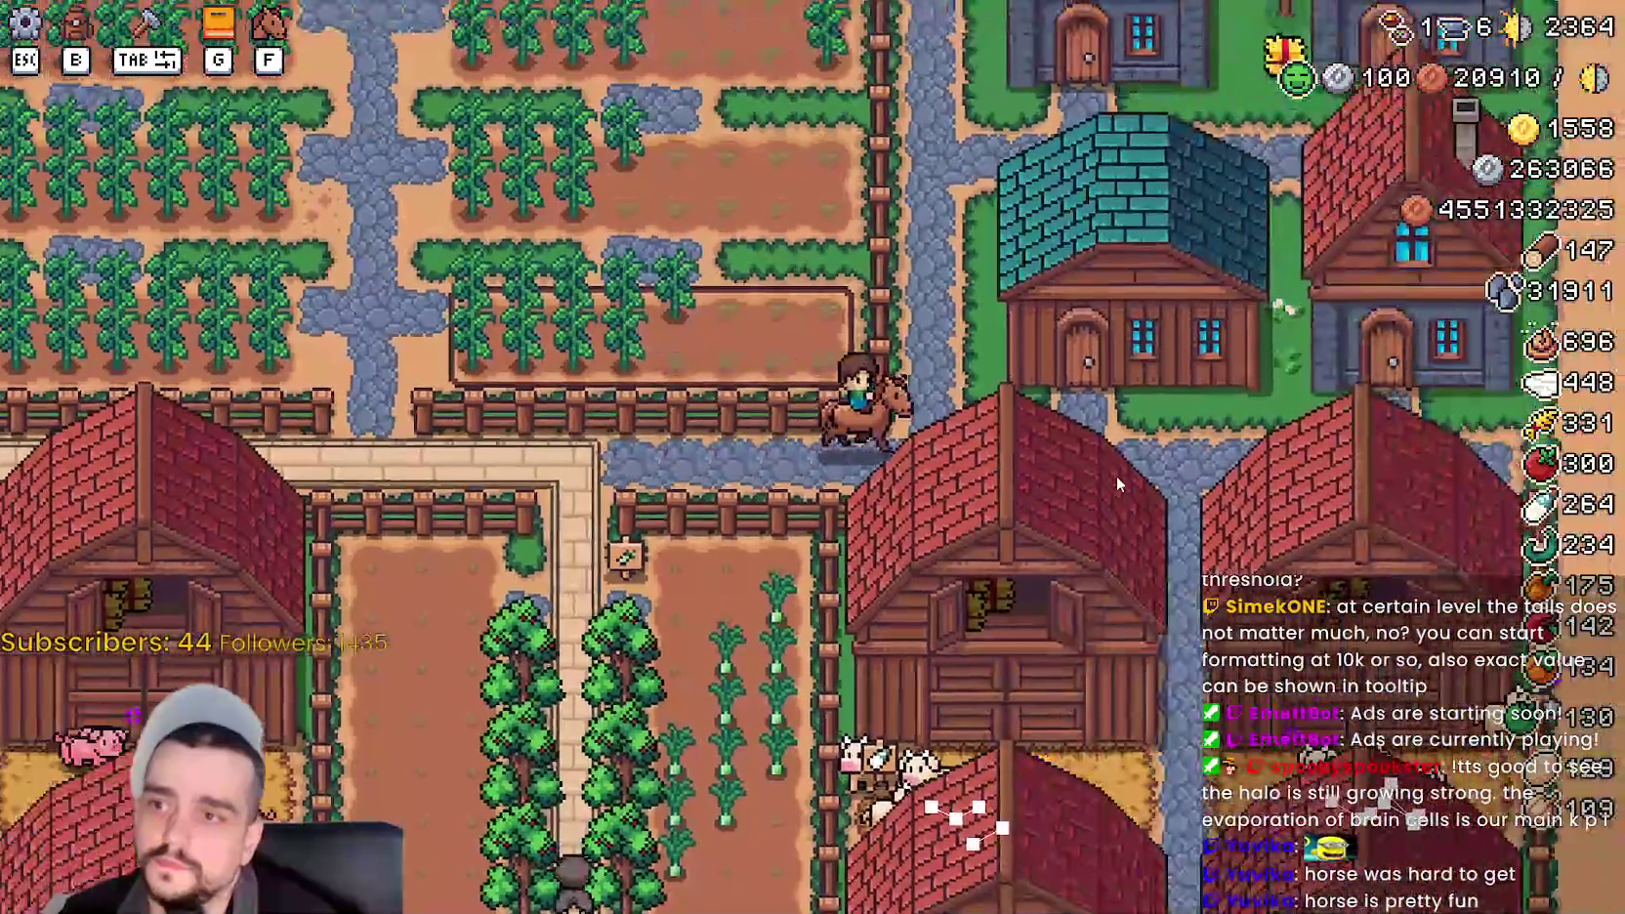
key("w")
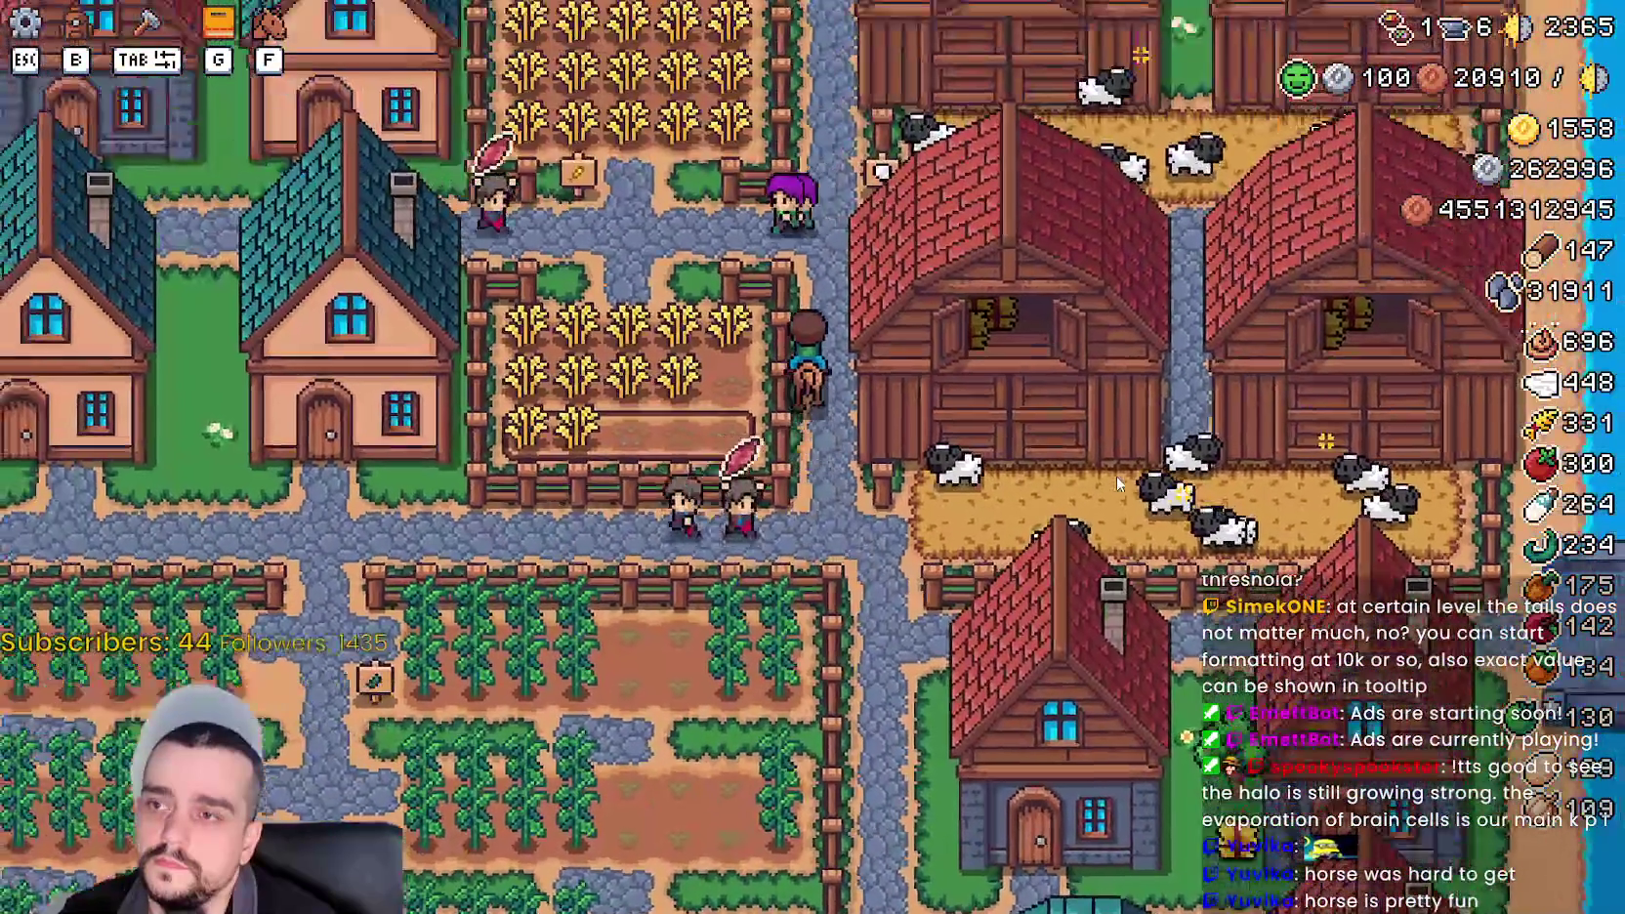
key("w")
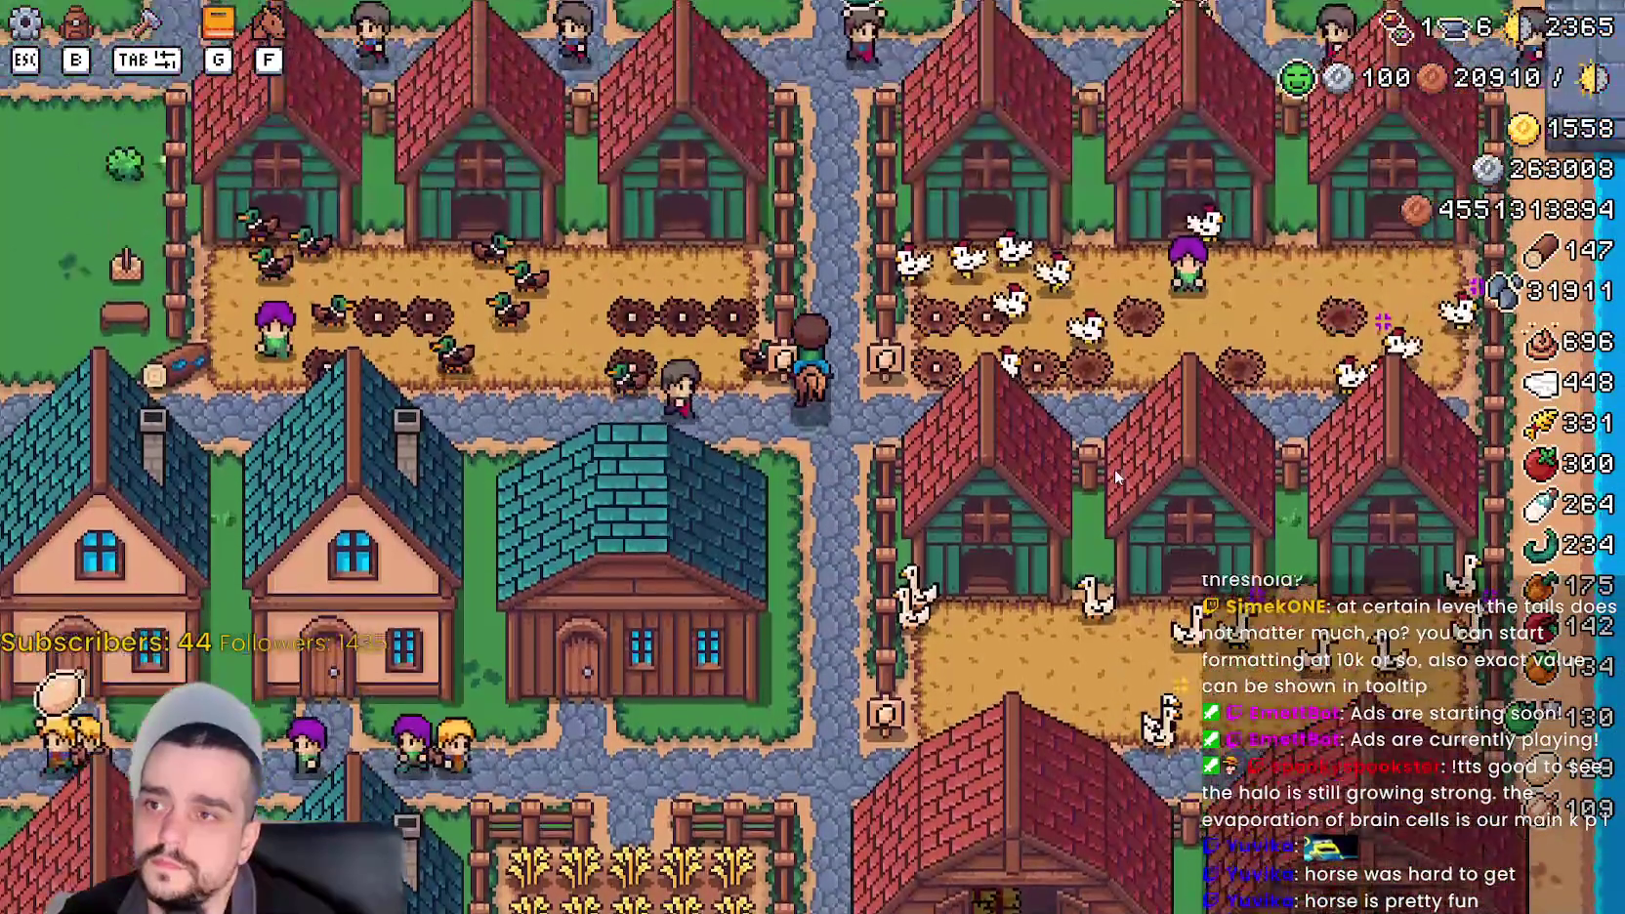
key("w")
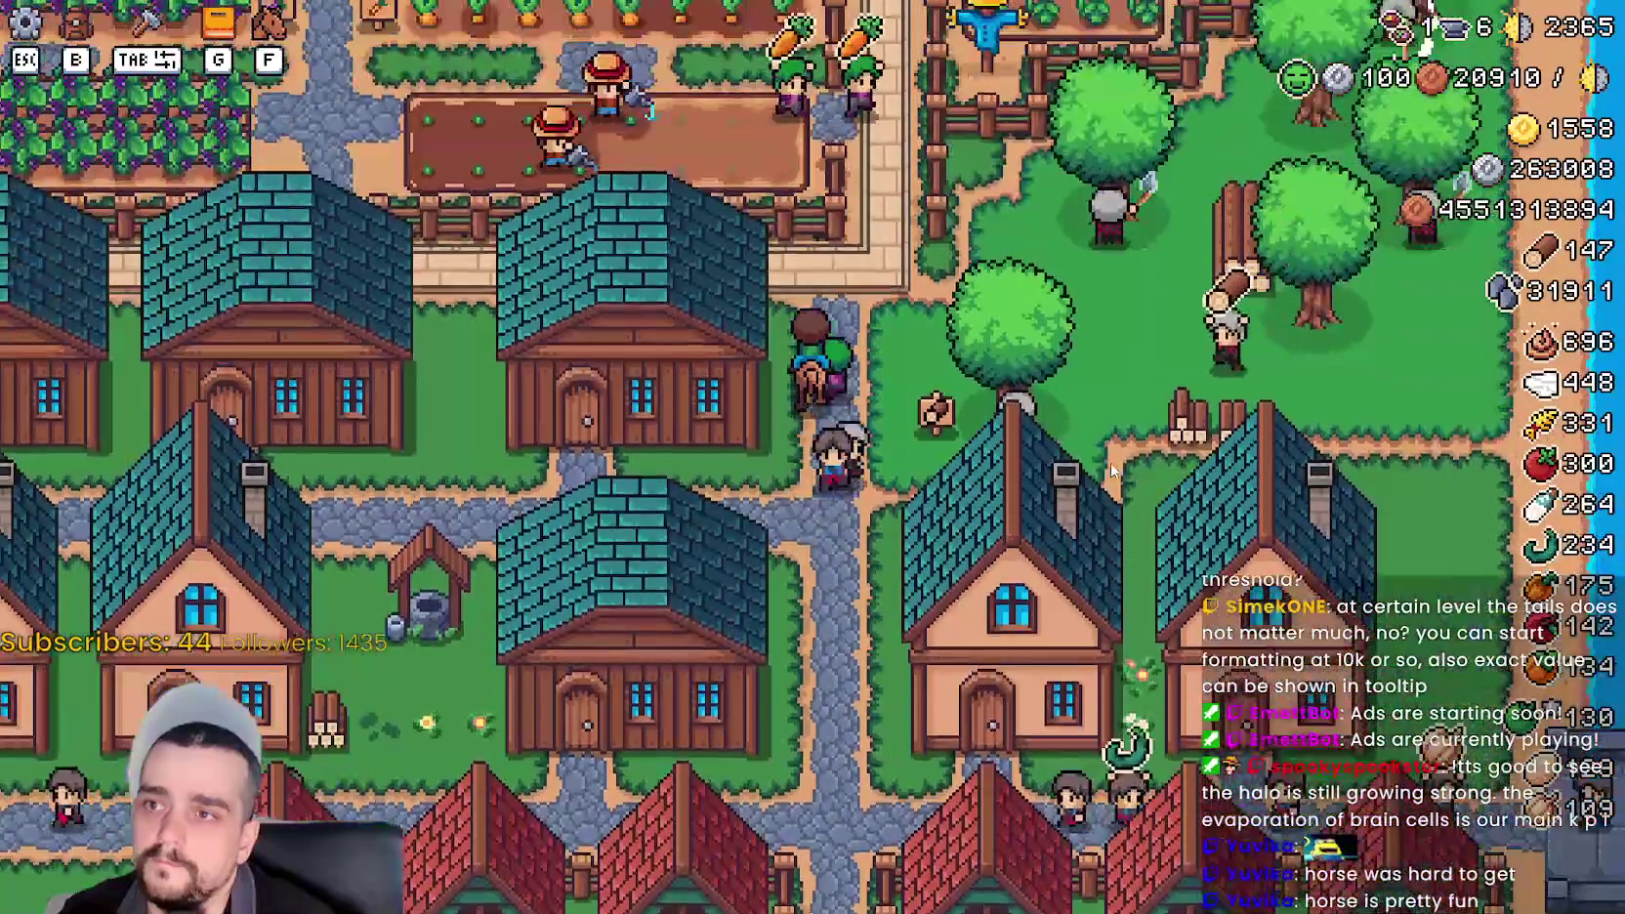
key("w")
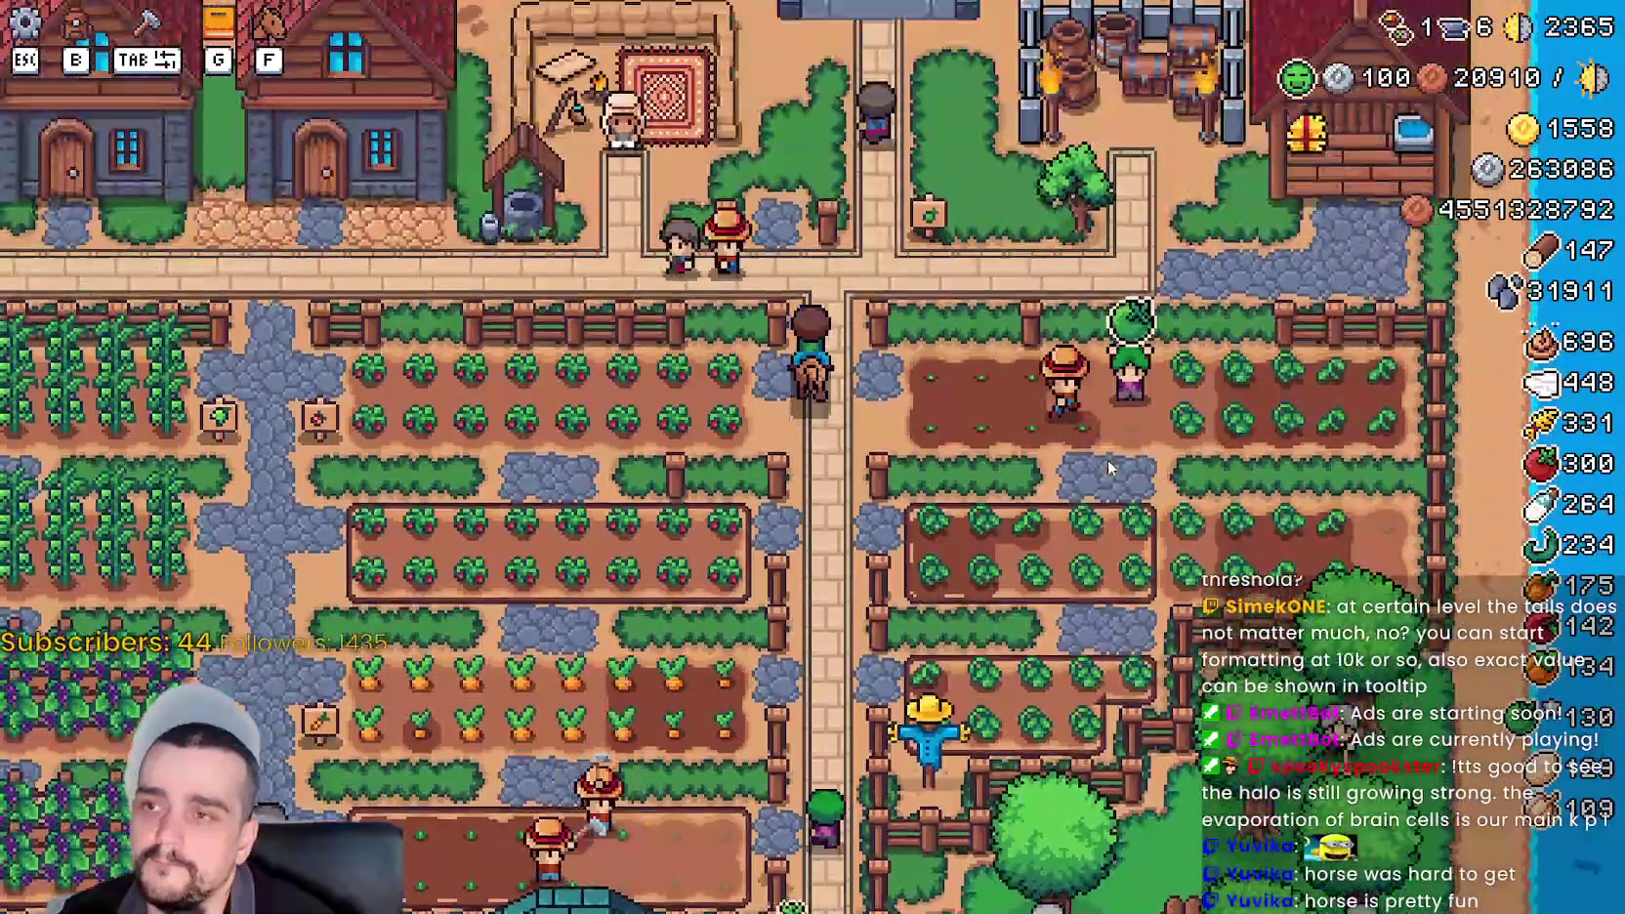
key("d")
key("d")
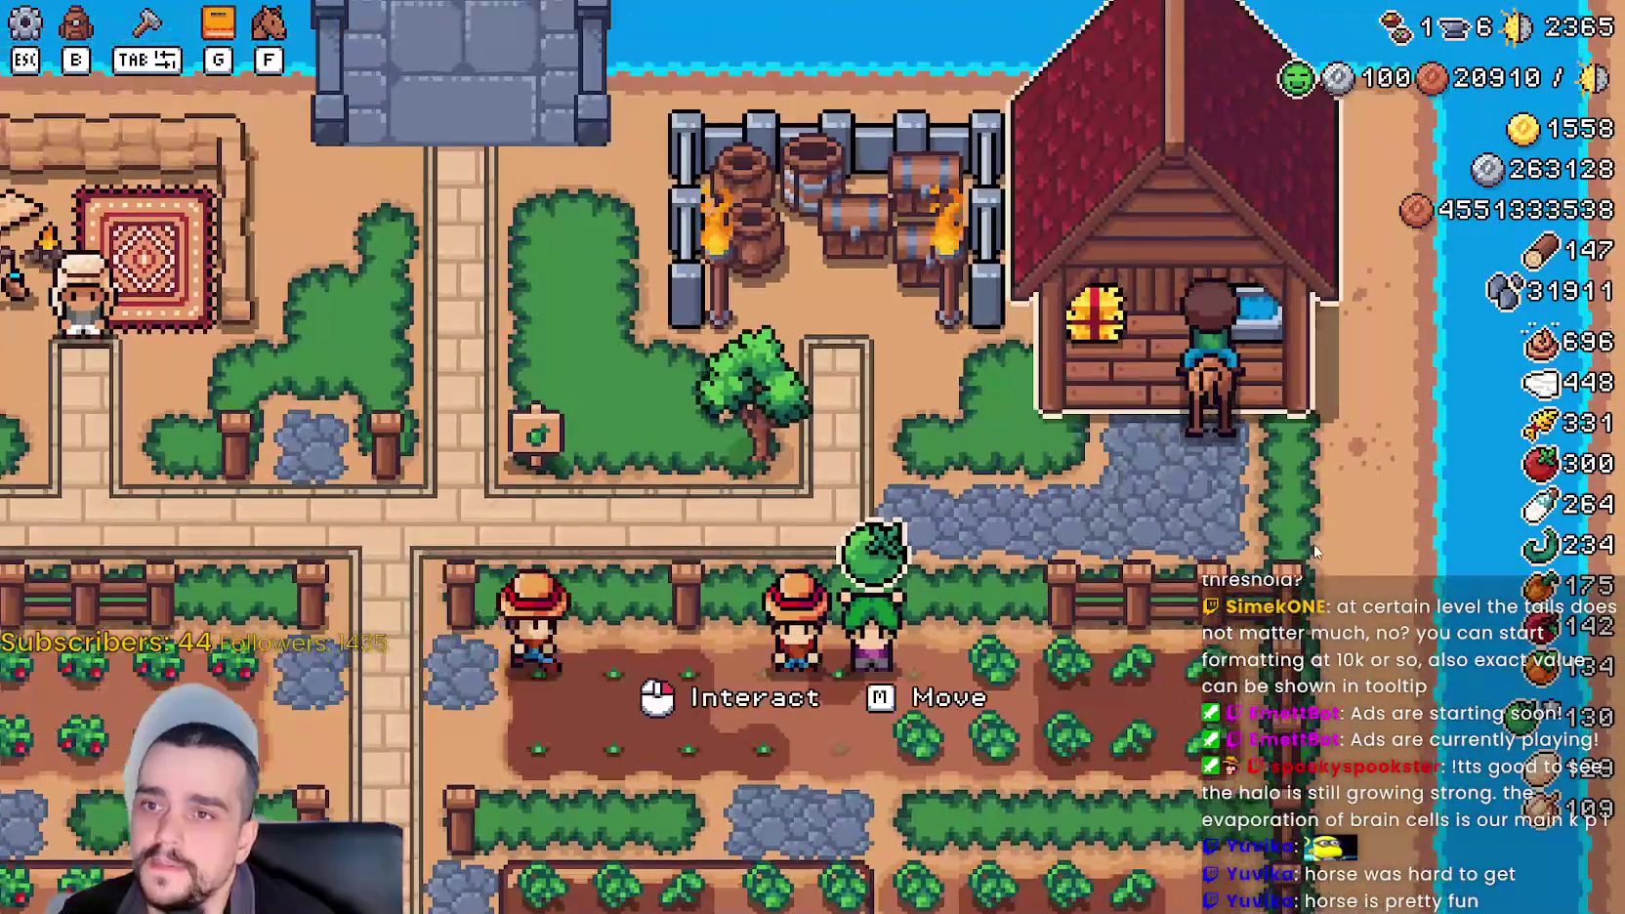
key("w")
left_click(1316, 543)
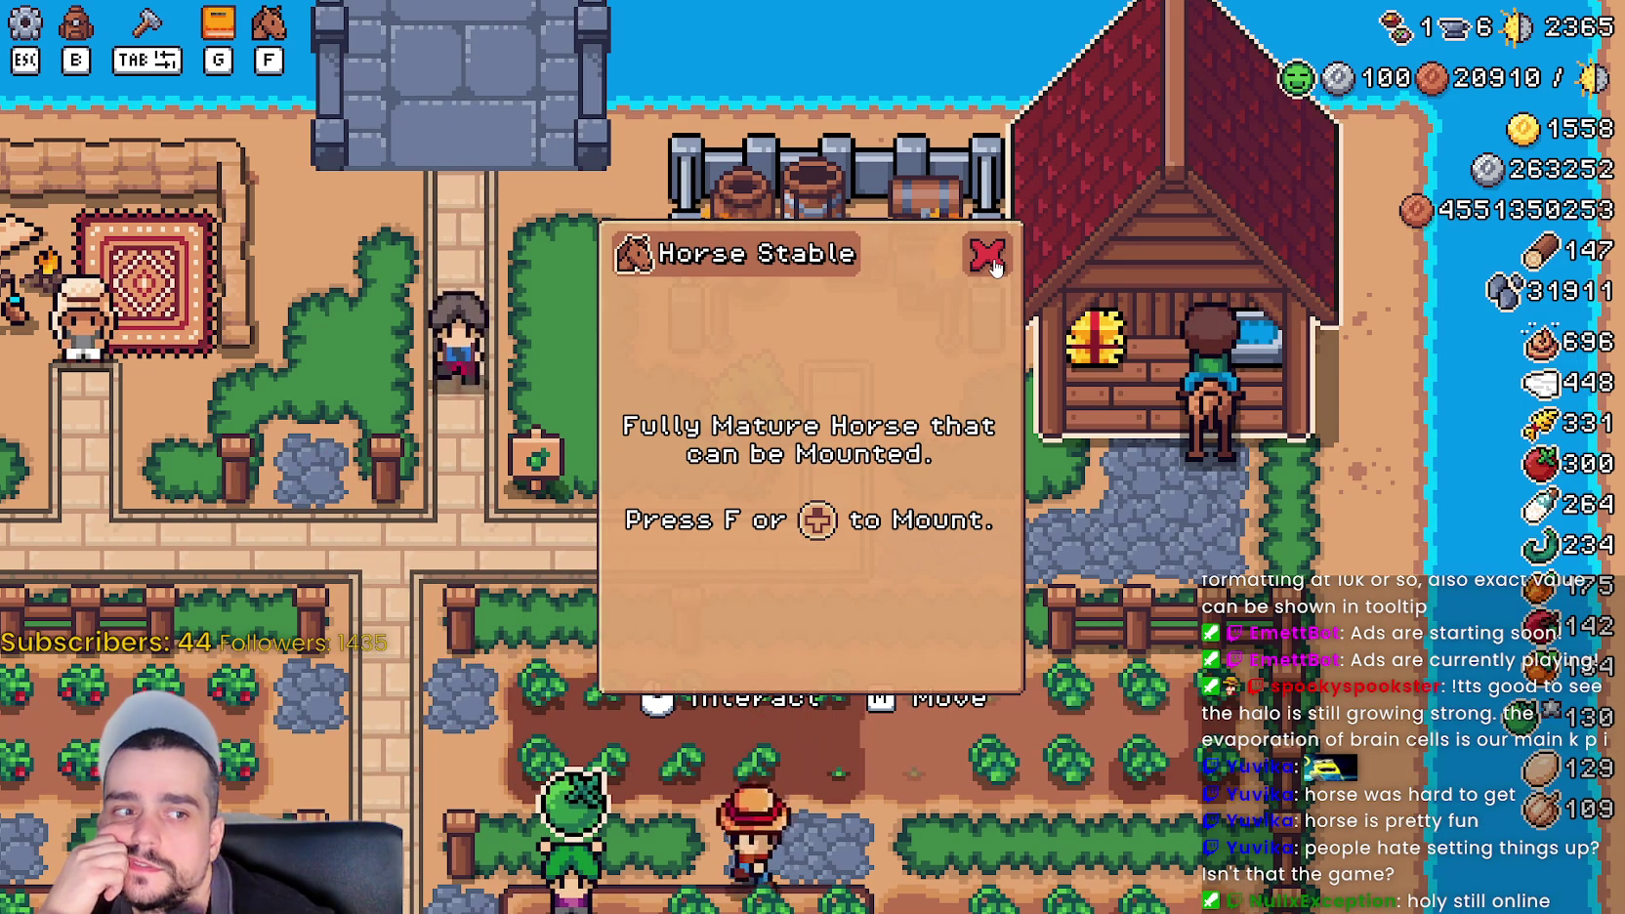
left_click(988, 258)
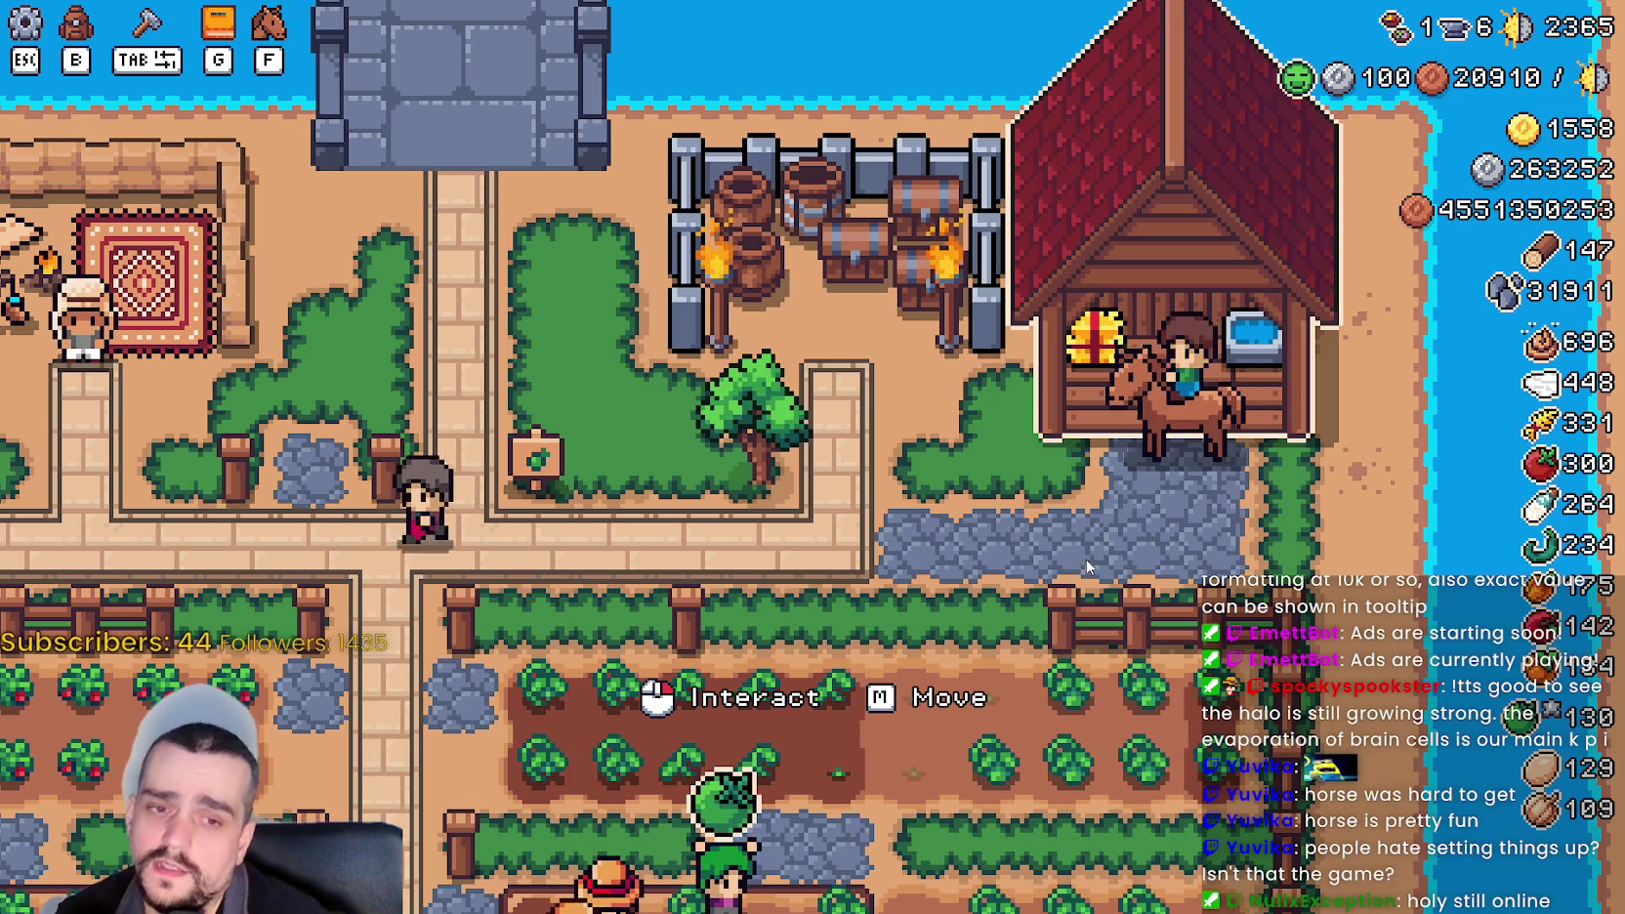
scroll(1124, 584, "down", 5)
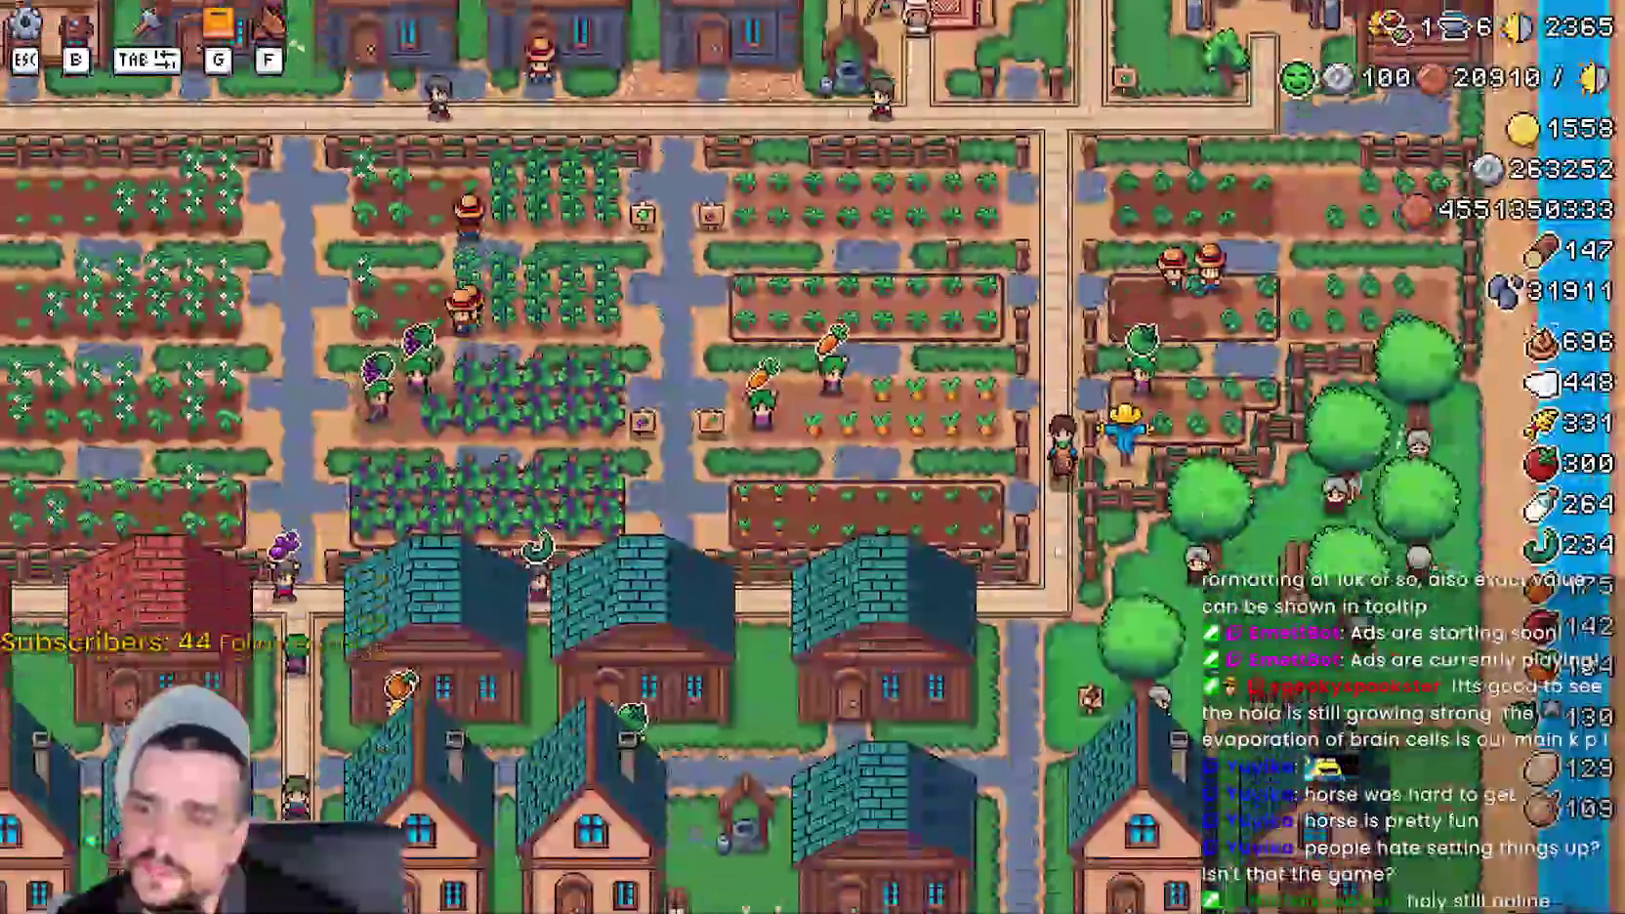
- Ride through the cucumber field and along the bottom fence into the tilled leek plot
scroll(844, 242, "down", 4)
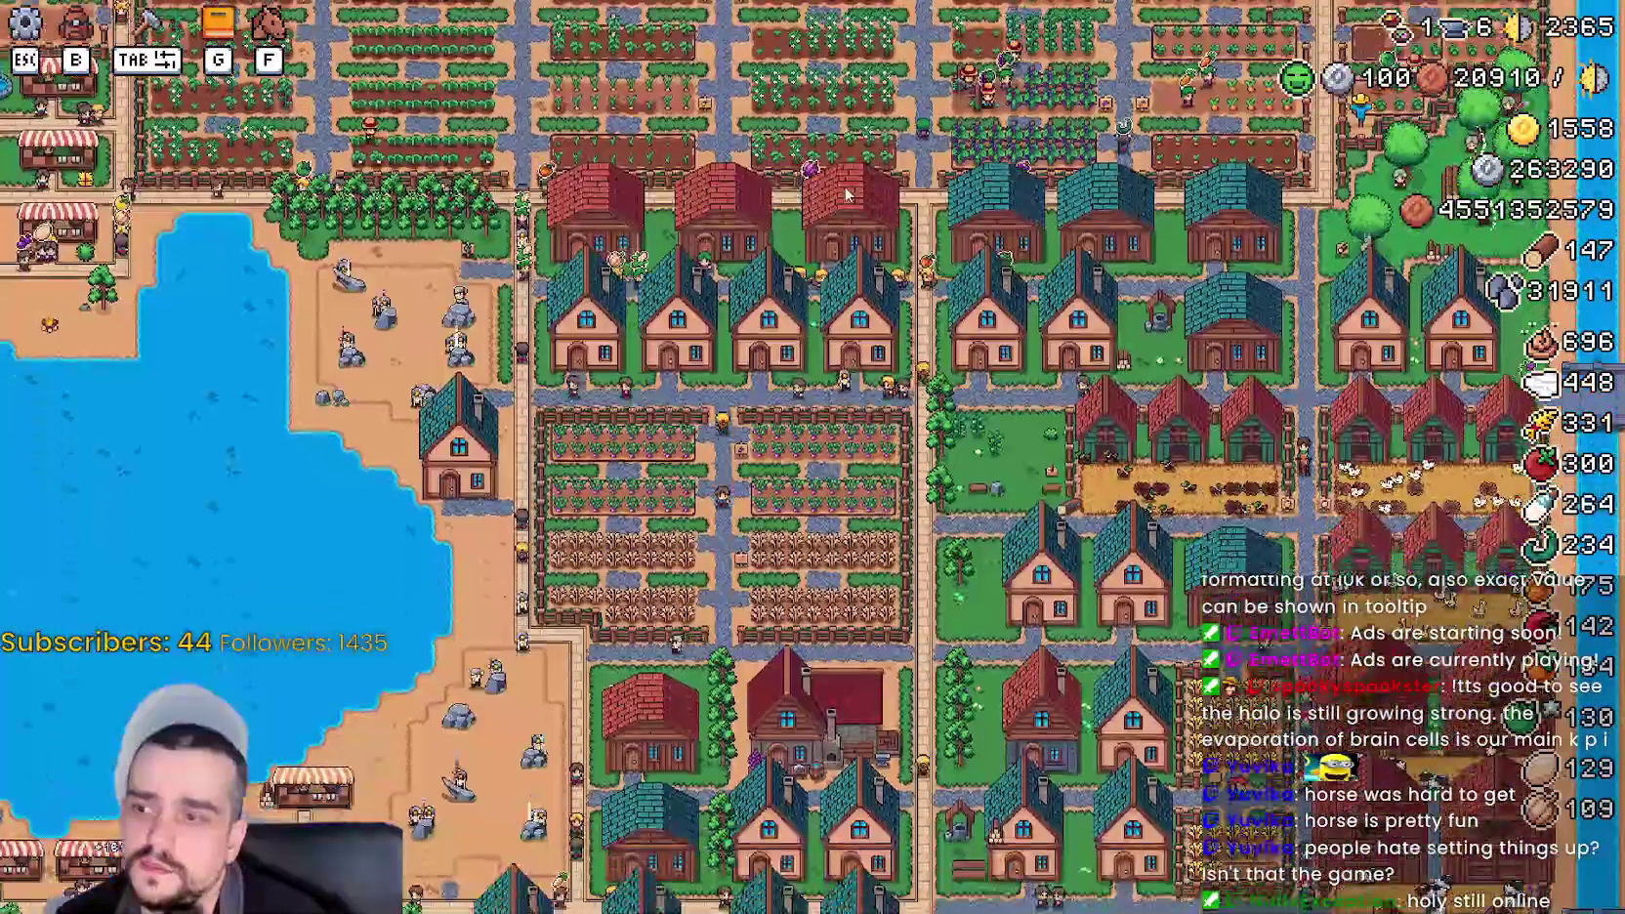
scroll(1051, 630, "up", 5)
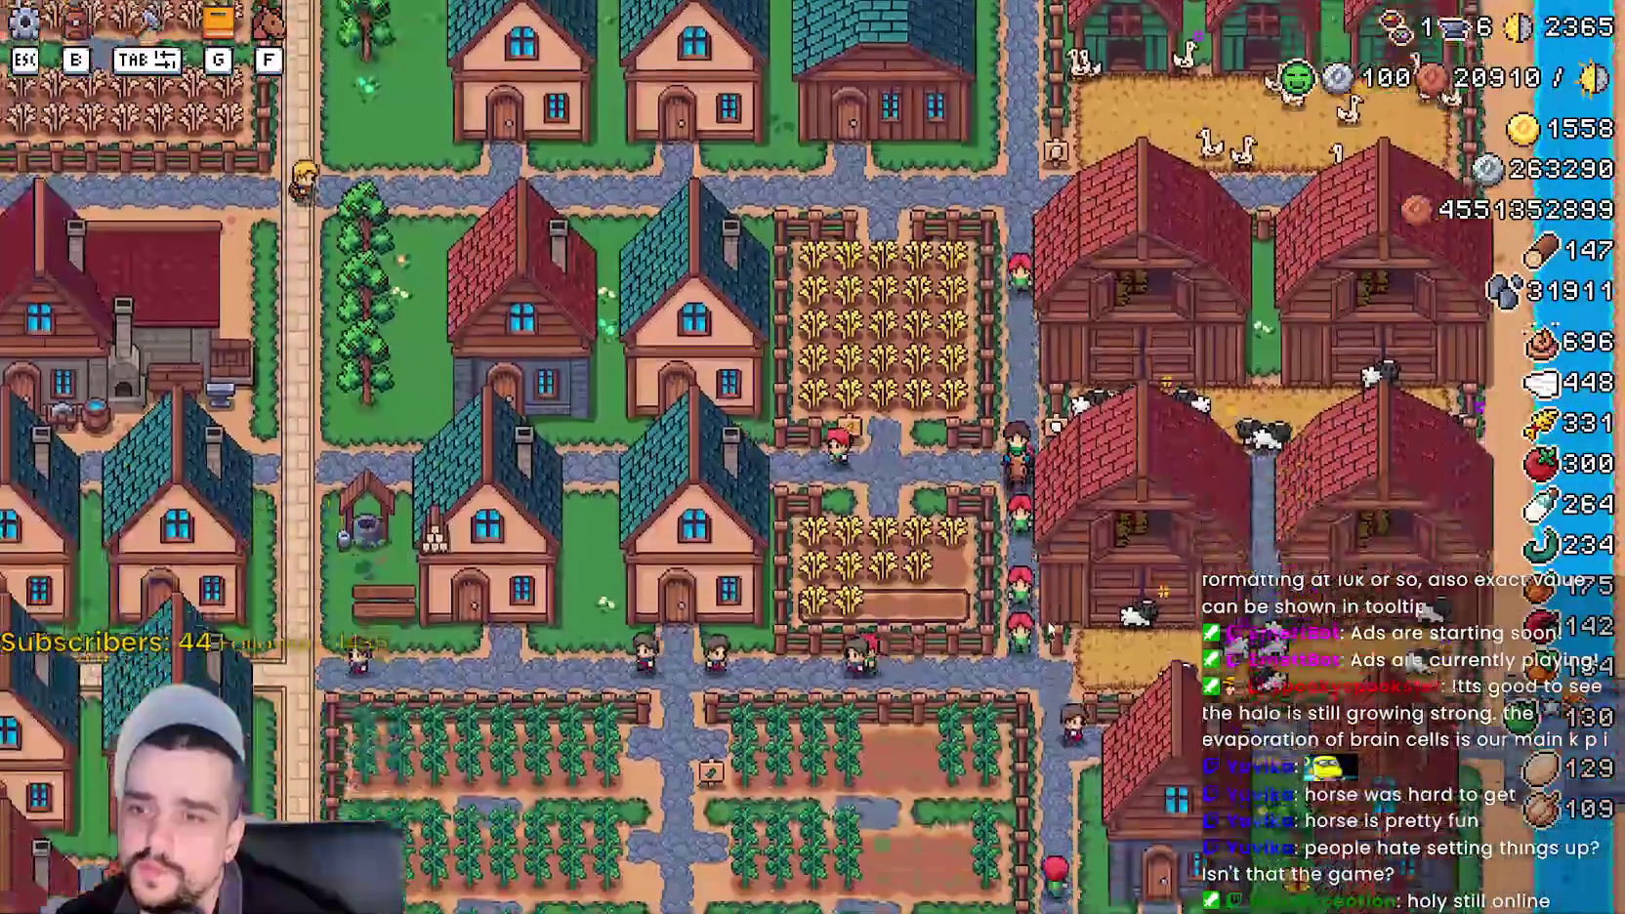
scroll(1048, 629, "up", 5)
key("s")
key("d")
scroll(979, 509, "down", 2)
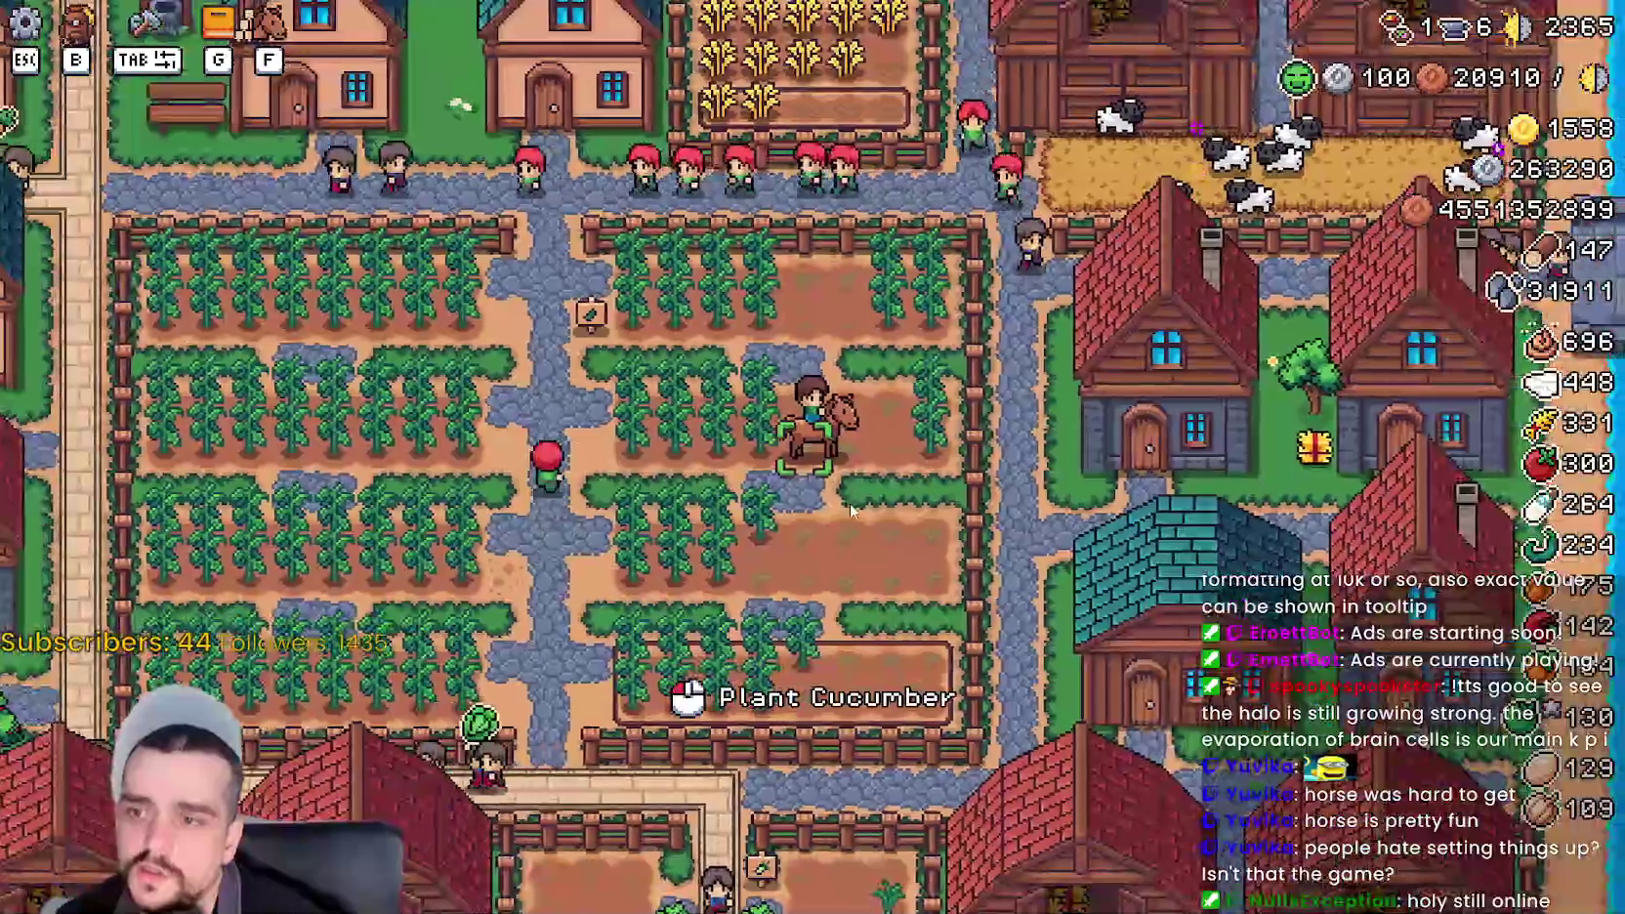
key("a")
key("s")
key("s")
key("a")
scroll(720, 474, "up", 2)
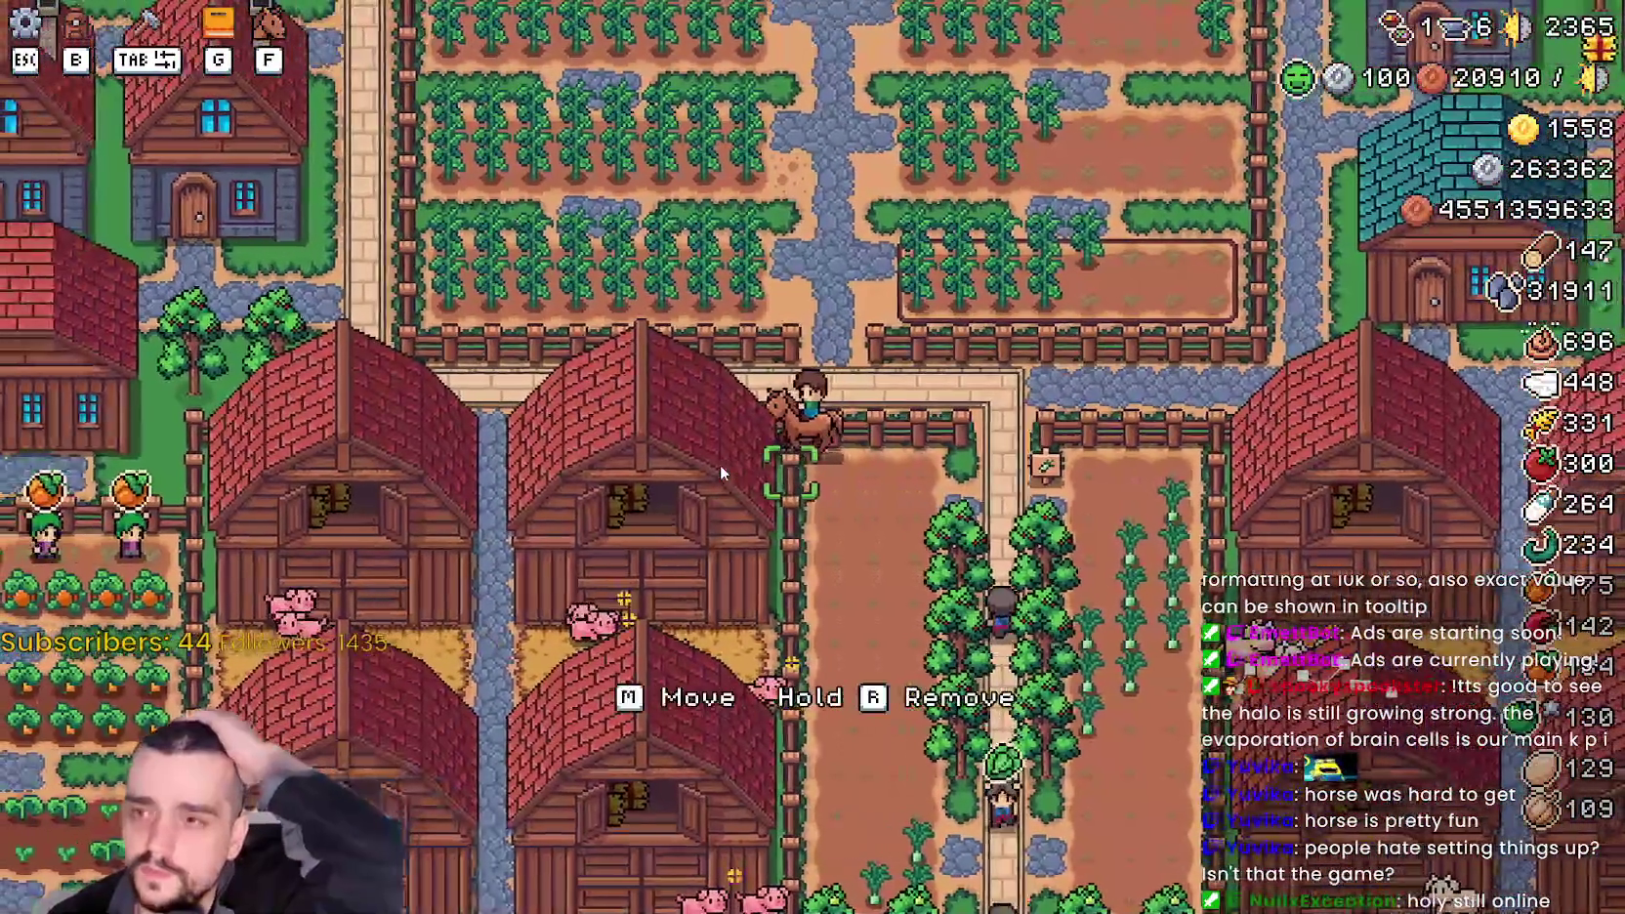
key("d")
scroll(705, 448, "up", 2)
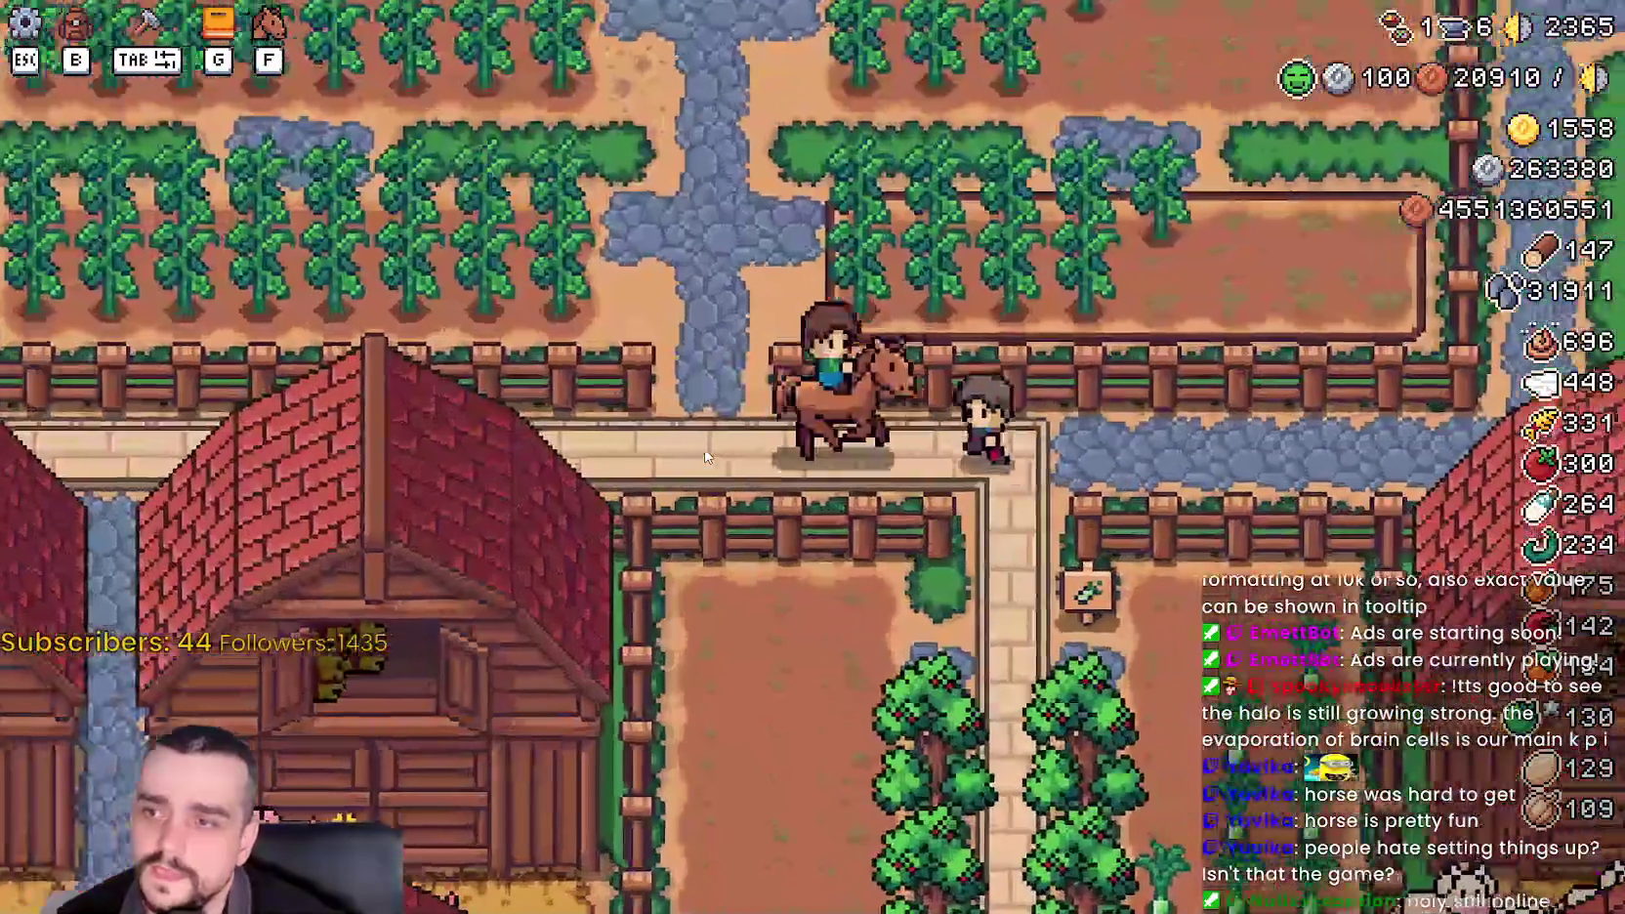
key("s")
key("f")
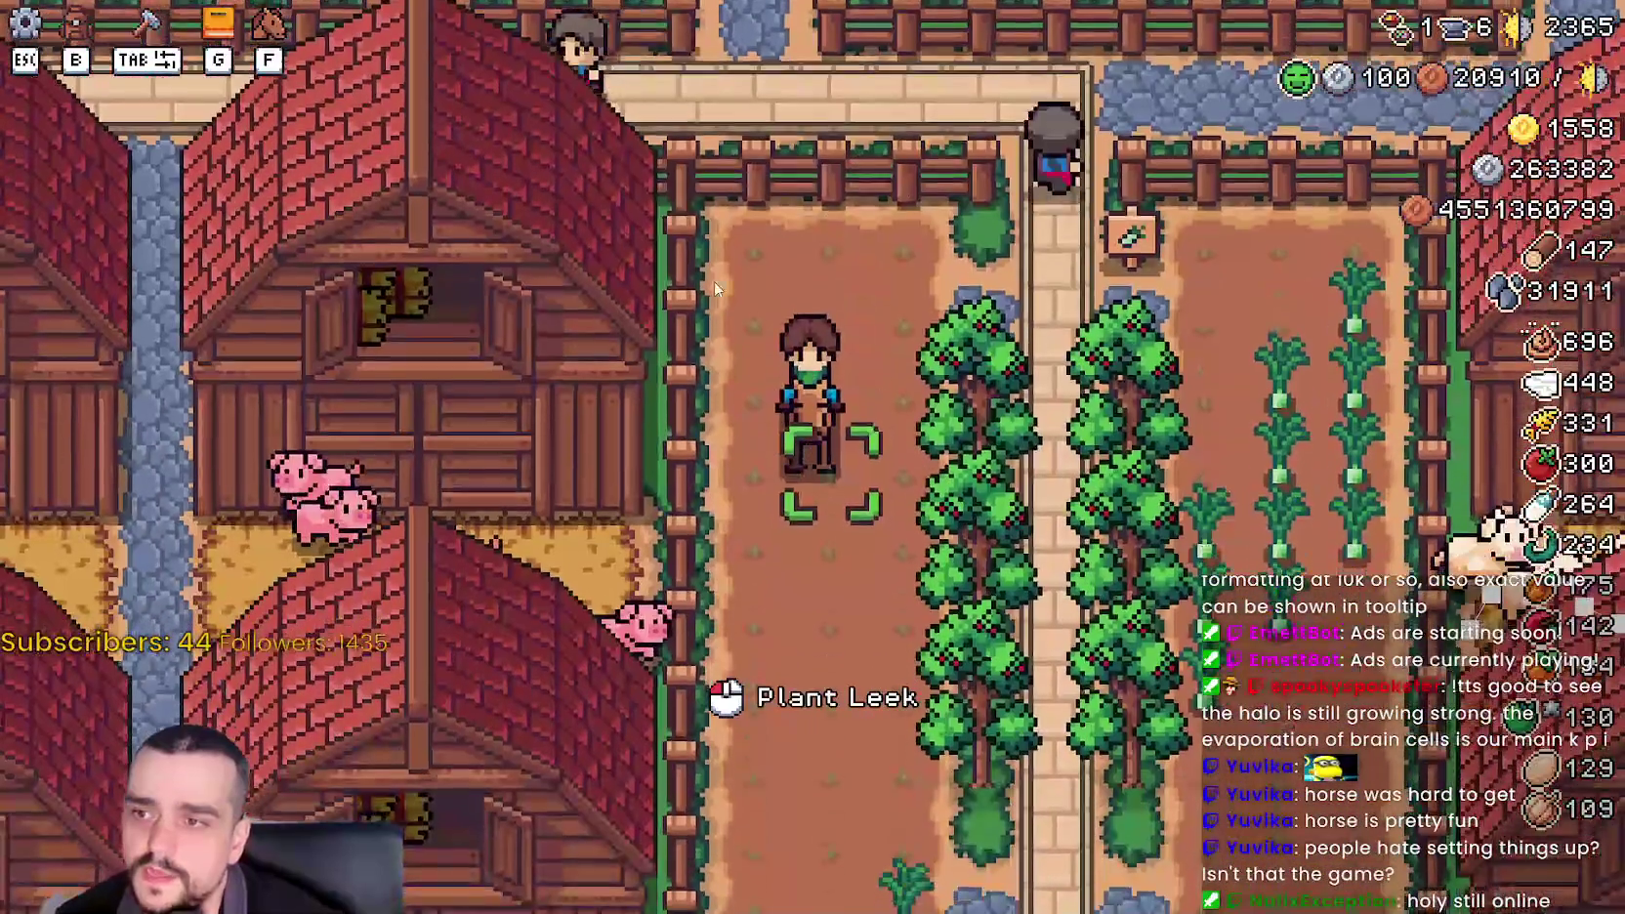
- Remount and ride up and down the plot, placing two leeks on its tiles
key("w")
key("f")
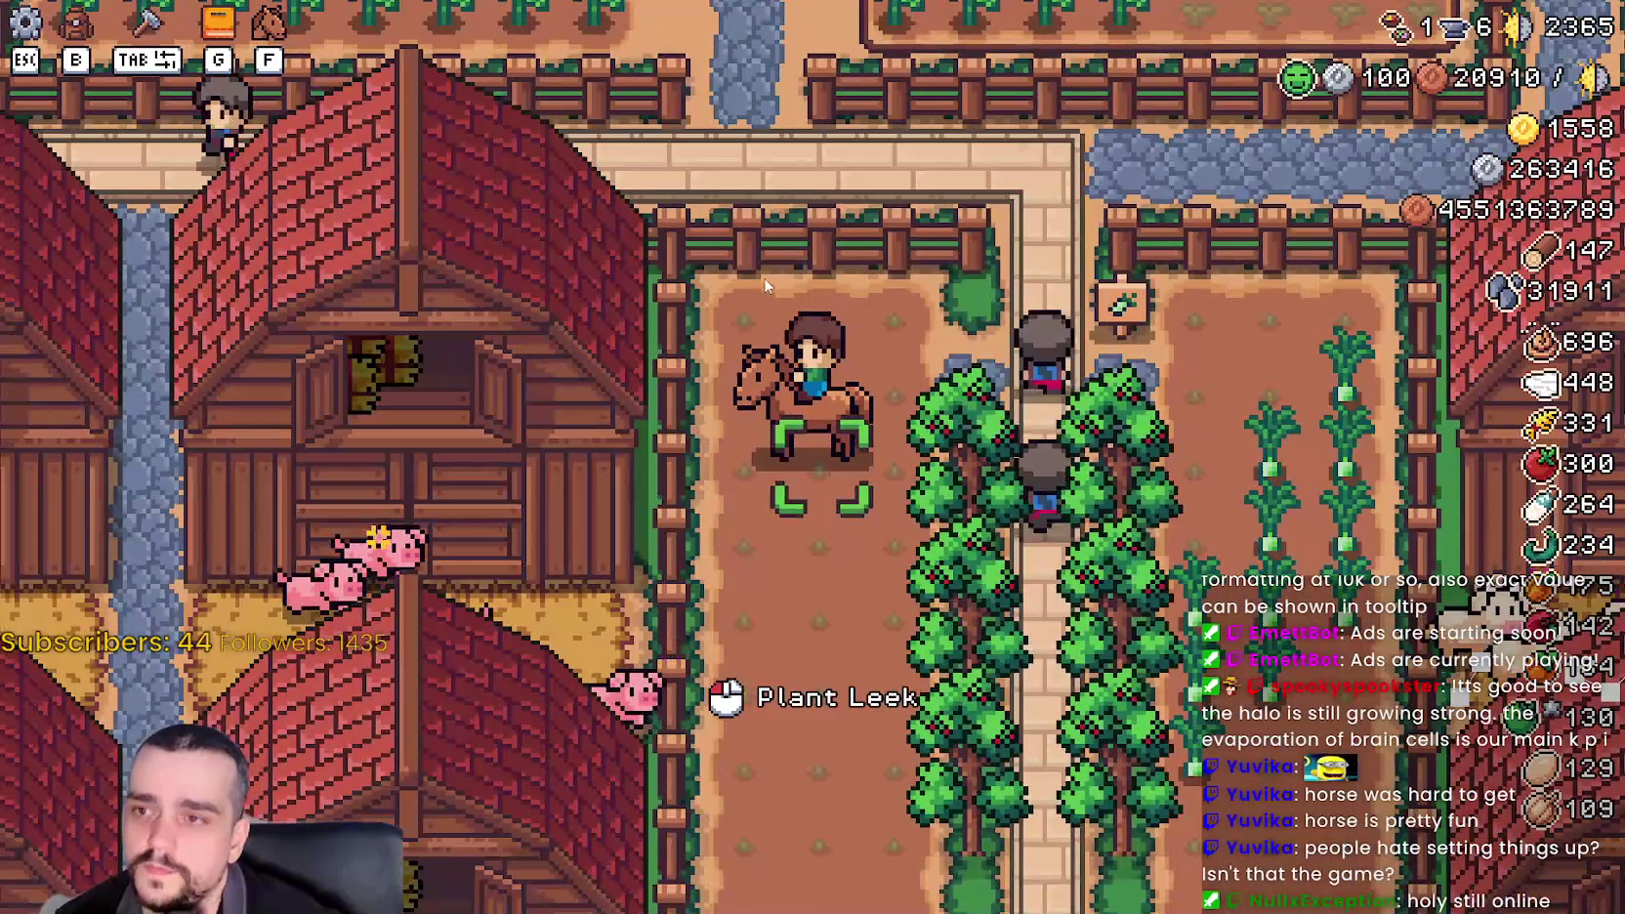
scroll(818, 363, "up", 2)
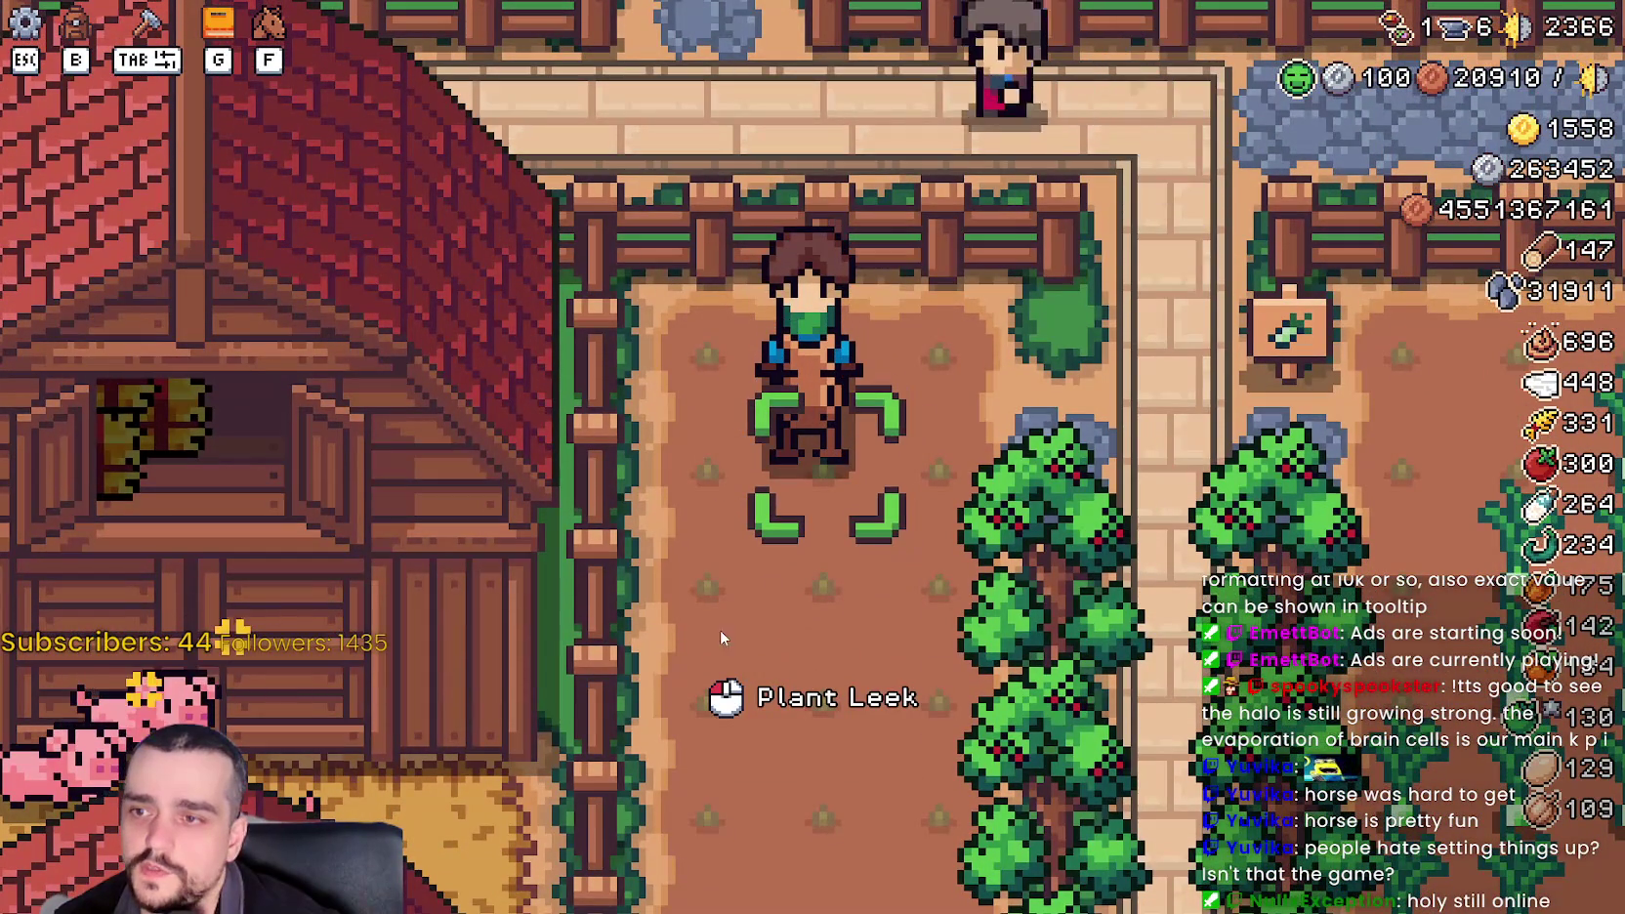
key("s")
left_click(952, 513)
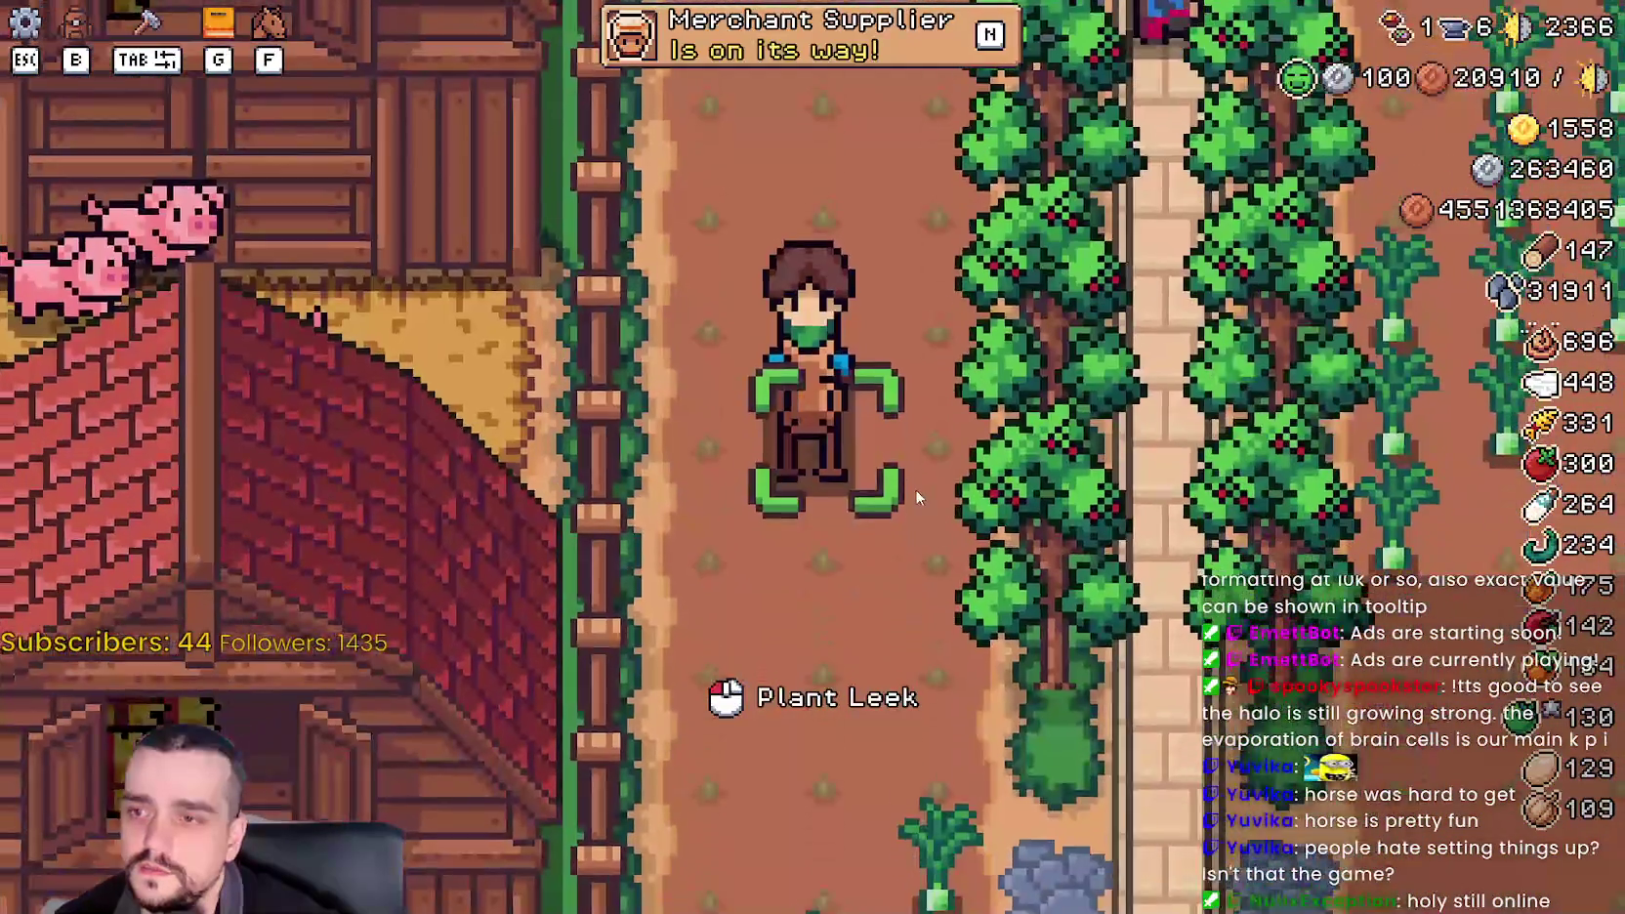
left_click(914, 479)
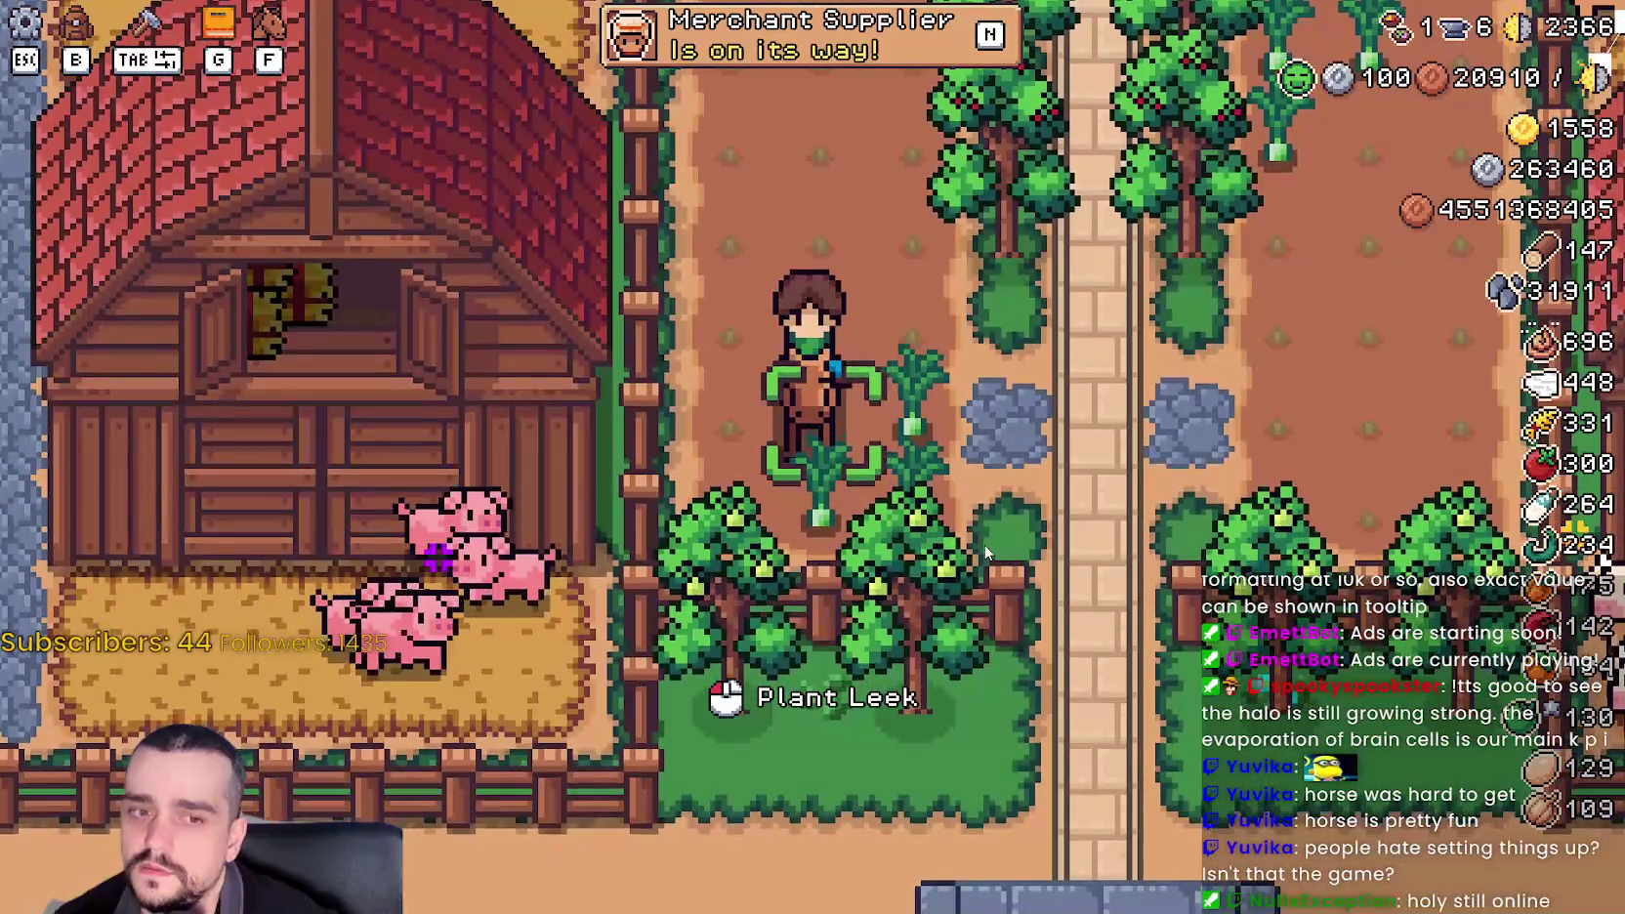
key("w")
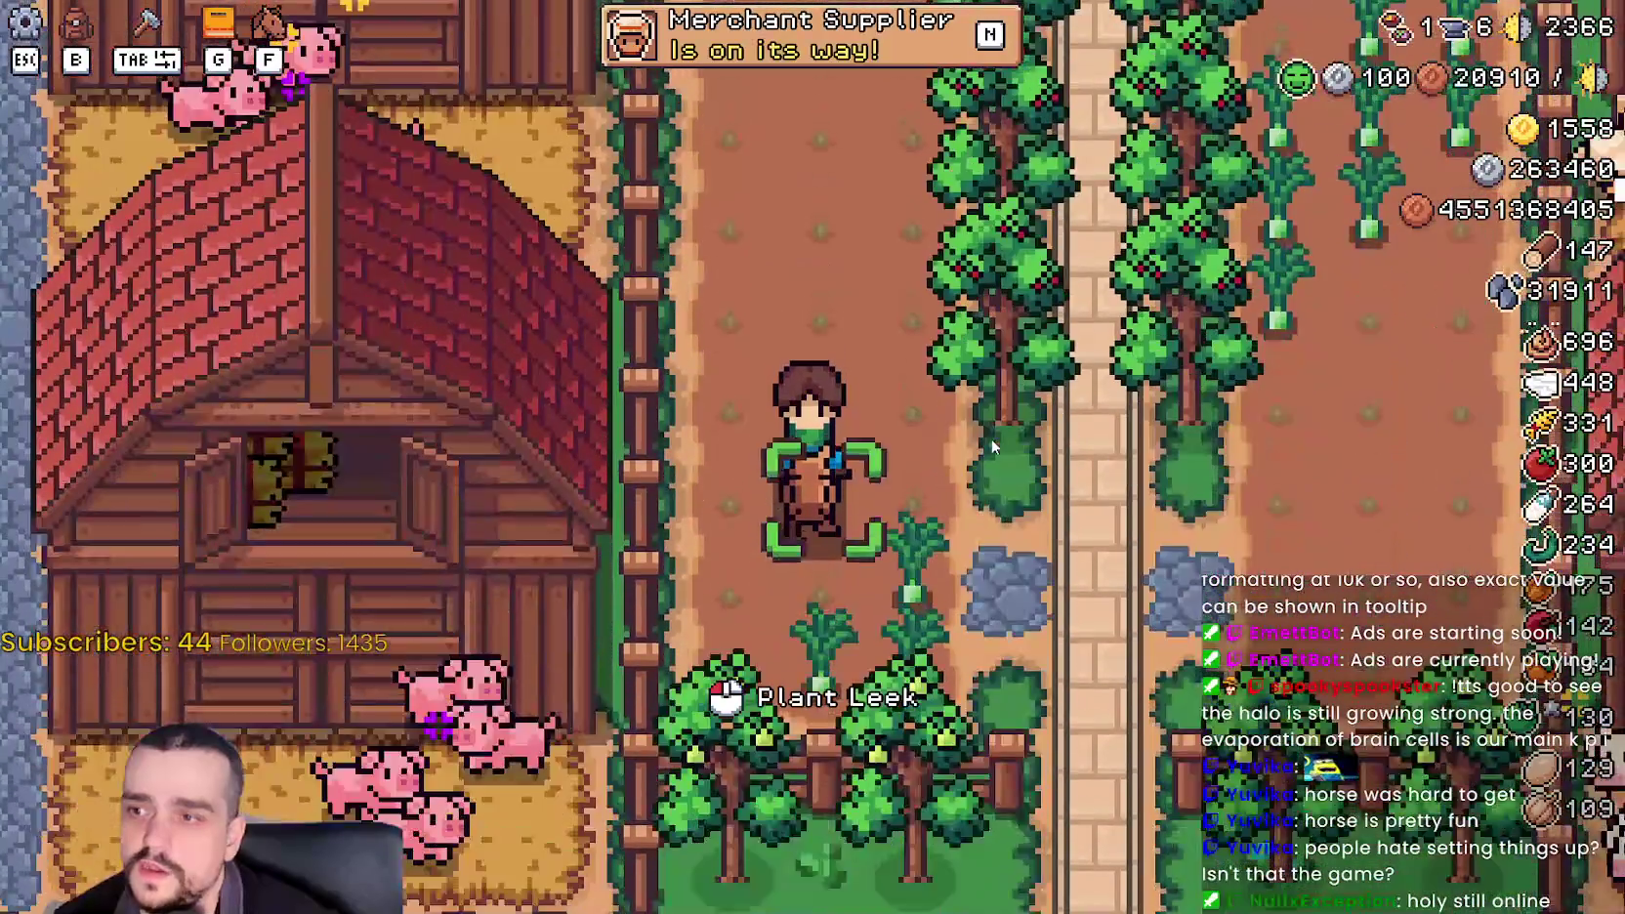
scroll(967, 410, "down", 2)
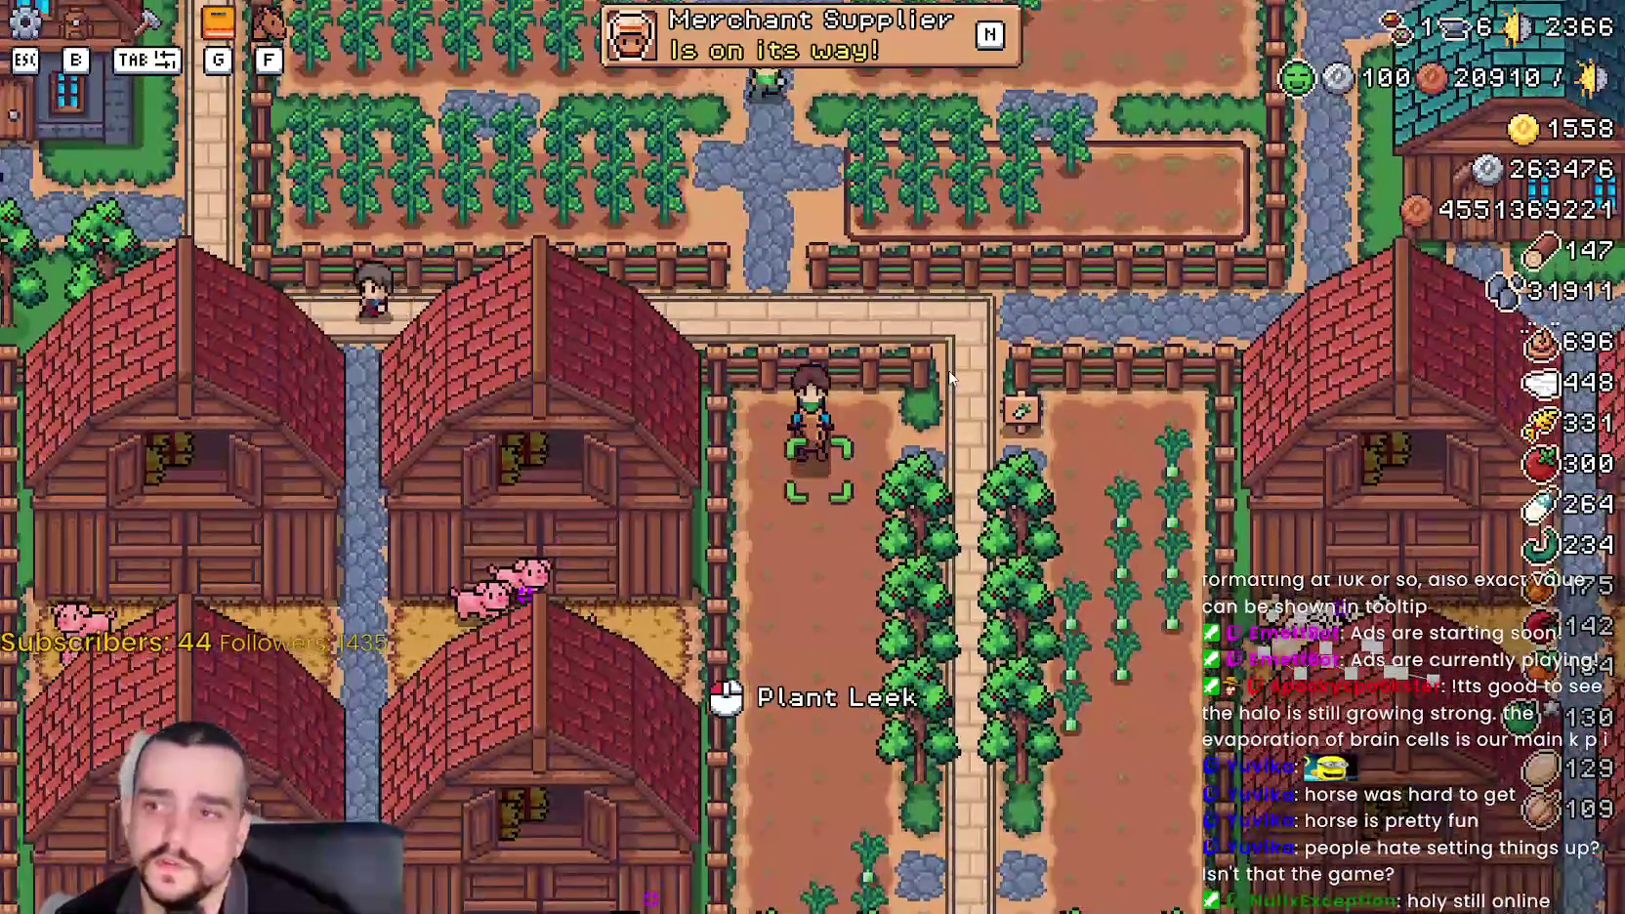
key("s")
key("w")
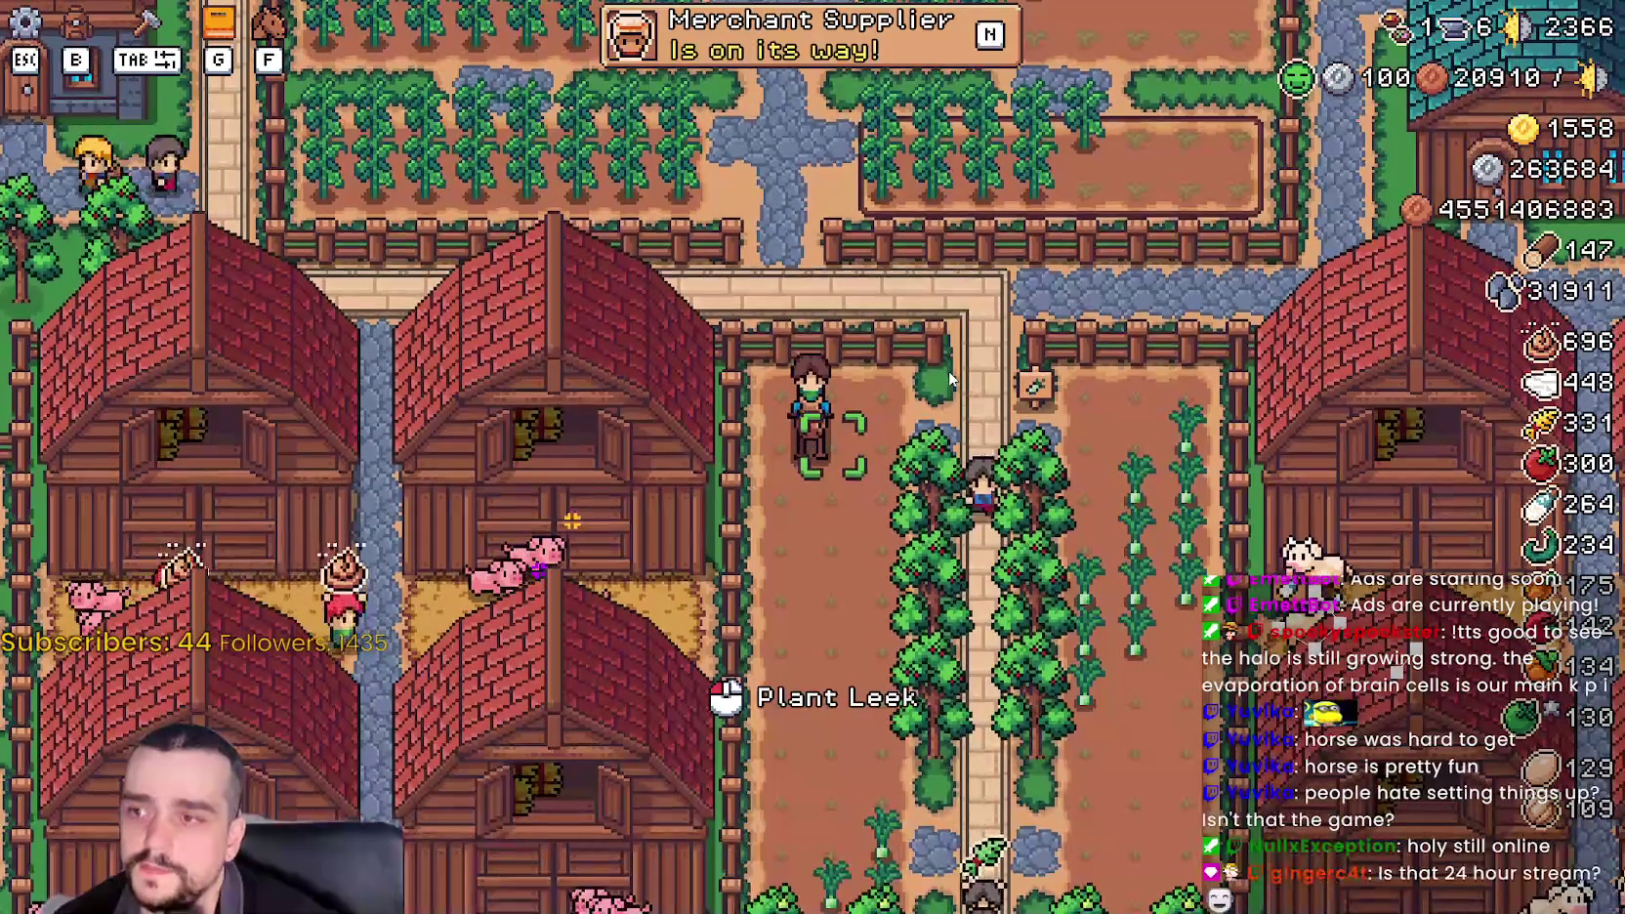
scroll(950, 379, "up", 5)
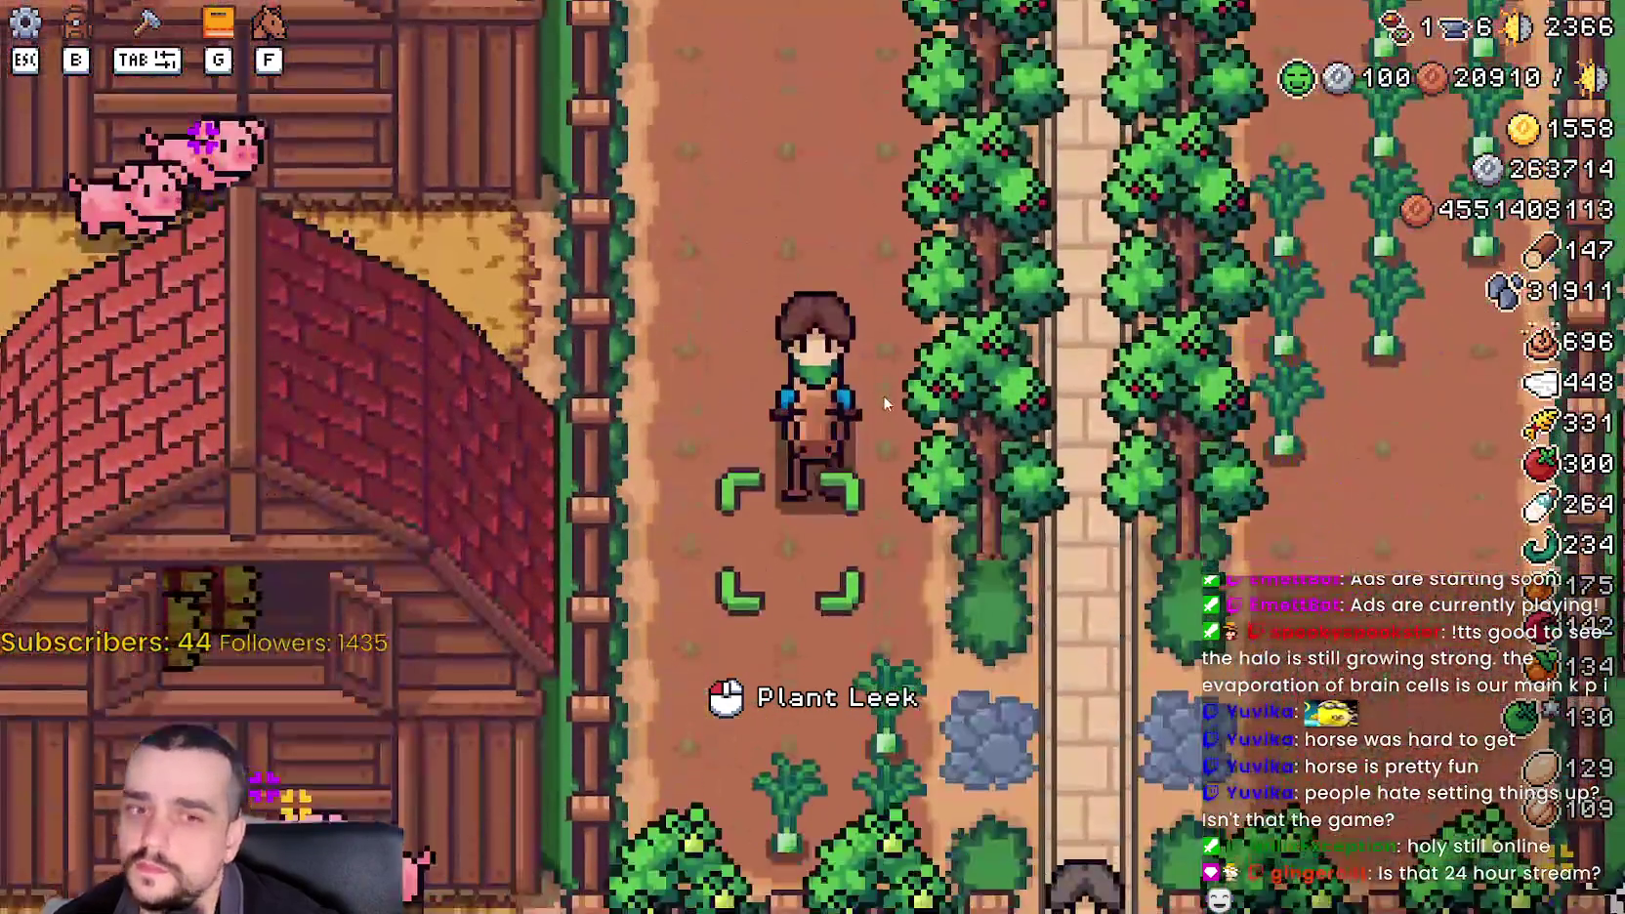
- Dismount in the tree row, harvest a leek from the field, and remount at the gate
key("d")
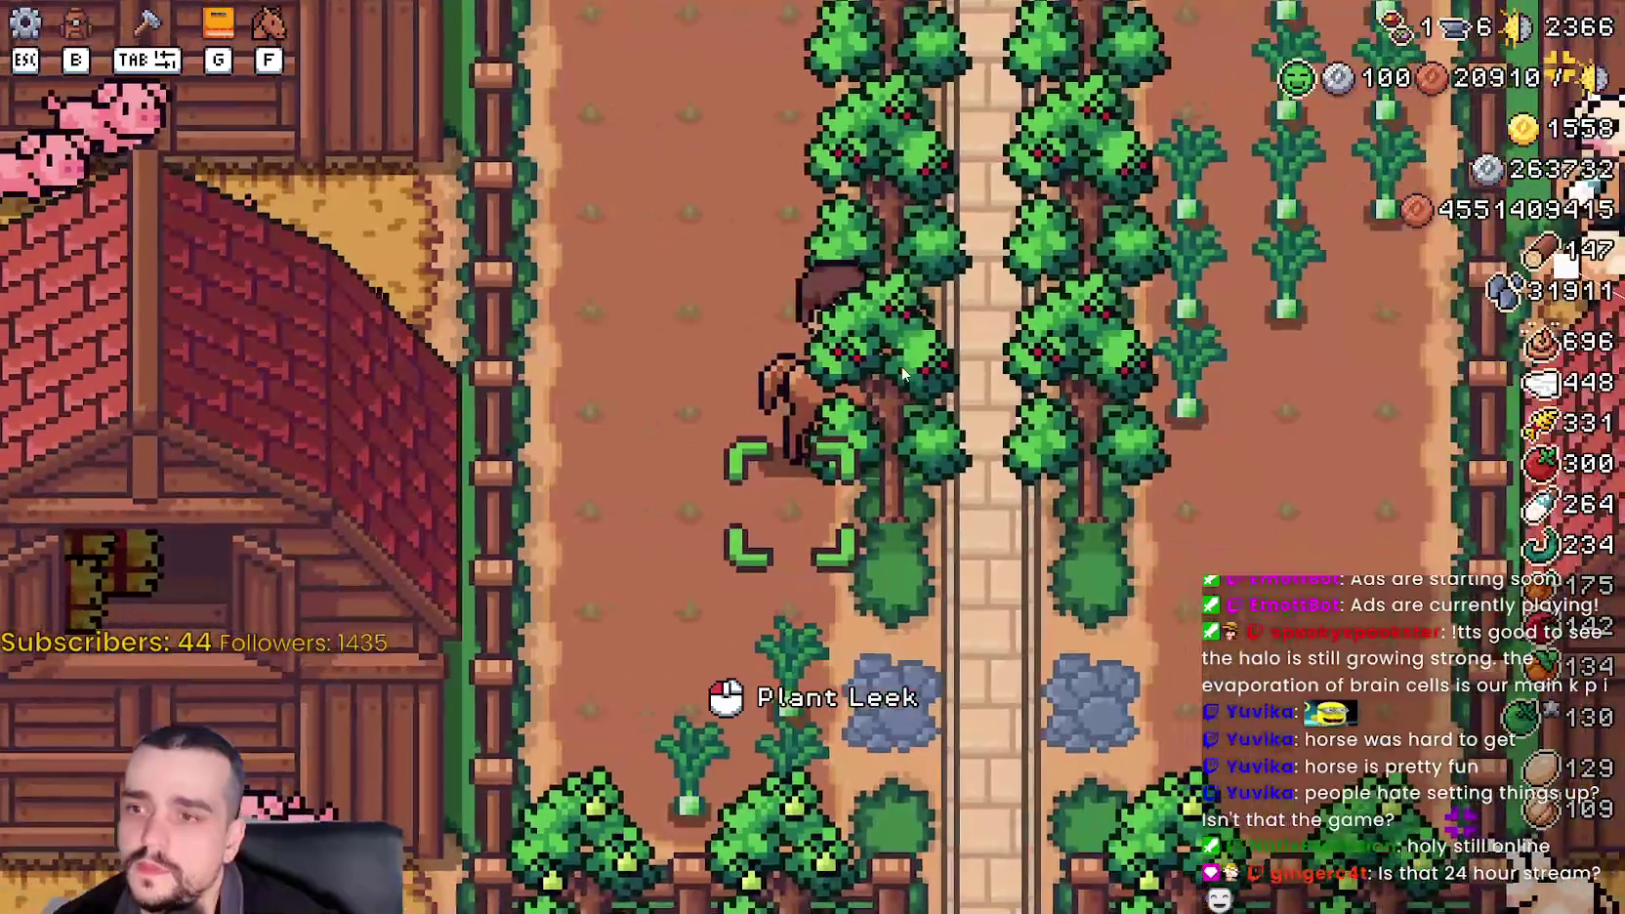
key("f")
key("d")
left_click(1047, 451)
key("w")
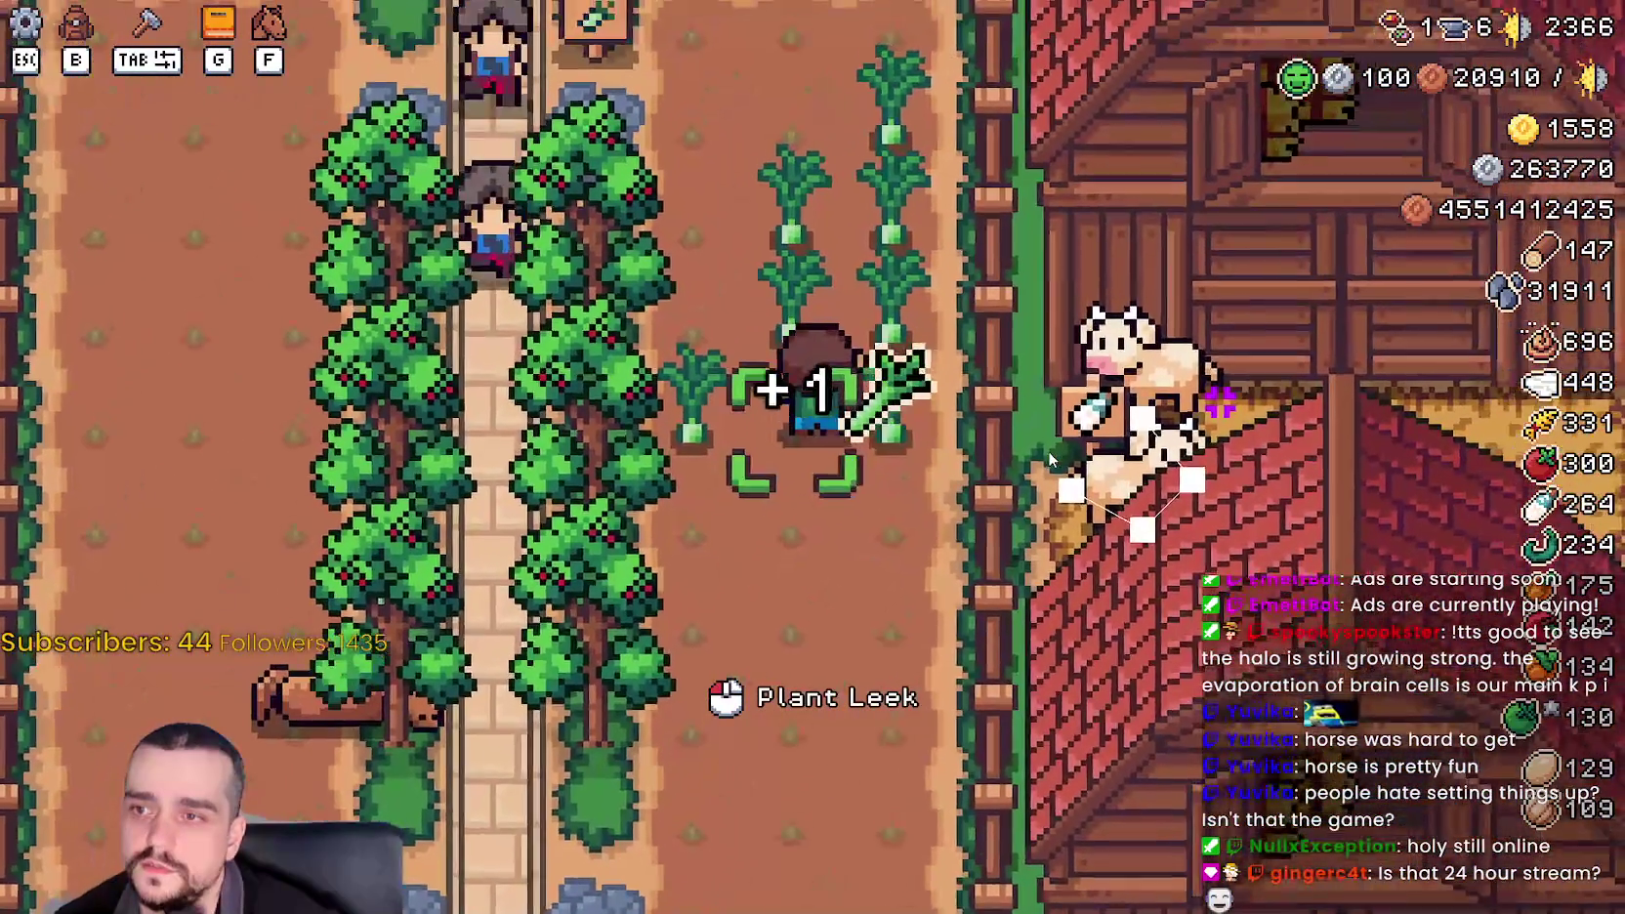
key("a")
key("w")
key("w")
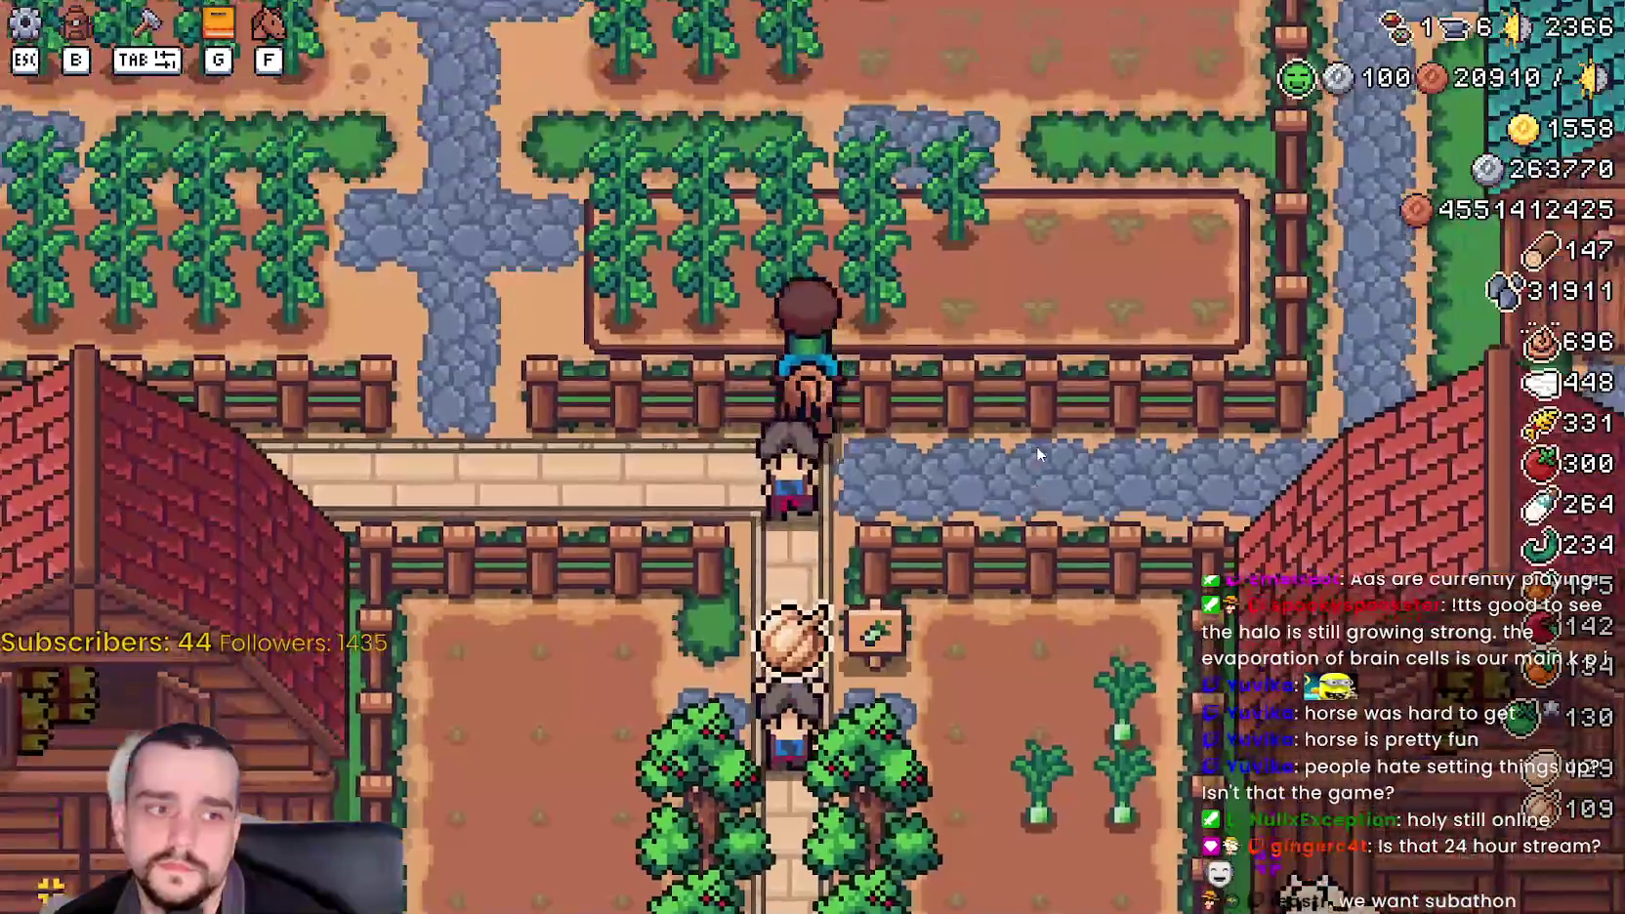
key("f")
key("w")
- Ride back past the fields and houses to the forge and open the Blacksmith buffs panel
key("d")
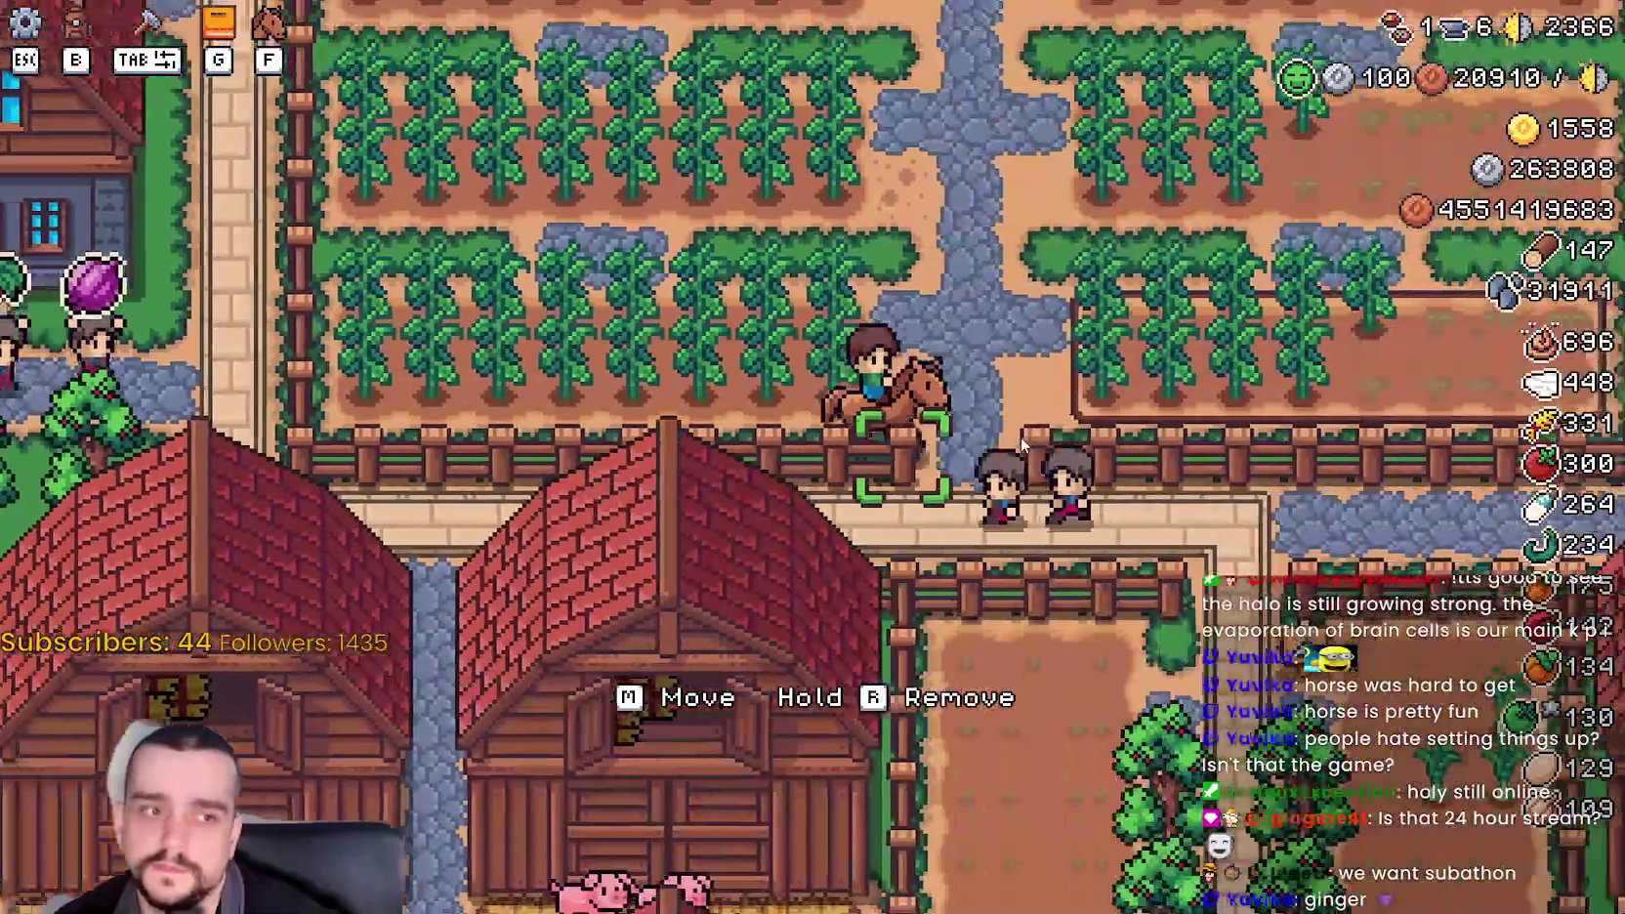
key("s")
key("a")
key("w")
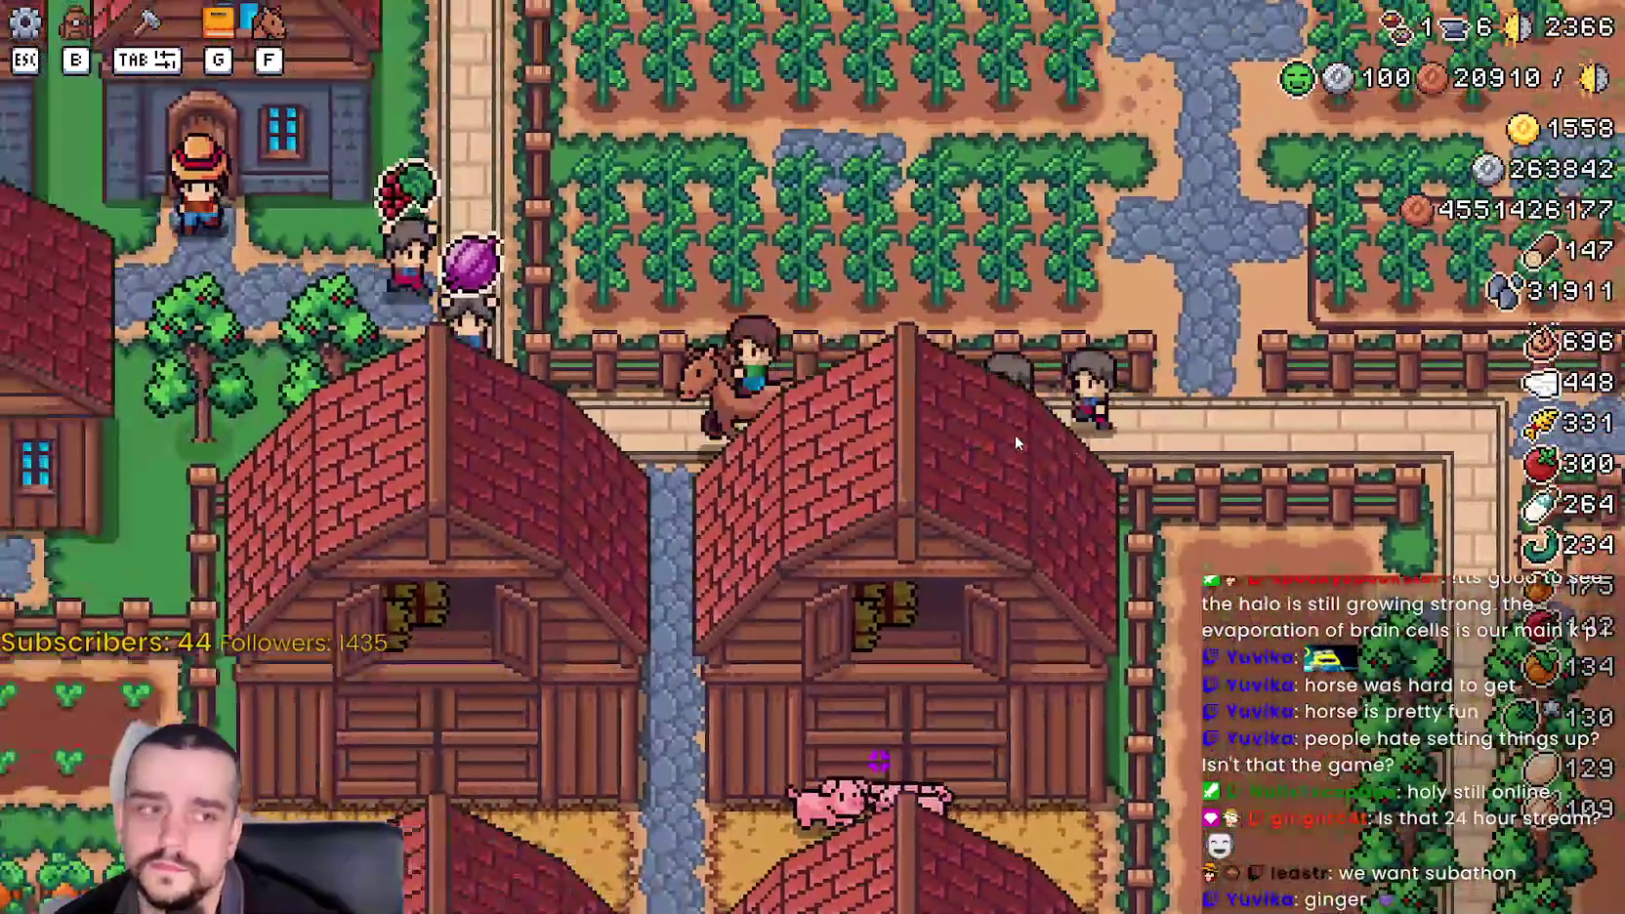
key("w")
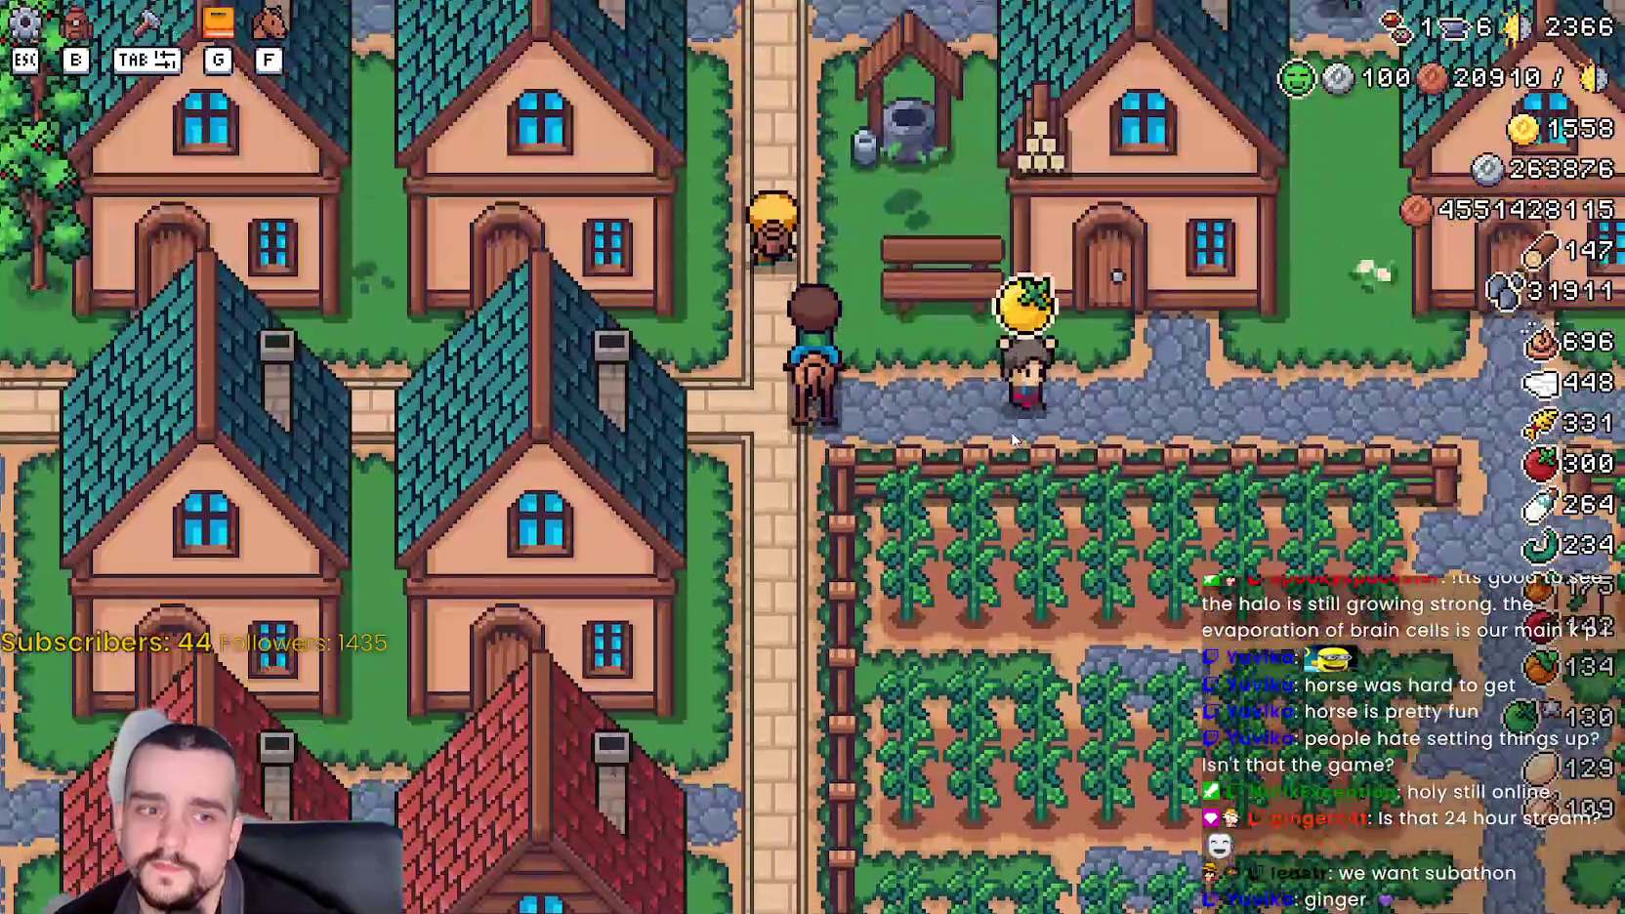
key("w")
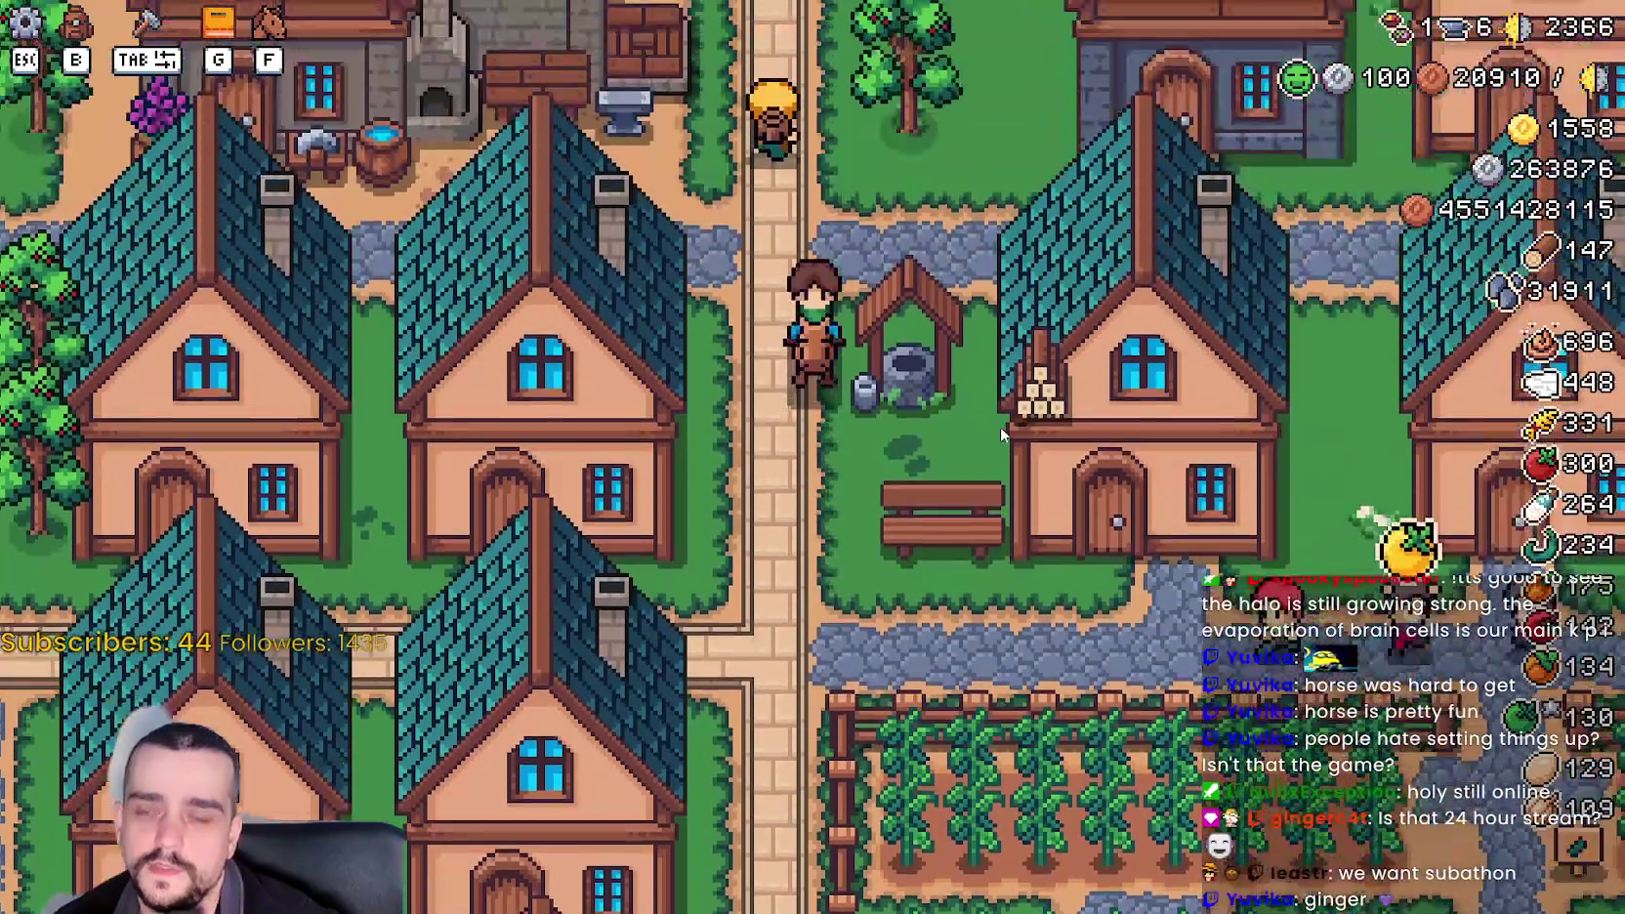
key("a")
key("w")
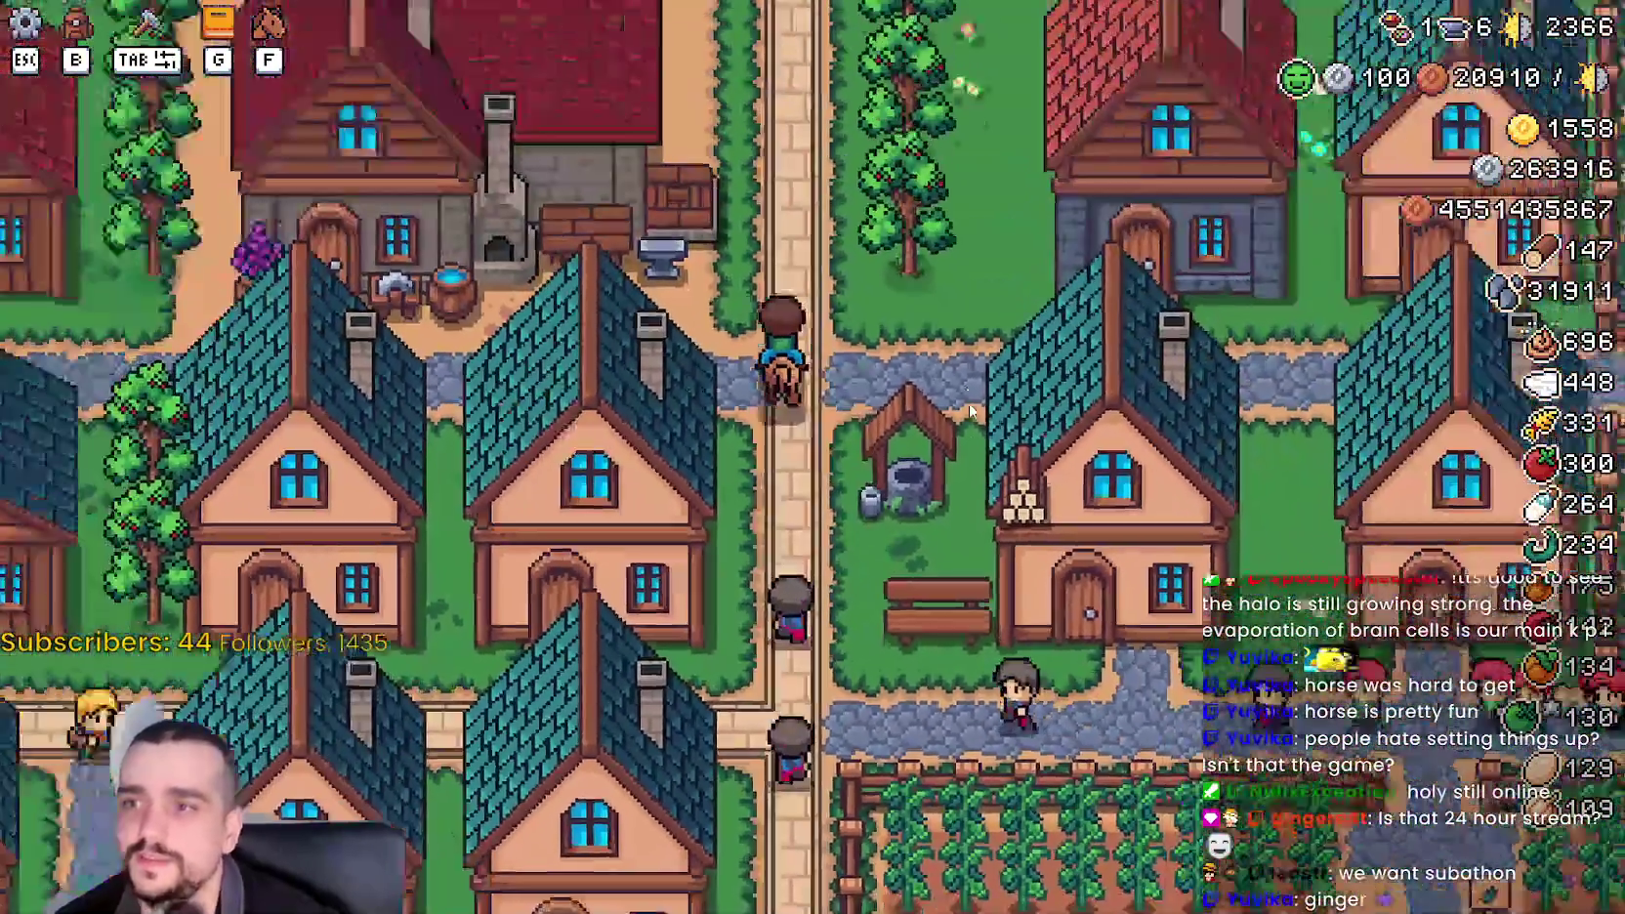
scroll(952, 413, "down", 2)
left_click(952, 414)
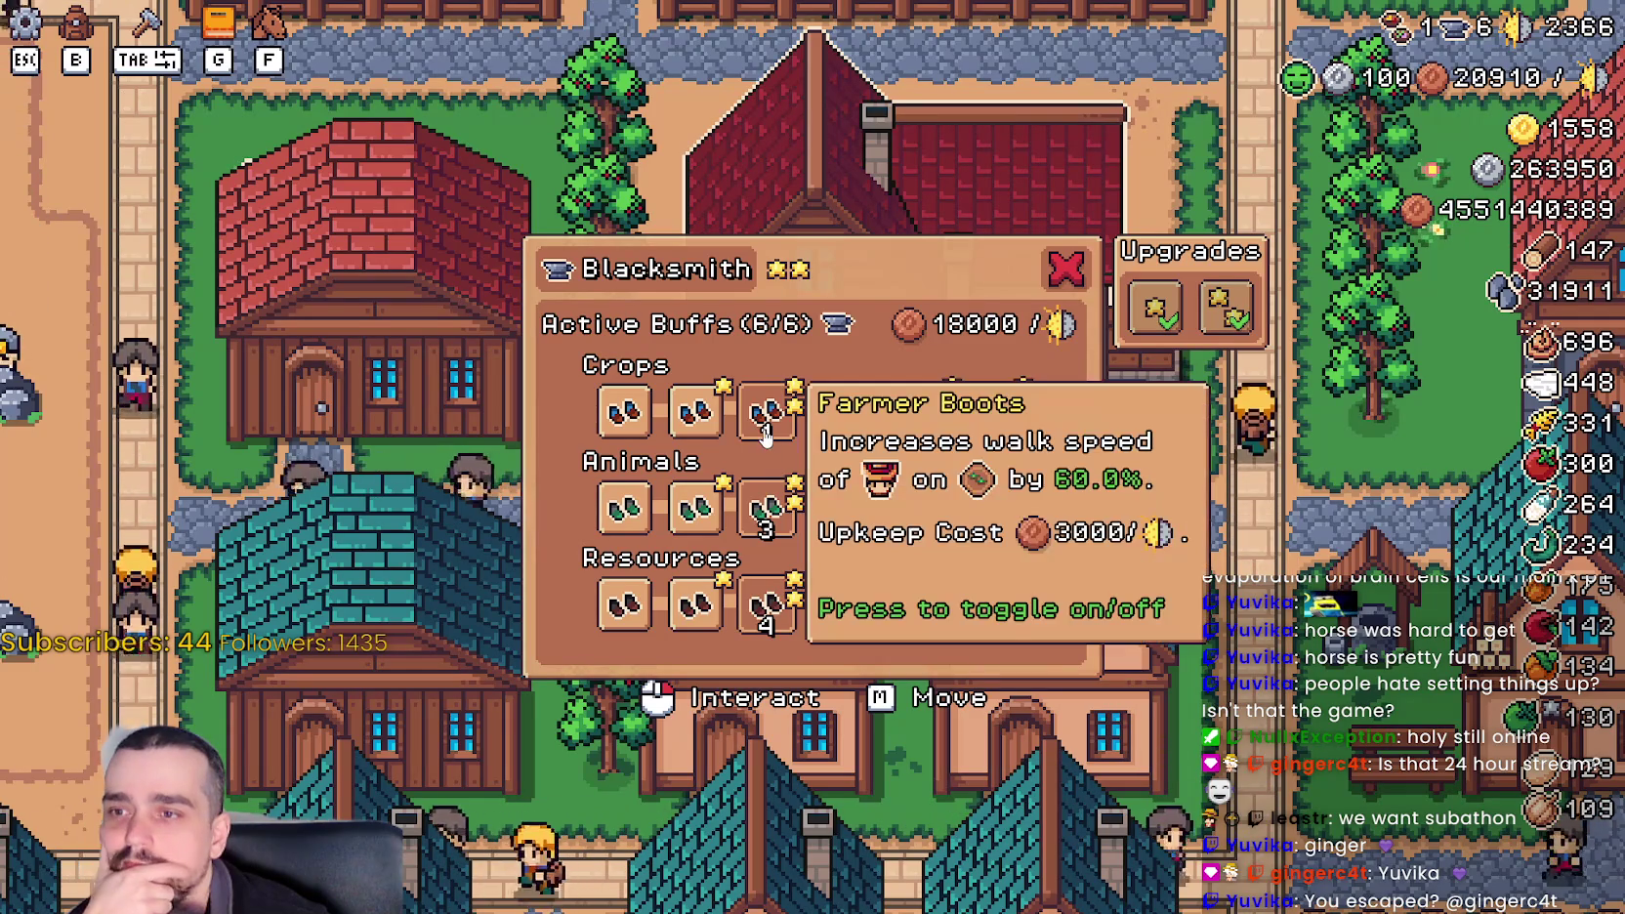
- Switch on Crops, Resources and Animals boots buffs in the Active Buffs slots
mouse_move(723, 435)
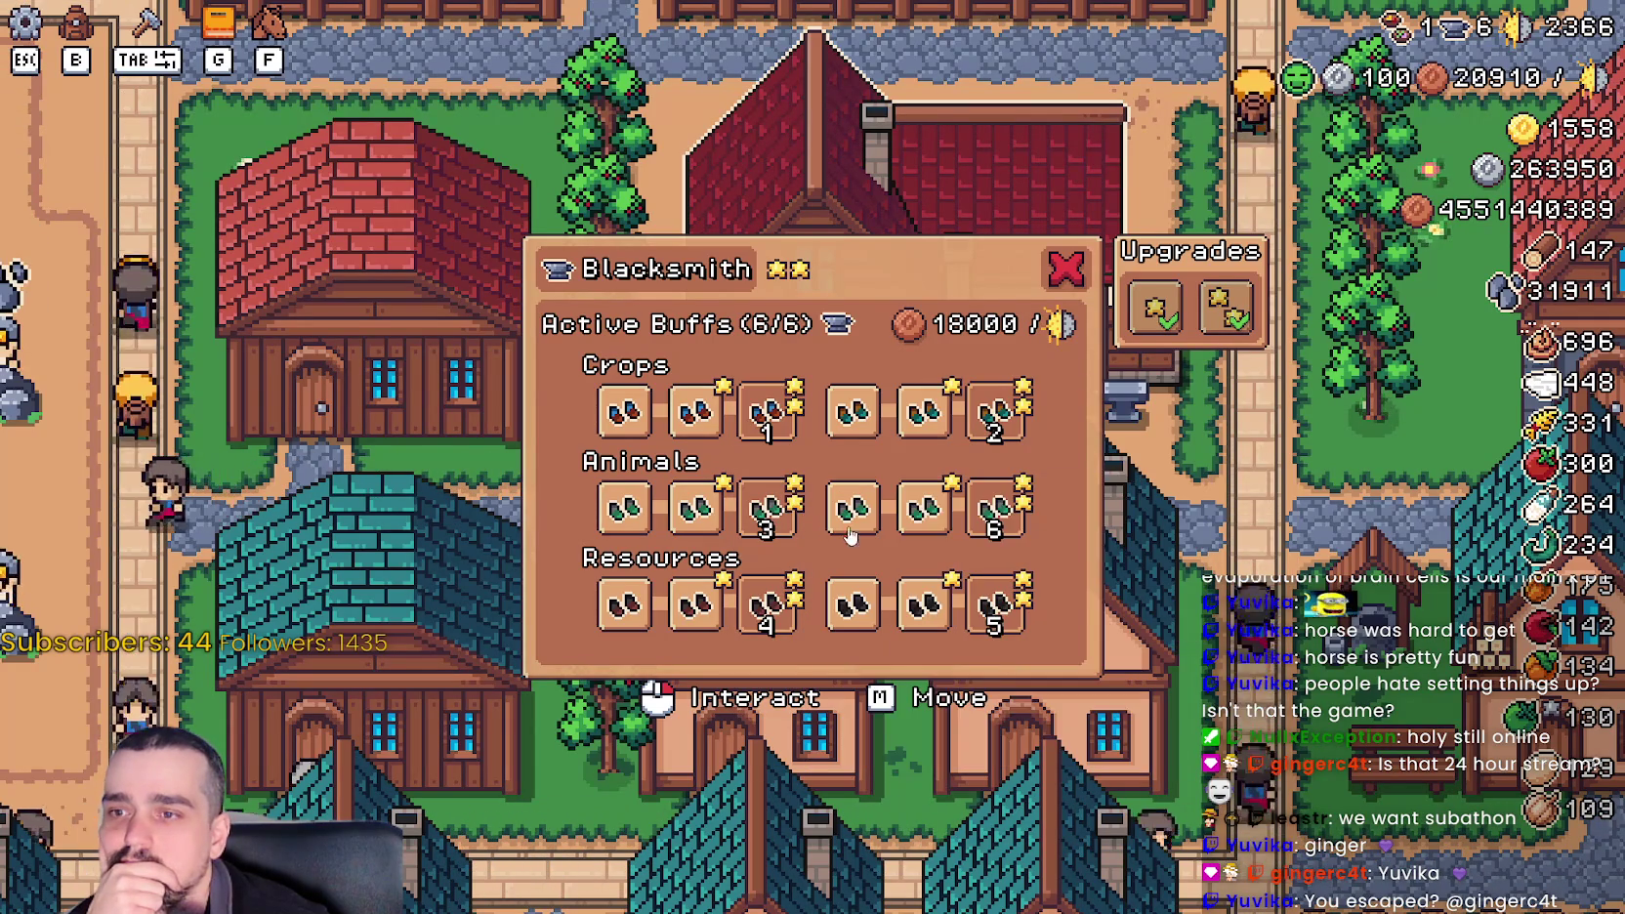
mouse_move(951, 520)
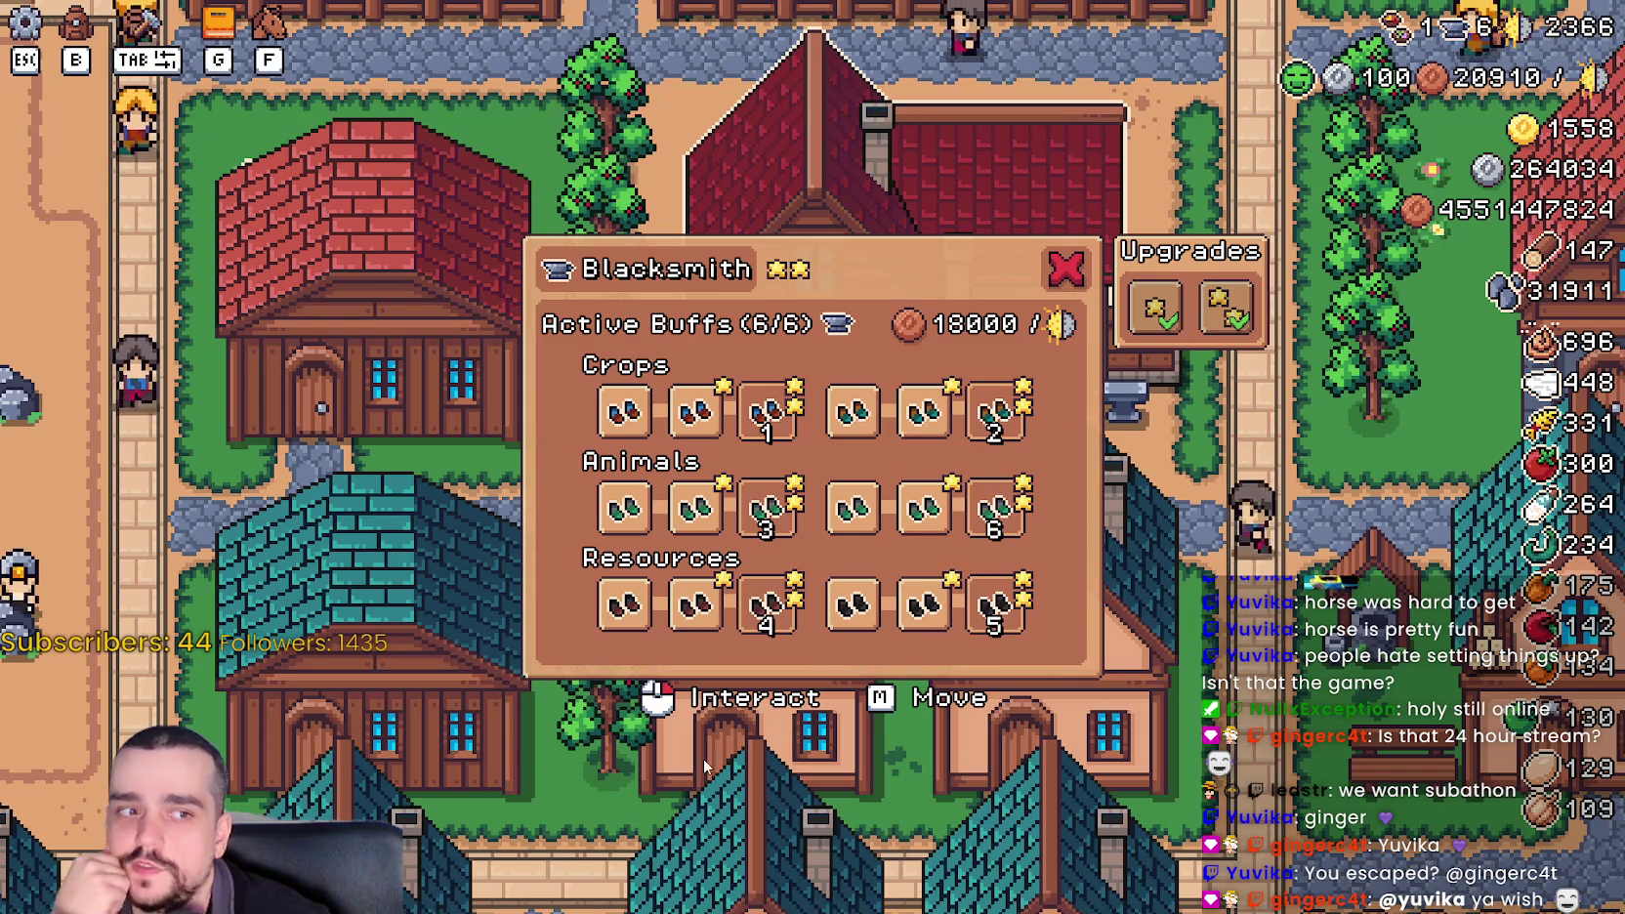
mouse_move(753, 637)
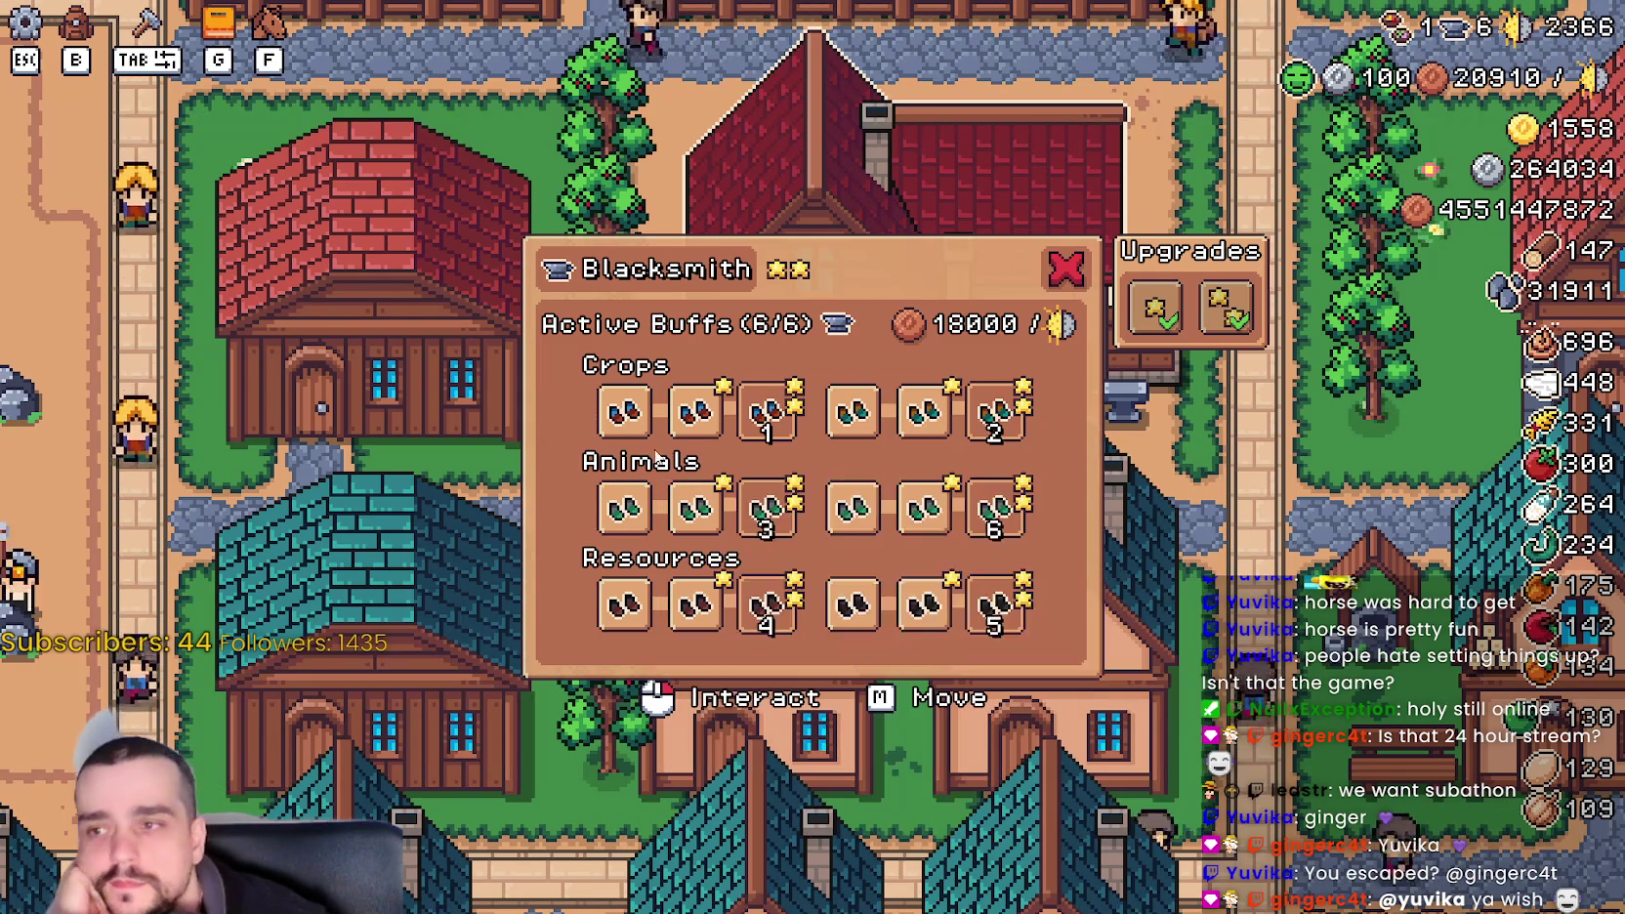
left_click(695, 412)
left_click(918, 435)
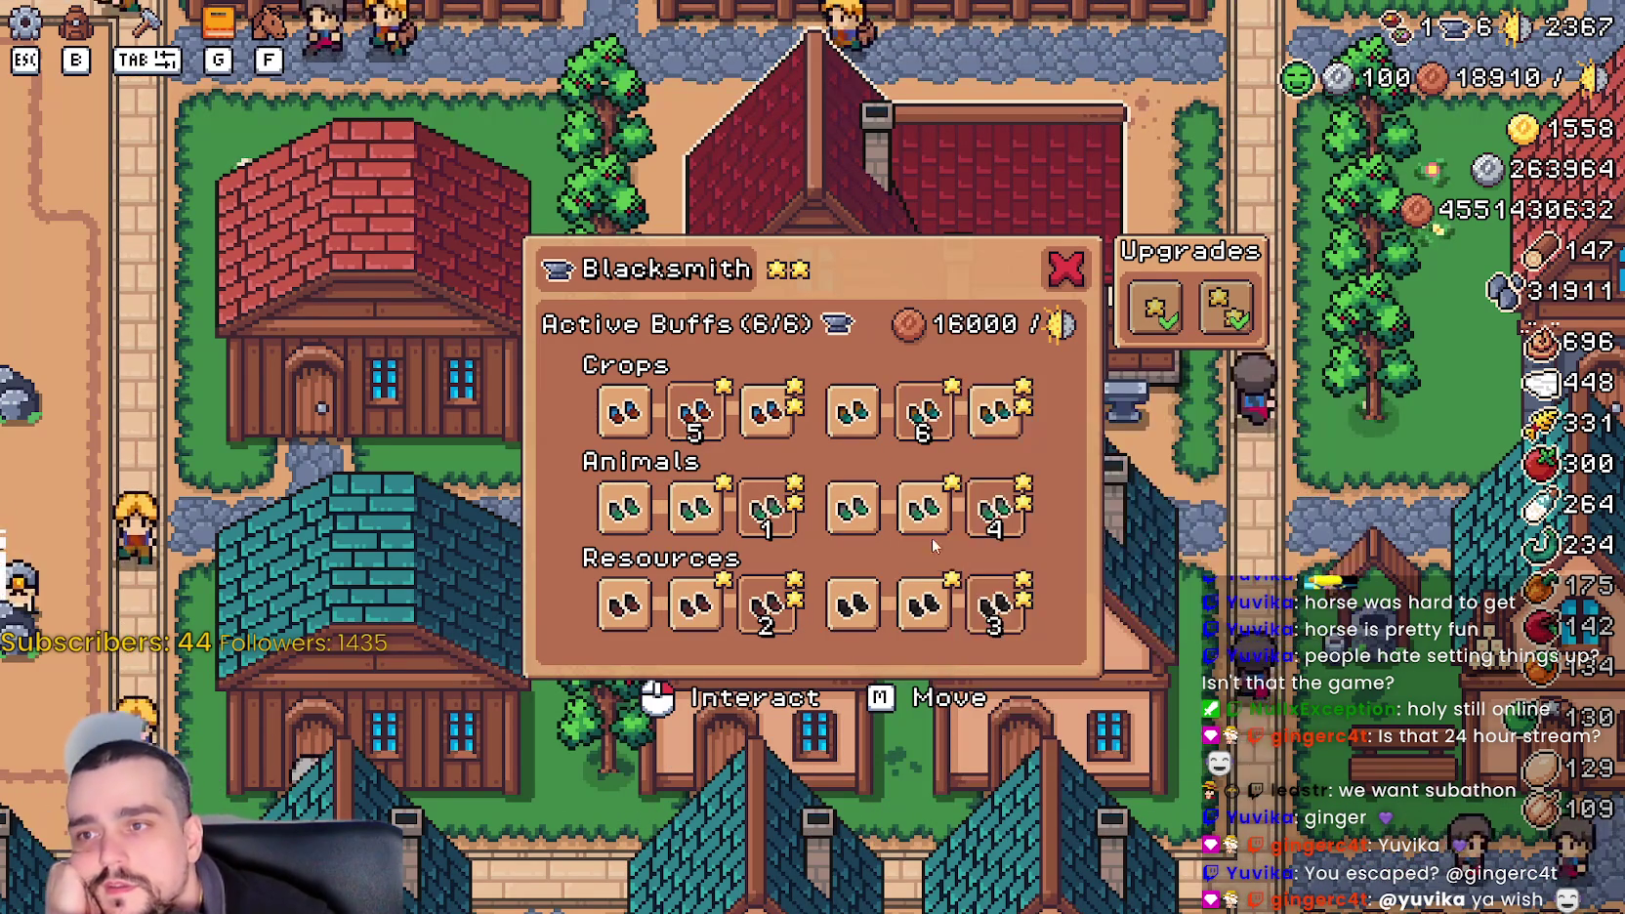
left_click(923, 606)
left_click(695, 606)
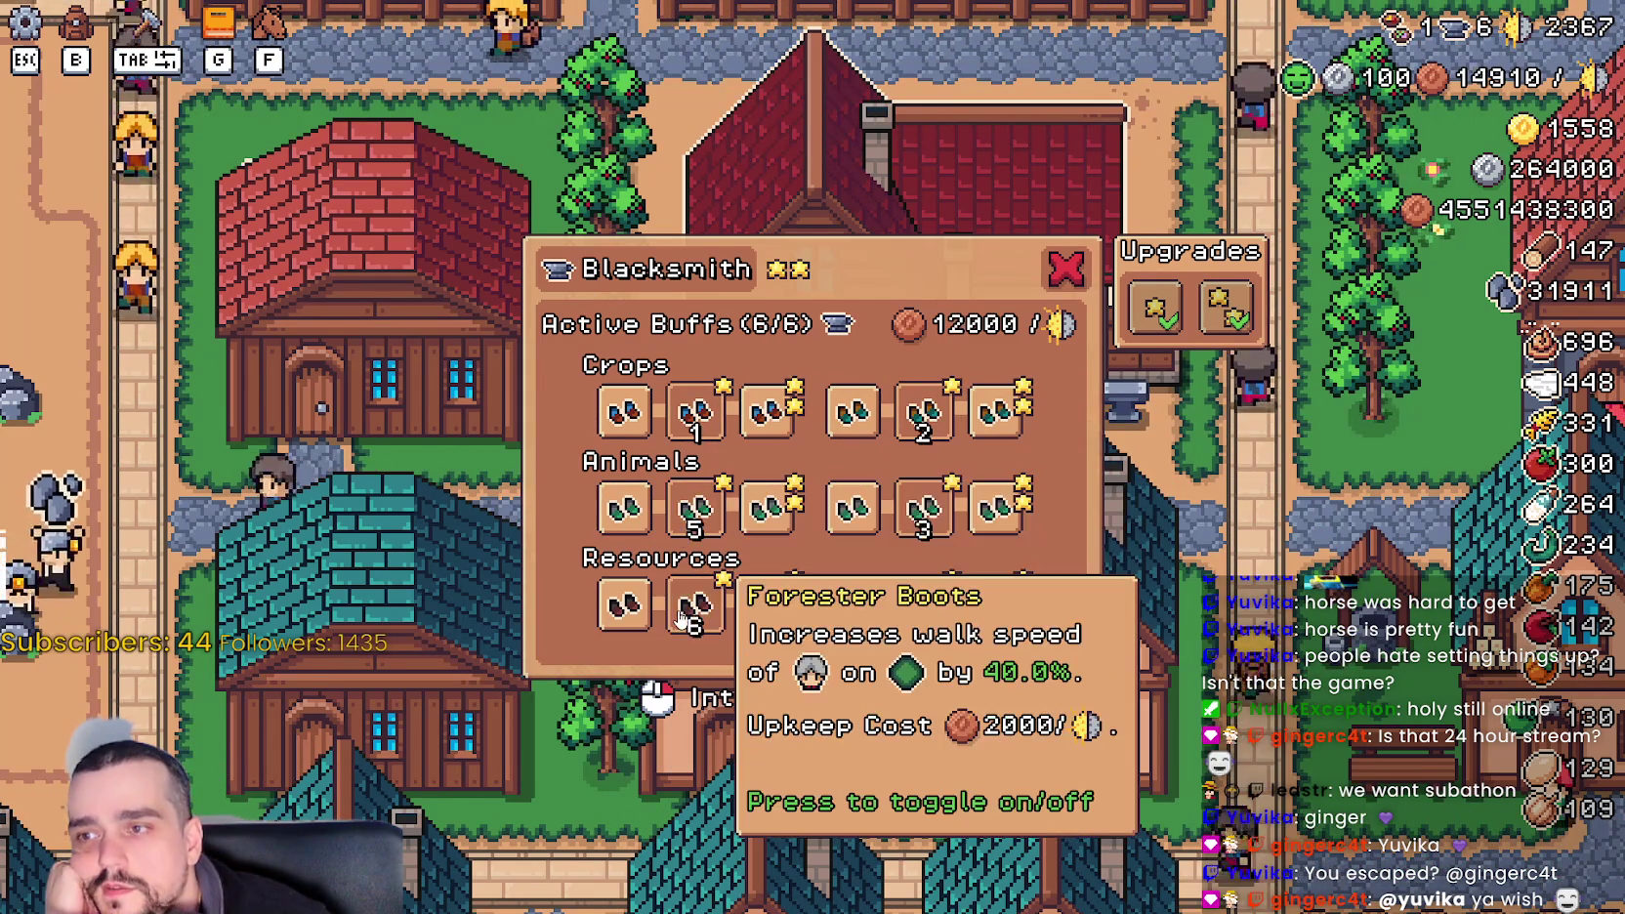
left_click(625, 508)
- Rearrange the boots buffs, lowering upkeep to 14000, and close the Blacksmith panel
left_click(625, 410)
left_click(923, 411)
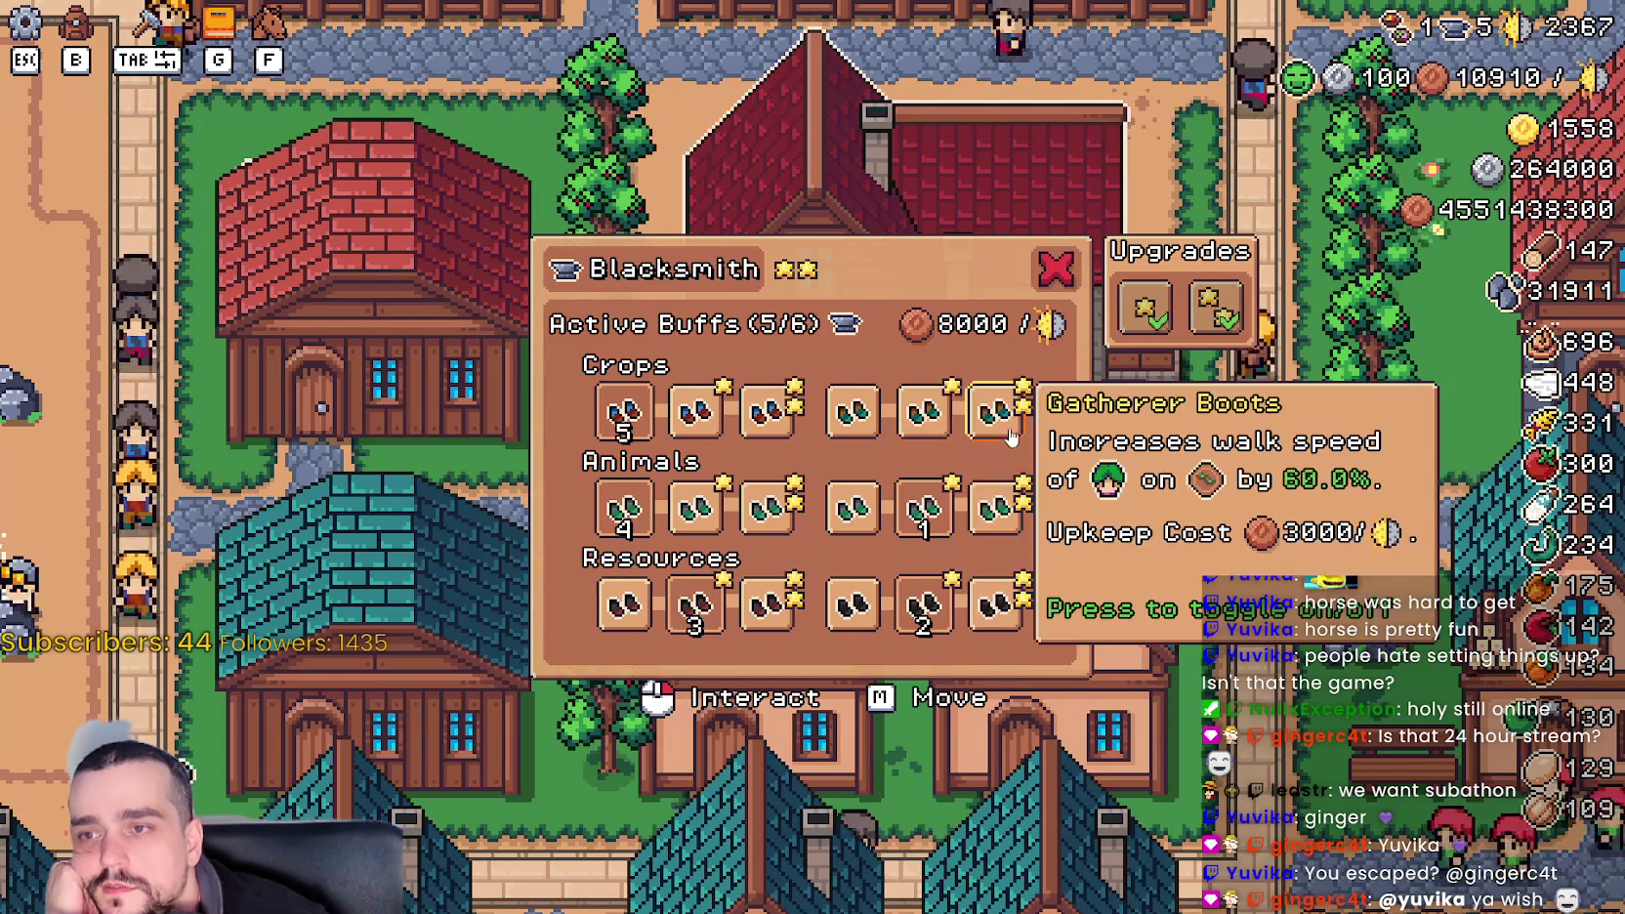
left_click(926, 412)
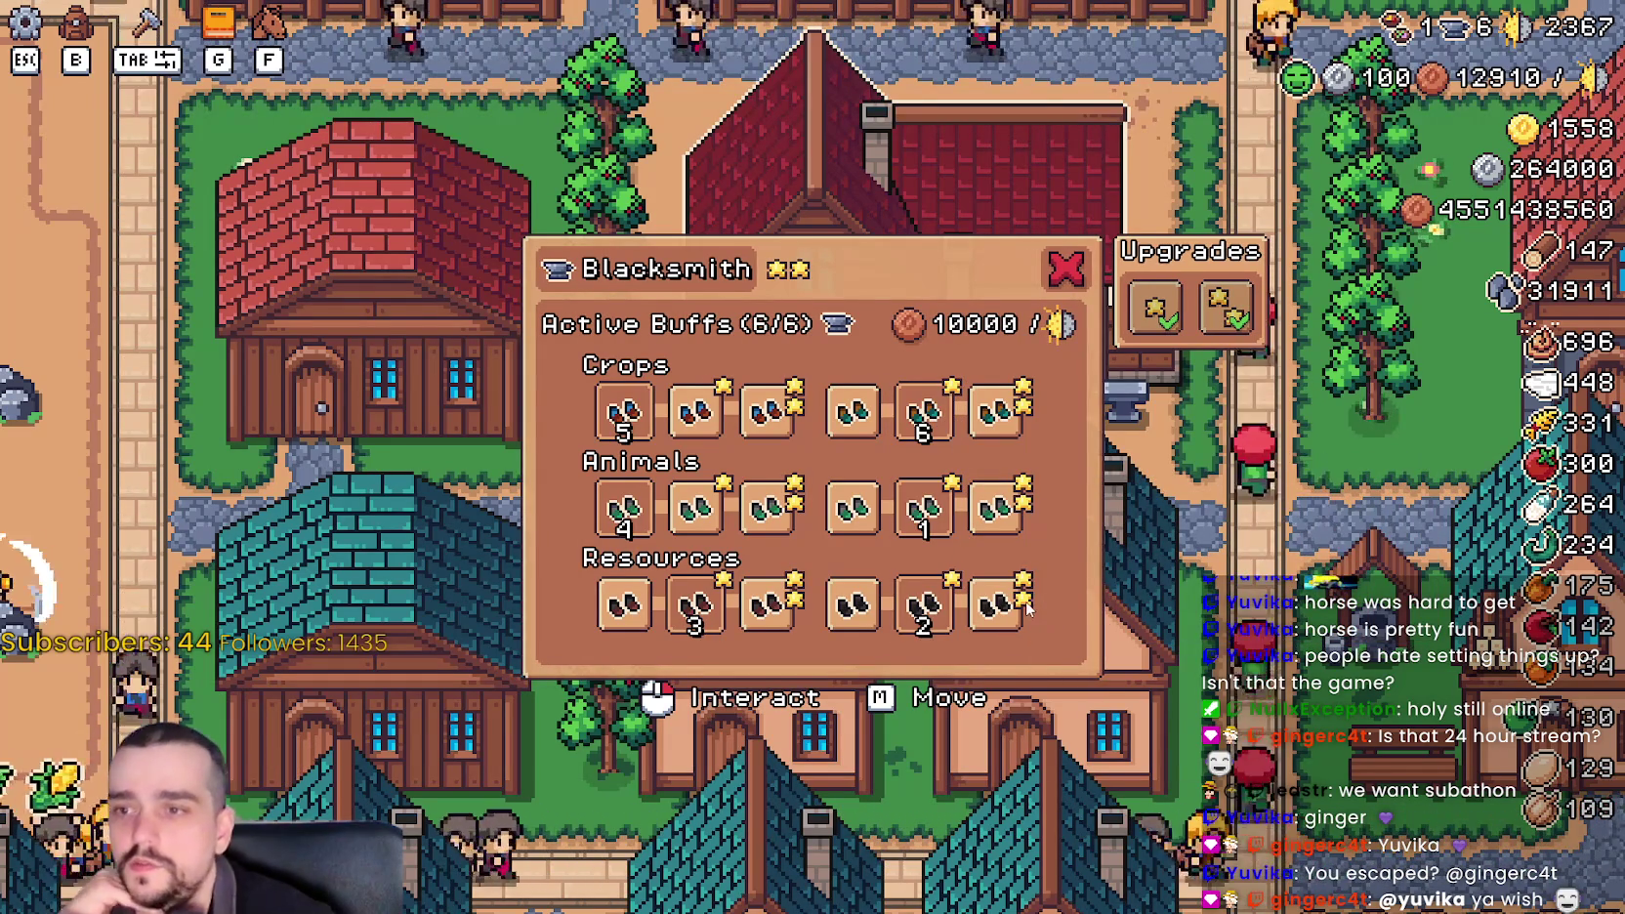
left_click(923, 606)
left_click(995, 608)
left_click(625, 410)
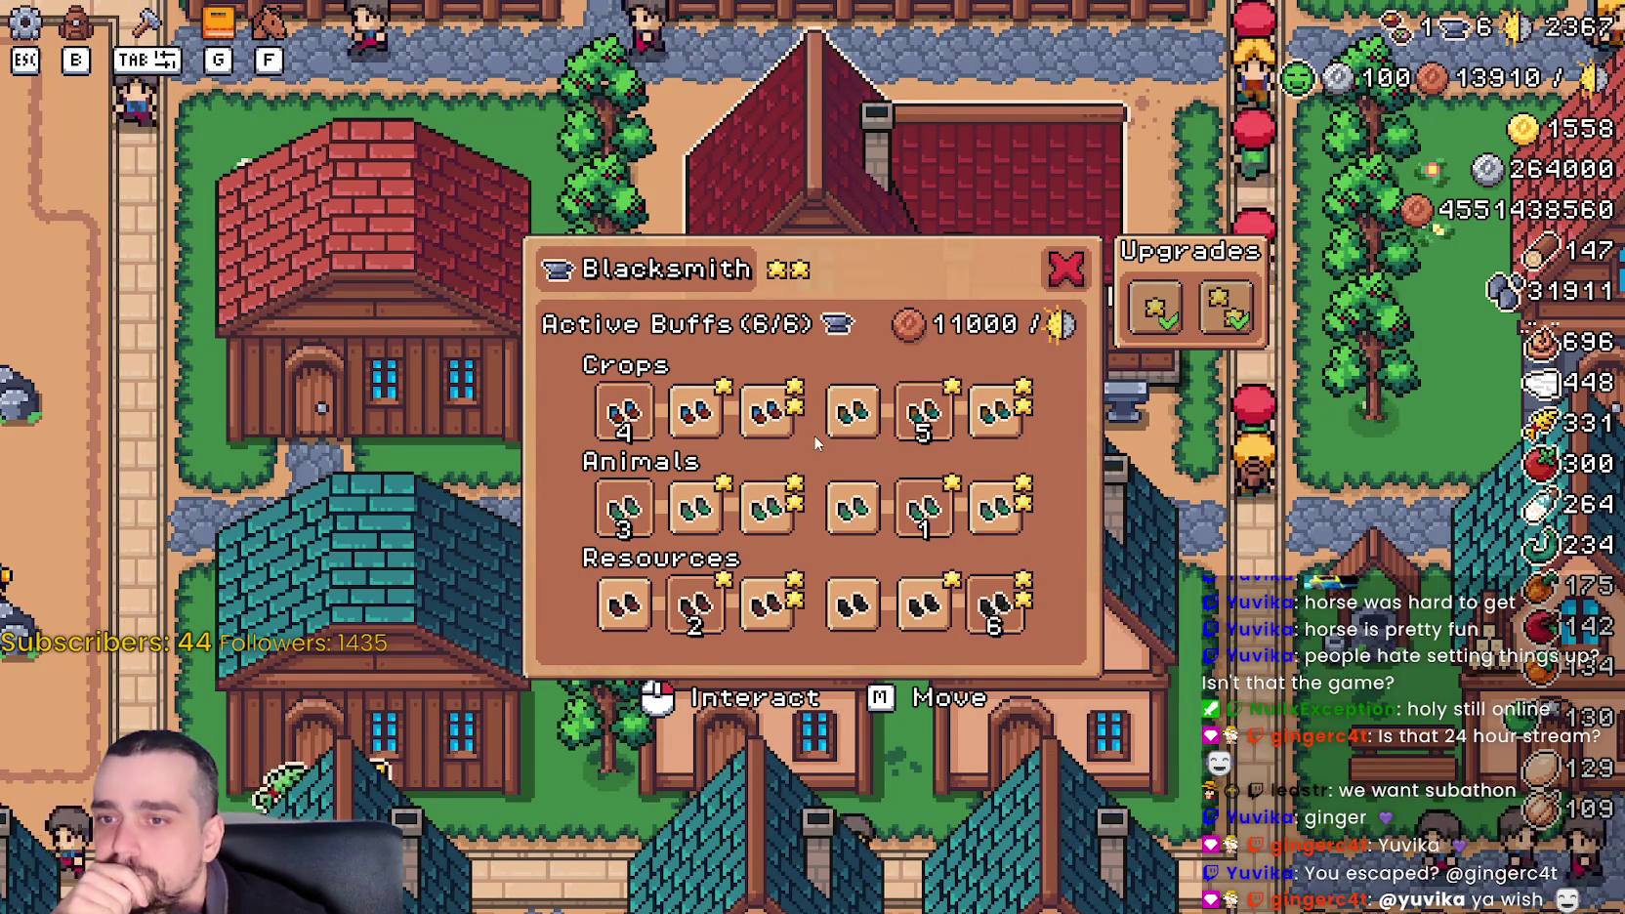
left_click(767, 411)
left_click(719, 509)
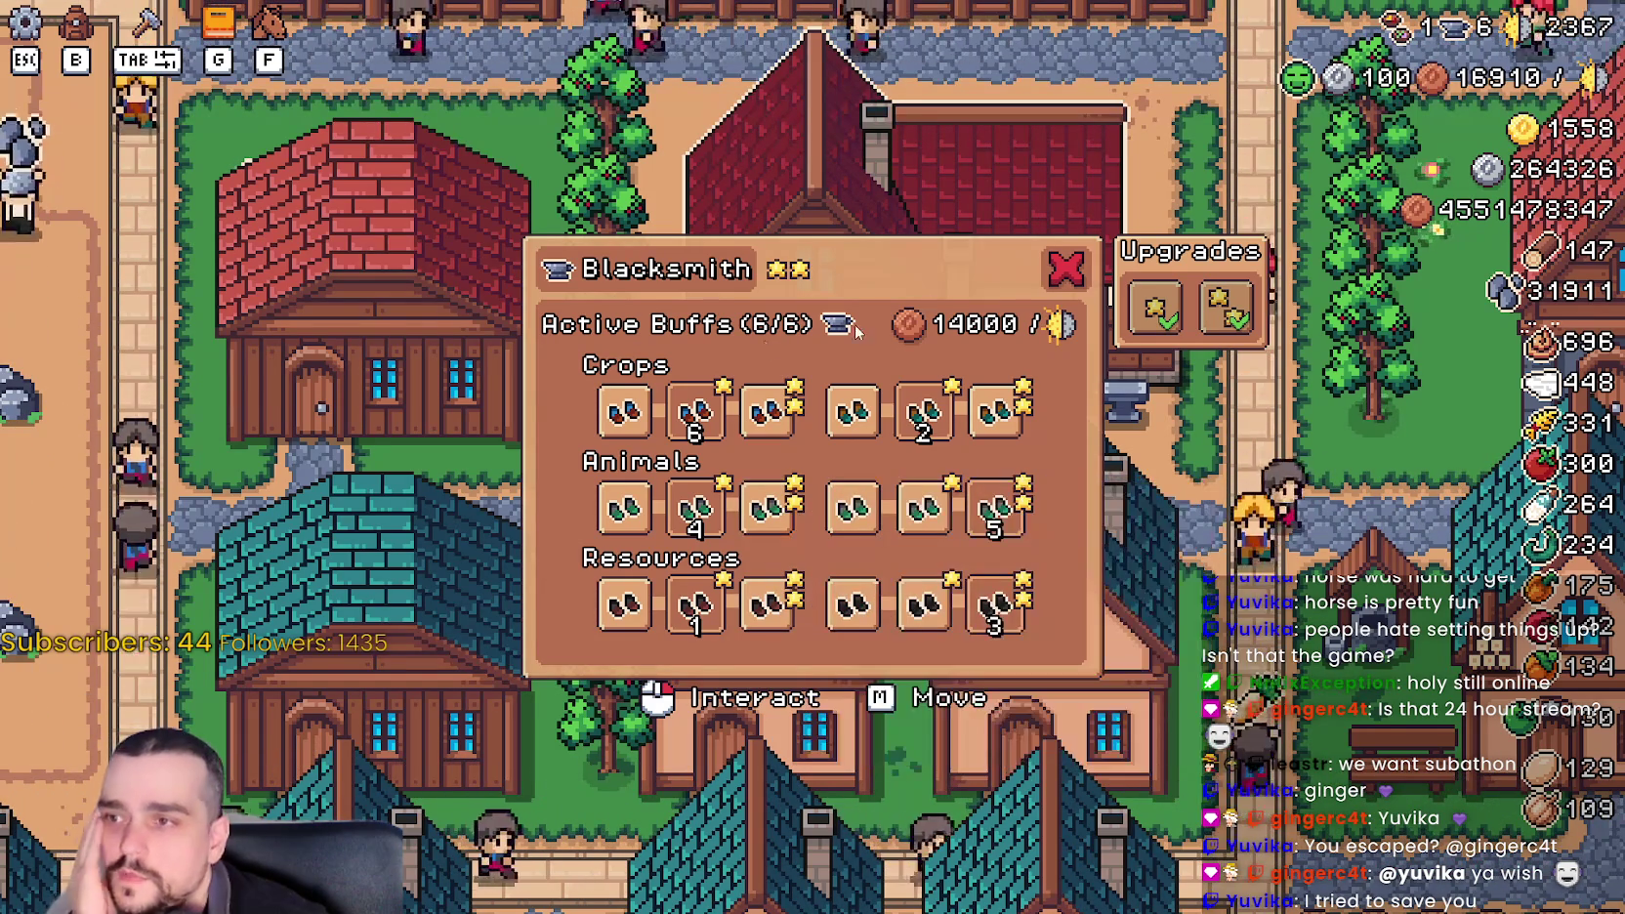
left_click(1064, 277)
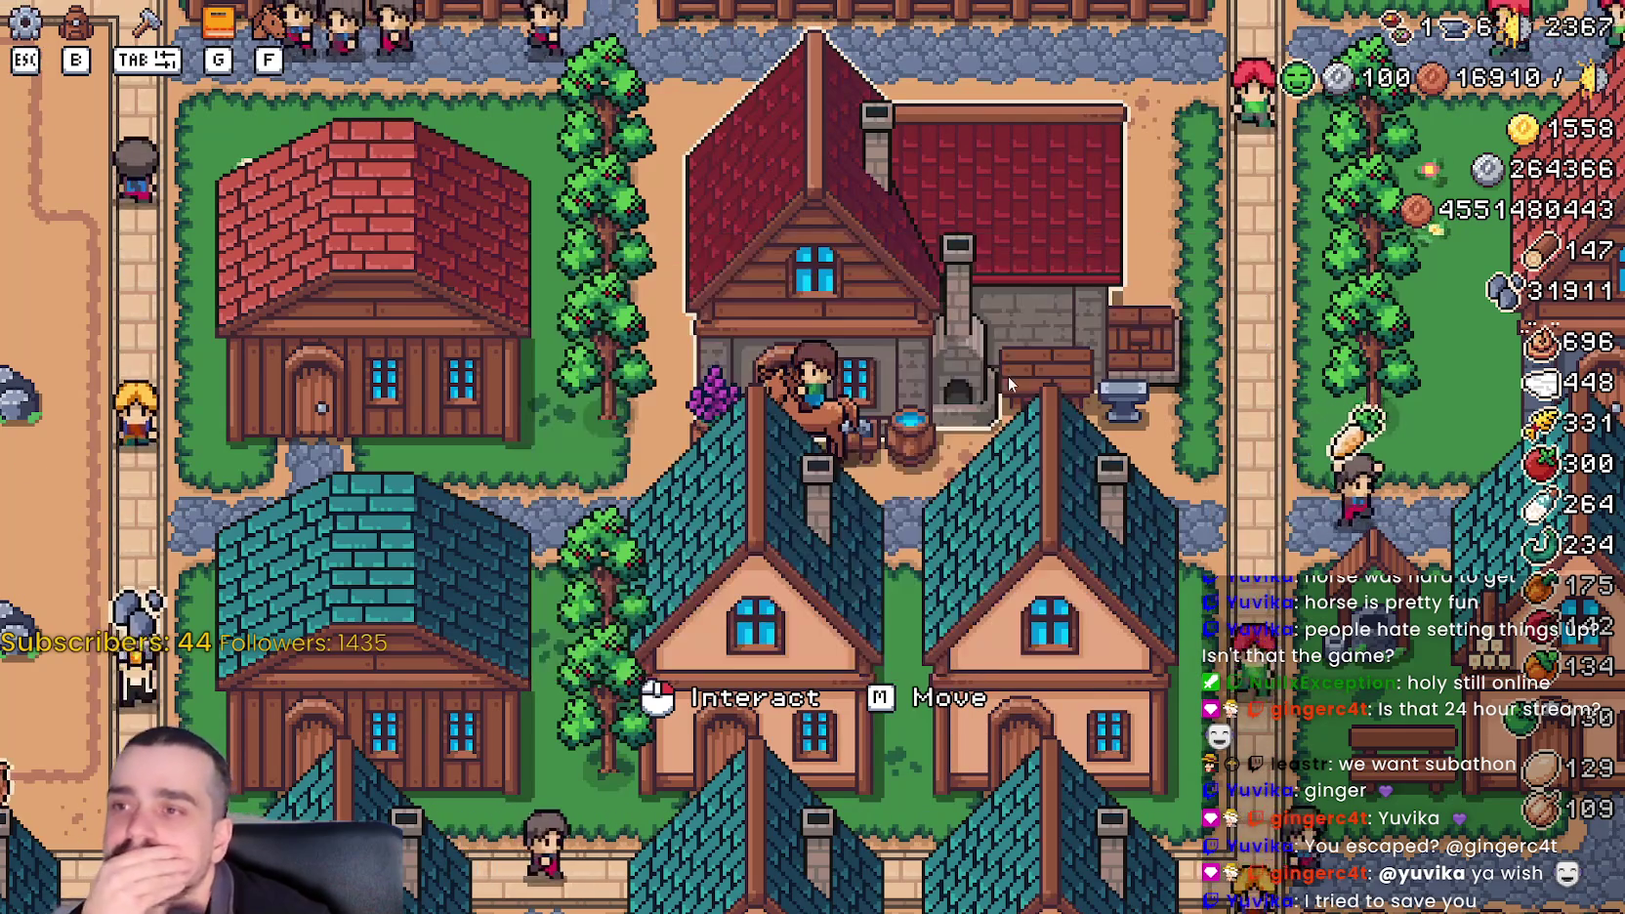
- Ride the horse east and then north up the road, zooming the camera out and in
scroll(1016, 371, "down", 5)
scroll(990, 422, "up", 6)
key("d")
key("w")
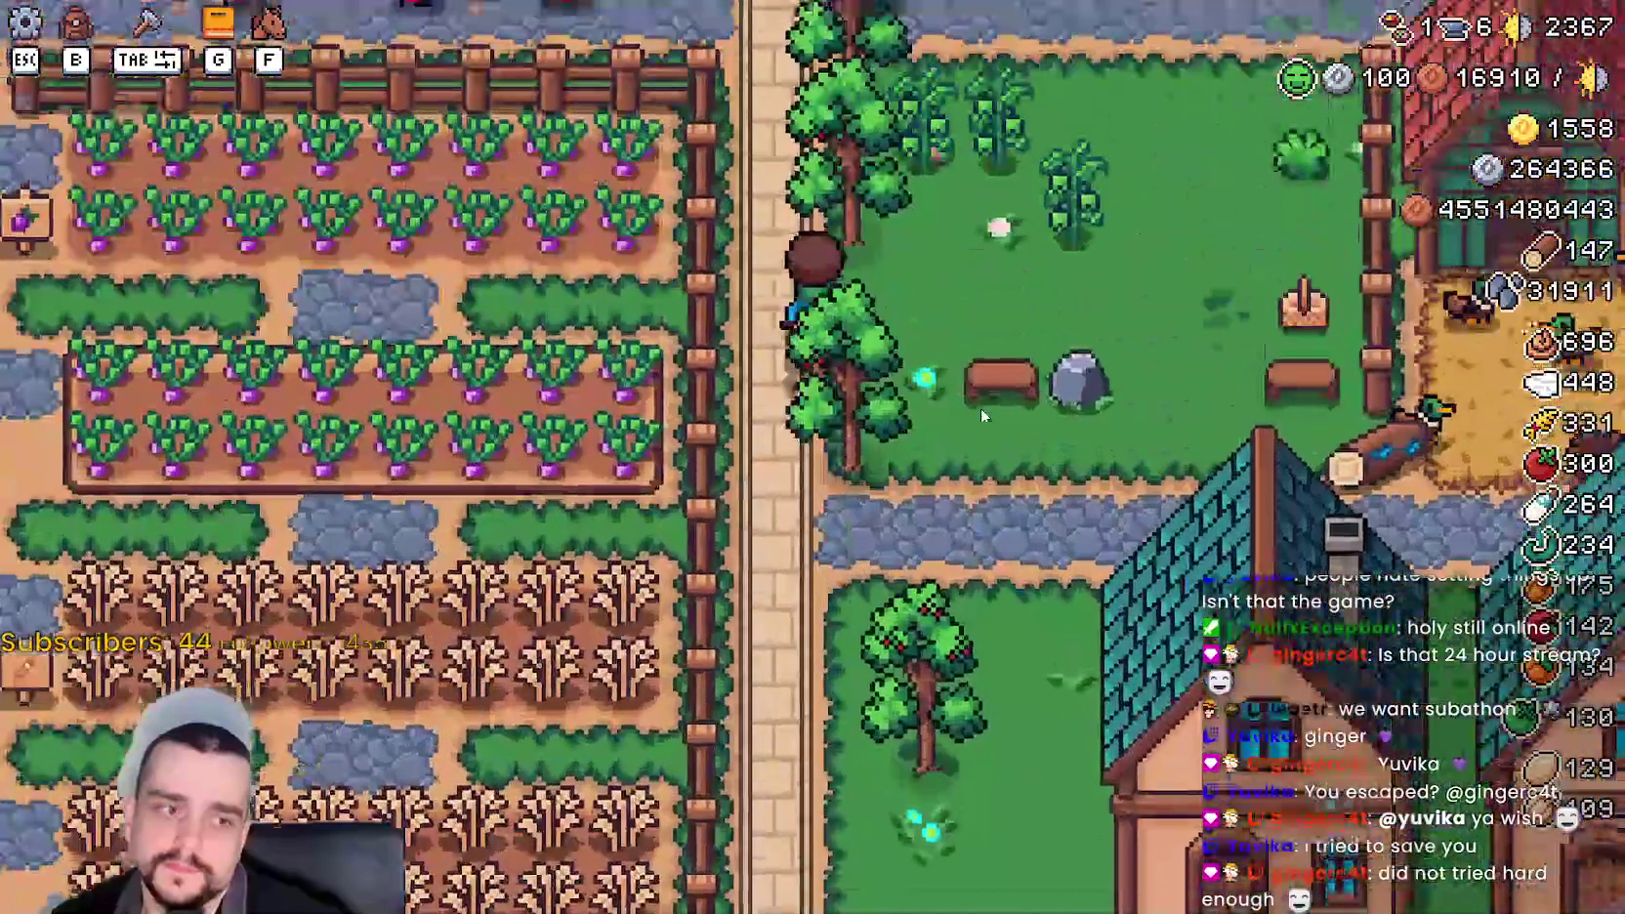
scroll(981, 410, "down", 3)
scroll(982, 412, "down", 3)
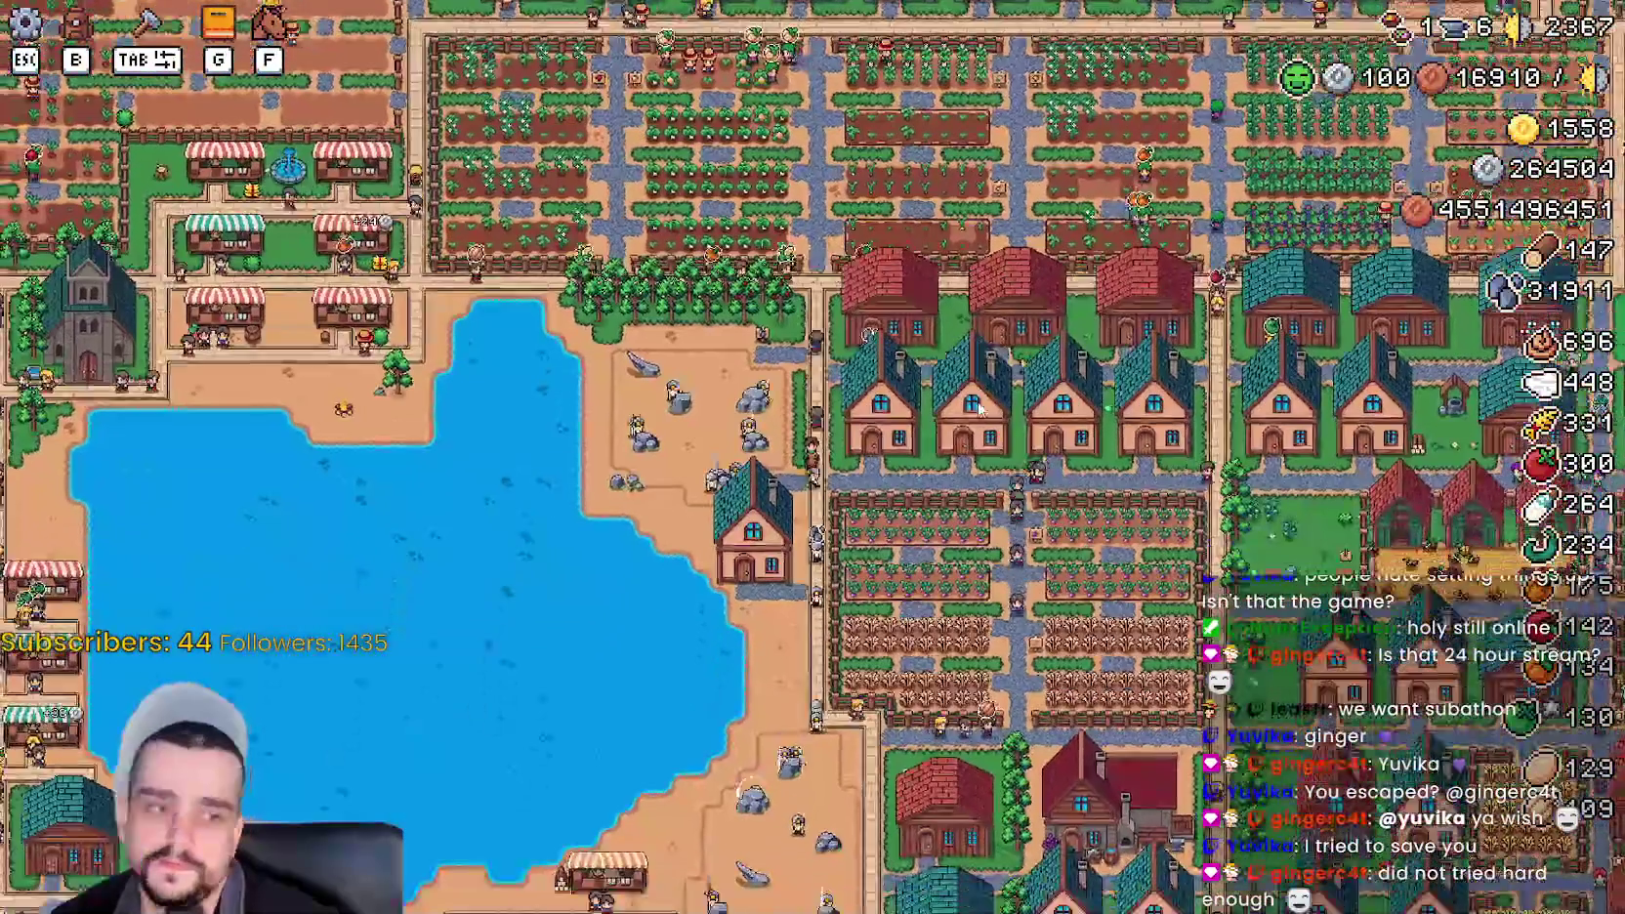
scroll(982, 410, "up", 5)
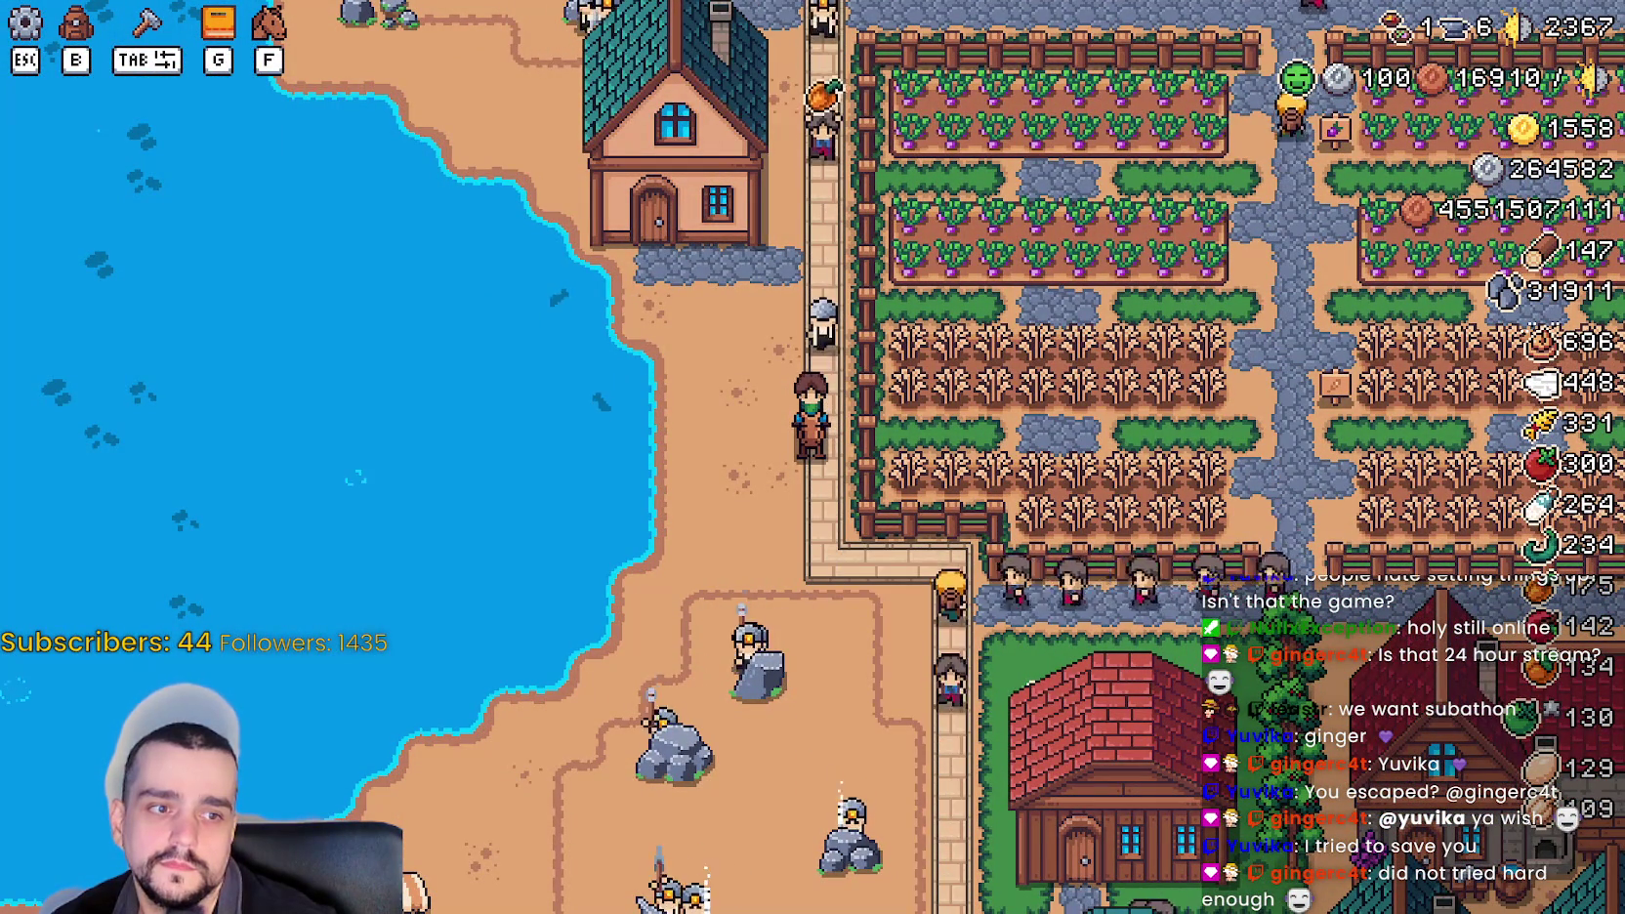
- Ride south past the rocks and west beyond the market stalls into the housing streets
key("s")
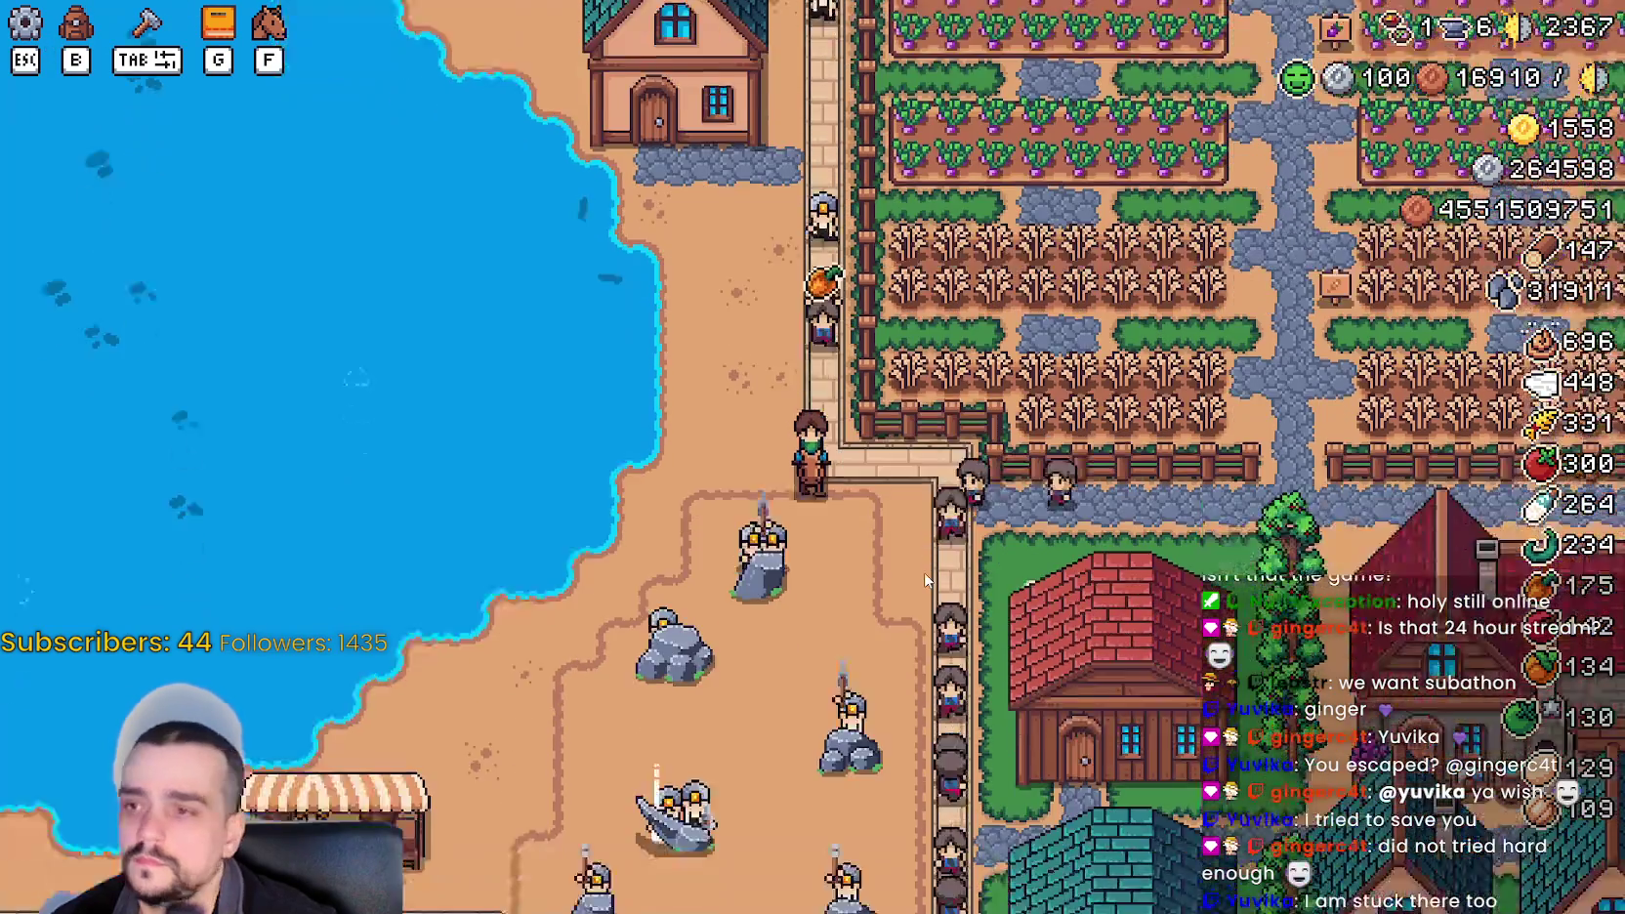
key("s")
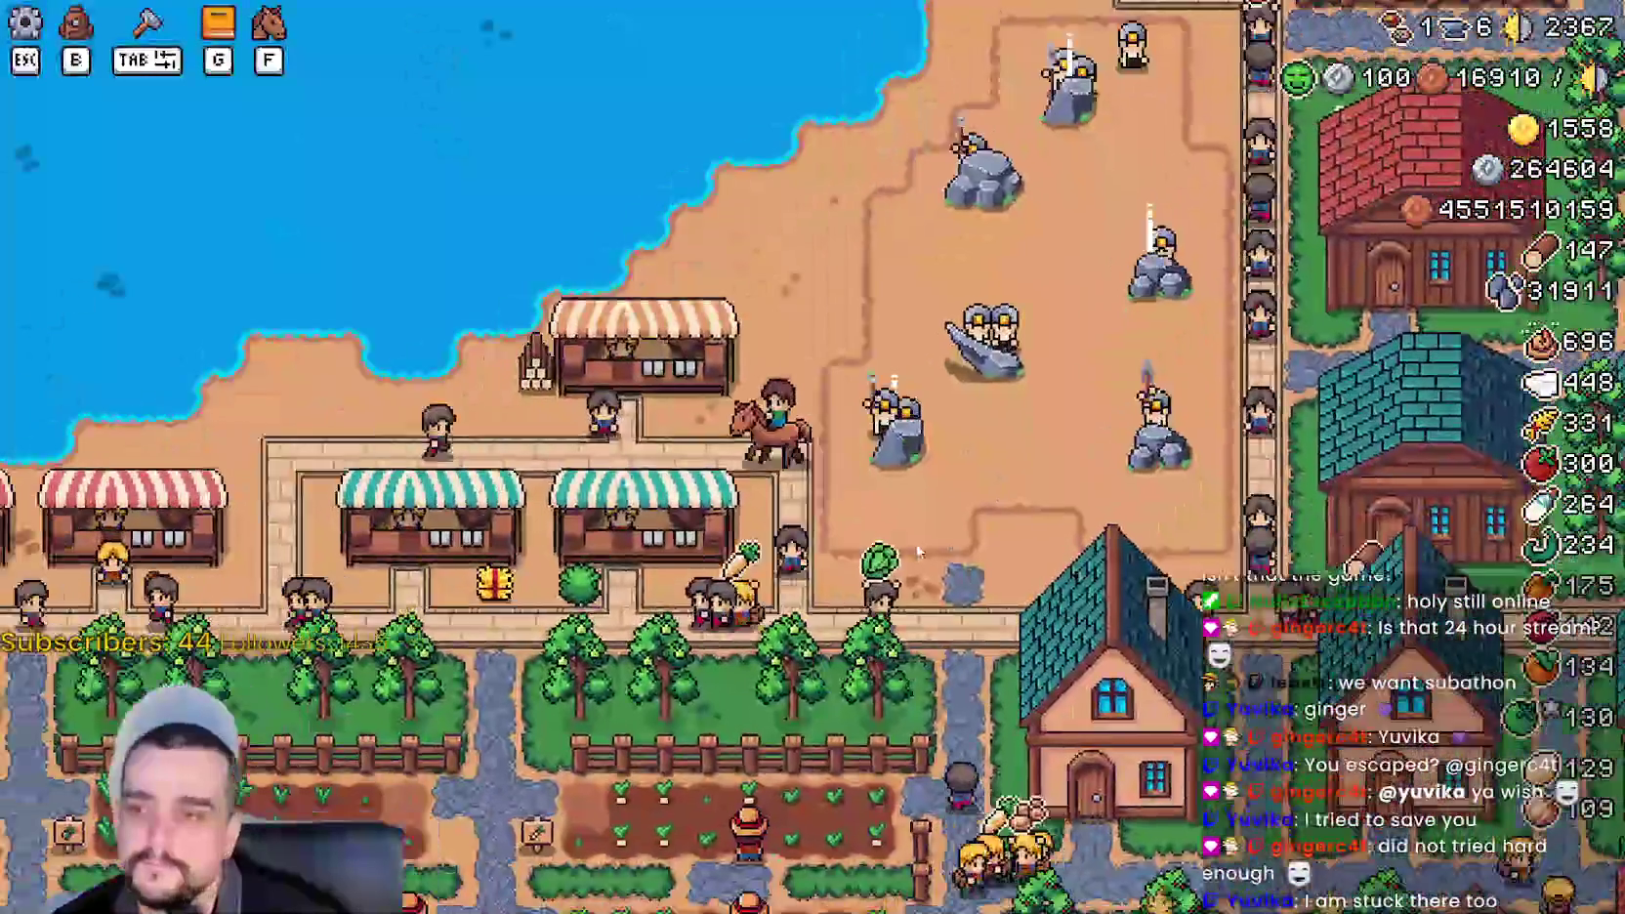
key("a")
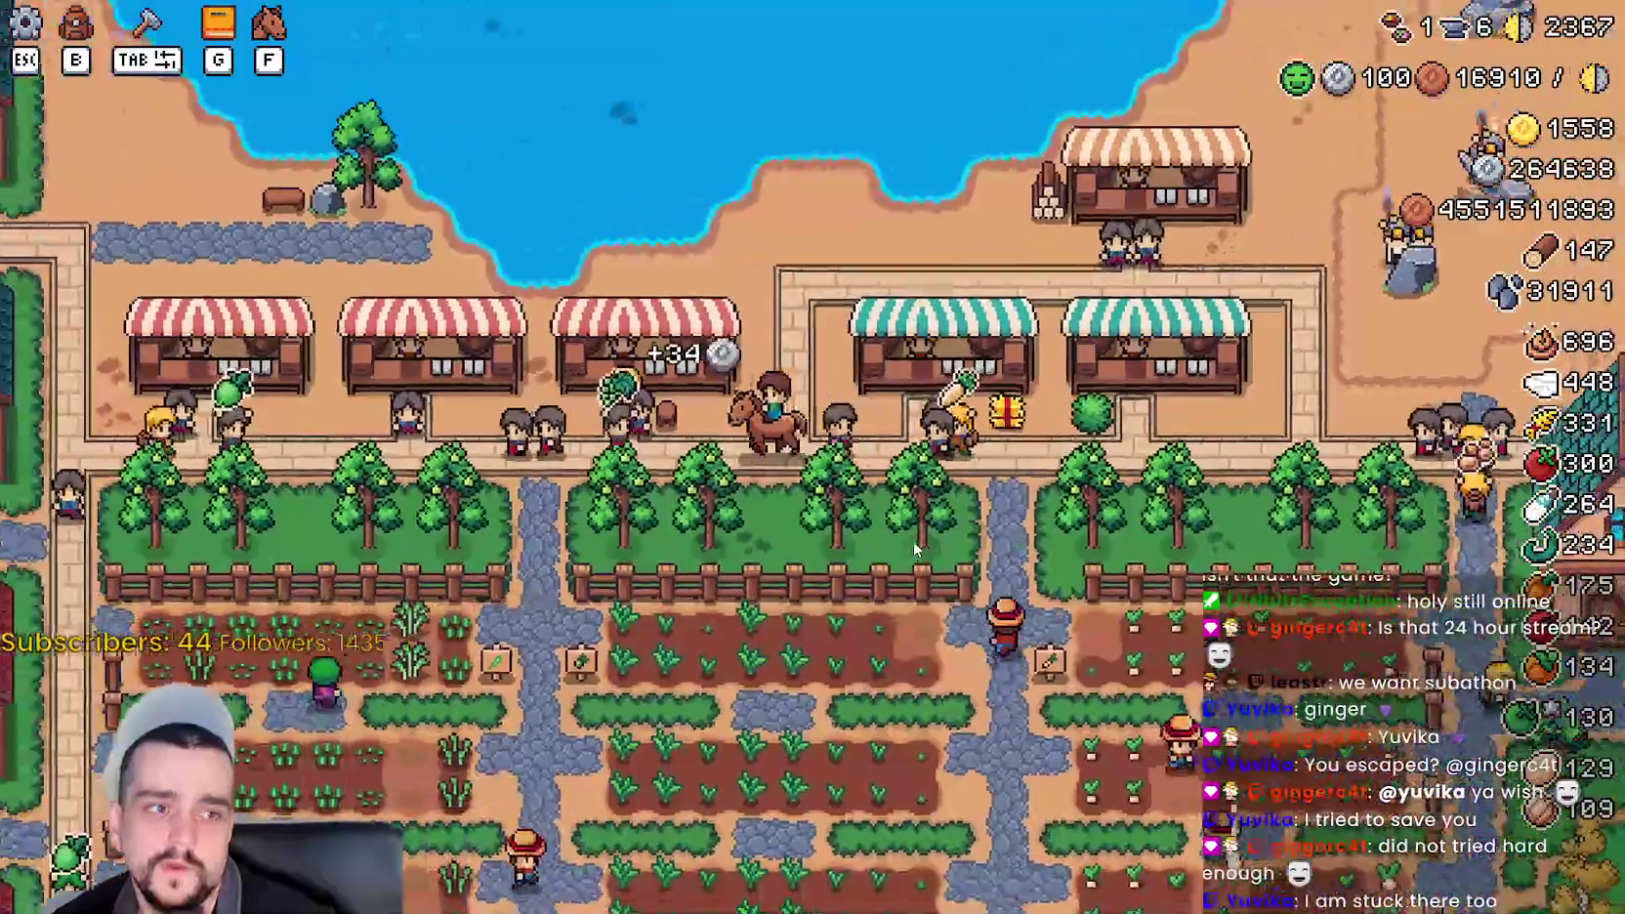
key("a")
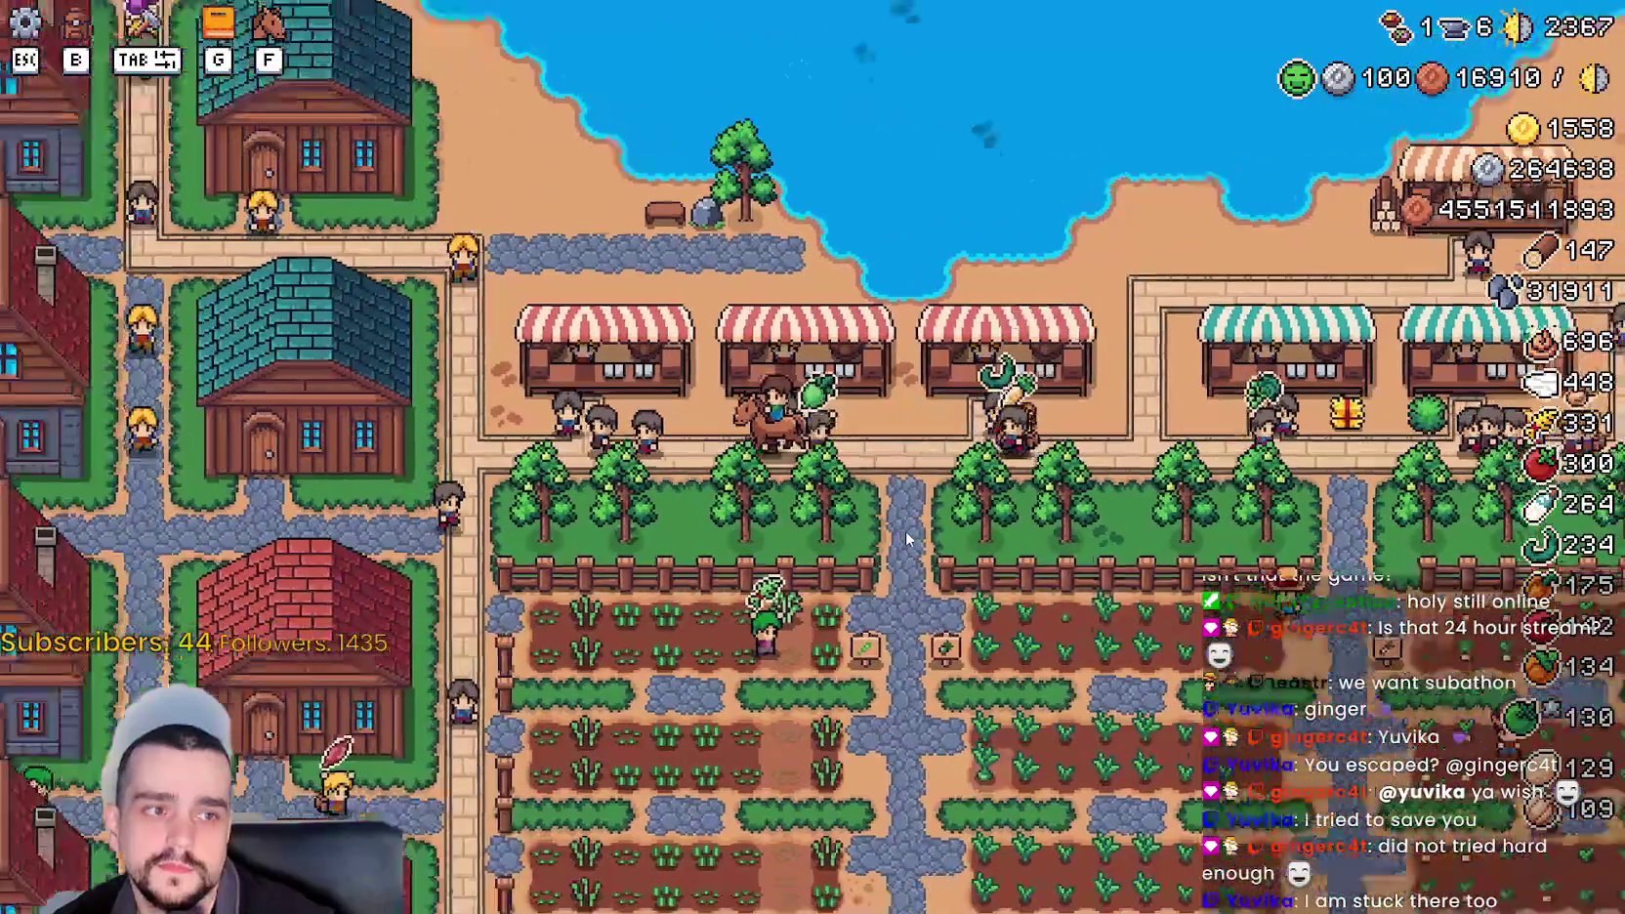
key("a")
scroll(907, 538, "down", 3)
scroll(899, 527, "up", 6)
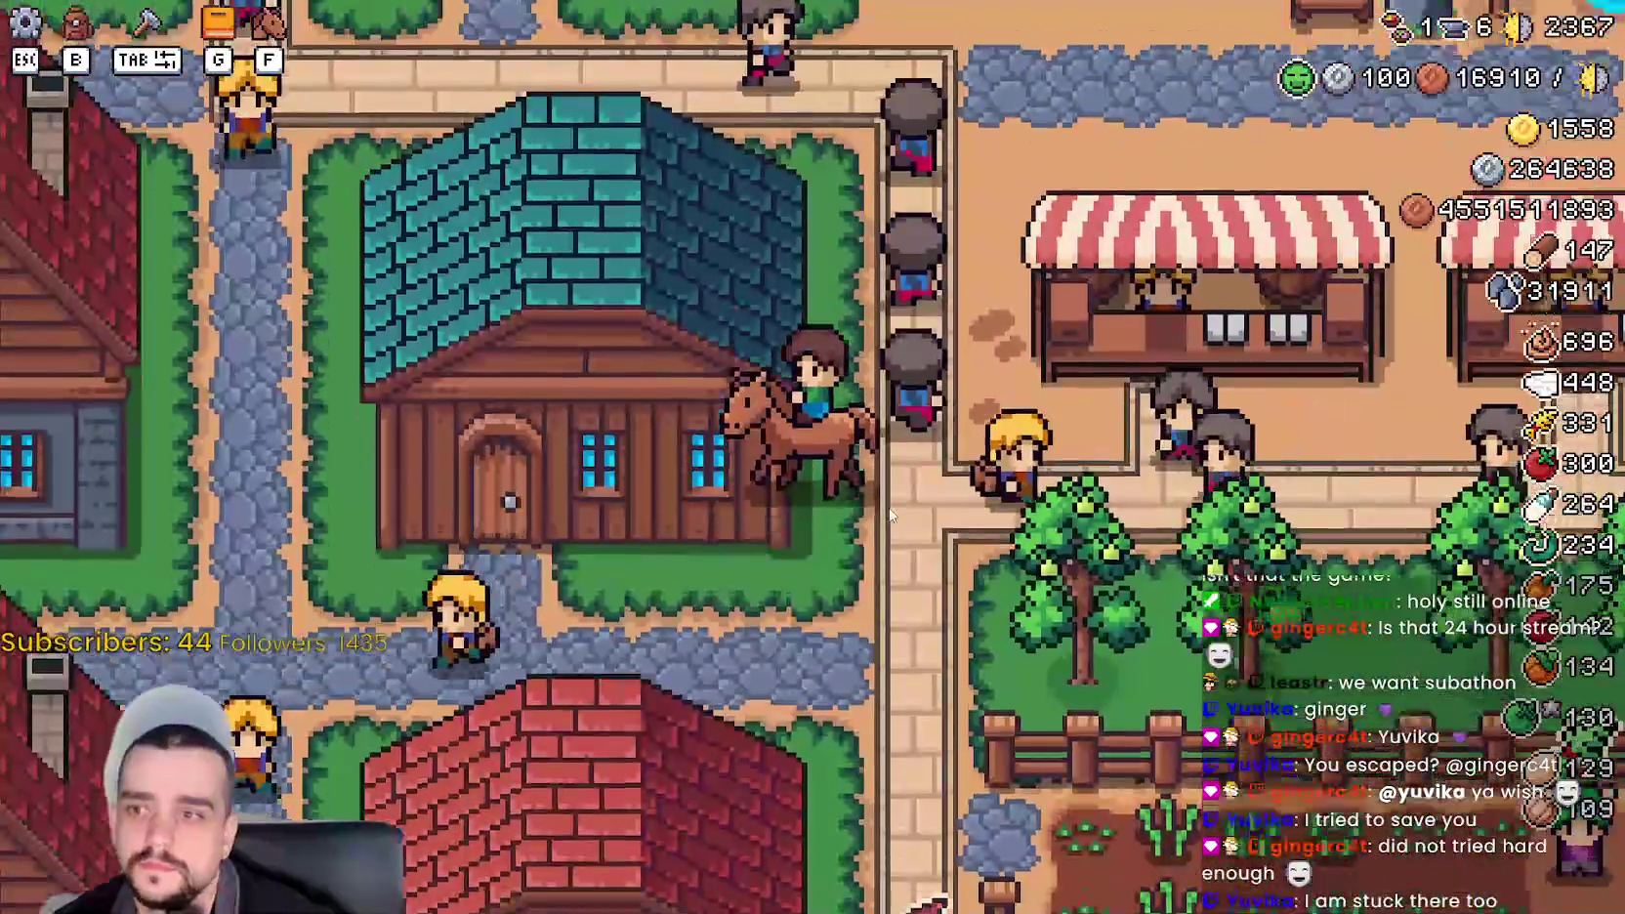
key("a")
scroll(890, 515, "down", 3)
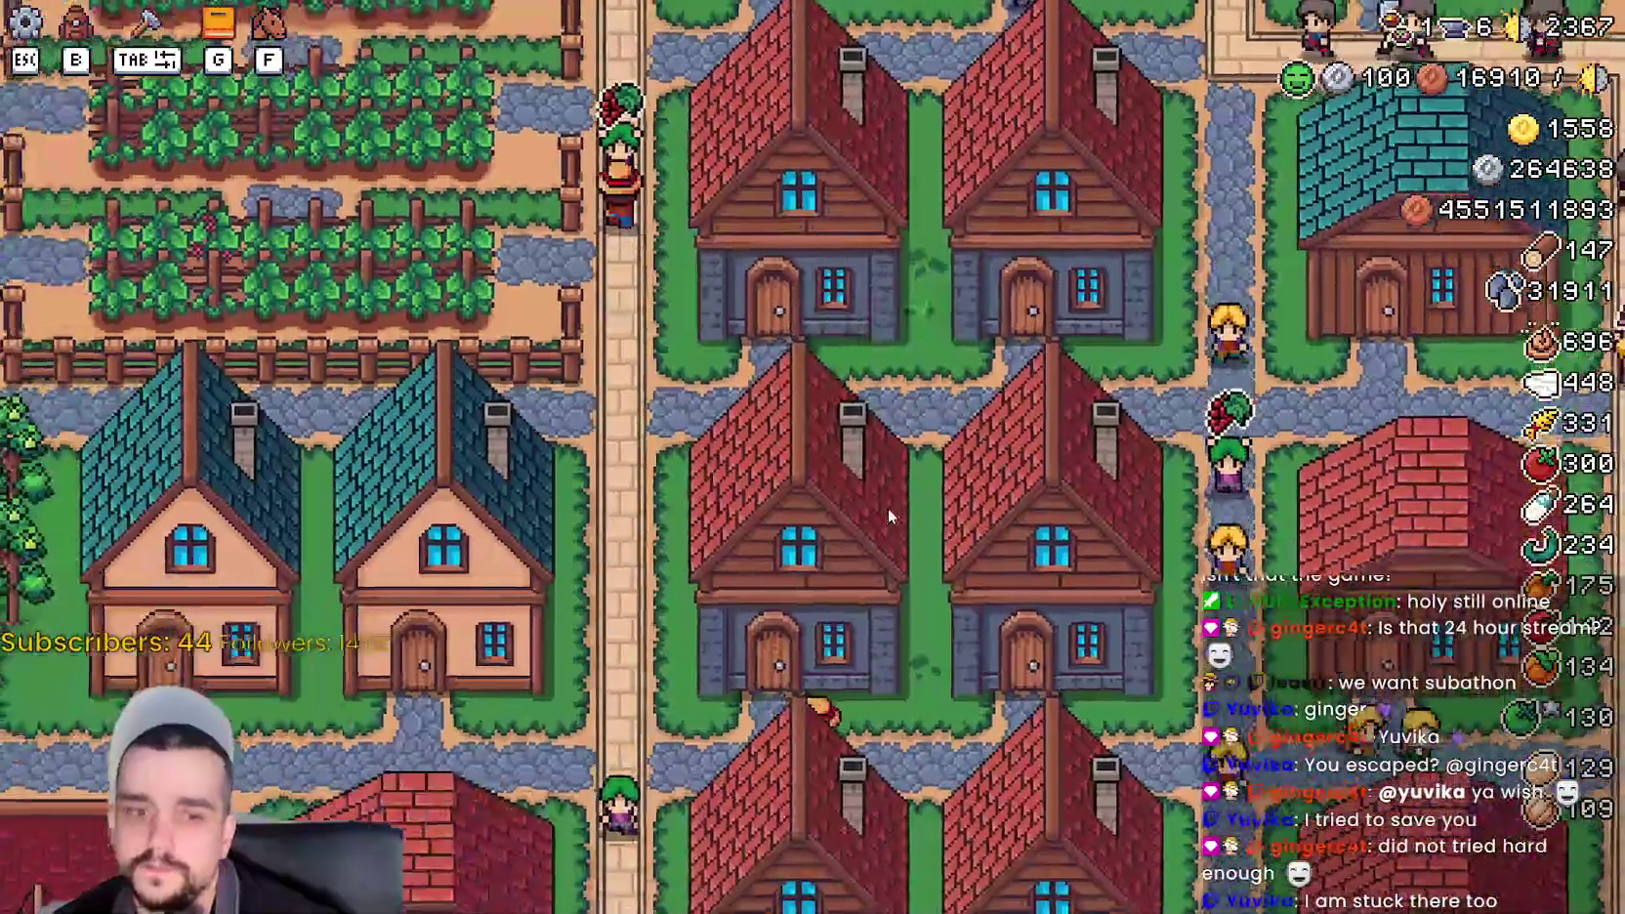
- Ride through town to the shoreline, past the pear tree and west along the manor front
key("w")
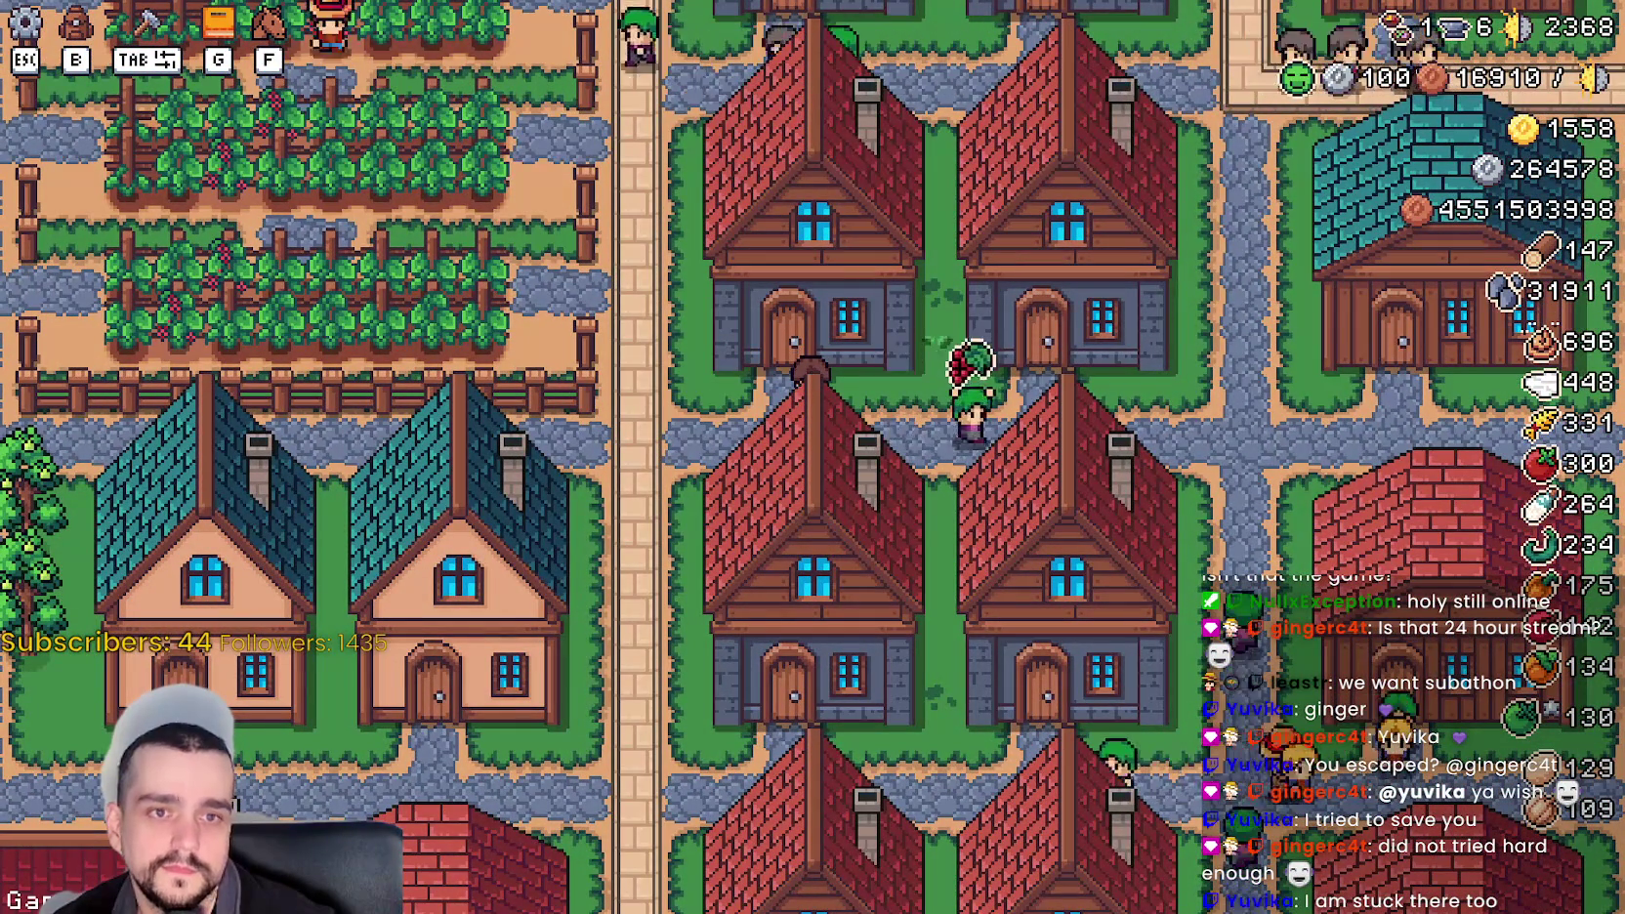
key("a")
key("w")
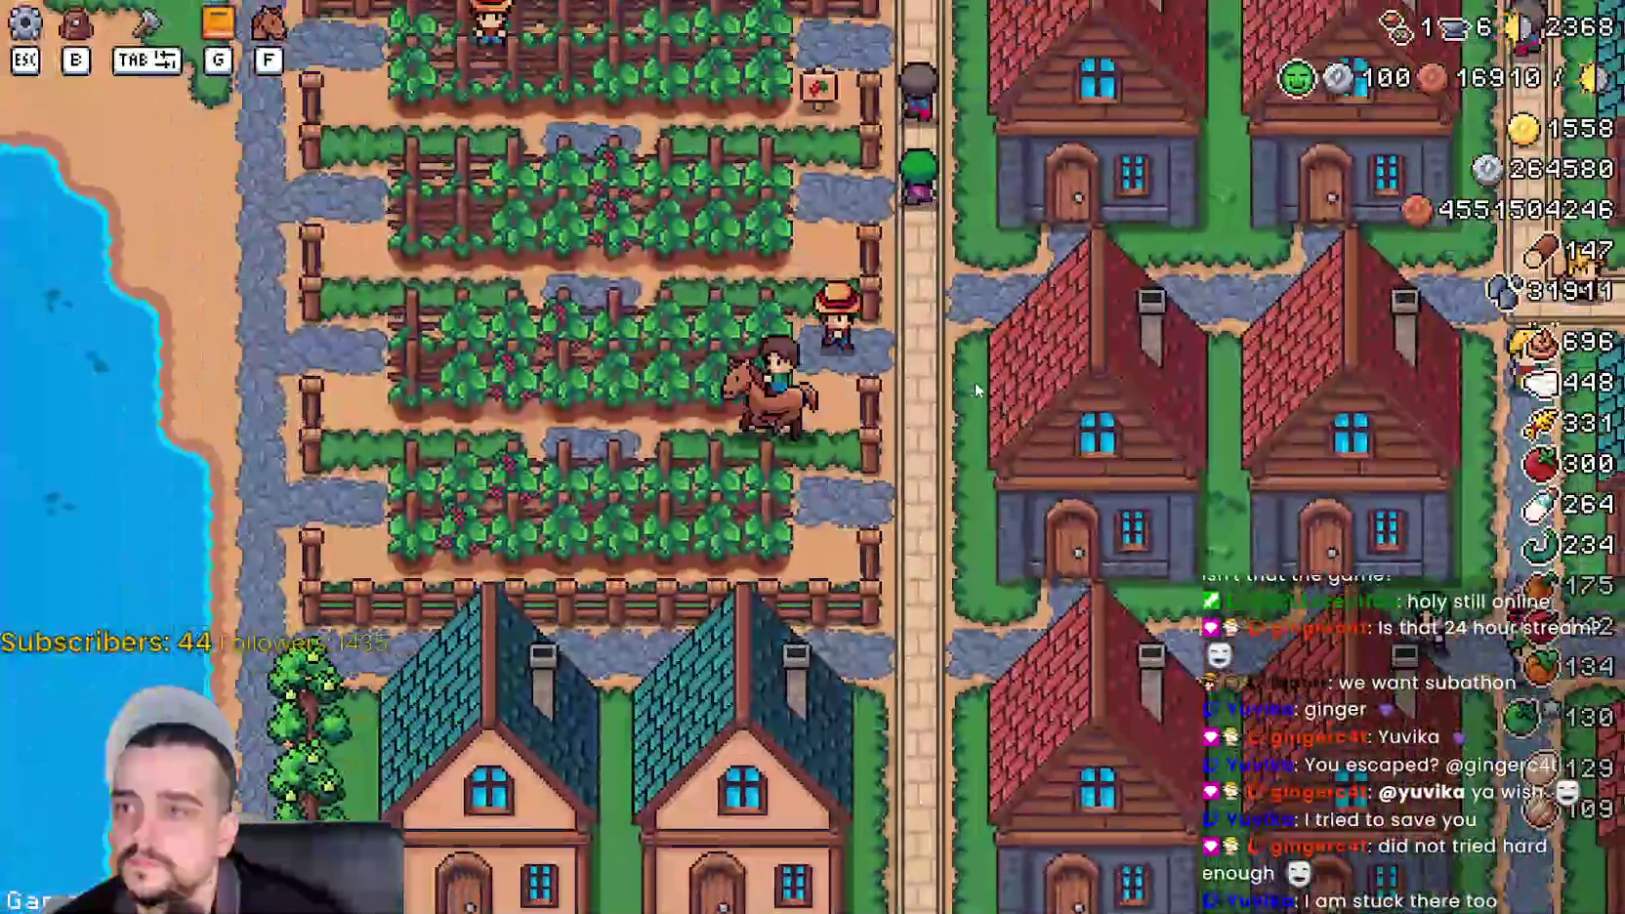
key("a")
key("s")
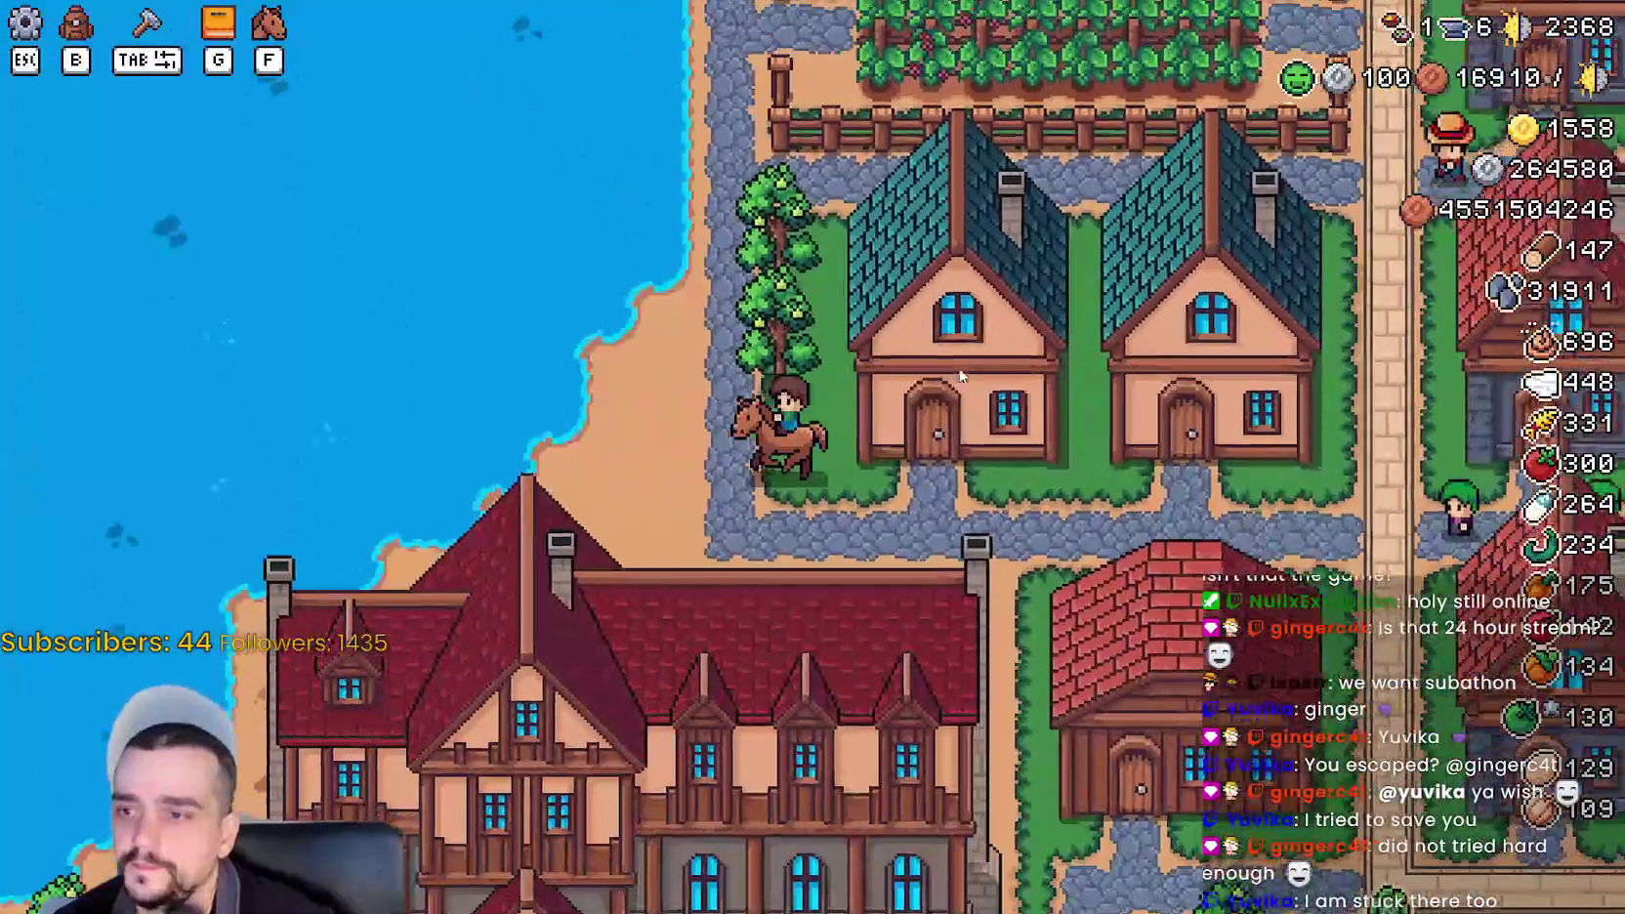
key("w")
key("s")
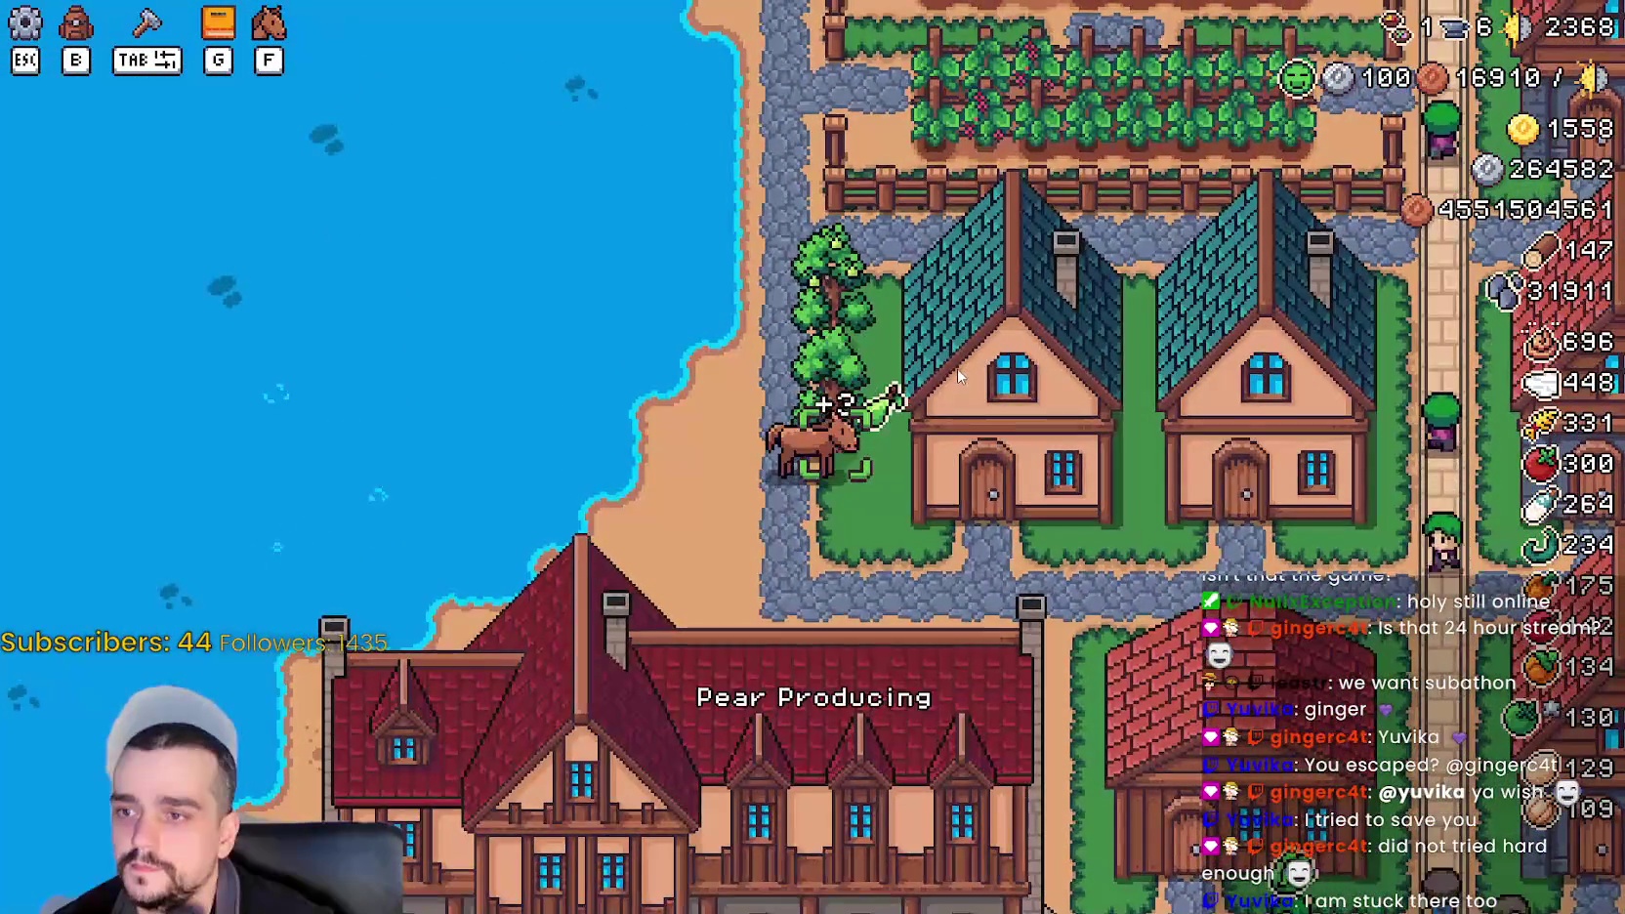
key("s")
key("d")
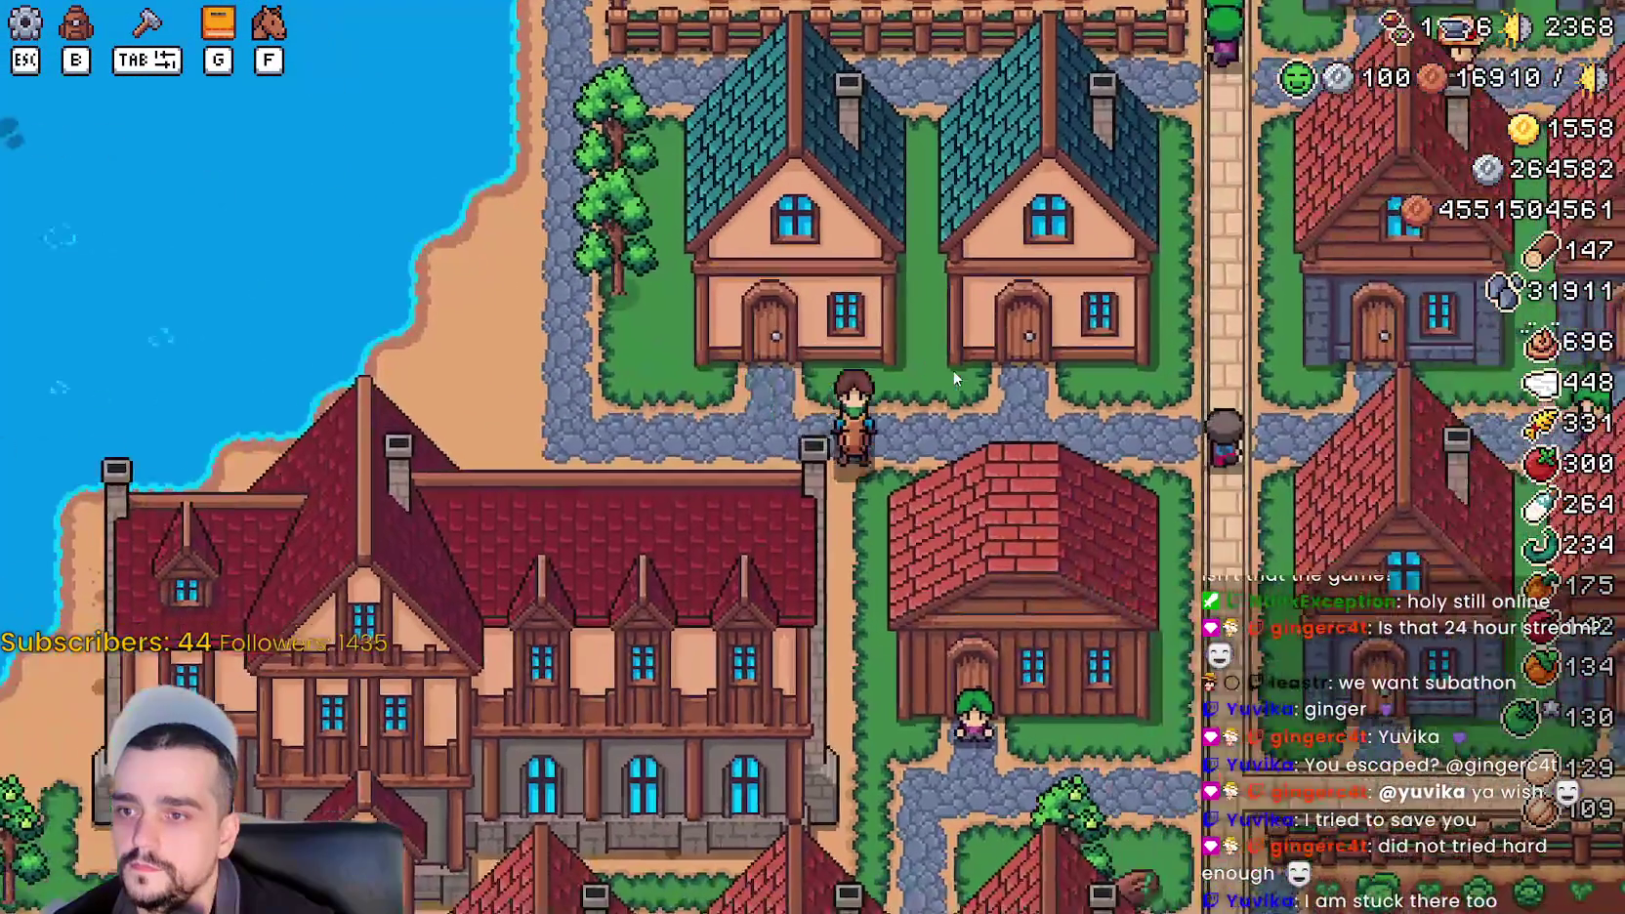
key("a")
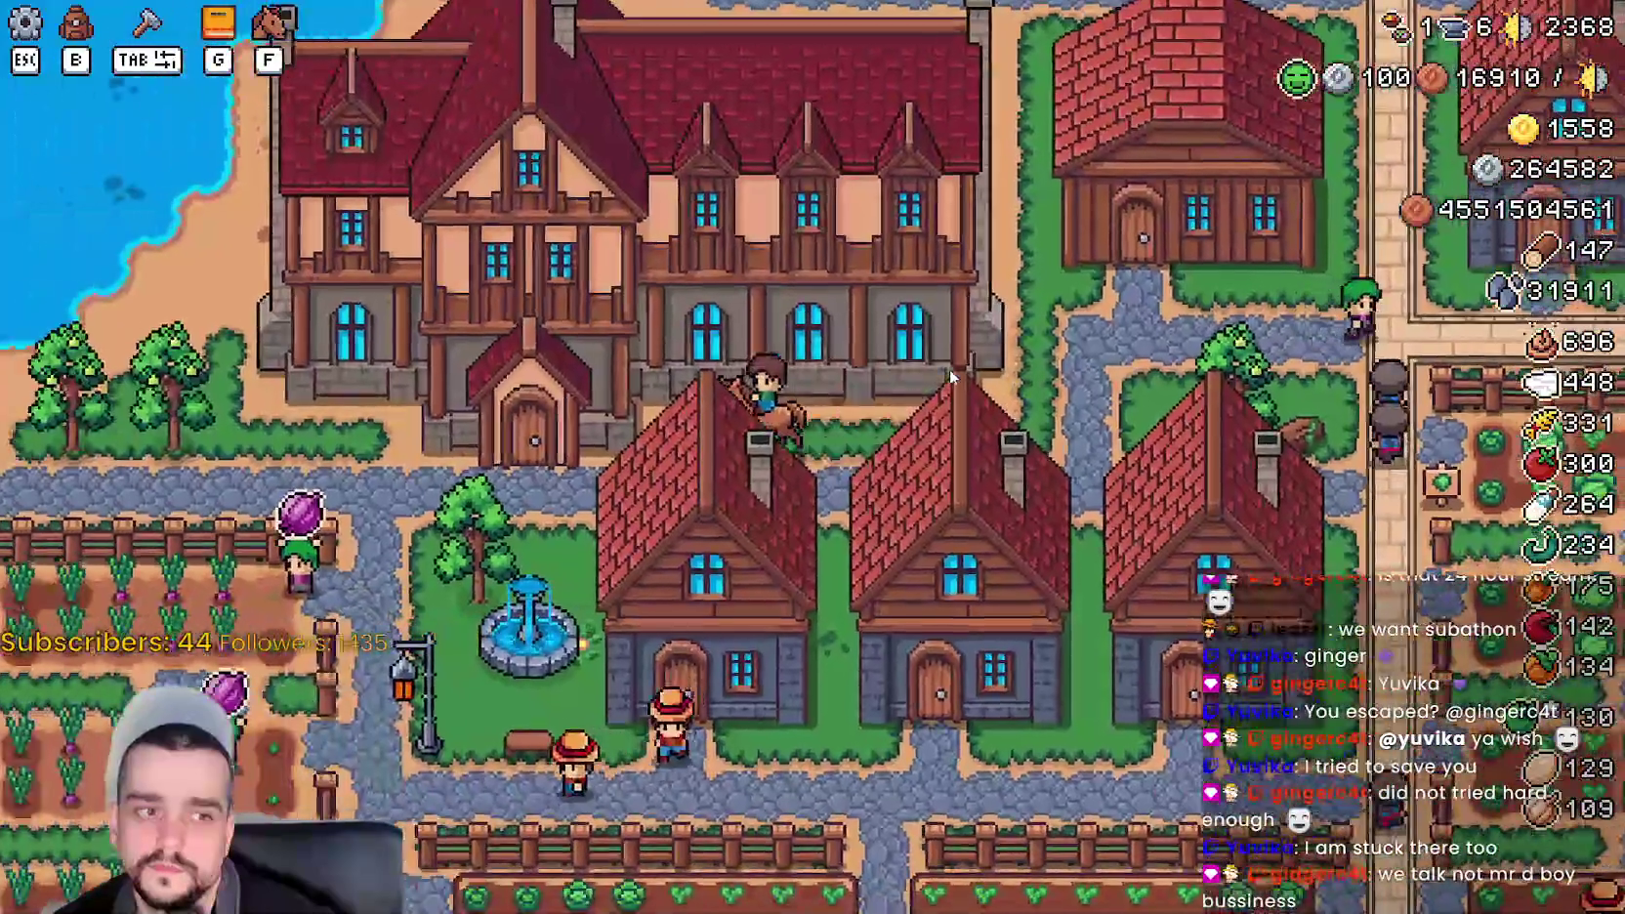
key("a")
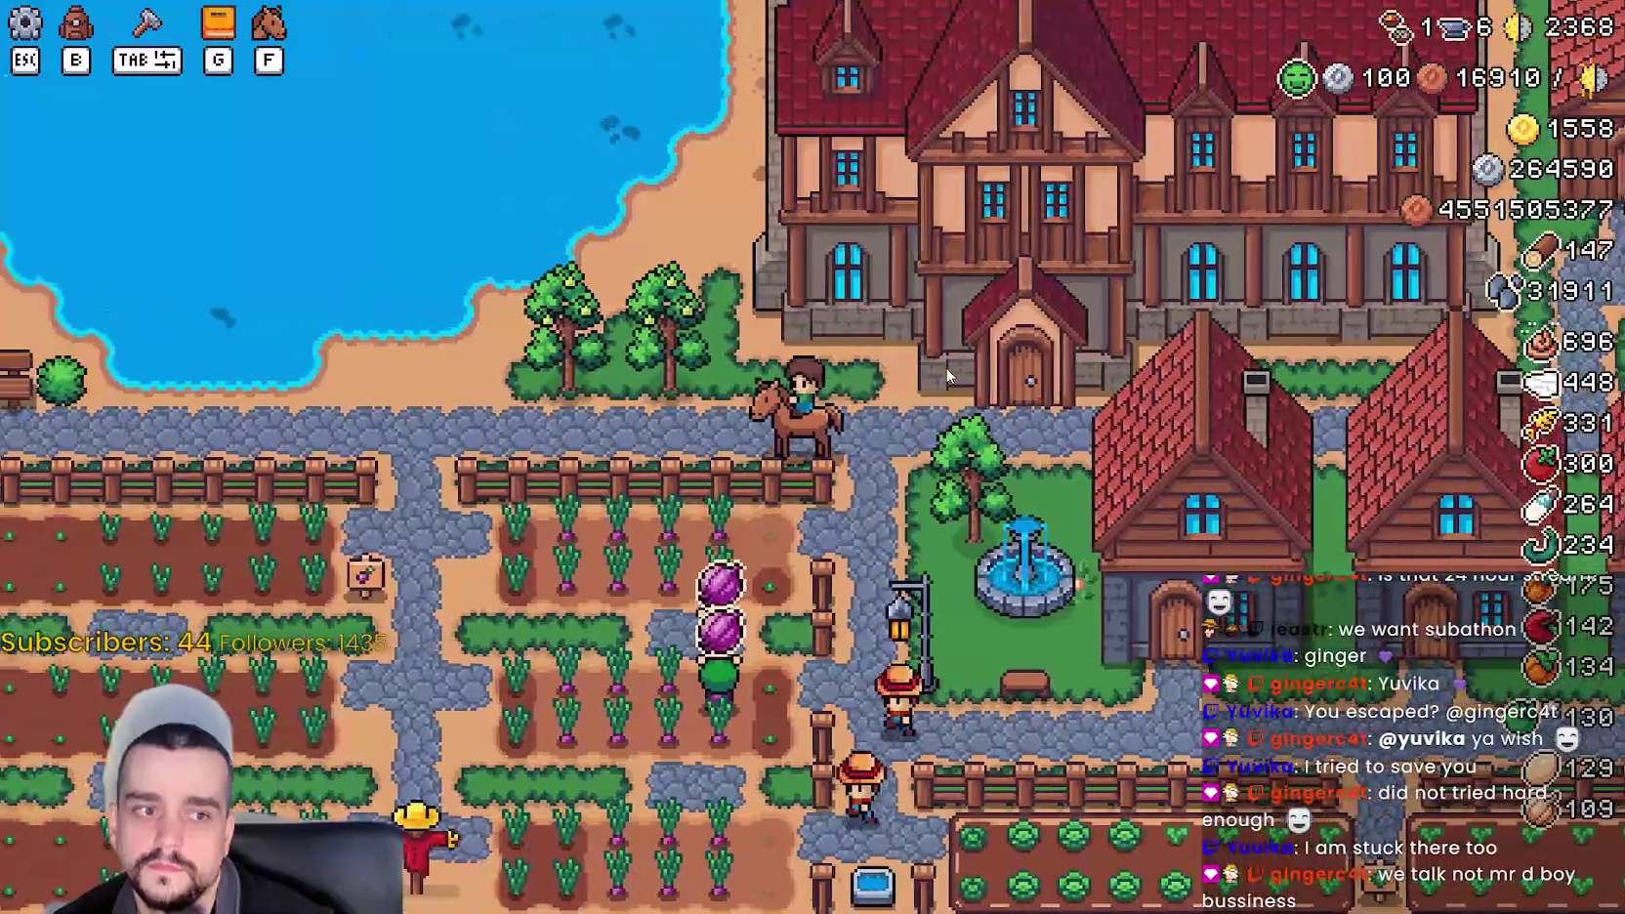
- Ride up to the Inn door, open its upgrades, then close them
key("d")
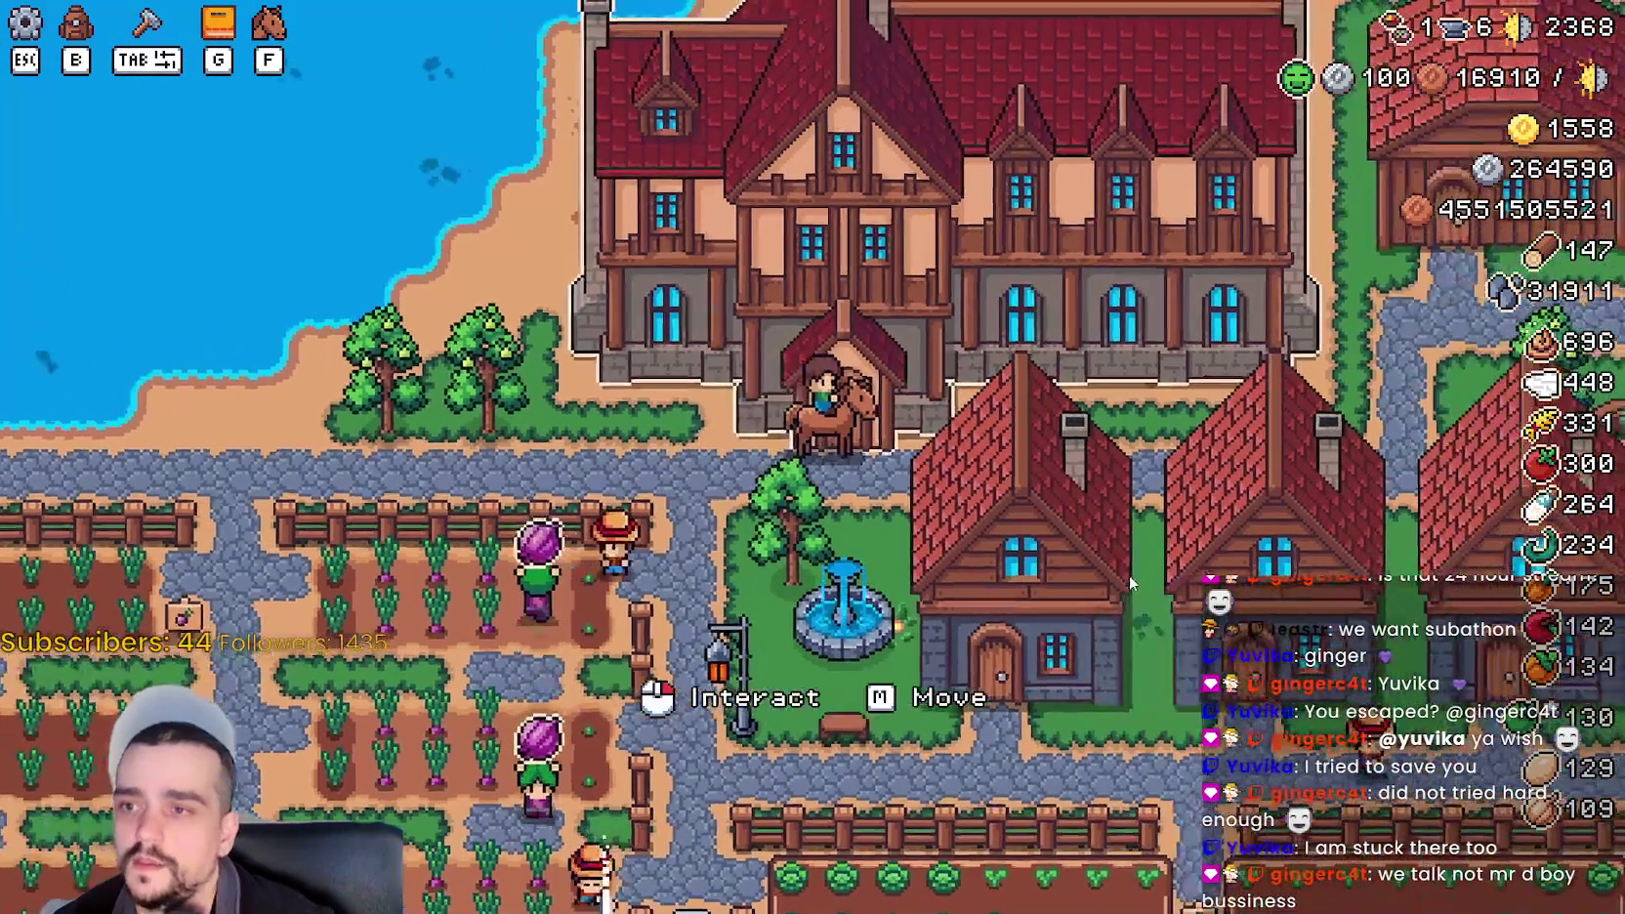
key("e")
key("Escape")
- Ride north-east past the seaside market to the mining area, pause, and return to Godot
key("d")
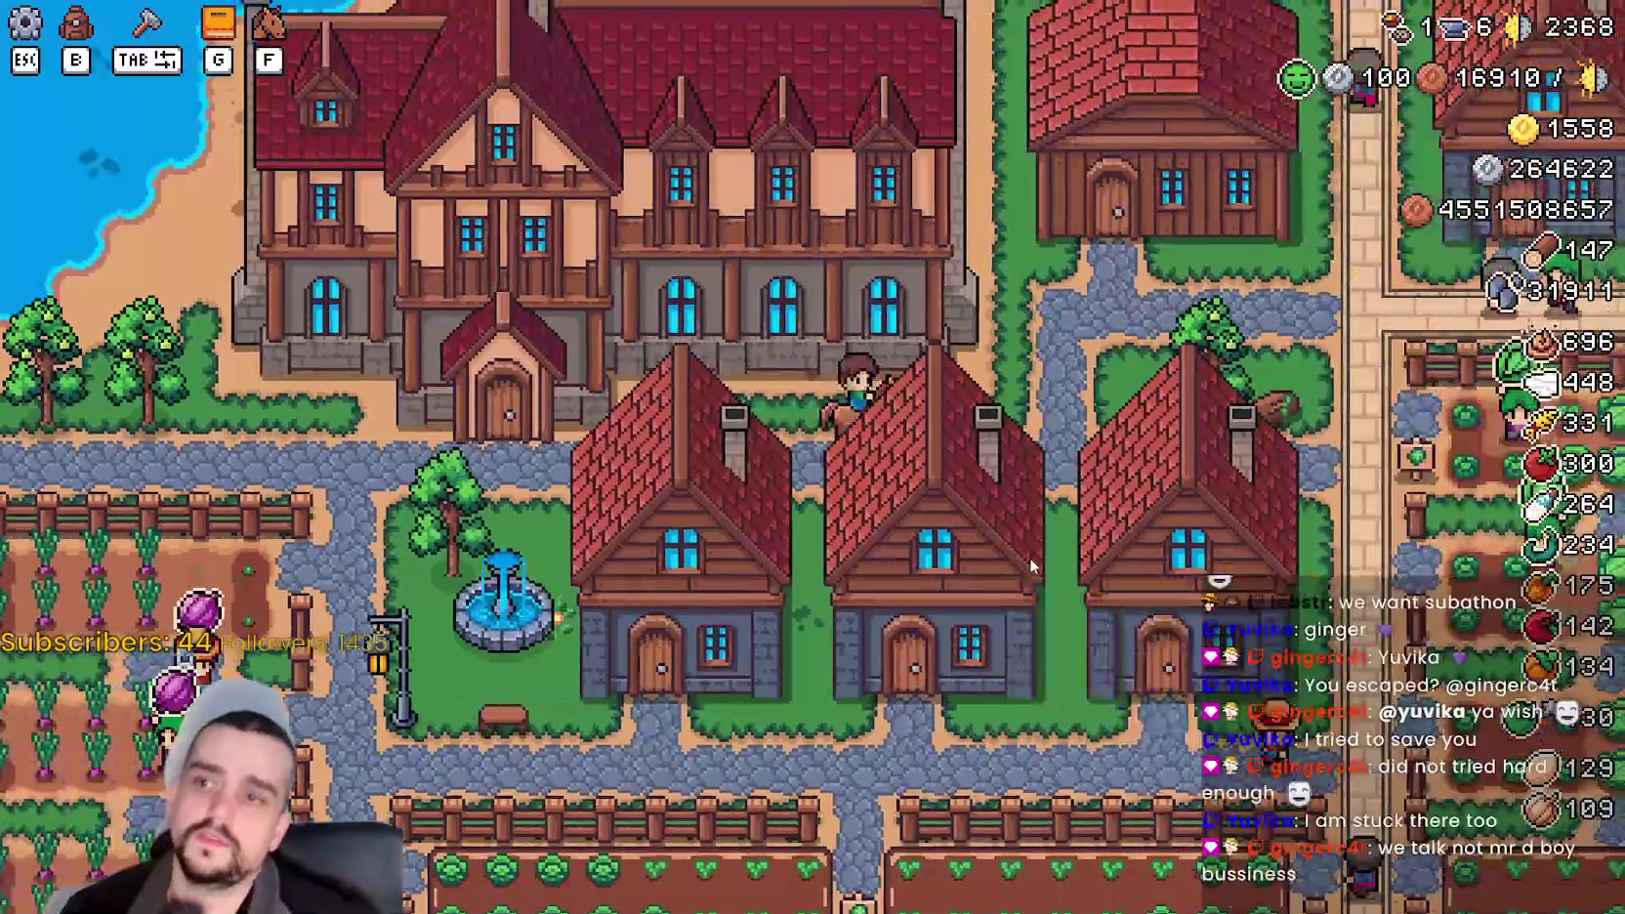
key("w")
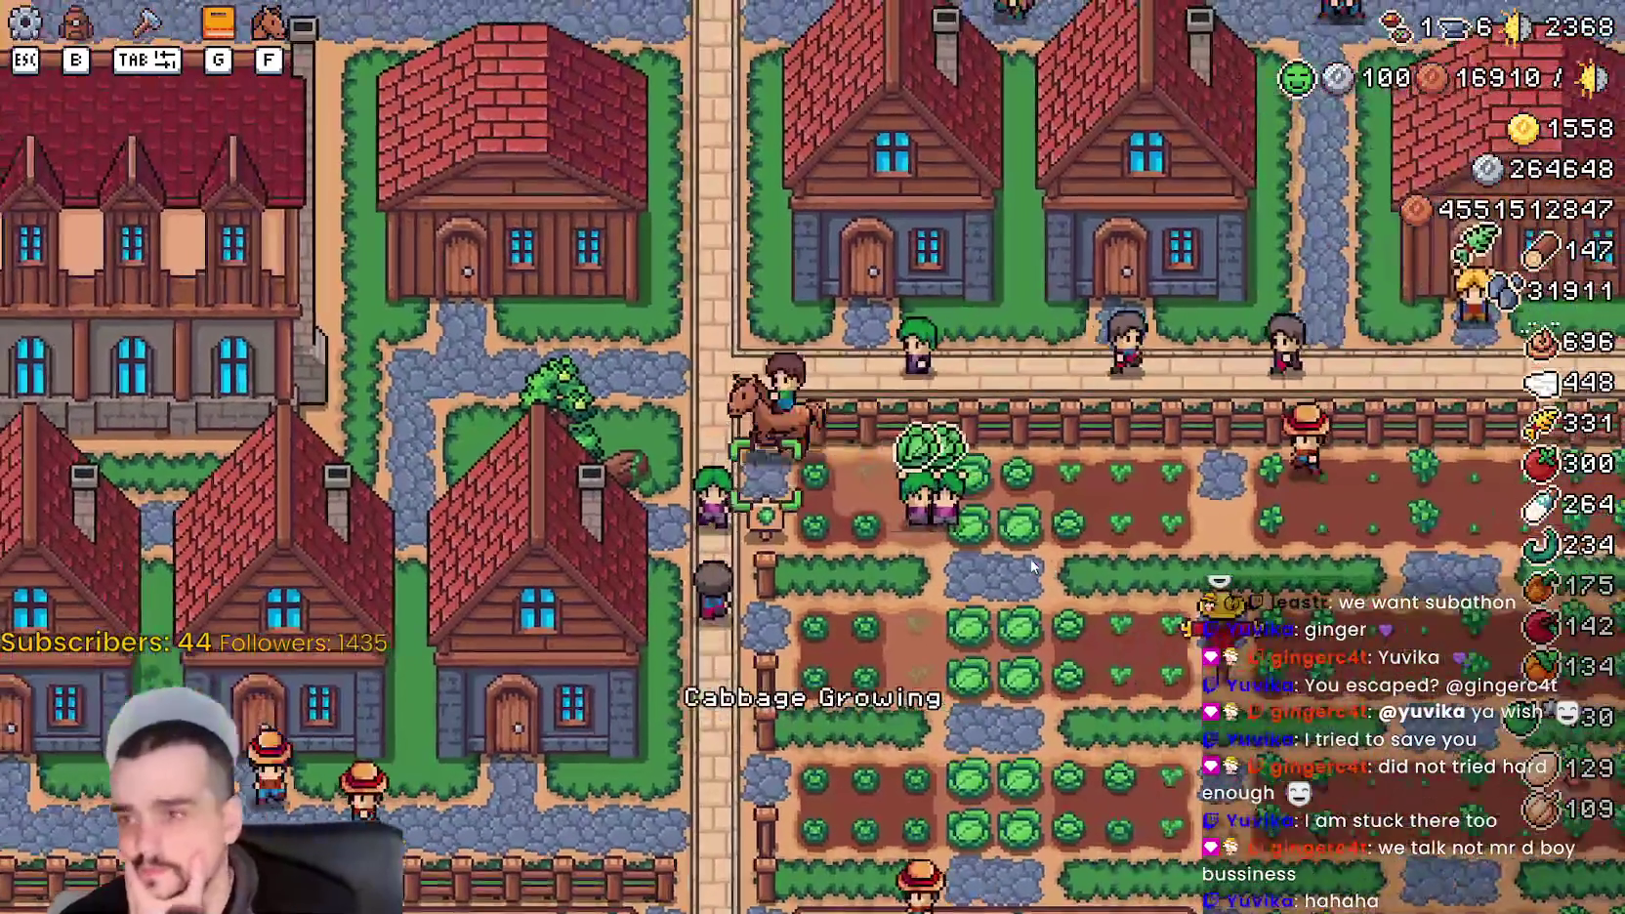
key("w")
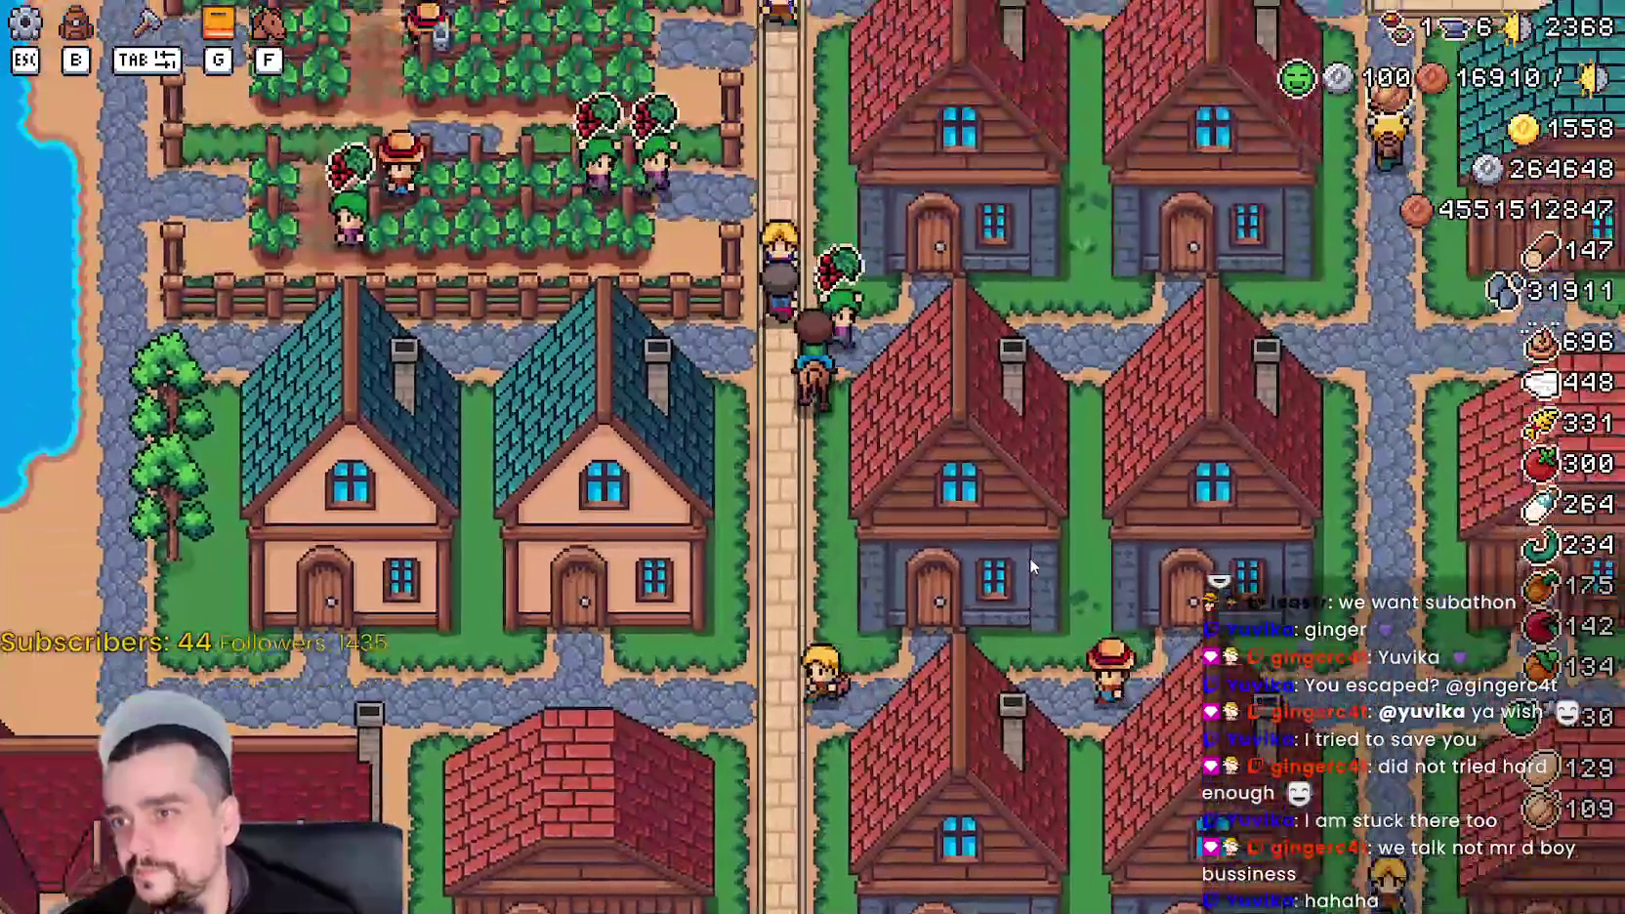
key("w")
key("d")
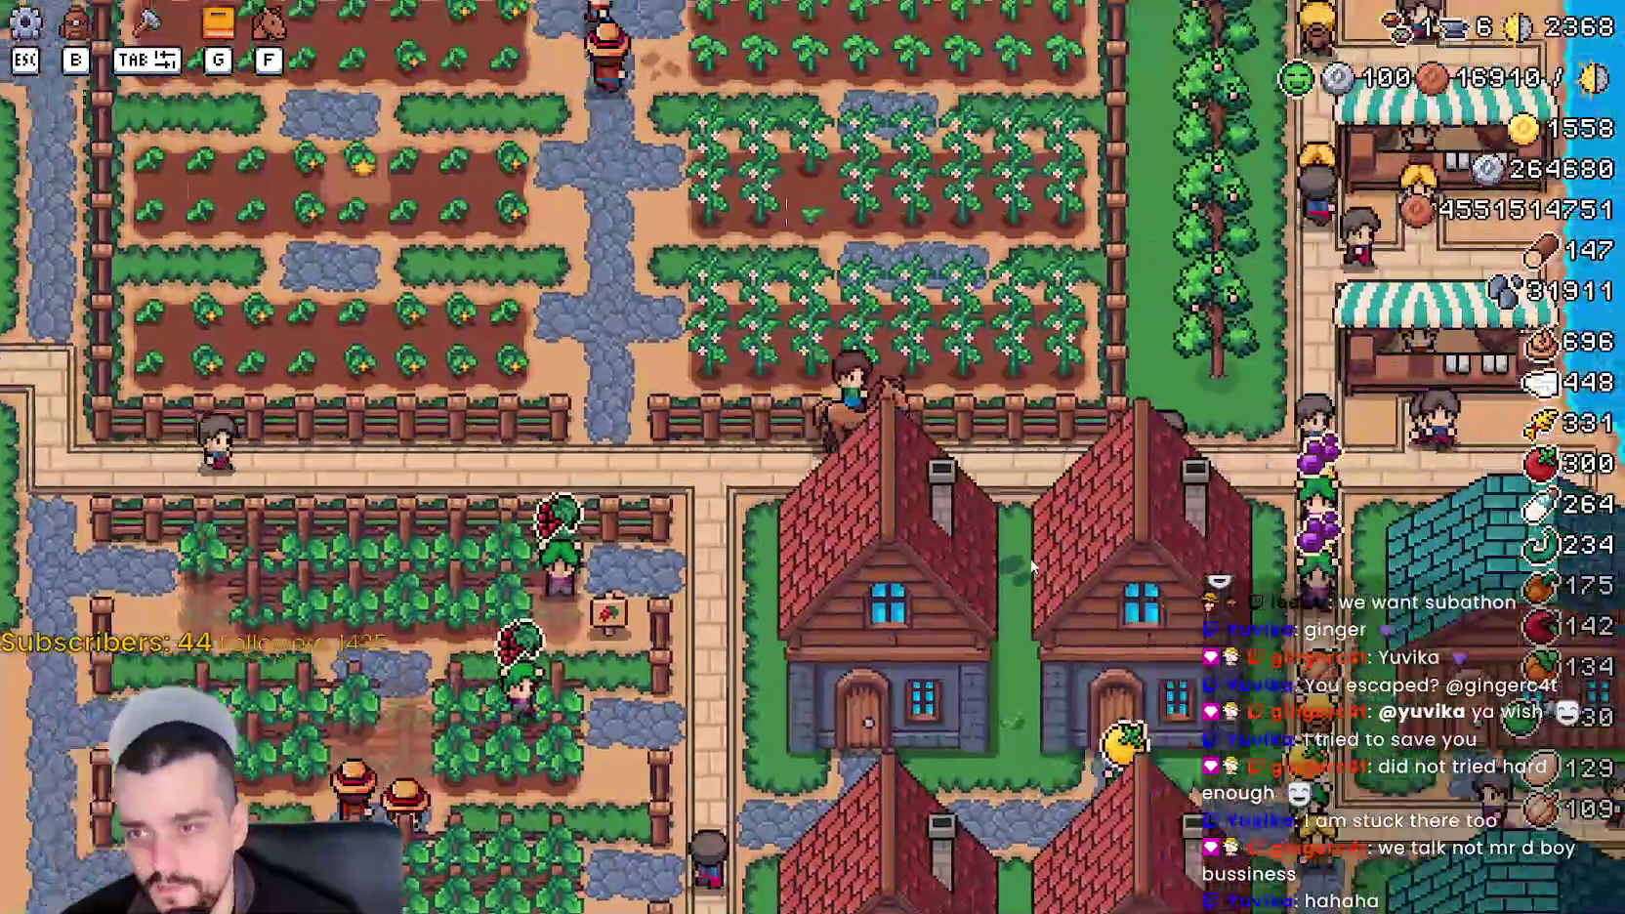
key("w")
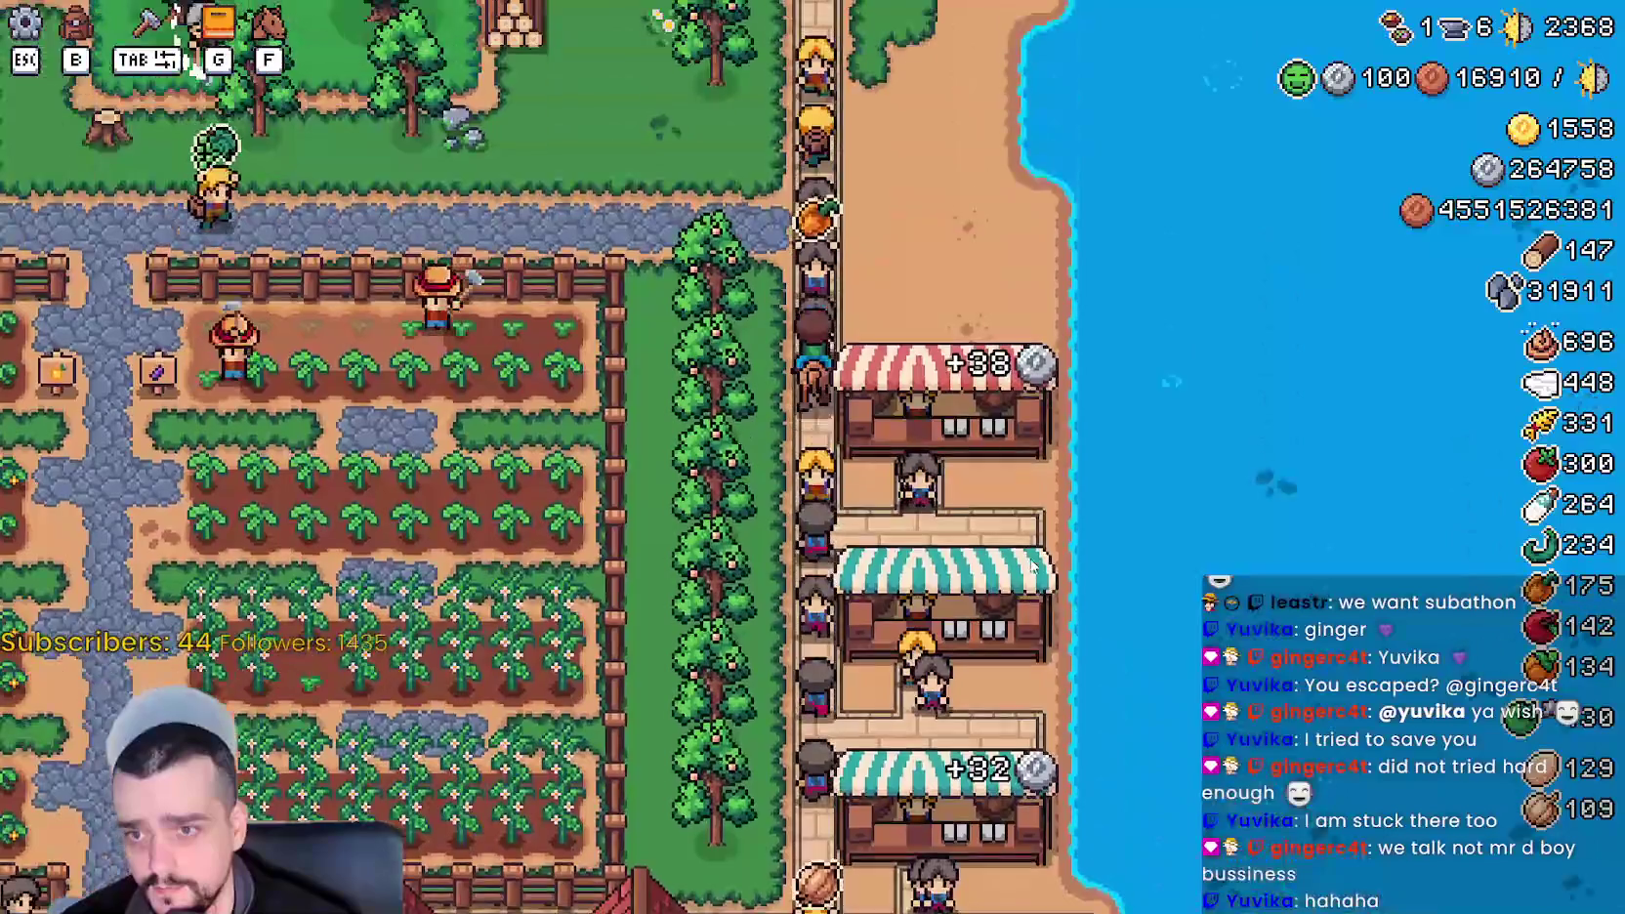
key("d")
key("d")
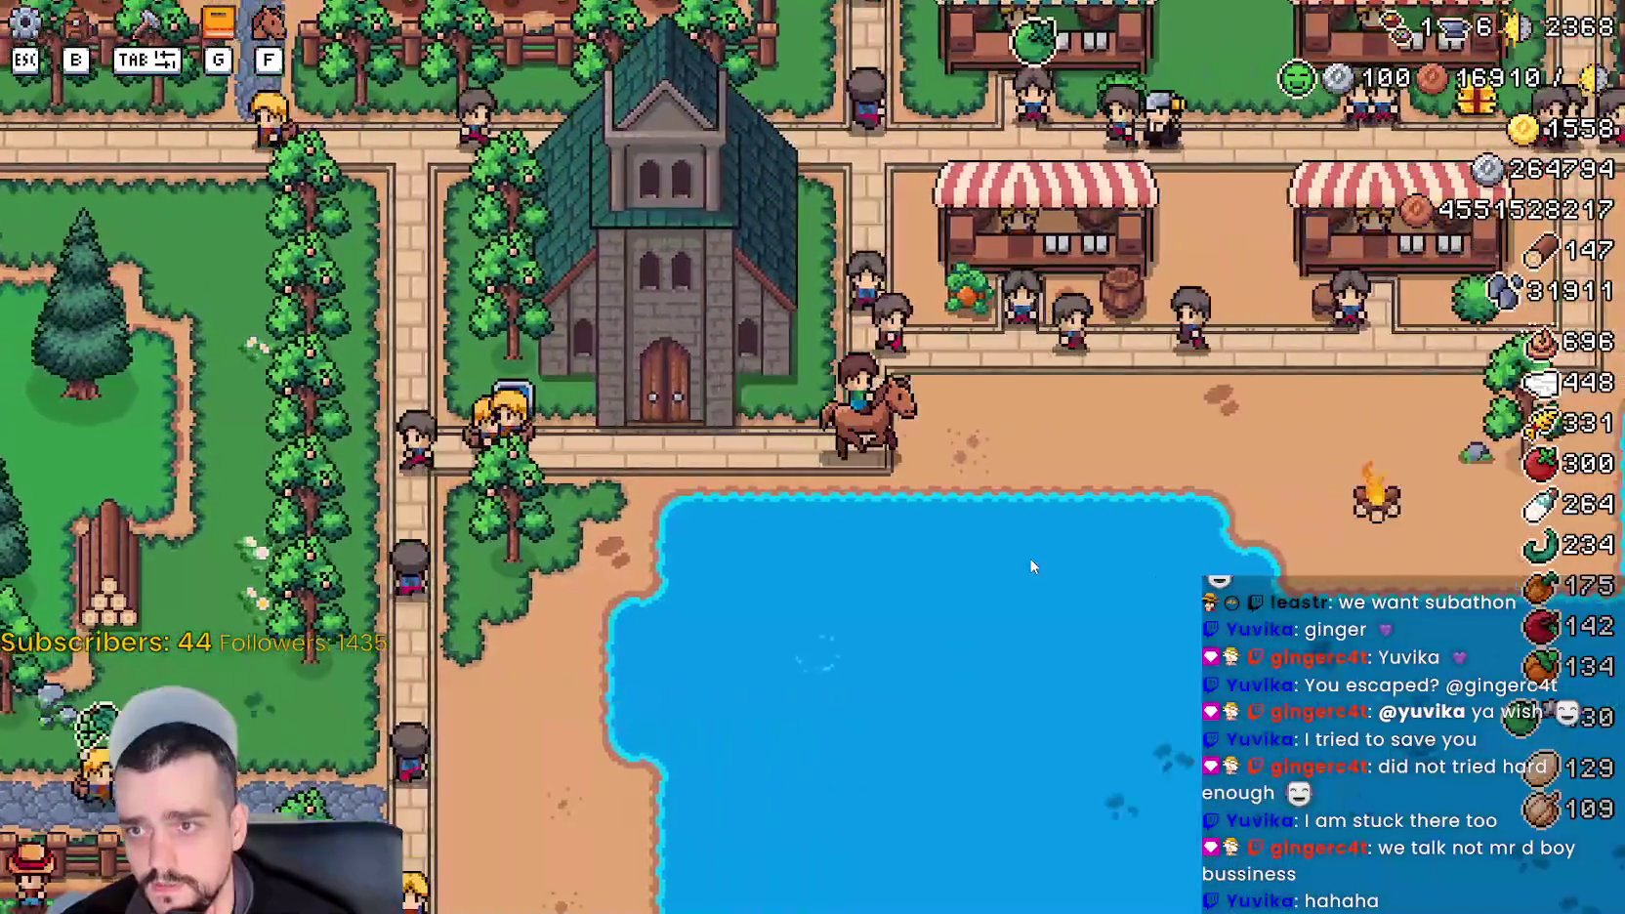
key("d")
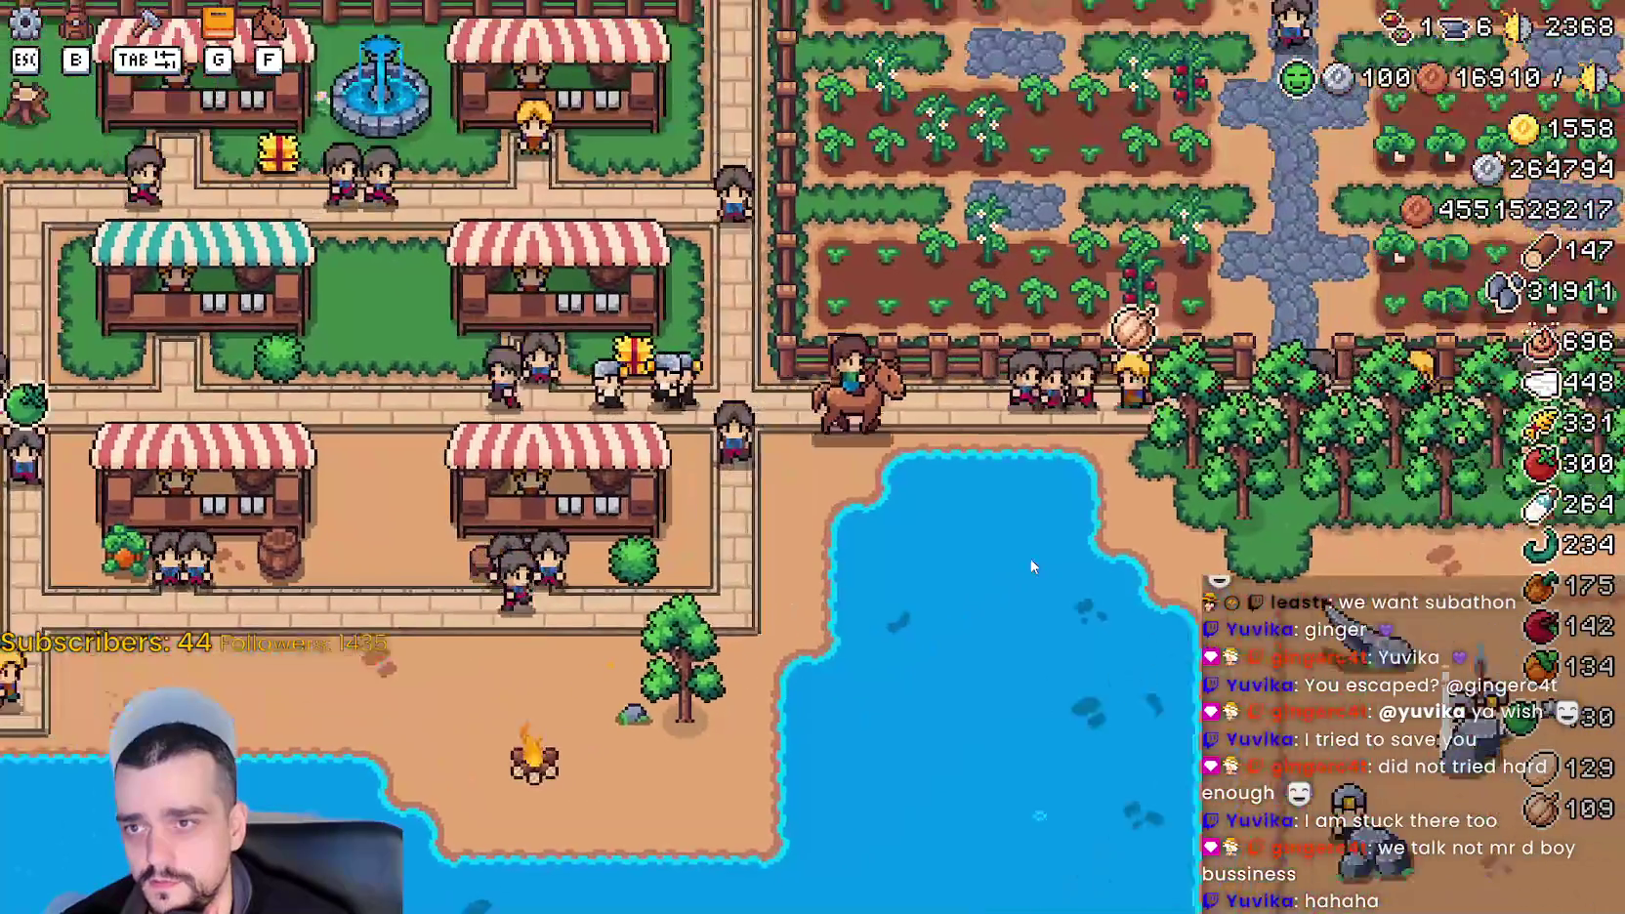
key("d")
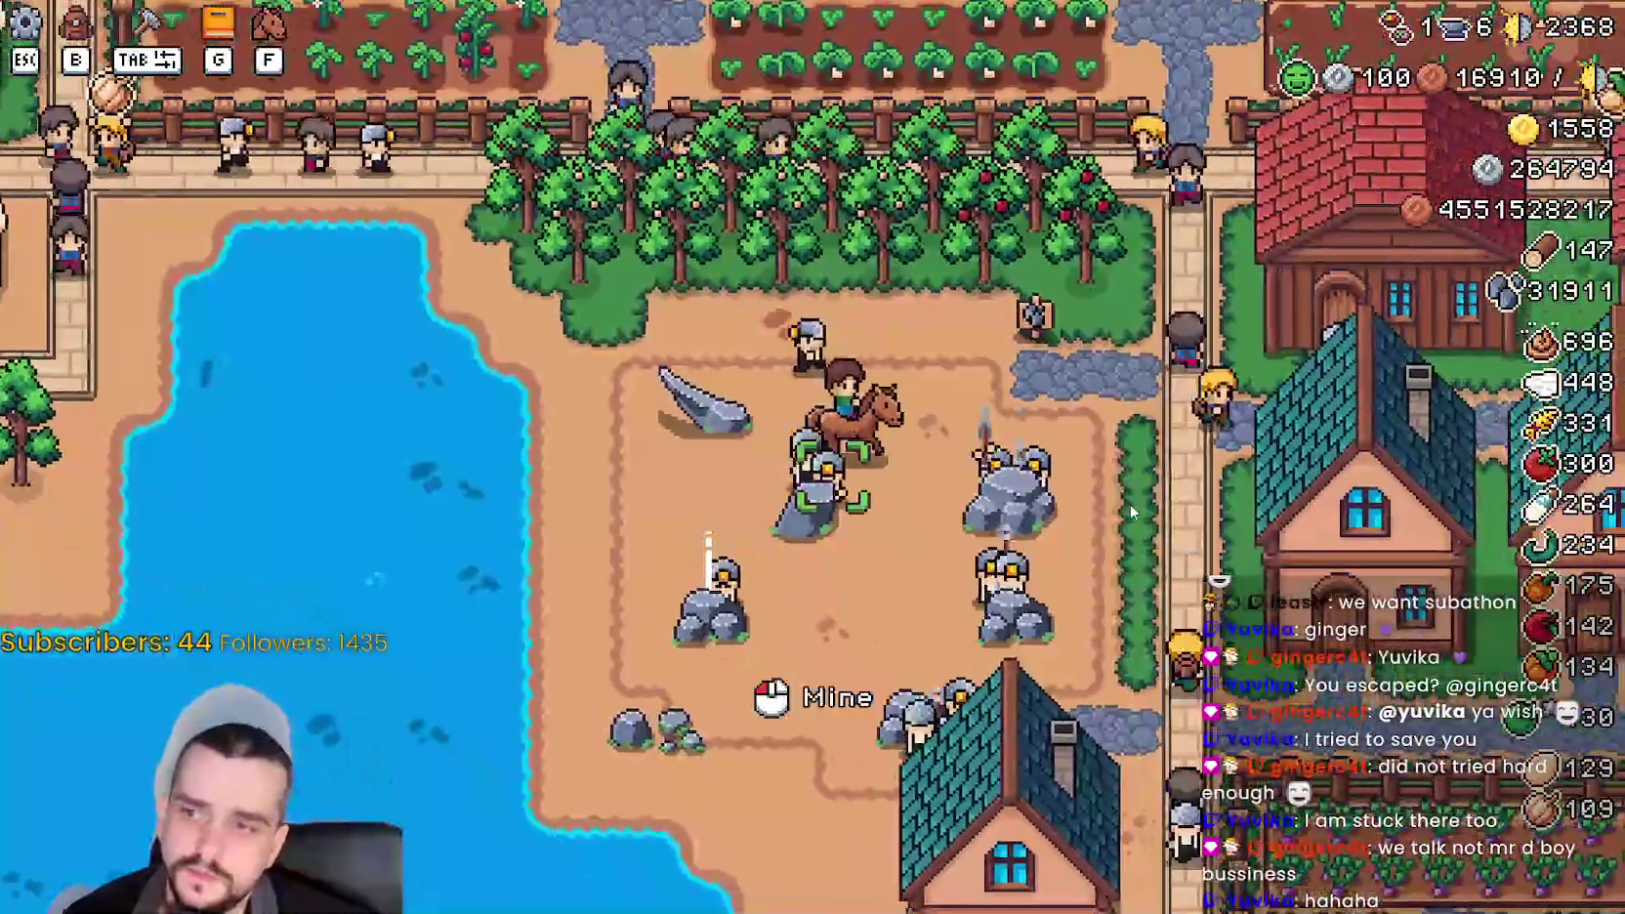
key("Escape")
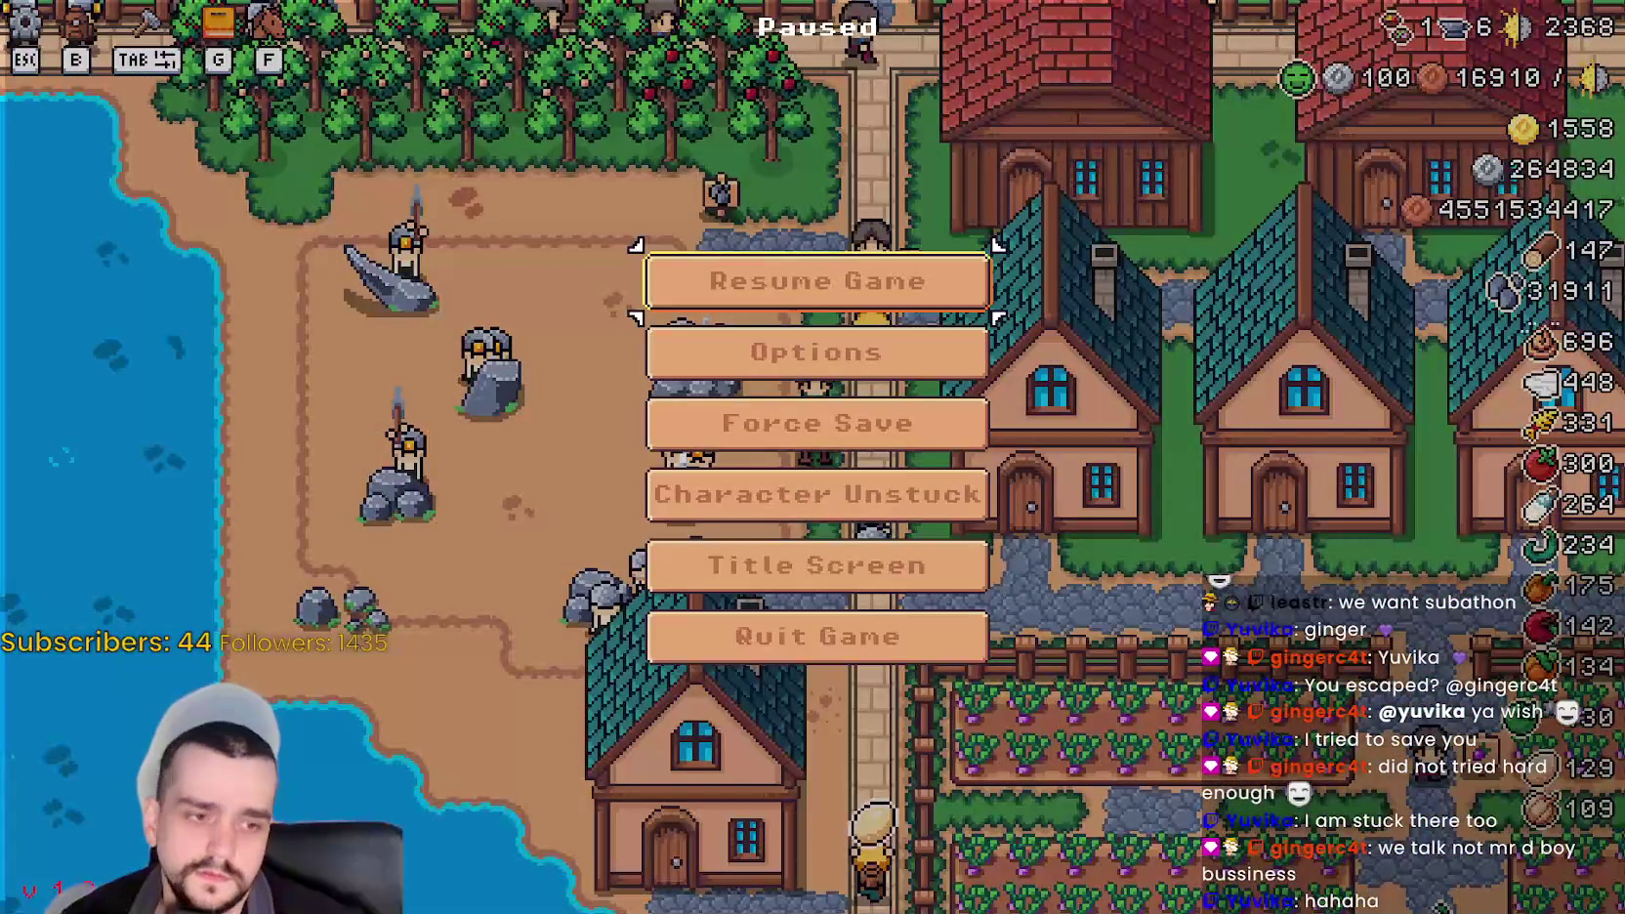
key("alt+Tab")
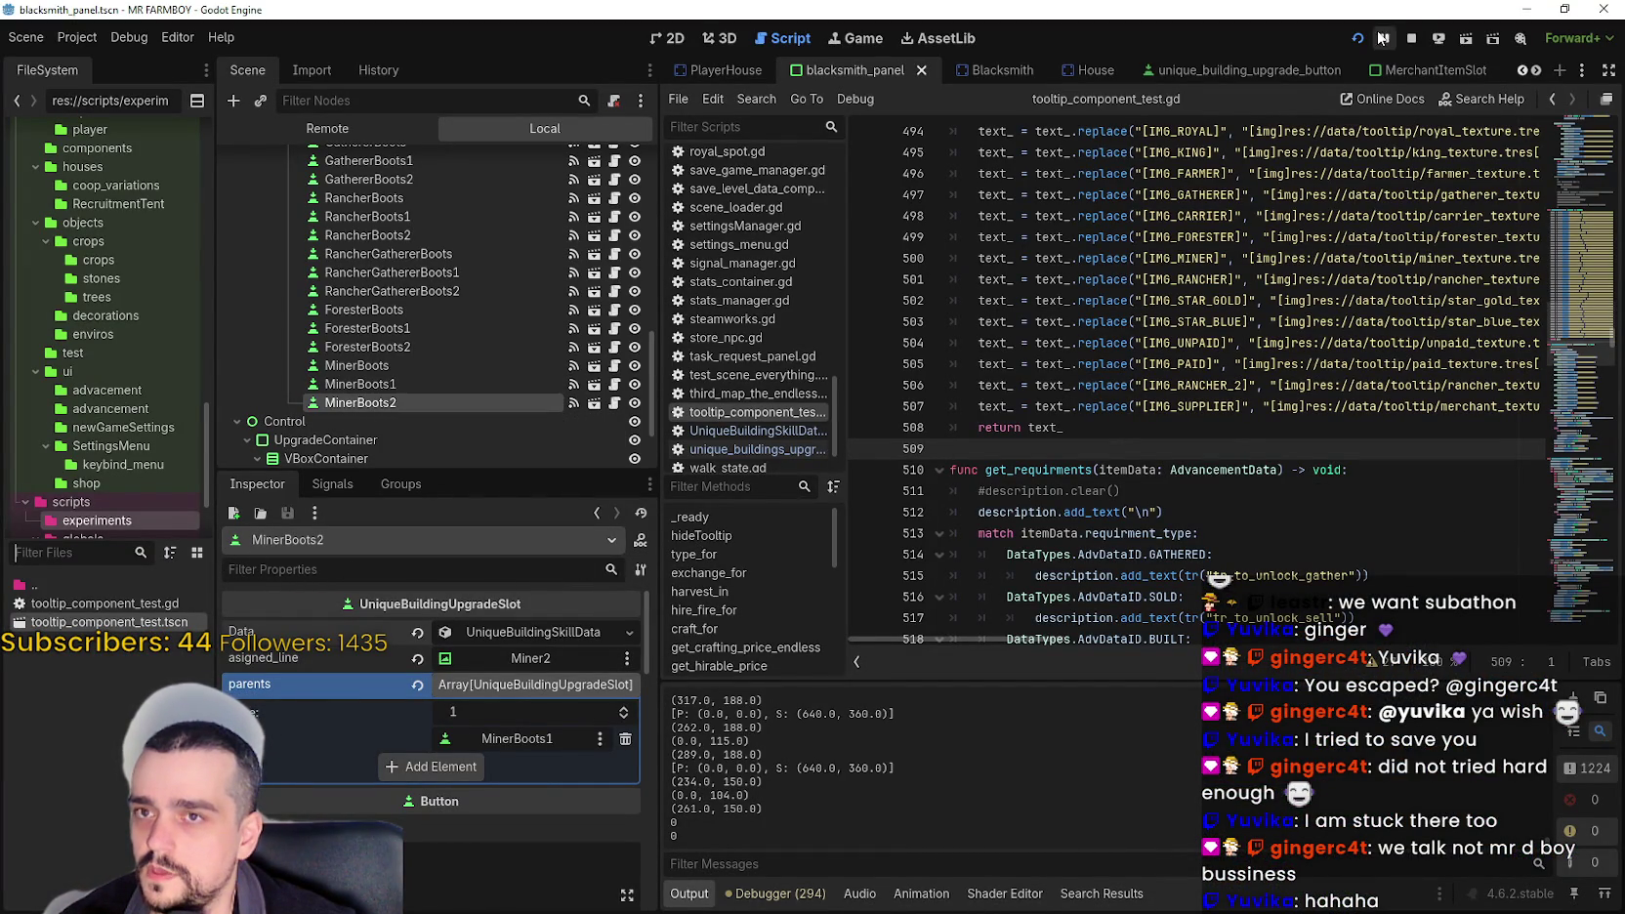
- Unpause the running game from the editor toolbar and focus the script editor
left_click(1381, 39)
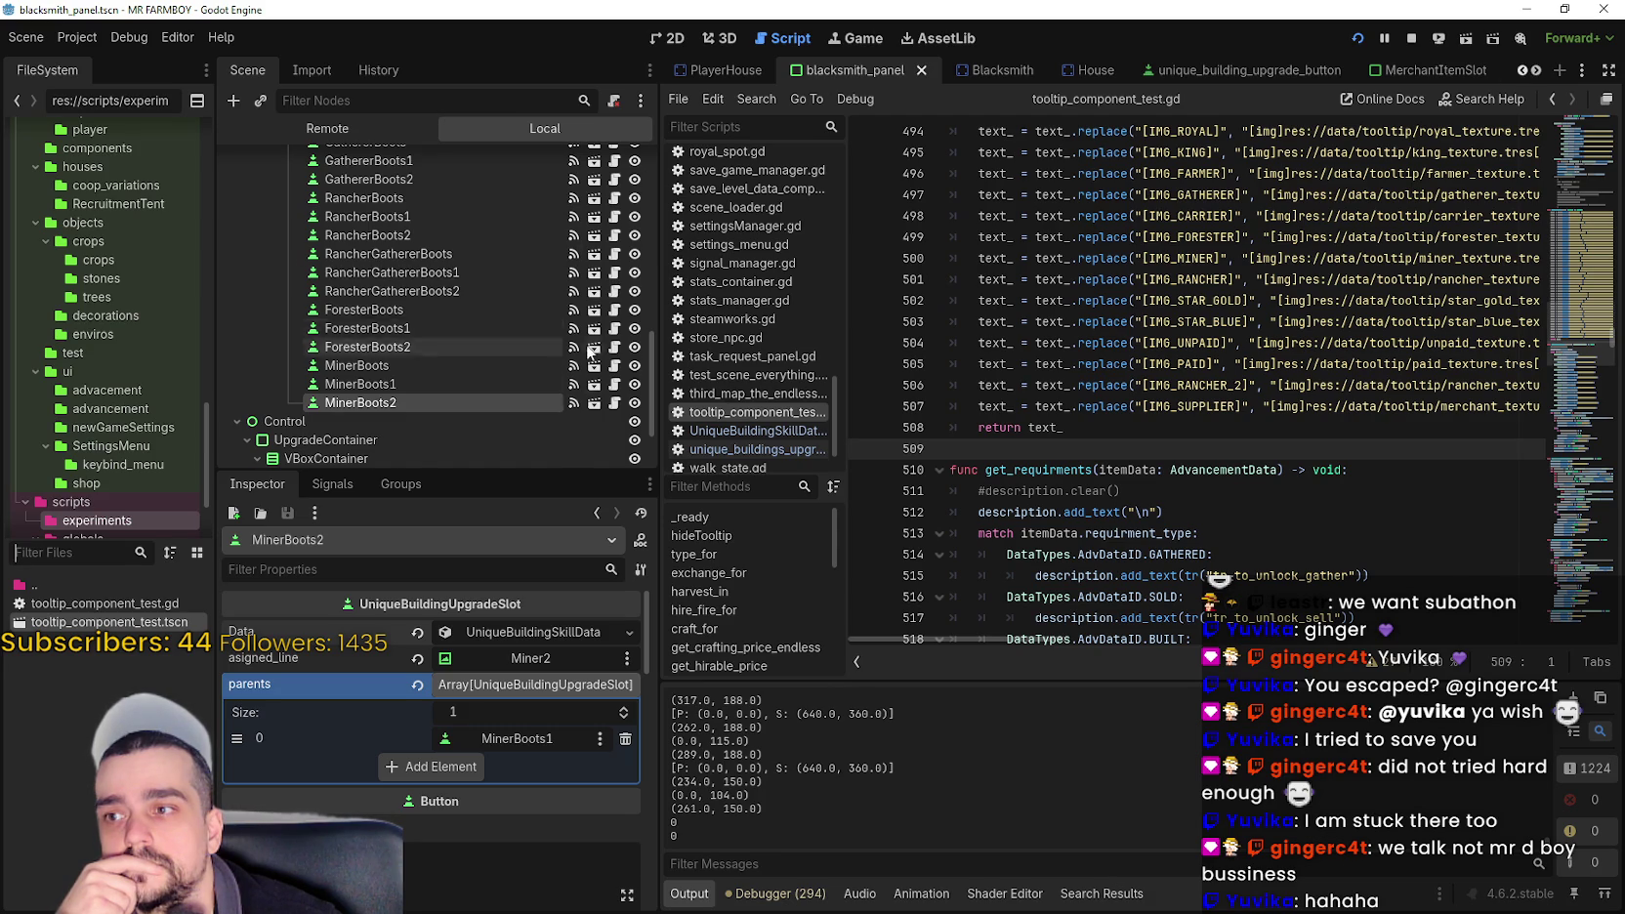
scroll(488, 332, "up", 5)
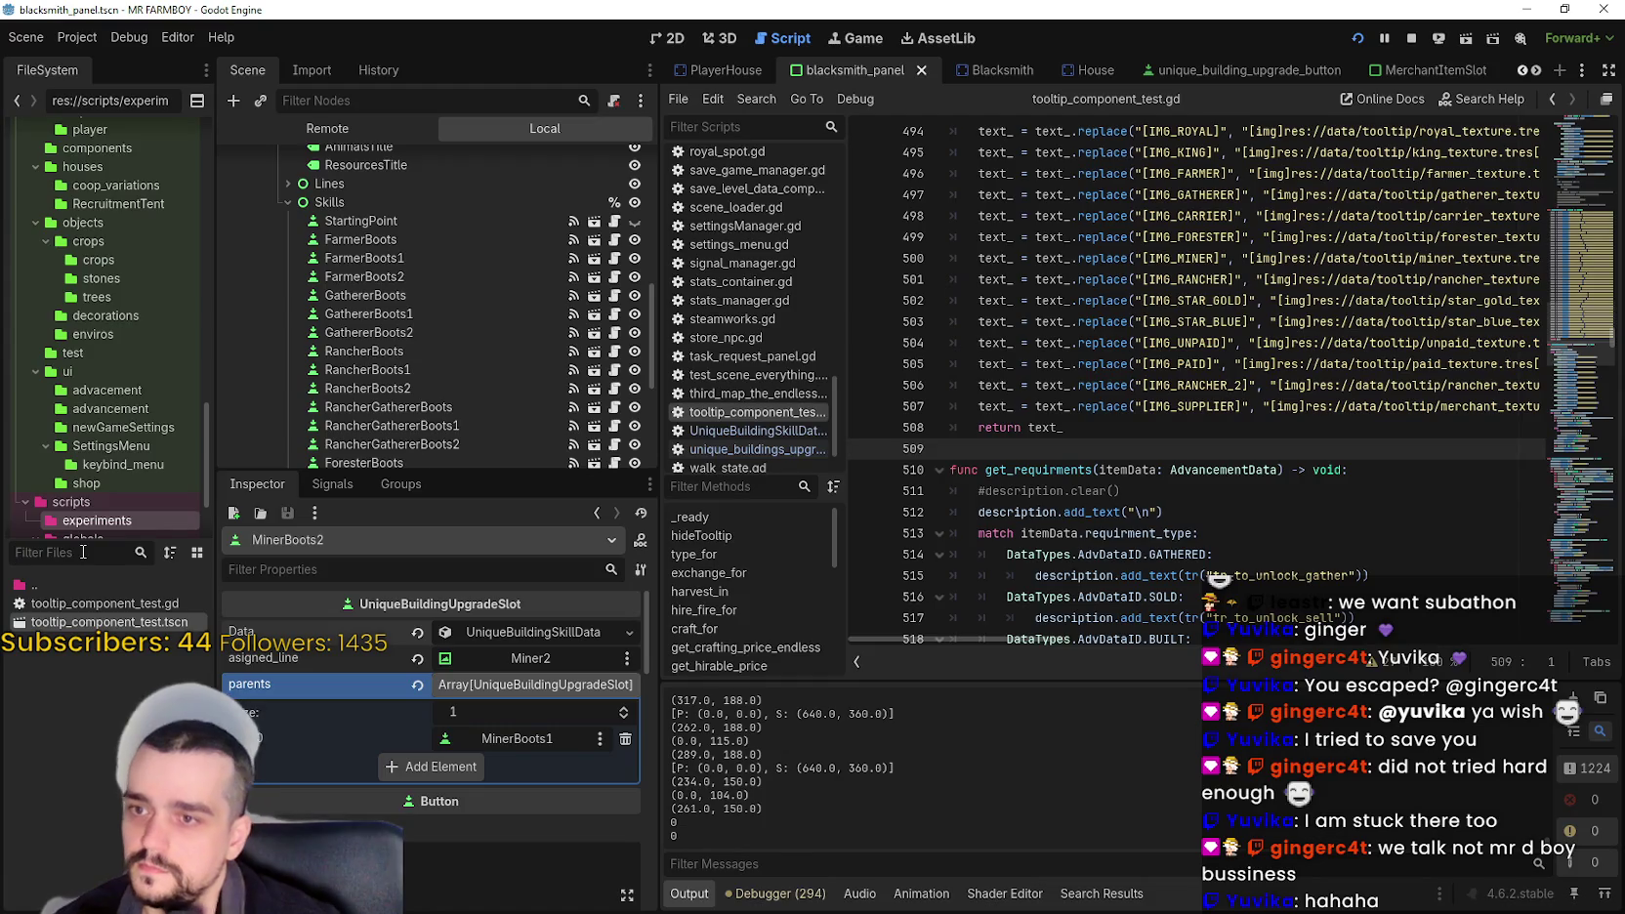
left_click(1055, 491)
- Run a project-wide Find in Files search for 'bth' to locate blacksmith references
key("ctrl+shift+f")
type("b")
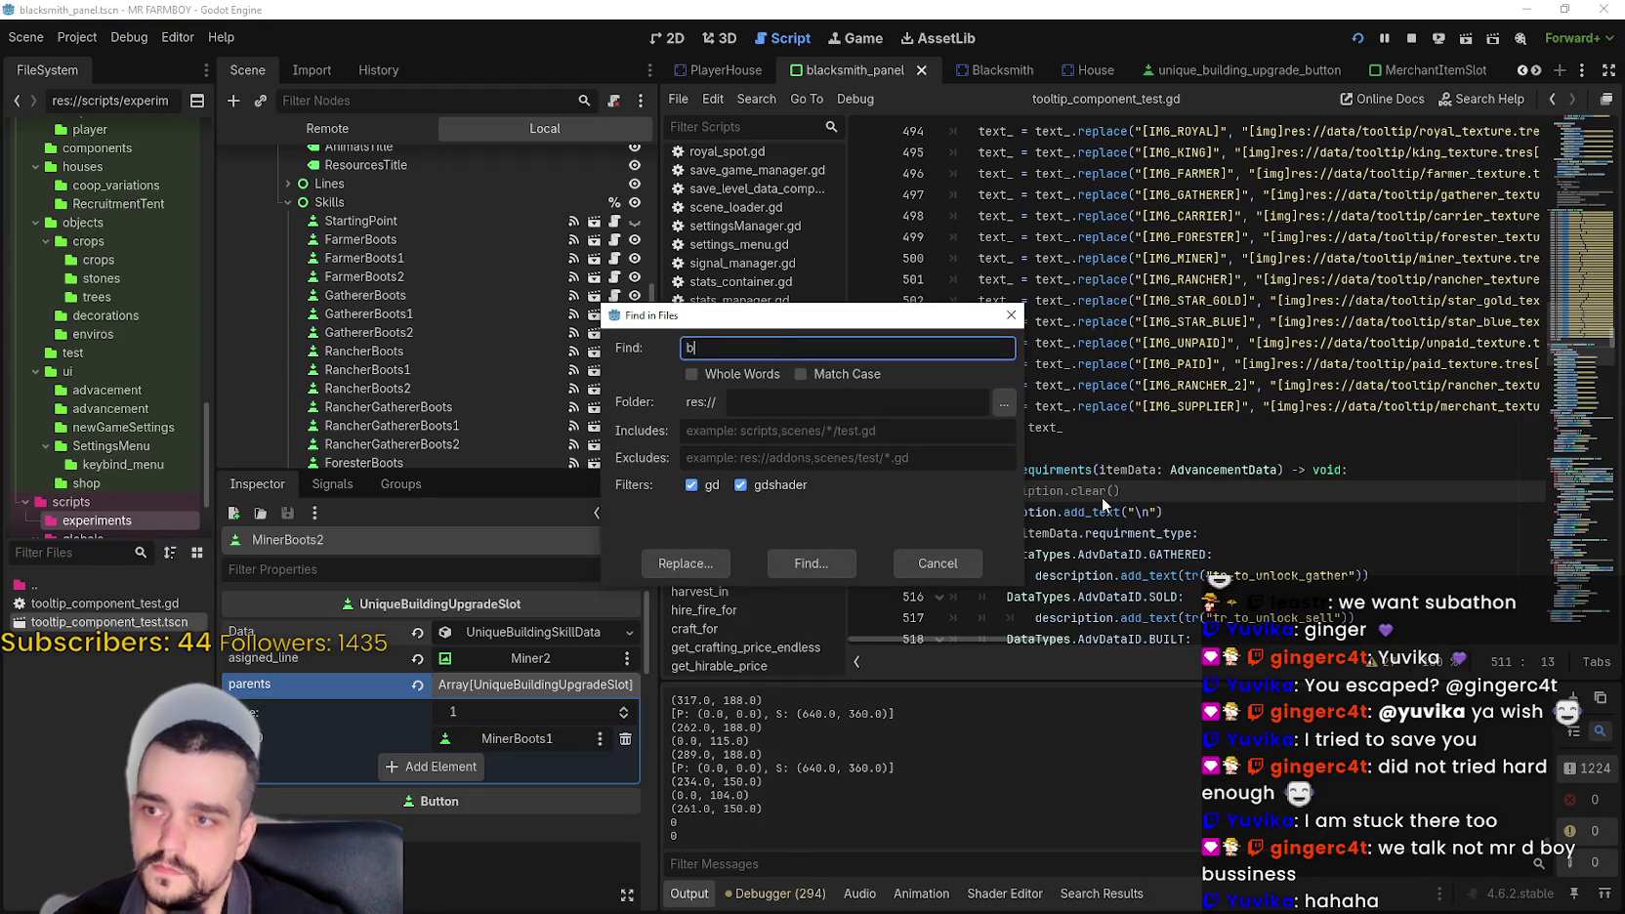
type("th")
key("Return")
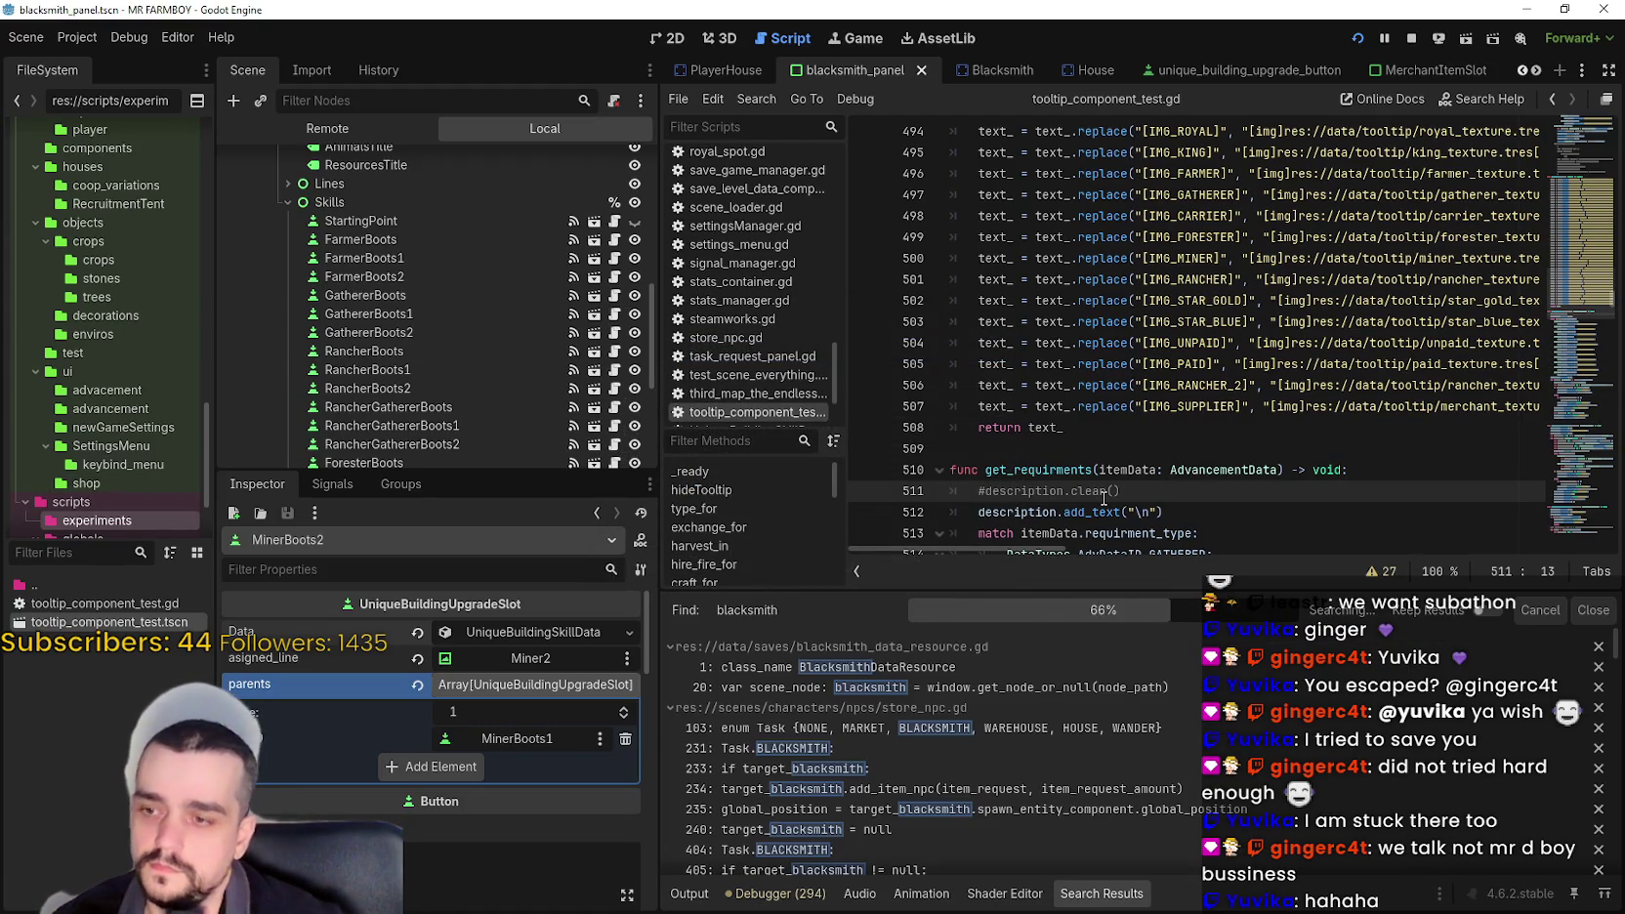
left_click(1137, 474)
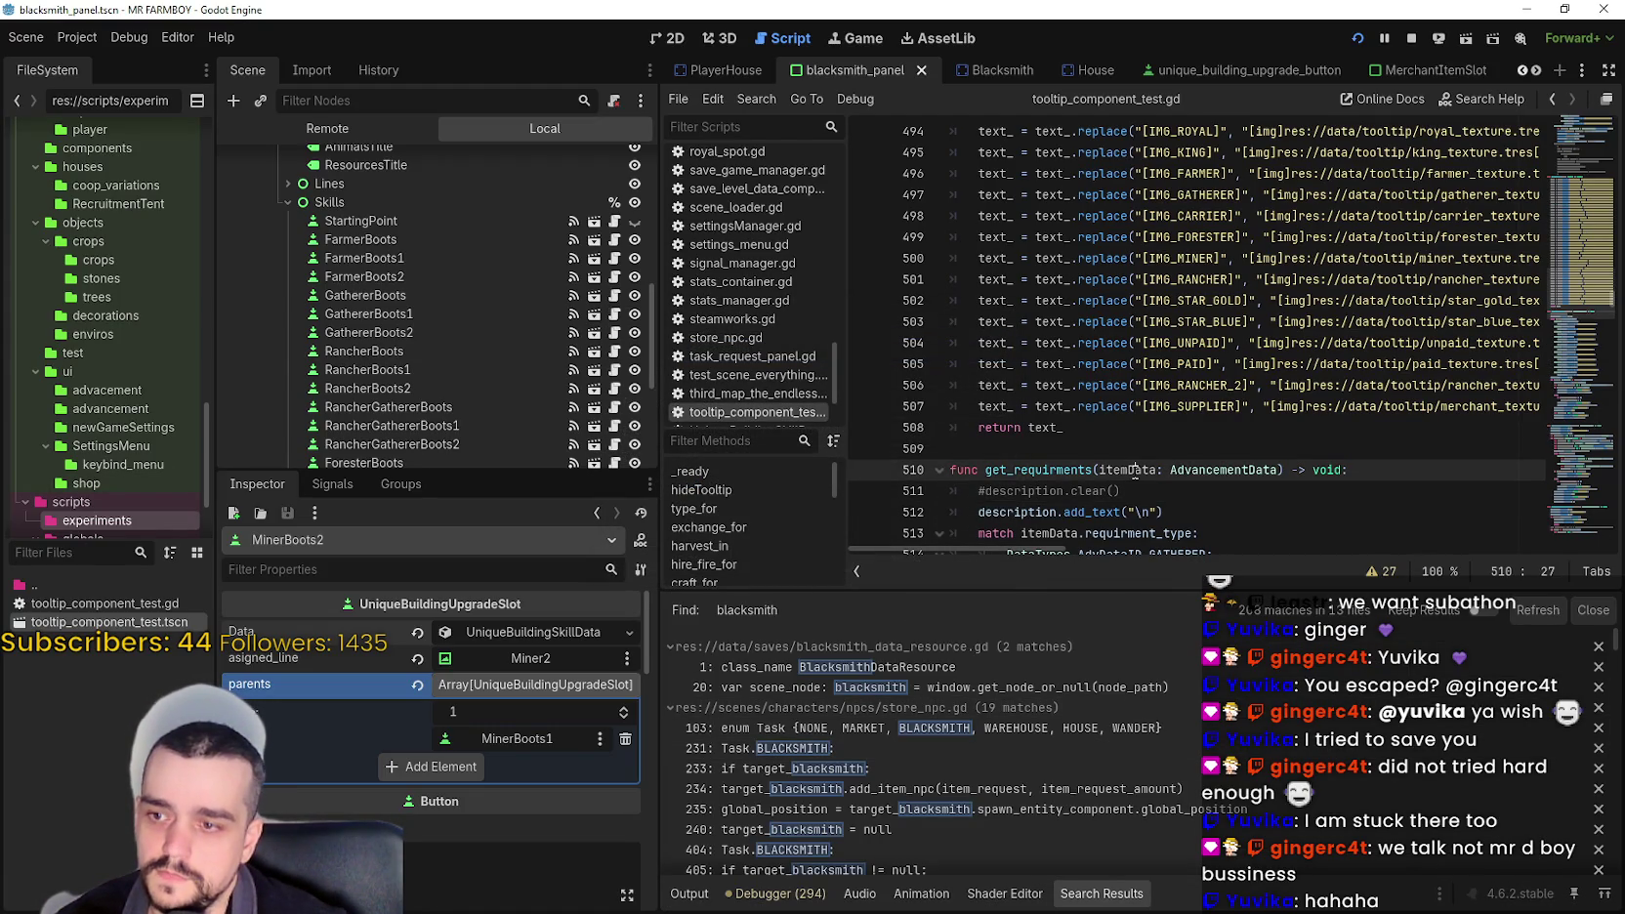
key("ctrl+shift+f")
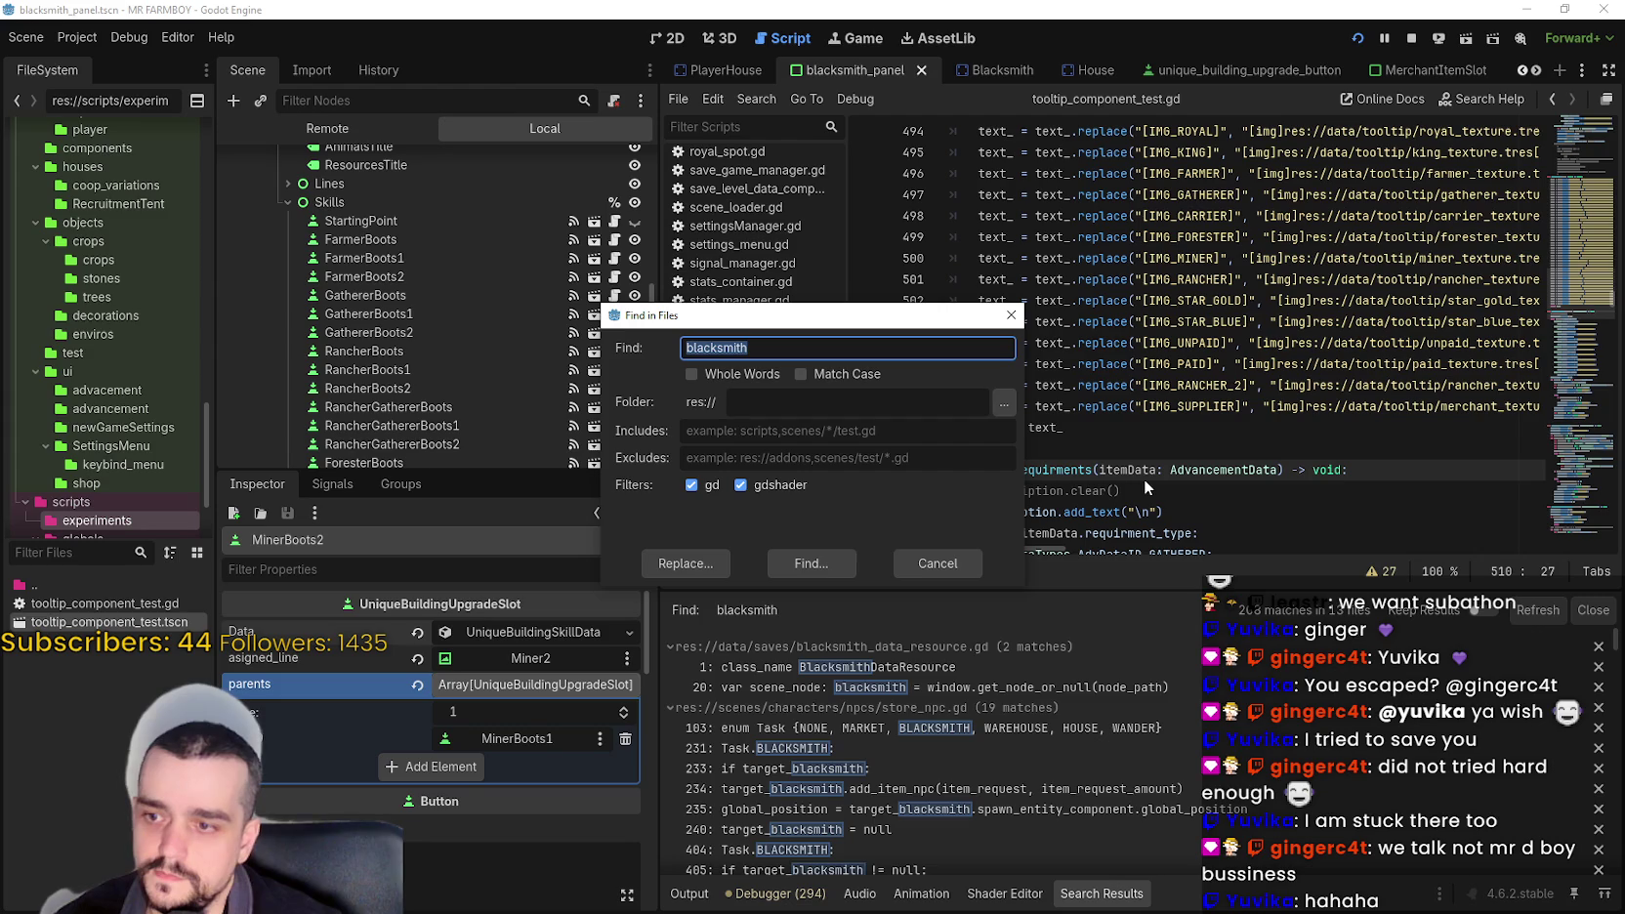
left_click(937, 564)
- Inspect the Task.BLACKSMITH match at line 415 of store_npc.gd, then open blacksmith_panel.gd
scroll(1015, 683, "down", 2)
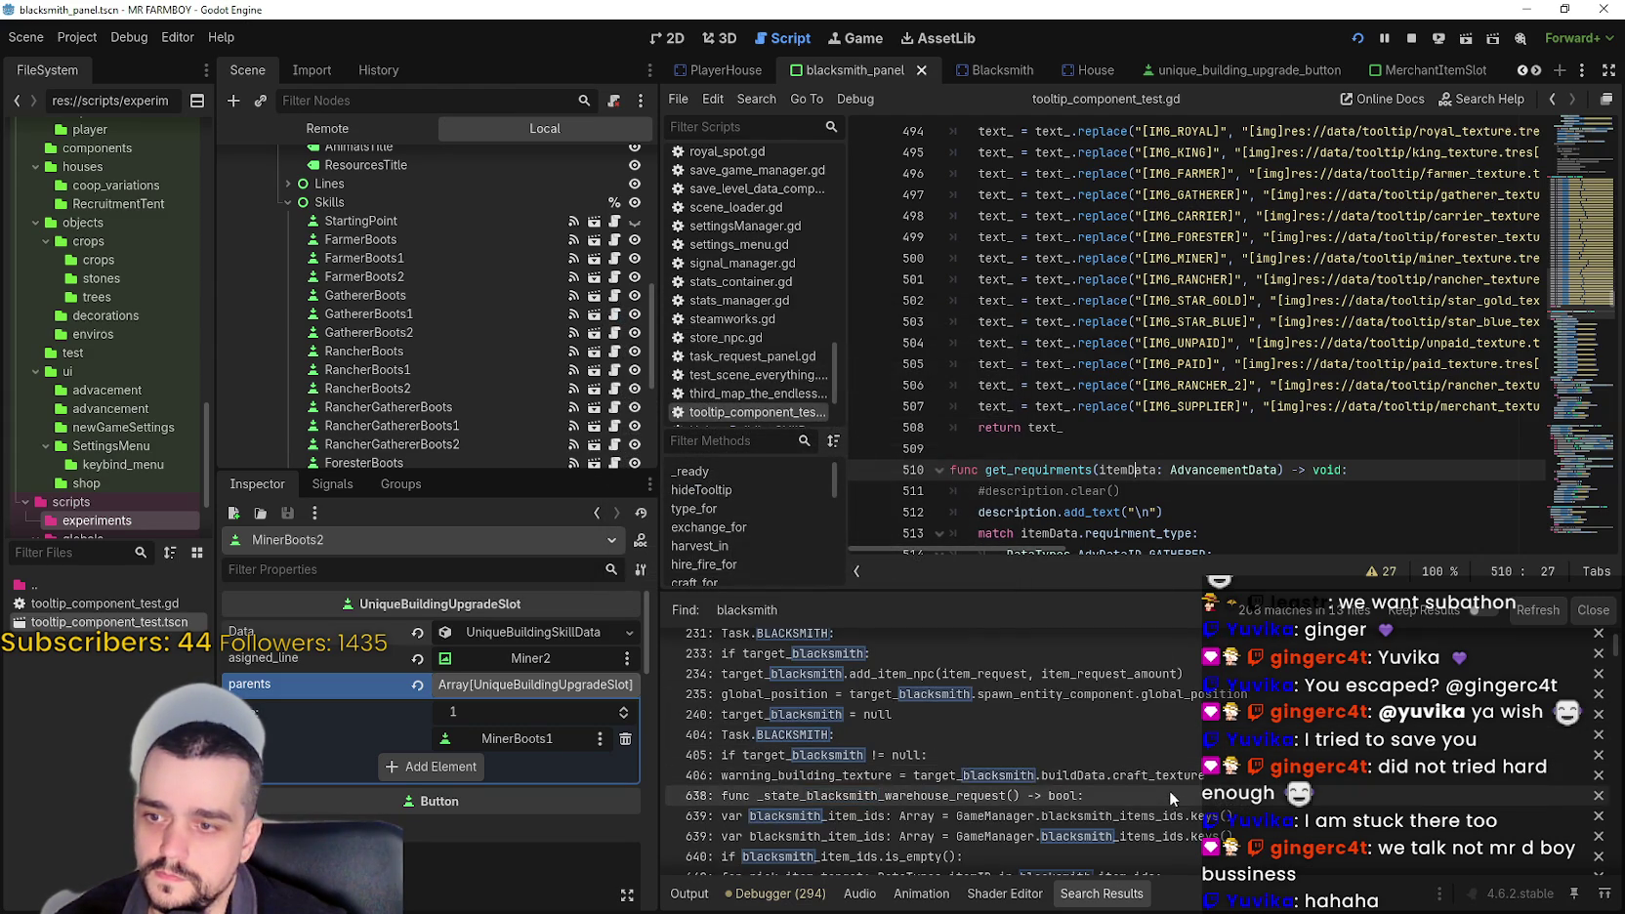
scroll(1163, 763, "down", 1)
left_click(1148, 707)
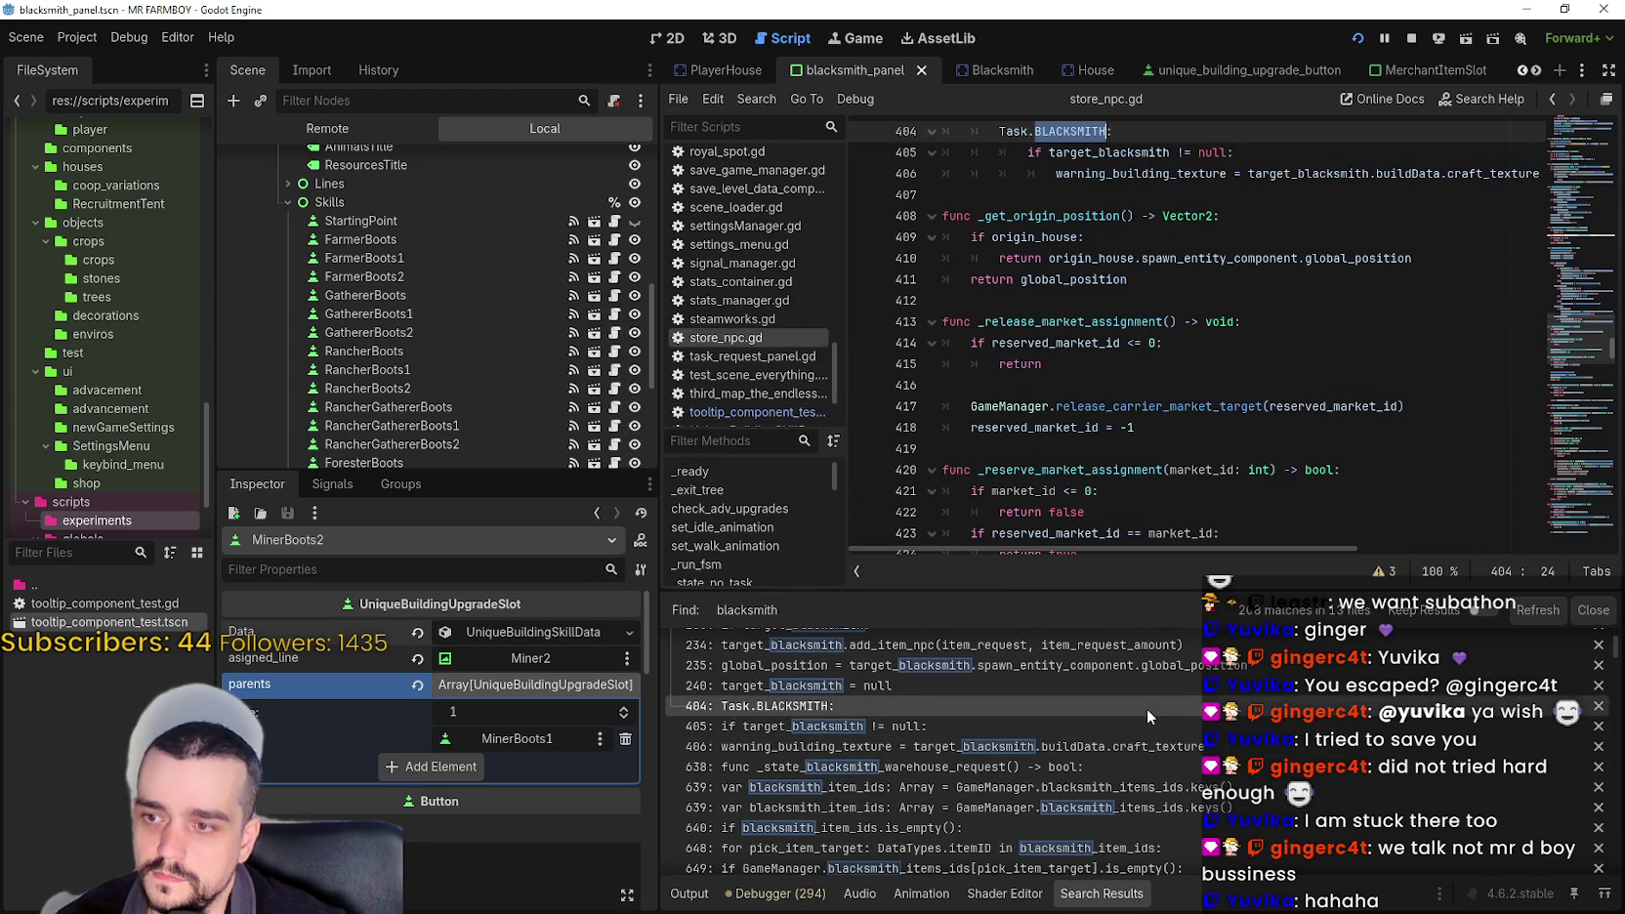
scroll(999, 791, "up", 3)
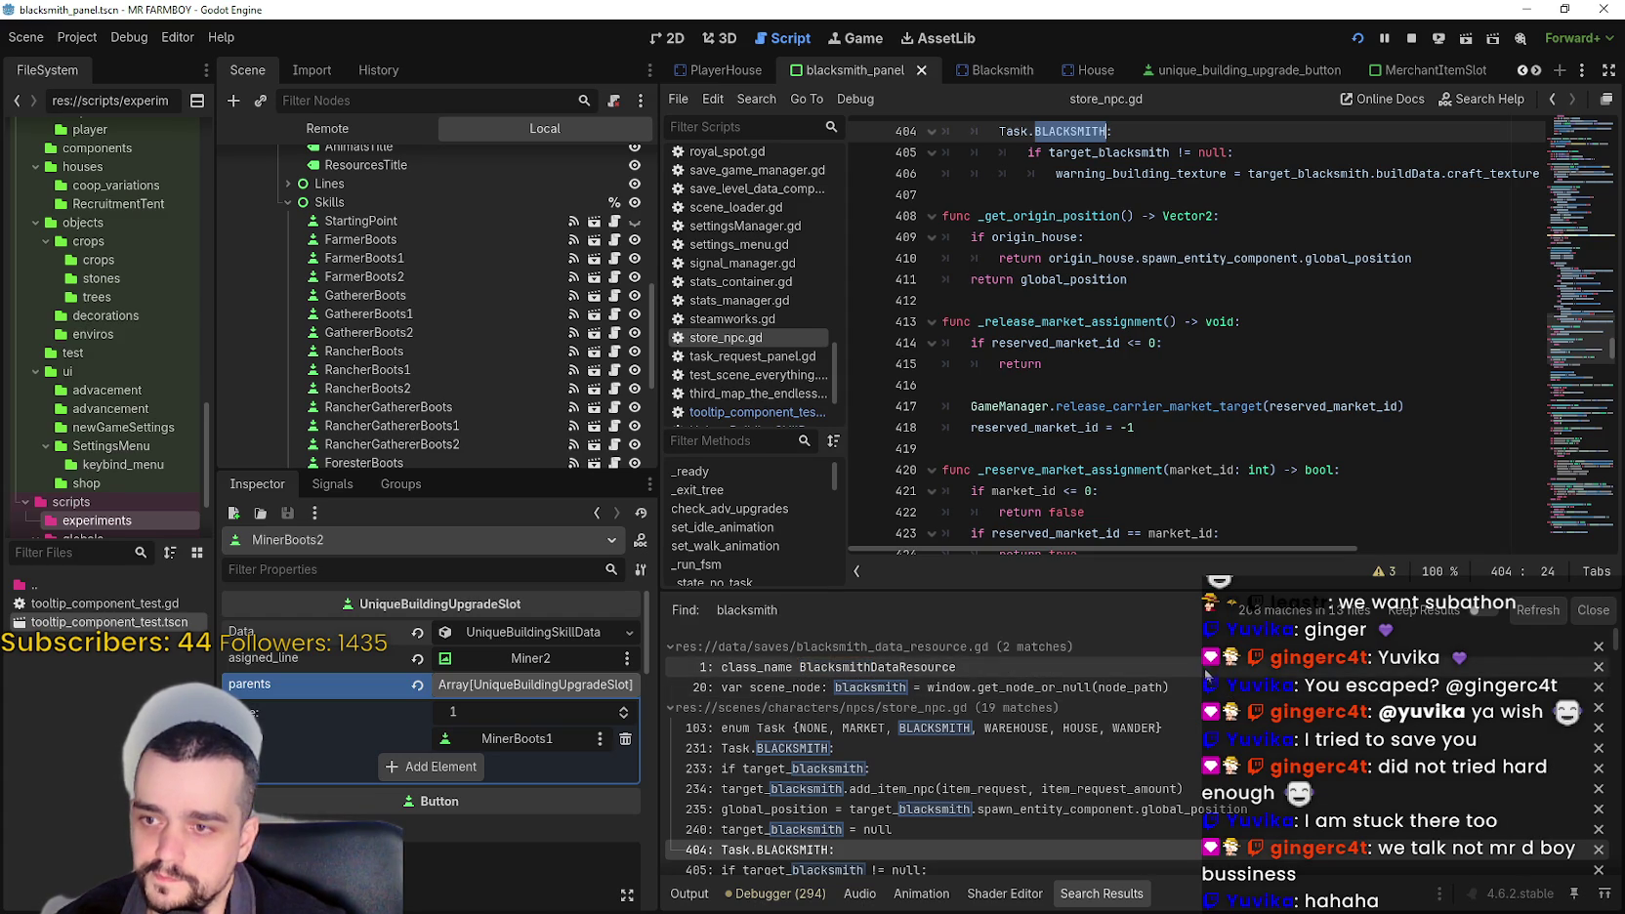
left_click(1258, 363)
scroll(1221, 371, "up", 2)
scroll(586, 322, "up", 1)
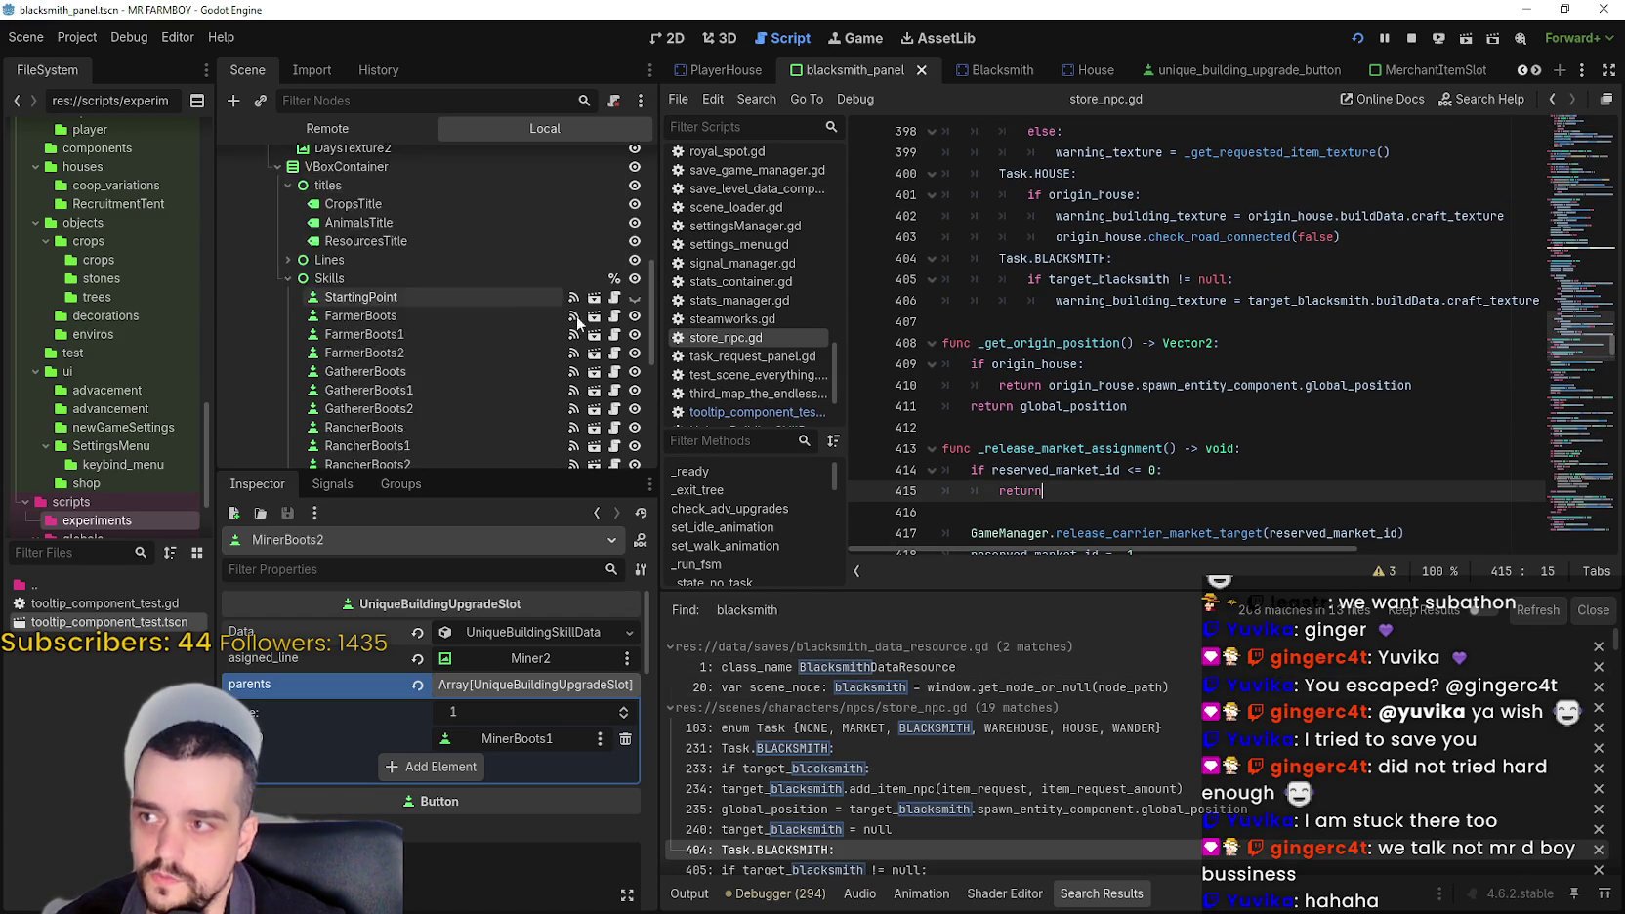
scroll(598, 305, "up", 6)
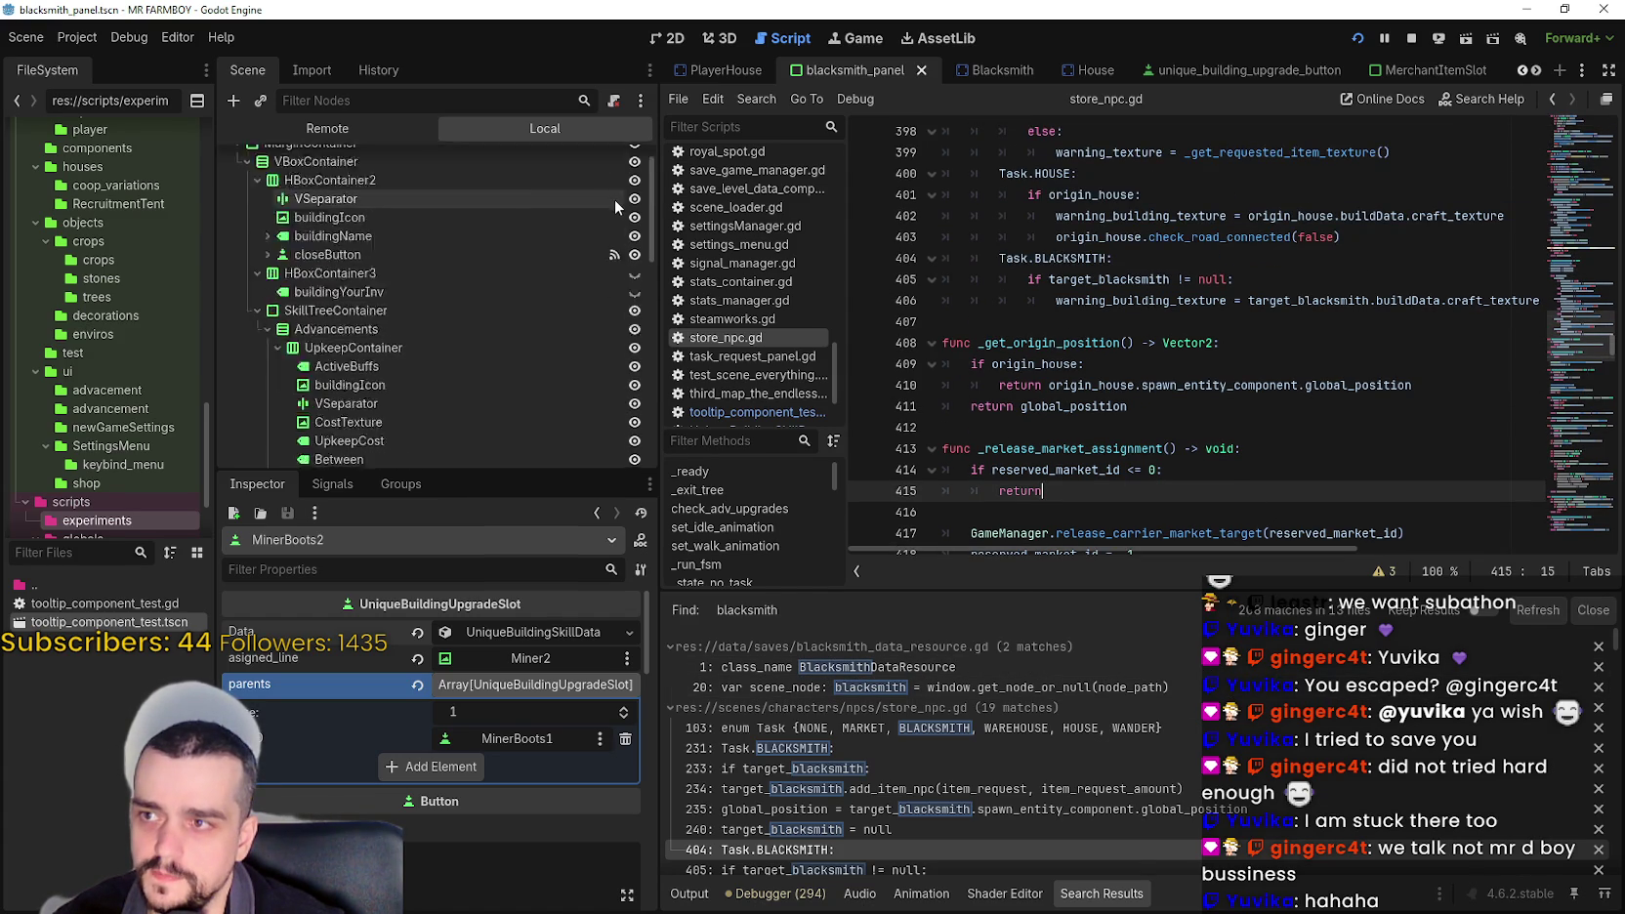
left_click(612, 163)
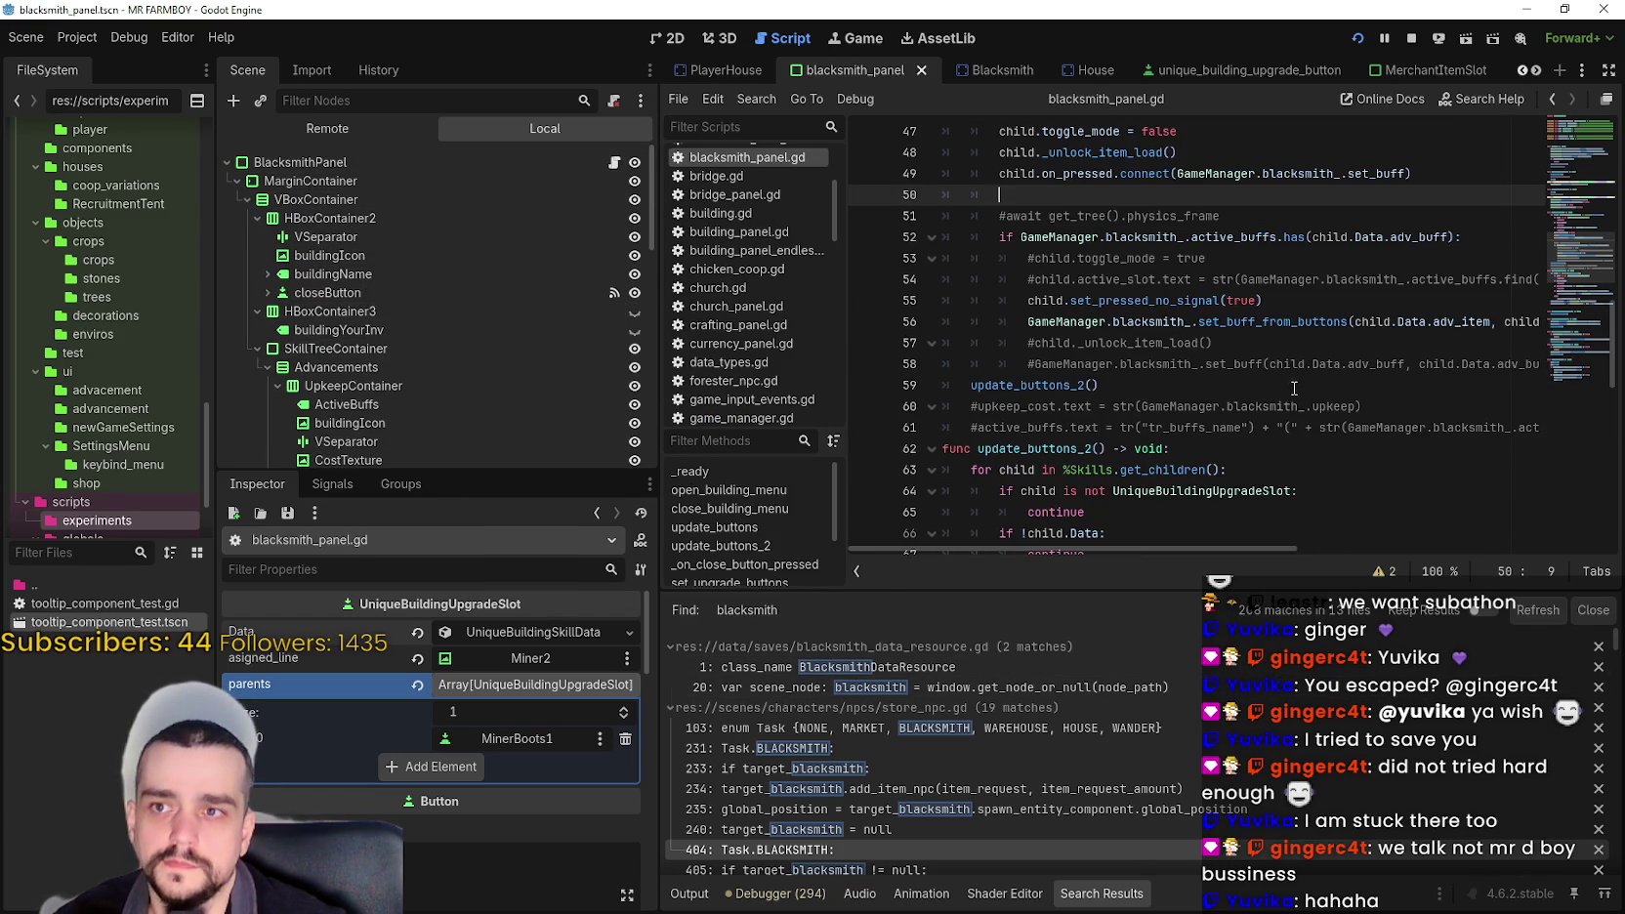
- Try the code actions menu on the blacksmith reference at line 49, then dismiss it
scroll(1287, 384, "up", 2)
left_click(1306, 300)
right_click(1253, 290)
key("Escape")
right_click(1282, 298)
key("Escape")
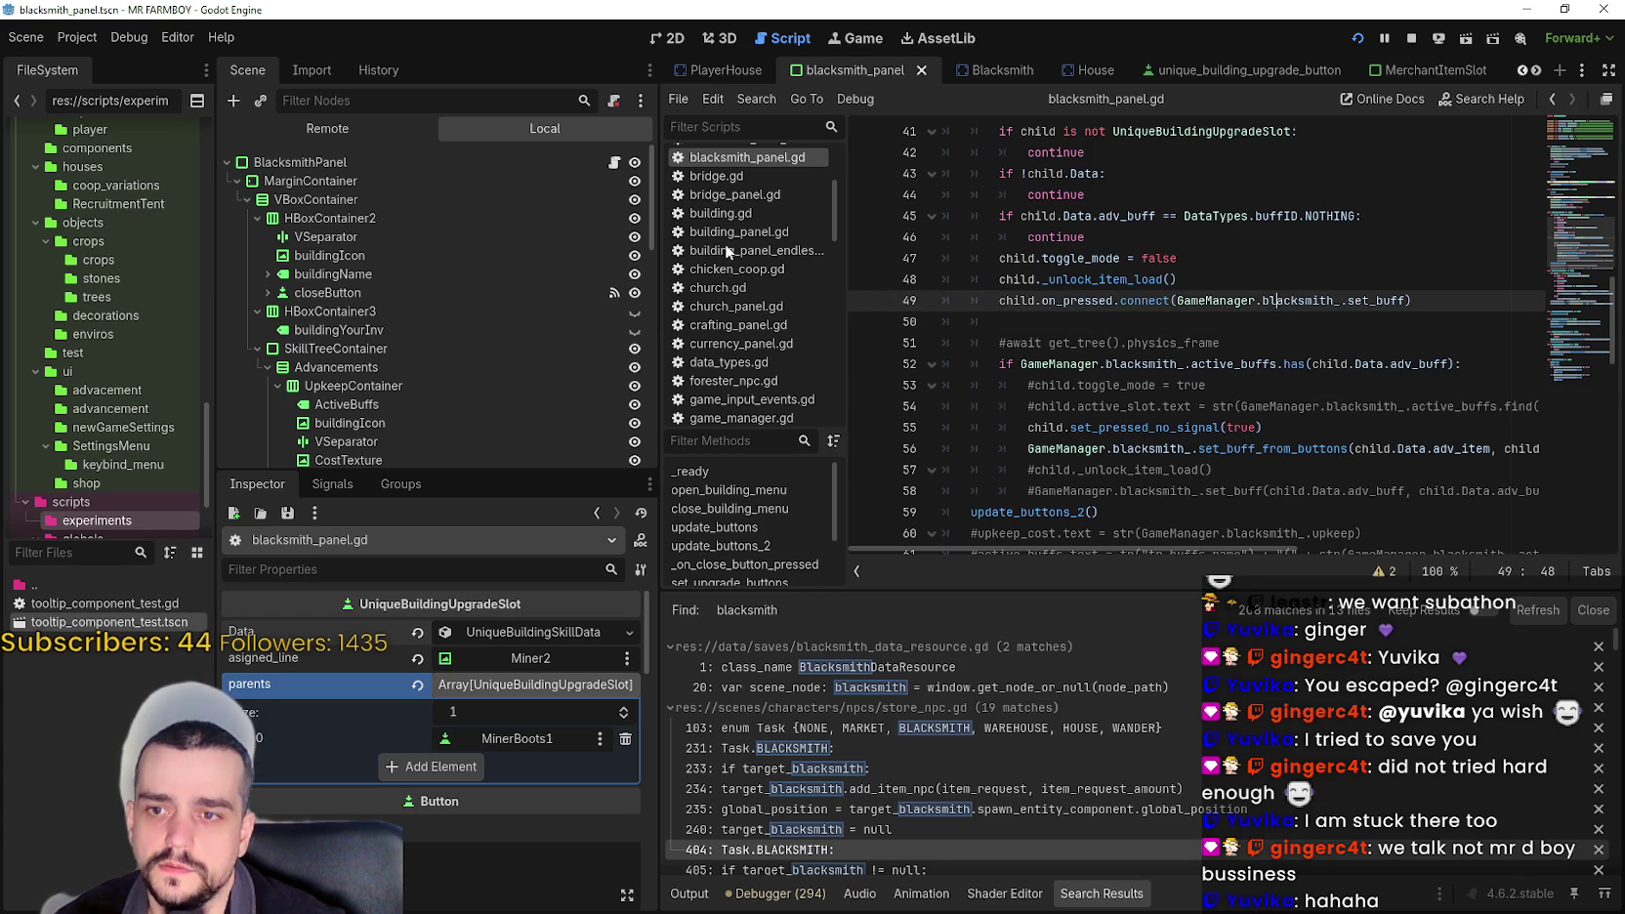
- Open game_manager.gd and browse its variables down to the world_ores_ids declaration
left_click(1060, 448, "ctrl")
scroll(1187, 401, "down", 5)
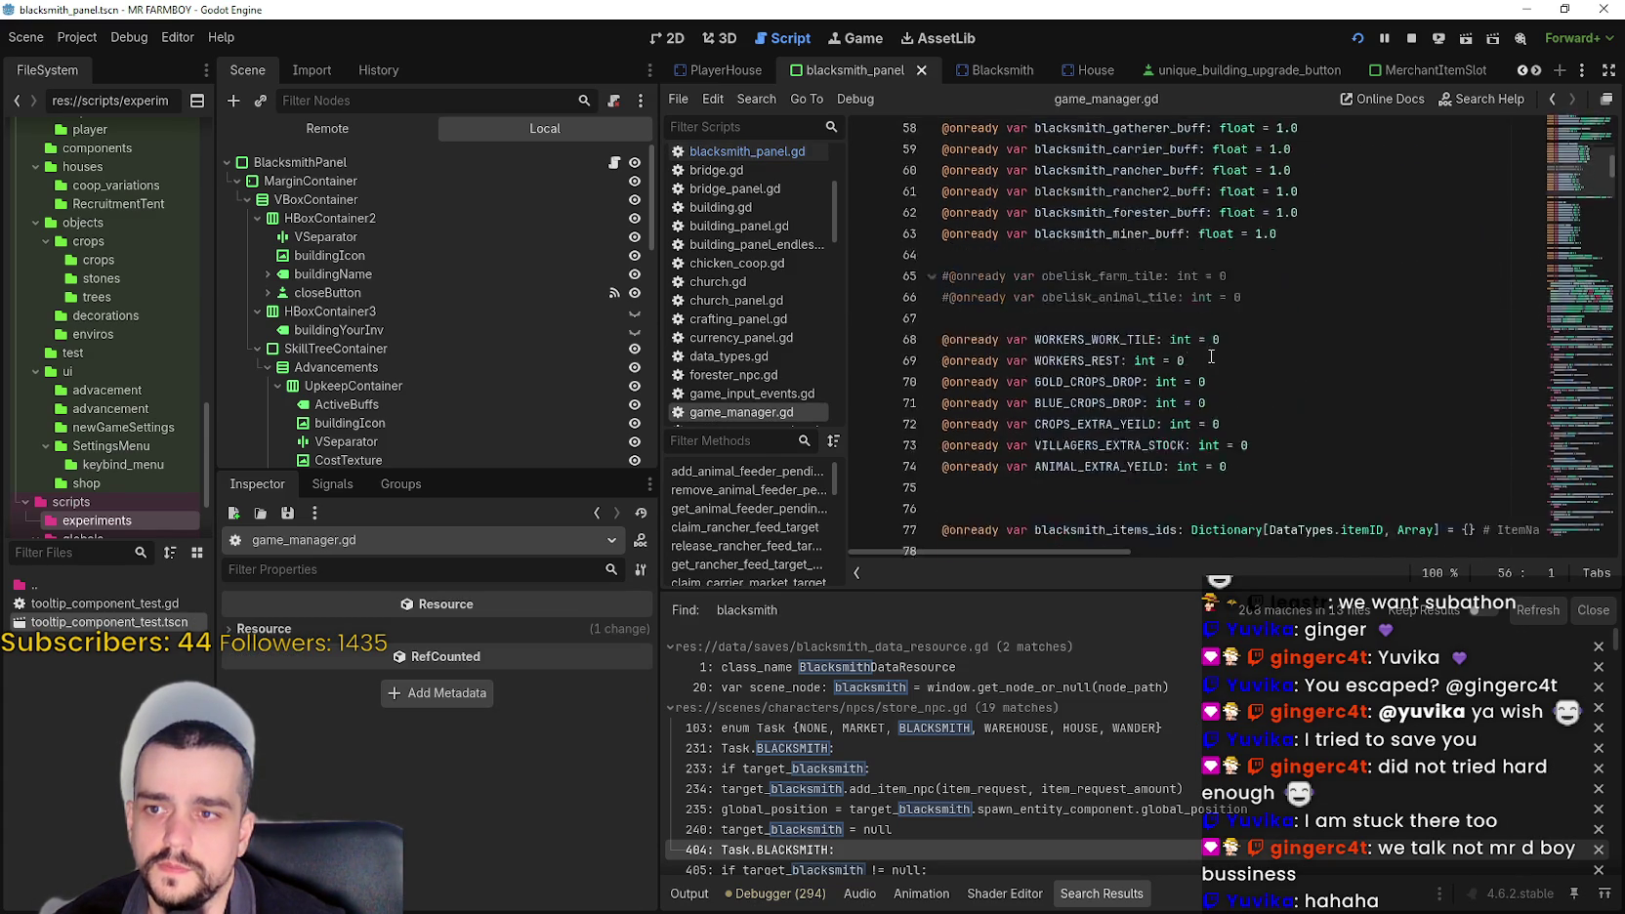
scroll(1187, 401, "down", 10)
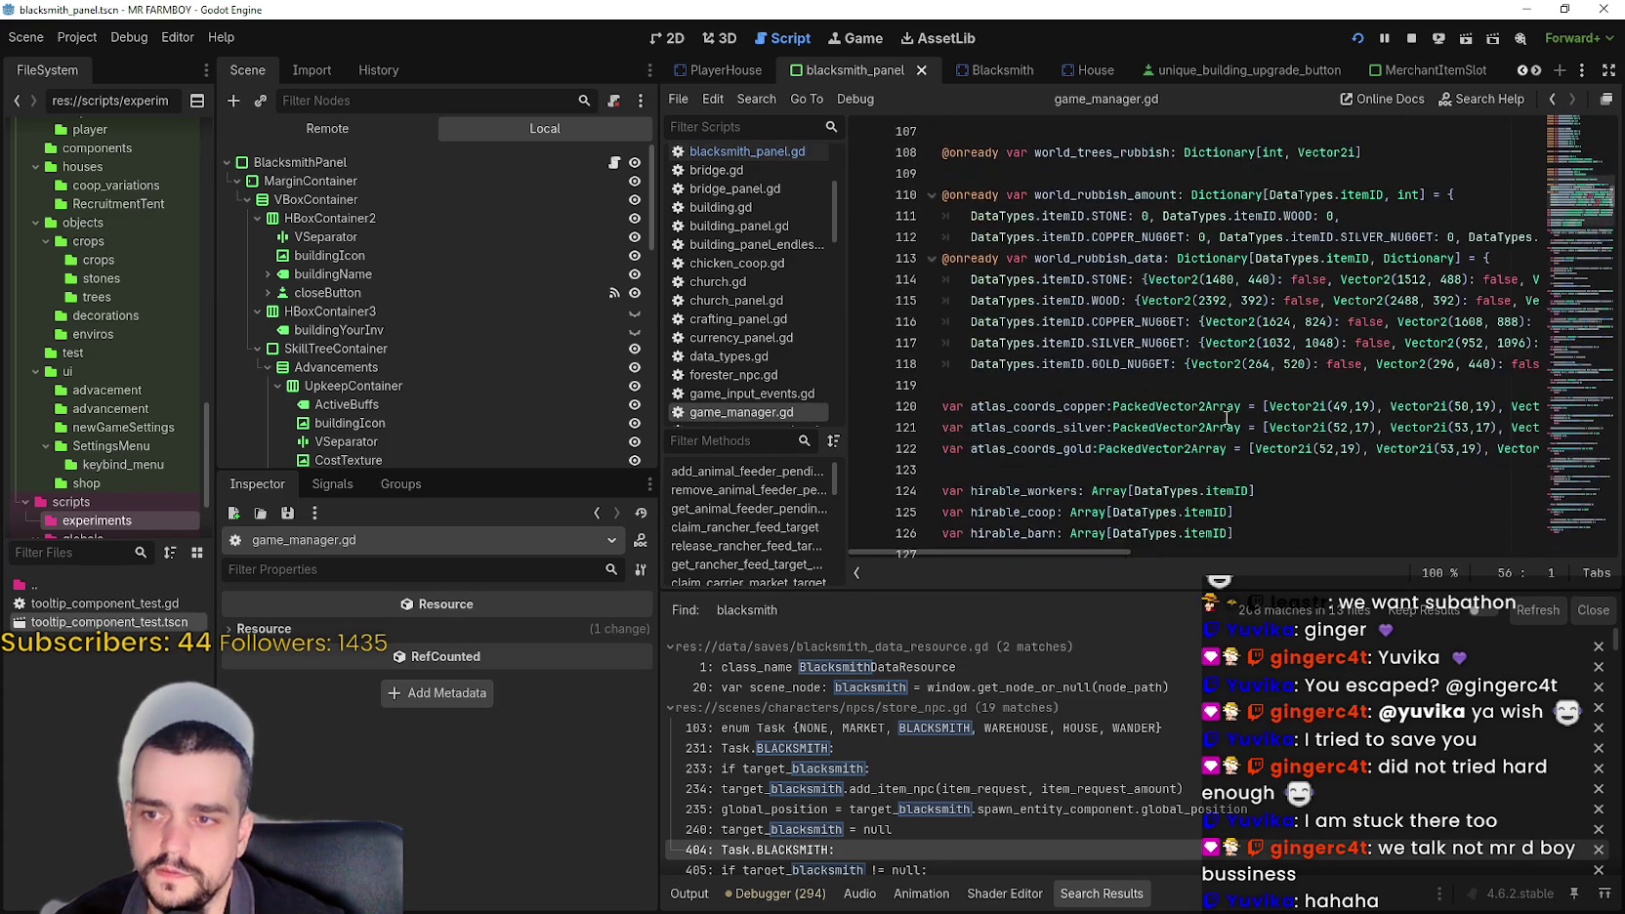
scroll(1263, 384, "up", 6)
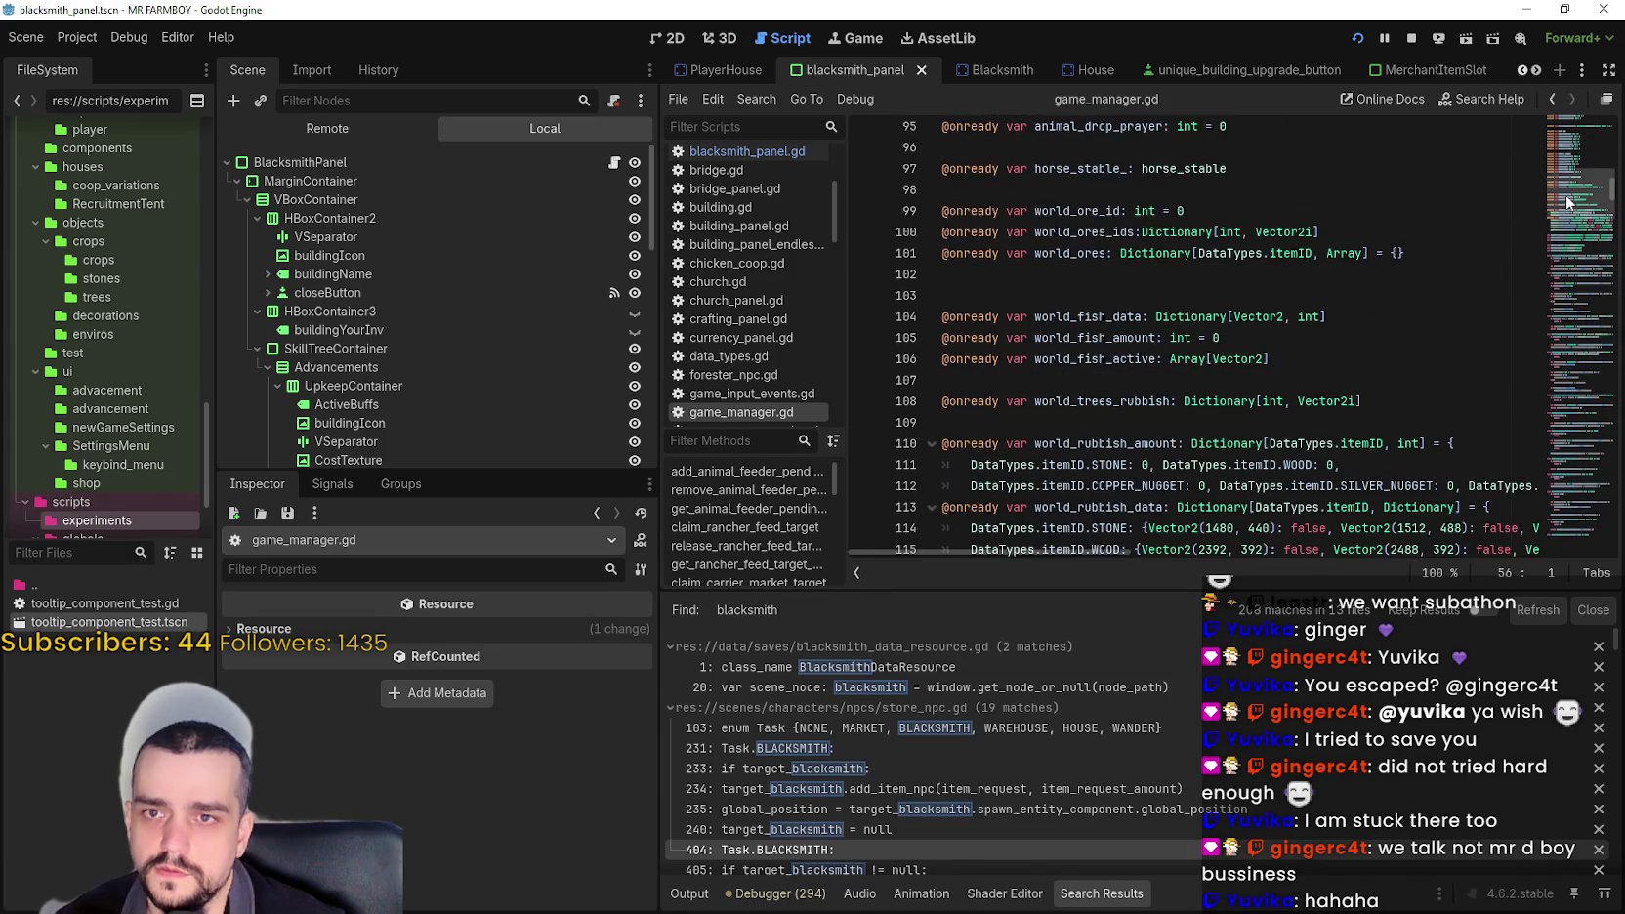
scroll(1185, 395, "up", 4)
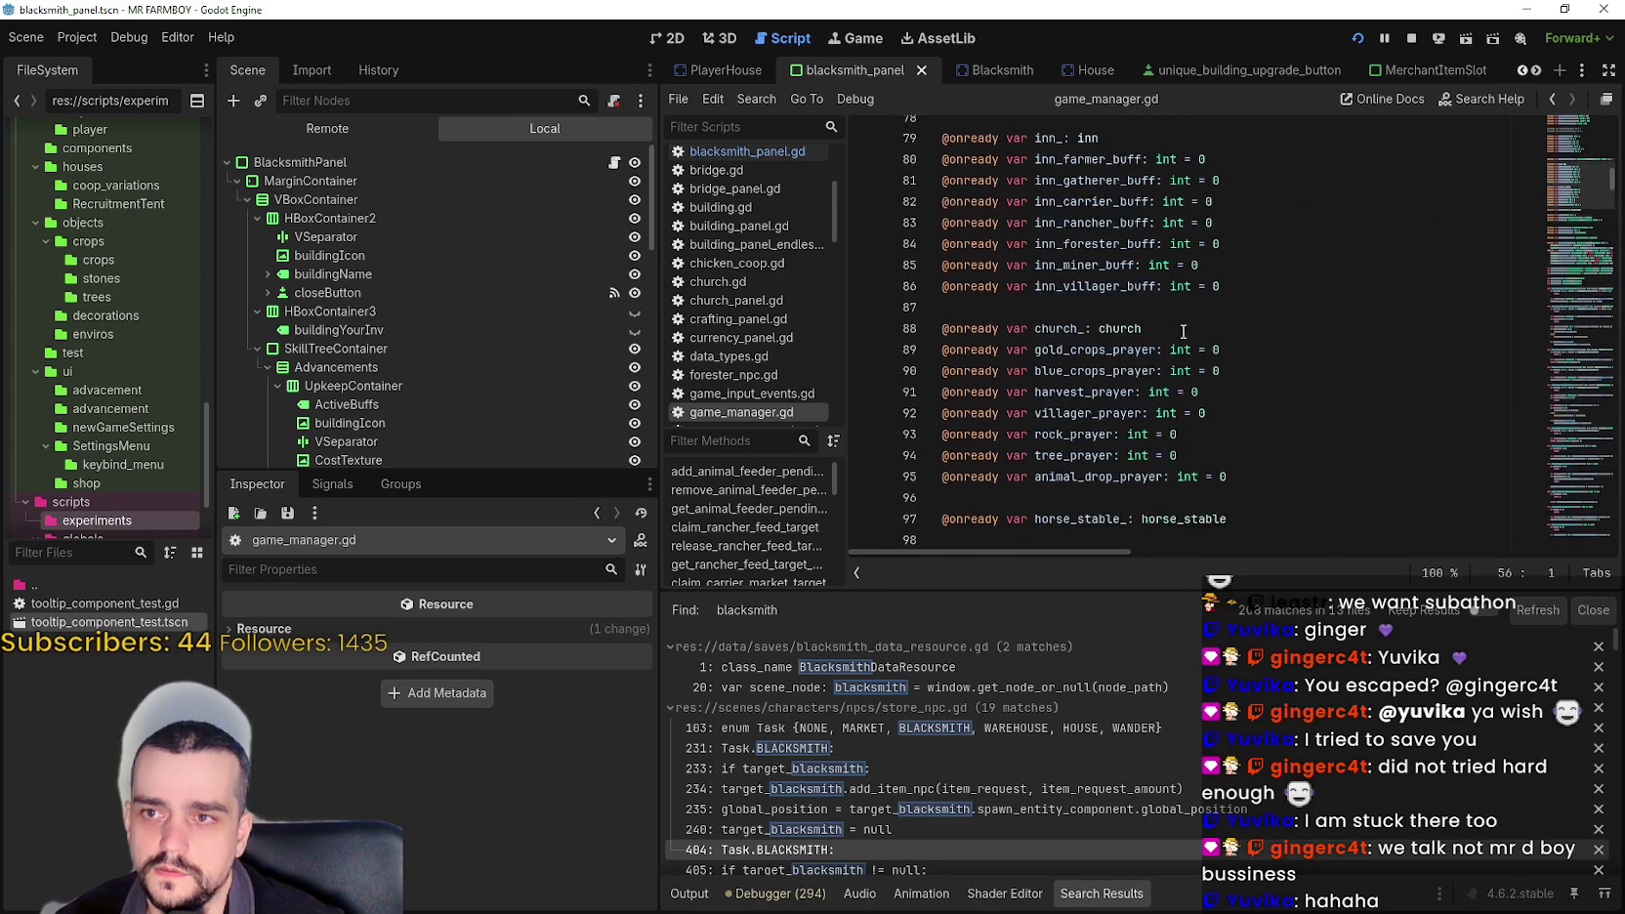
scroll(1309, 231, "down", 5)
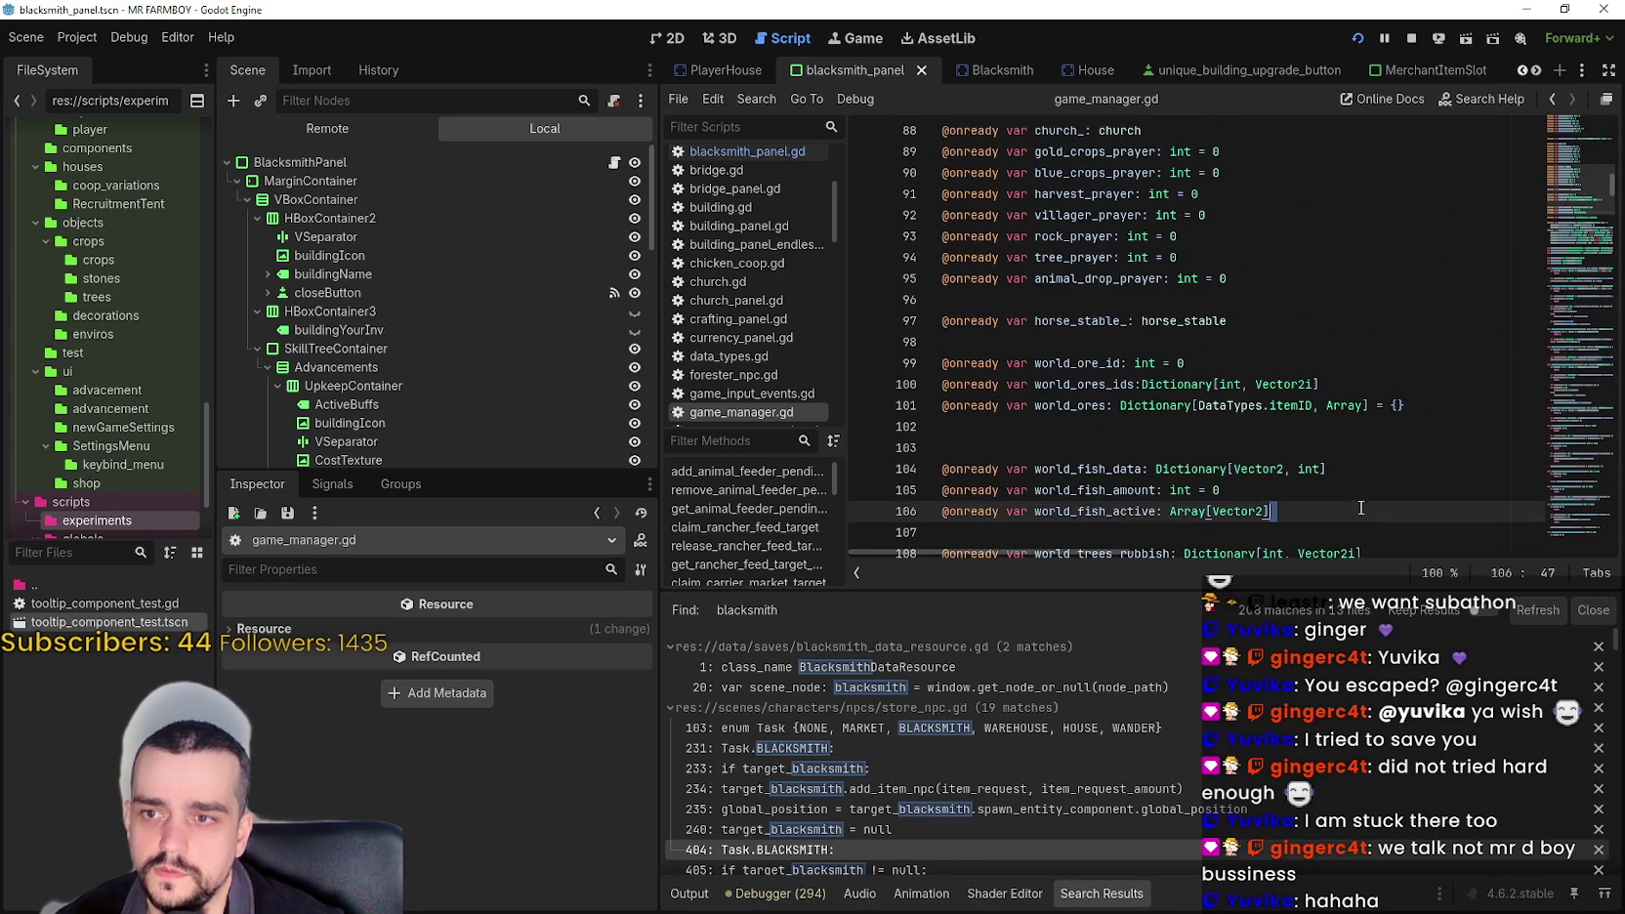
scroll(1351, 543, "down", 2)
left_click(1309, 256)
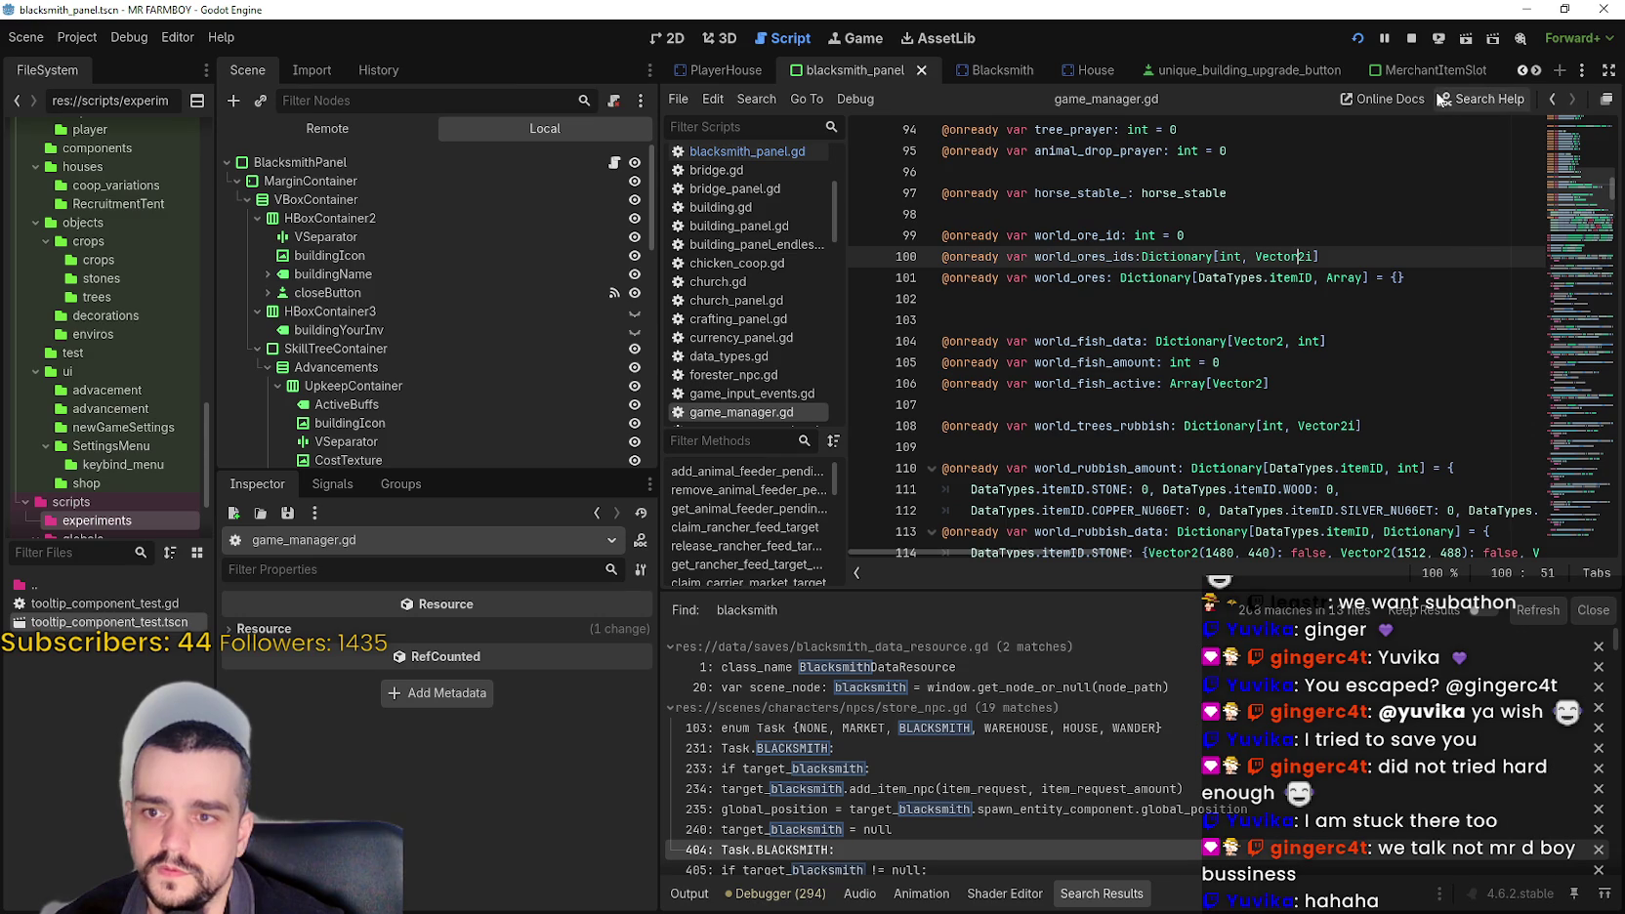
- Return to the blacksmith_ declaration at line 56 and look up its definition in blacksmith.gd
left_click(1520, 70)
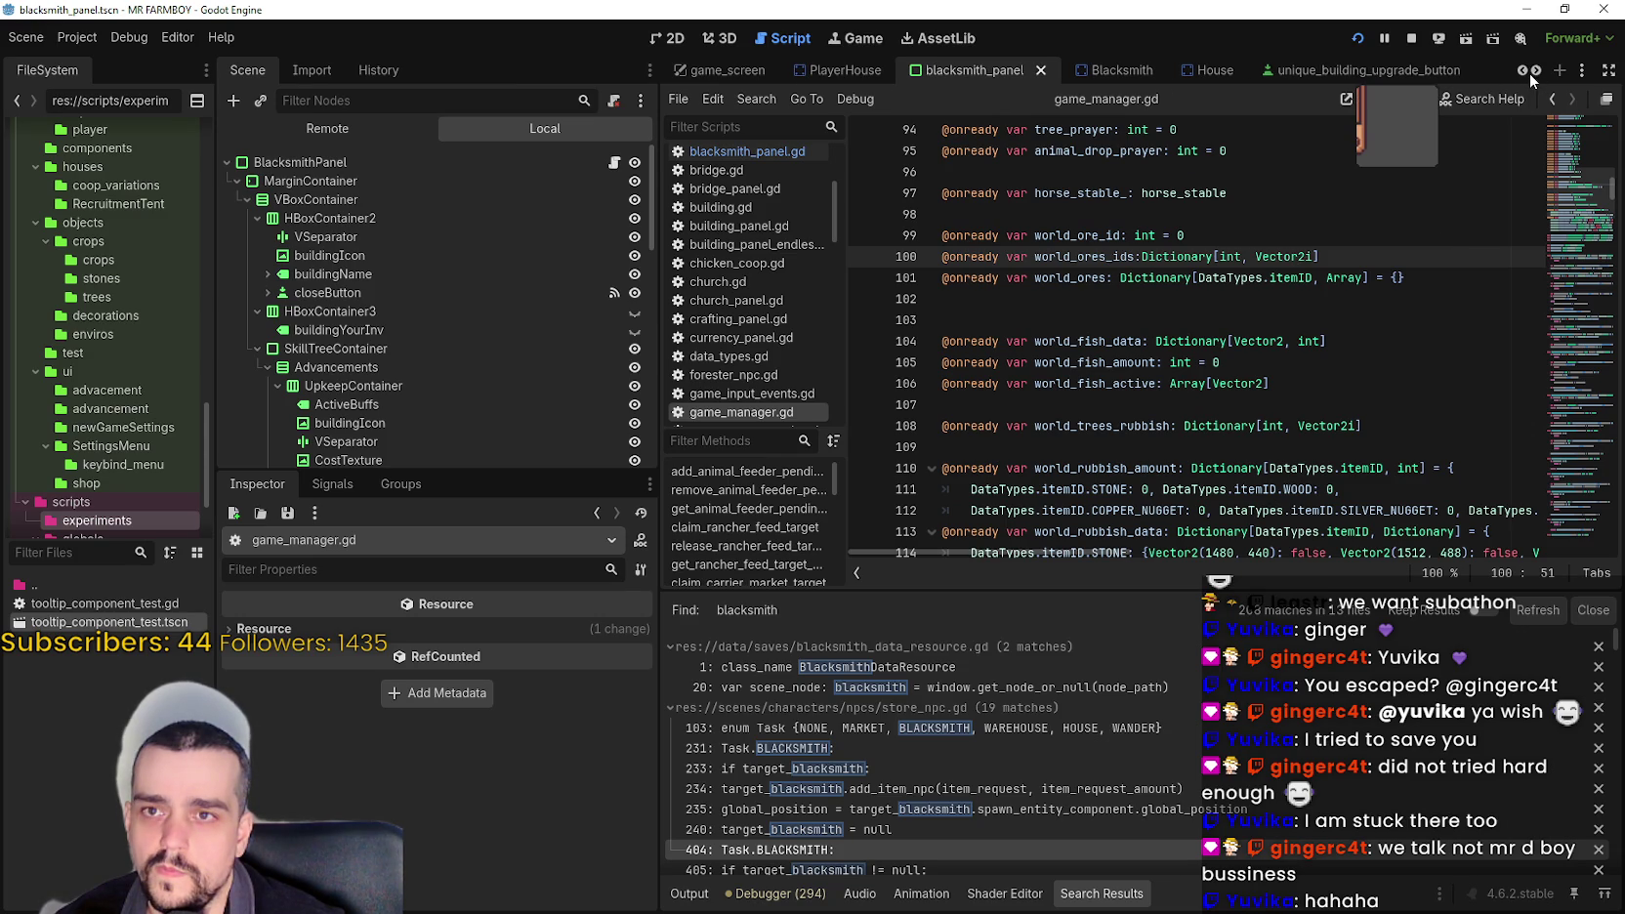
left_click(1531, 71)
left_click(1554, 101)
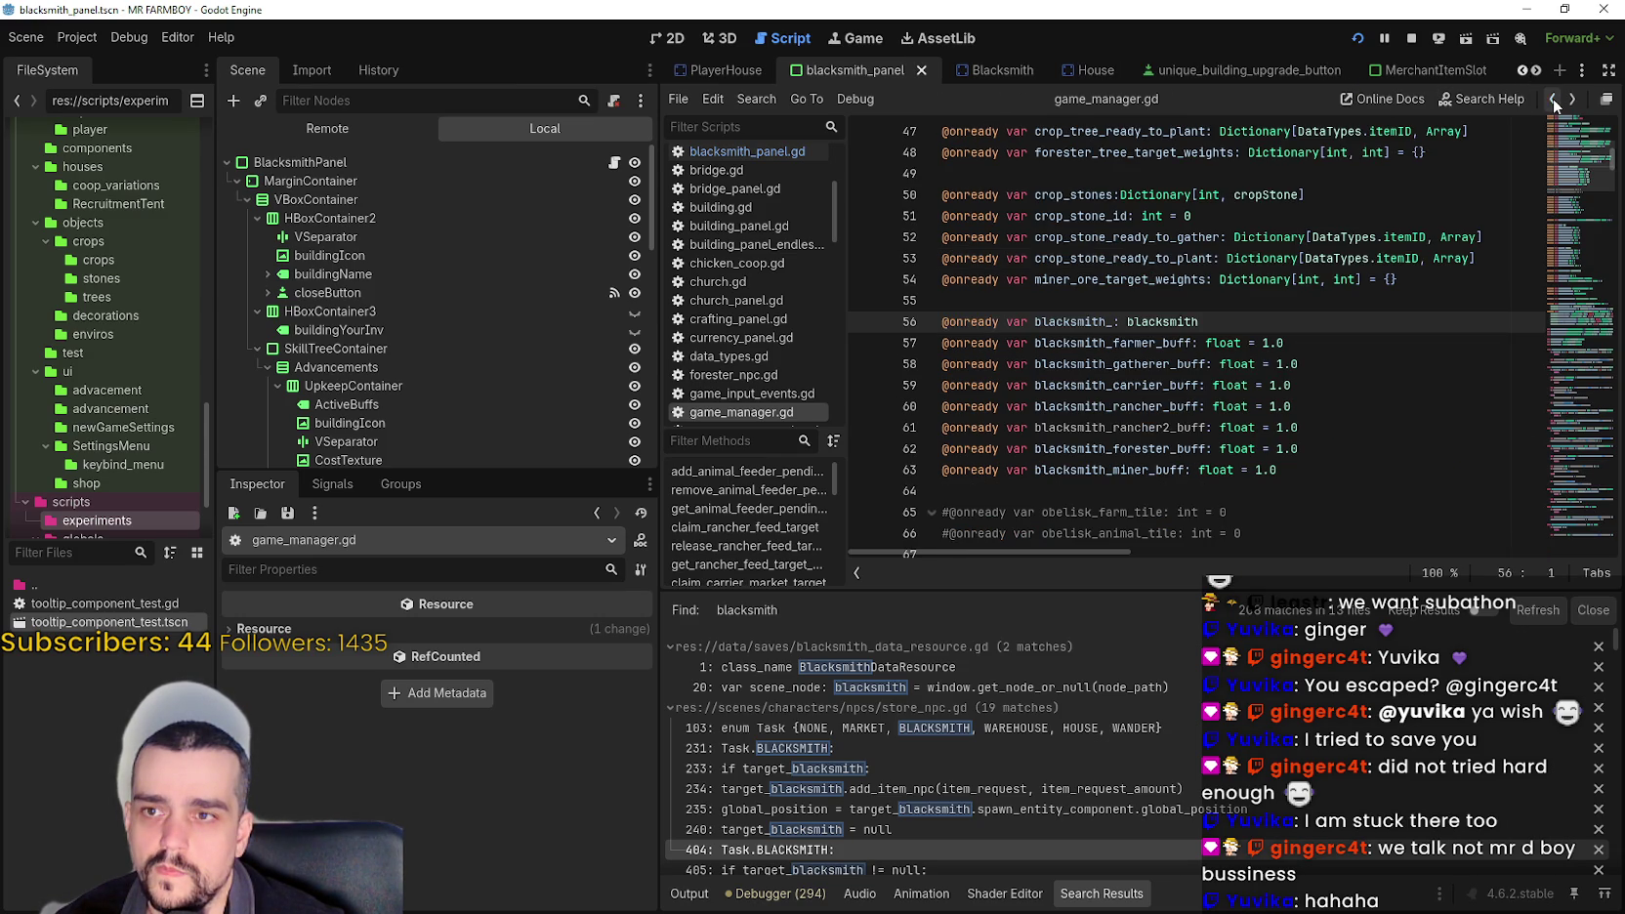
right_click(1164, 333)
left_click(1229, 601)
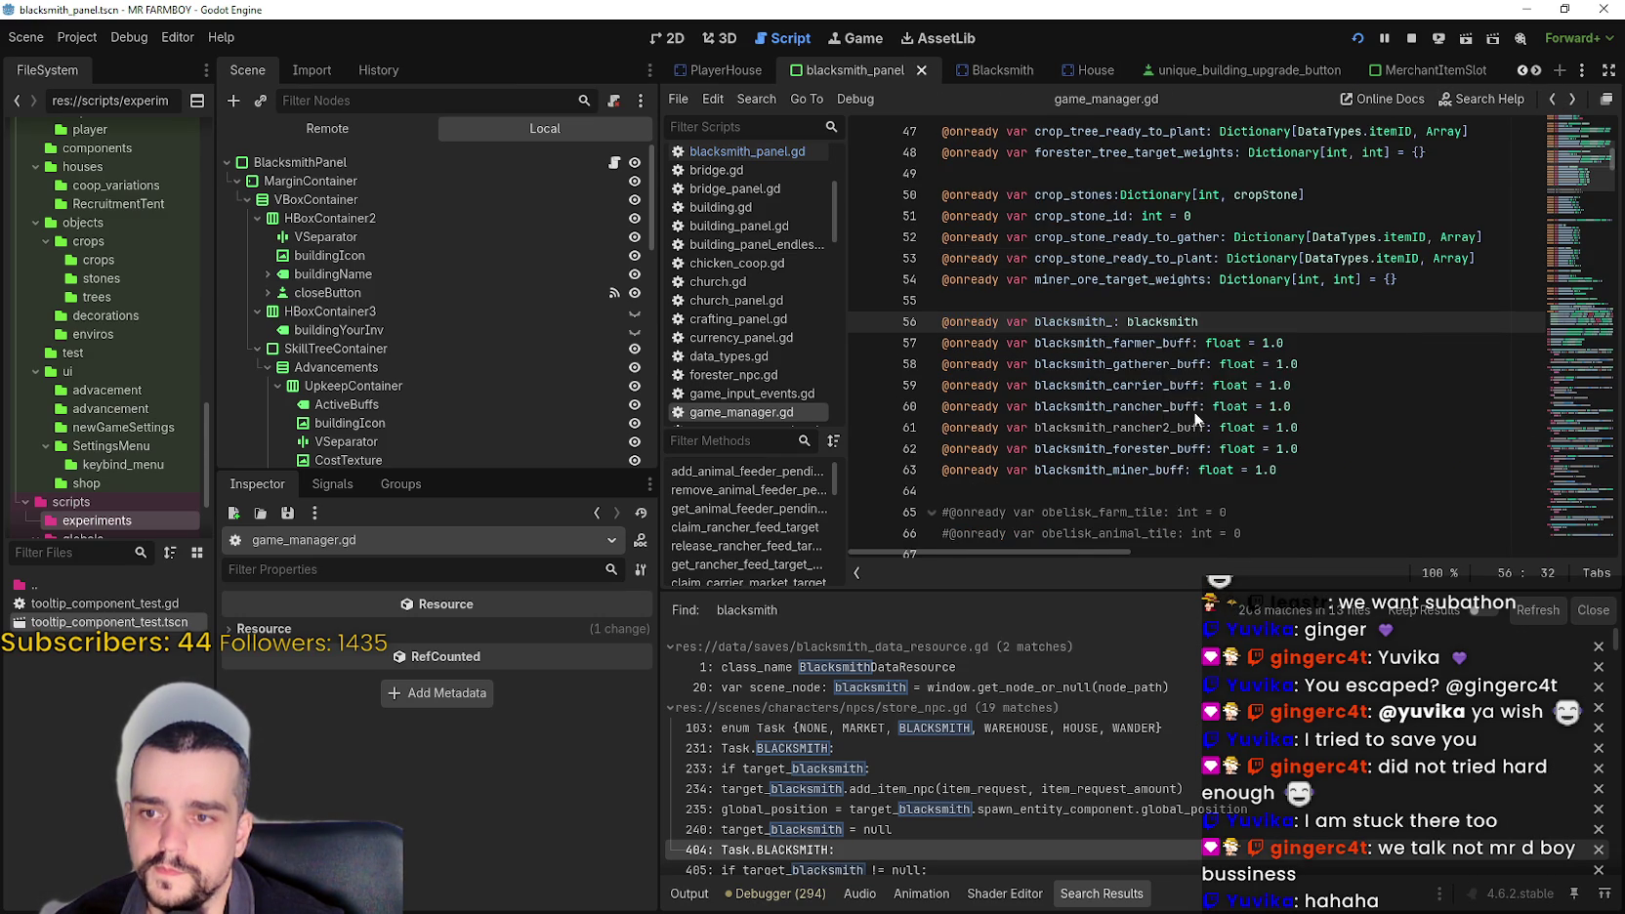
scroll(1114, 260, "down", 3)
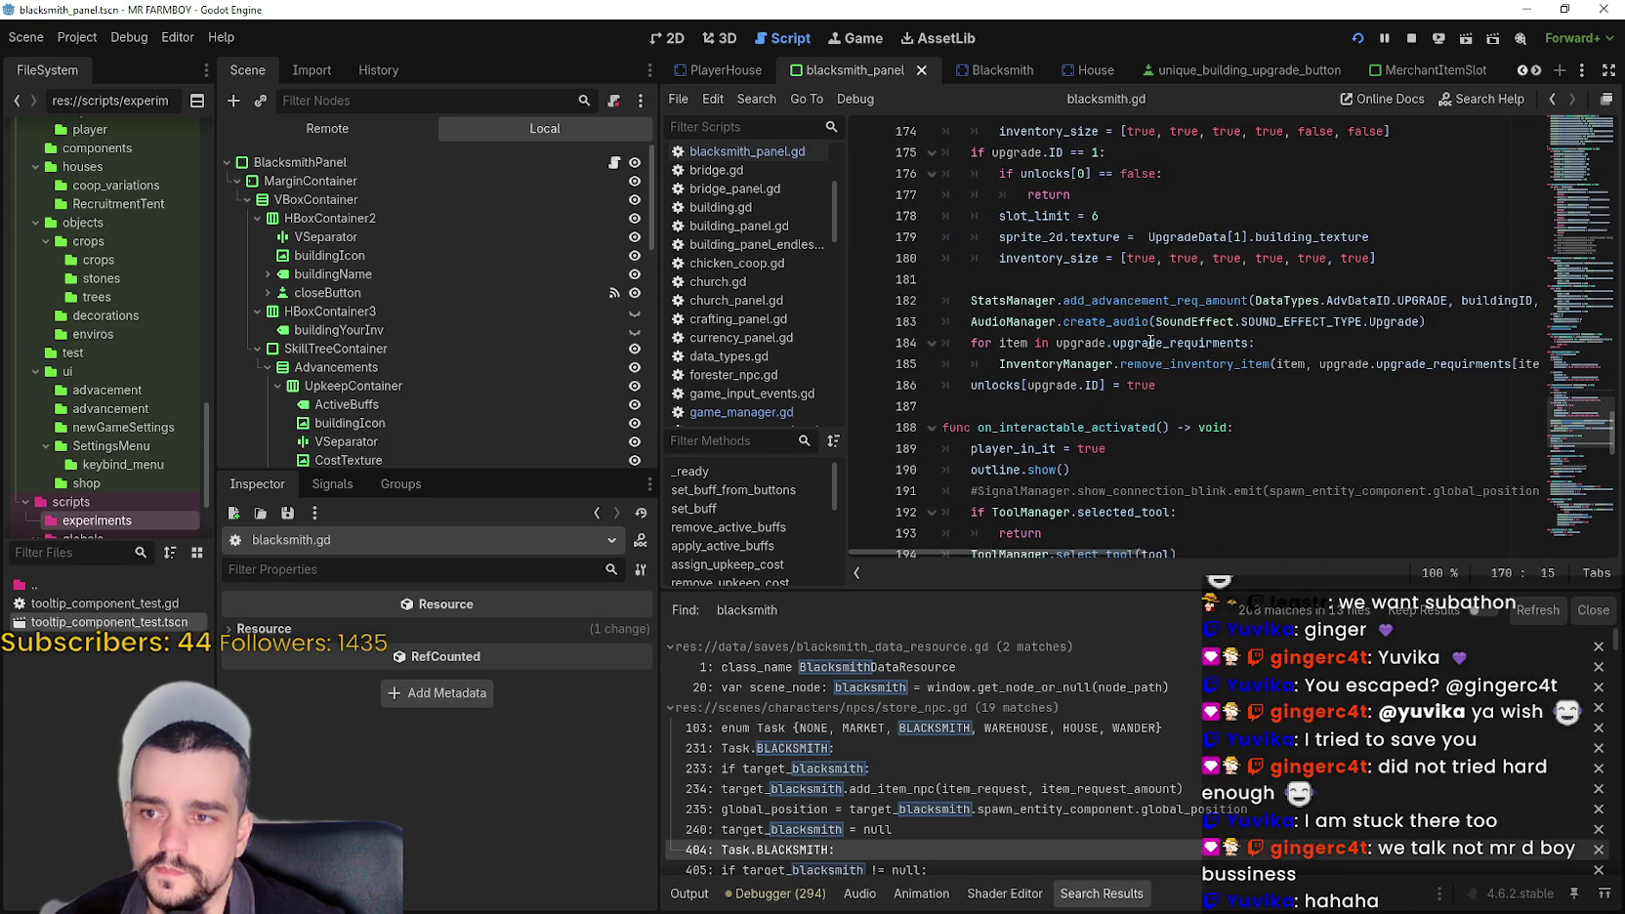
scroll(1183, 390, "down", 3)
scroll(1589, 364, "up", 15)
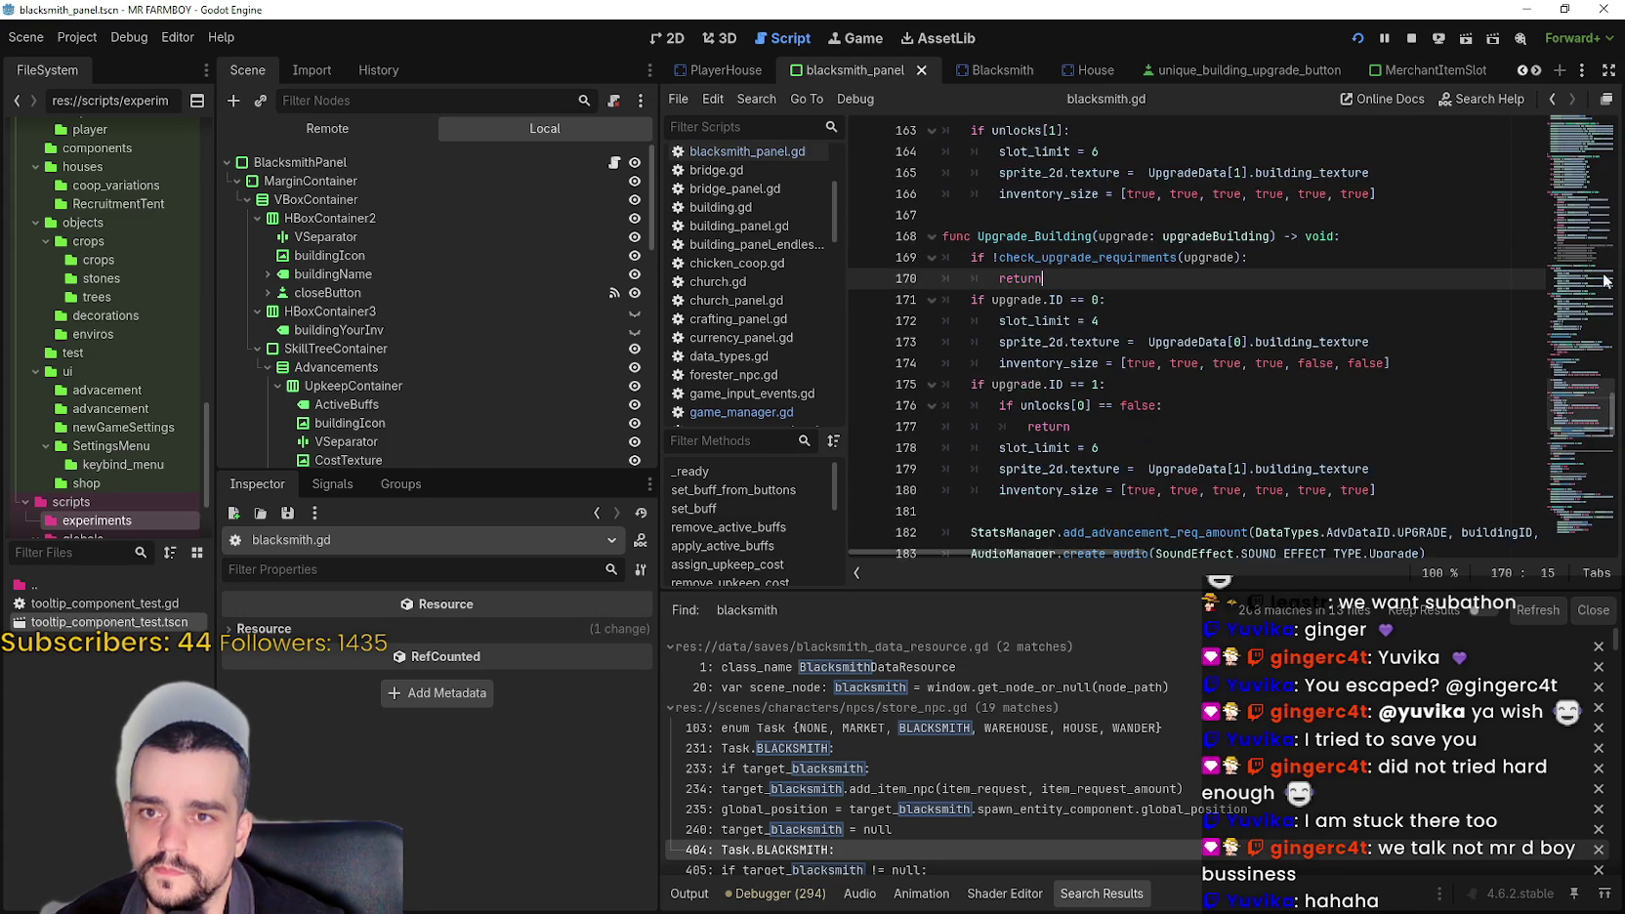
left_click_drag(1589, 364, 1575, 220)
left_click(1010, 354)
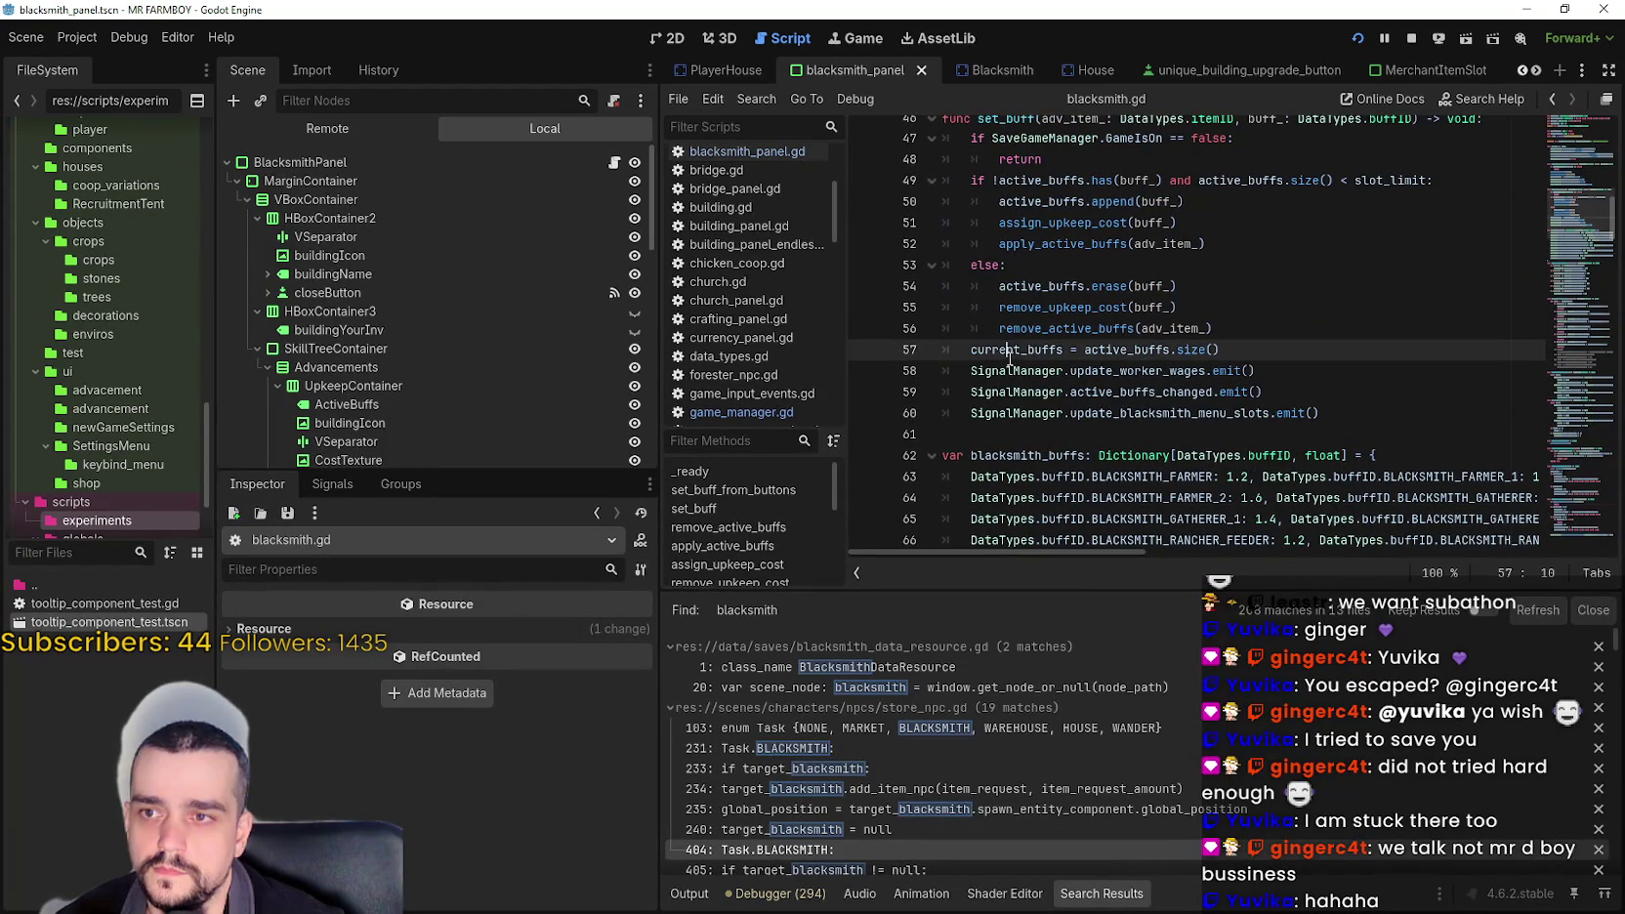
scroll(1158, 478, "up", 2)
scroll(1142, 449, "down", 2)
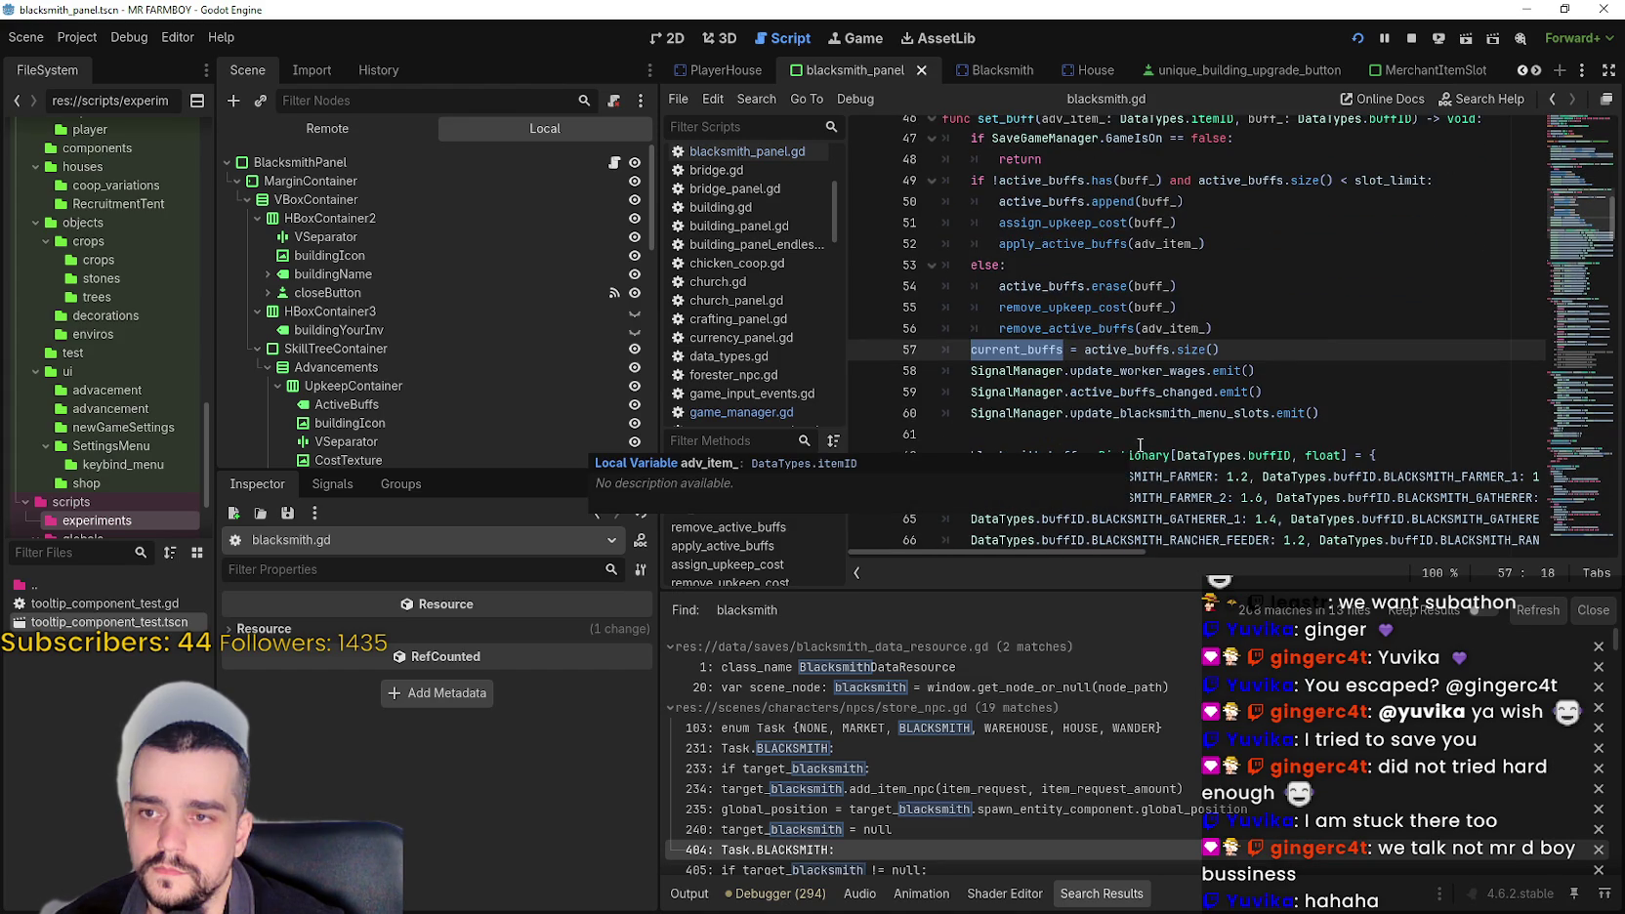
double_click(1046, 286)
scroll(1285, 420, "down", 8)
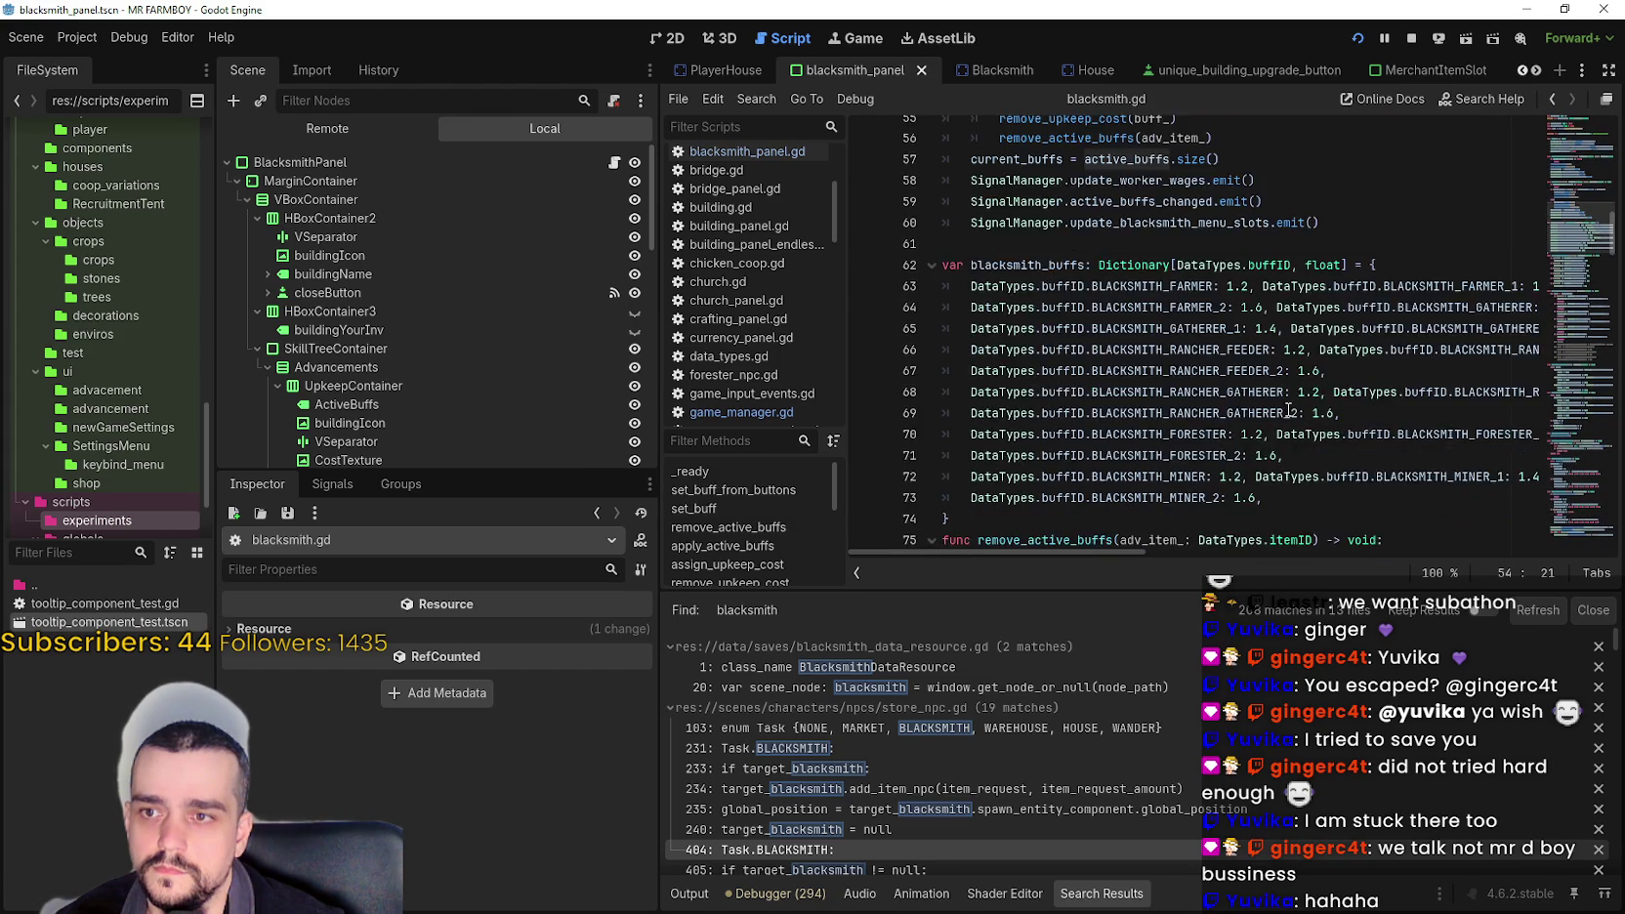
scroll(1271, 412, "down", 13)
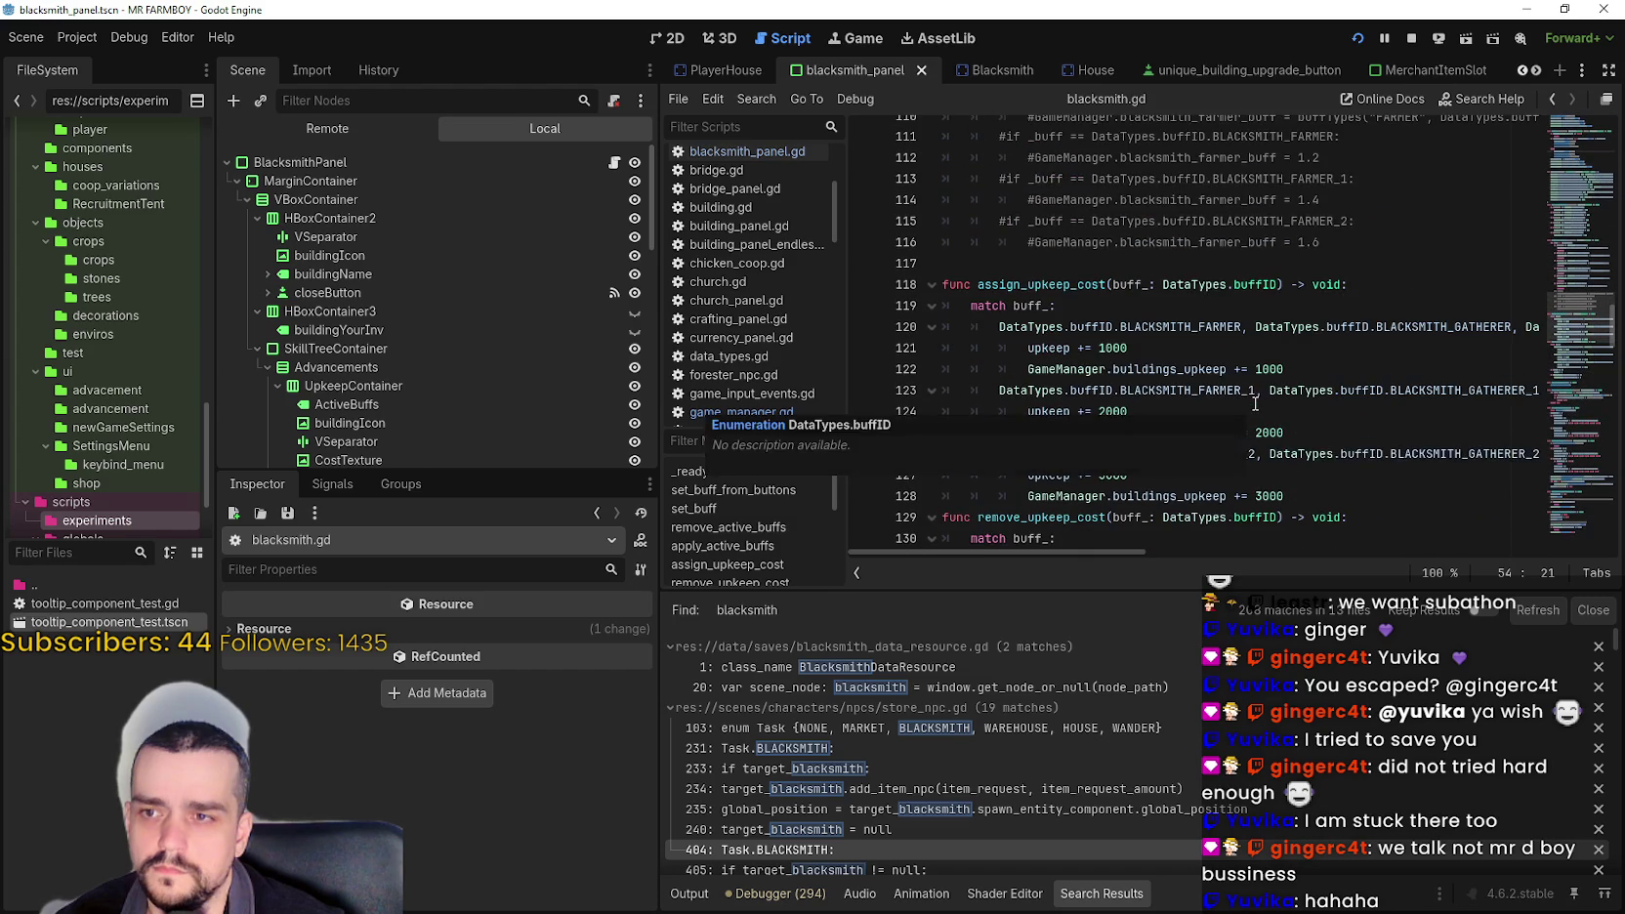
scroll(1275, 425, "down", 1)
double_click(1200, 432)
- Search the whole project for buildings_upkeep and browse the list of matches
key("ctrl+shift+f")
left_click(803, 558)
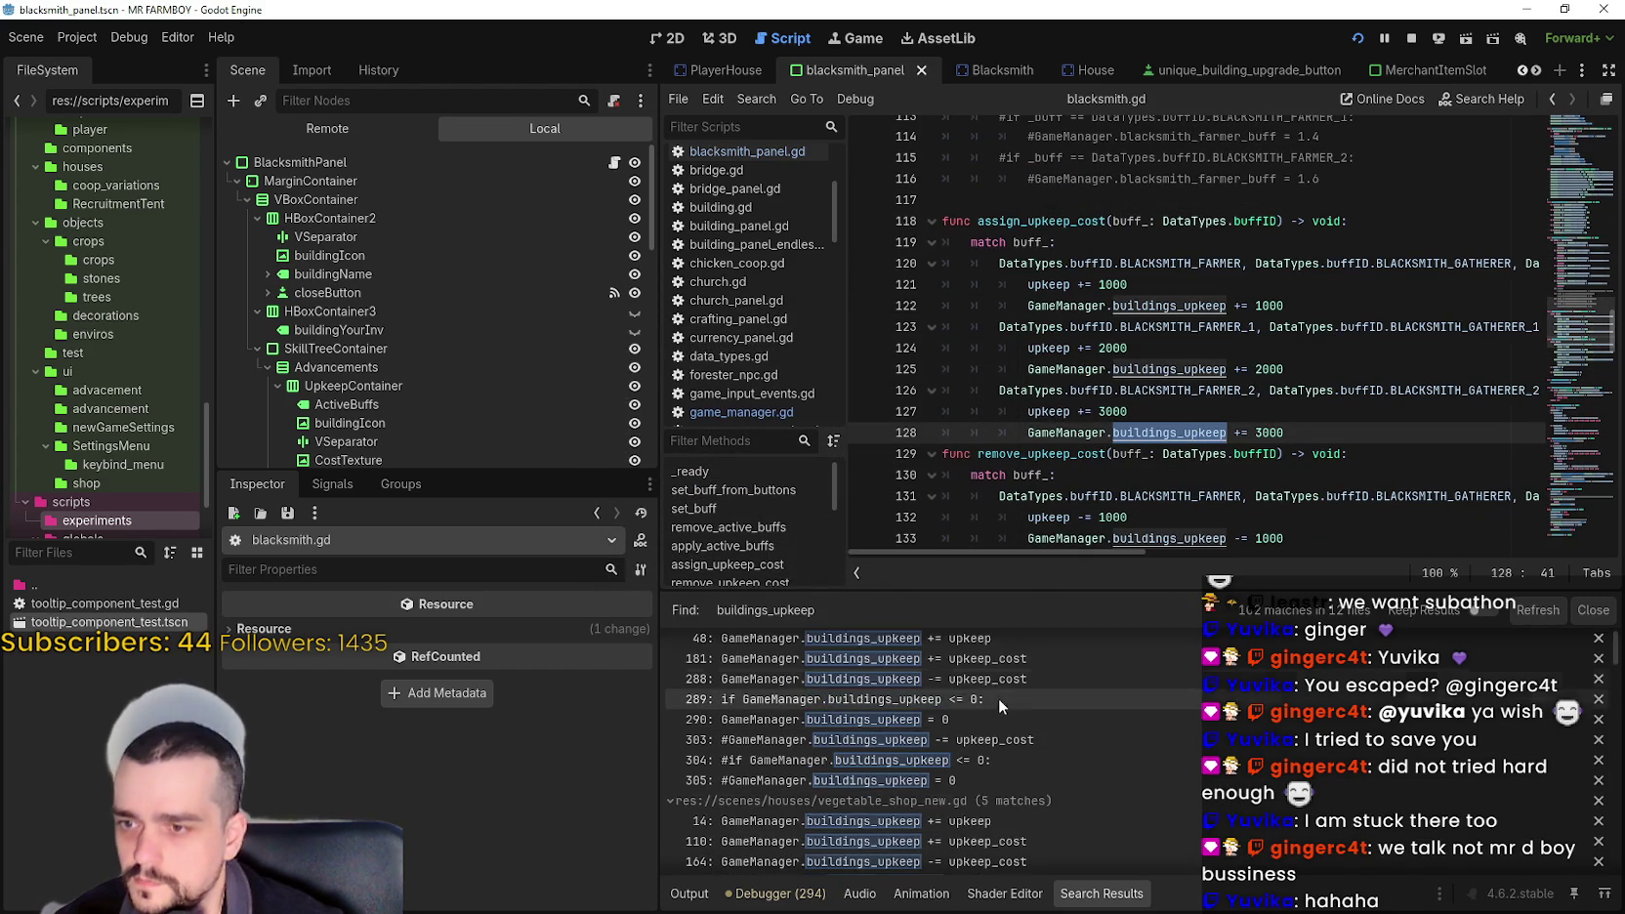
scroll(1045, 727, "down", 3)
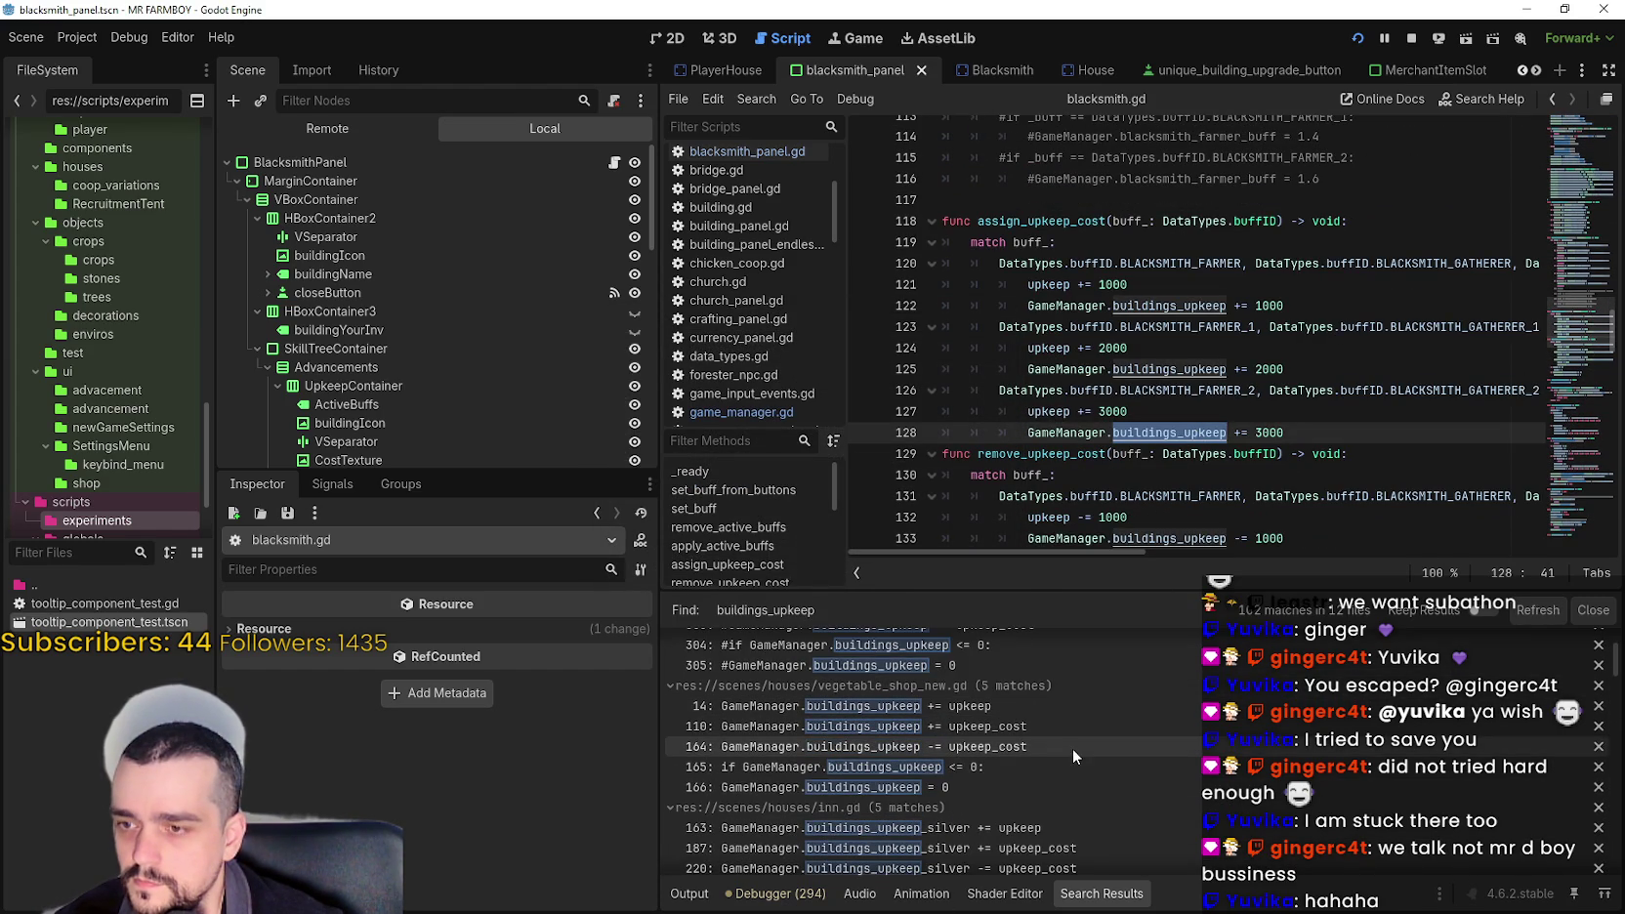
scroll(1076, 743, "down", 10)
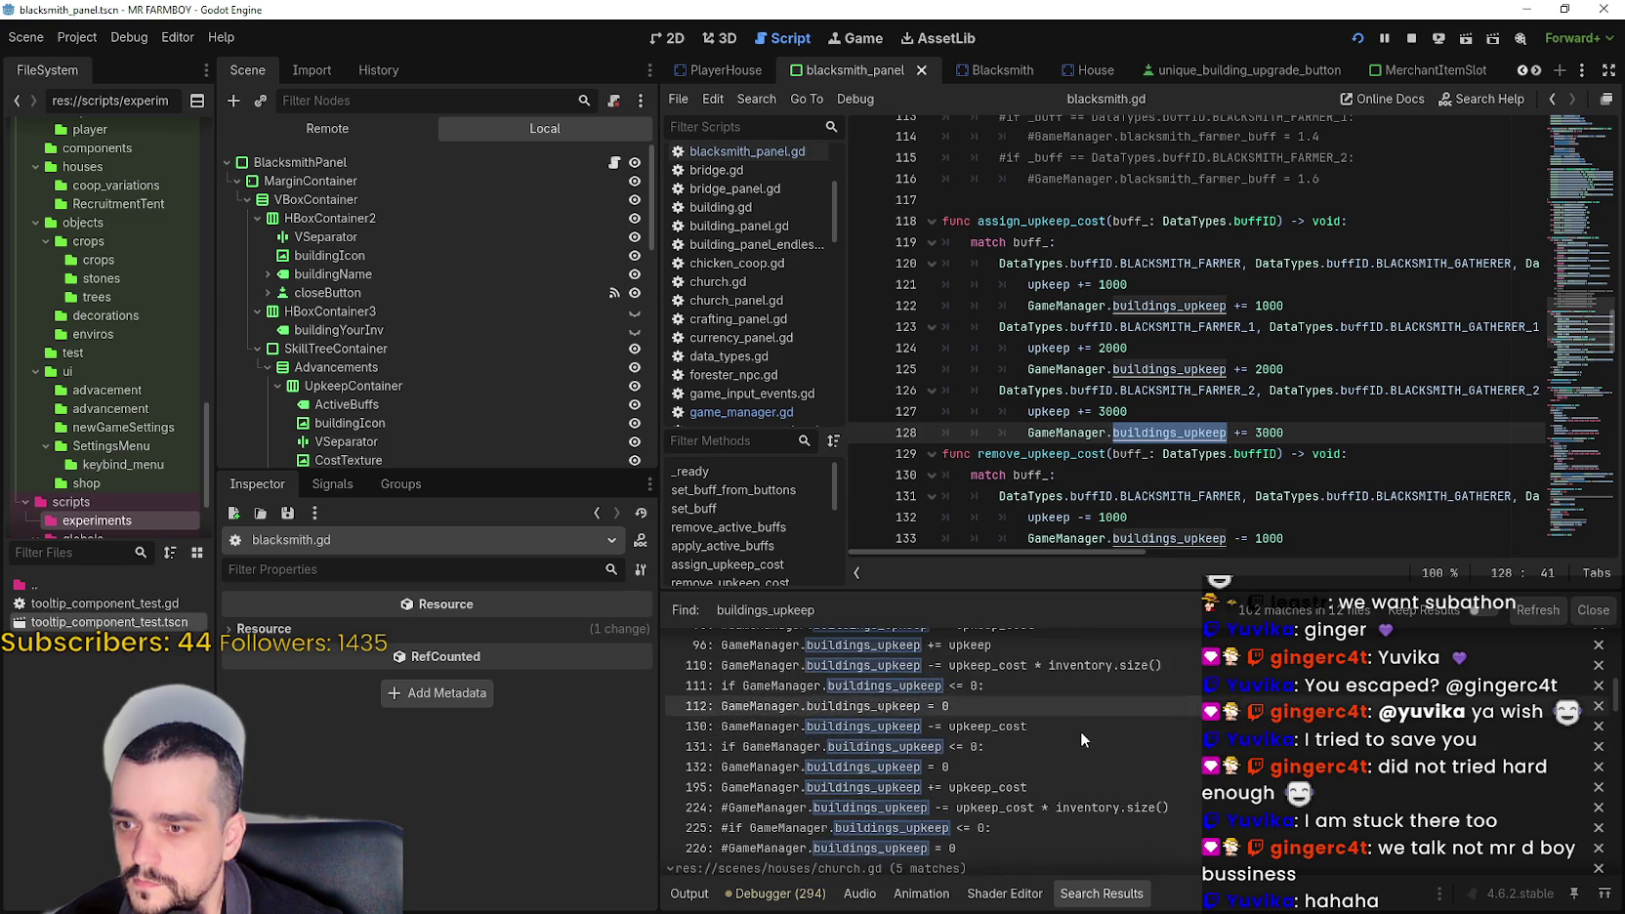
scroll(1081, 730, "down", 8)
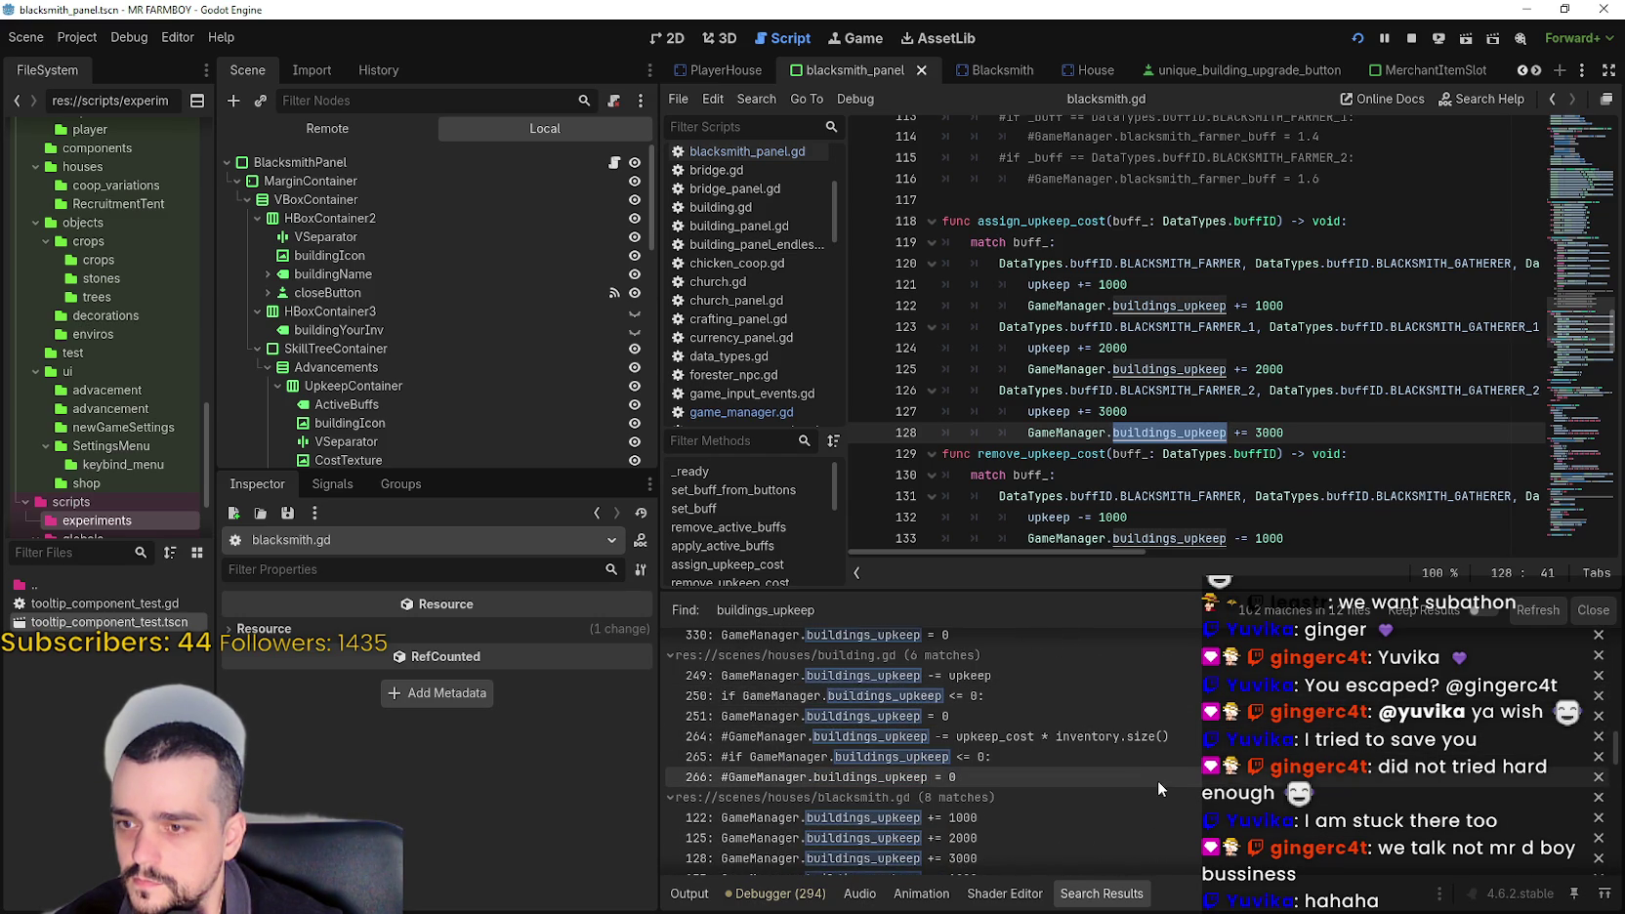
scroll(1168, 756, "down", 3)
scroll(1616, 789, "down", 2)
scroll(1616, 789, "down", 1)
scroll(1616, 790, "down", 1)
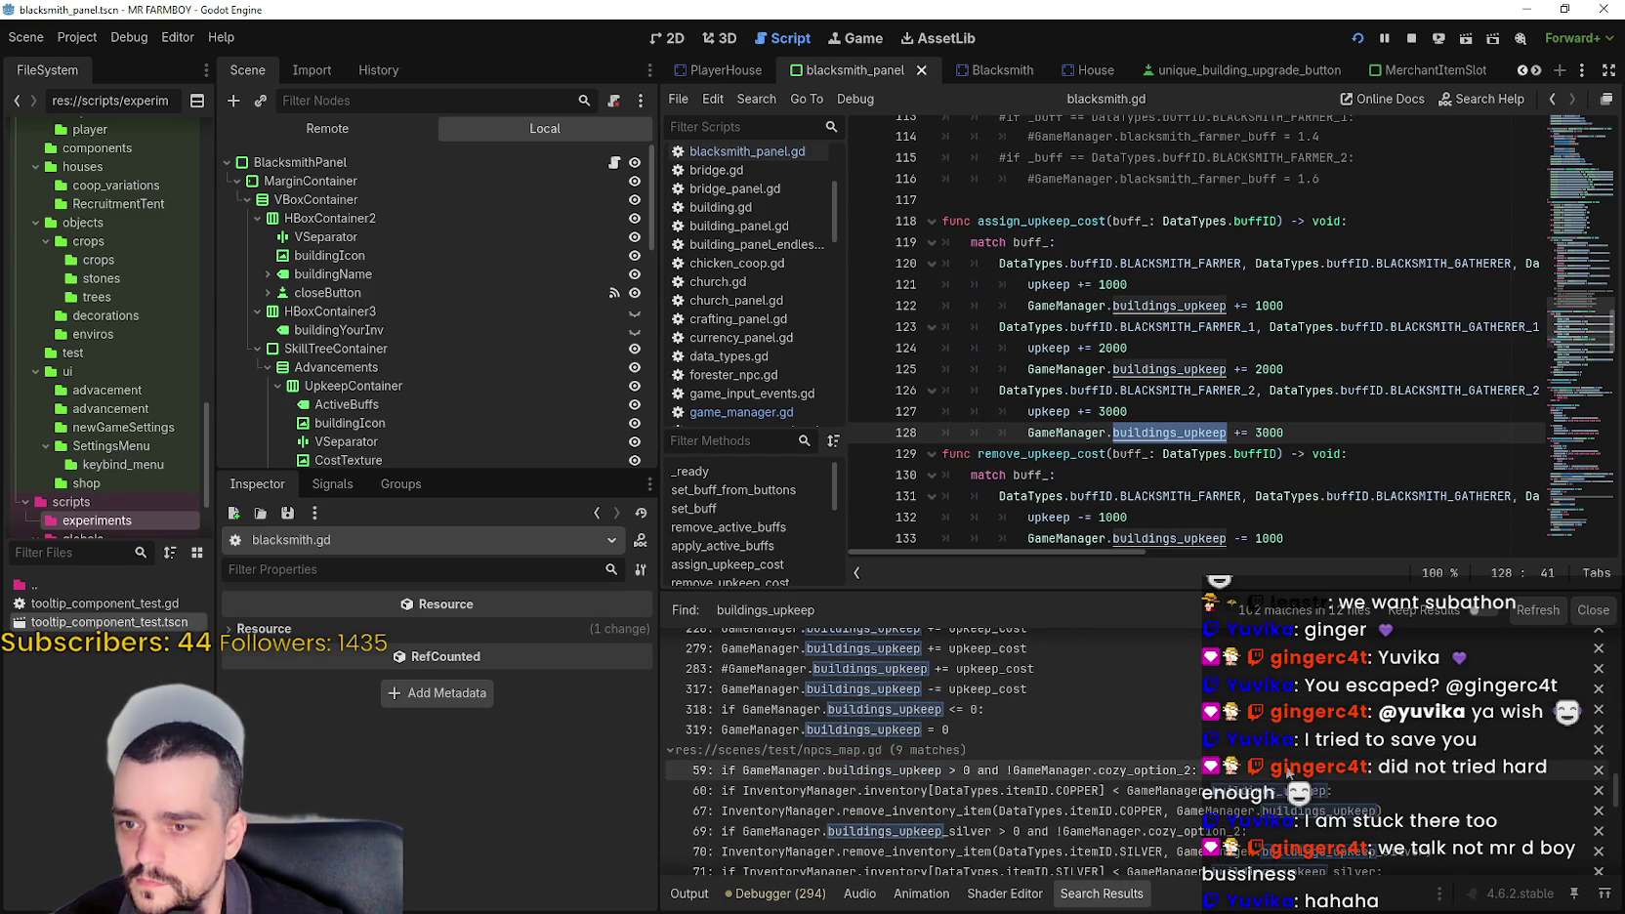
- Open the npcs_map.gd line 60 match and highlight remove_items occurrences in the upkeep check
left_click(977, 770)
left_click(977, 790)
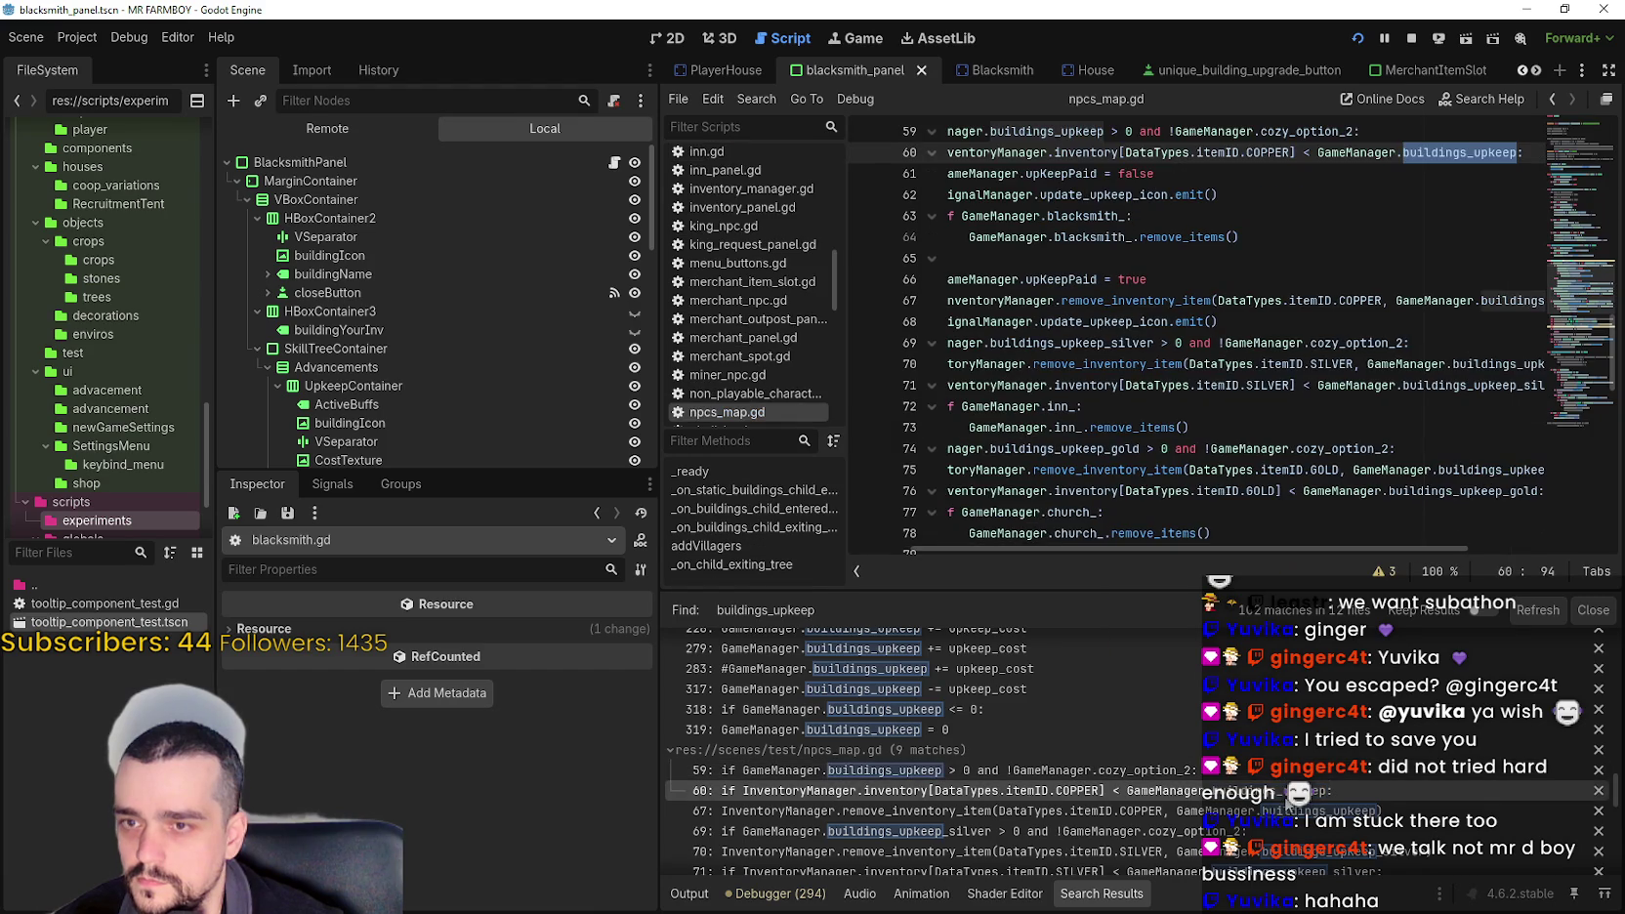
left_click(1184, 170)
scroll(1270, 244, "up", 3)
left_click(1356, 297)
double_click(1265, 302)
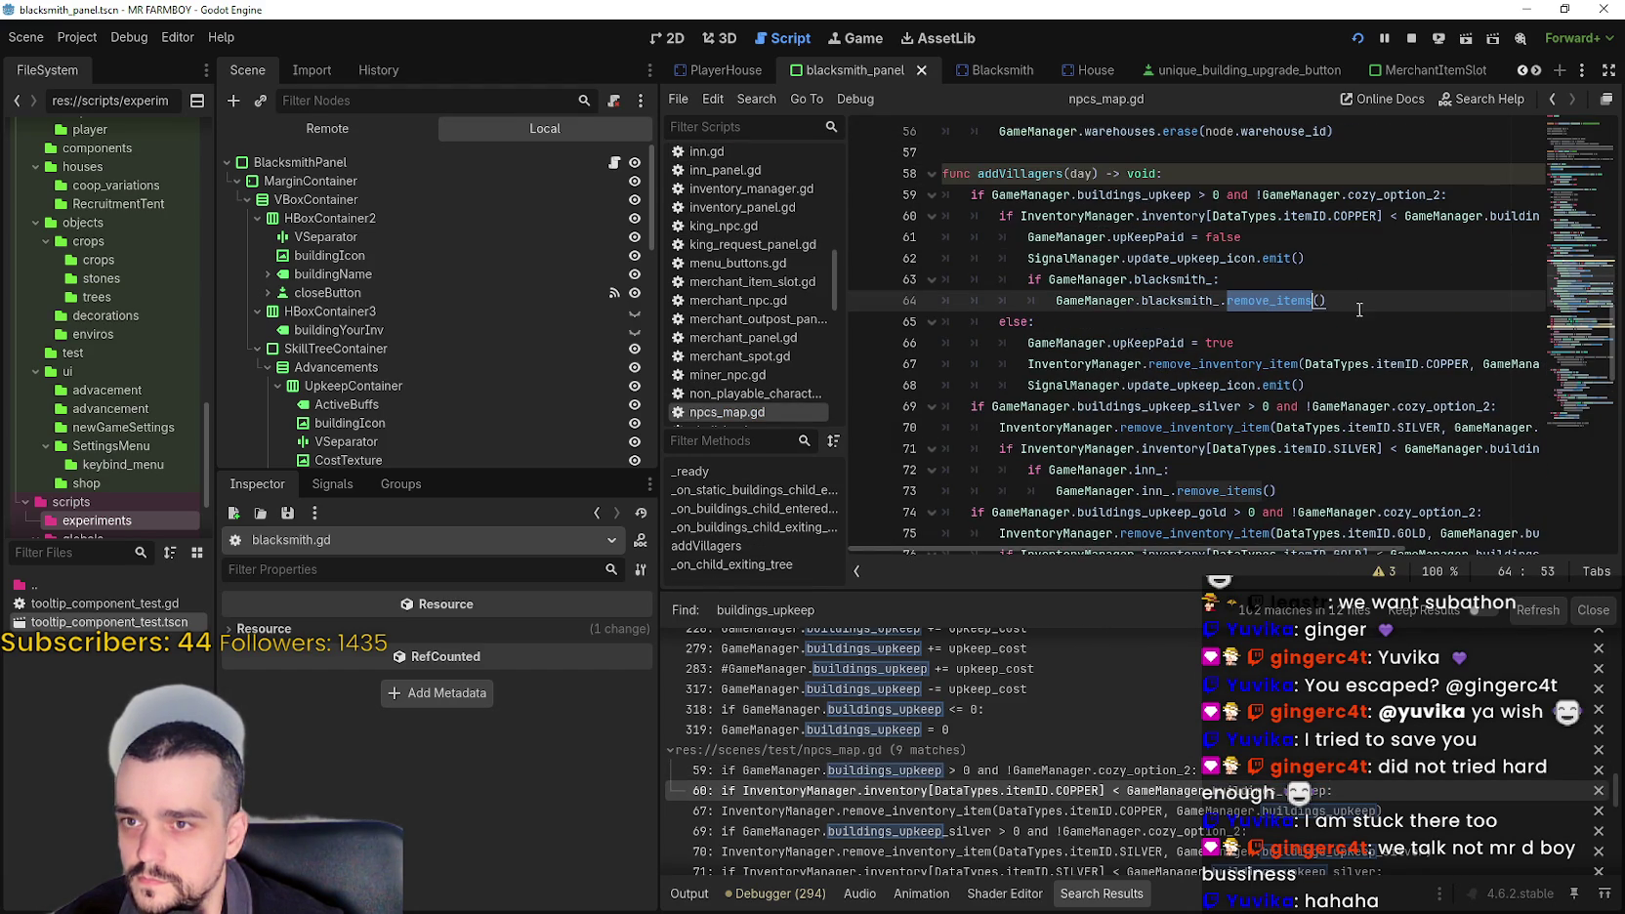
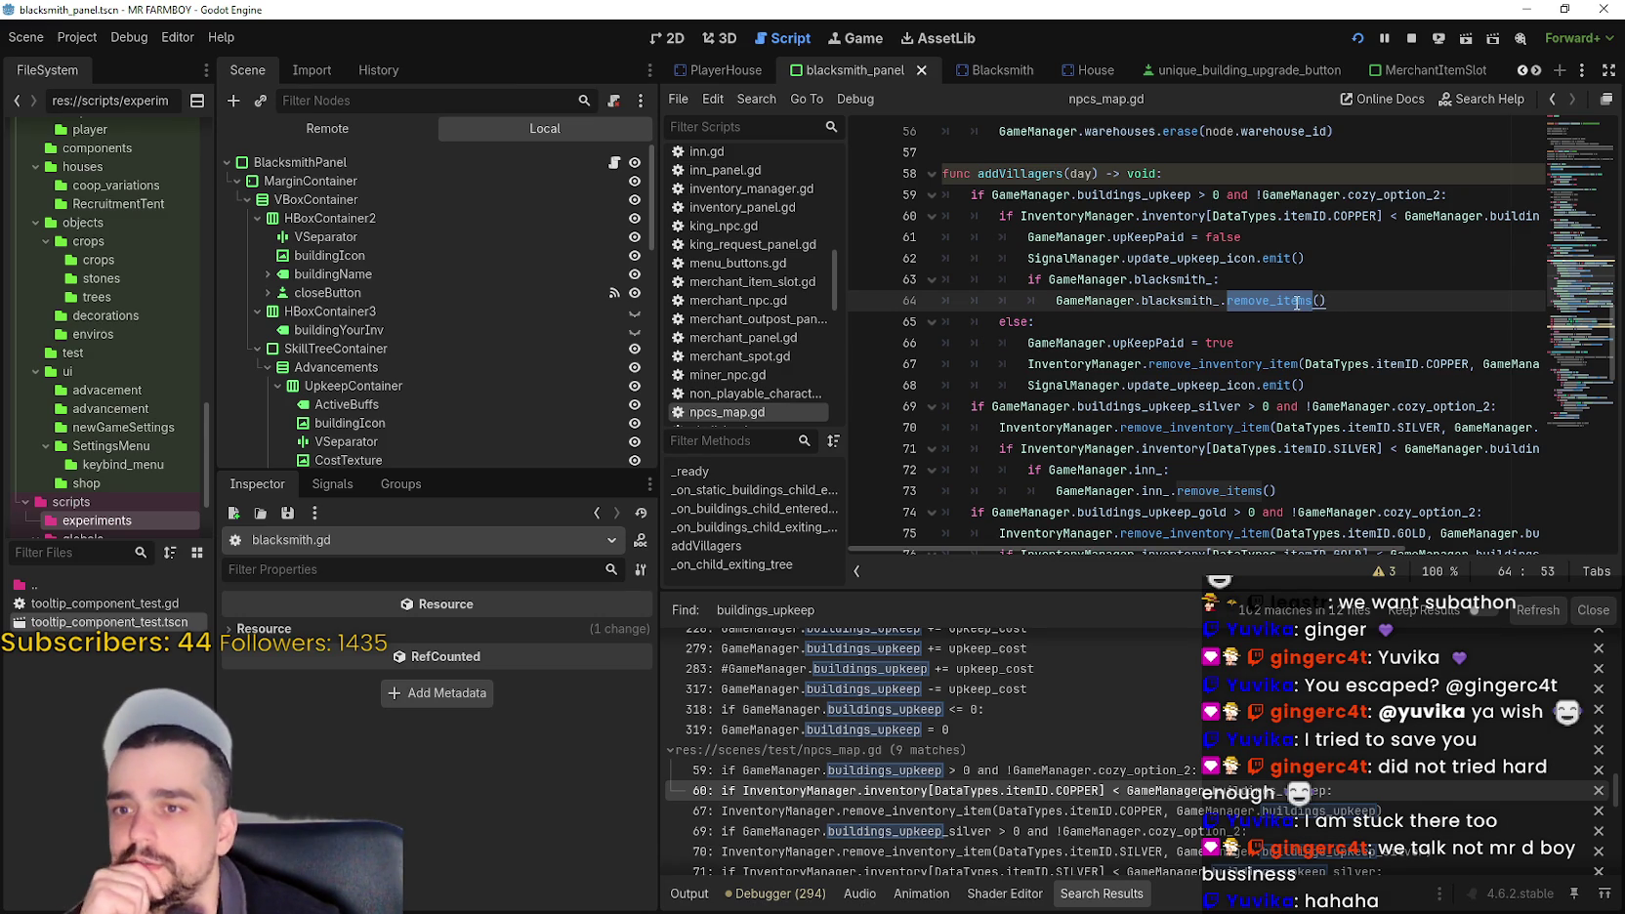
- Jump from the remove_items call to its definition in church.gd with Lookup Symbol
right_click(1295, 303)
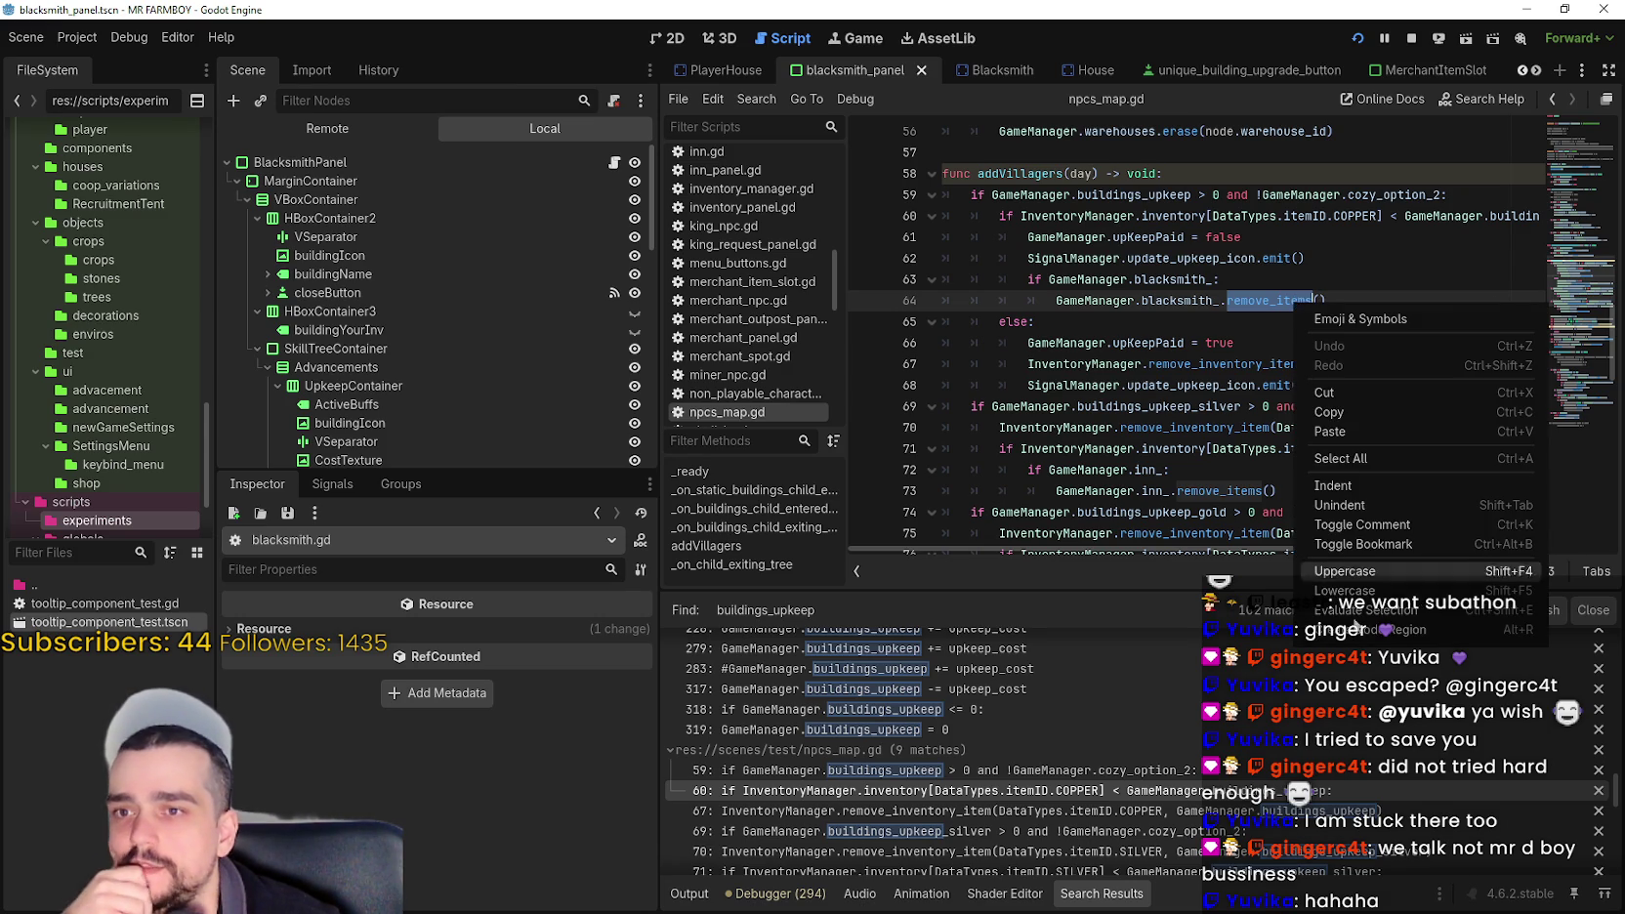
left_click(1260, 303)
left_click(1259, 302)
right_click(1258, 305)
left_click(1186, 302)
right_click(1186, 302)
left_click(1245, 574)
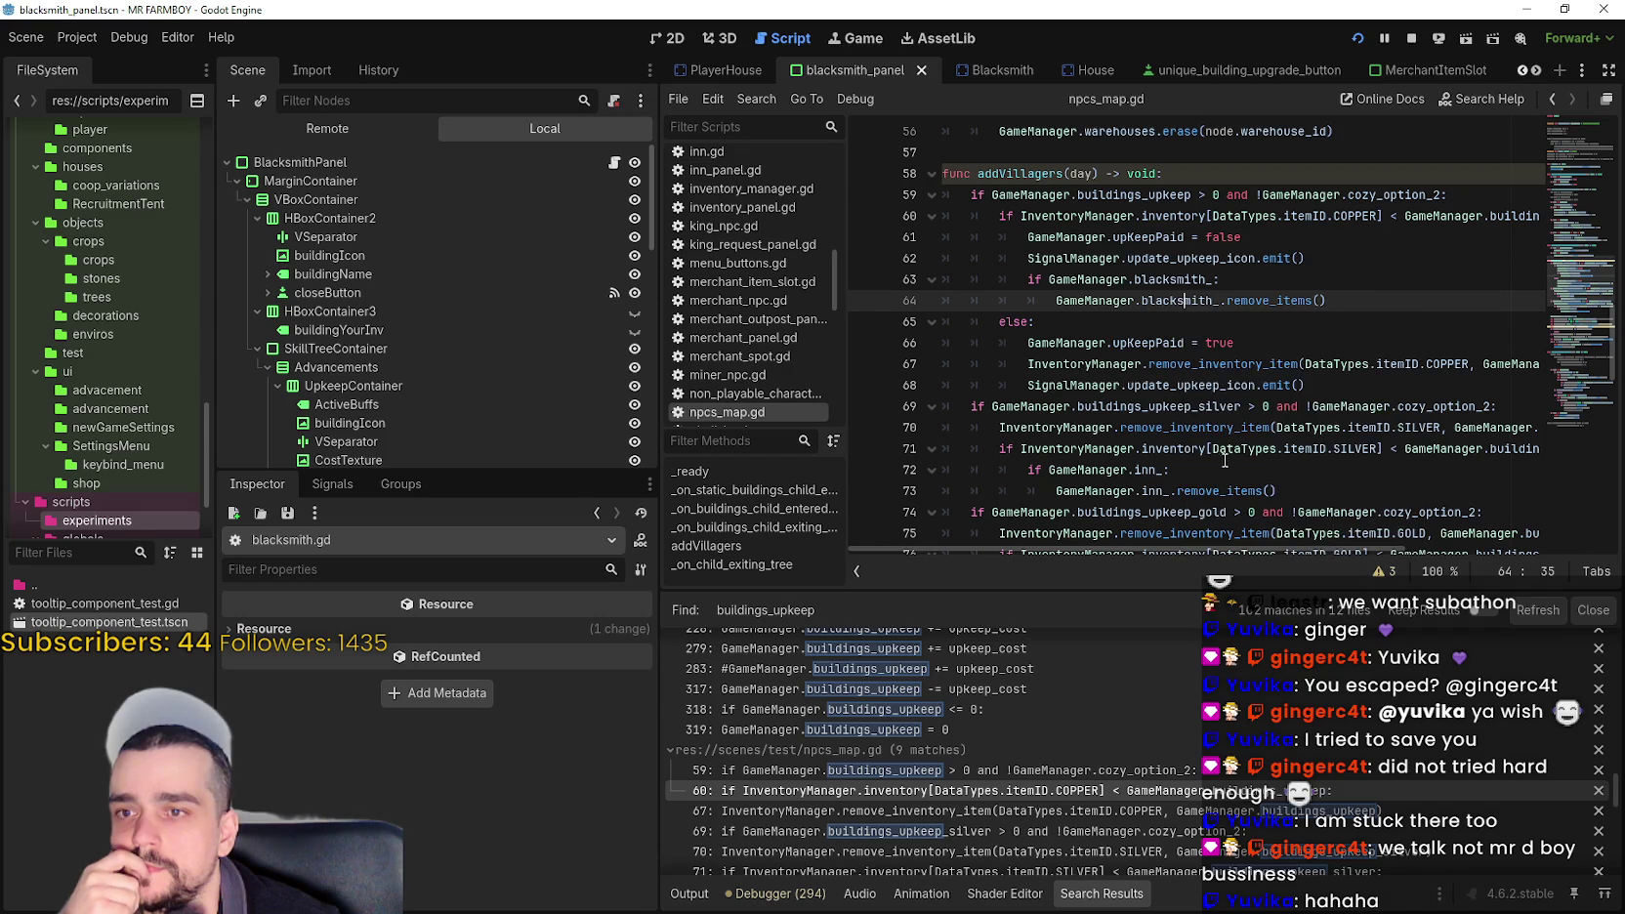
scroll(1228, 430, "down", 2)
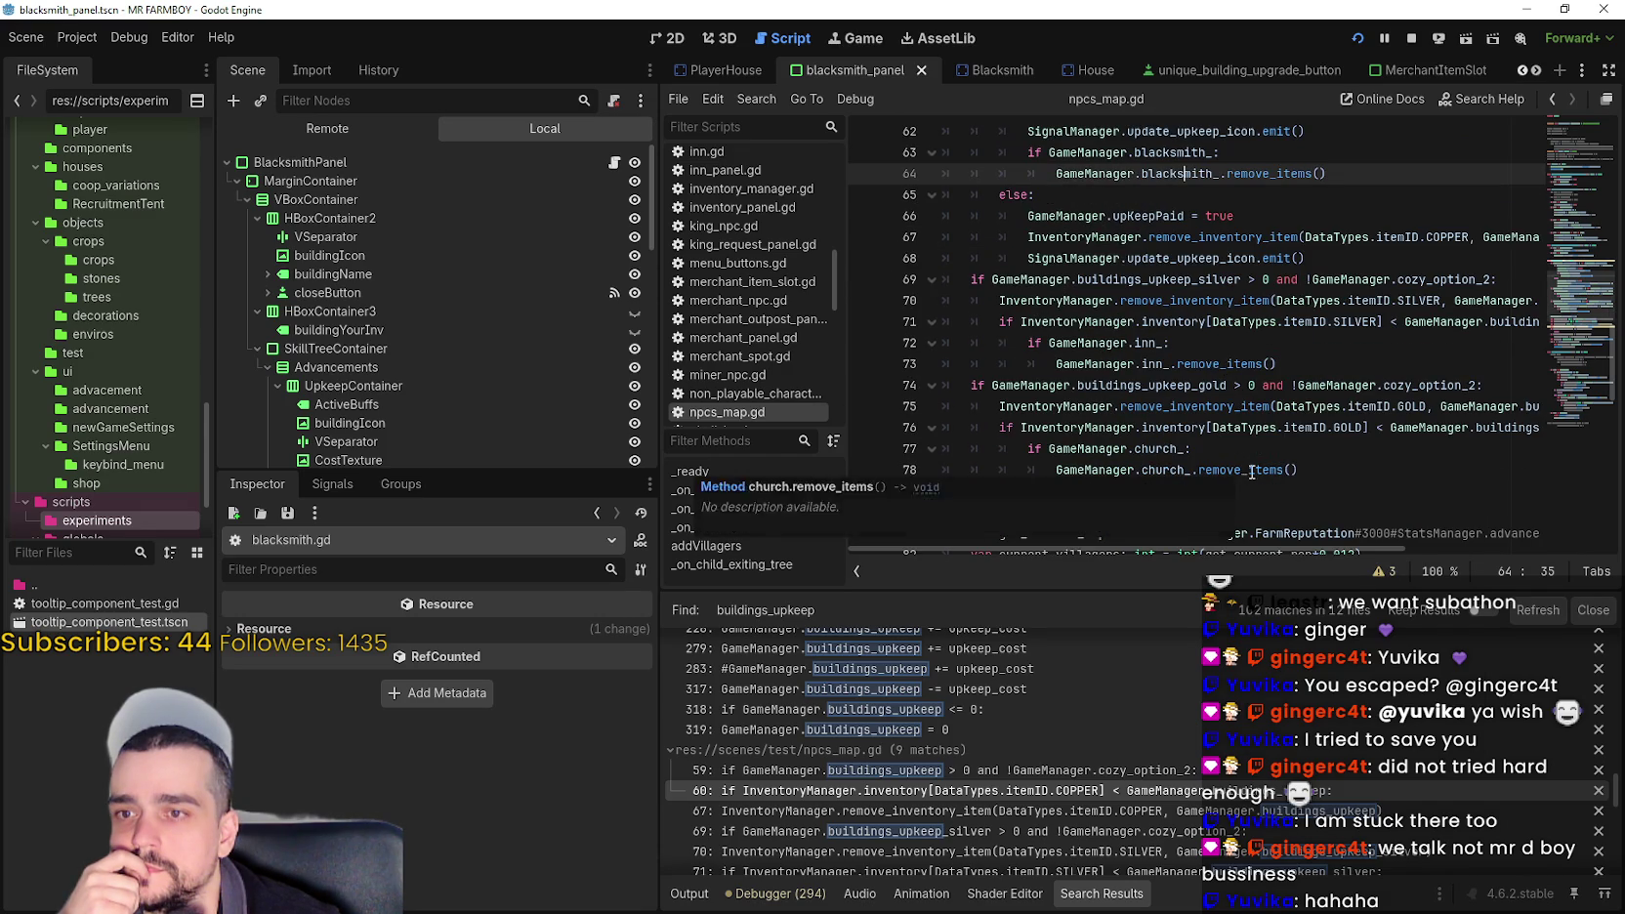
right_click(1245, 470)
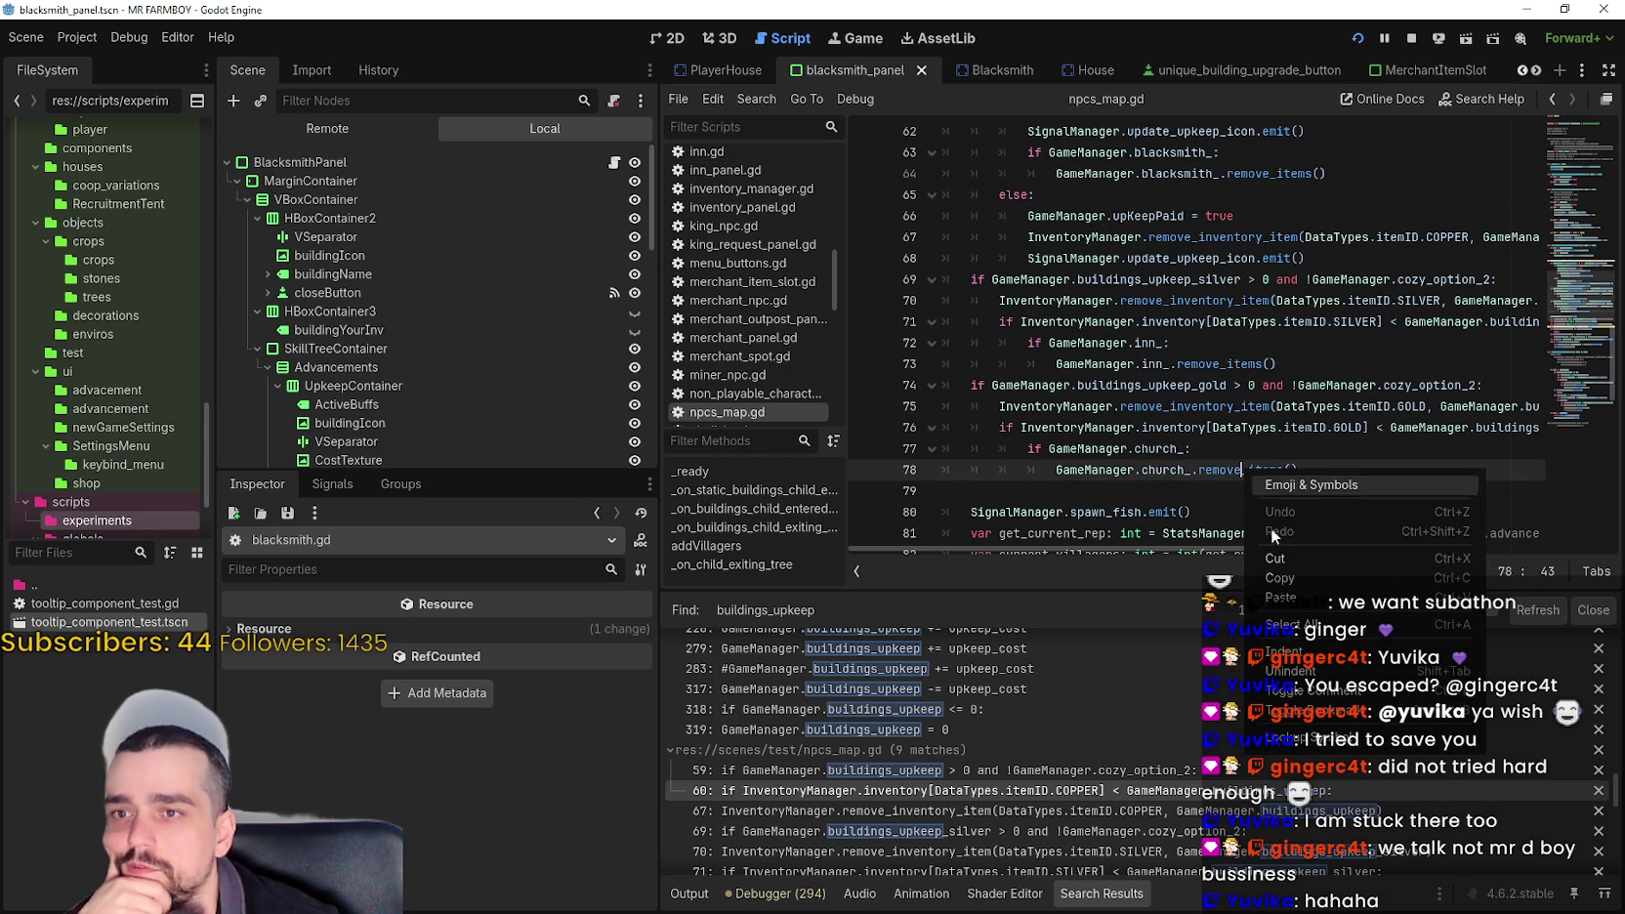
left_click(1299, 738)
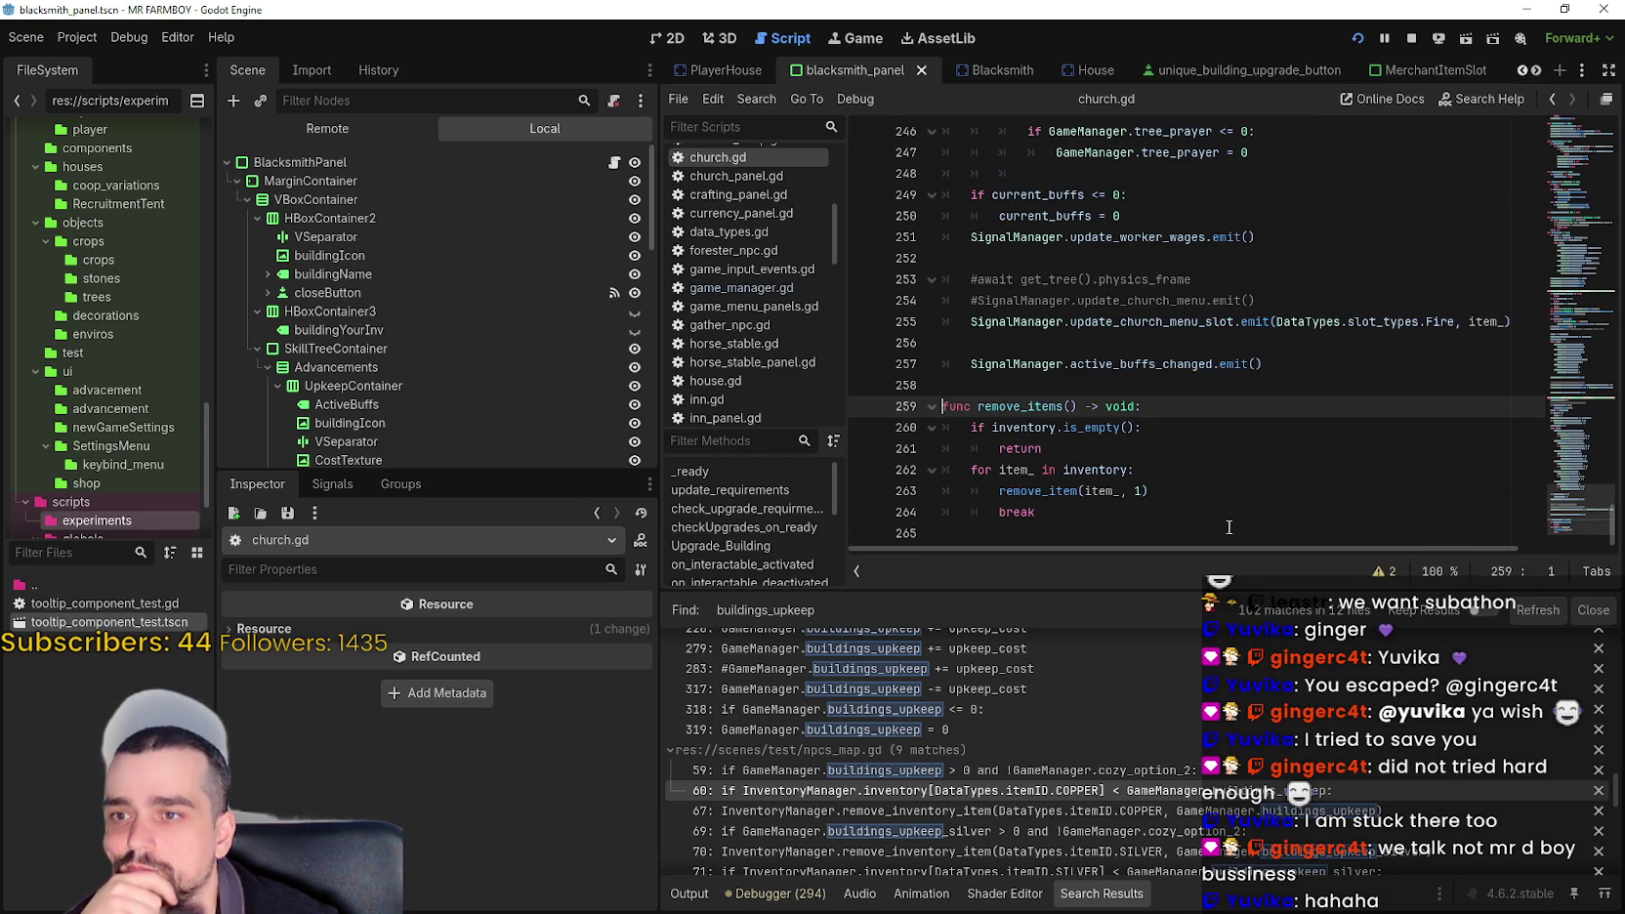
- Copy the remove_items function (lines 259–264) and open BlacksmithPanel's blacksmith_panel.gd script
left_click(1142, 512)
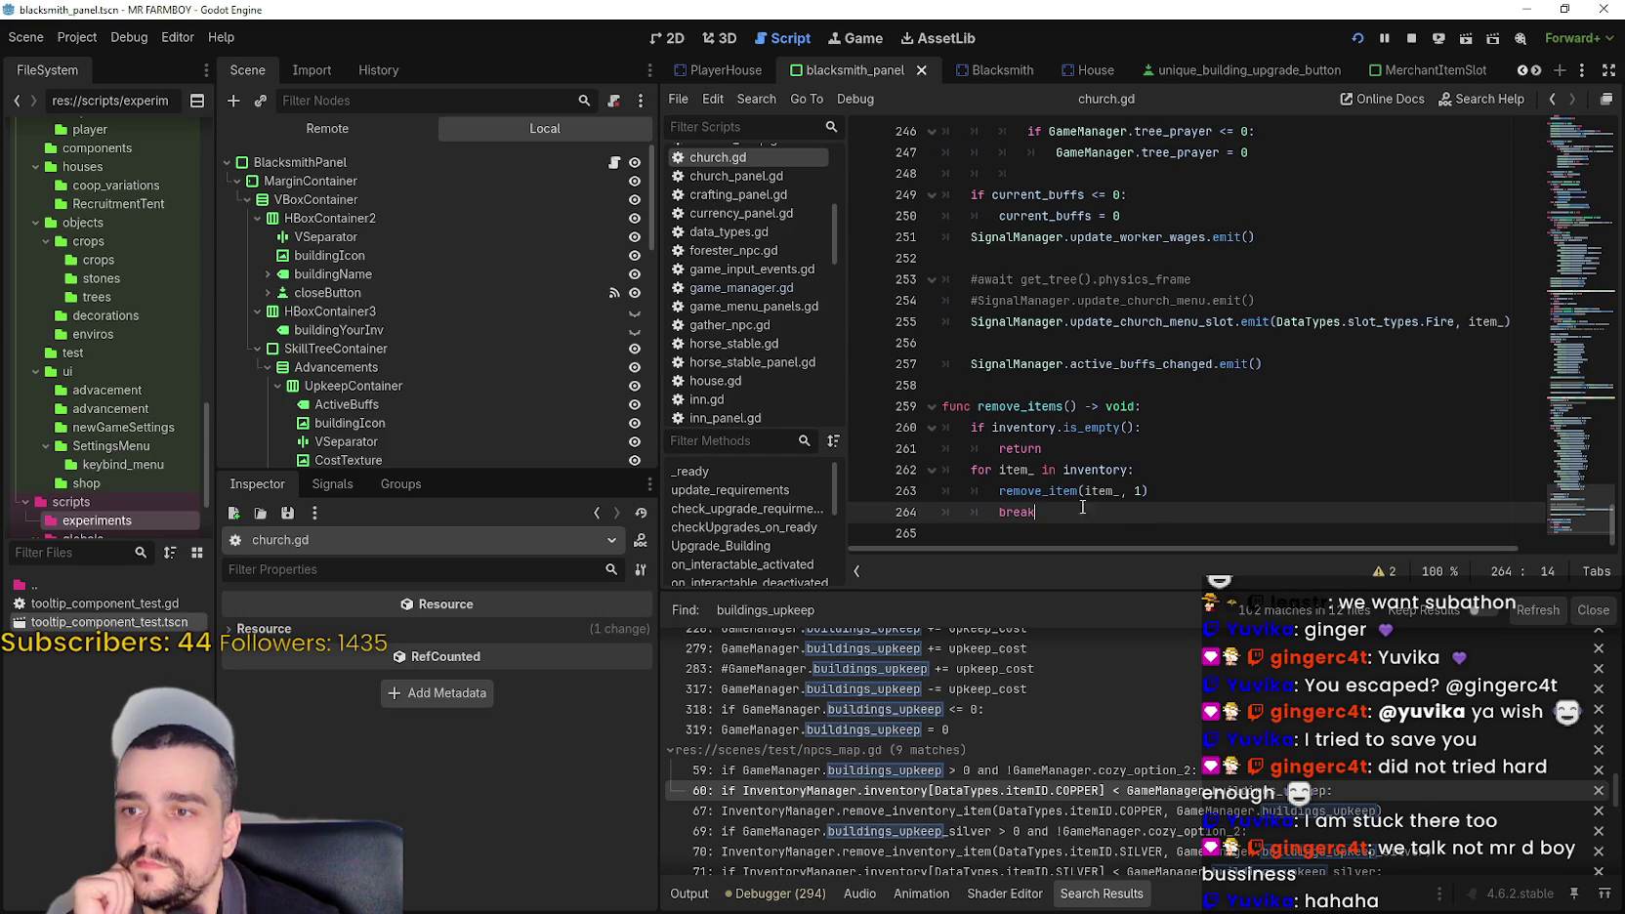
double_click(1048, 491)
mouse_move(1055, 490)
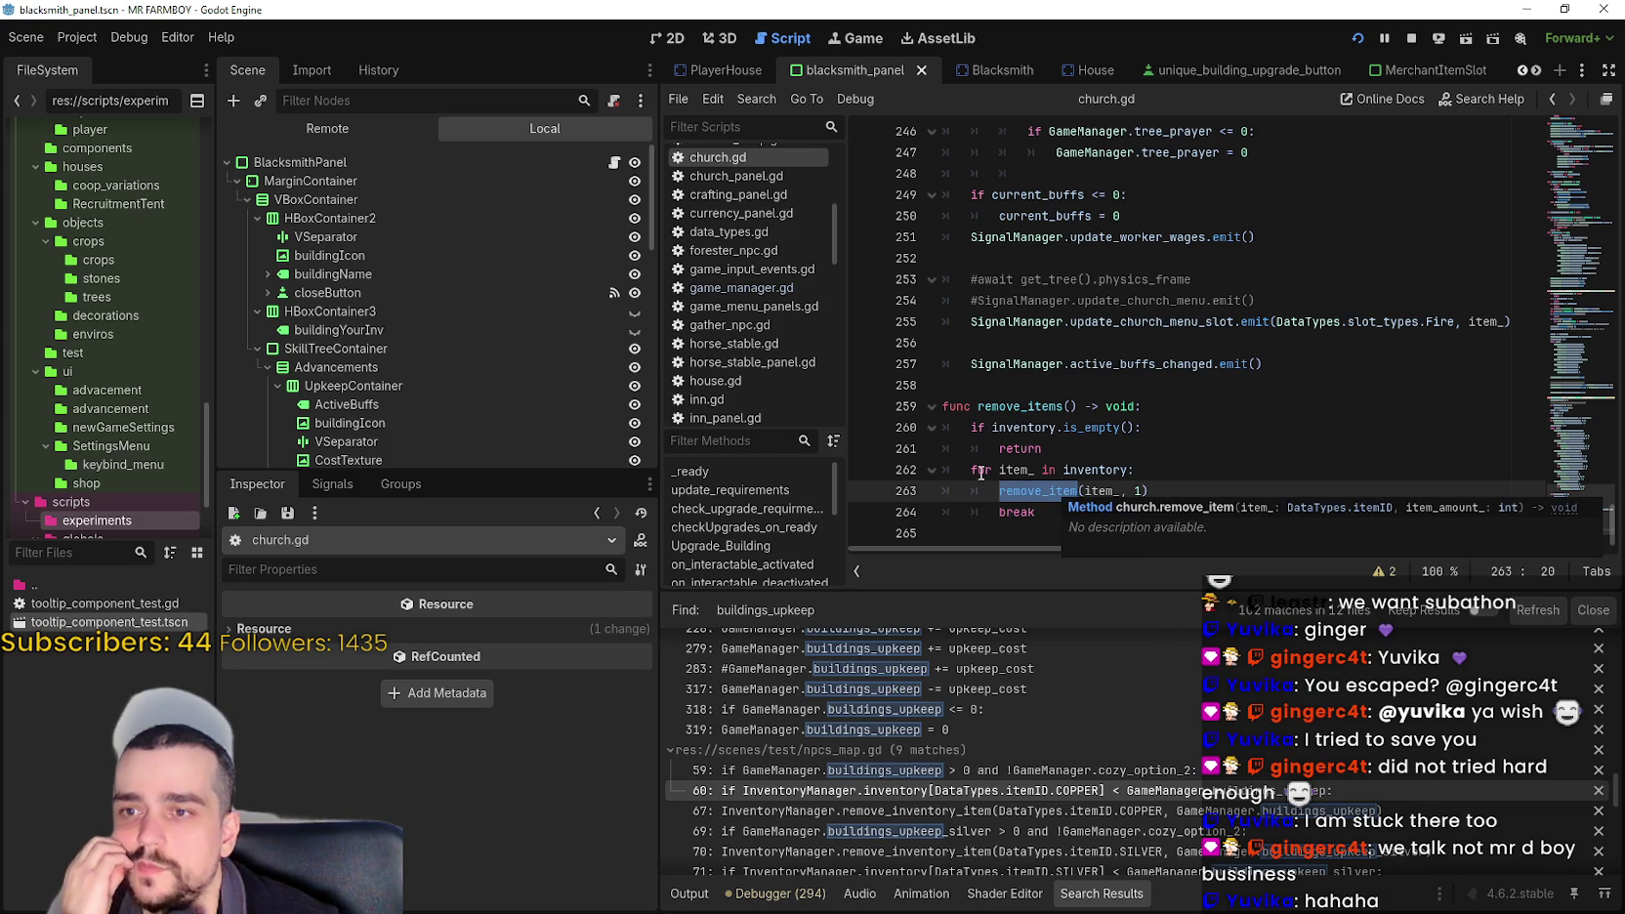
left_click_drag(1045, 511, 937, 400)
right_click(958, 423)
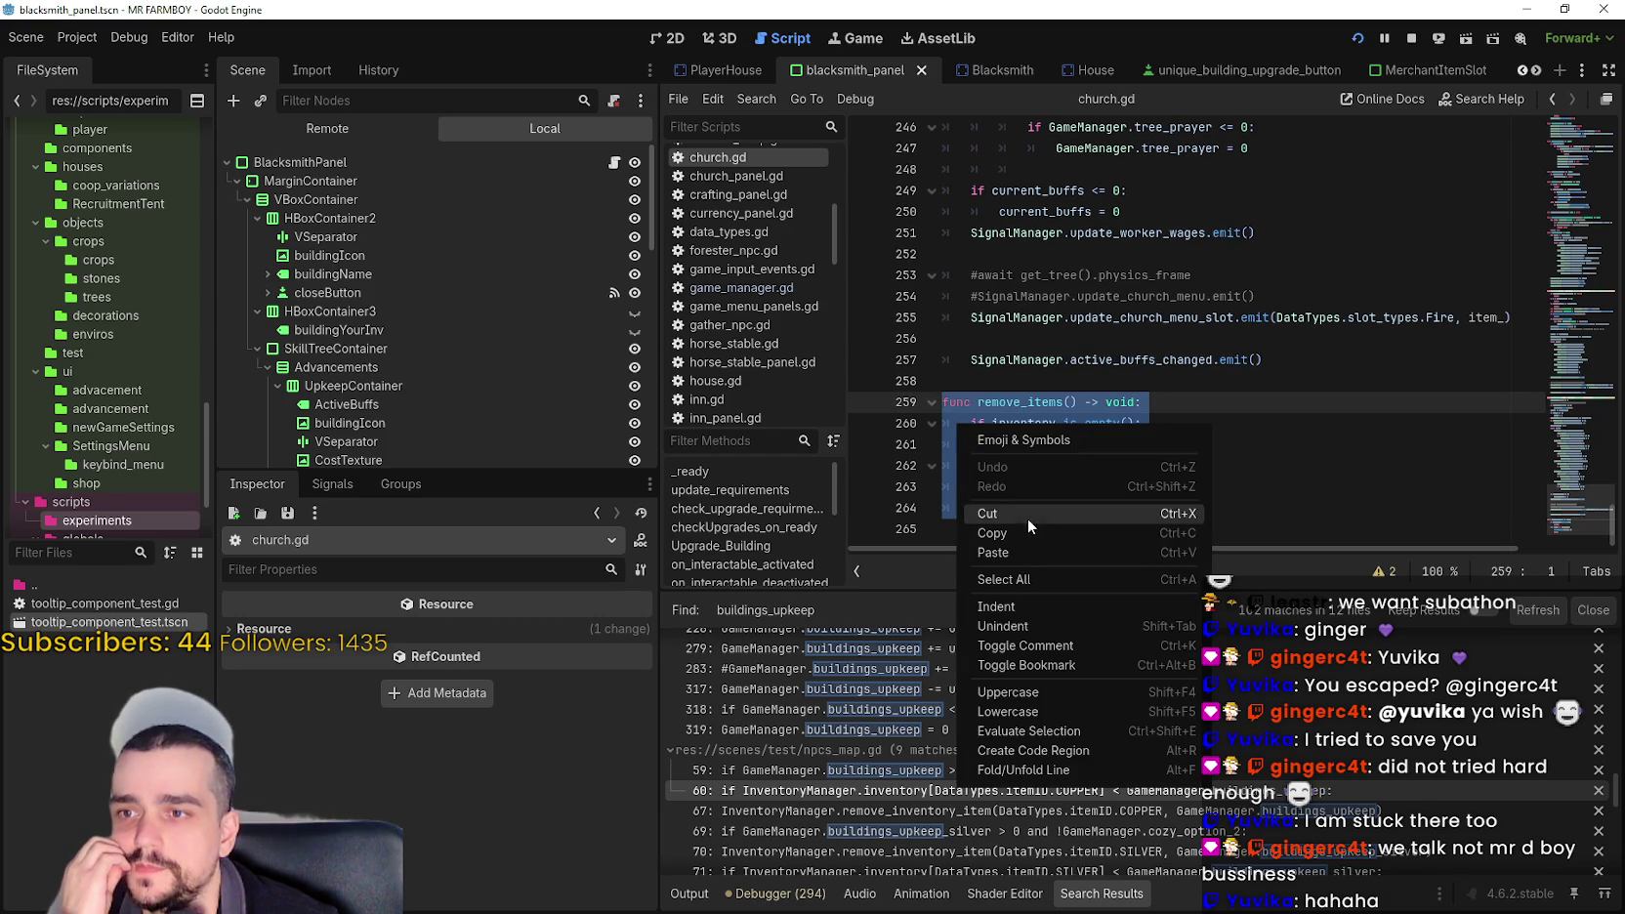
left_click(1028, 529)
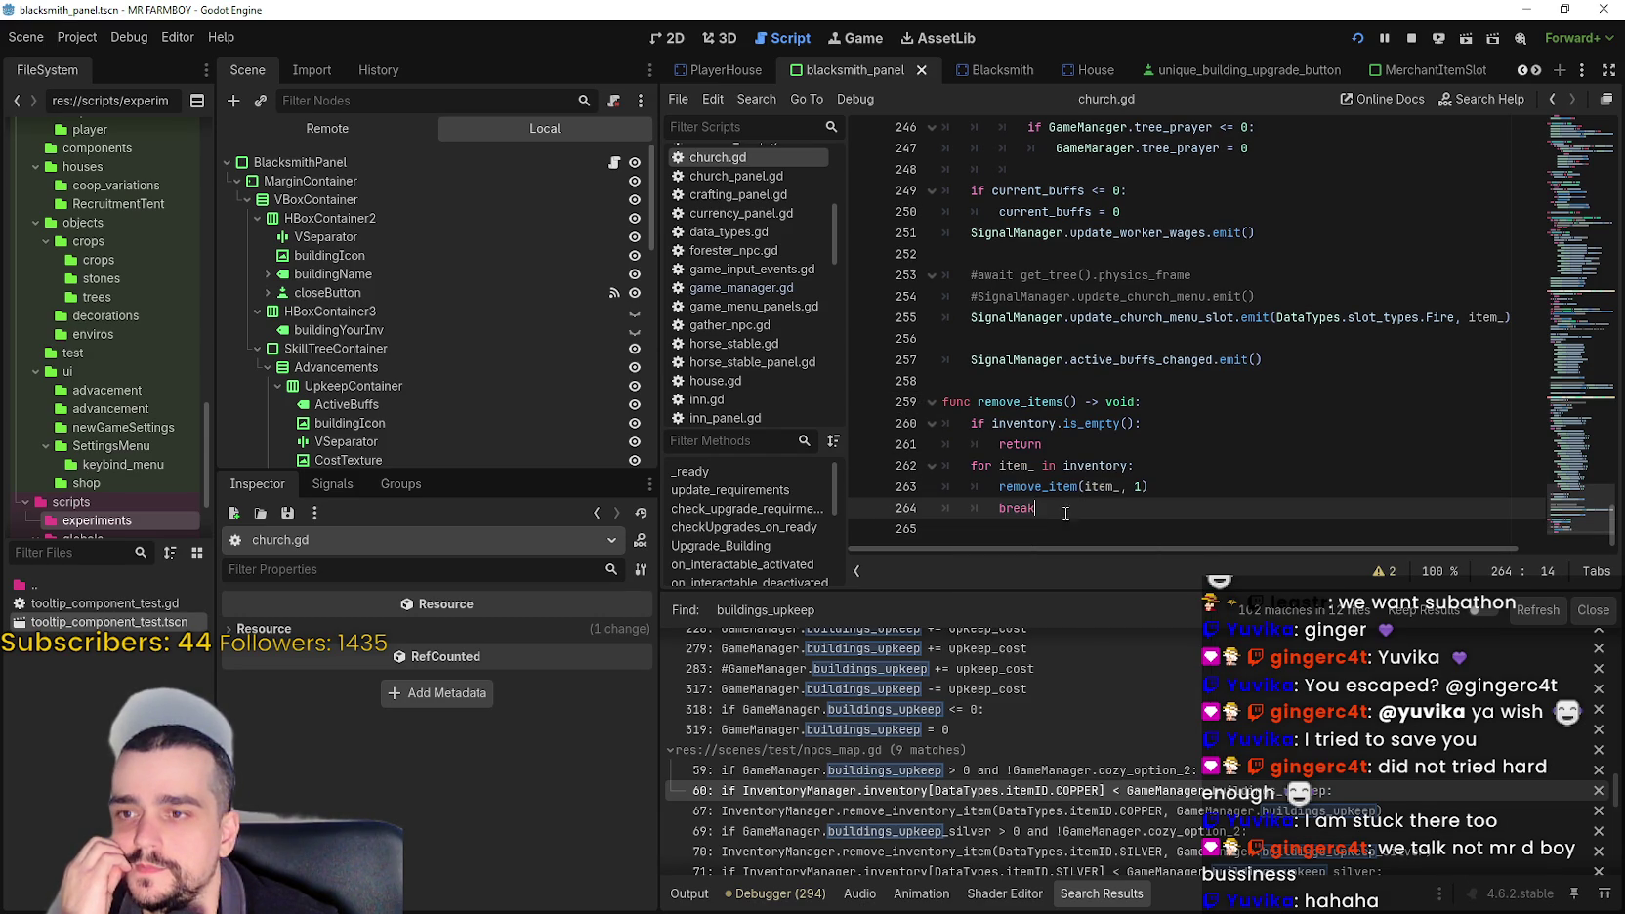
left_click(613, 162)
scroll(1575, 204, "up", 5)
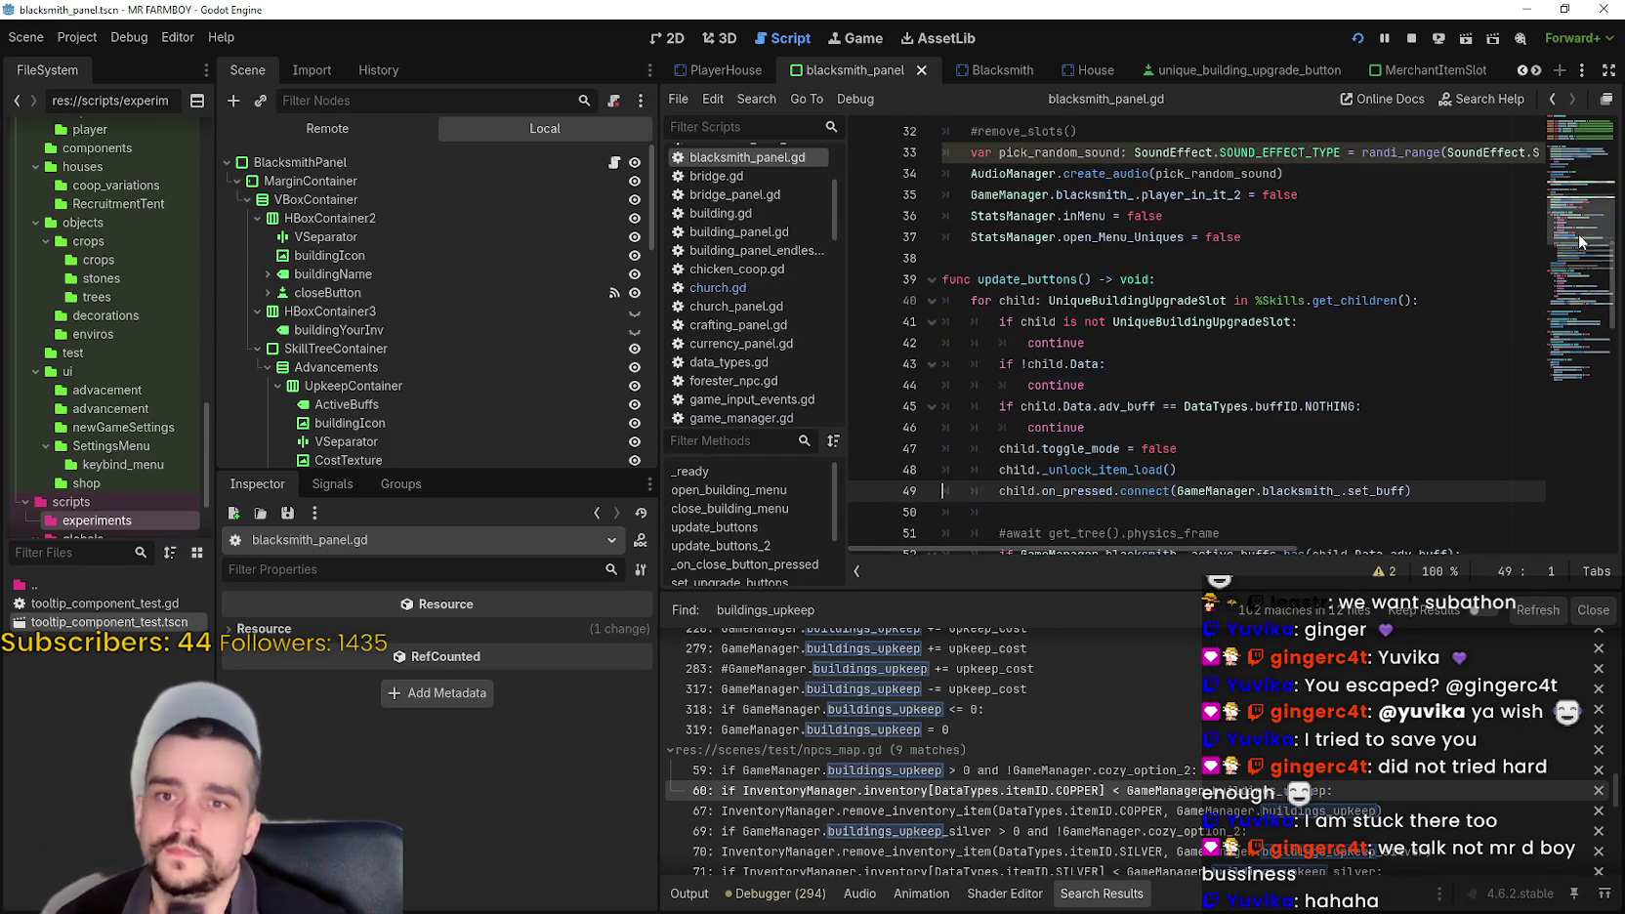
- Switch to the Blacksmith scene tab to show blacksmith.gd
scroll(1574, 203, "up", 5)
scroll(1562, 209, "down", 5)
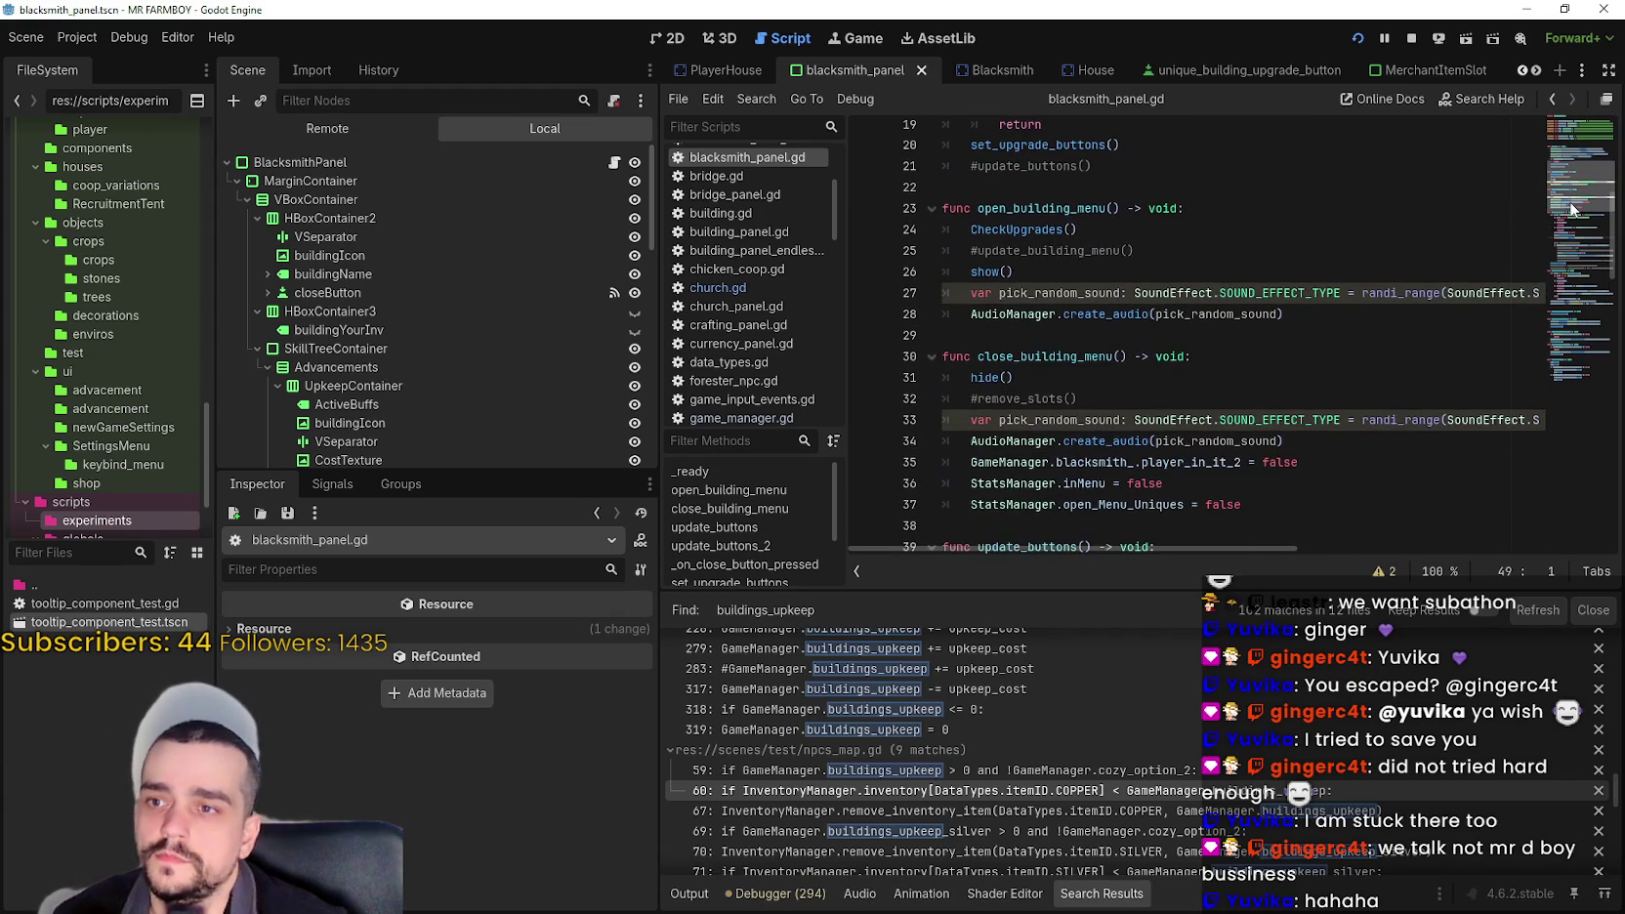
scroll(1563, 209, "down", 7)
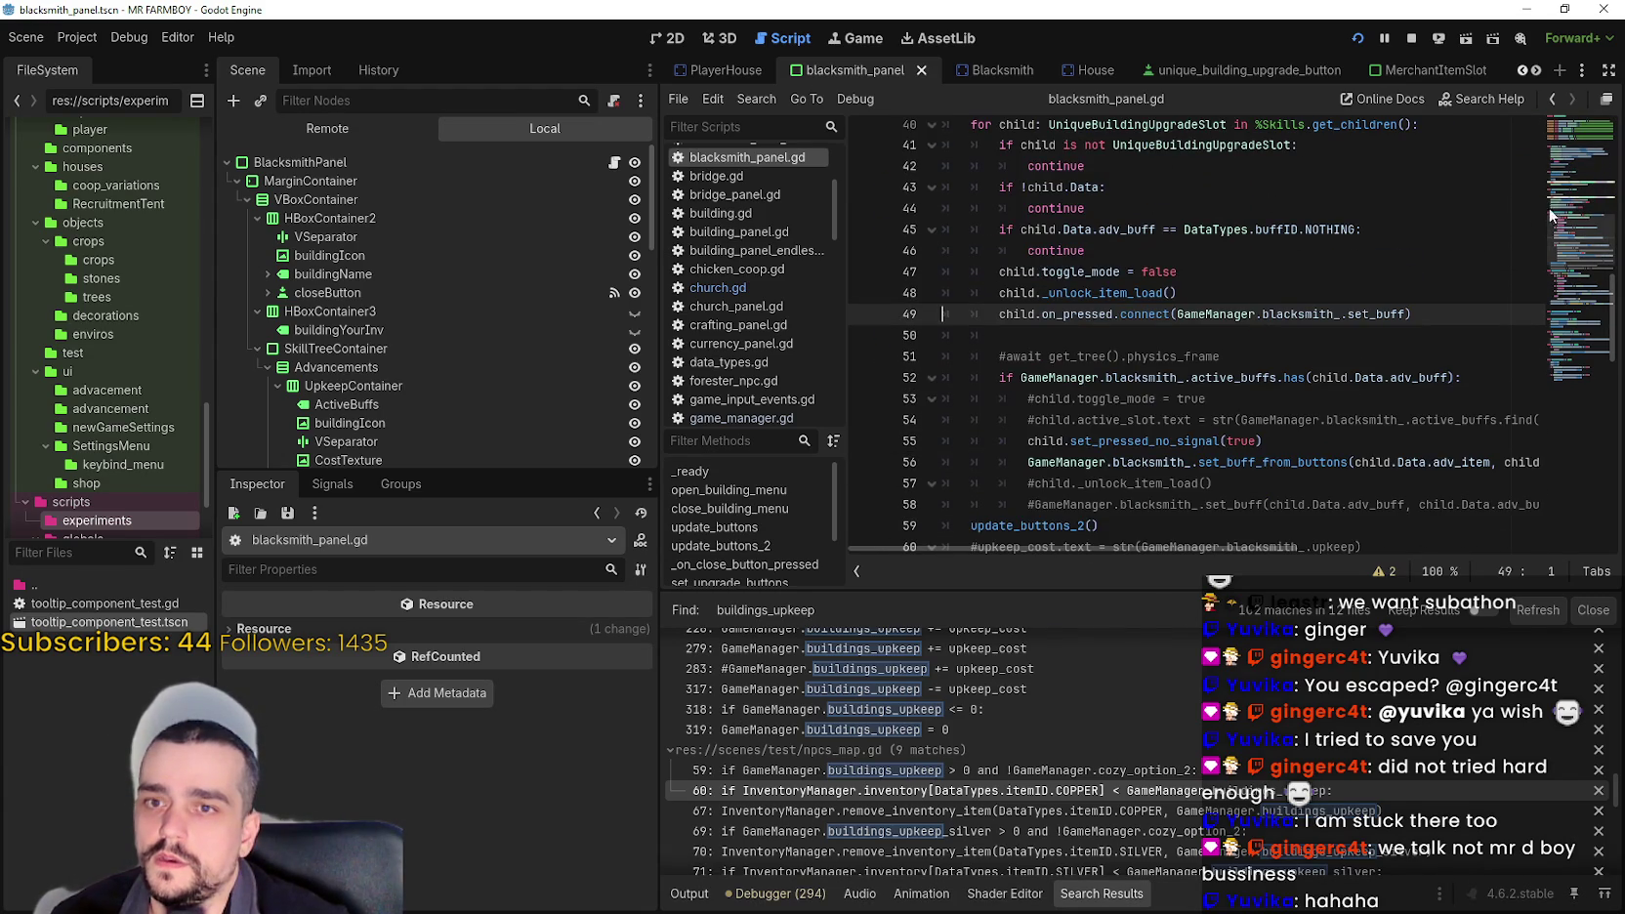
left_click(963, 70)
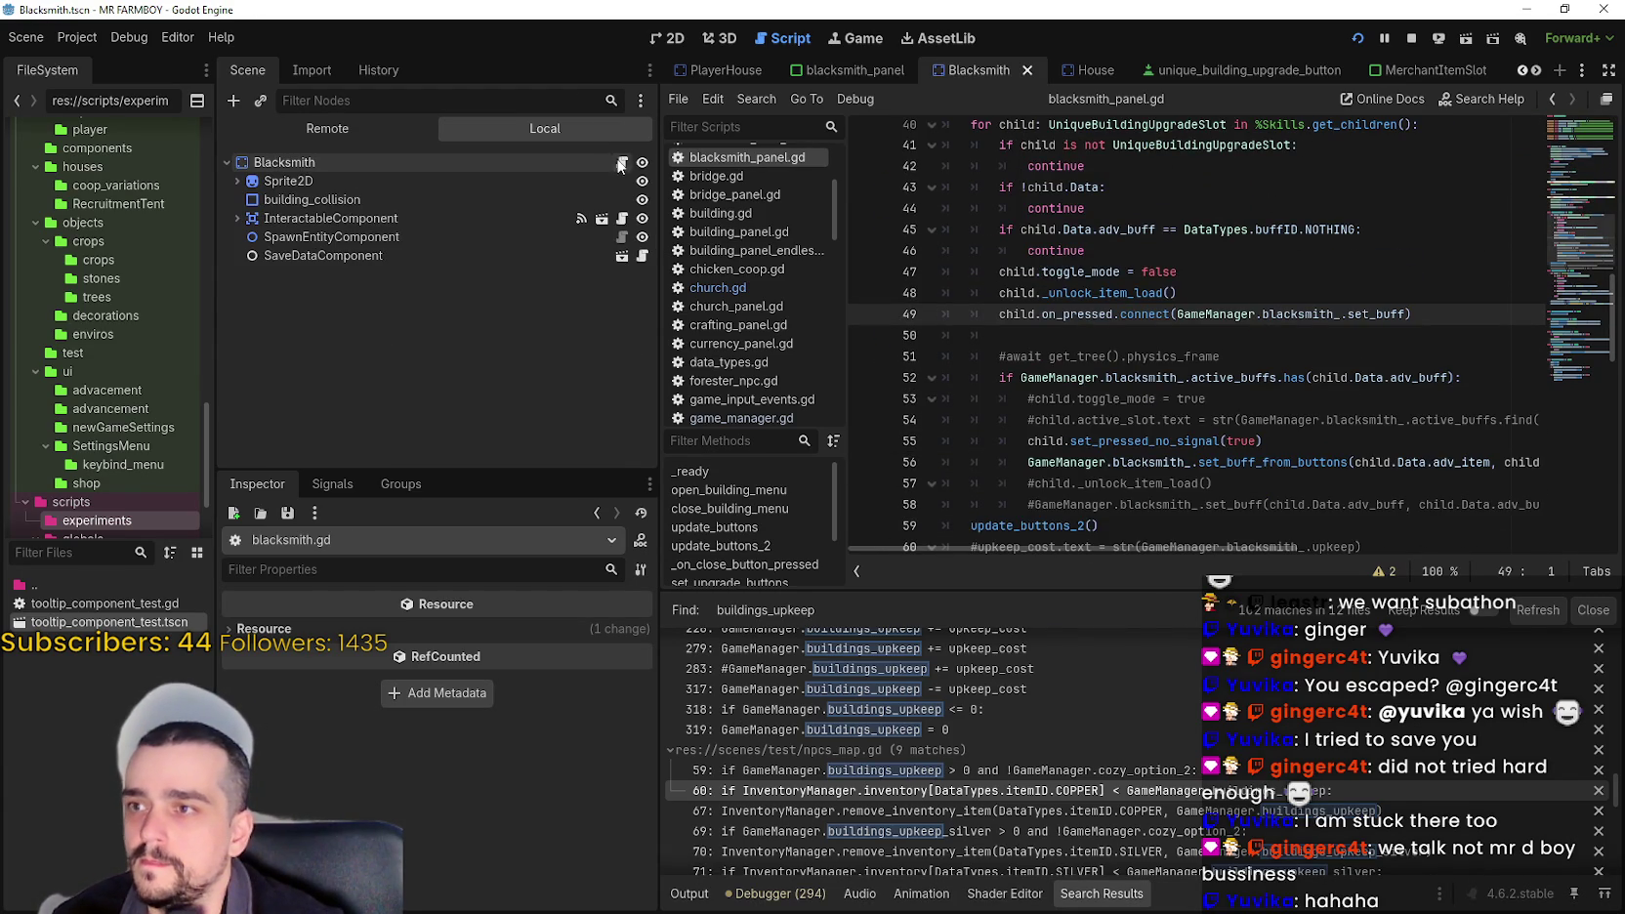
- Paste the remove_items function into blacksmith.gd on the blank line just above set_buff()
scroll(1566, 250, "up", 15)
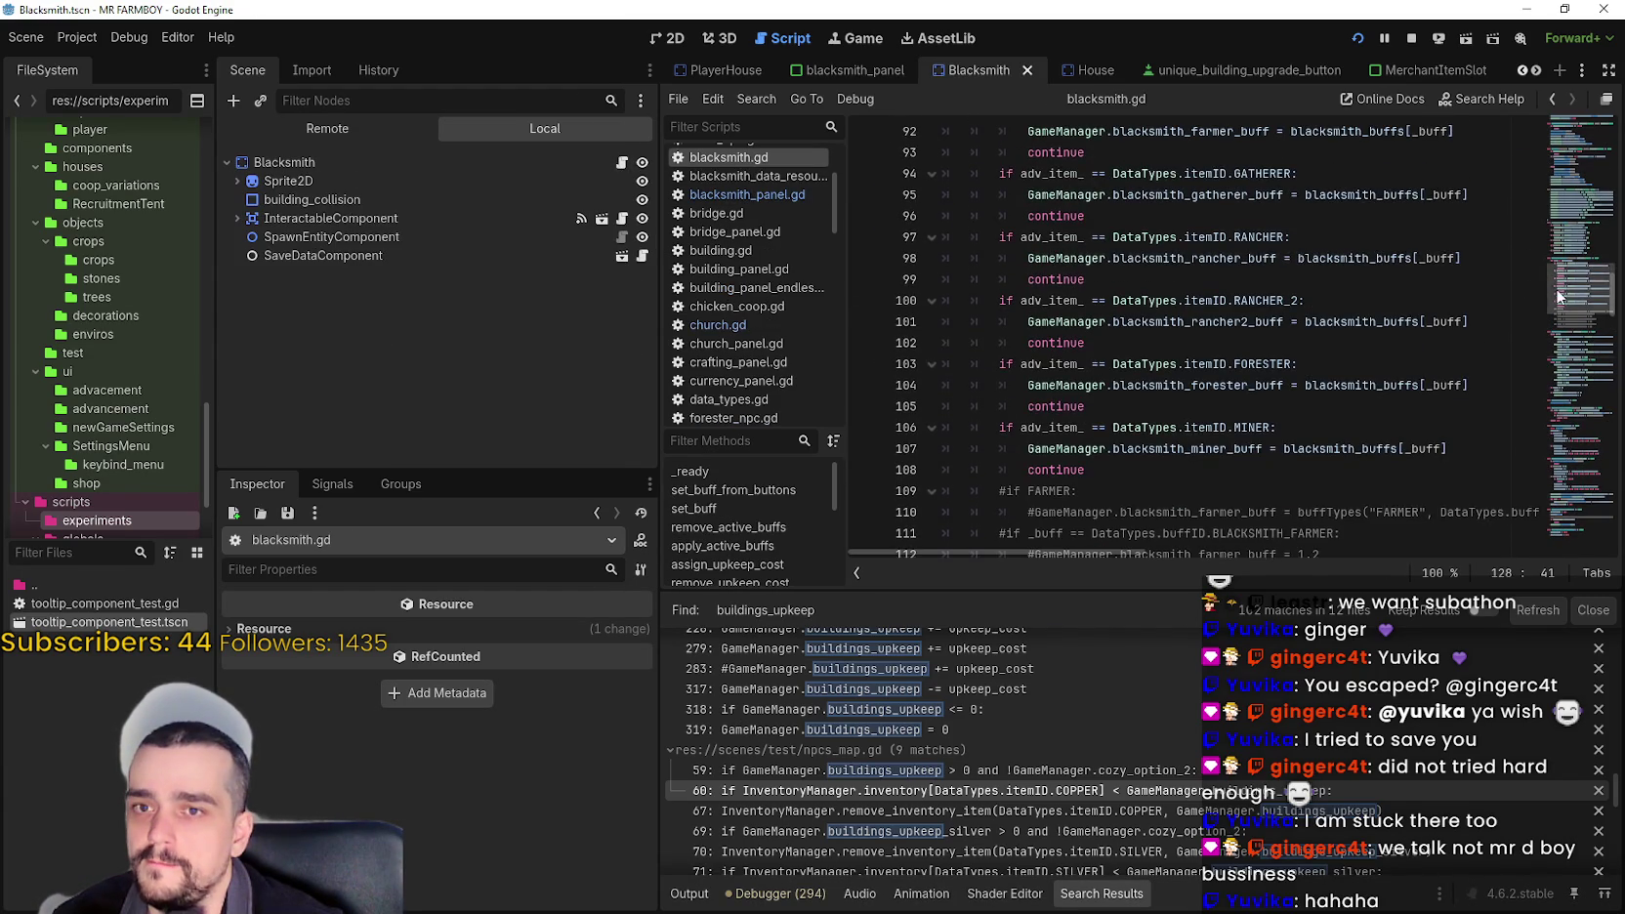
left_click_drag(1566, 250, 1580, 187)
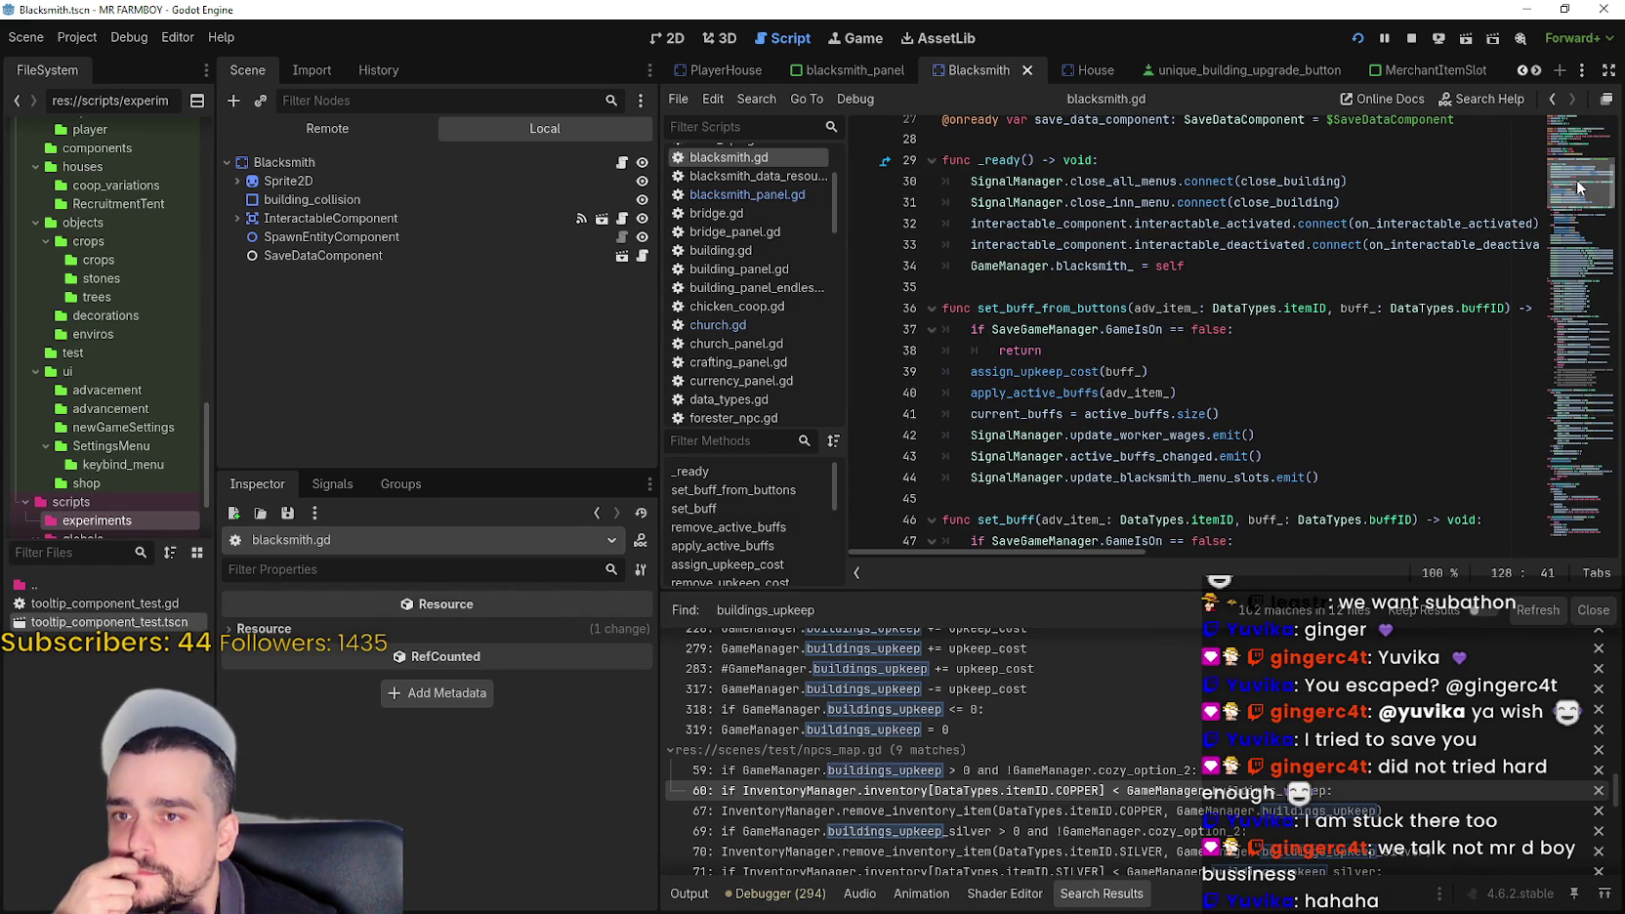
left_click(1203, 286)
scroll(1203, 306, "down", 2)
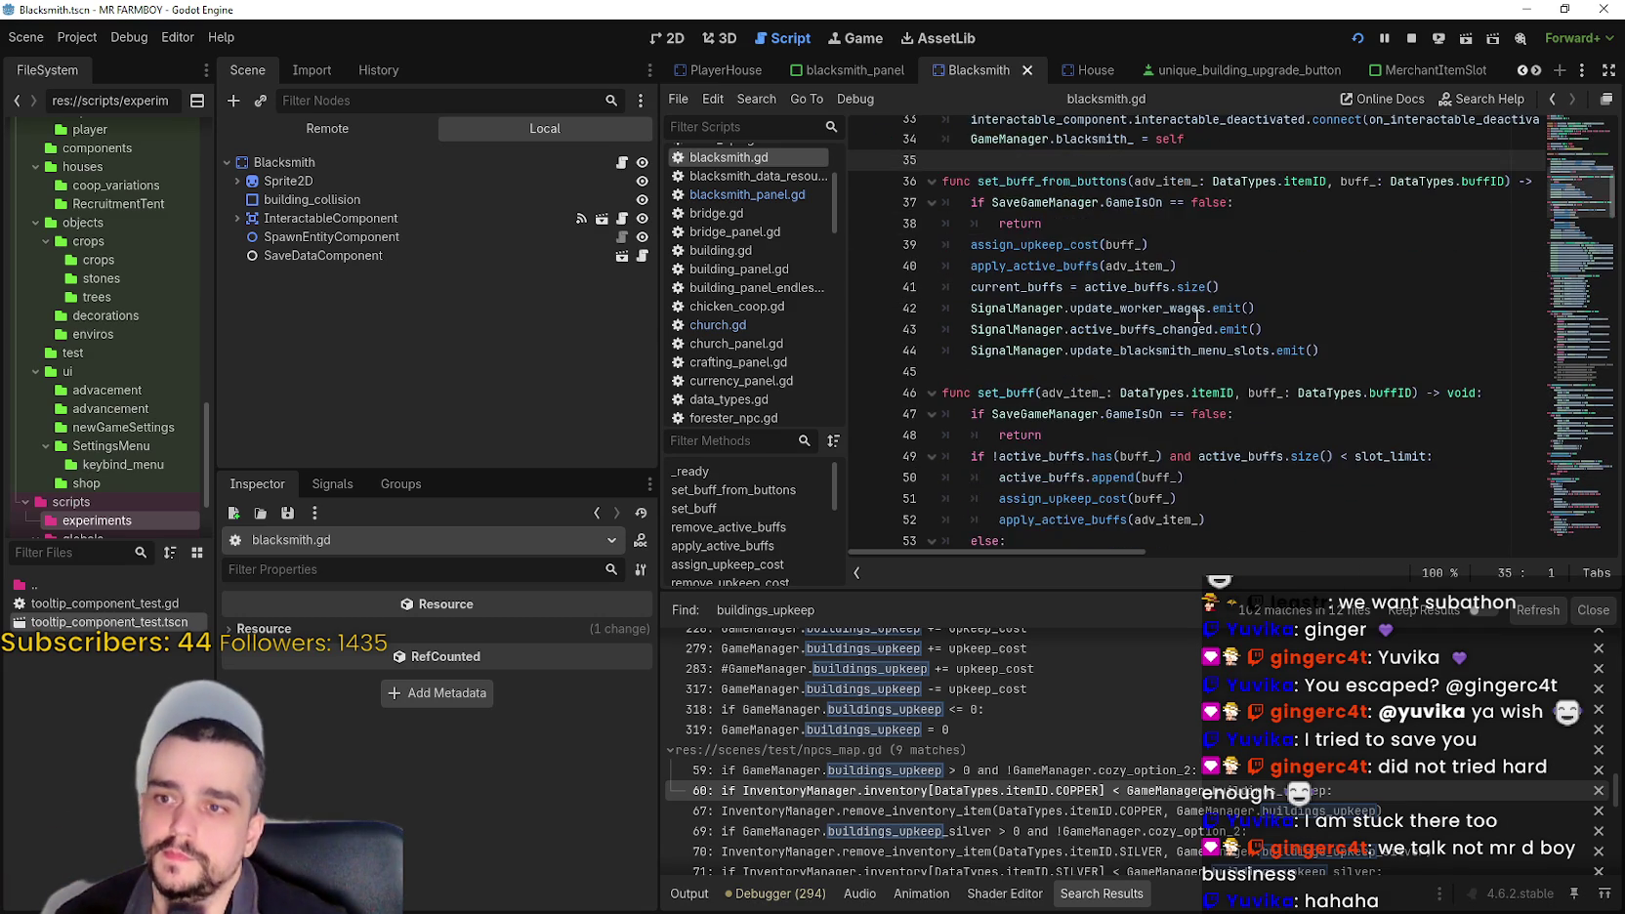
scroll(1101, 385, "up", 2)
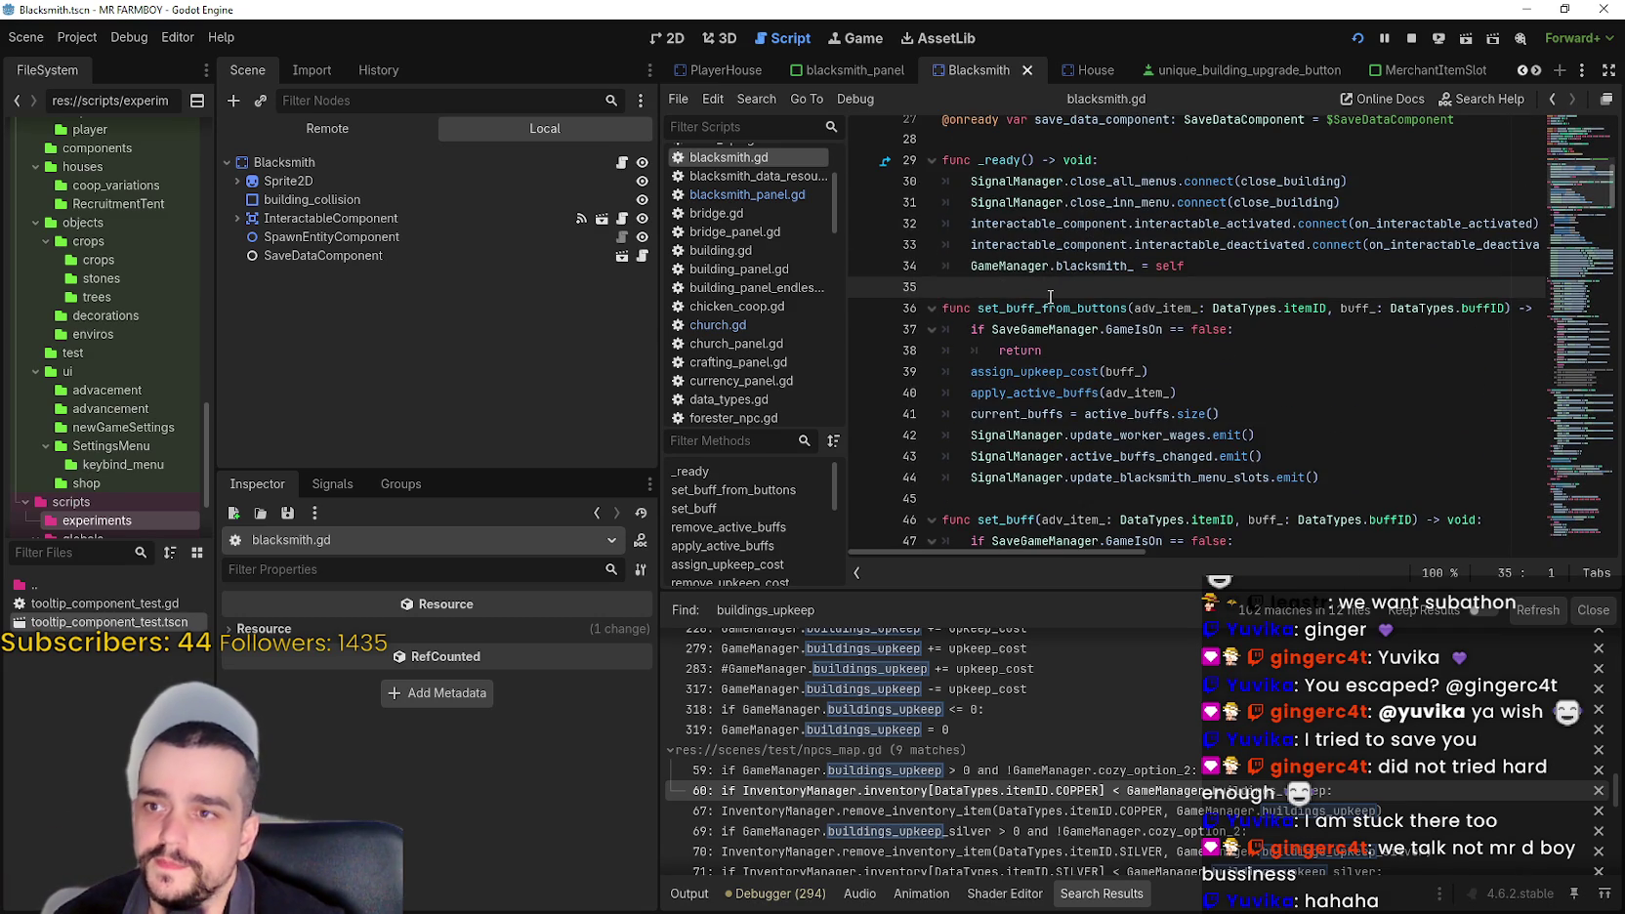
scroll(1046, 309, "down", 9)
scroll(1021, 353, "up", 4)
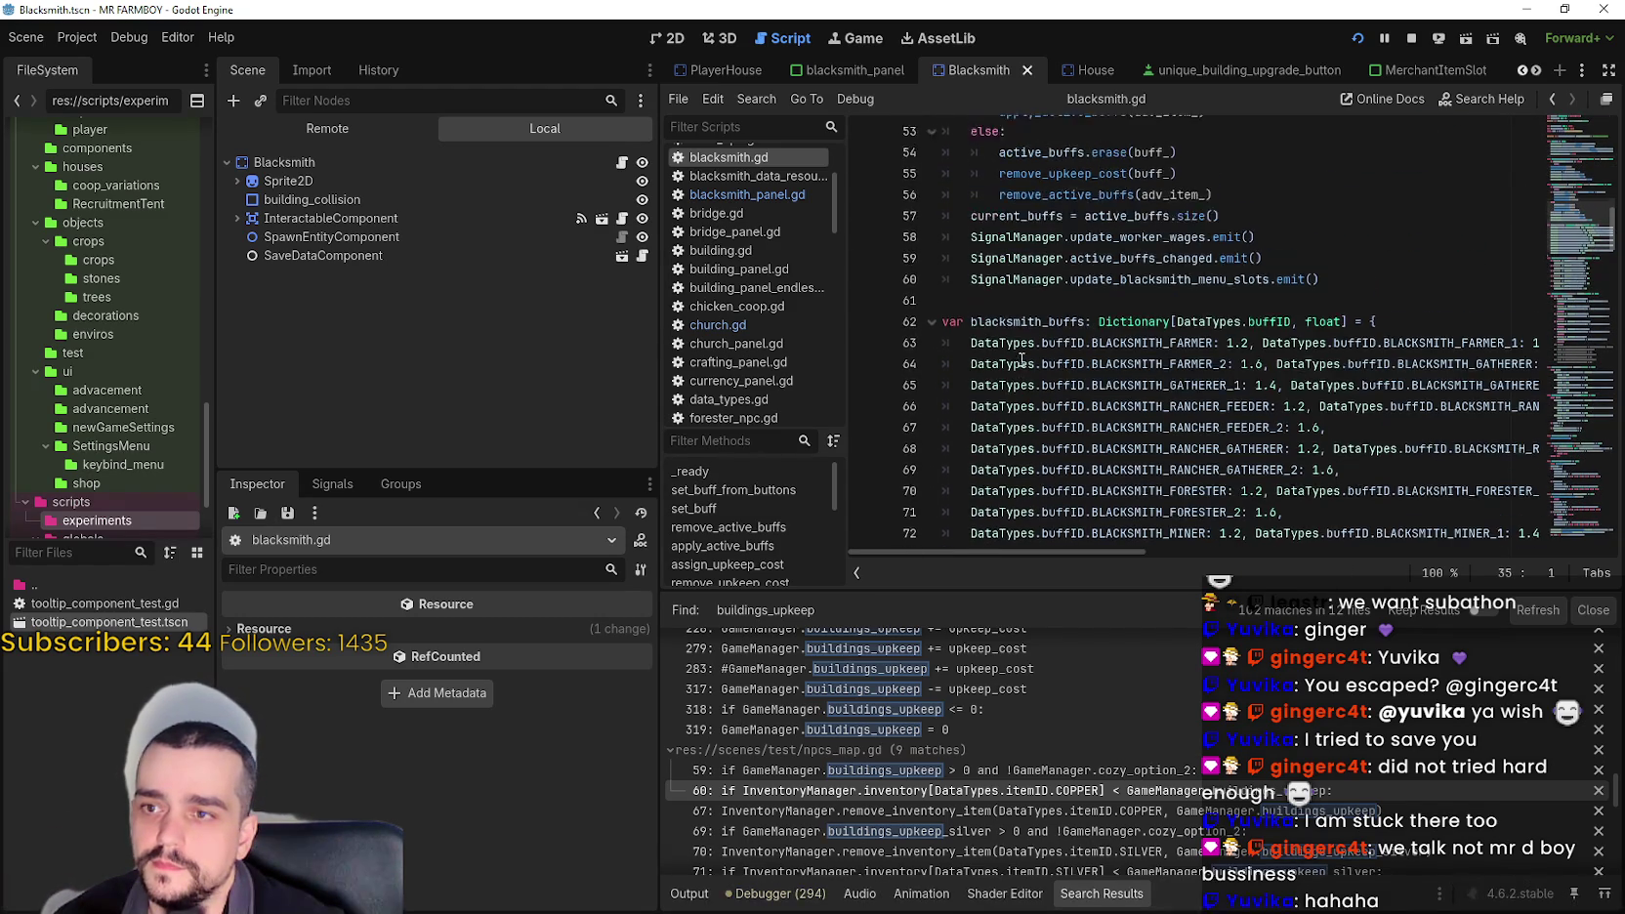
left_click(1000, 183)
type("func remove_items() -> void: \tif inventory.is_empty(): \t\treturn \tfor item_ in inventory: \t\tremove_item(item_, 1) \t\tbreak")
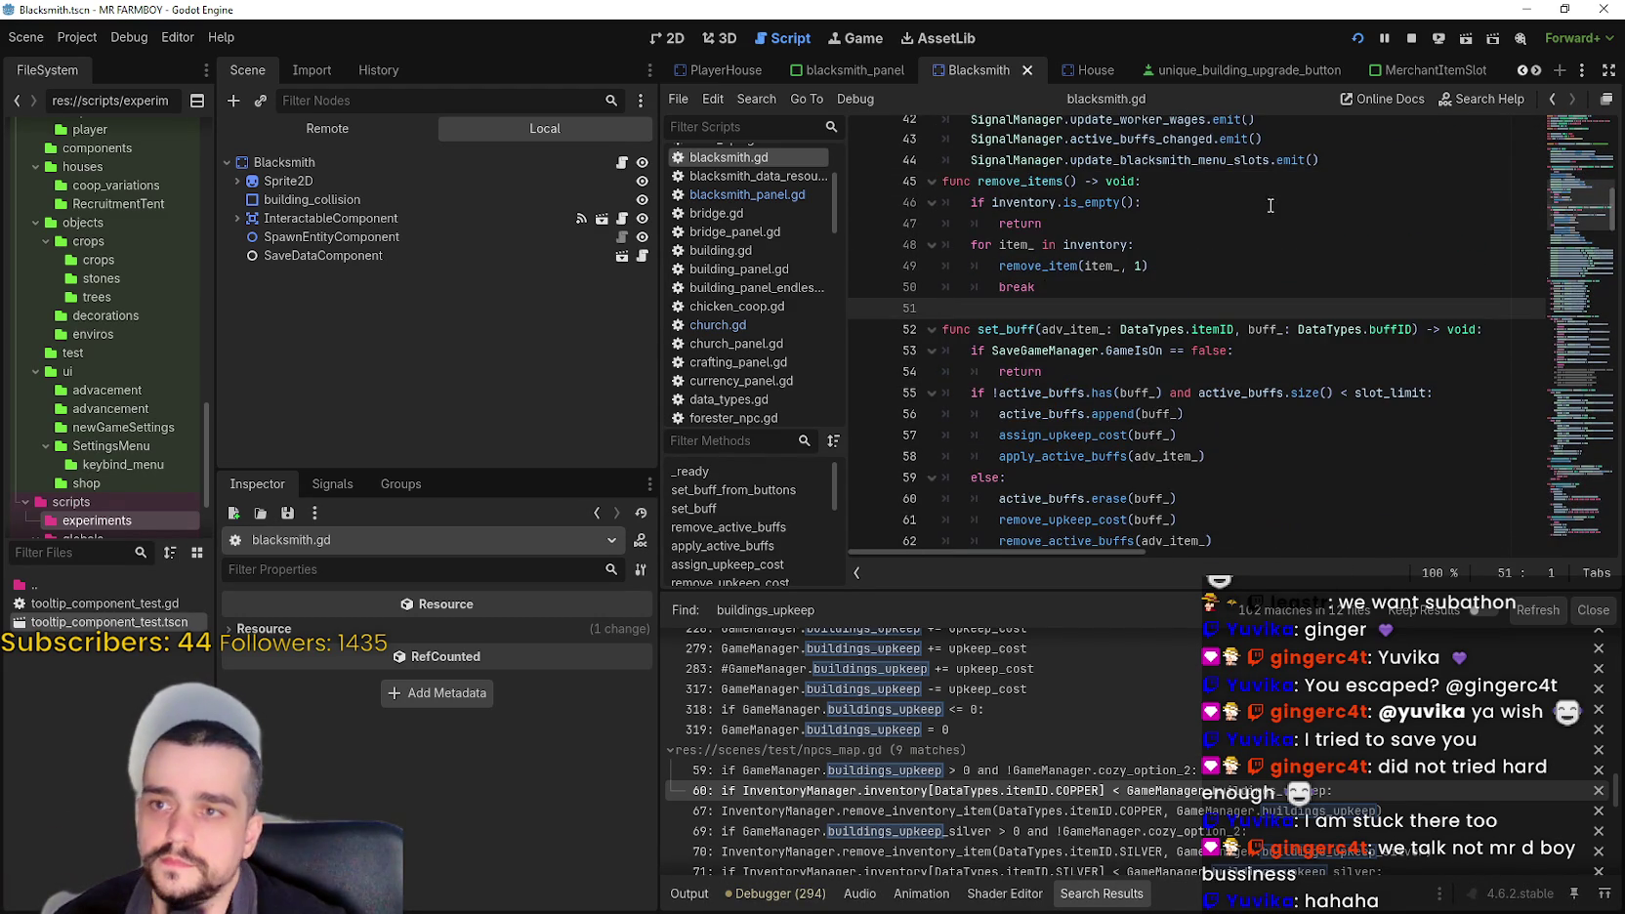
left_click(1328, 160)
key("Return")
left_click(1130, 329)
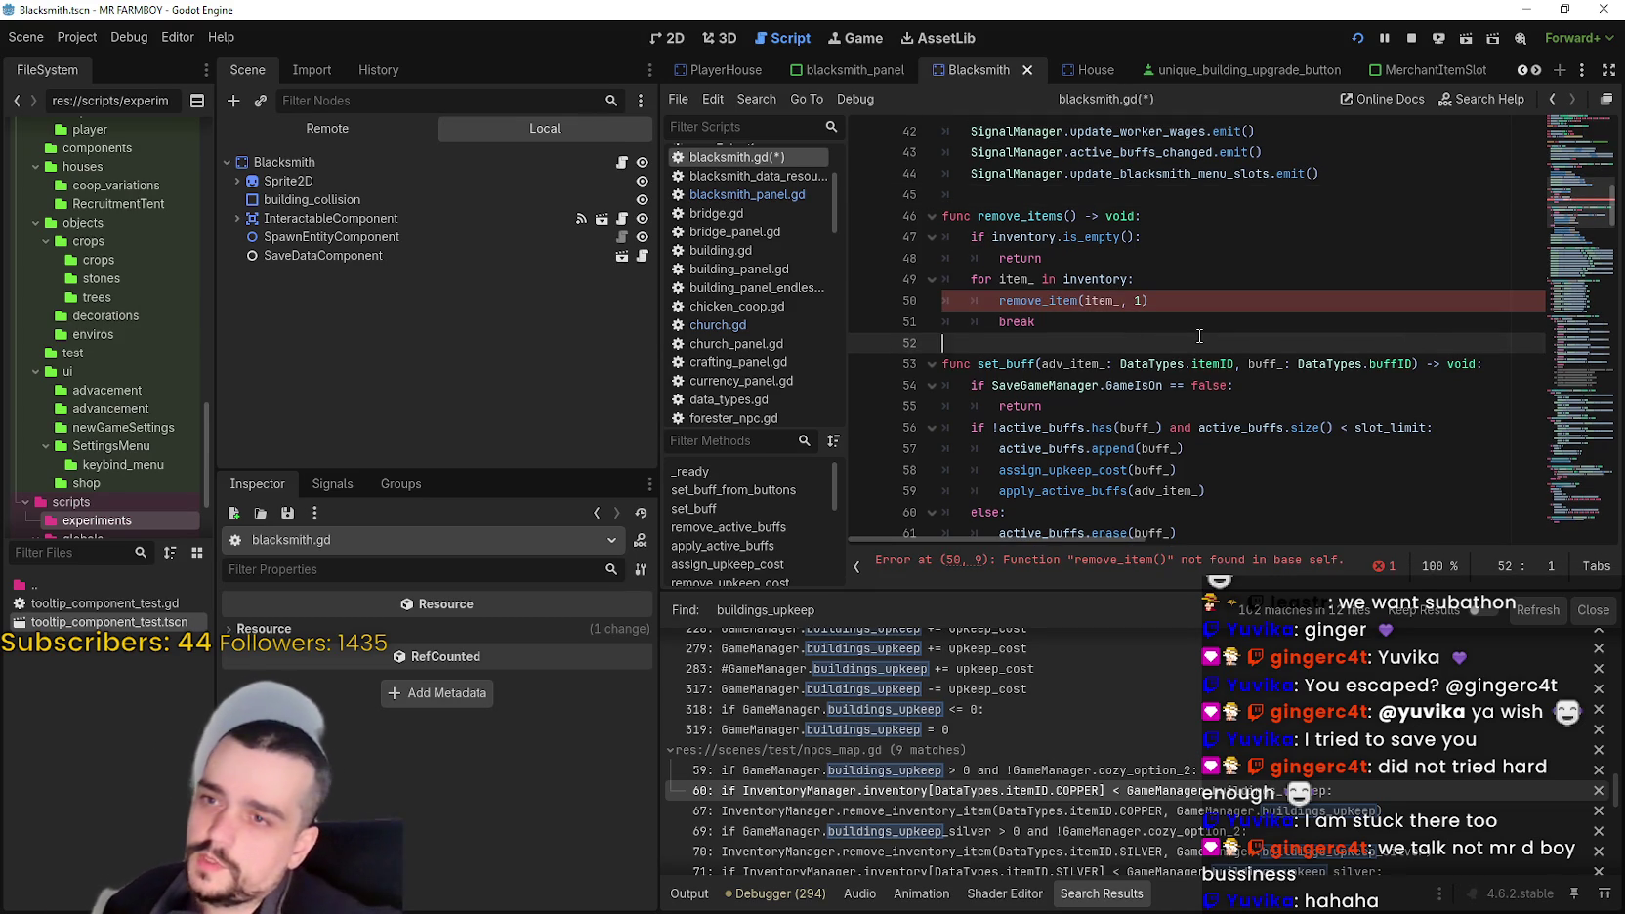
double_click(1091, 238)
scroll(1221, 362, "up", 4)
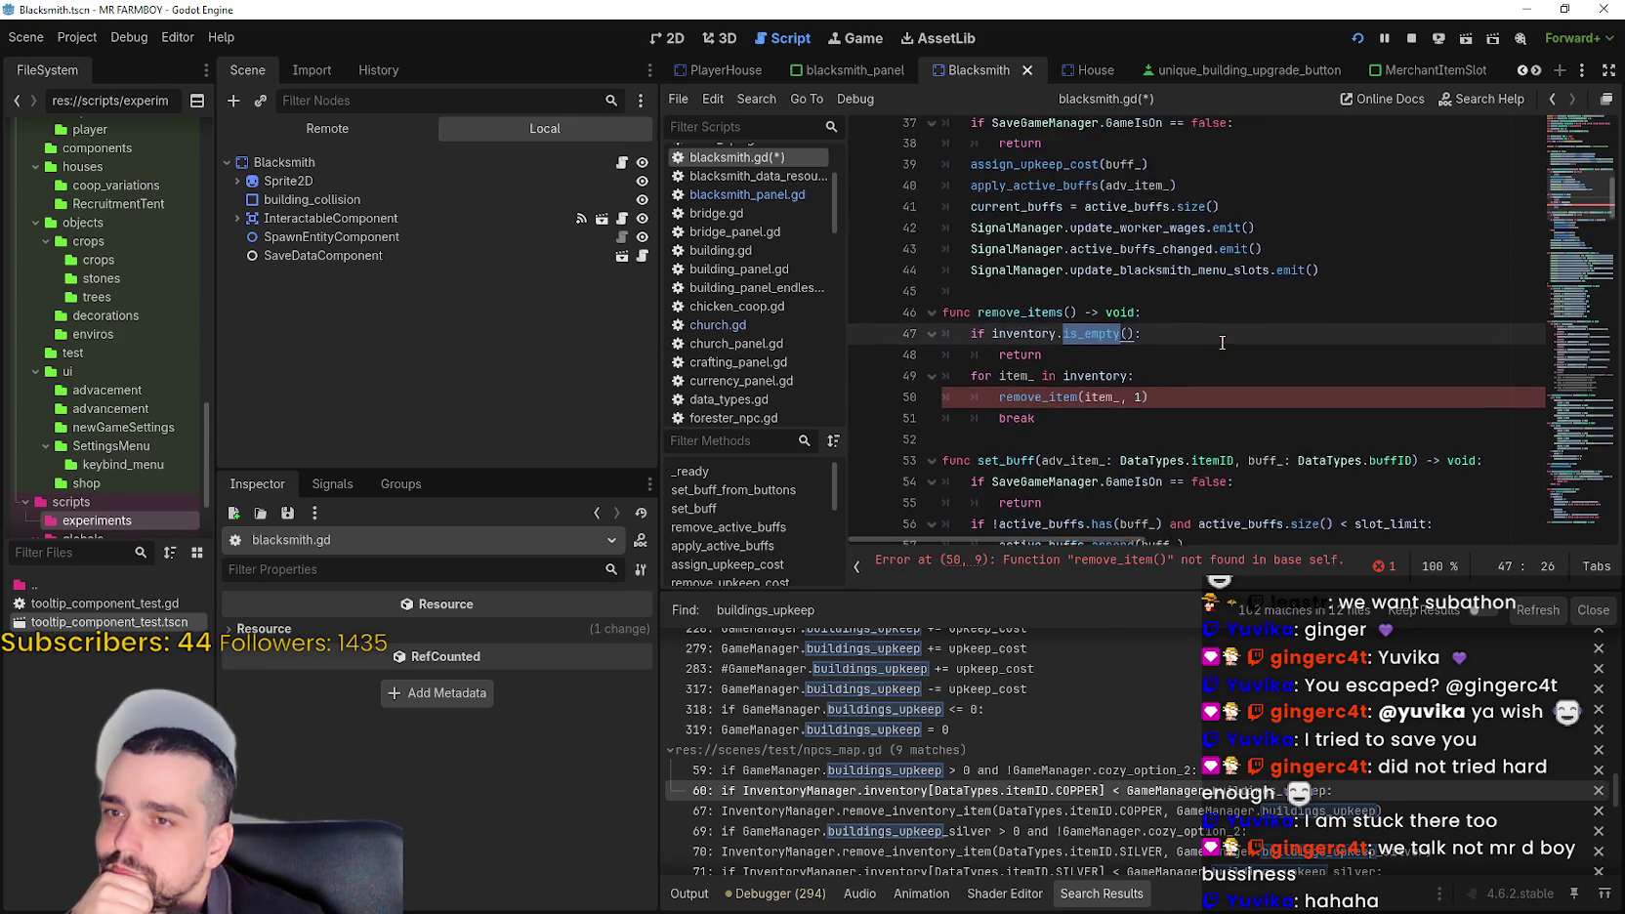
double_click(1138, 351)
key("ctrl+c")
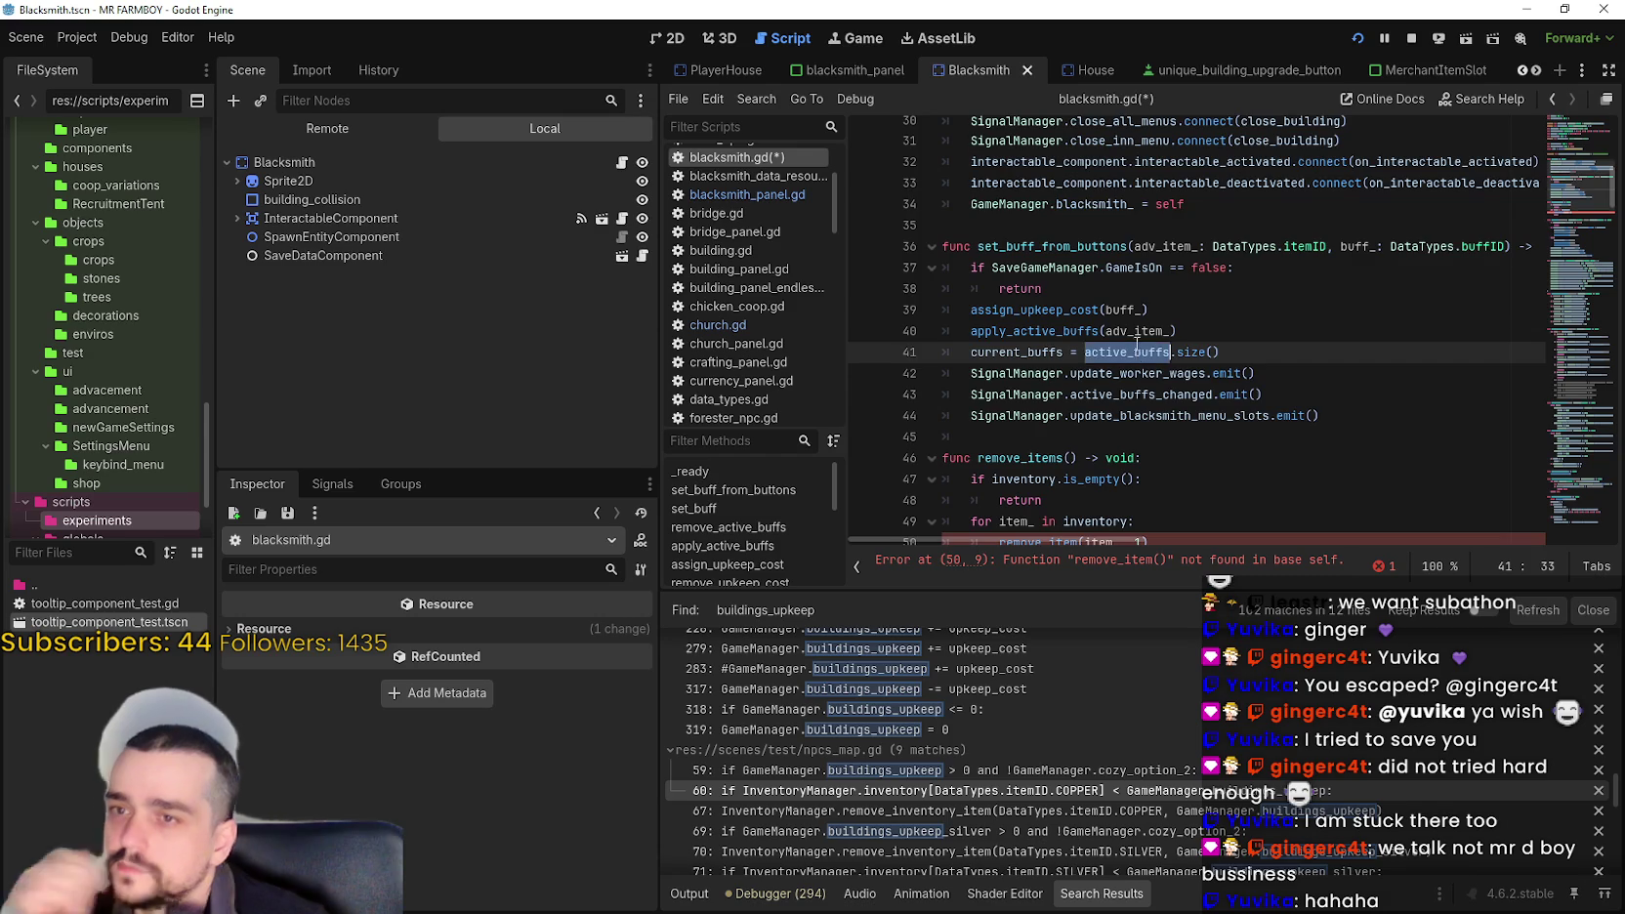
scroll(1136, 344, "down", 2)
double_click(1060, 352)
key("ctrl+v")
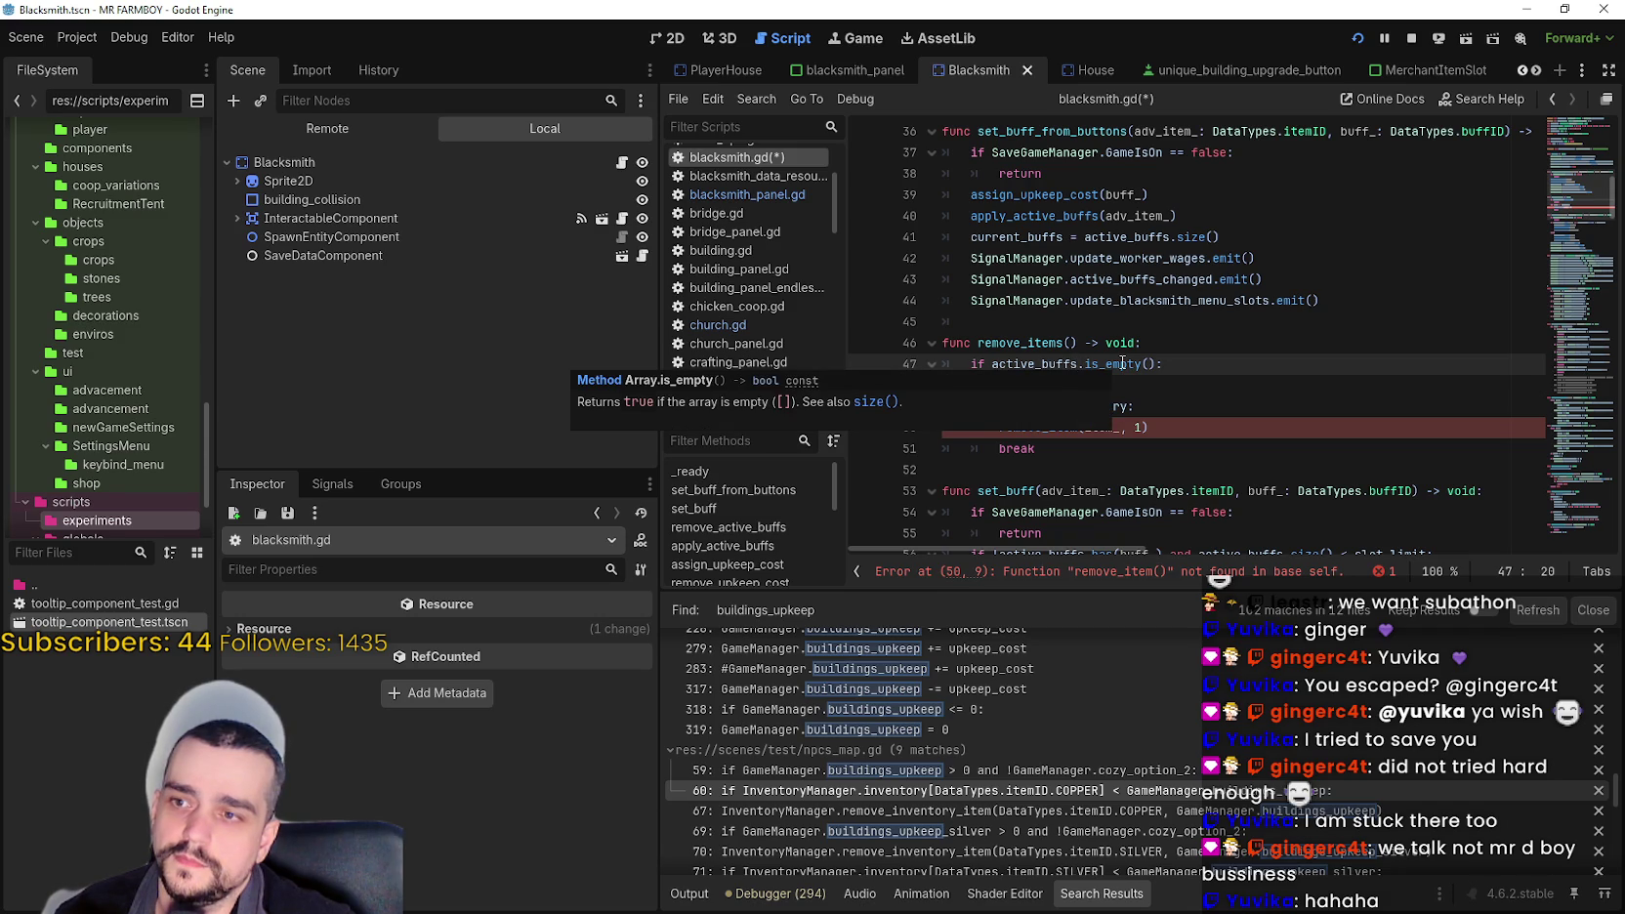
double_click(1123, 364)
left_click(1158, 364, "shift")
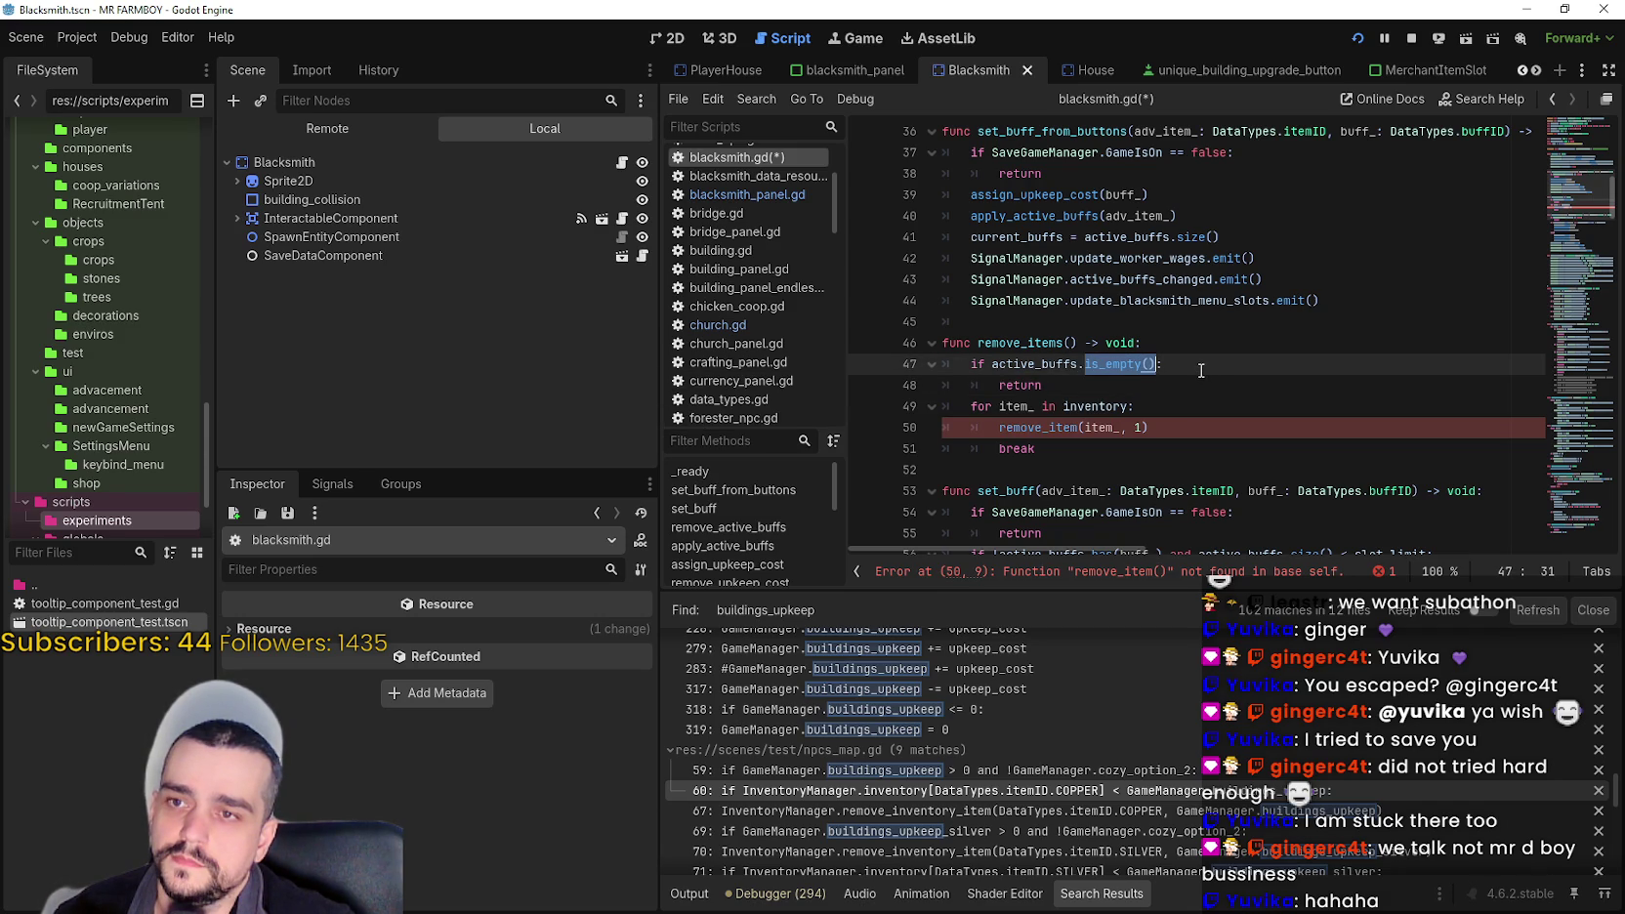
scroll(1199, 369, "down", 1)
double_click(1030, 342)
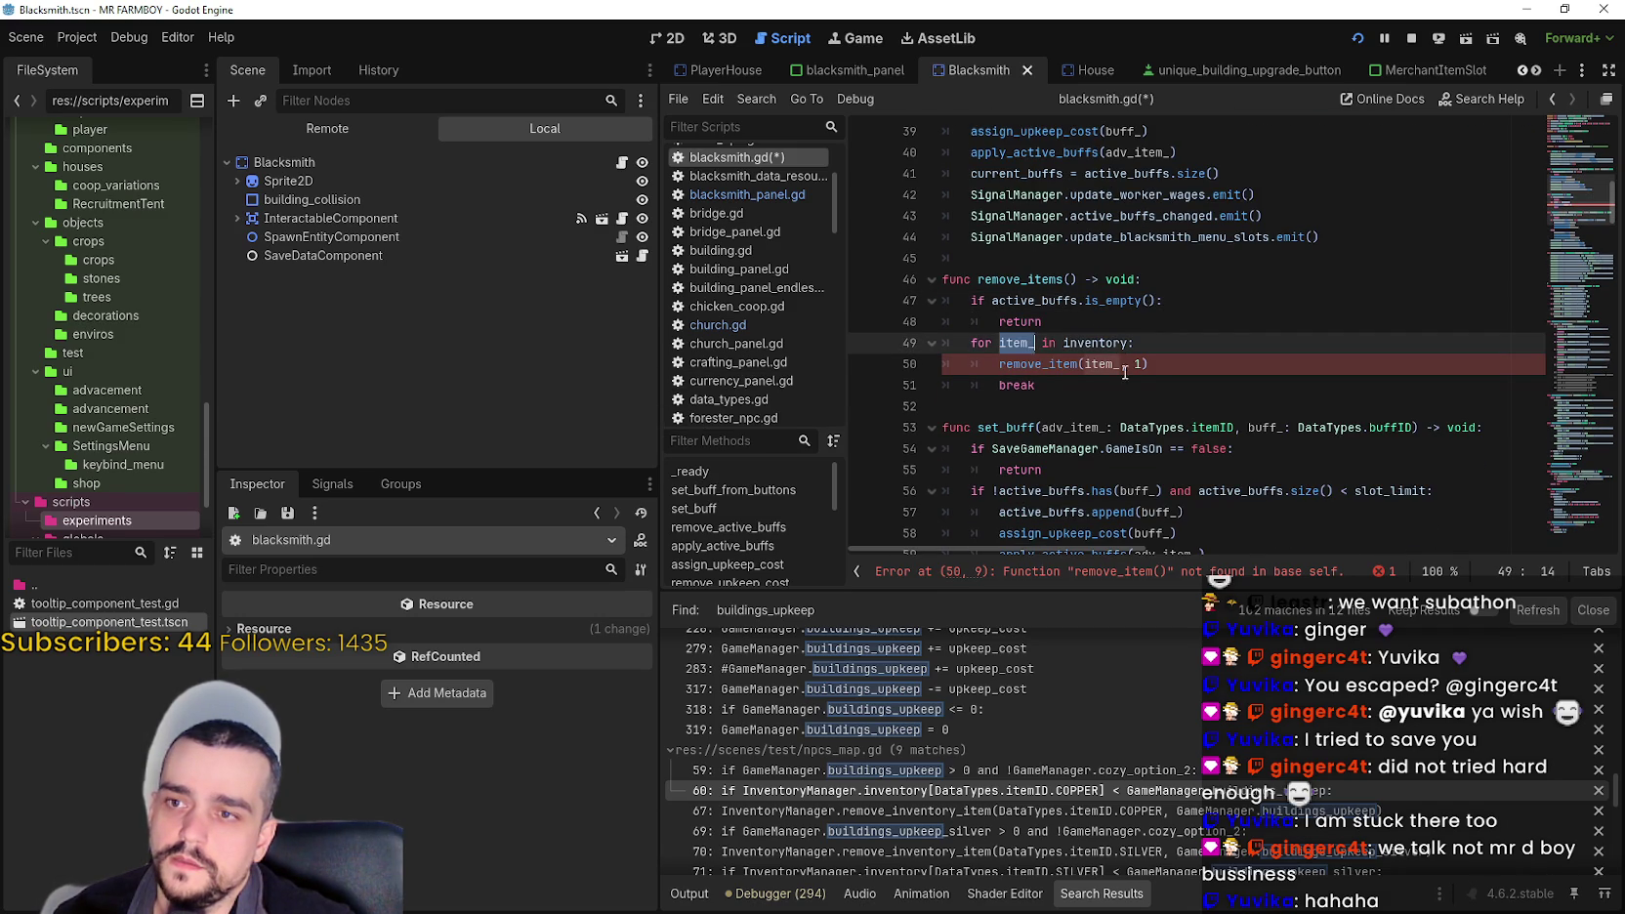
type("buff_")
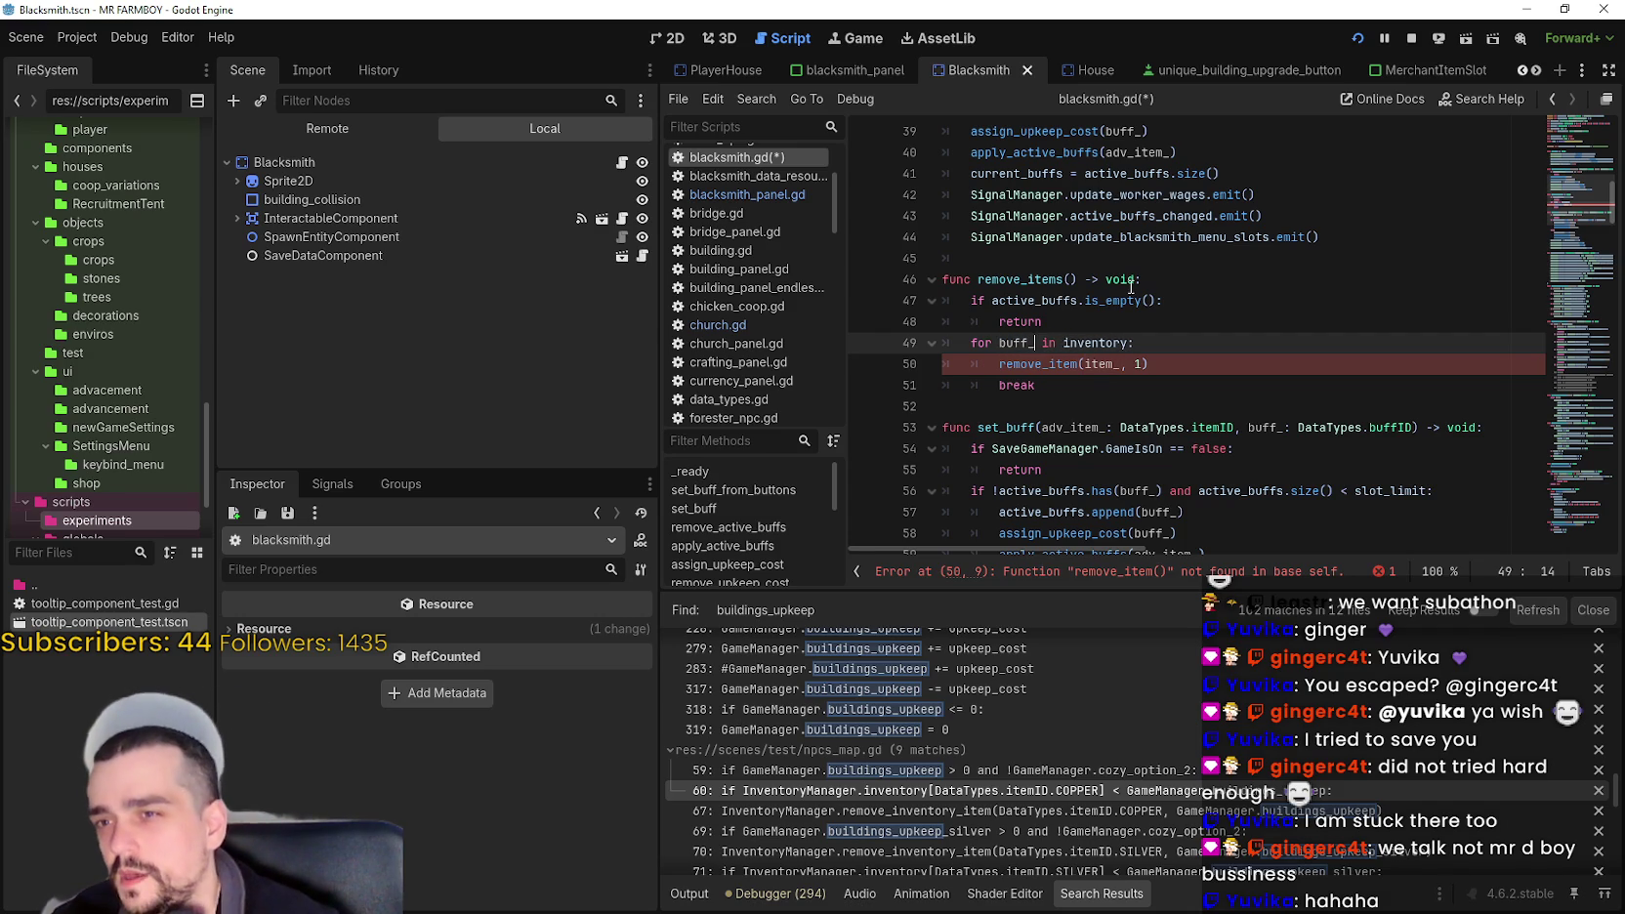
left_click(1080, 308)
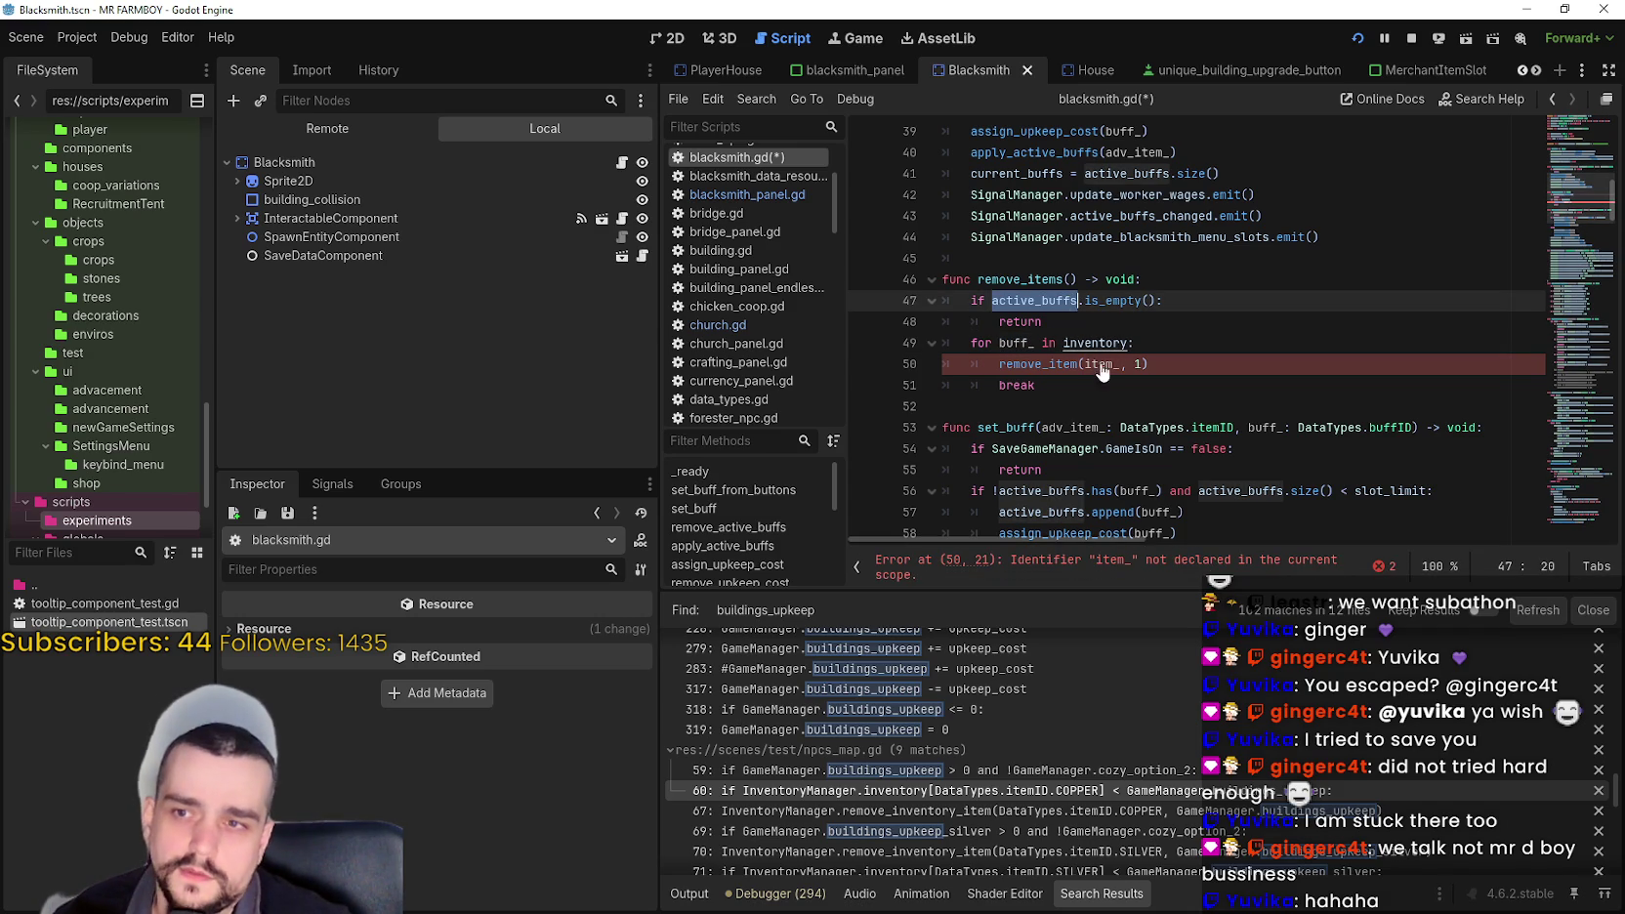
left_click(1101, 343)
double_click(1101, 344)
type("active_buffs")
left_click(1100, 391)
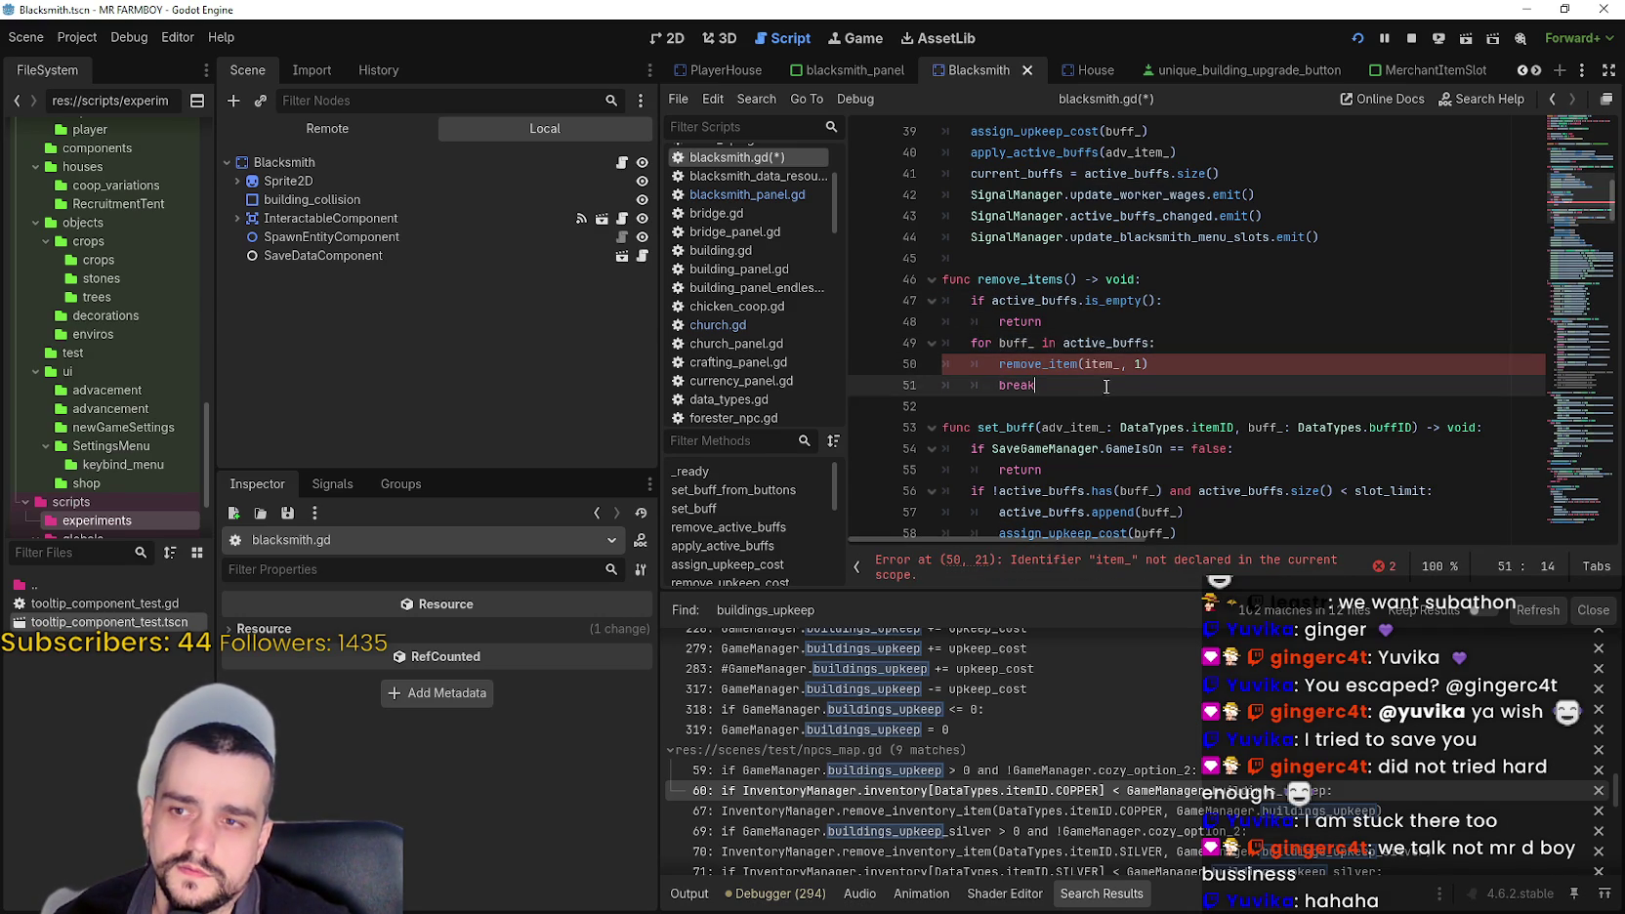
scroll(1114, 390, "down", 3)
scroll(1120, 388, "up", 3)
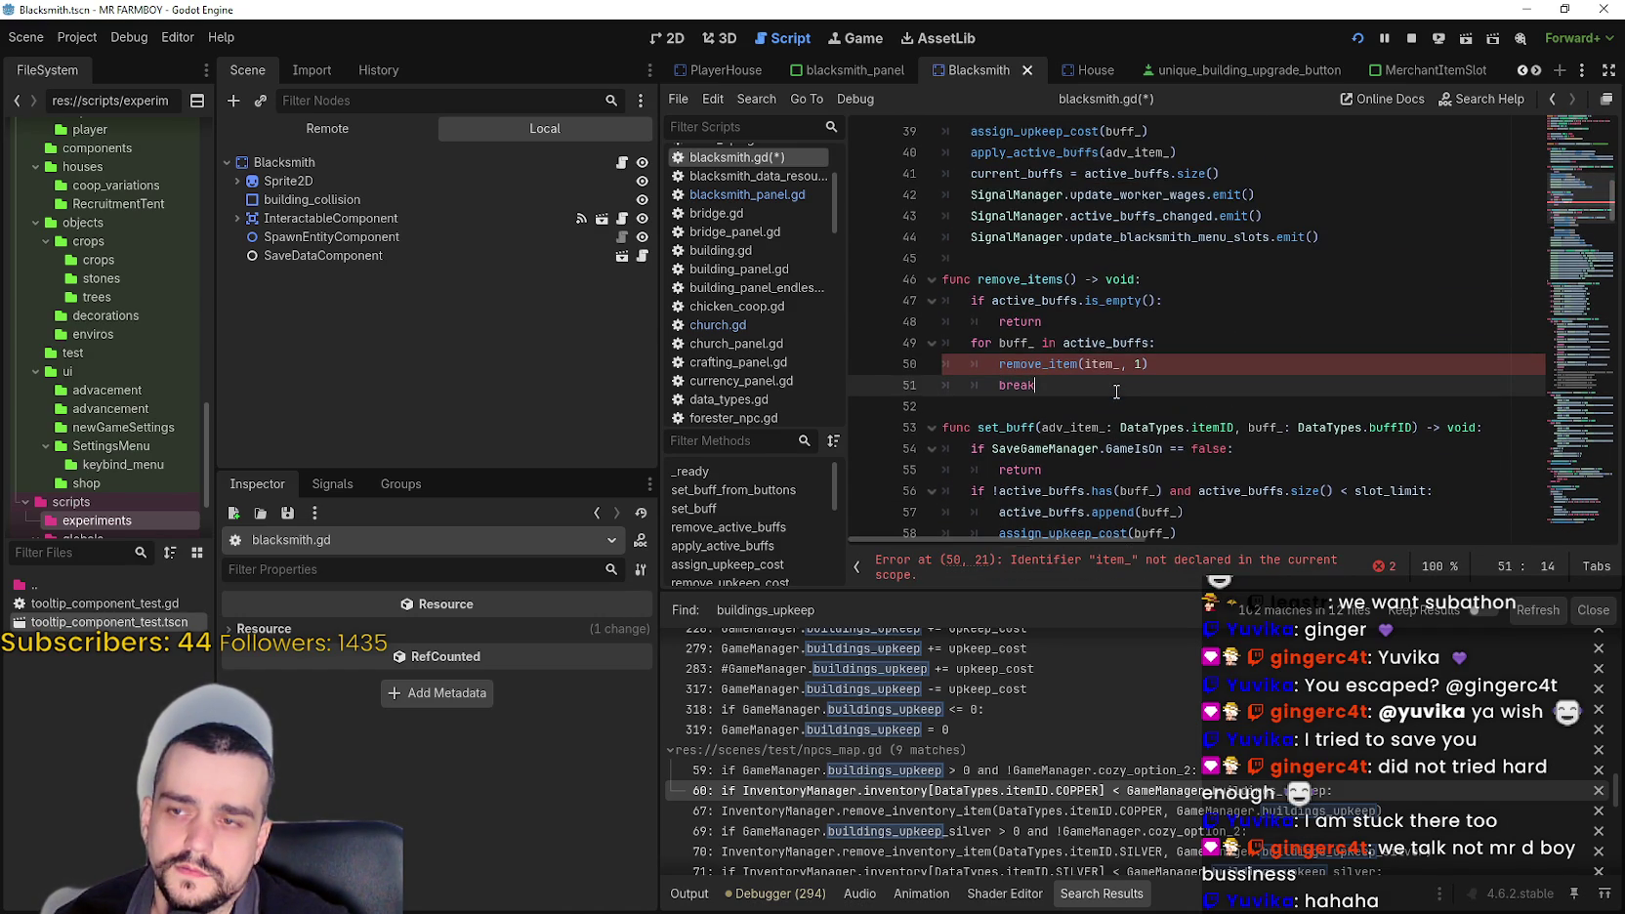
double_click(1074, 366)
left_click_drag(1074, 366, 1150, 363)
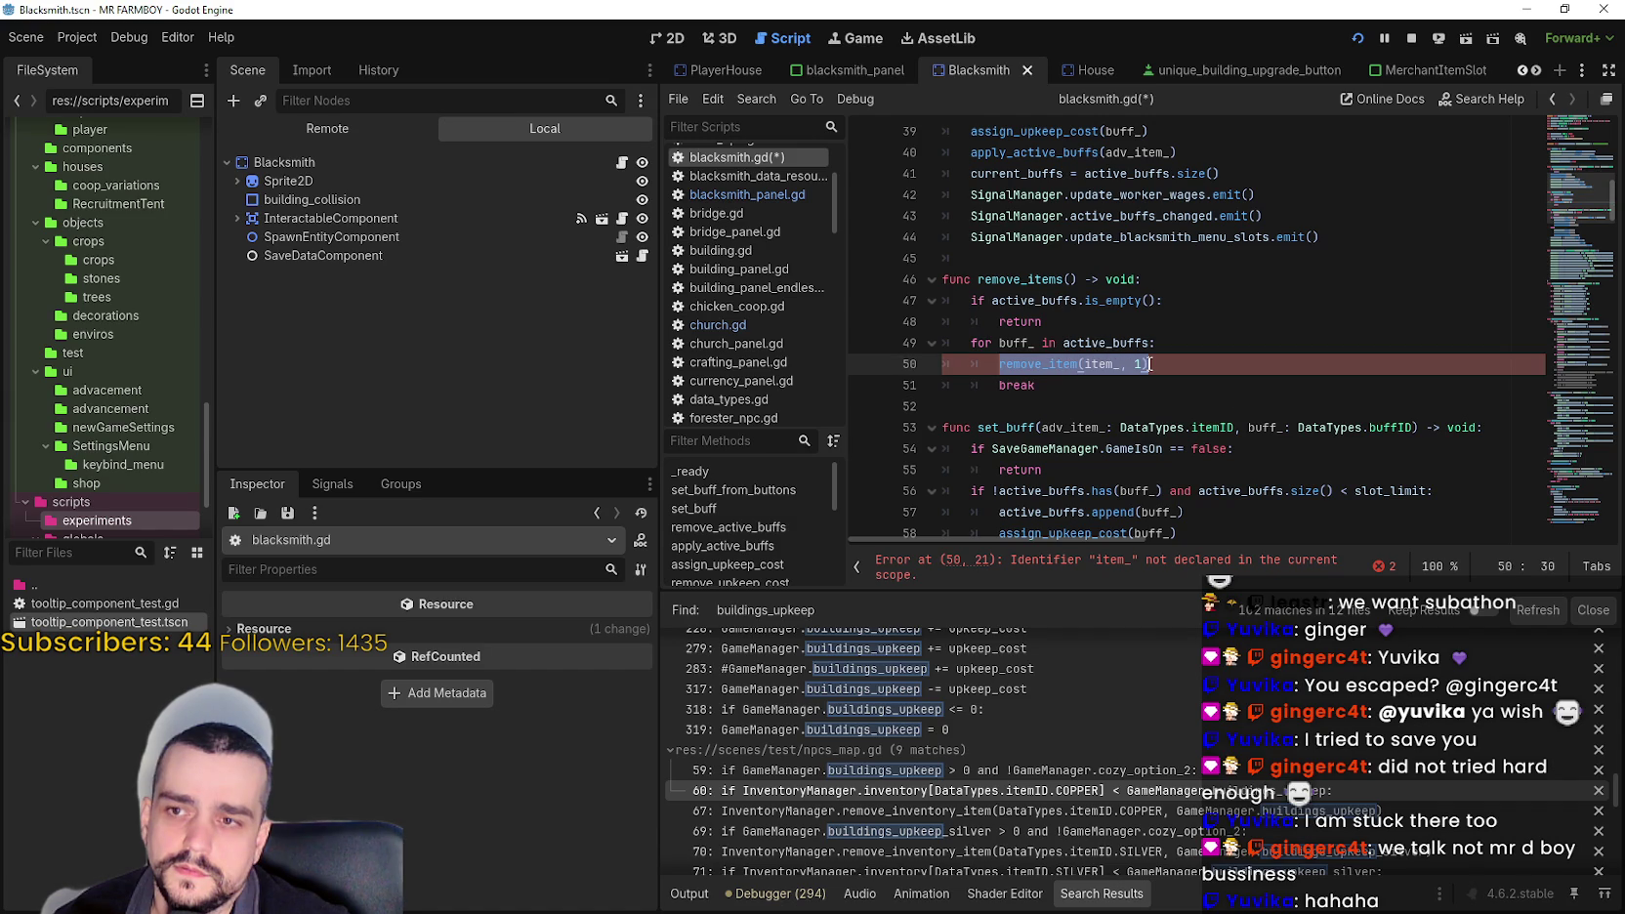
key("shift+Left")
key("shift+Left")
key("shift+Left")
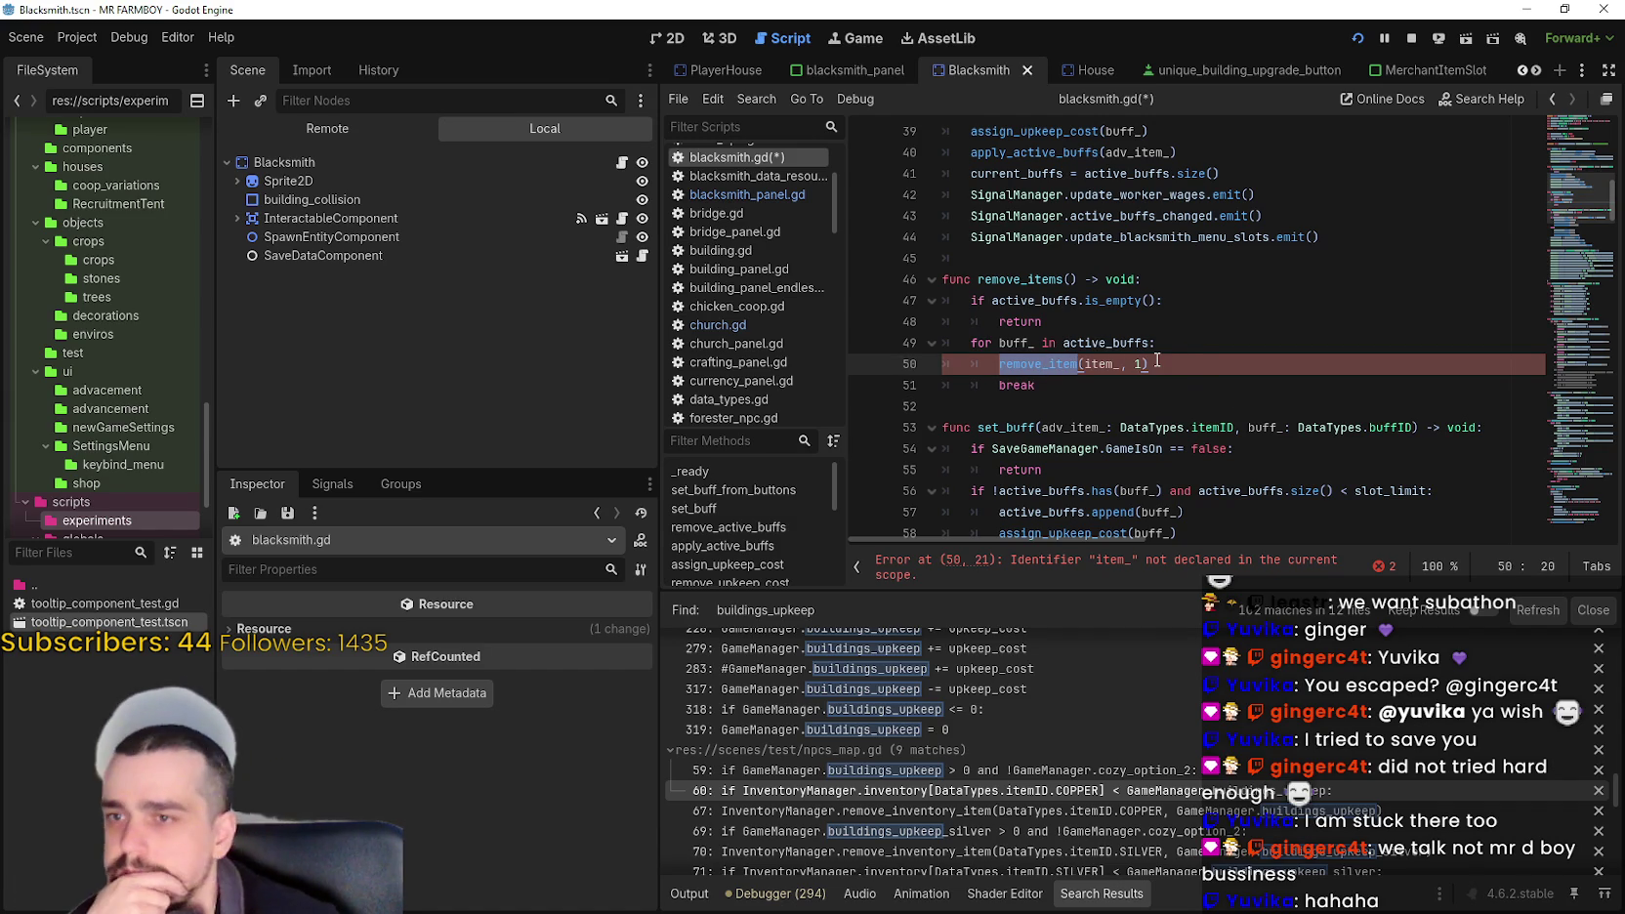
scroll(1158, 360, "down", 3)
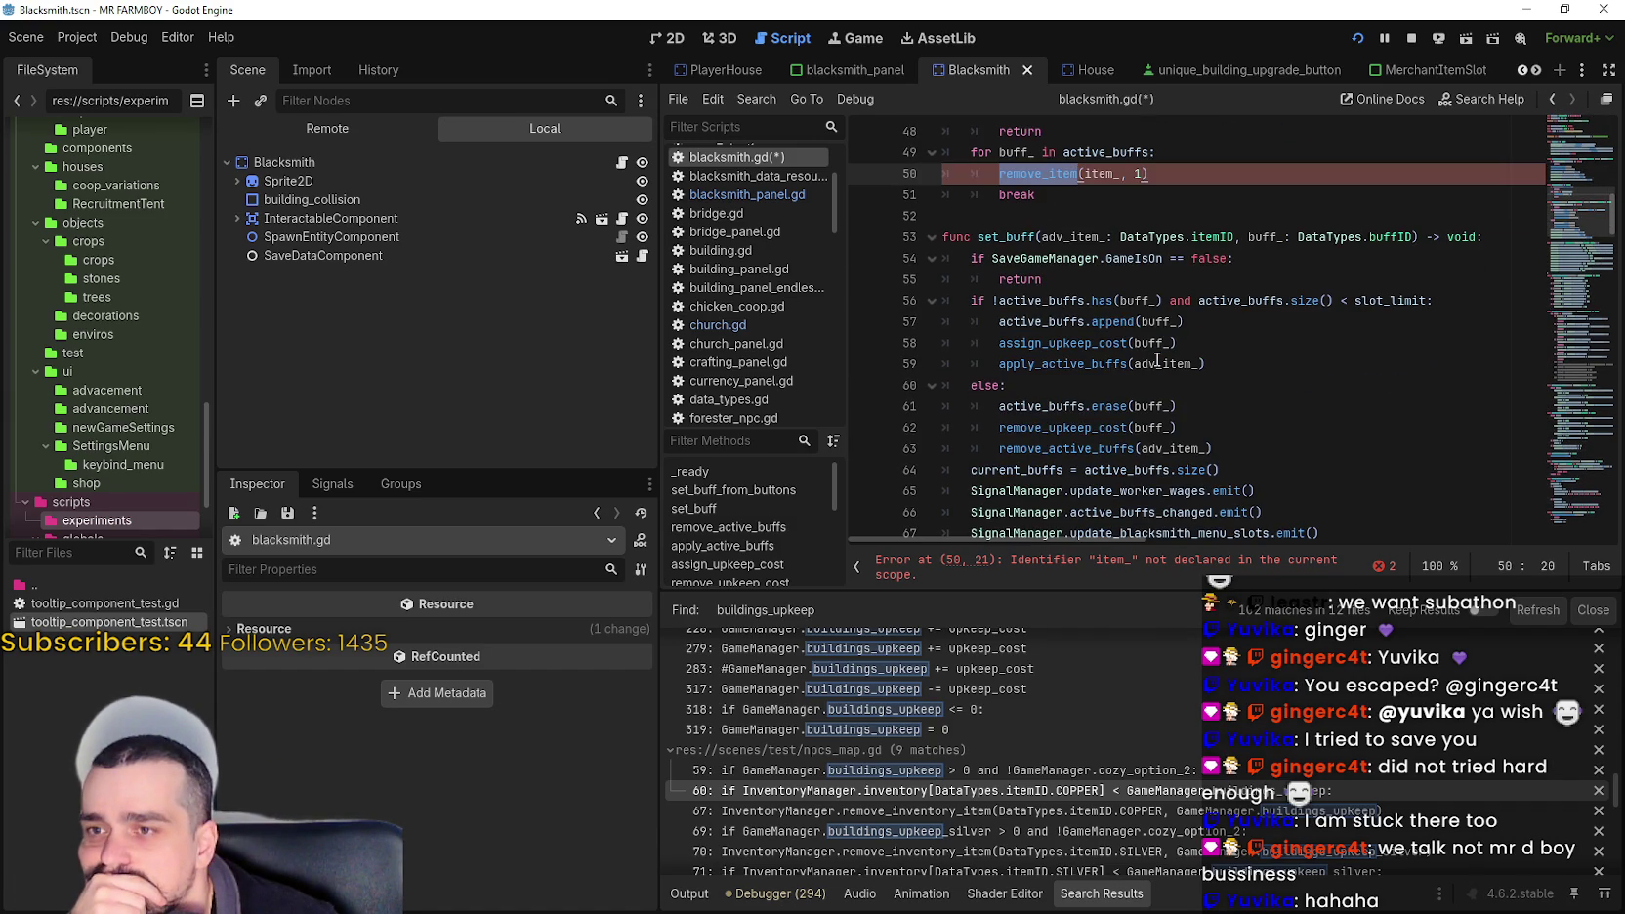
scroll(1155, 343, "up", 2)
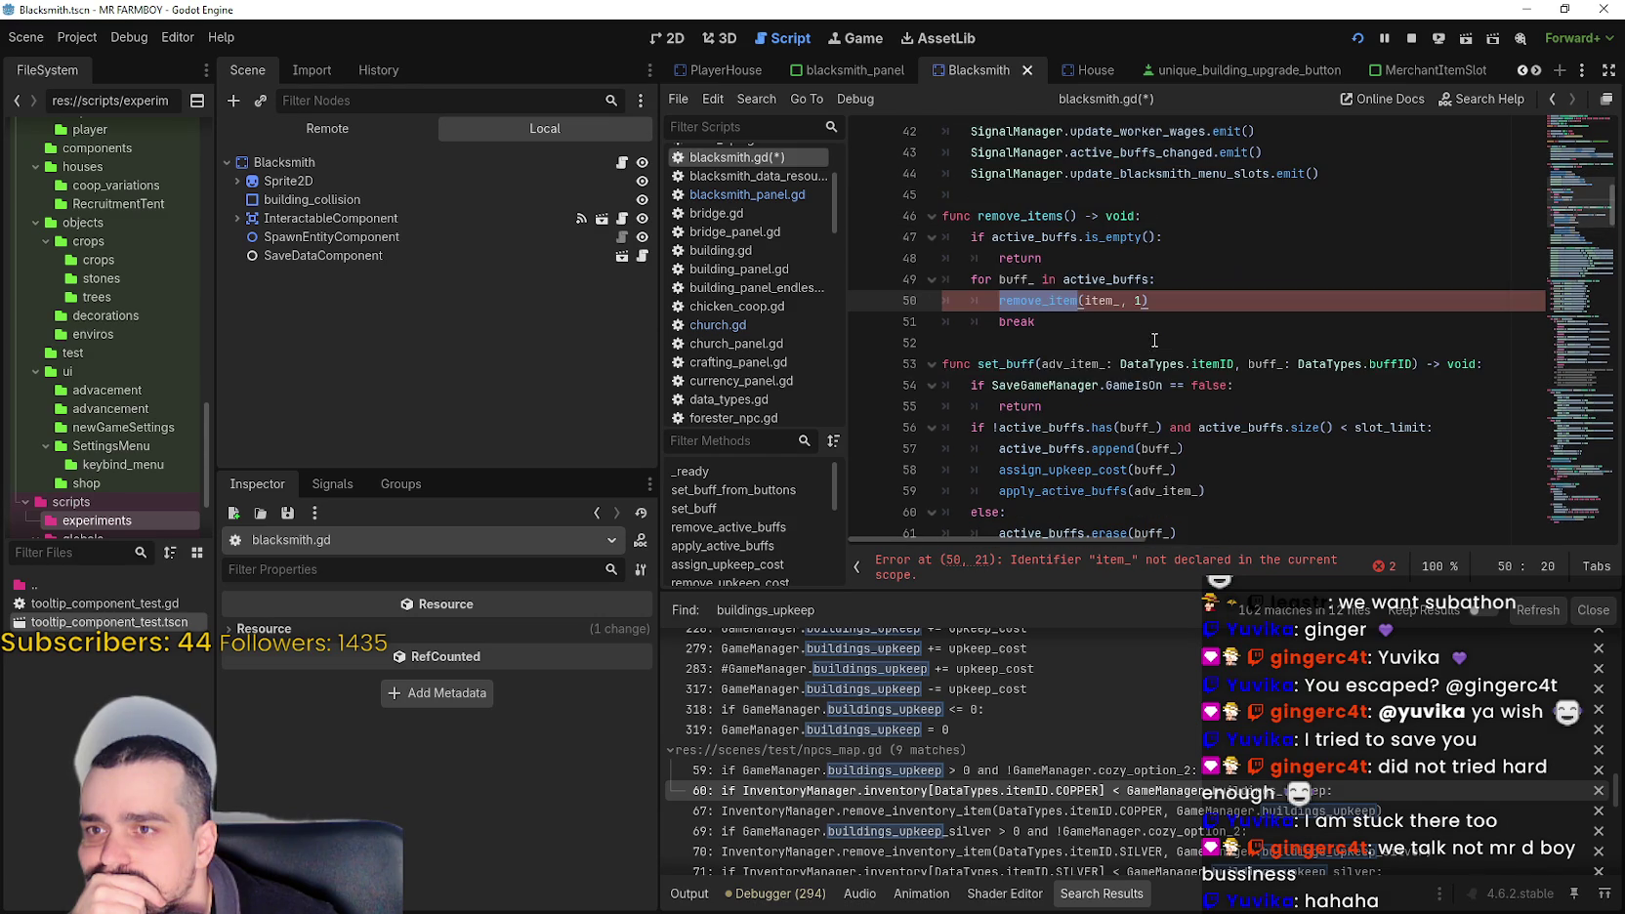
scroll(1215, 318, "down", 4)
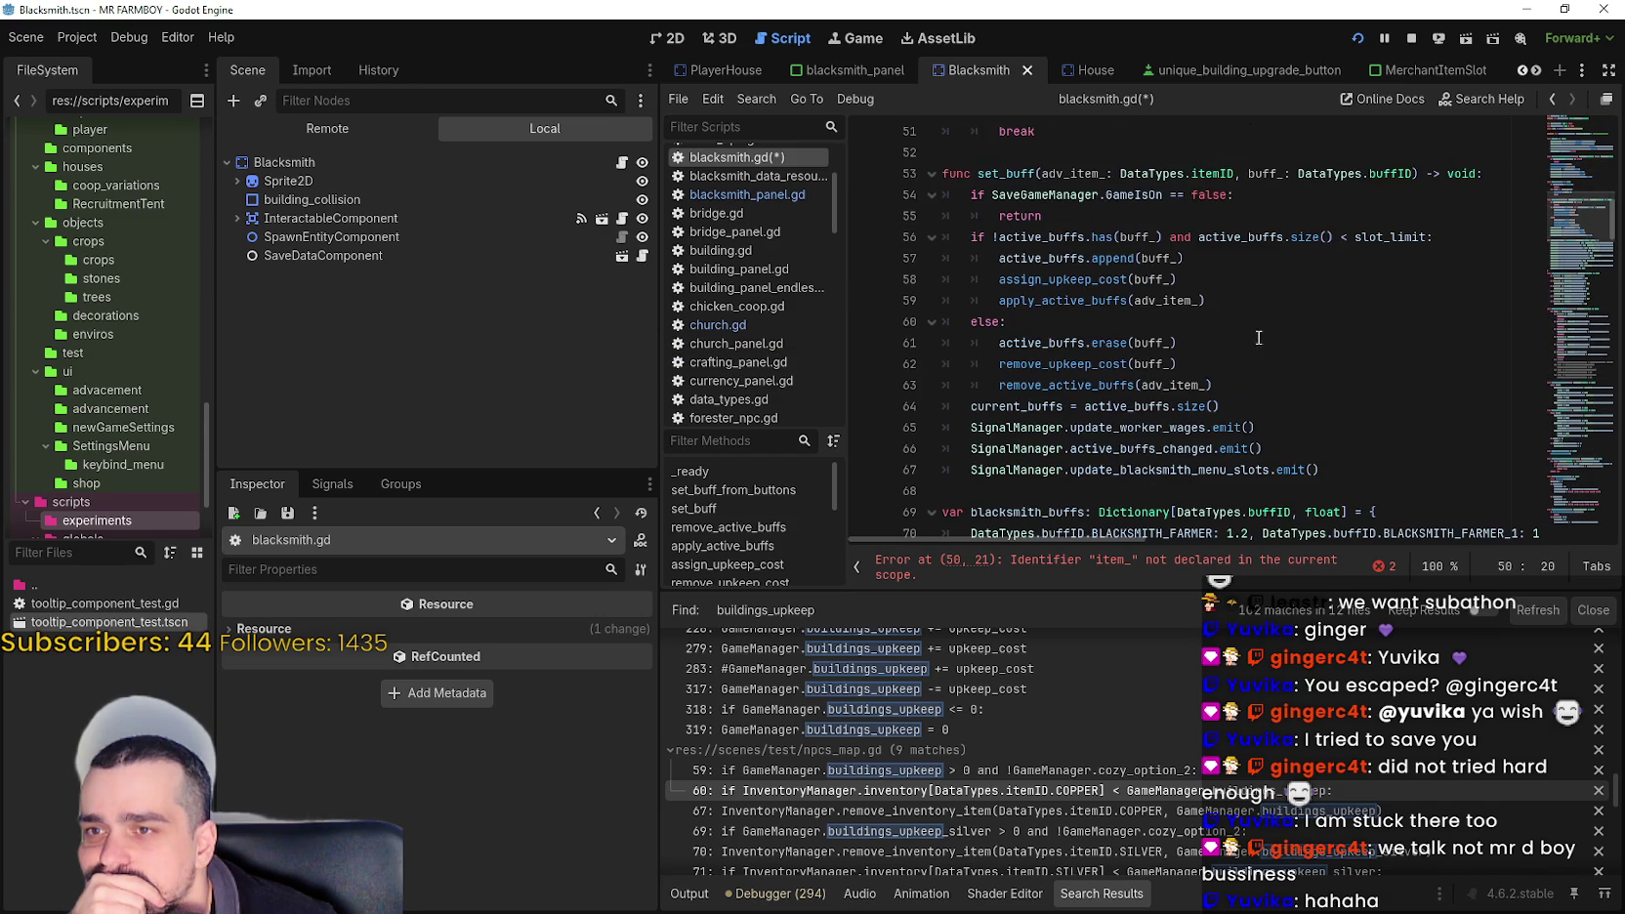
scroll(1308, 364, "up", 4)
left_click(1150, 300)
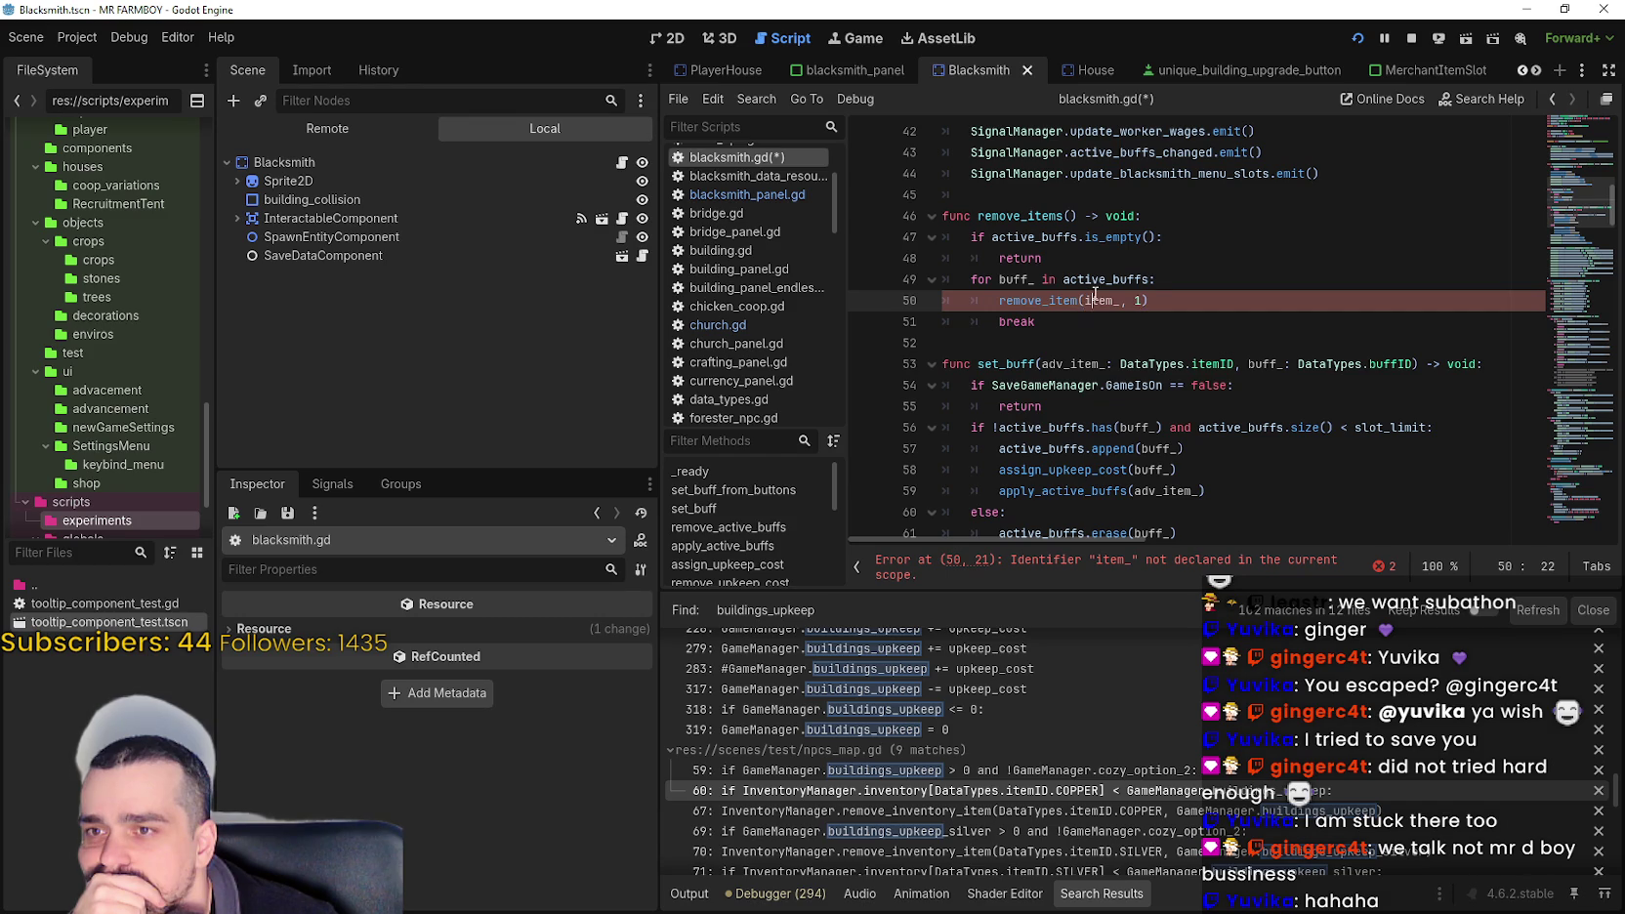
- Highlight item_, the loop variable buff_ and set_buff to check remove_items' variables
double_click(1095, 300)
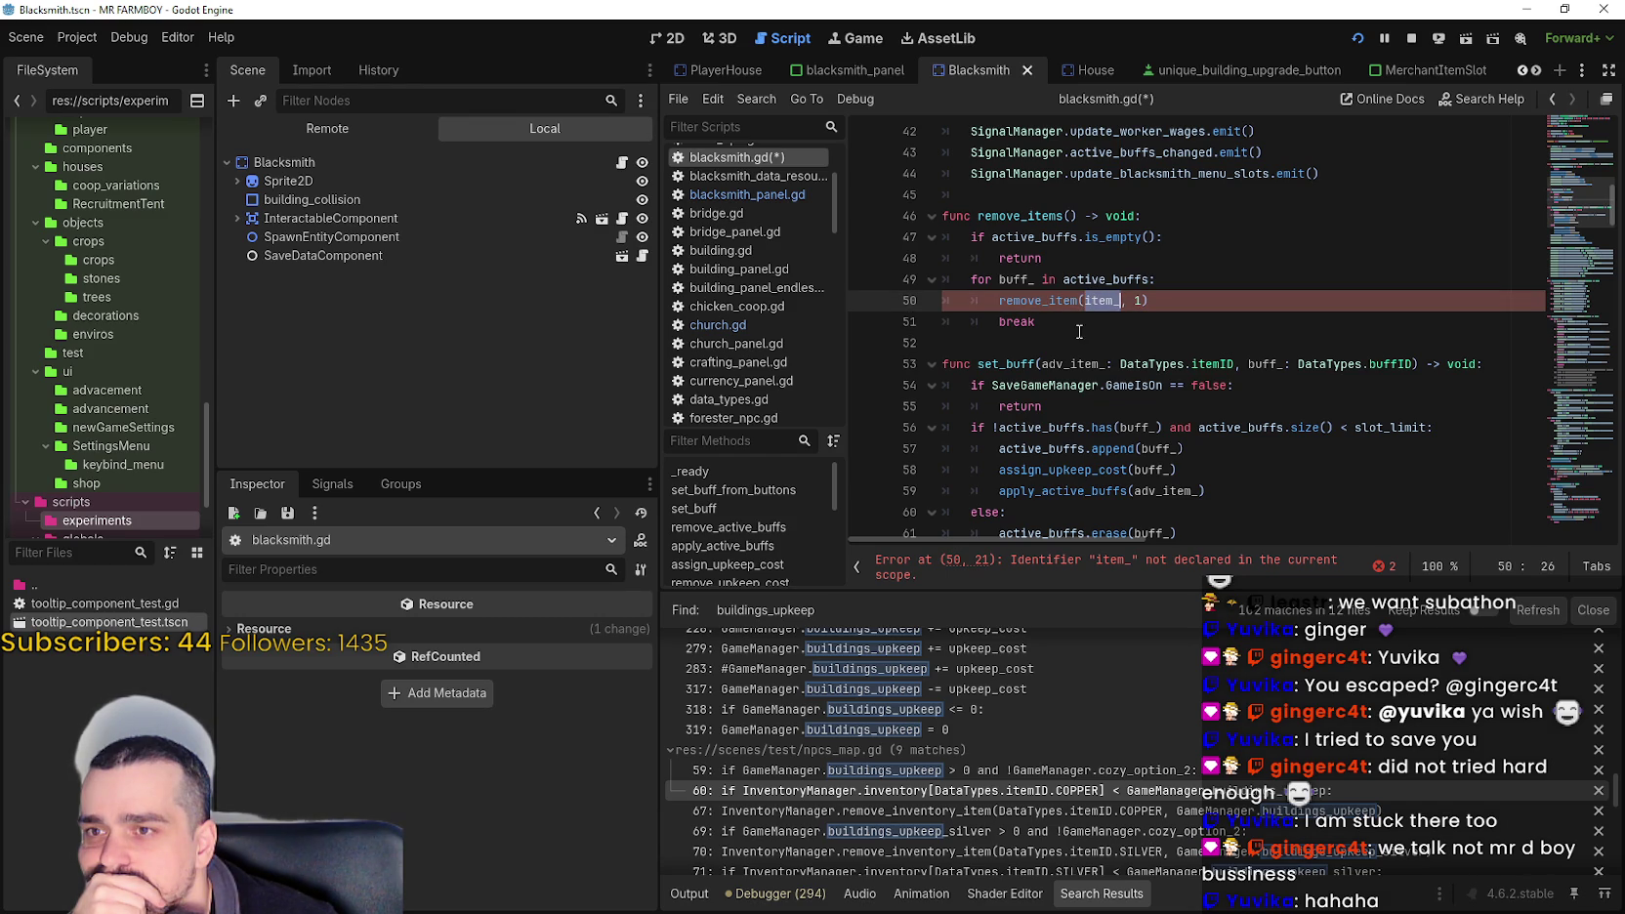
scroll(1074, 322, "down", 3)
scroll(1067, 271, "up", 3)
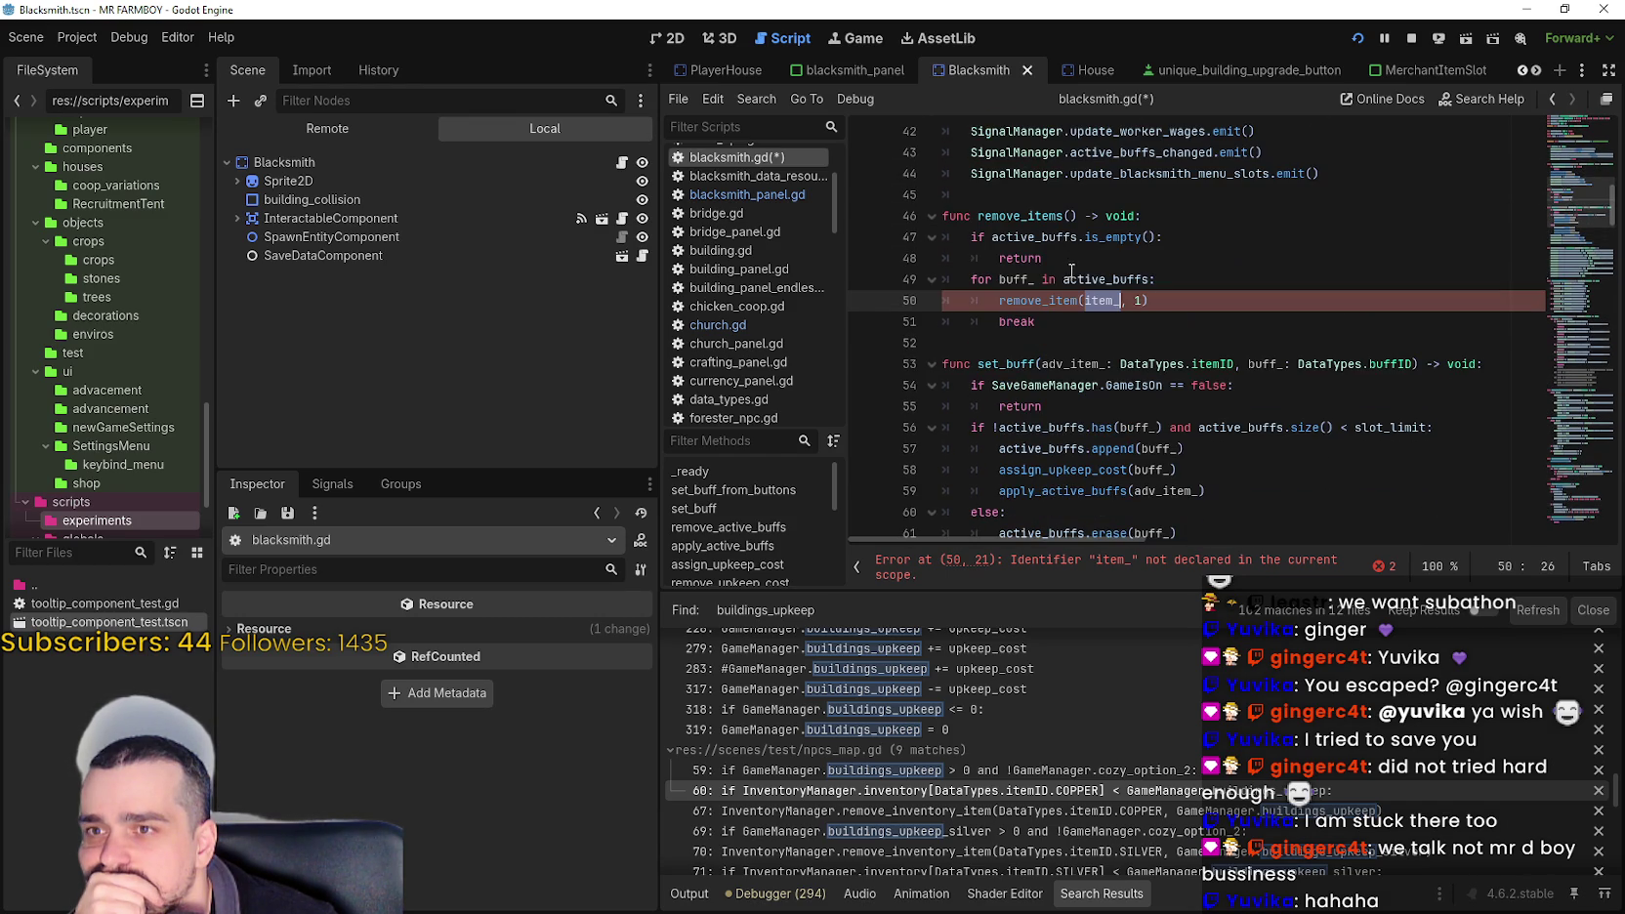
double_click(1016, 280)
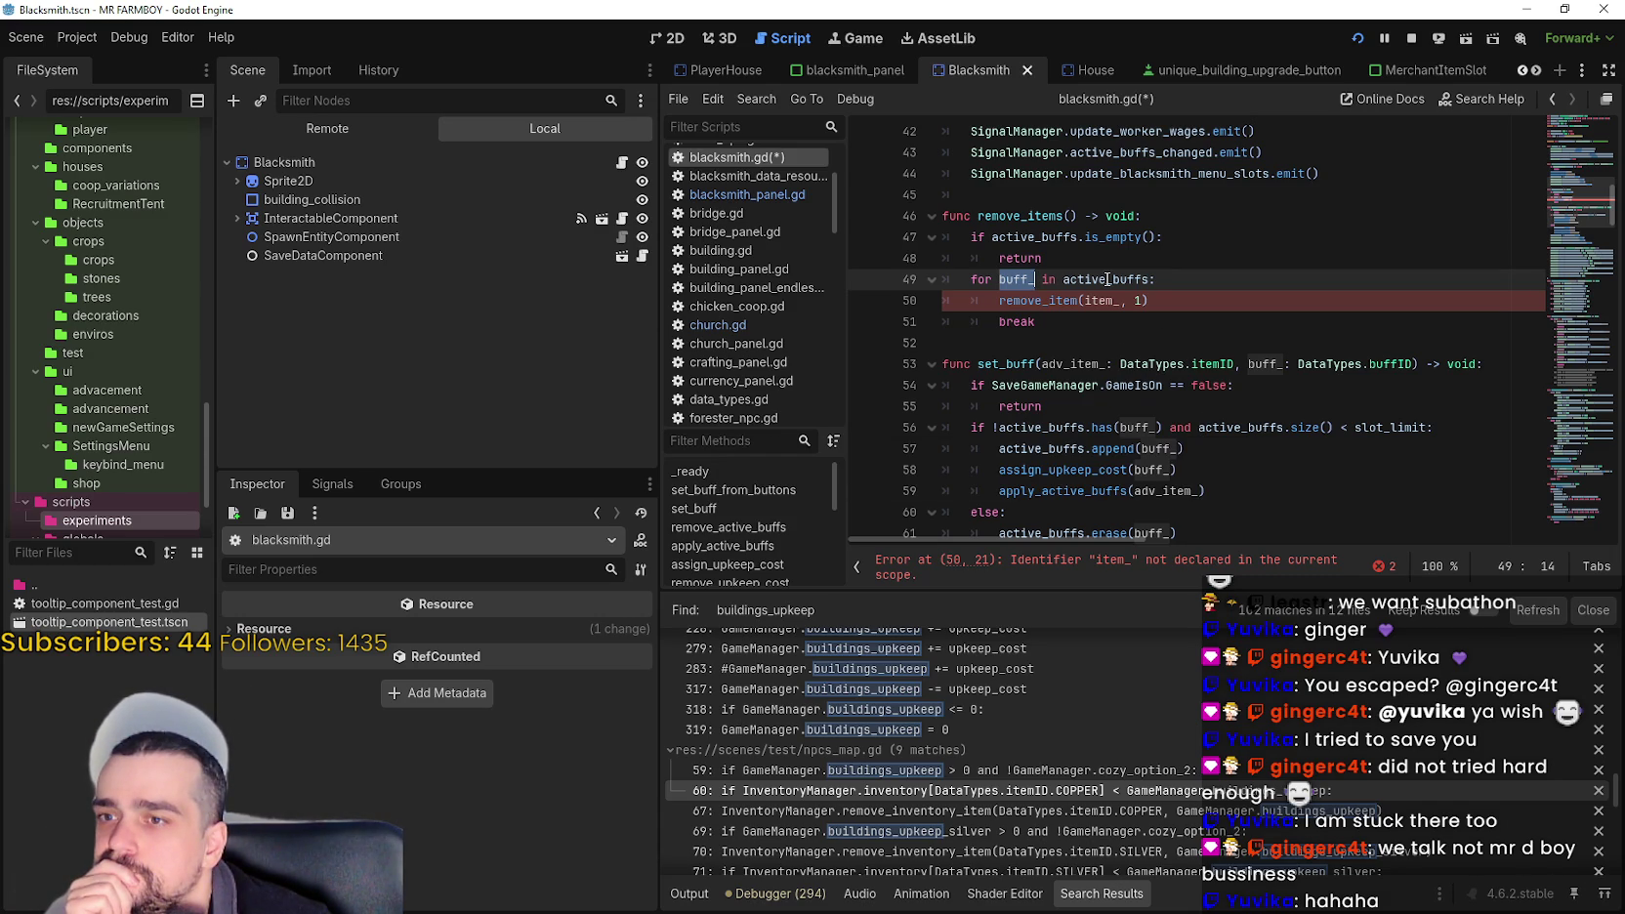
double_click(1145, 427)
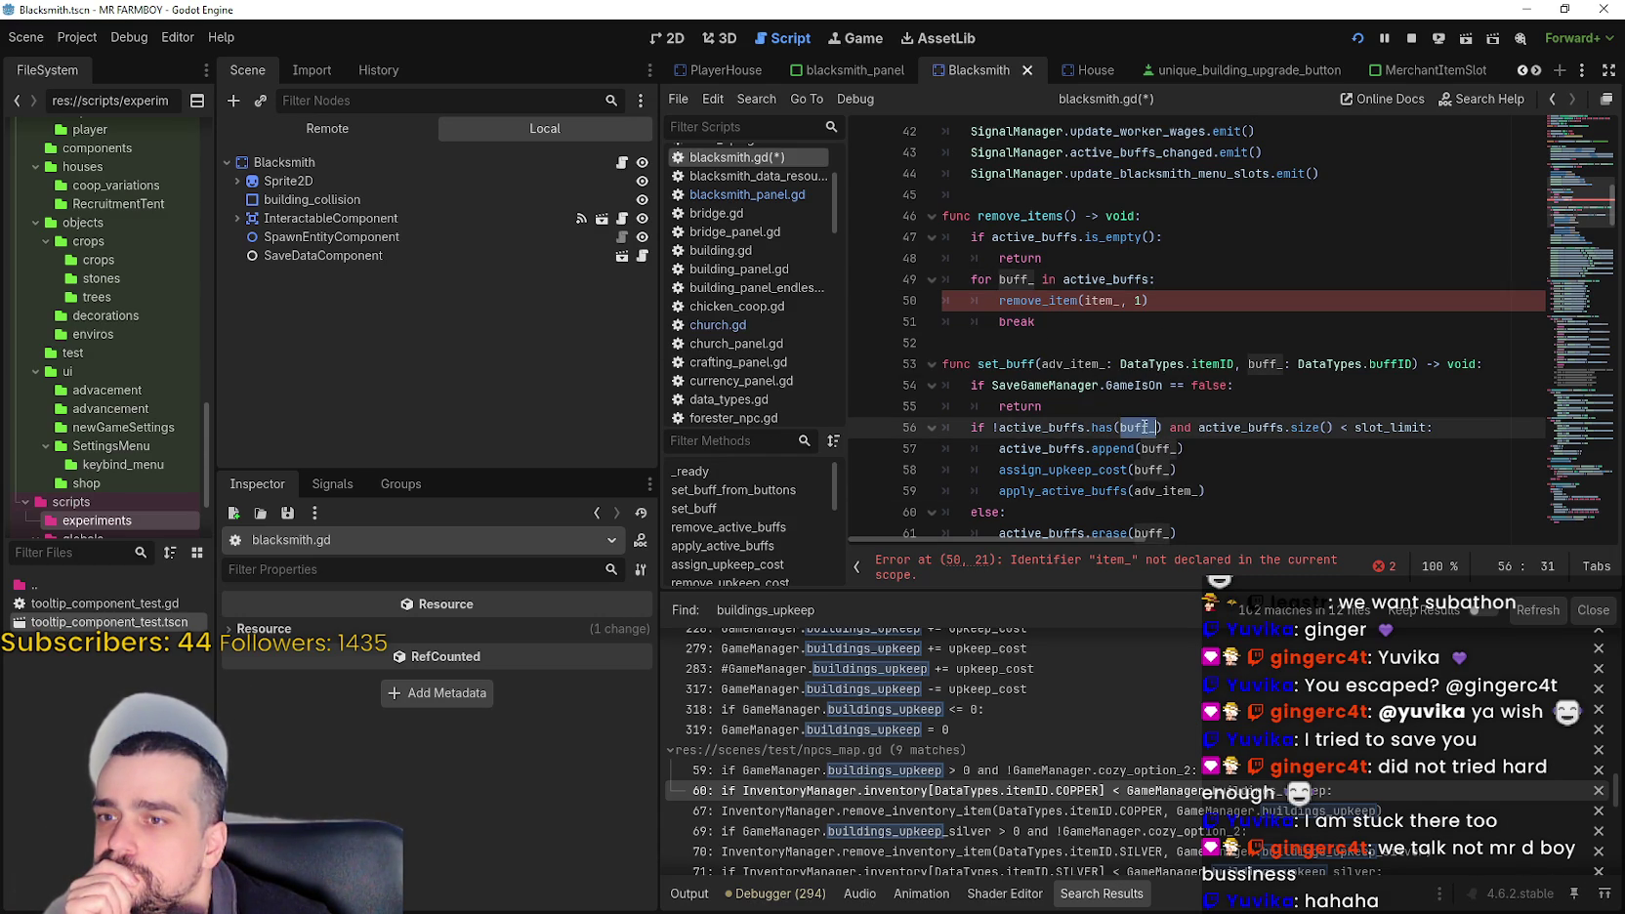
double_click(1025, 366)
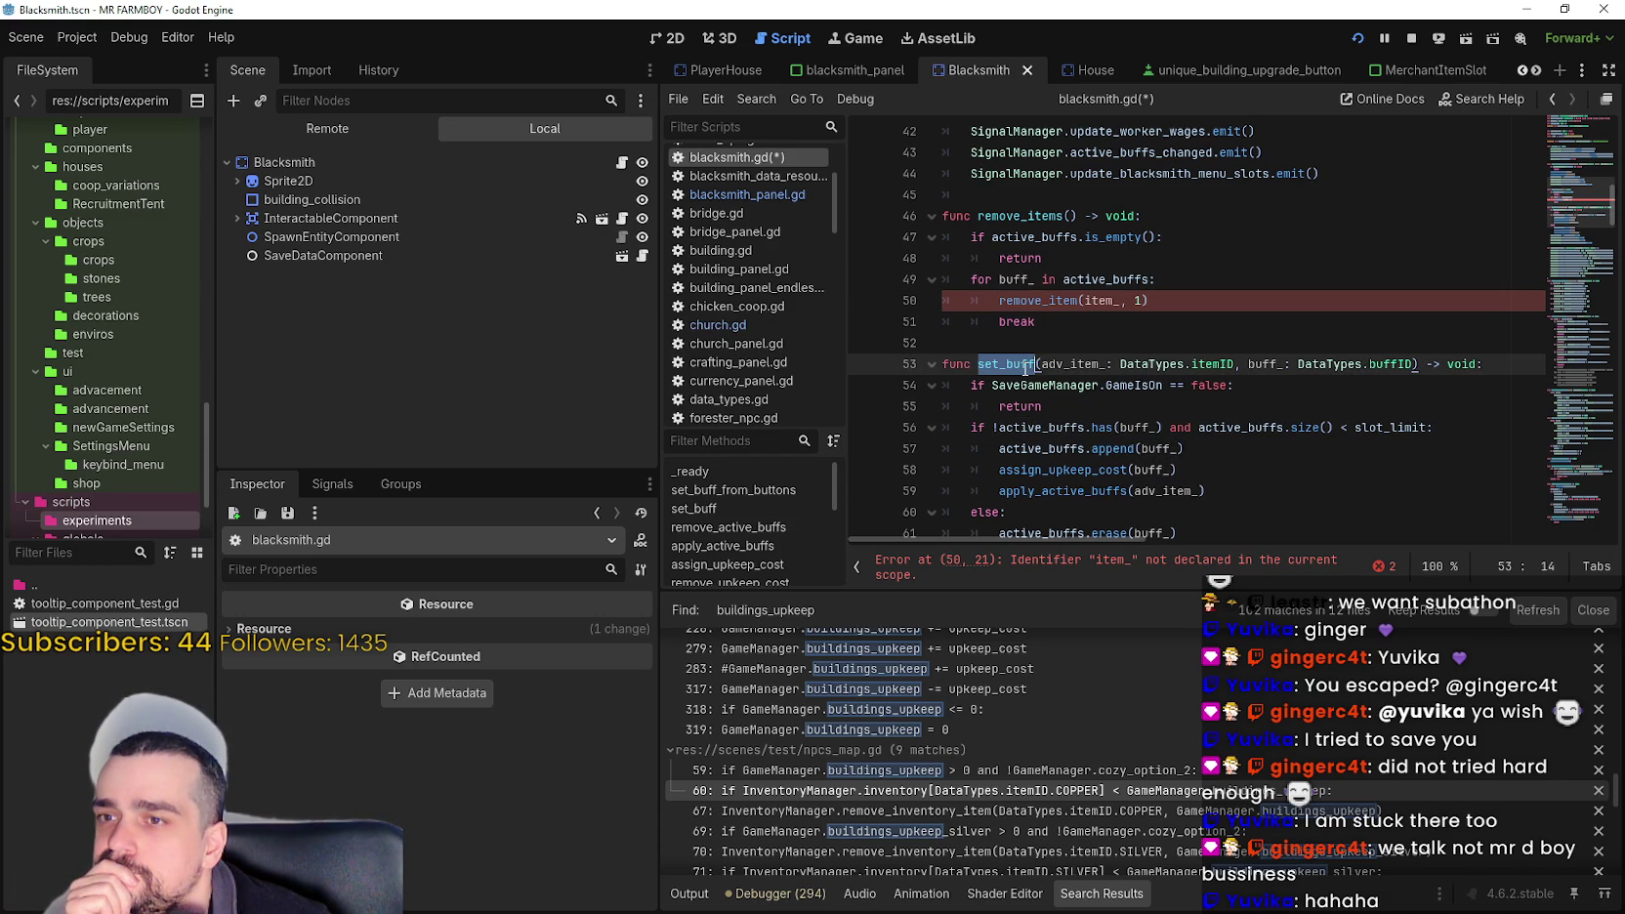
- Add set_buff(buff_) after remove_item(item_, 1) and comment out the remove_item line with #
left_click(1152, 307)
key("Return")
type("set_buff(")
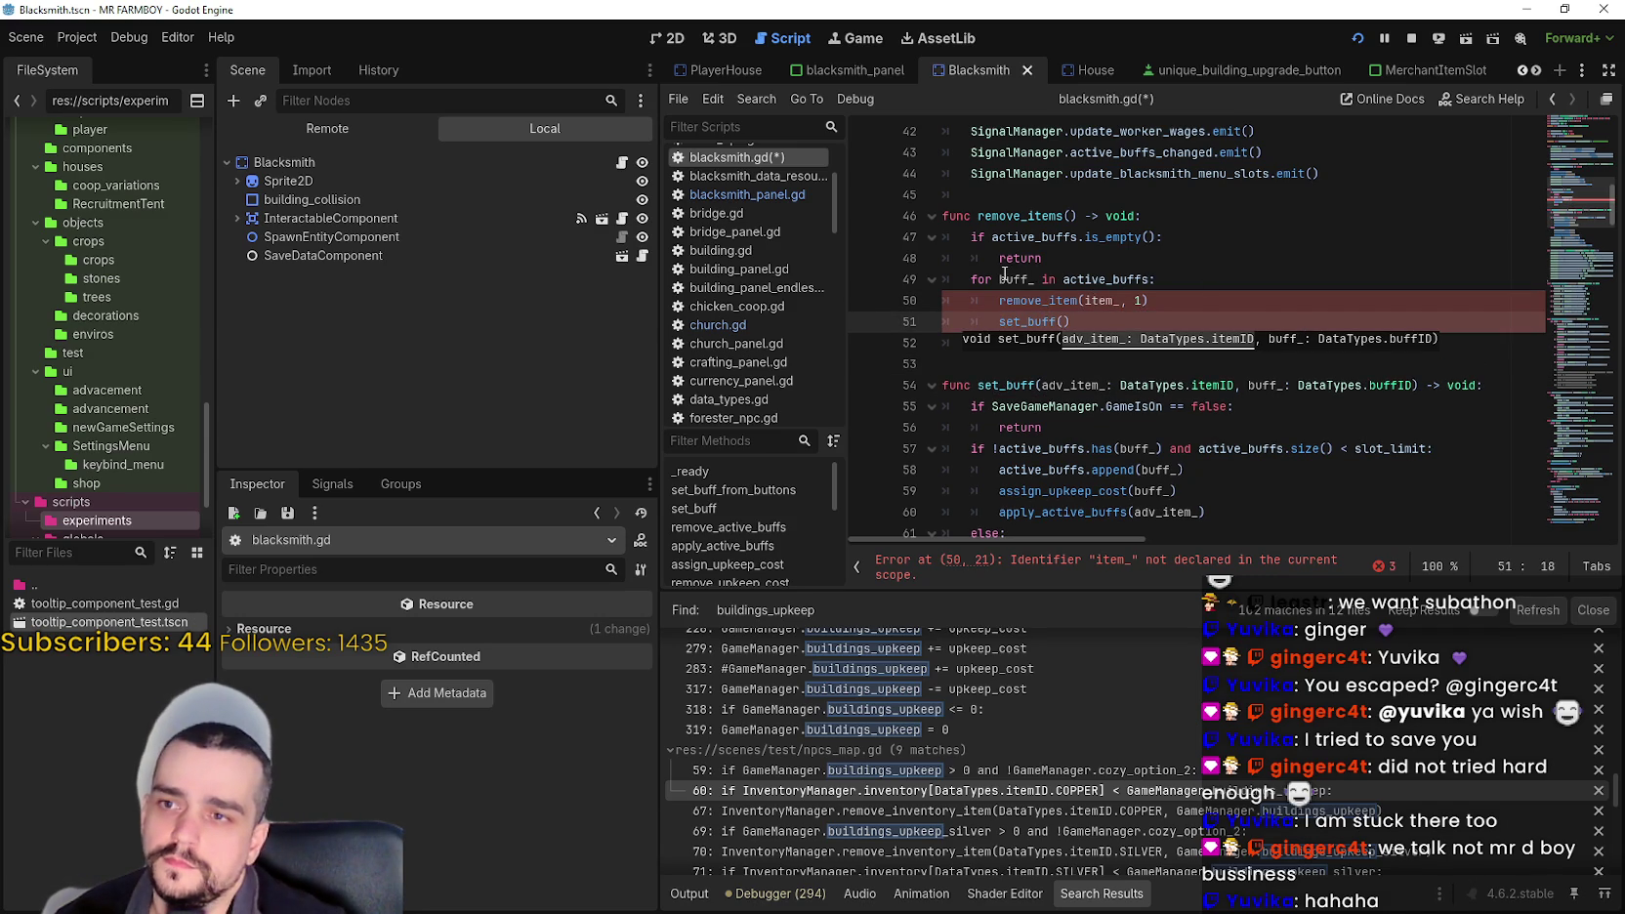
type("buff_")
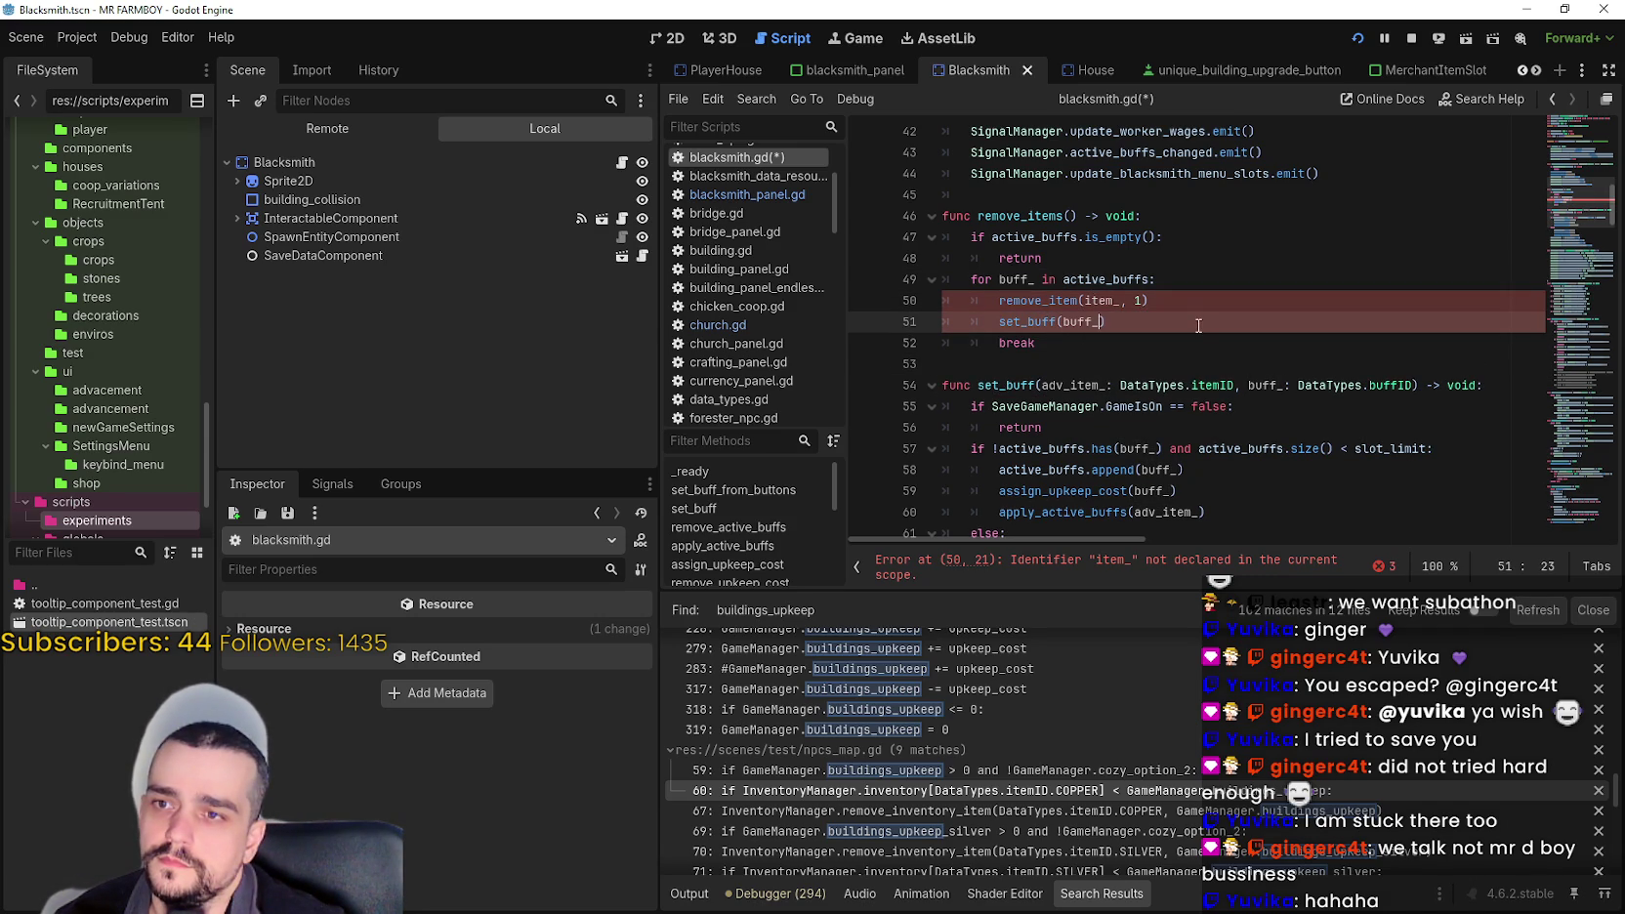
type(")")
key("Up")
key("Home")
type("#")
key("Down")
key("Down")
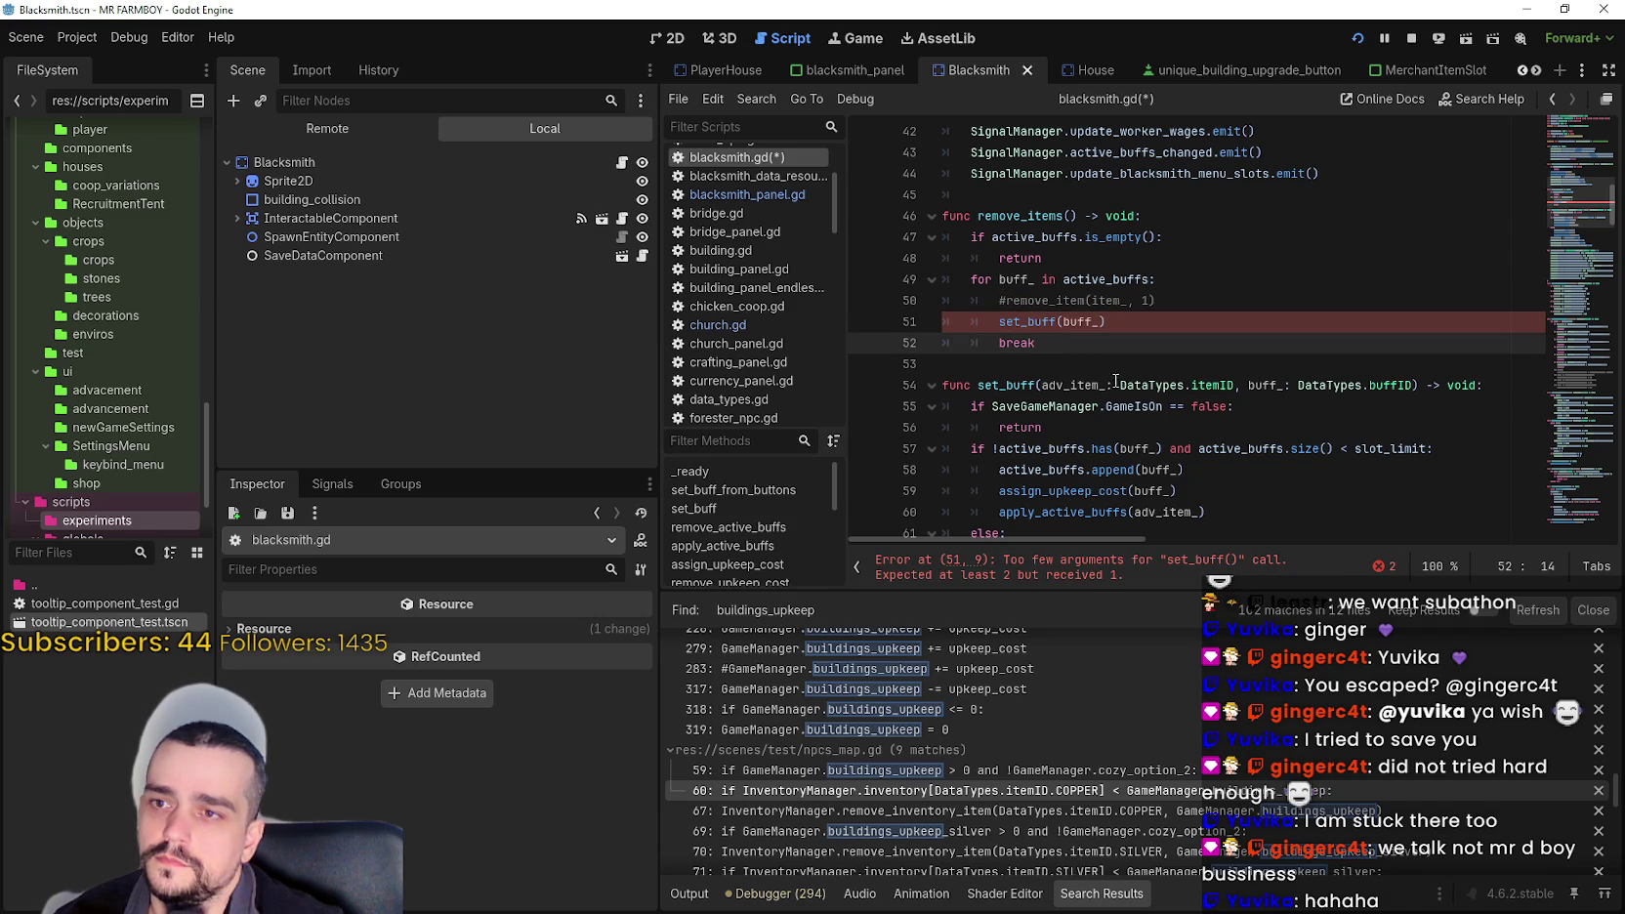
- Review the adv_item_ parameter and the edited remove_items function
left_click_drag(1041, 385, 1217, 385)
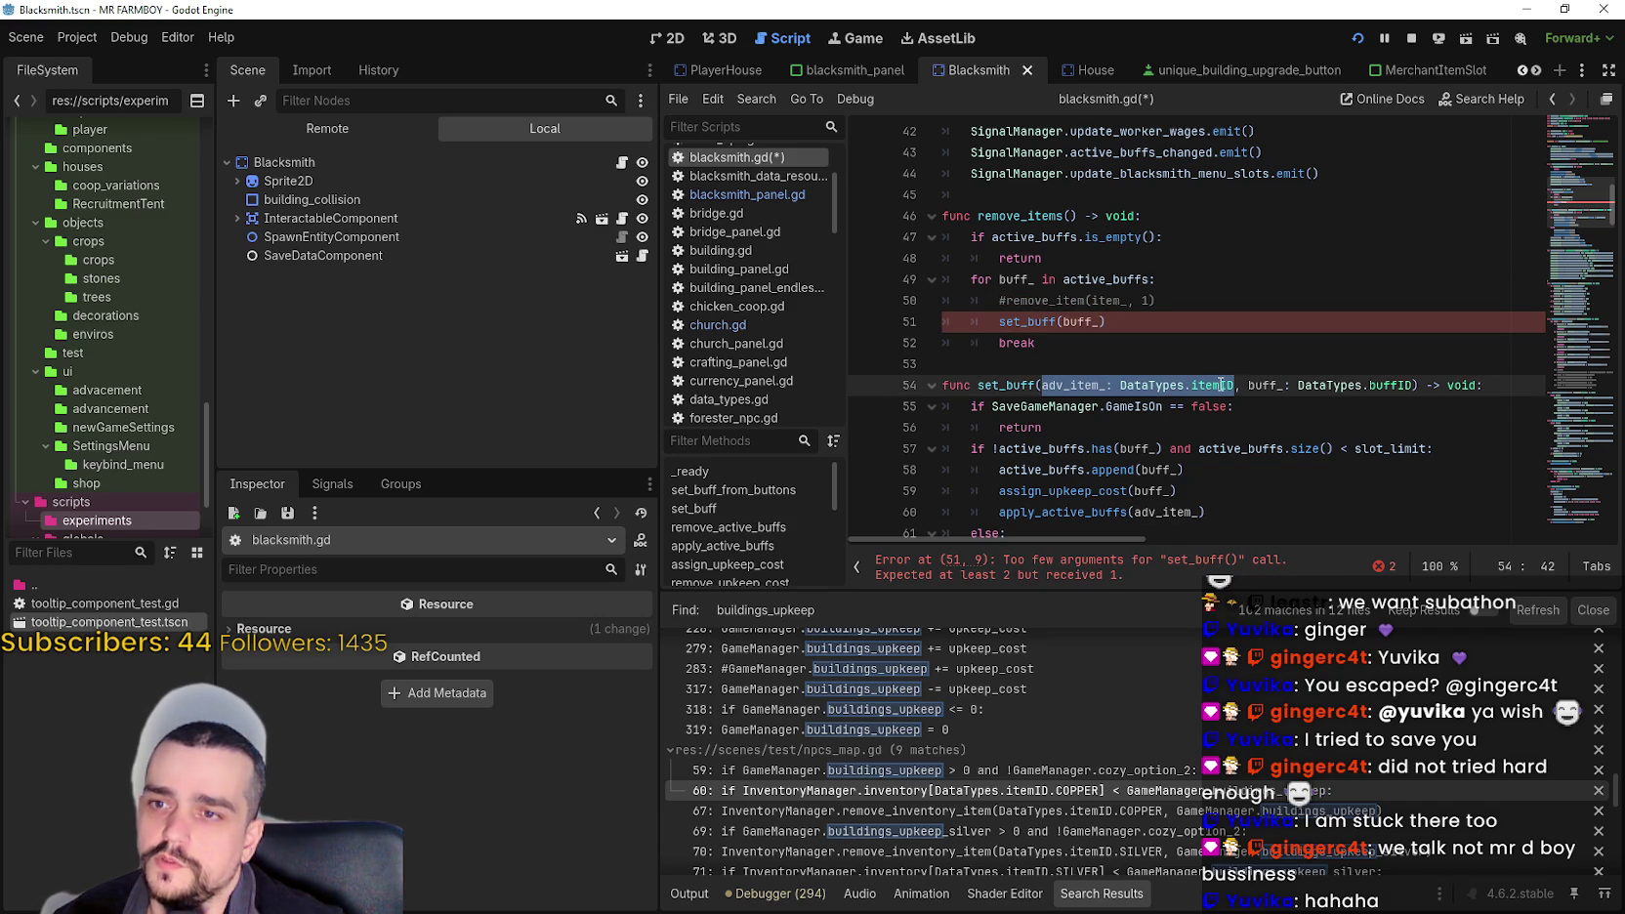
double_click(1088, 383)
scroll(1077, 387, "down", 3)
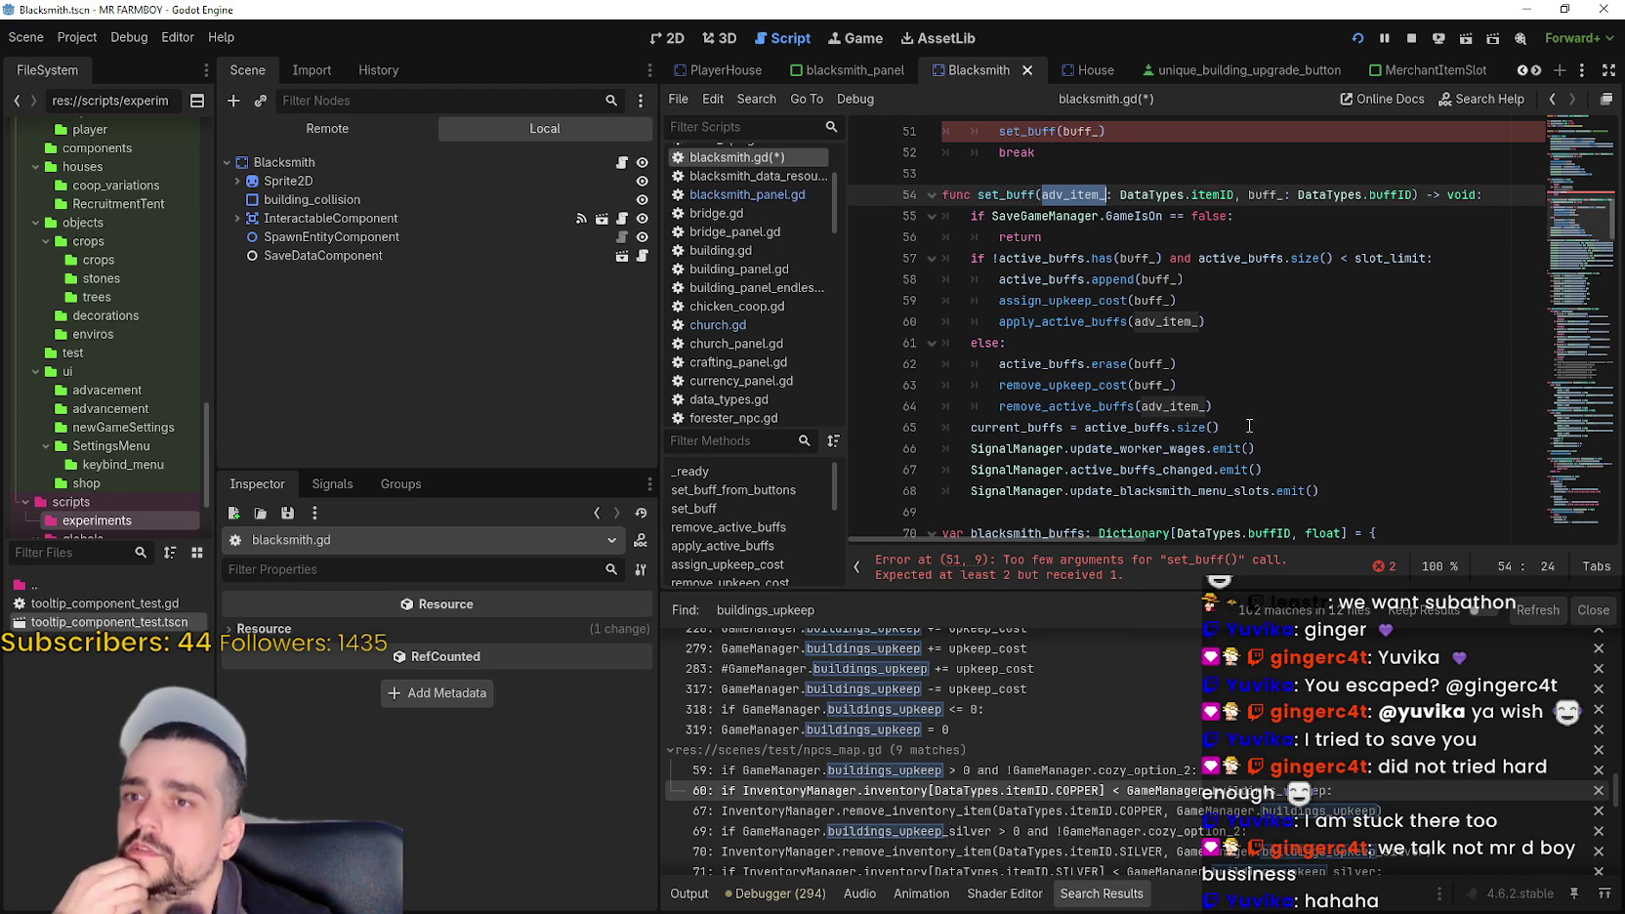
scroll(1235, 408, "up", 3)
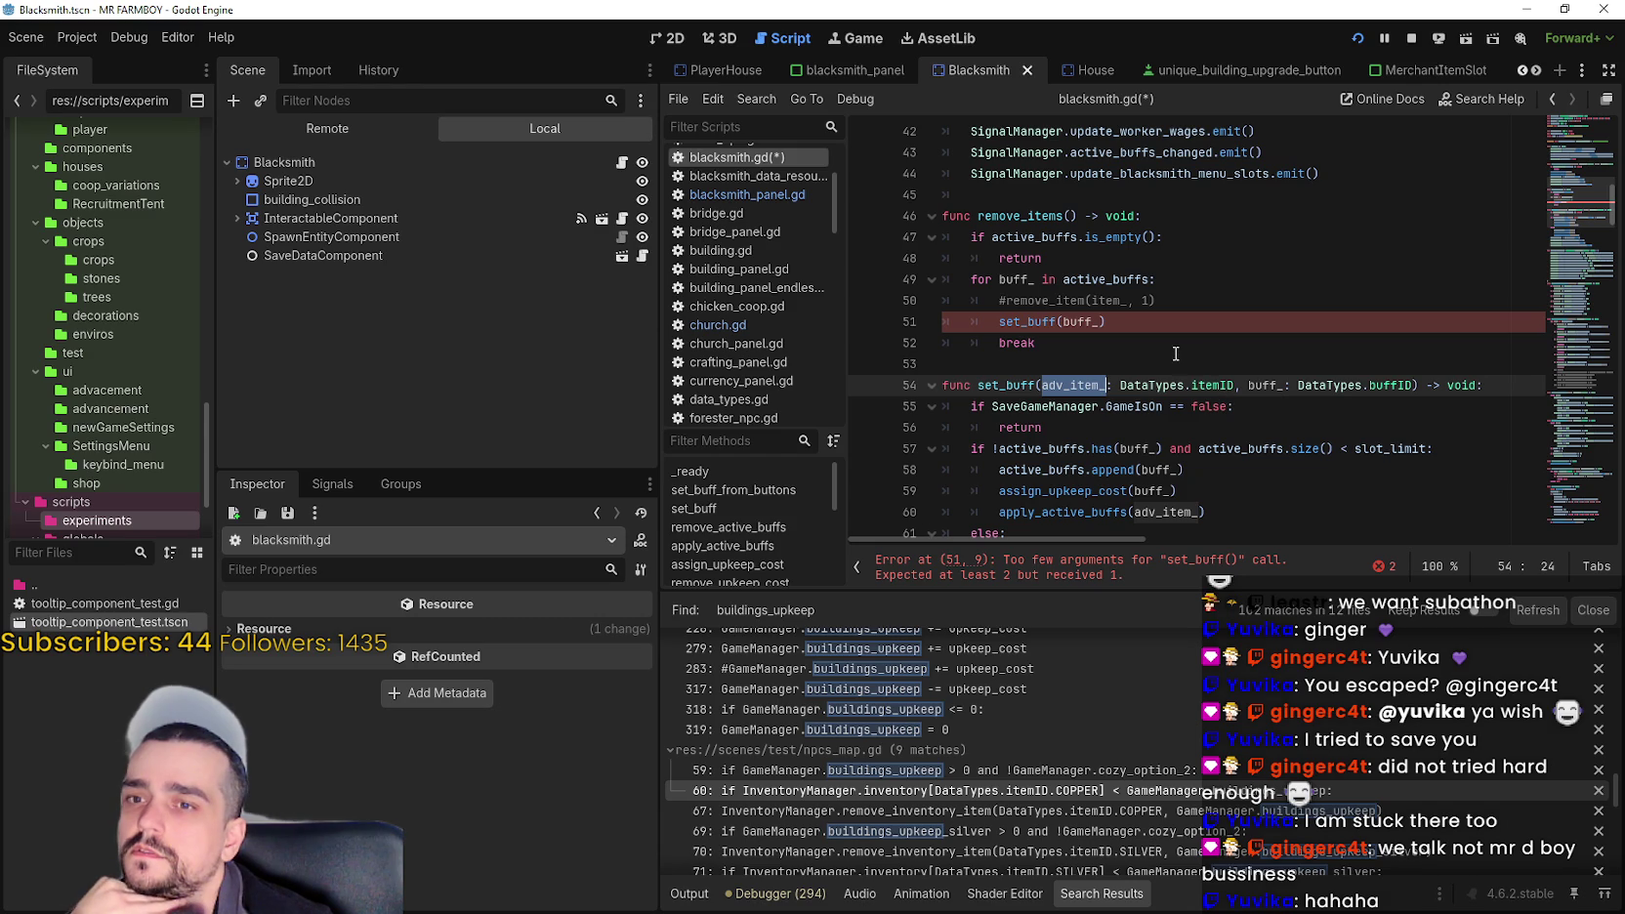
left_click(1130, 336)
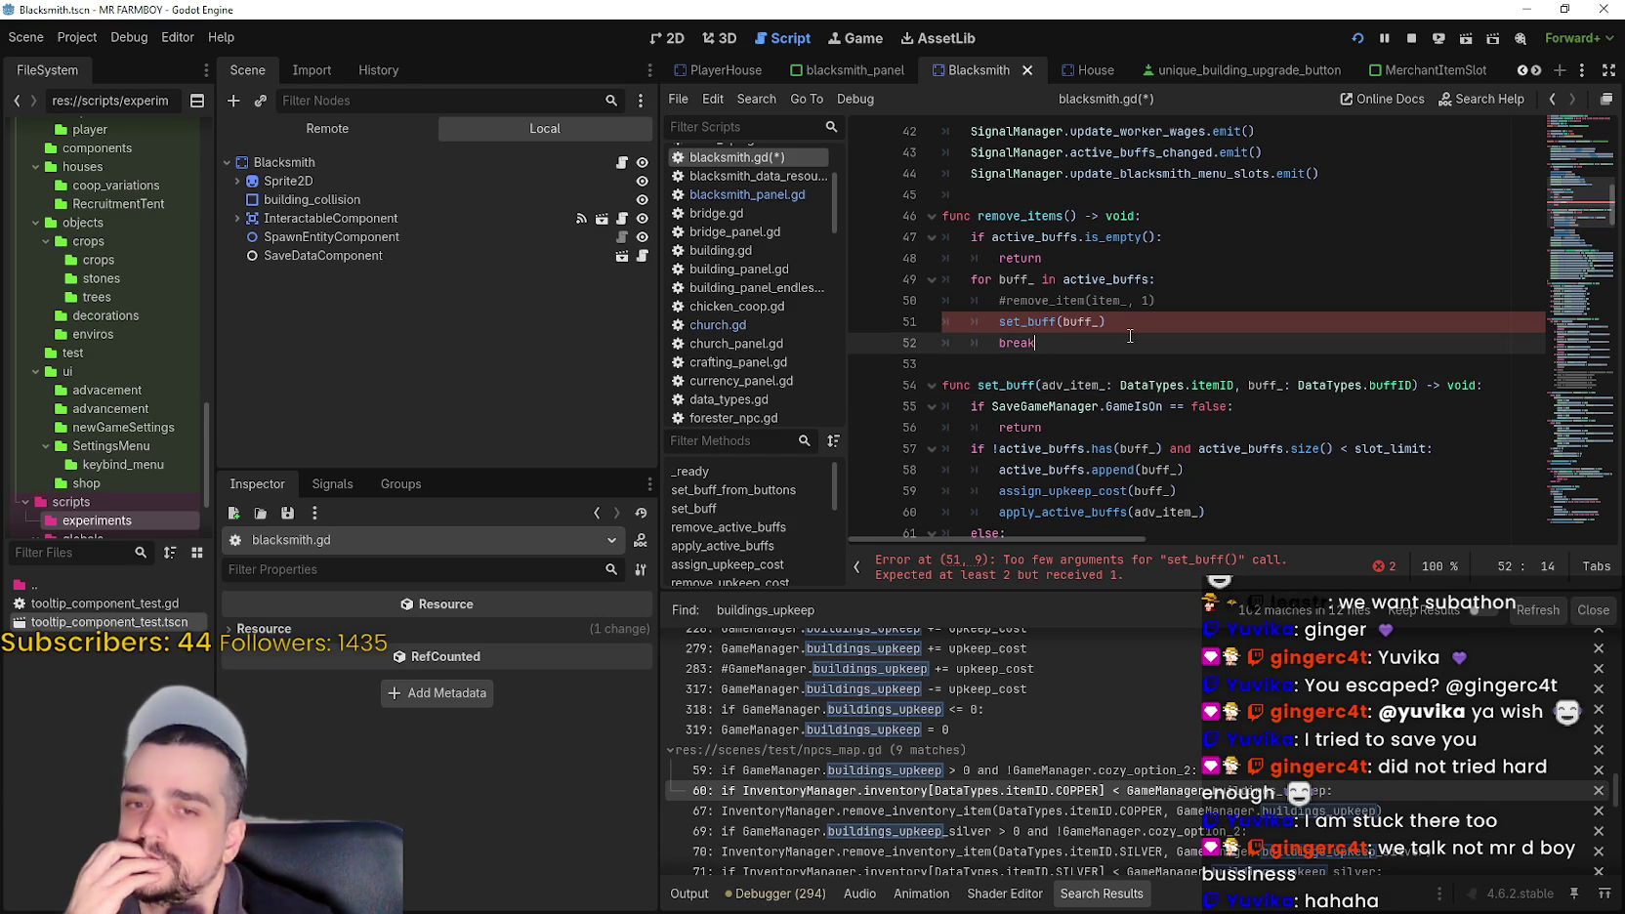
key("shift+Up")
key("shift+Up")
key("shift+Up")
key("shift+Down")
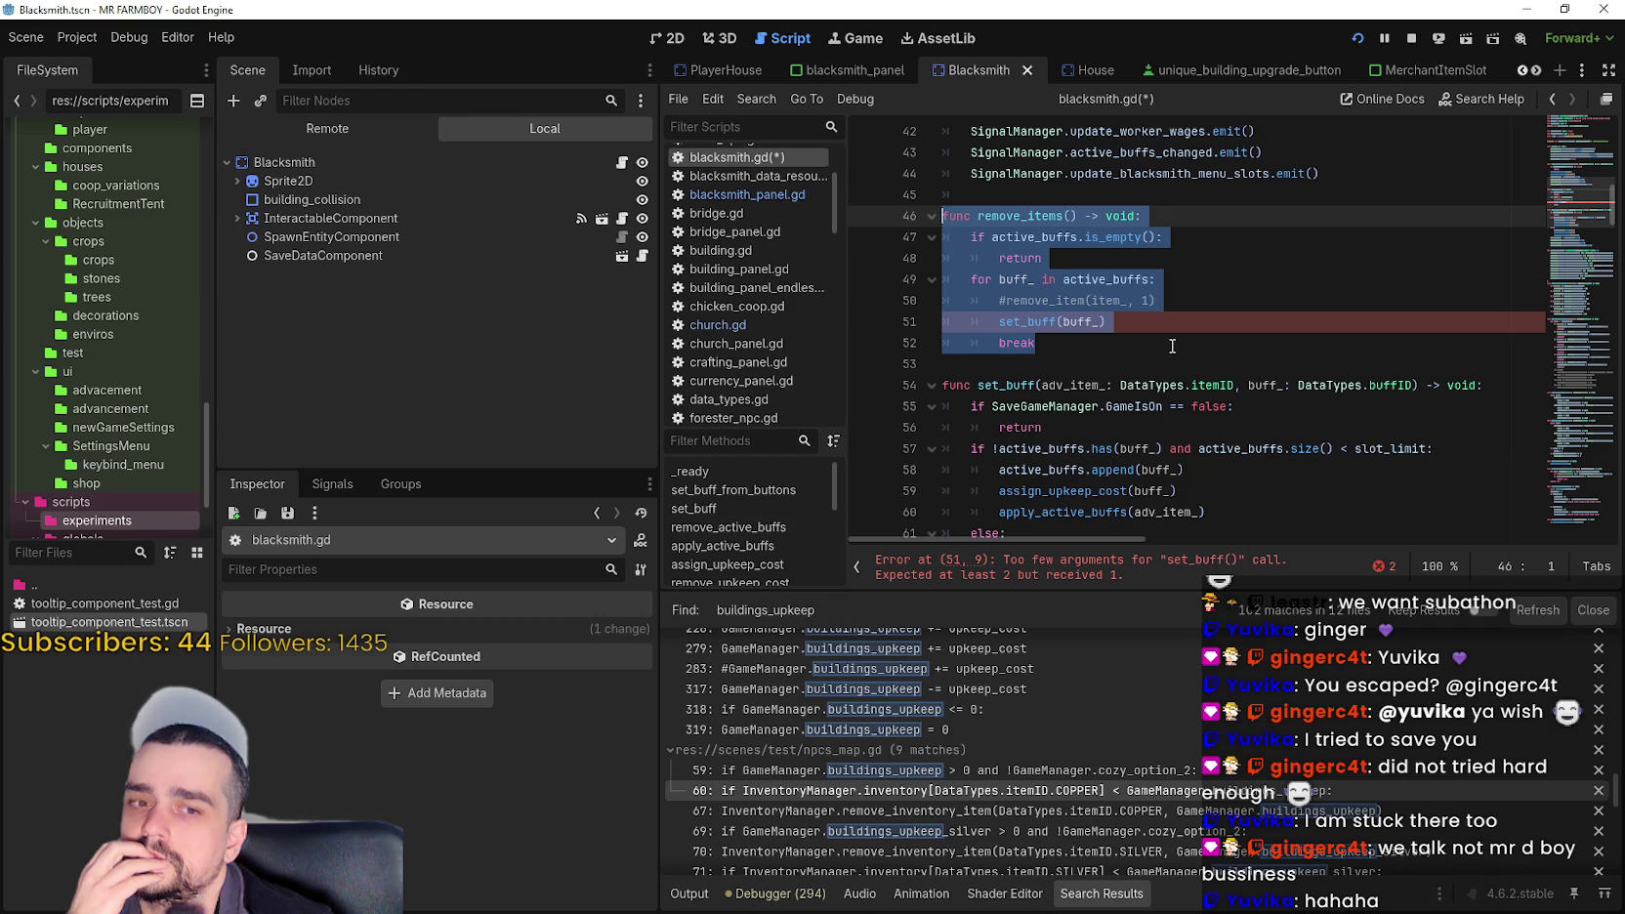
scroll(1171, 345, "down", 1)
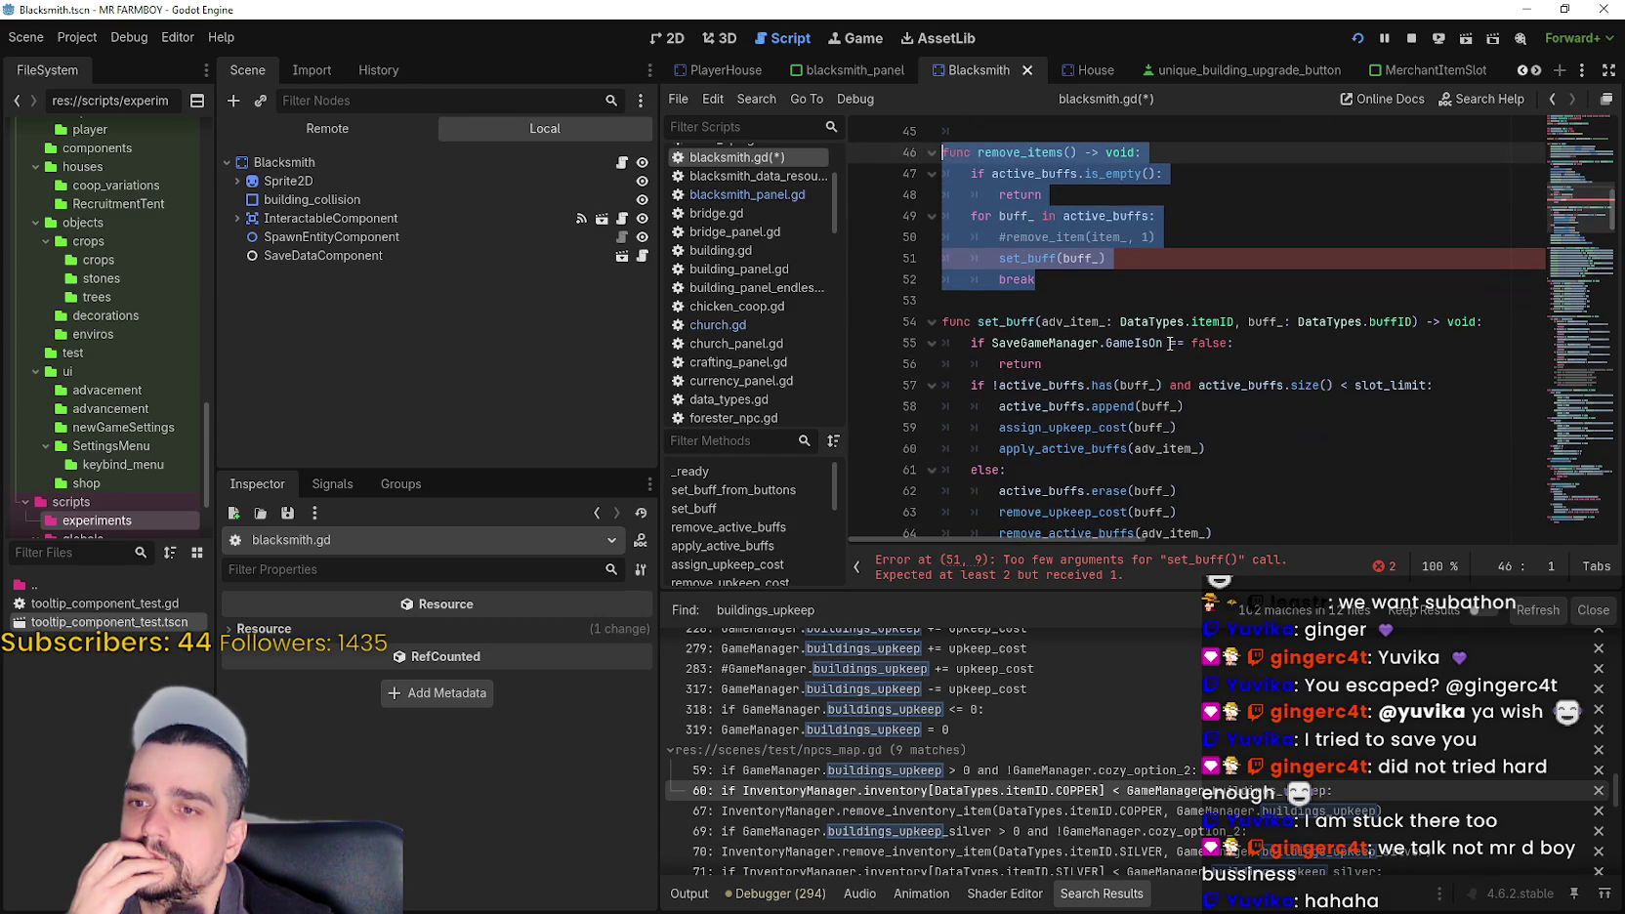
key("Right")
- Highlight the uses of adv_item_ from the apply_active_buffs line
mouse_move(1222, 313)
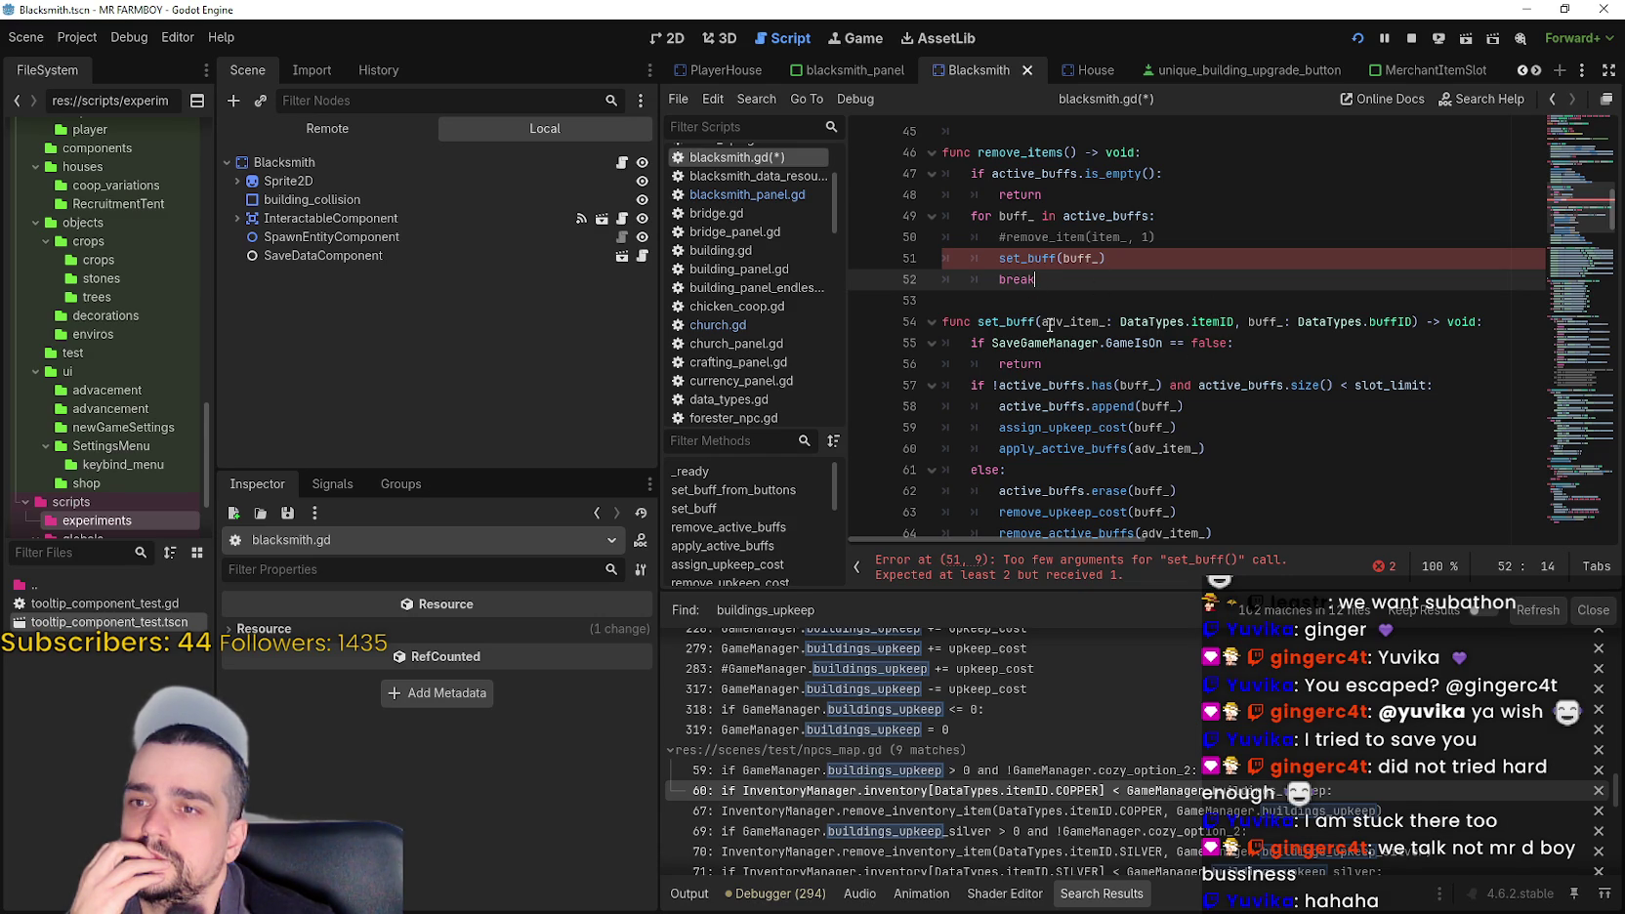
scroll(1050, 325, "down", 1)
left_click(1174, 385)
double_click(1174, 385)
scroll(1305, 399, "down", 4)
scroll(1305, 398, "down", 6)
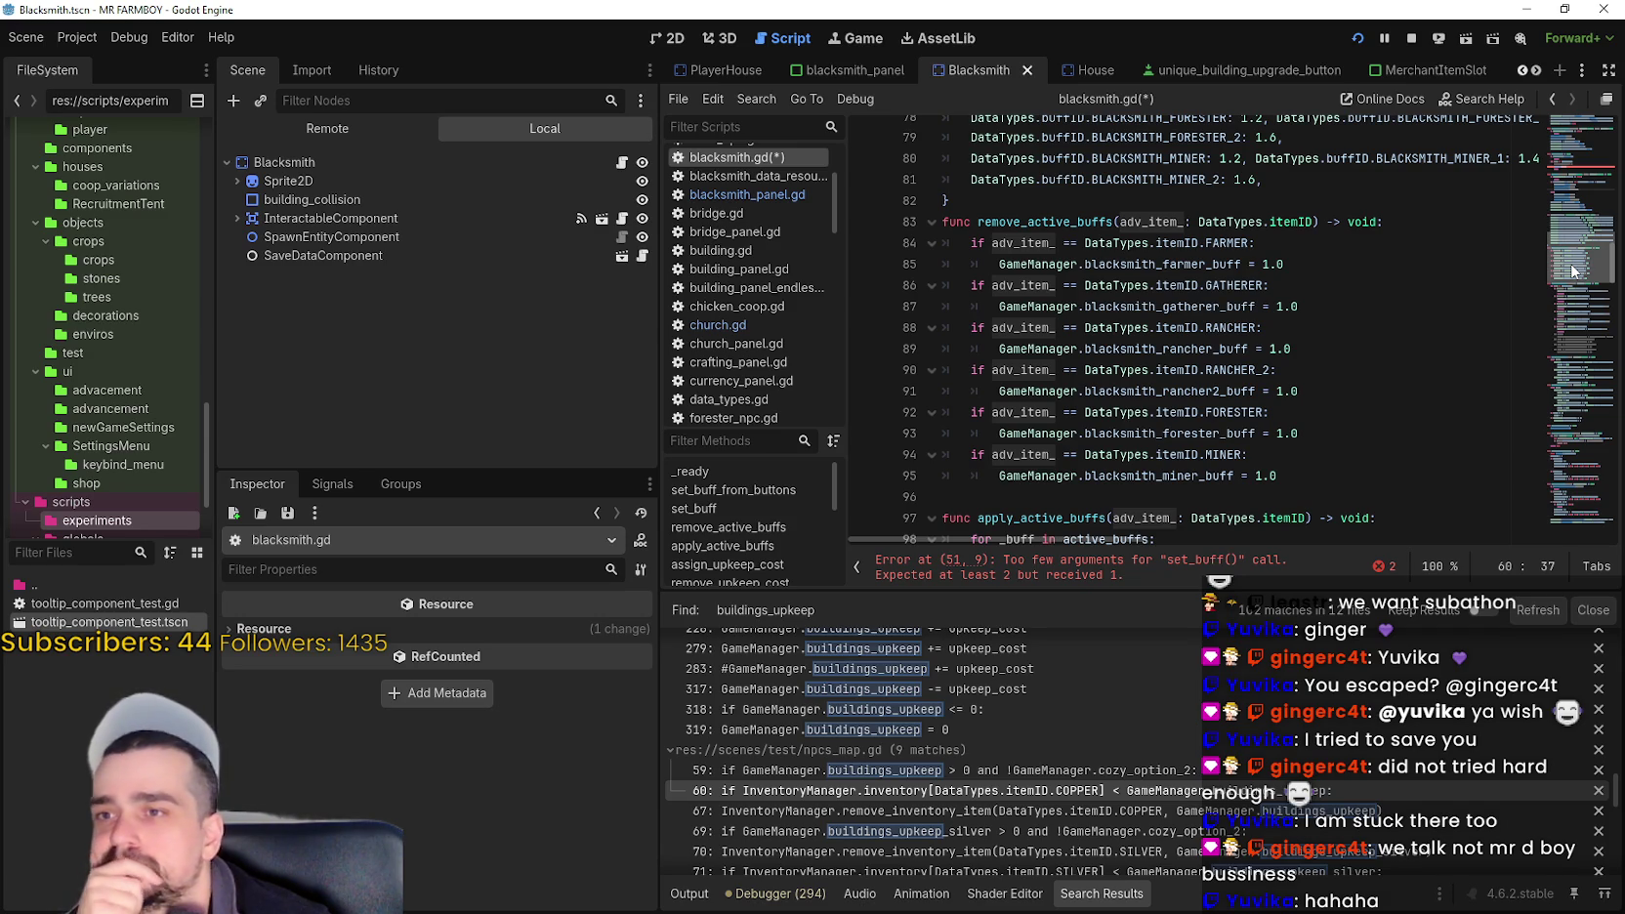
scroll(1571, 270, "up", 3)
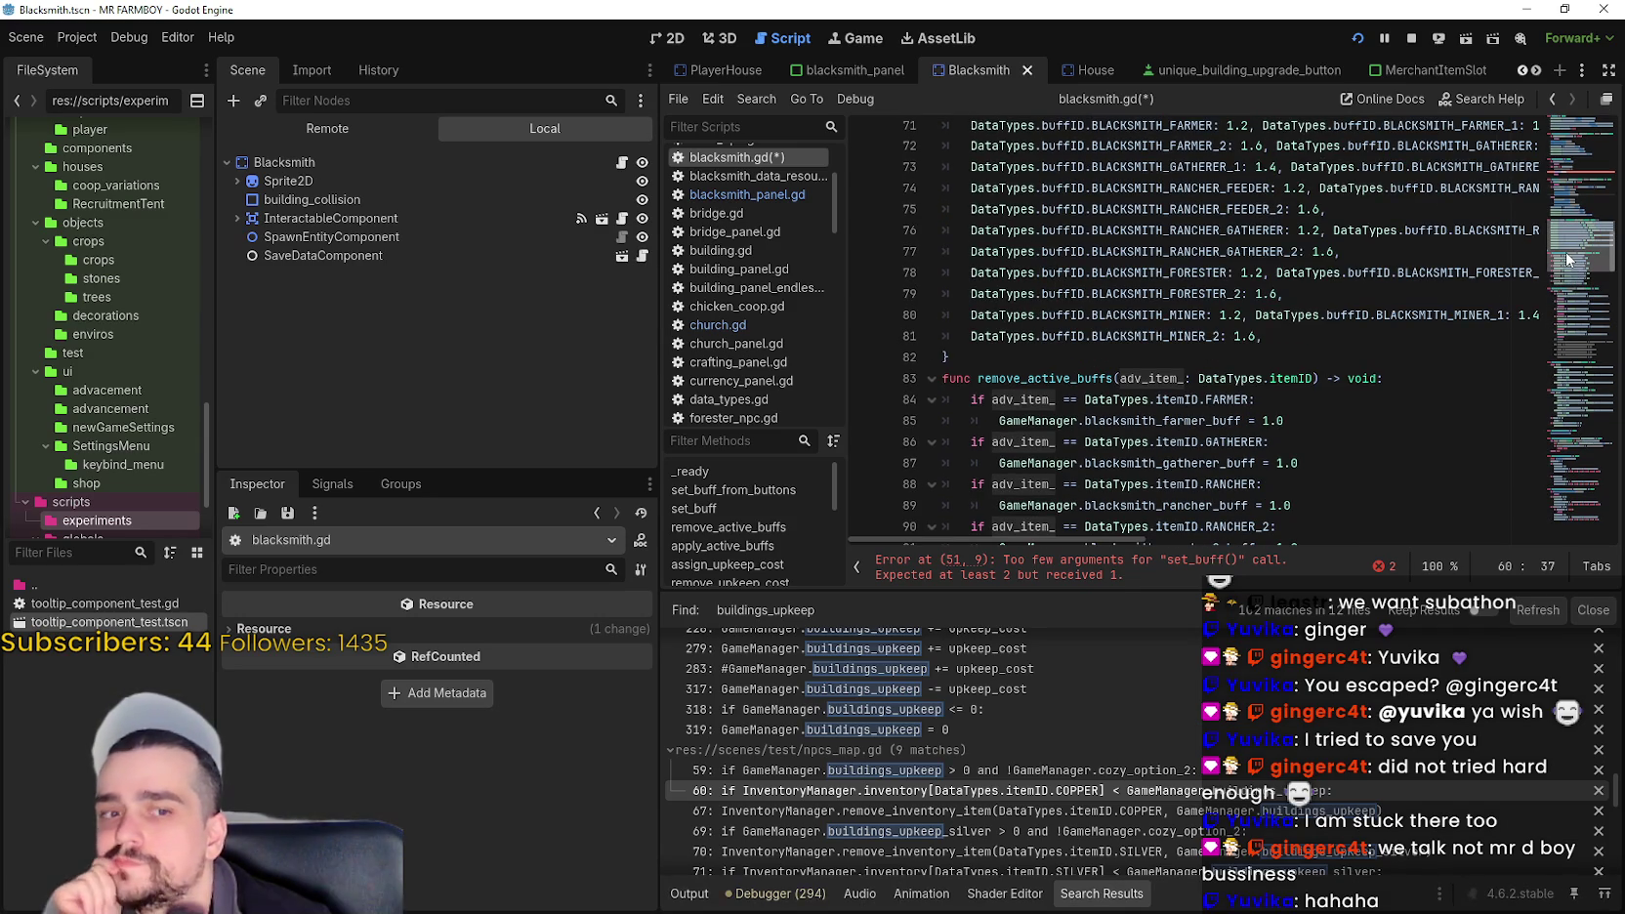
left_click_drag(1568, 260, 1560, 224)
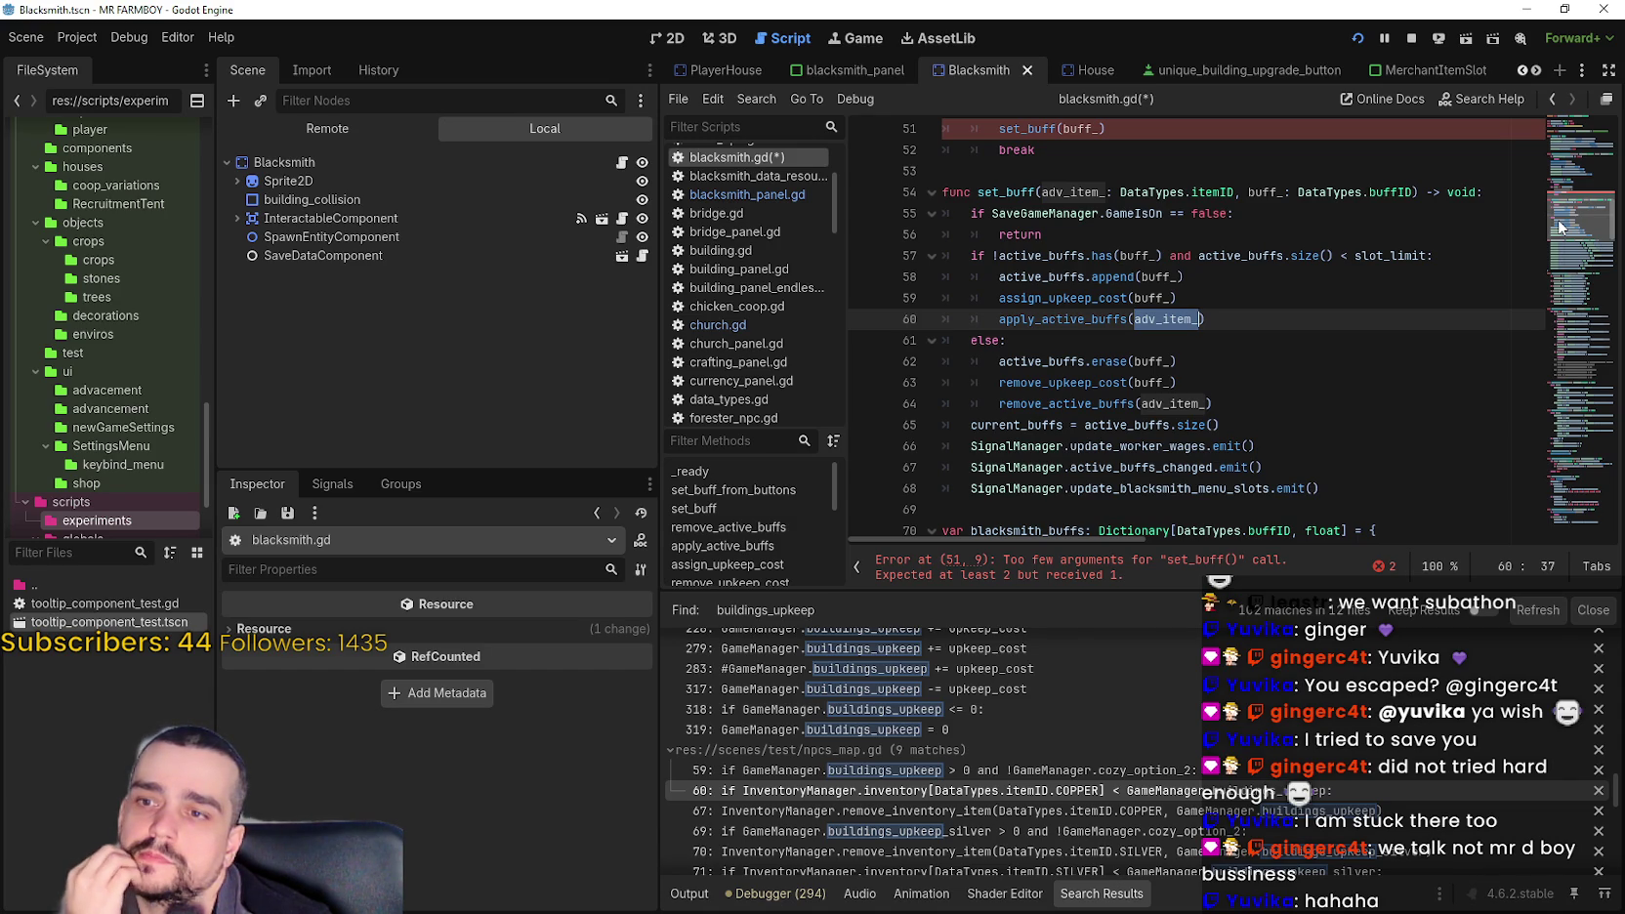
mouse_move(972, 488)
left_mouse_down()
mouse_move(977, 467)
mouse_move(1320, 489)
left_mouse_up()
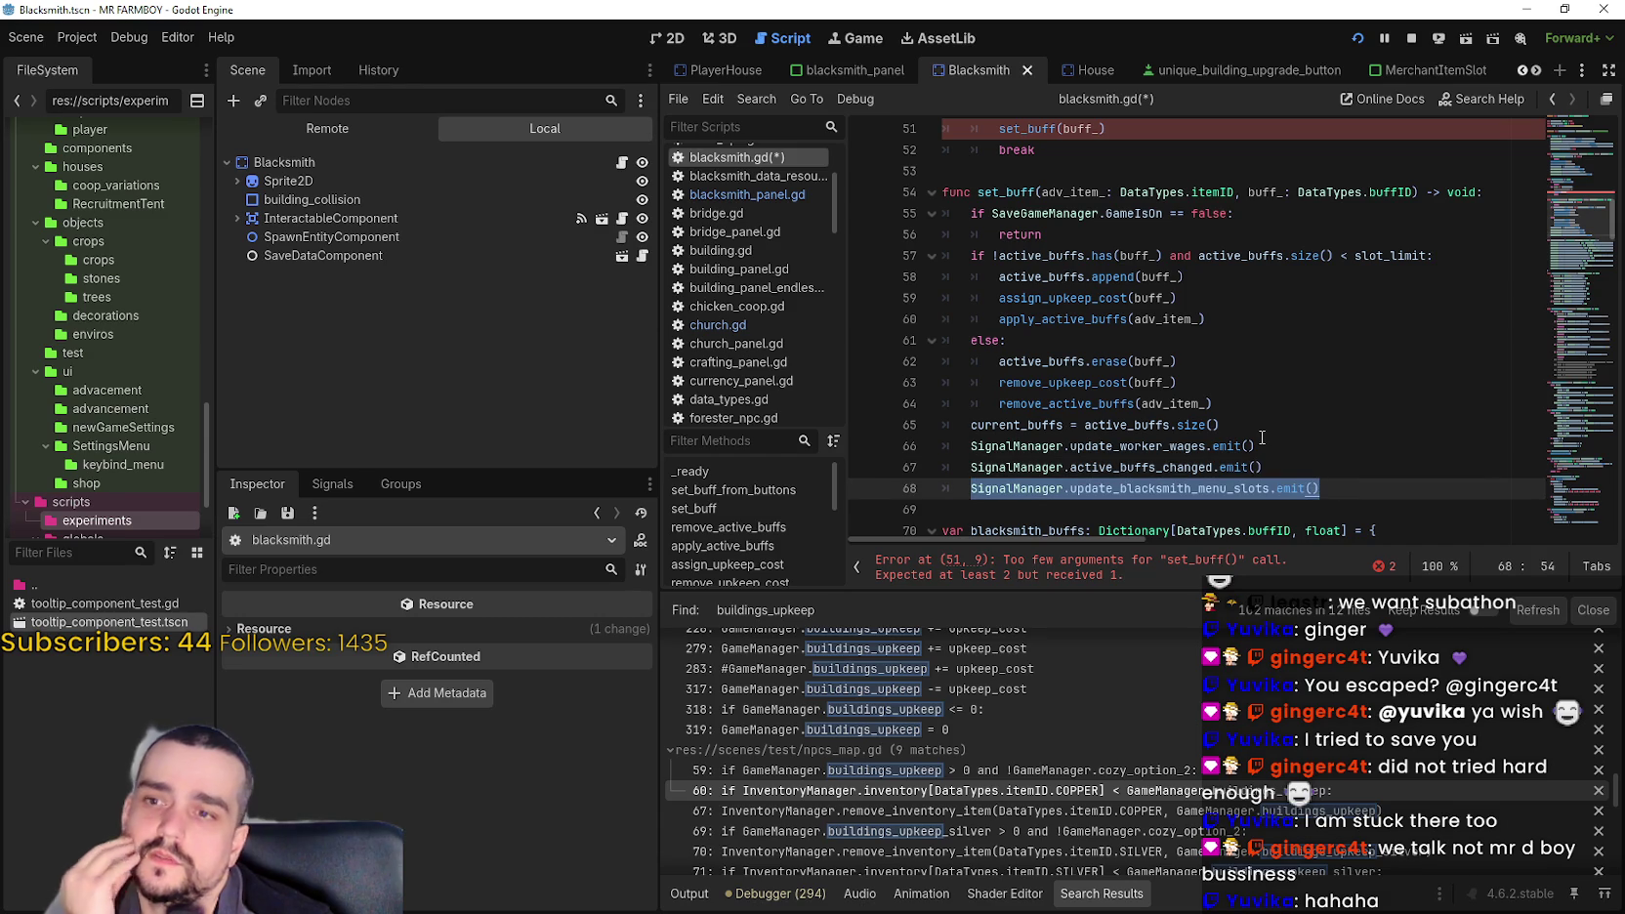
scroll(1257, 429, "down", 1)
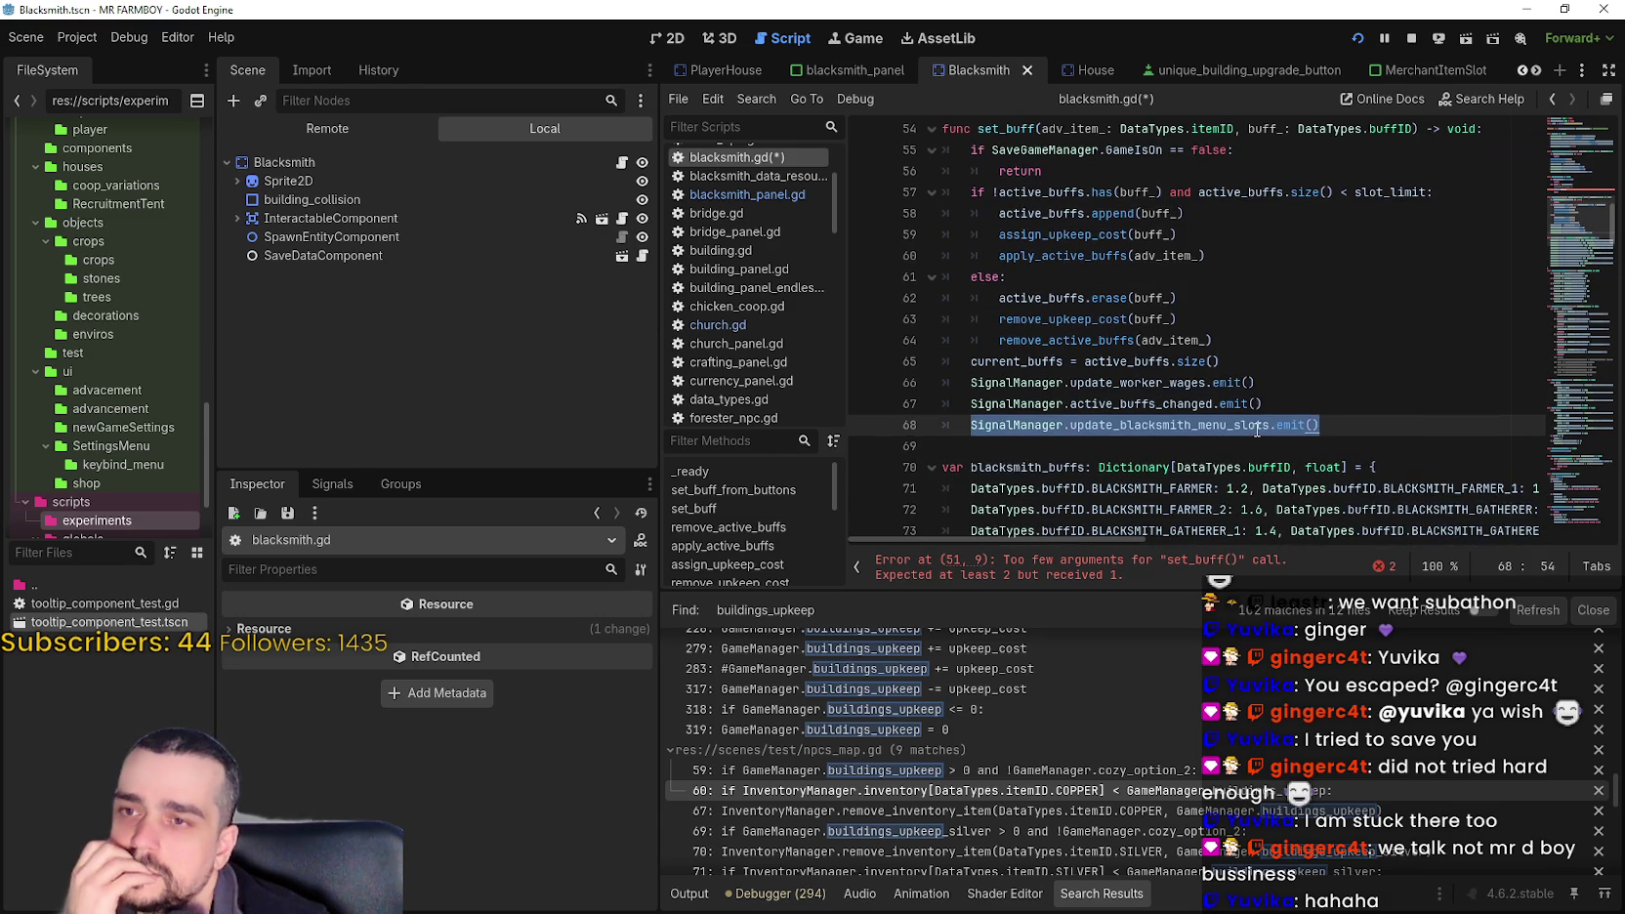
scroll(1255, 427, "up", 3)
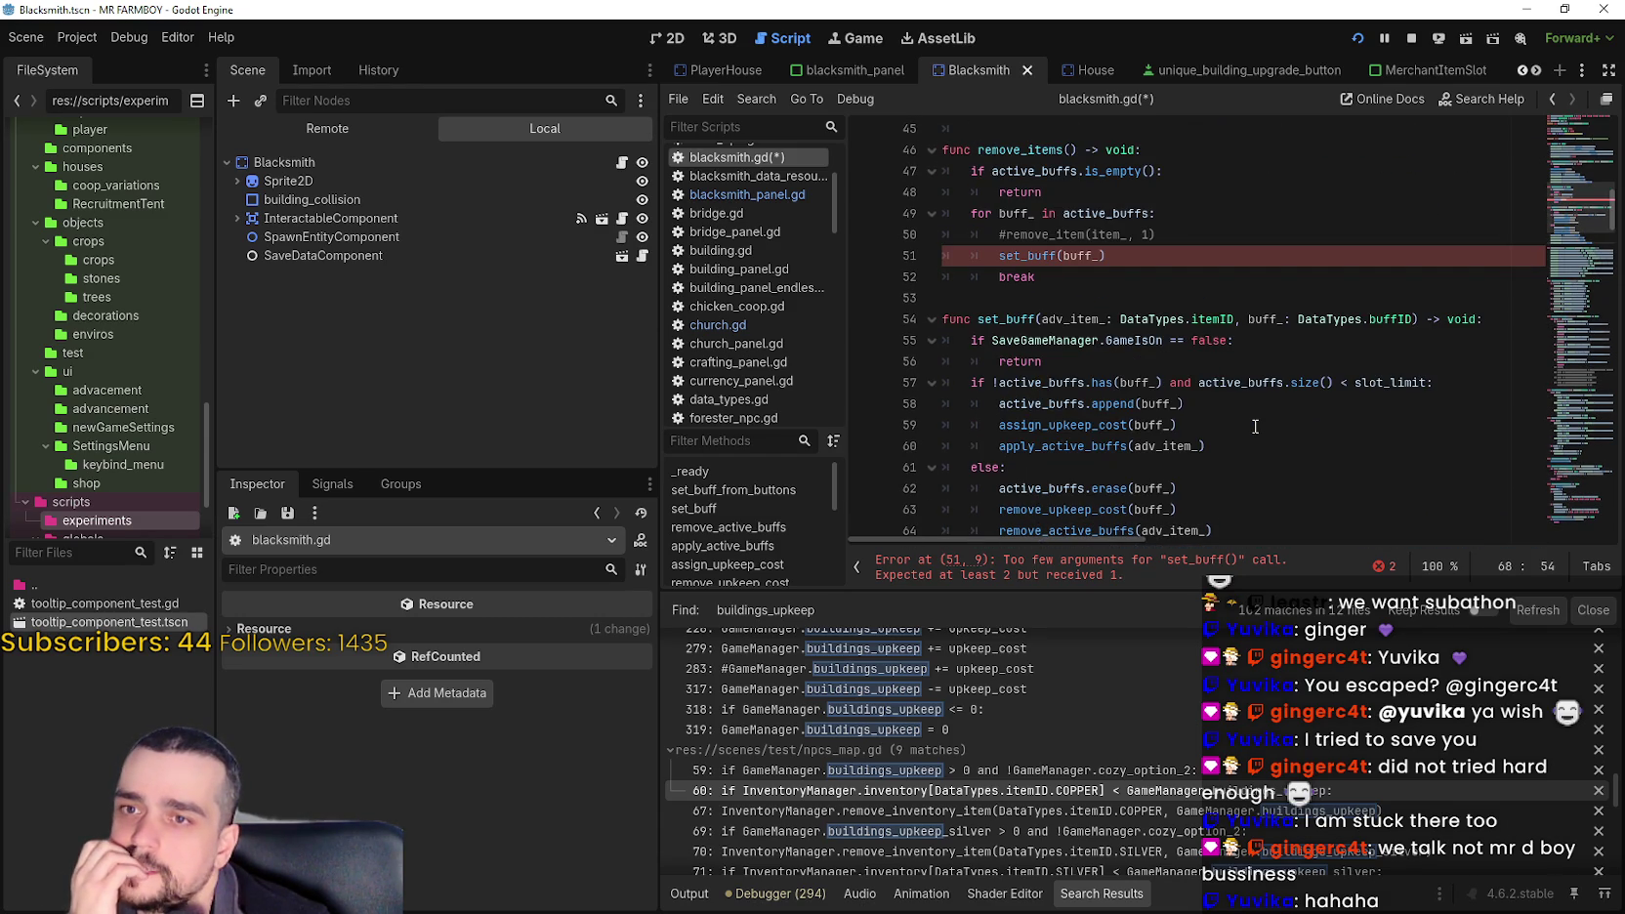
scroll(1255, 427, "up", 2)
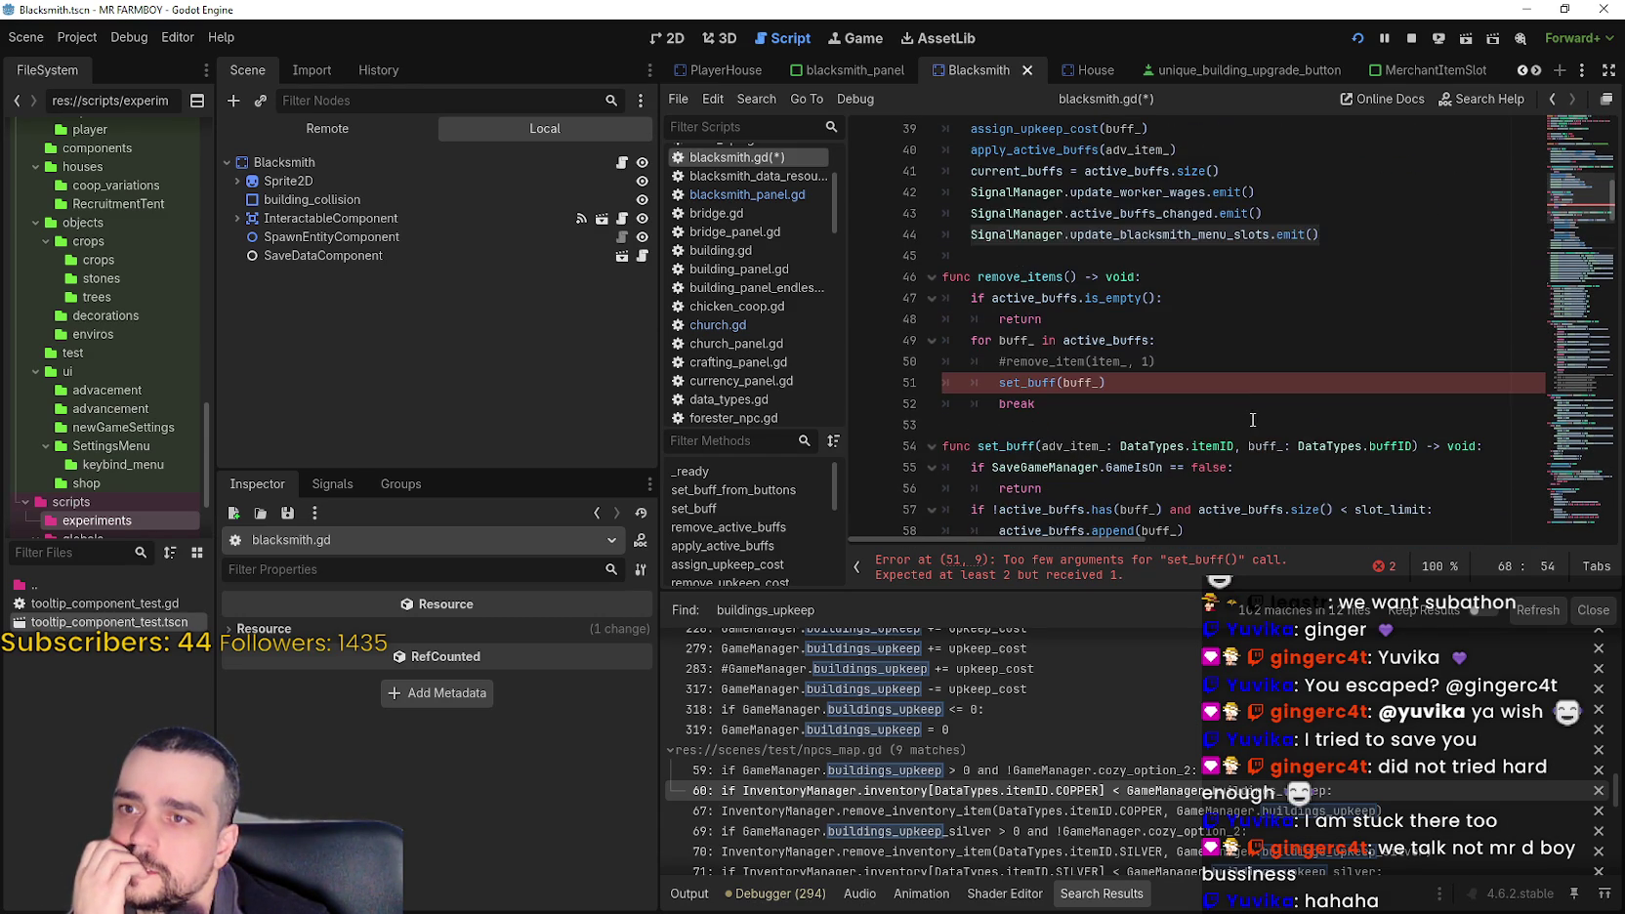
- Select the remove_items function, undoing an accidental overwrite with Ctrl+Z
left_click(1255, 406)
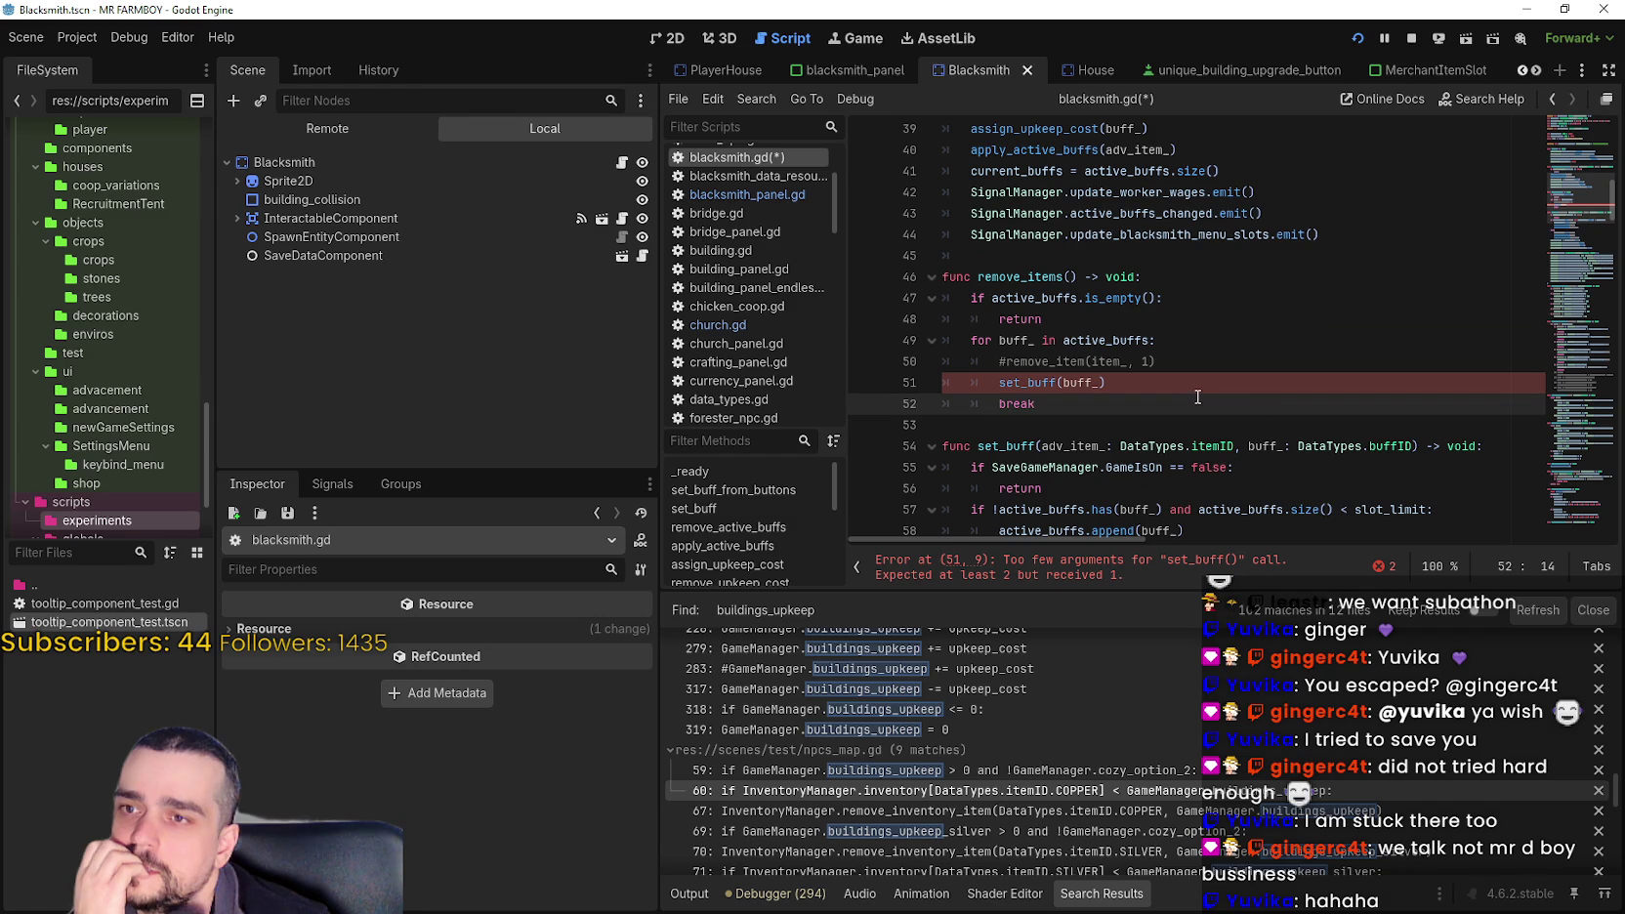
mouse_move(1070, 408)
left_mouse_down()
mouse_move(967, 342)
mouse_move(924, 266)
mouse_move(1022, 257)
left_mouse_up()
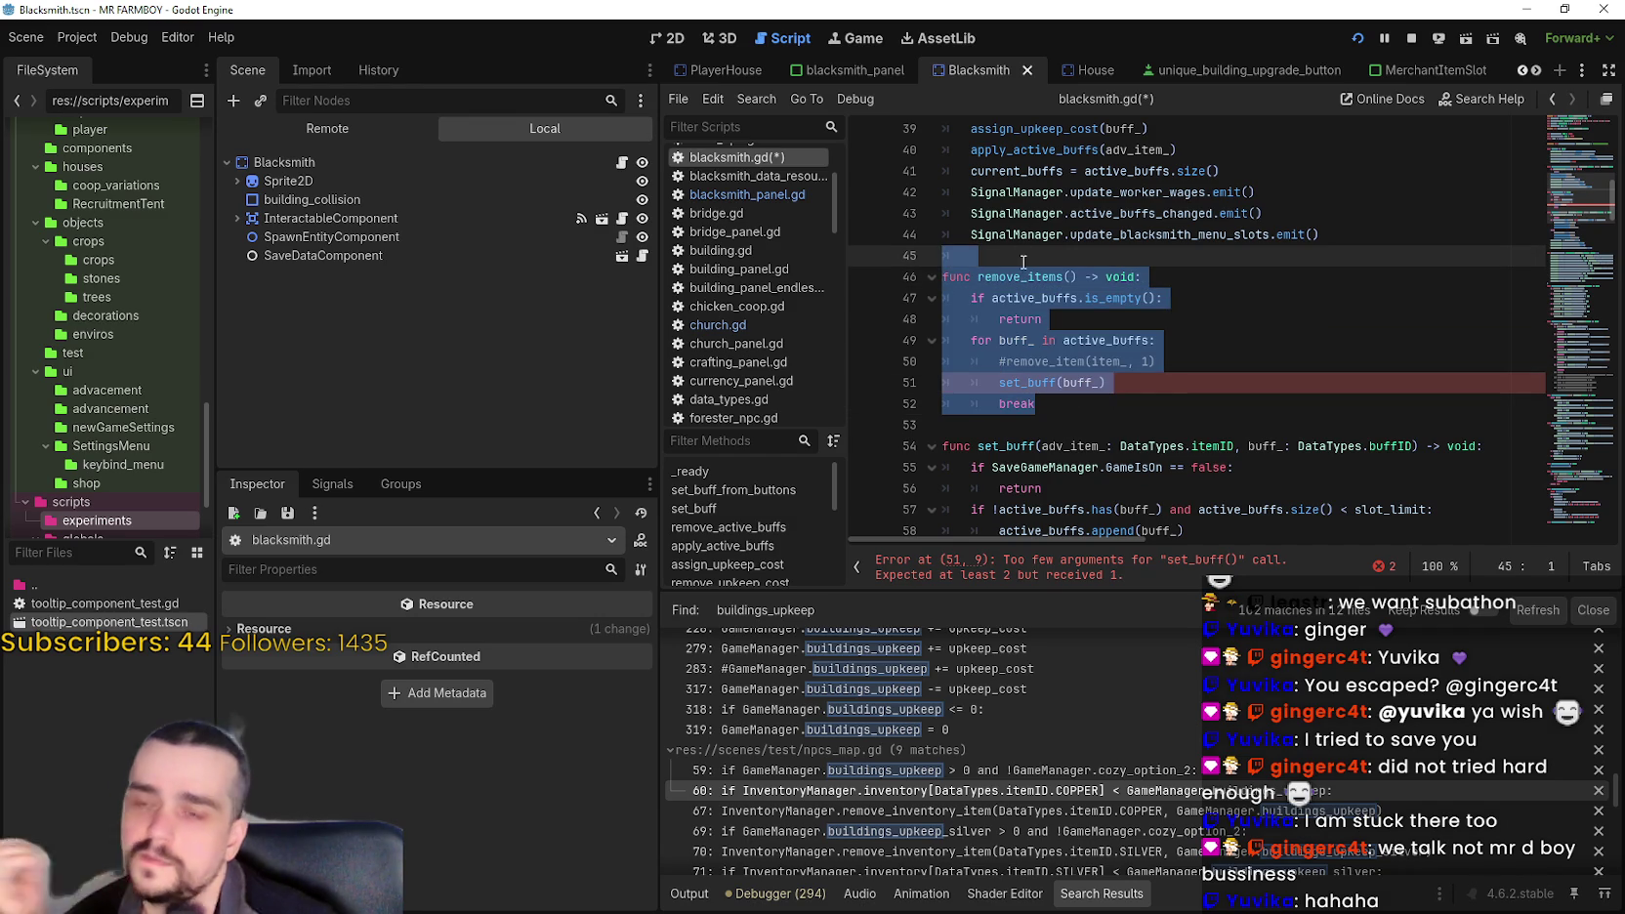
type("L")
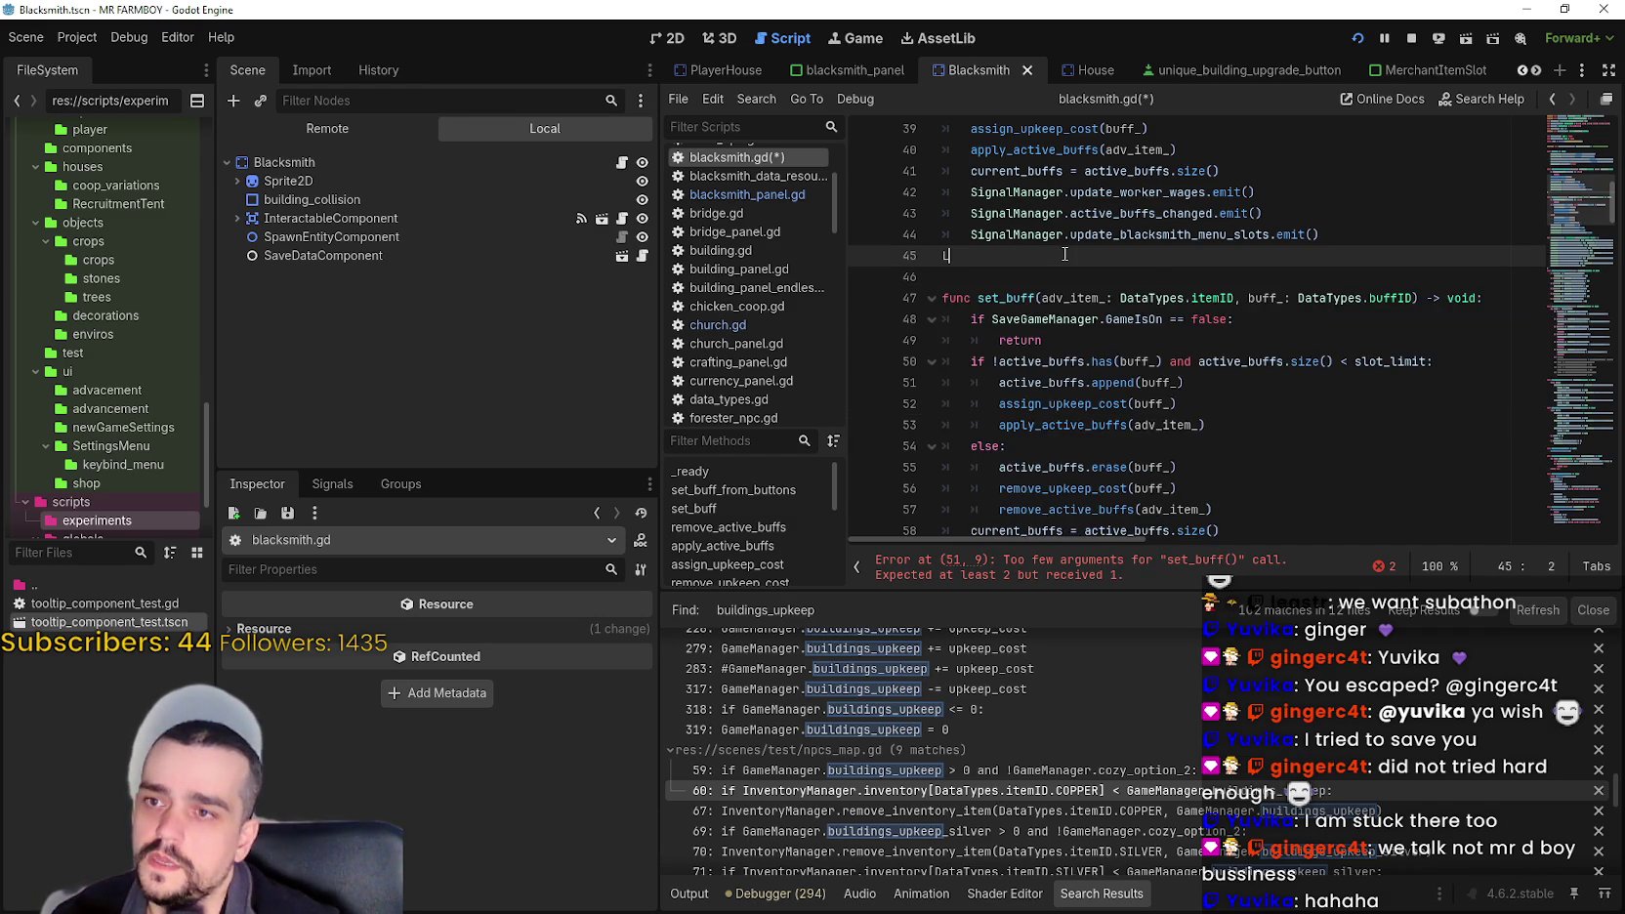
key("ctrl+z")
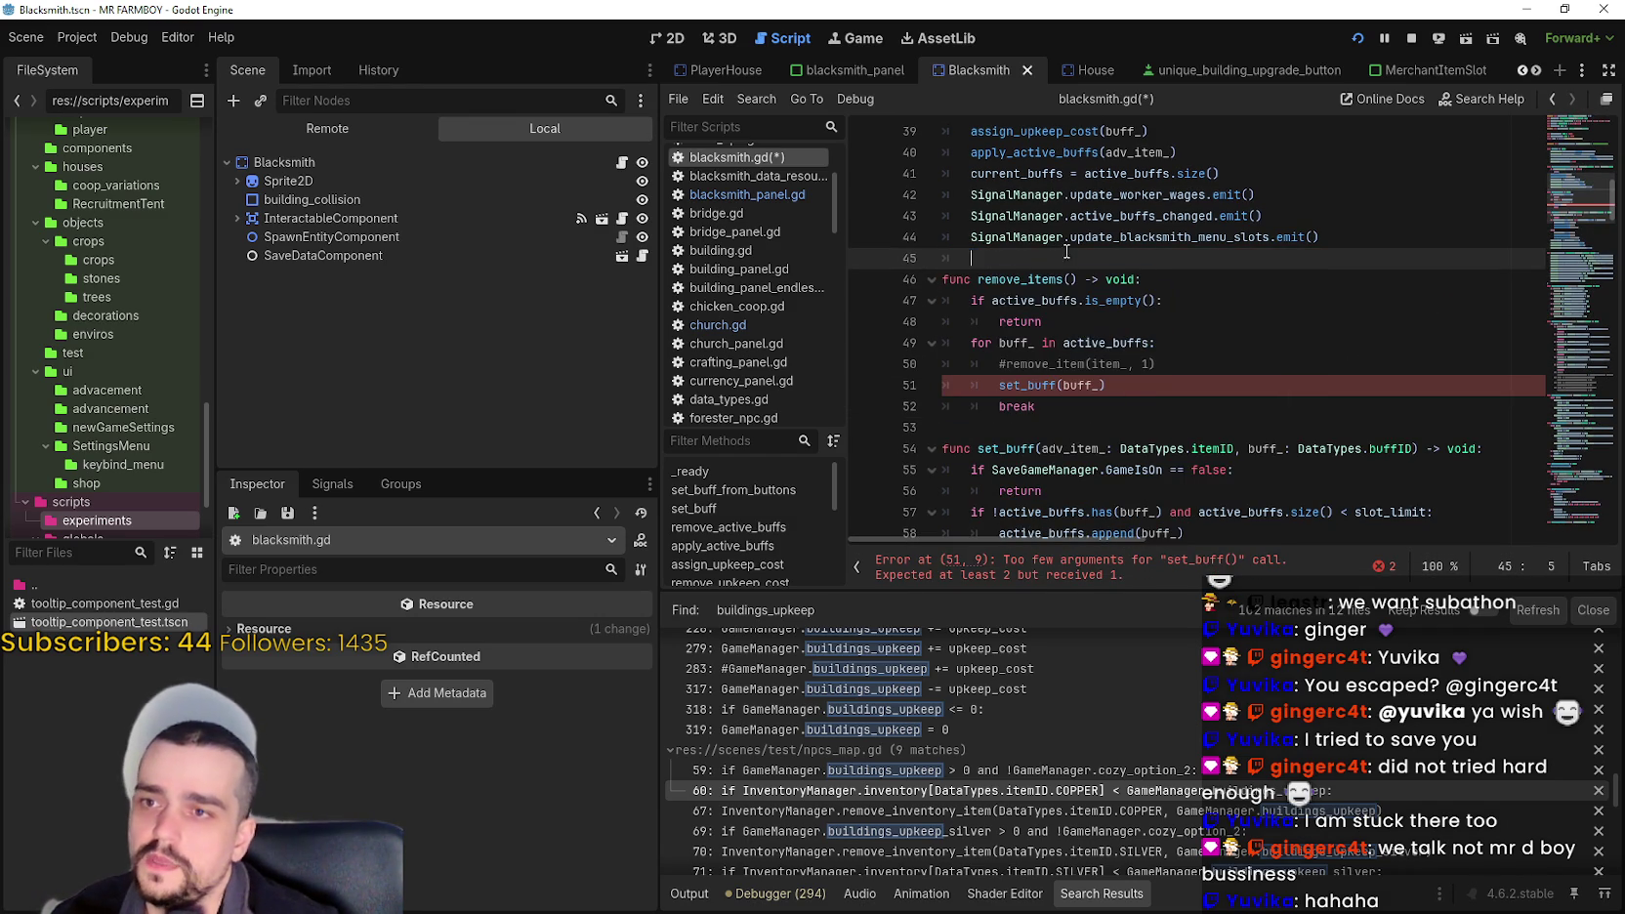
- Comment out remove_items lines 46–52 with Ctrl+K, then switch to the blacksmith_panel scene
mouse_move(1084, 409)
left_mouse_down()
mouse_move(1055, 401)
mouse_move(944, 280)
left_mouse_up()
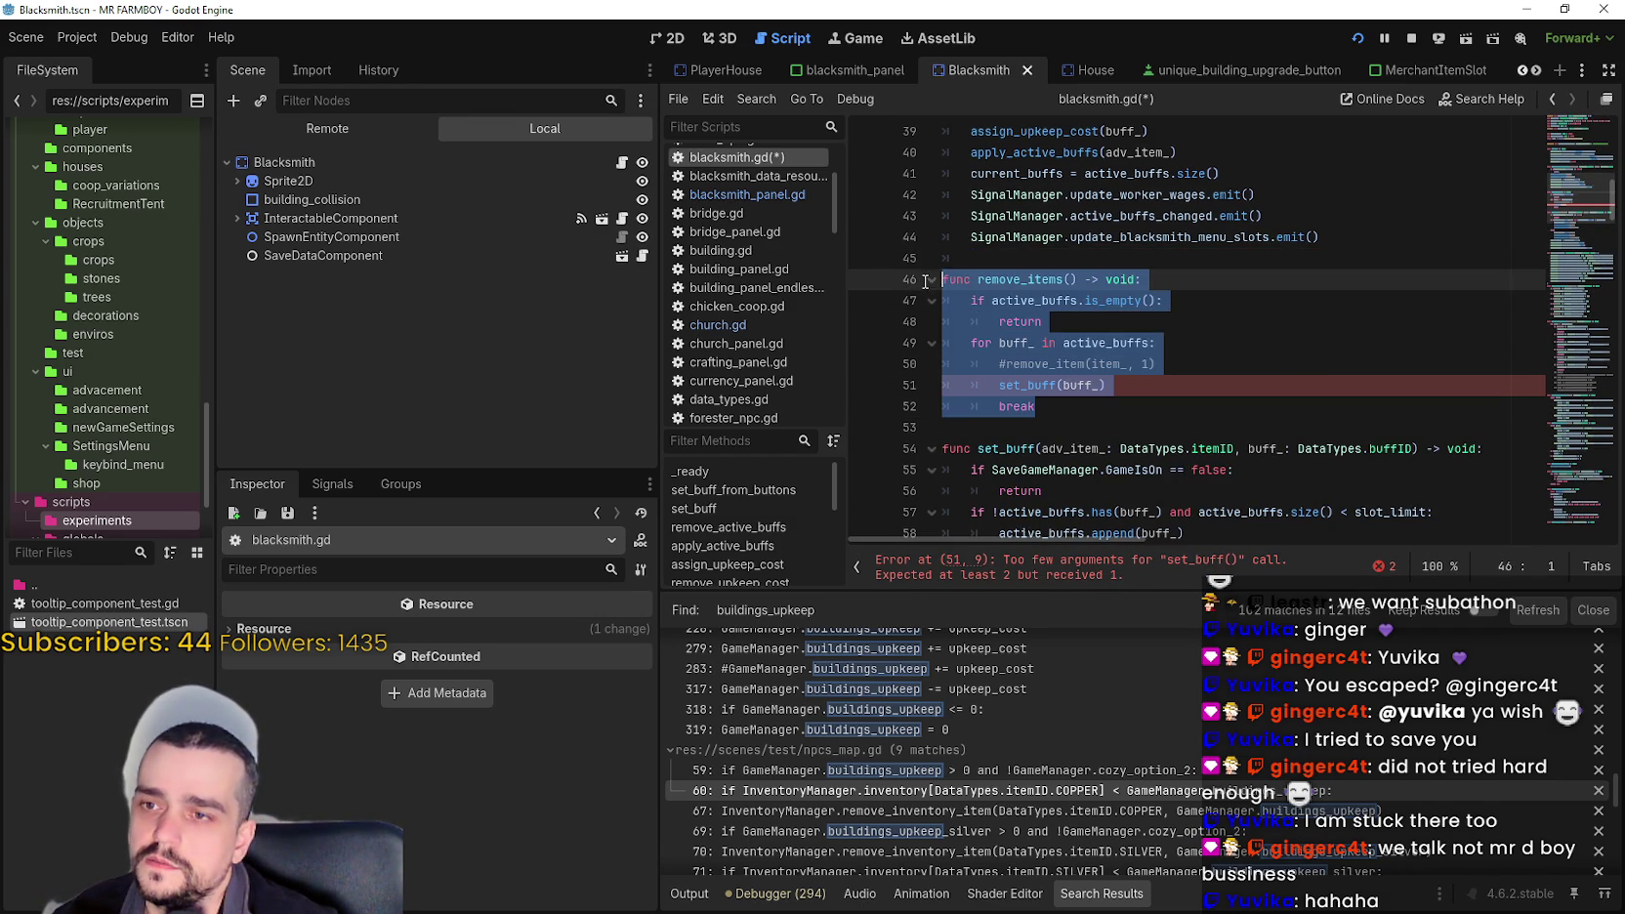
key("ctrl+k")
left_click(1234, 300)
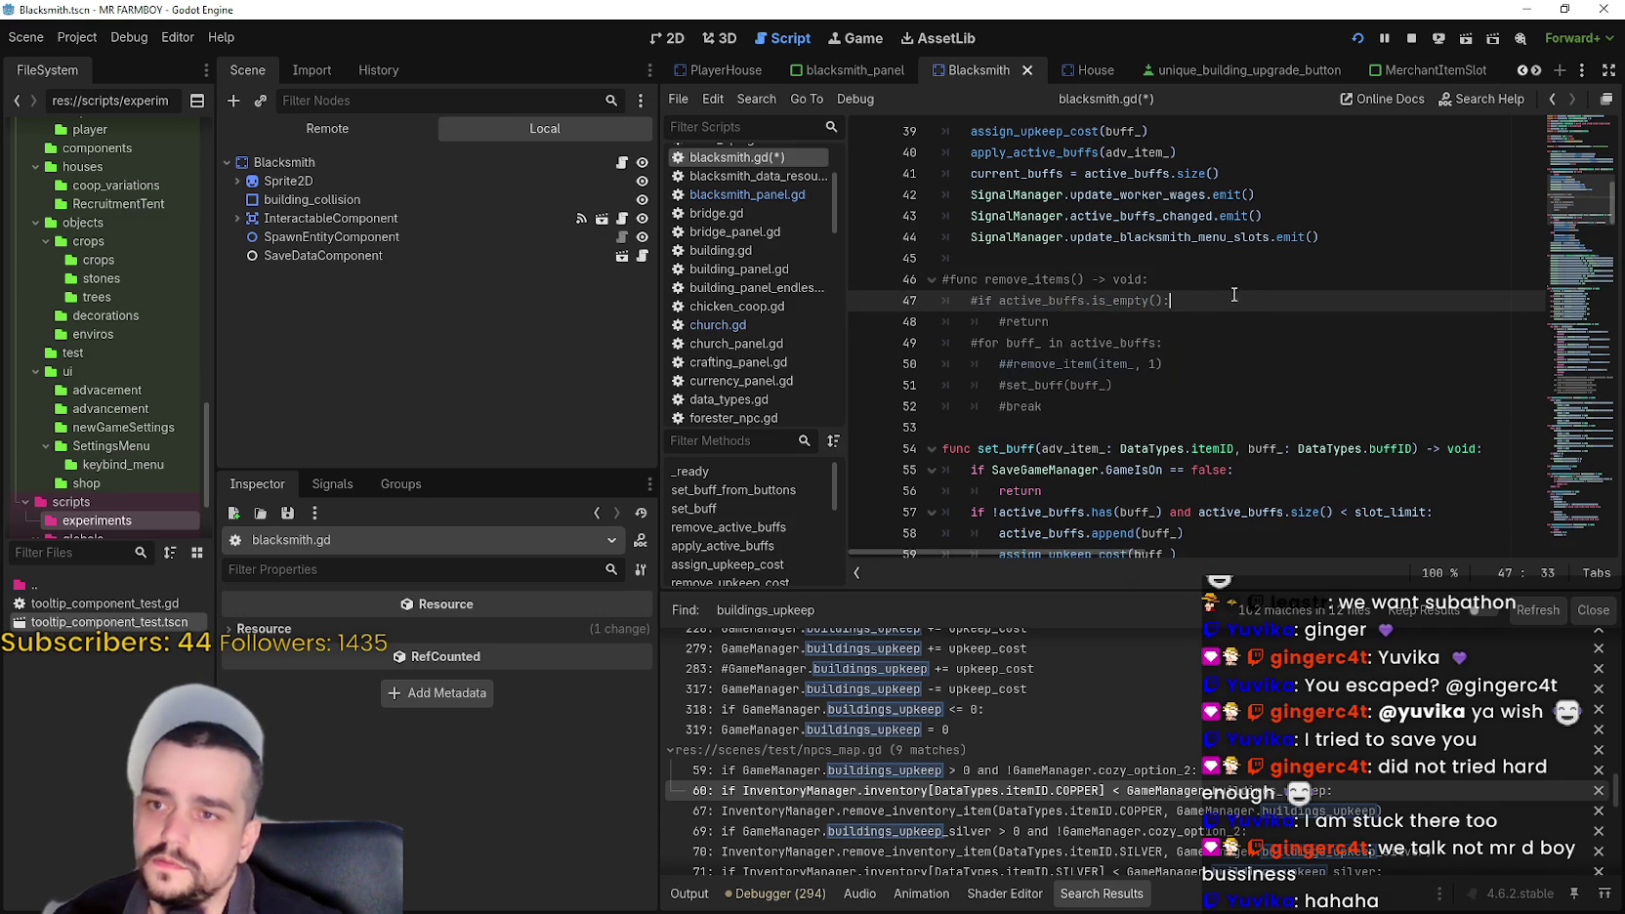
left_click(915, 69)
scroll(573, 346, "up", 5)
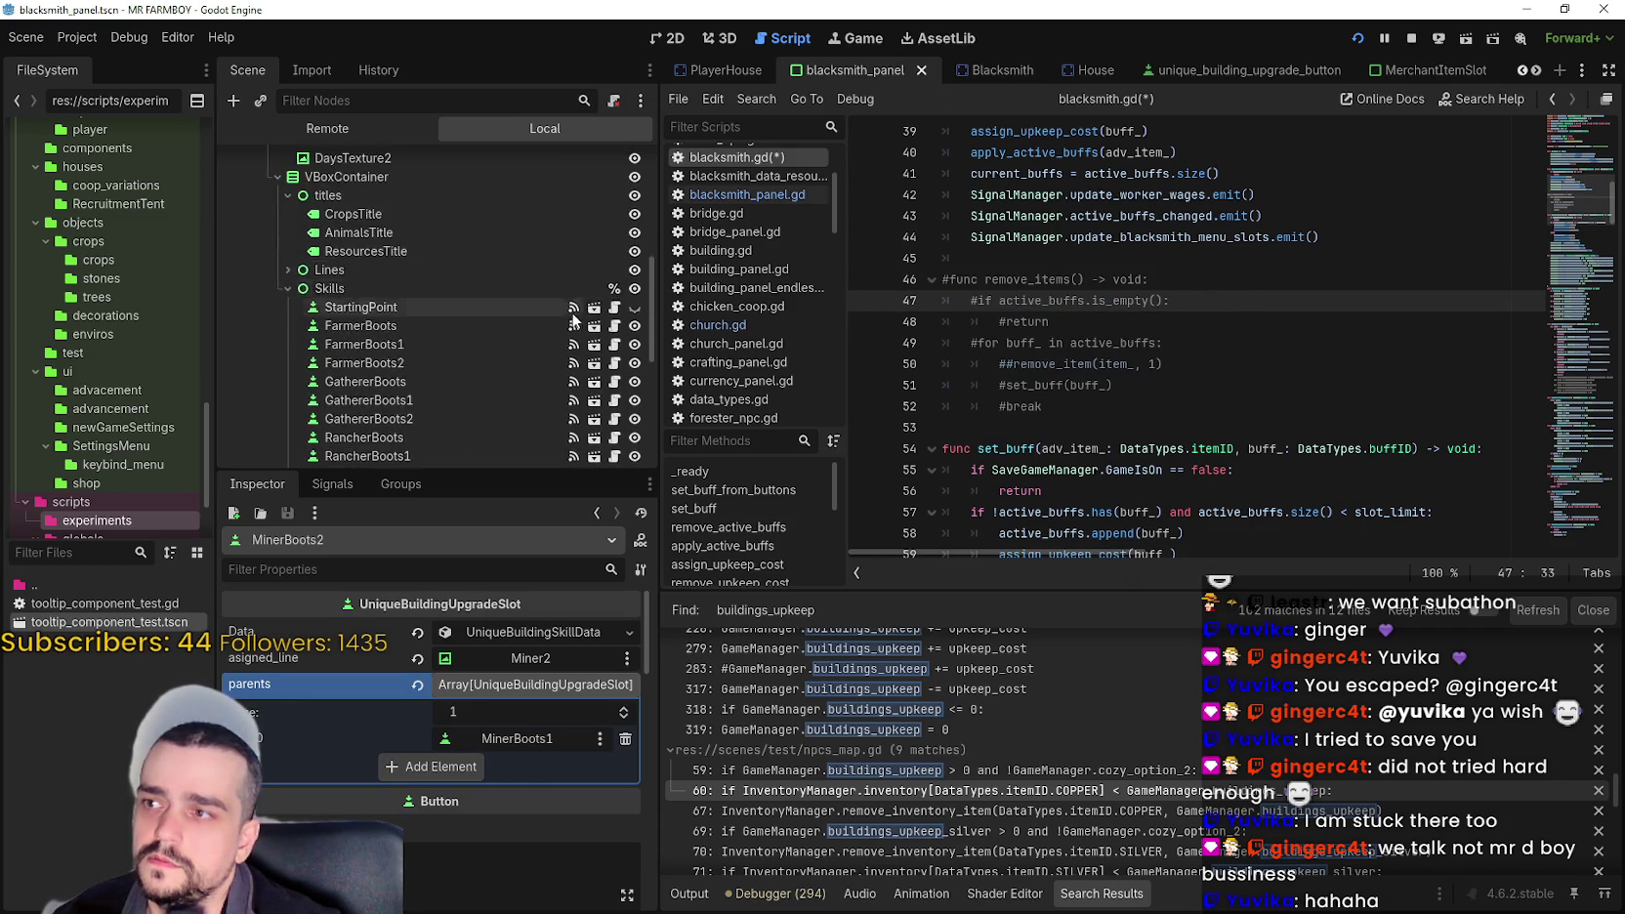
- Open blacksmith_panel.gd from BlacksmithPanel's script icon and add a new line after line 38
scroll(573, 346, "up", 10)
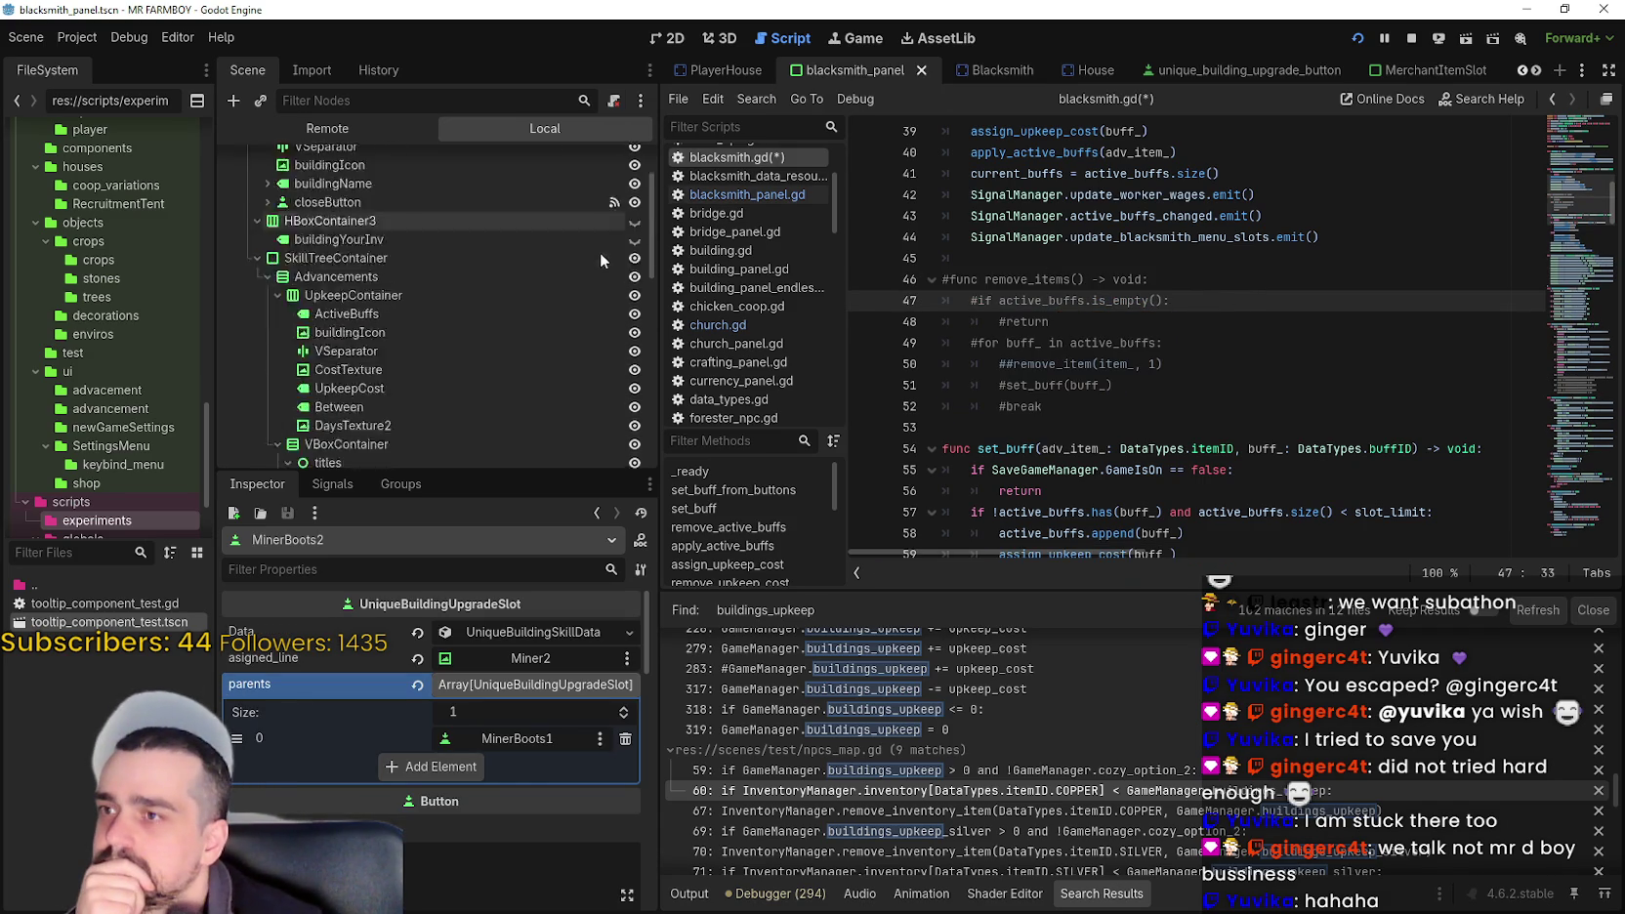
left_click(615, 161)
scroll(1248, 353, "up", 5)
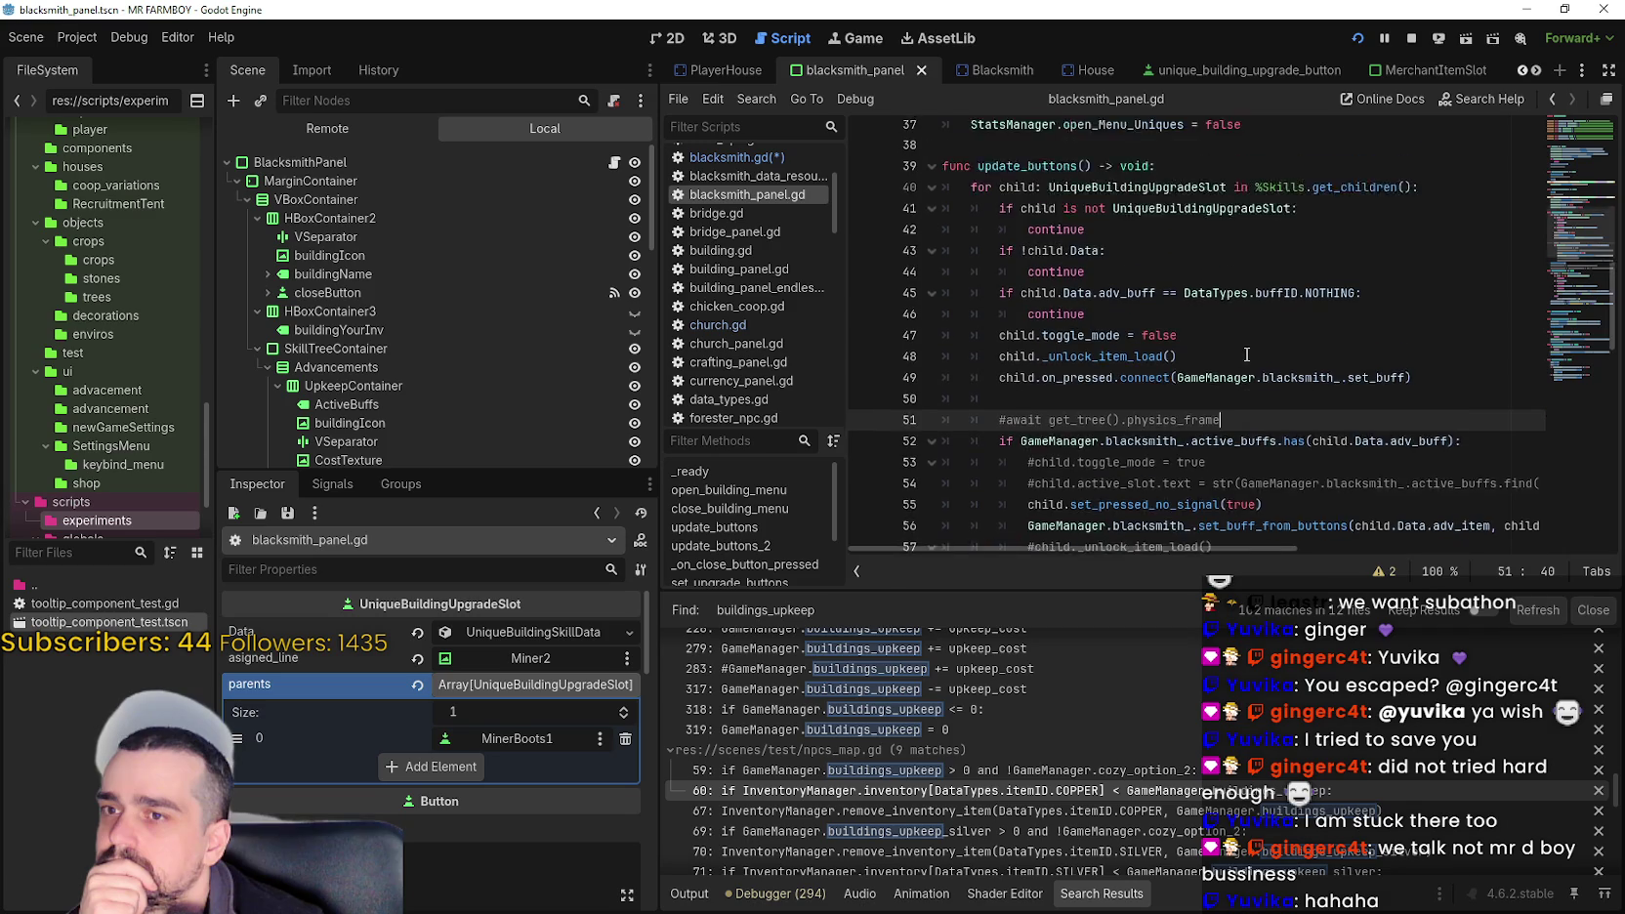
left_click(1245, 351)
scroll(1242, 350, "down", 2)
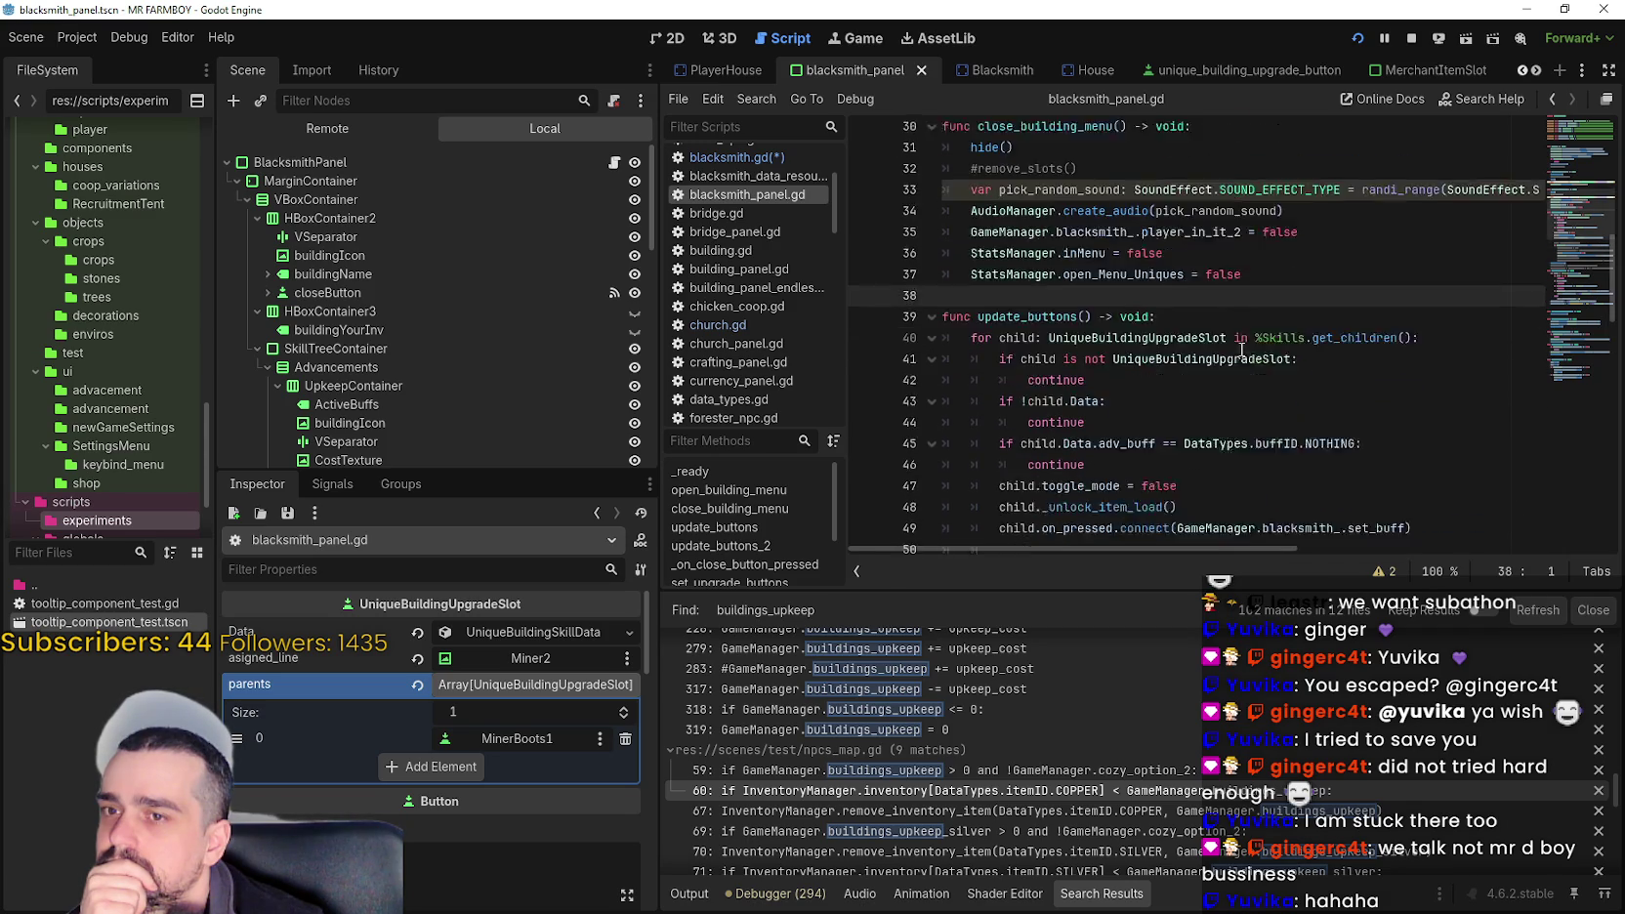
scroll(1241, 349, "up", 3)
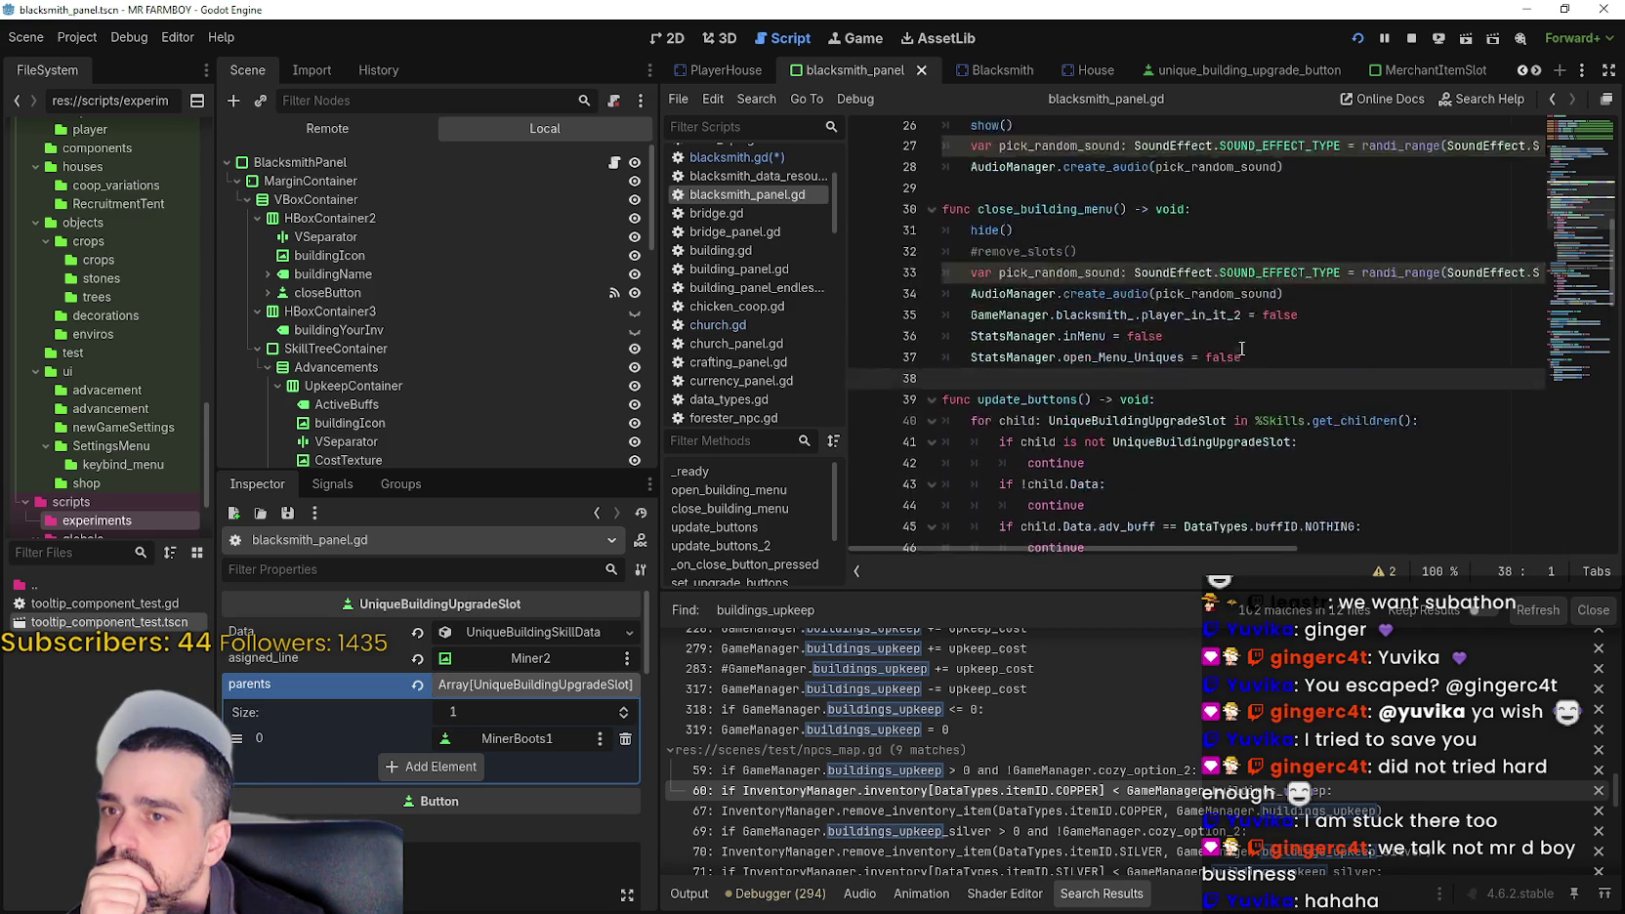
scroll(1238, 347, "down", 8)
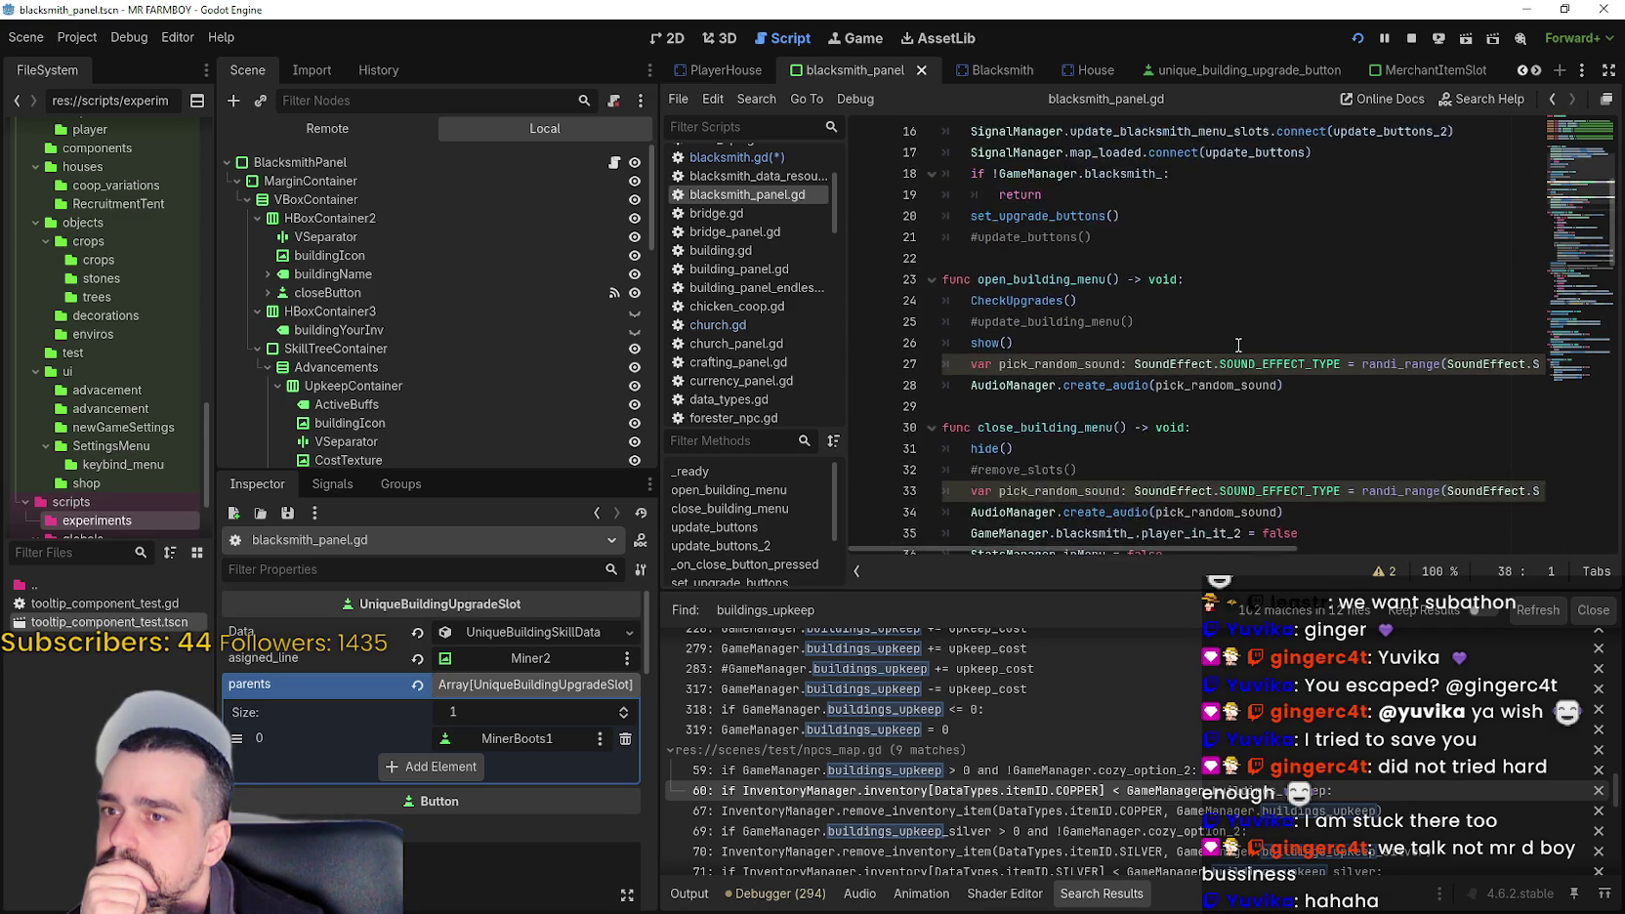
scroll(1224, 337, "down", 7)
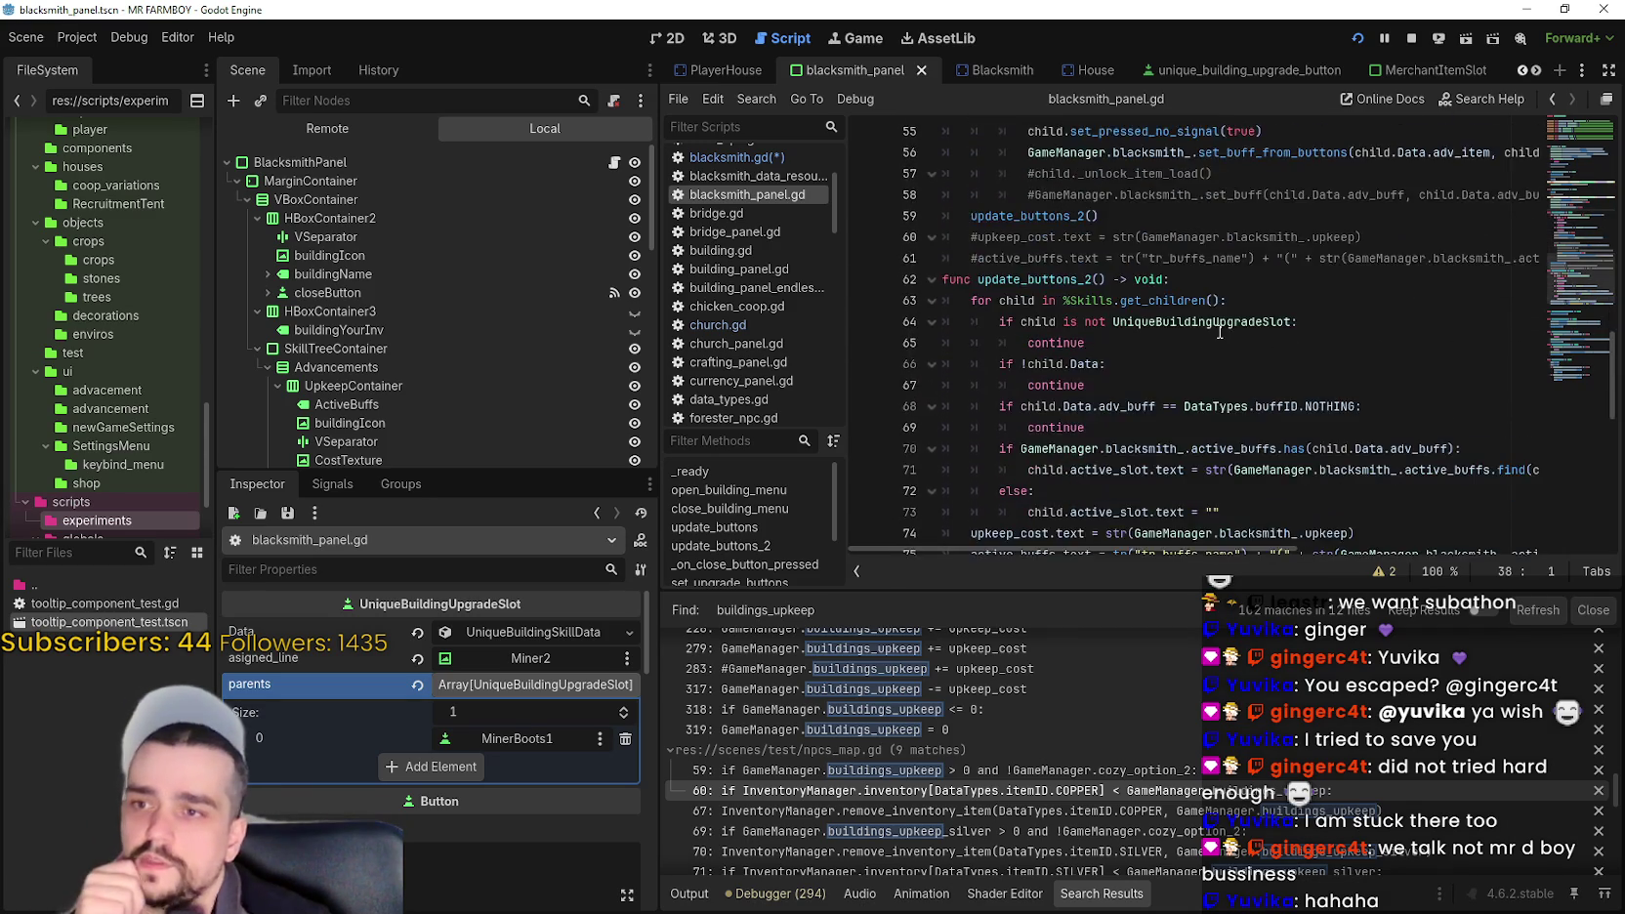
scroll(1212, 319, "up", 6)
scroll(1211, 320, "up", 7)
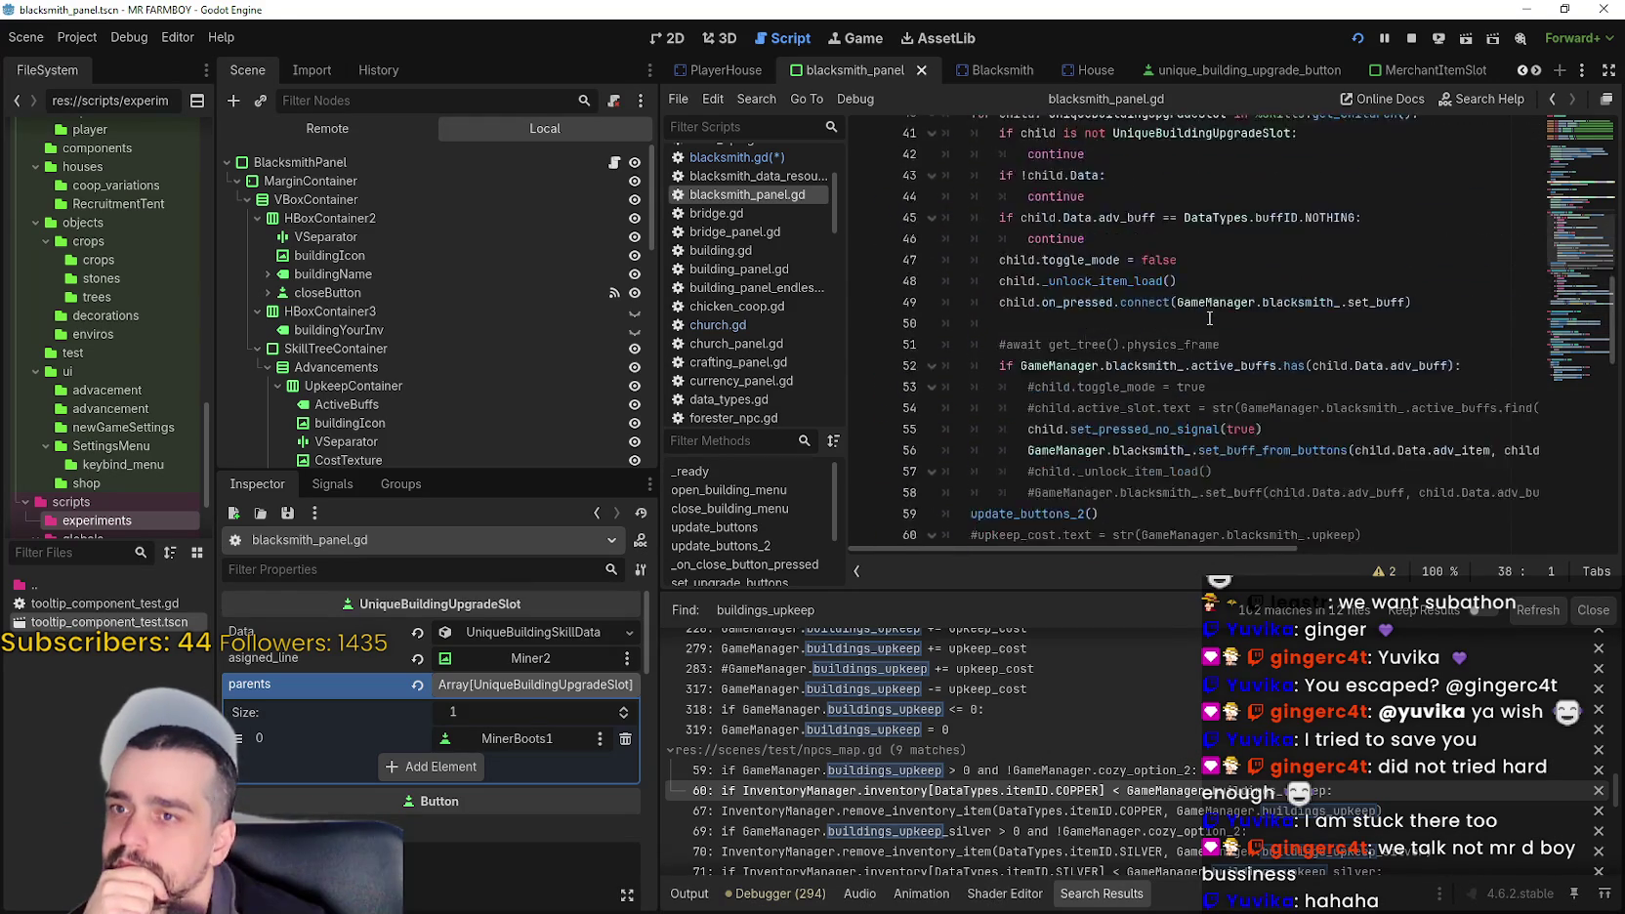
key("Return")
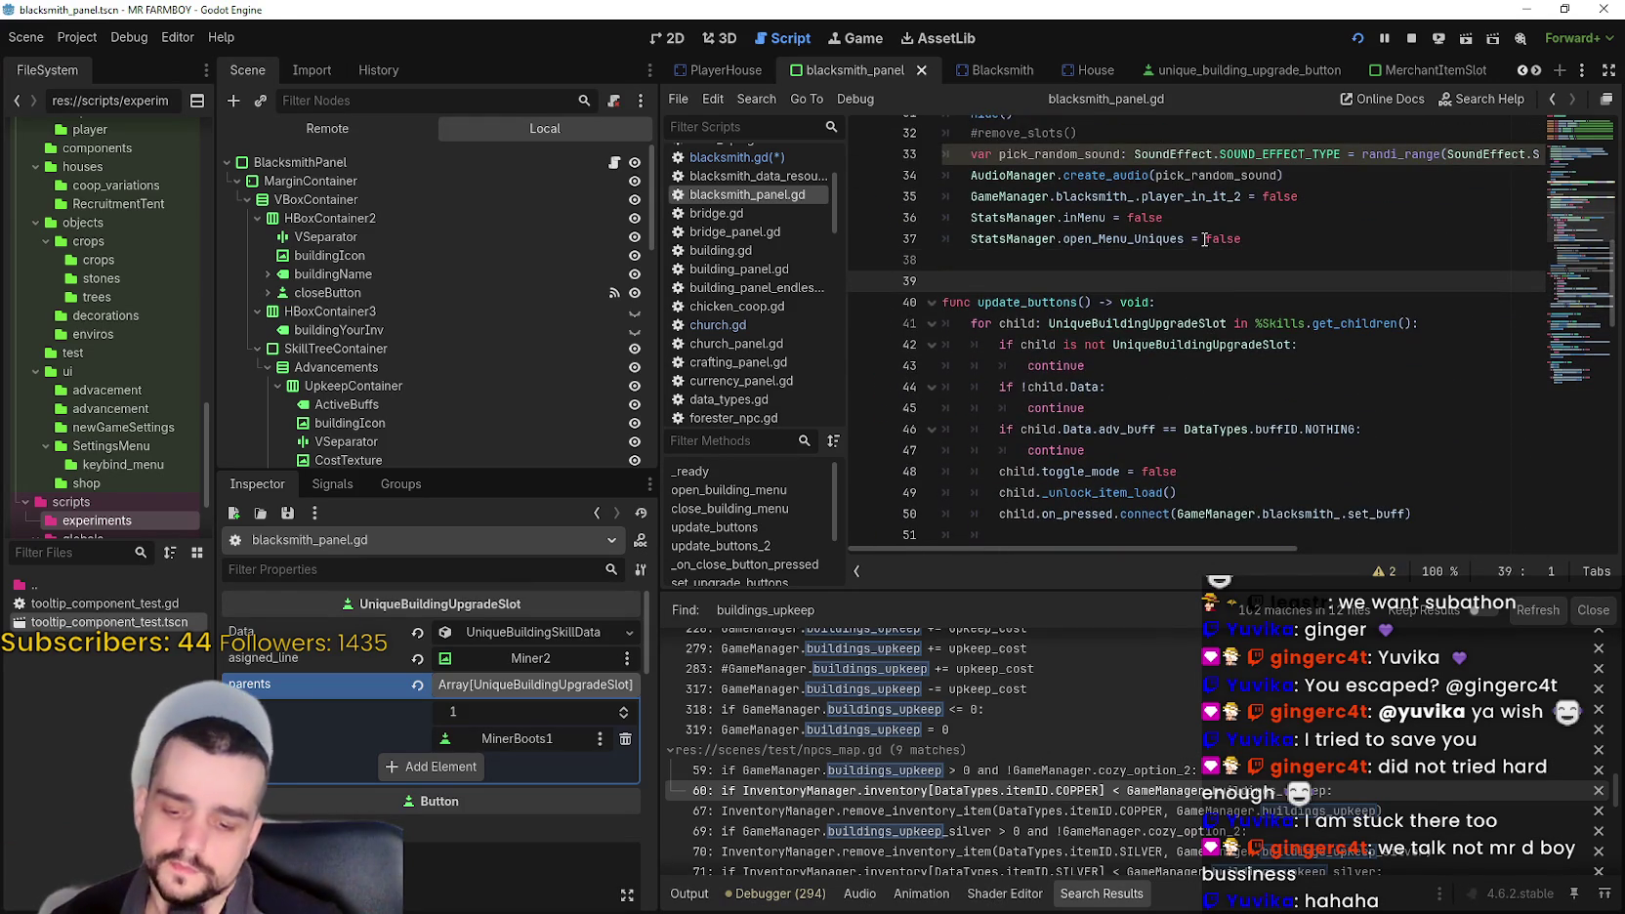
- Declare func remove_one_buff() -> void: on line 39 above update_buttons and return to its body line
type("func remove")
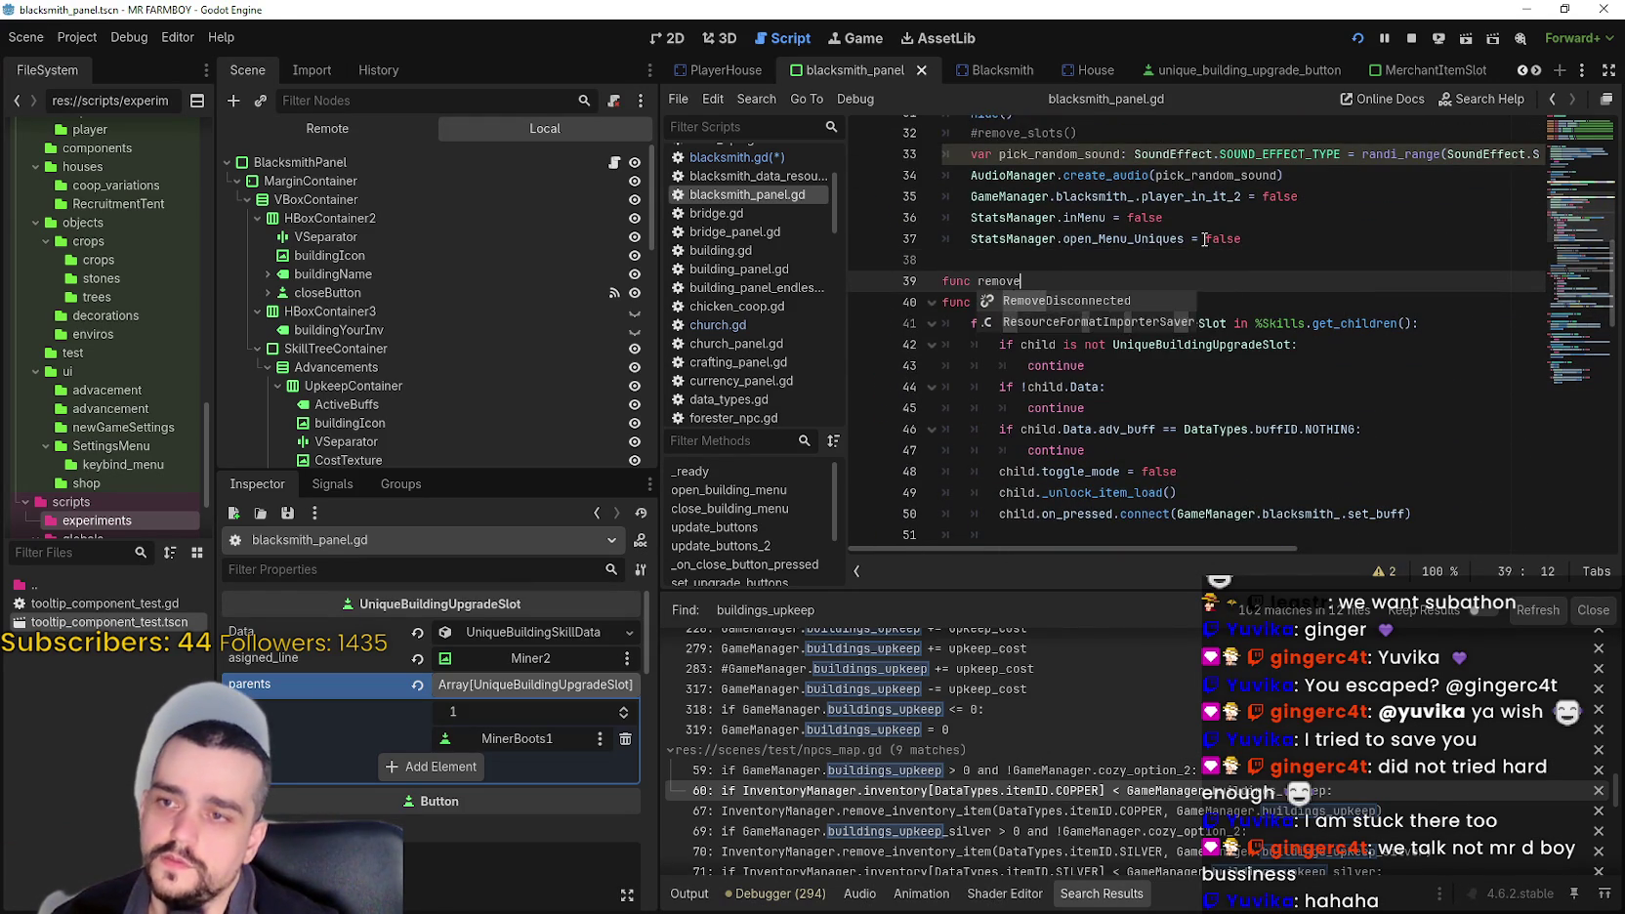
type("_bone_")
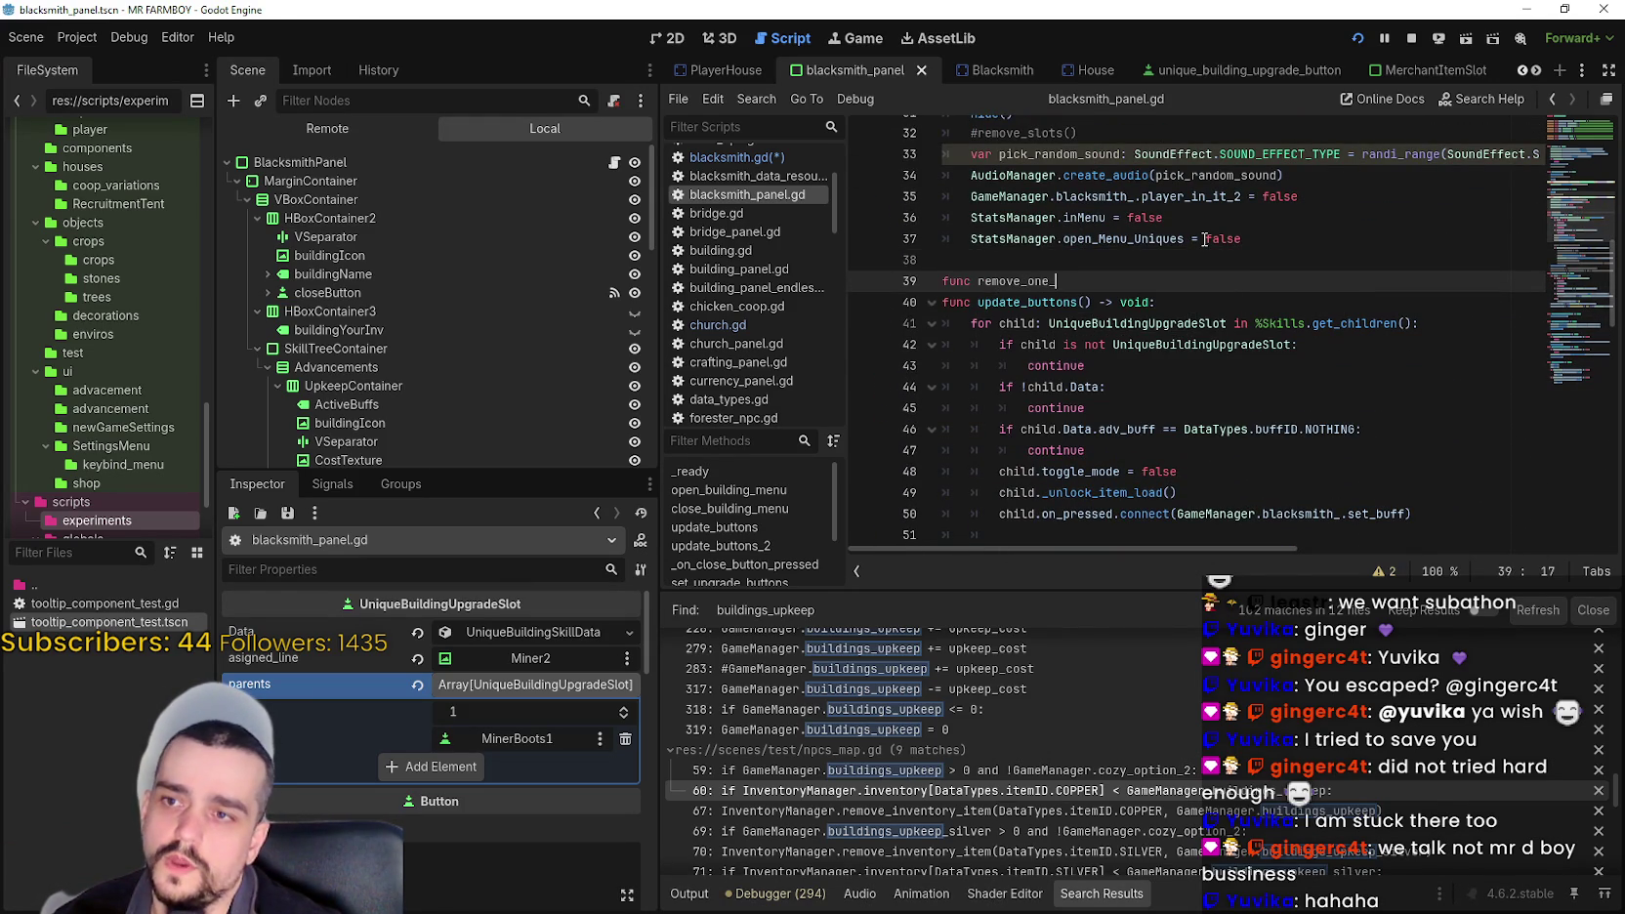
type("buff")
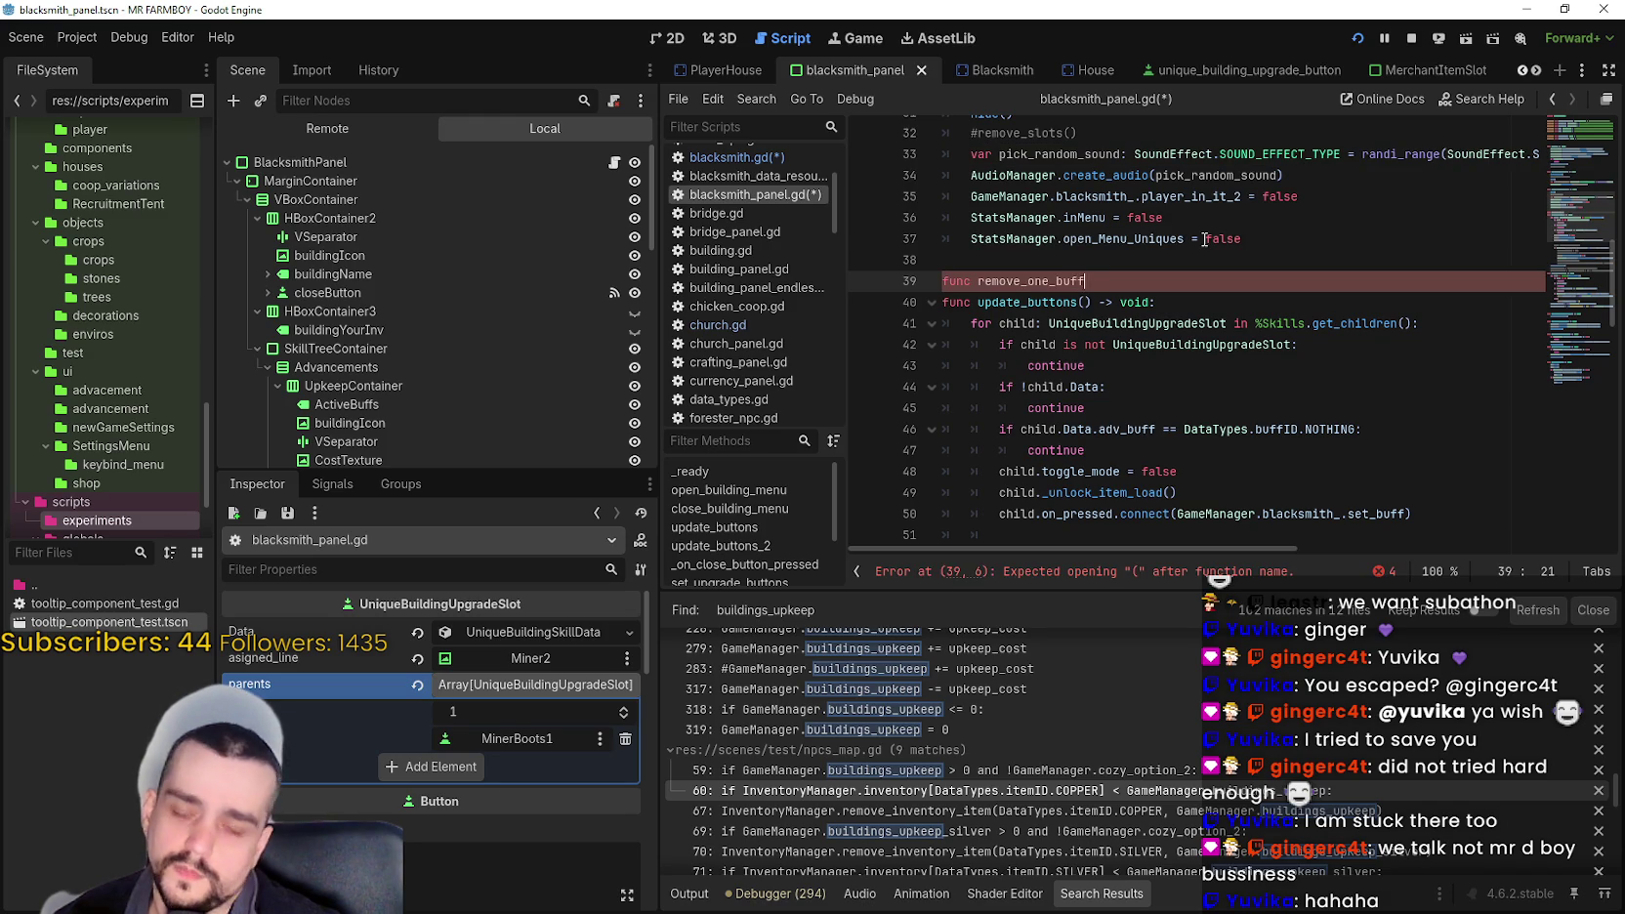
type("() -")
type("void:")
key("Return")
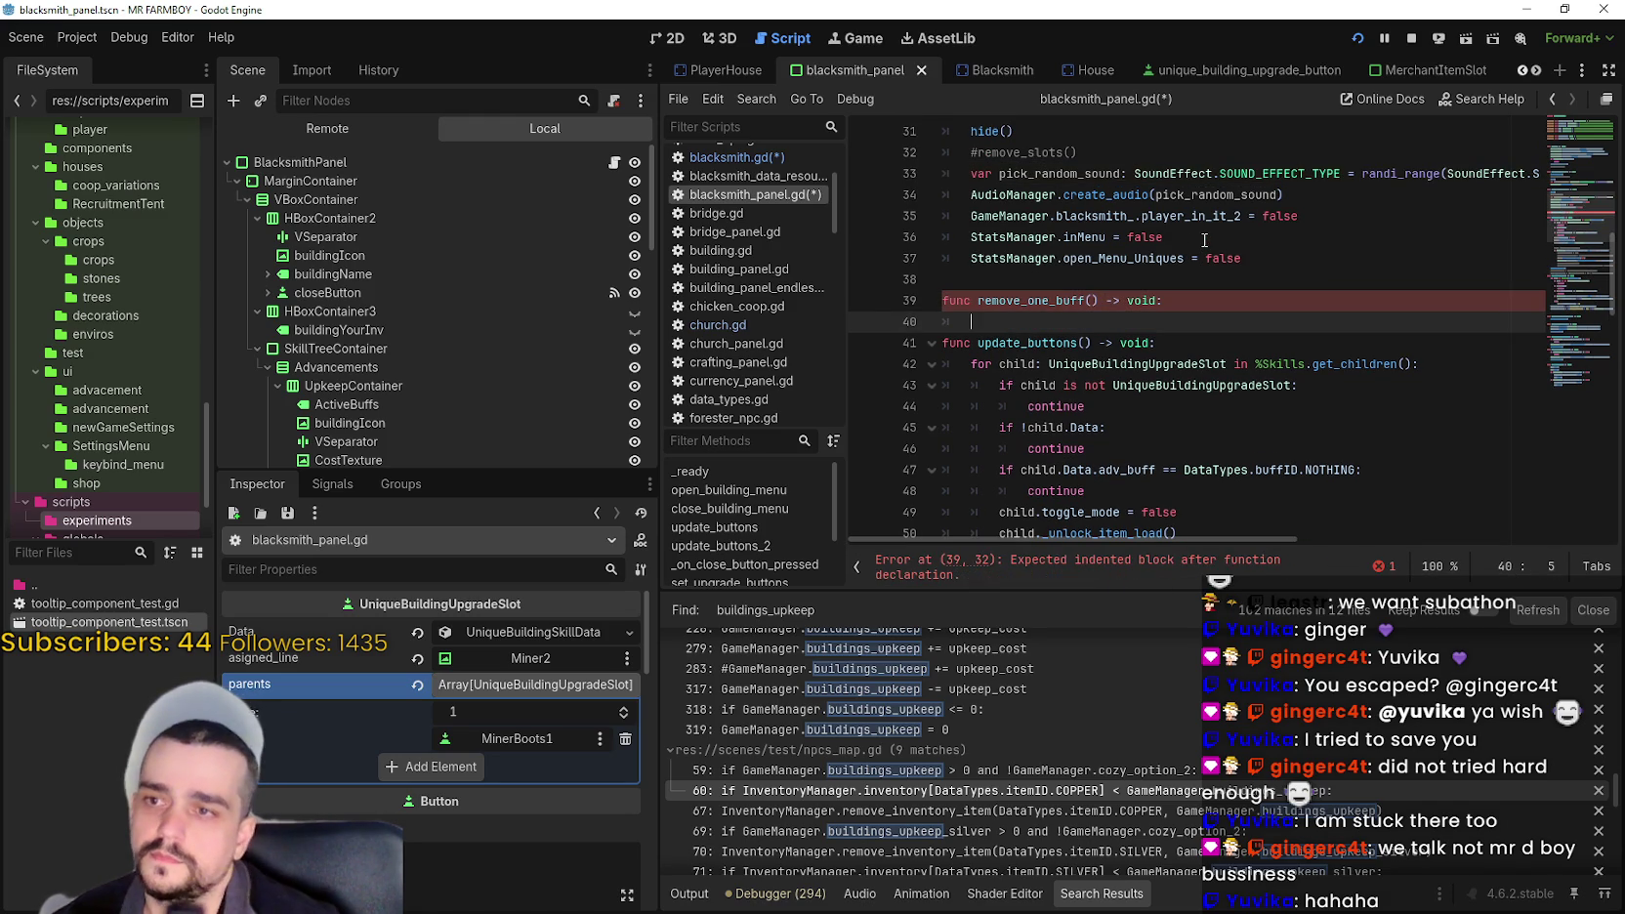
scroll(1205, 239, "down", 3)
double_click(1038, 216)
scroll(1066, 295, "up", 2)
key("Up")
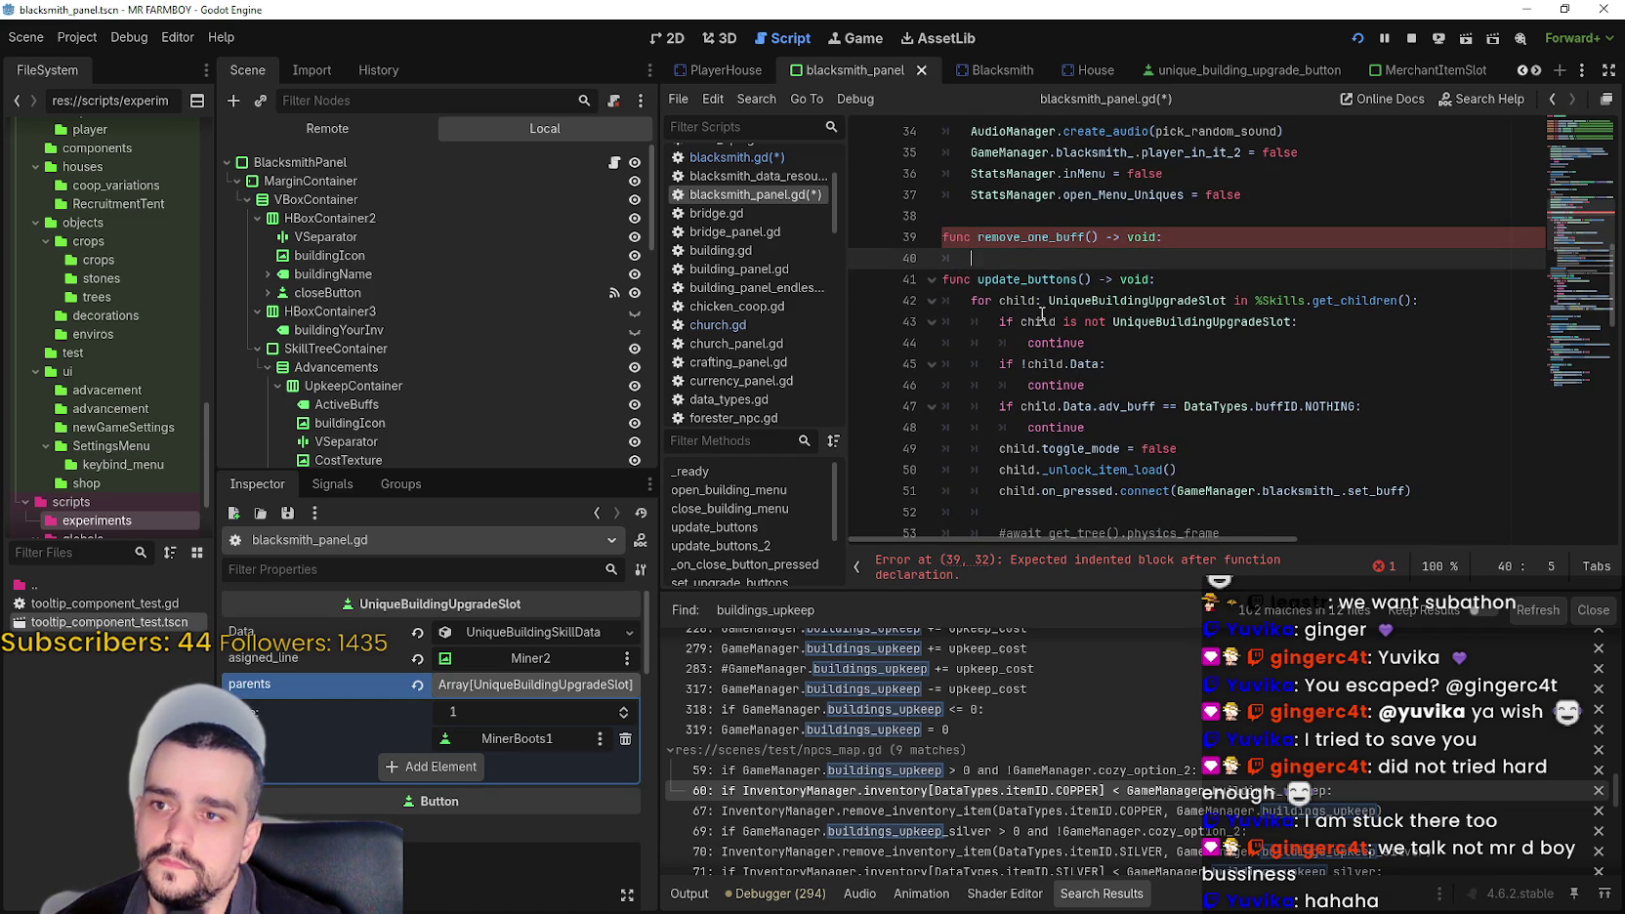
- Review the $Skills for-loop on line 42 and the uses of update_buttons_2
mouse_move(970, 300)
left_mouse_down()
mouse_move(1444, 305)
mouse_move(1414, 306)
left_mouse_up()
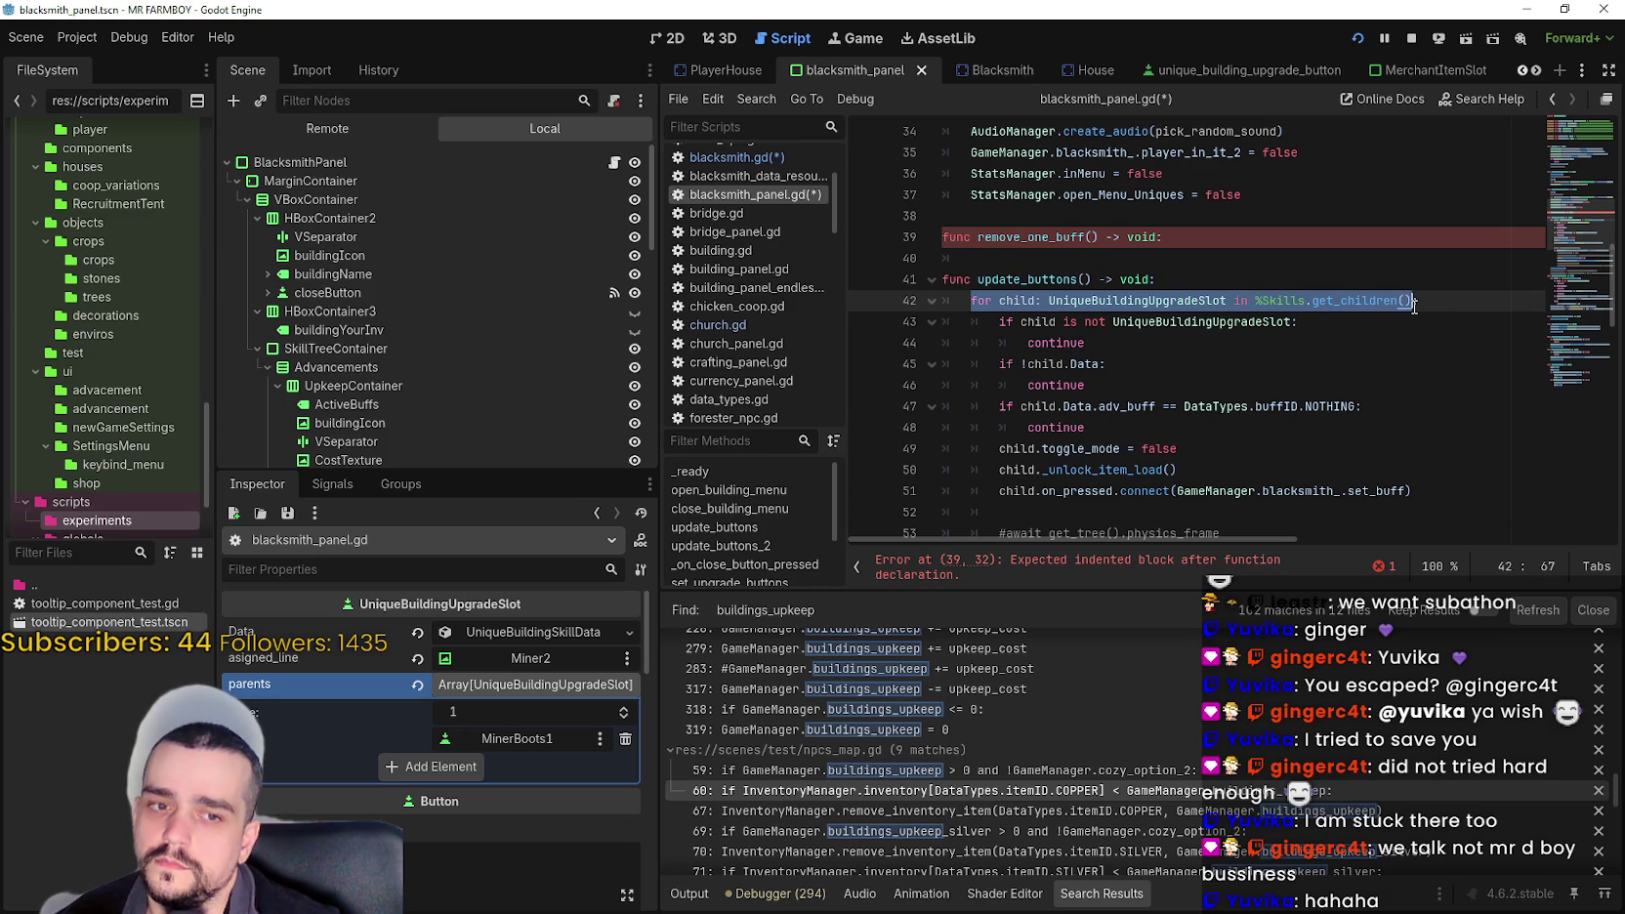
left_click(1259, 301)
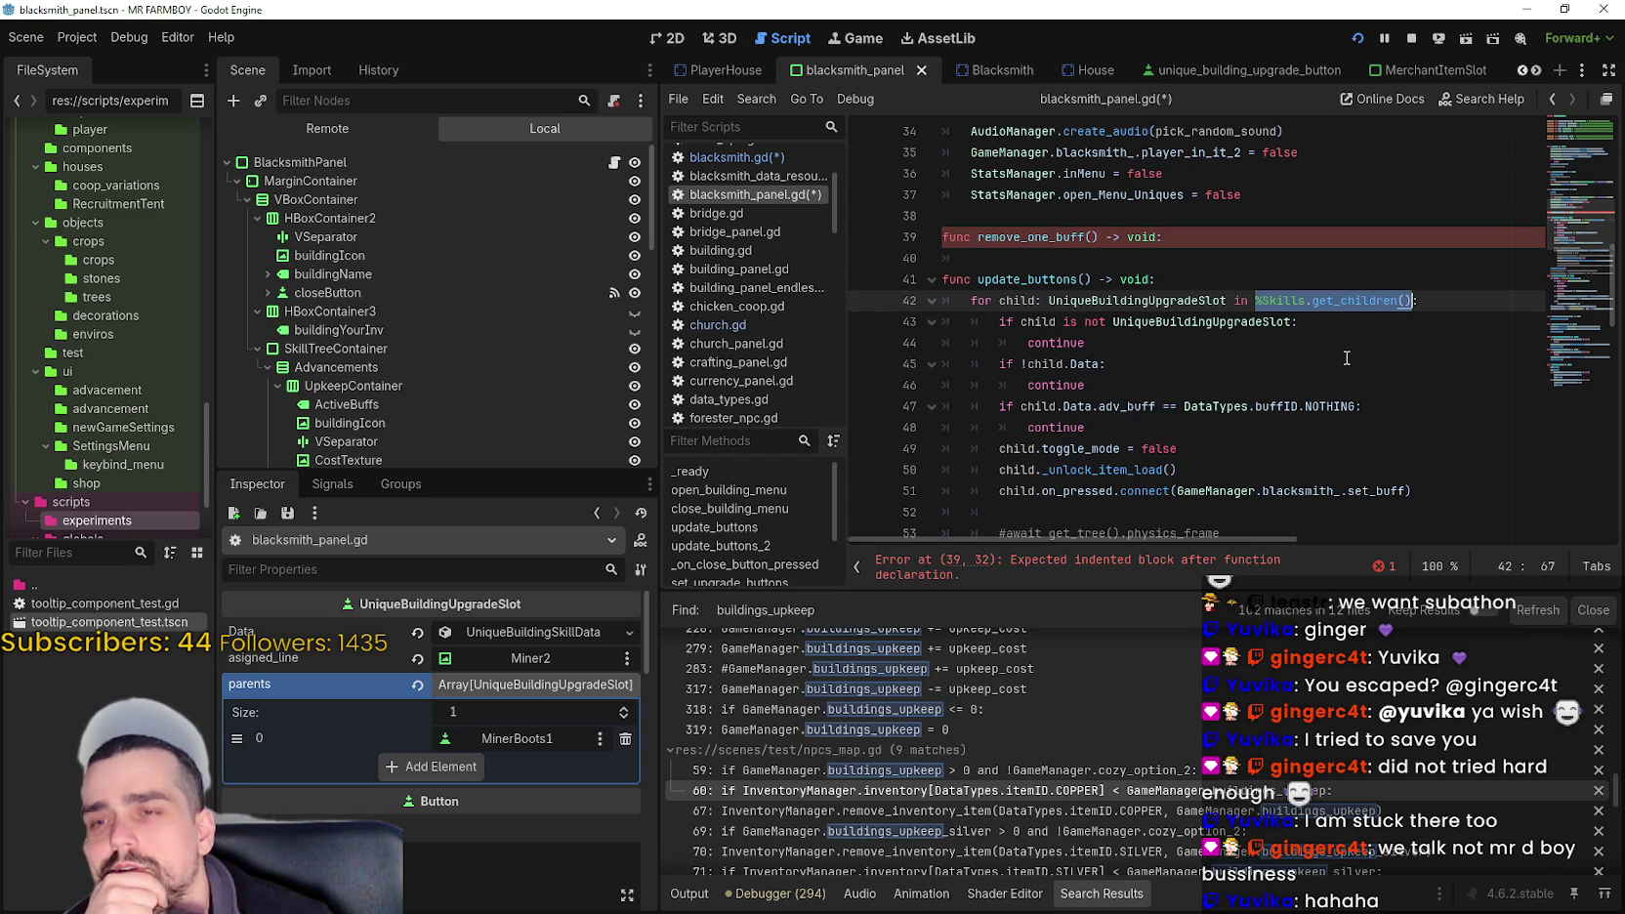
scroll(1367, 366, "down", 5)
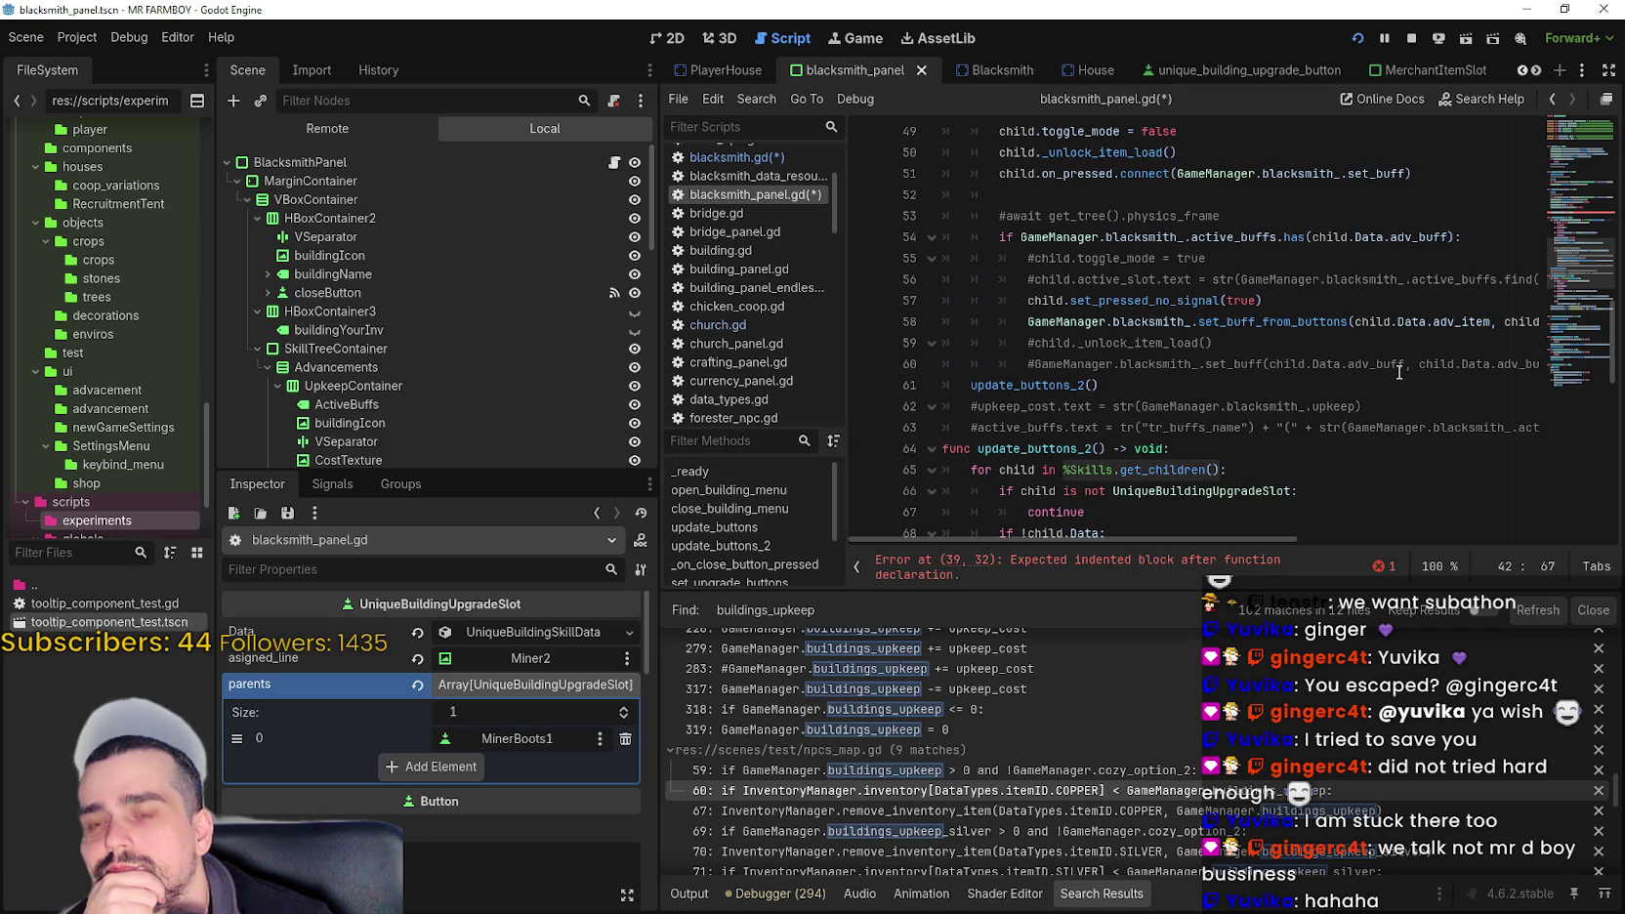
scroll(1398, 371, "down", 2)
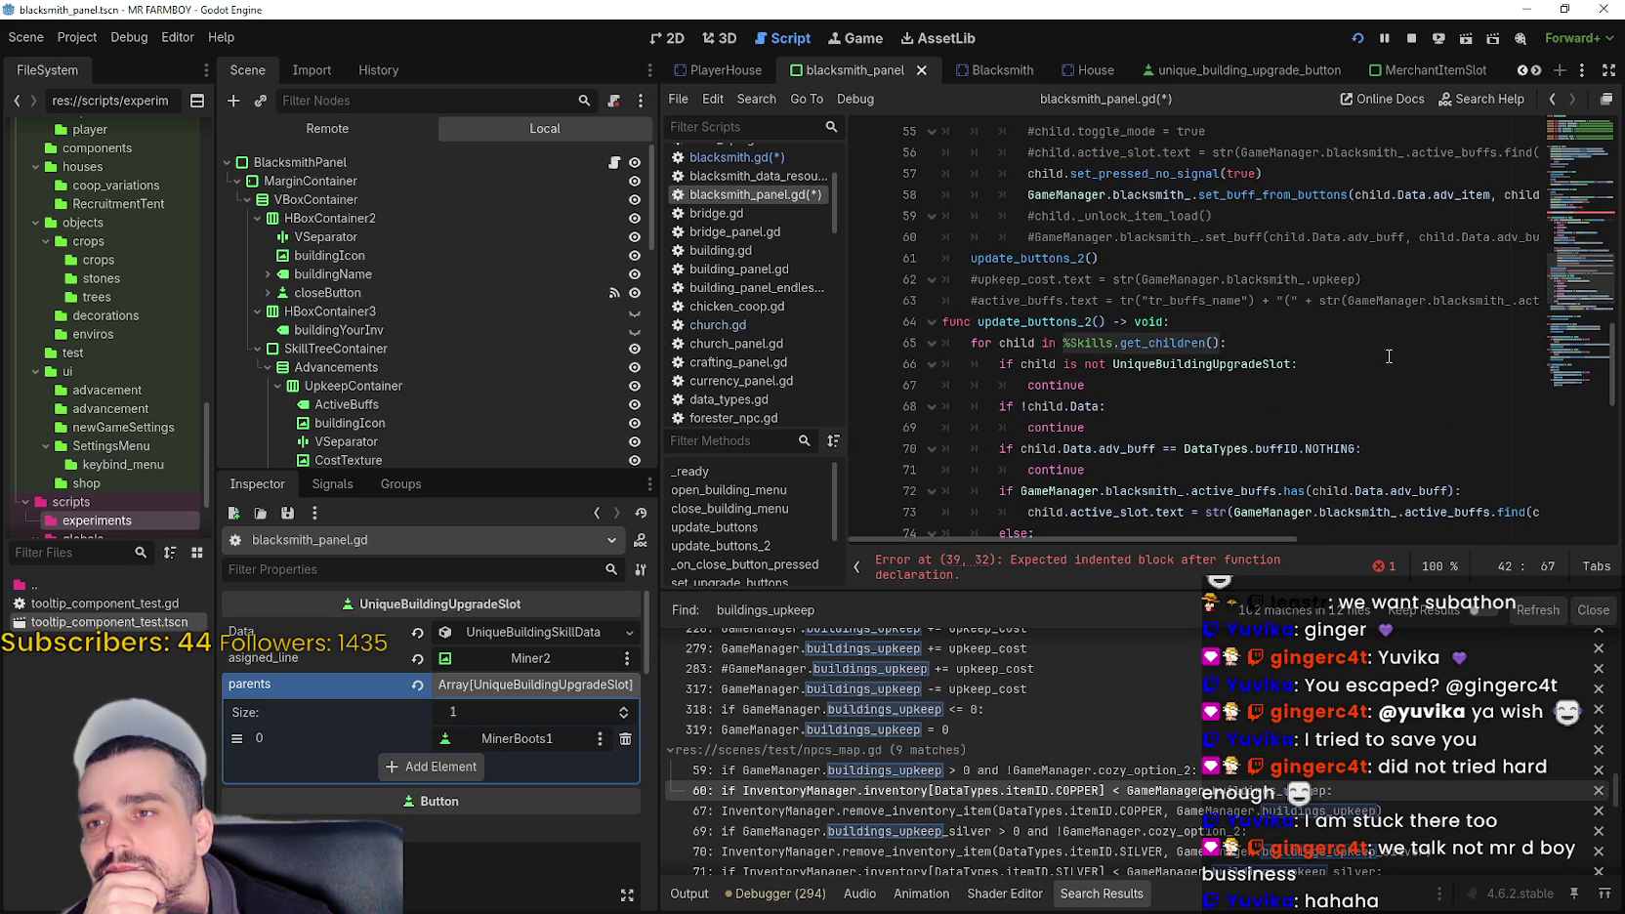
scroll(1389, 357, "down", 2)
double_click(1007, 193)
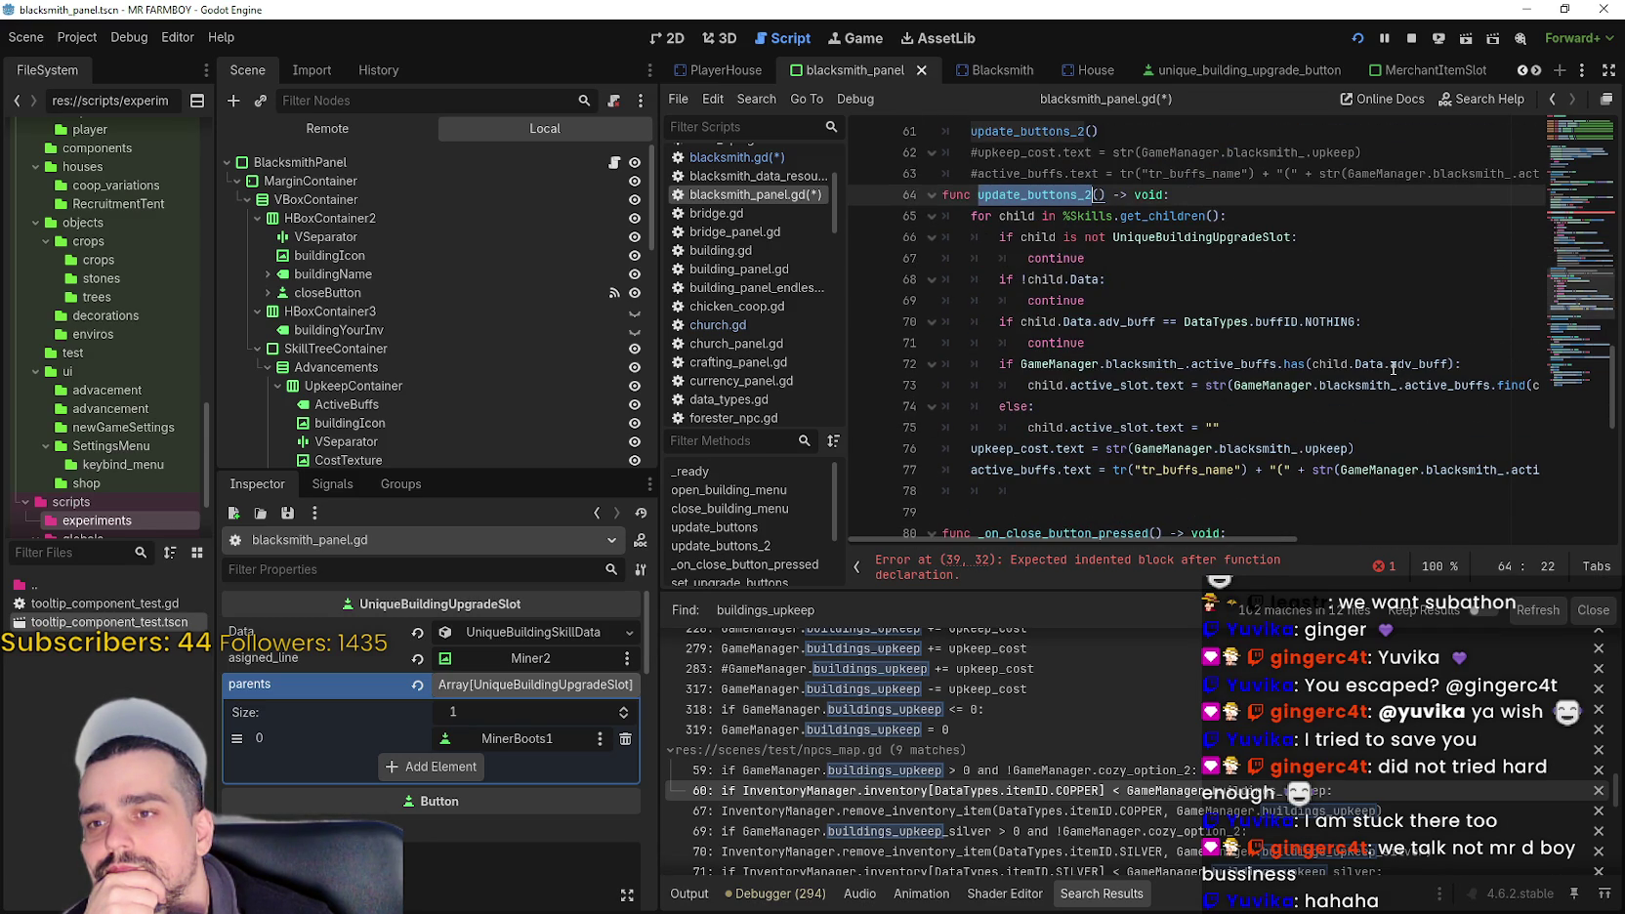
scroll(1393, 367, "up", 2)
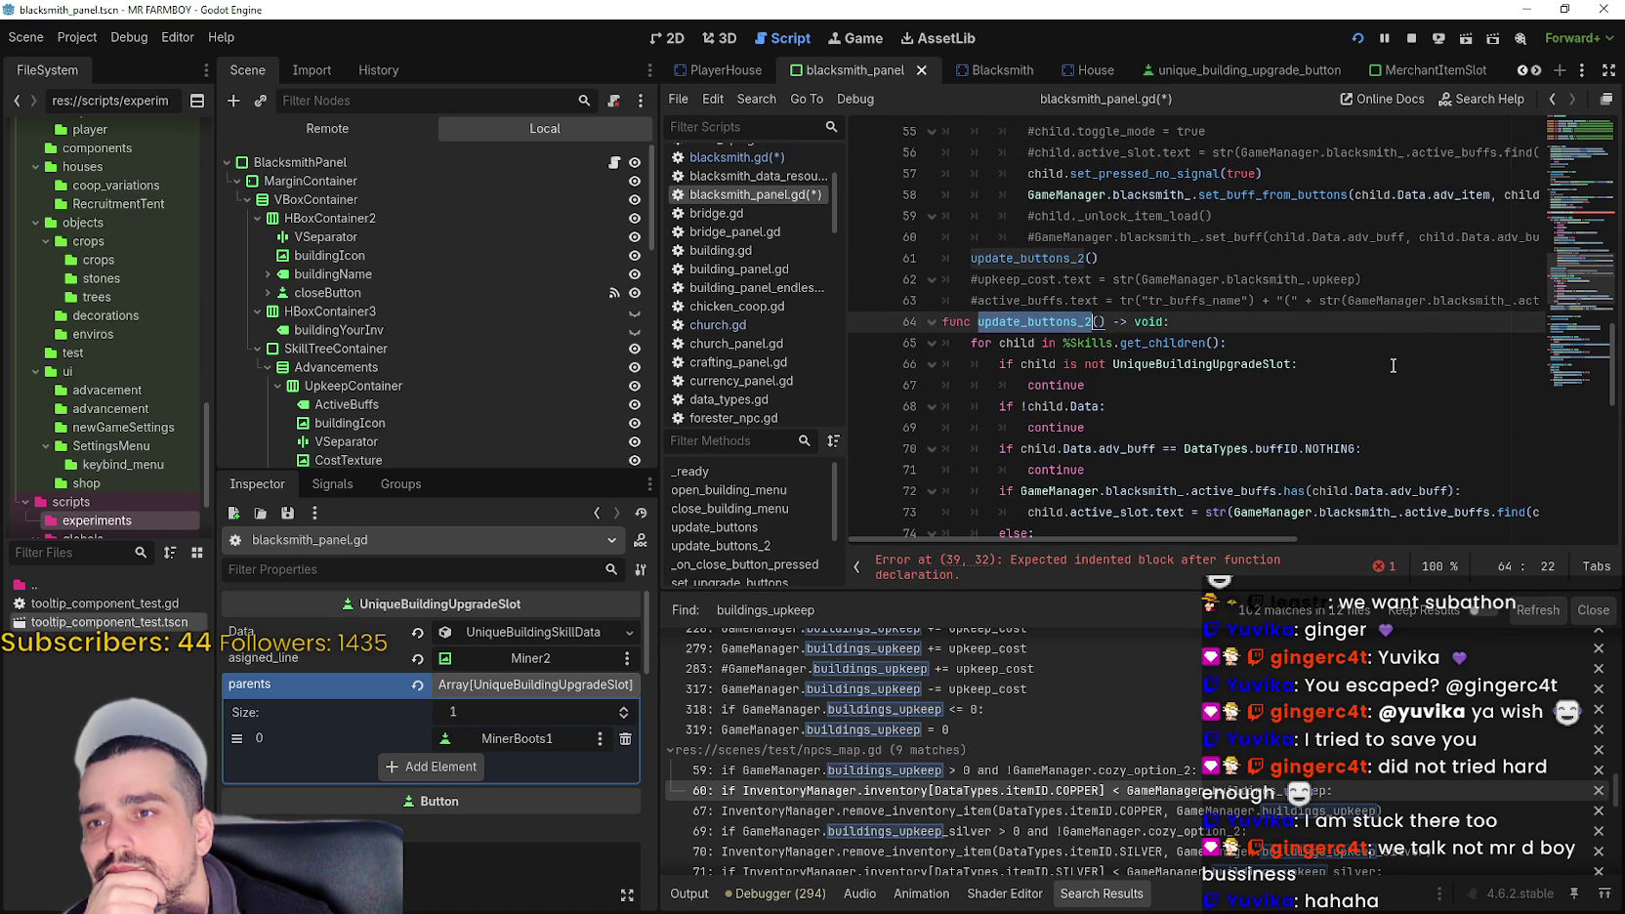
scroll(1393, 365, "down", 5)
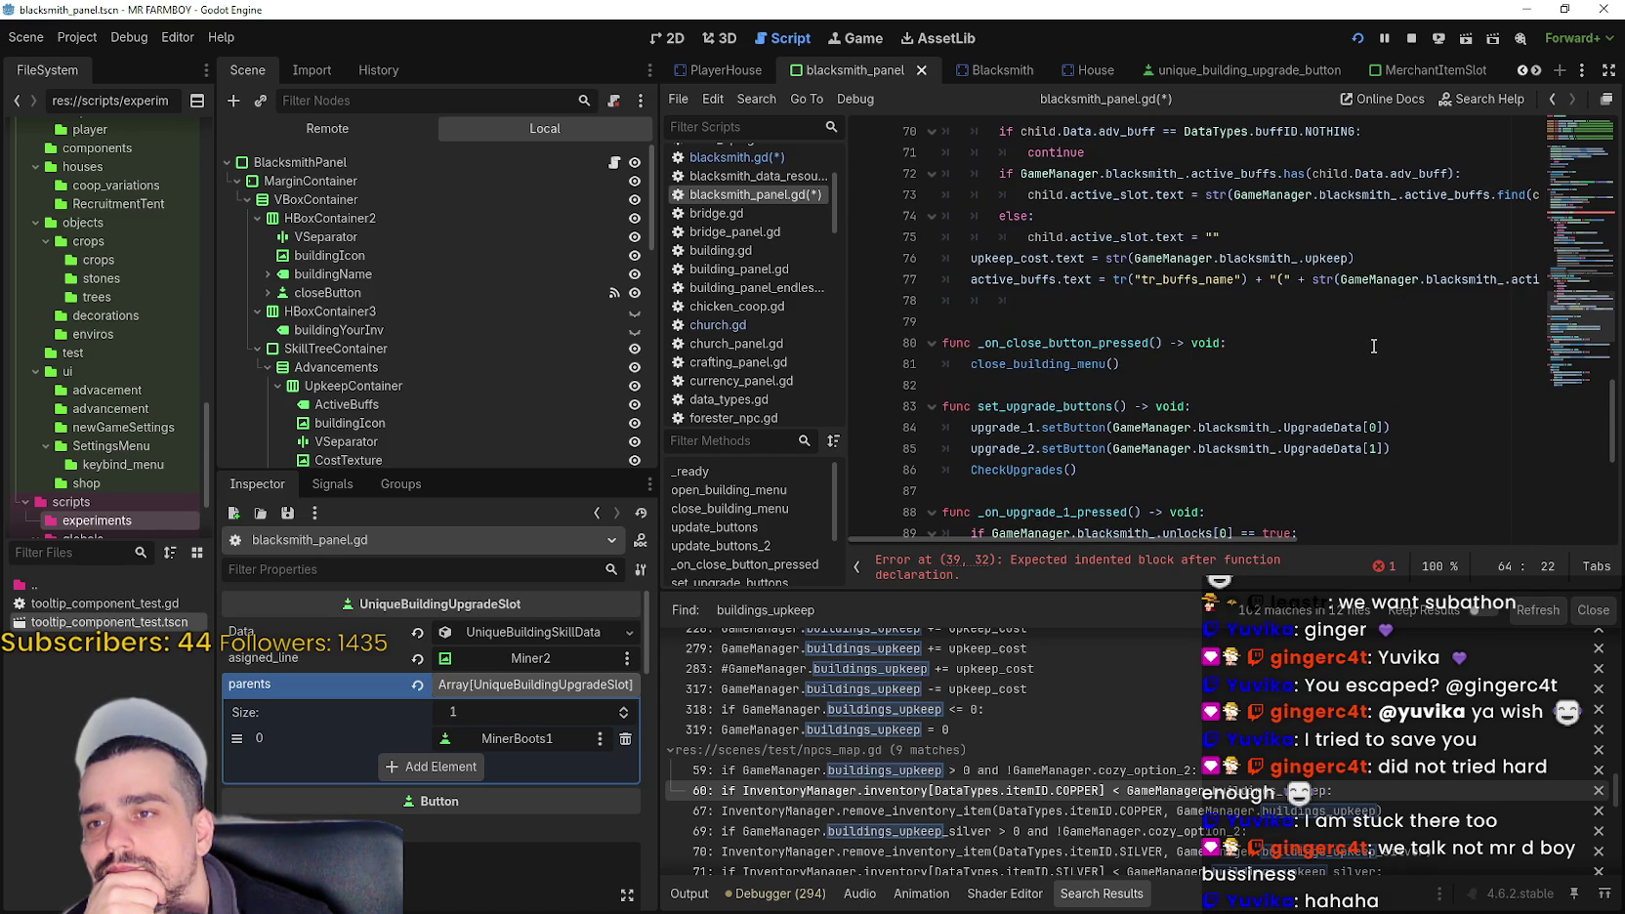
scroll(1373, 346, "down", 4)
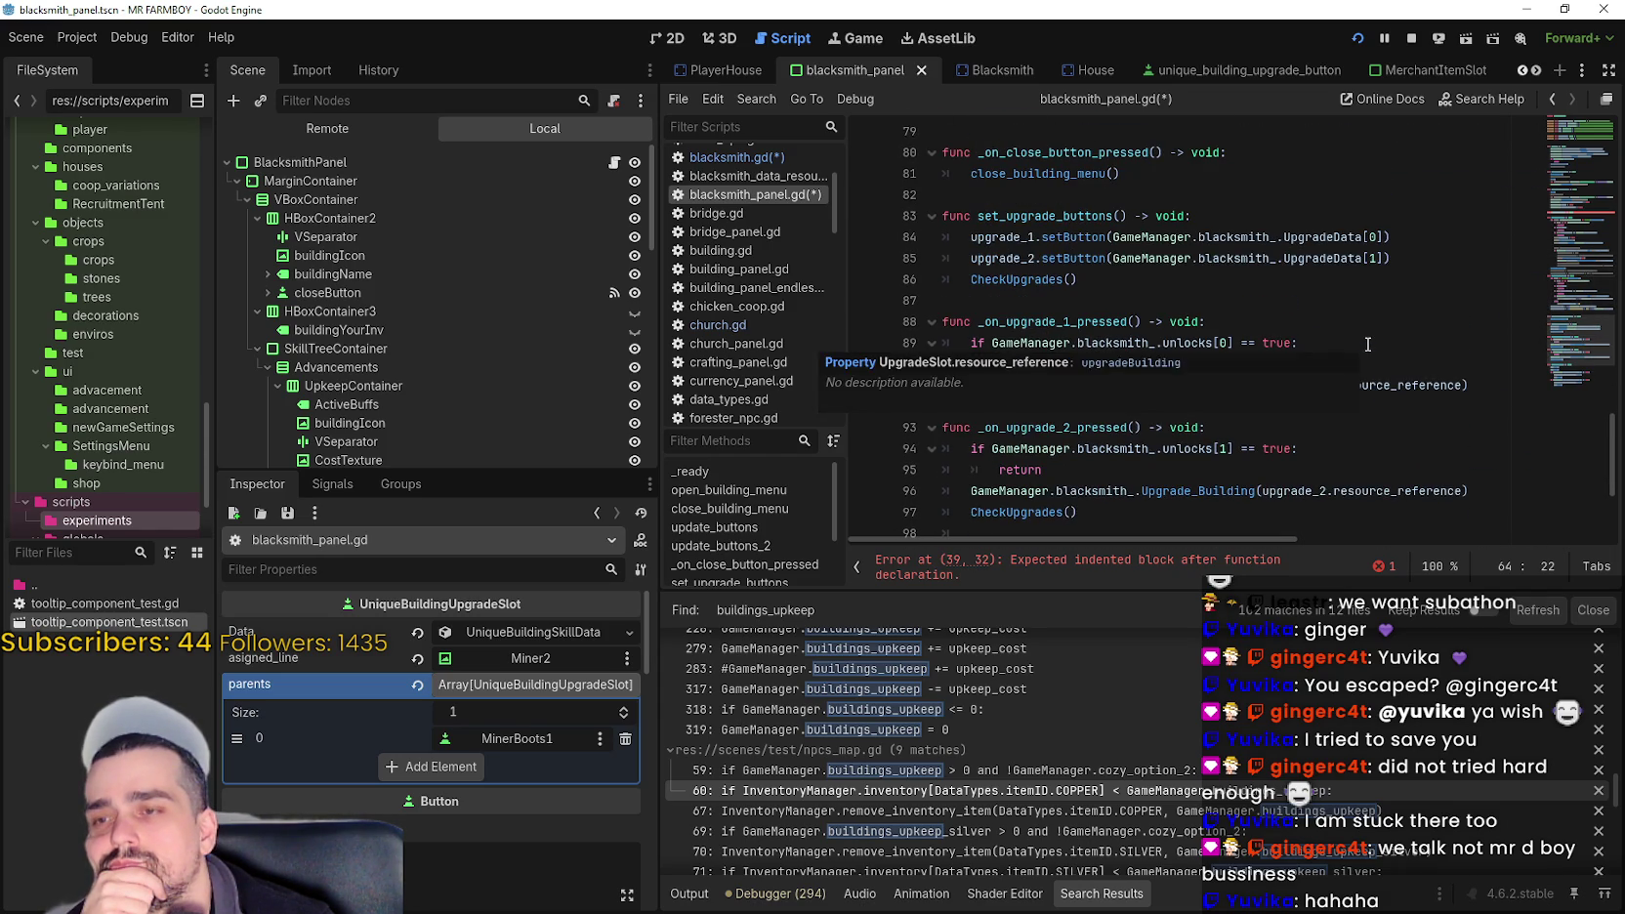
scroll(1369, 344, "down", 2)
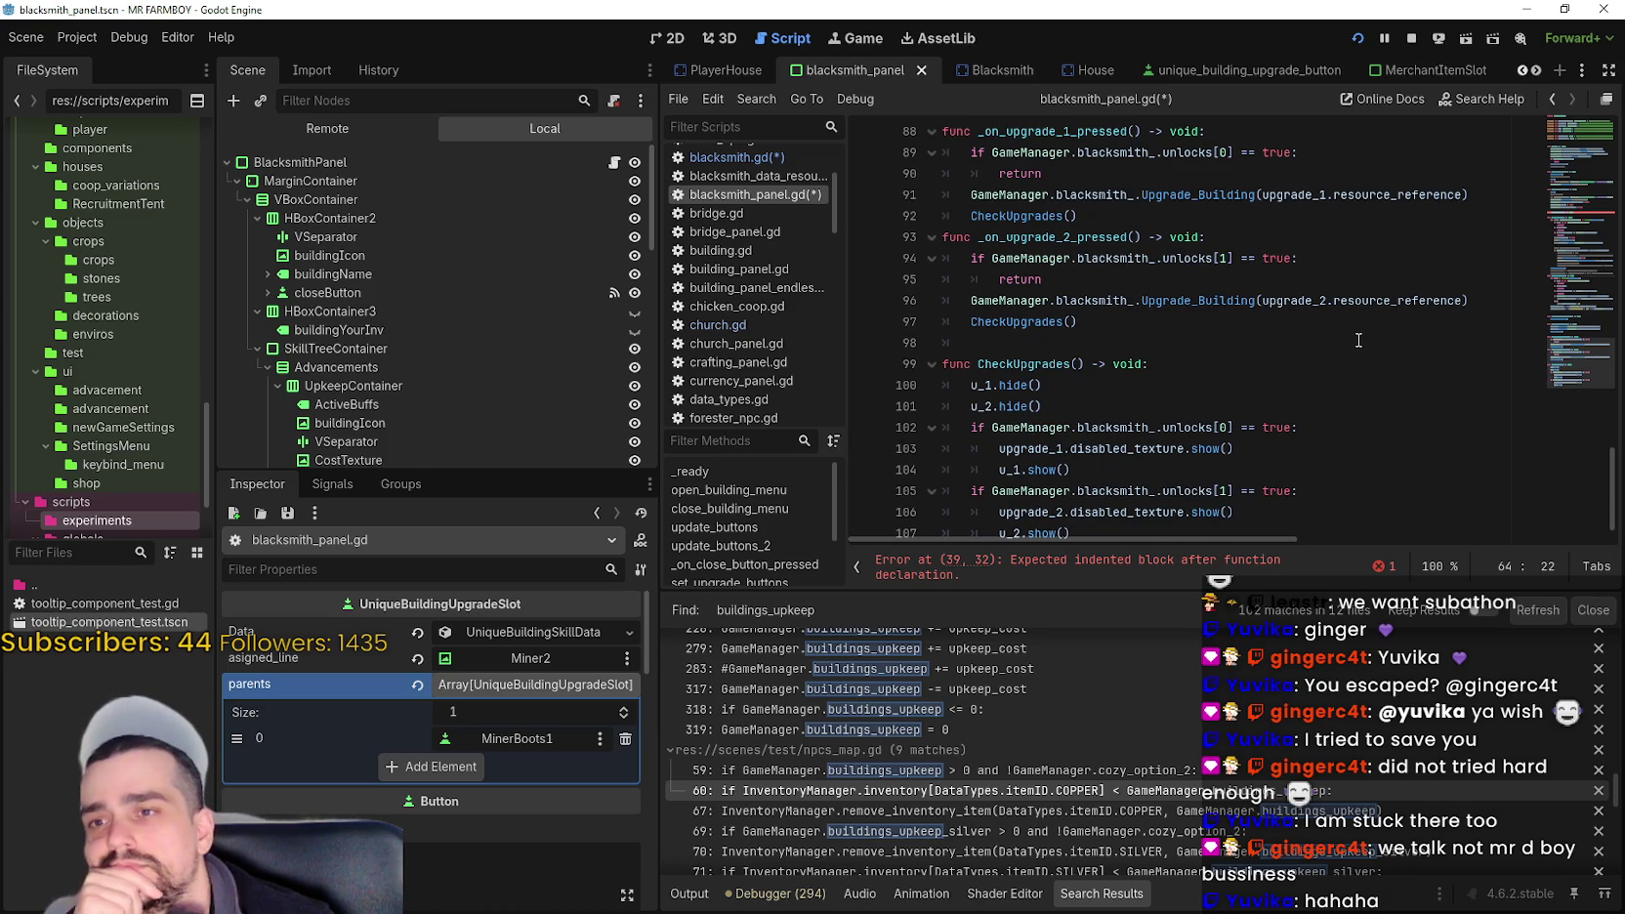
scroll(1357, 340, "up", 10)
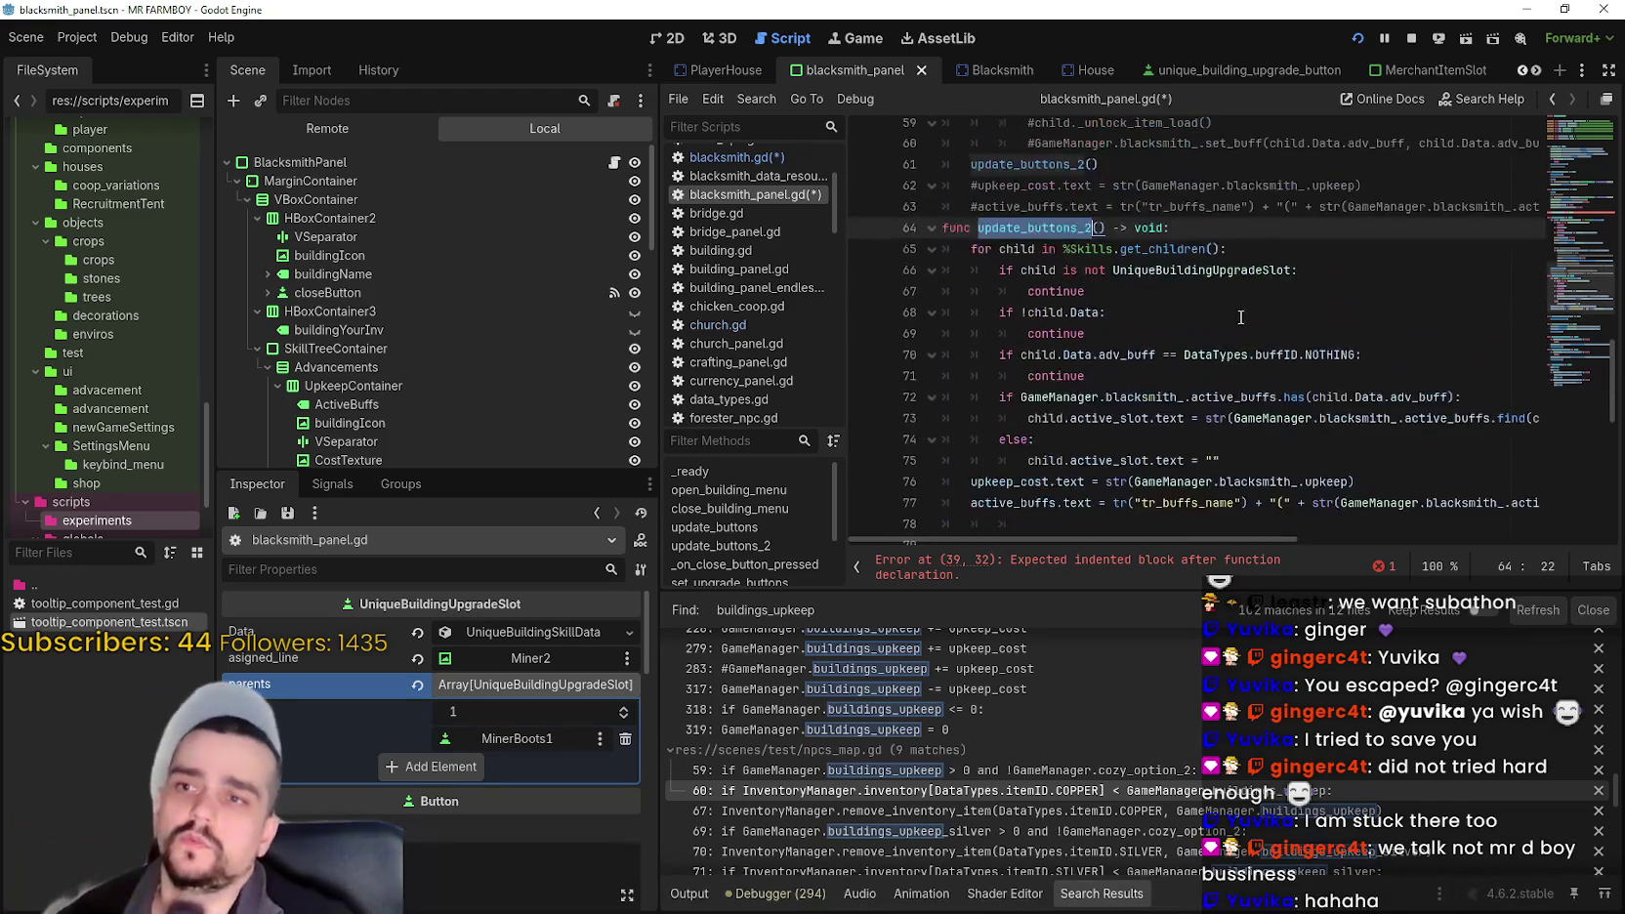
scroll(1115, 264, "up", 8)
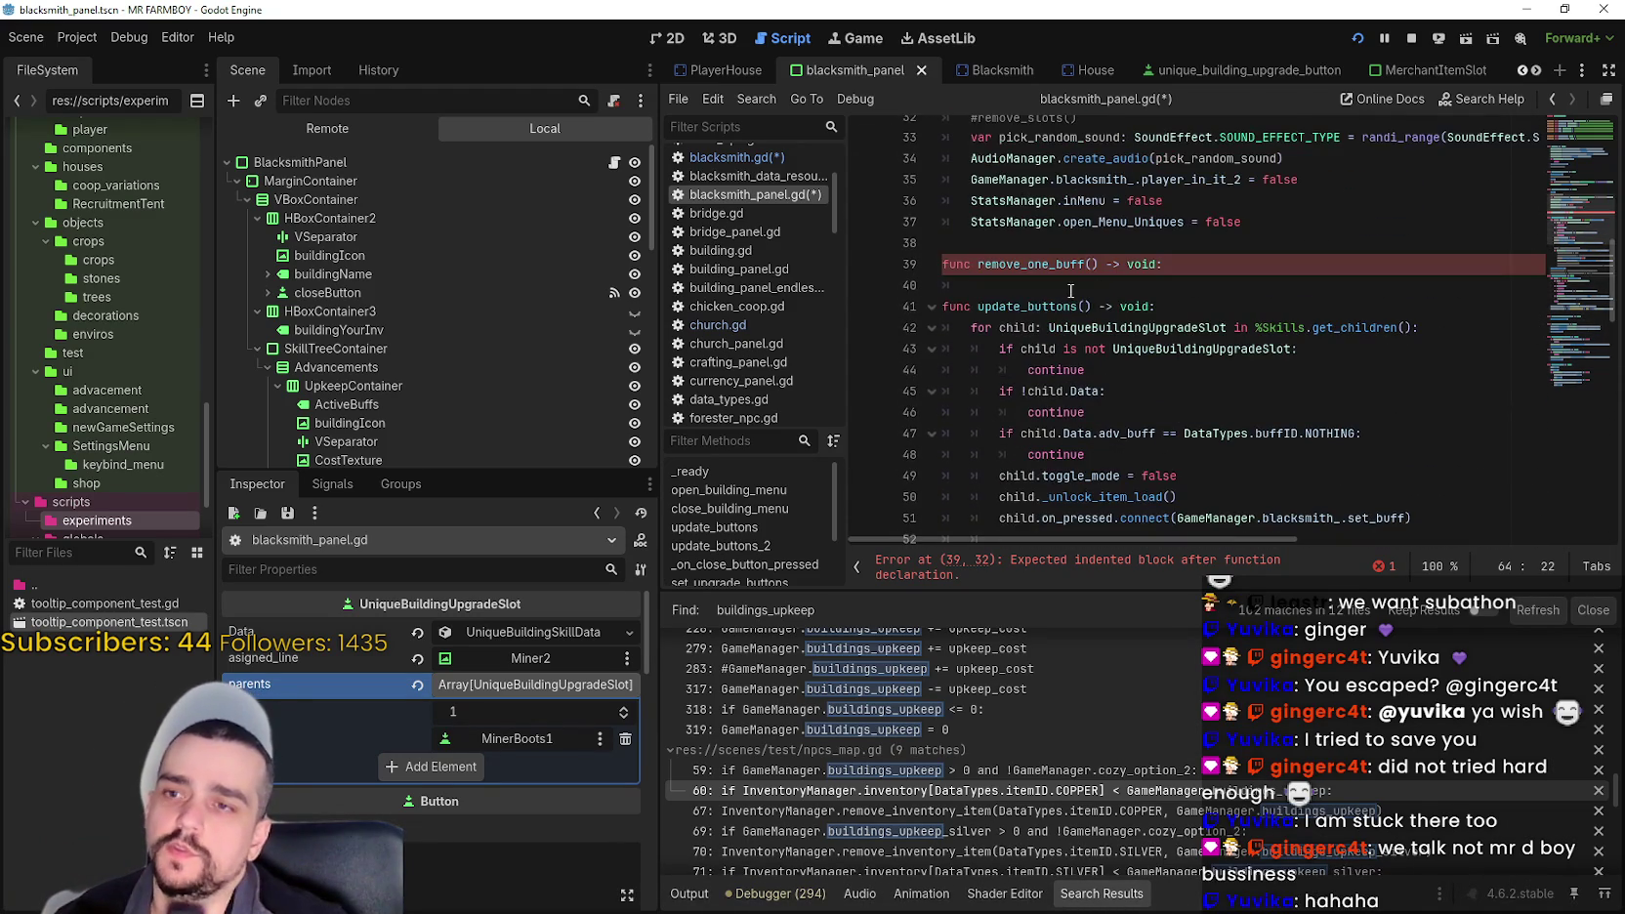
- Place the caret in remove_one_buff's body, then select the FarmerBoots1 skill slot node
left_click(1070, 292)
scroll(472, 361, "down", 8)
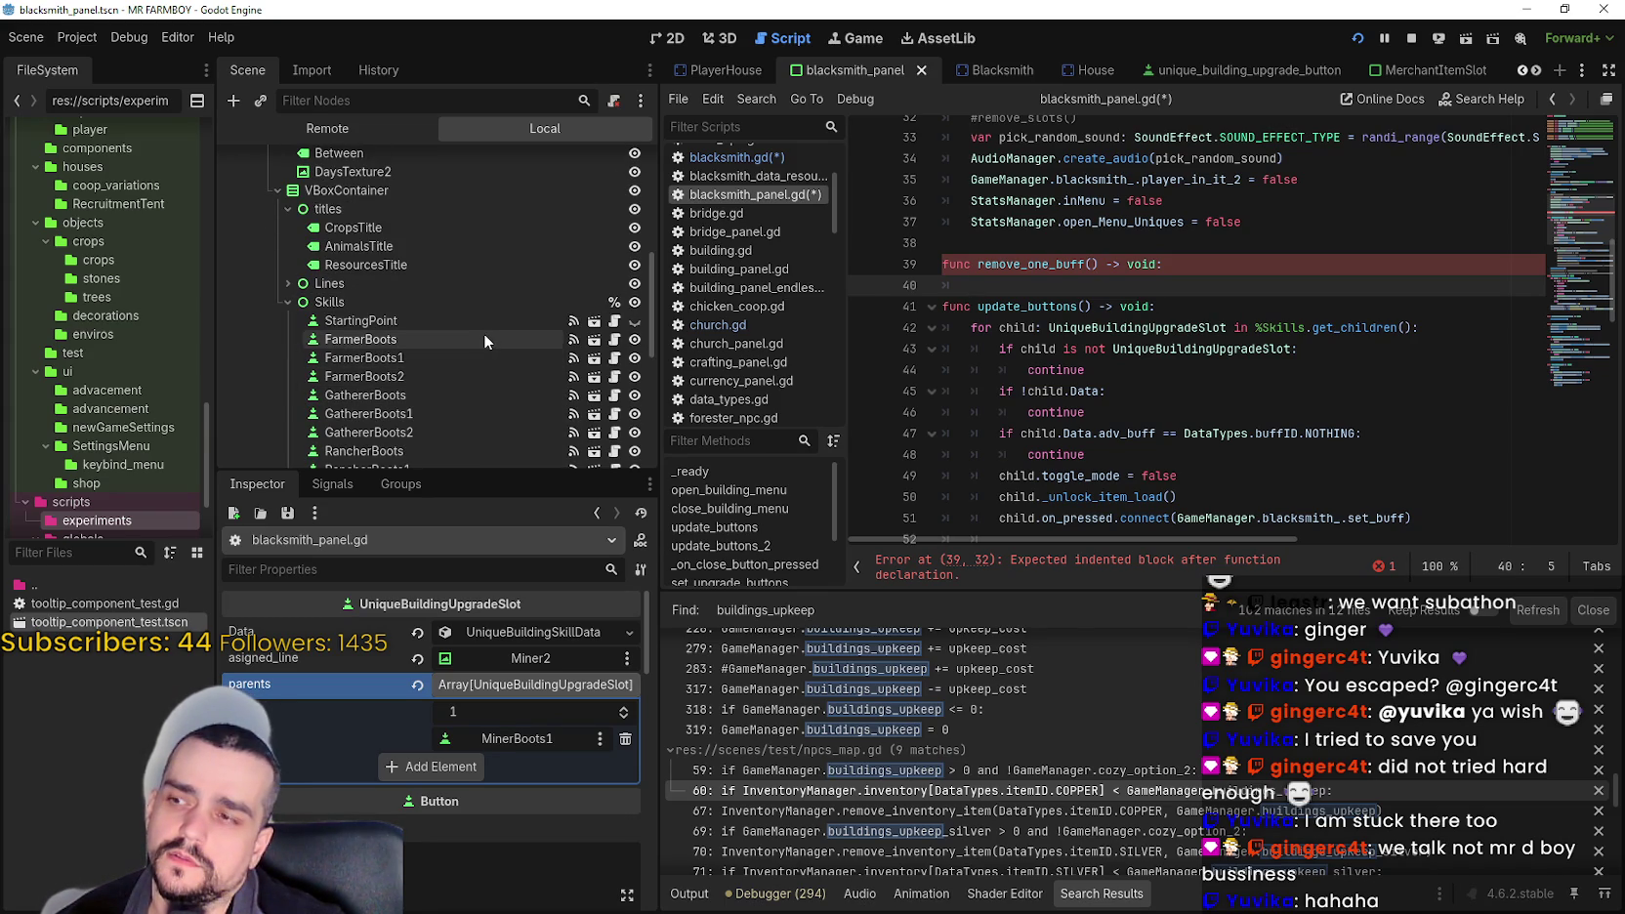
scroll(455, 304, "down", 1)
left_click(457, 312)
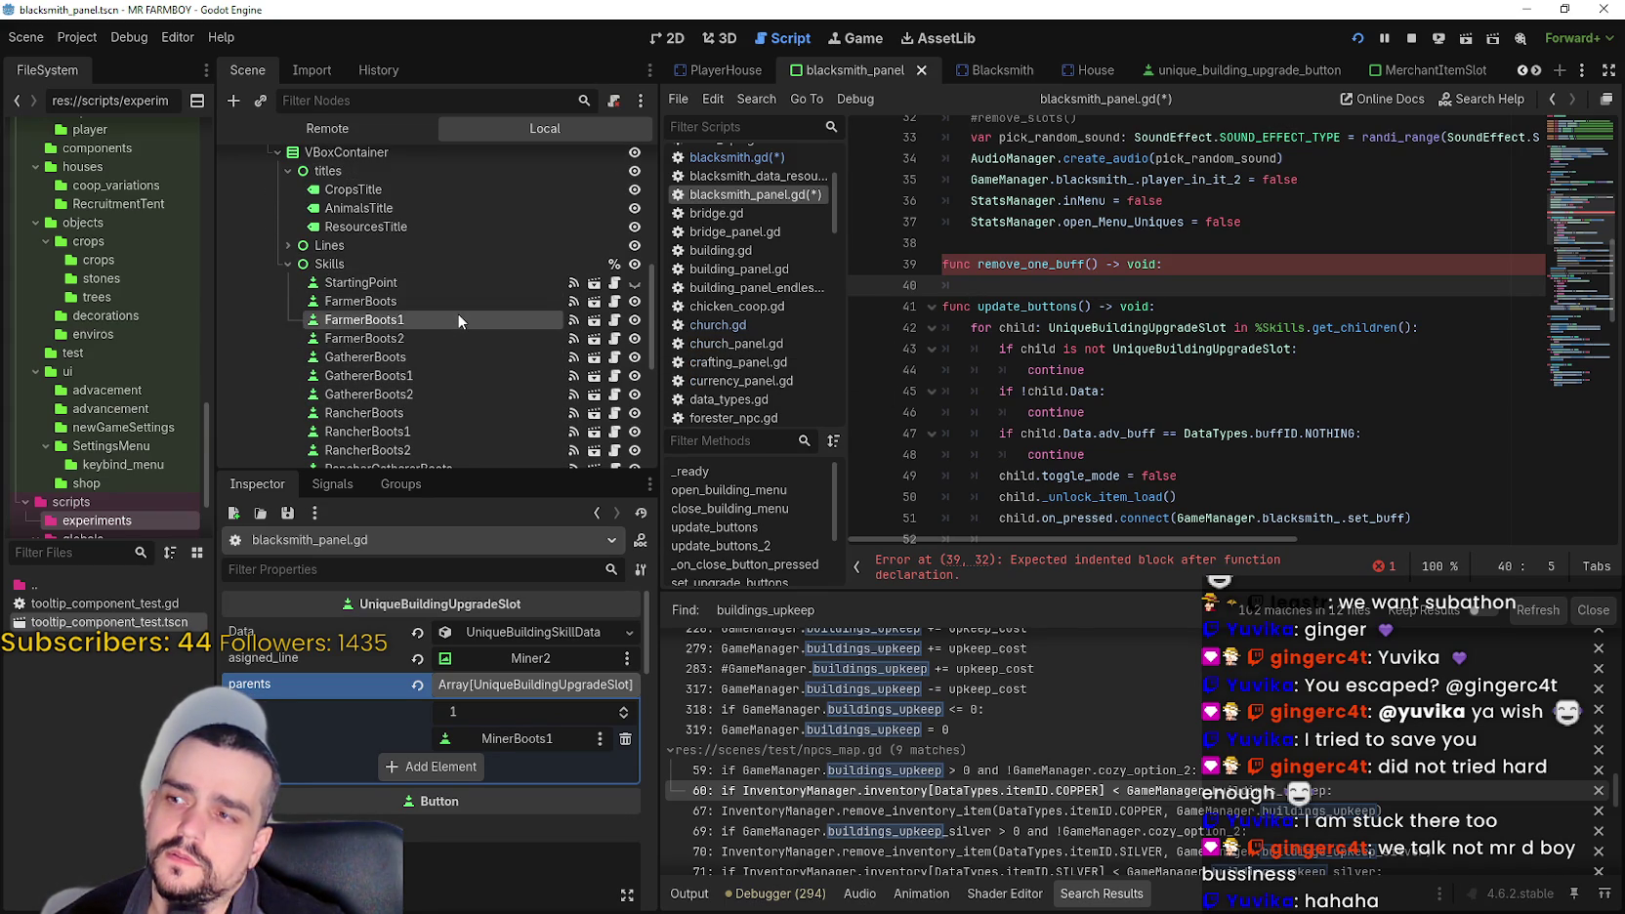
- Resume the game, ride to the blacksmith and open its panel showing six active buffs
key("alt+Tab")
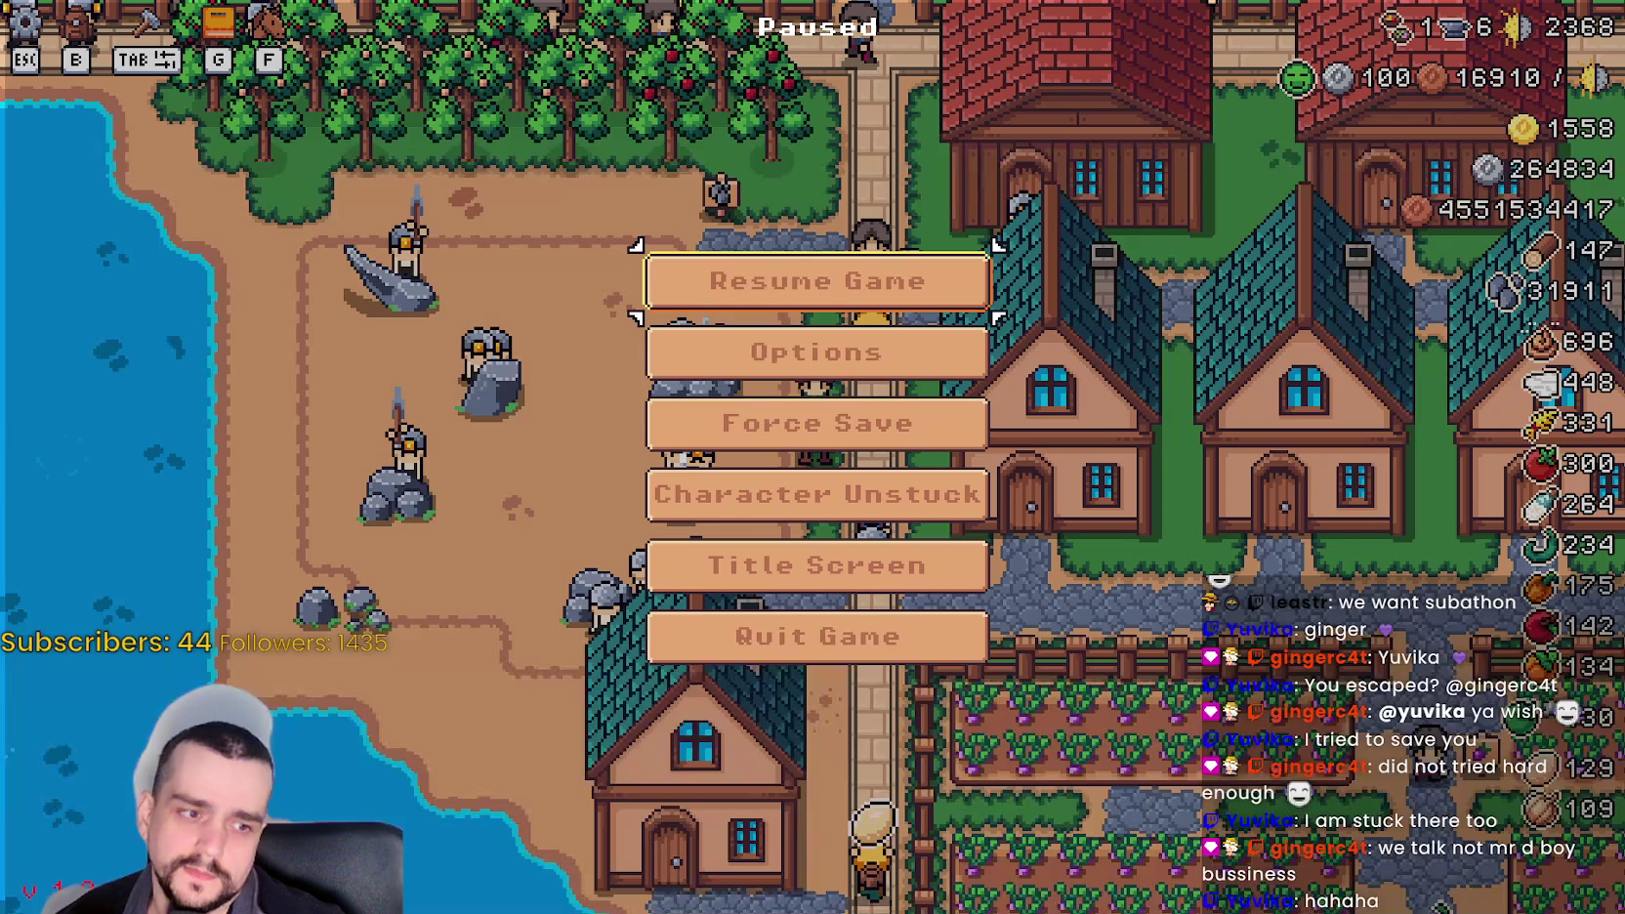
key("Escape")
key("d")
key("s")
key("d")
key("a")
key("s")
scroll(1198, 398, "up", 2)
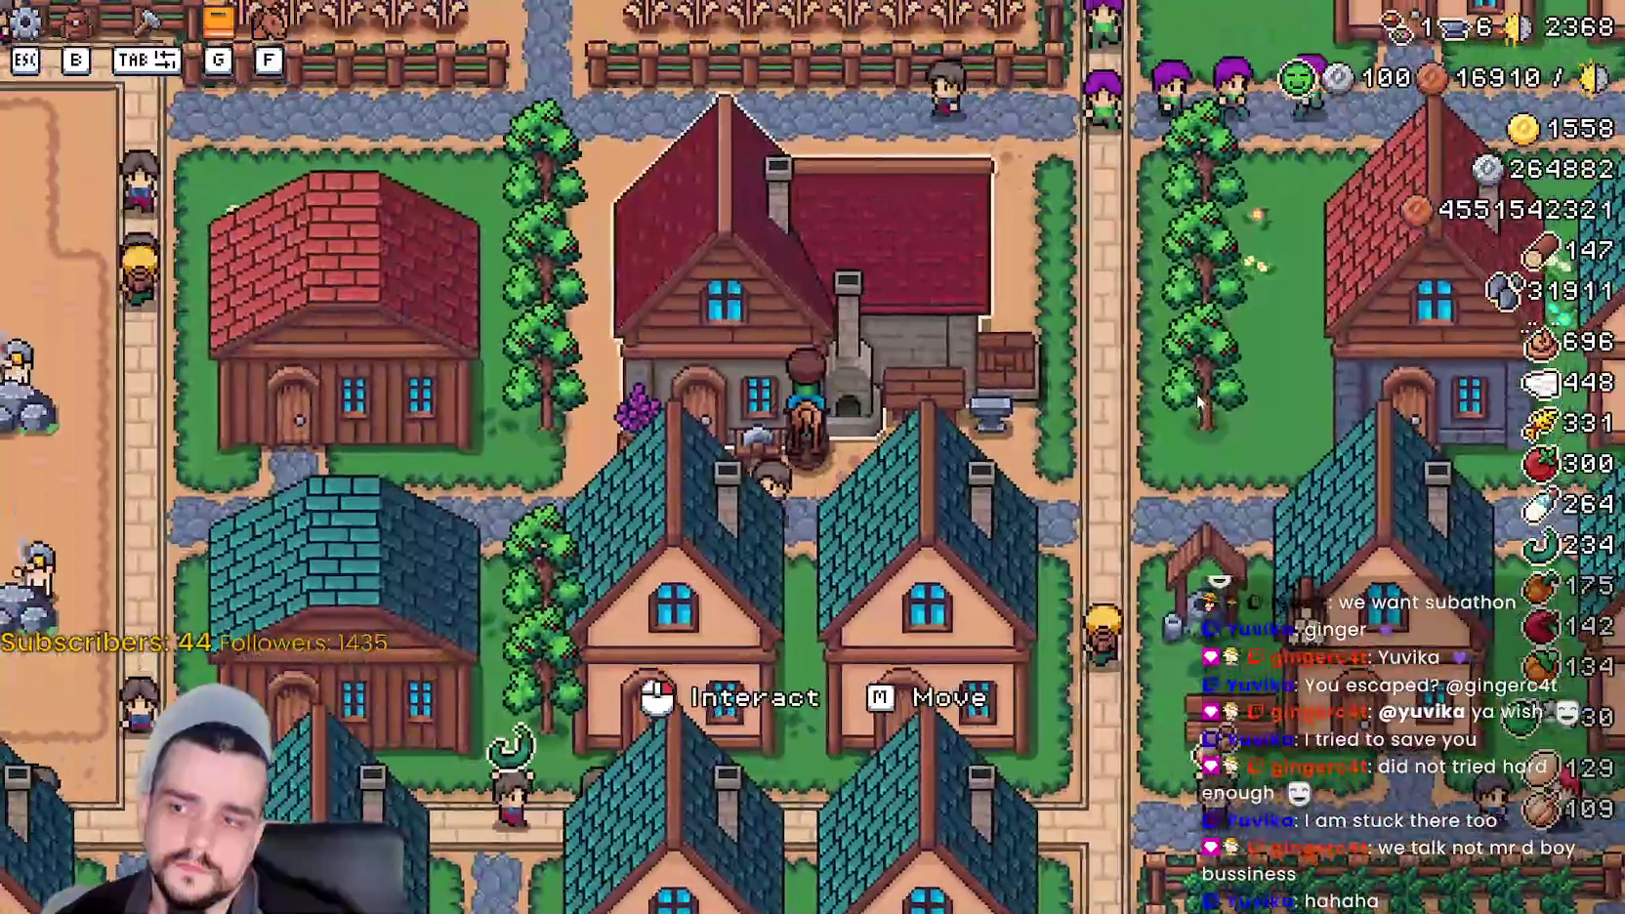
left_click(1203, 383)
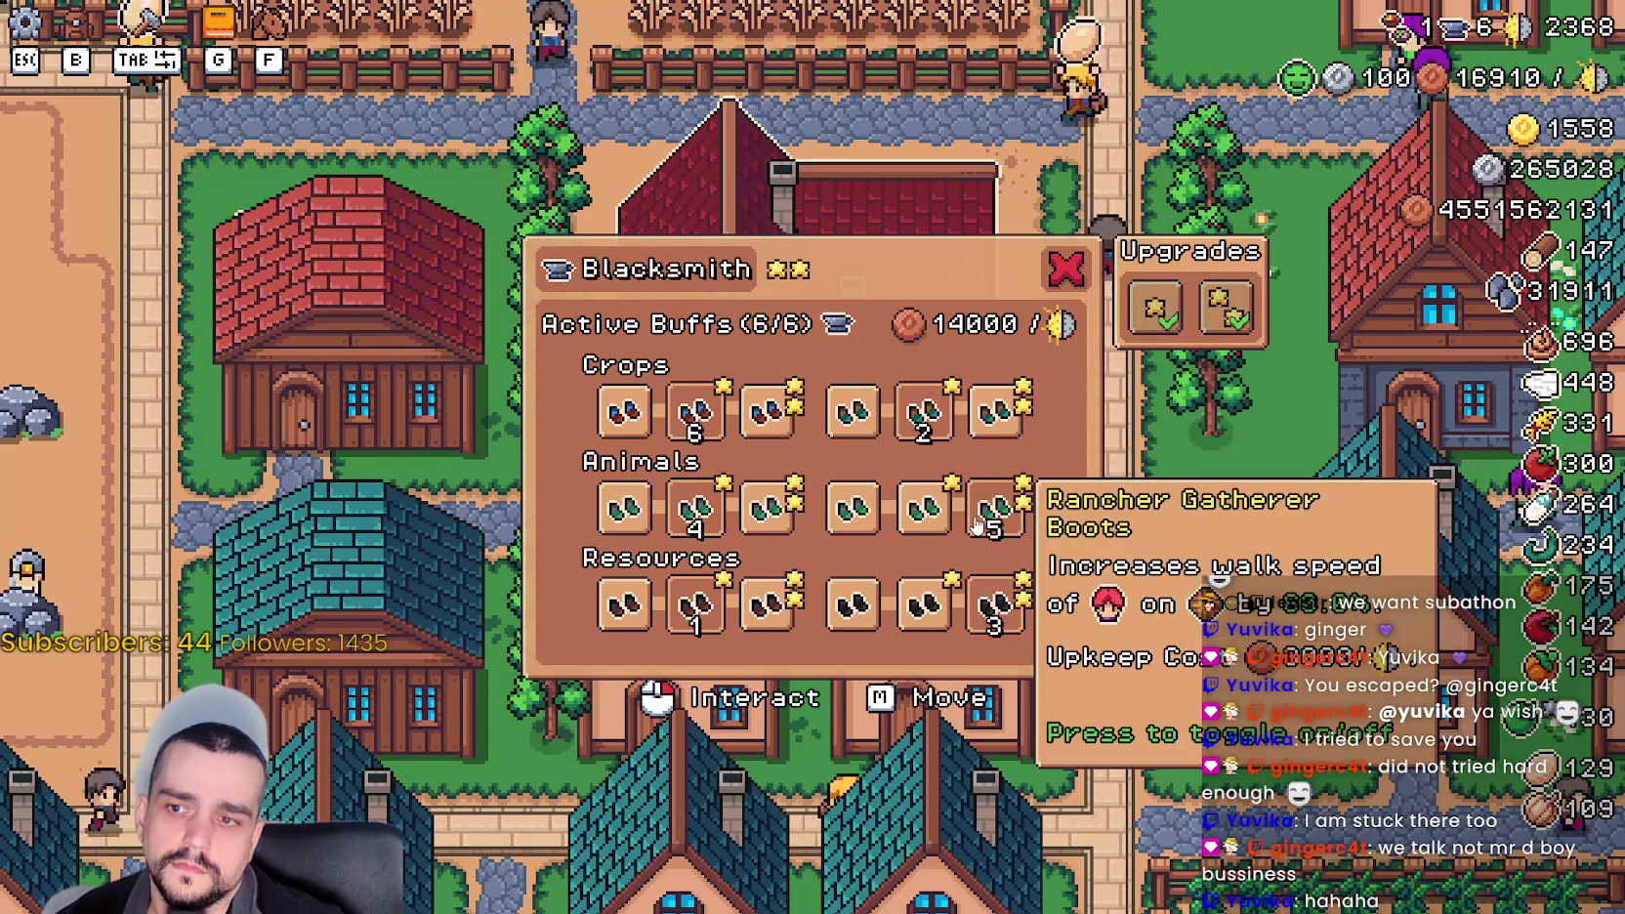
- Close the Blacksmith panel with Esc to pause, and return to the Godot editor
key("alt+Tab")
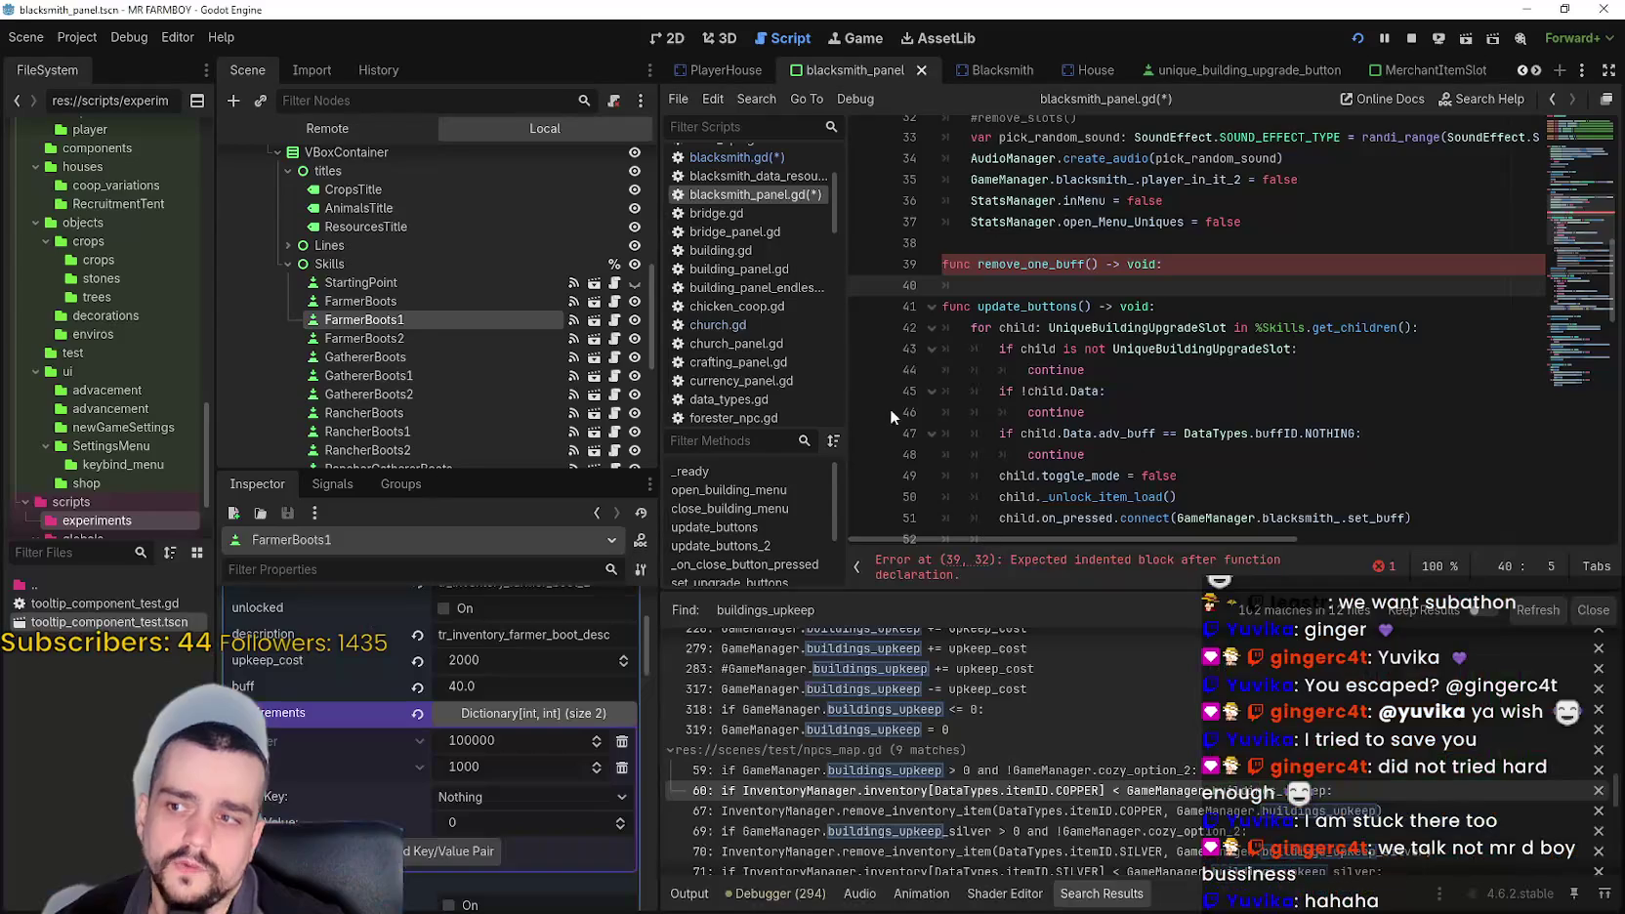
key("alt+Tab")
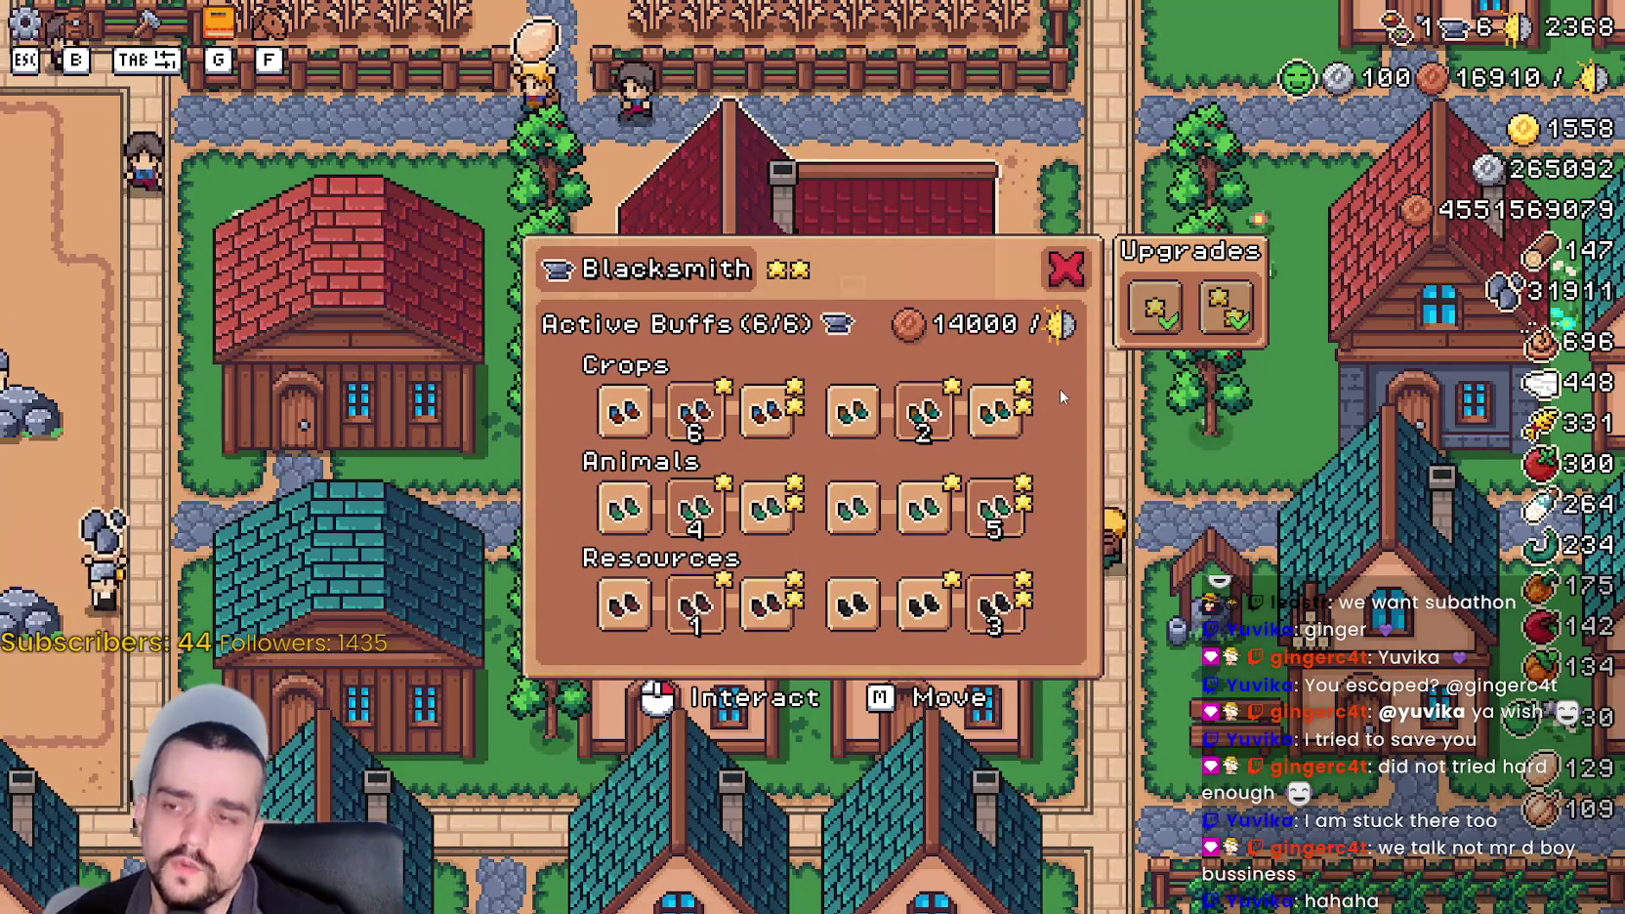
key("Escape")
key("alt+Tab")
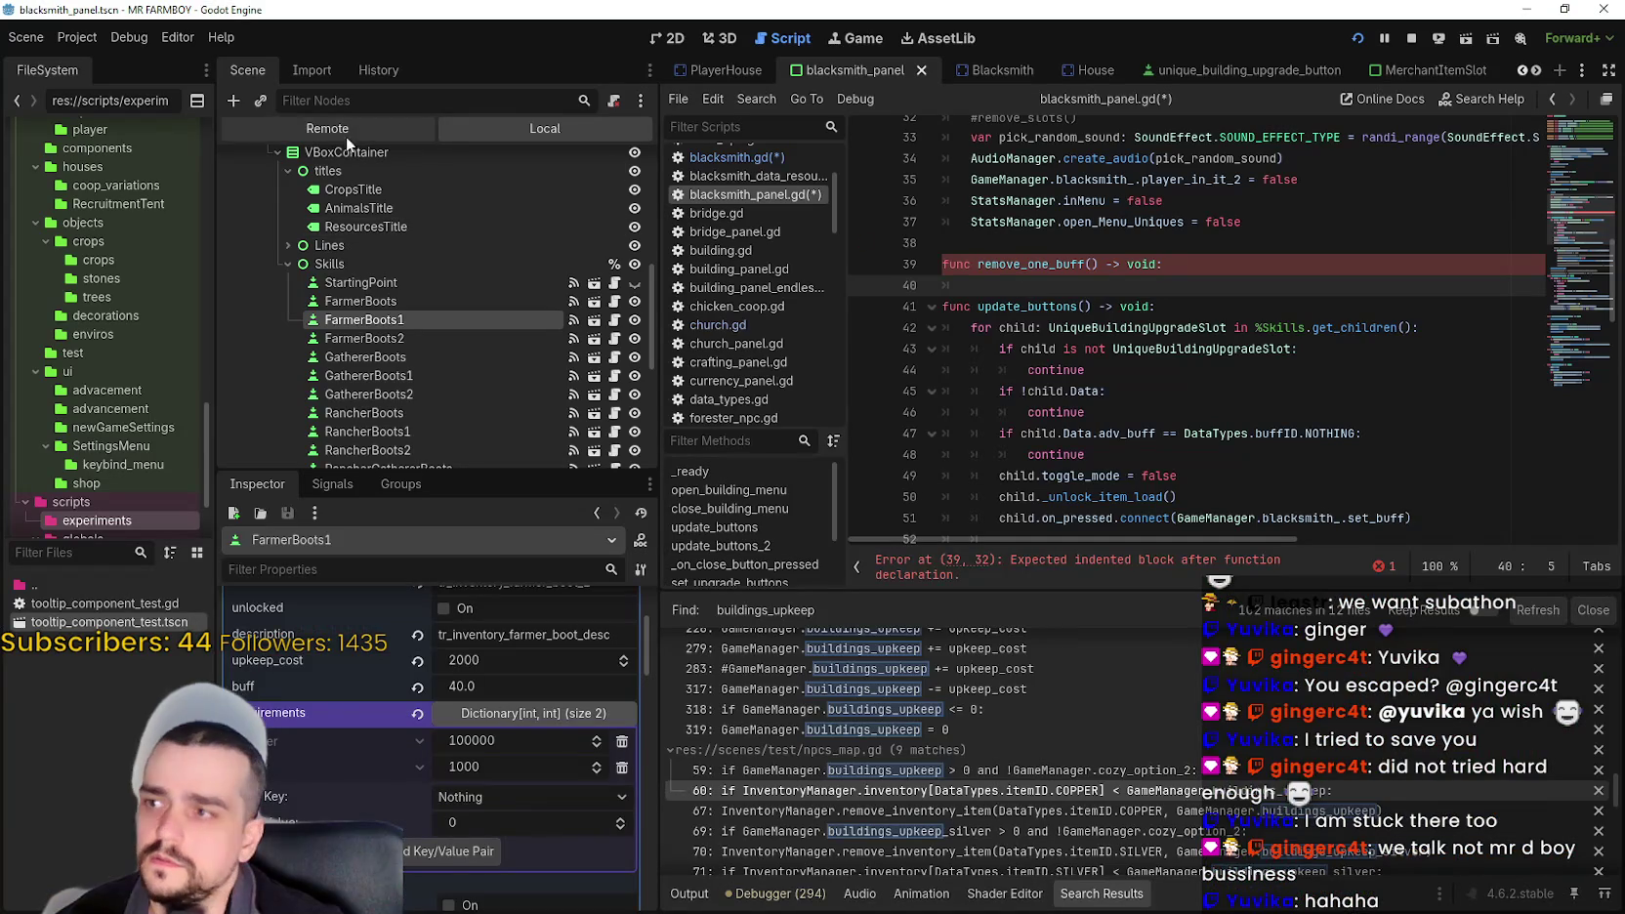
- In the Remote scene tree, expand SceneLoader > Game > GameScreen > GameContainer > GameMenuPanels
left_click(341, 130)
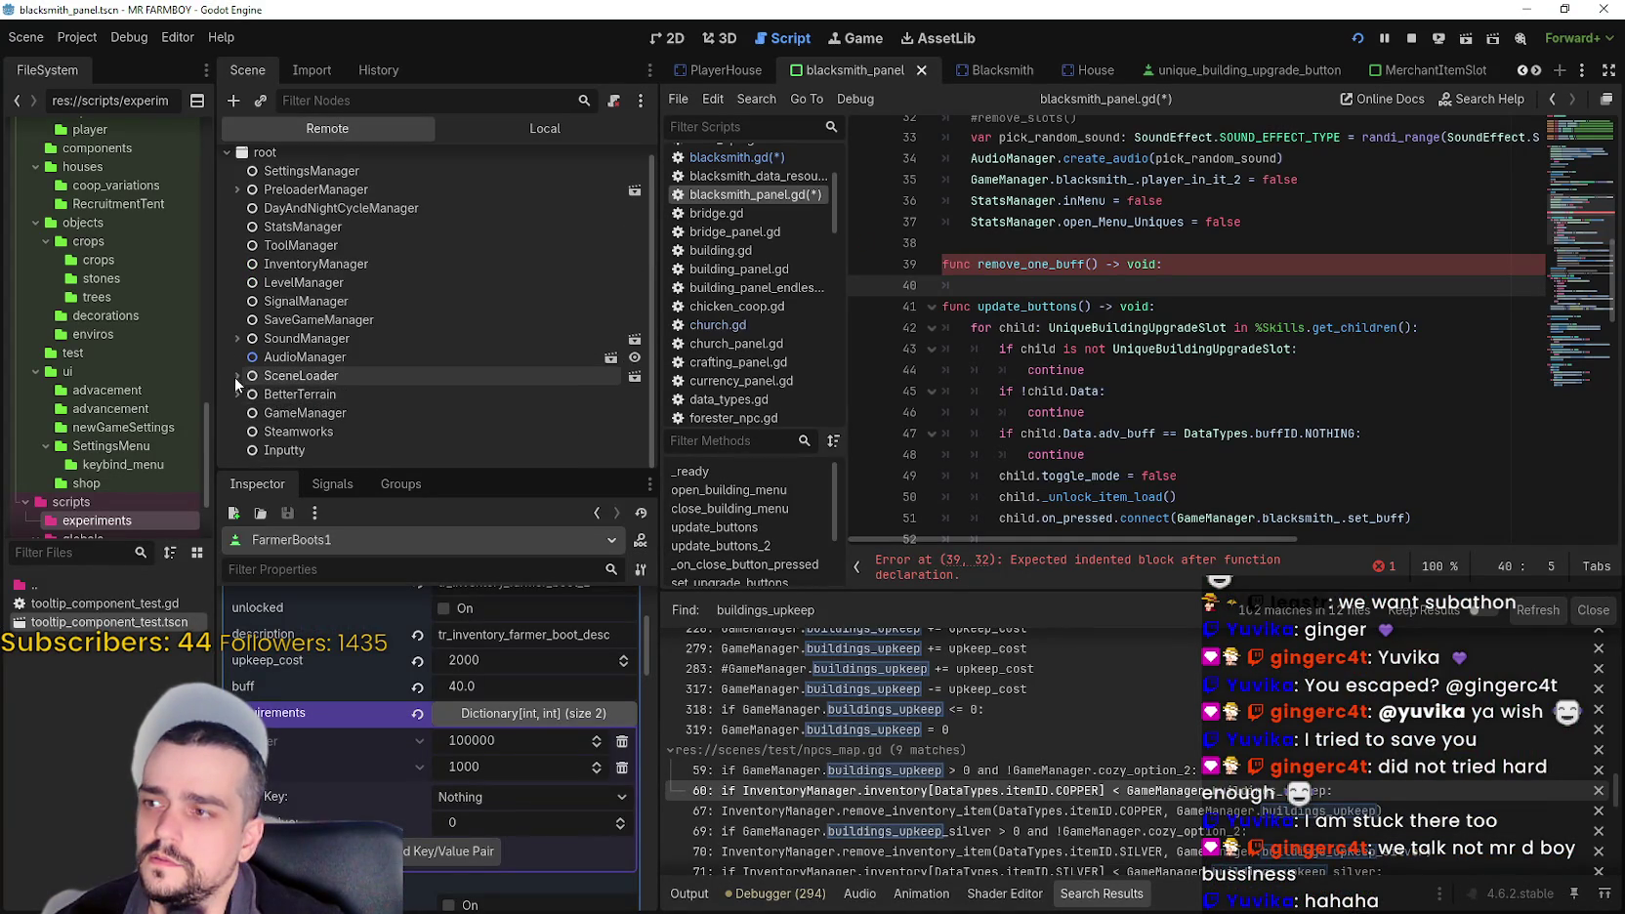
left_click(236, 385)
scroll(249, 383, "down", 1)
left_click(249, 377)
scroll(254, 361, "down", 5)
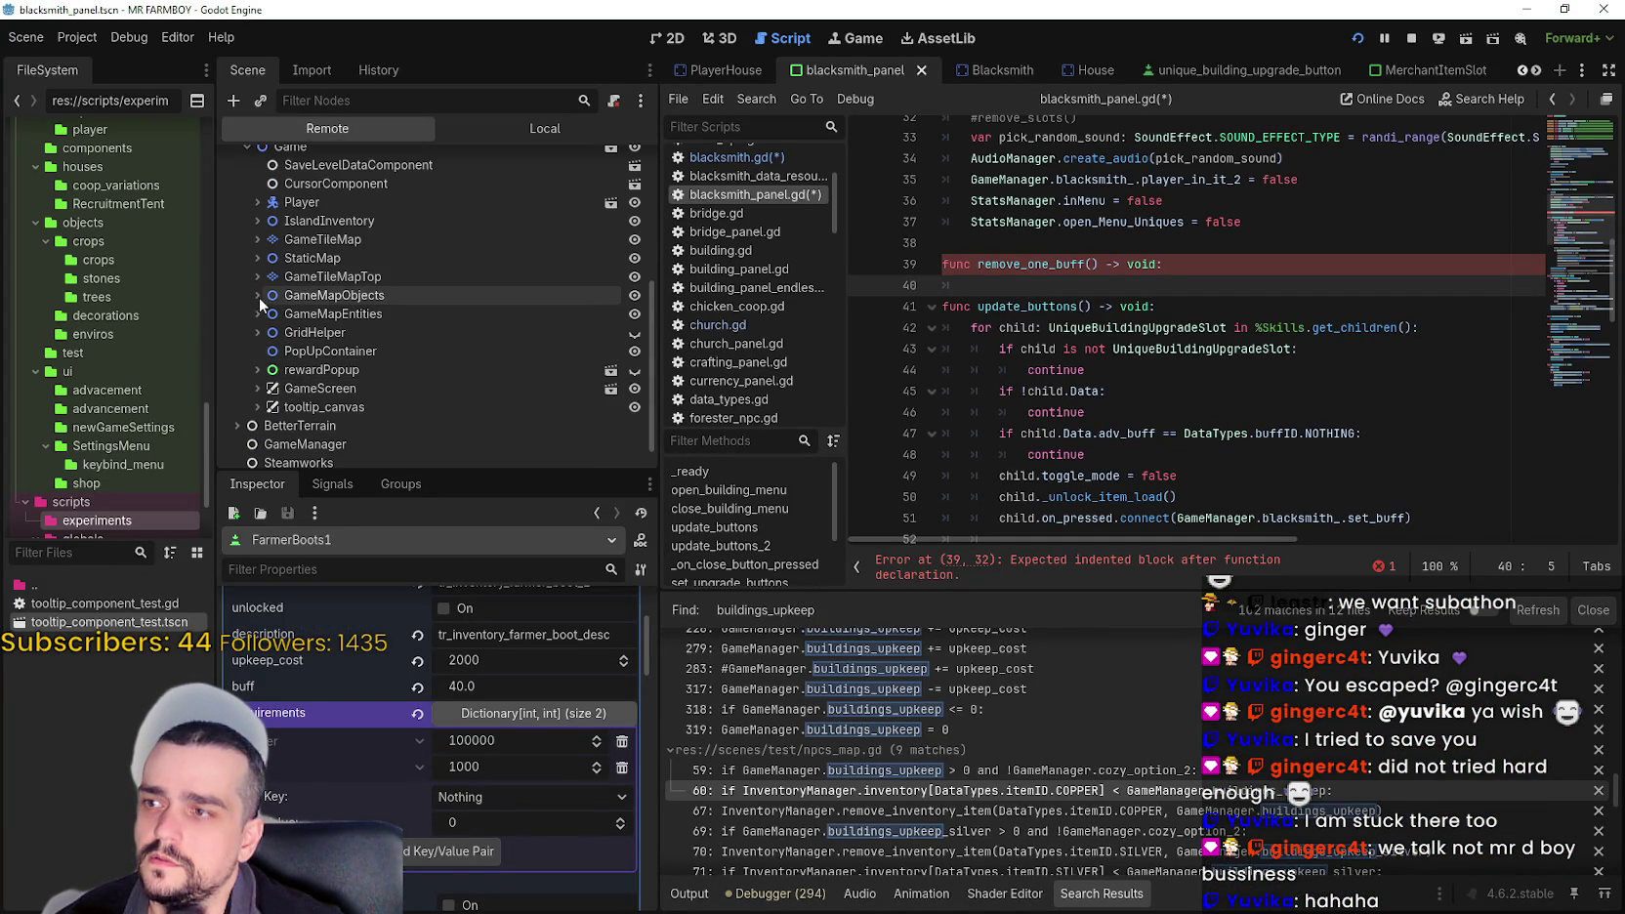
left_click(257, 387)
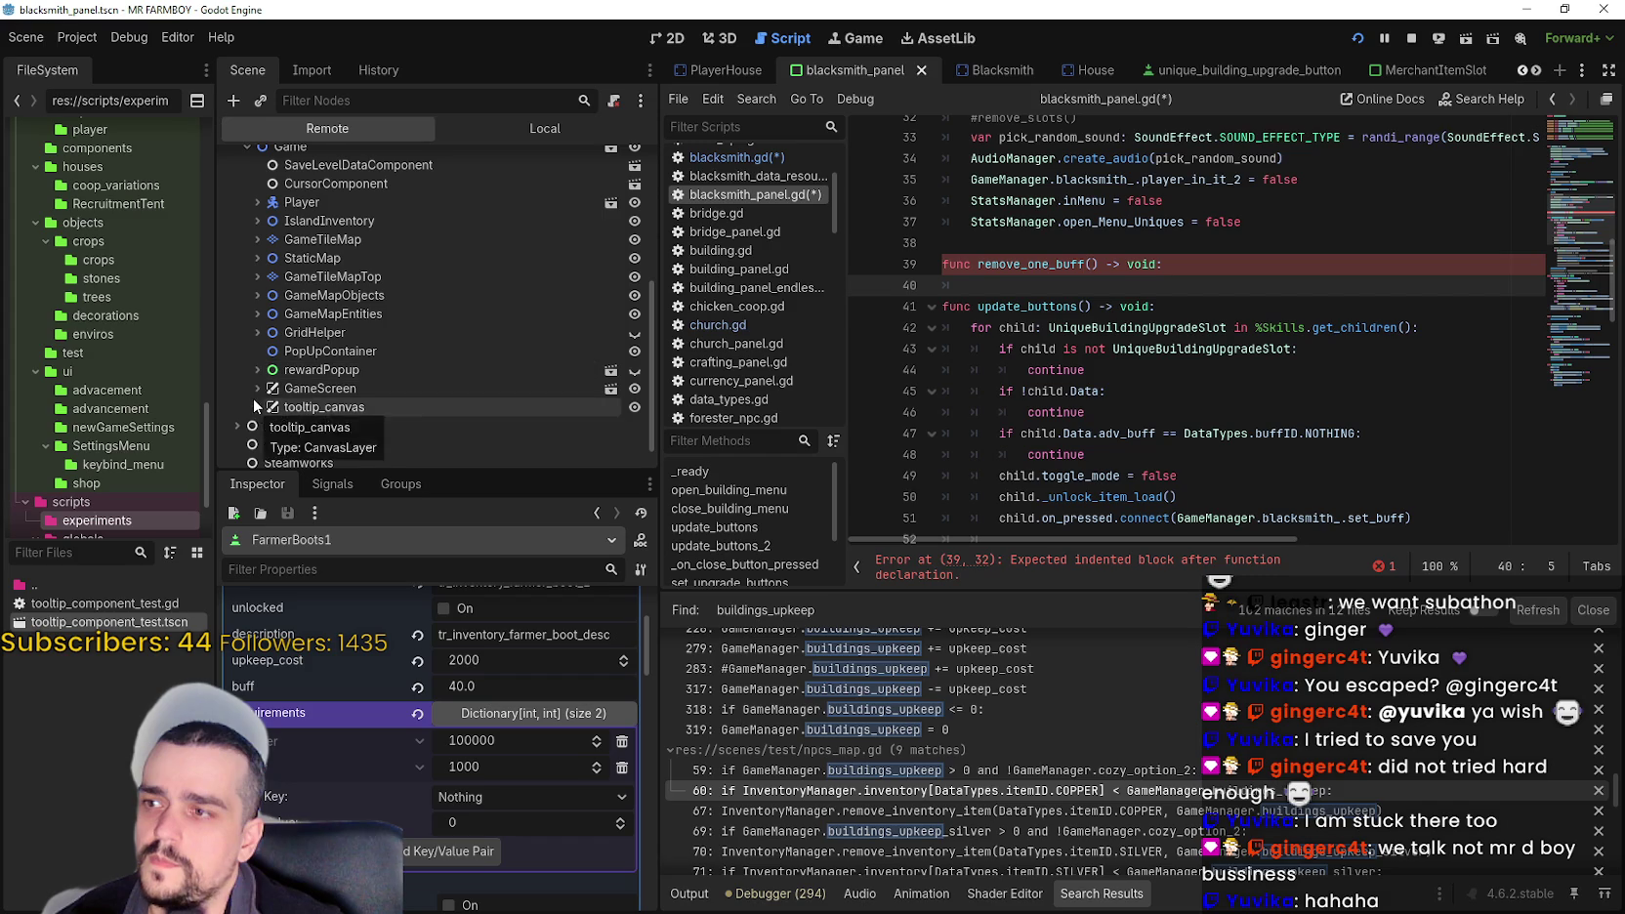
scroll(257, 391, "down", 3)
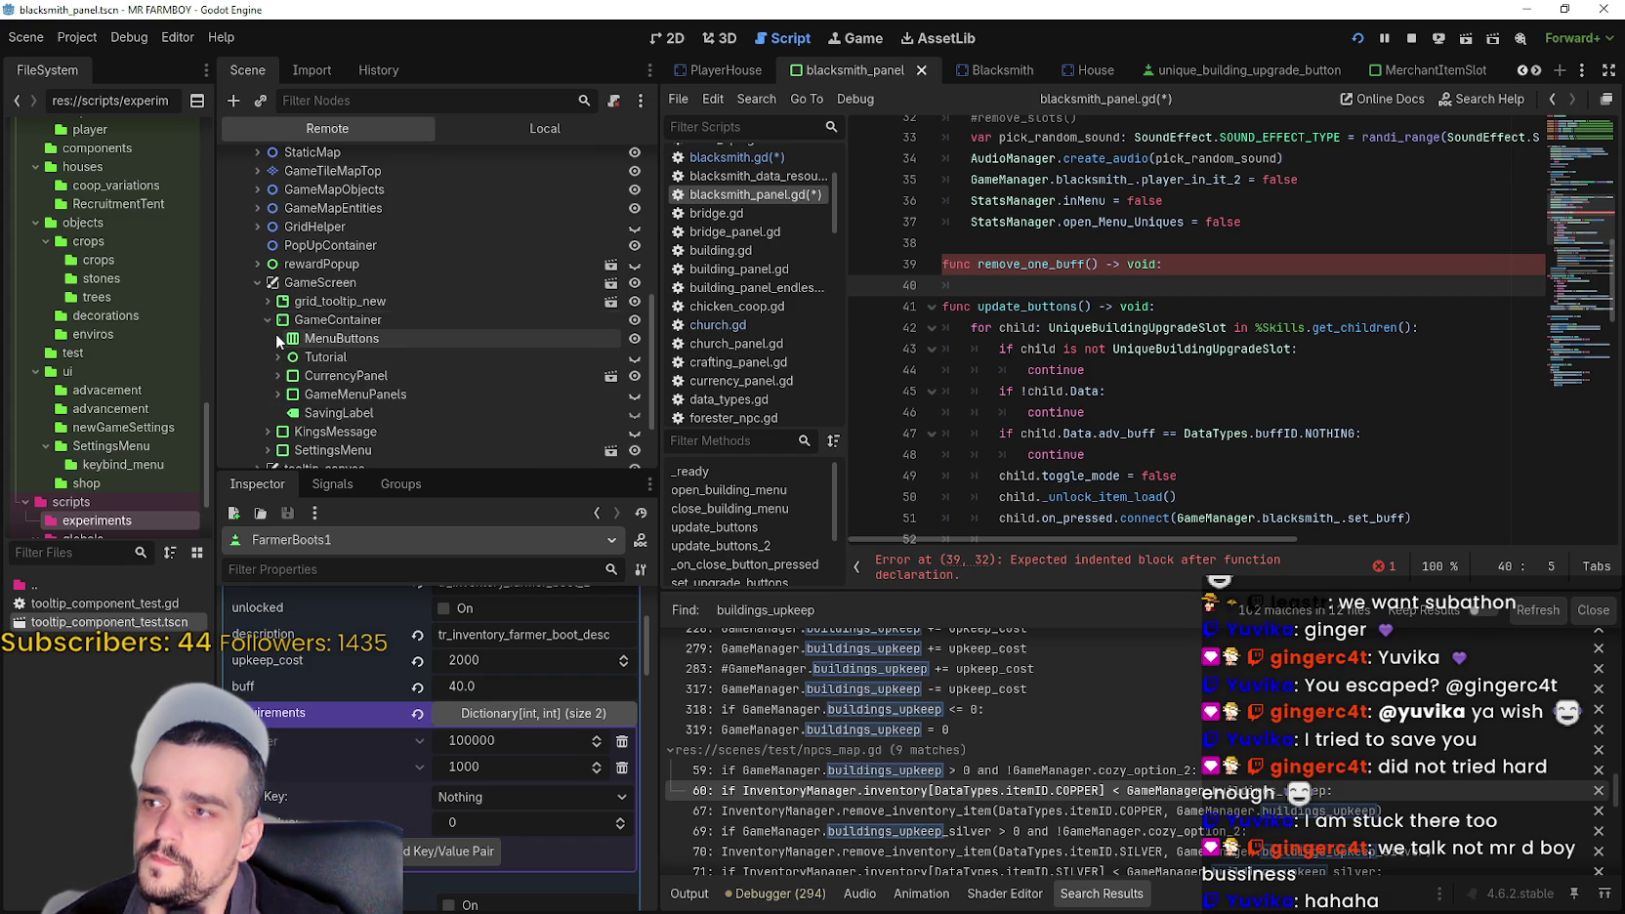
left_click(269, 321)
left_click(278, 338)
scroll(263, 301, "down", 1)
left_click(265, 301)
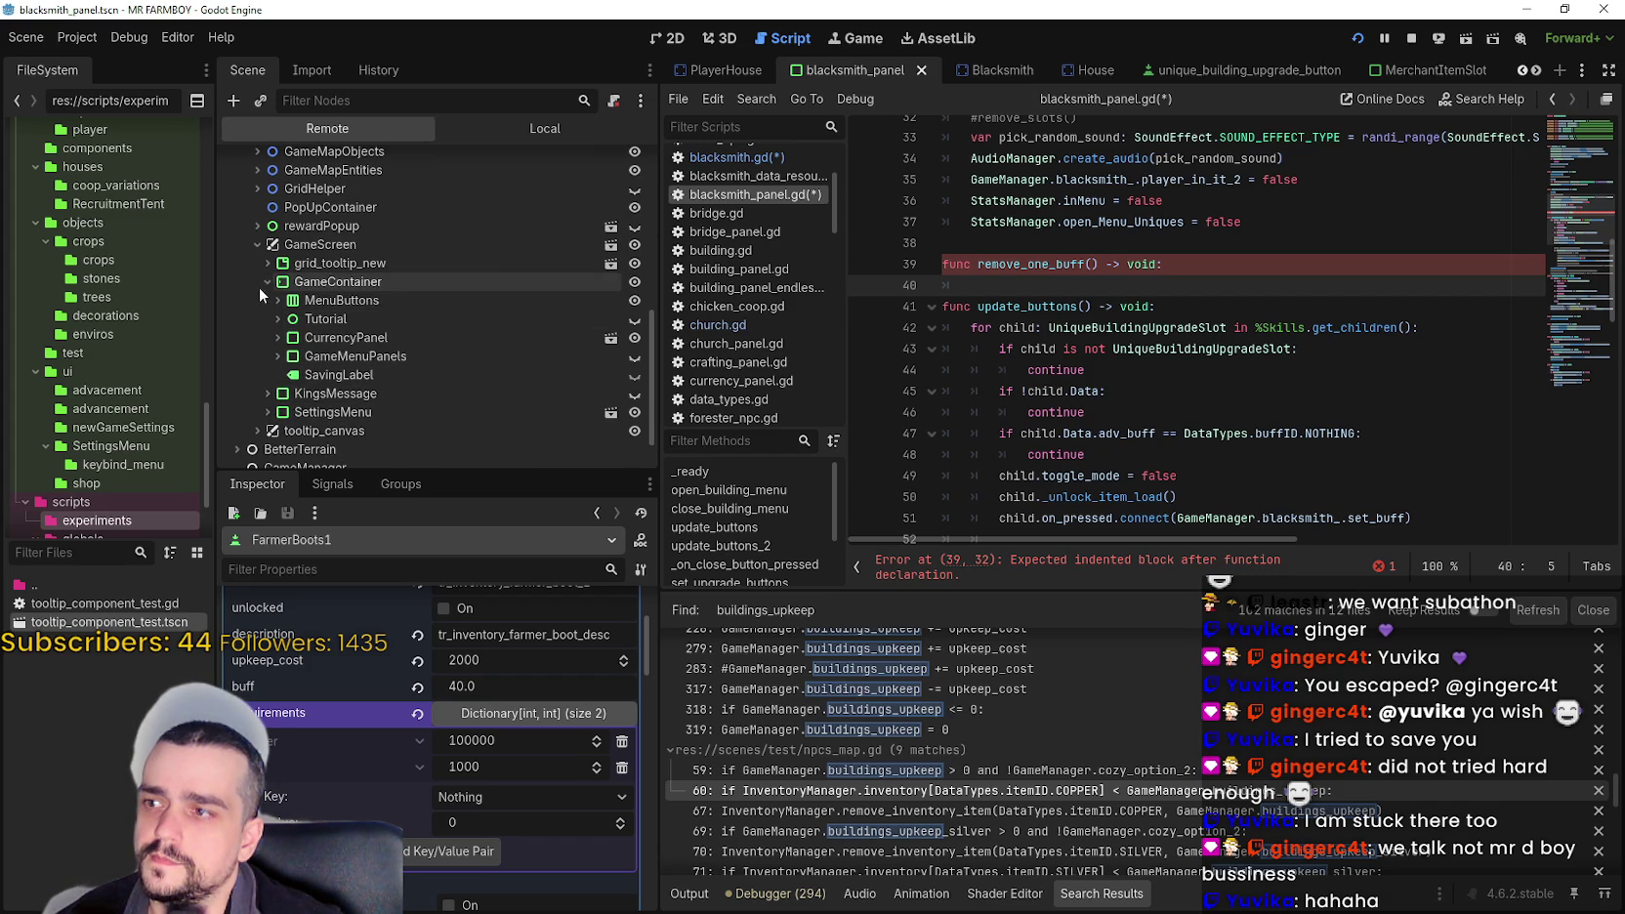
left_click(279, 356)
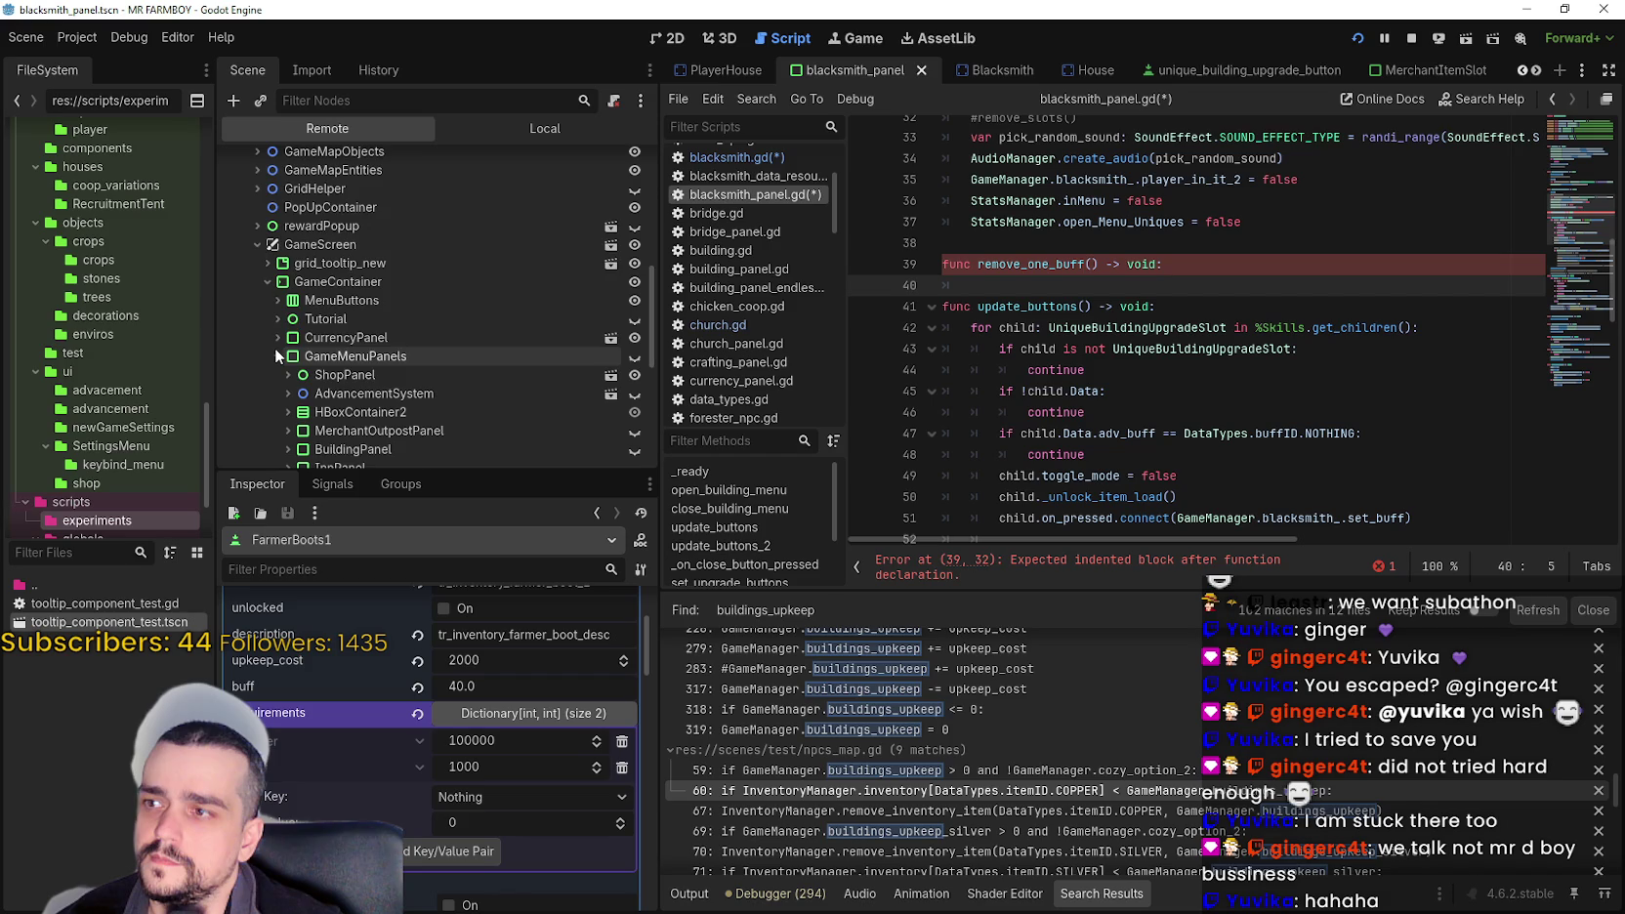
scroll(277, 346, "down", 5)
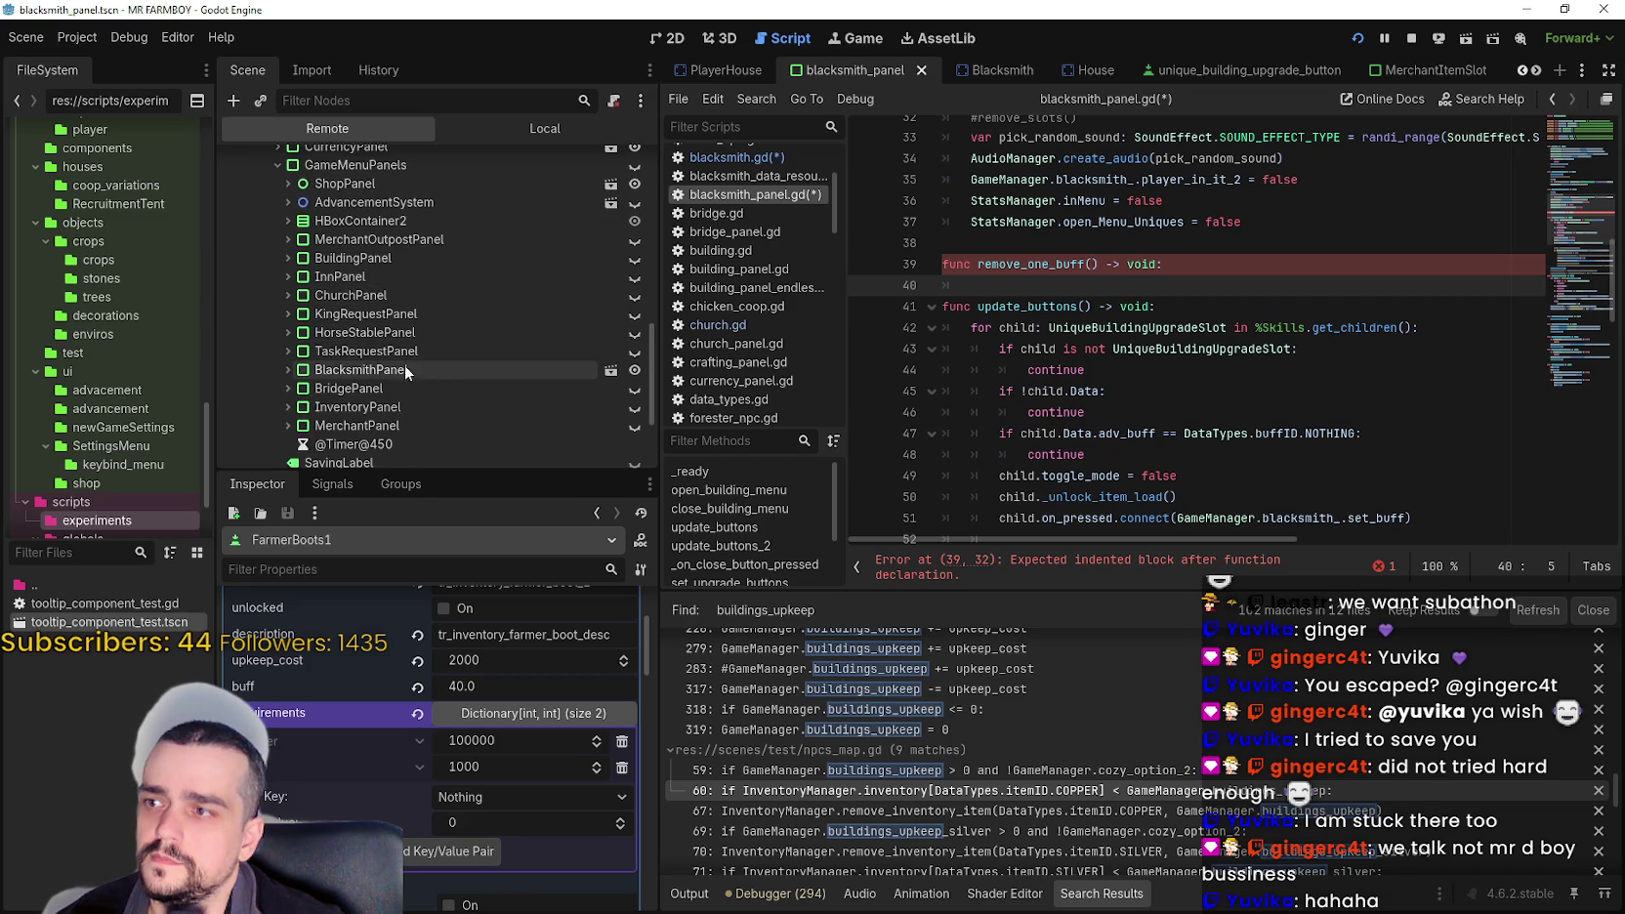
- Expand BlacksmithPanel down through Advancements to Skills and select the live FarmerBoots1 slot
left_click(288, 370)
scroll(443, 369, "down", 2)
left_click(298, 311)
left_click(309, 330)
left_click(314, 387)
left_click(313, 368)
scroll(314, 332, "down", 3)
left_click(328, 309)
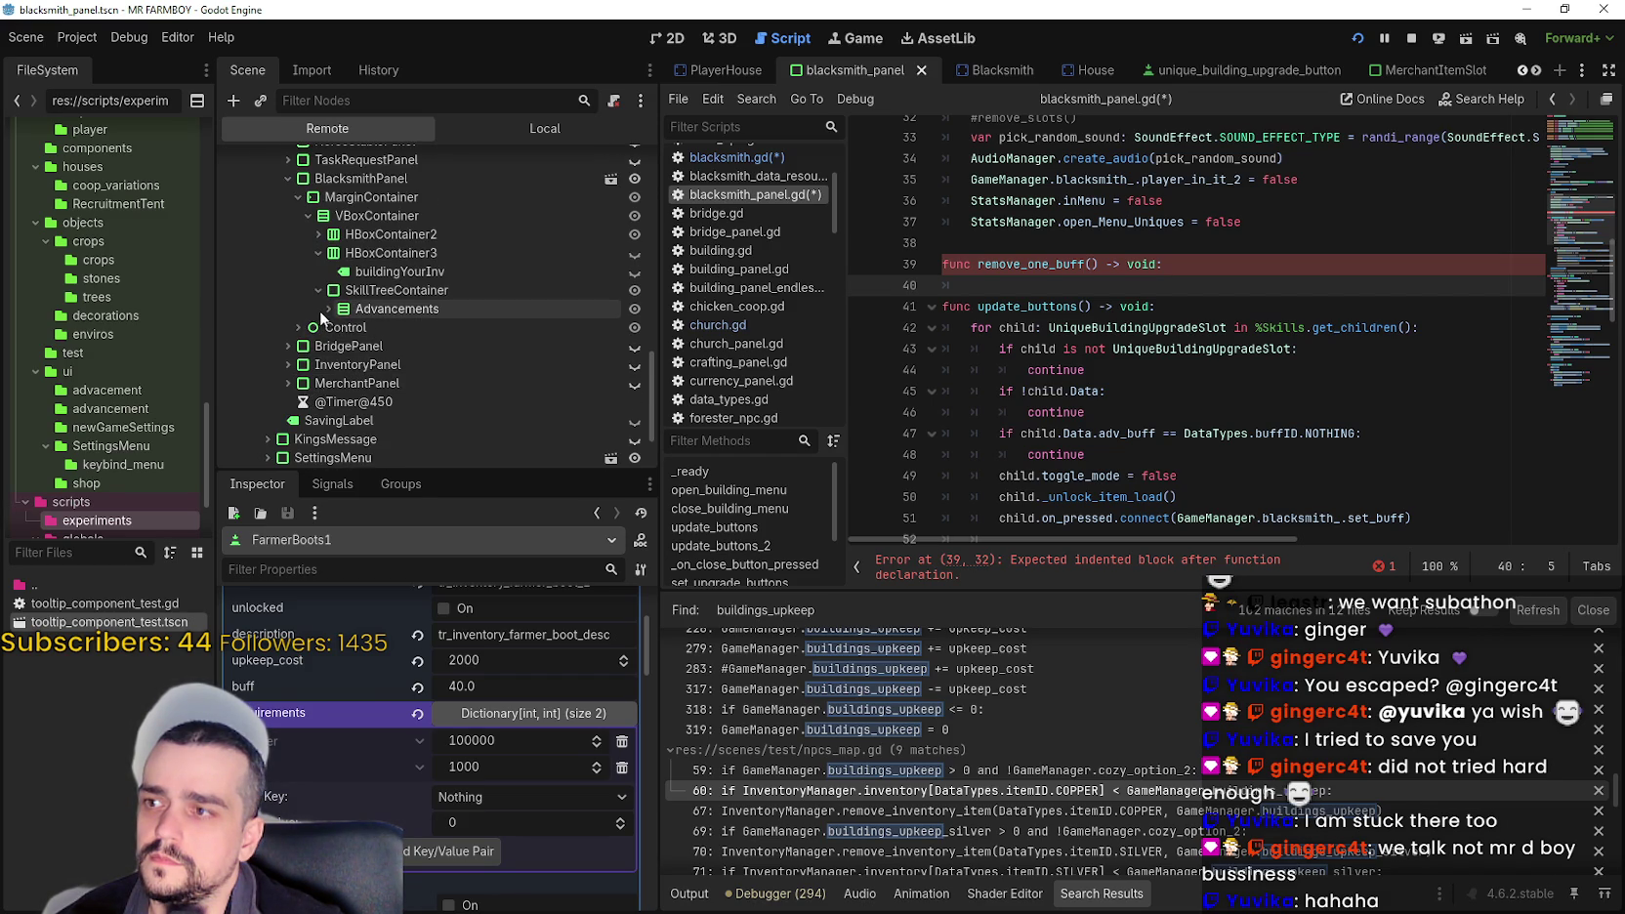
left_click(338, 346)
left_click(348, 401)
scroll(434, 322, "down", 5)
left_click(429, 227)
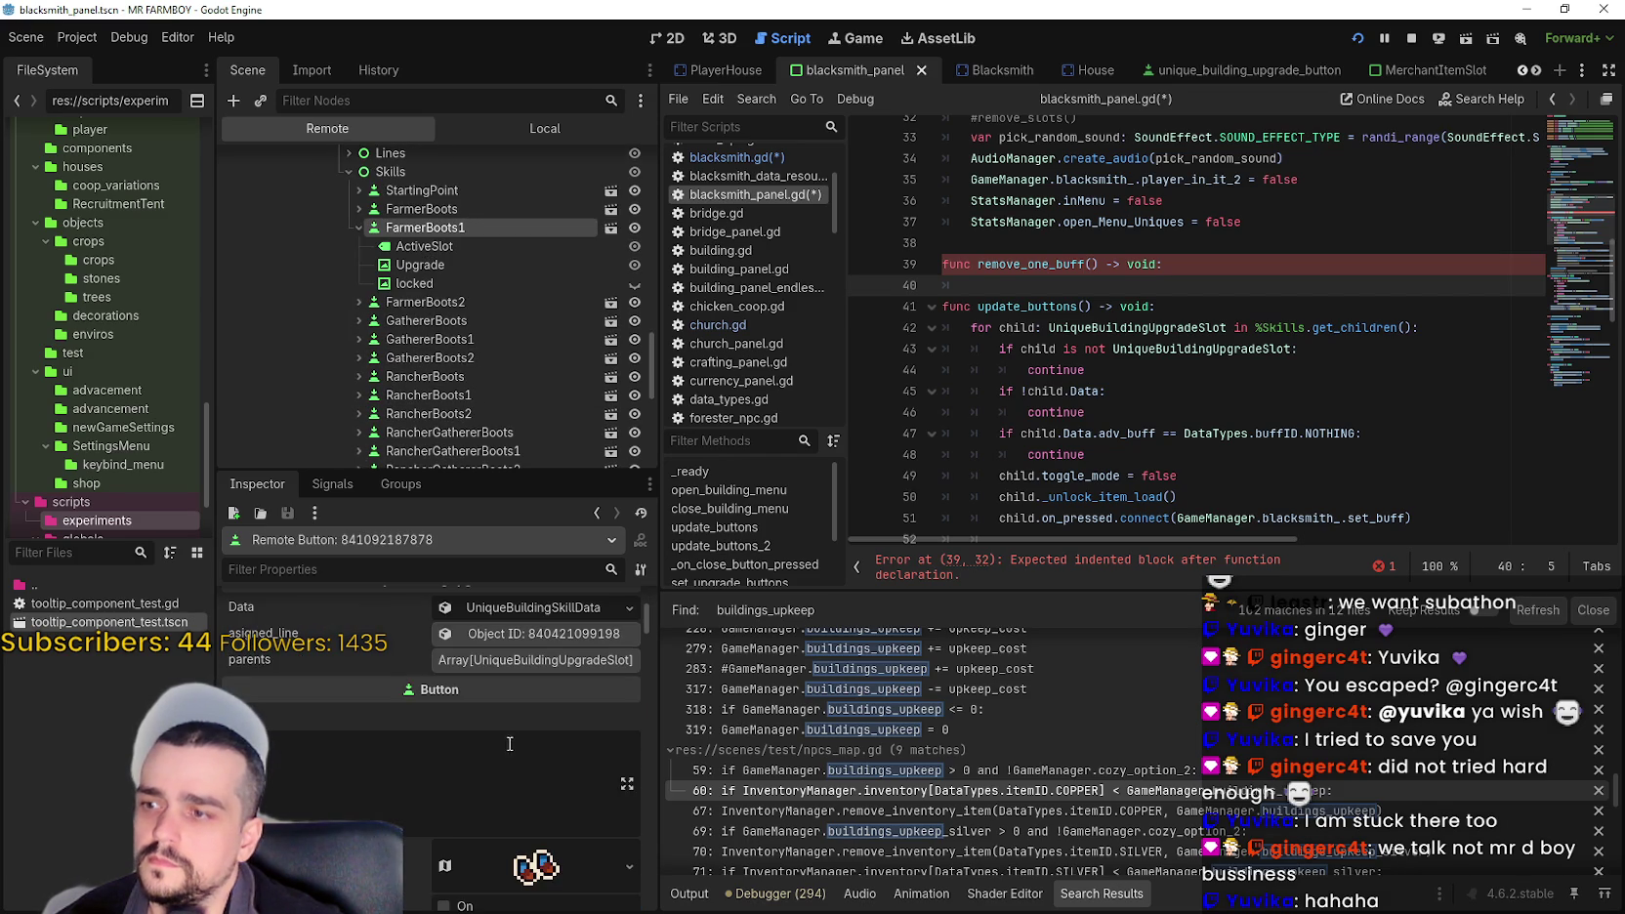
scroll(512, 744, "down", 8)
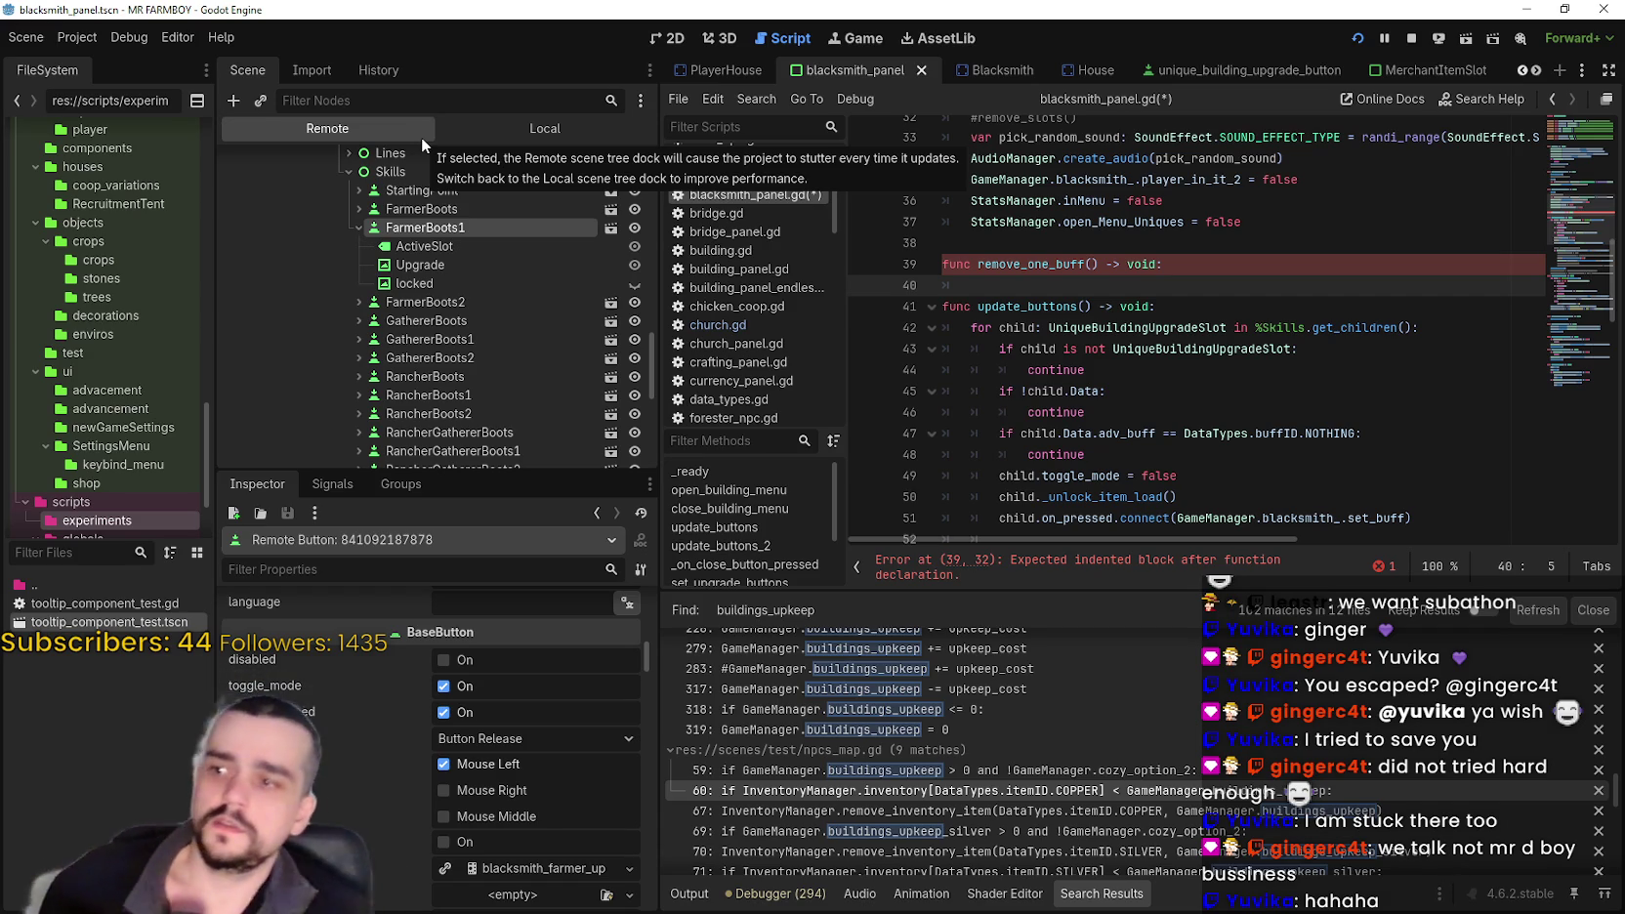
left_click(1083, 293)
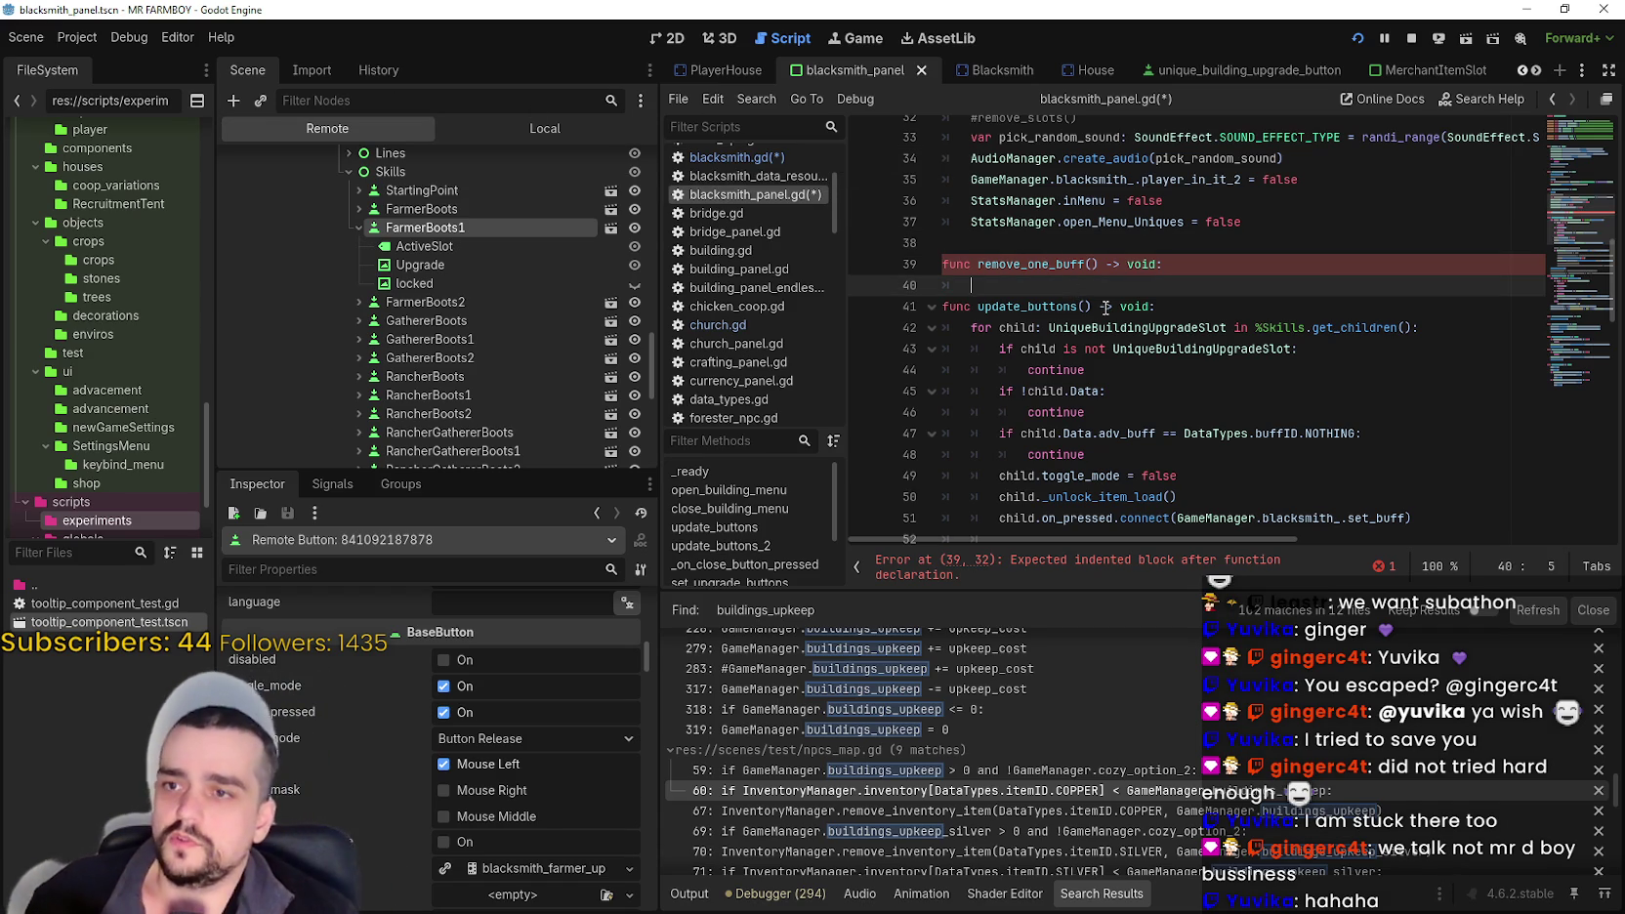
left_click_drag(972, 327, 1427, 324)
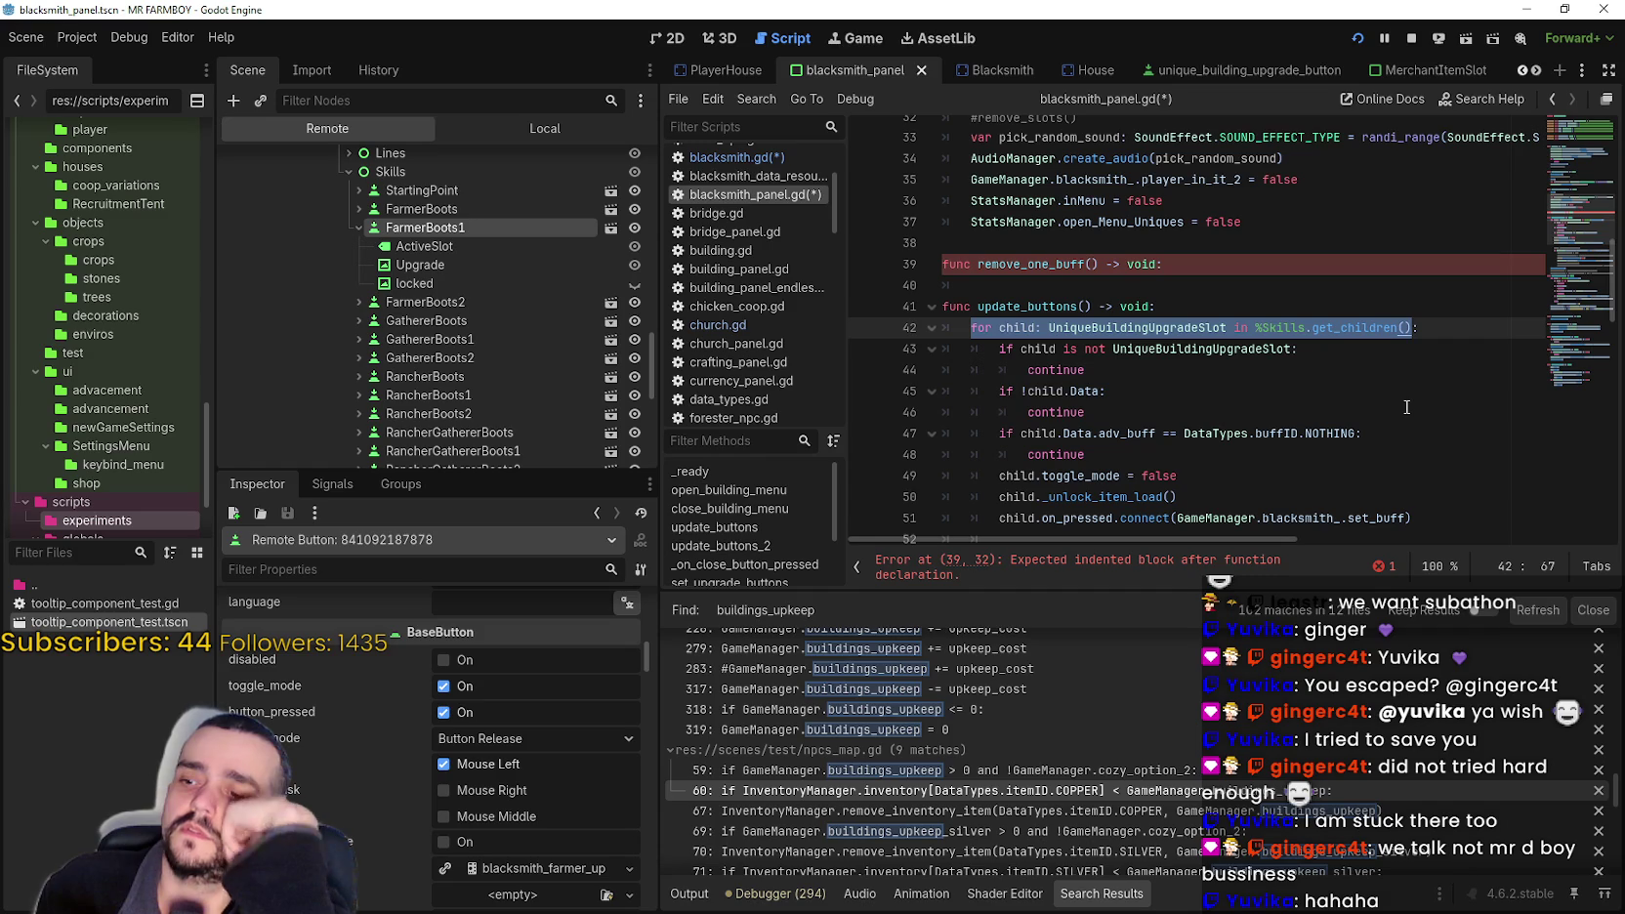
scroll(387, 837, "up", 5)
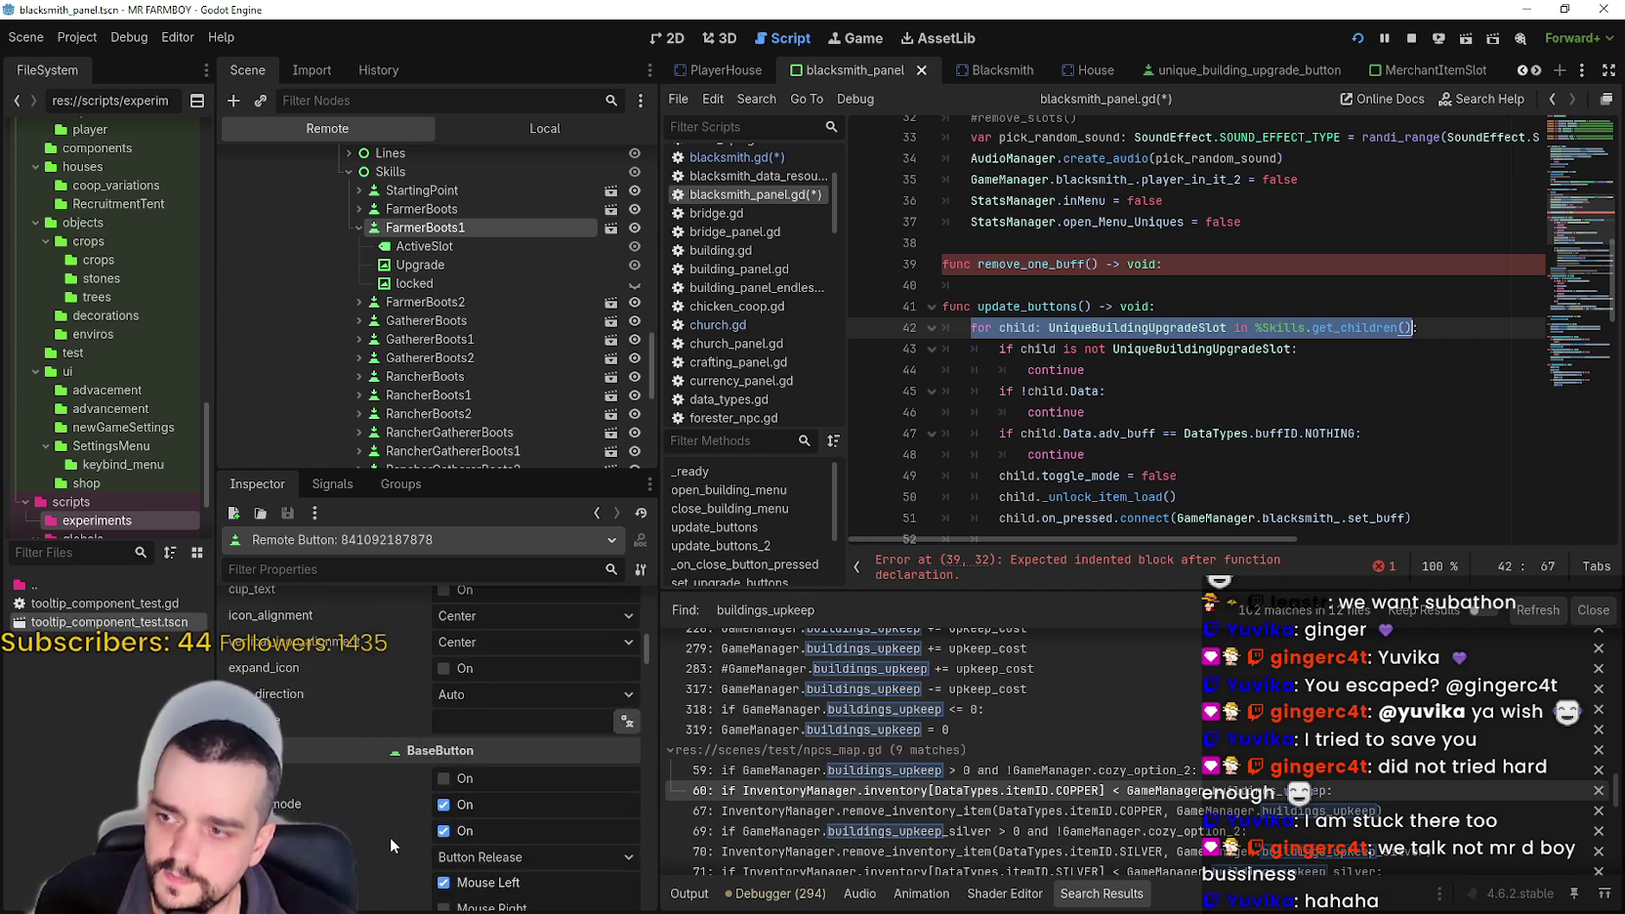
scroll(444, 831, "up", 3)
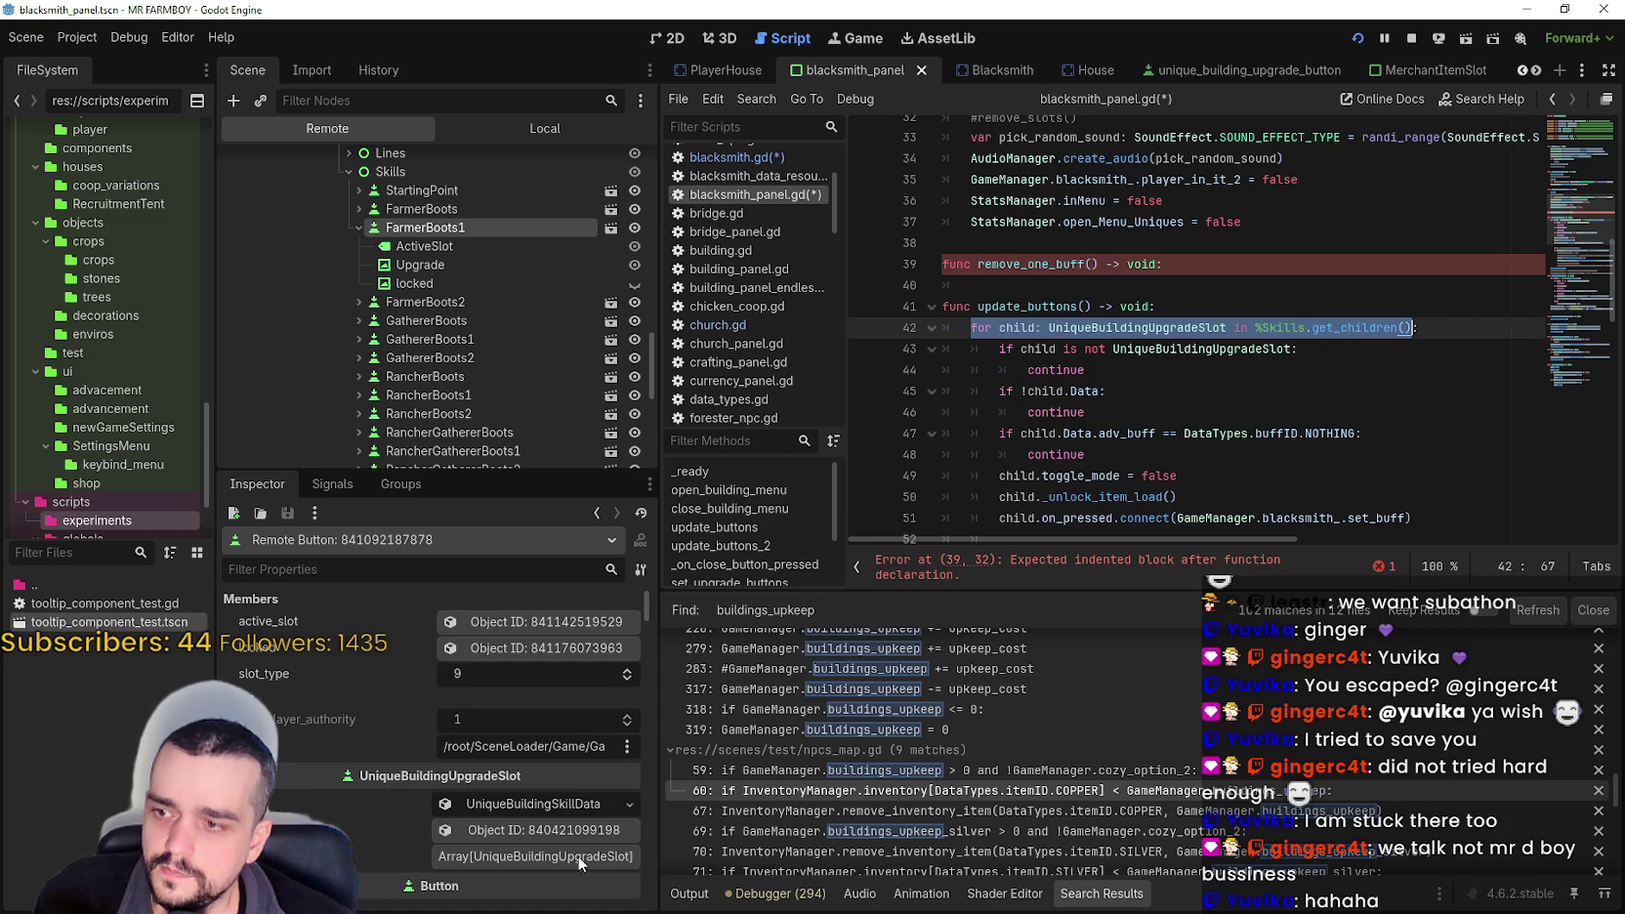
scroll(581, 801, "down", 2)
left_click(529, 690)
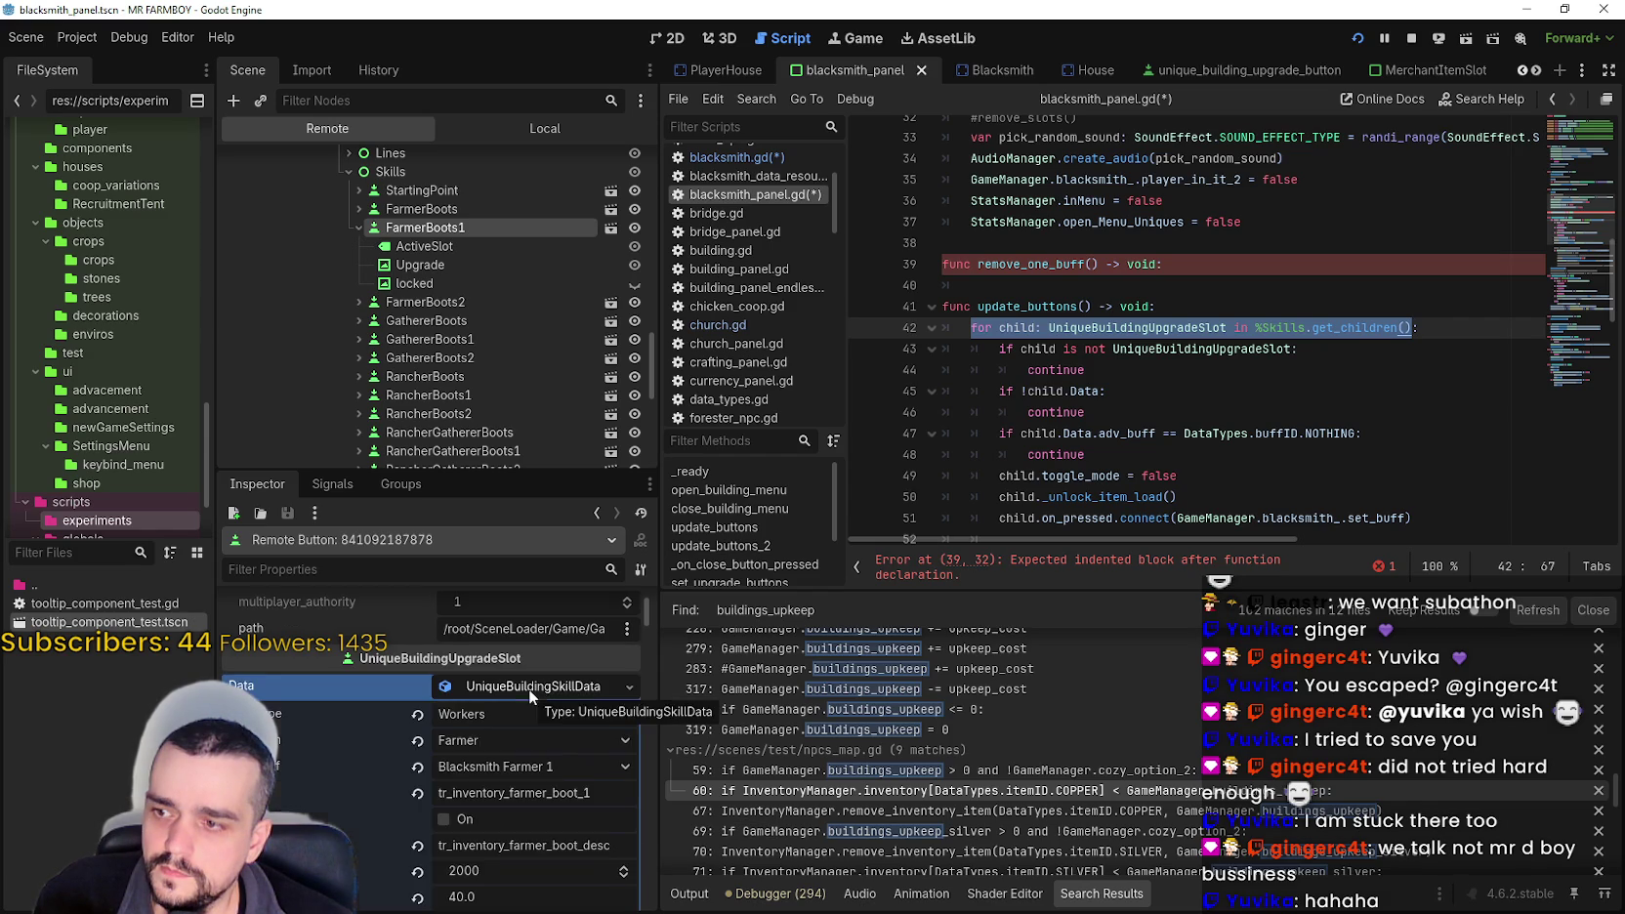
scroll(542, 801, "down", 3)
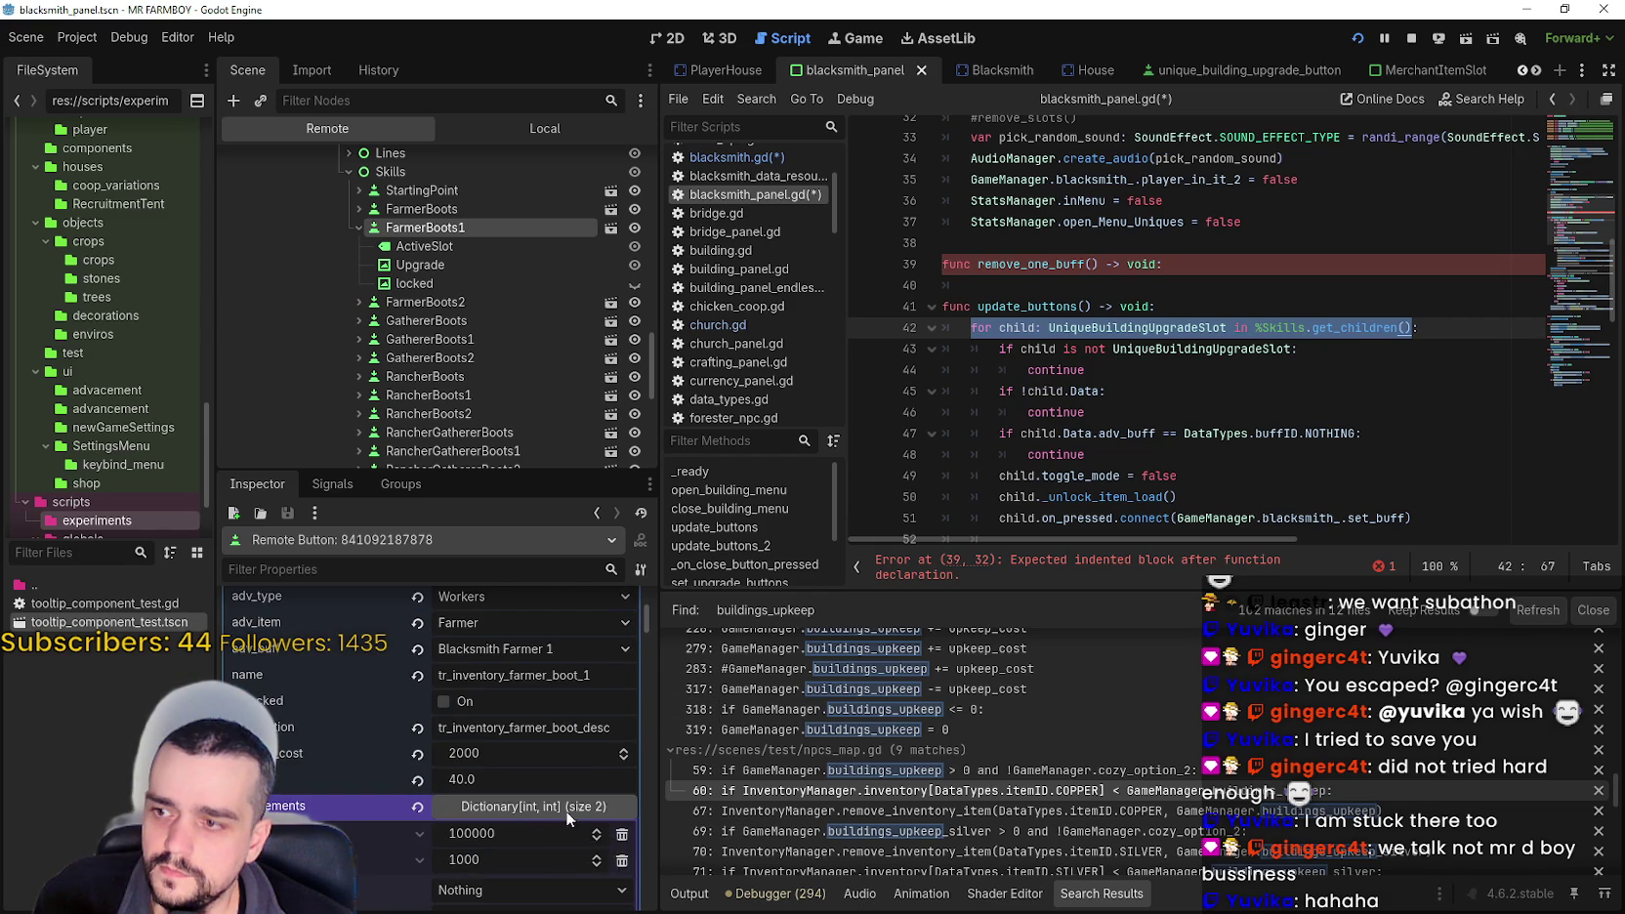
scroll(560, 818, "up", 3)
left_click(531, 726)
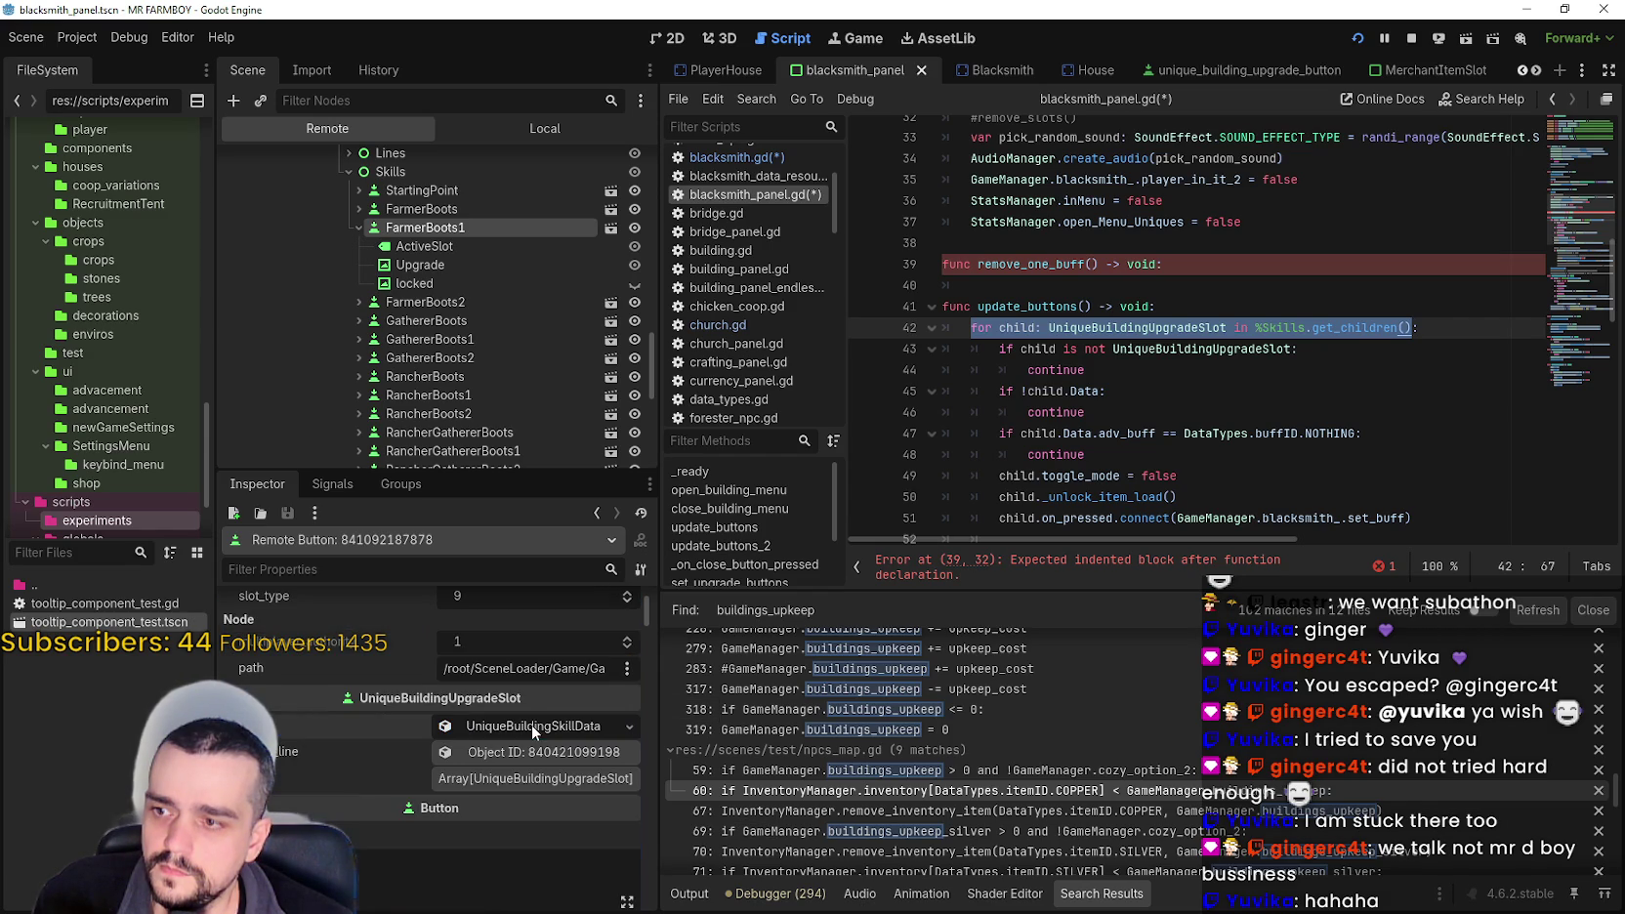
left_click(1143, 282)
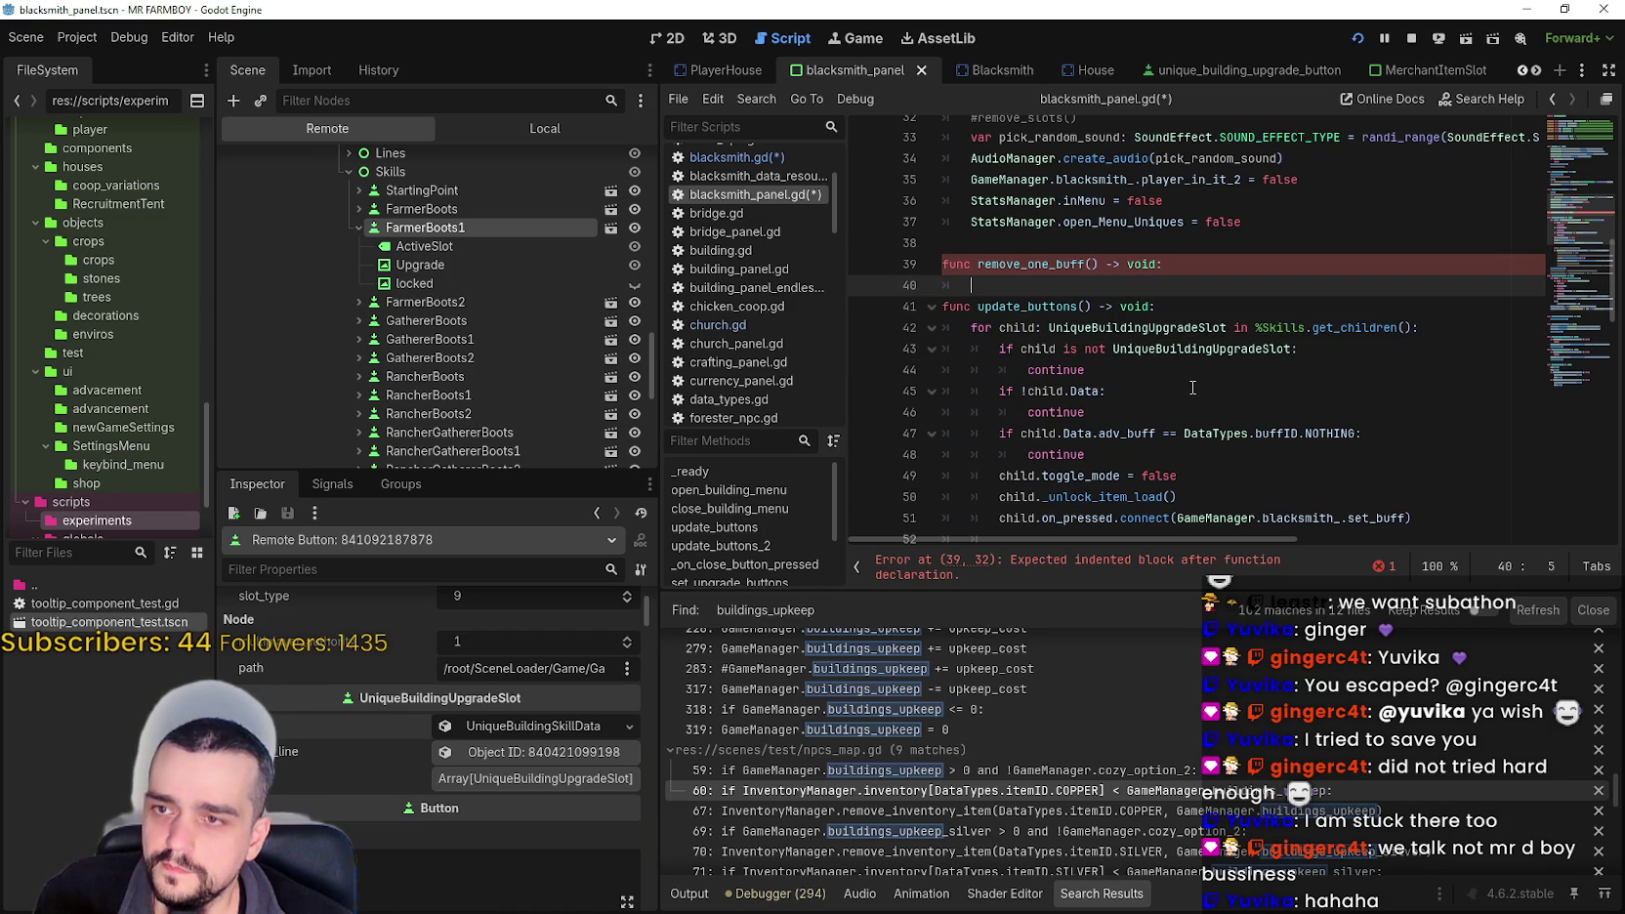
left_click_drag(1086, 454, 939, 334)
key("ctrl+c")
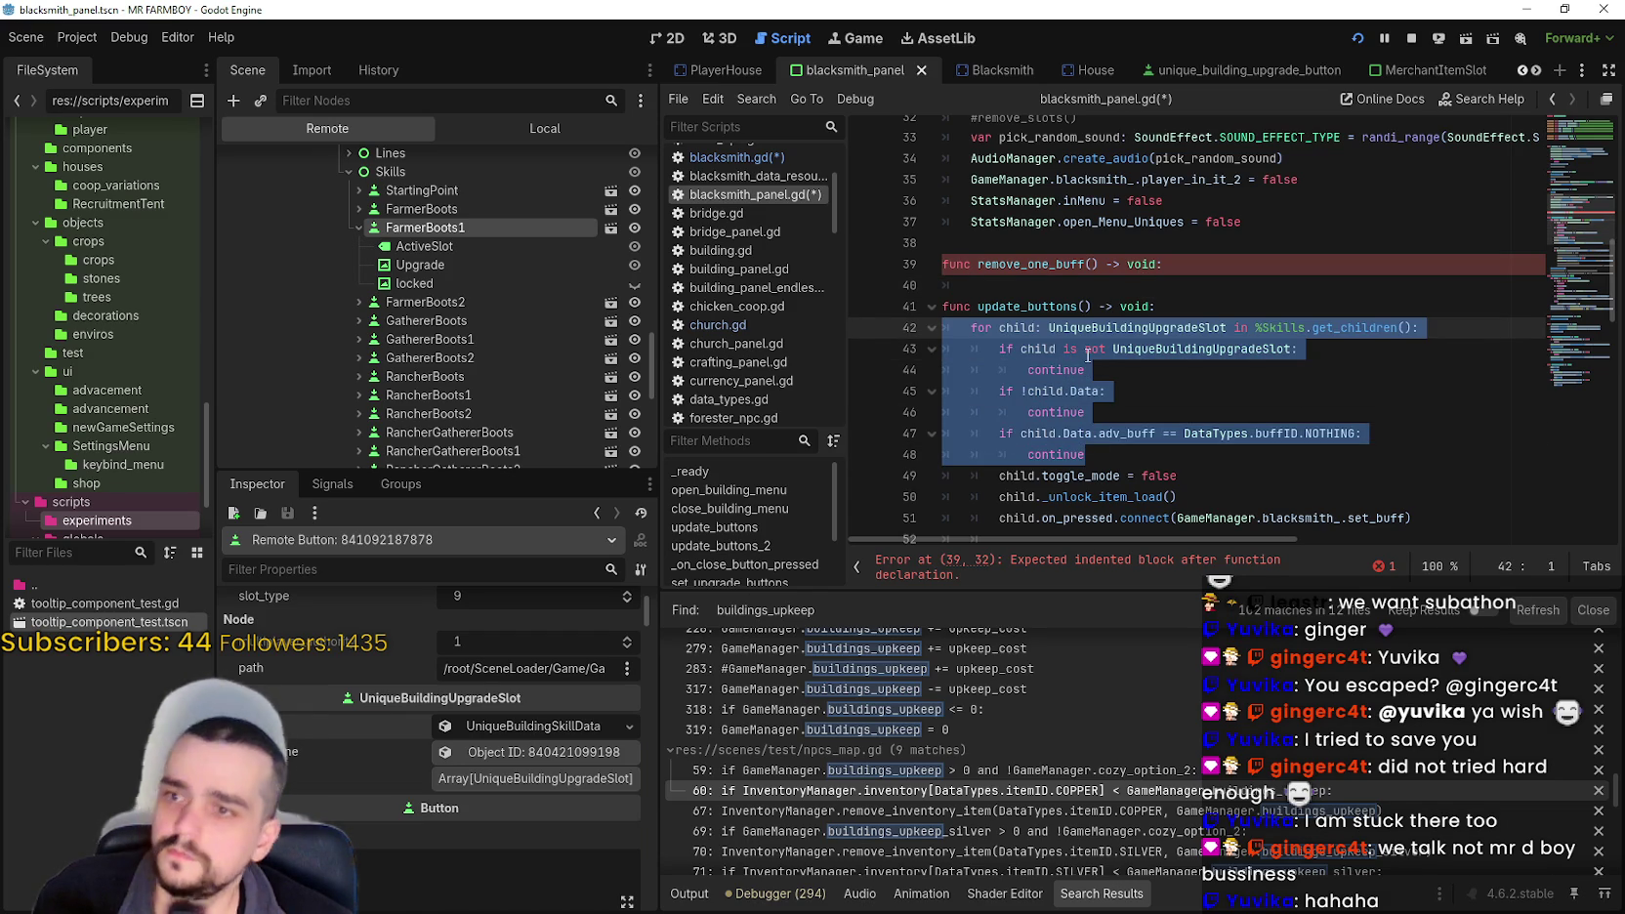
left_click(1041, 283)
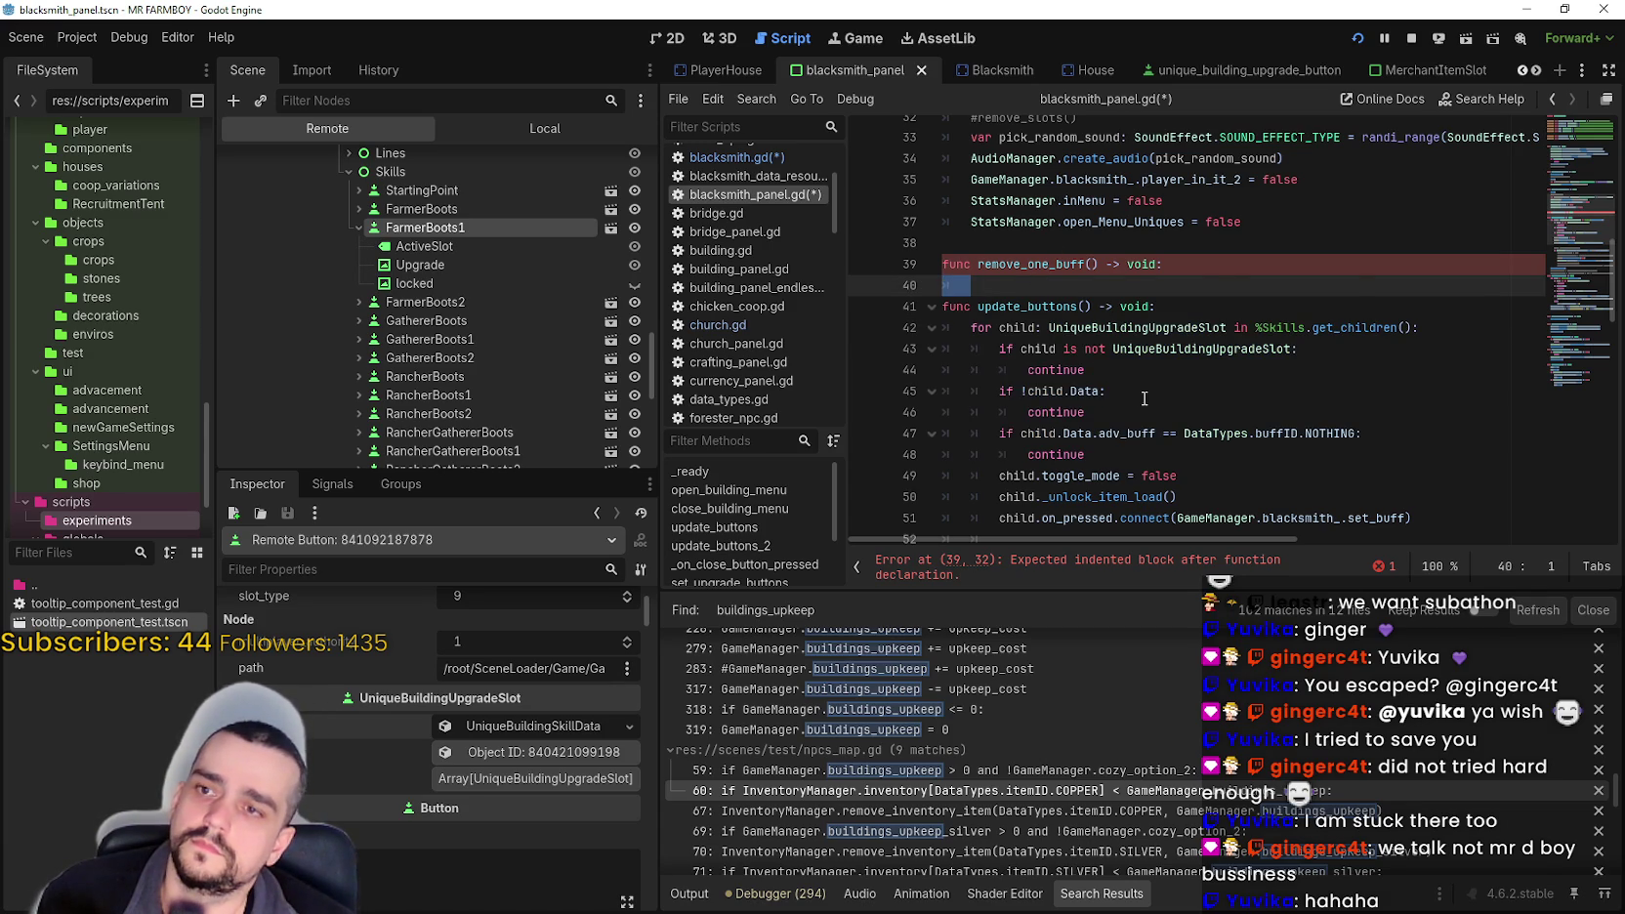
- Paste the slot-filtering for-loop into remove_one_buff and add a new line after the last continue
key("ctrl+v")
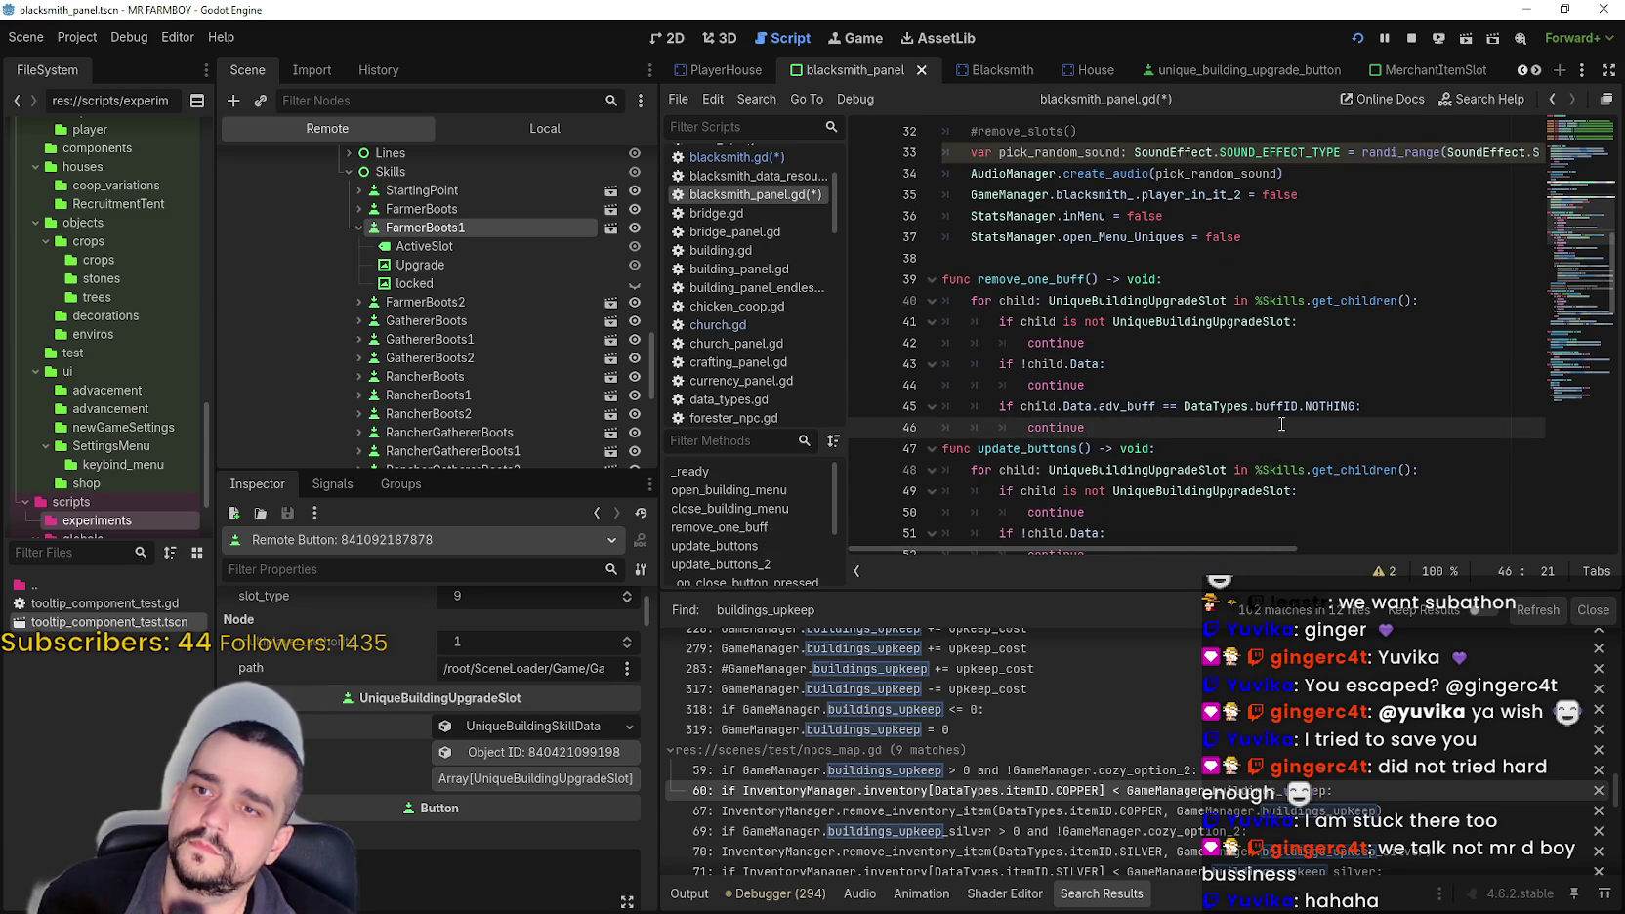
key("Return")
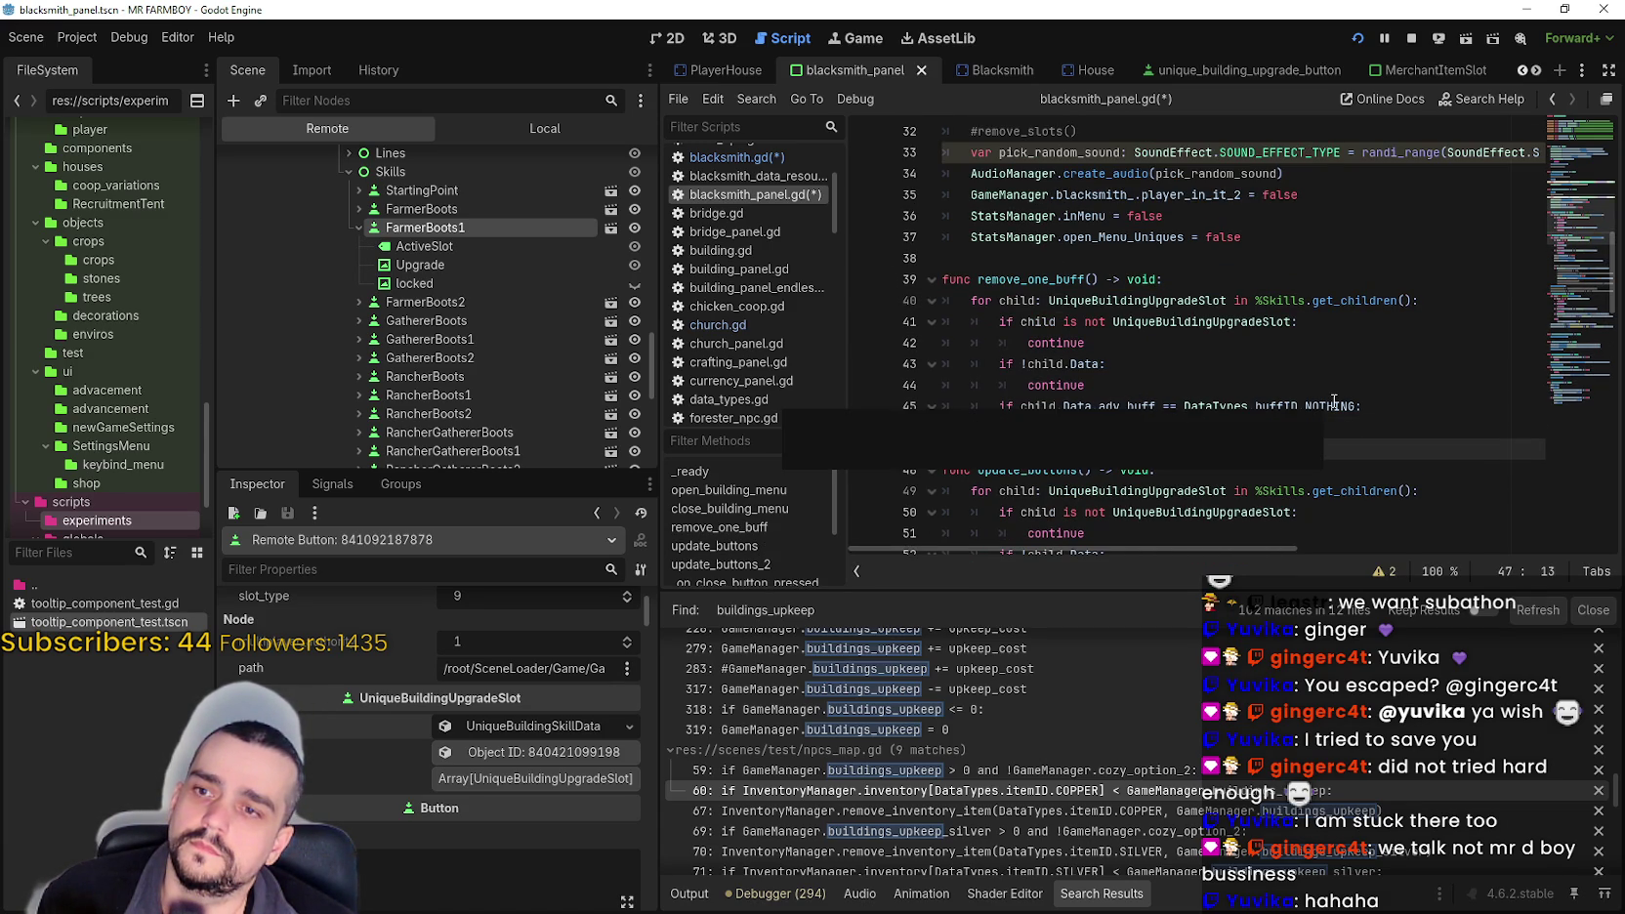
scroll(1095, 329, "down", 2)
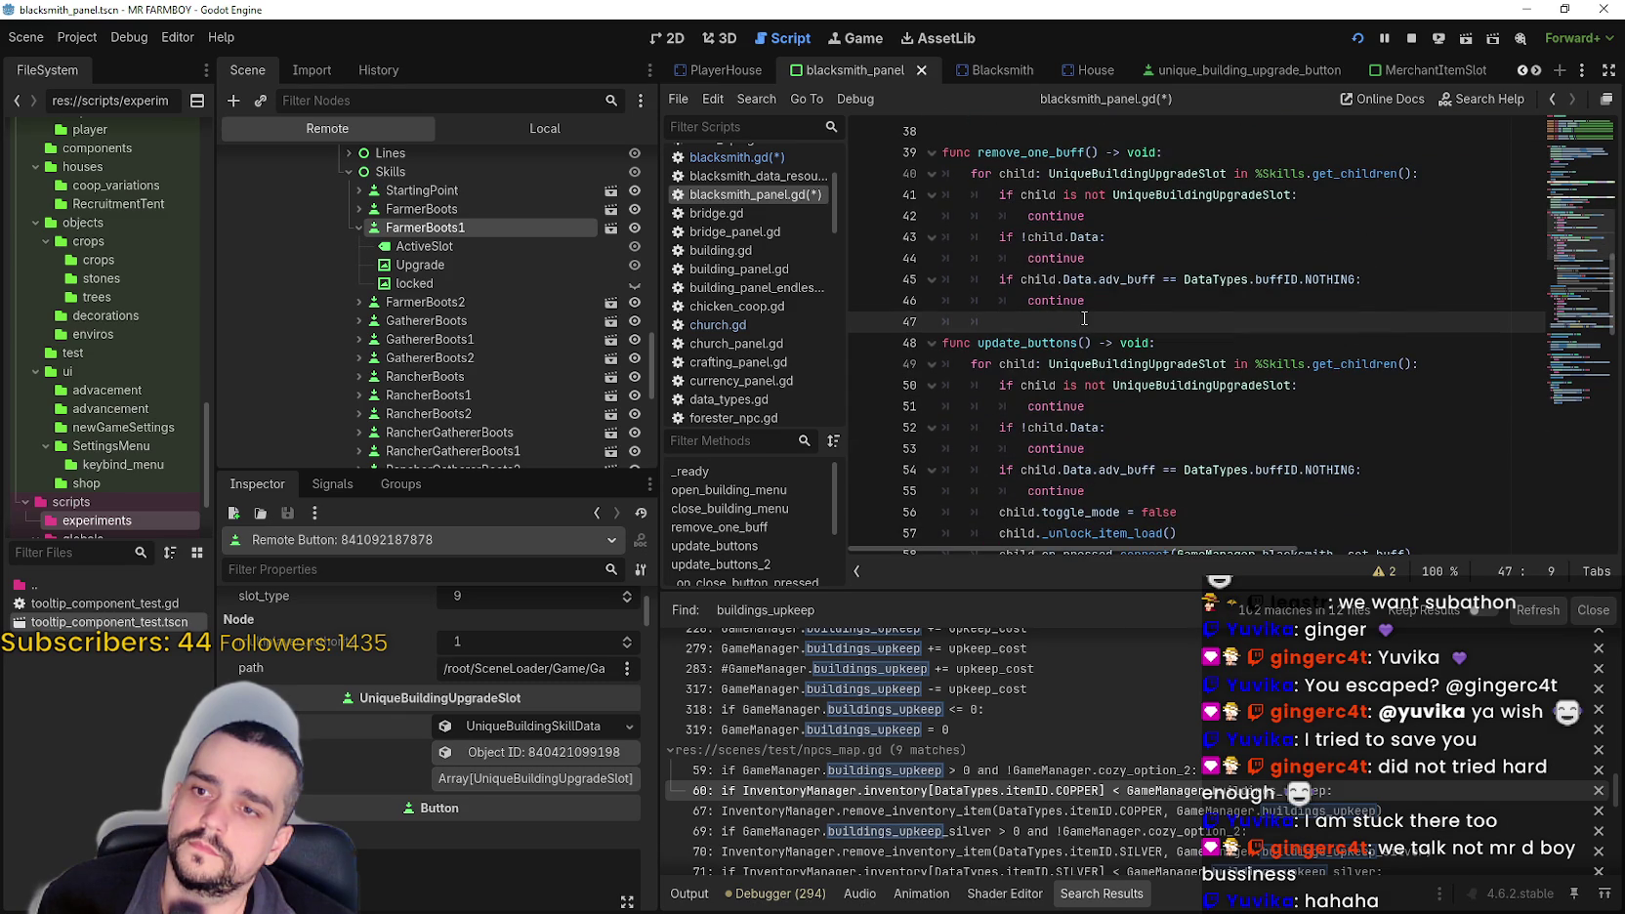
scroll(1084, 318, "up", 2)
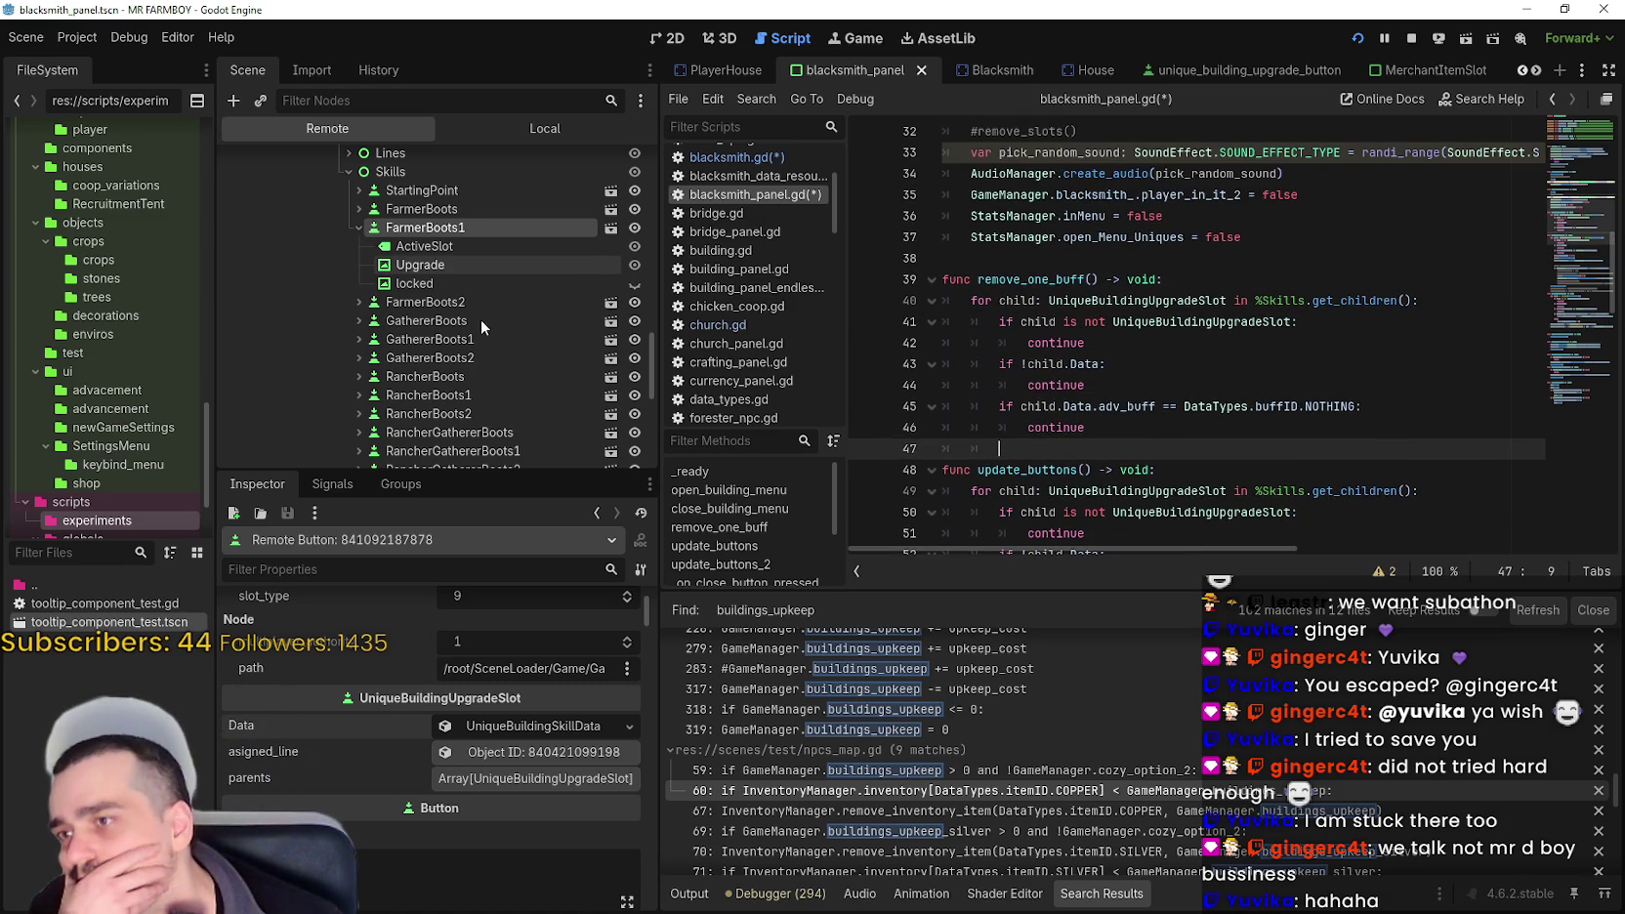
scroll(463, 307, "down", 3)
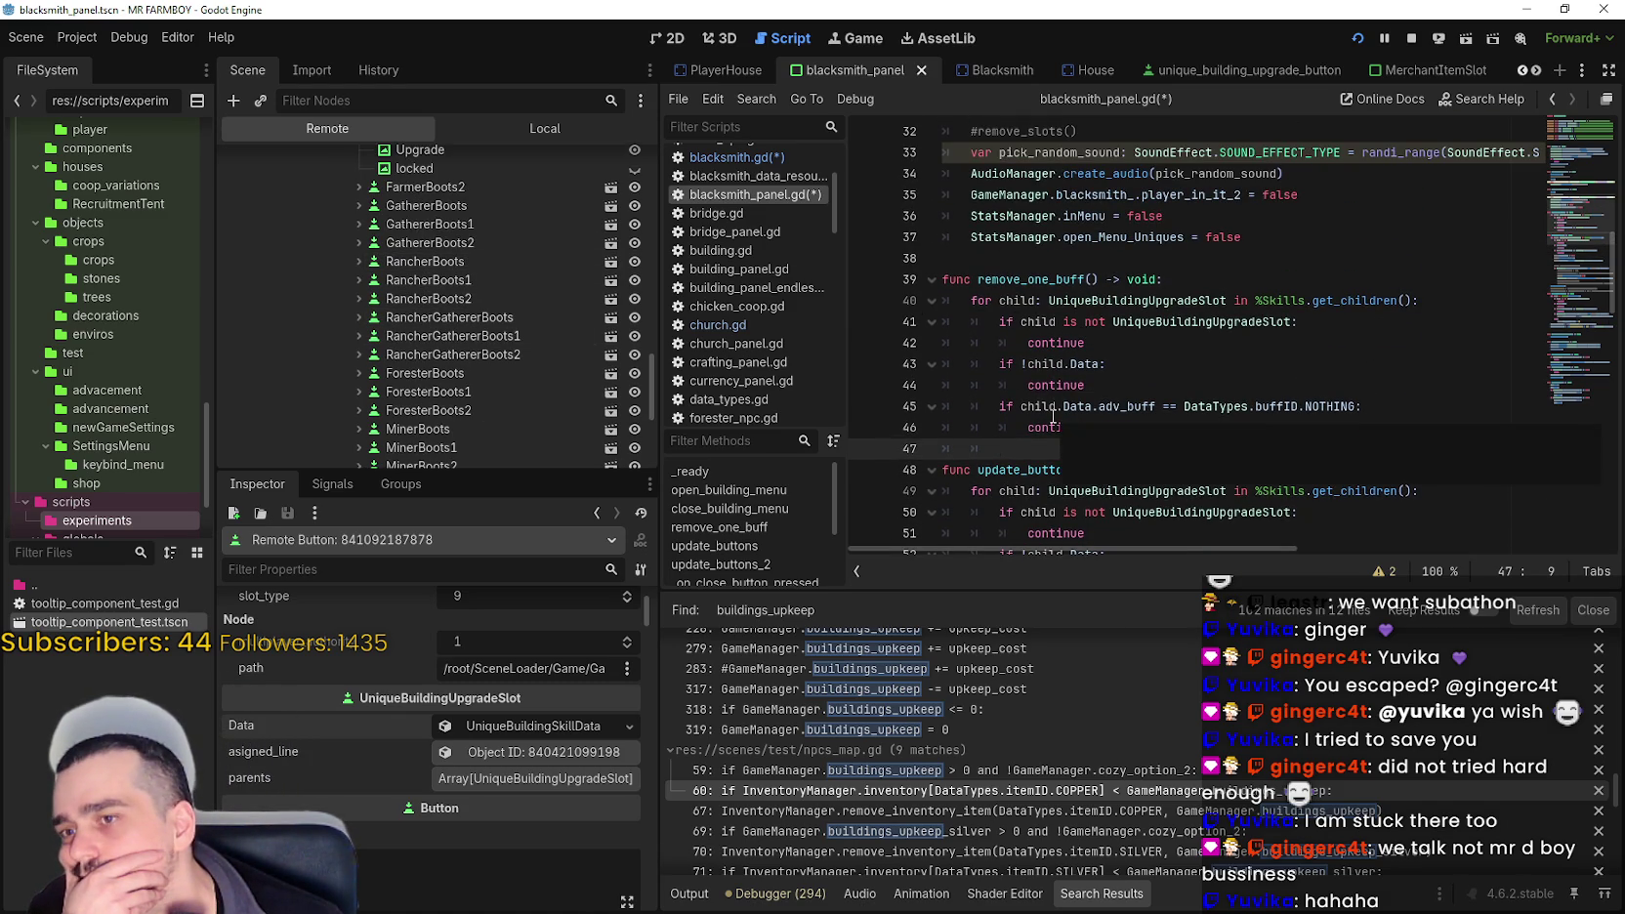
- Check the pasted loop's continue lines and the code down to line 64
left_click(1096, 381)
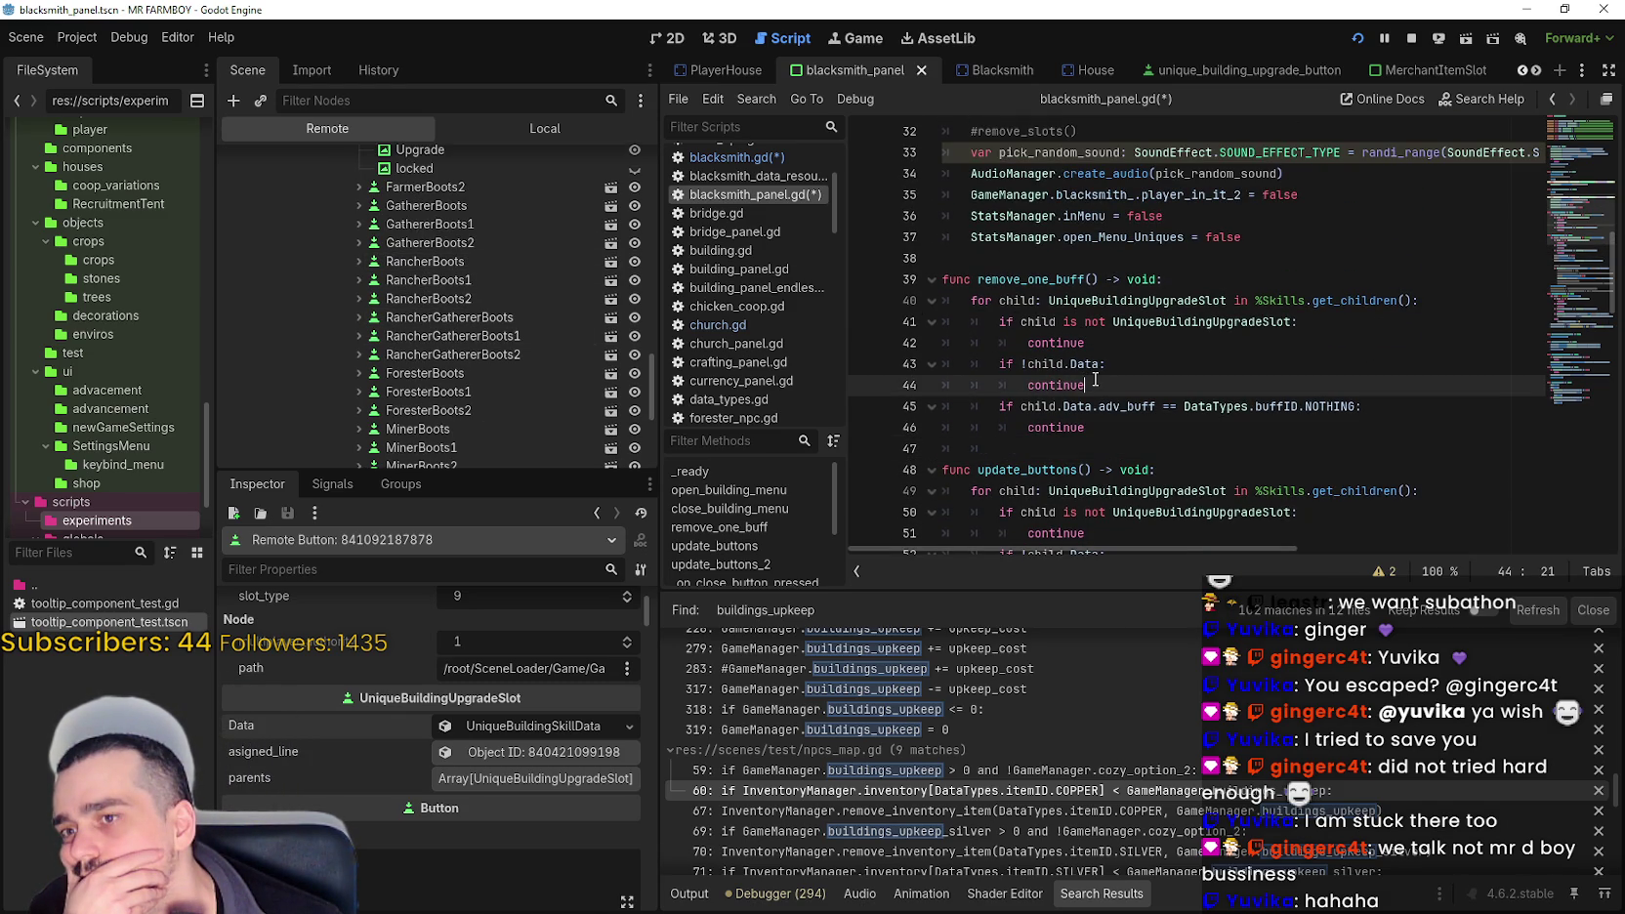
left_click(1188, 446)
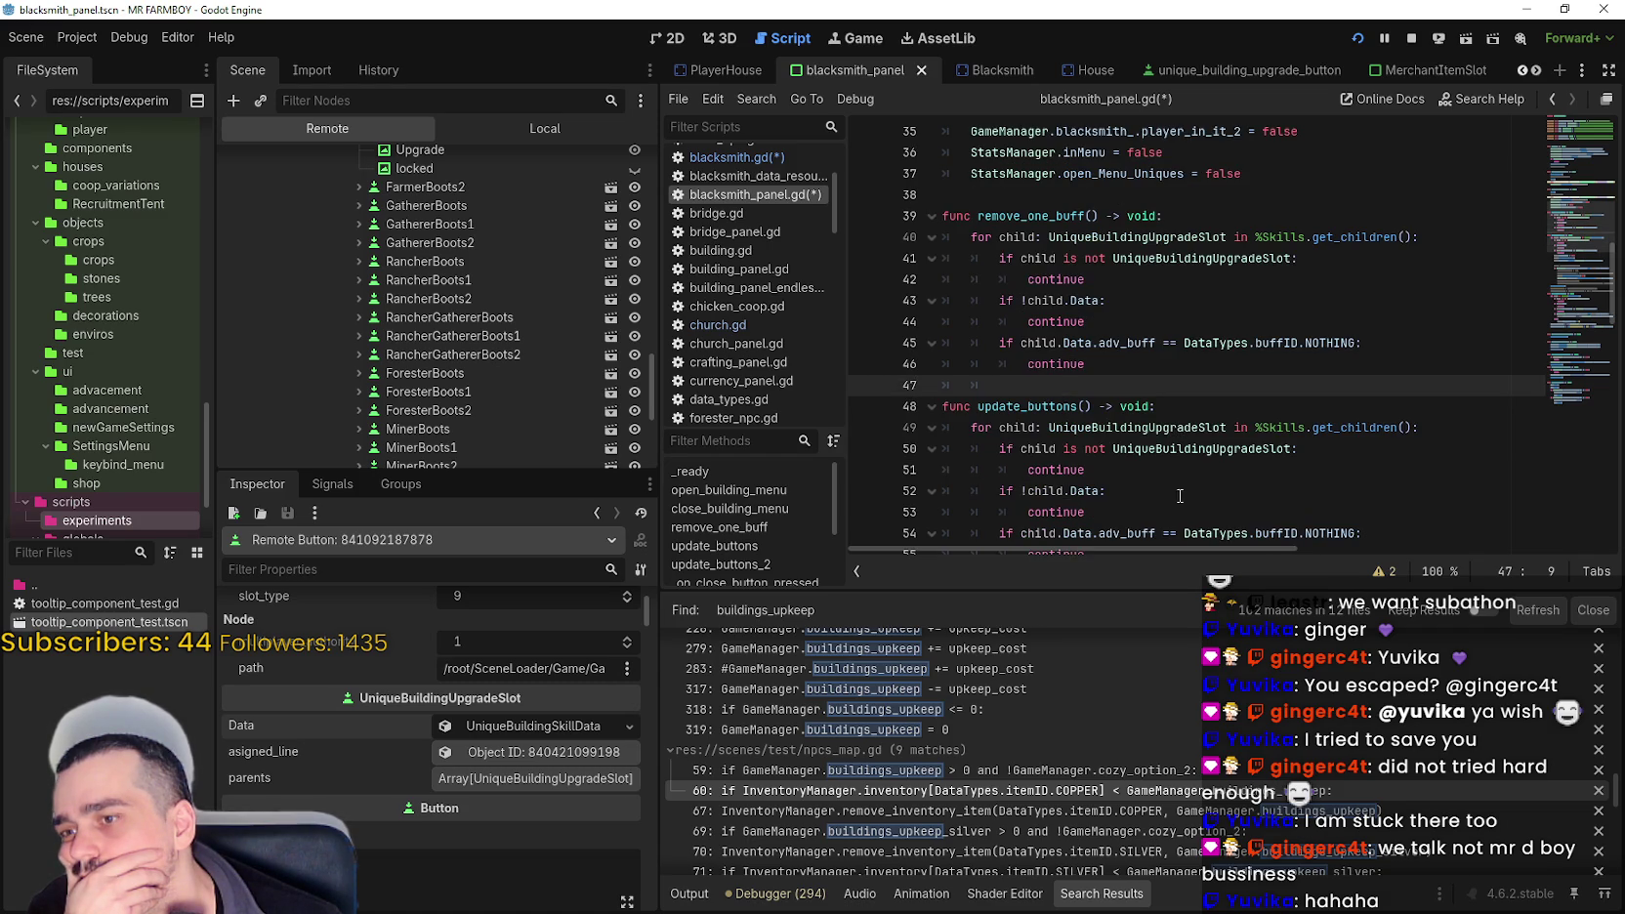
scroll(928, 743, "down", 2)
scroll(1091, 368, "down", 3)
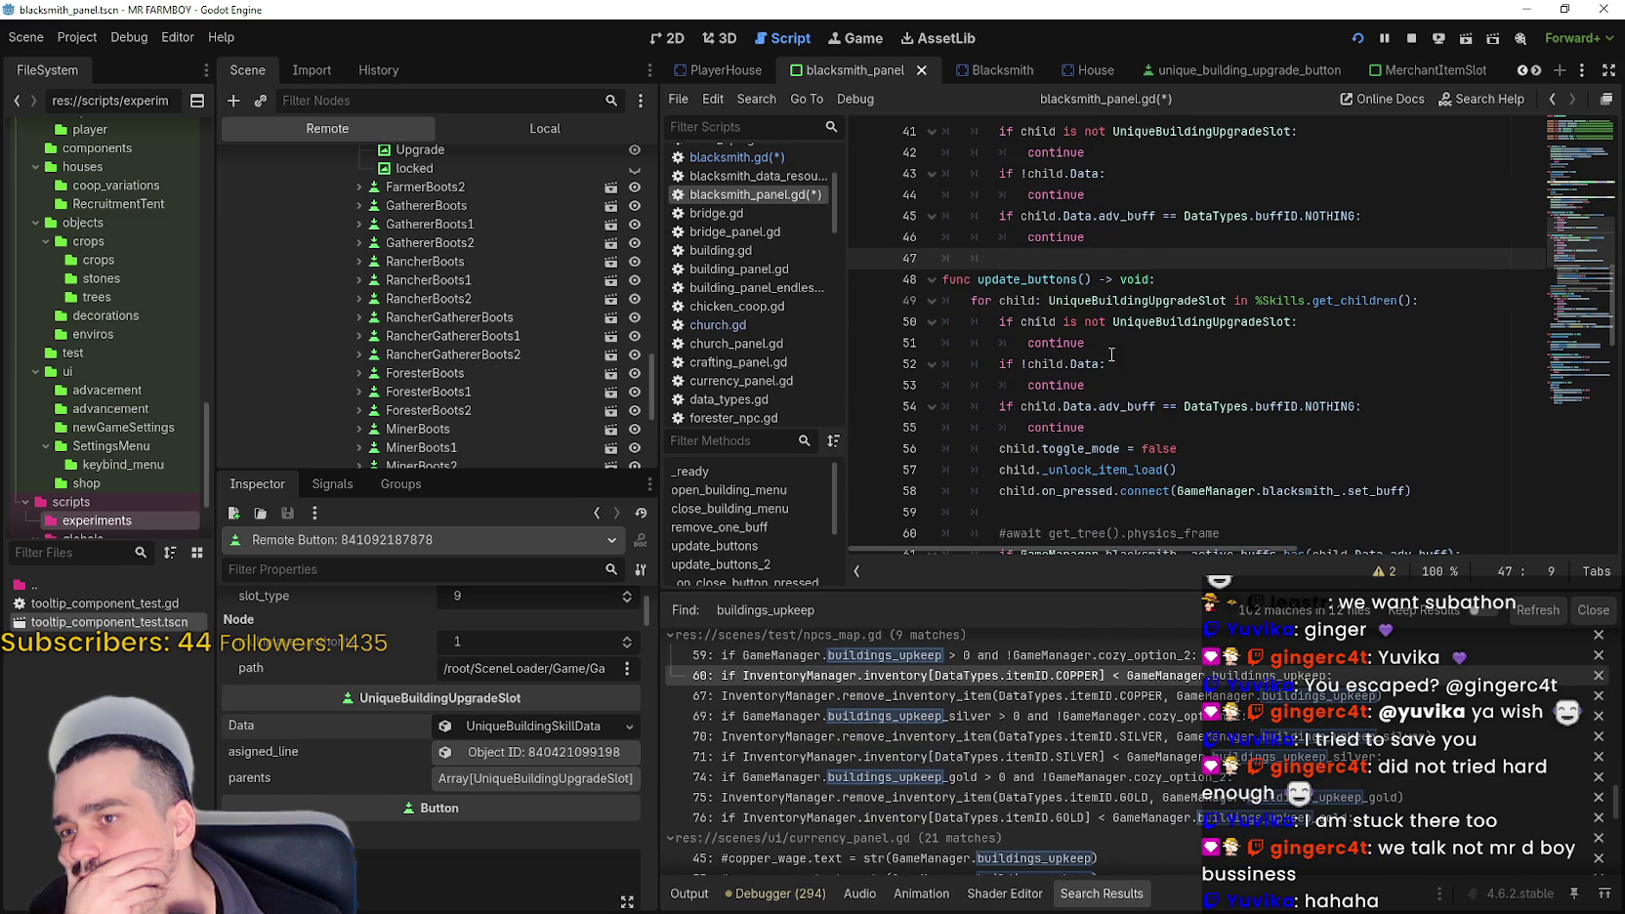
scroll(1121, 280, "down", 2)
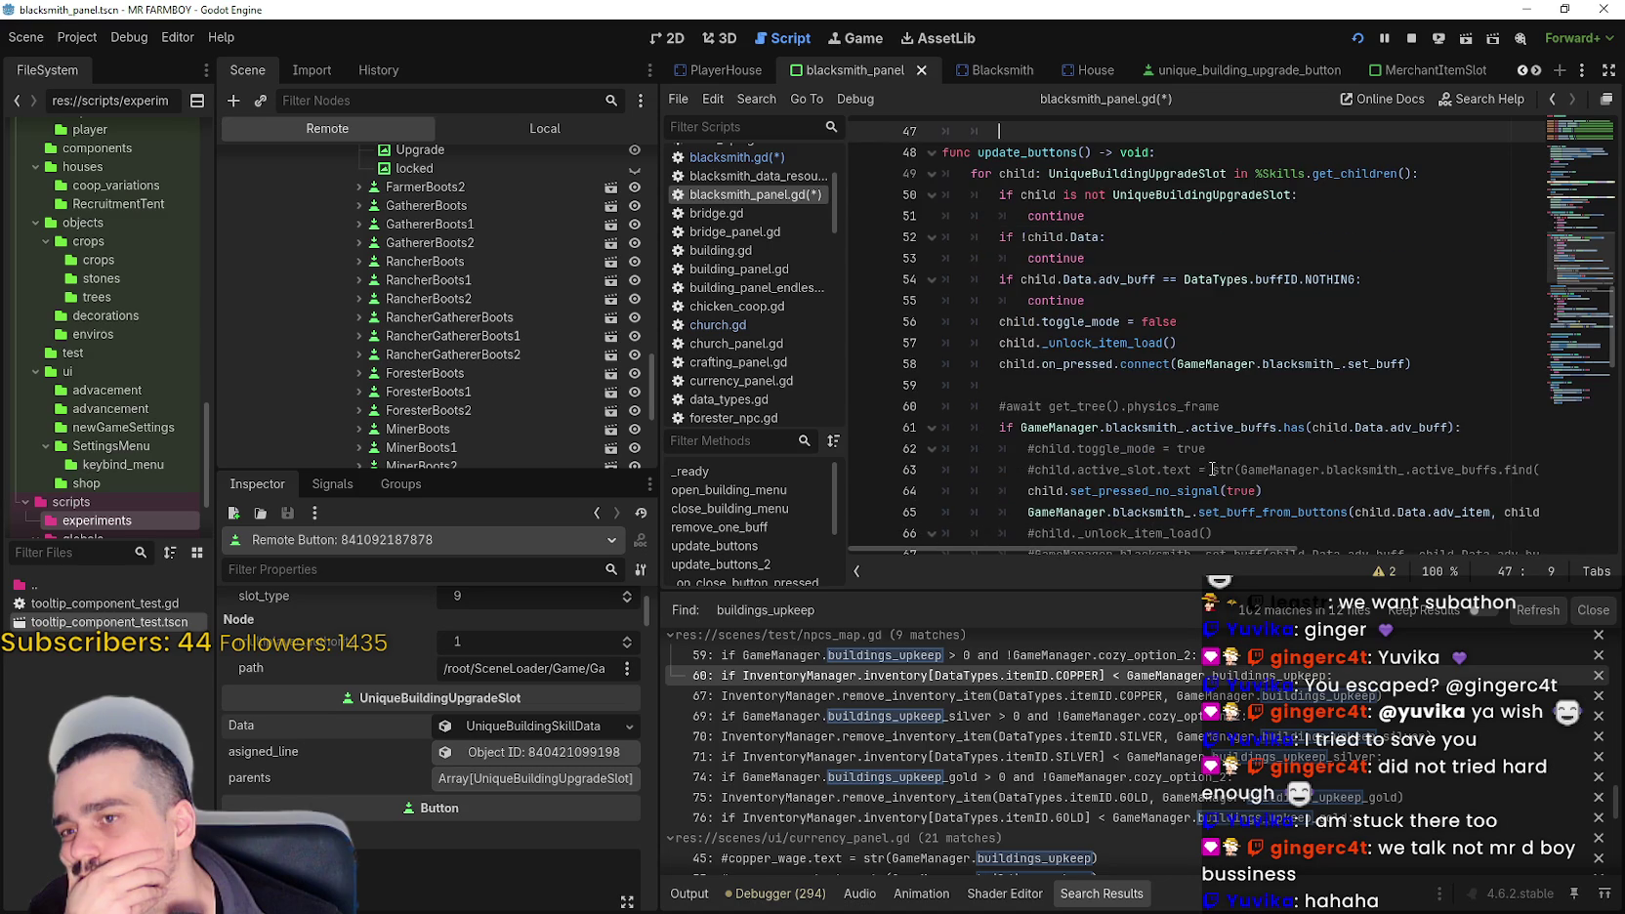
scroll(1159, 402, "up", 4)
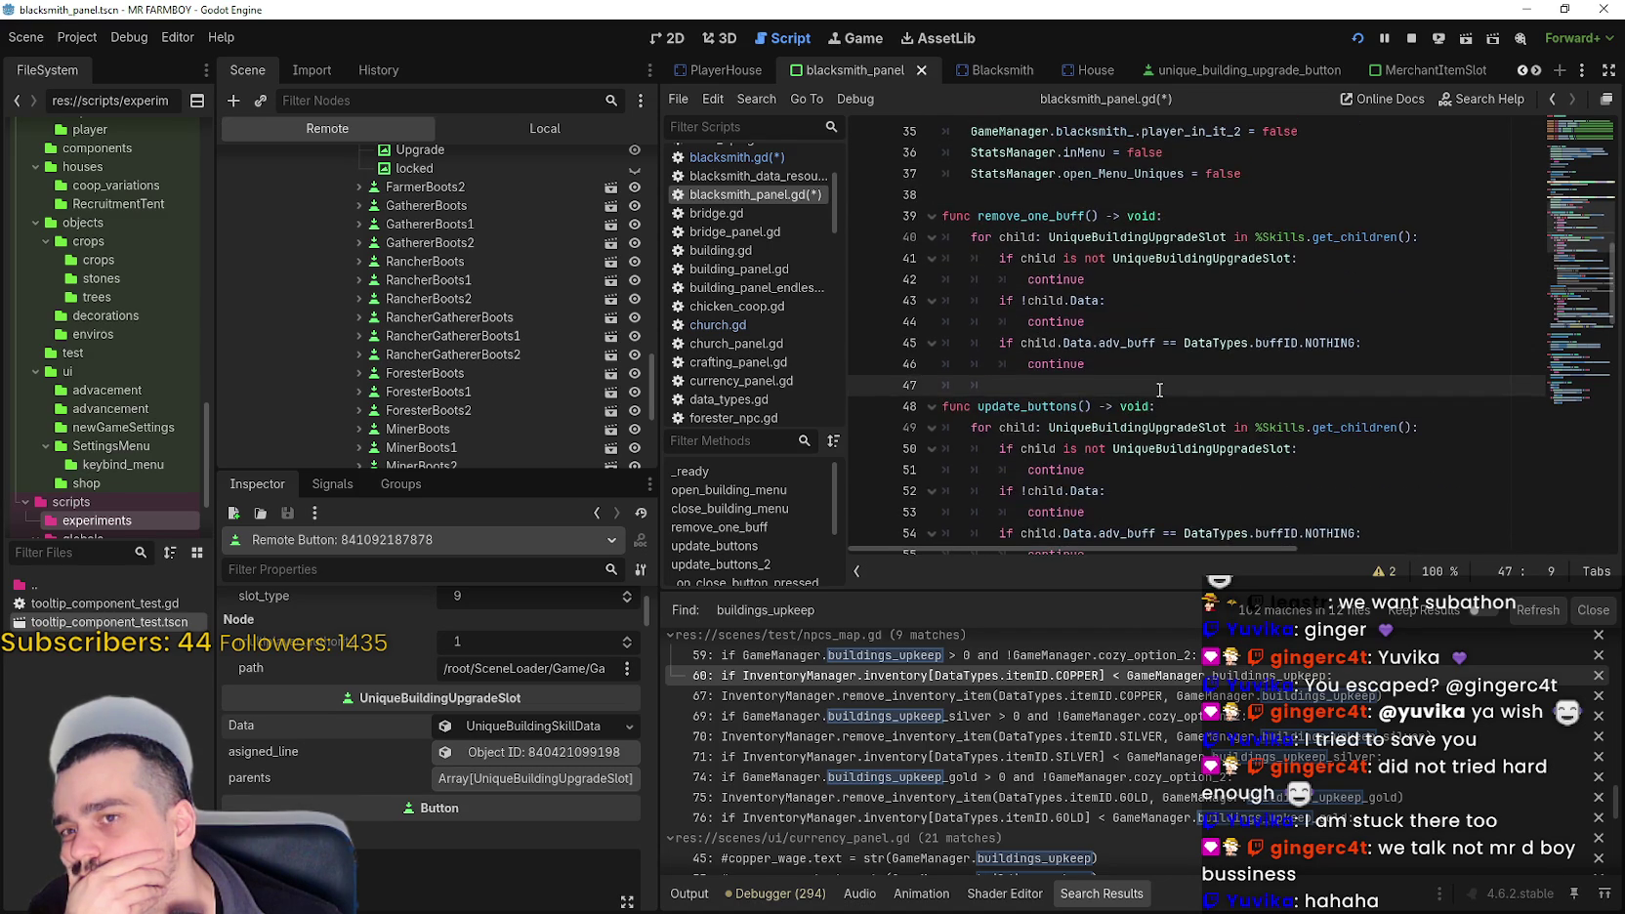
scroll(1160, 389, "down", 6)
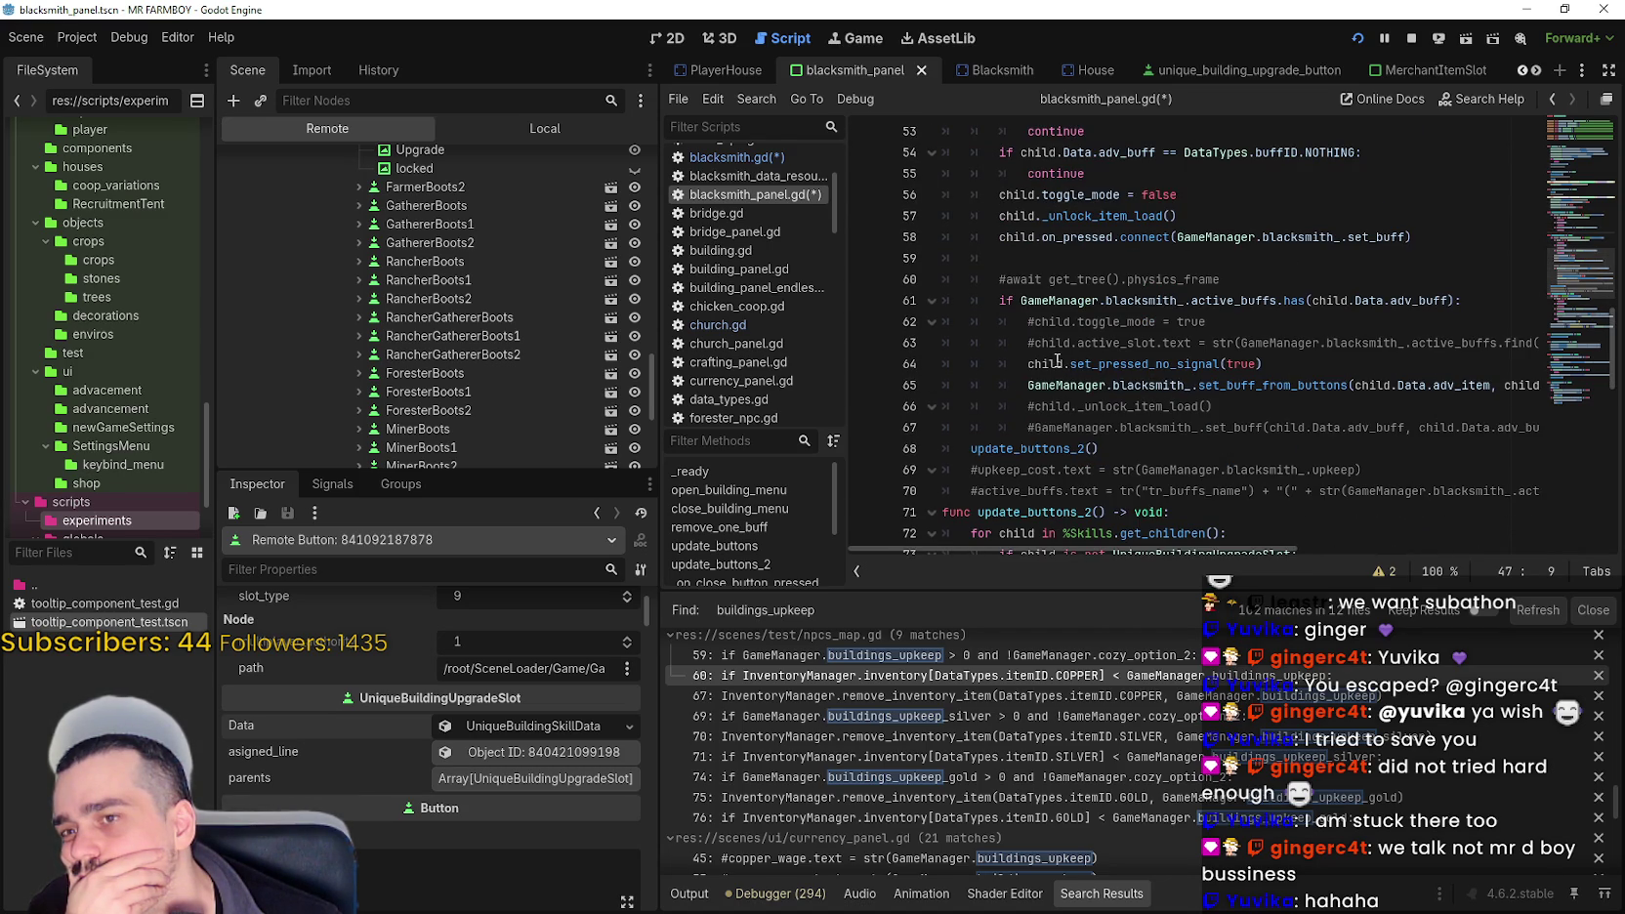
mouse_move(1058, 360)
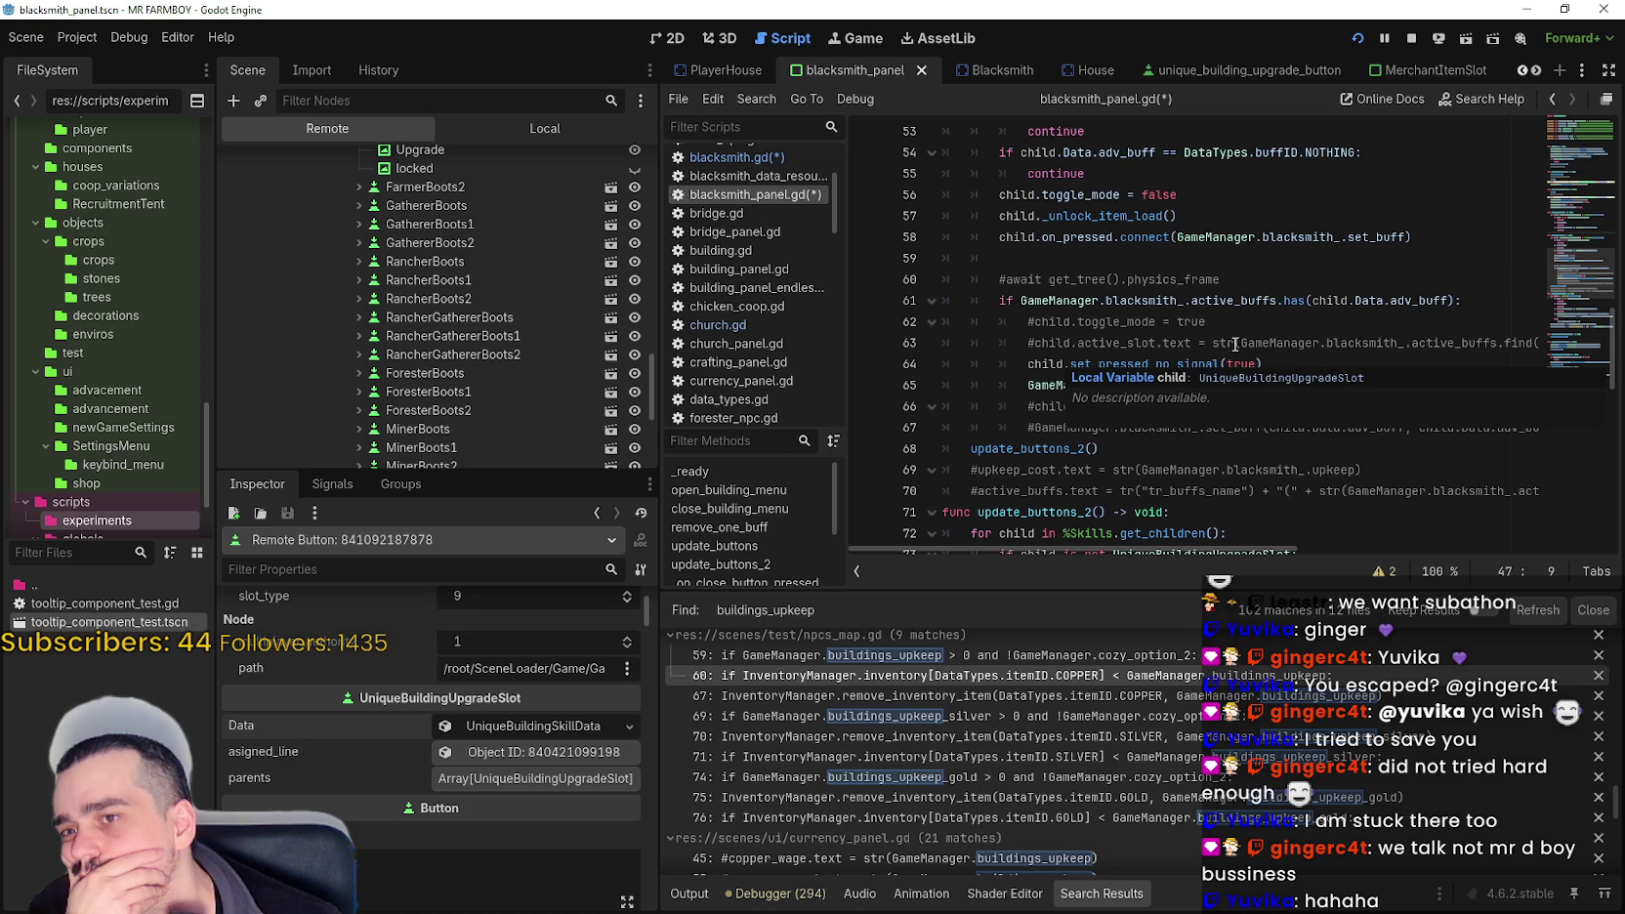
left_click(1053, 364)
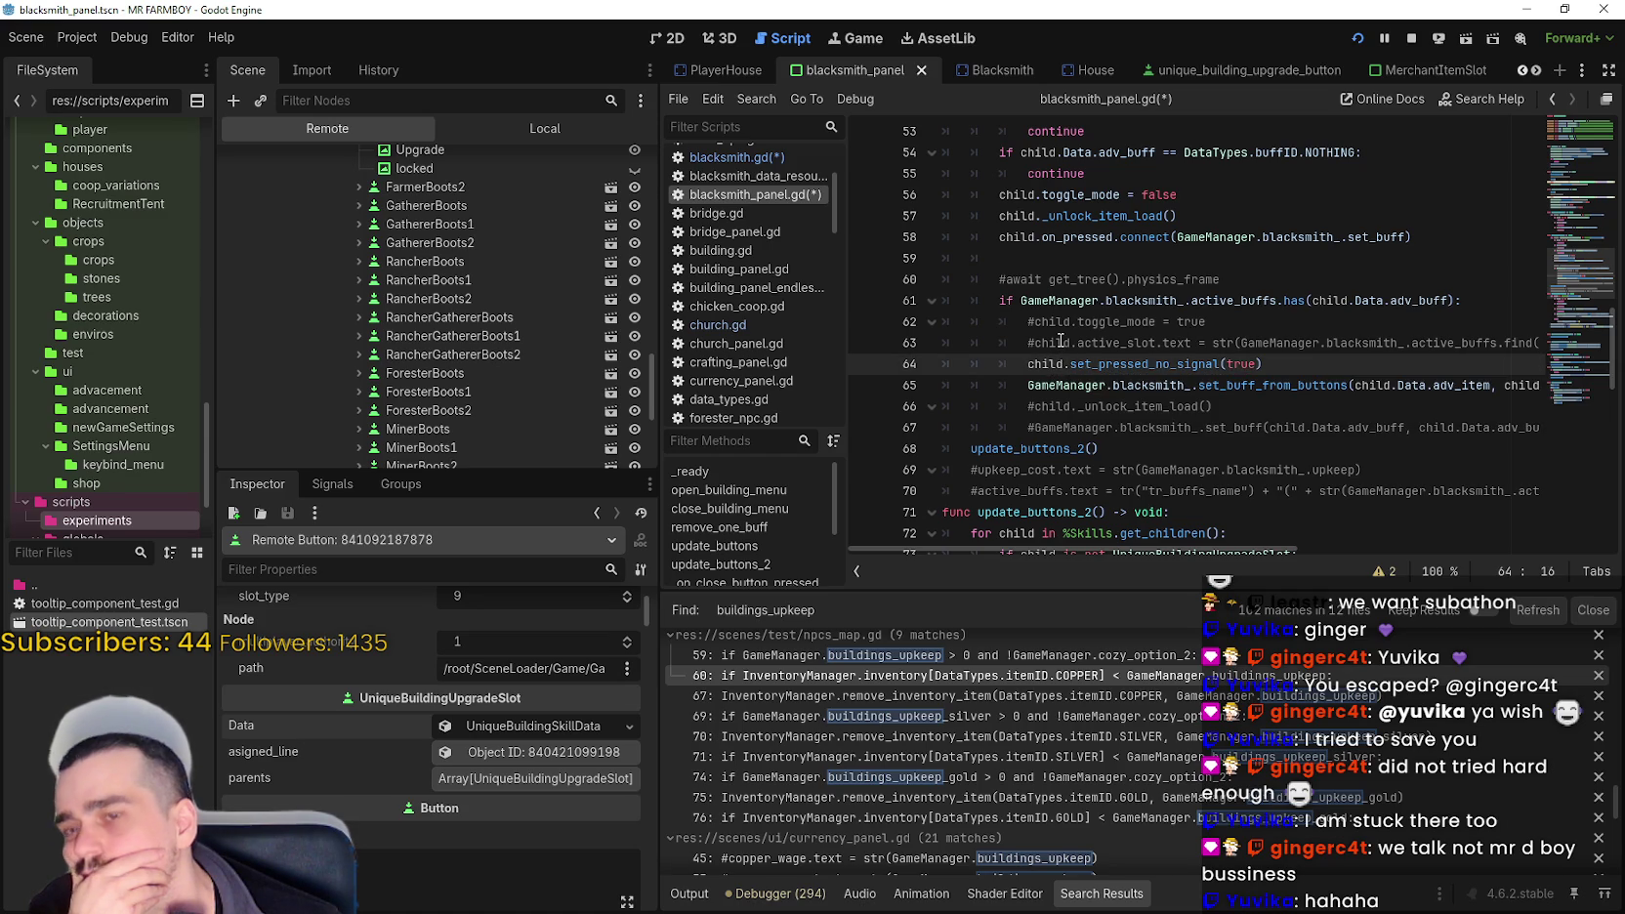
- Copy the active_buffs.has(child.Data.adv_buff) check block, lines 61–64, from update_buttons
left_click(1014, 301)
left_click(1082, 304, "shift")
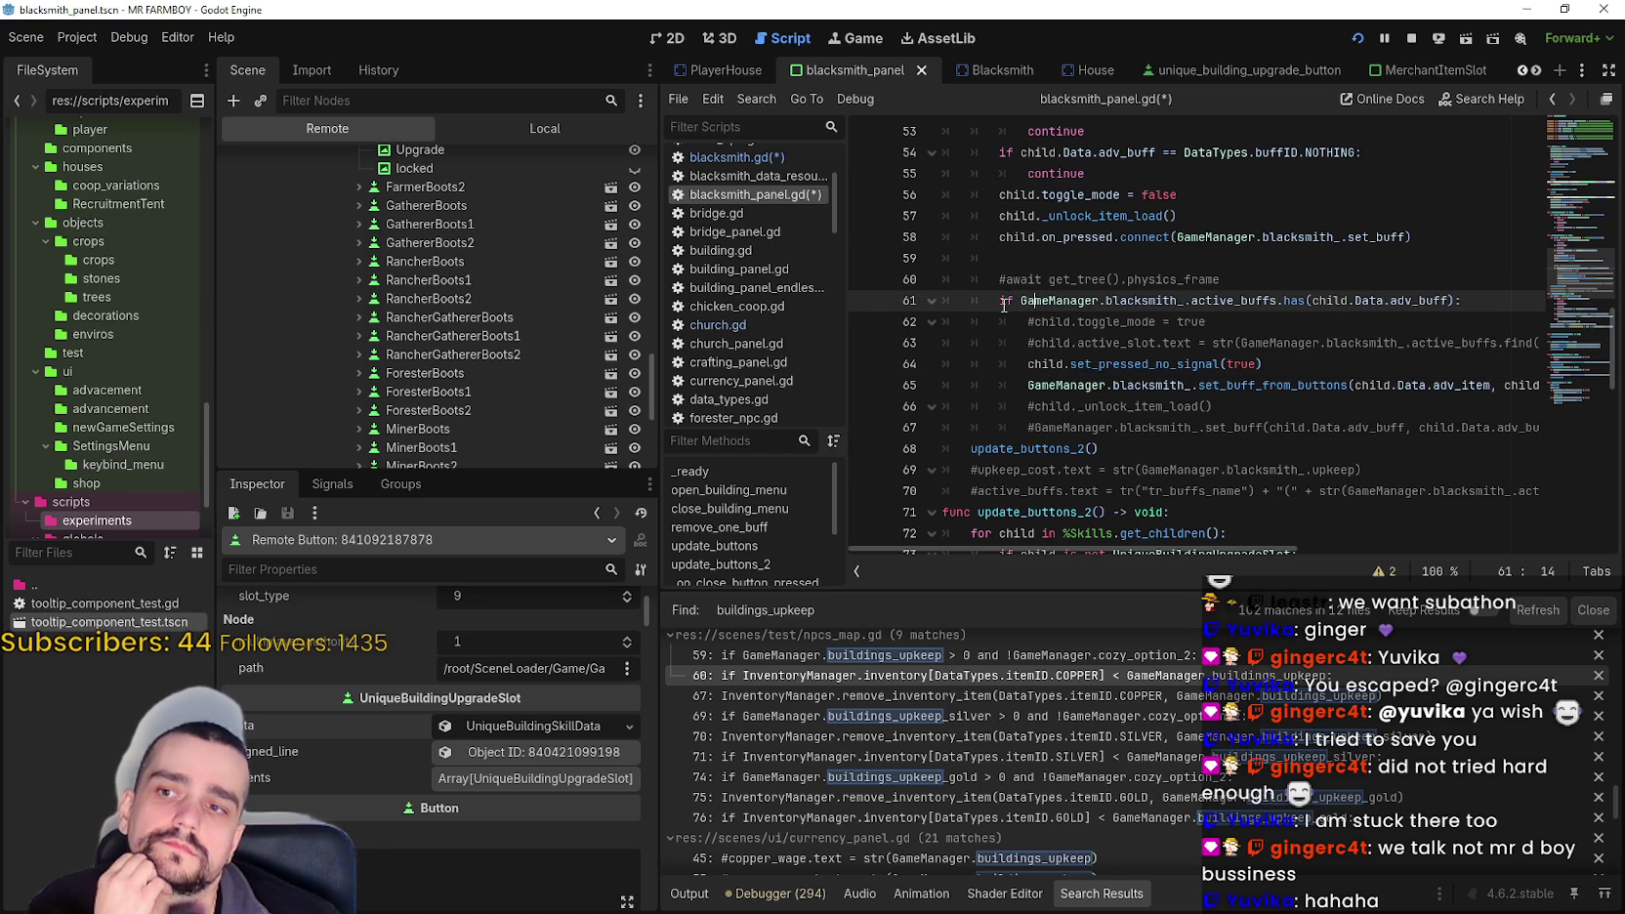
left_click_drag(1018, 303, 1460, 293)
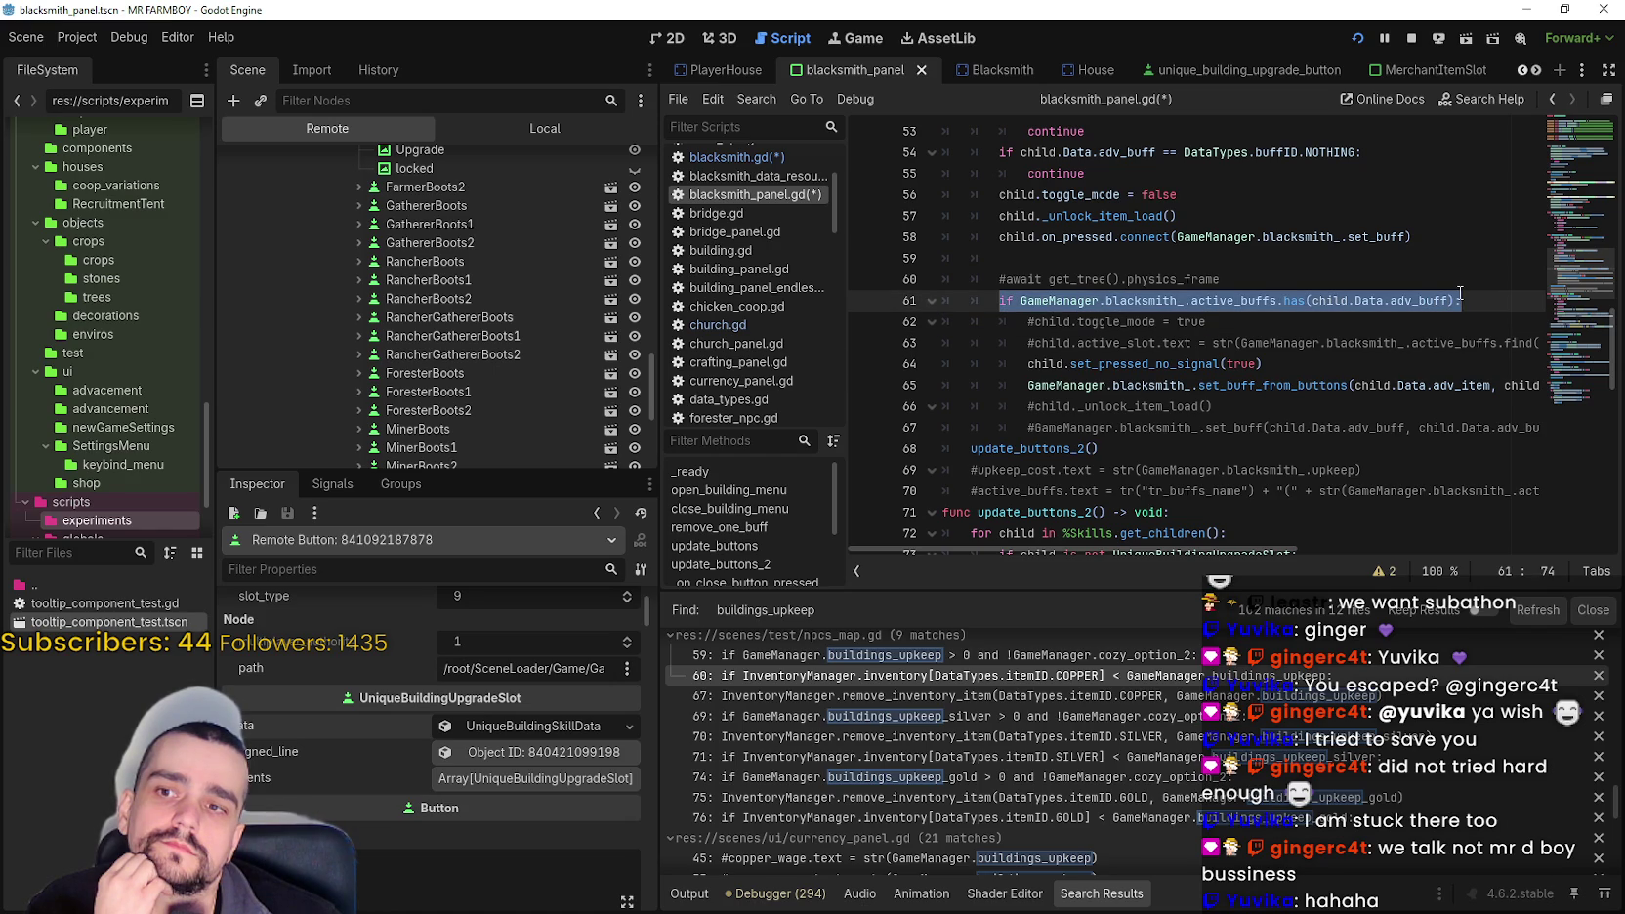
left_click_drag(1263, 365, 939, 291)
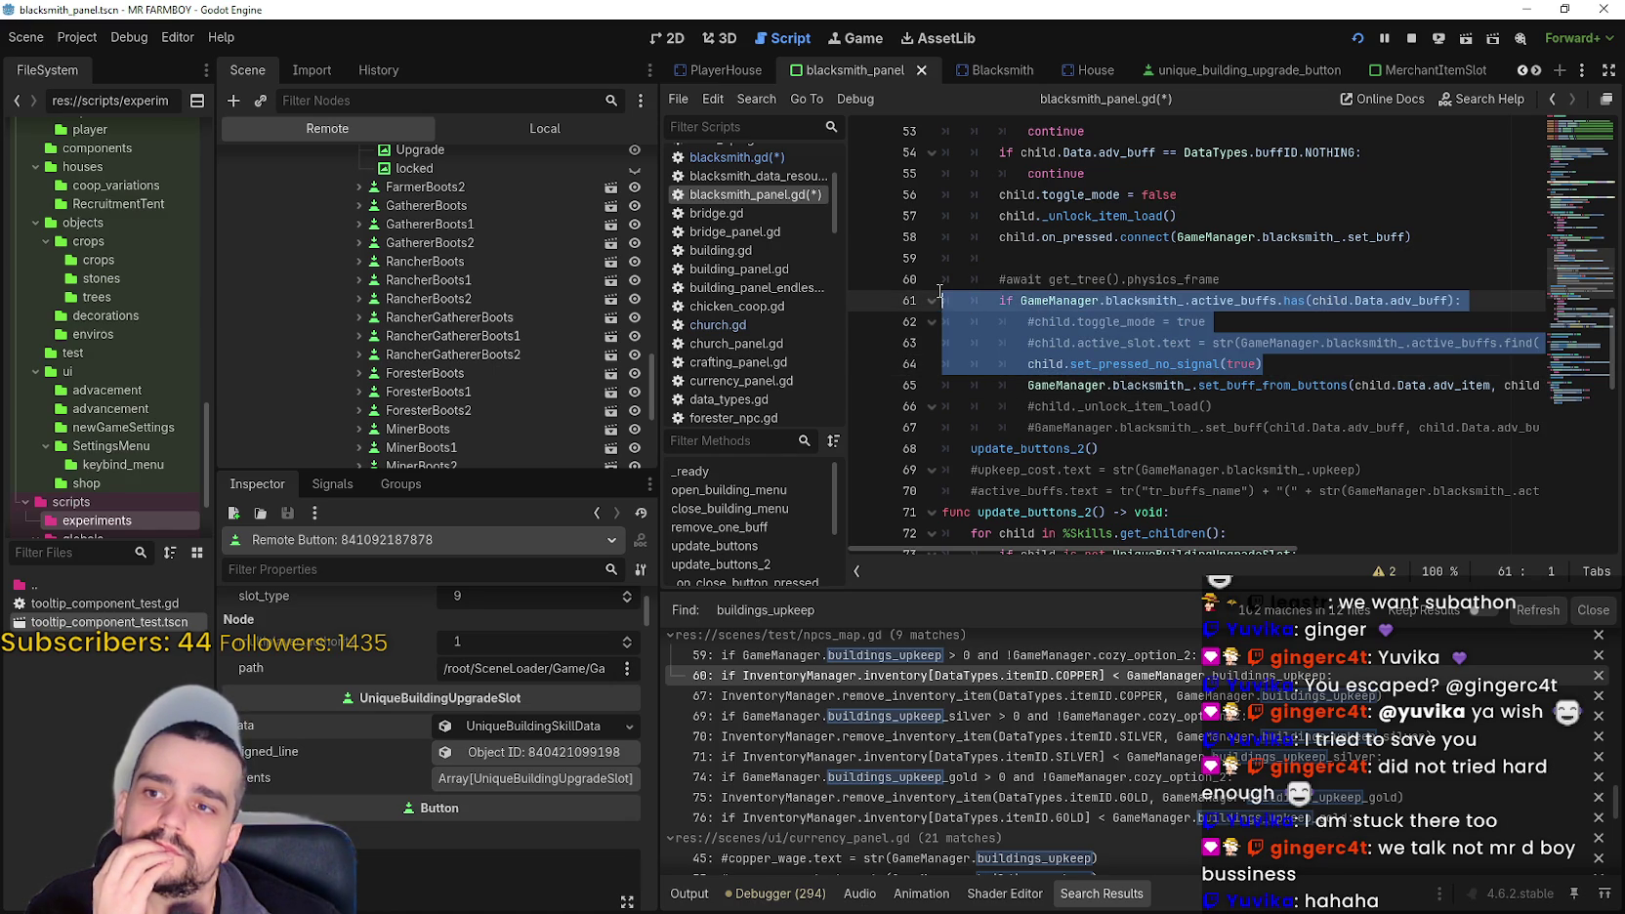
right_click(1010, 314)
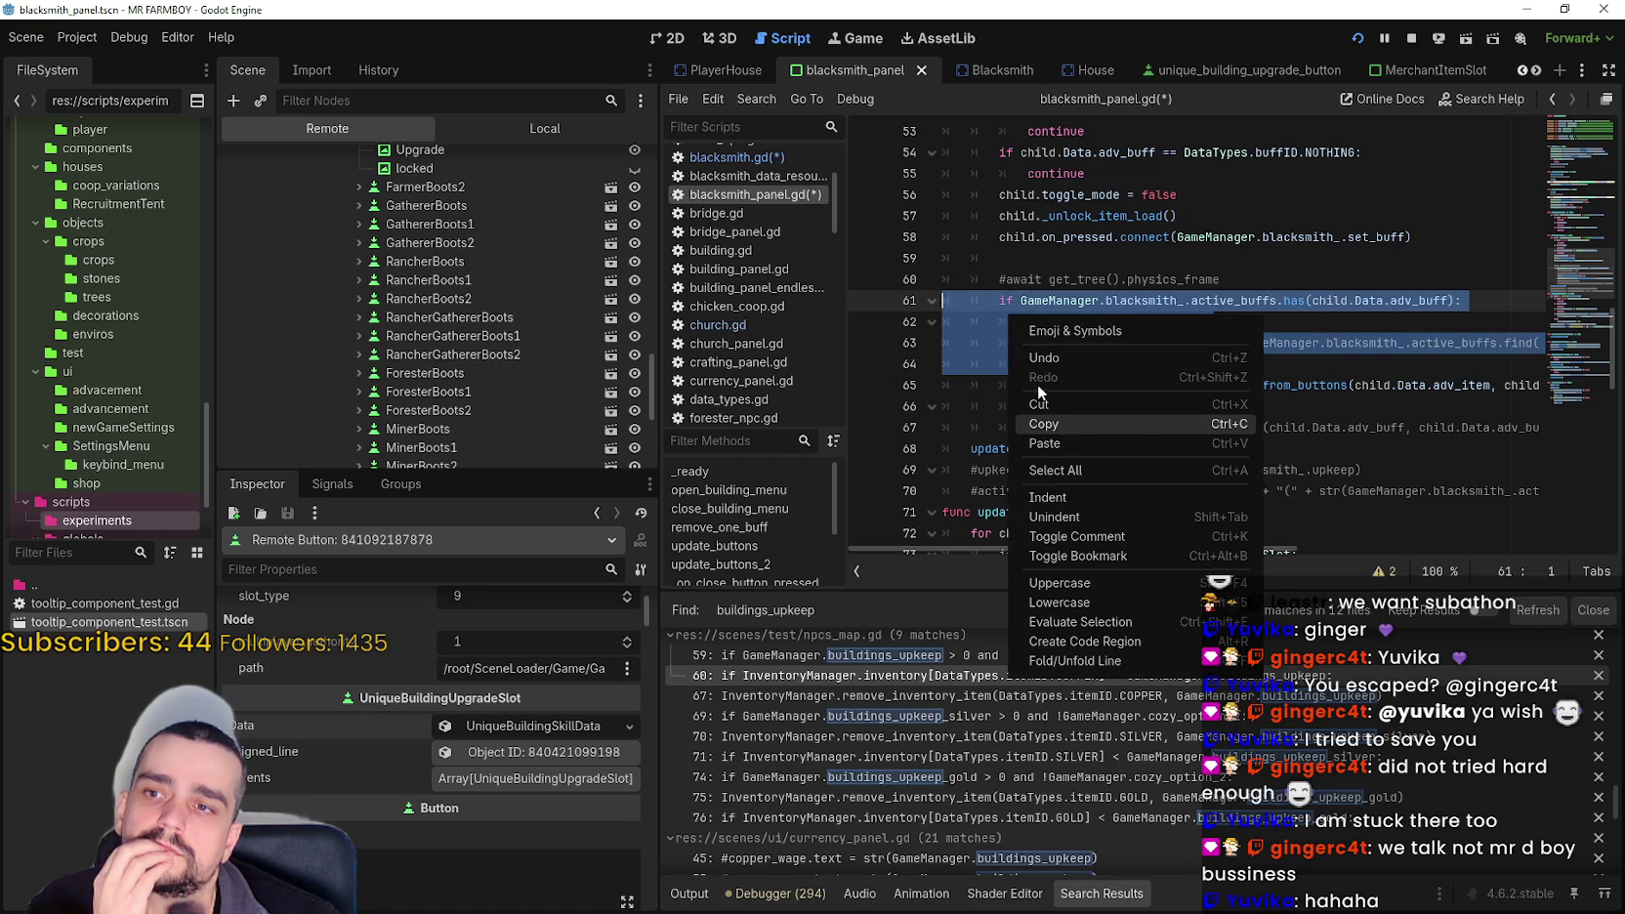
left_click(1007, 364)
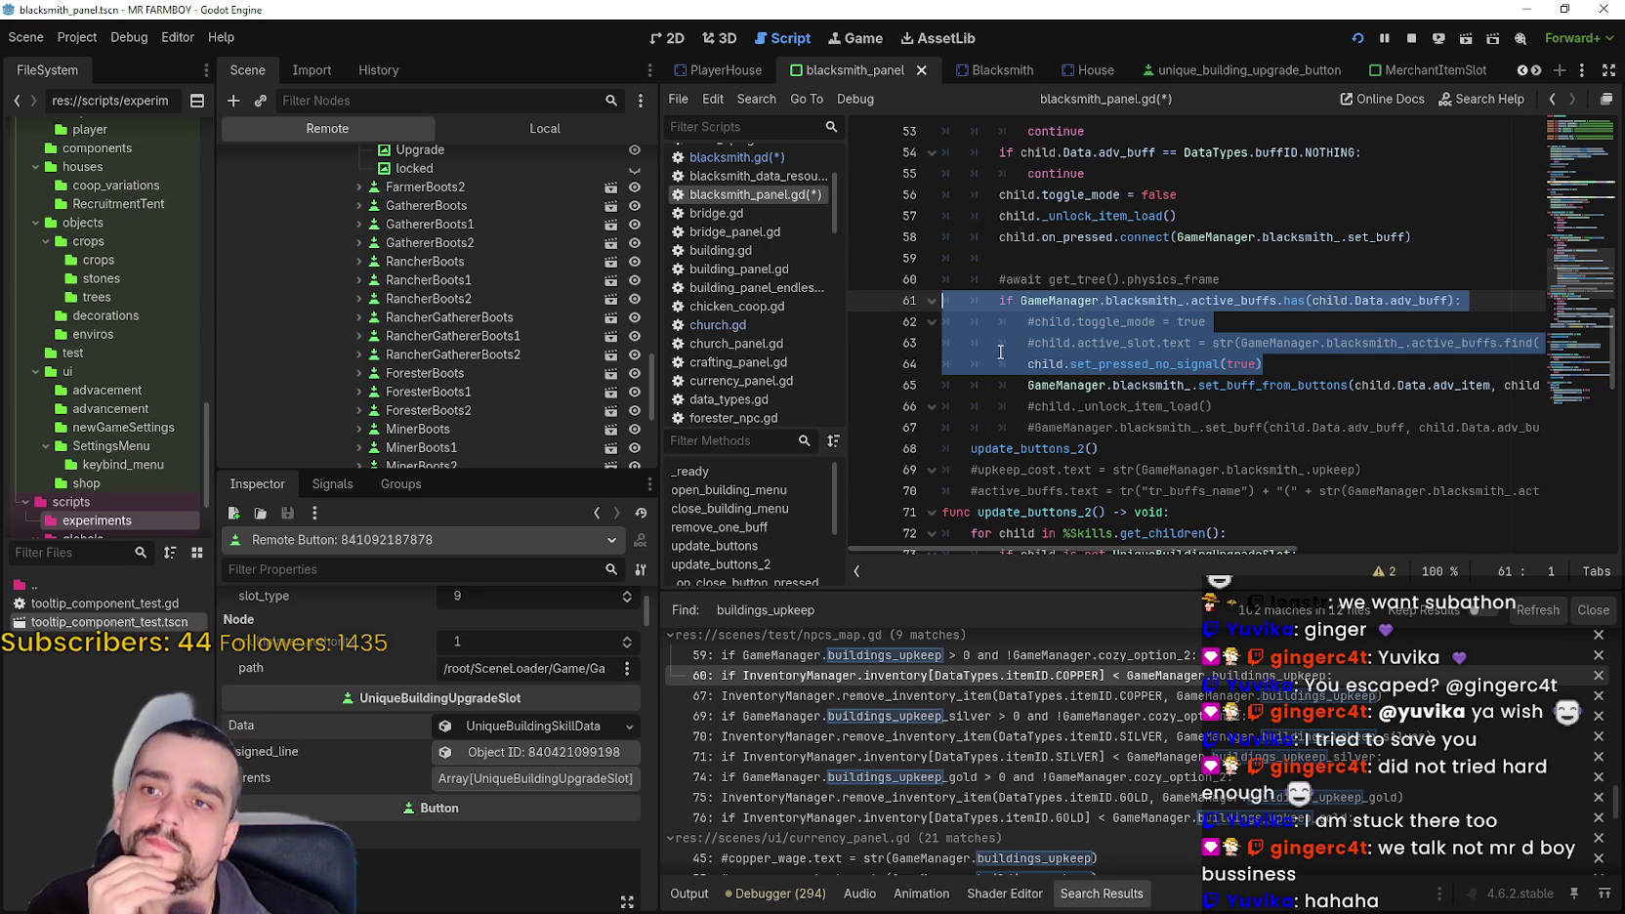
- Paste the check block onto empty line 47 at the end of remove_one_buff's loop
scroll(1001, 352, "up", 2)
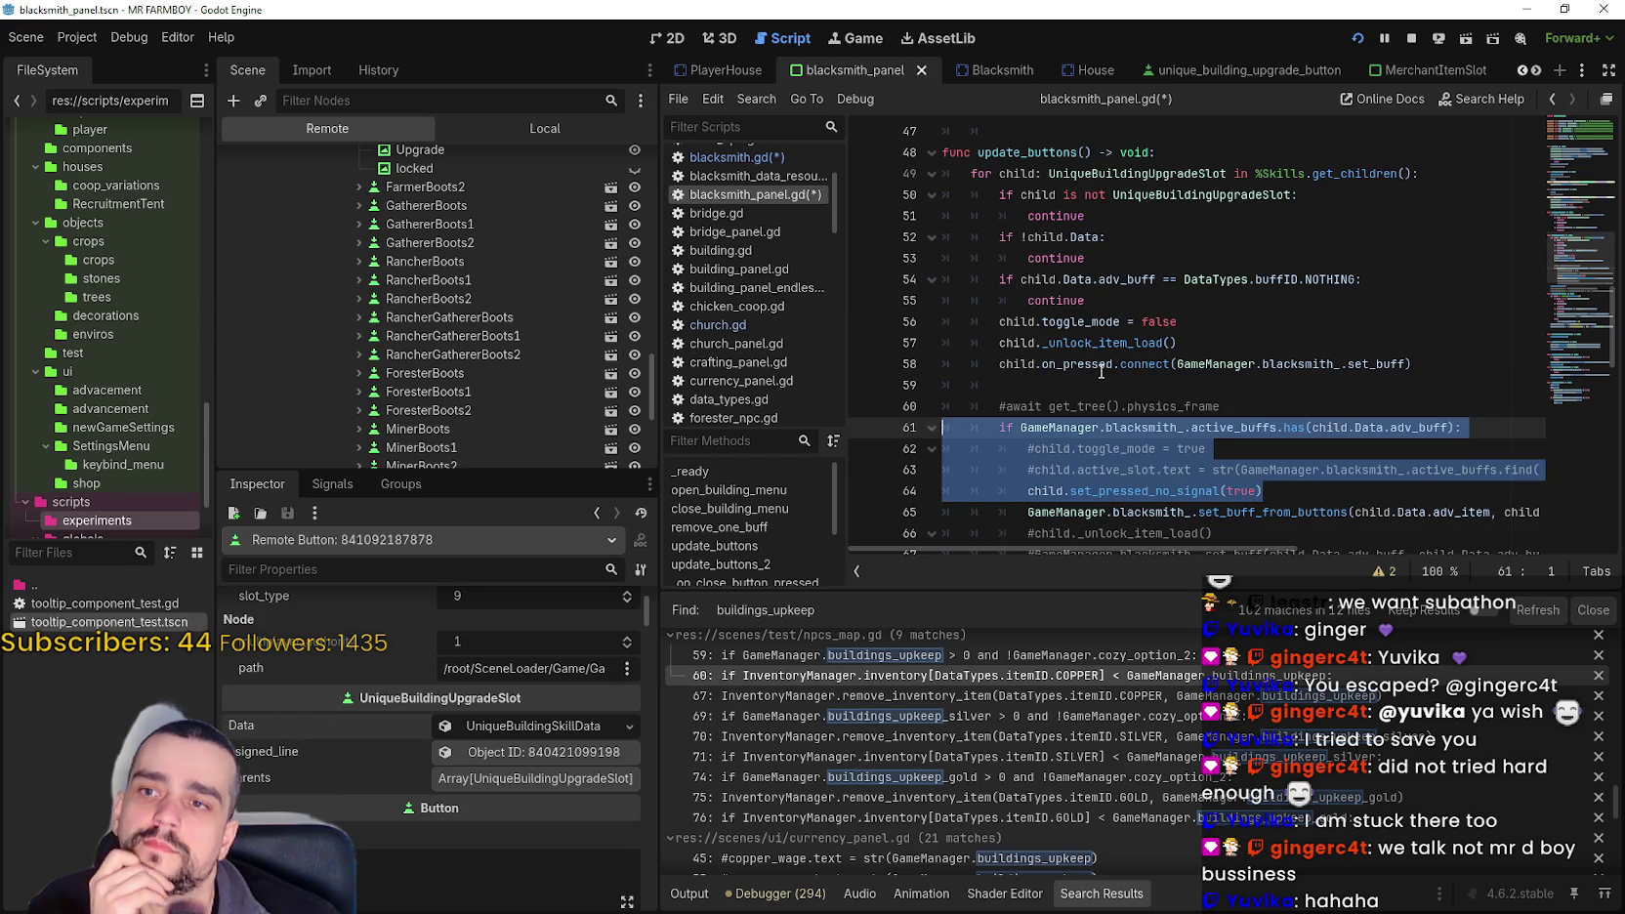
scroll(1103, 369, "up", 3)
left_click(1135, 307)
left_click(1121, 324)
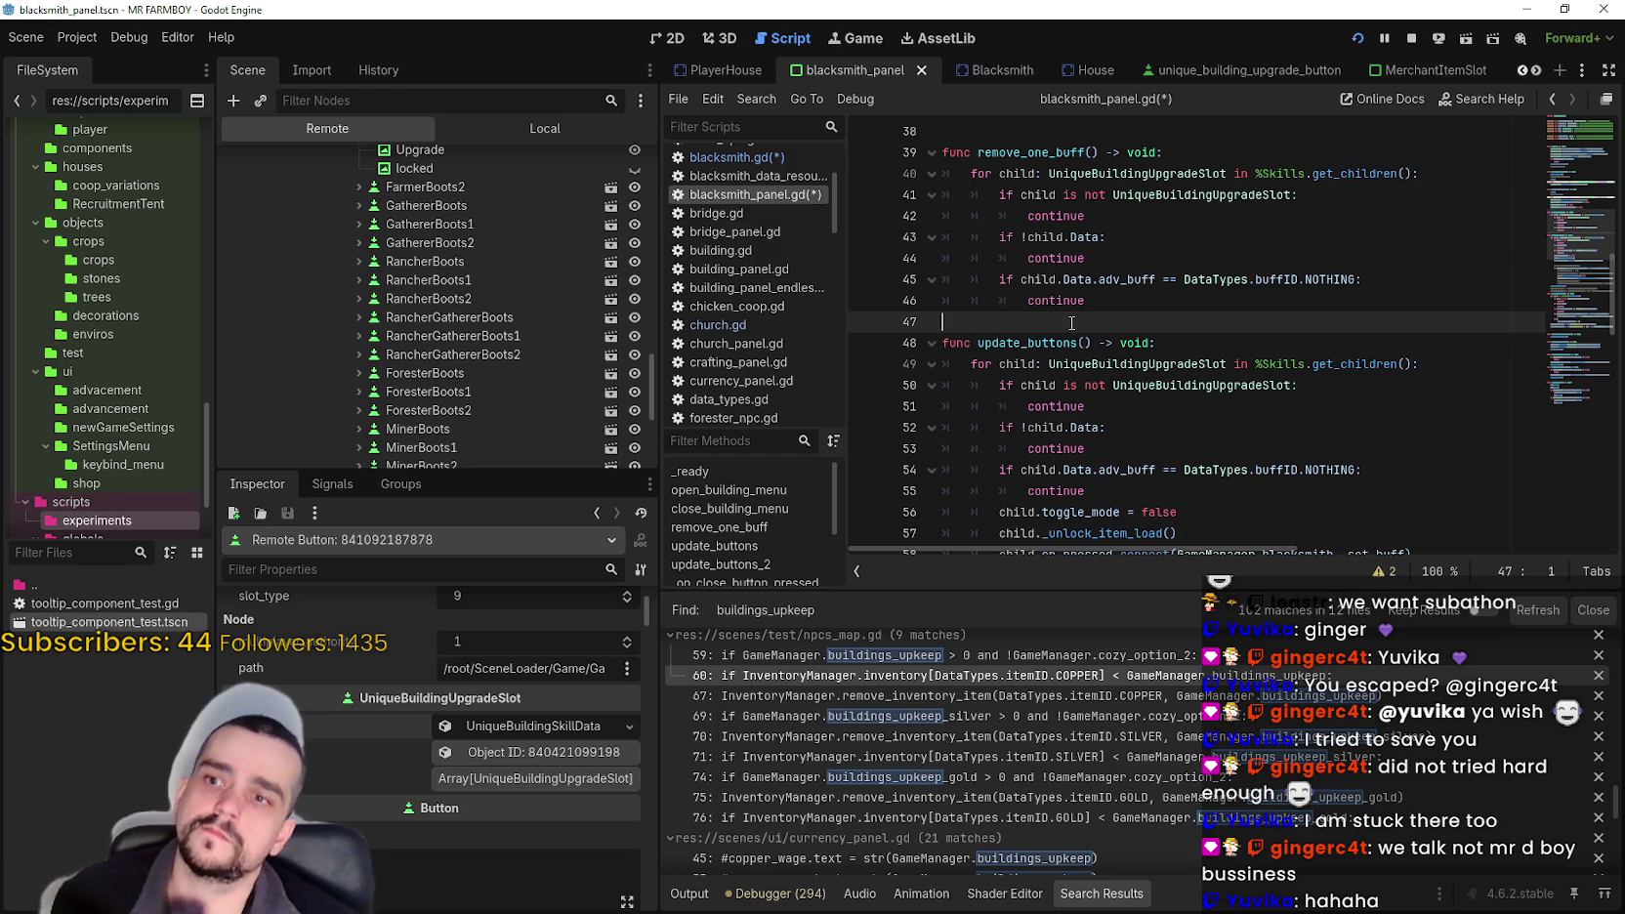
key("ctrl+v")
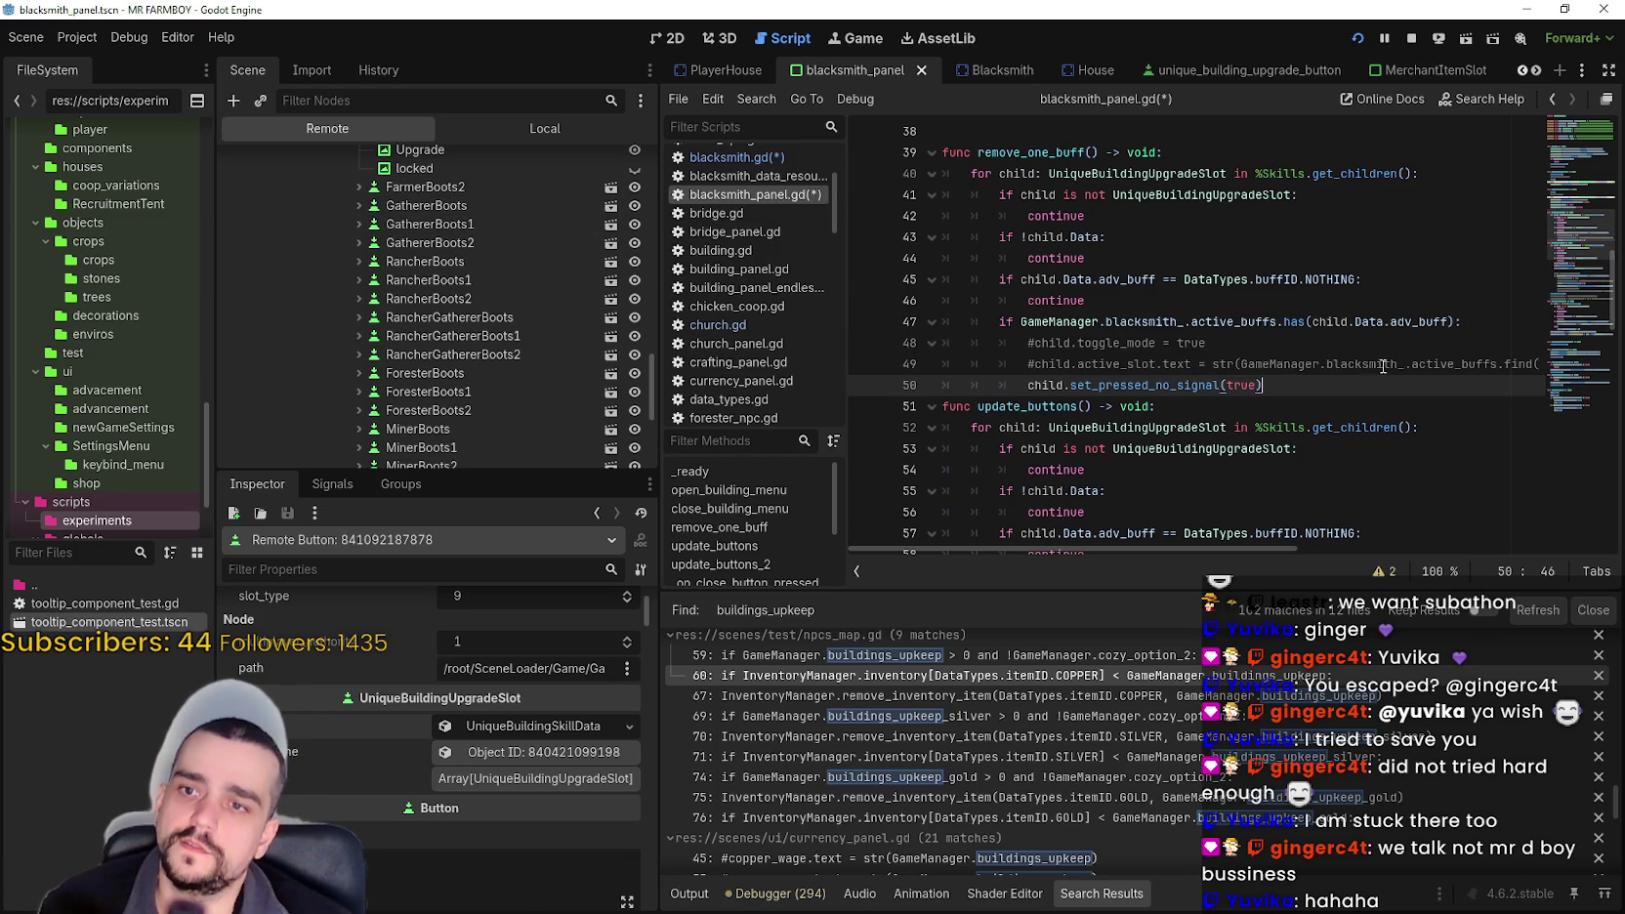
key("ctrl+shift+Left")
key("ctrl+shift+Left")
key("ctrl+shift+Left")
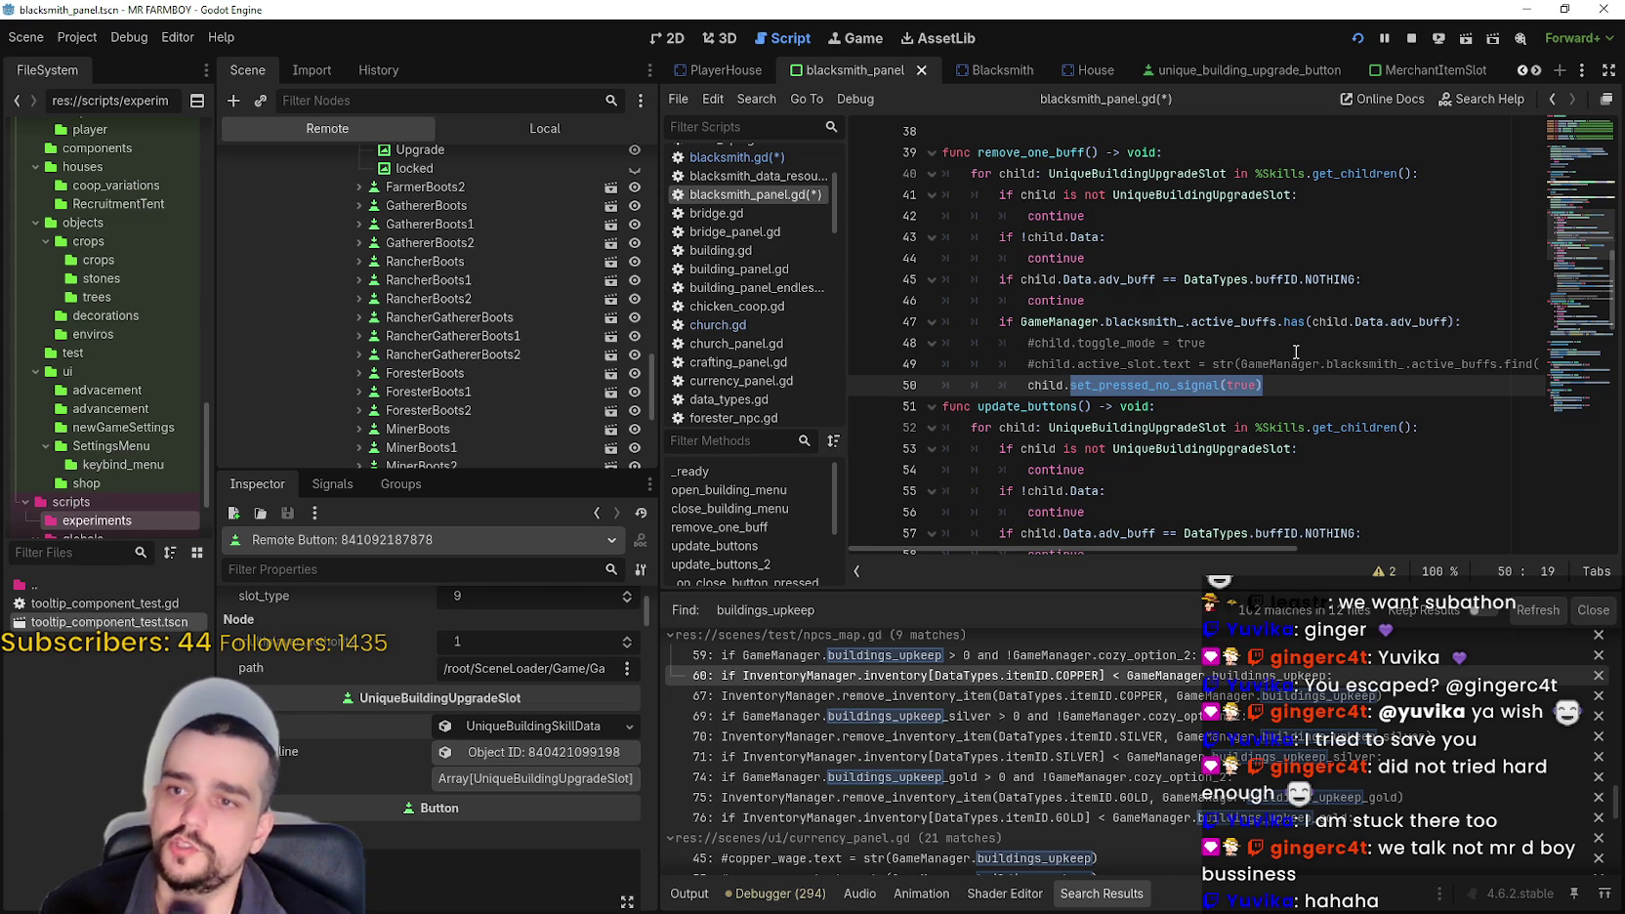
- Replace the pasted call with child.button_pressed = false and delete the two commented-out lines
type("pre")
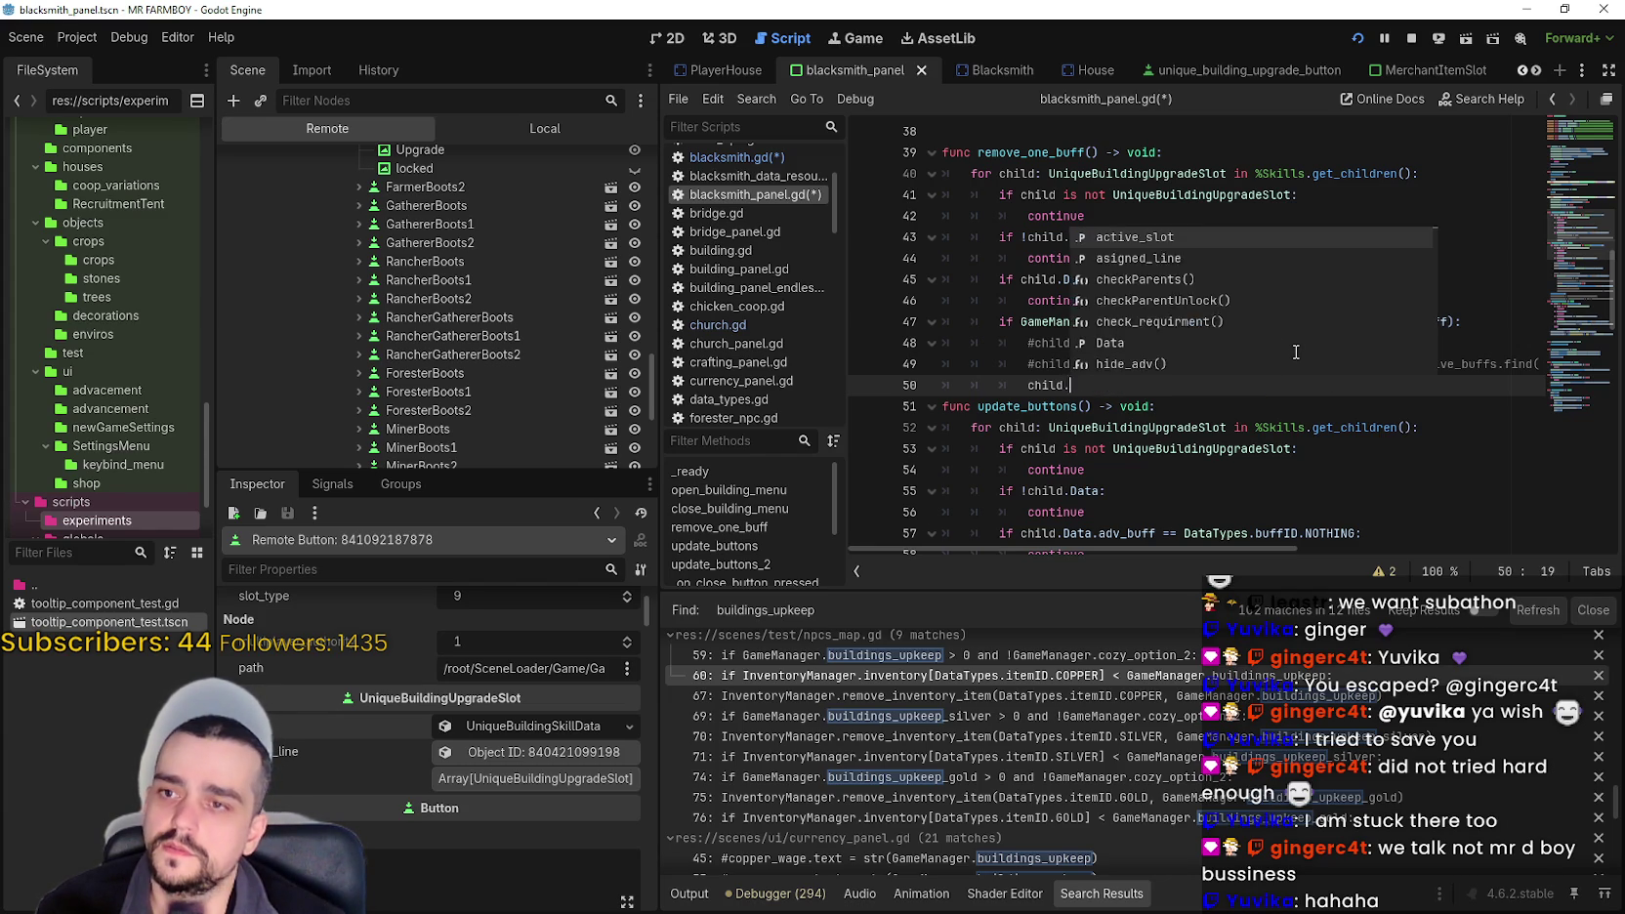
key("Return")
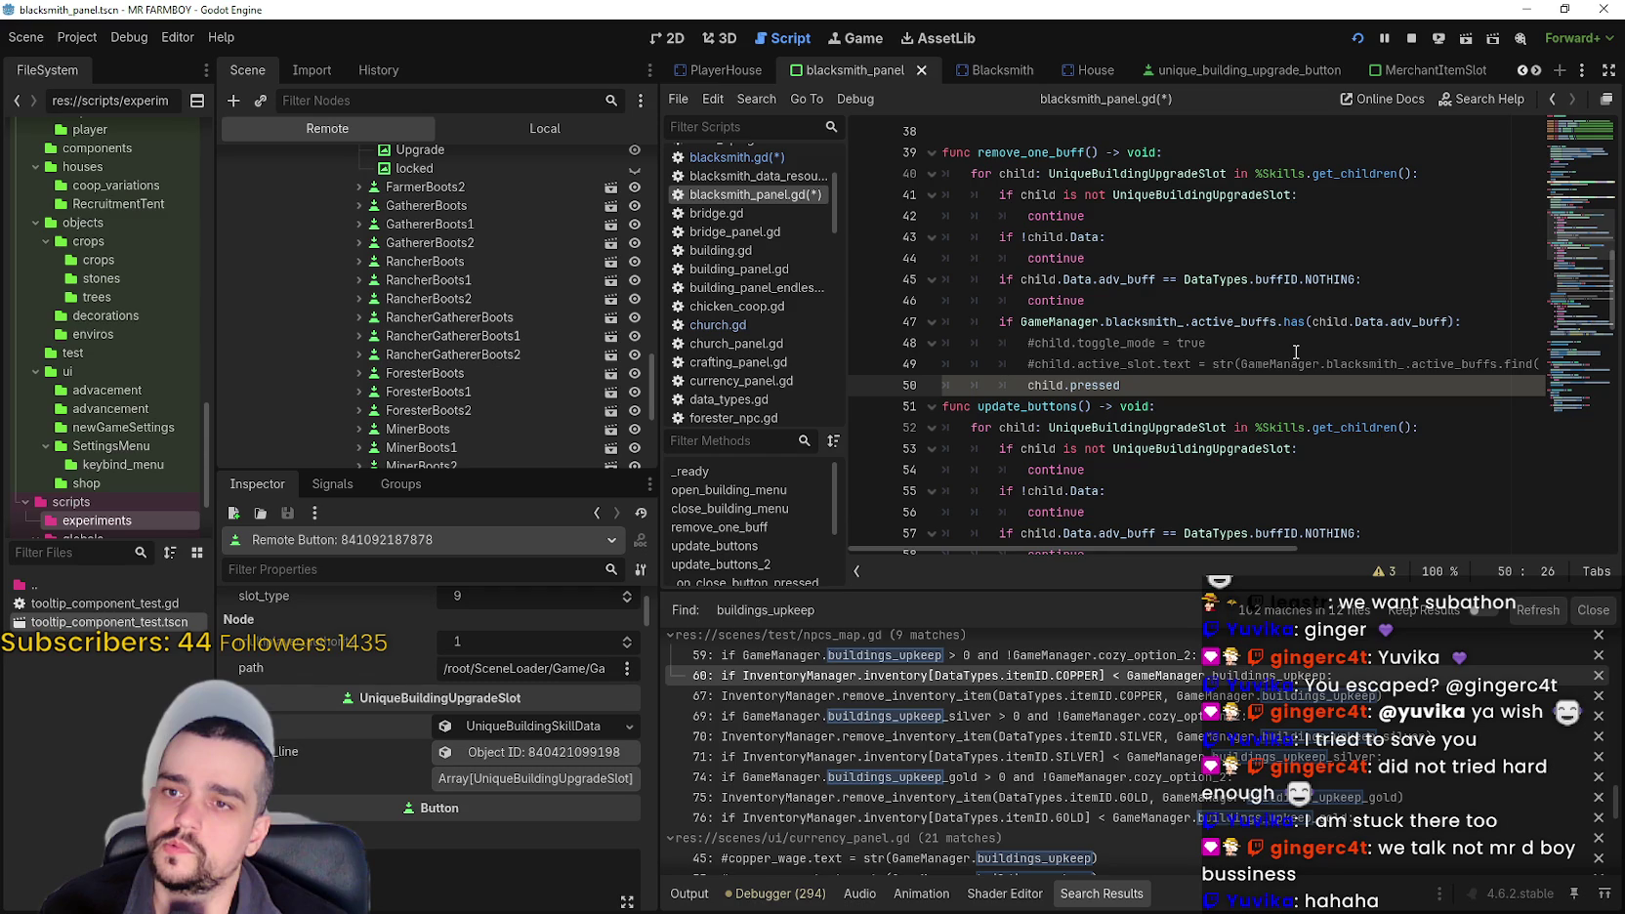
type(" = fals")
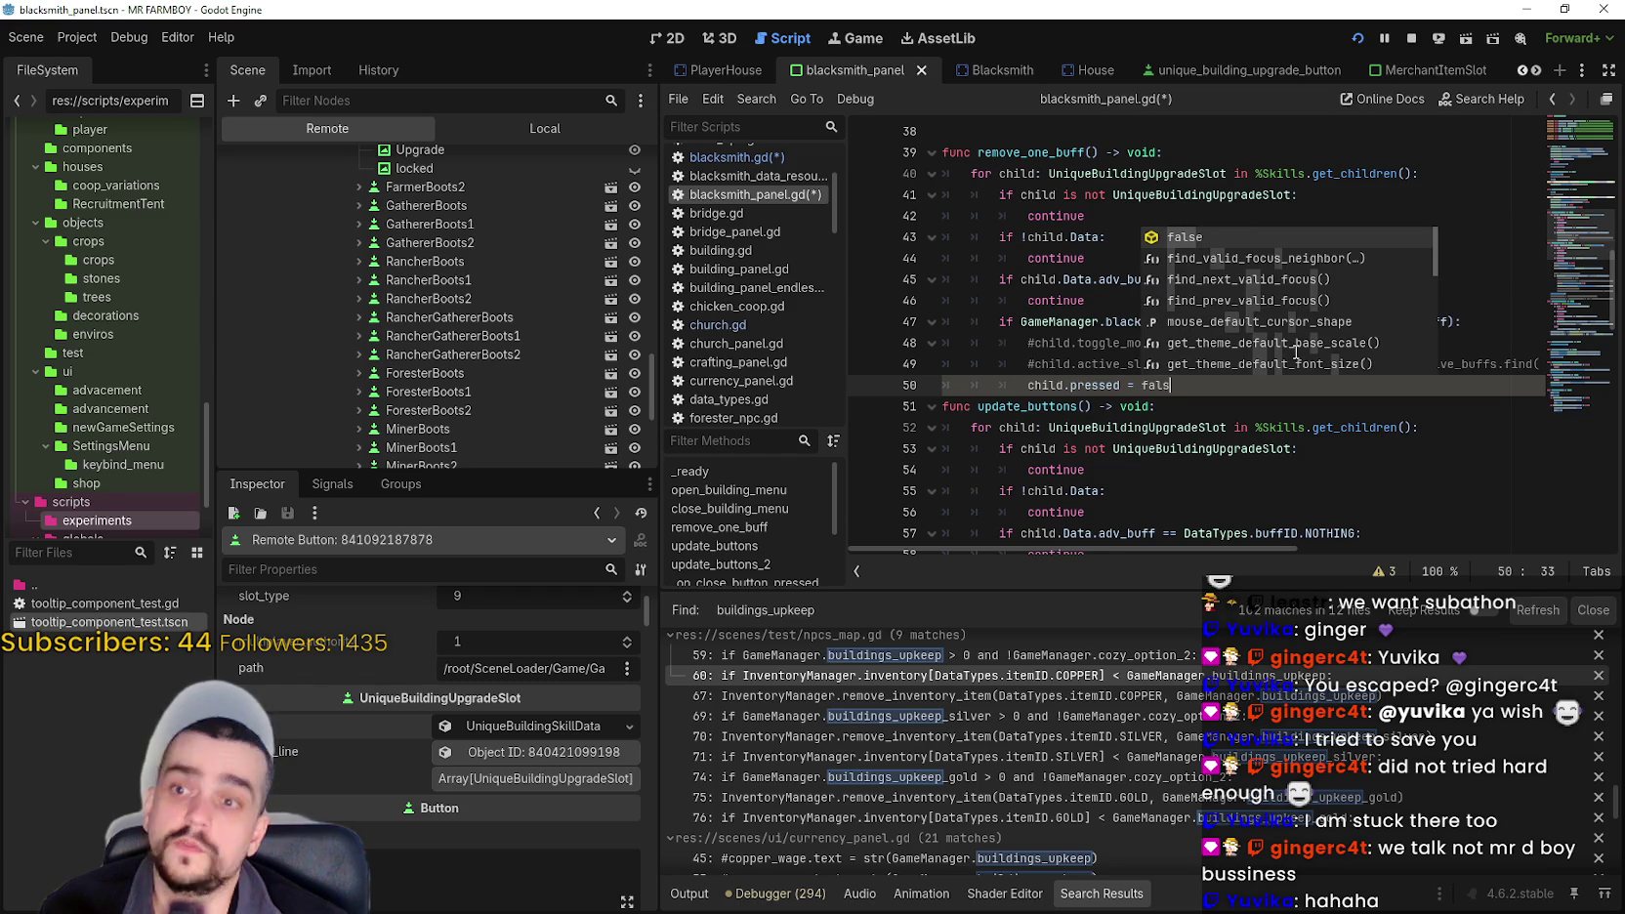
type("e")
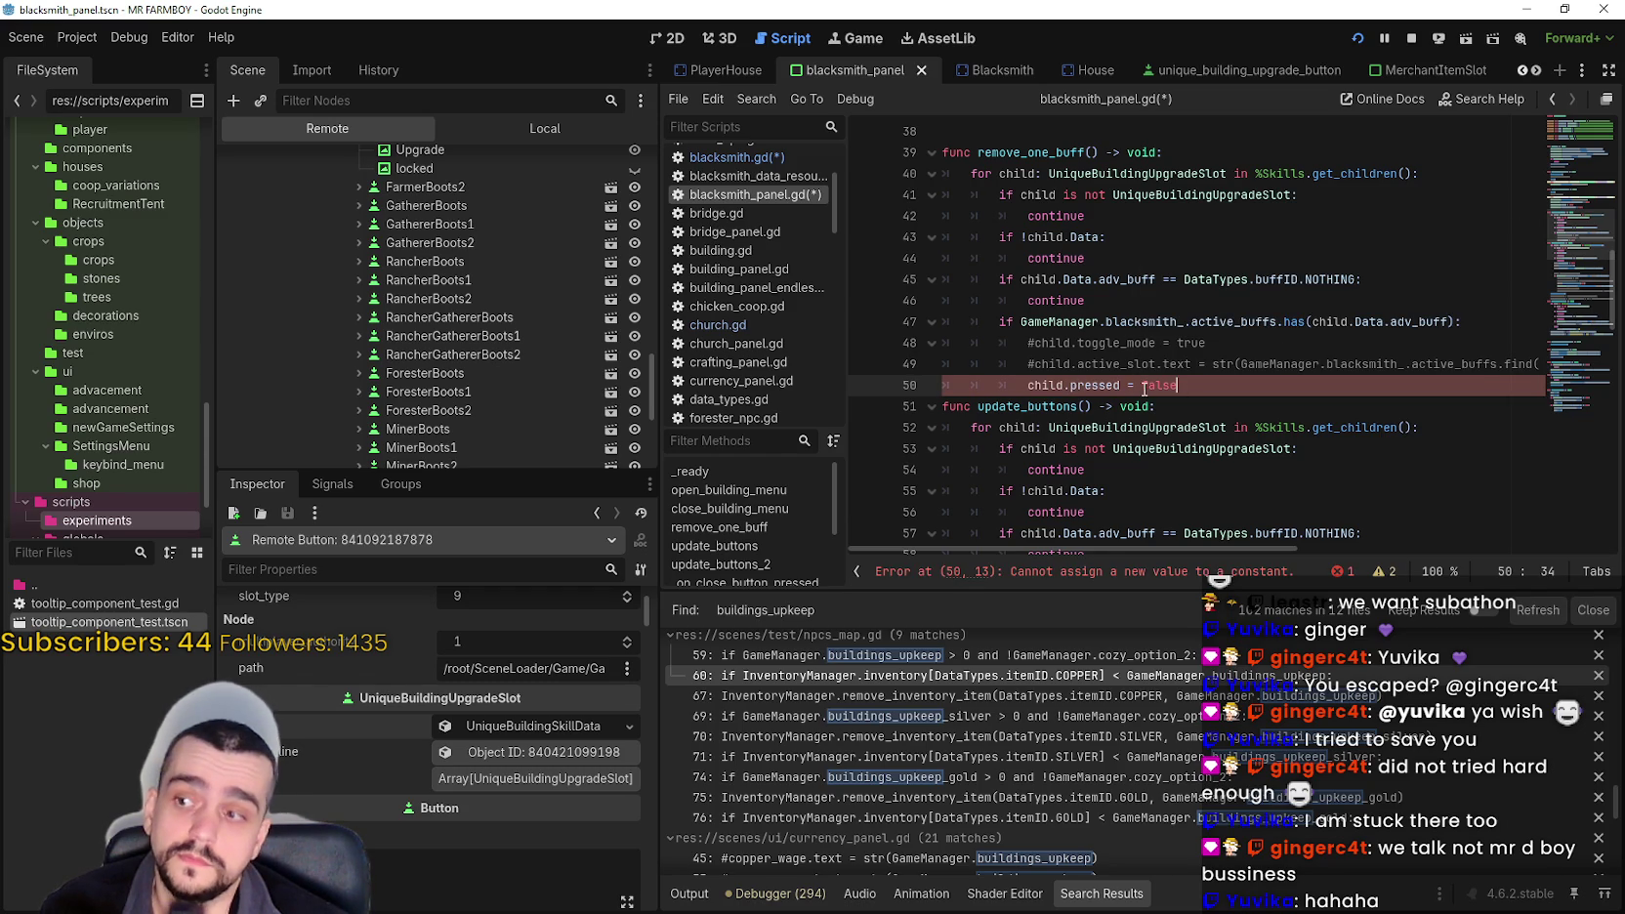
double_click(1086, 385)
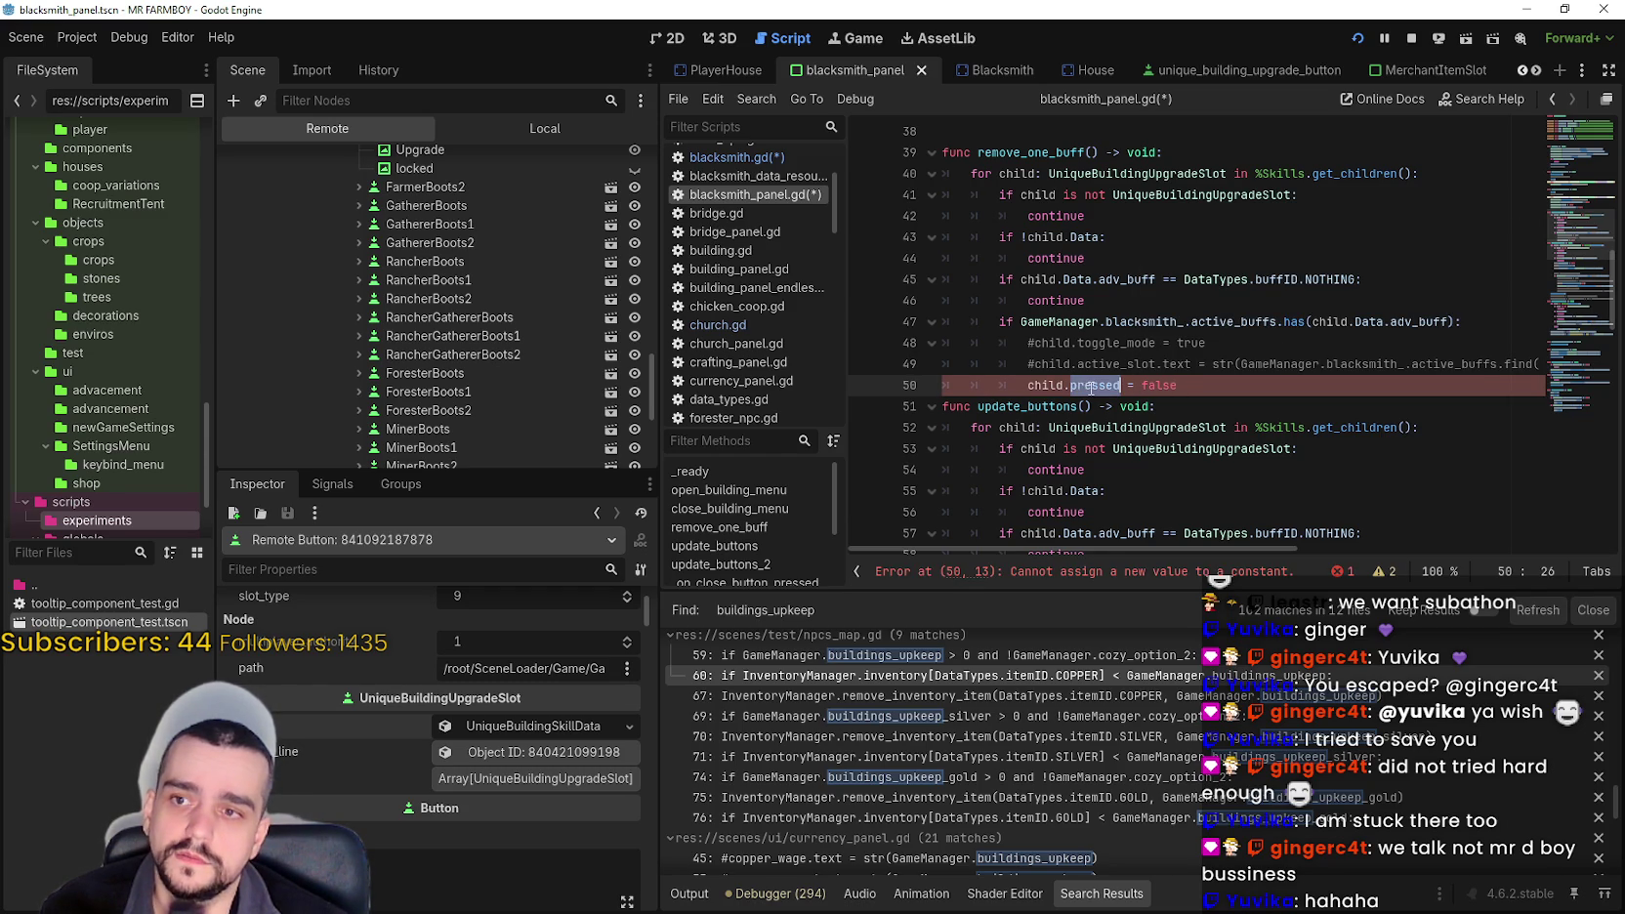
type("button")
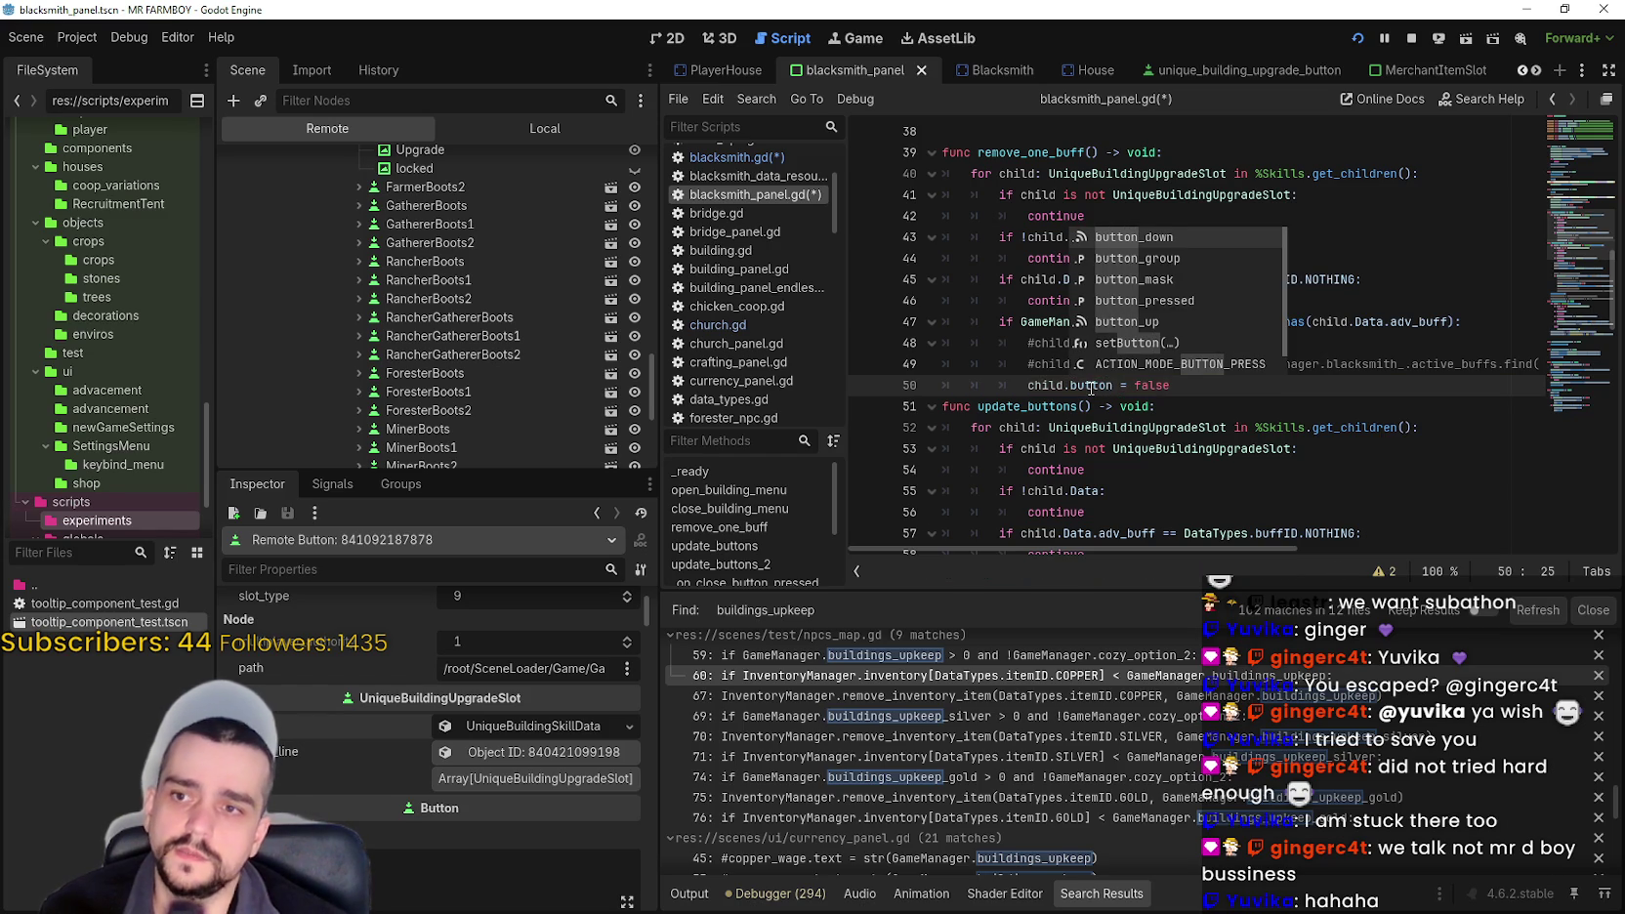
key("Down")
key("Down")
key("Down")
key("Return")
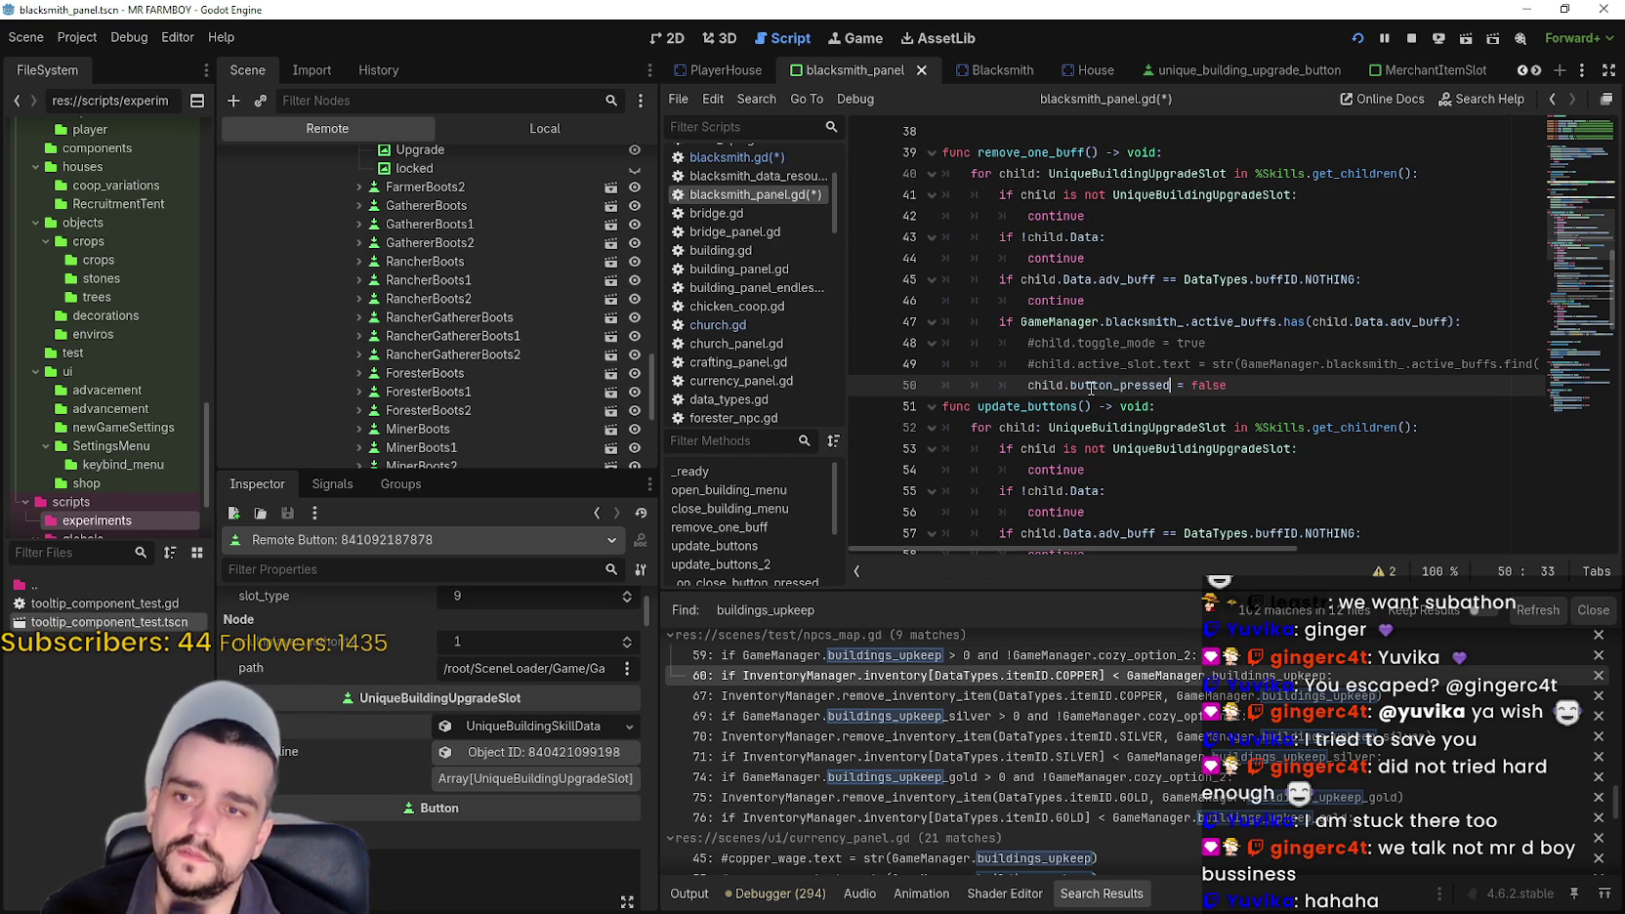
mouse_move(1320, 365)
left_mouse_down()
mouse_move(1567, 363)
mouse_move(937, 361)
mouse_move(902, 344)
left_mouse_up()
key("BackSpace")
key("BackSpace")
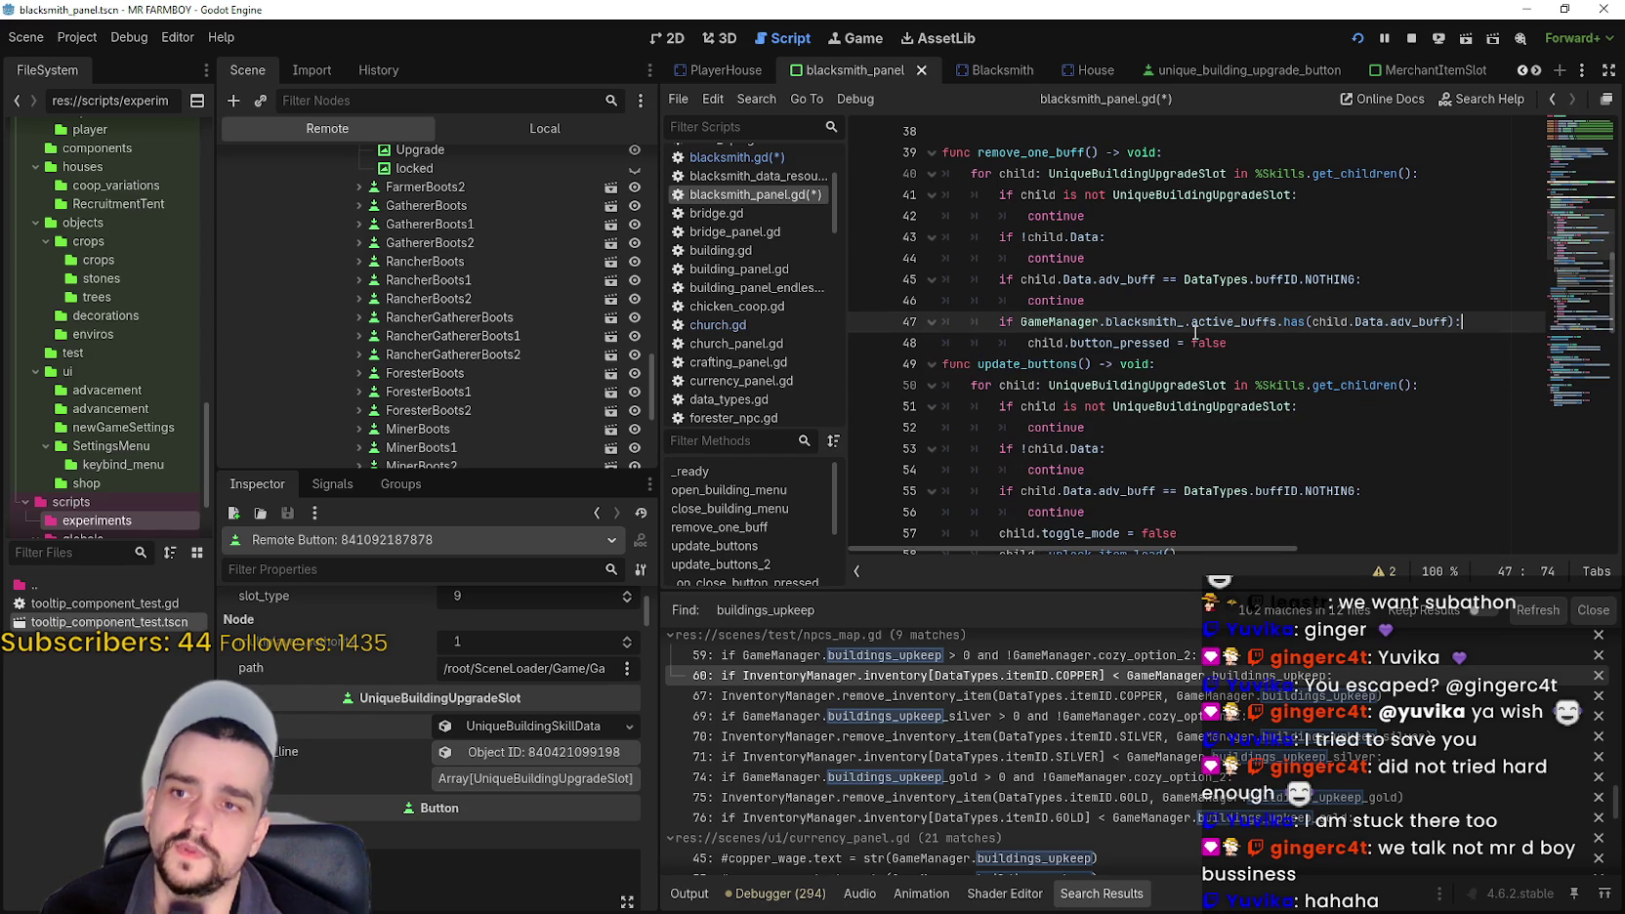
- Add a break statement on the line after child.button_pressed = false
left_click(1281, 333)
key("Return")
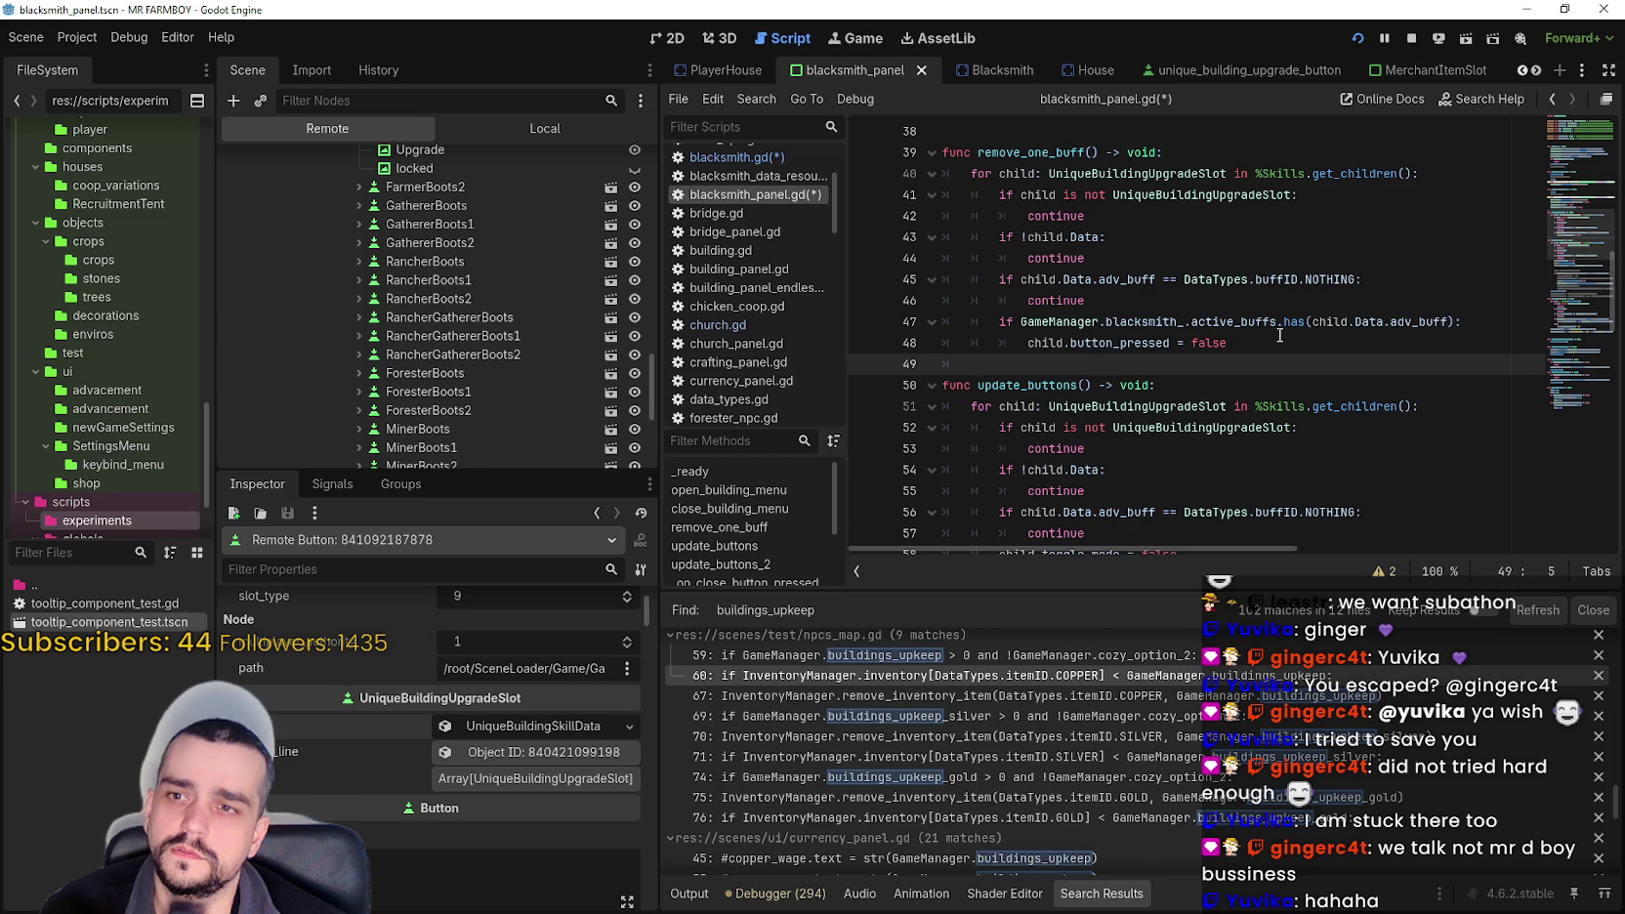
key("BackSpace")
key("BackSpace")
key("BackSpace")
key("Return")
type("break")
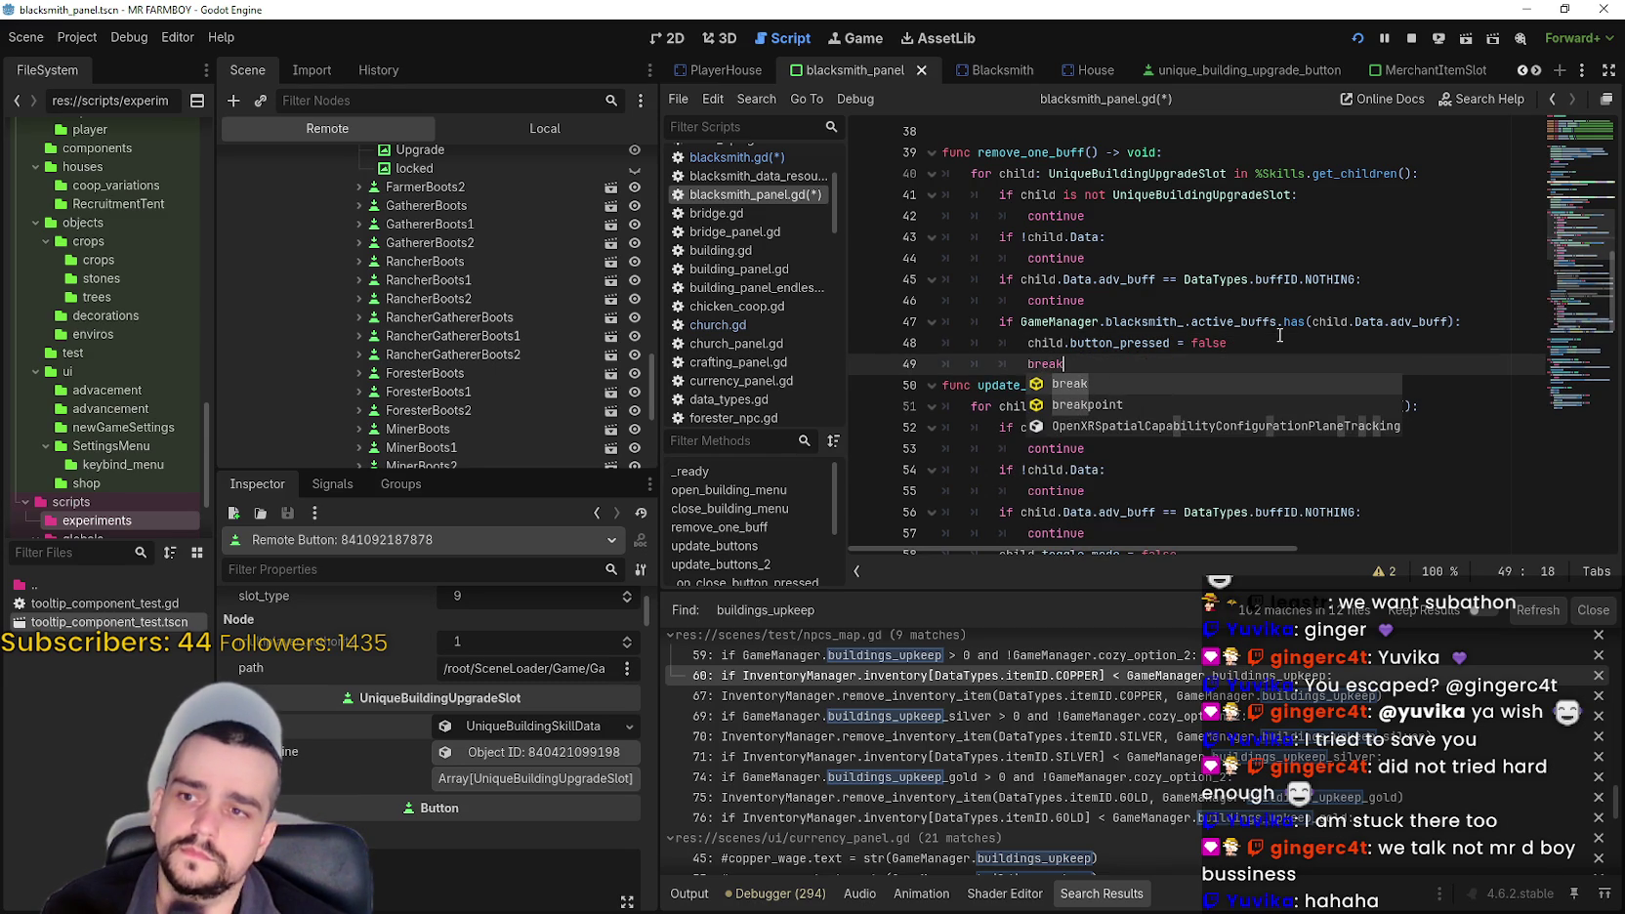
key("Return")
key("Return")
key("BackSpace")
key("BackSpace")
key("BackSpace")
type("eak")
key("Return")
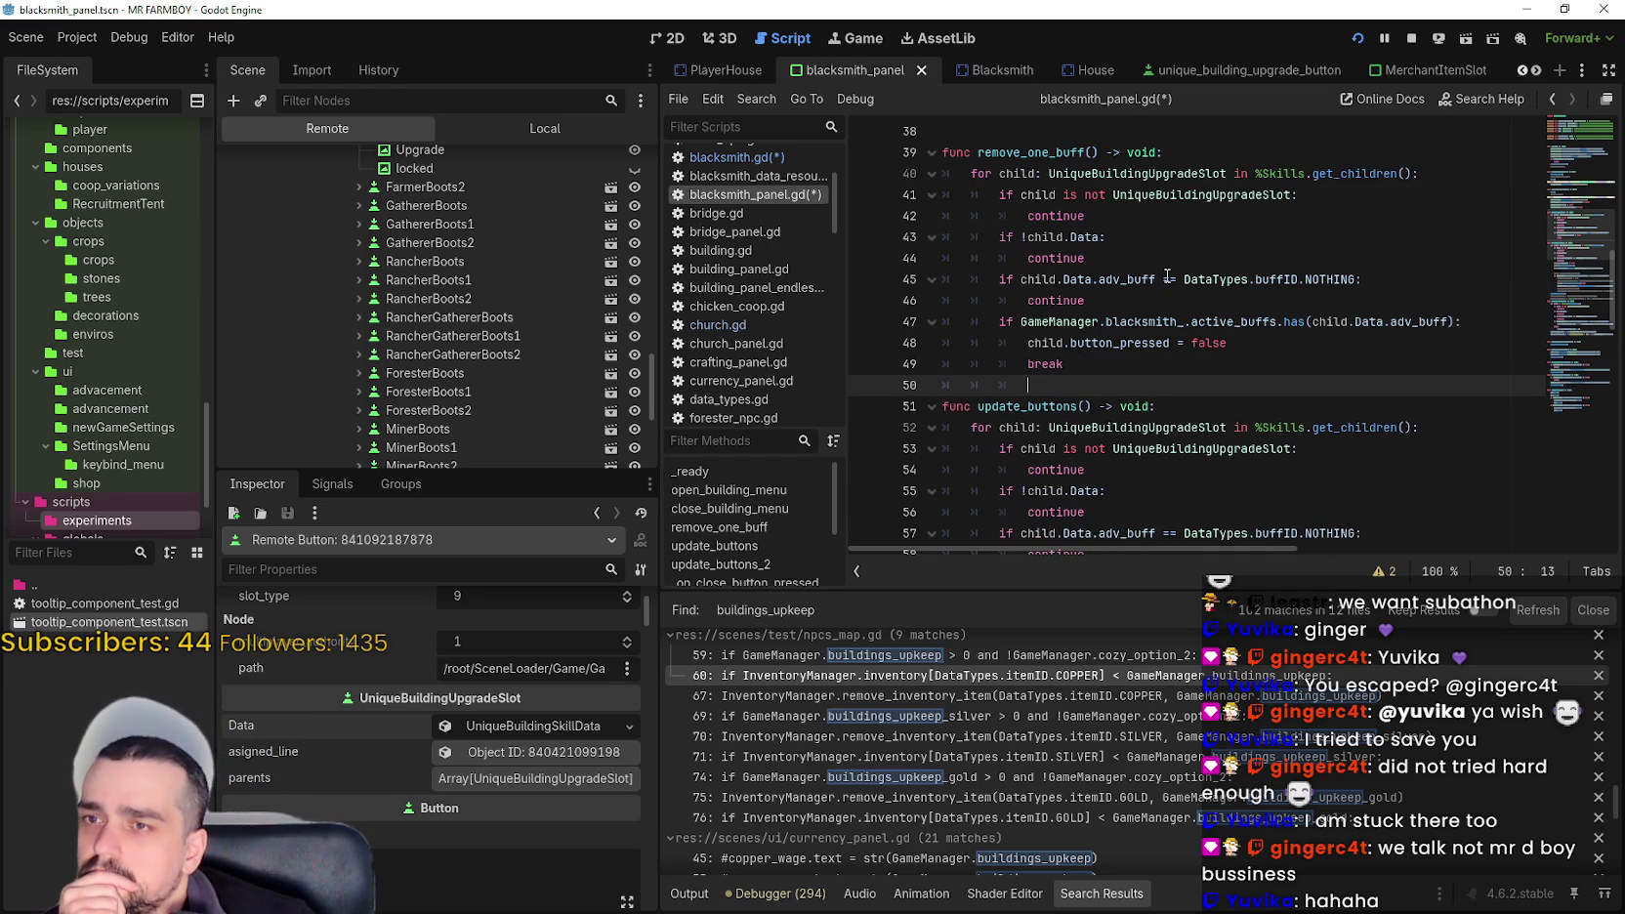
- Delete the stray indented empty line after break in remove_one_buff
left_click(1128, 235)
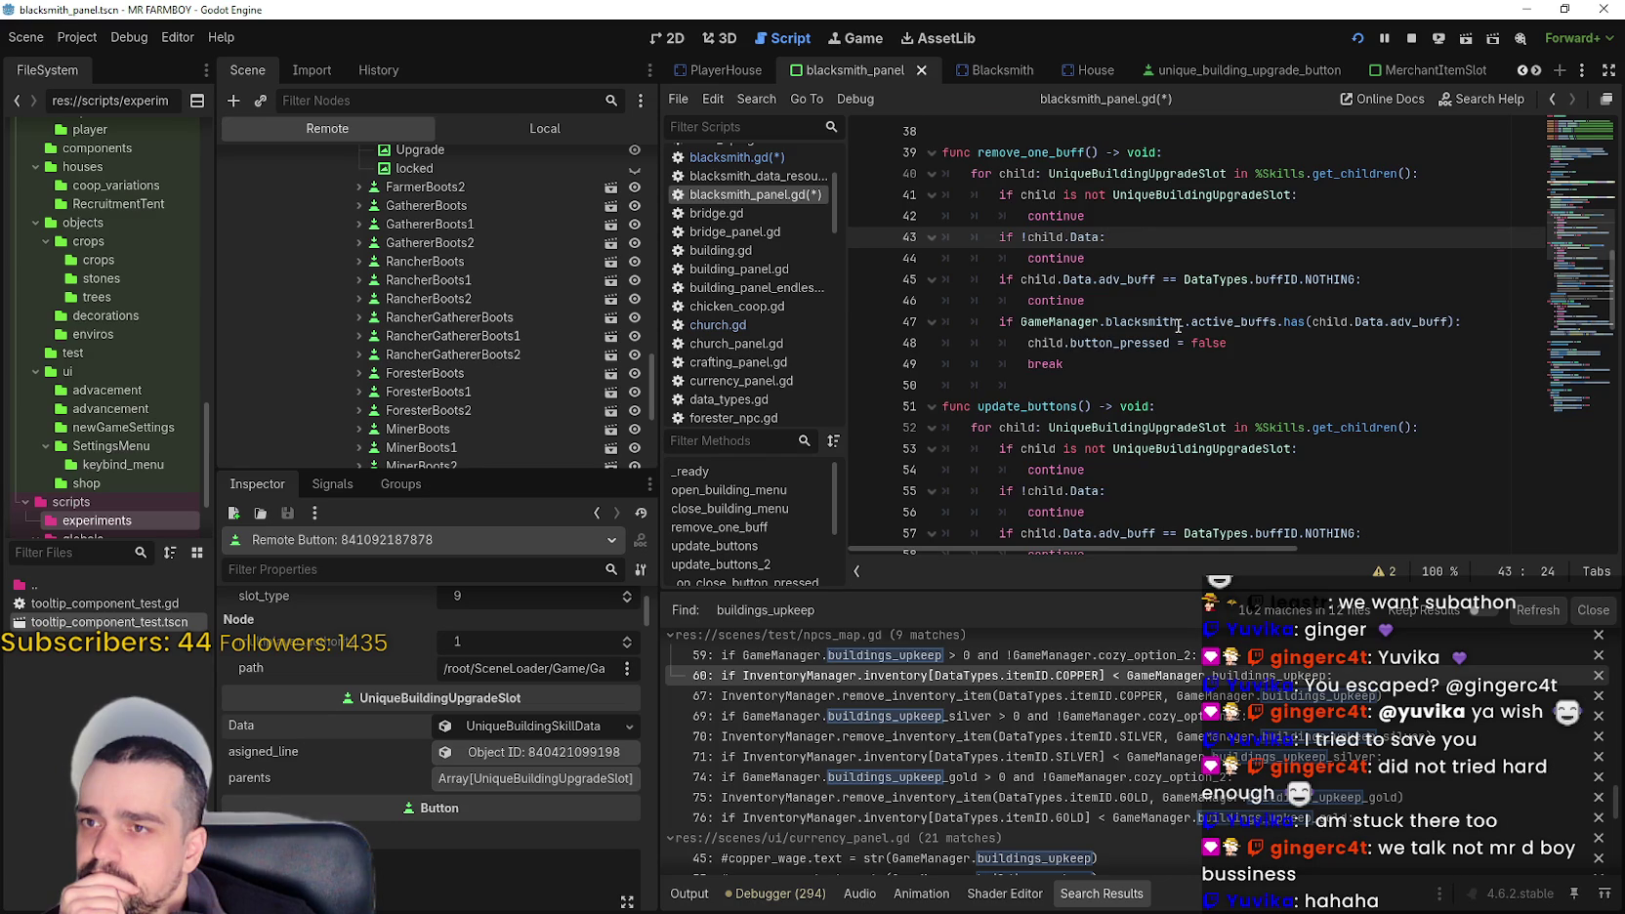
scroll(1178, 325, "up", 1)
double_click(1090, 216)
left_click_drag(1090, 217, 1108, 219)
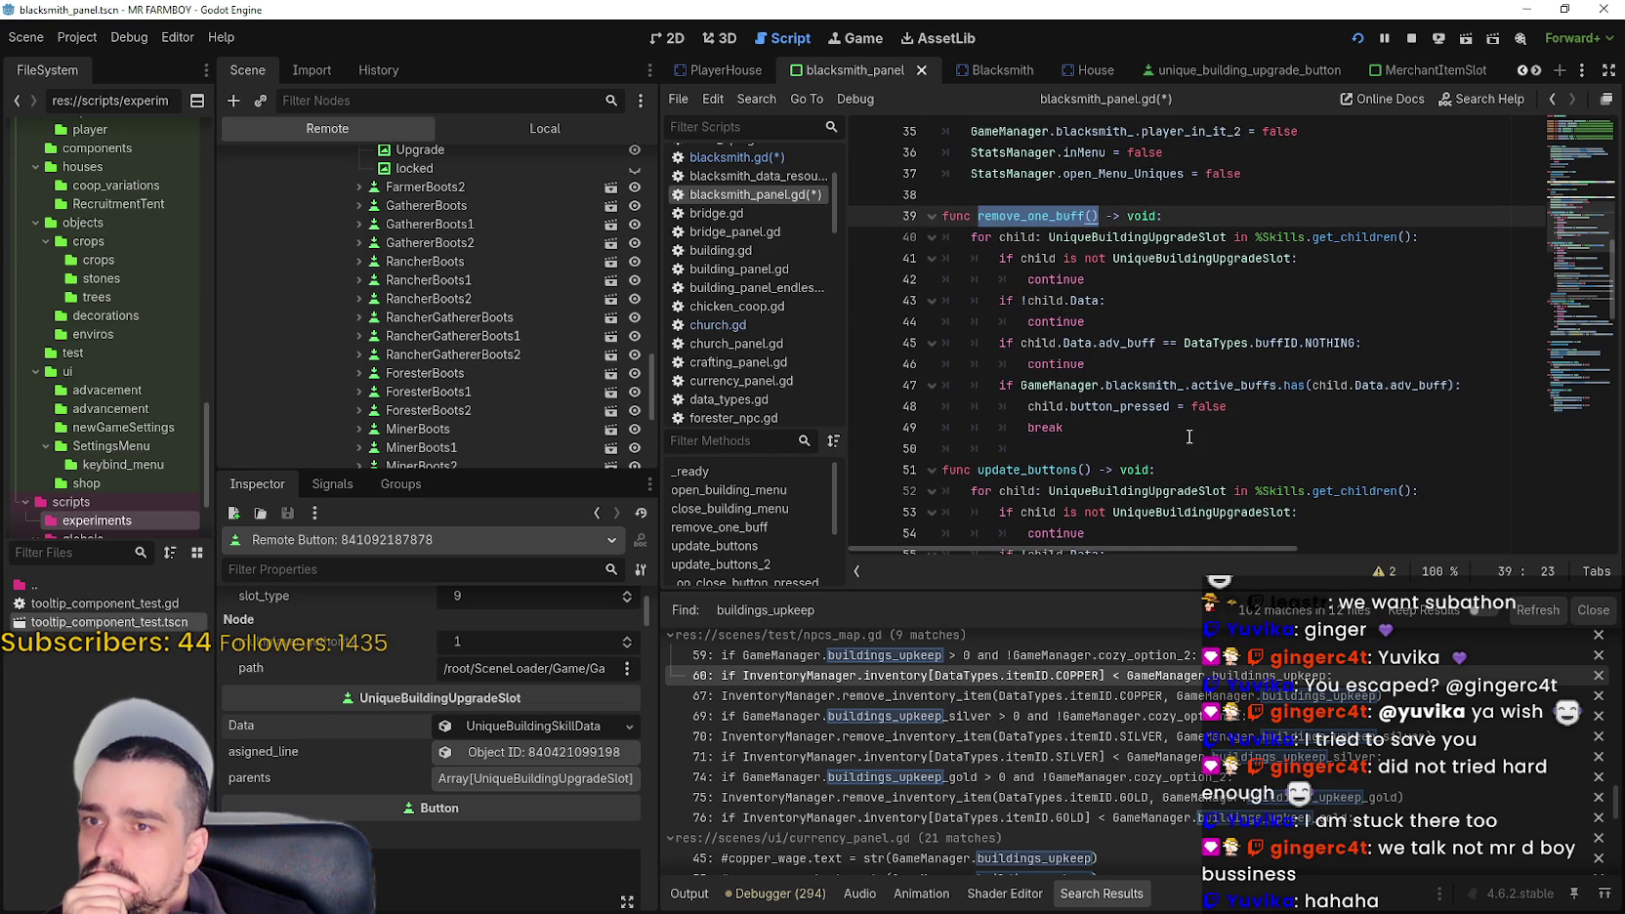
left_click_drag(1136, 451, 941, 448)
key("BackSpace")
key("BackSpace")
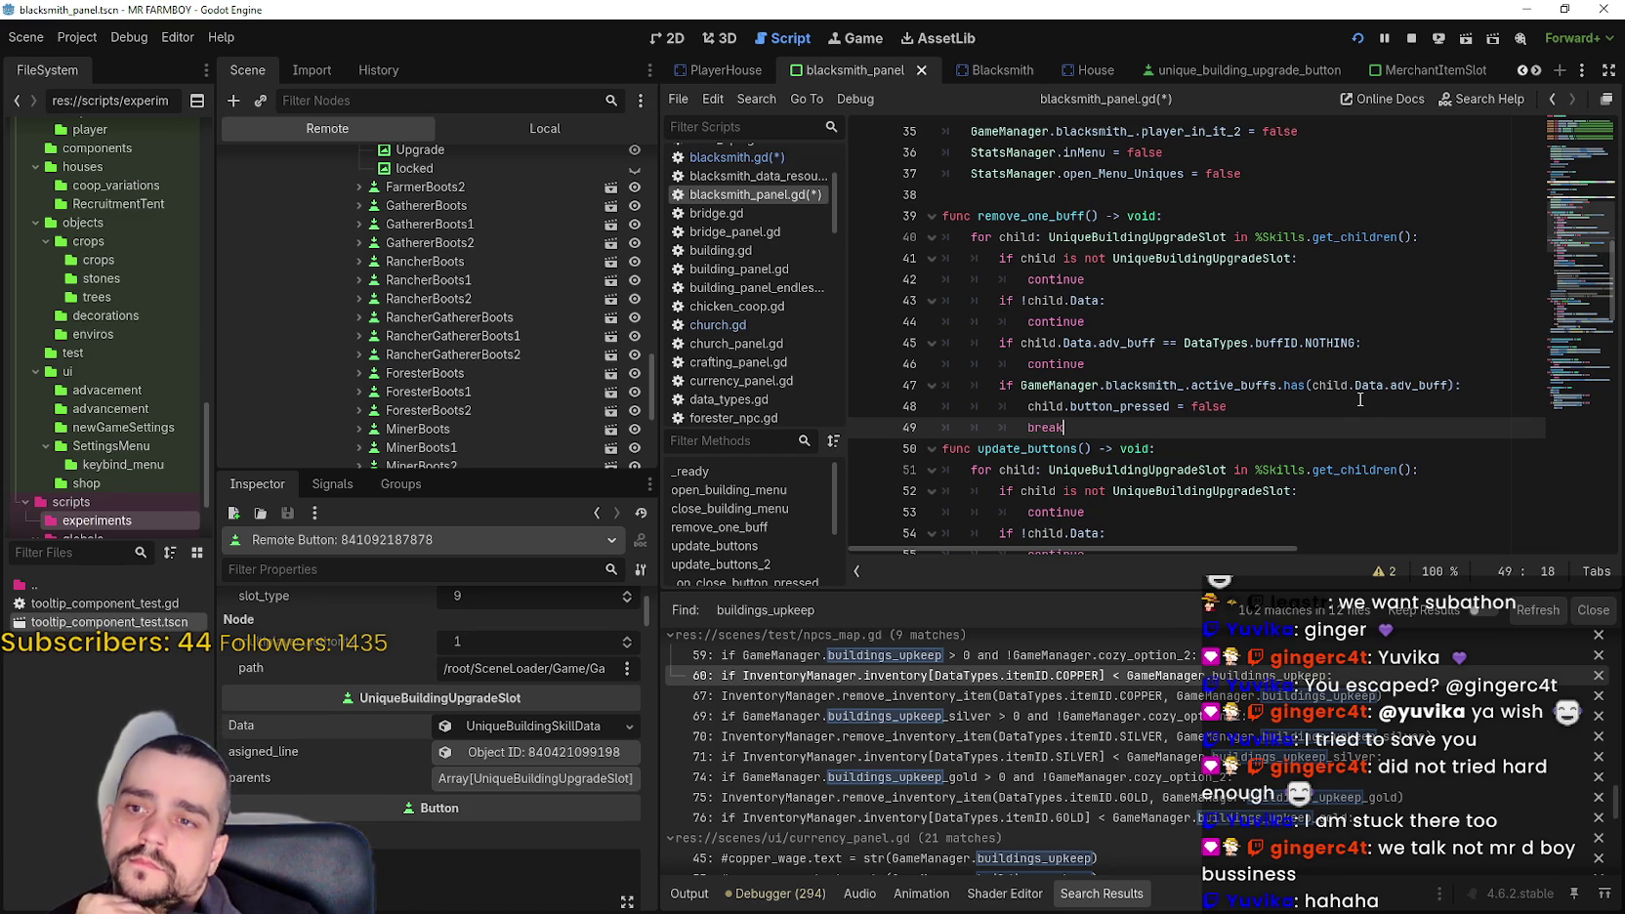
- Review the finished remove_one_buff body and its declaration, then switch to blacksmith.gd
left_click(874, 237, "shift")
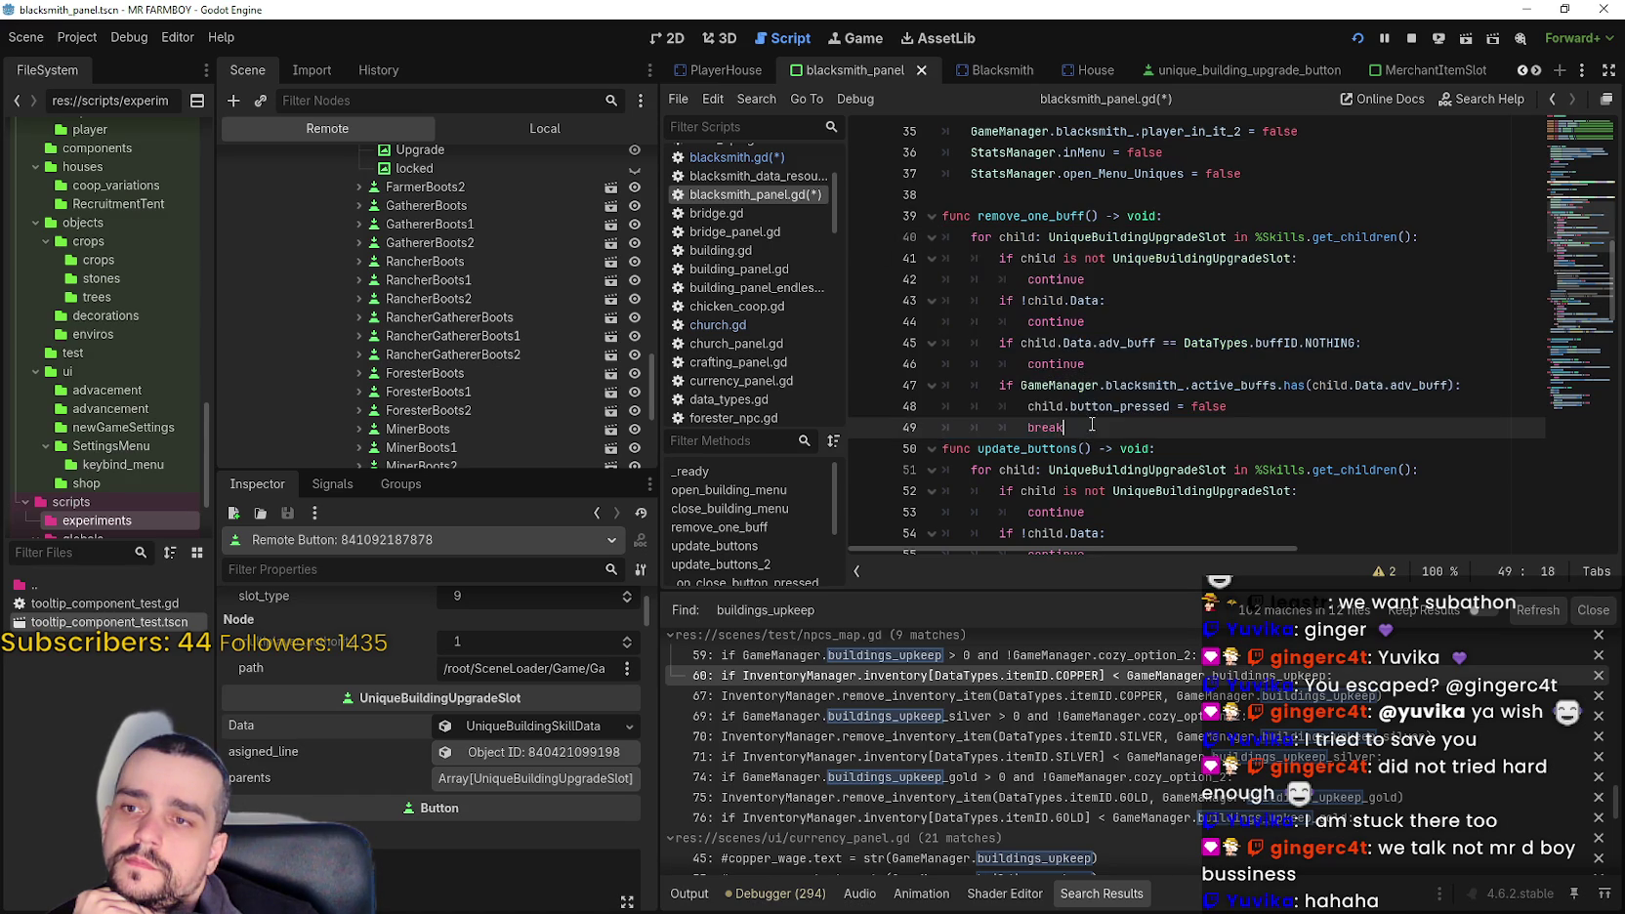
left_click(878, 224, "shift")
left_click(878, 237, "shift")
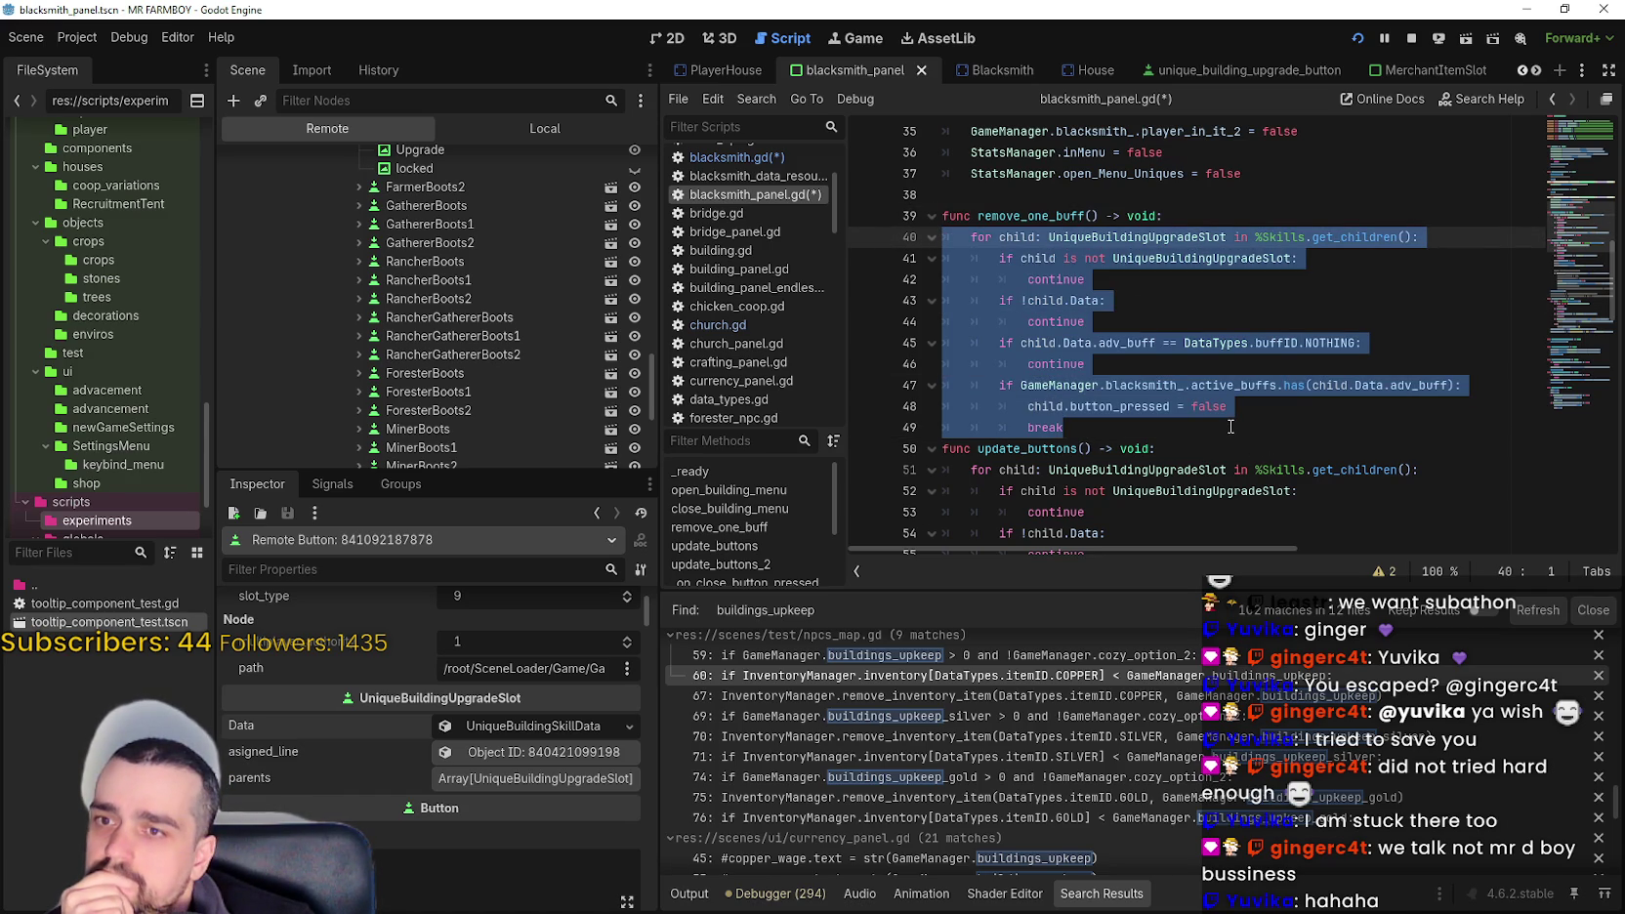
left_click(1230, 426)
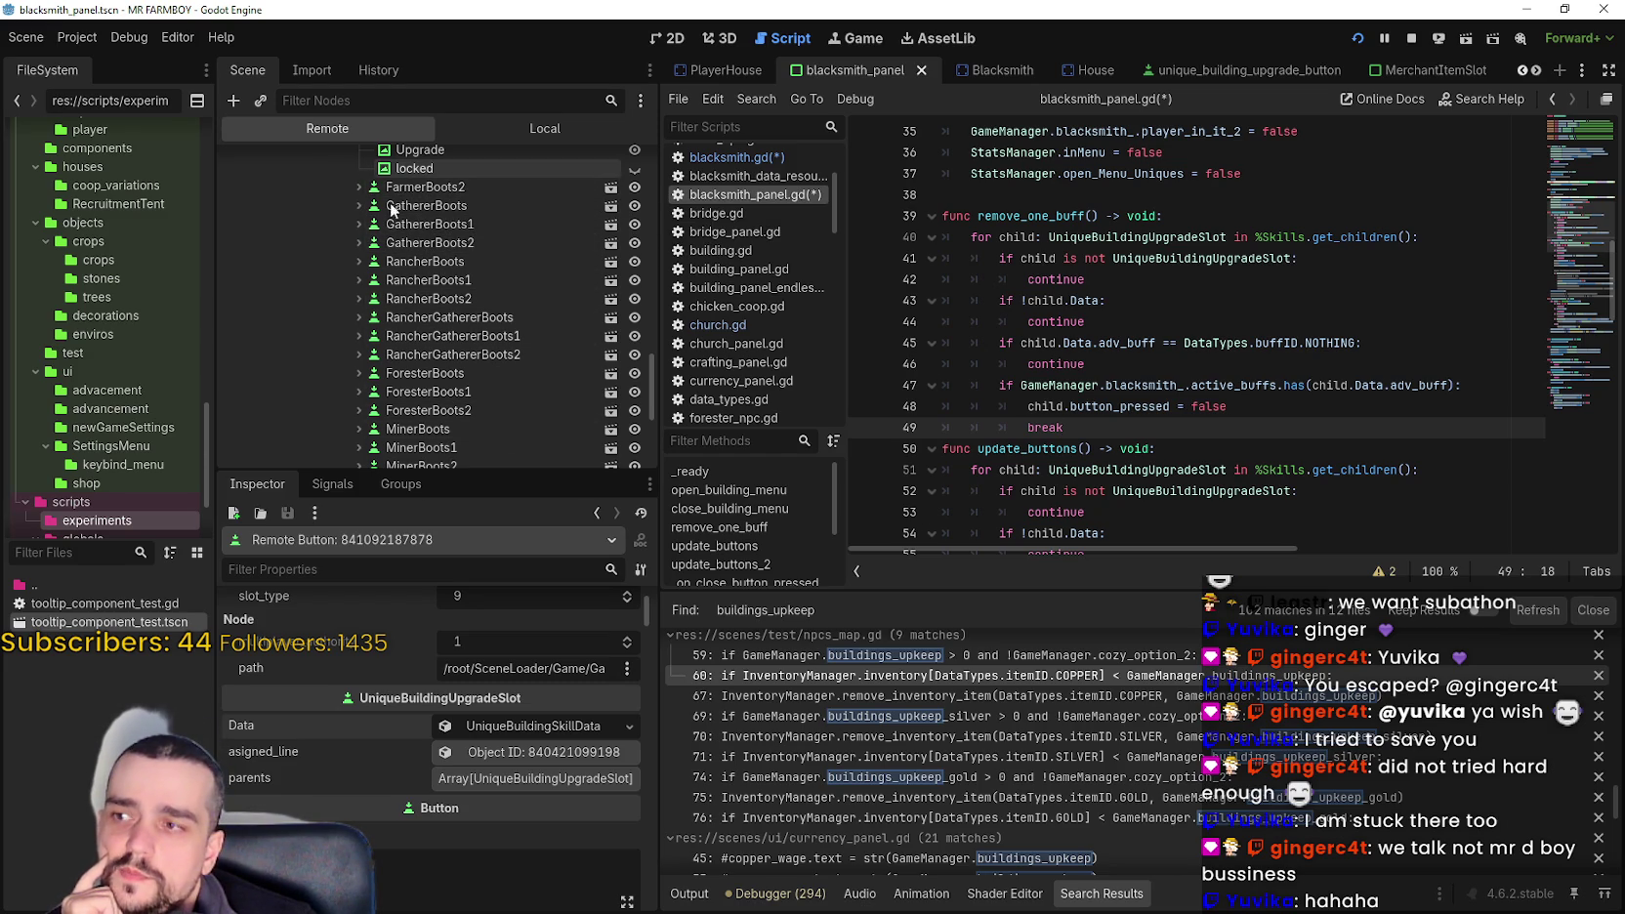
left_click(1167, 440)
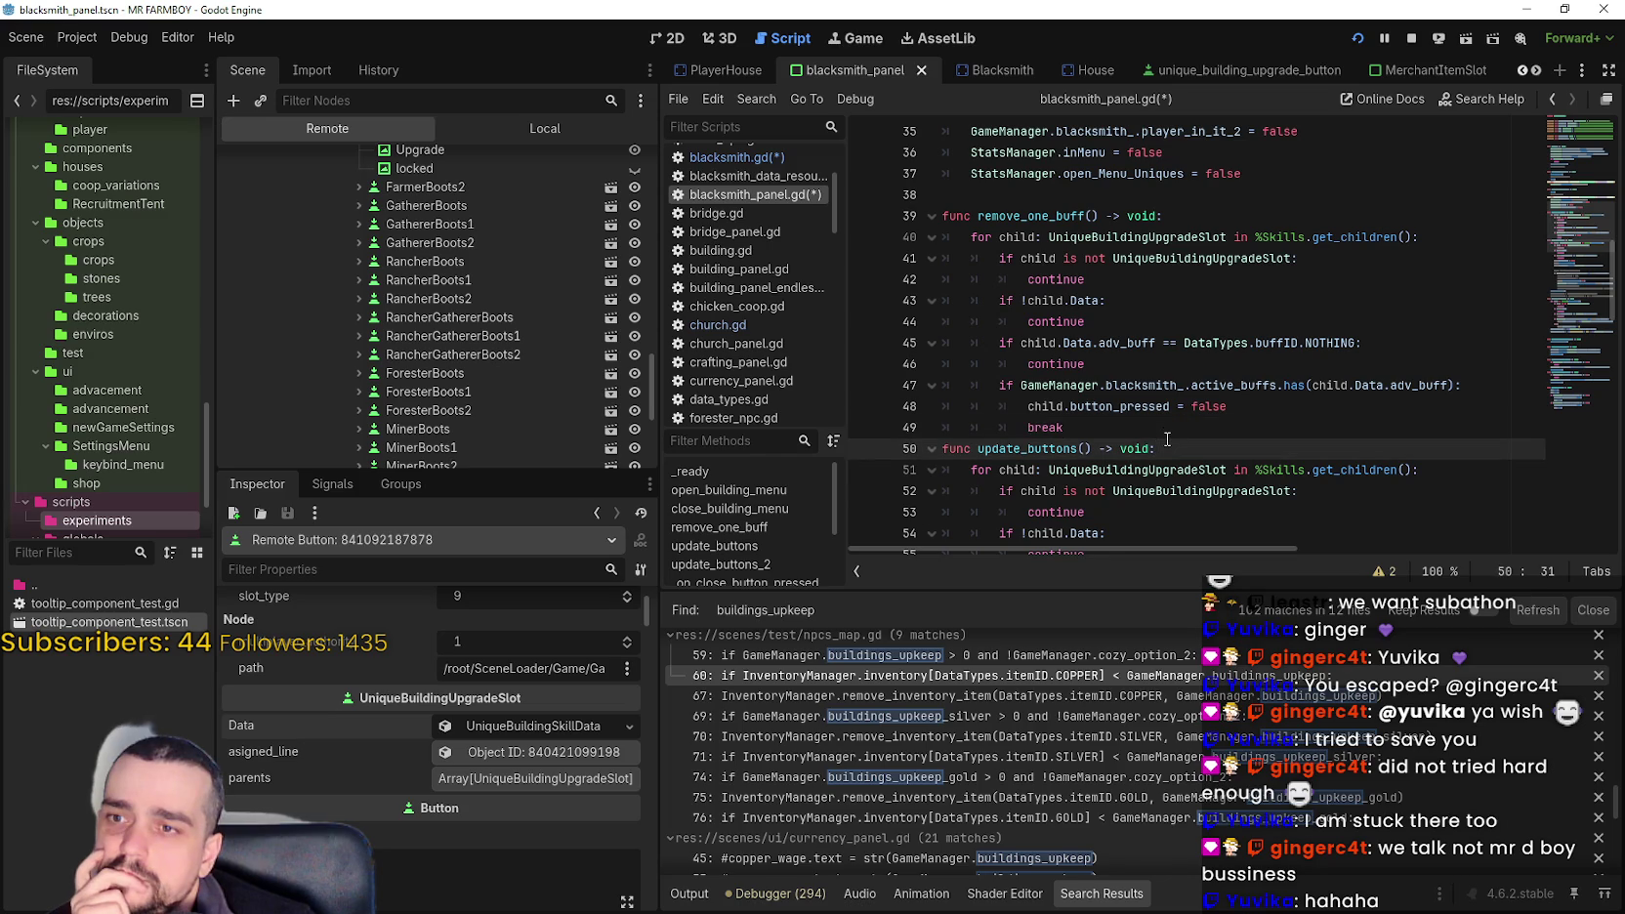
left_click(1167, 429)
double_click(1051, 214)
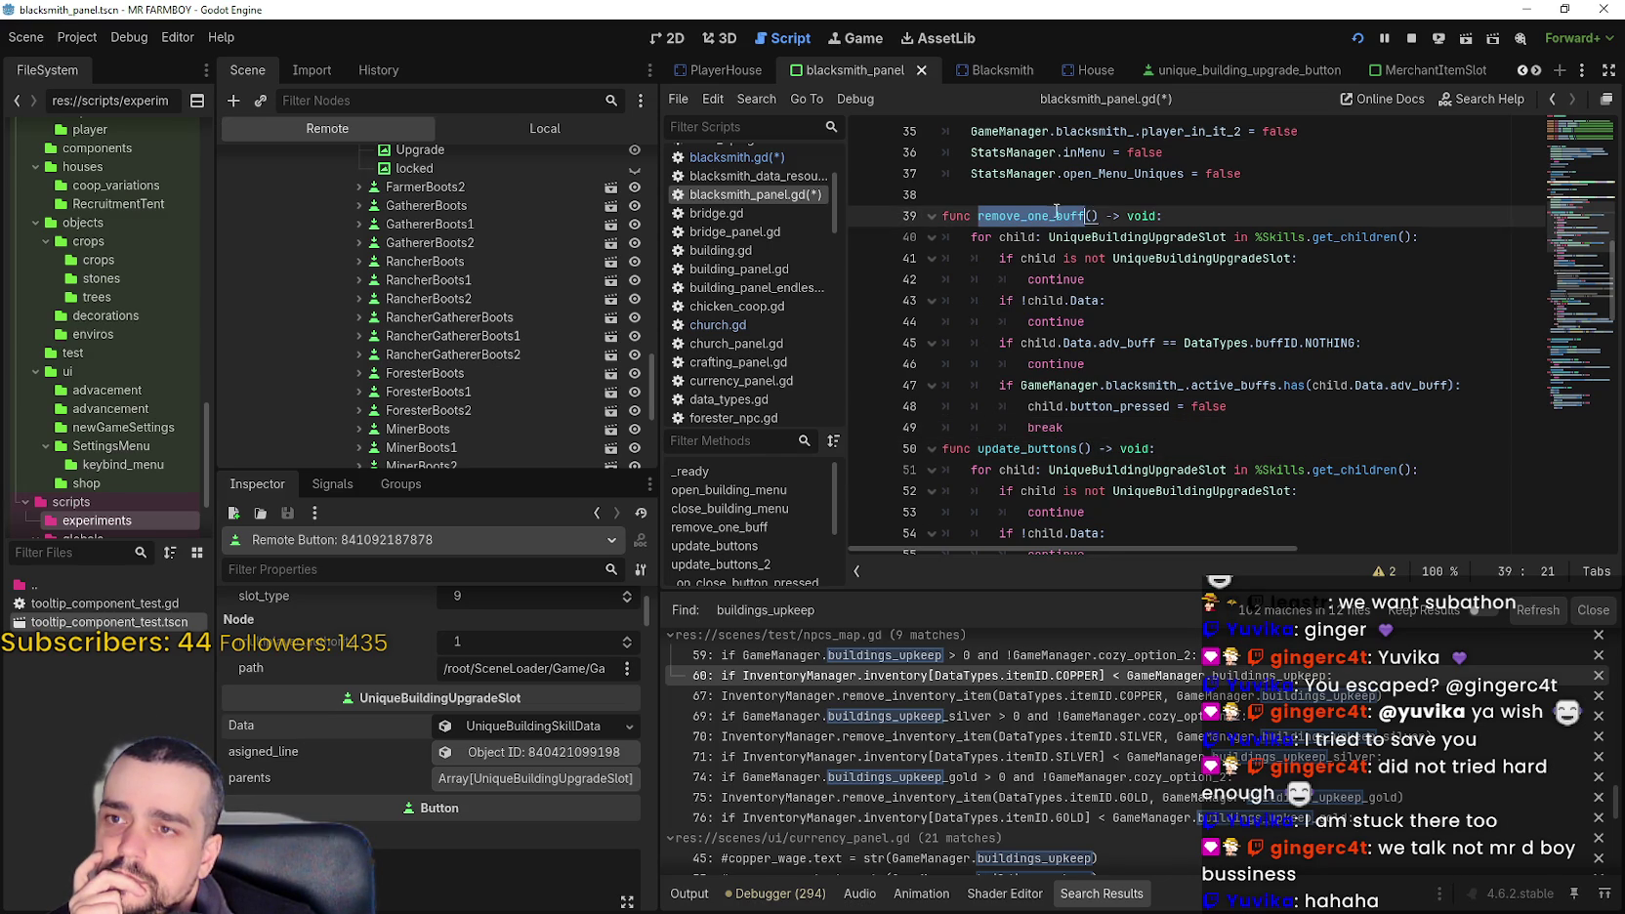
left_click(1106, 215)
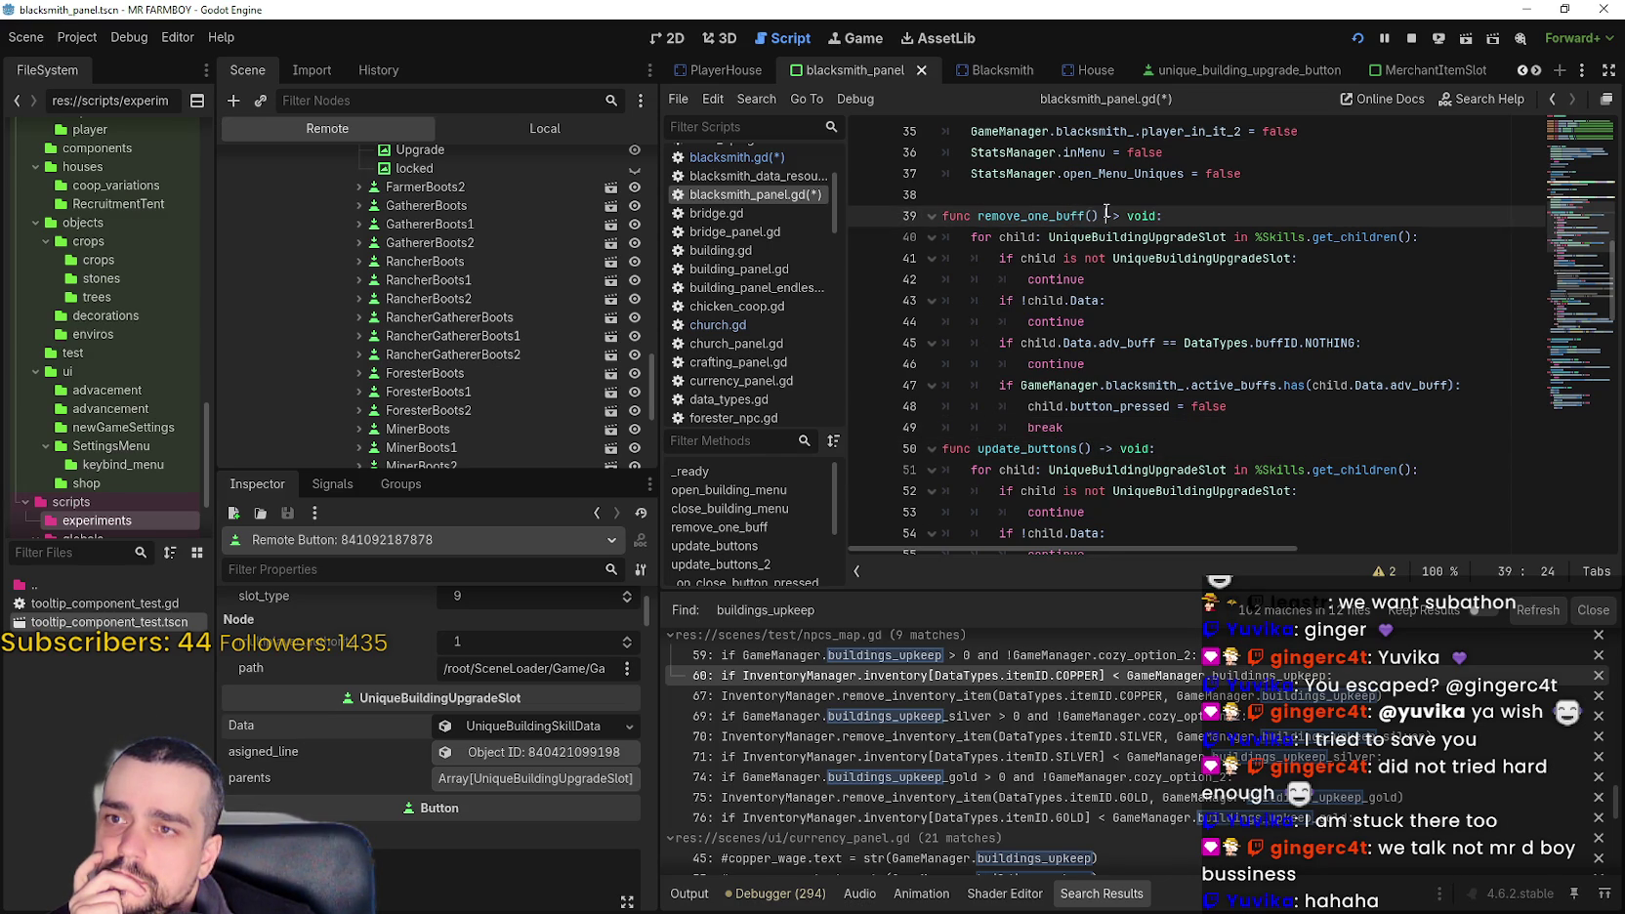
double_click(1062, 213)
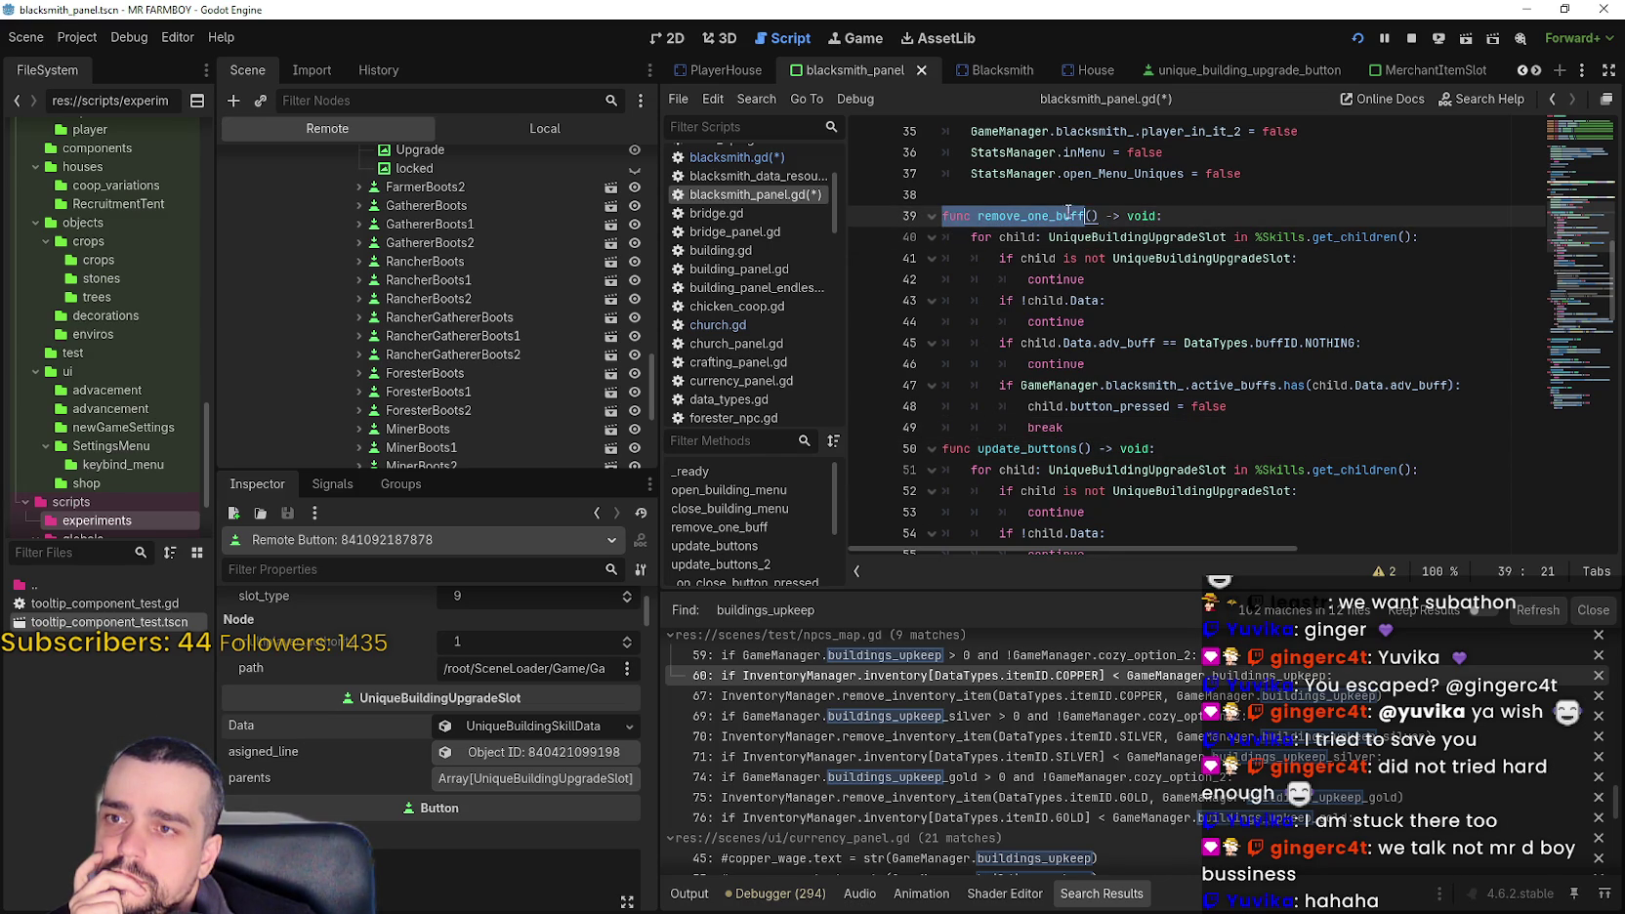
double_click(1079, 213)
left_click_drag(1079, 213, 1096, 213)
left_click(1201, 216)
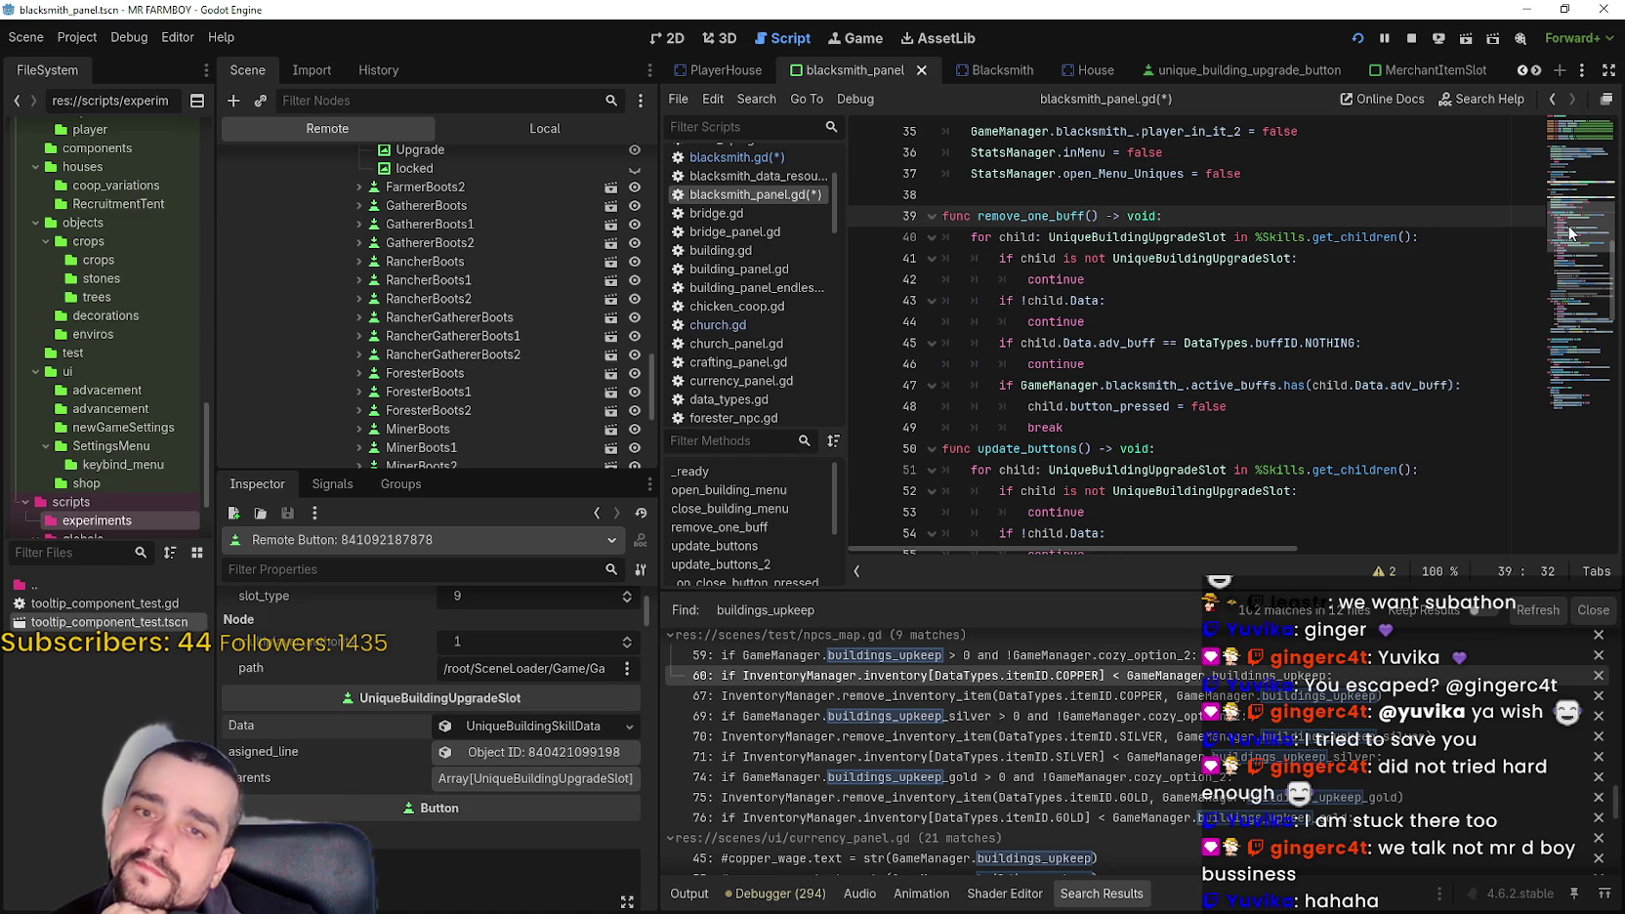
left_click_drag(1570, 232, 1576, 211)
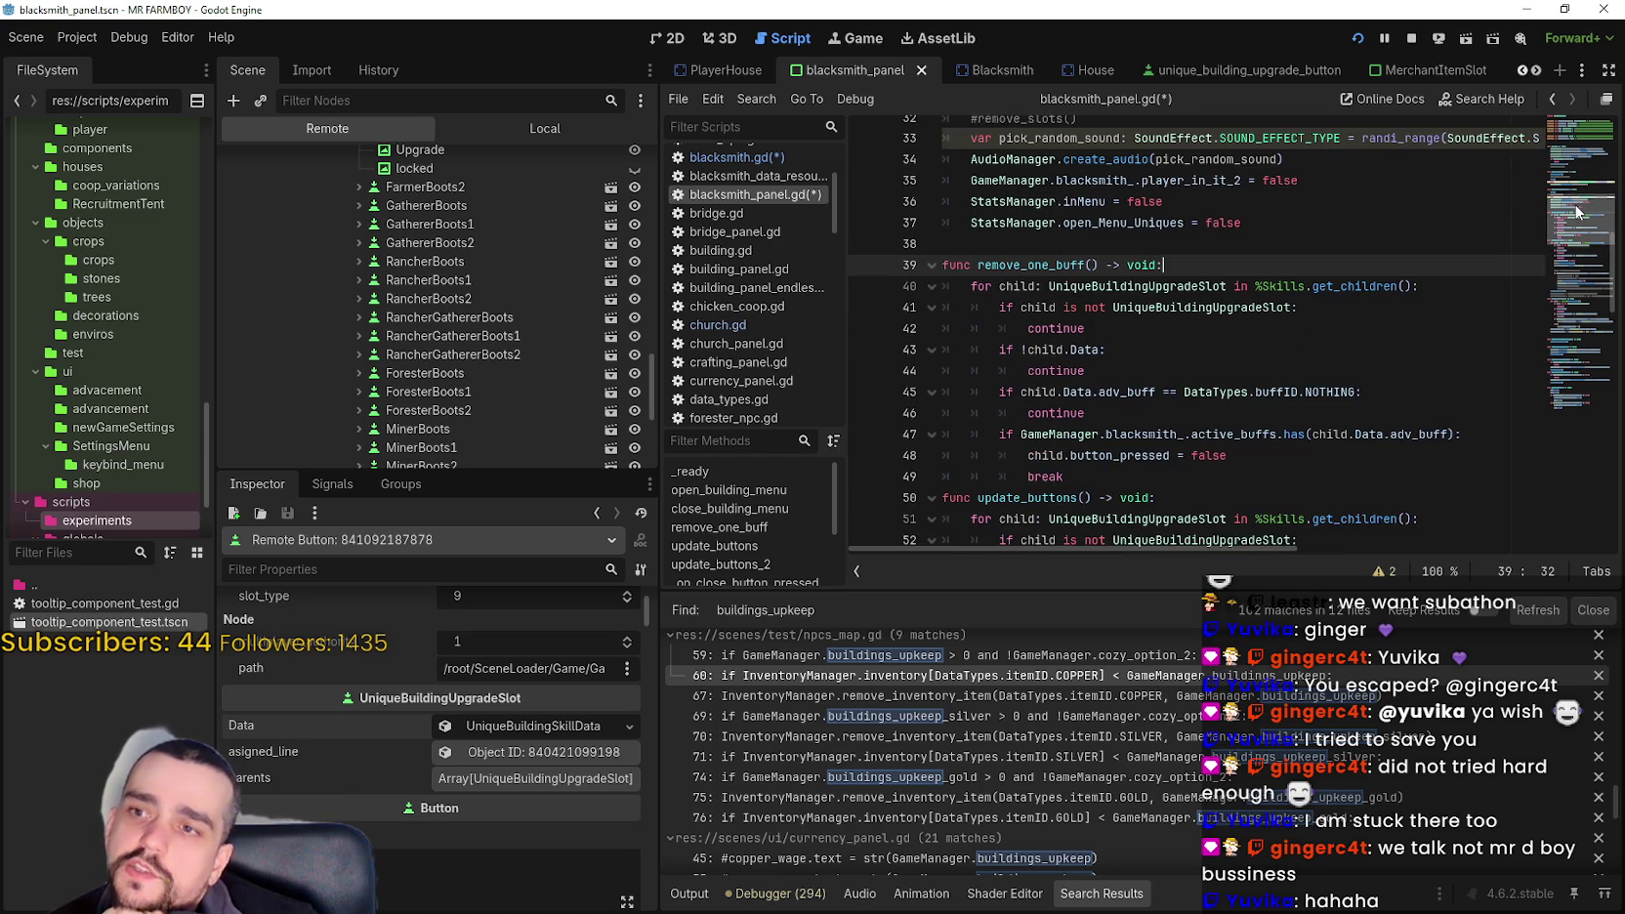
left_click(750, 156)
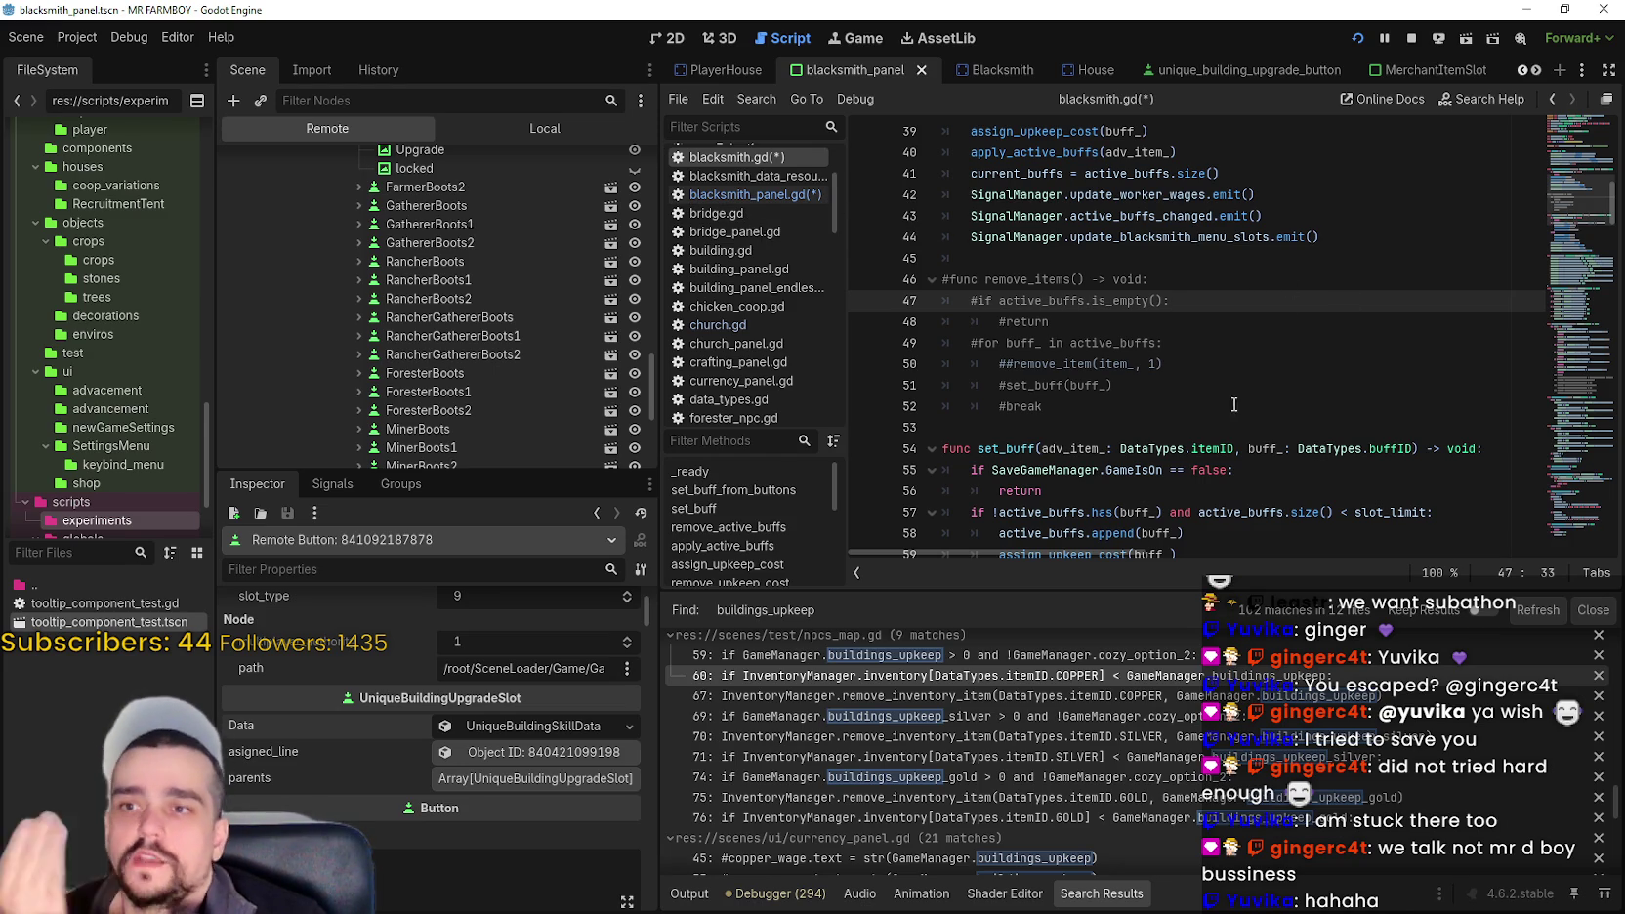
- Use Lookup Symbol on the update_blacksmith_menu_slots emit to reach its declaration in signal_manager.gd
left_click(1176, 260)
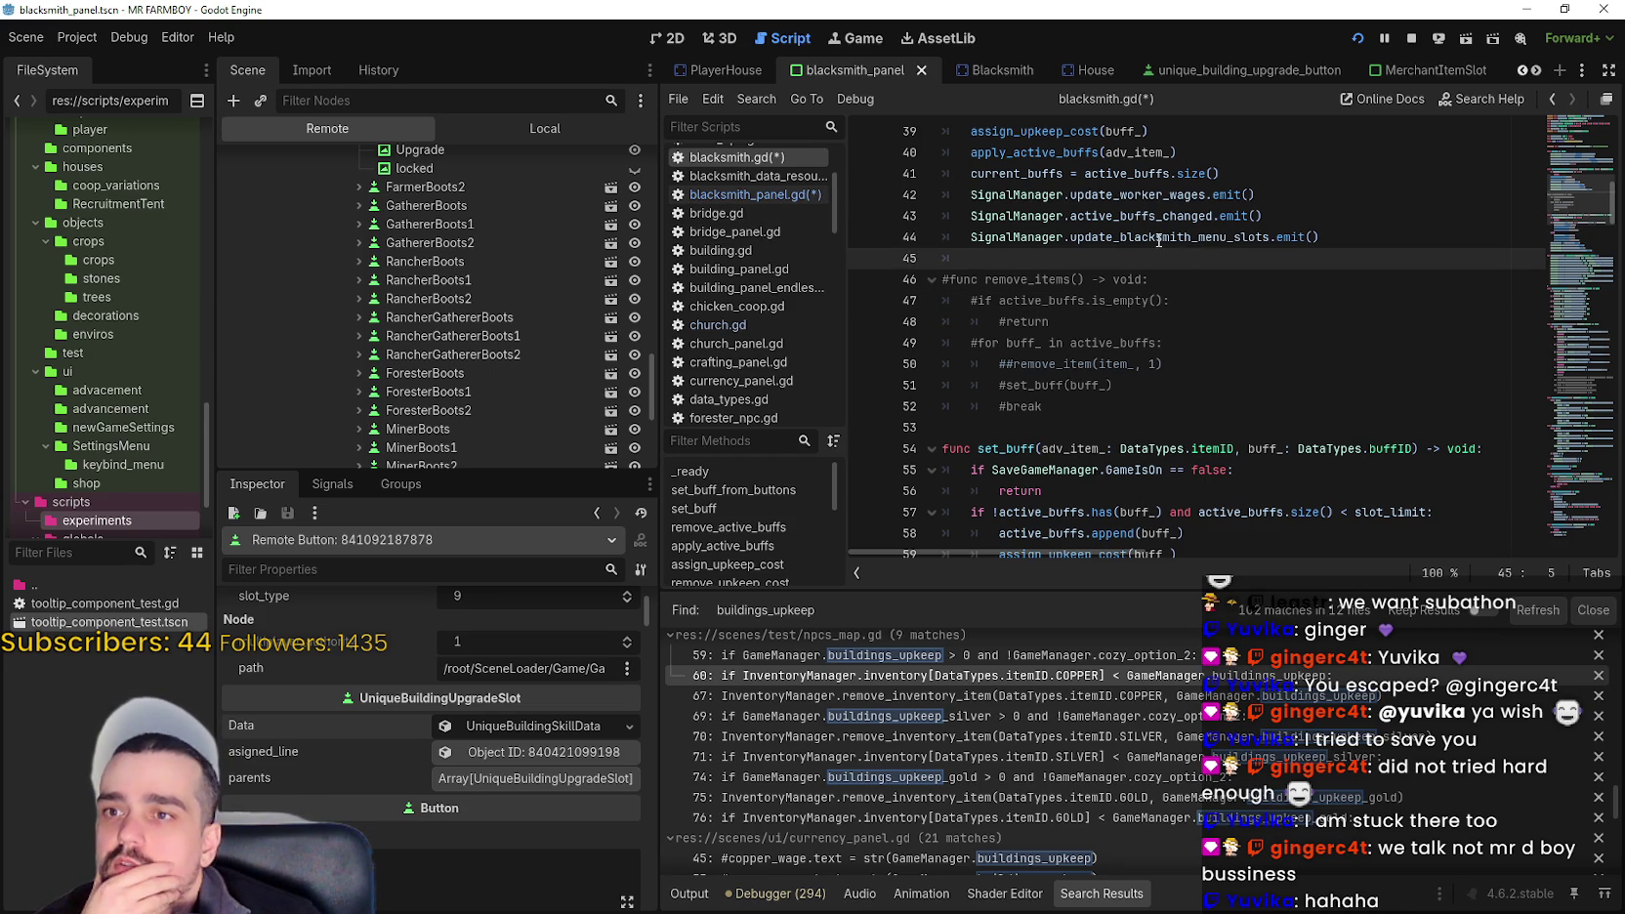
right_click(1160, 240)
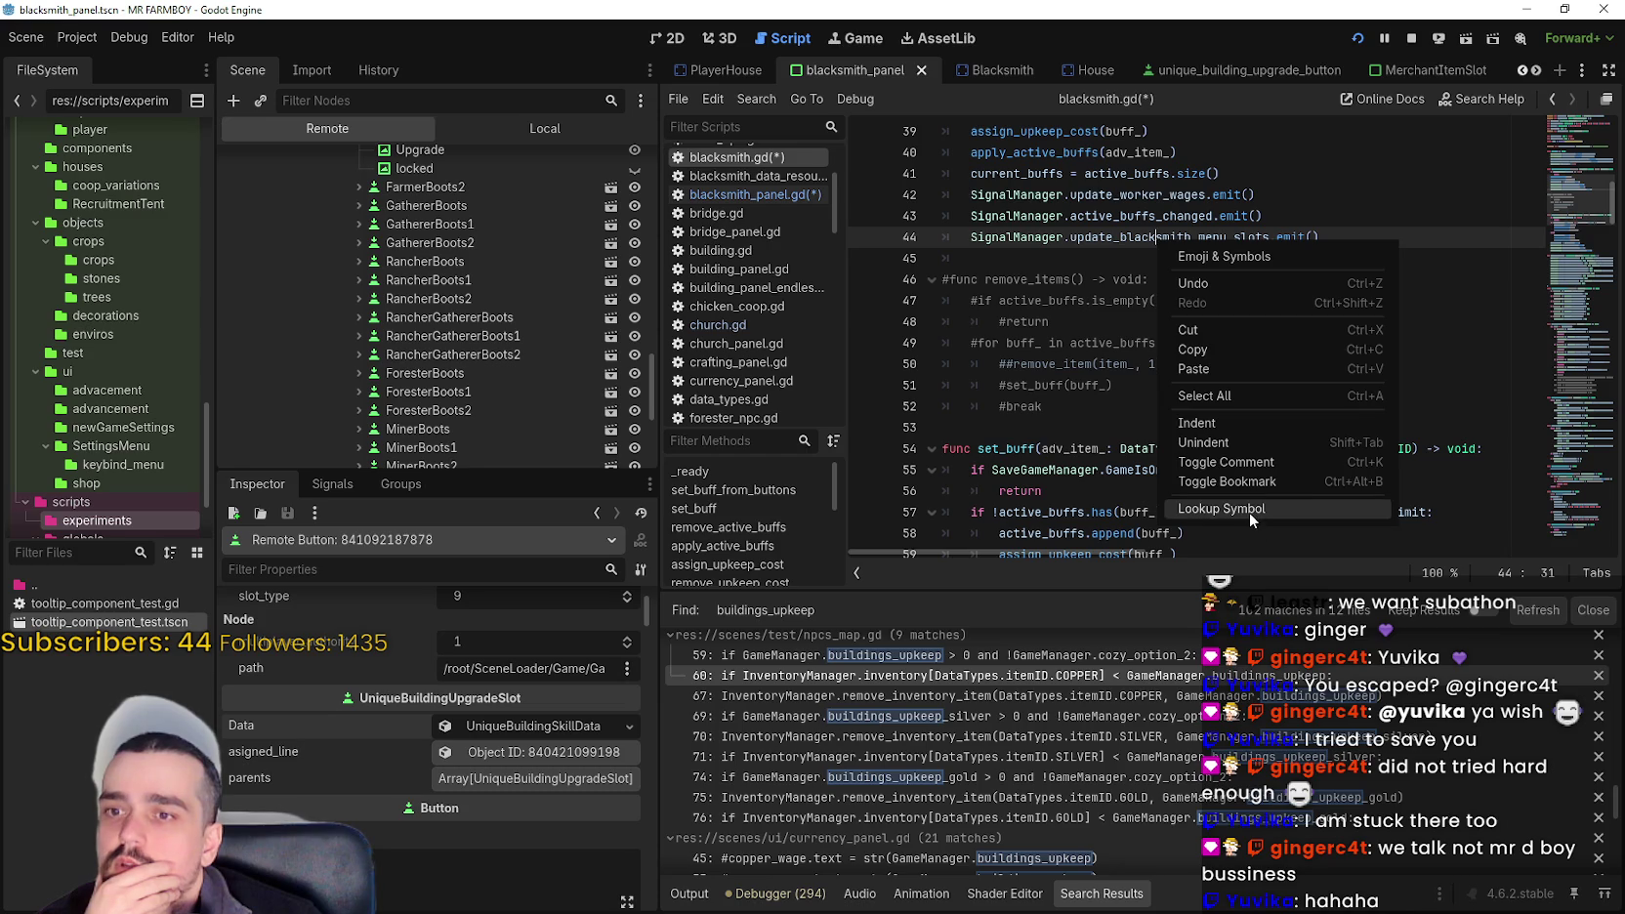
left_click(1249, 509)
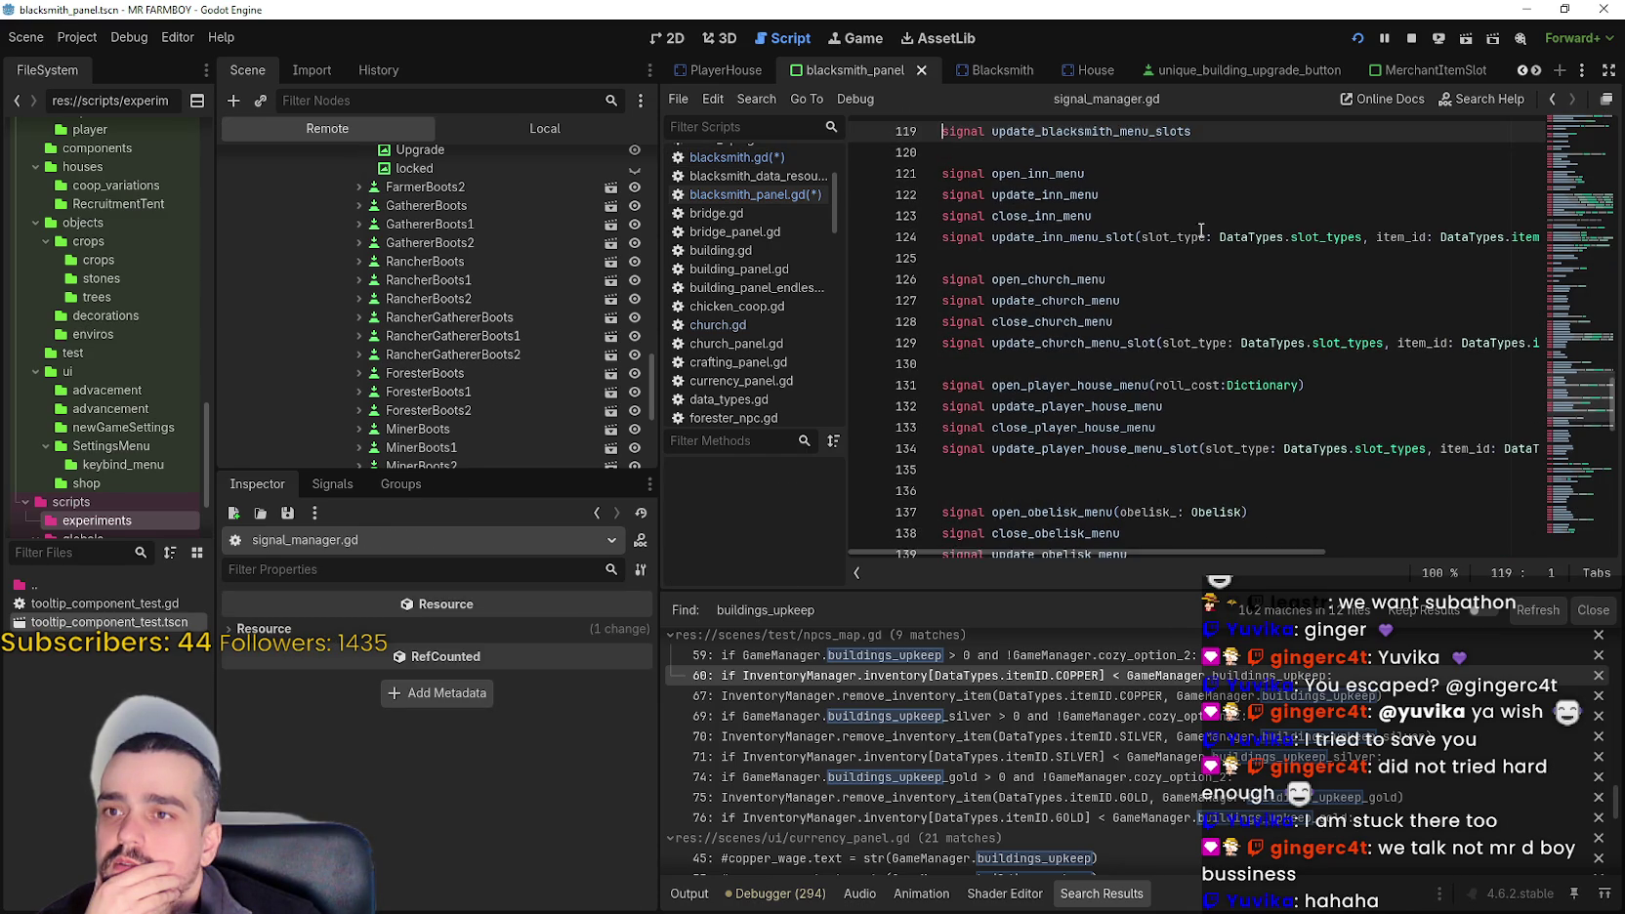
left_click(1211, 321)
- Begin a new signal declaration below update_blacksmith_menu_slots, typing 'signal blacksmith_remove_'
key("Return")
type("sig")
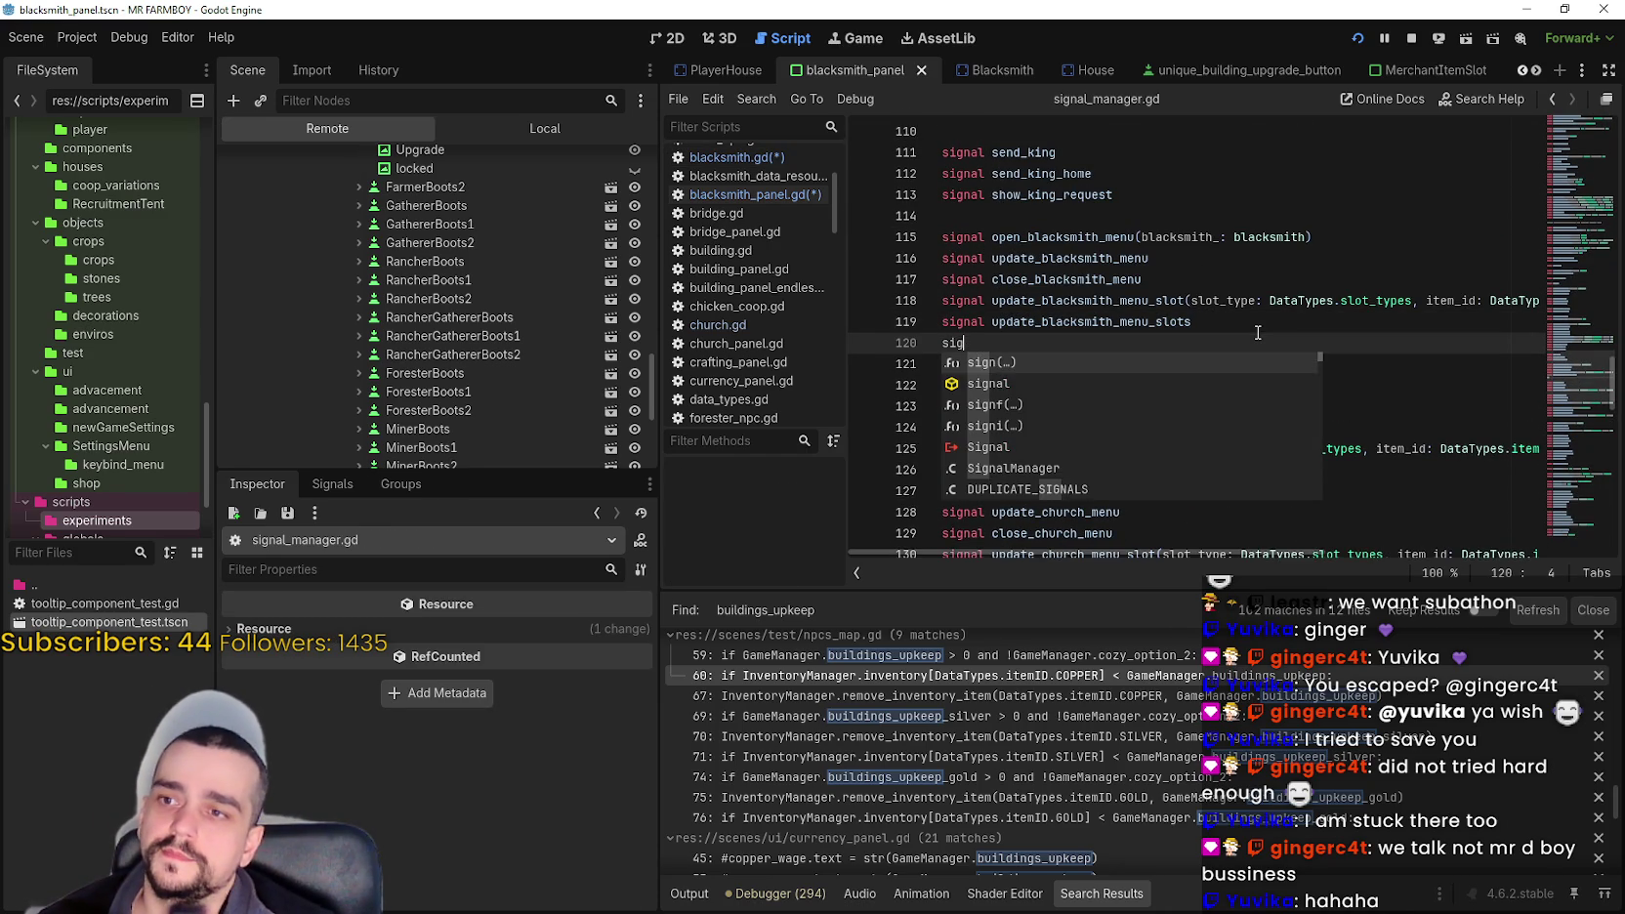
type("nal ")
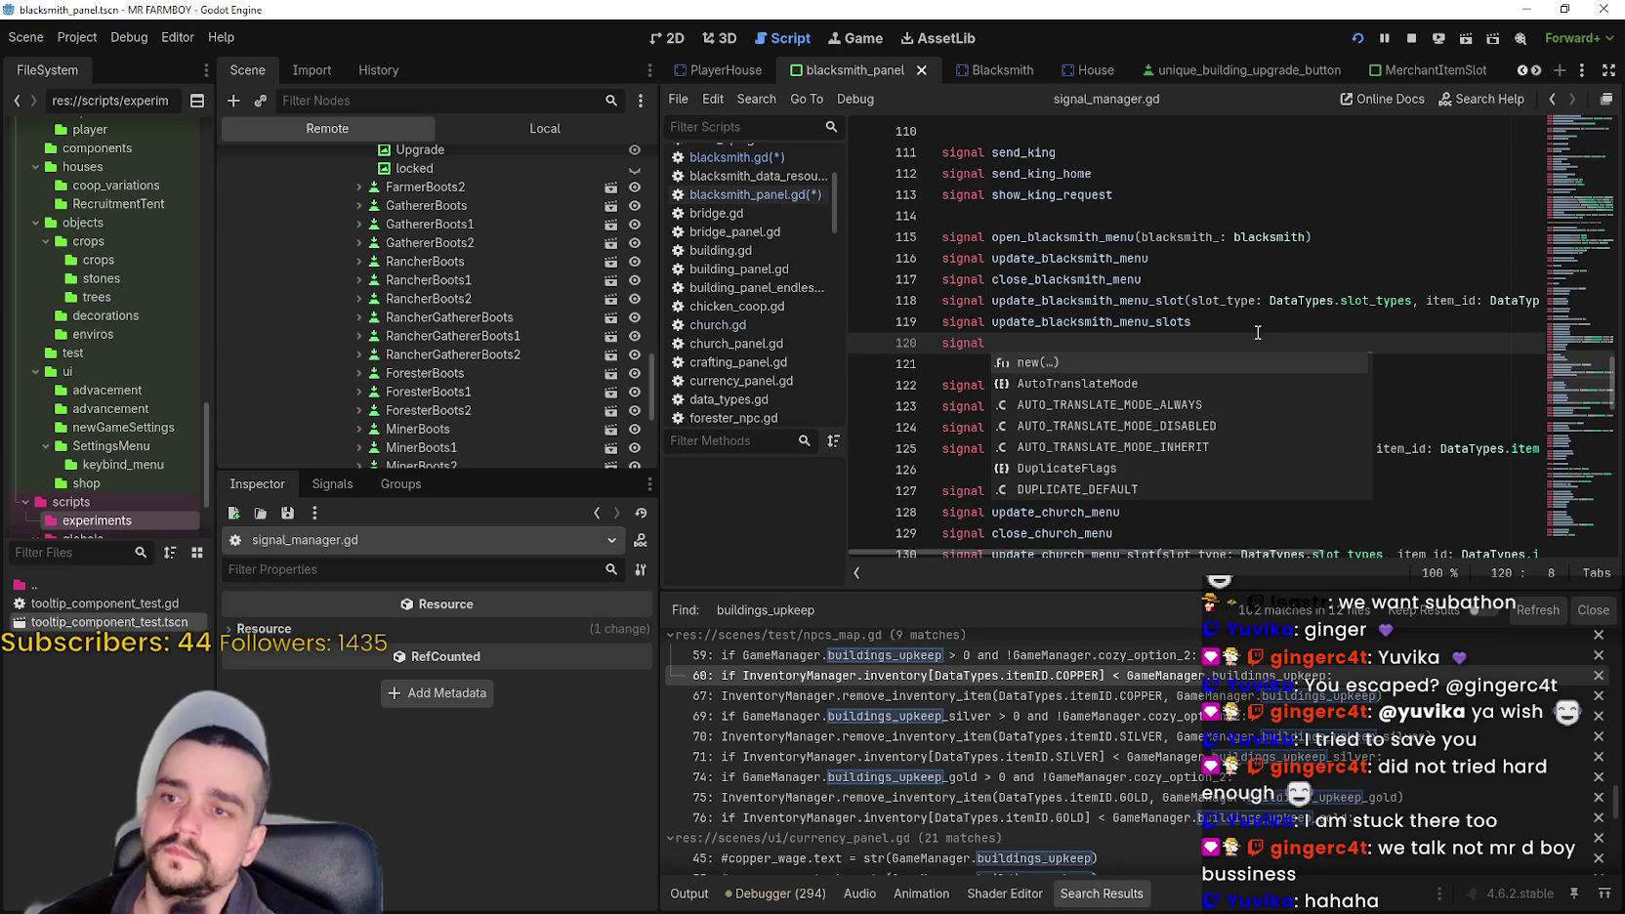
type("remove")
key("BackSpace")
key("BackSpace")
key("BackSpace")
type("blacksmith_remove_")
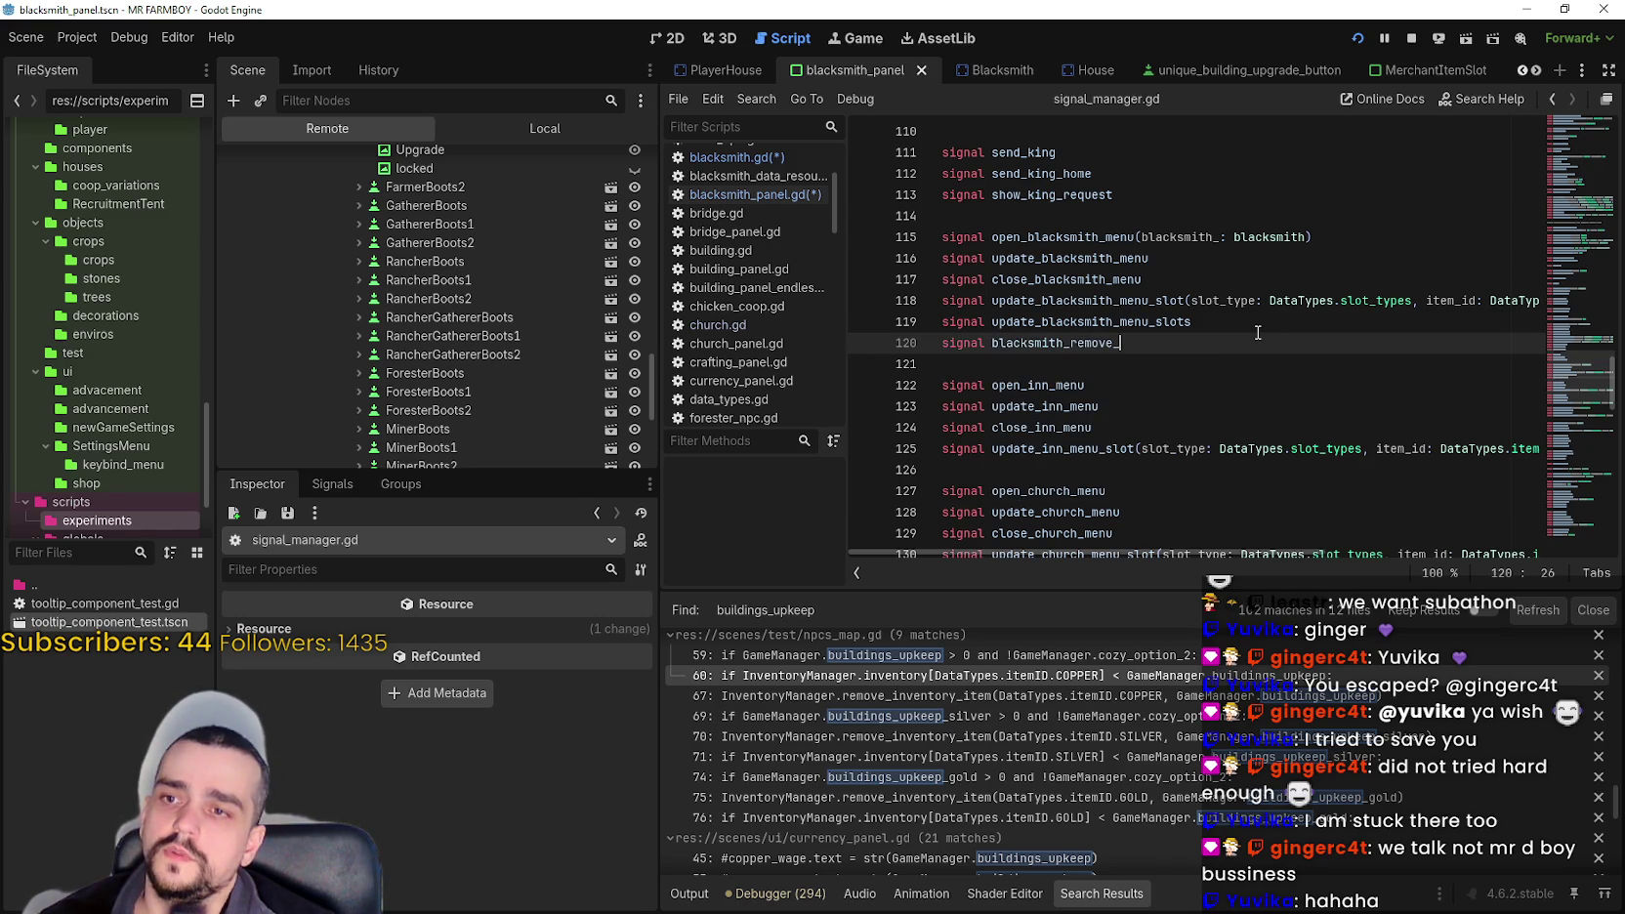
key("BackSpace")
key("BackSpace")
key("BackSpace")
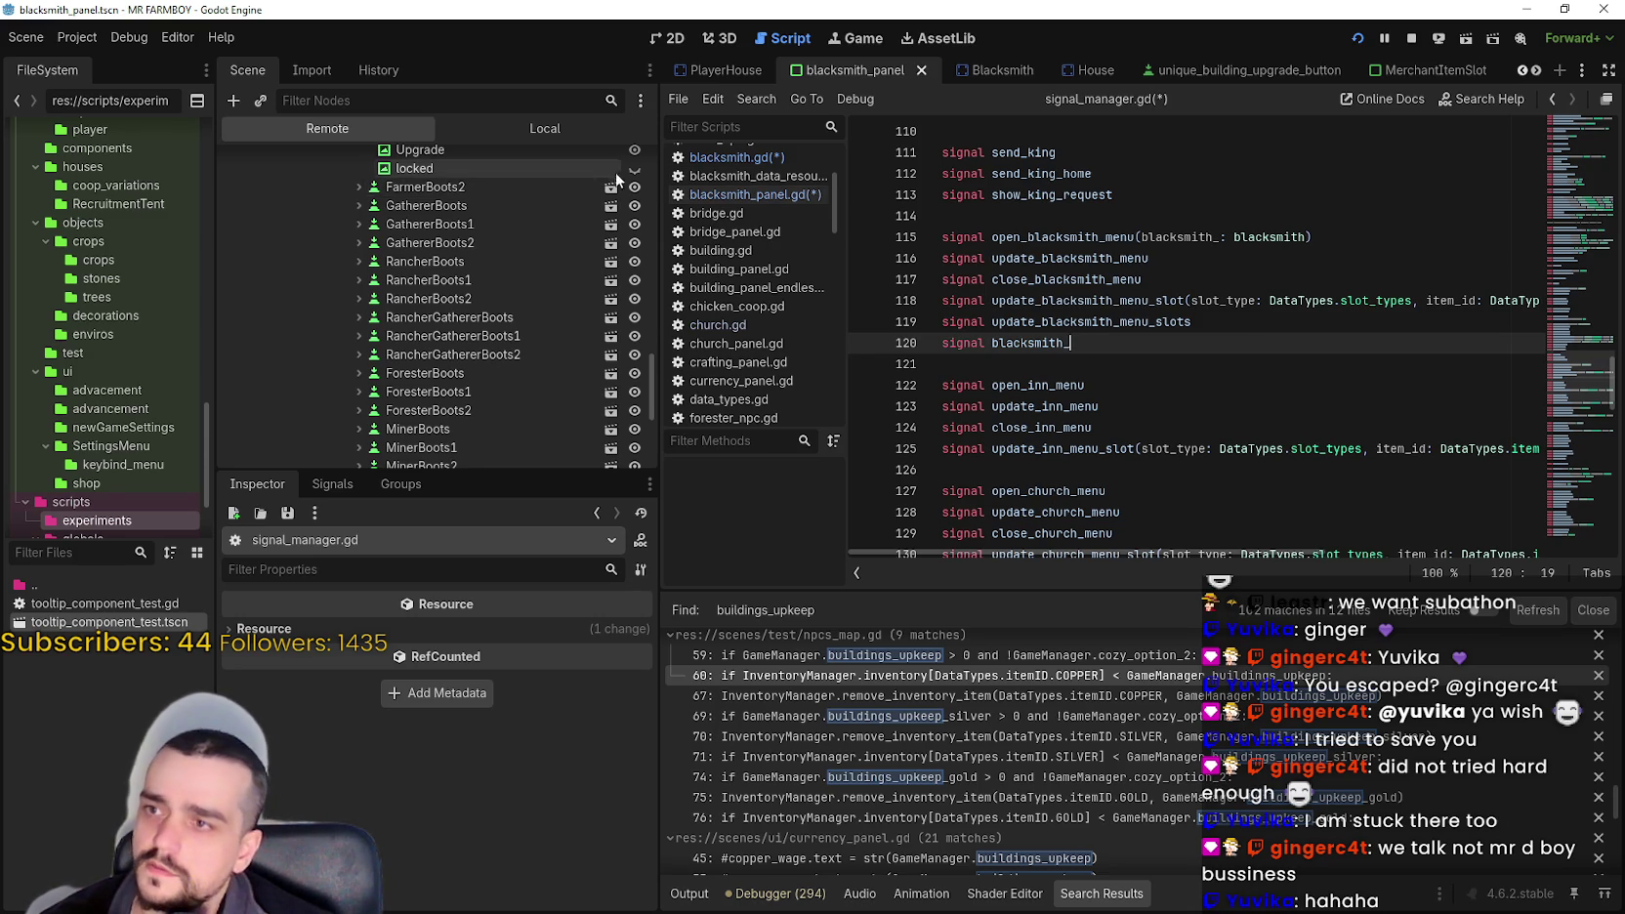
scroll(619, 170, "up", 1)
- Check the remove_one_buff name, bookmark blacksmith.gd line 44, and return to the signal declaration
left_click(752, 194)
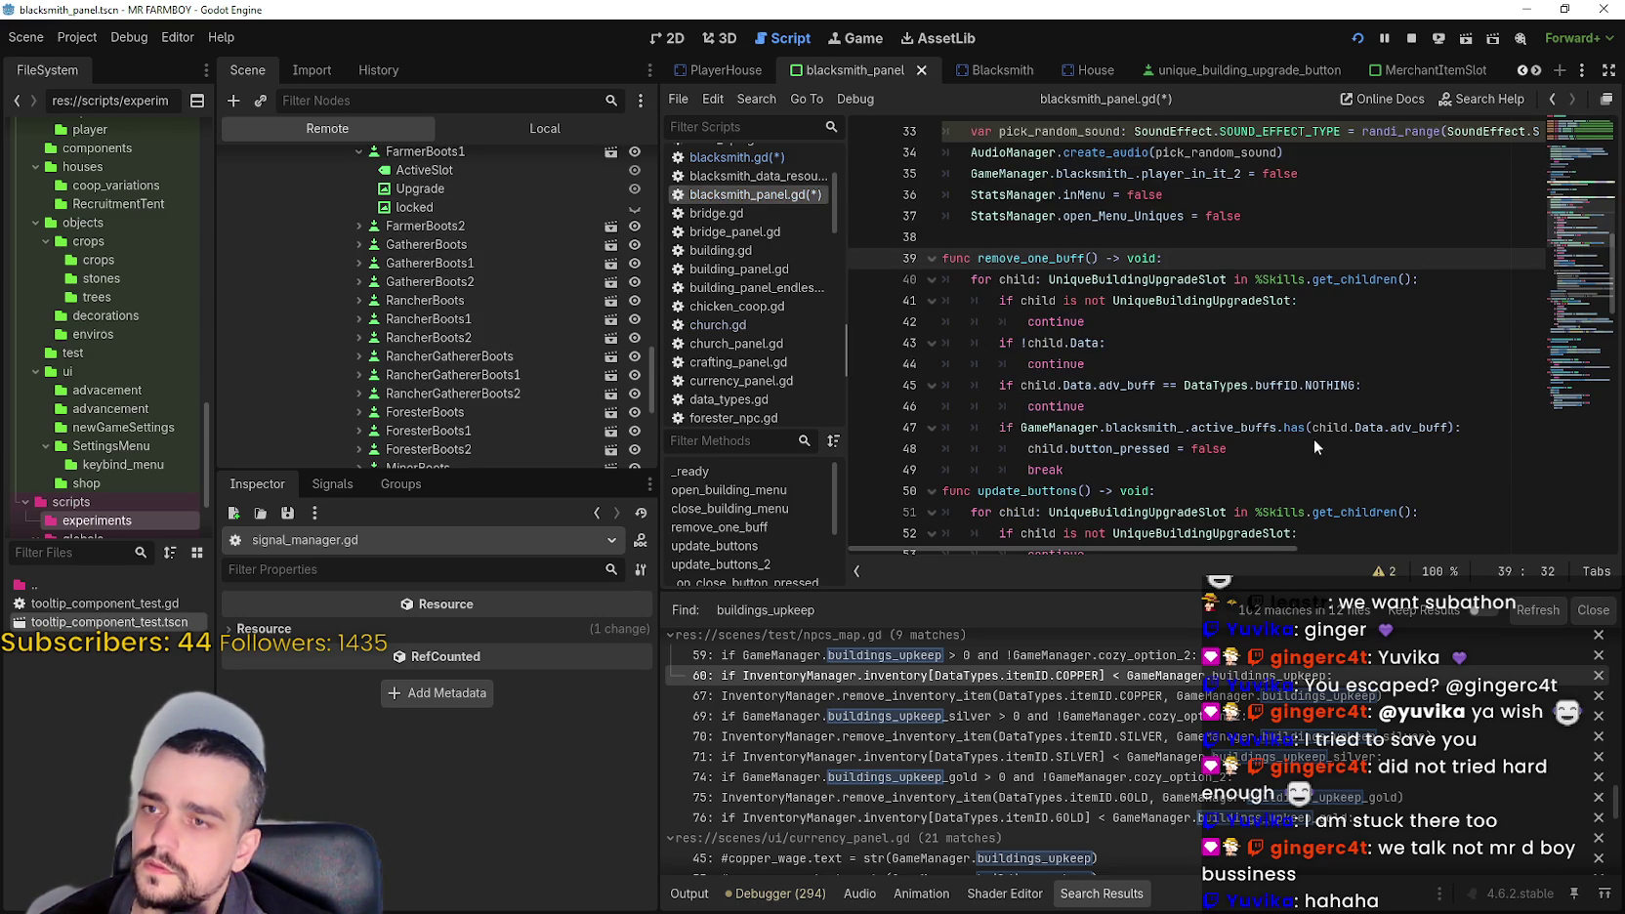
double_click(1067, 258)
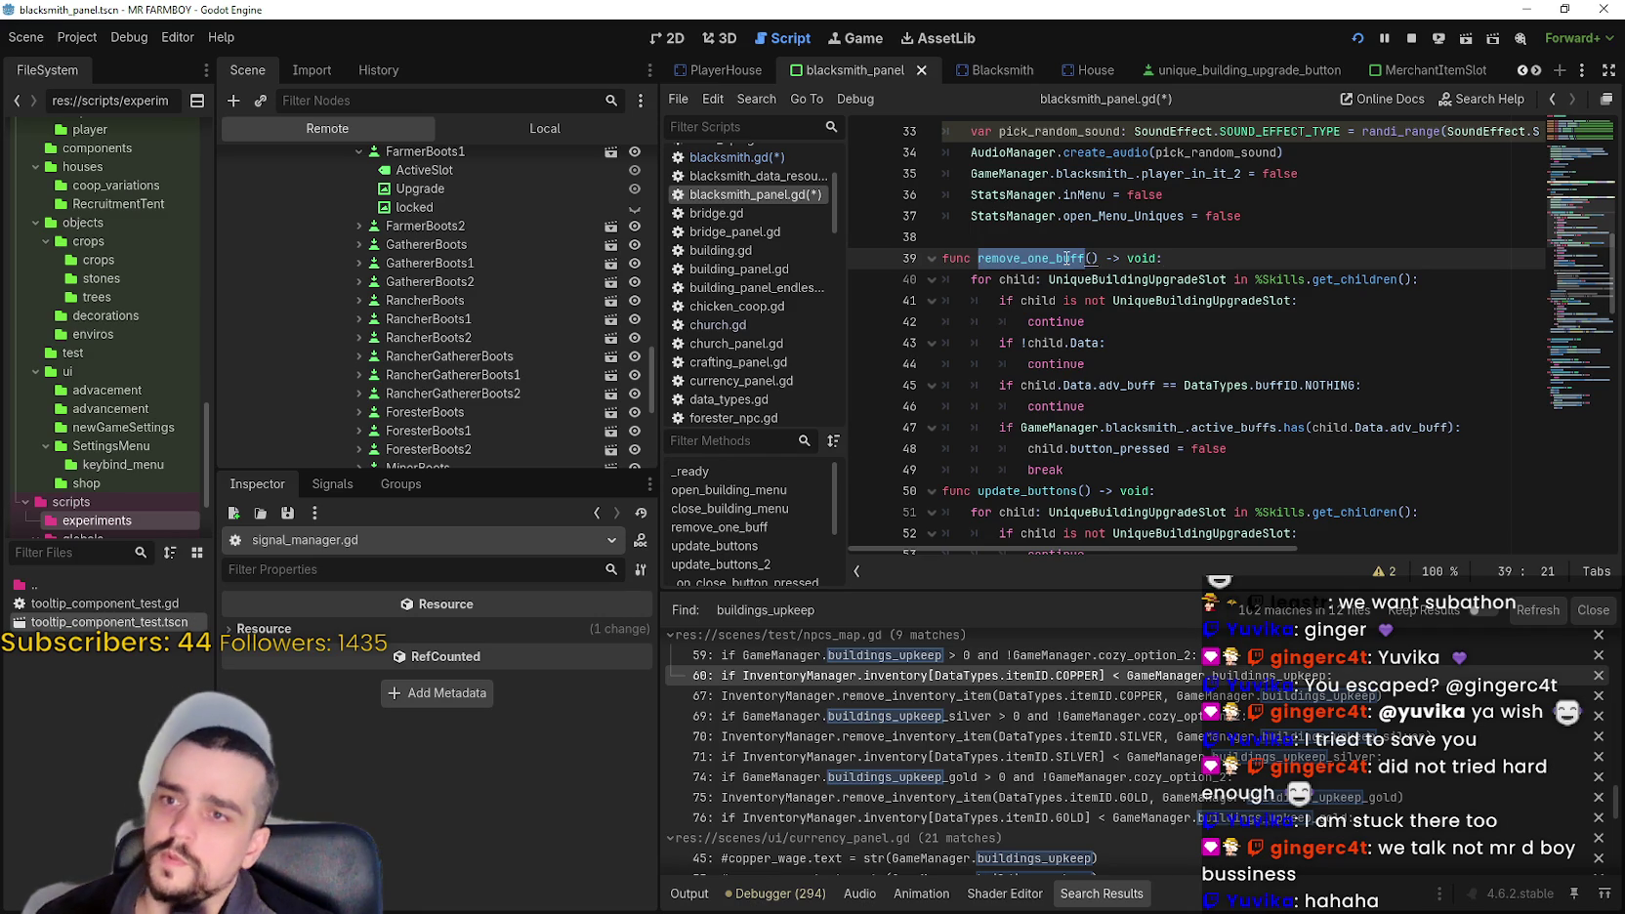
left_click(1026, 343)
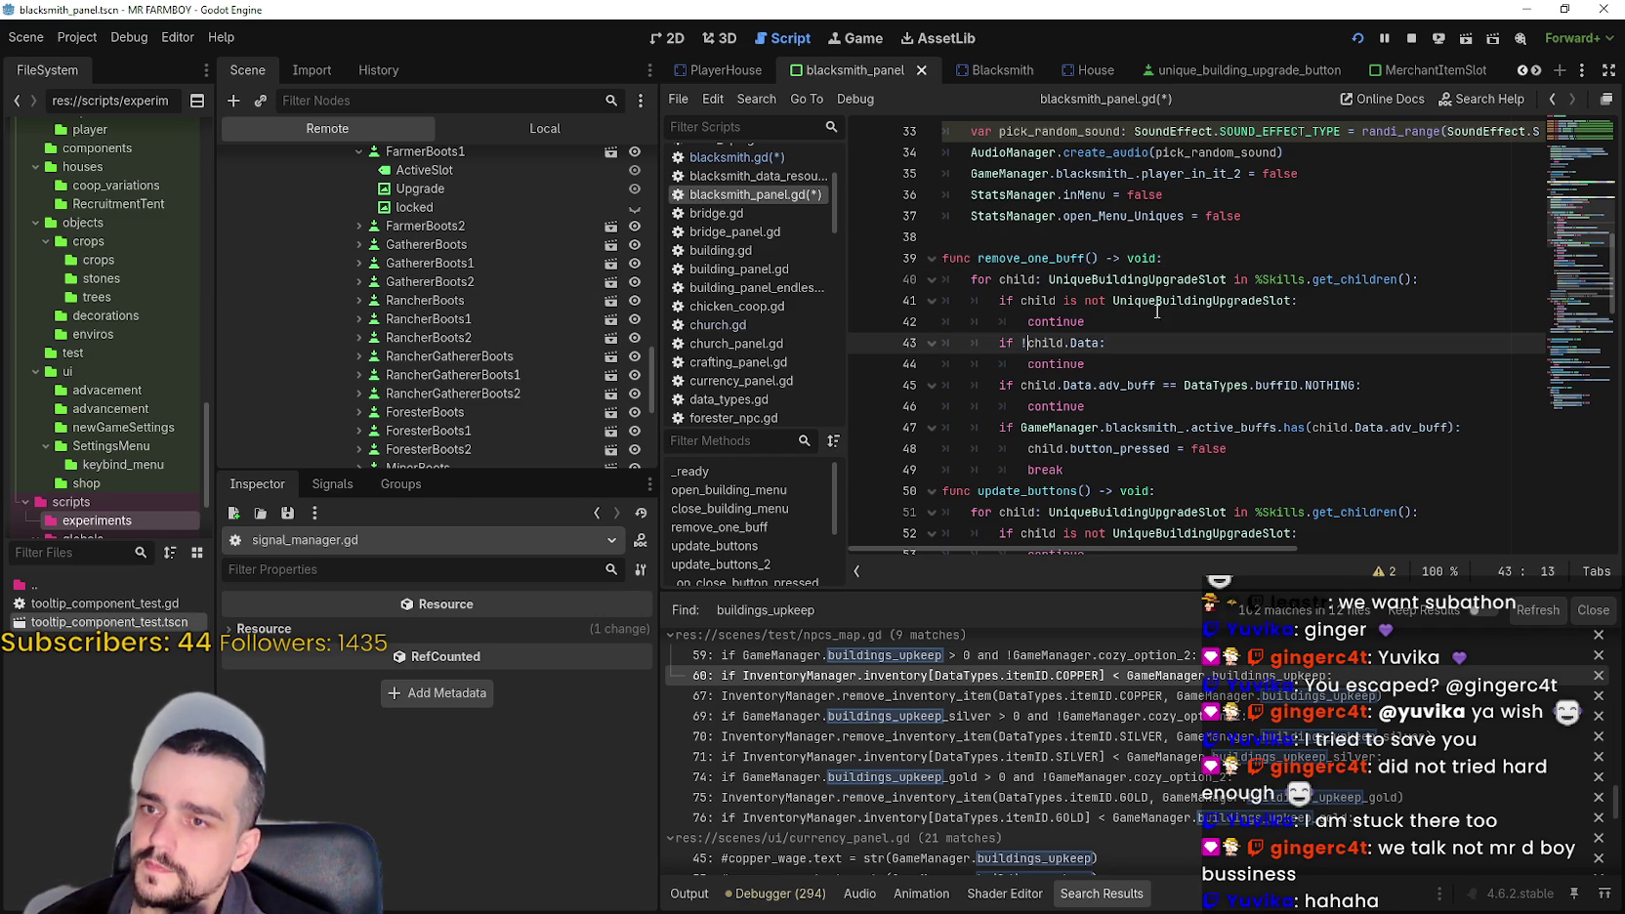
left_click(766, 161)
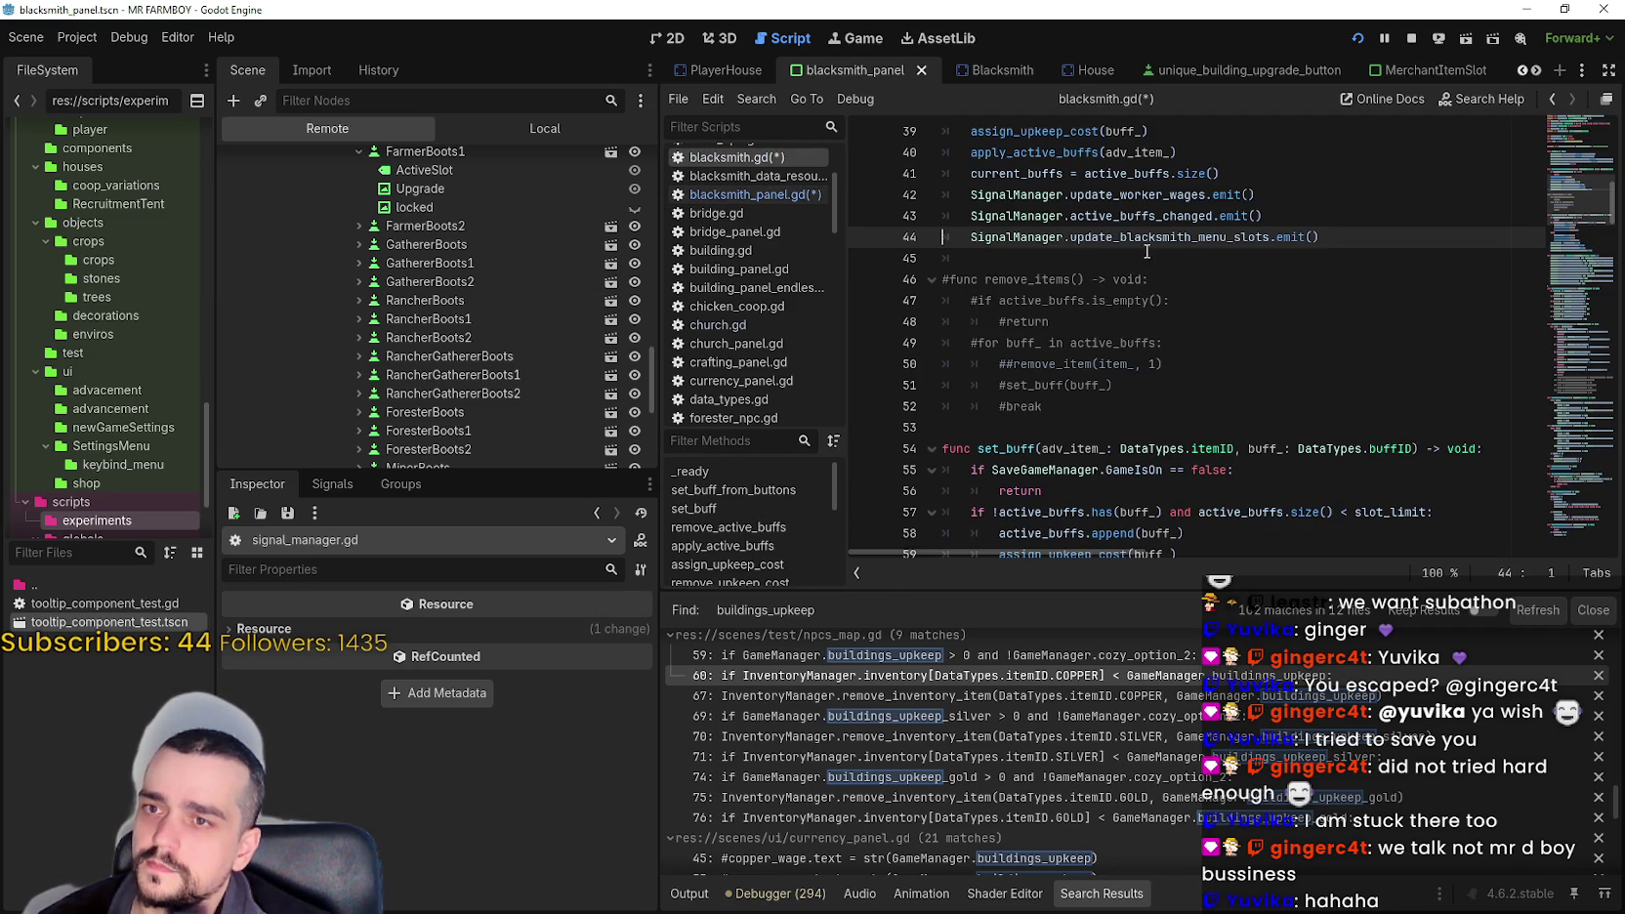
right_click(1142, 236)
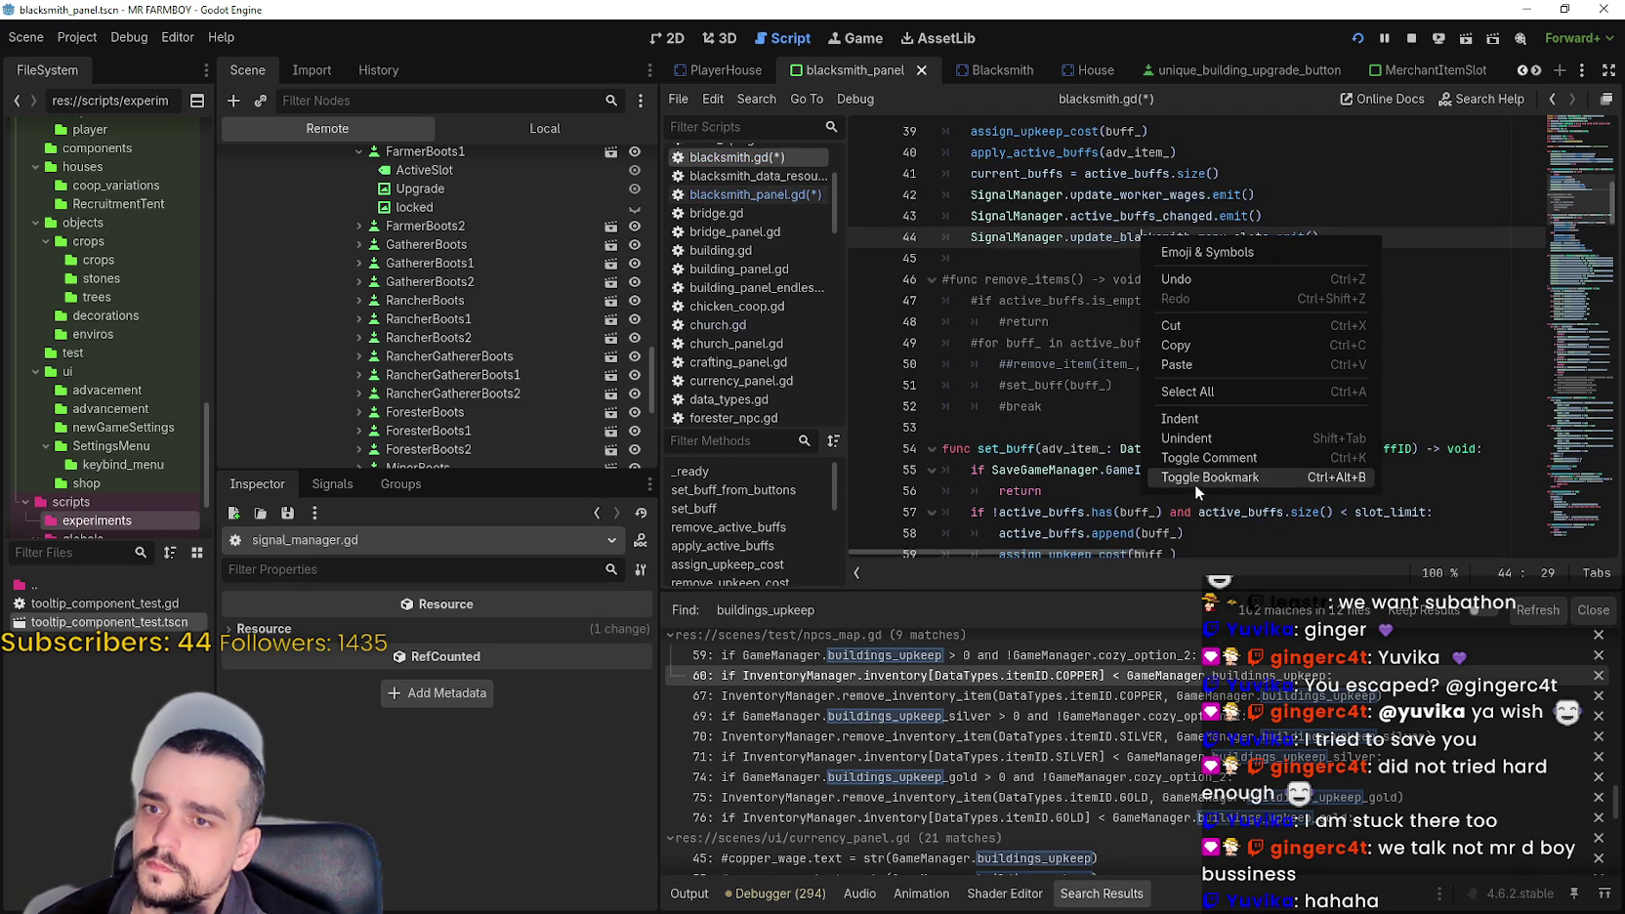
left_click(1195, 485)
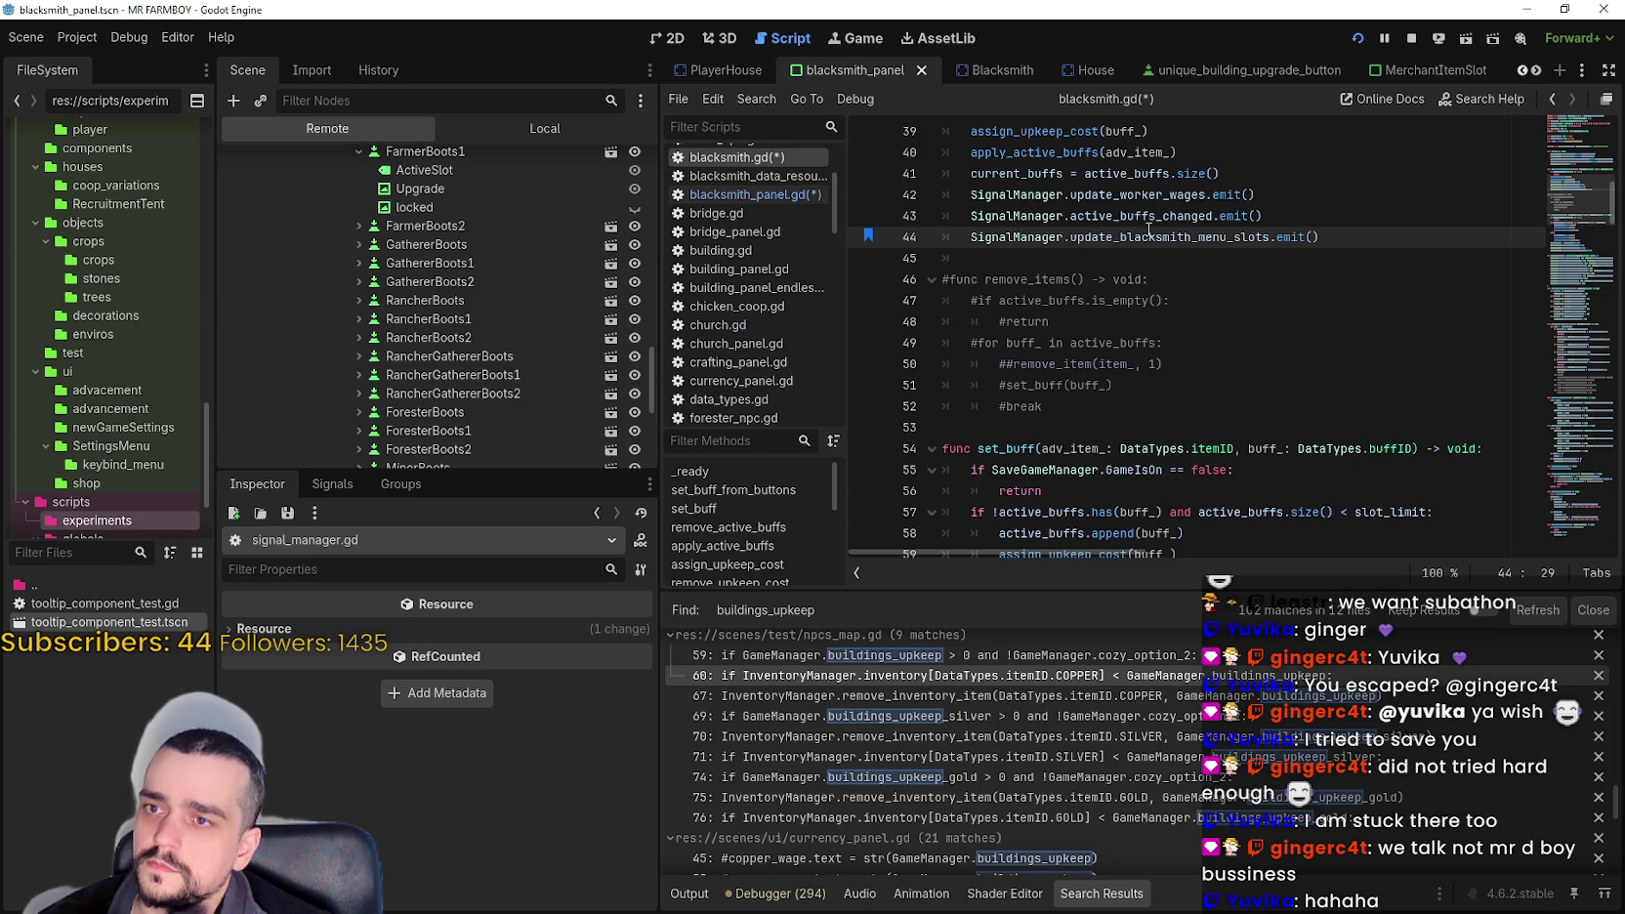
right_click(1144, 237)
left_click(1209, 504)
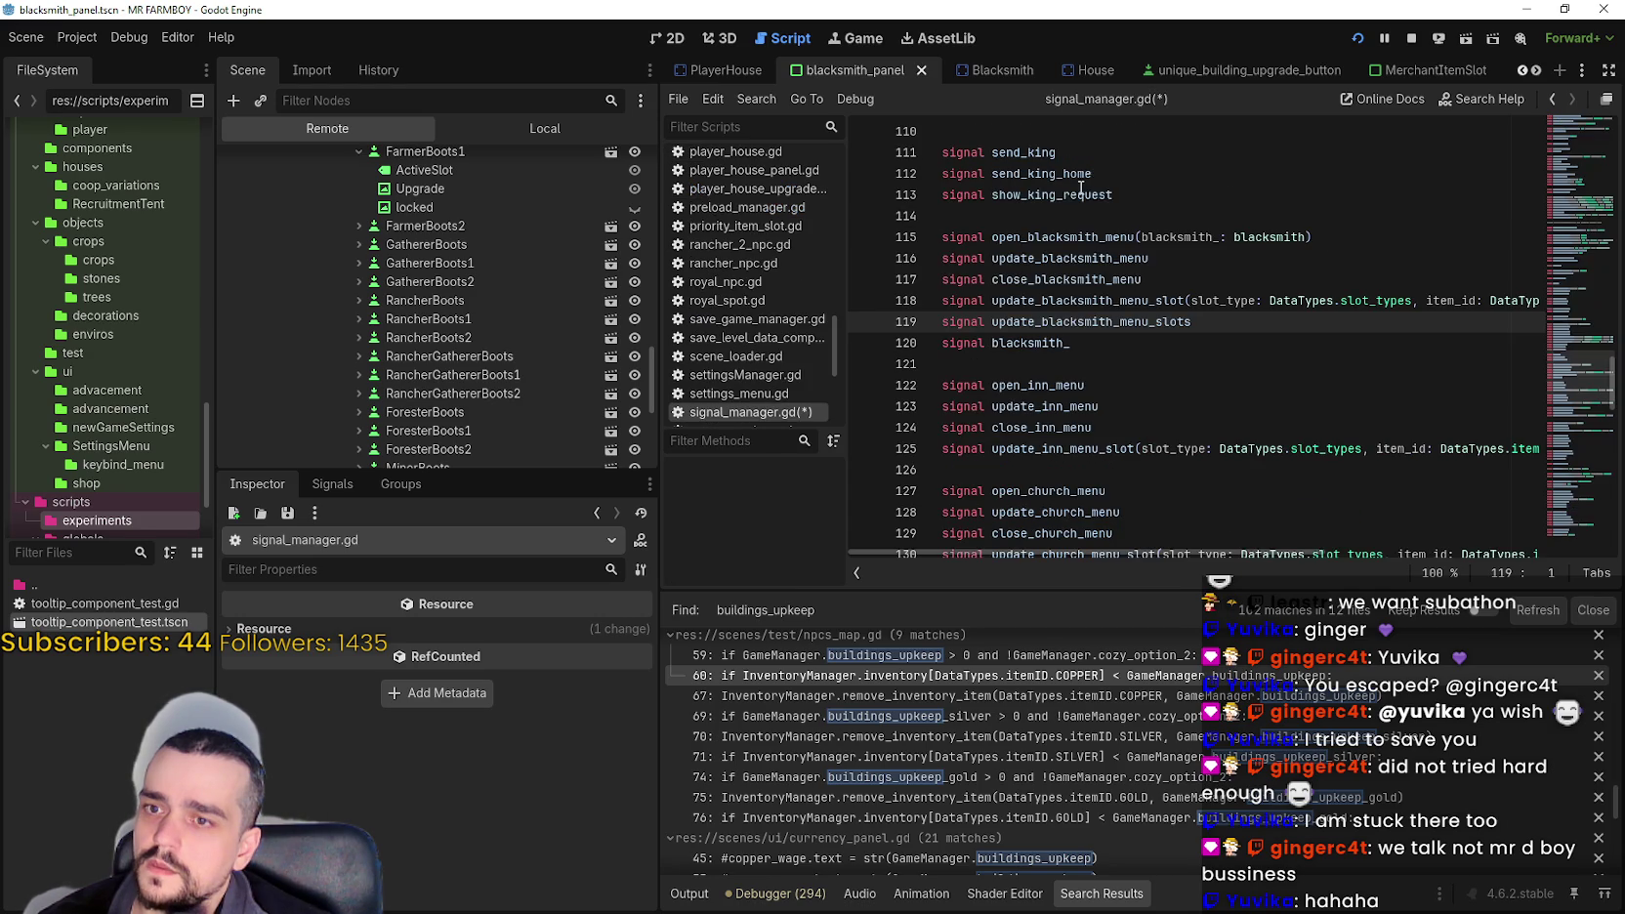
- Complete line 120 as 'signal blacksmith_remove_one_buff' and save signal_manager.gd
left_click(1204, 340)
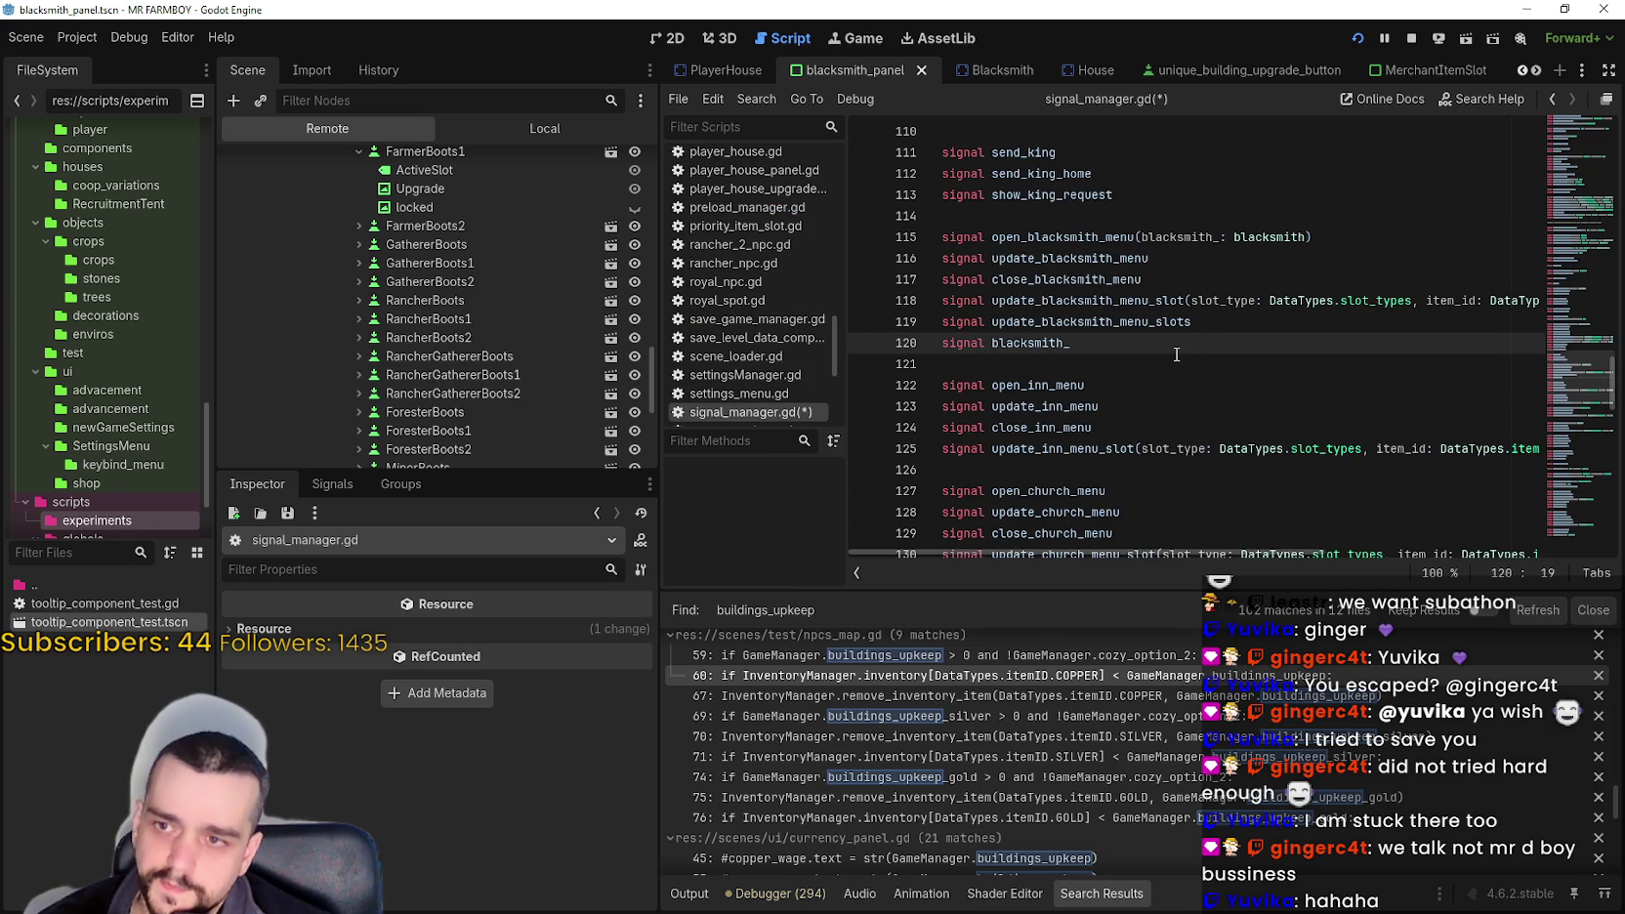
type("remove_one_buff")
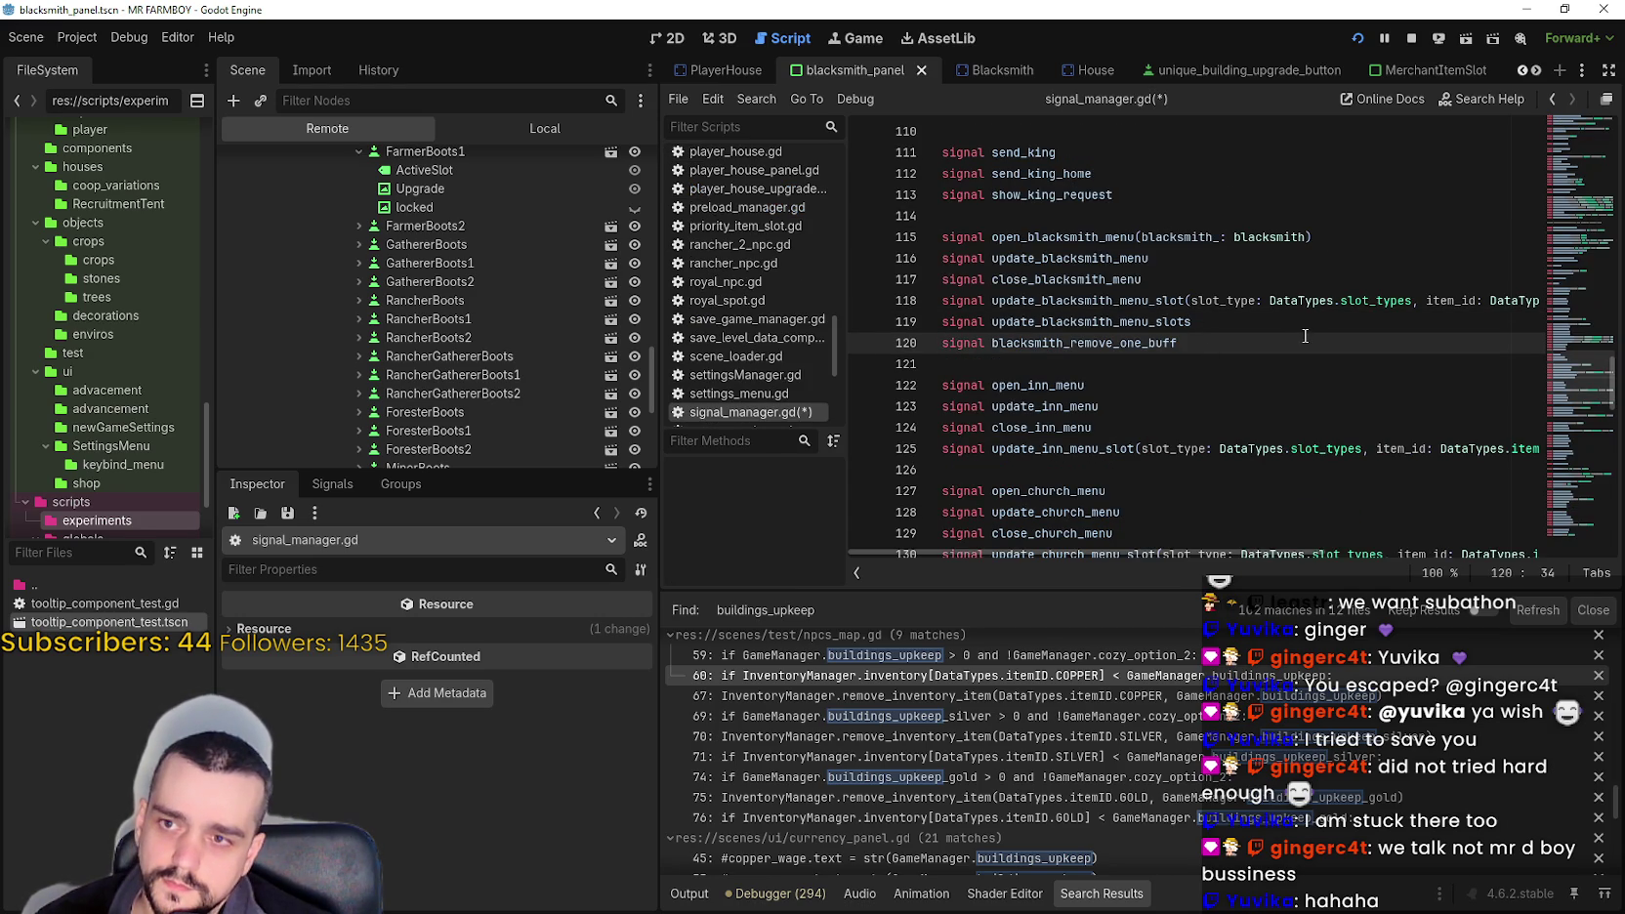
key("ctrl+s")
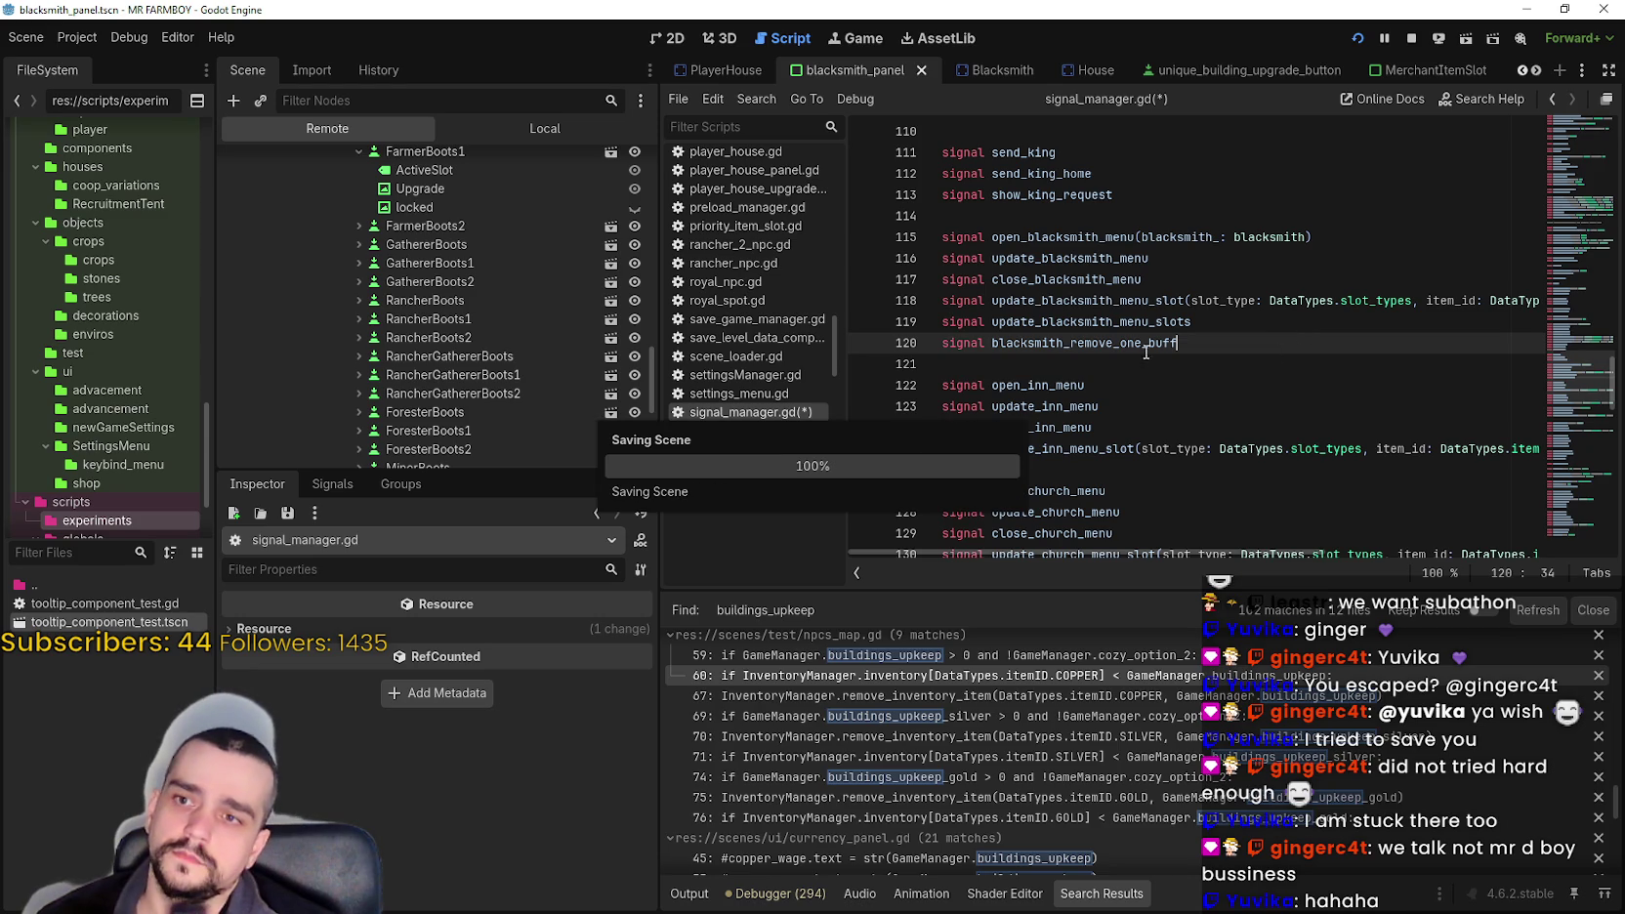
double_click(1093, 343)
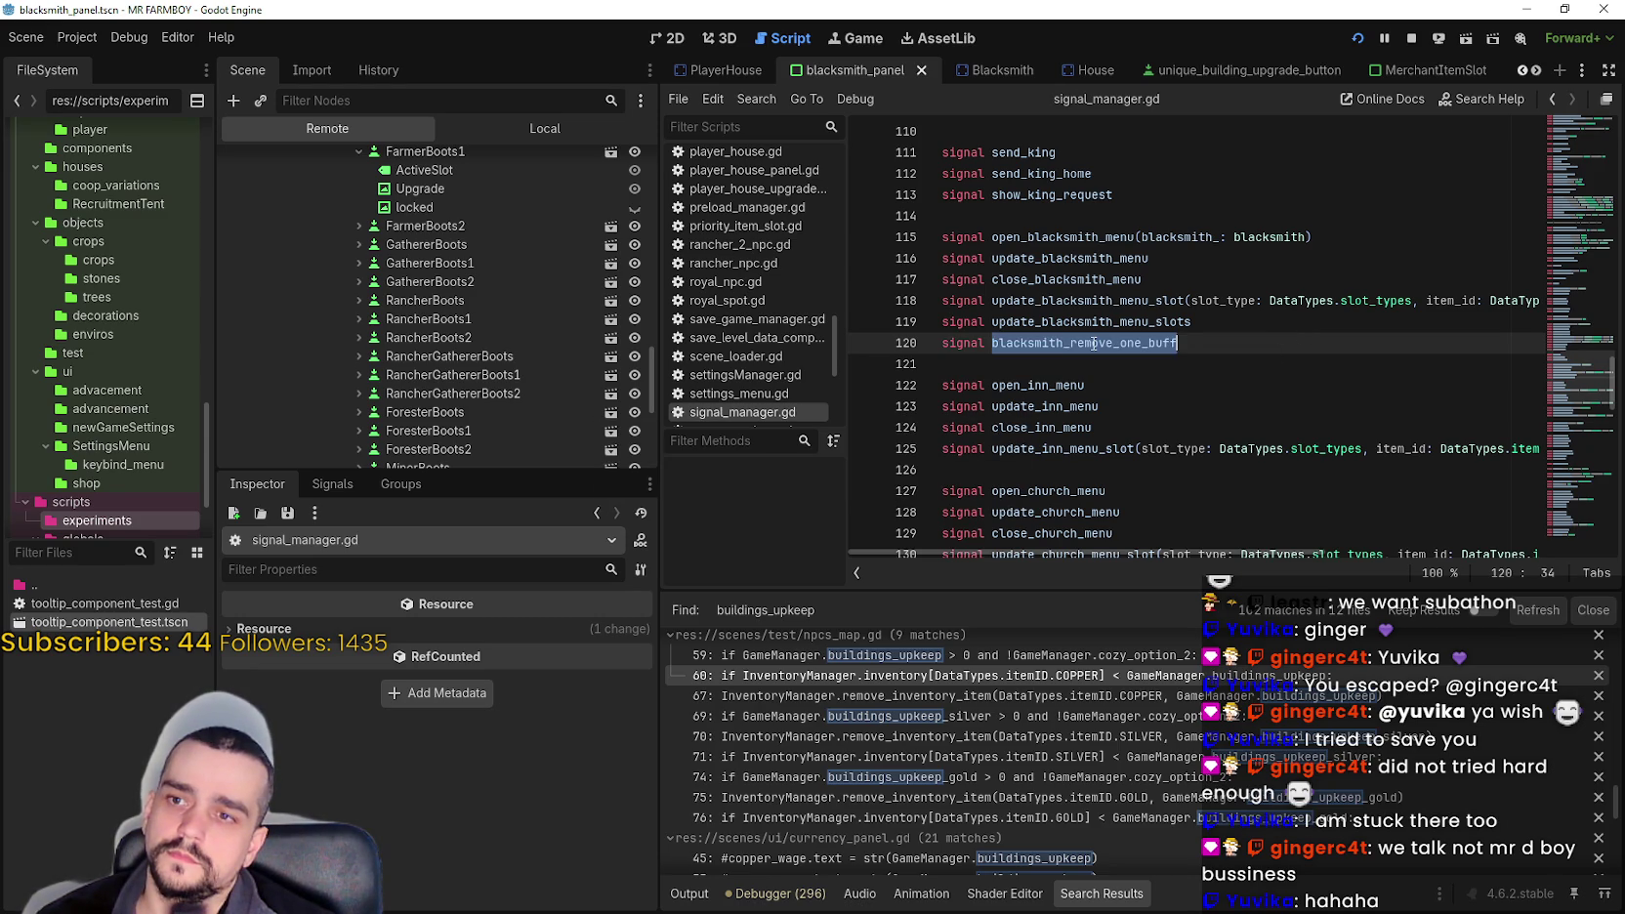
scroll(527, 249, "up", 5)
scroll(748, 284, "up", 2)
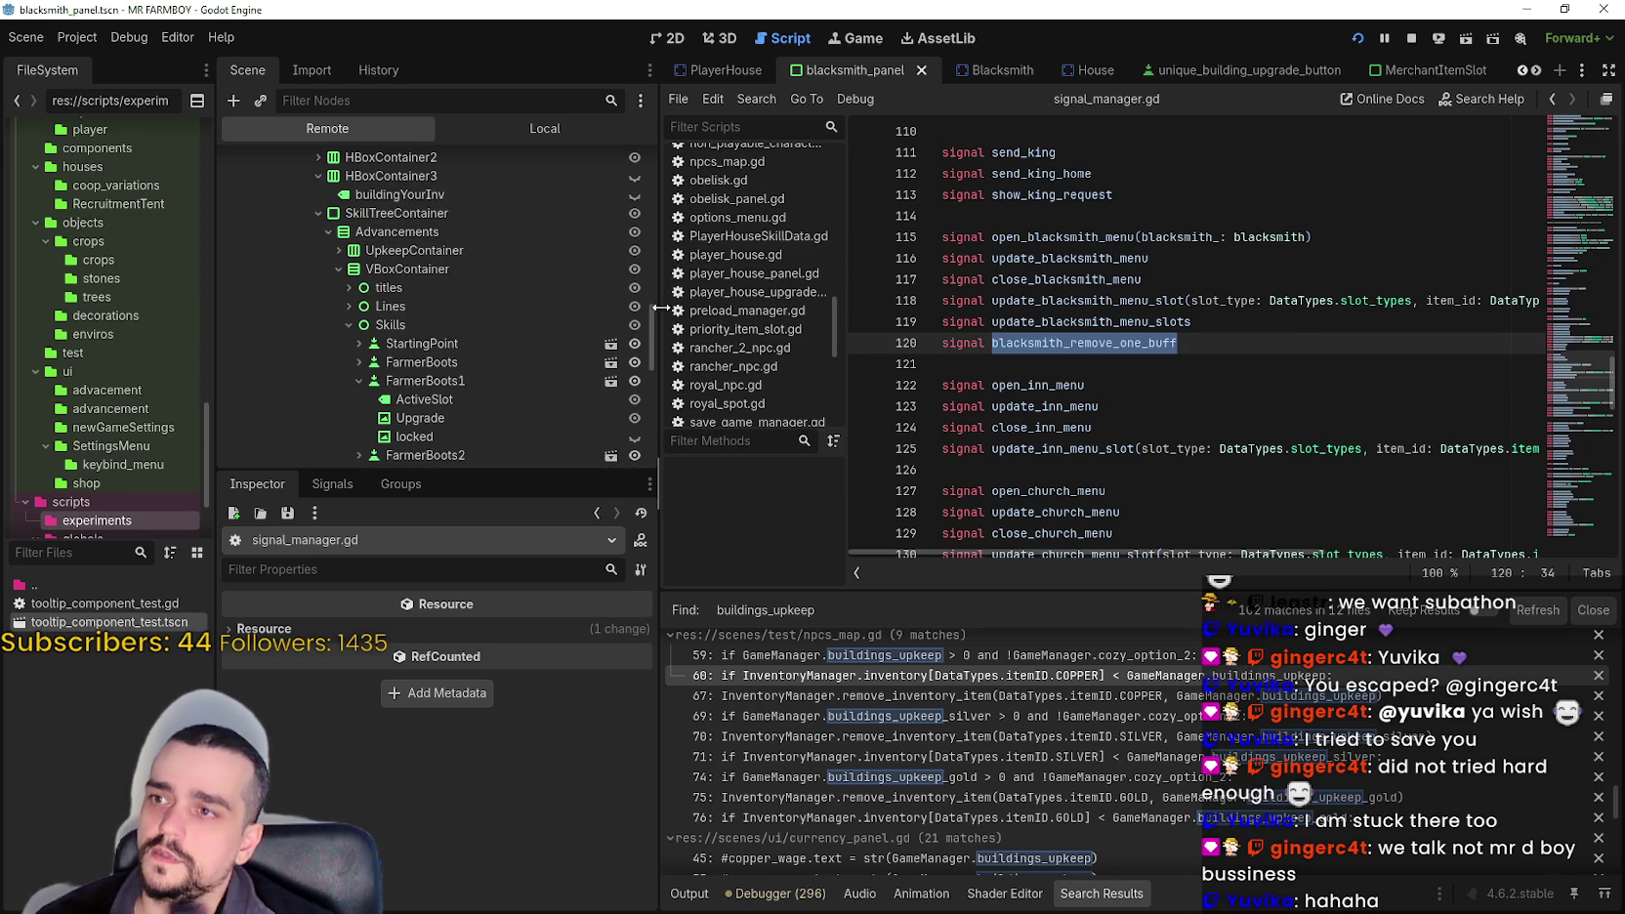
mouse_move(651, 330)
left_mouse_down()
mouse_move(657, 202)
mouse_move(607, 158)
left_mouse_up()
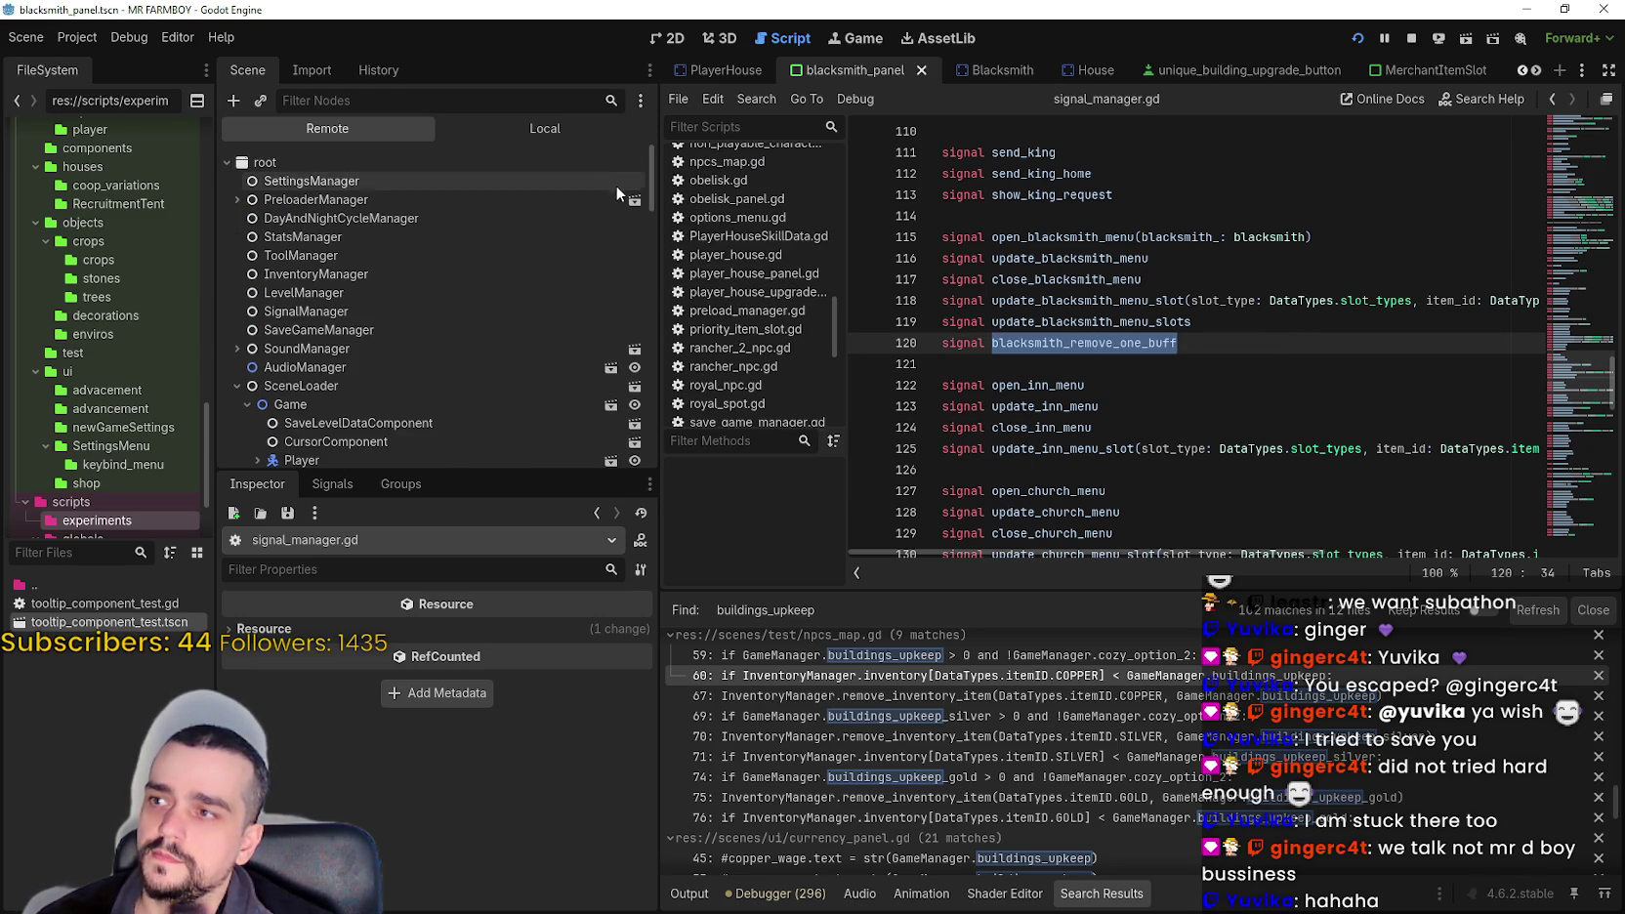
left_click(565, 136)
scroll(611, 225, "up", 5)
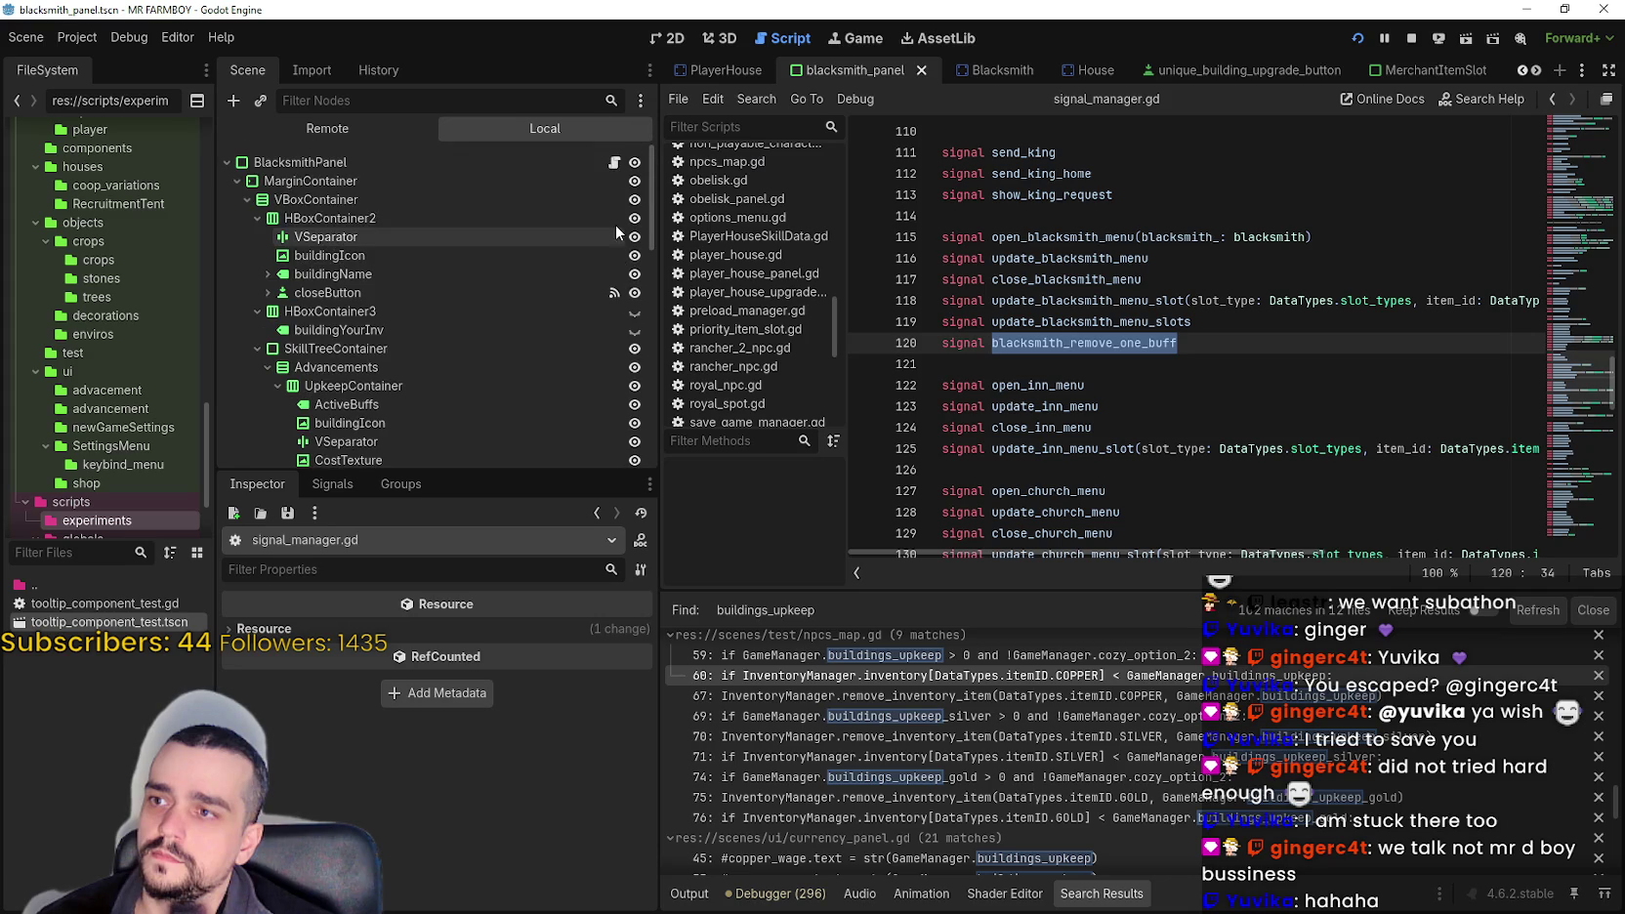
- Open blacksmith_panel.gd, stop the running game, and tidy the blank lines above _ready
left_click(614, 163)
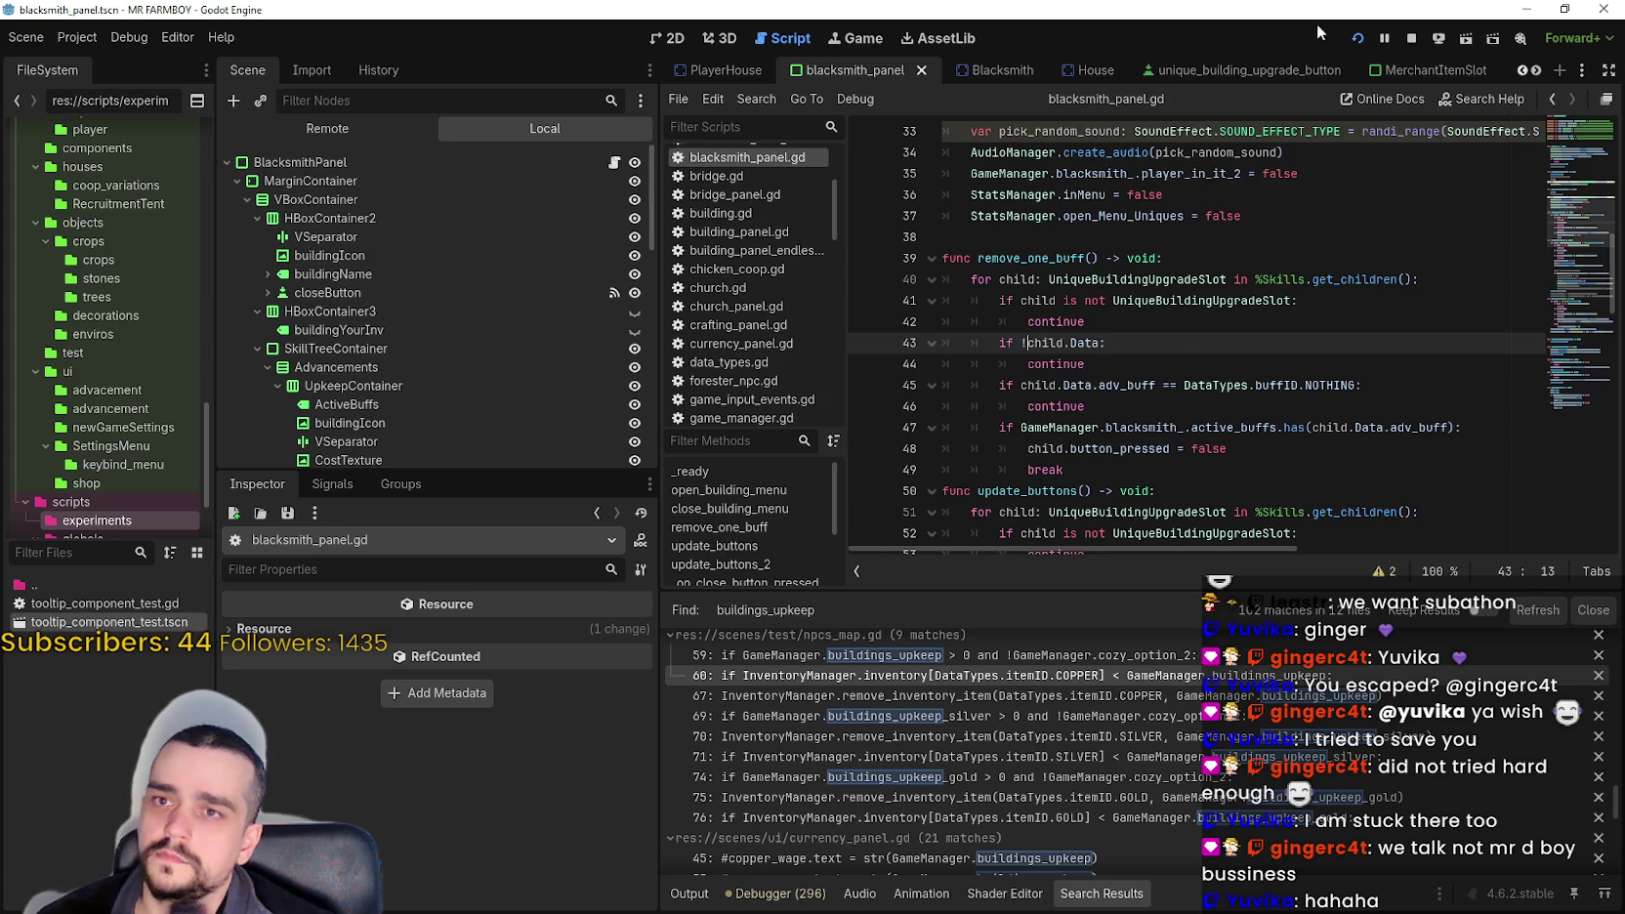
left_click(1411, 37)
scroll(1270, 269, "up", 4)
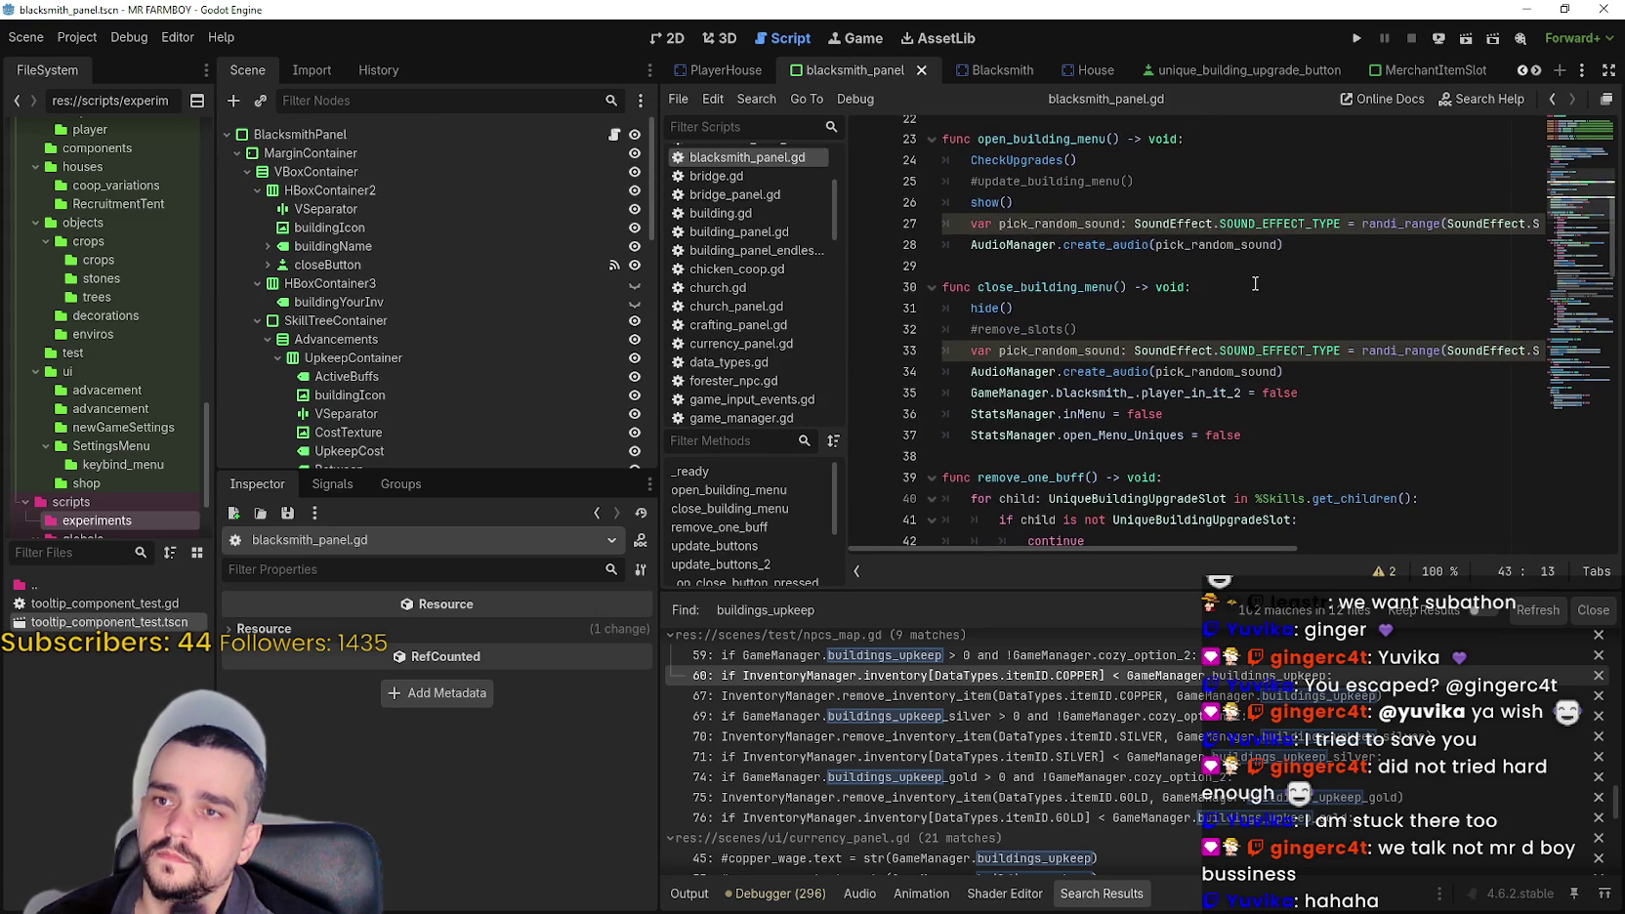
scroll(1574, 181, "up", 4)
scroll(1574, 181, "up", 2)
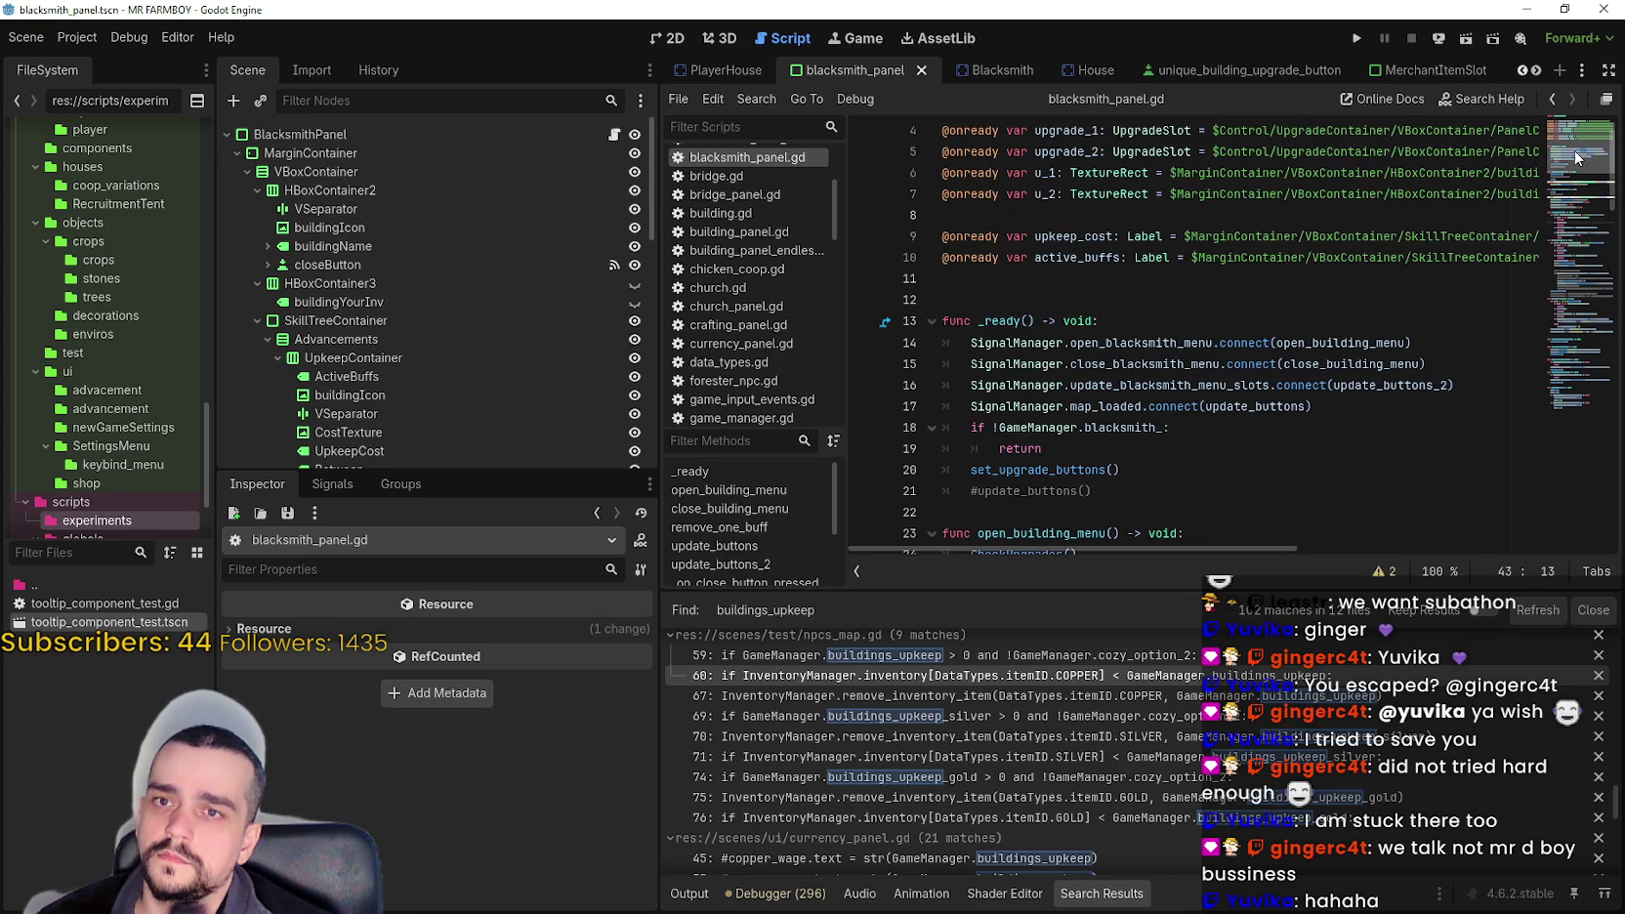
left_click(1152, 283)
key("Return")
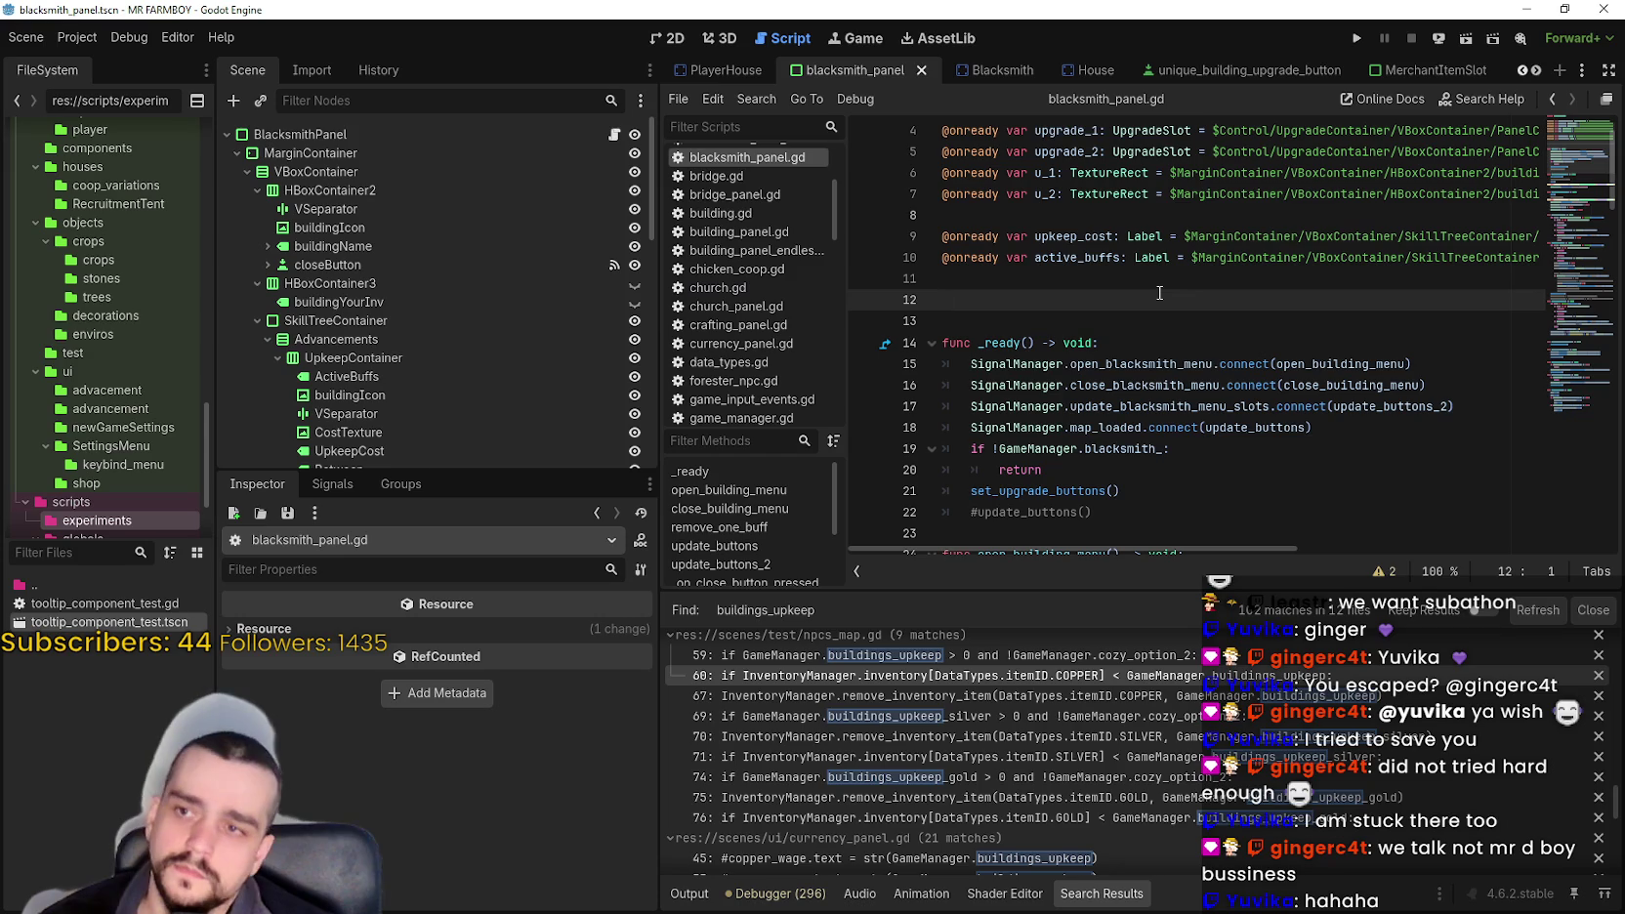
scroll(1191, 254, "down", 2)
left_click(1222, 198)
key("BackSpace")
- Add 'SignalManager.blacksmith_remove_one_buff.connect(remove_one_buff)' as line 18 in _ready and save
left_click(1379, 276)
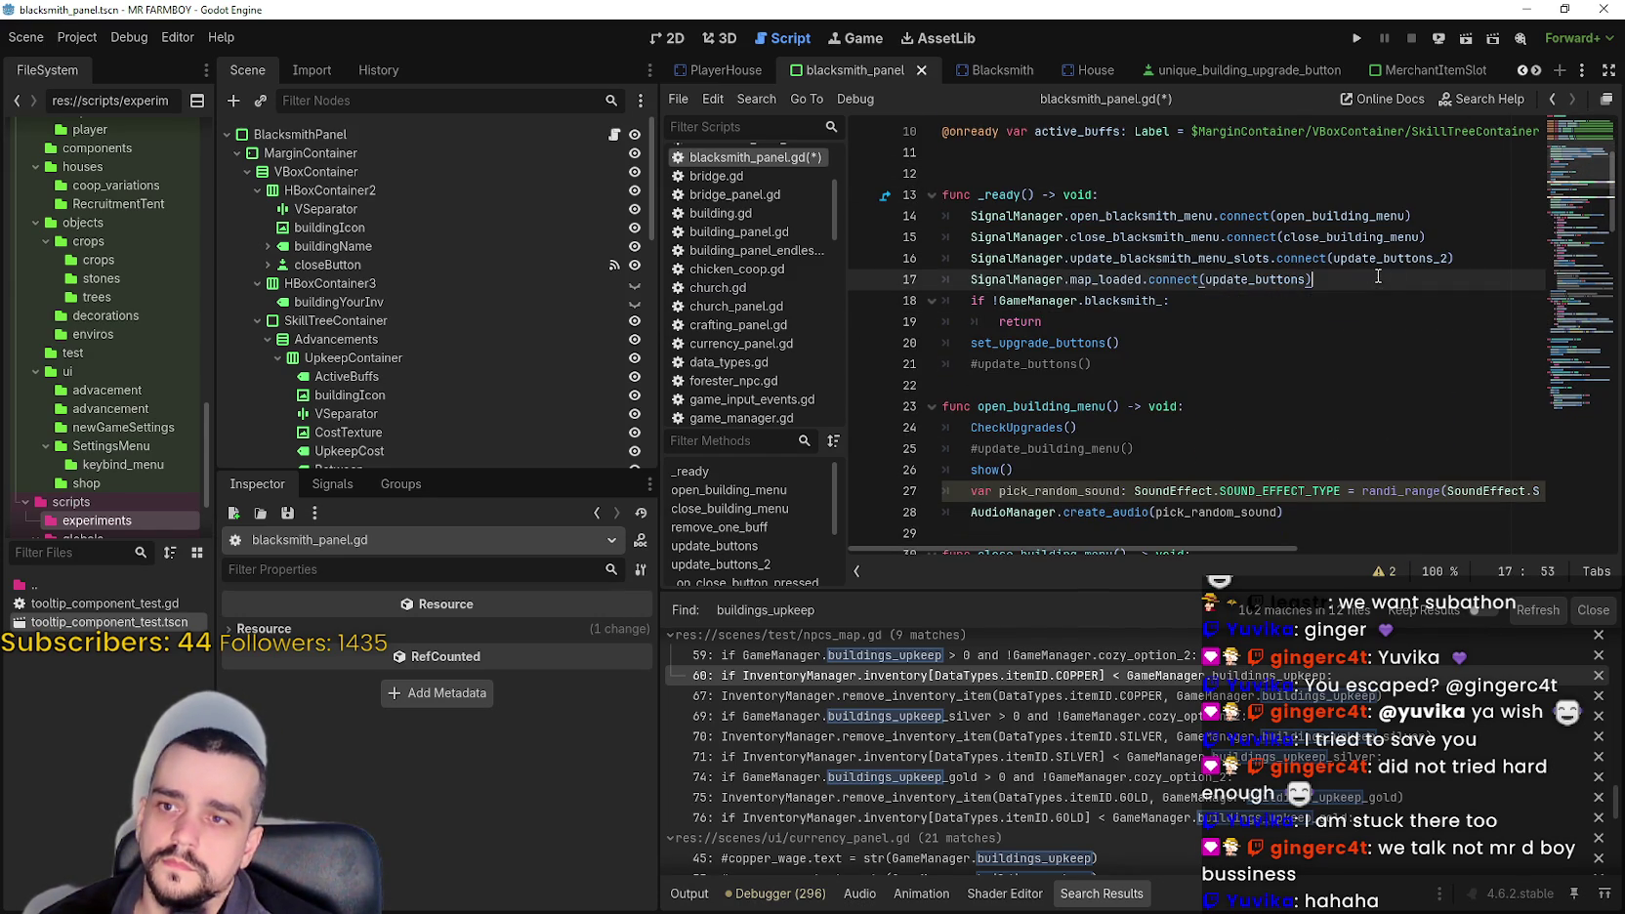
key("Return")
type("sign")
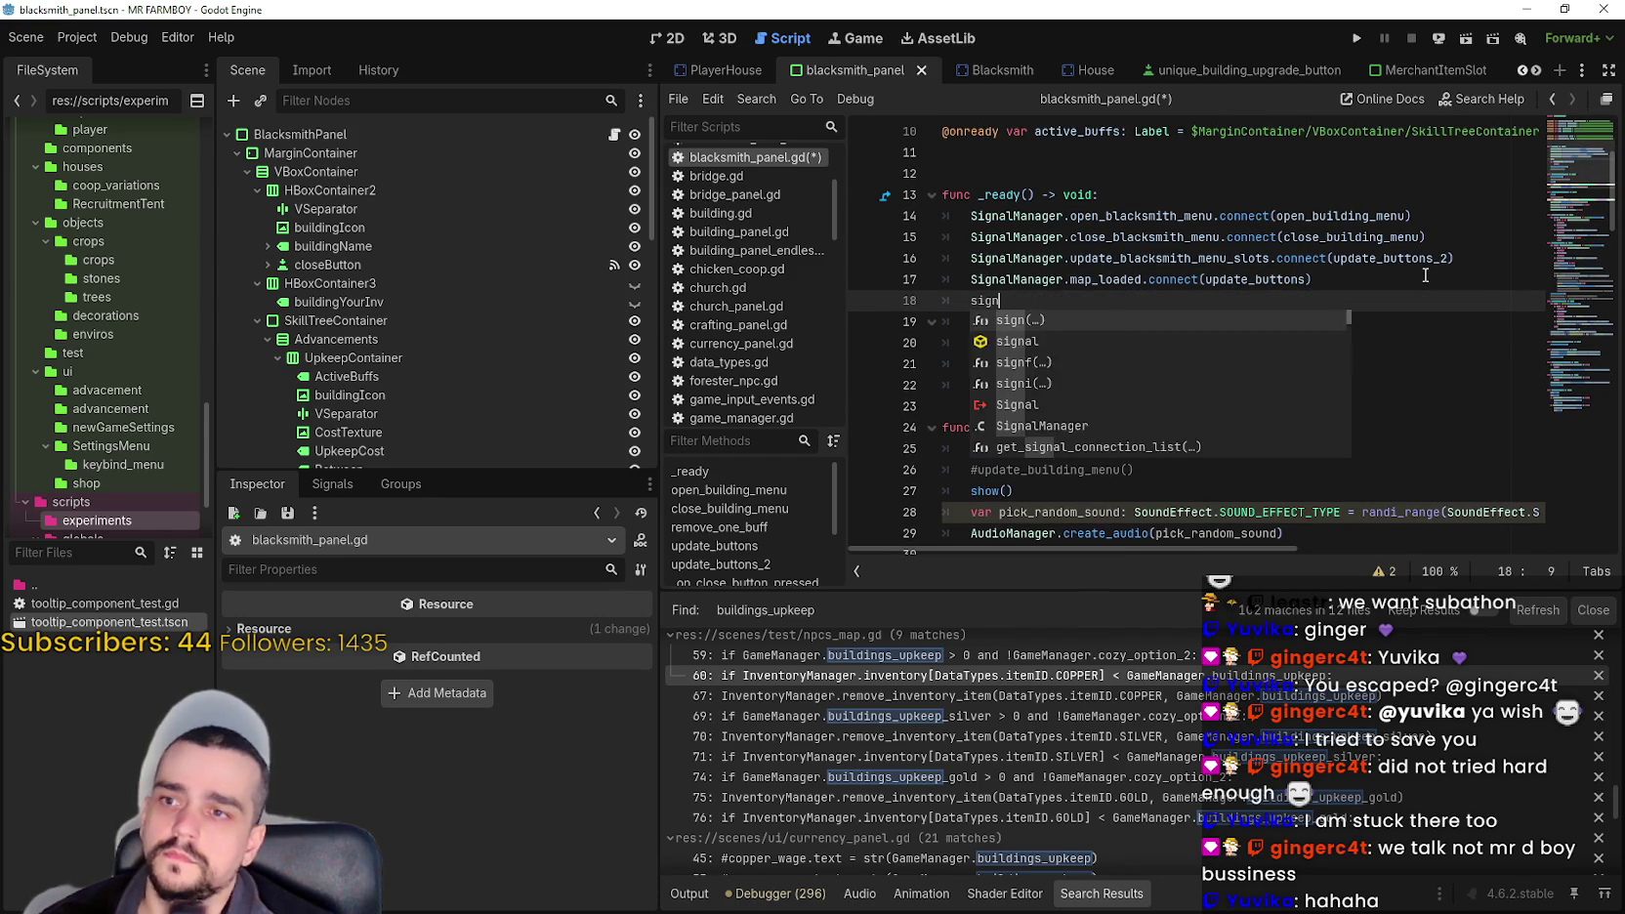
key("Return")
type(".blacksmith_remove_one_buff.co")
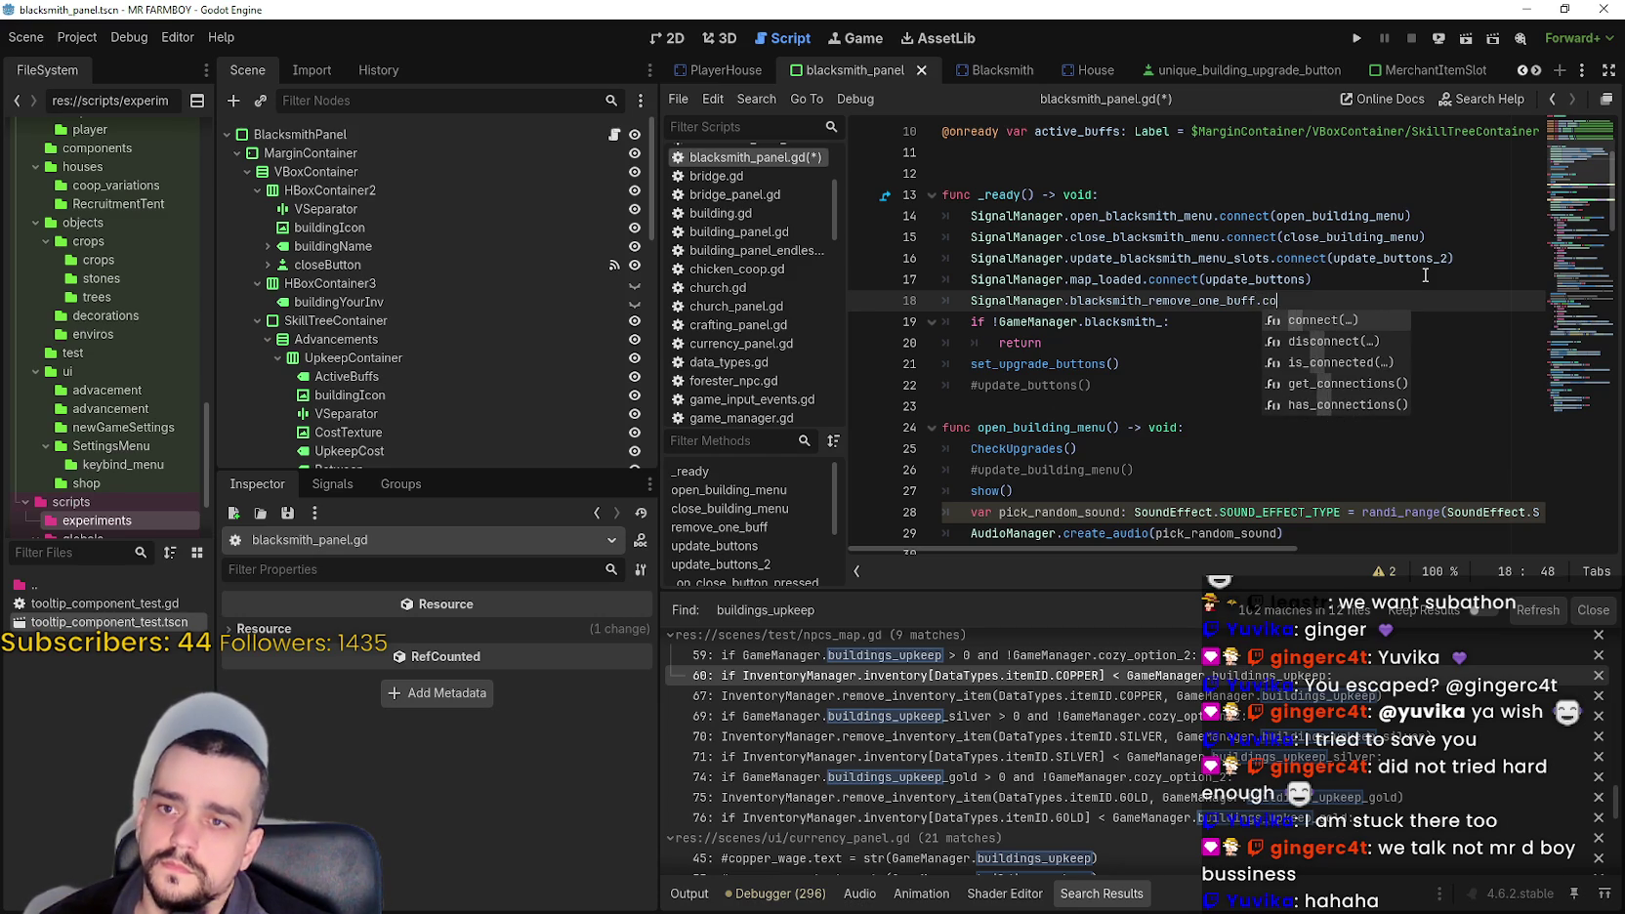
key("Return")
type("remove_")
key("Return")
type(")")
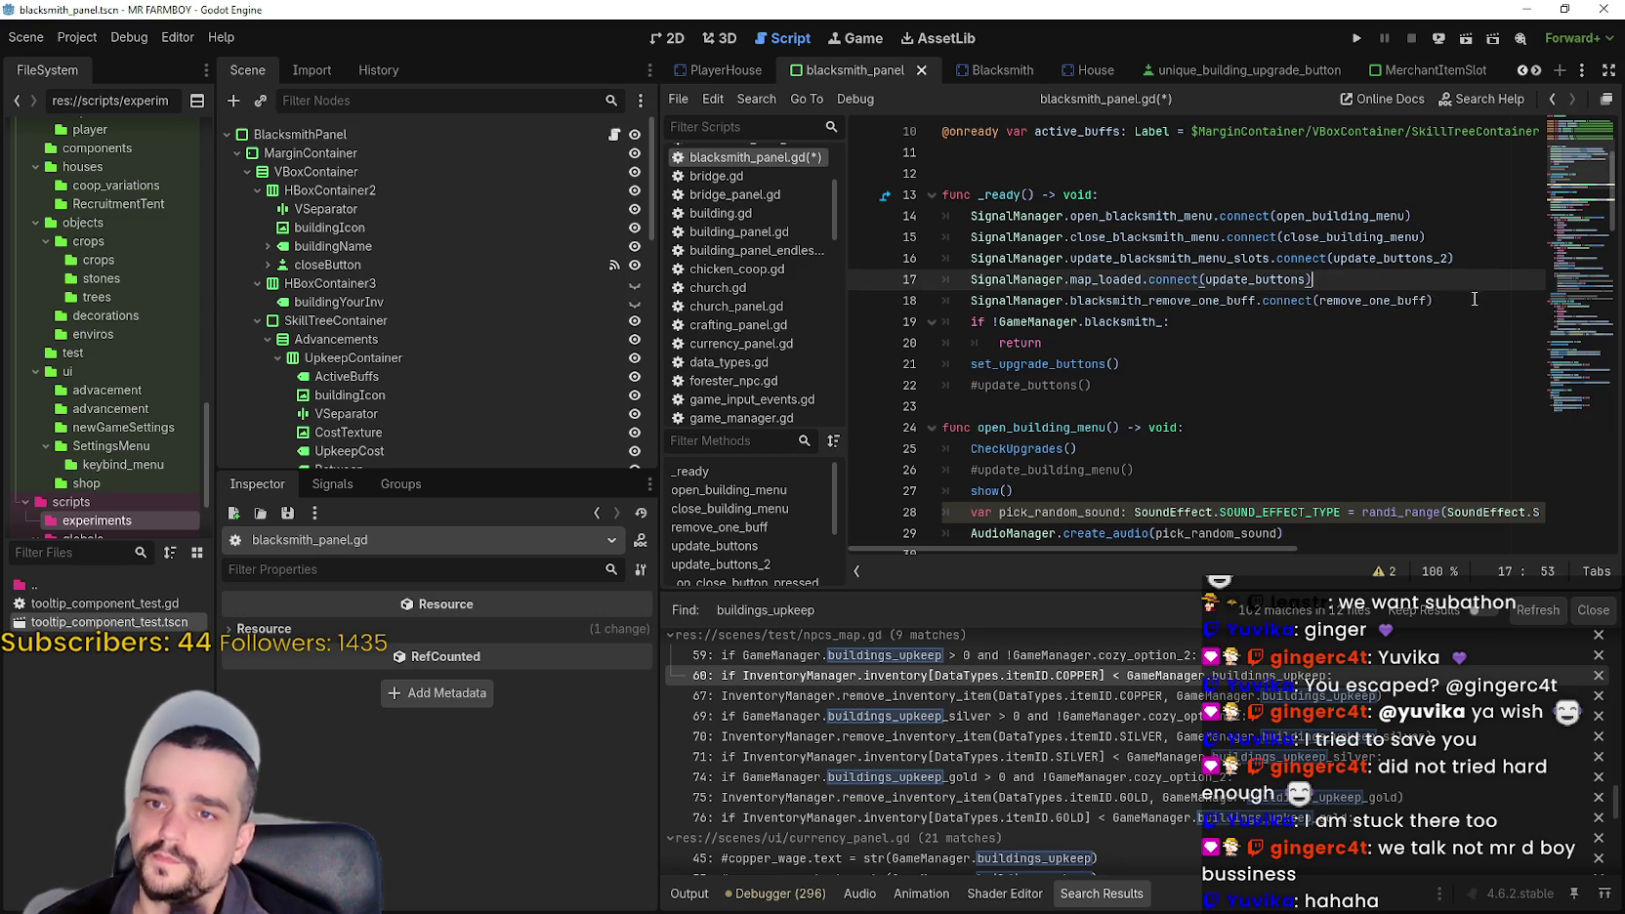
key("ctrl+s")
double_click(1107, 301)
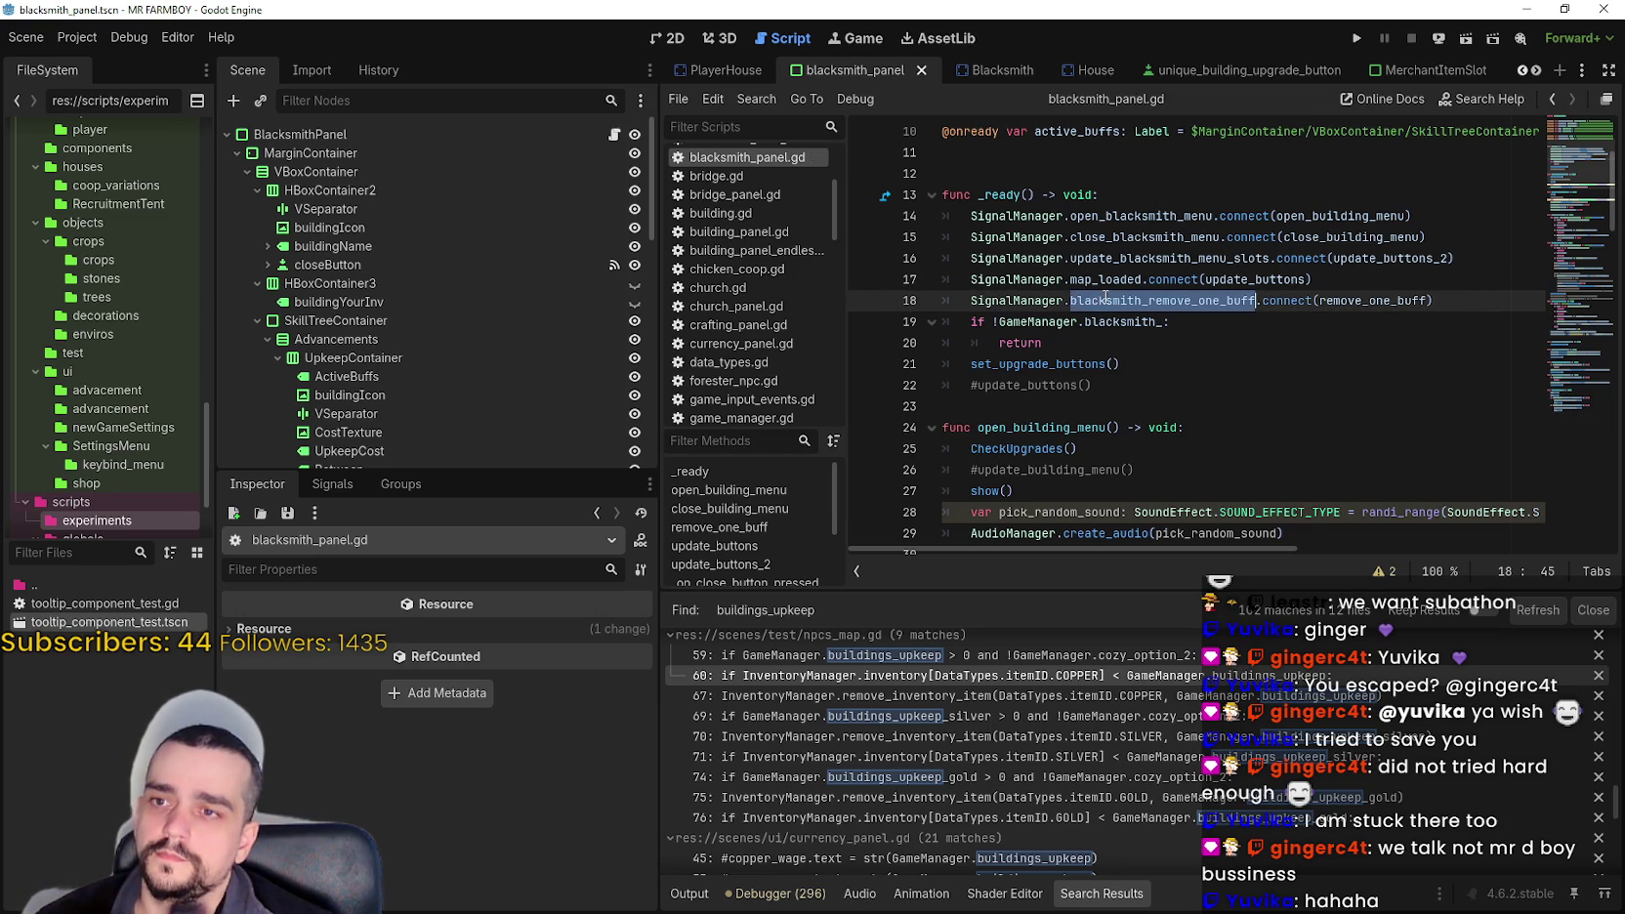
left_click_drag(1106, 301, 972, 301)
scroll(1094, 354, "down", 7)
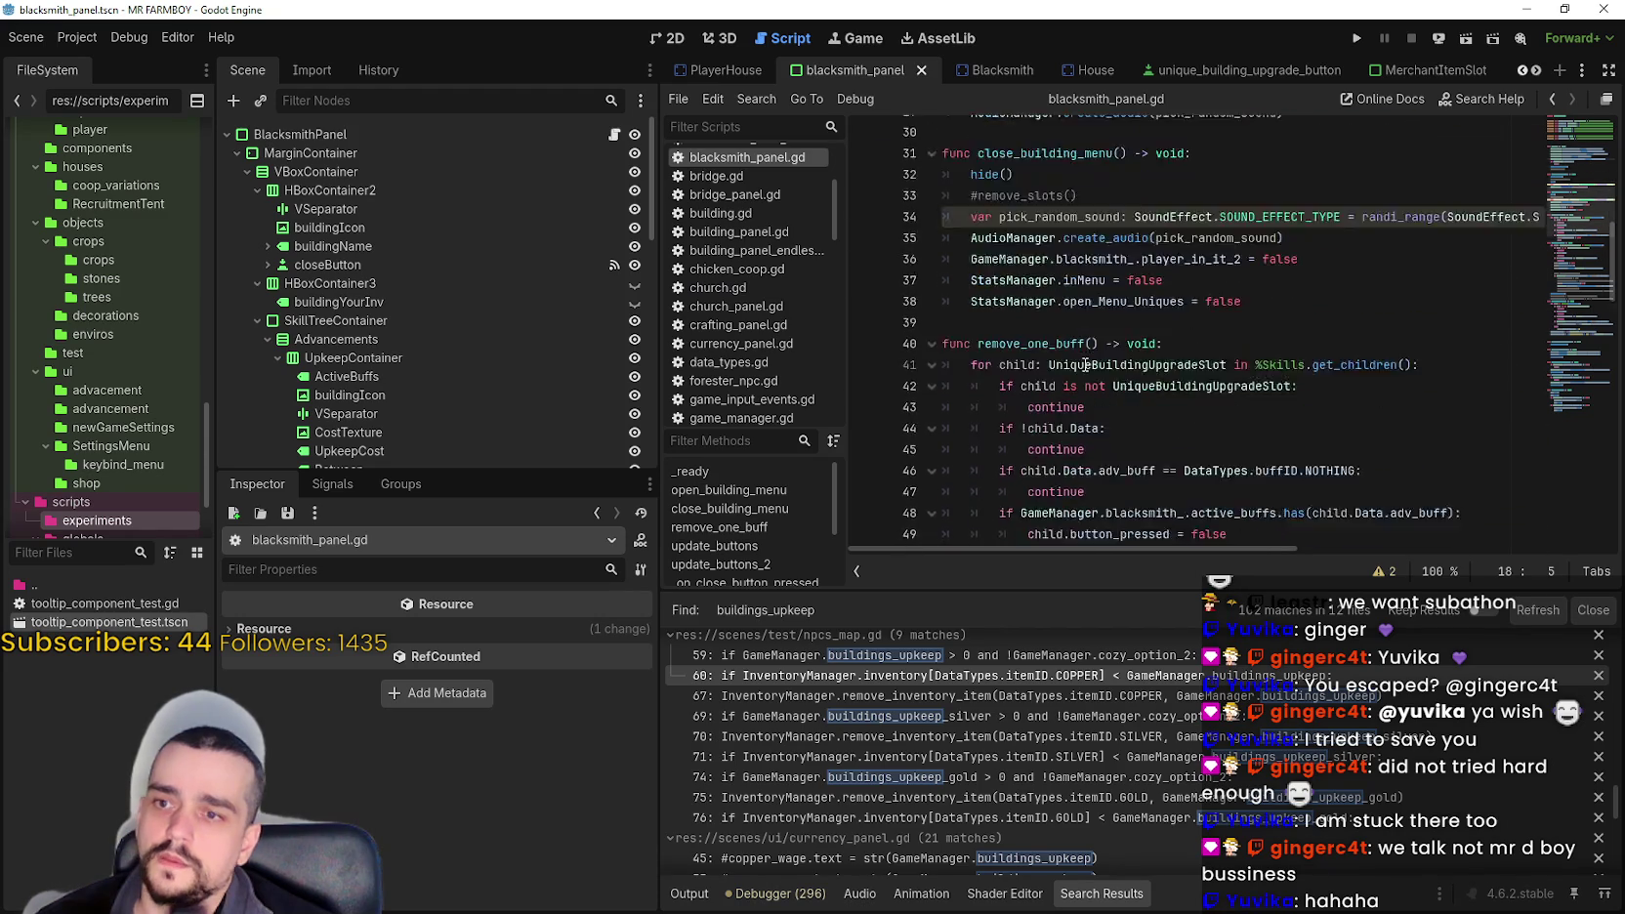
- In remove_one_buff, write the GameManager.blacksmith_.active_buffs.is_empty() check with a return beneath it
left_click(1202, 326)
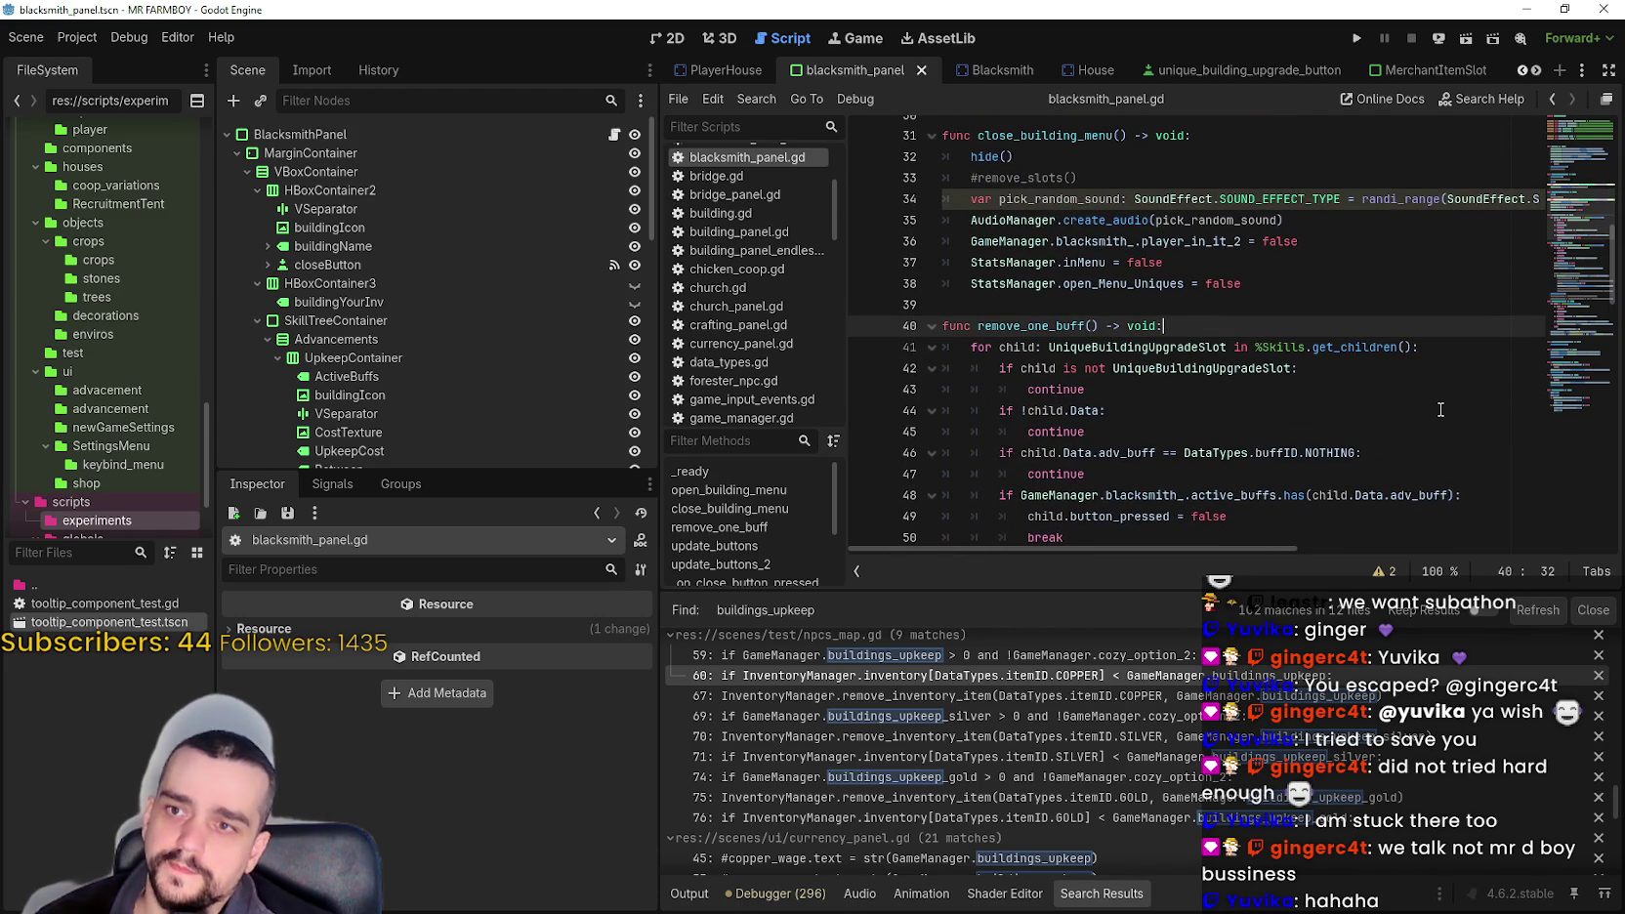
scroll(1440, 410, "down", 1)
key("Return")
type("if")
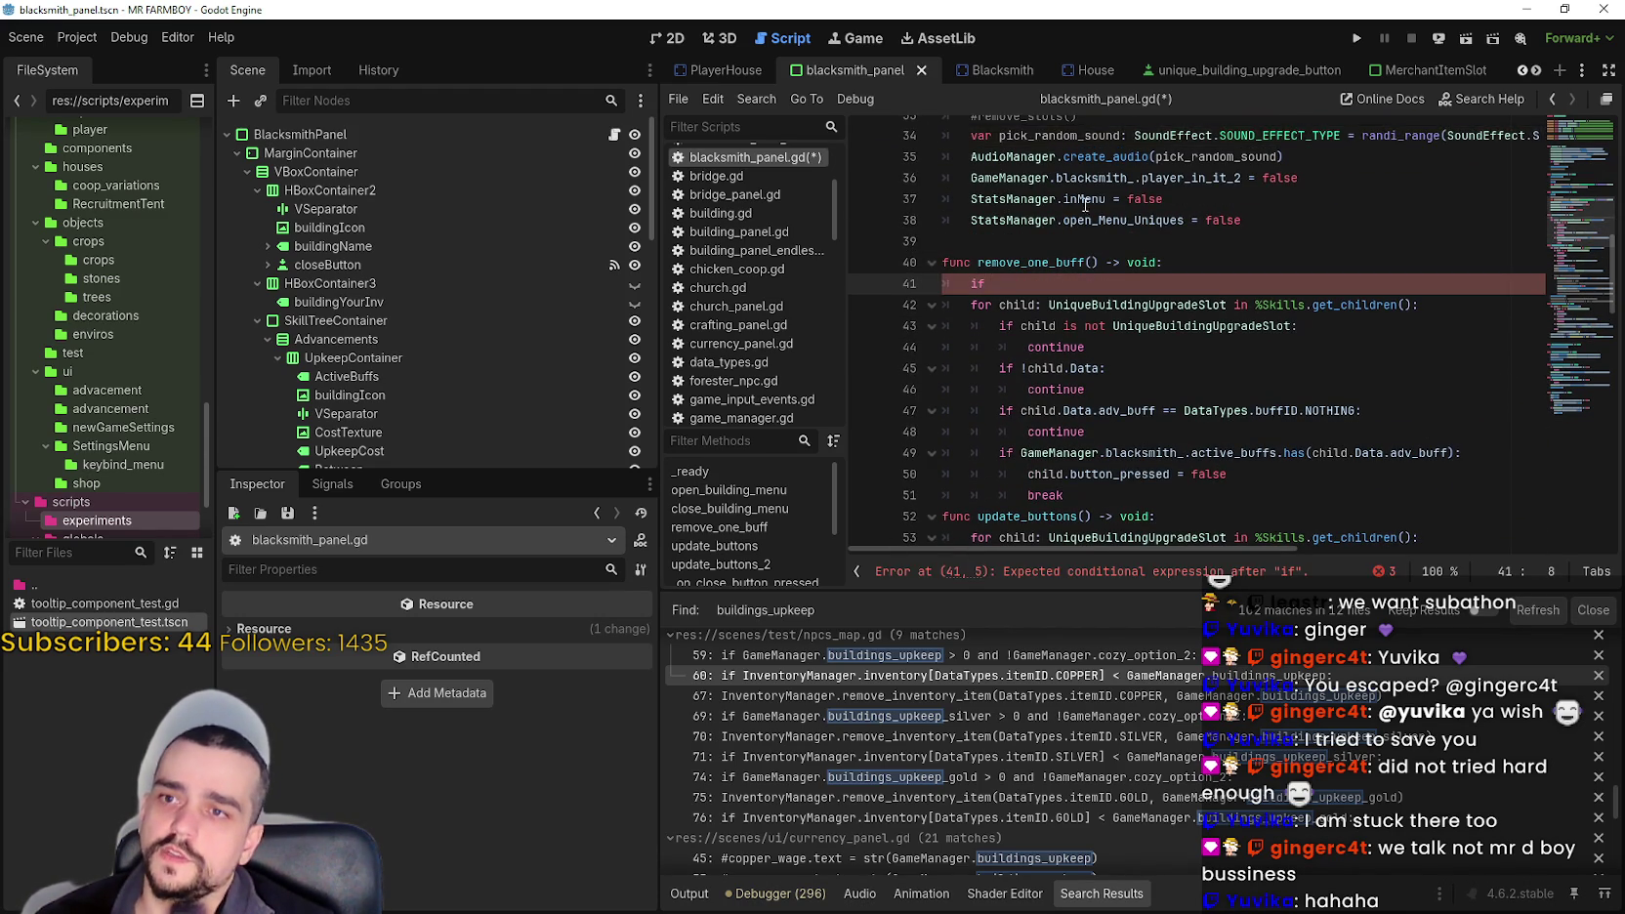
scroll(1087, 235, "up", 1)
left_click(1069, 241)
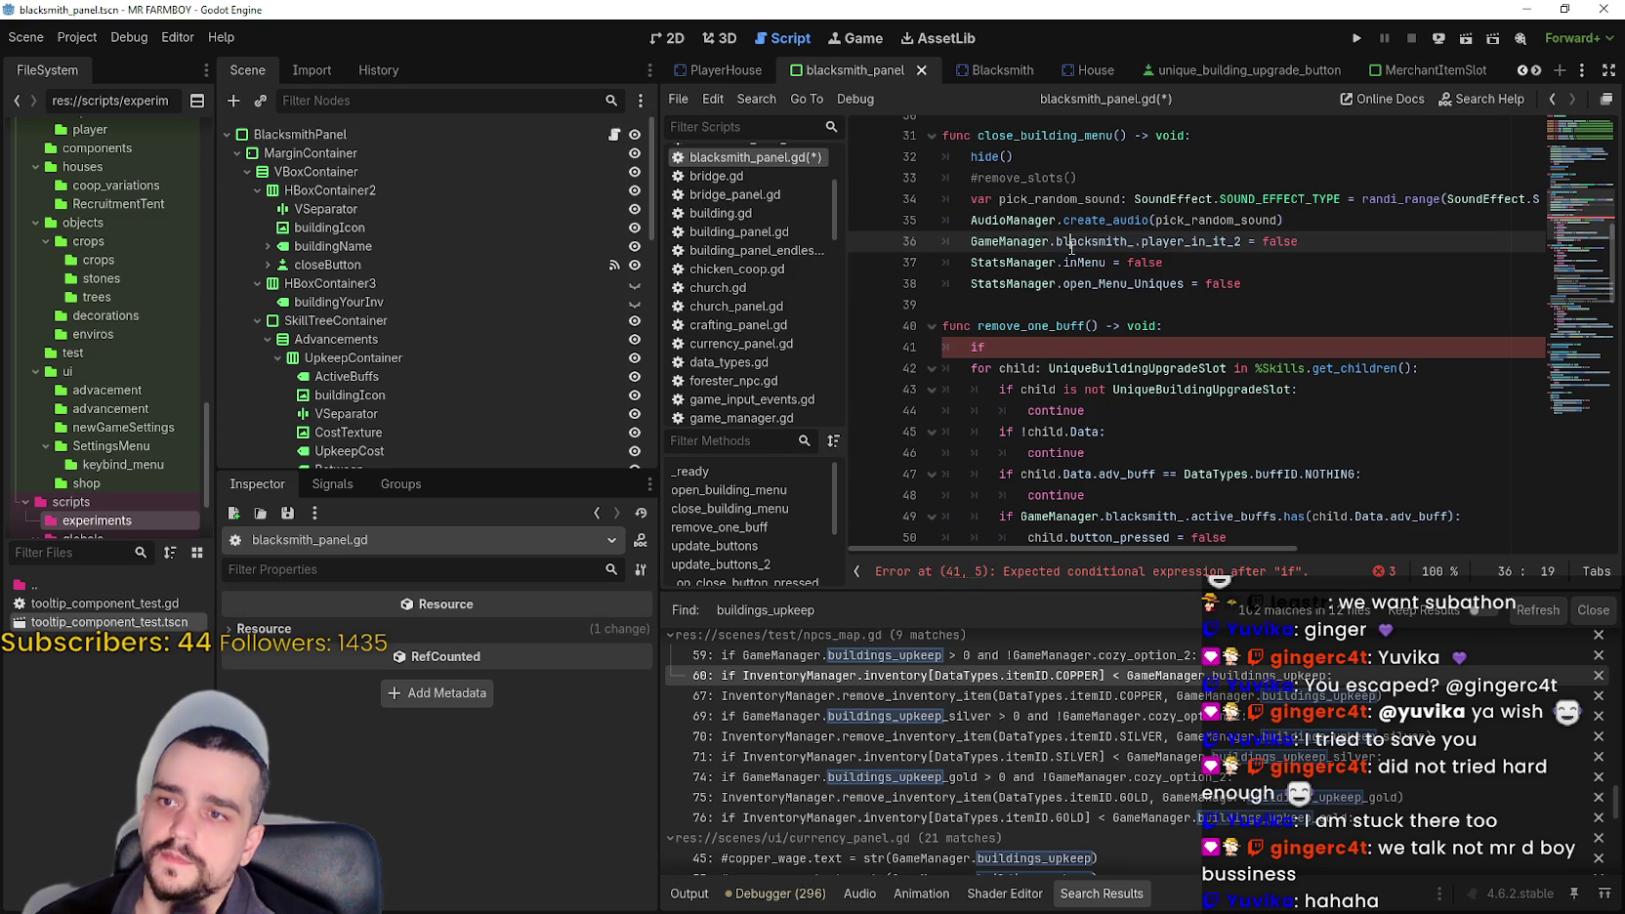
left_click(1017, 352)
left_click_drag(991, 347, 971, 347)
type("GameManager.blacksmith_")
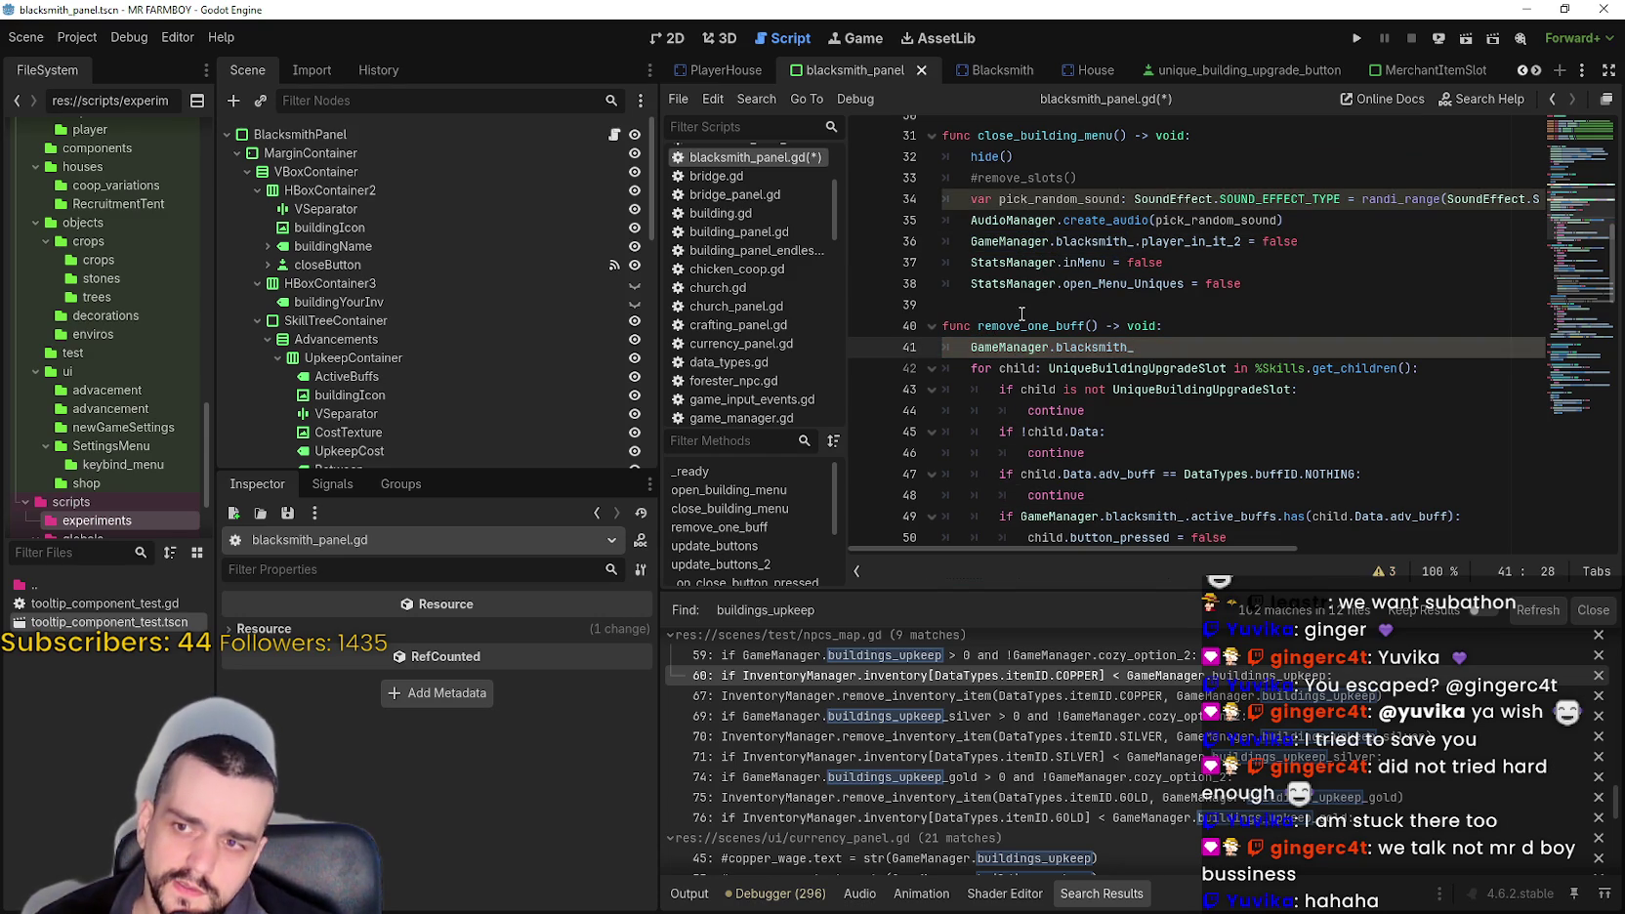
scroll(1100, 368, "down", 2)
mouse_move(1064, 432)
left_mouse_down()
mouse_move(987, 273)
mouse_move(943, 241)
left_mouse_up()
scroll(1153, 416, "up", 2)
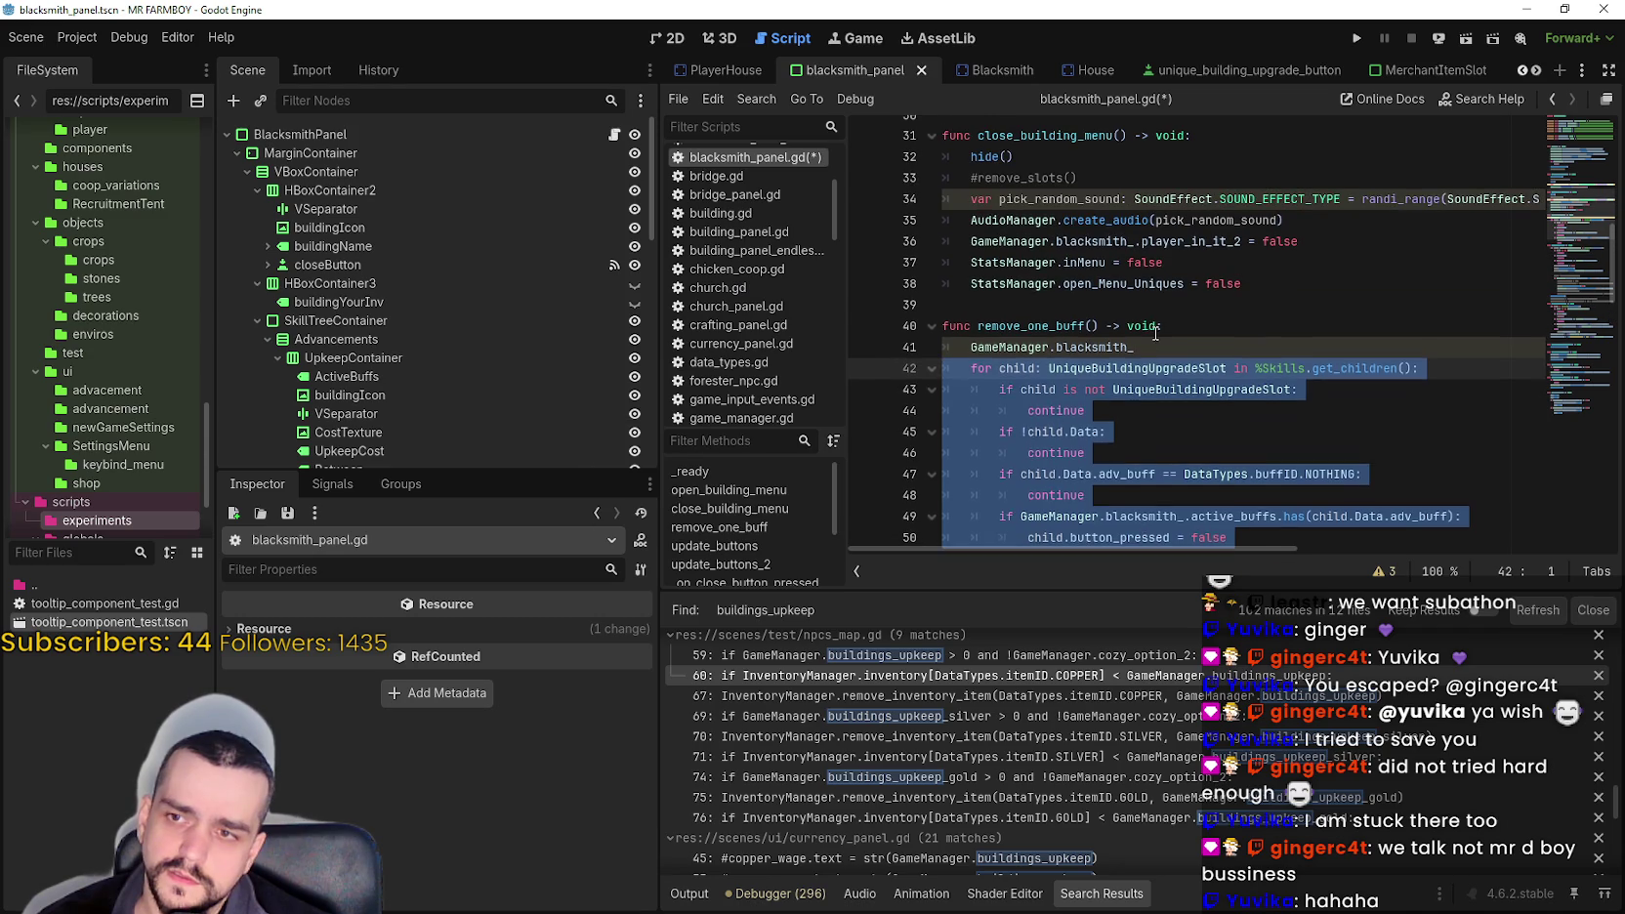
left_click(1249, 342)
type(".u")
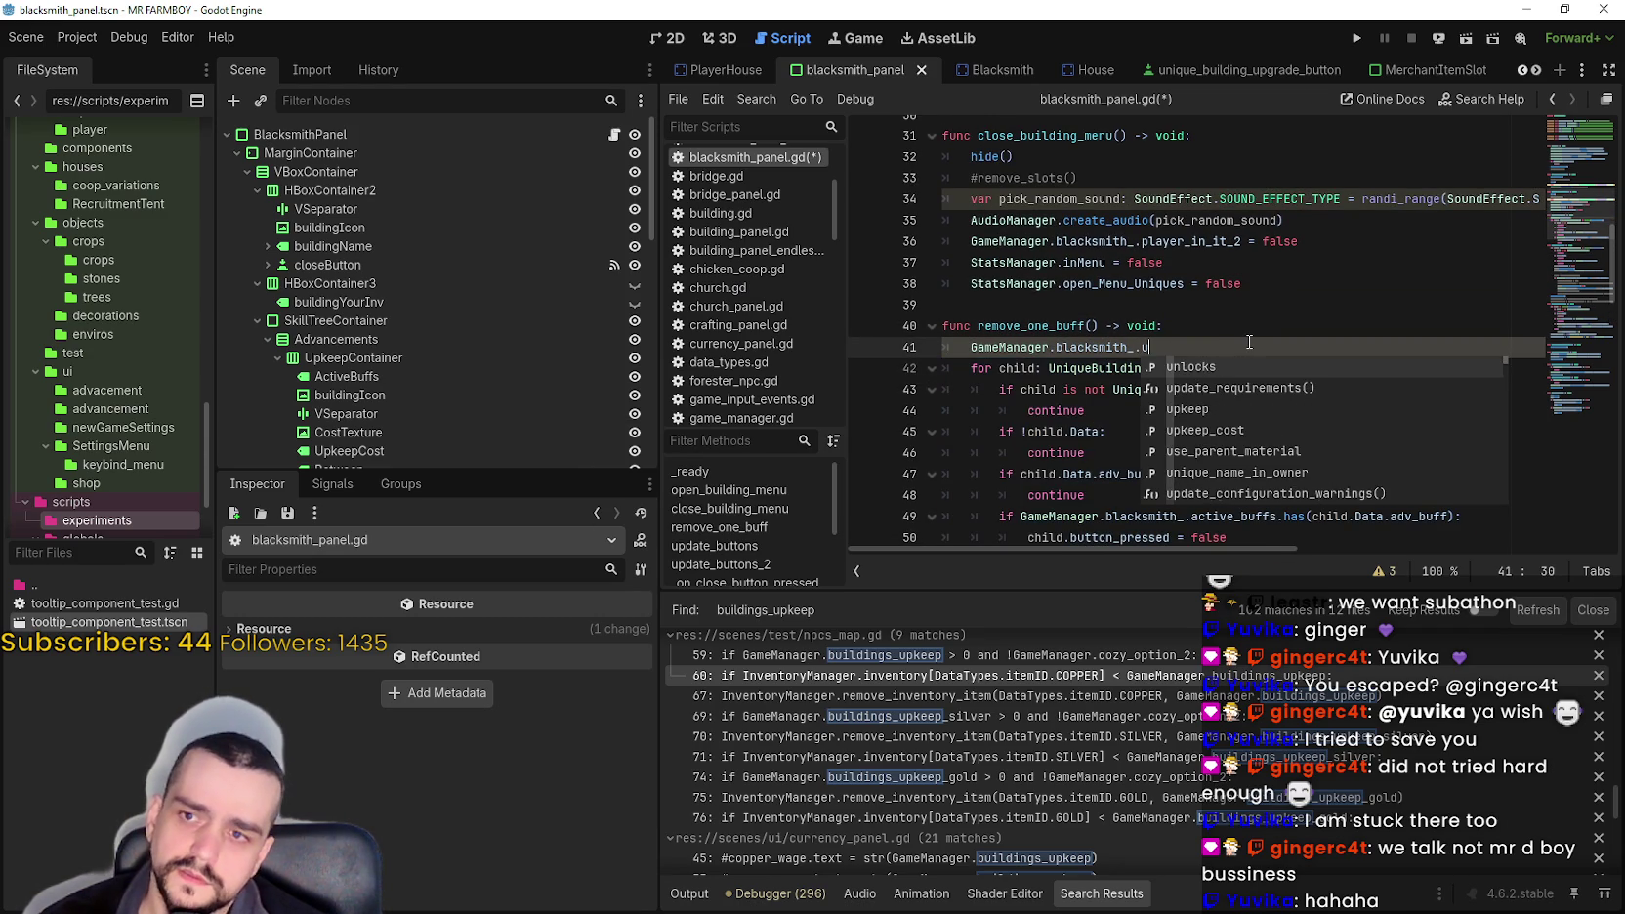
key("Return")
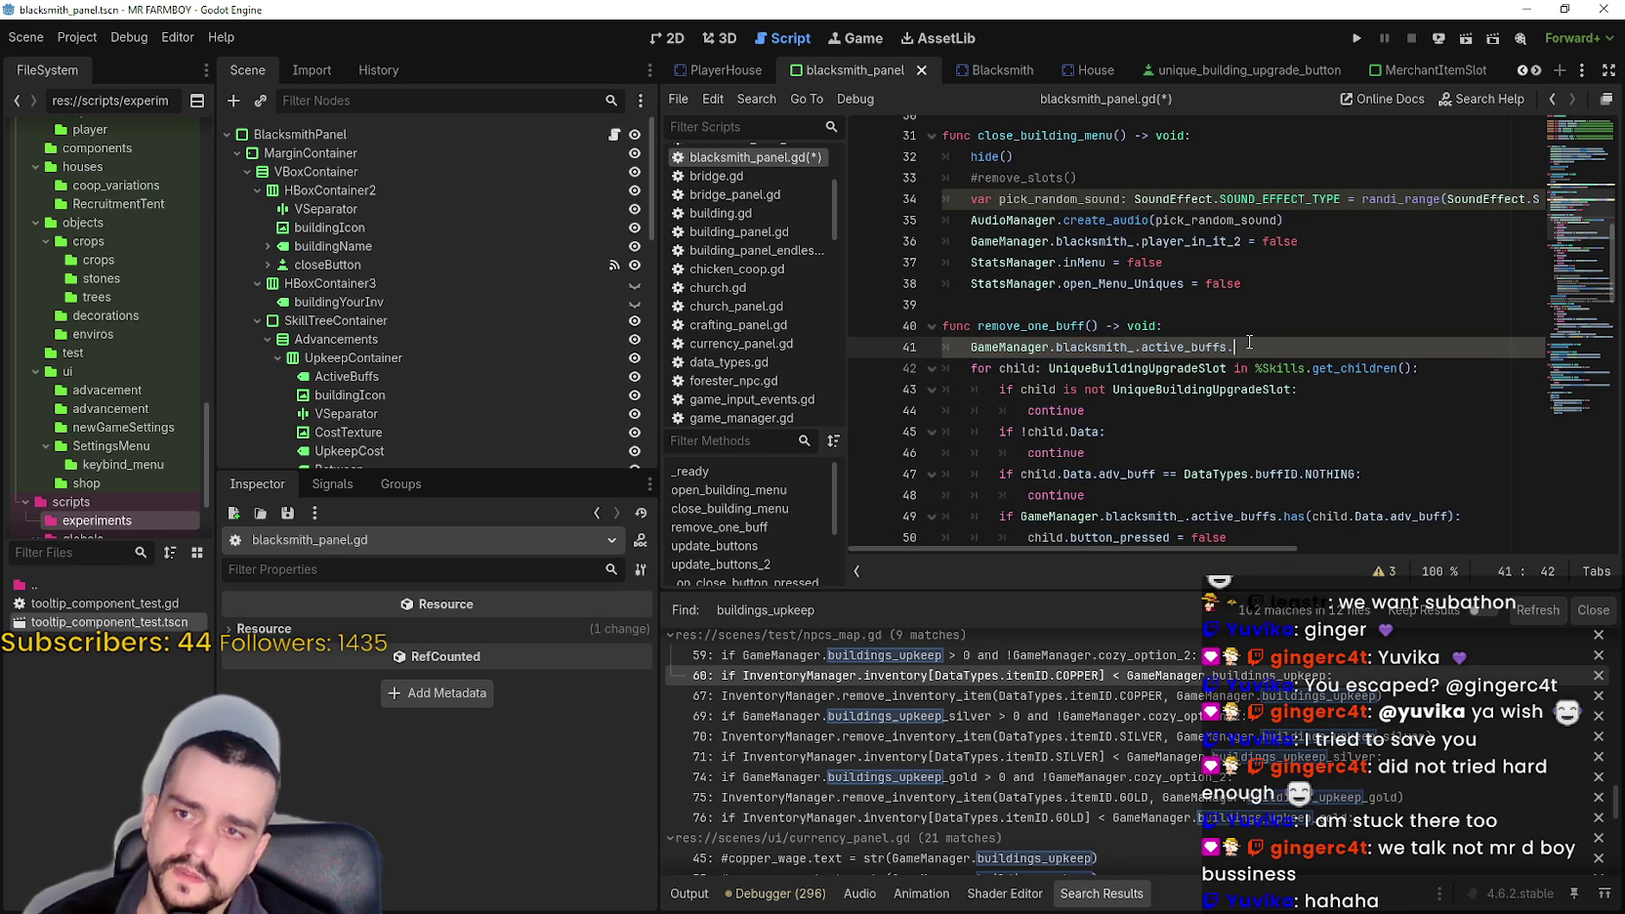
type("is")
key("Return")
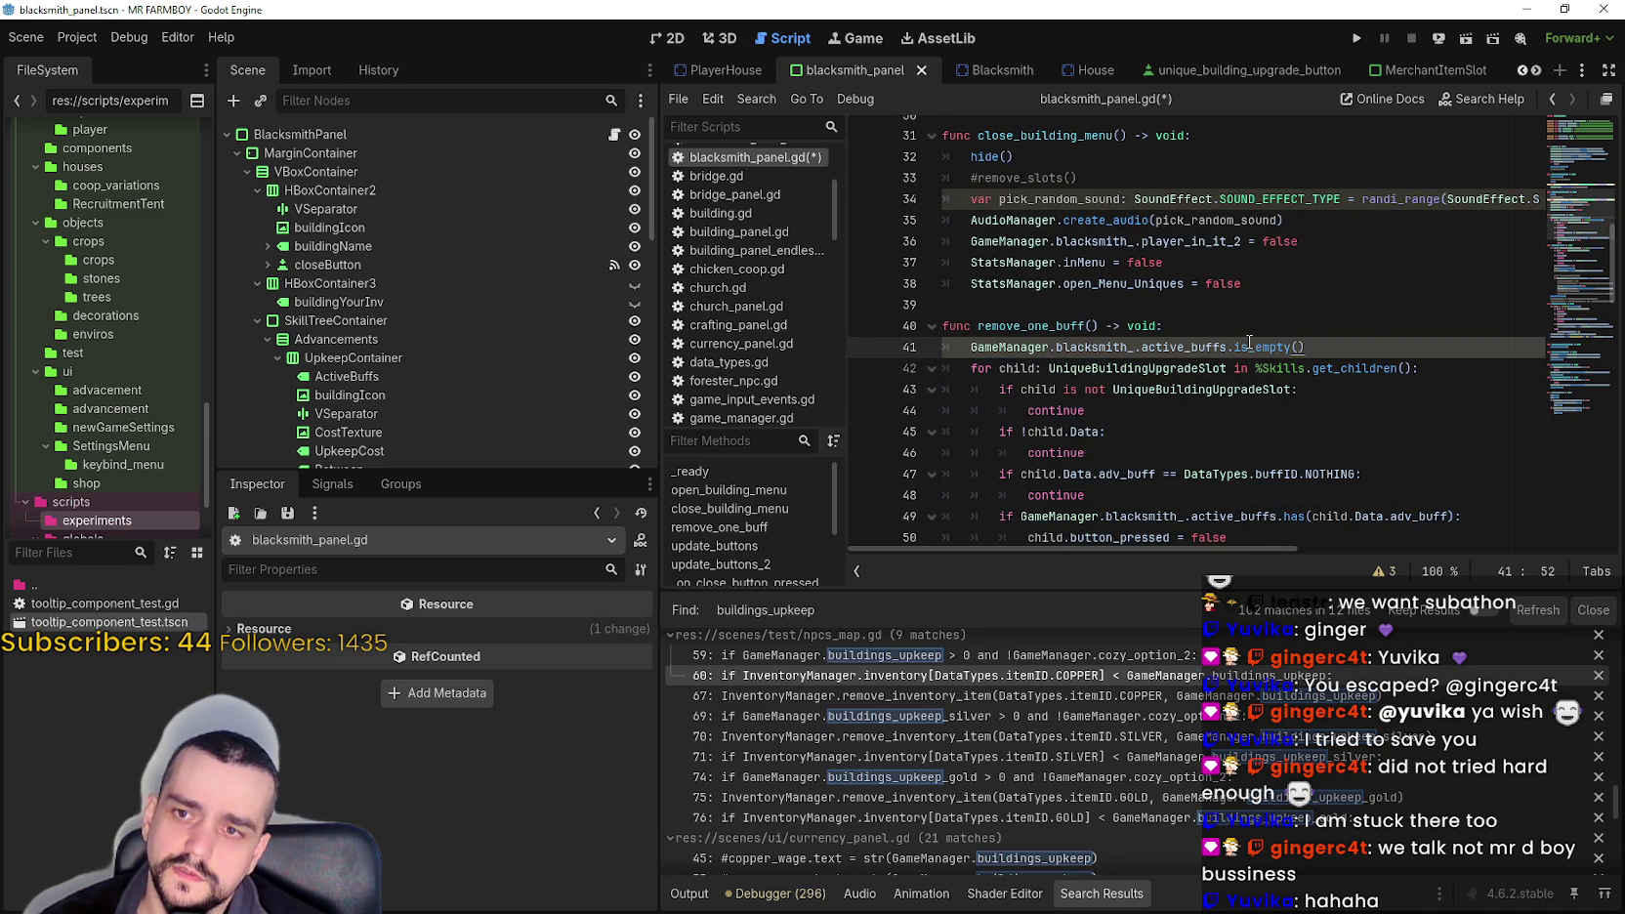
key("Return")
type("return")
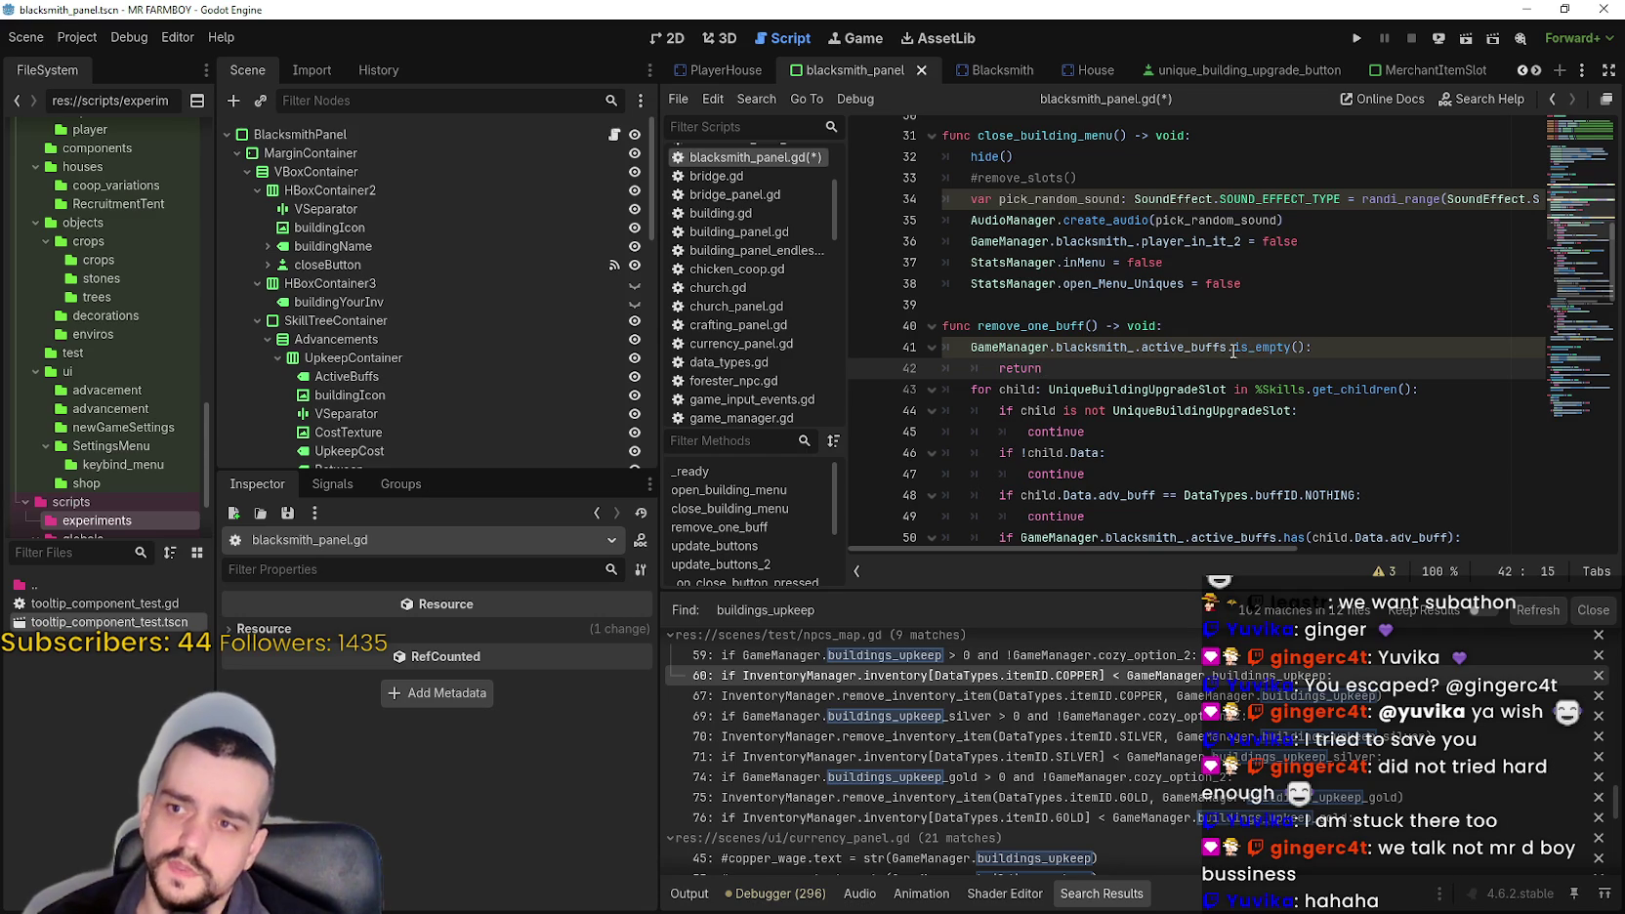
- Prefix the empty-buffs check on line 41 with 'if' so it guards 'return', then save
left_click(1121, 387)
left_click(1118, 383)
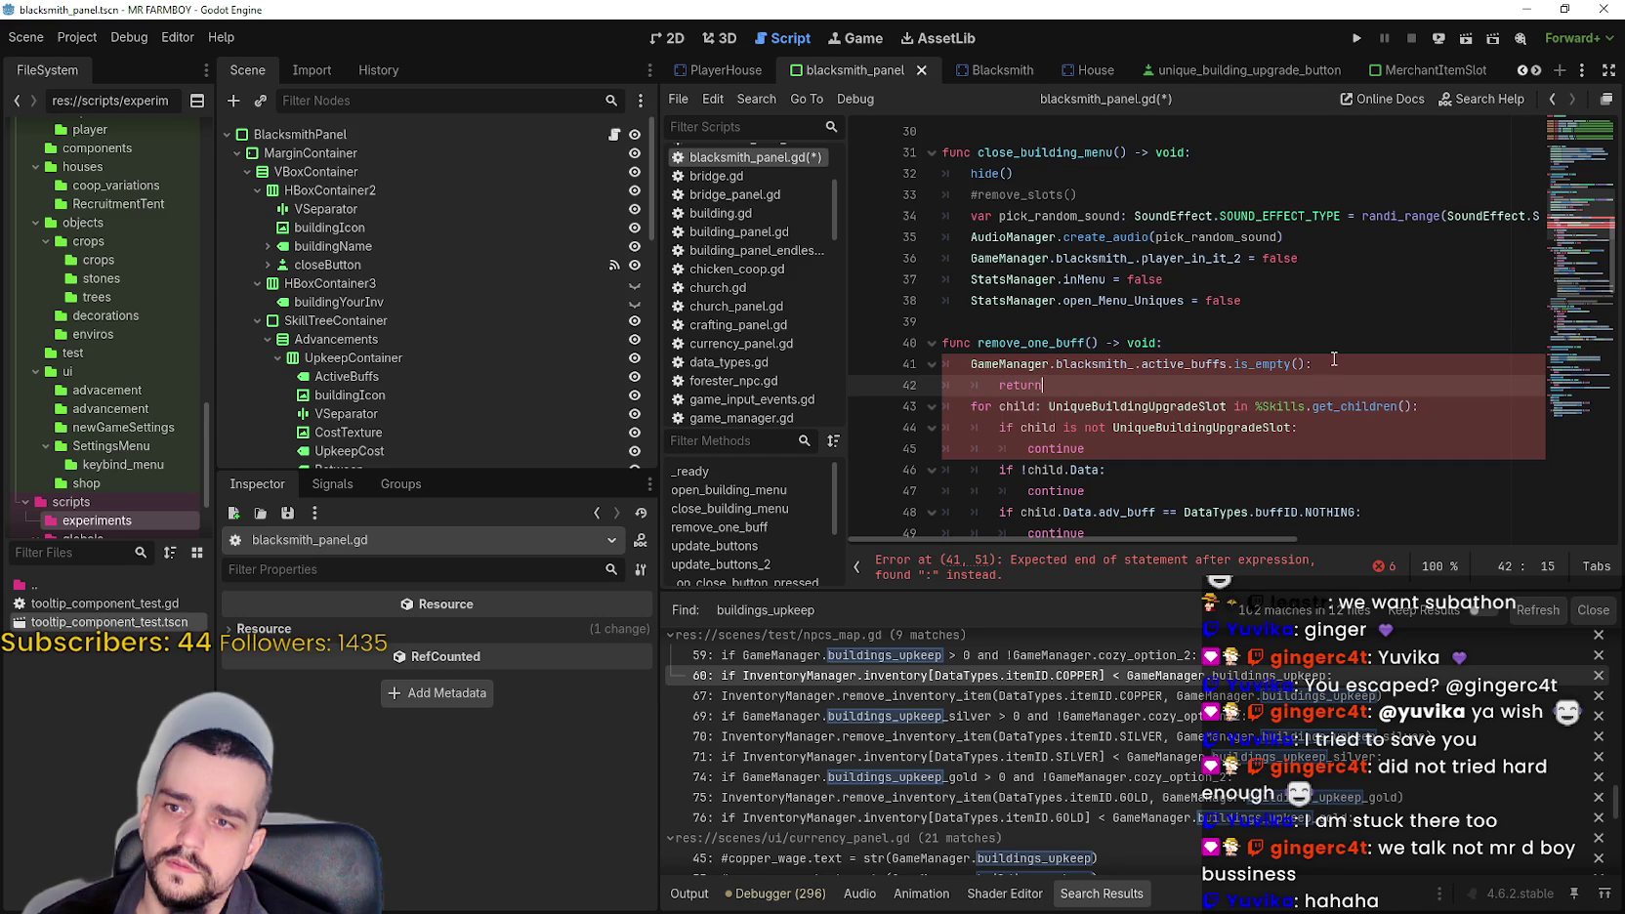
left_click(1333, 363)
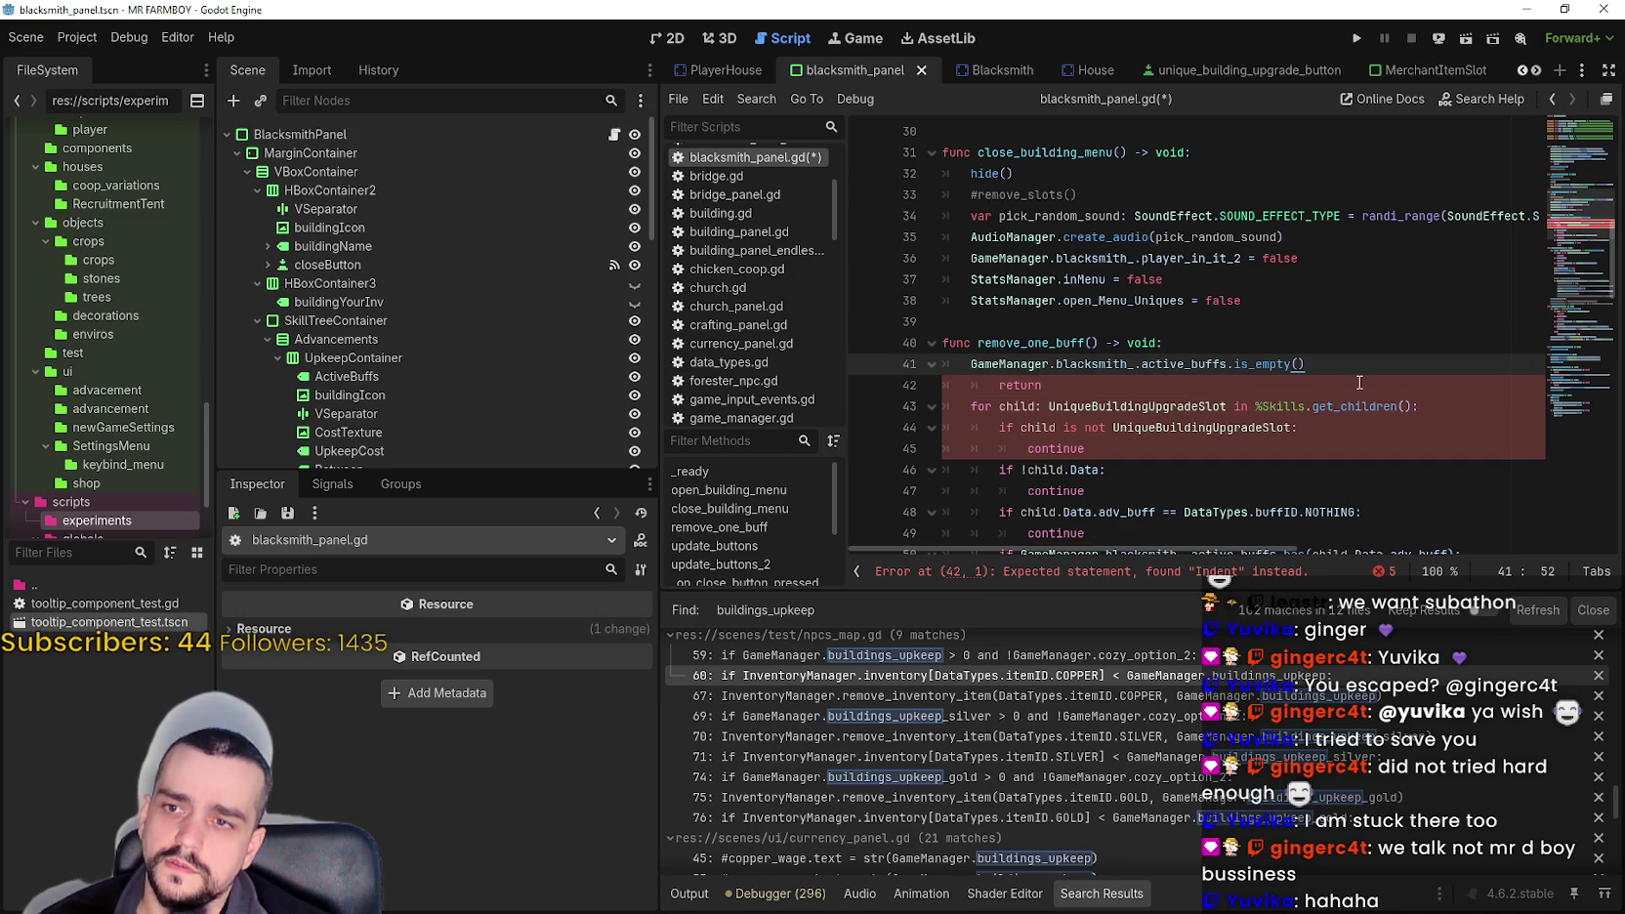
key("Home")
type("if")
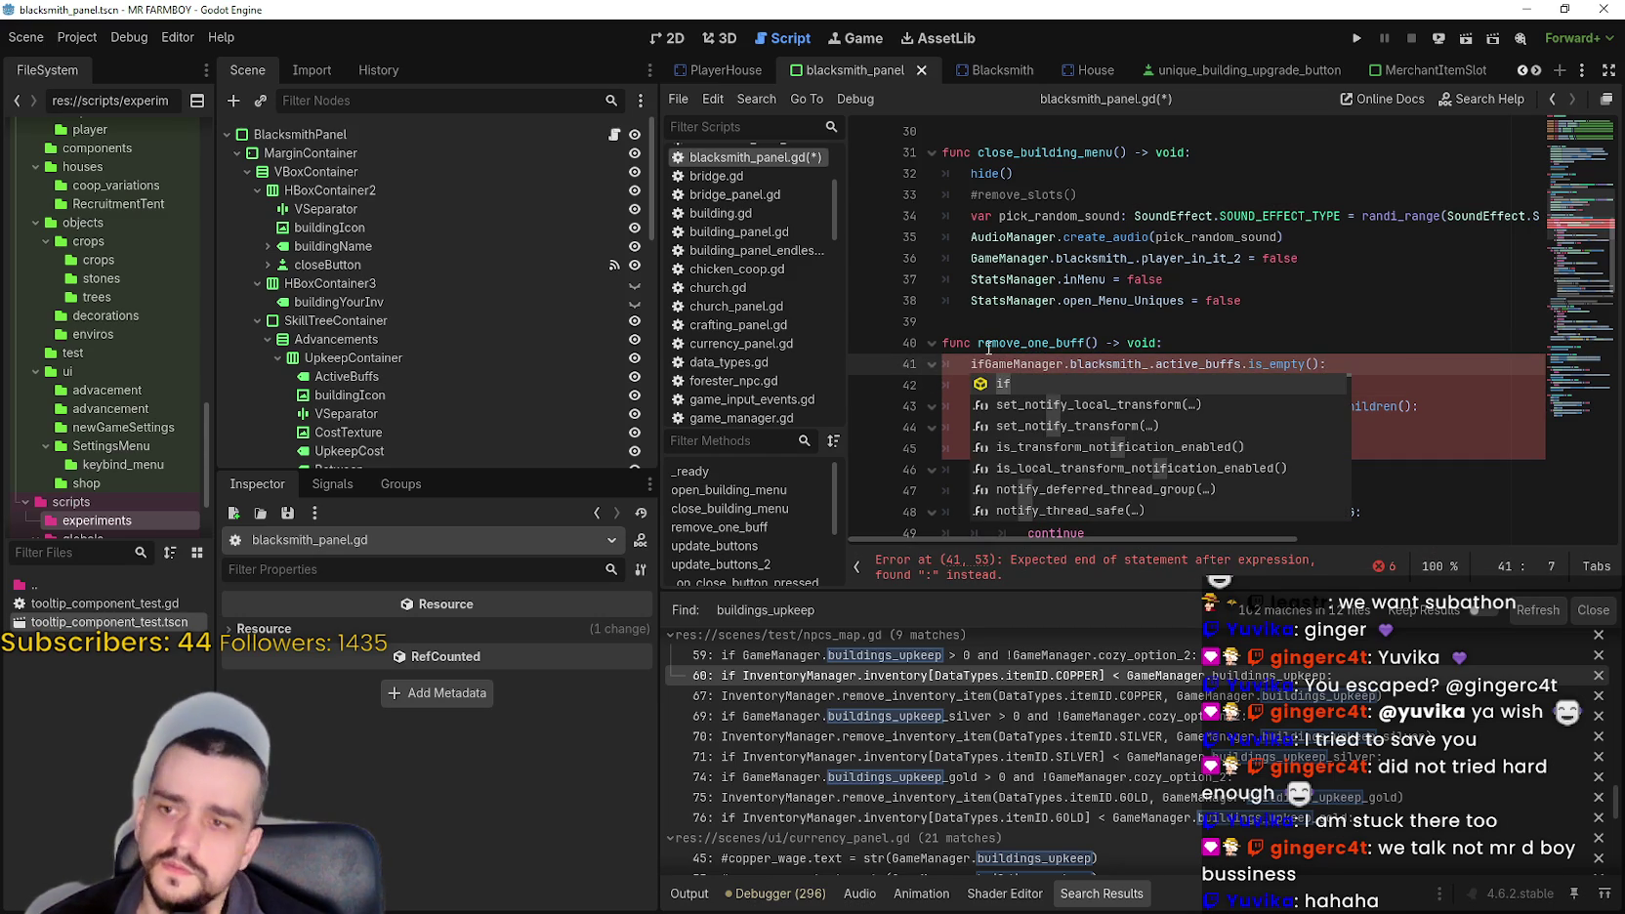
key("End")
key("Return")
type("return")
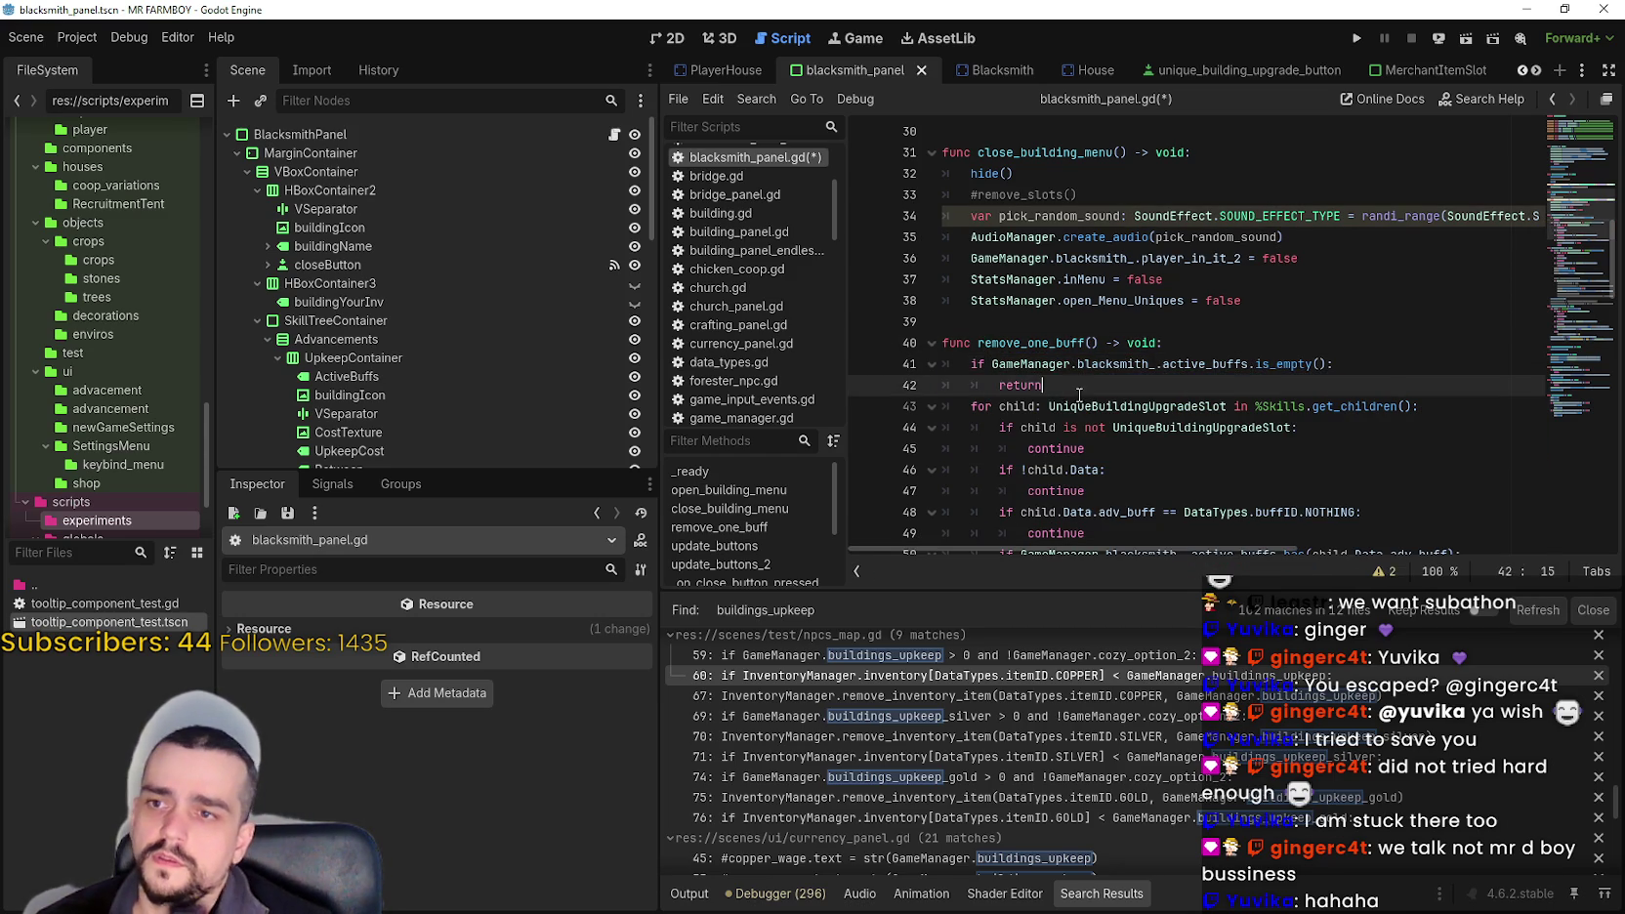
scroll(1169, 443, "down", 3)
left_click(1169, 429)
key("ctrl+s")
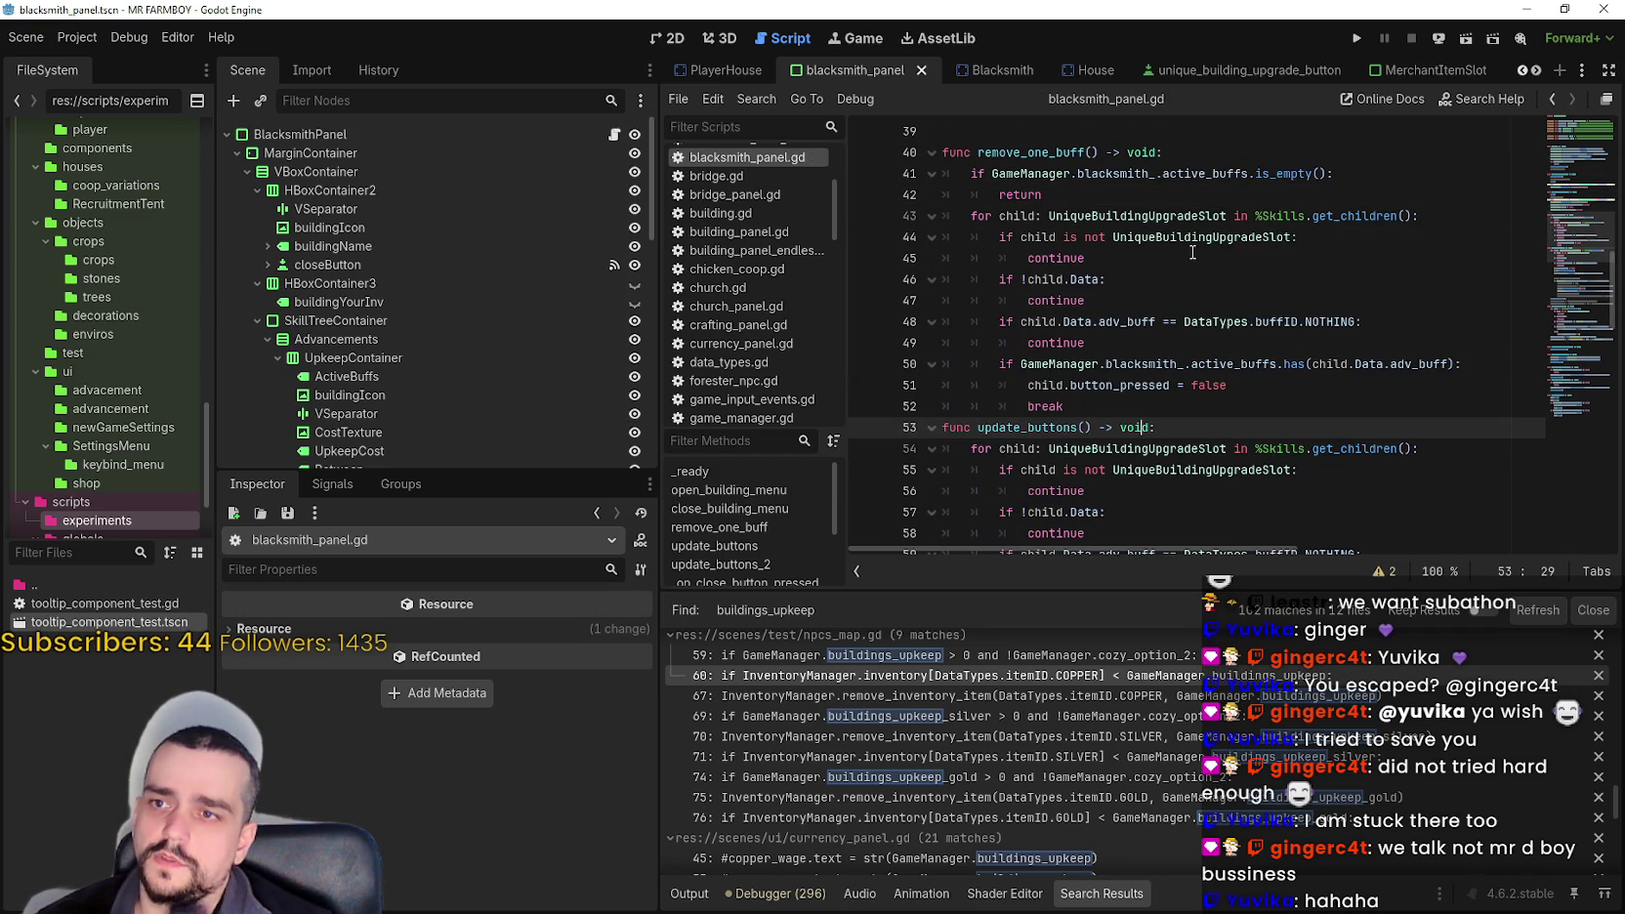
- Scroll through blacksmith_panel.gd reviewing remove_one_buff and the code above it
scroll(1193, 358, "up", 1)
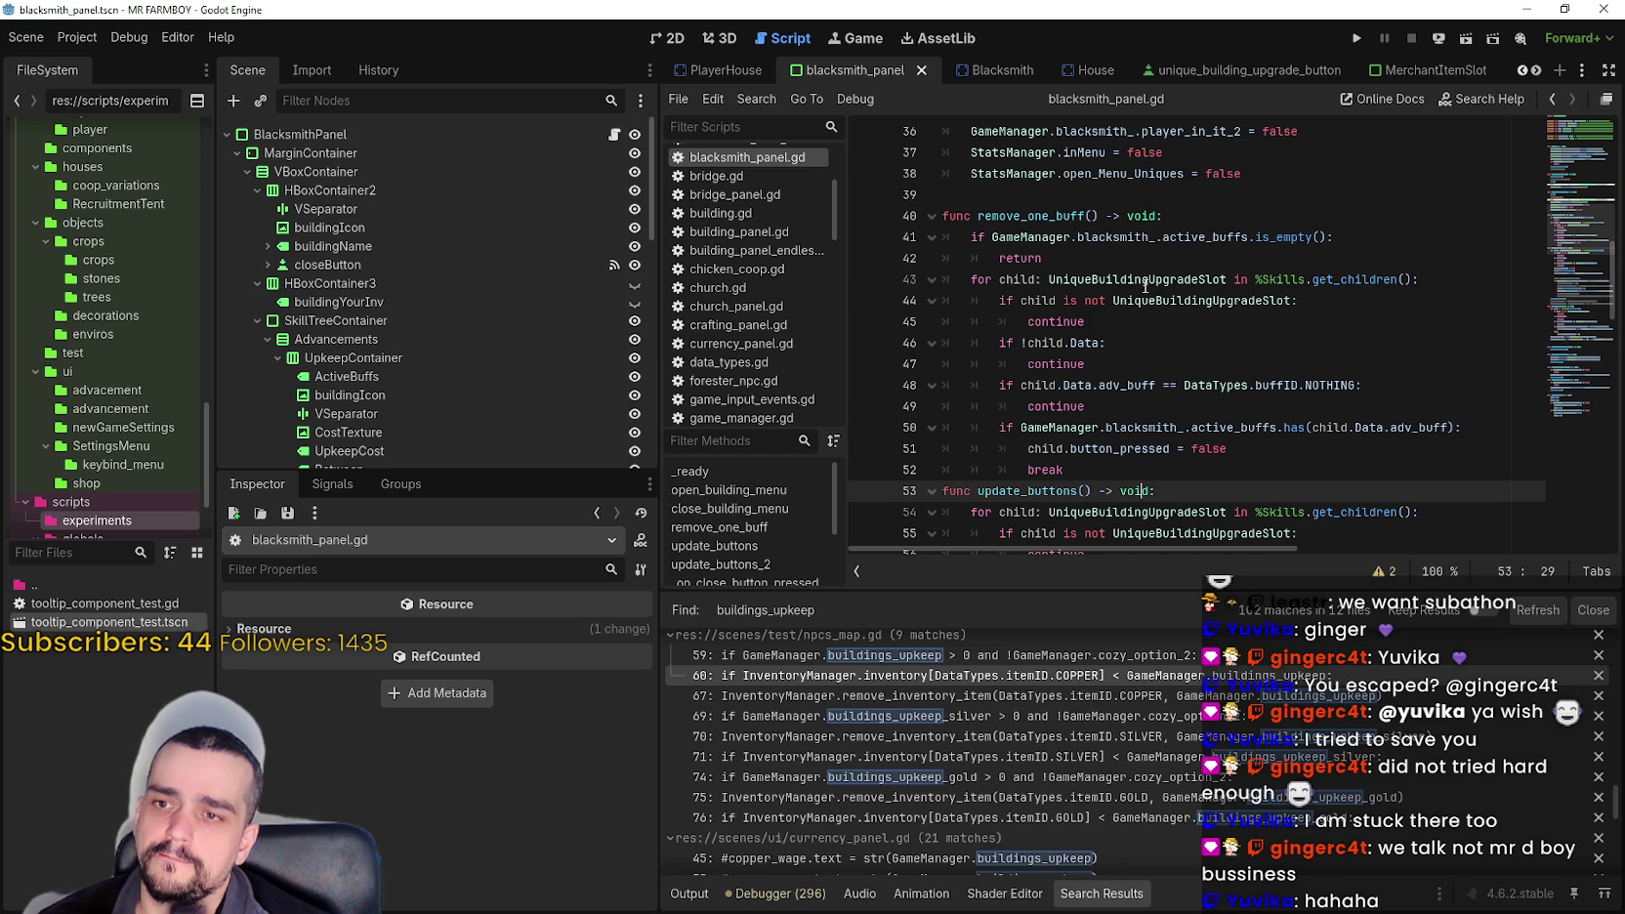
scroll(1146, 286, "down", 2)
left_click_drag(1152, 321, 1049, 314)
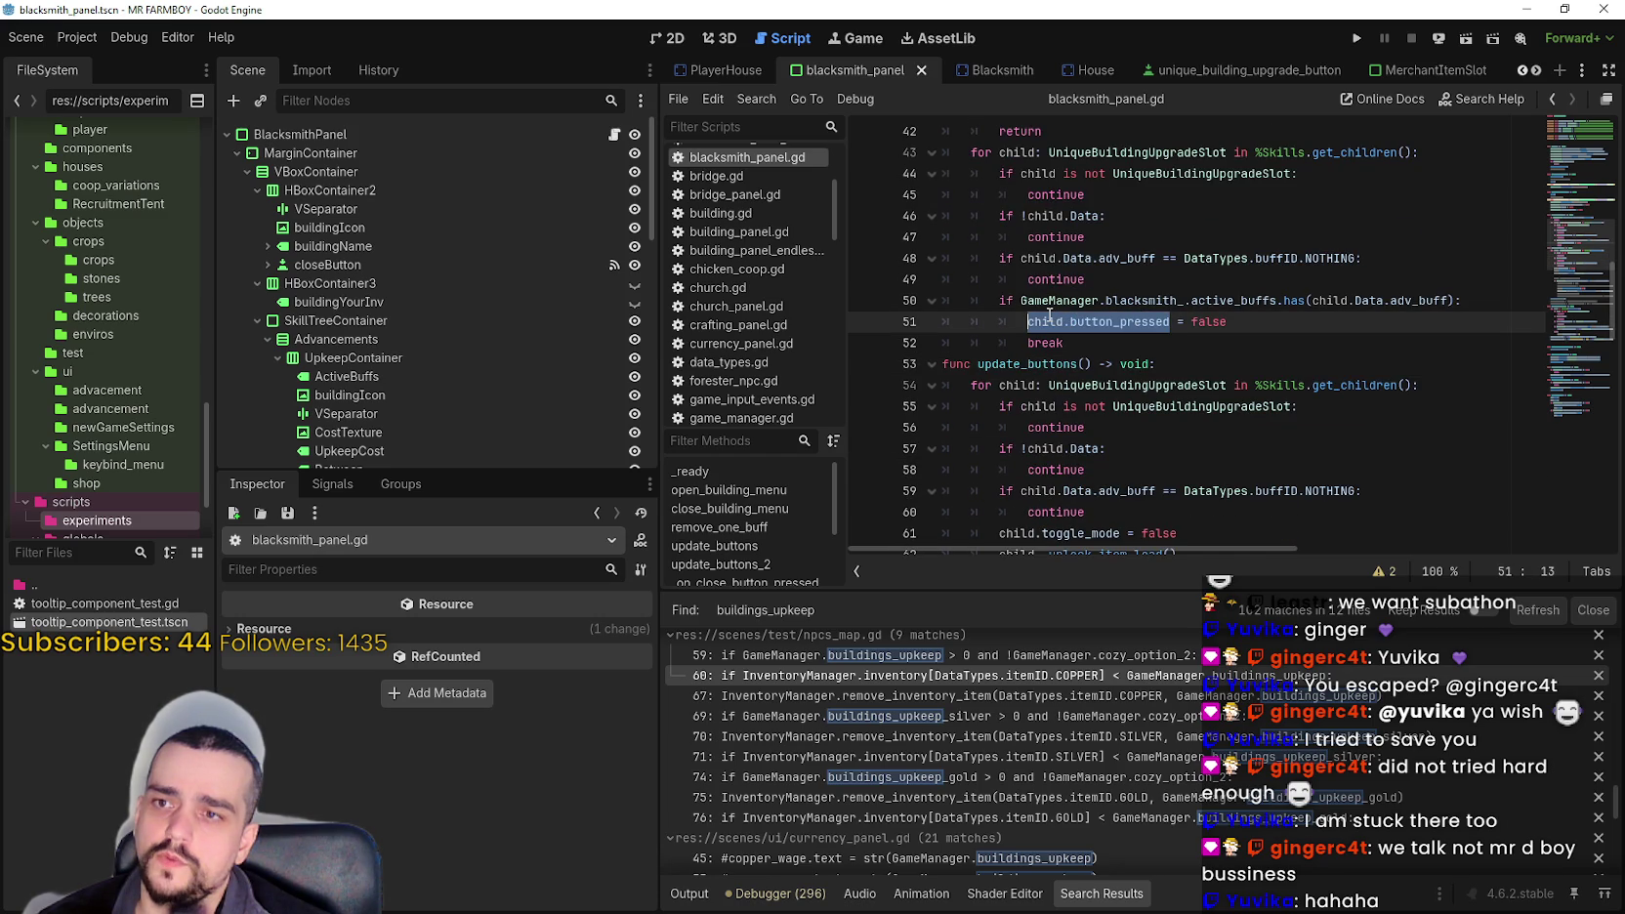
left_click(1131, 347)
scroll(1178, 385, "up", 1)
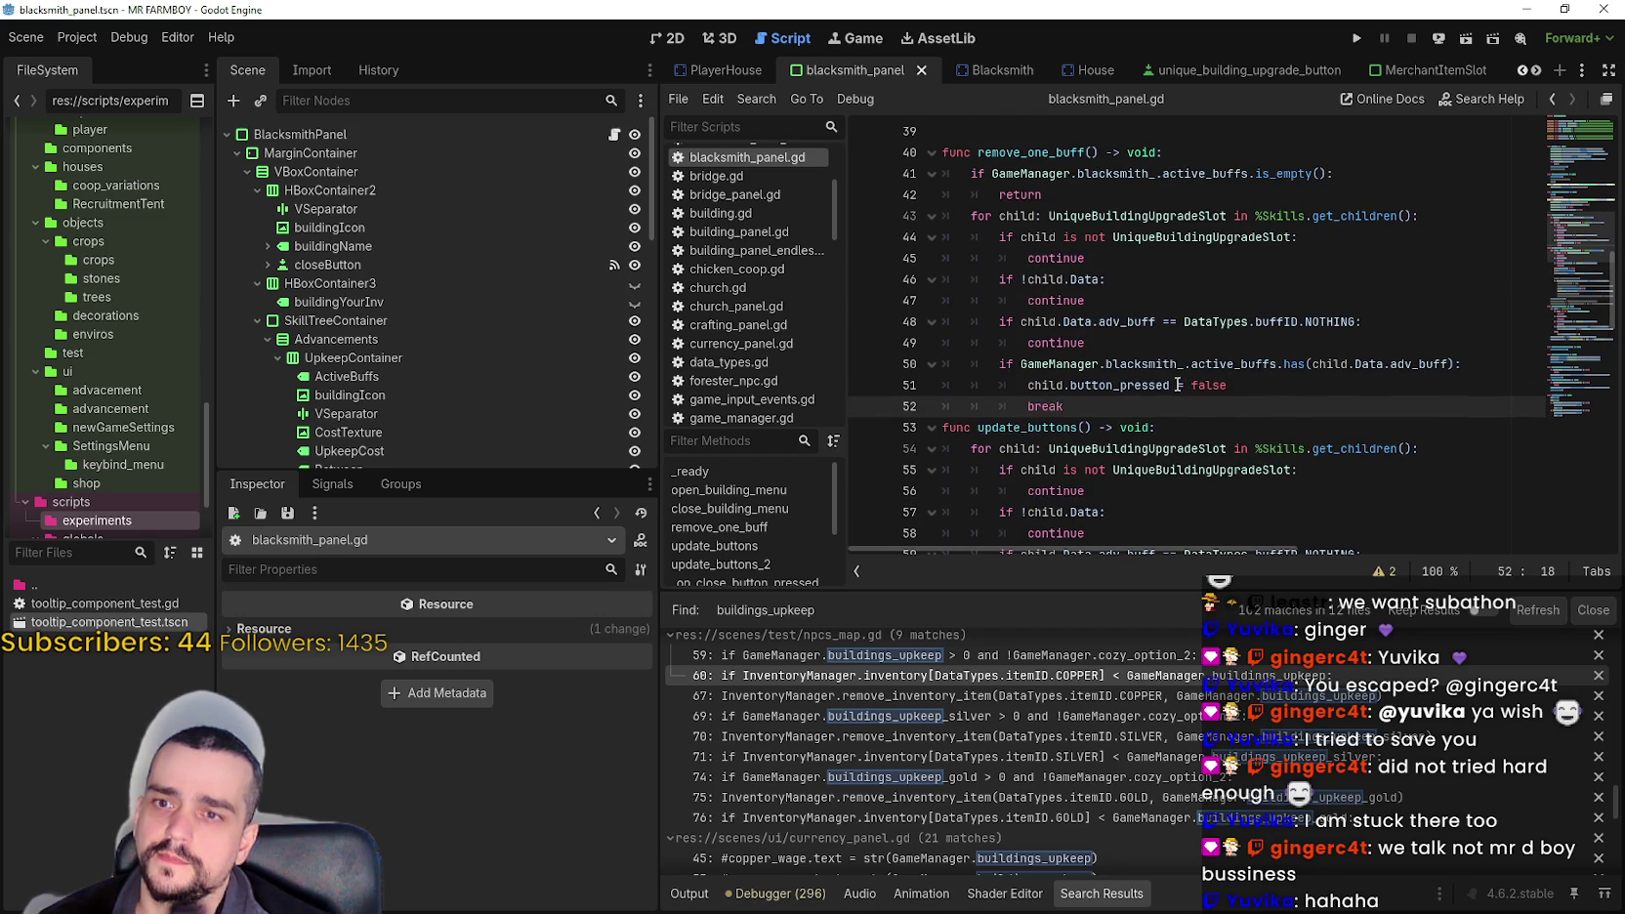
scroll(1087, 182, "up", 2)
left_click(1113, 260)
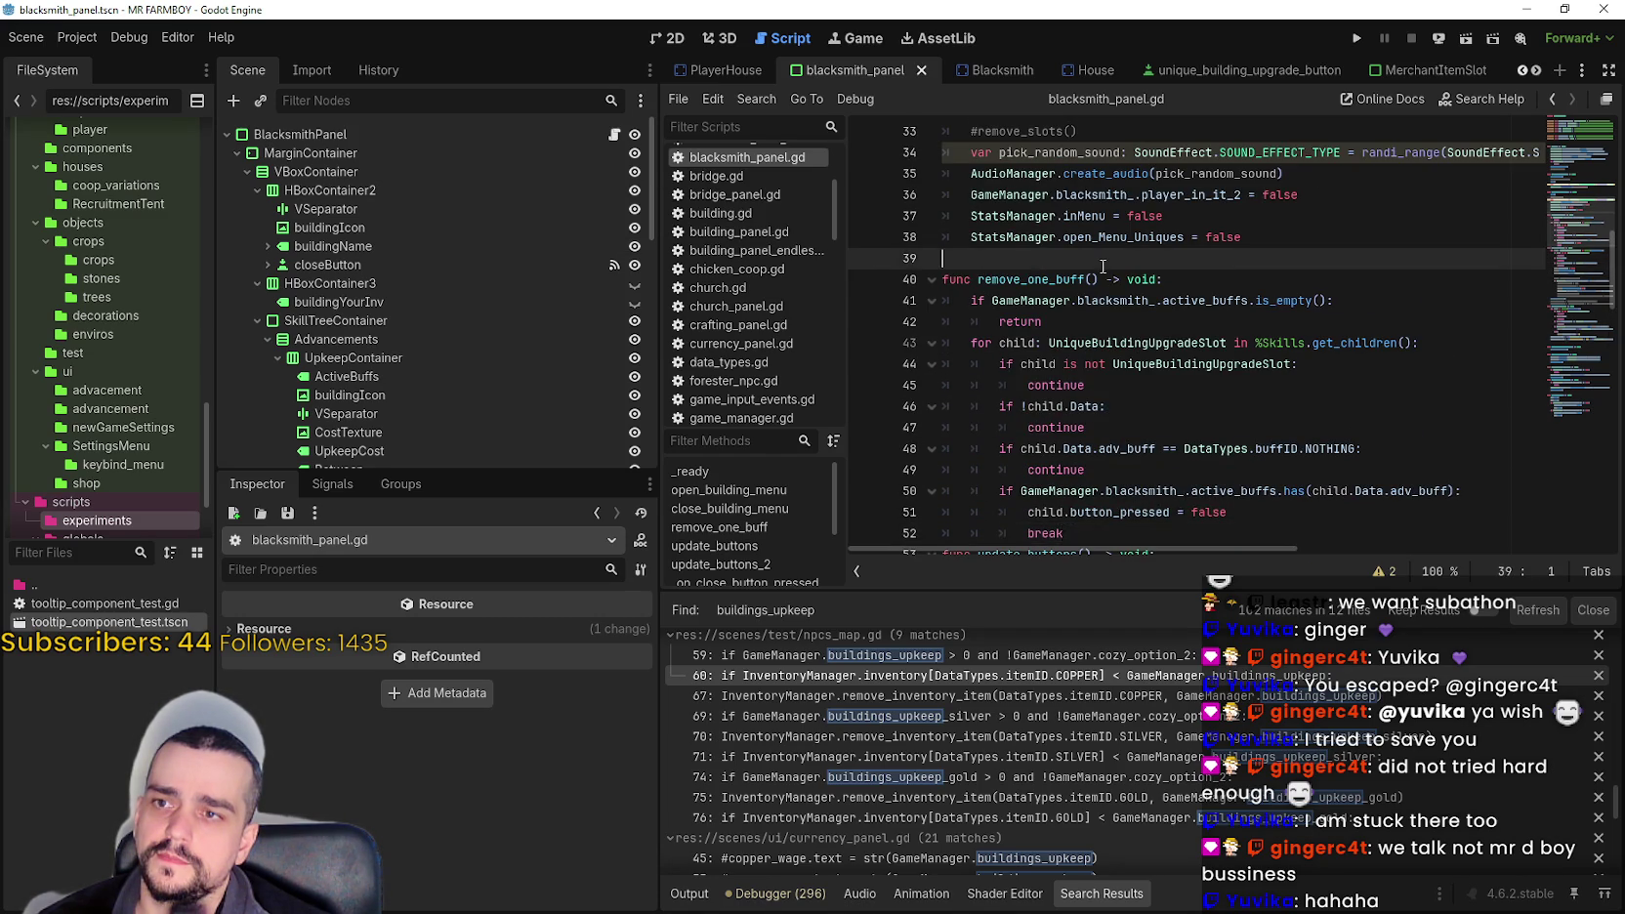
scroll(1134, 290, "up", 2)
scroll(1134, 290, "down", 3)
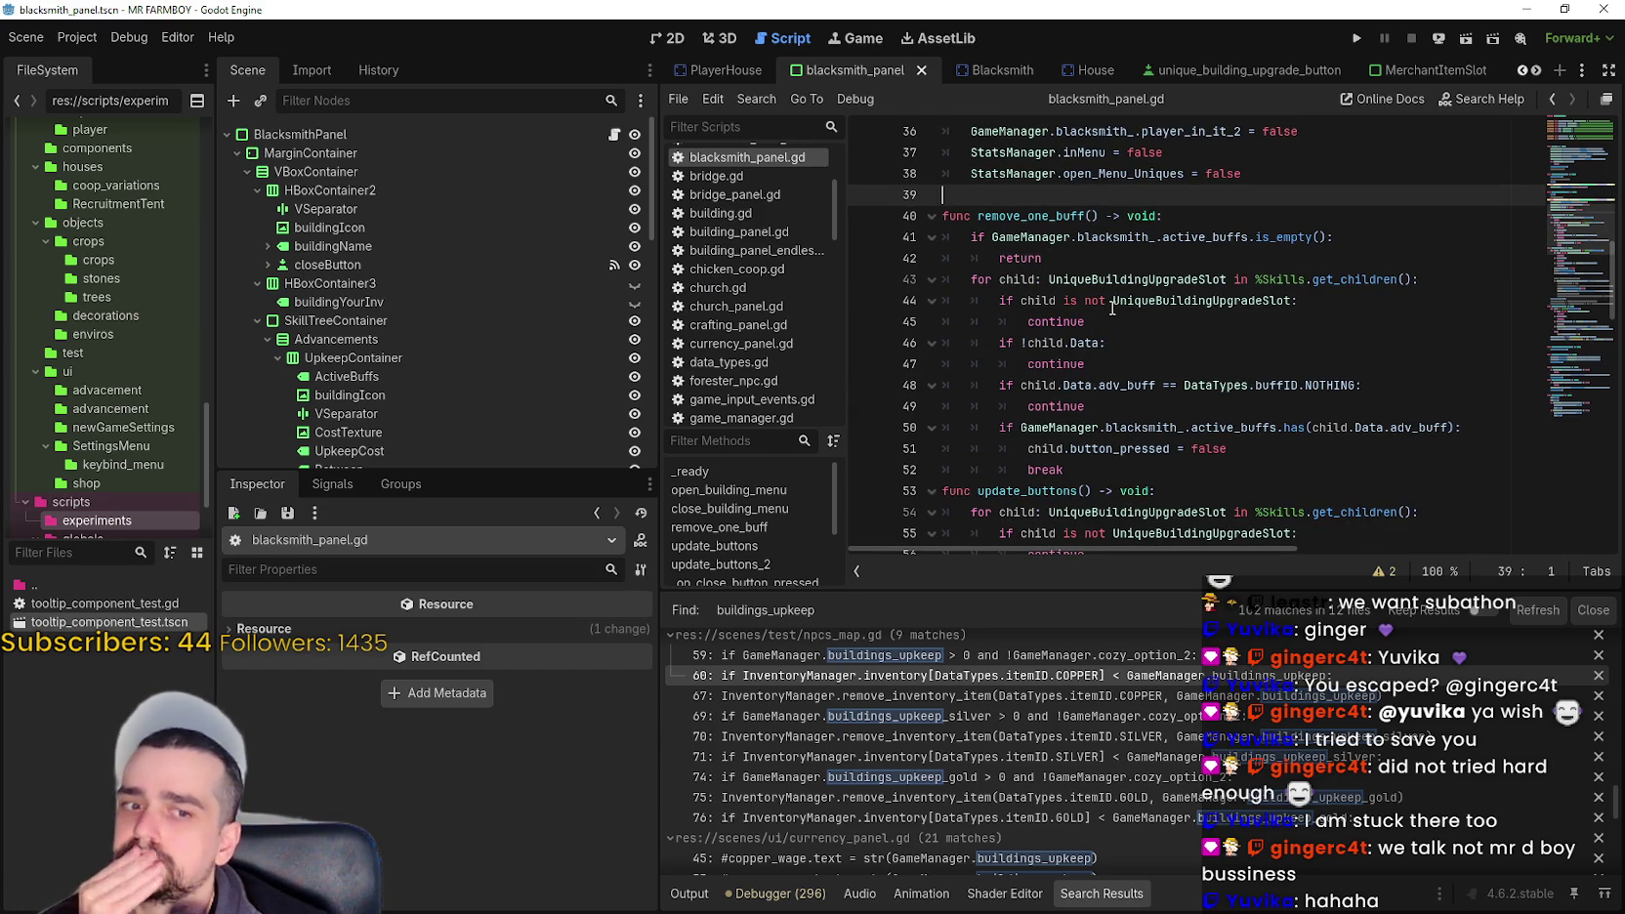
mouse_move(1358, 276)
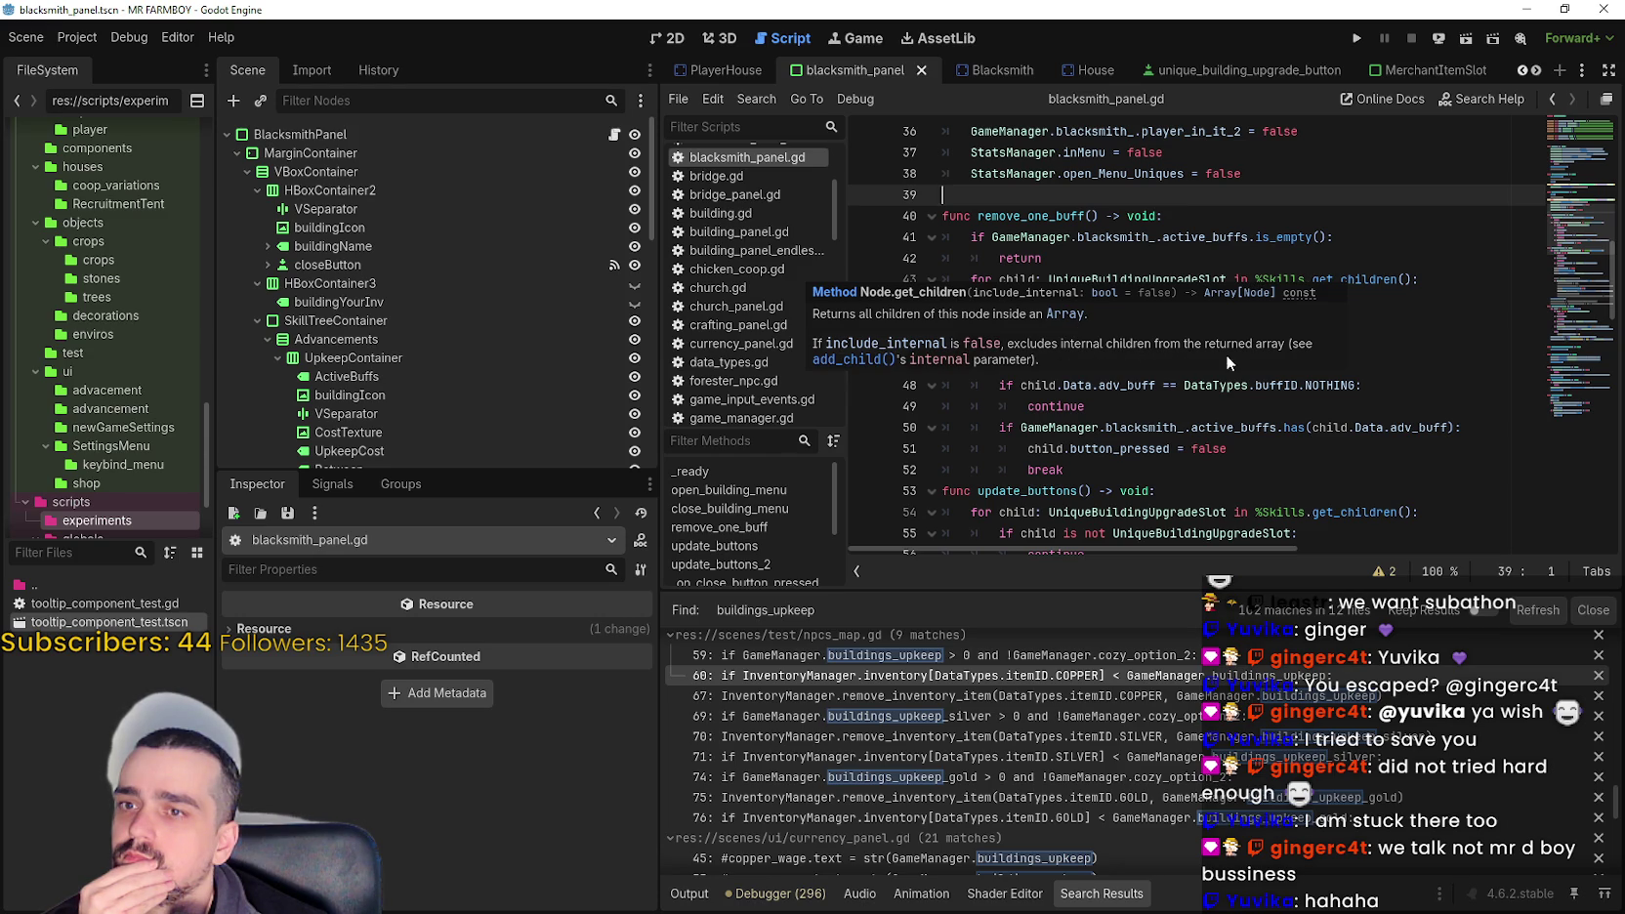
left_click(1162, 366)
scroll(1163, 369, "up", 1)
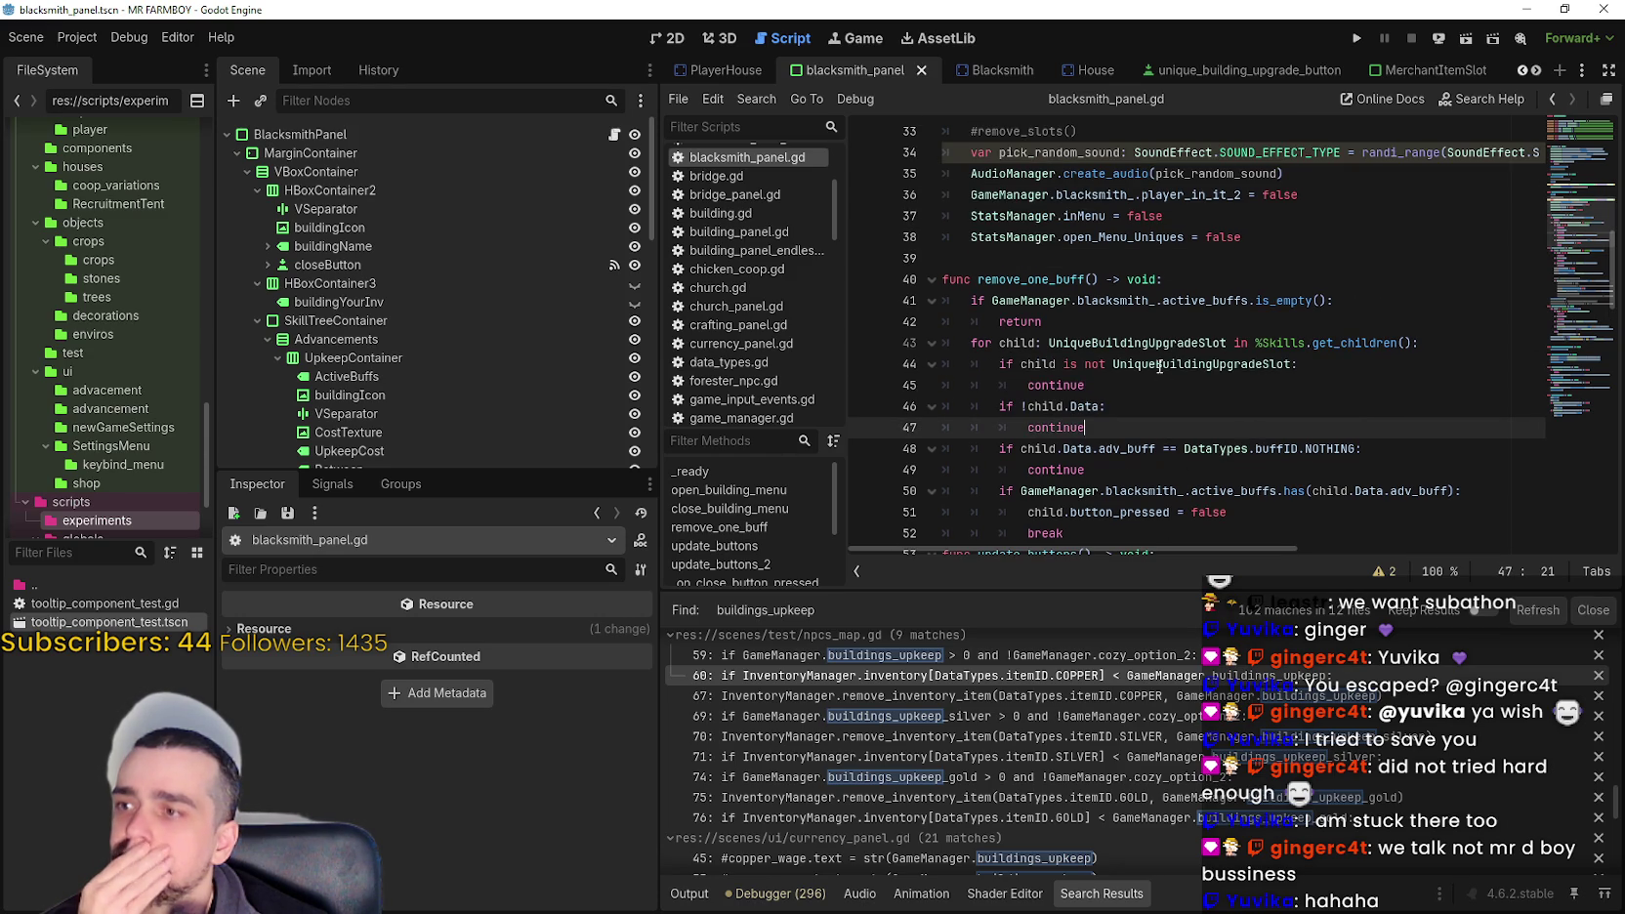
scroll(1160, 366, "down", 1)
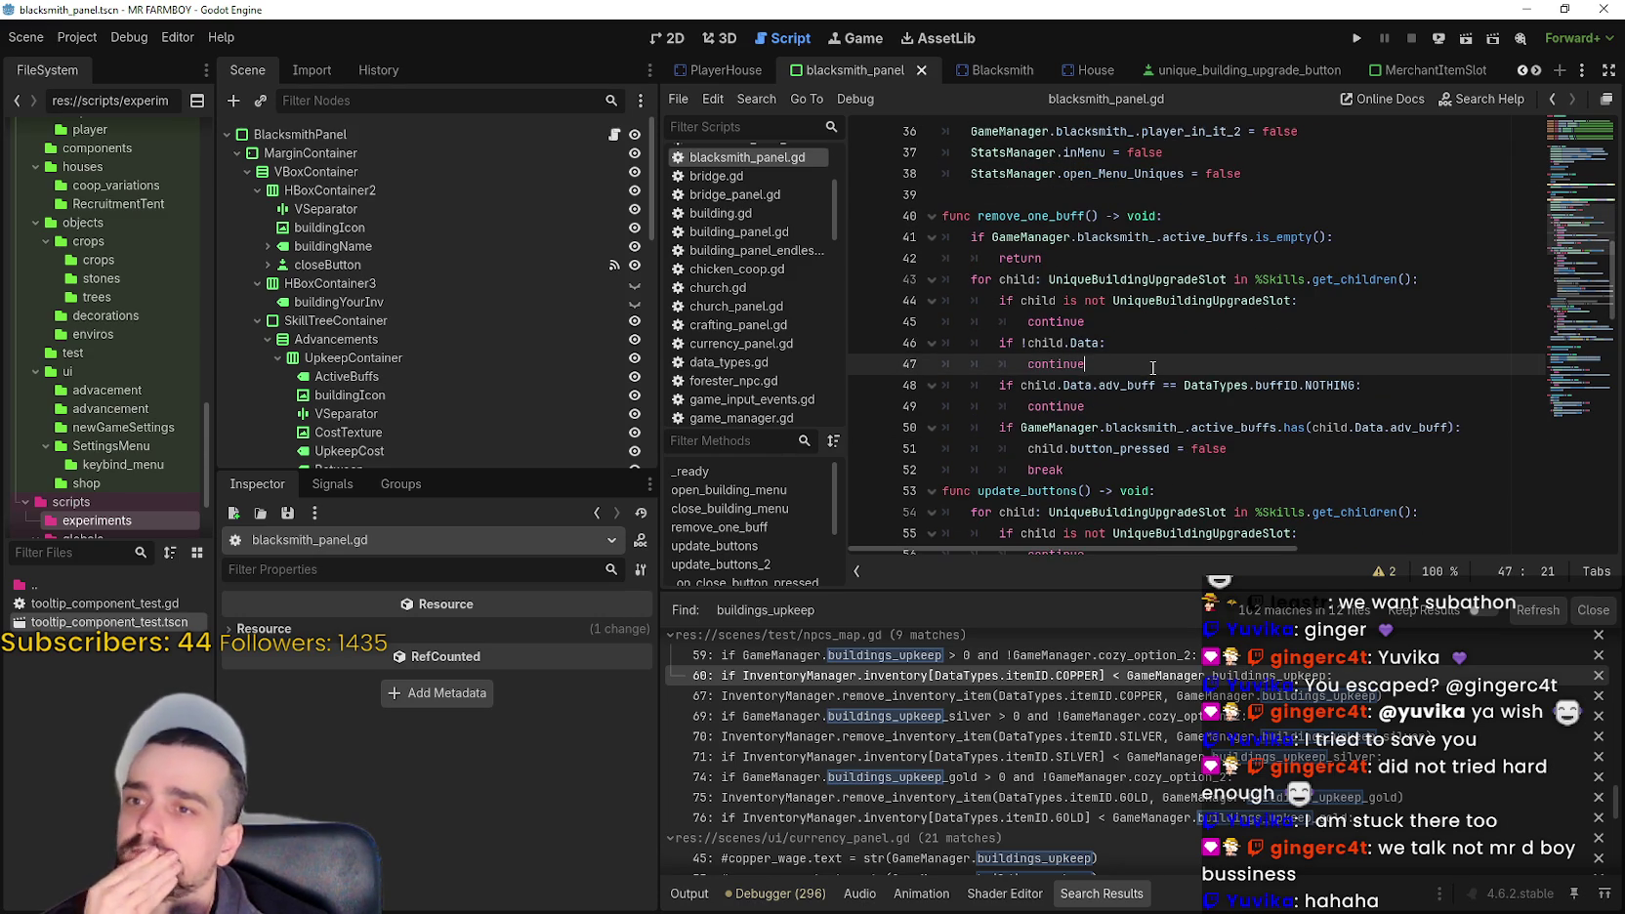
scroll(1086, 278, "up", 1)
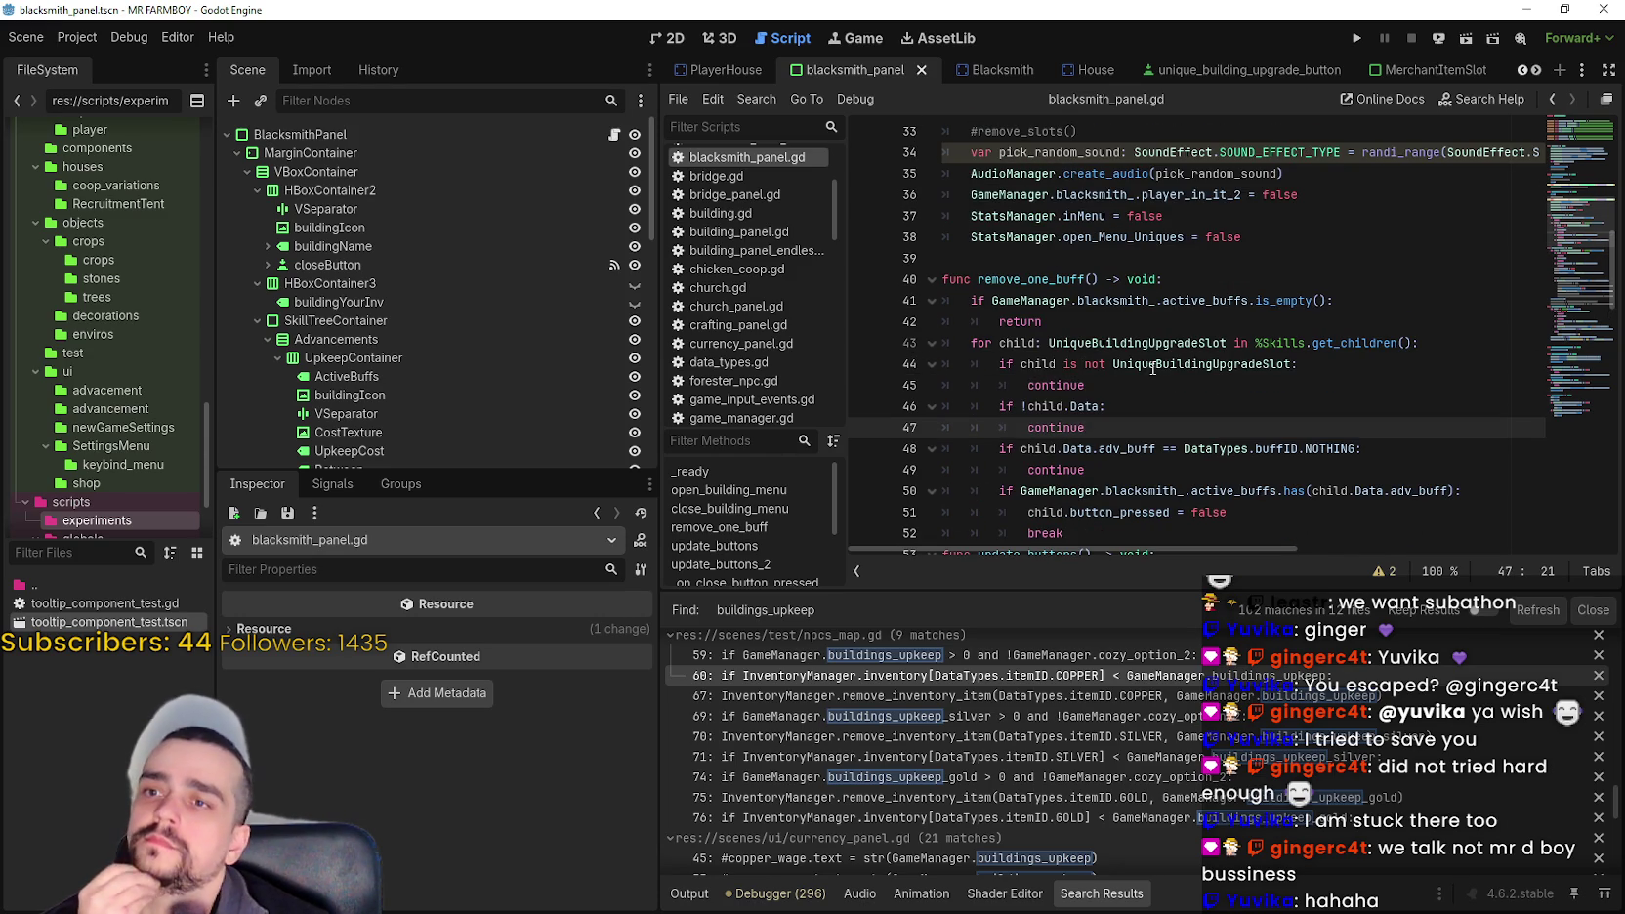
left_click(1084, 262)
scroll(1084, 263, "up", 2)
scroll(1086, 269, "down", 3)
scroll(1095, 332, "up", 9)
- Copy the SignalManager.blacksmith_remove_one_buff reference from line 18 in _ready
left_click(1156, 289)
double_click(1155, 289)
left_click_drag(1156, 289, 972, 289)
right_click(1030, 285)
left_click(1082, 381)
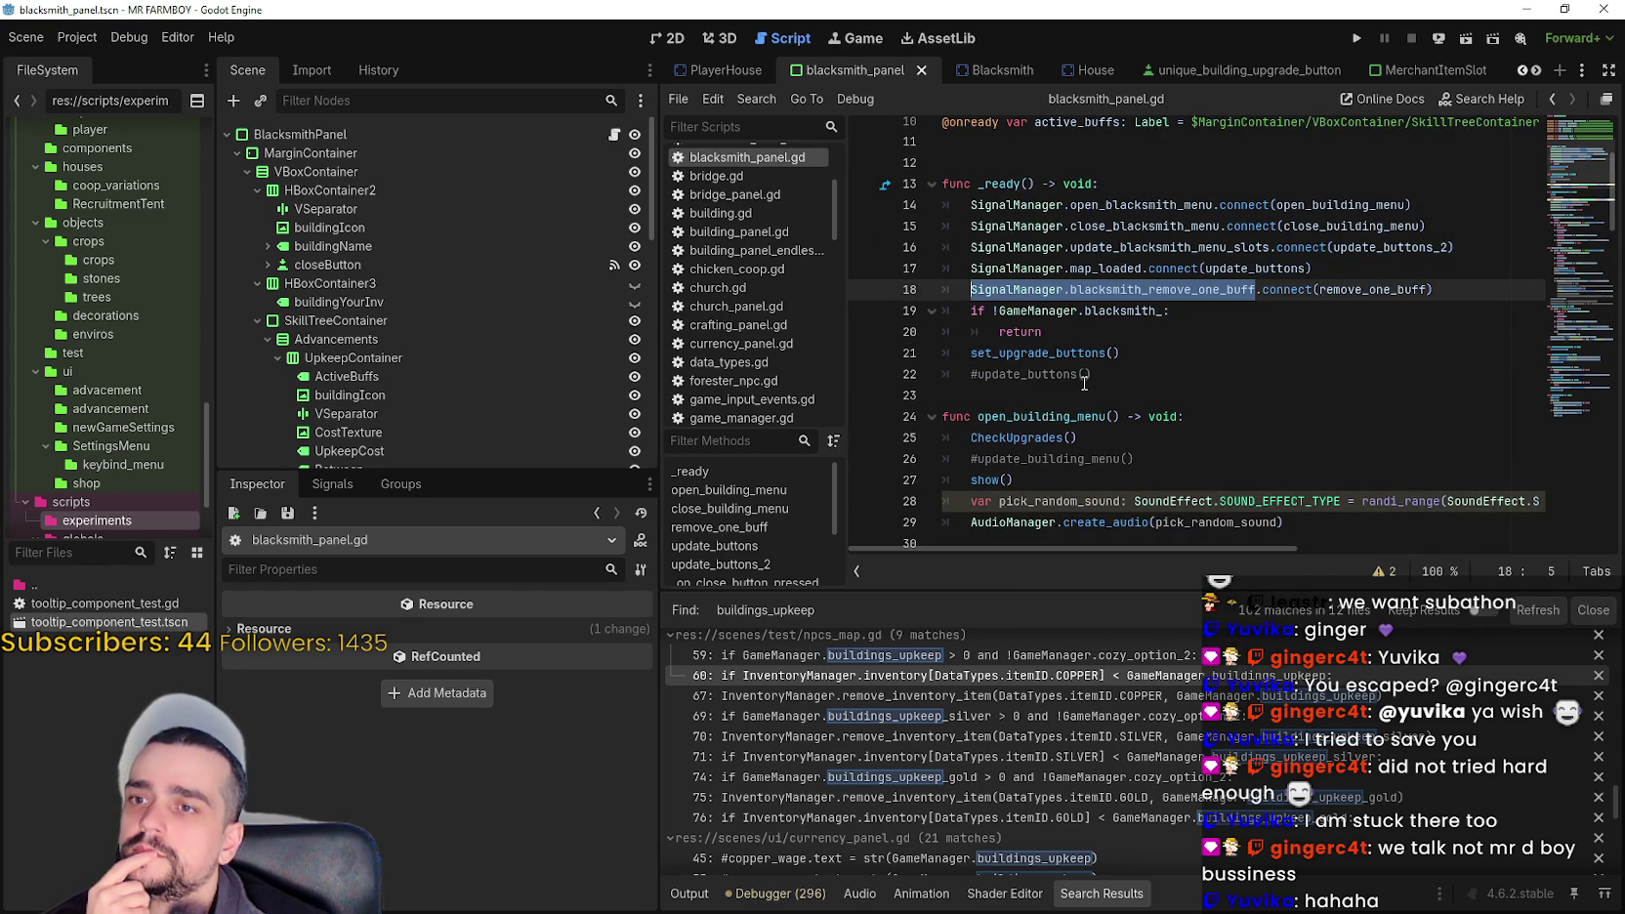
- Switch from blacksmith_panel.gd to the game_manager.gd script
left_click(1076, 247)
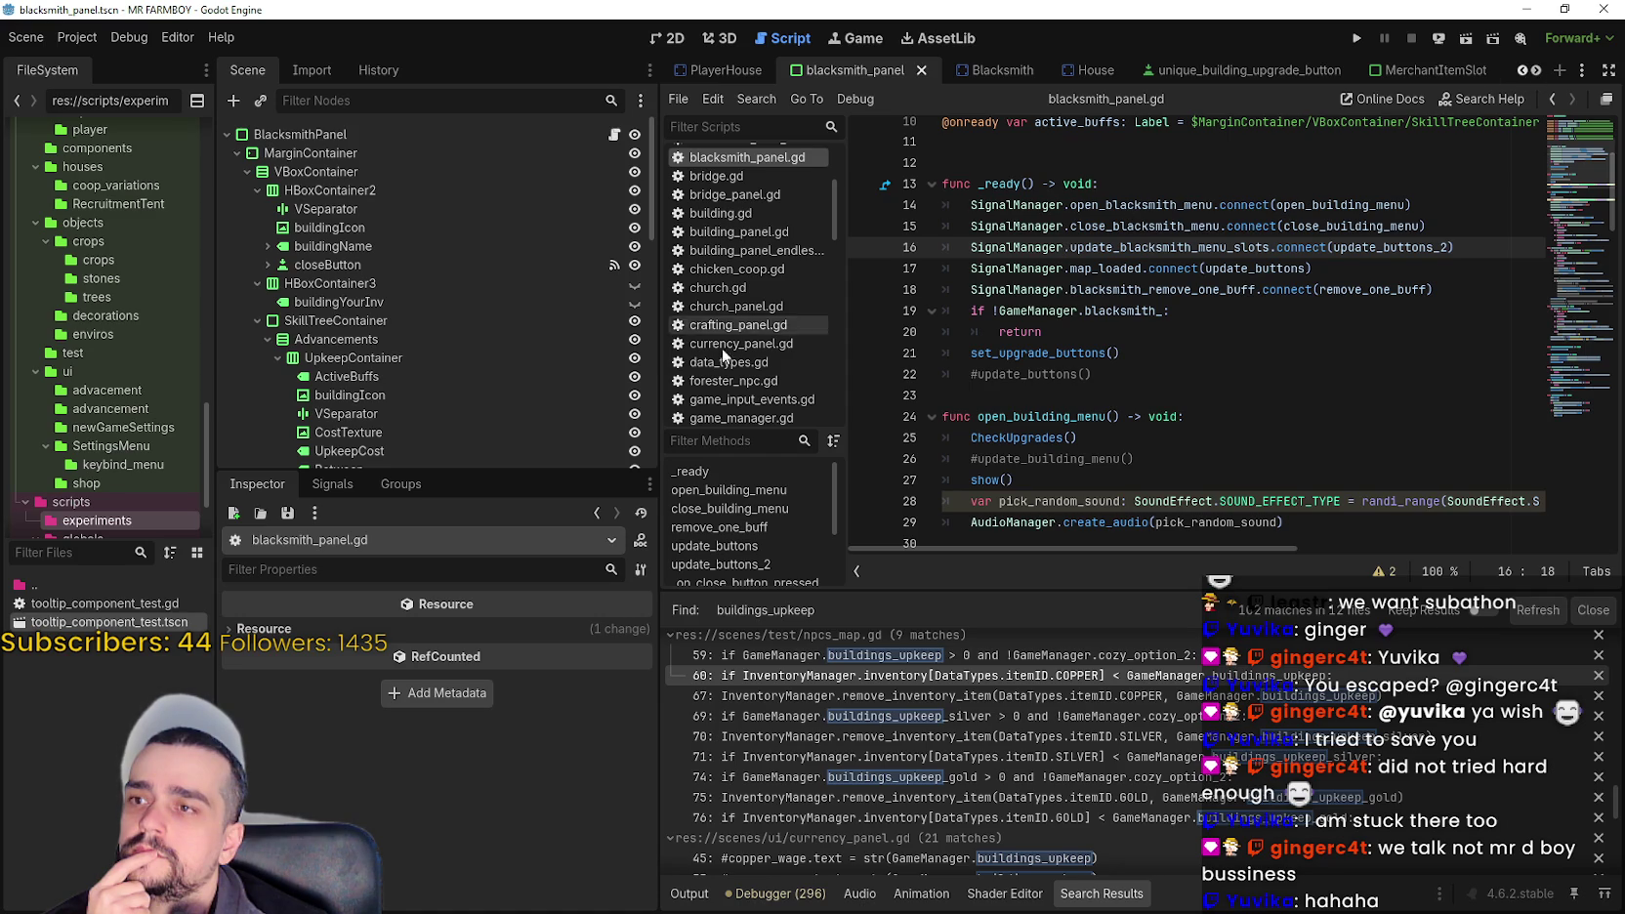
scroll(748, 341, "up", 3)
scroll(772, 313, "down", 1)
scroll(779, 331, "down", 3)
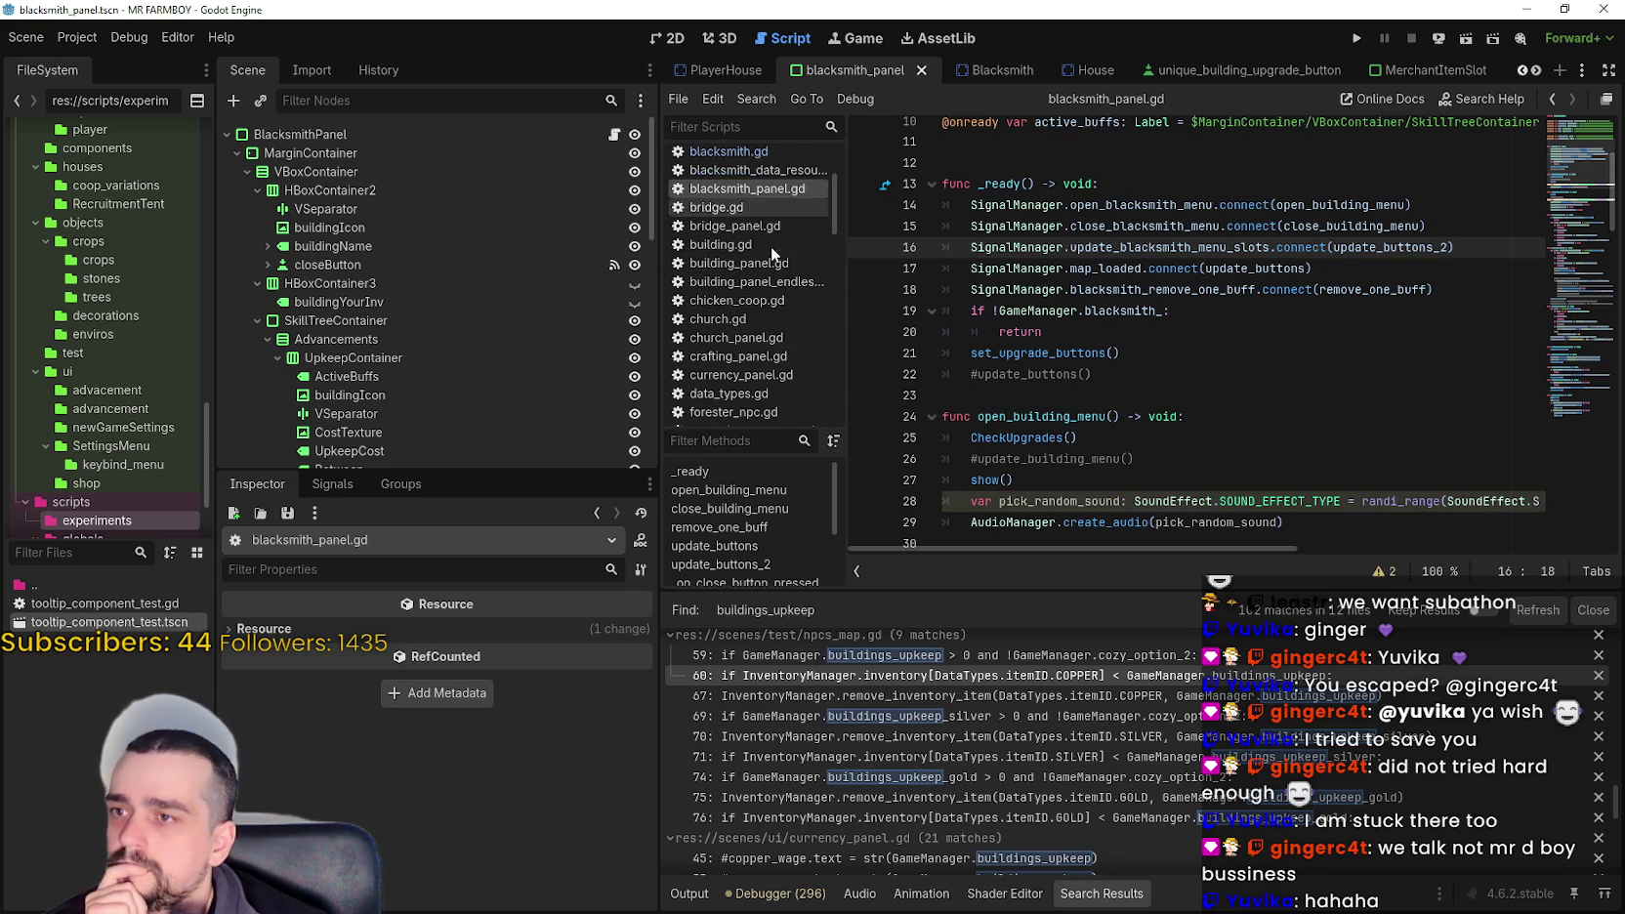
scroll(770, 327, "down", 5)
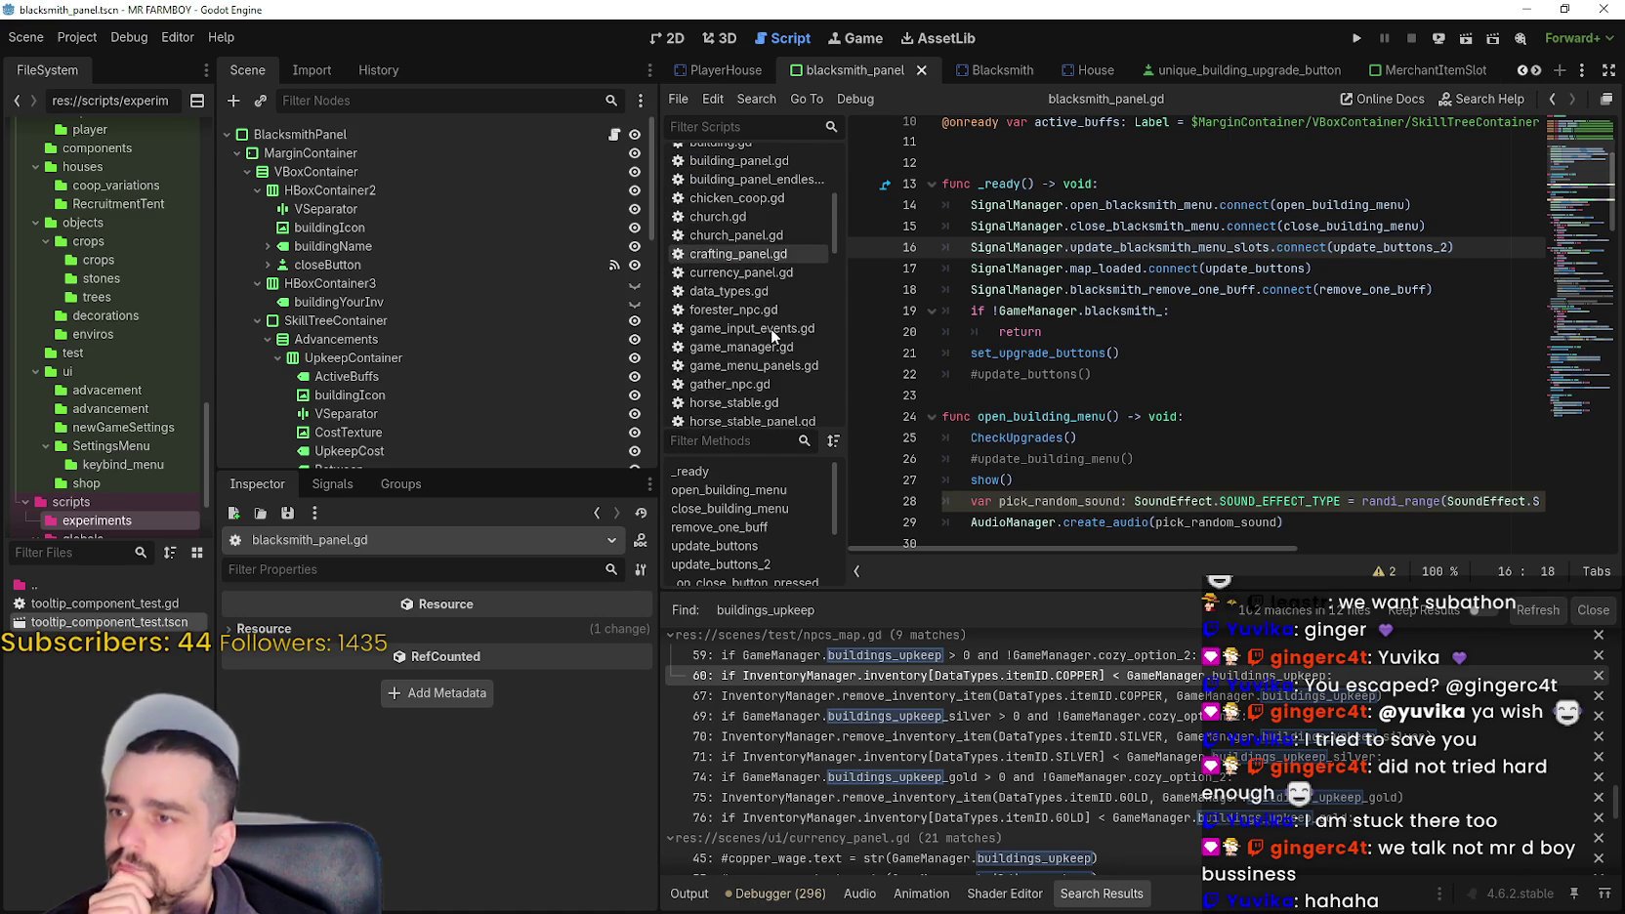
scroll(978, 725, "down", 1)
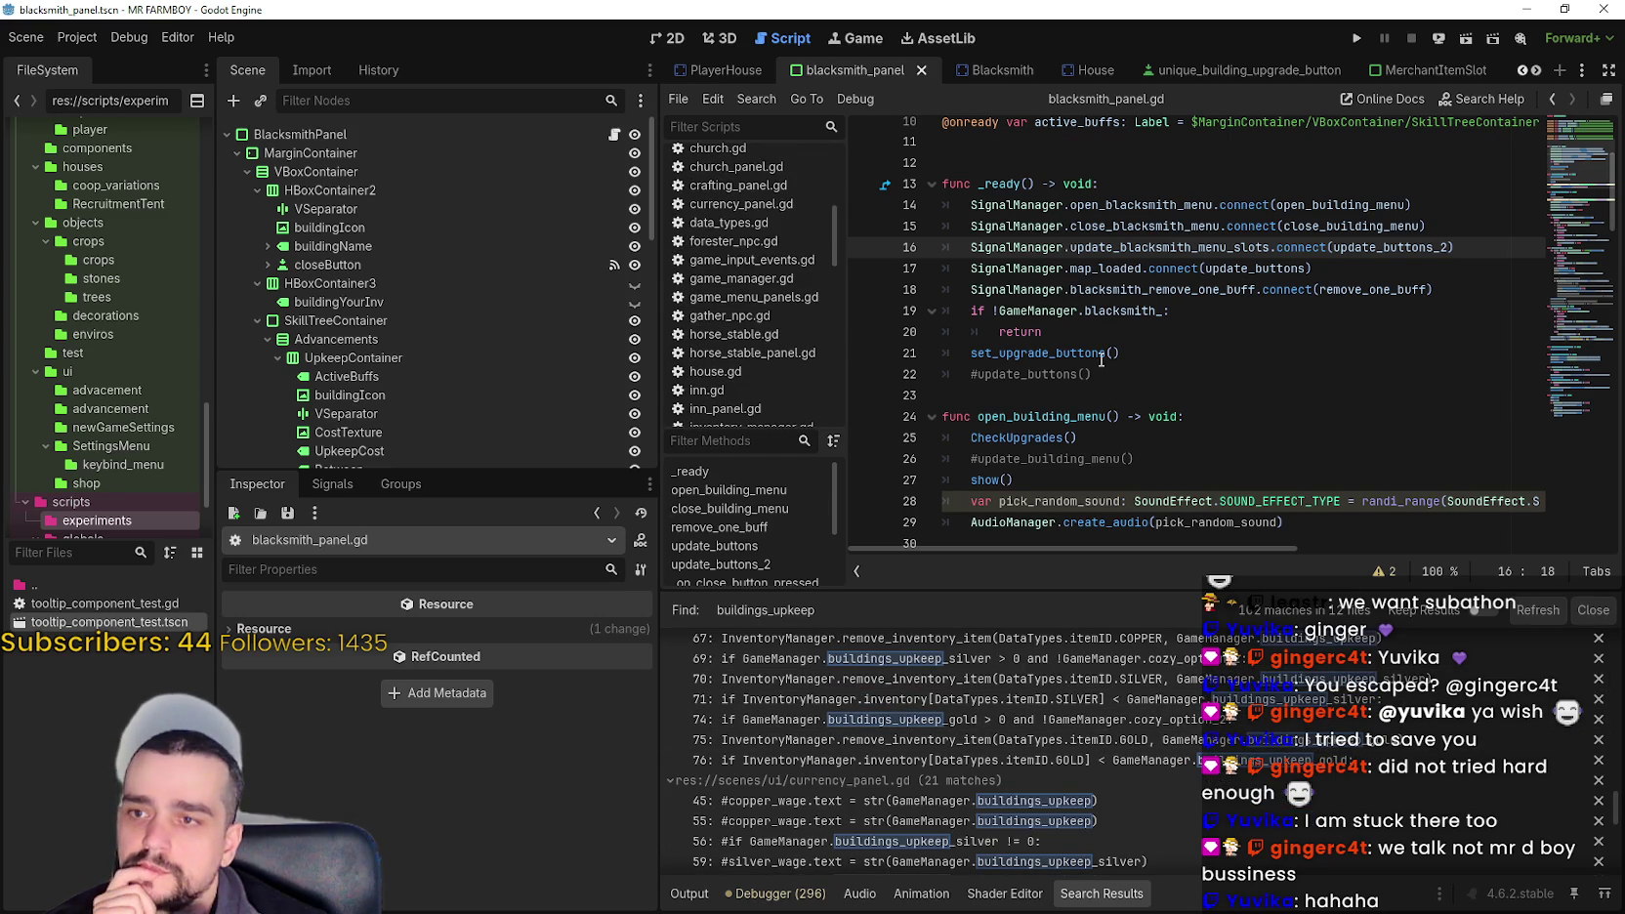
left_click(1050, 332)
left_click(772, 281)
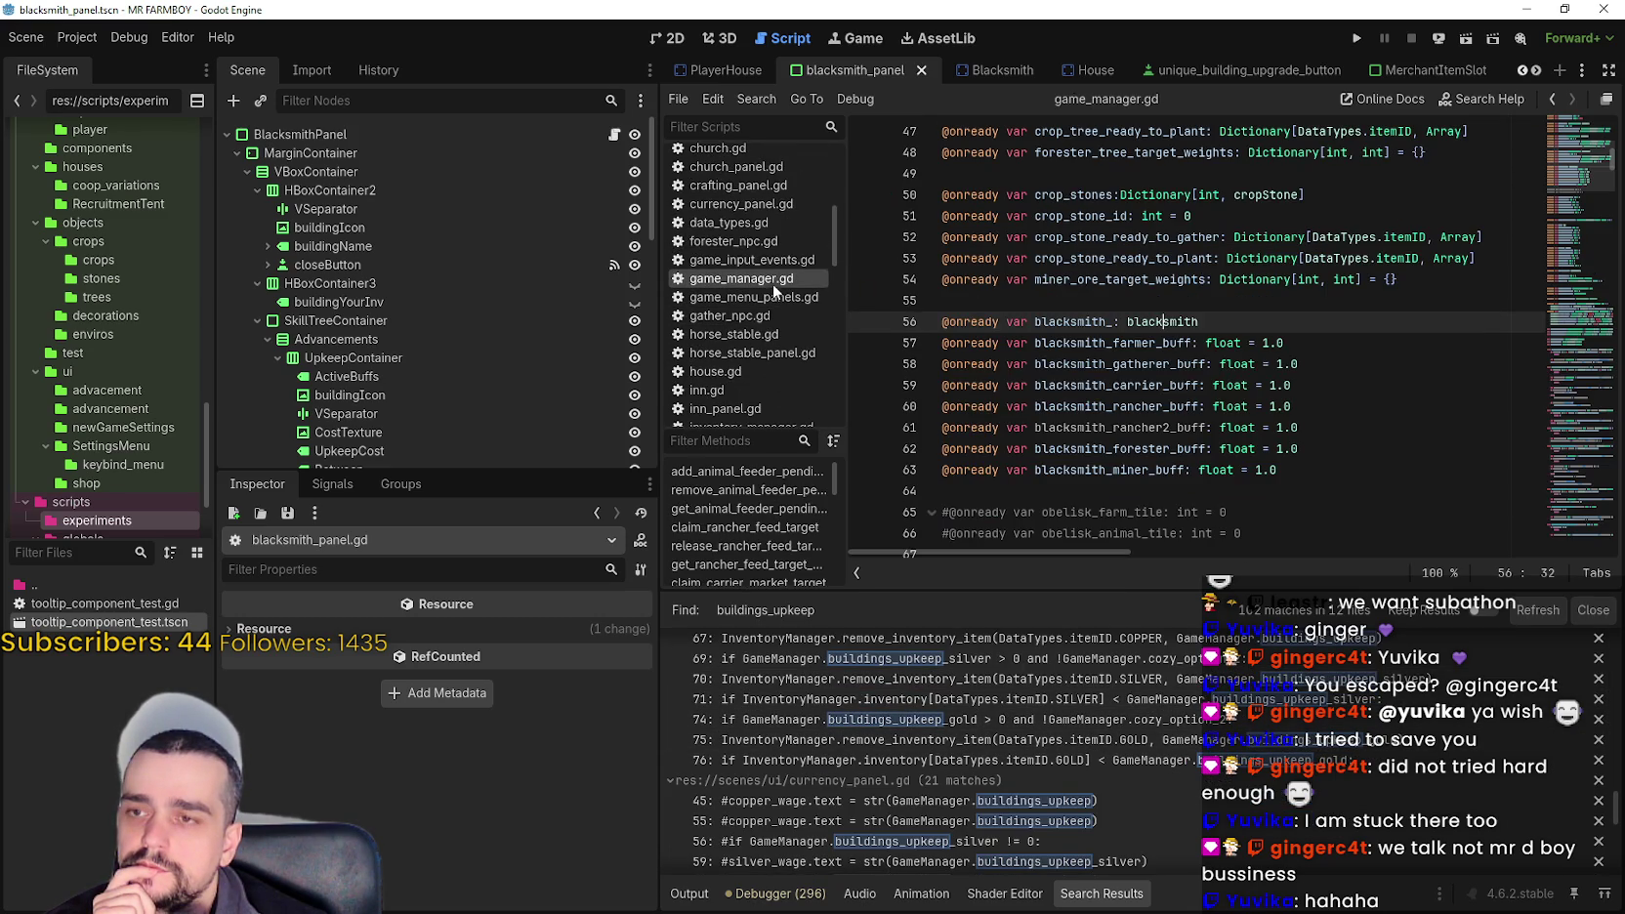
- Look up the blacksmith type on line 56 and go to blacksmith.gd's upkeep-reset code
right_click(1141, 326)
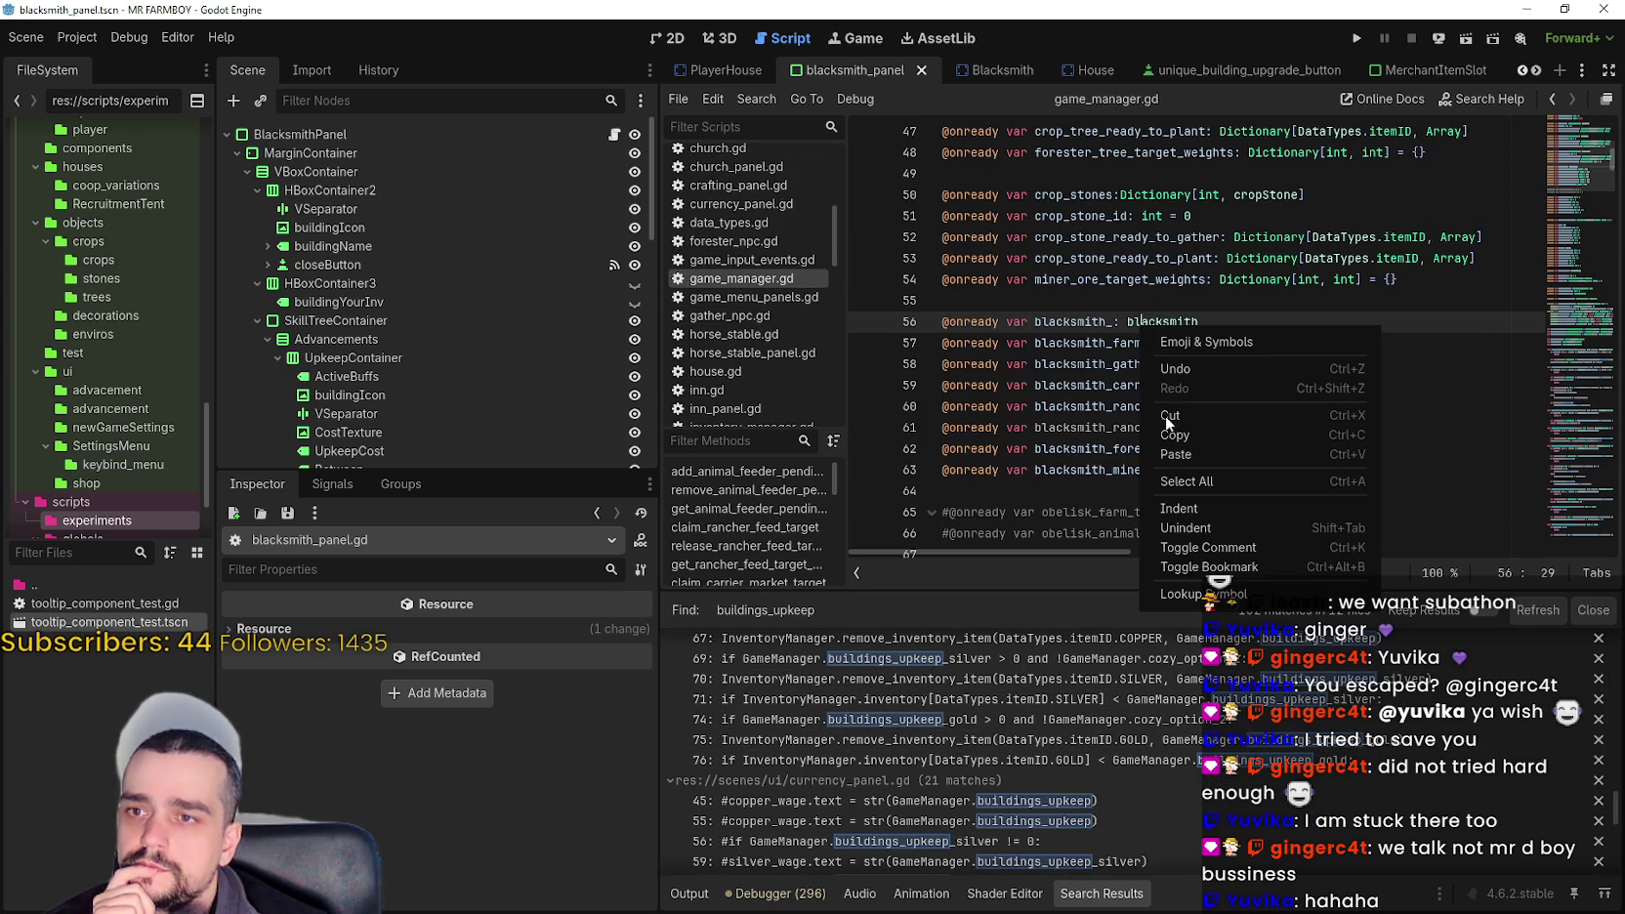
left_click(1192, 593)
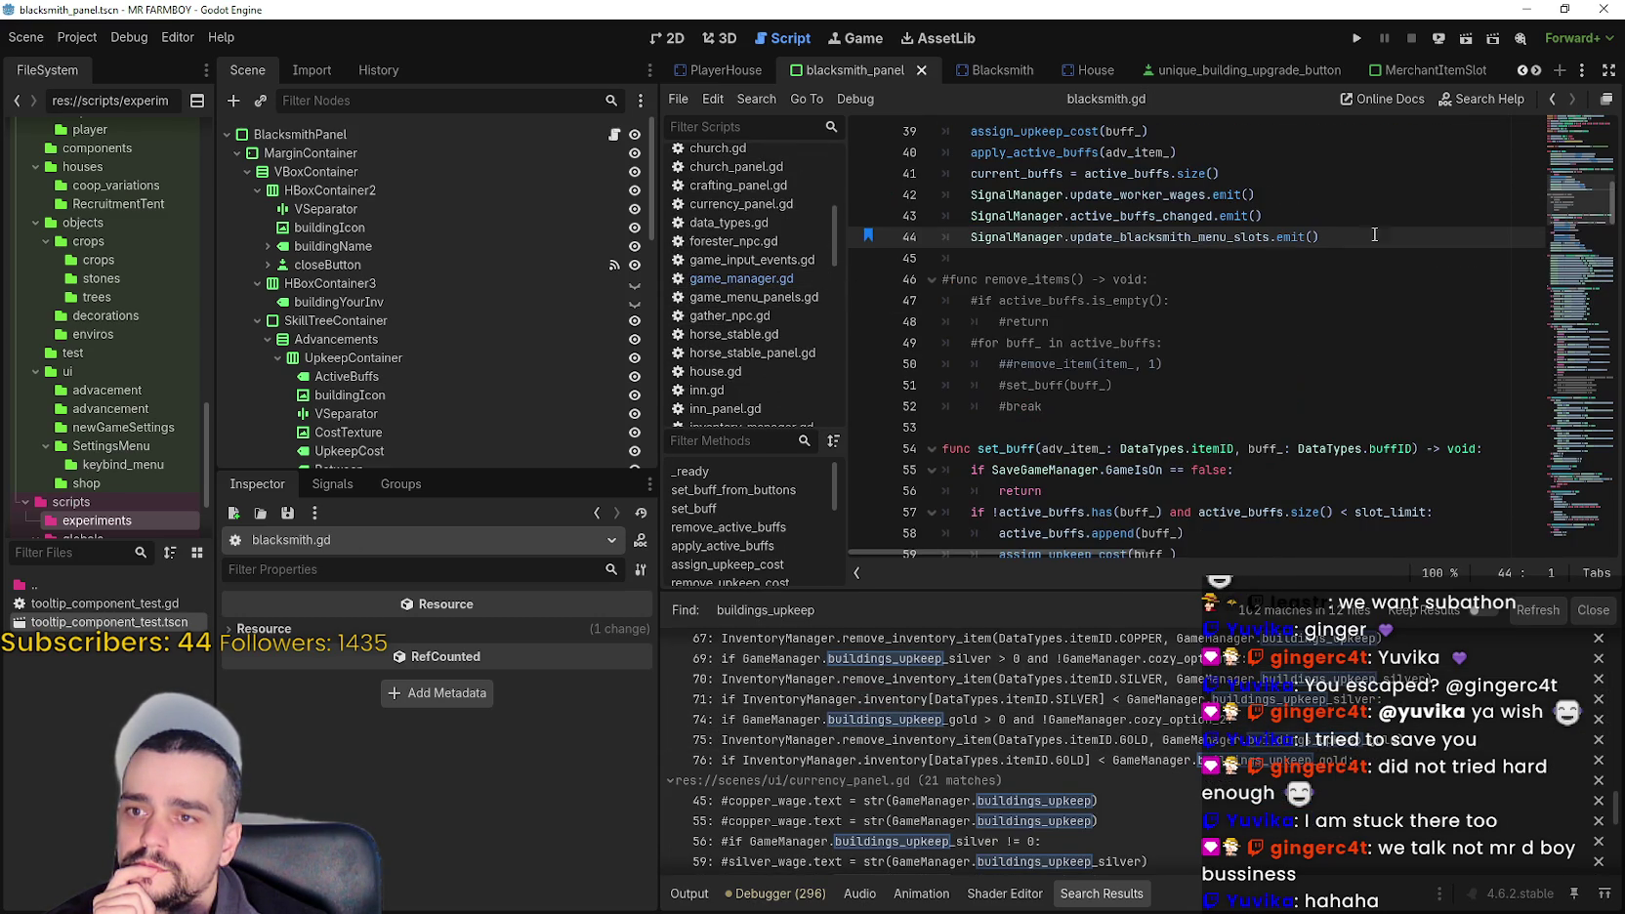
left_click_drag(1582, 210, 1572, 387)
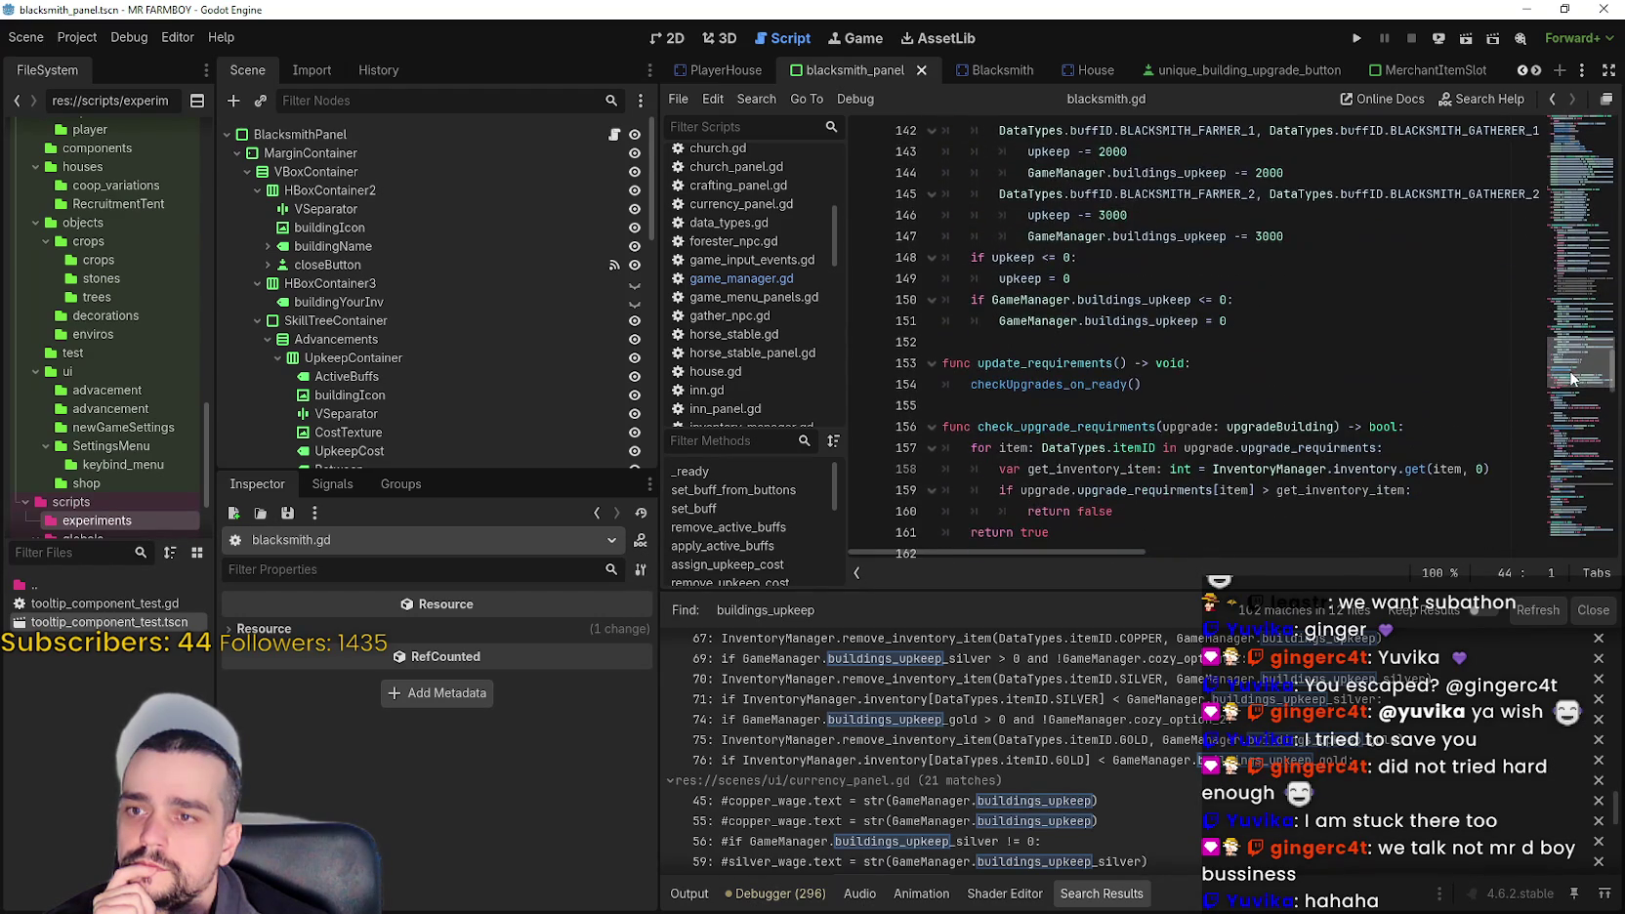
left_click(1123, 349)
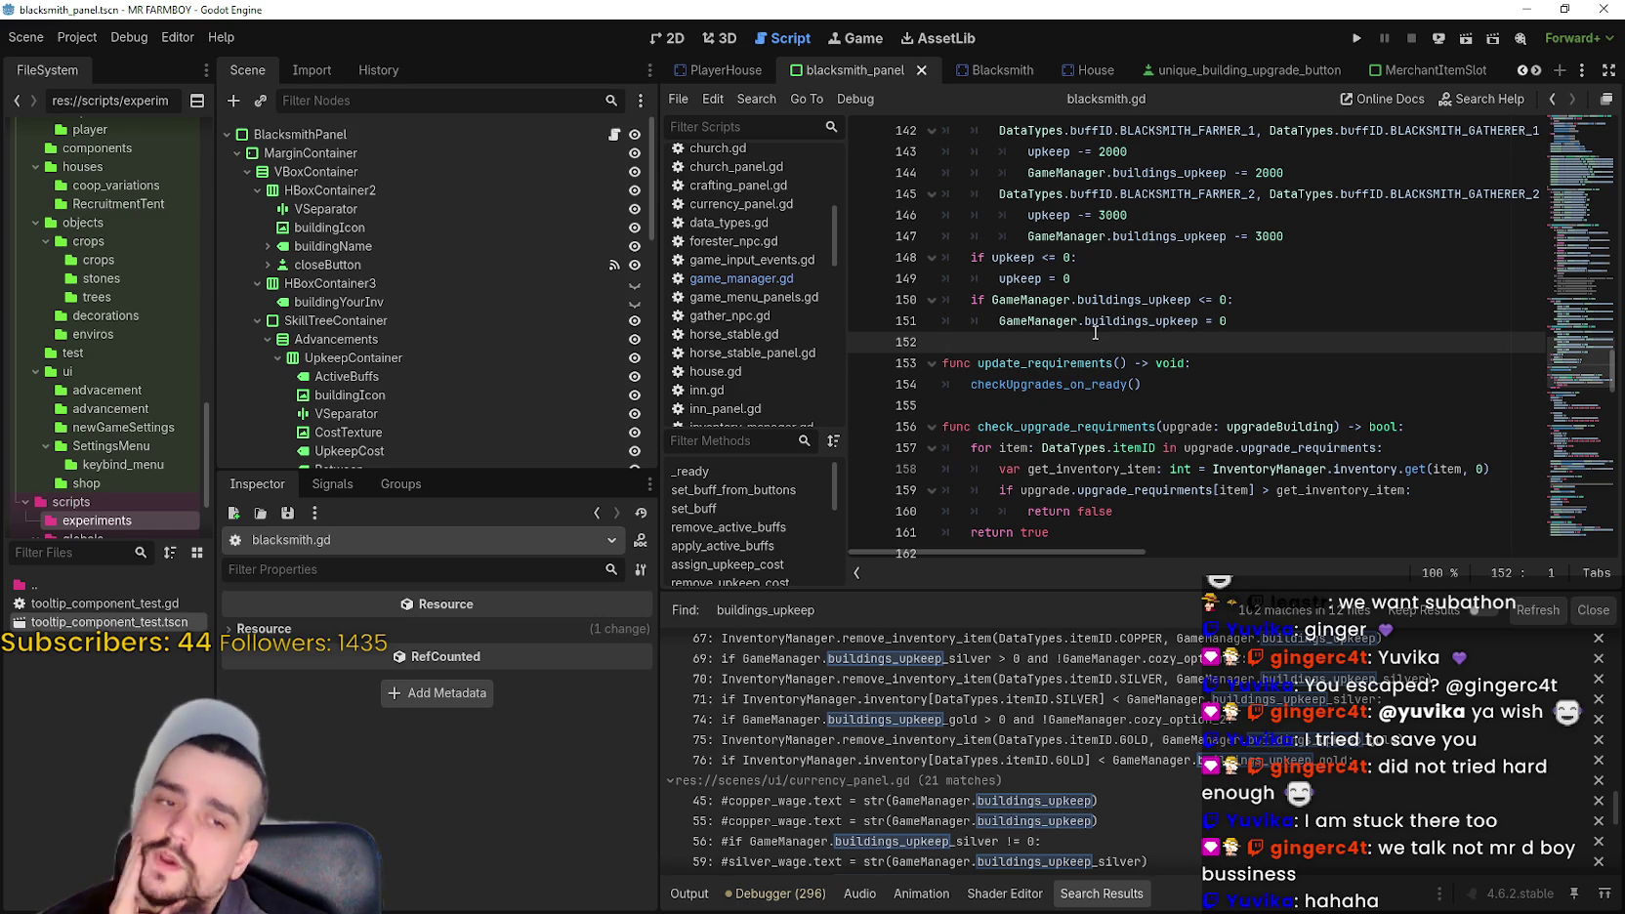
mouse_move(1142, 310)
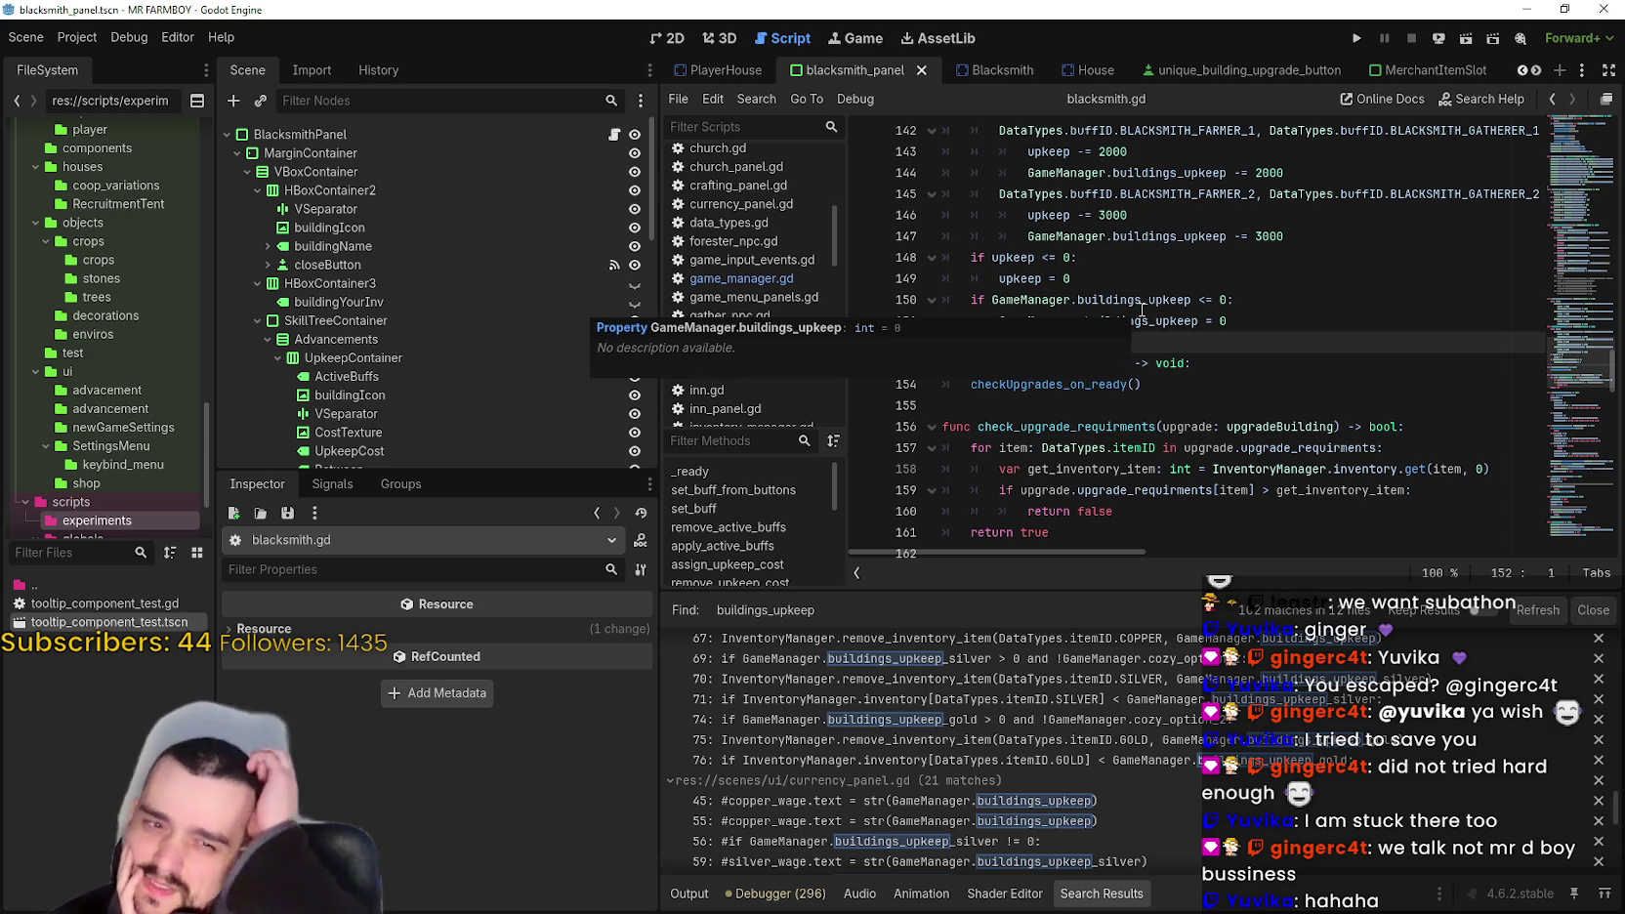
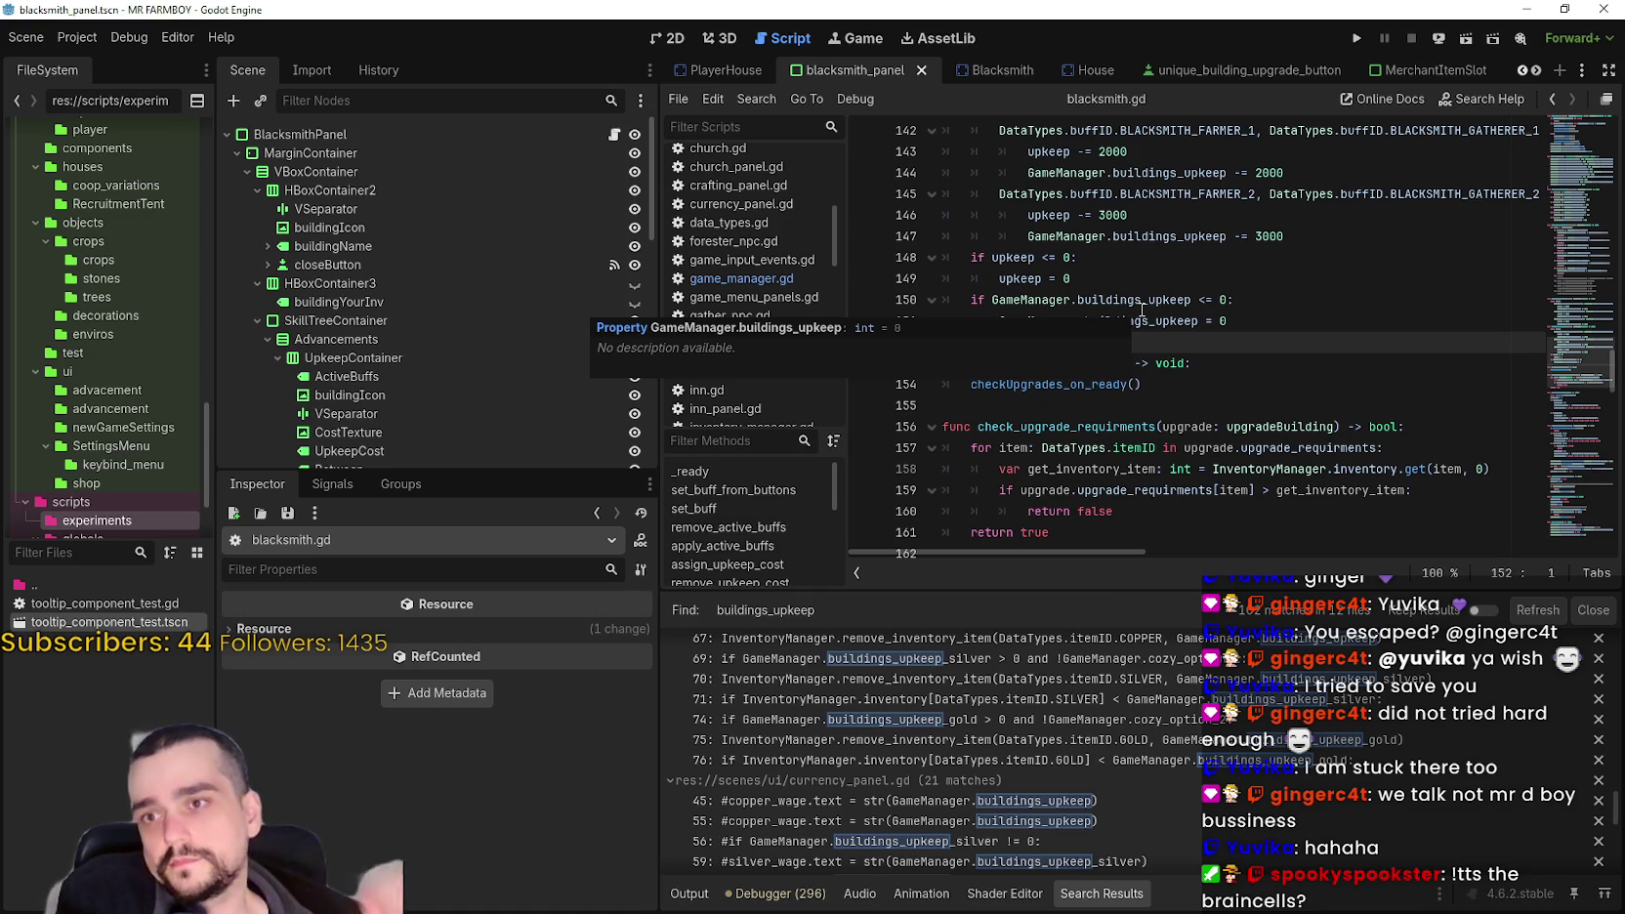
- Dismiss the buildings_upkeep tooltip and scroll up to line 44 of set_buff_from_buttons
left_click(1075, 278)
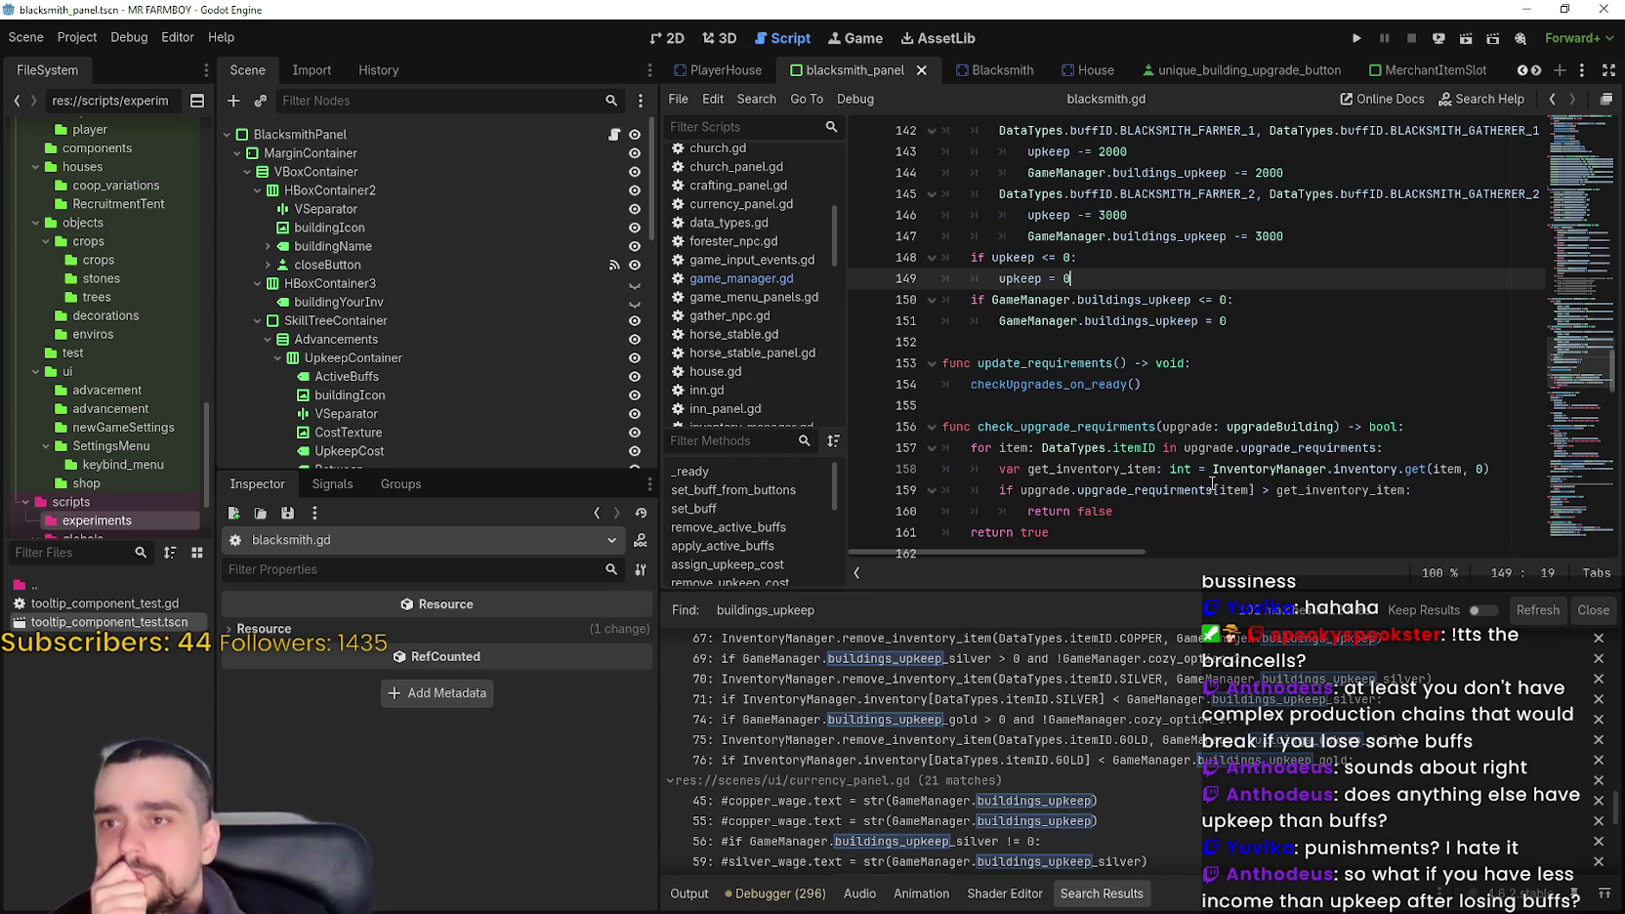
left_click(1235, 342)
scroll(1235, 371, "up", 1)
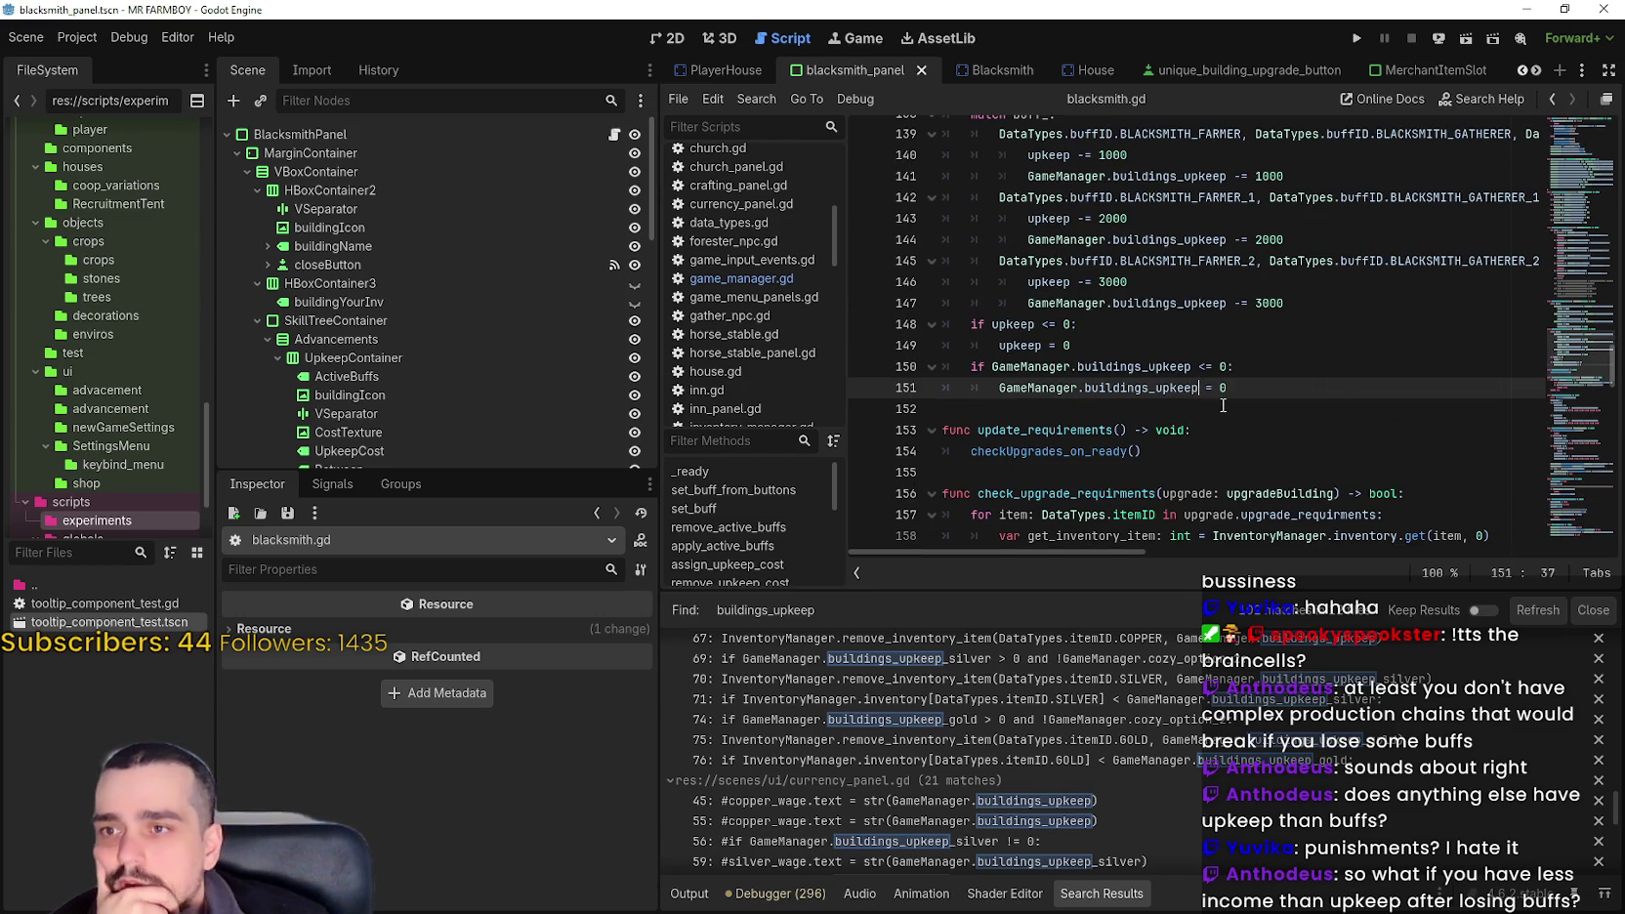
scroll(1236, 400, "up", 3)
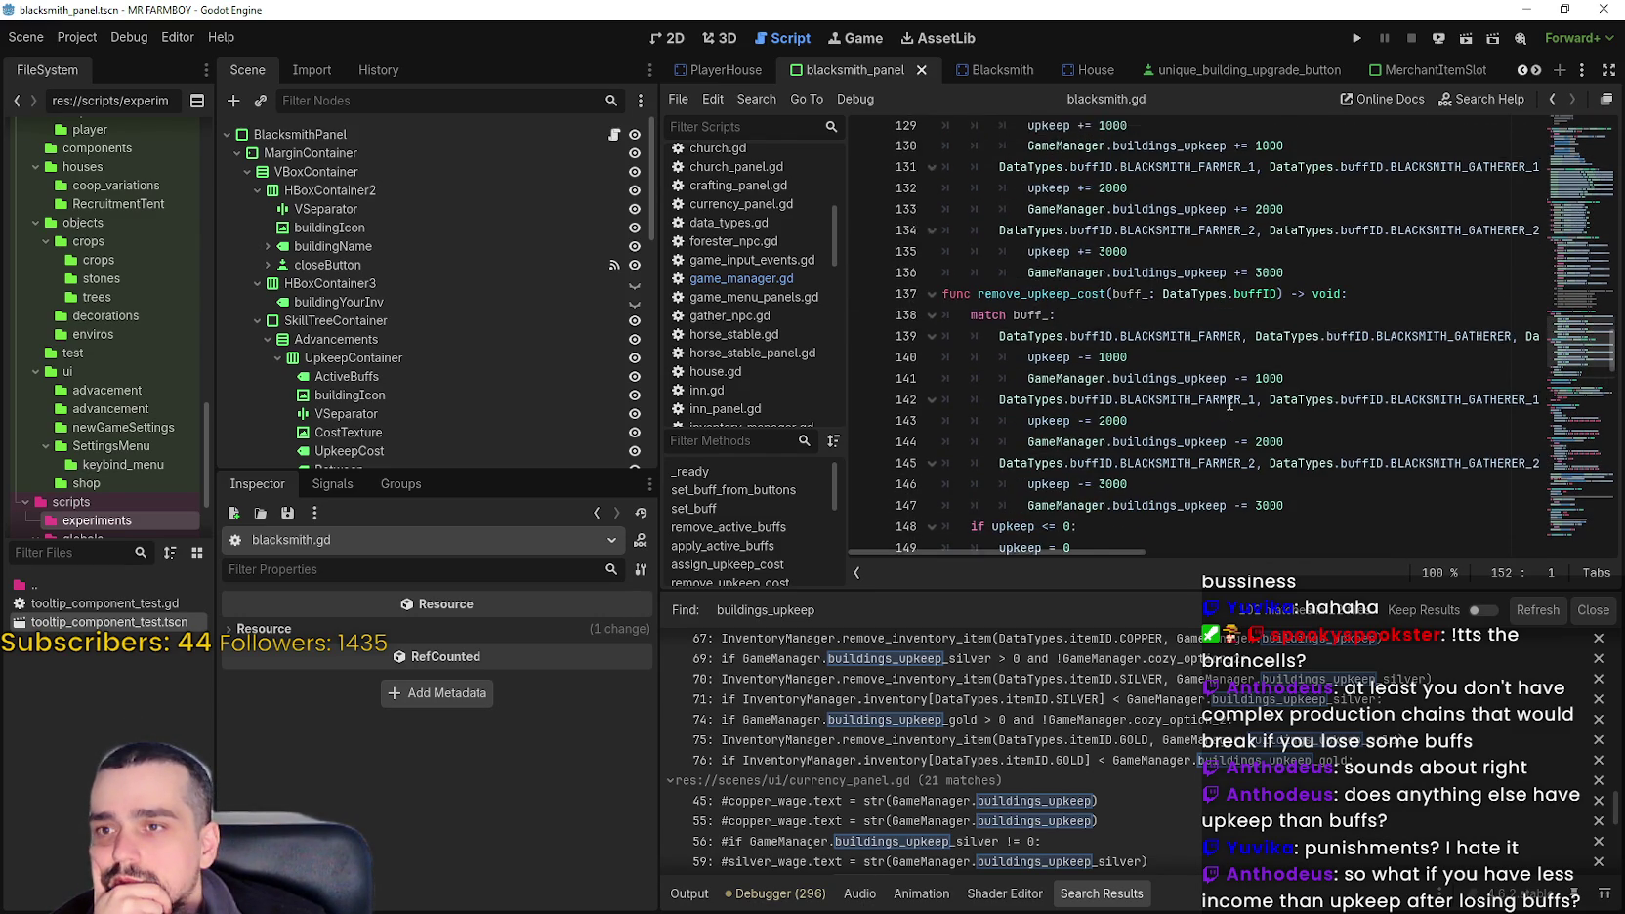
left_click(1589, 321)
left_click_drag(1589, 320, 1602, 223)
scroll(1601, 222, "up", 1)
scroll(1082, 390, "up", 3)
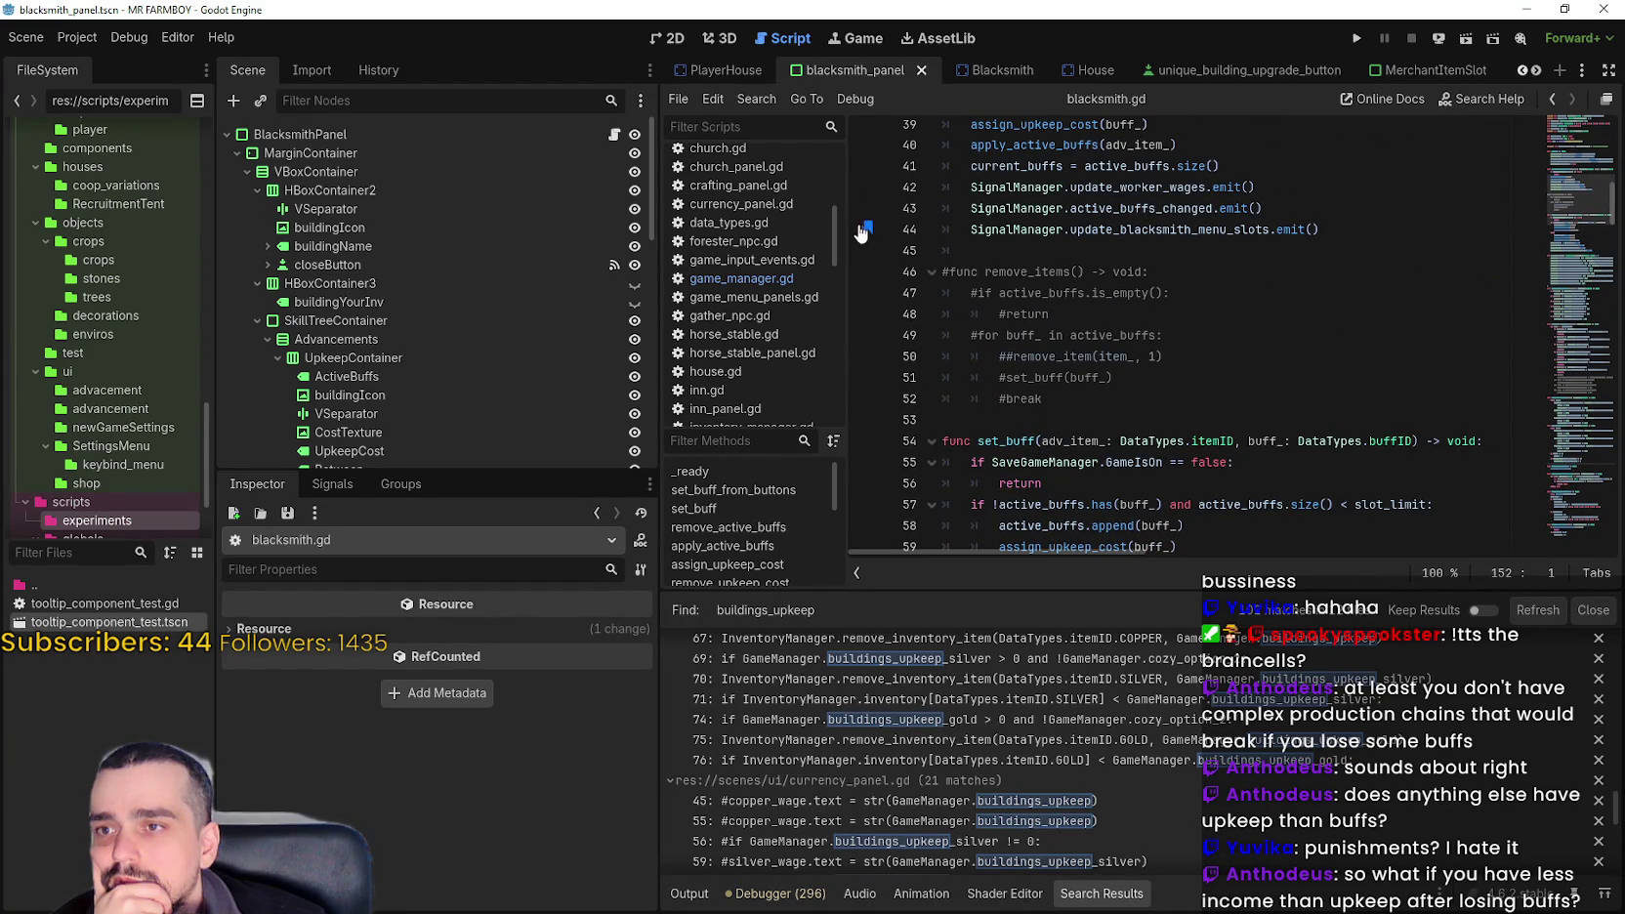
- Remove the bookmark from line 44 using its context menu
right_click(867, 228)
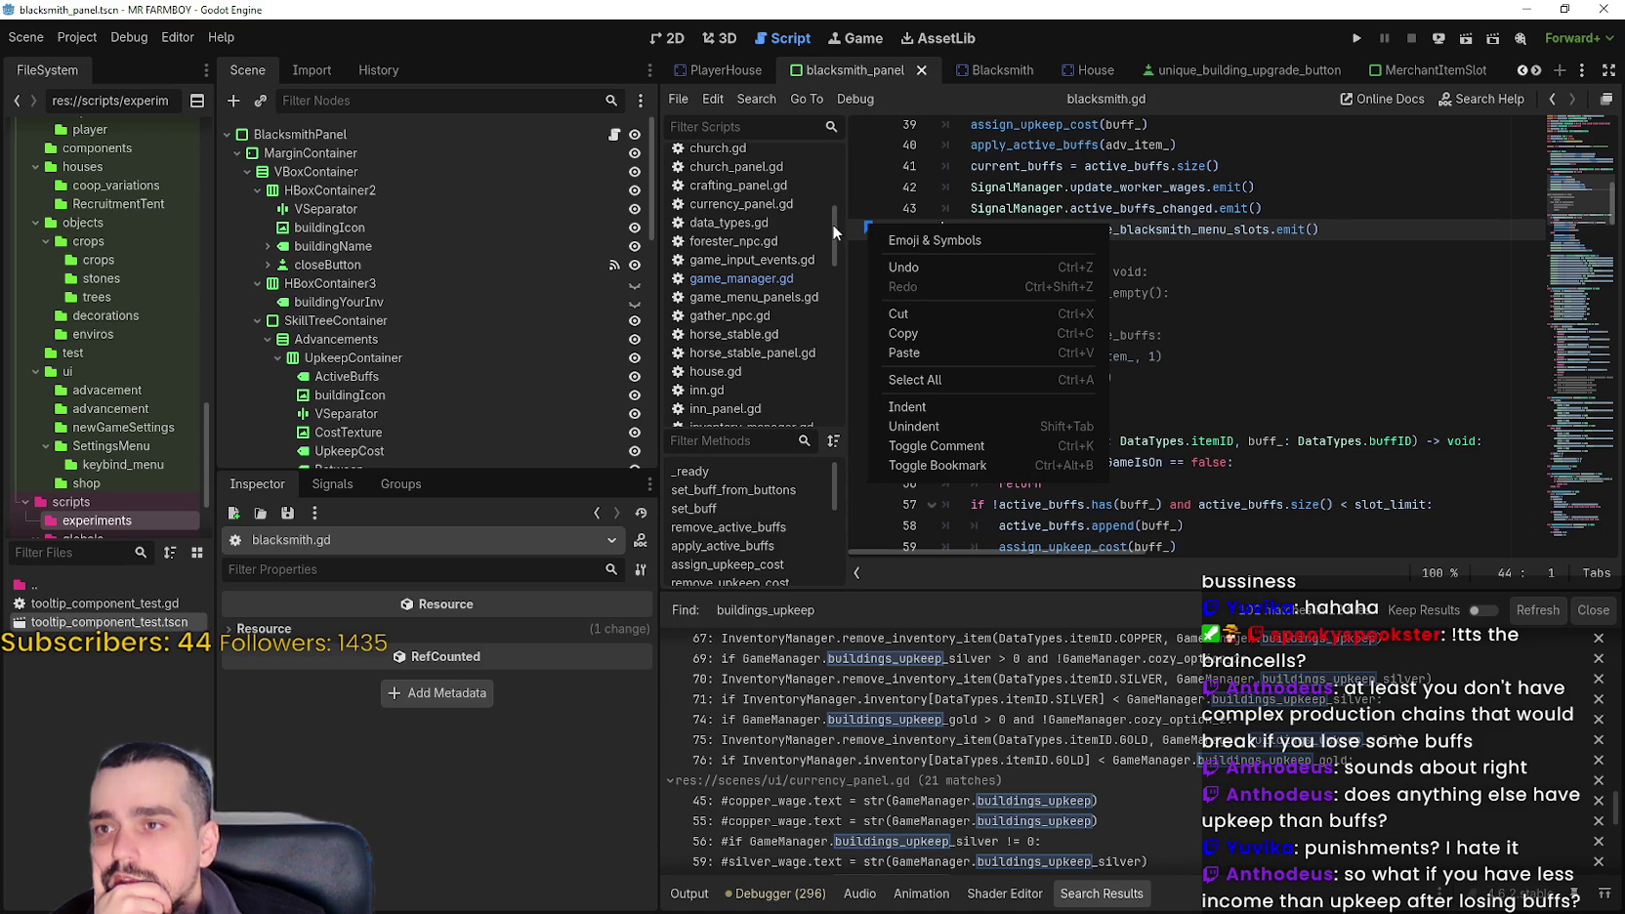
left_click(866, 230)
right_click(869, 231)
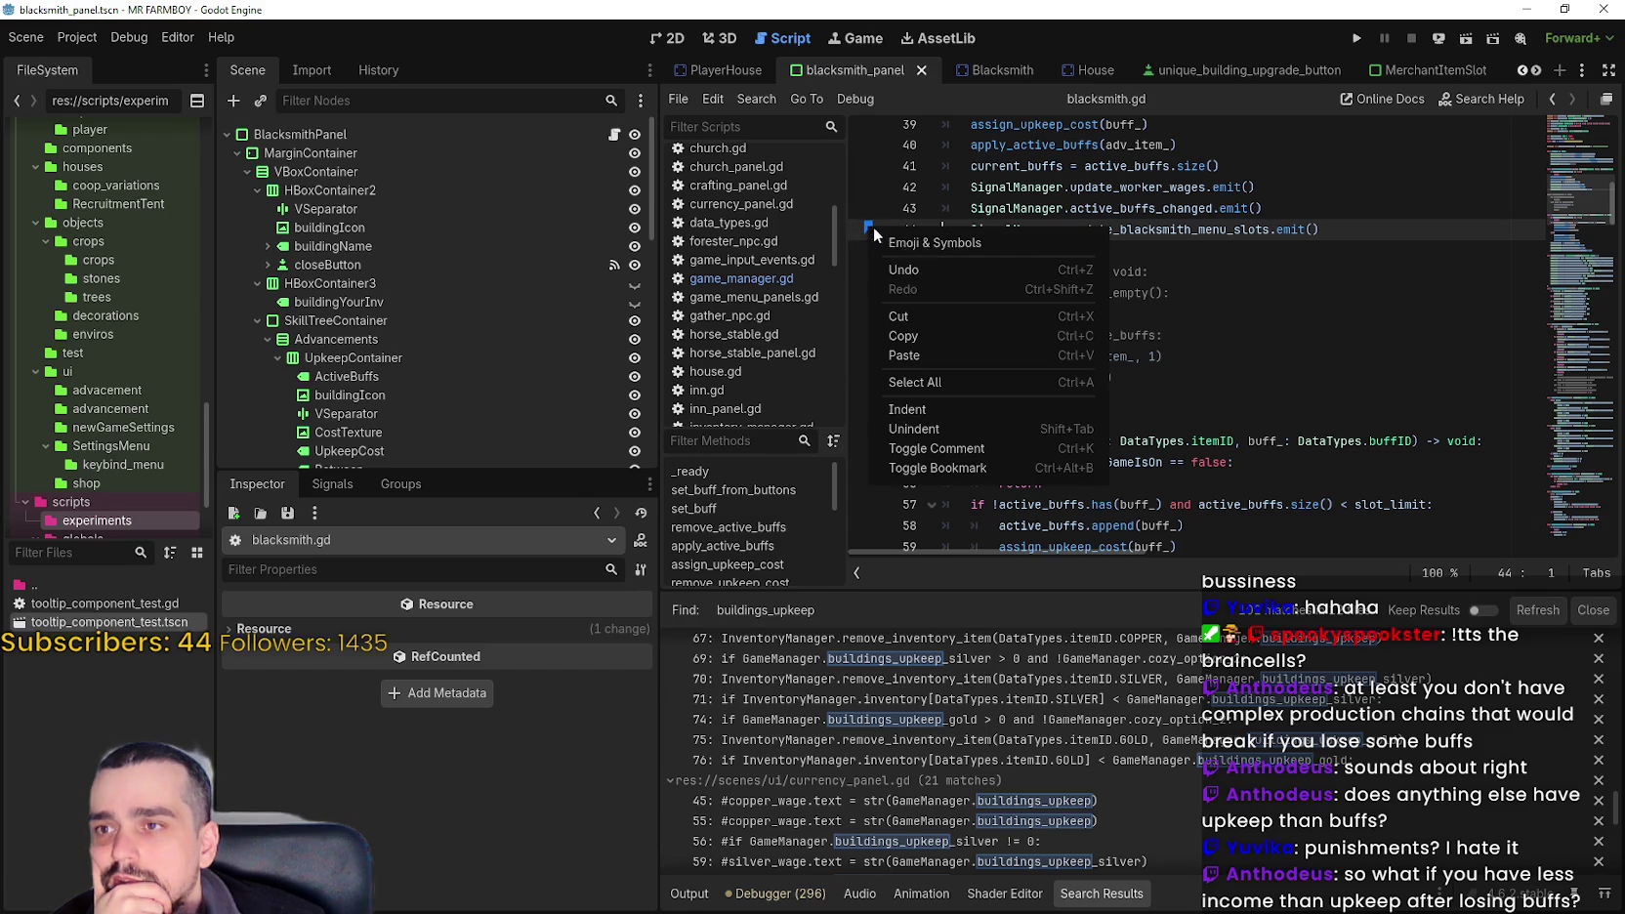
left_click(866, 234)
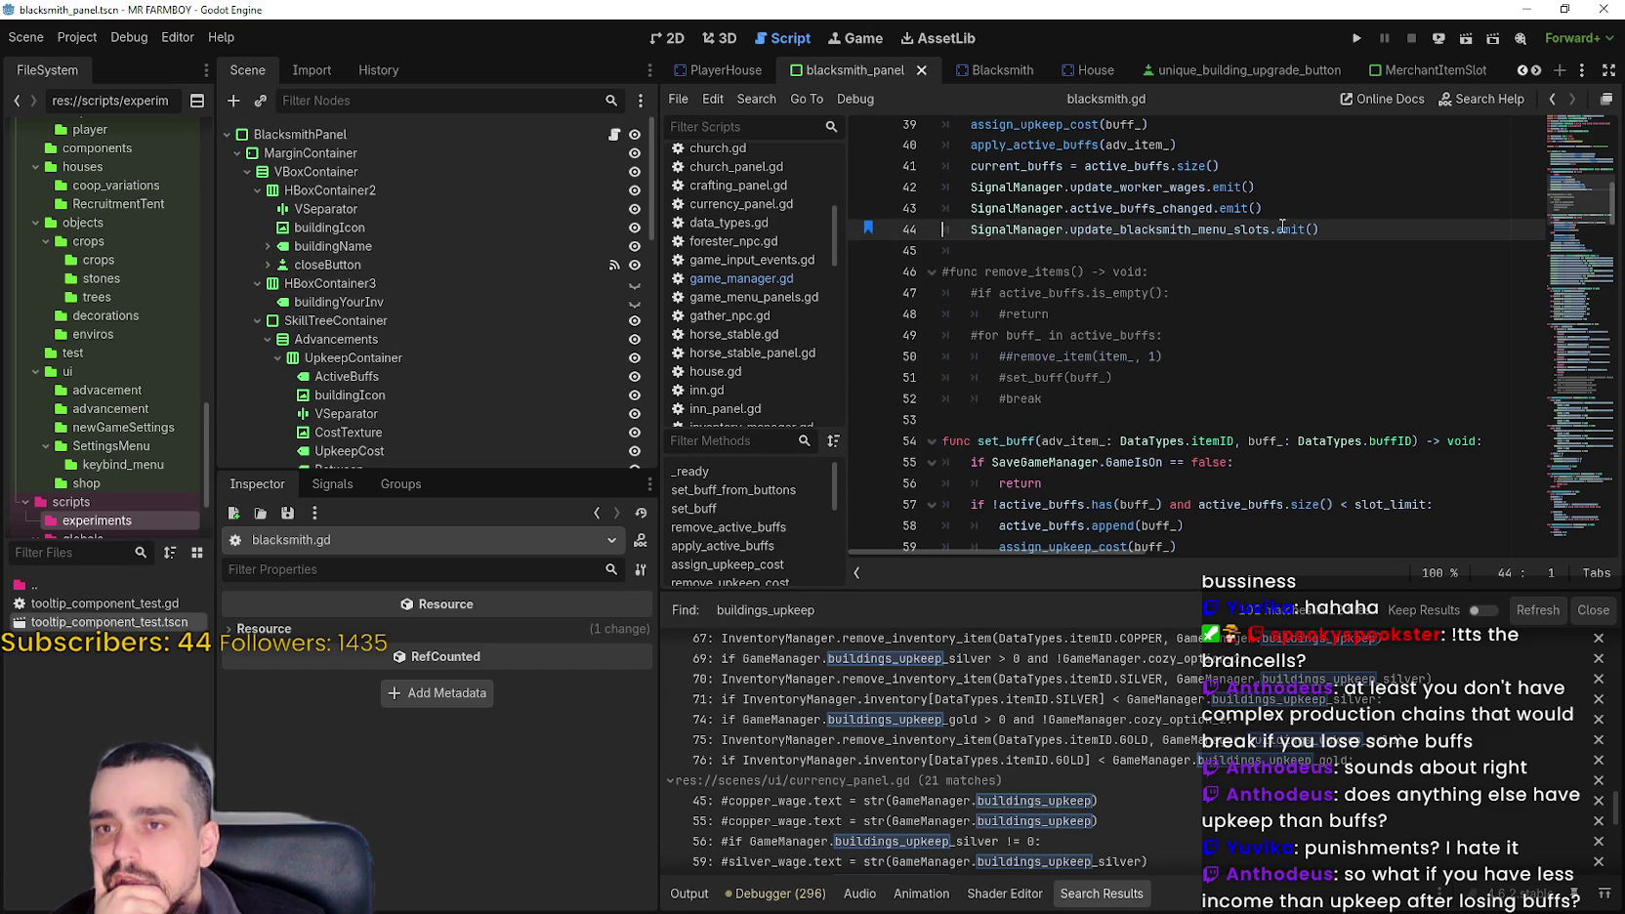
right_click(867, 231)
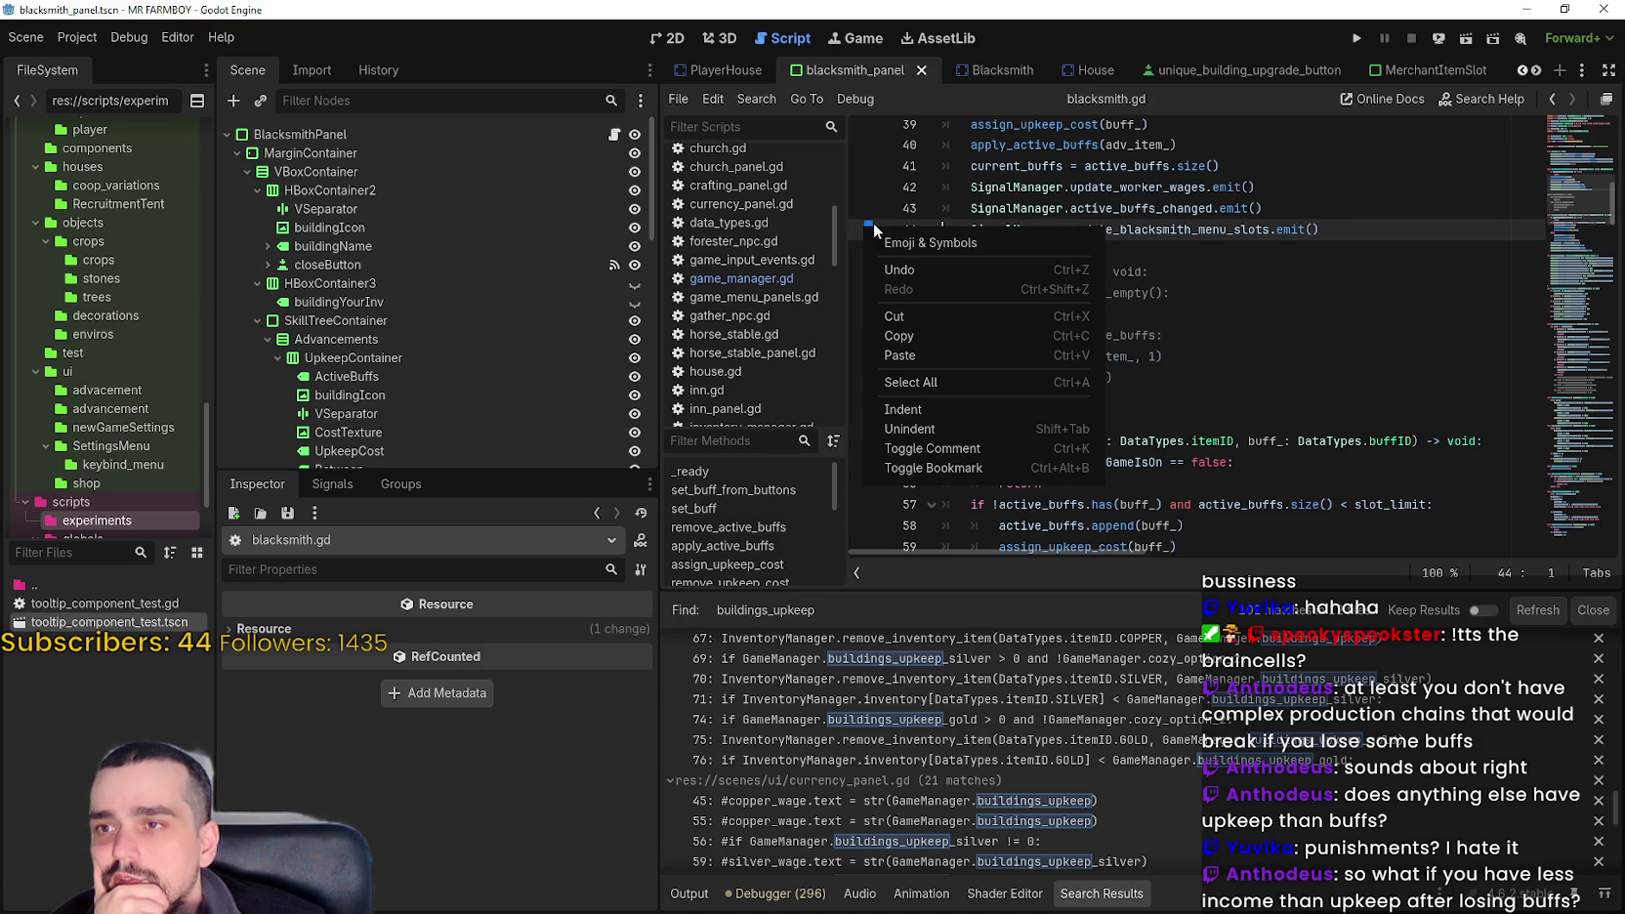
left_click(1032, 221)
right_click(1015, 234)
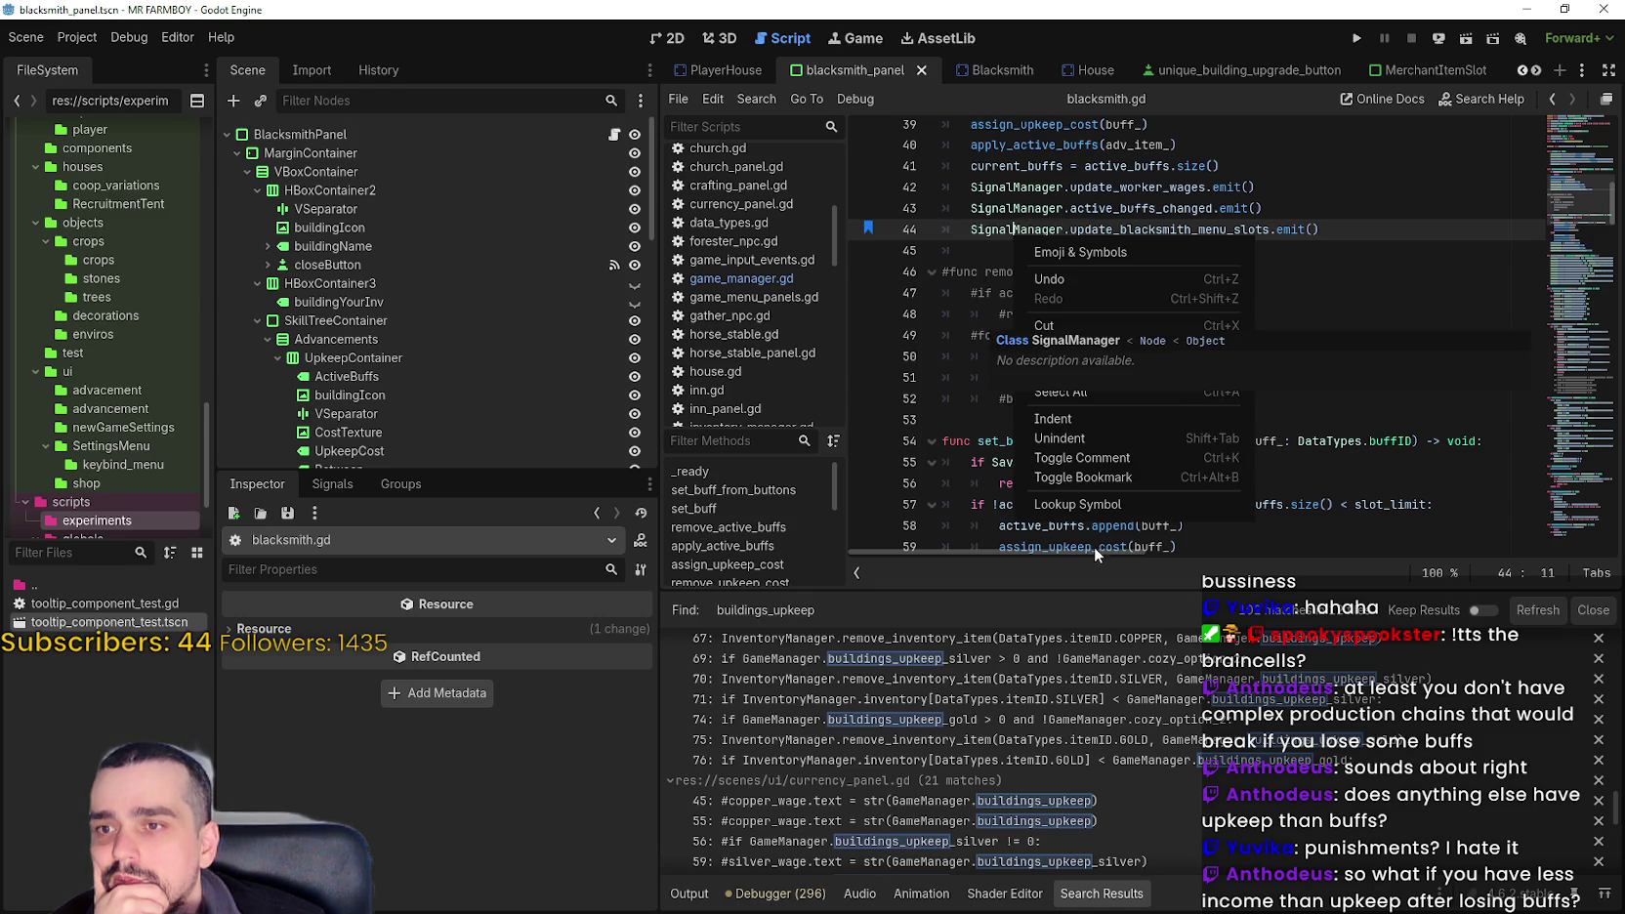
left_click(1133, 475)
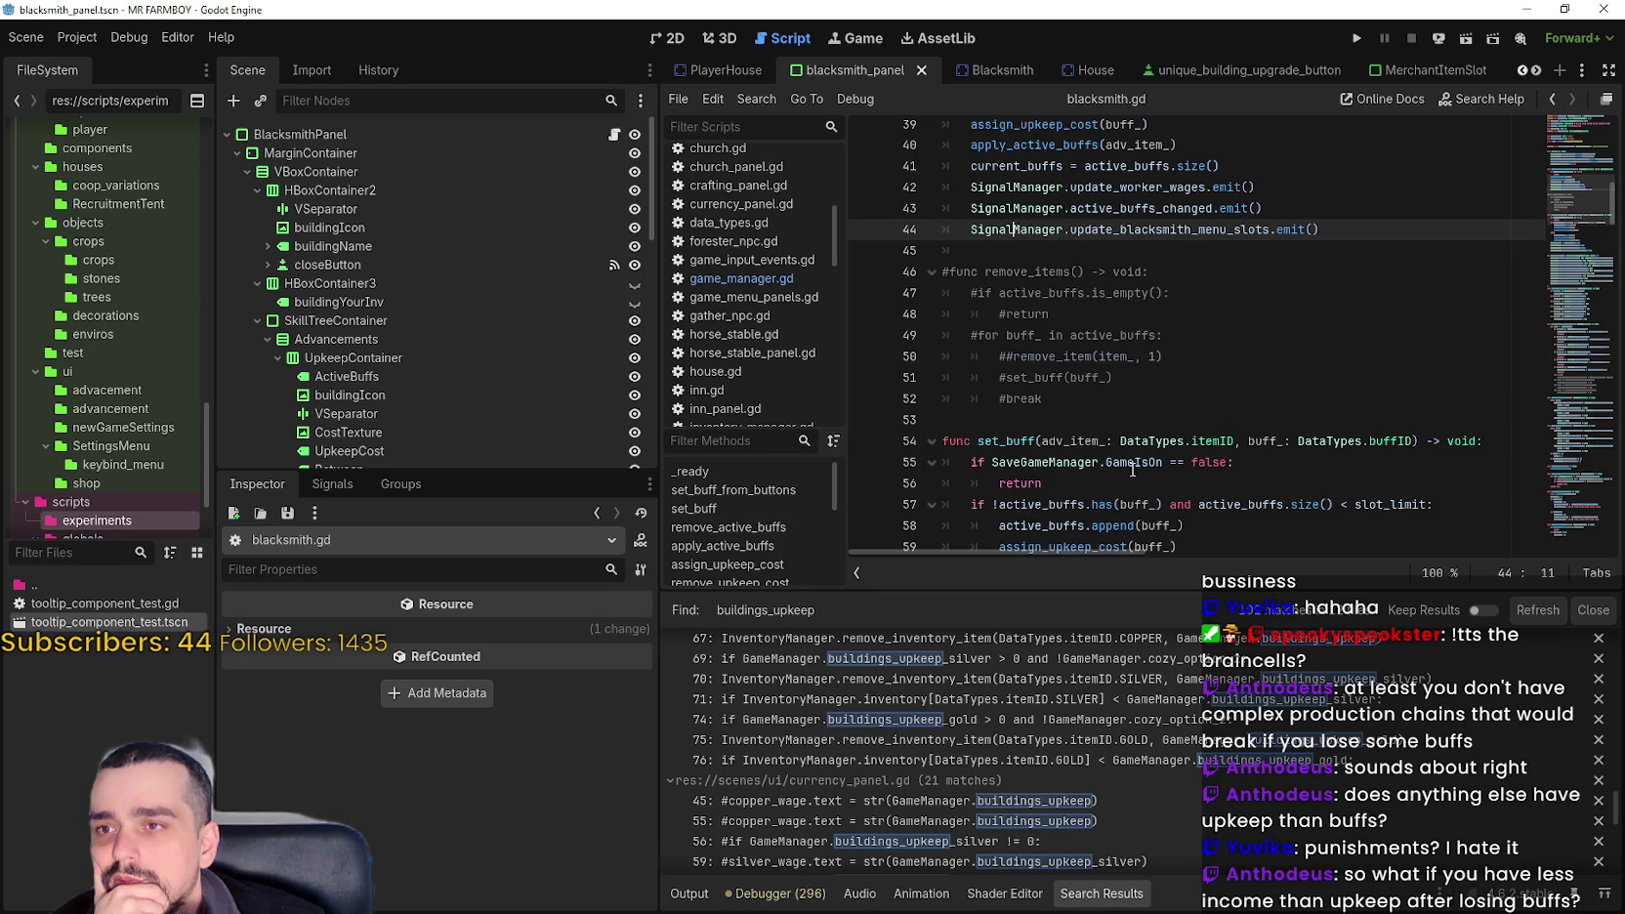
- Select the commented-out remove_items block below the function
left_click(1196, 251)
scroll(1164, 309, "up", 1)
mouse_move(1043, 398)
left_mouse_down()
mouse_move(977, 293)
mouse_move(931, 263)
left_mouse_up()
- Delete the commented-out remove_items block and check the surrounding blank lines
key("Delete")
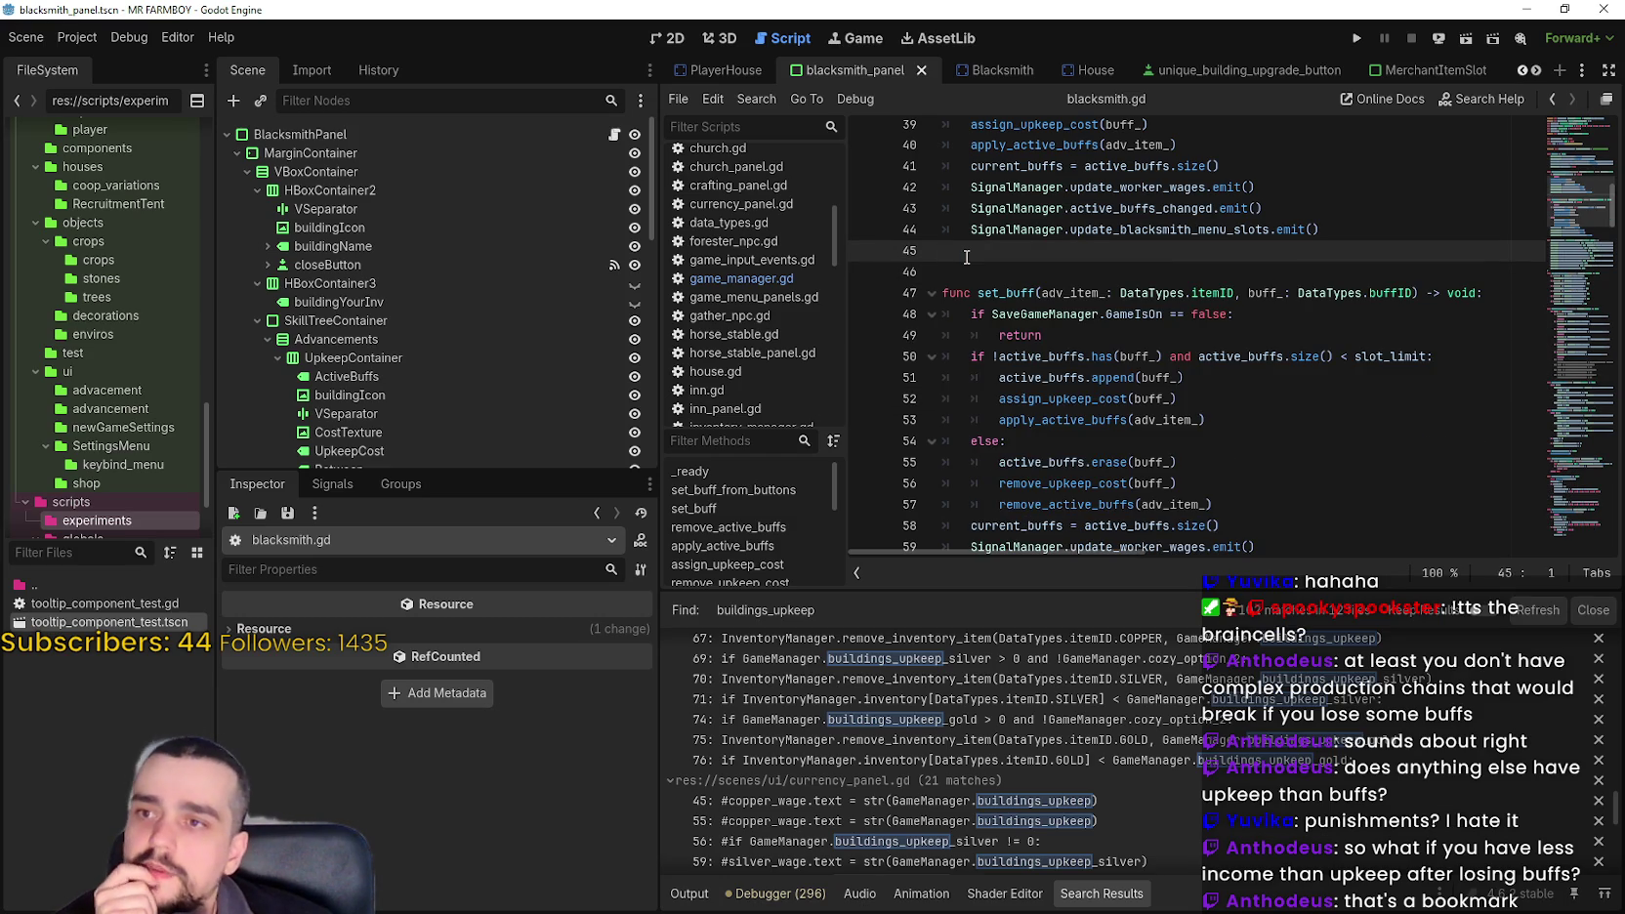
scroll(1040, 331, "up", 3)
scroll(1074, 342, "up", 2)
left_click(1111, 357)
scroll(1111, 357, "down", 4)
left_click(1123, 333)
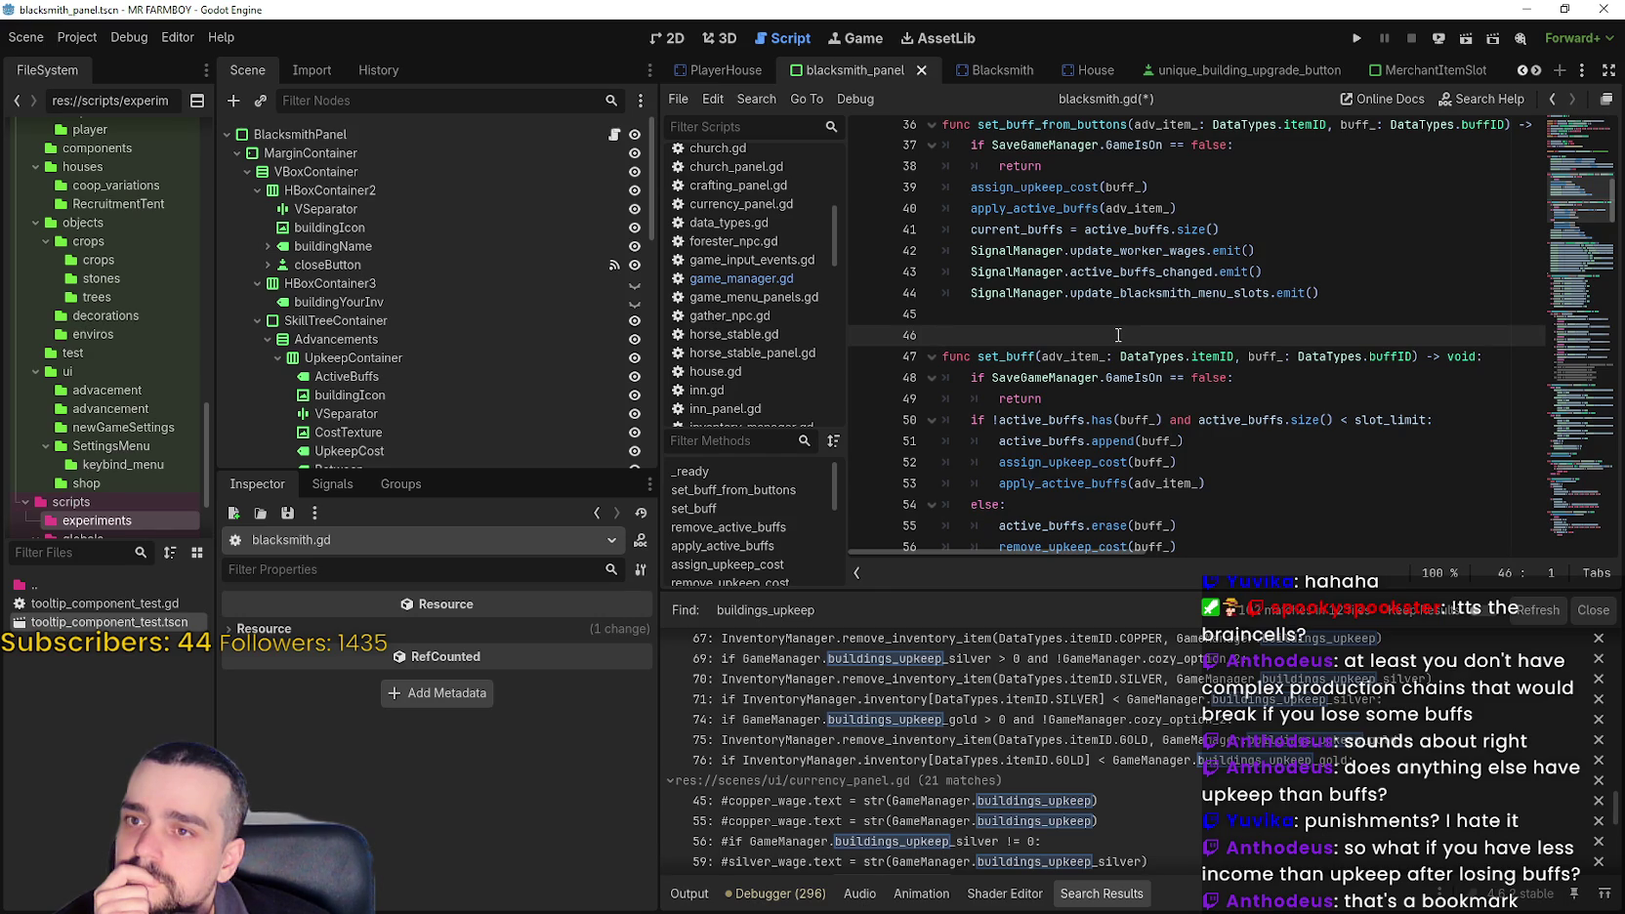
- Review the remaining code and select the body of set_buff_from_buttons
scroll(1119, 335, "down", 3)
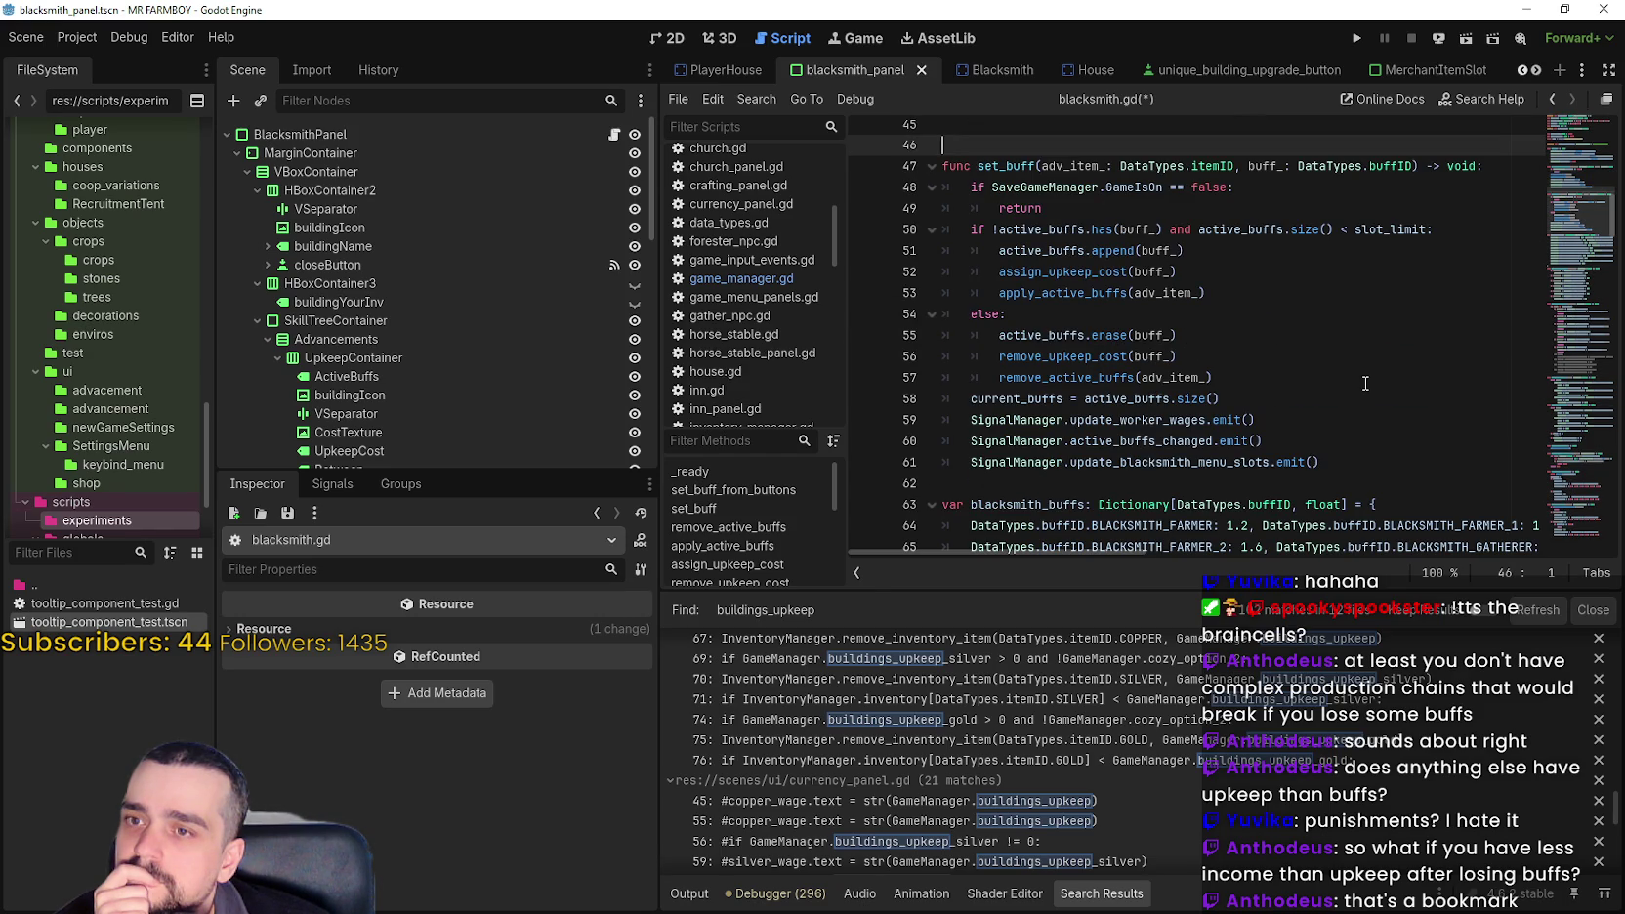
scroll(1365, 382, "up", 1)
scroll(1365, 383, "up", 4)
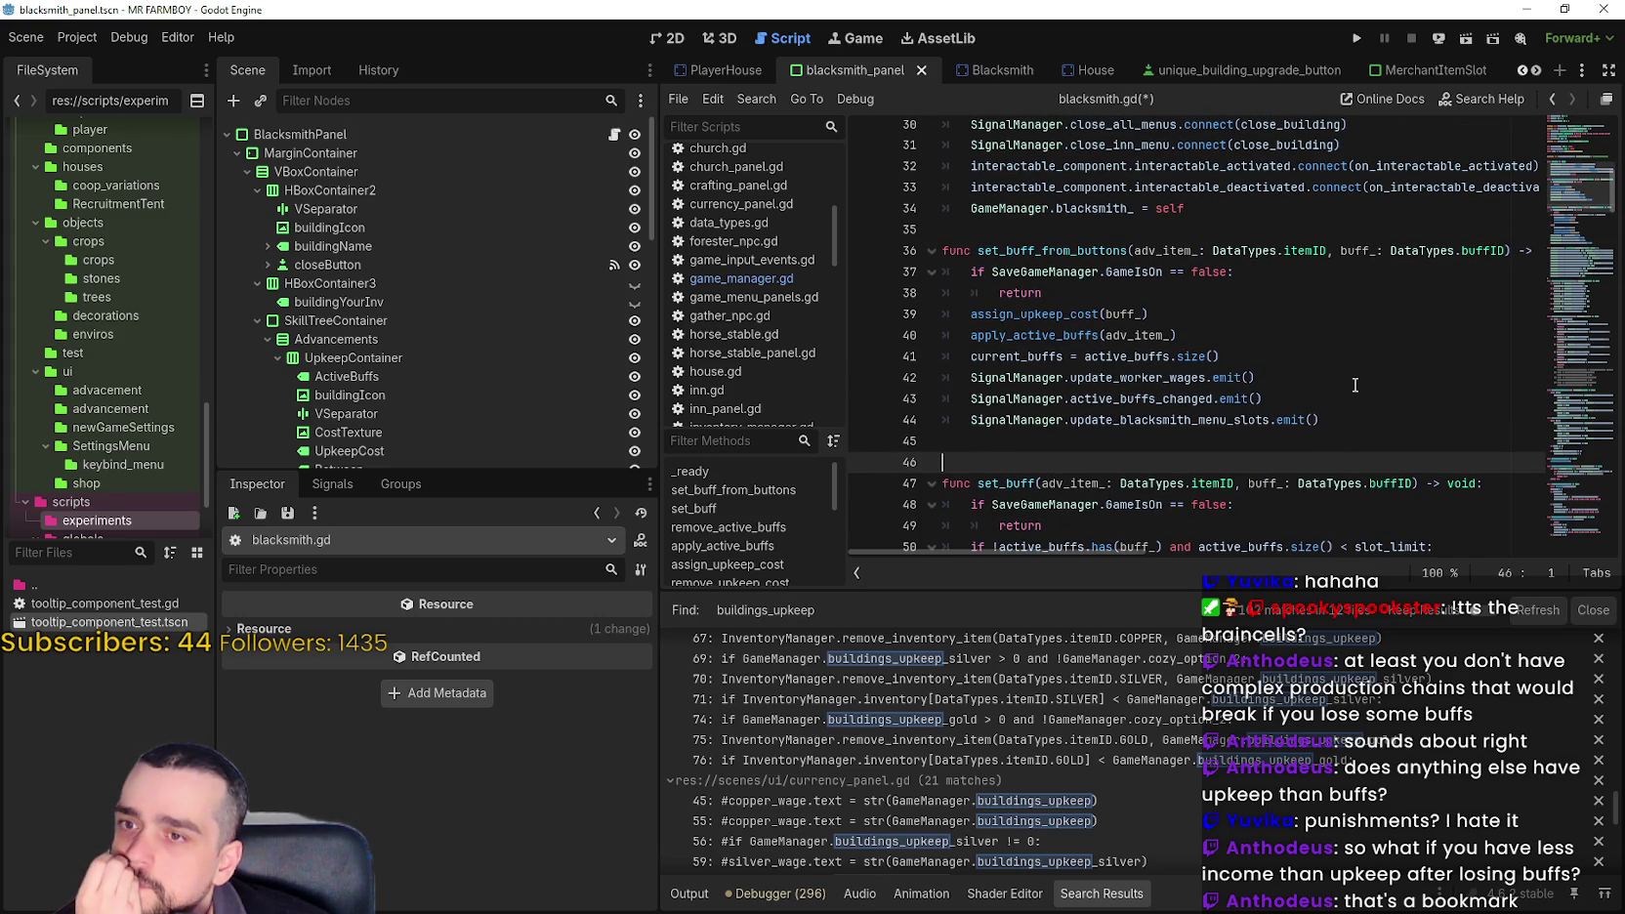
scroll(1355, 385, "down", 2)
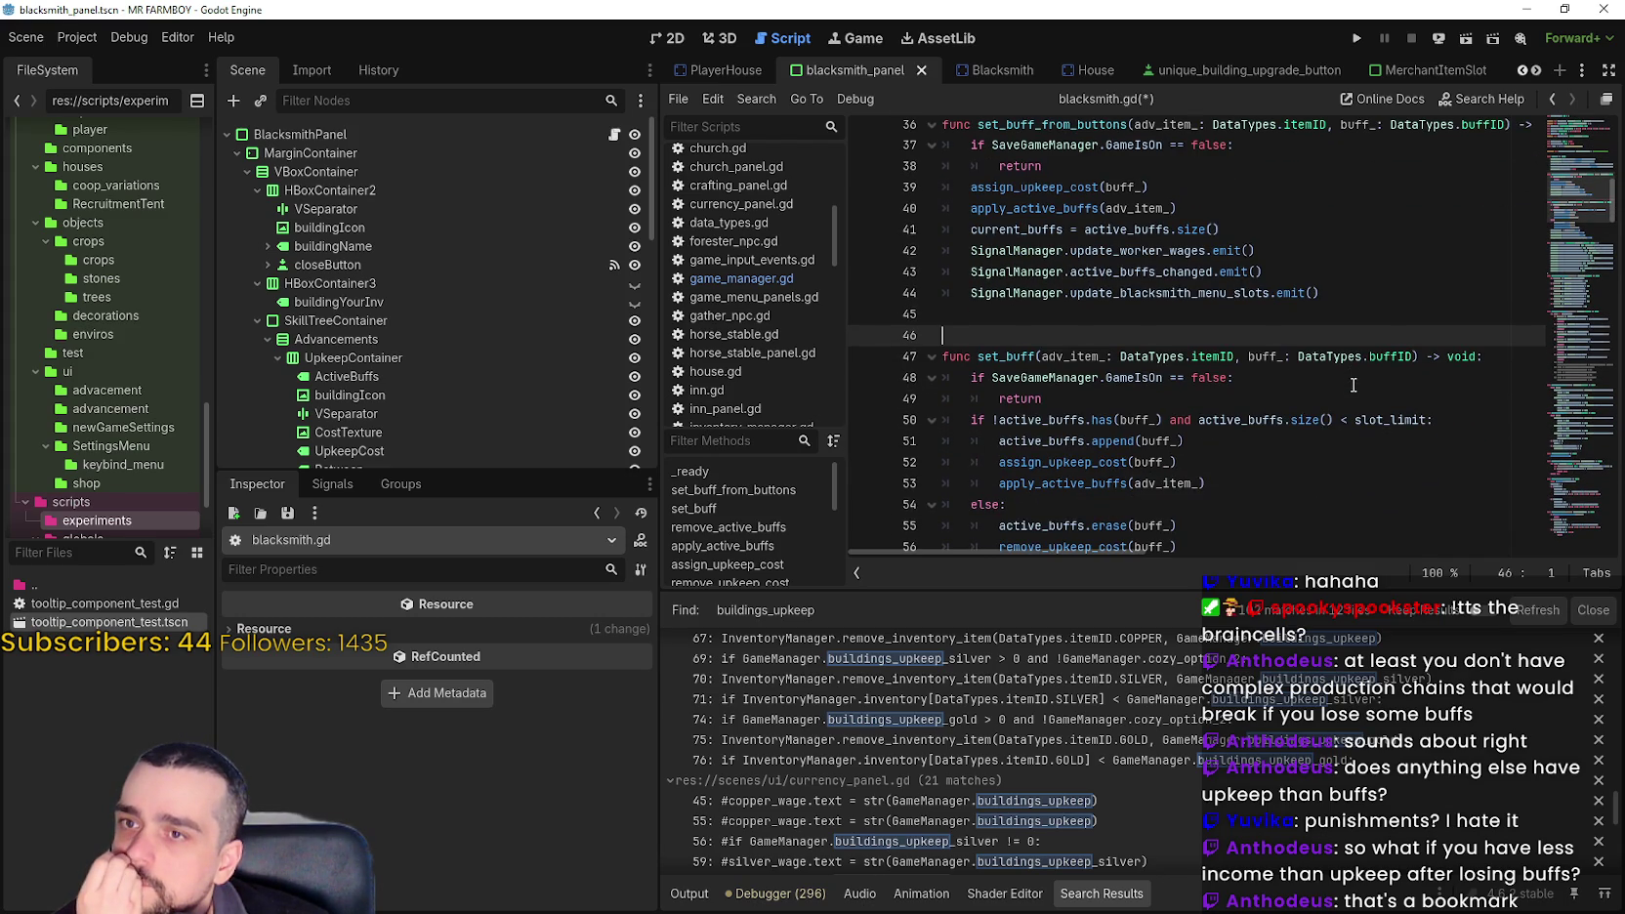
scroll(1353, 384, "down", 1)
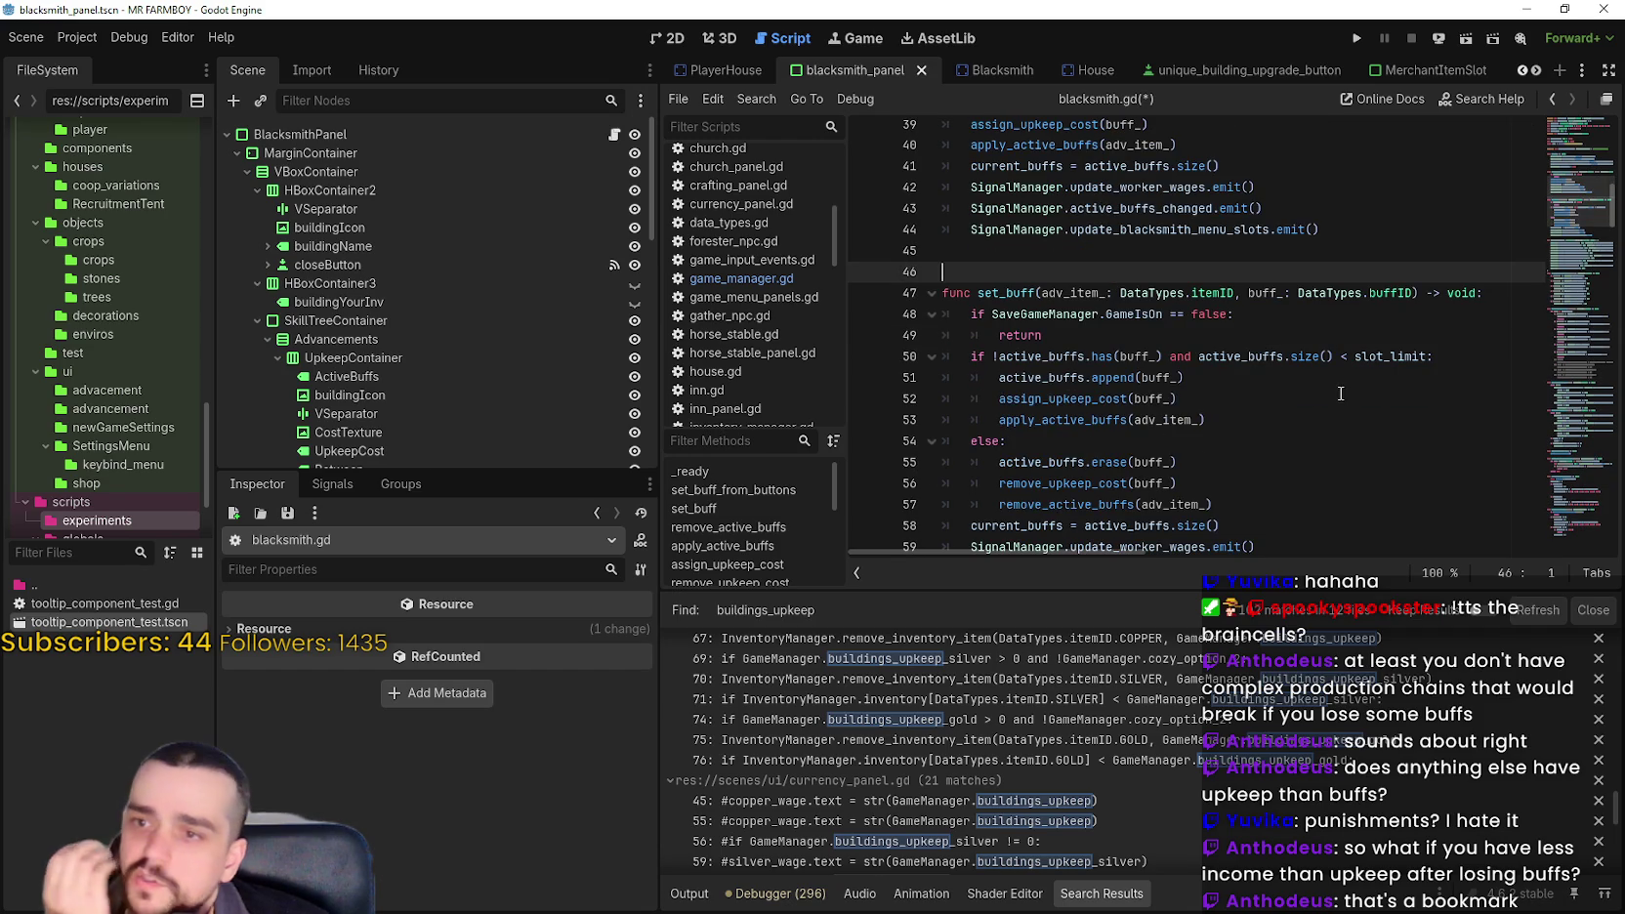
scroll(1351, 382, "up", 2)
left_click(1329, 355)
mouse_move(1329, 356)
left_mouse_down()
mouse_move(1078, 224)
mouse_move(977, 391)
mouse_move(896, 261)
left_mouse_up()
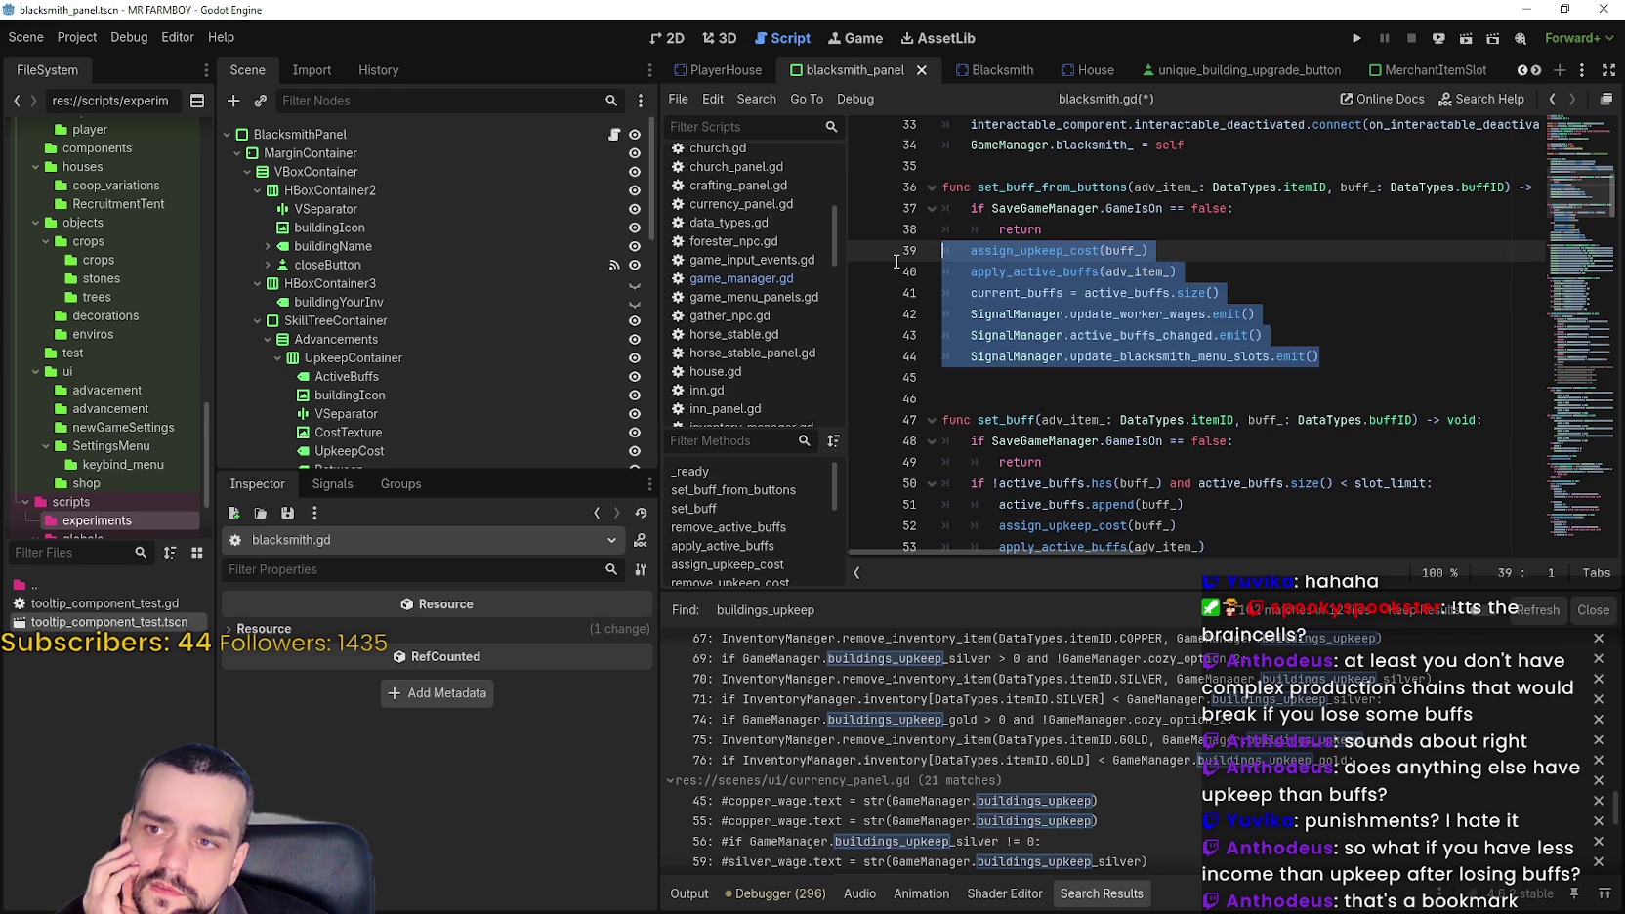
- Paste a copy of set_buff_from_buttons directly below the original, separated by a blank line
left_click_drag(896, 262, 897, 185)
key("ctrl+c")
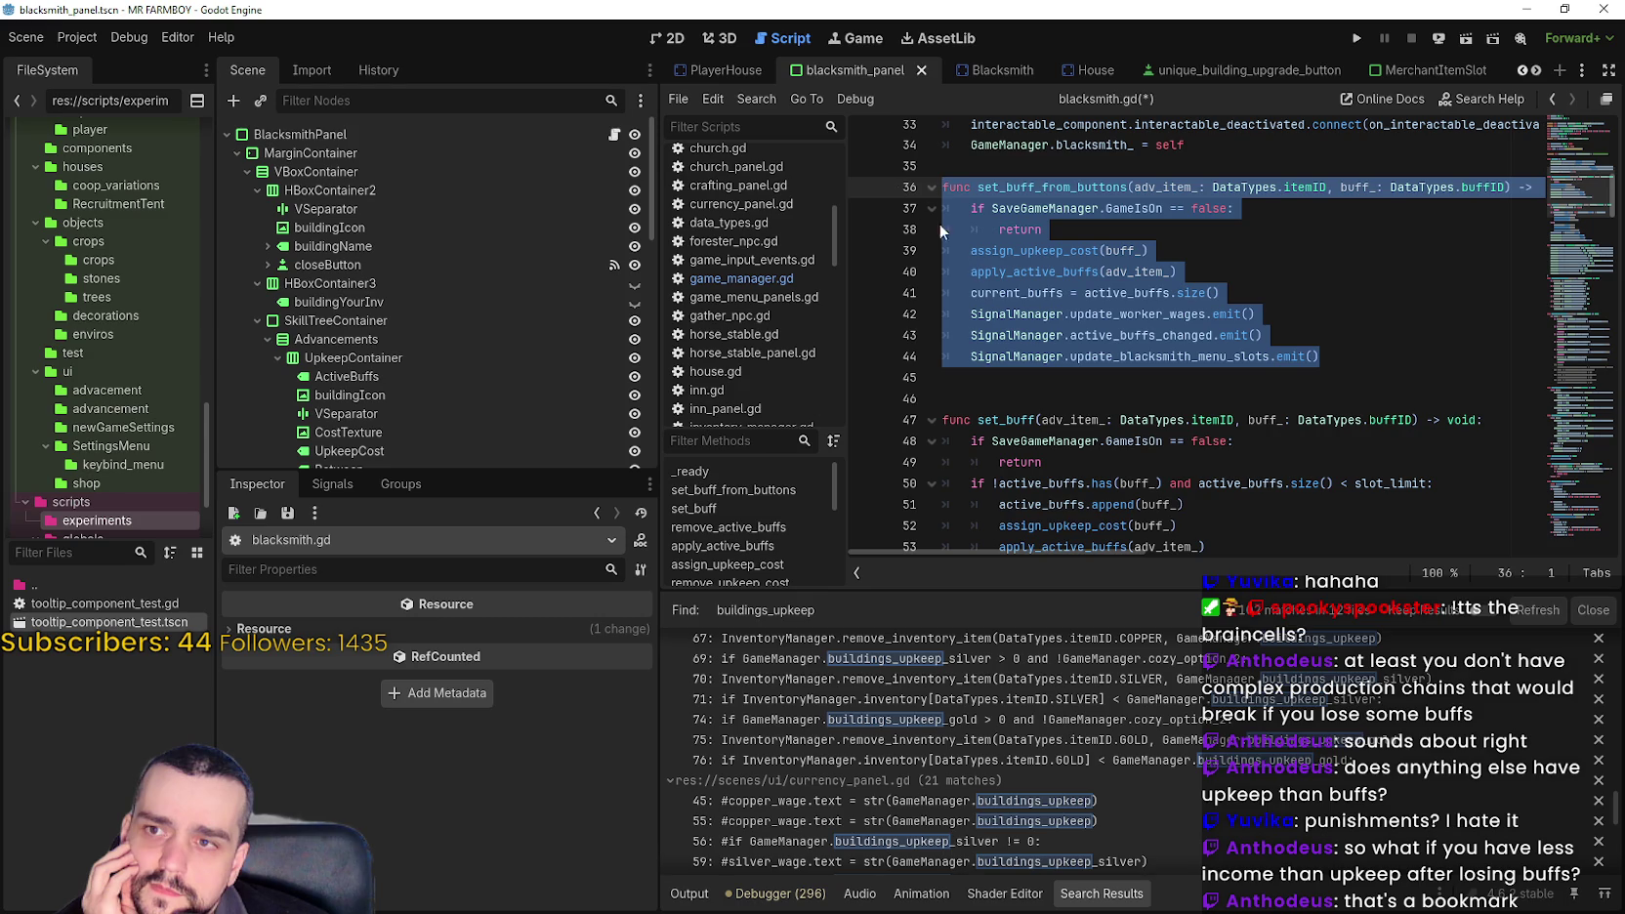
left_click(1010, 385)
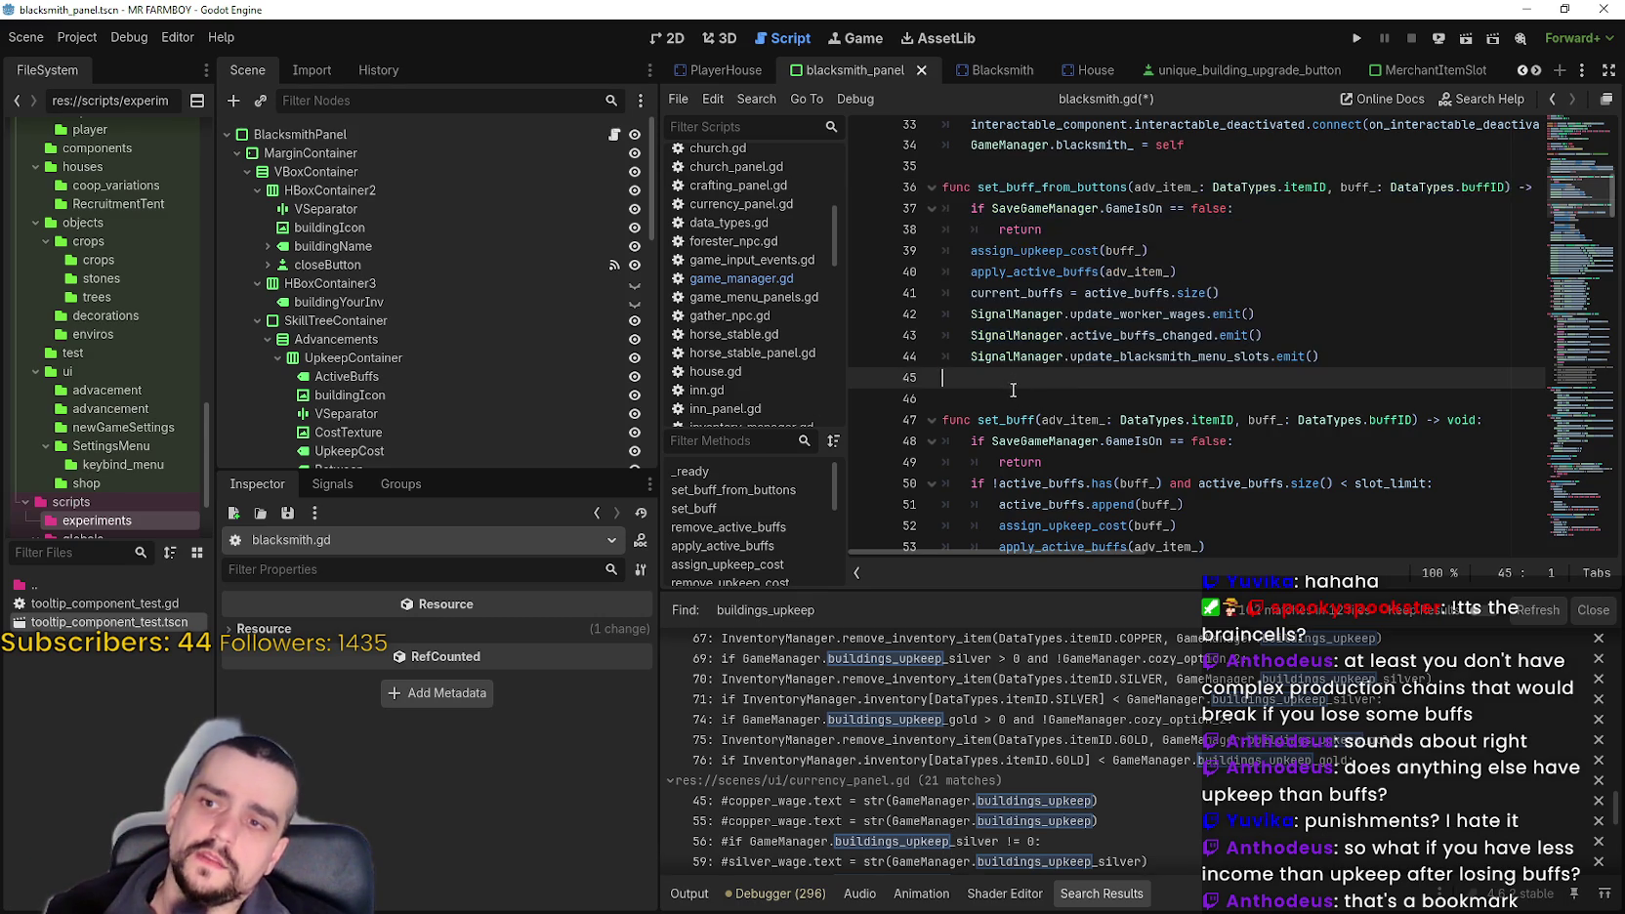
key("ctrl+v")
left_click(1372, 342)
key("Return")
- Inspect the copied function's buff_ and adv_item_ arguments and parameter
scroll(1317, 374, "down", 1)
left_click(1328, 477)
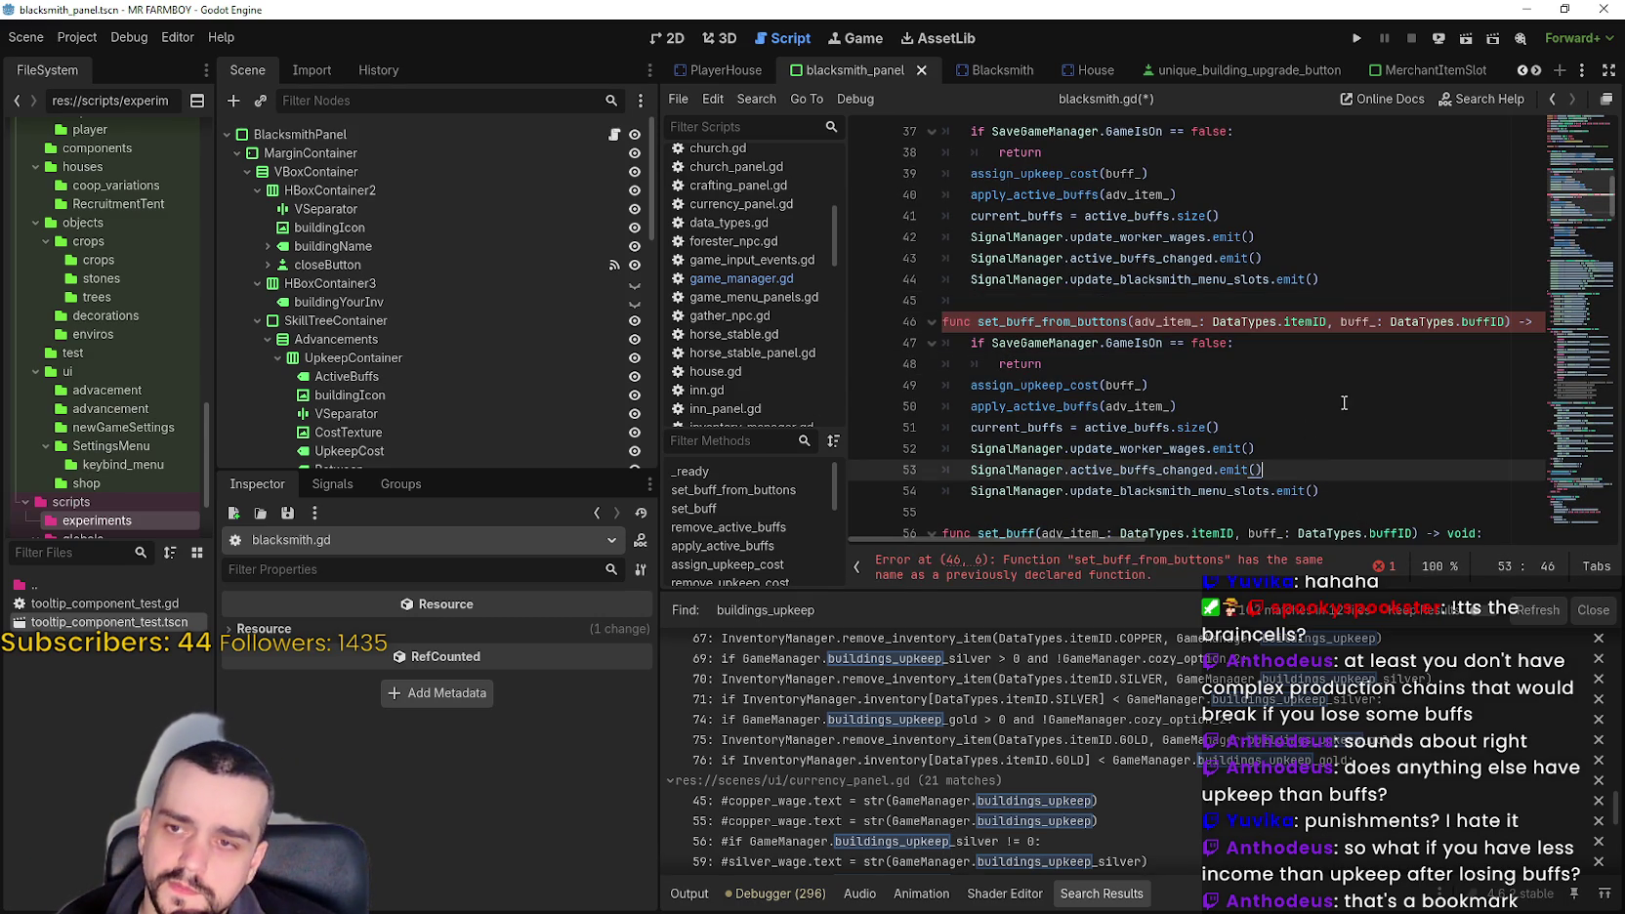
double_click(1127, 386)
double_click(1142, 406)
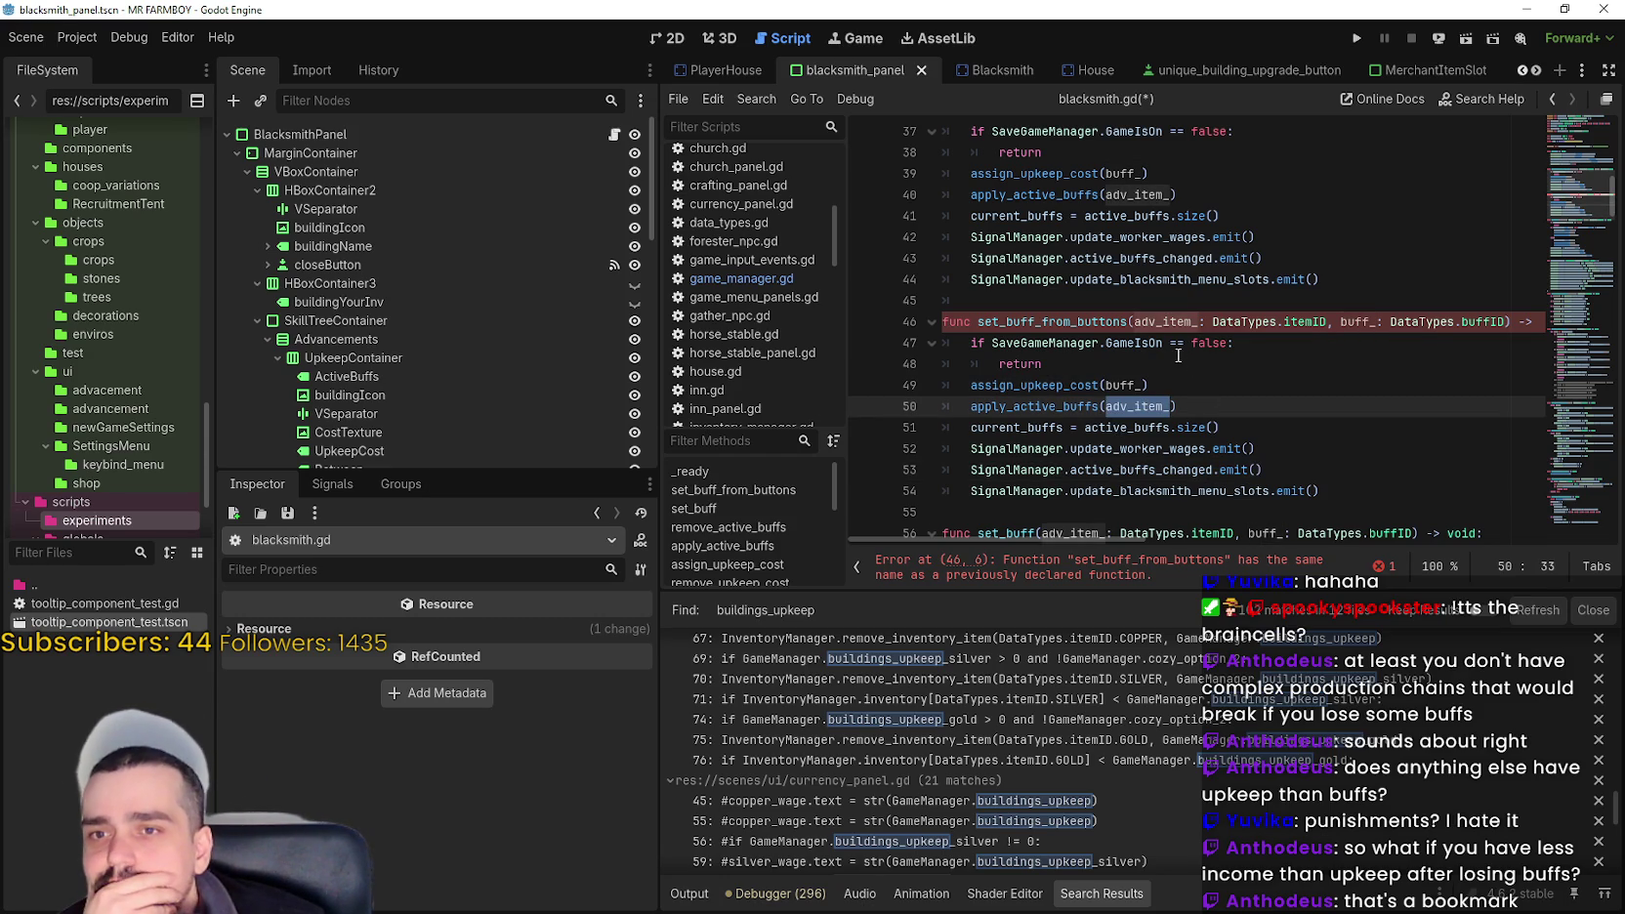
scroll(1178, 356, "down", 1)
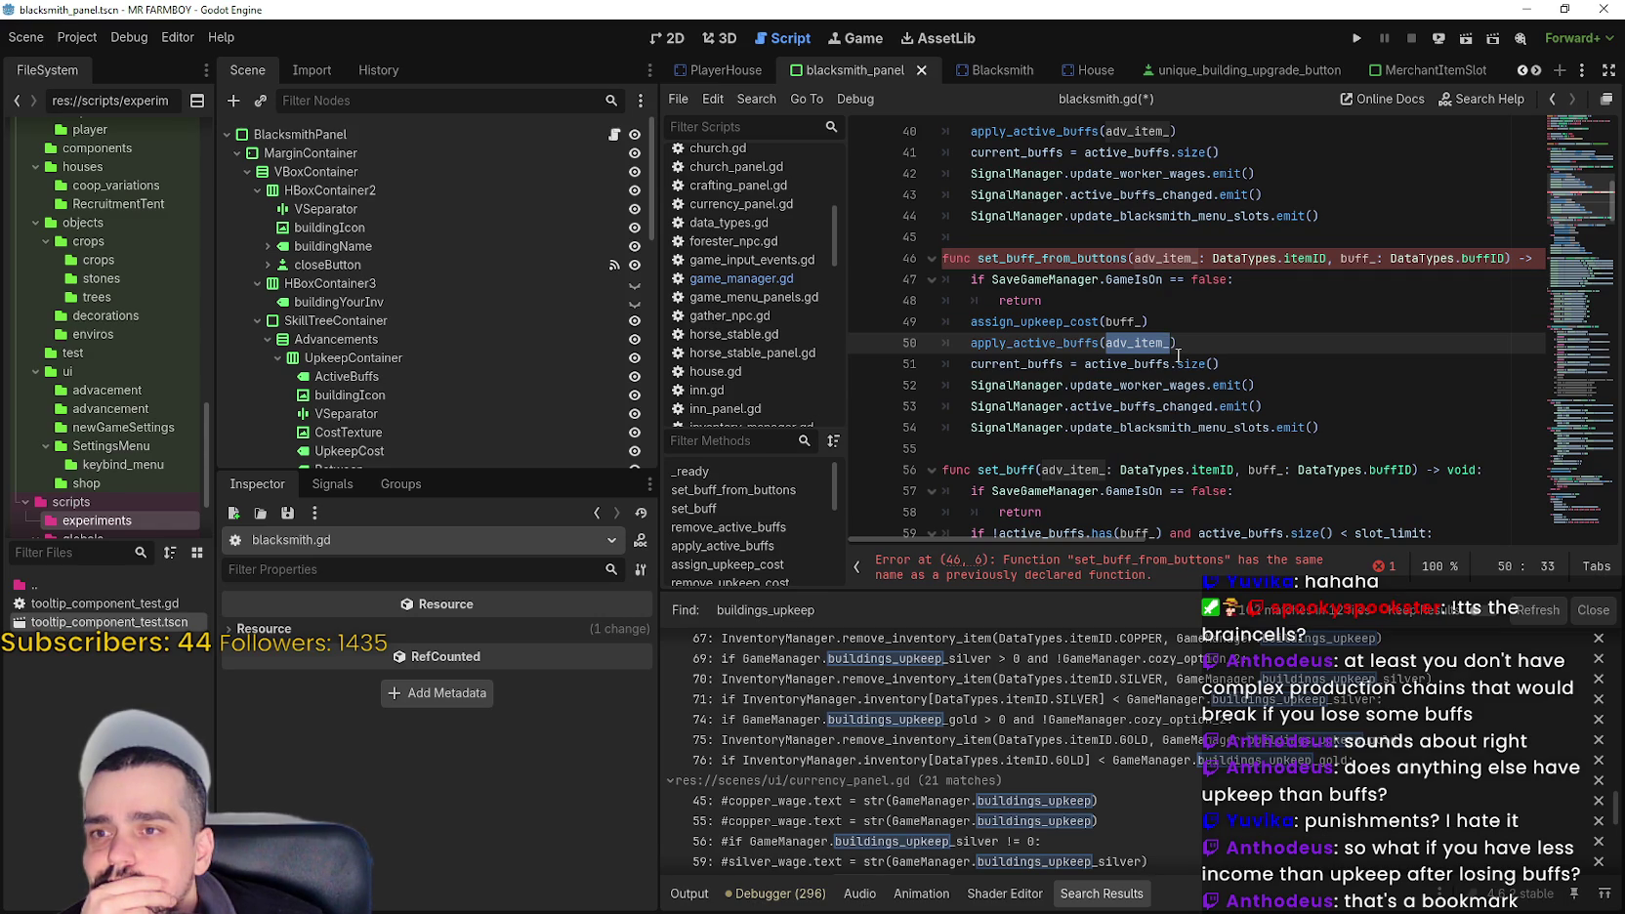
double_click(1155, 259)
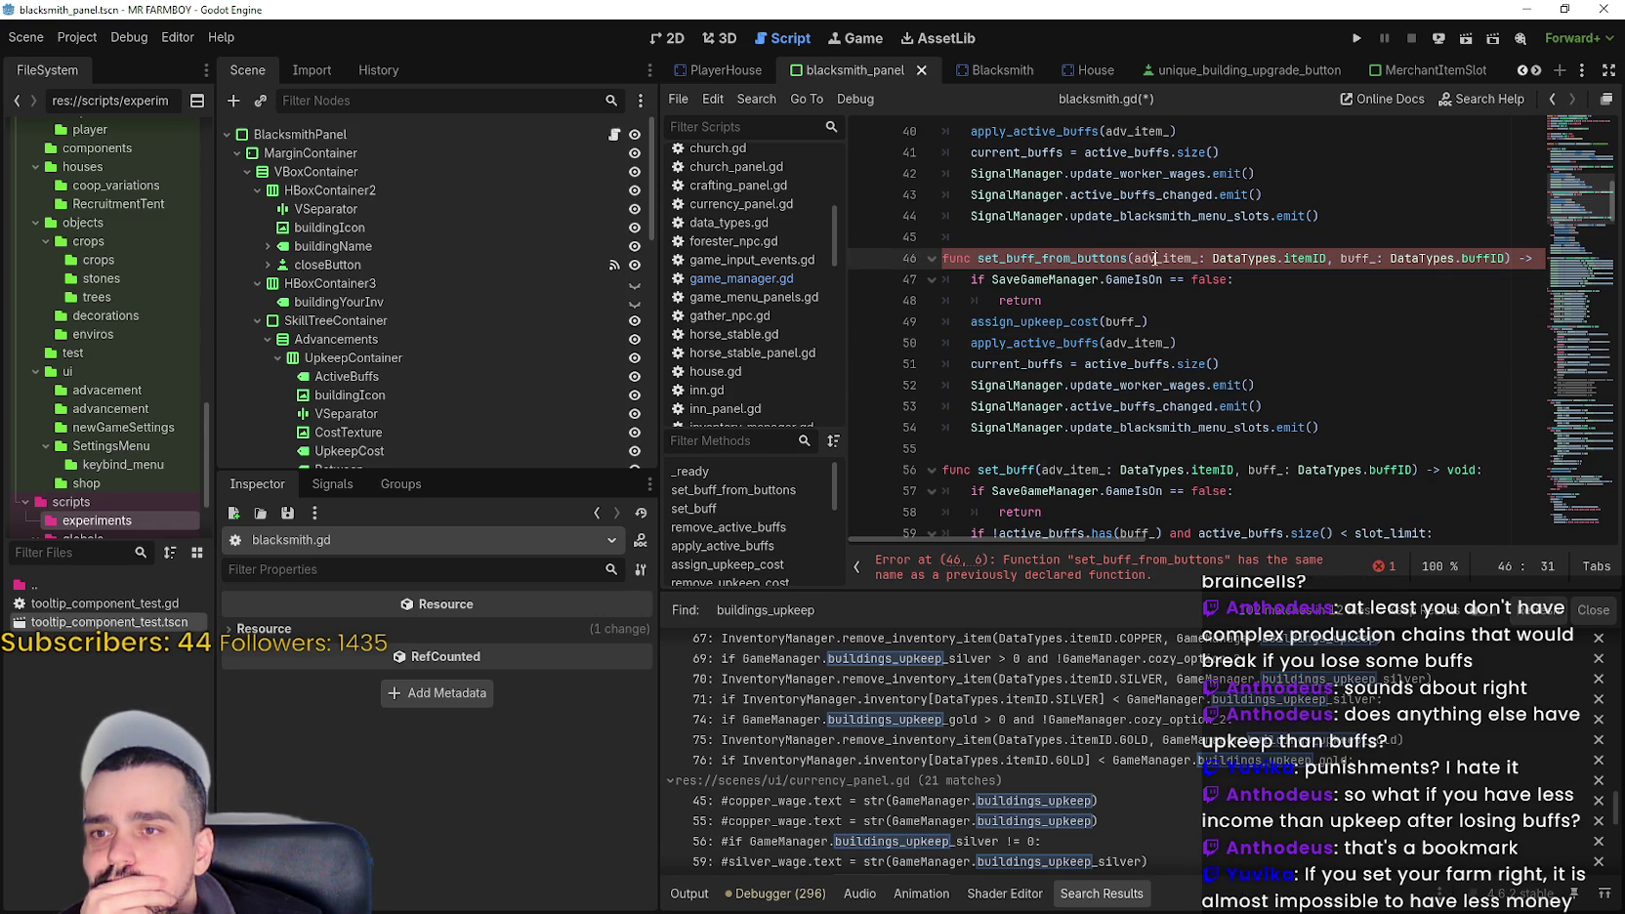
scroll(1244, 363, "down", 2)
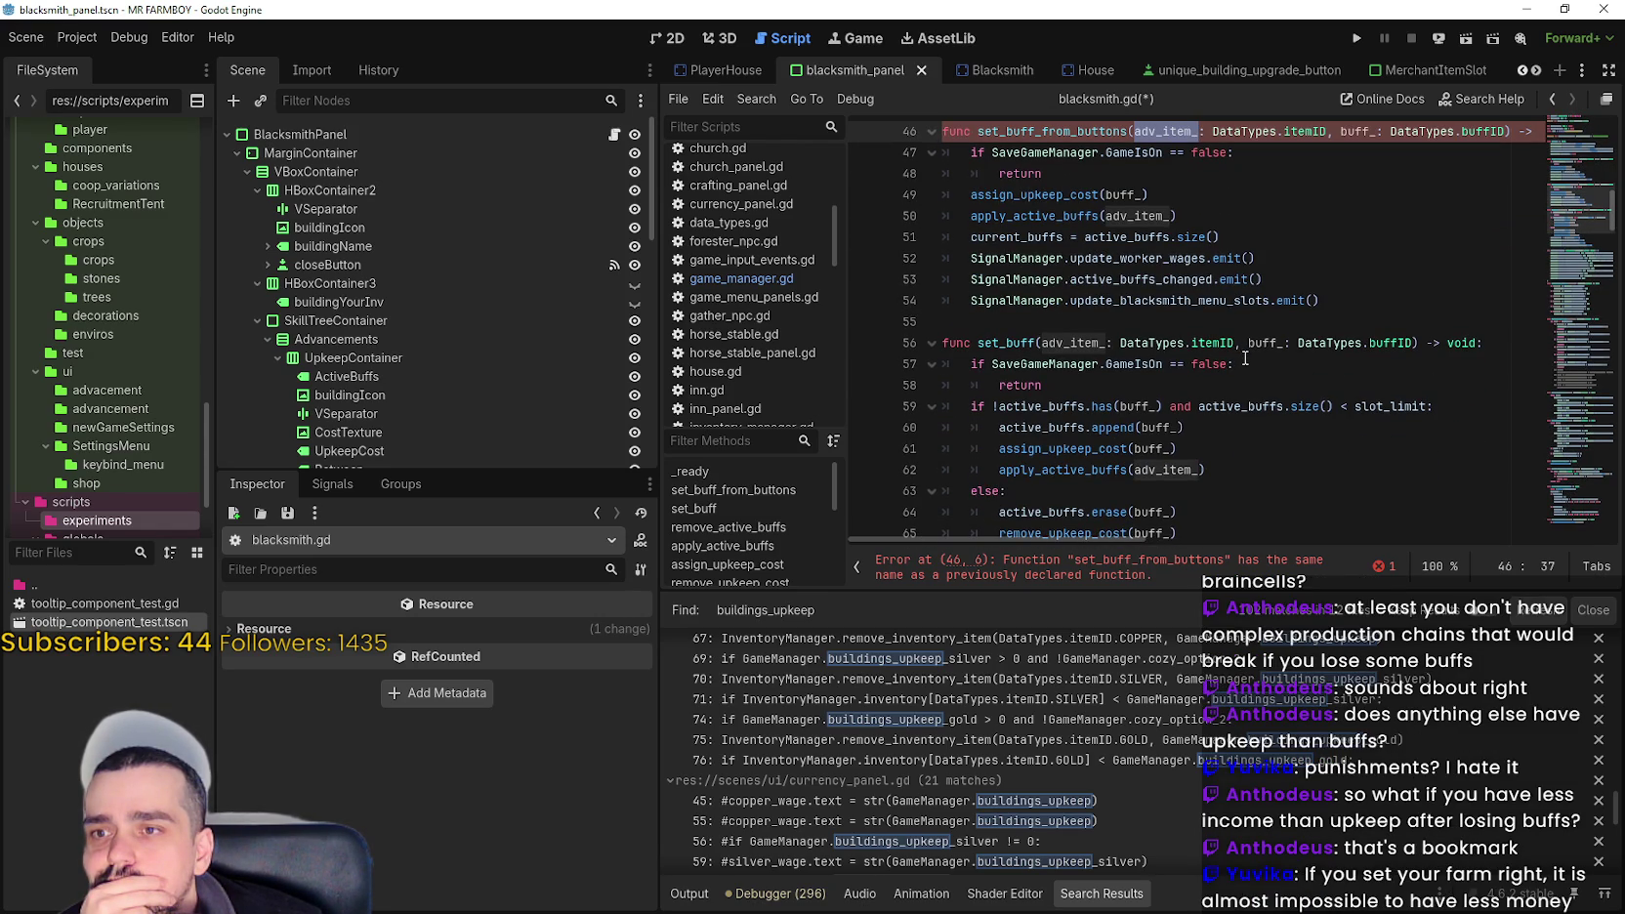
mouse_move(1579, 215)
left_mouse_down()
mouse_move(1580, 161)
mouse_move(1567, 367)
mouse_move(1560, 136)
mouse_move(1564, 199)
left_mouse_up()
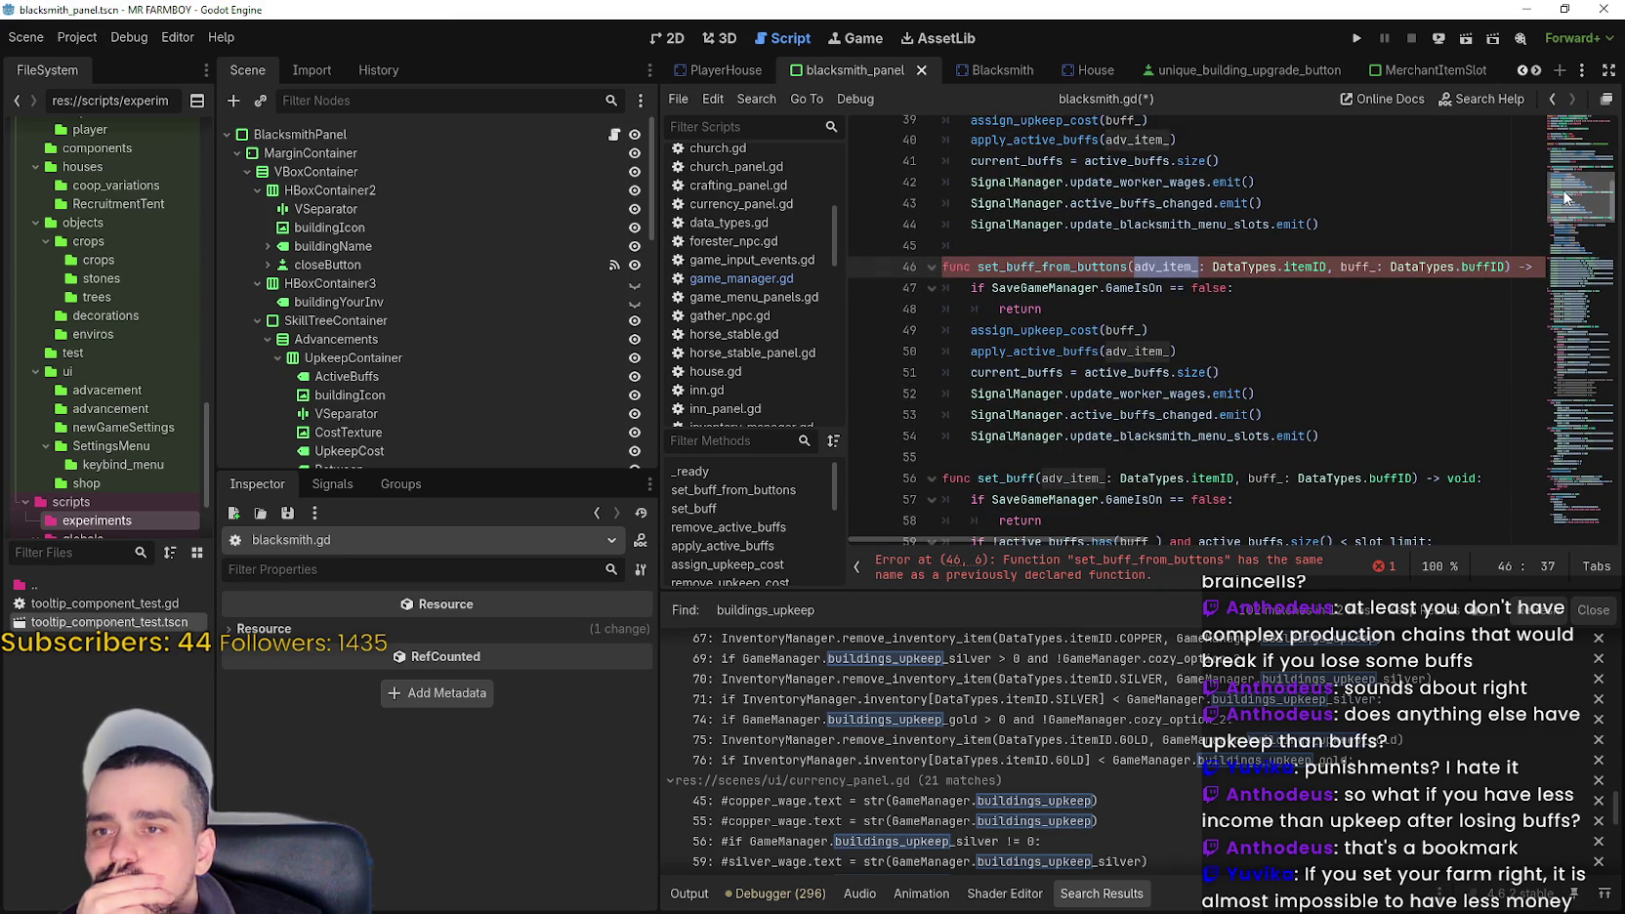
- Select 'set' in the copied function's name for renaming
scroll(1565, 198, "down", 1)
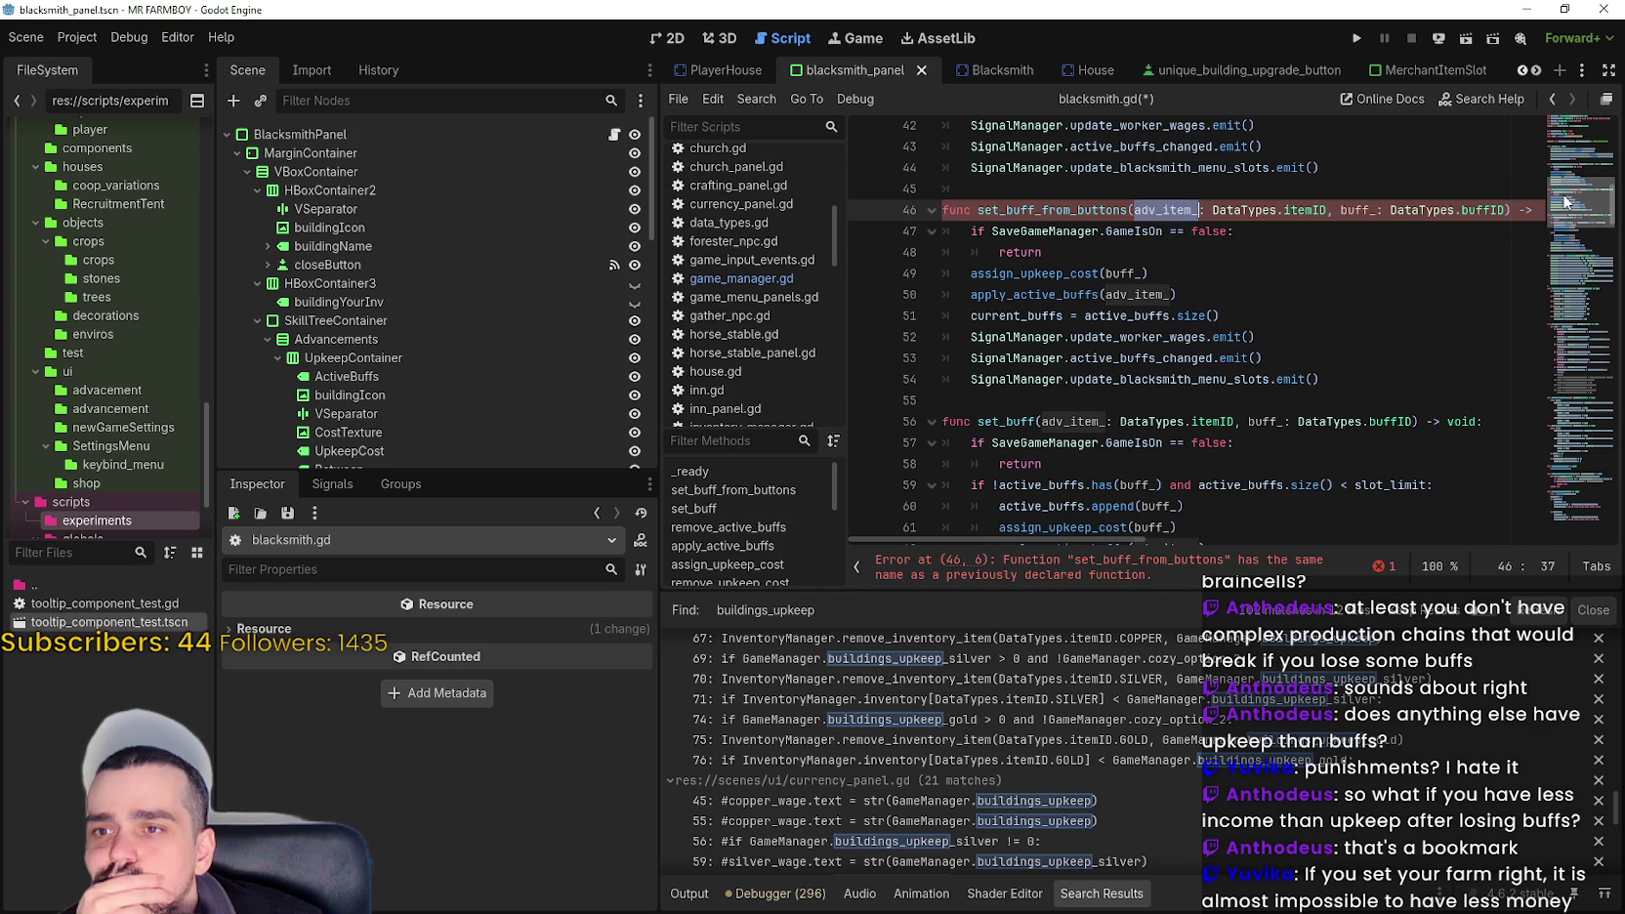
left_click(1124, 210)
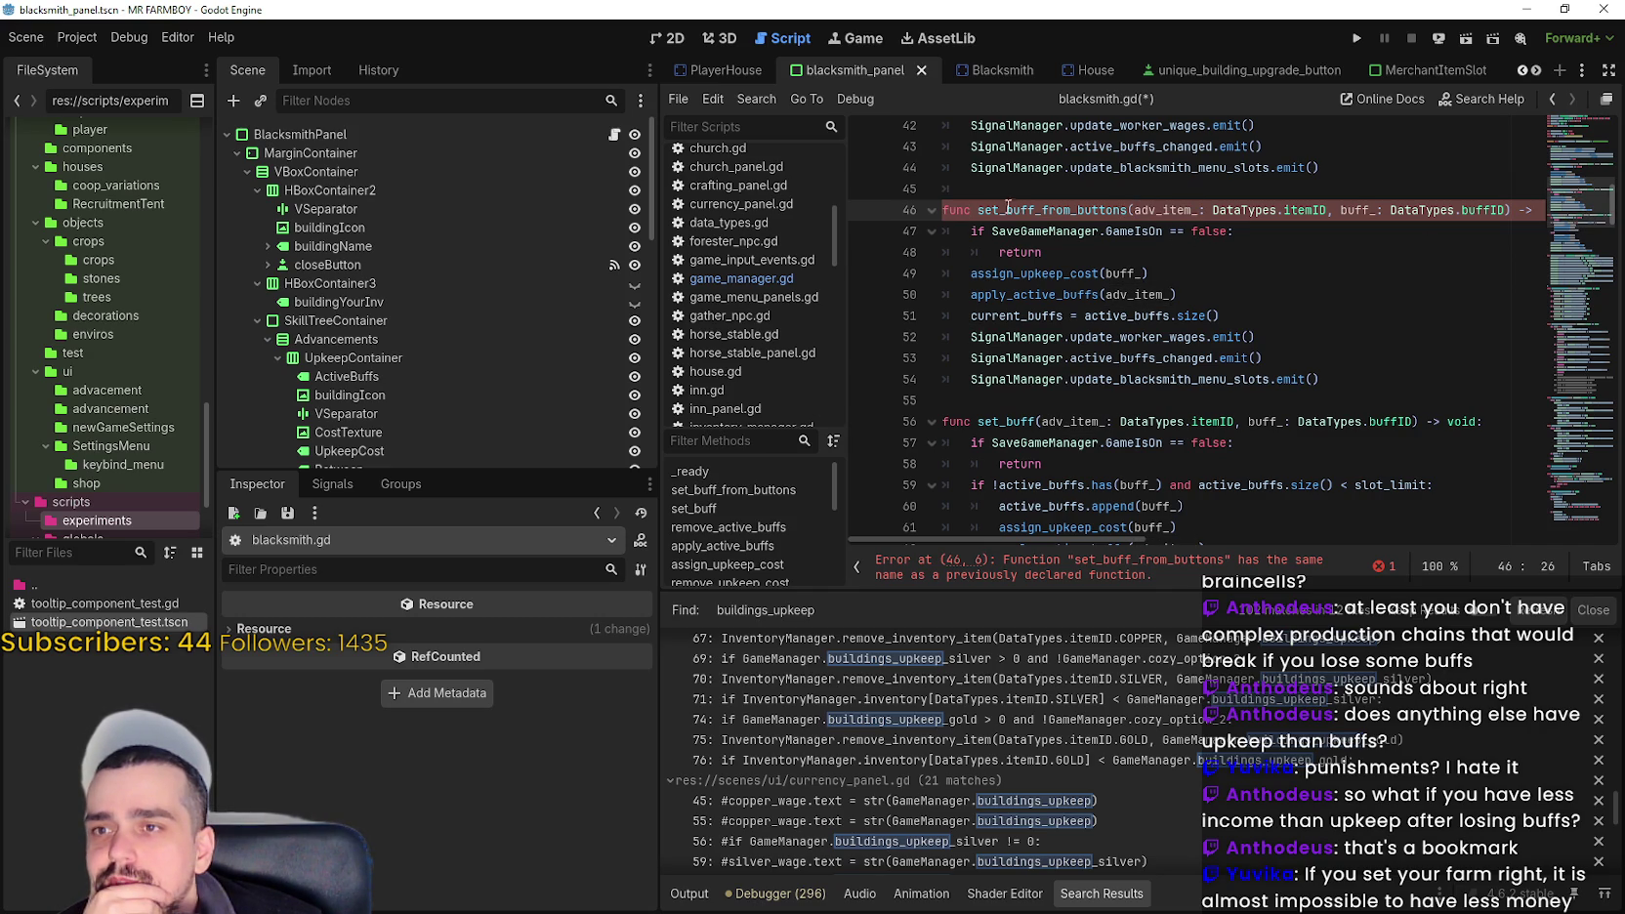
left_click_drag(997, 213, 978, 213)
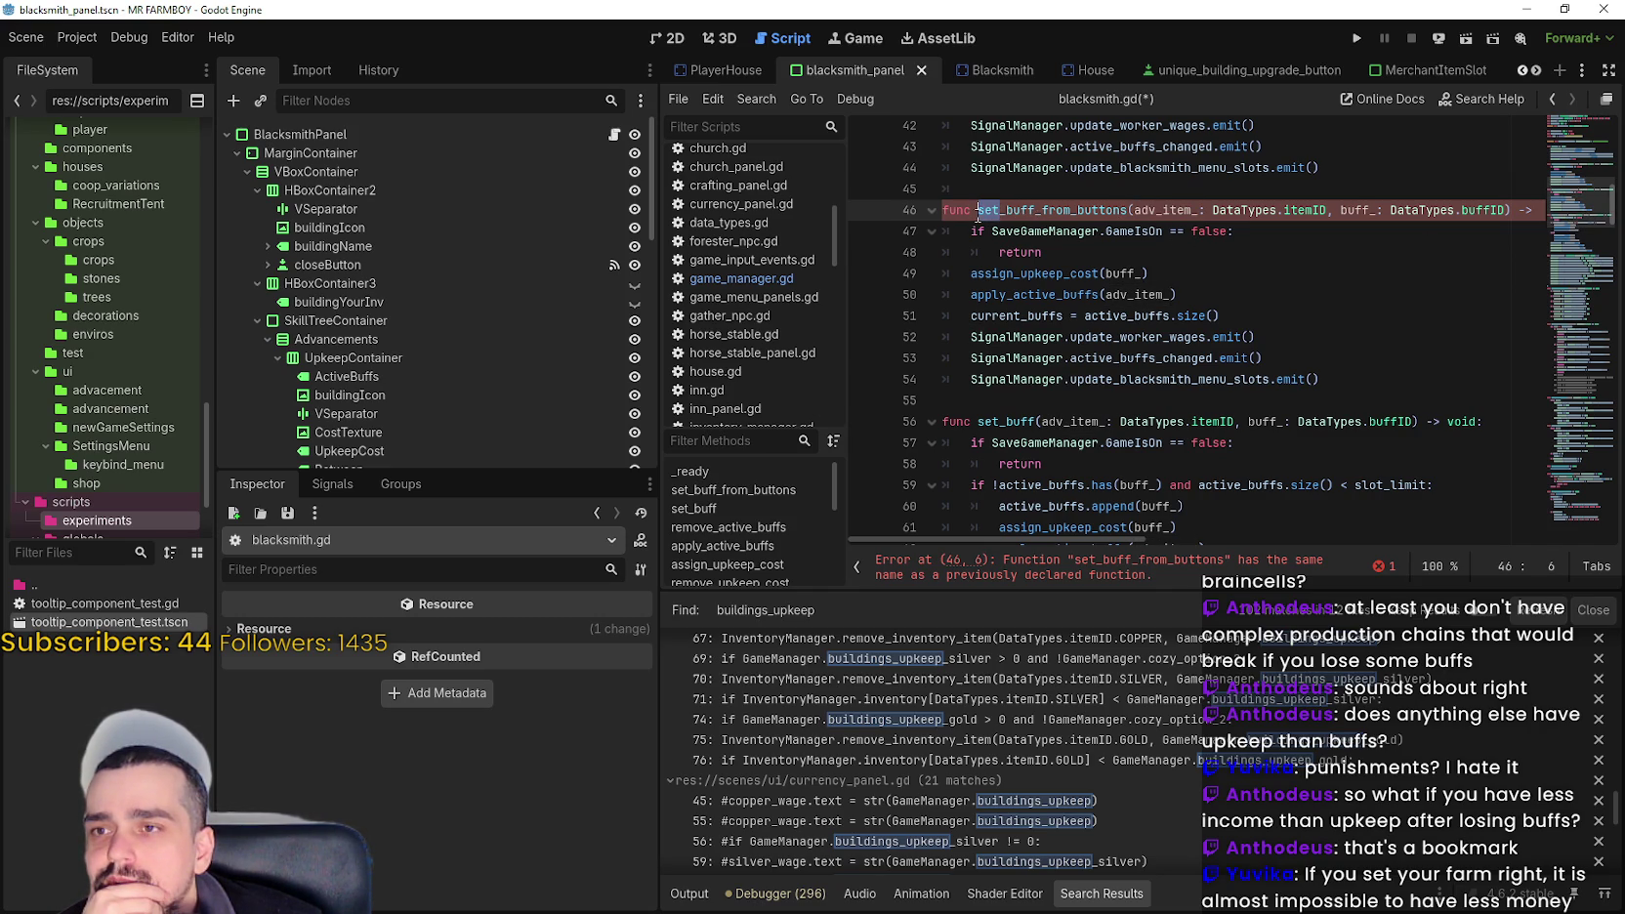
- Rename the copied function to disable_buff_from_buttons
type("disabl")
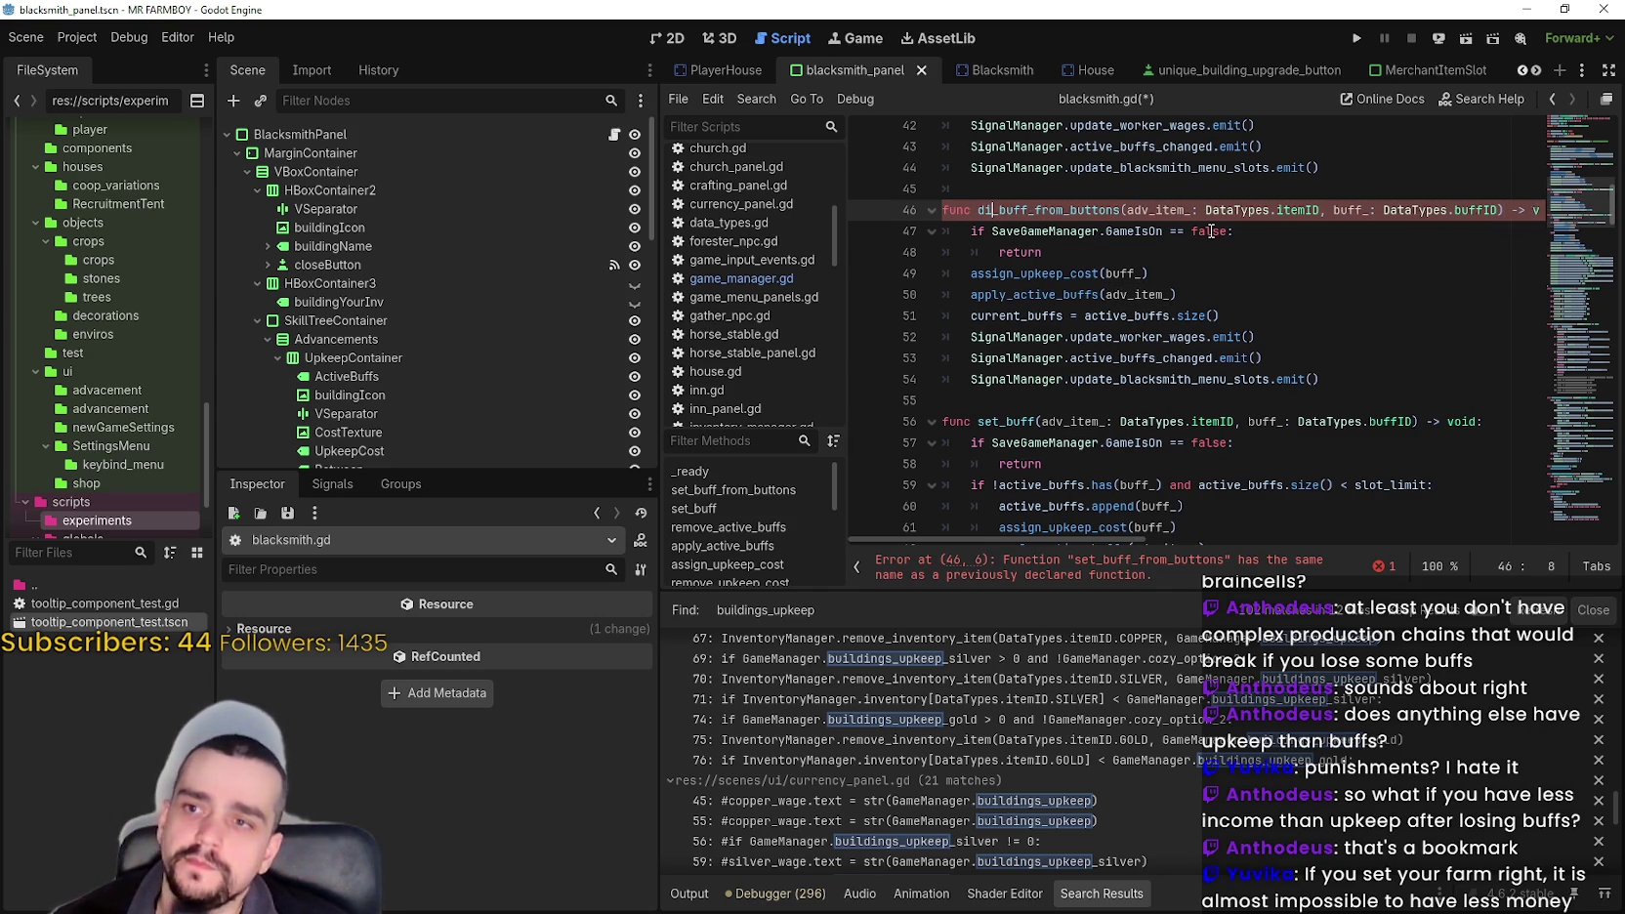
type("e")
left_click(1222, 281)
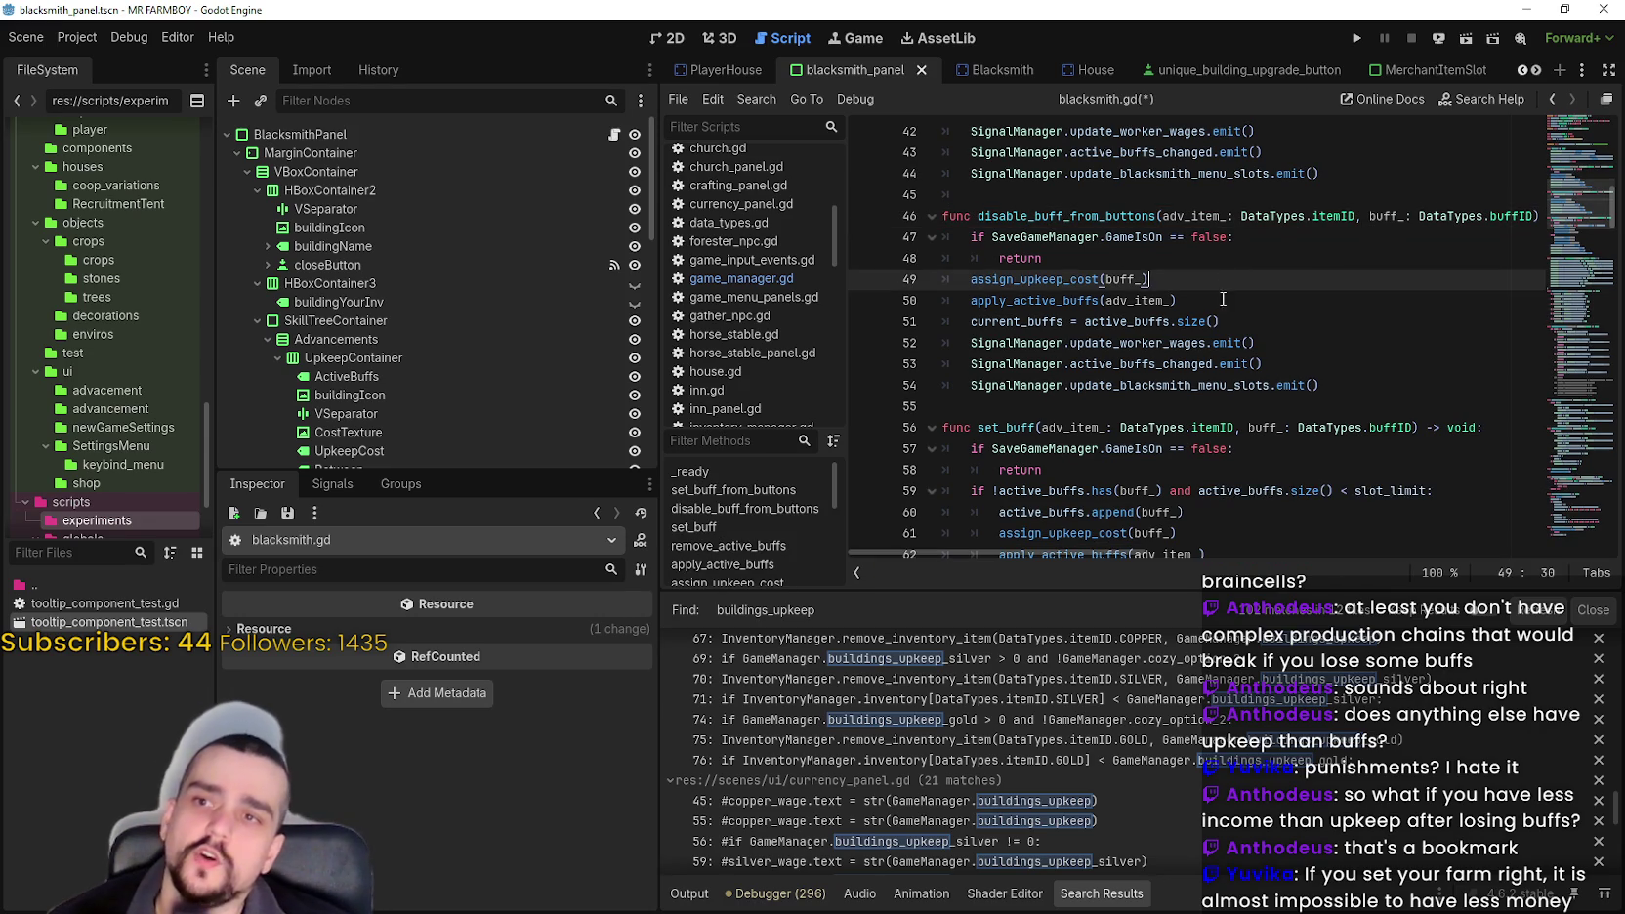
left_click(1238, 385)
key("End")
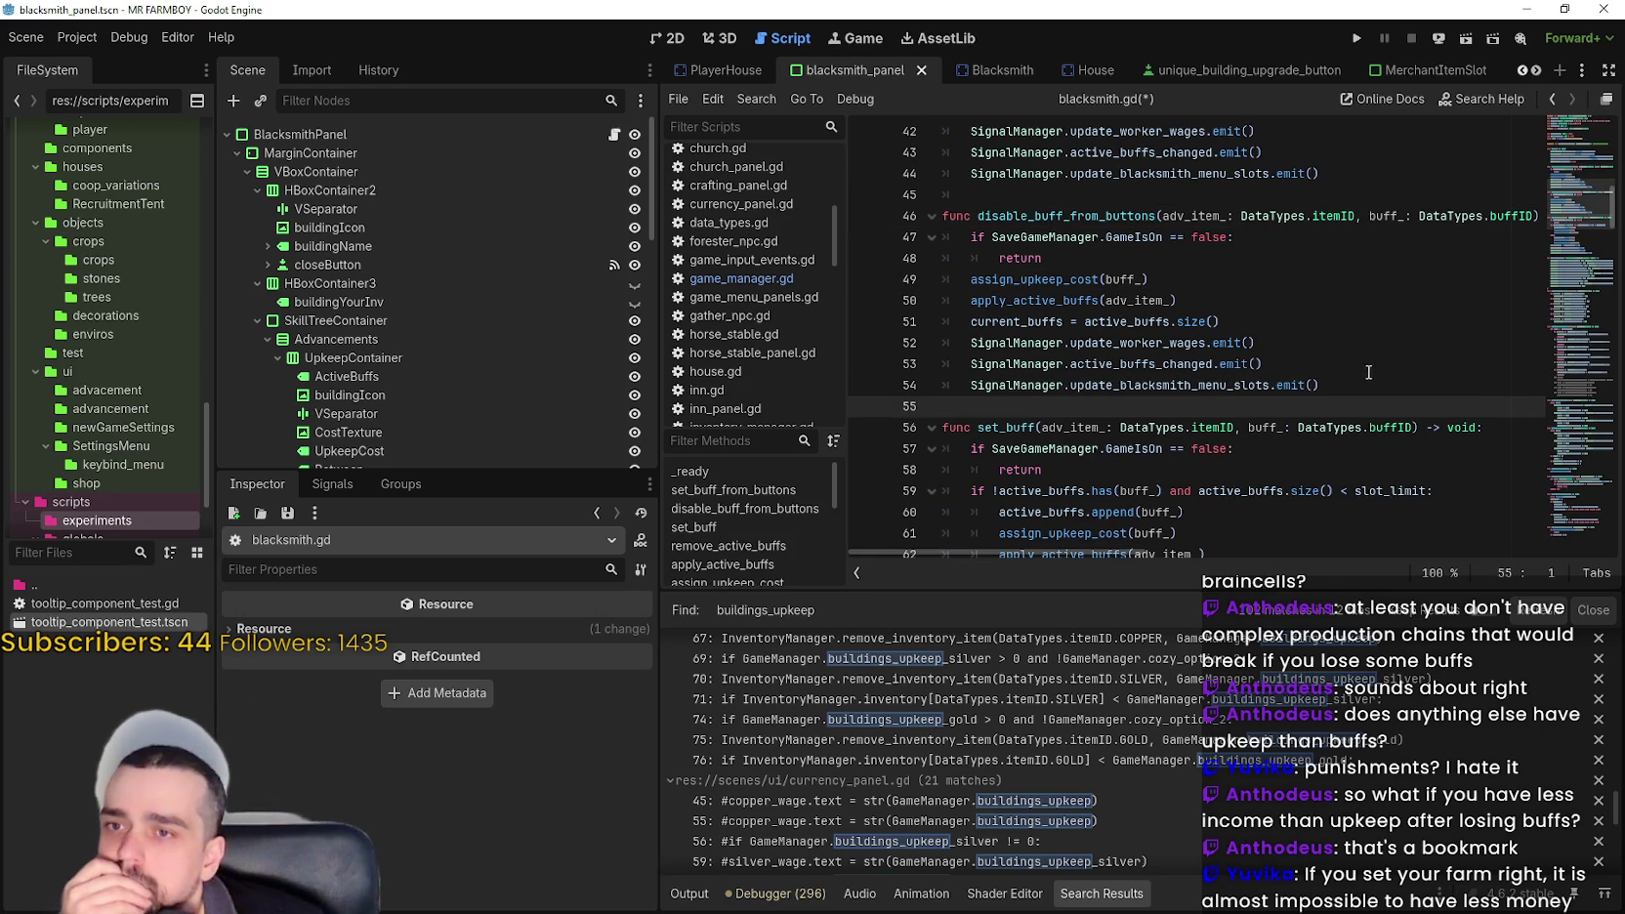
key("shift+Up")
key("shift+Up")
key("shift+Up")
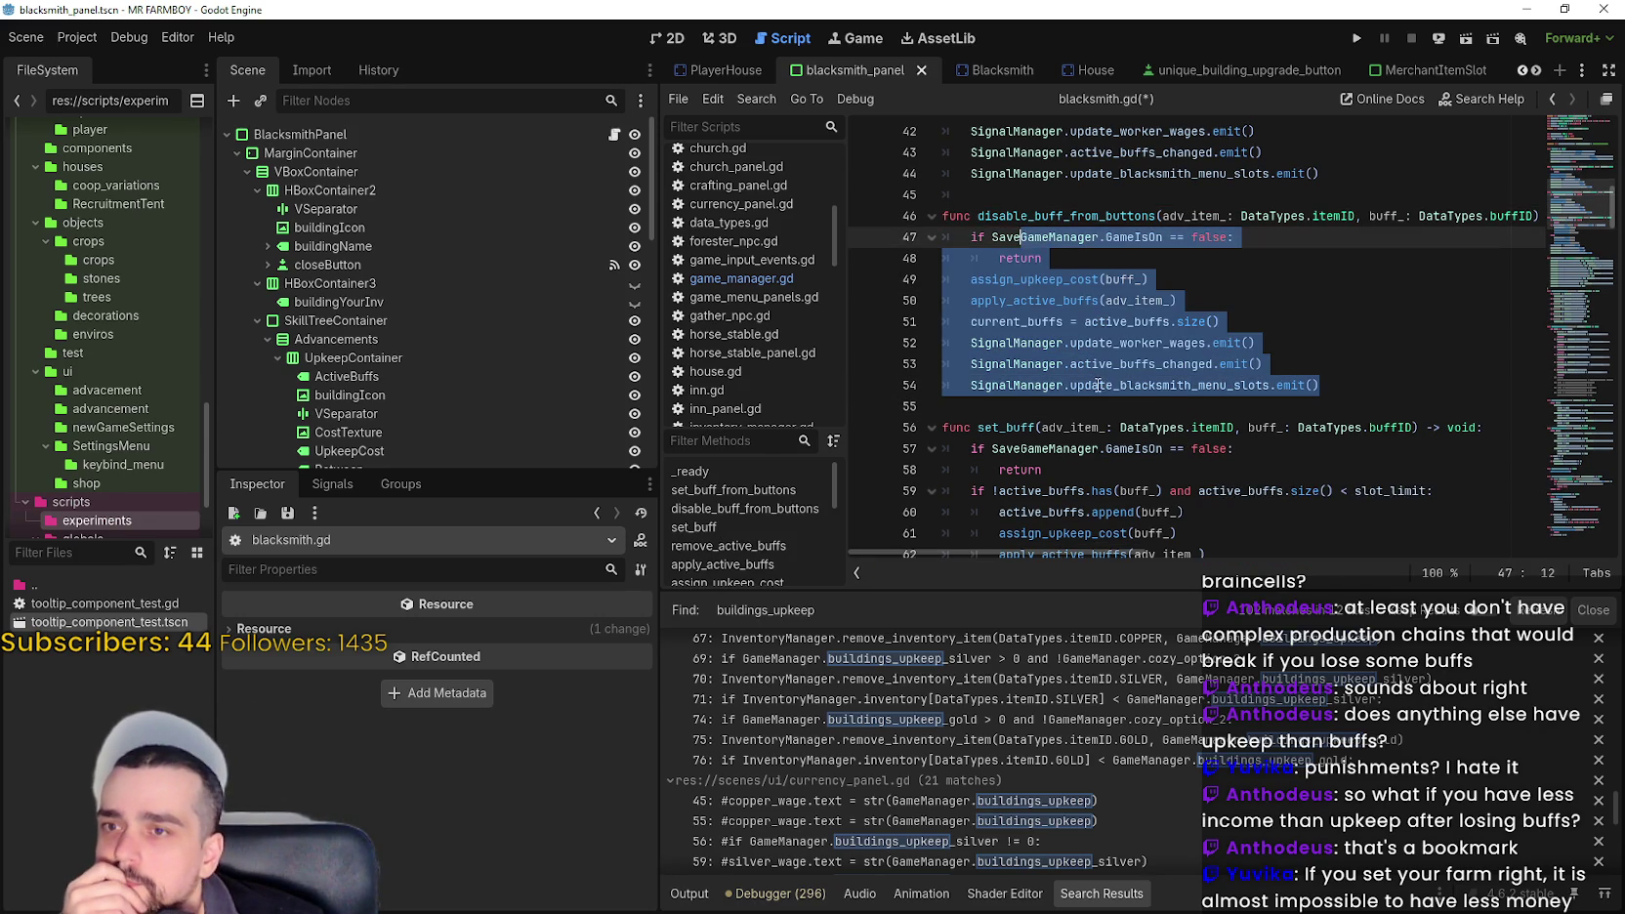
left_click(1095, 402)
- Select the erase and remove lines in set_buff's else branch
scroll(1030, 294, "down", 1)
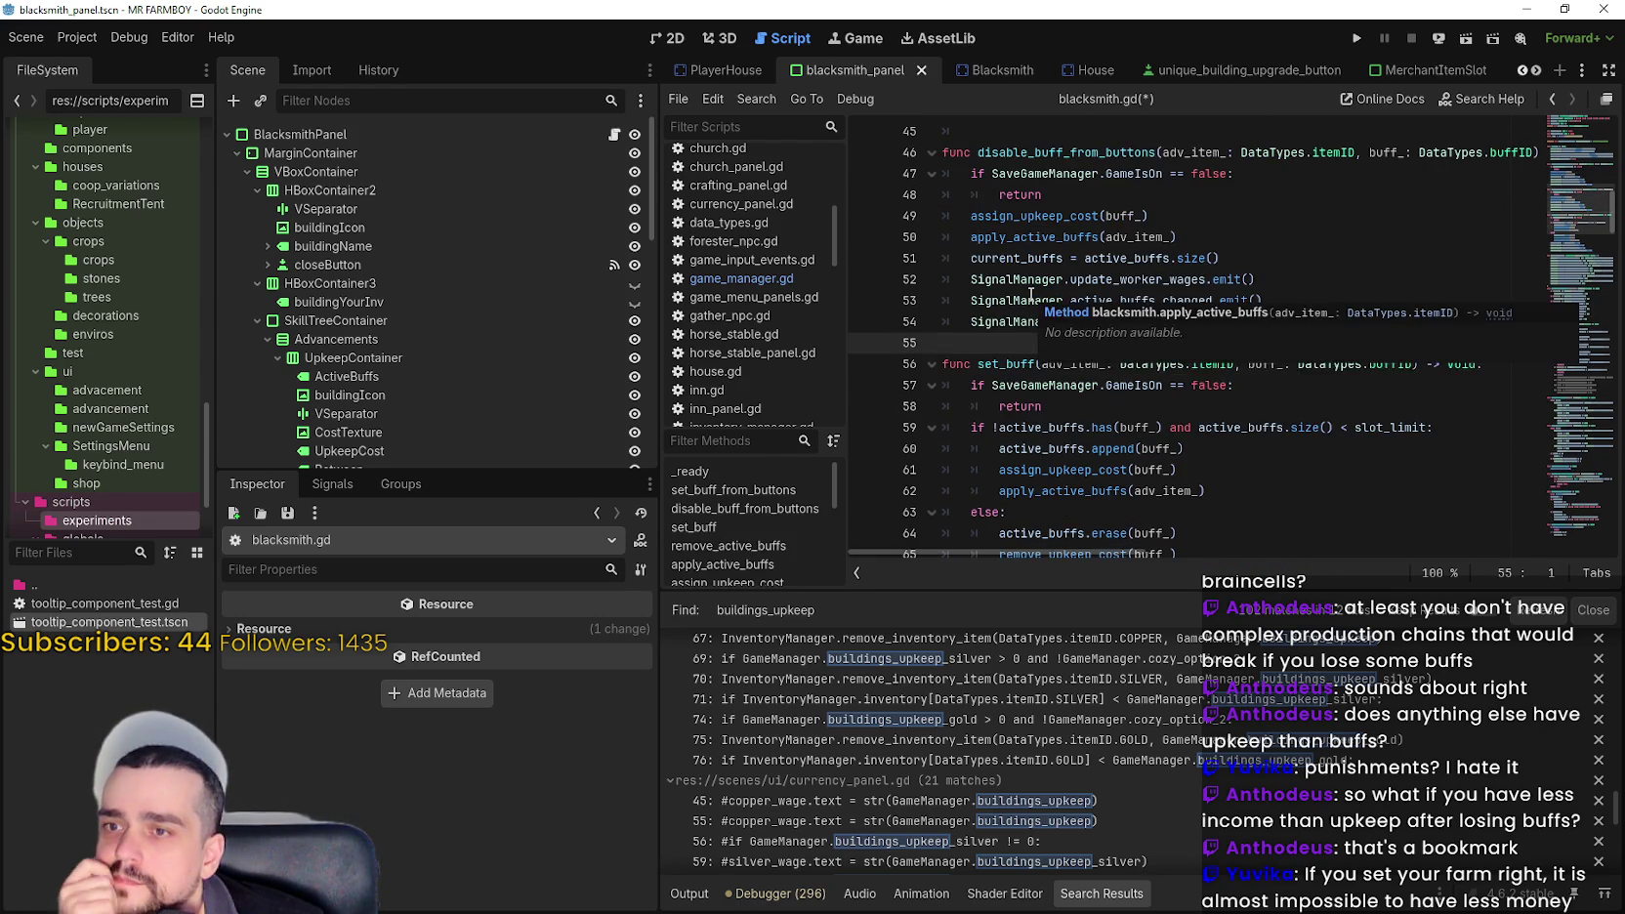
scroll(1101, 410, "down", 2)
double_click(1101, 409)
scroll(1104, 404, "up", 2)
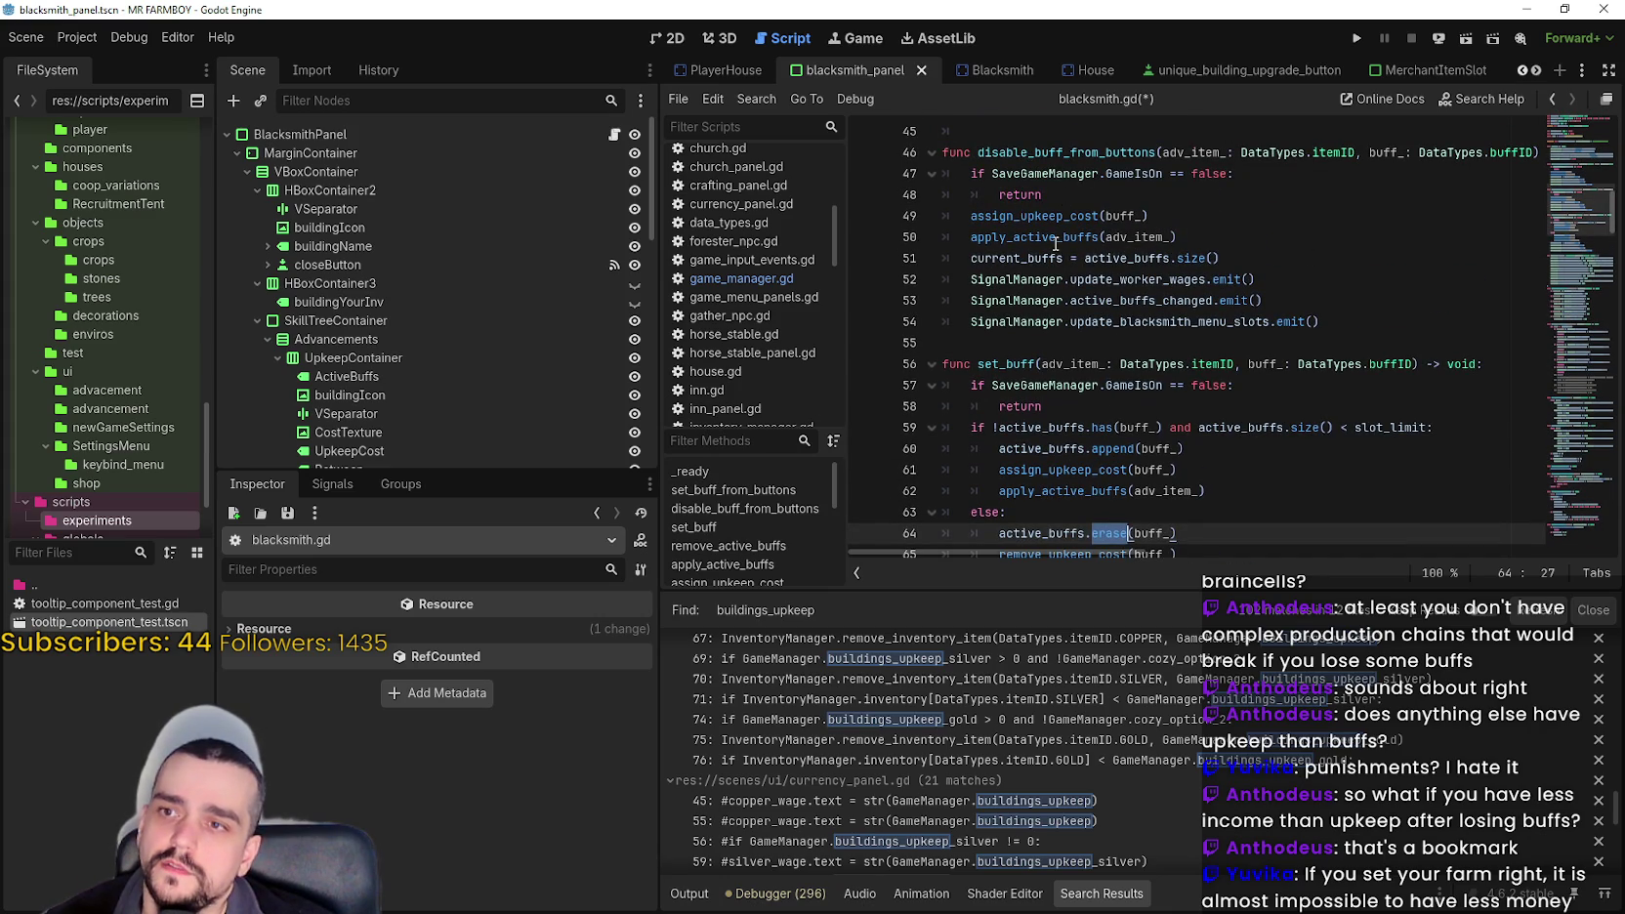
scroll(1078, 470, "down", 1)
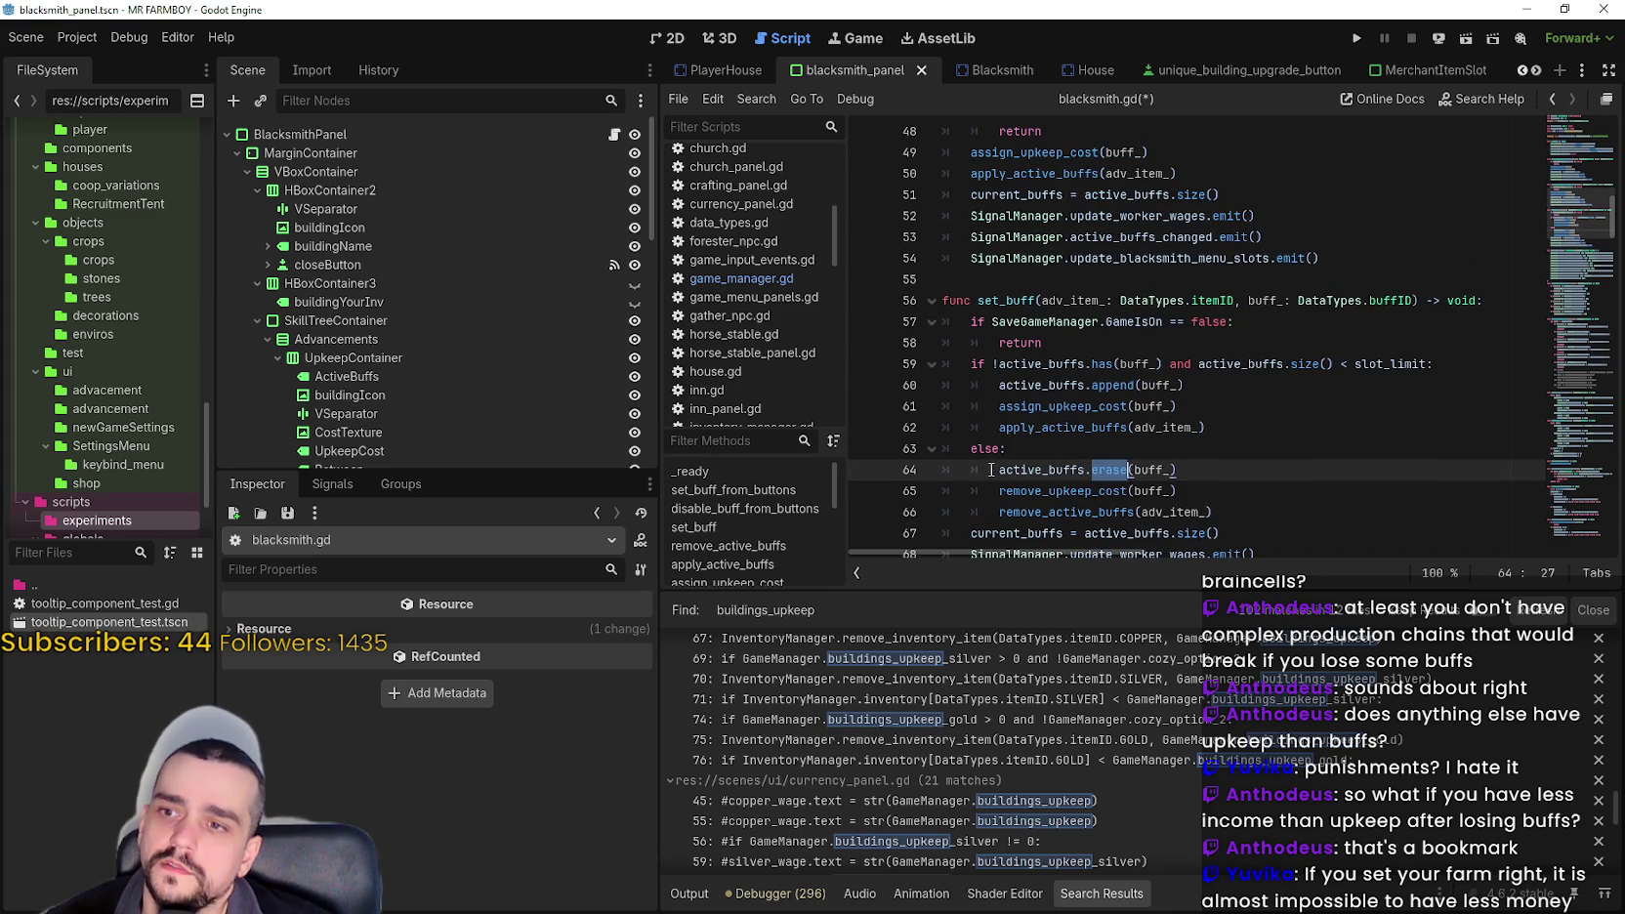
scroll(1234, 515, "down", 1)
scroll(1249, 476, "up", 1)
scroll(1249, 475, "down", 1)
left_click_drag(1241, 470, 911, 413)
key("ctrl+c")
- Paste those lines over disable_buff_from_buttons' upkeep lines and dedent them one level
scroll(1148, 381, "up", 2)
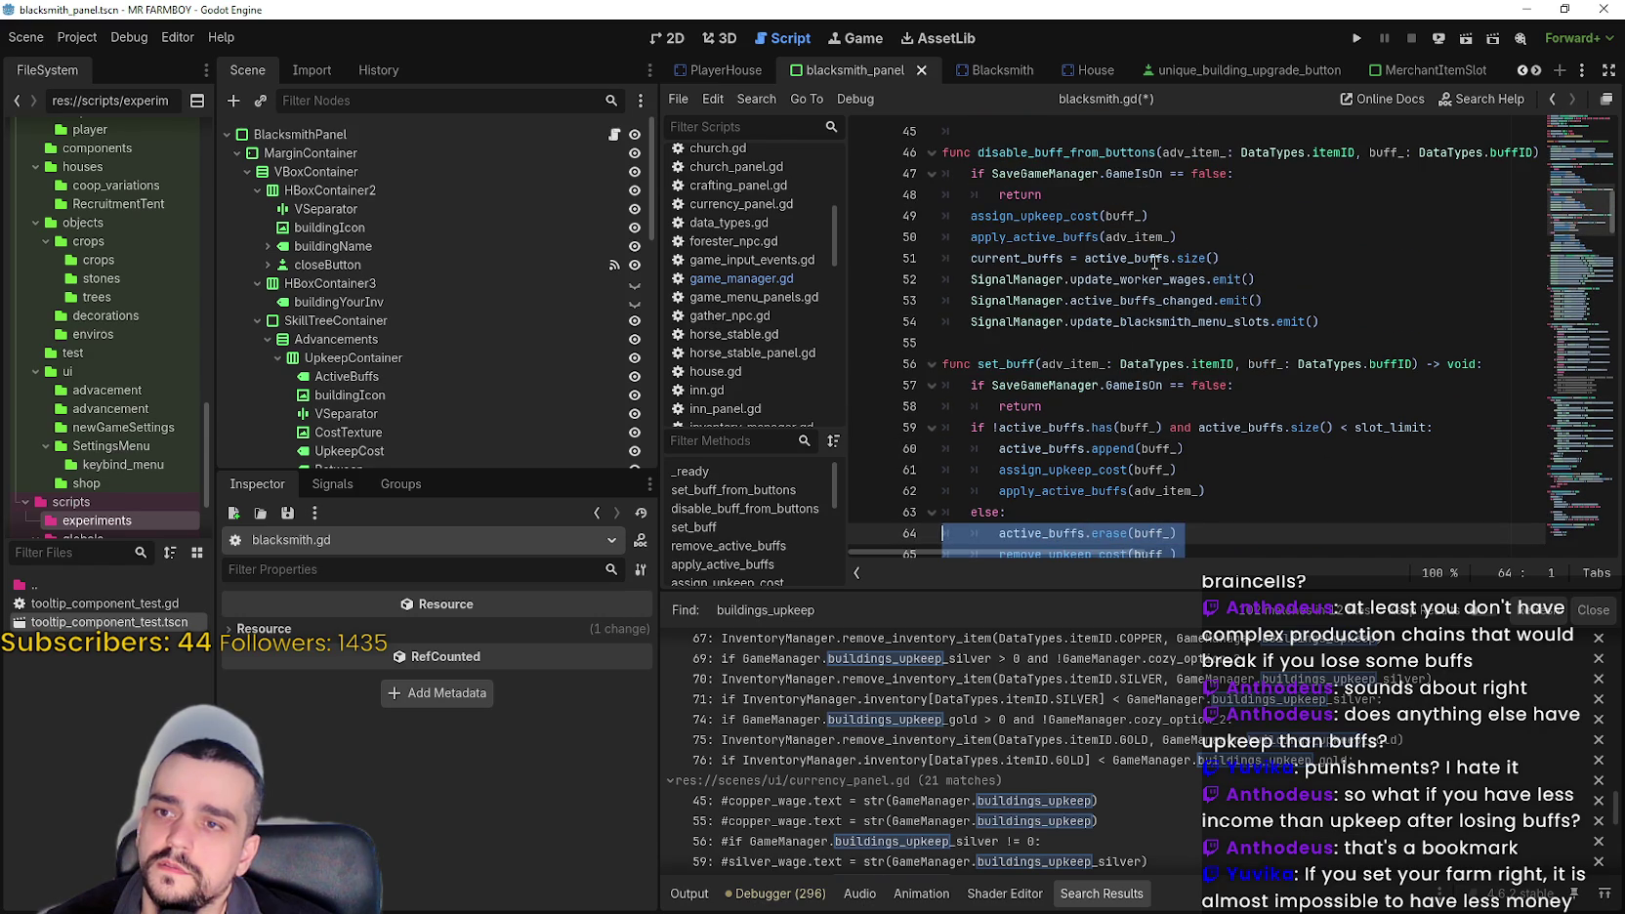
left_click_drag(1221, 258, 878, 215)
key("ctrl+v")
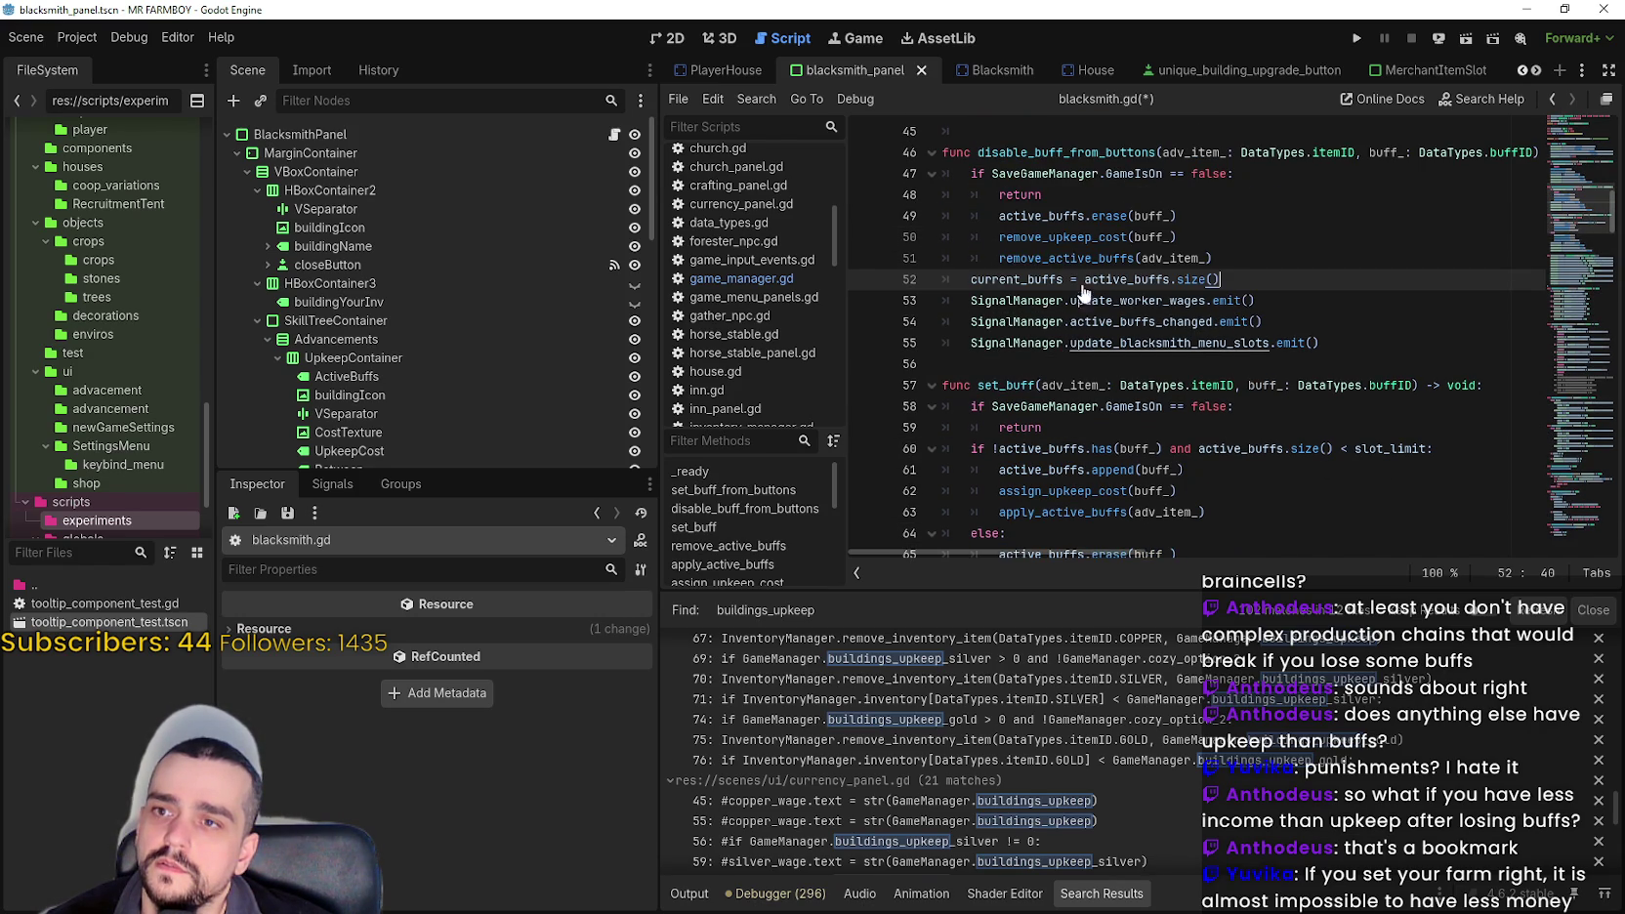
left_click_drag(1236, 274, 910, 229)
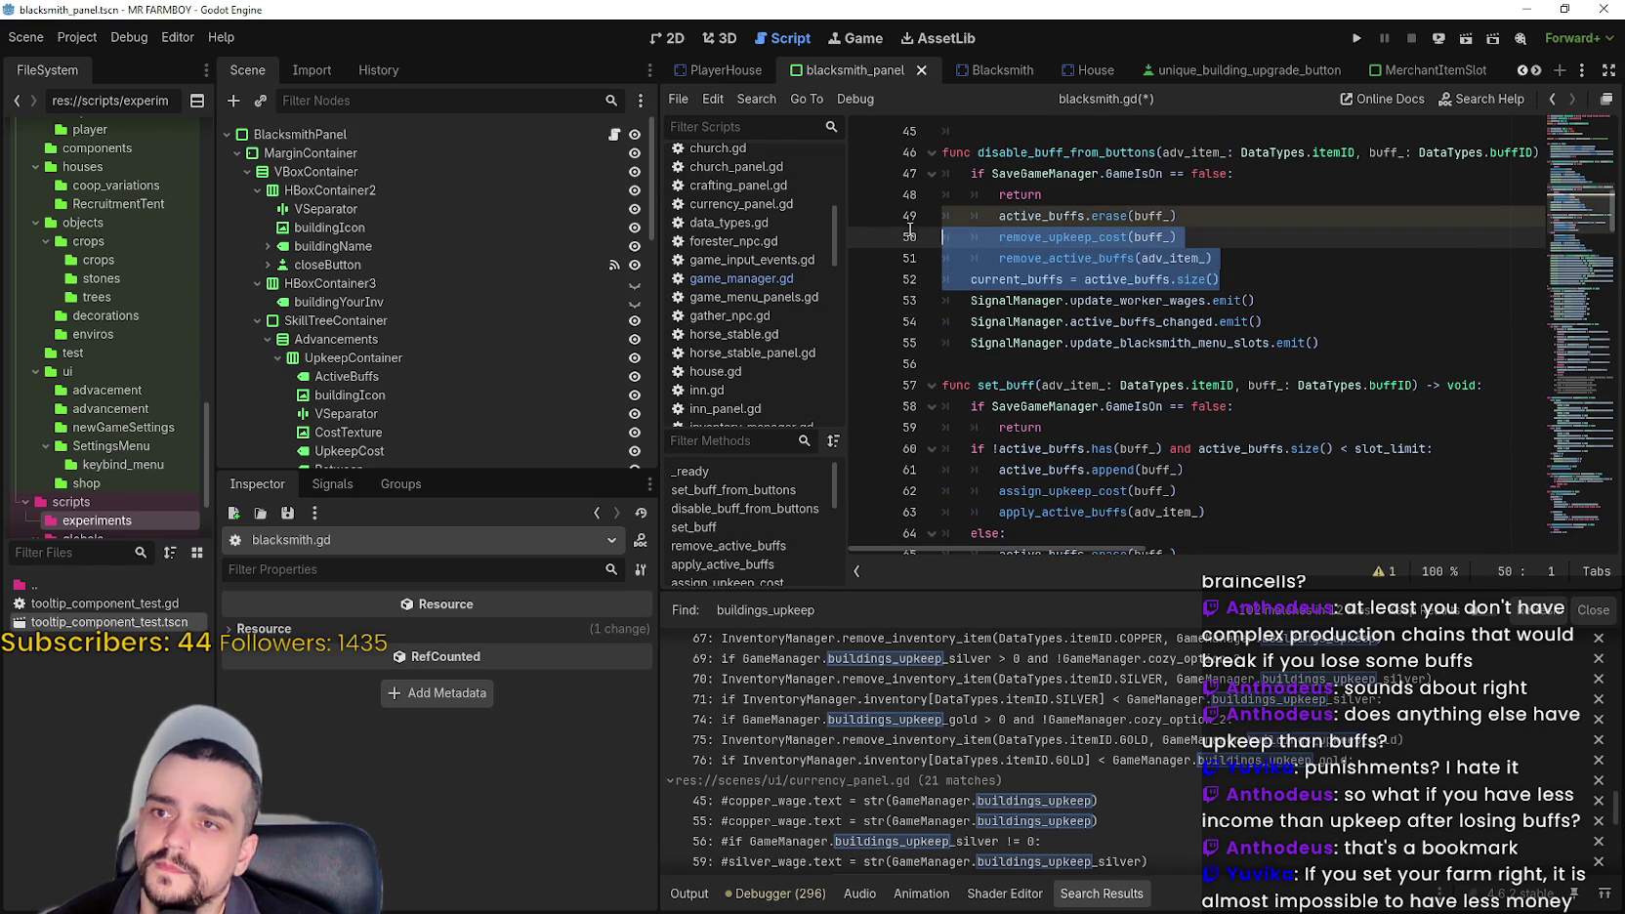
left_click_drag(1214, 258, 943, 215)
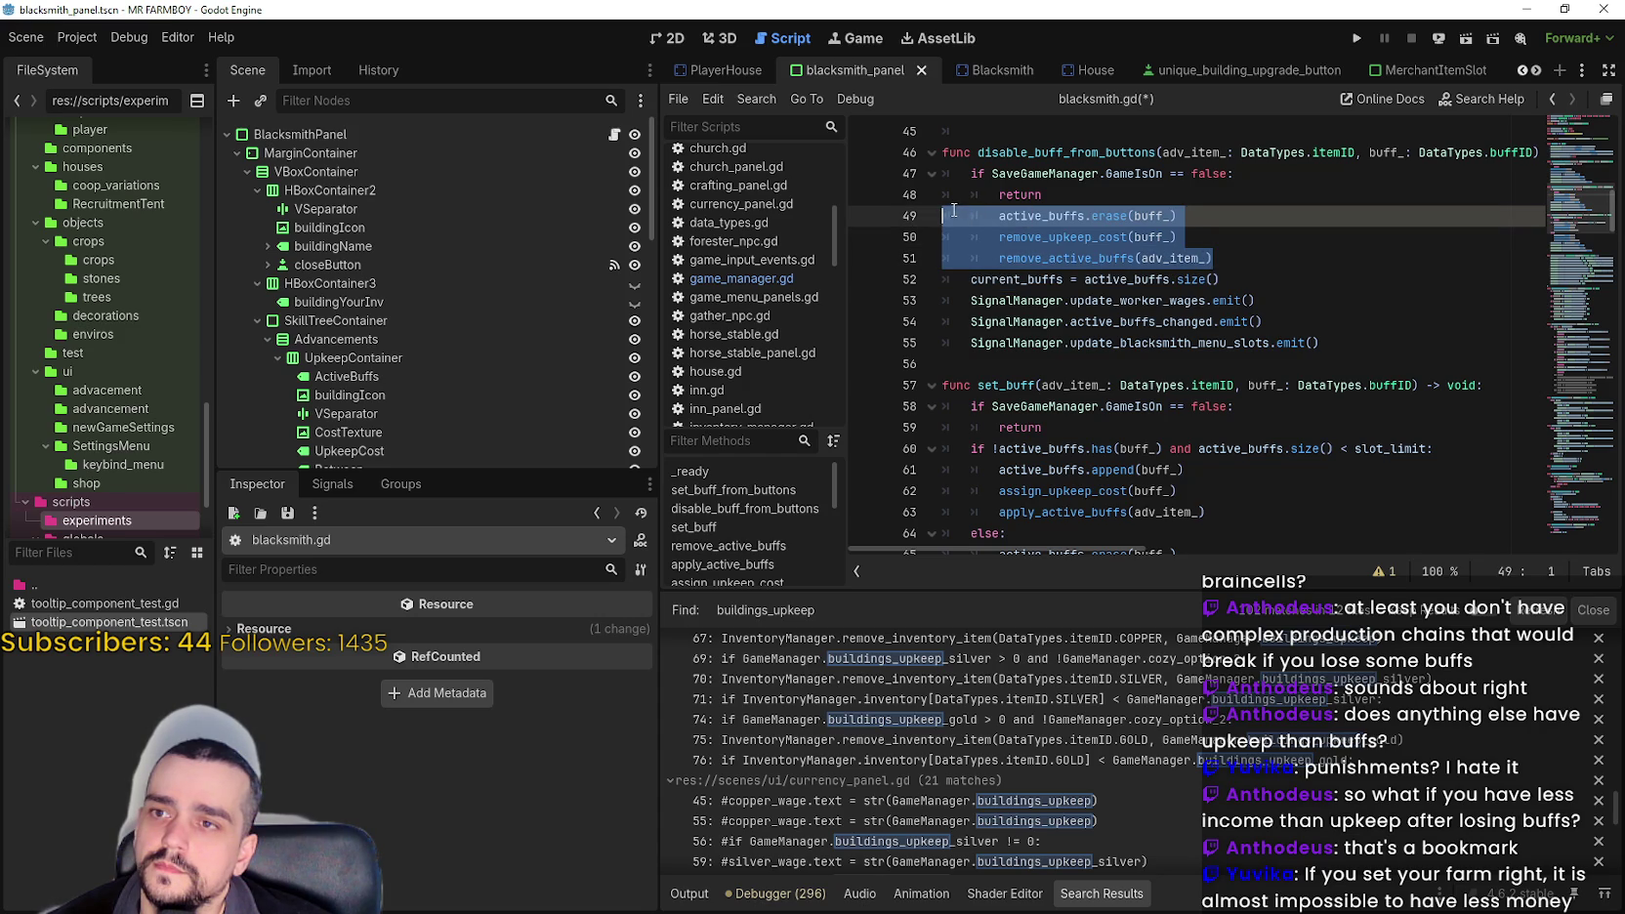
key("shift+Tab")
left_click(1156, 282)
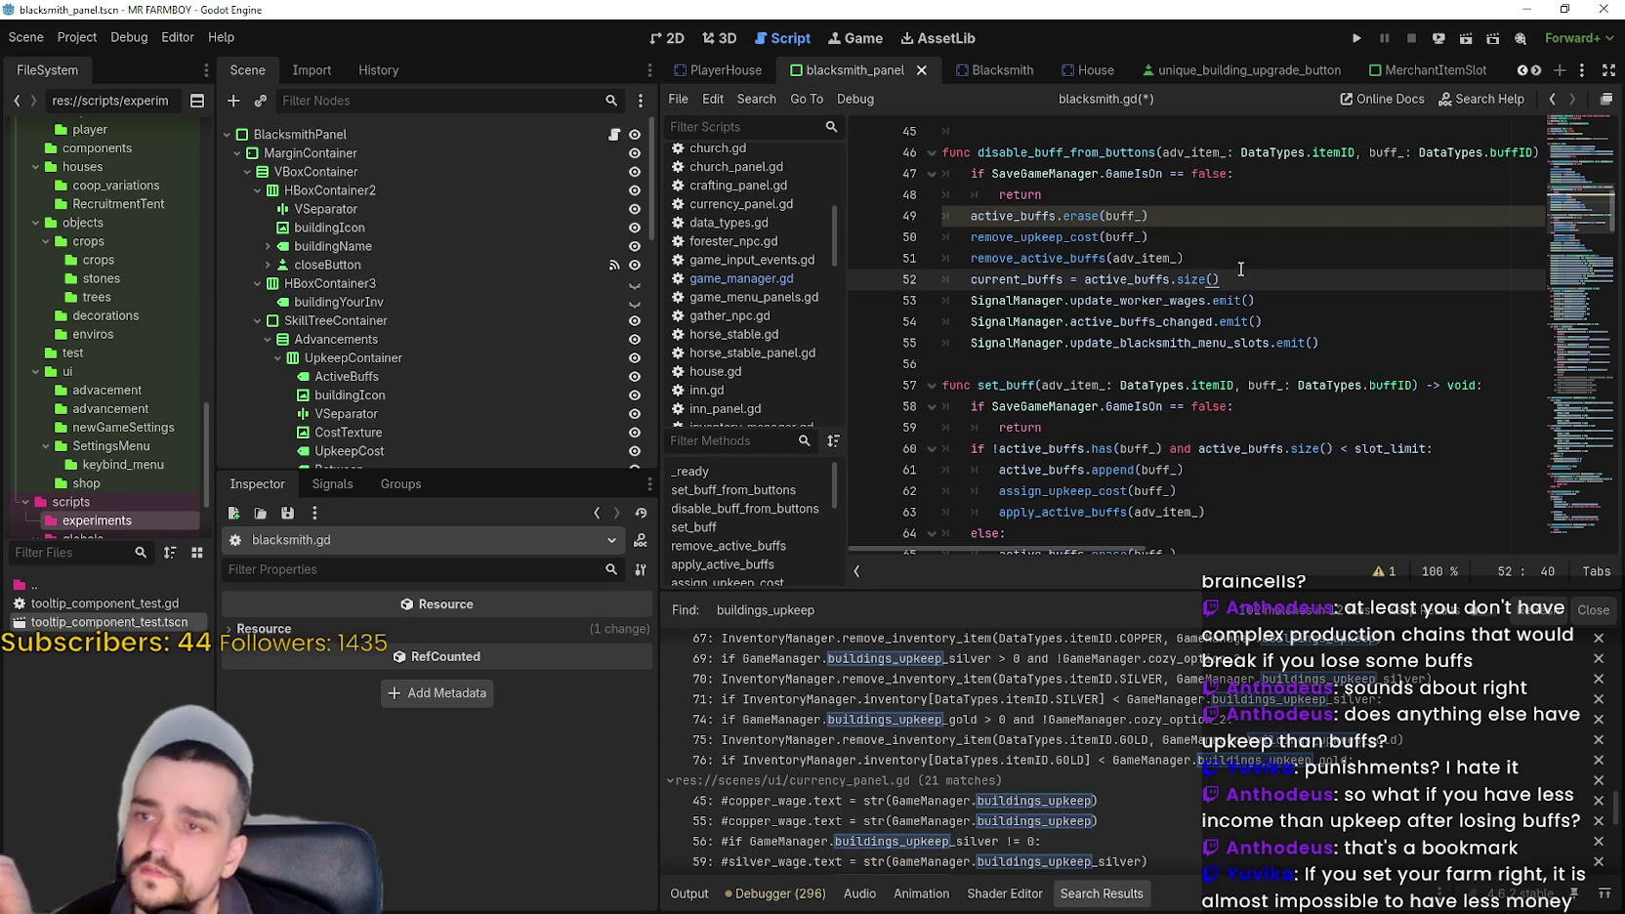
- Review the signal emits, save blacksmith.gd, and open blacksmith_panel.gd
left_click(1124, 216)
left_click(1232, 259)
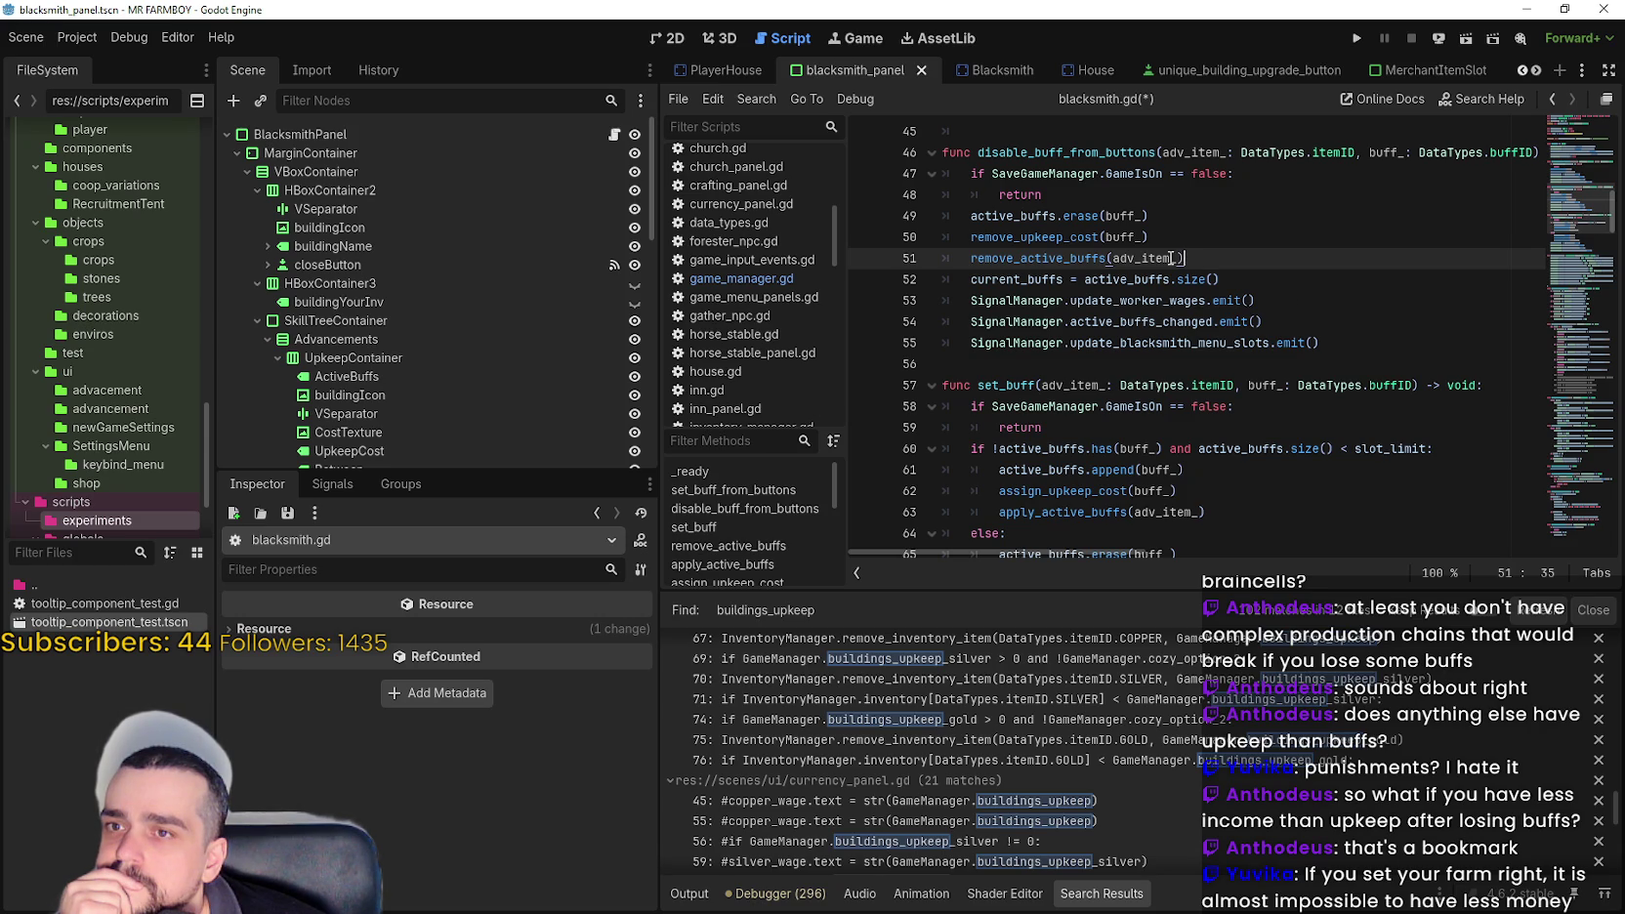
left_click(1325, 303)
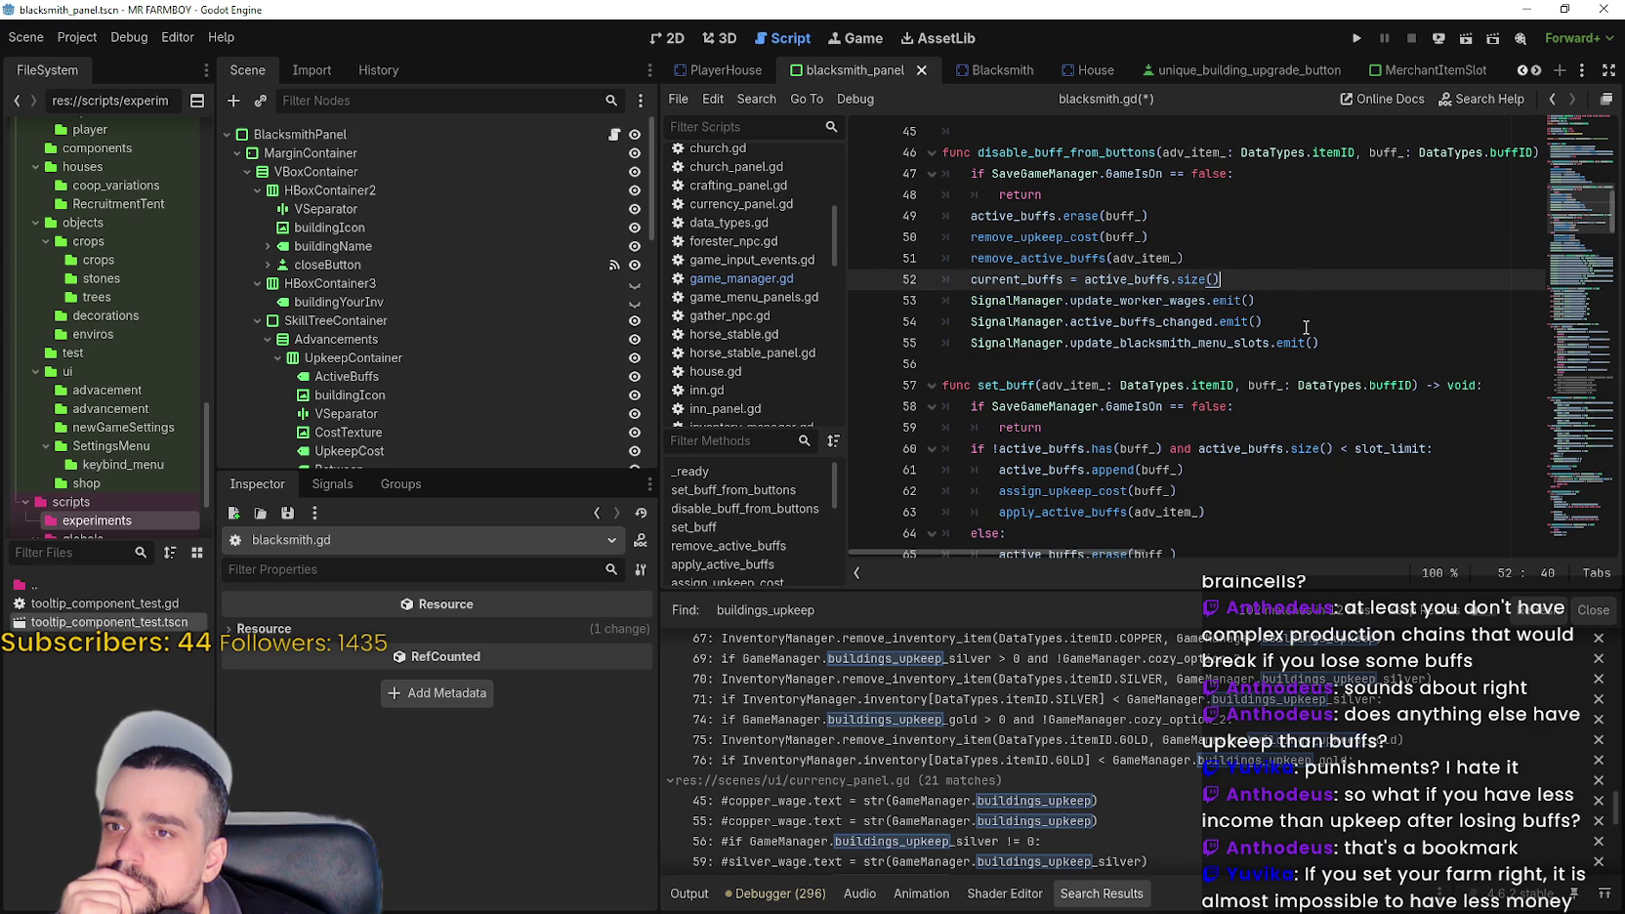
left_click(1296, 316)
left_click(1291, 348)
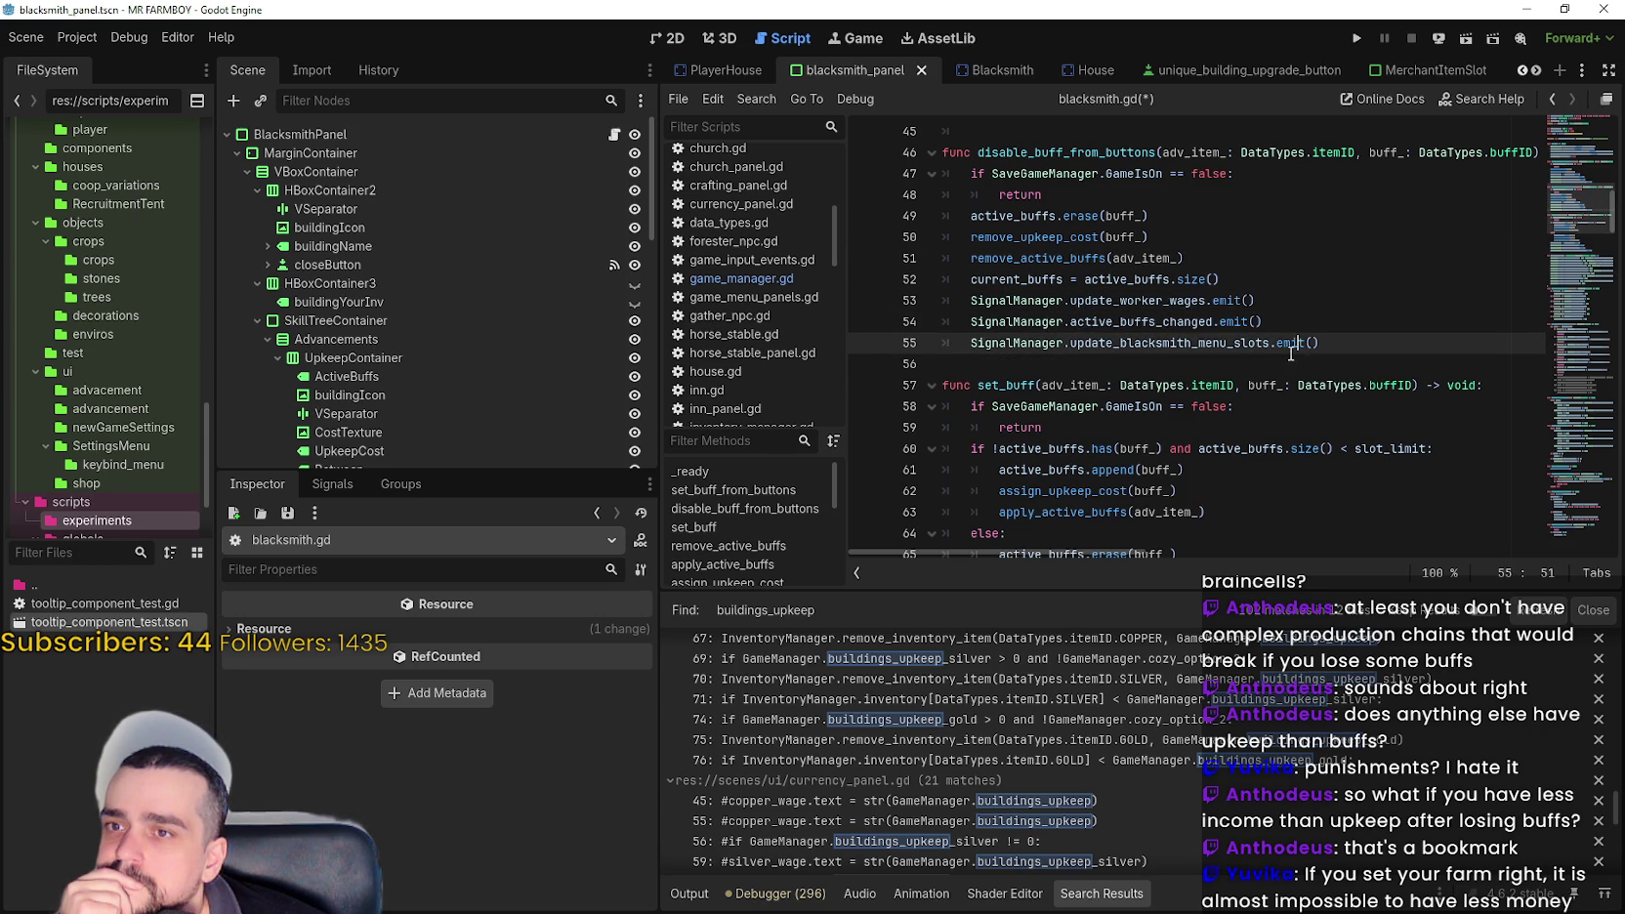
left_click(1098, 361)
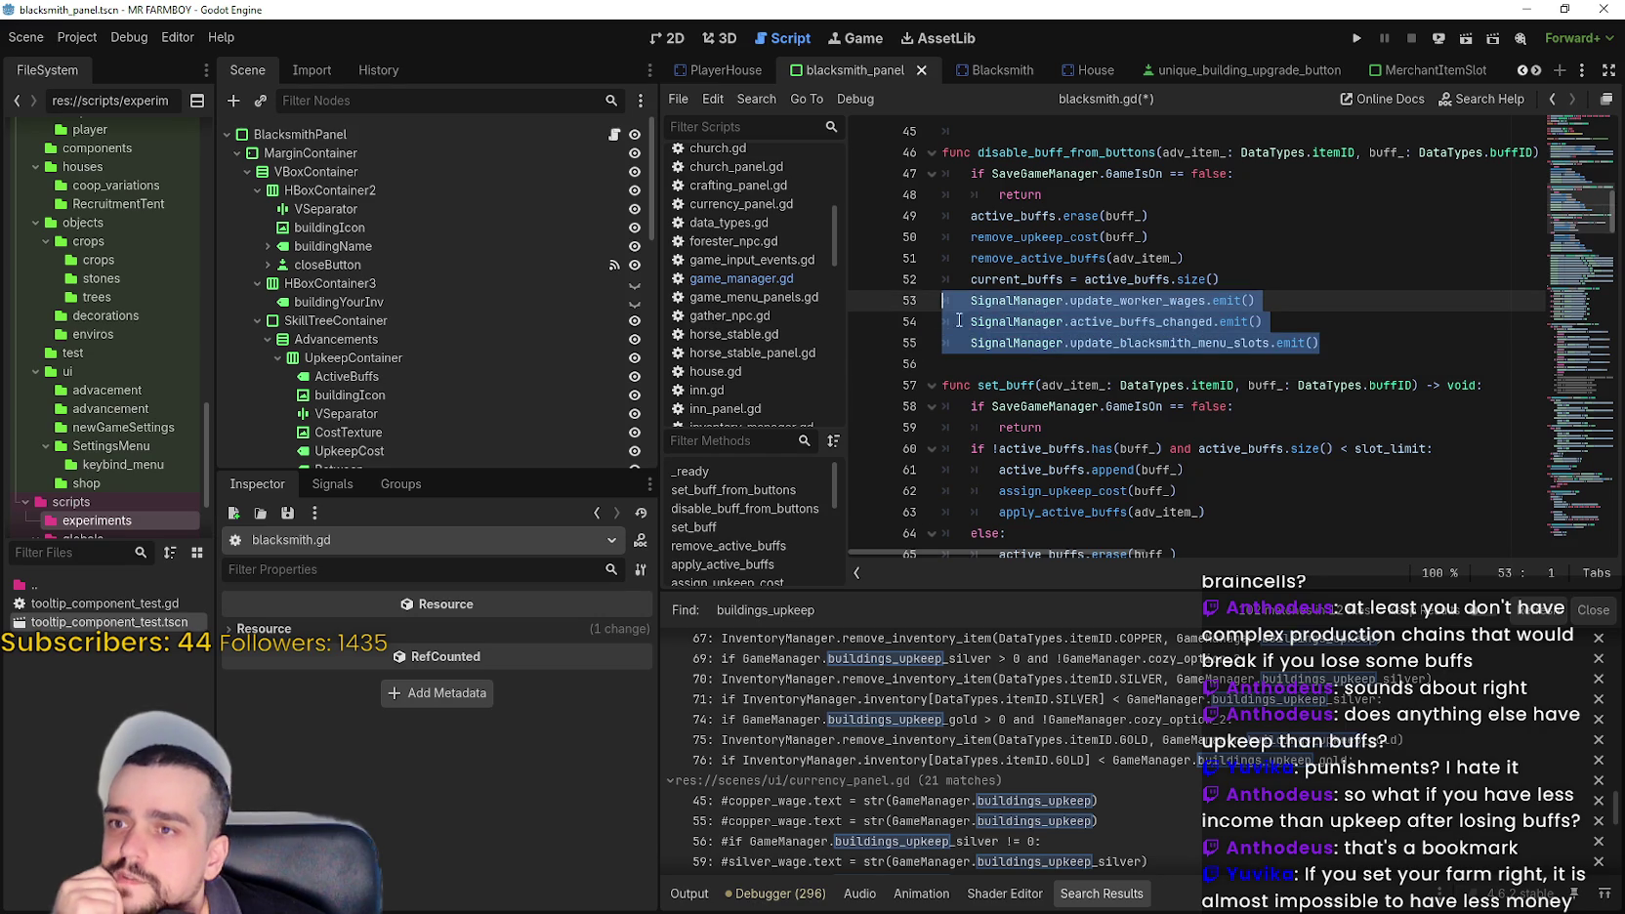
scroll(1055, 320, "up", 2)
double_click(1074, 280)
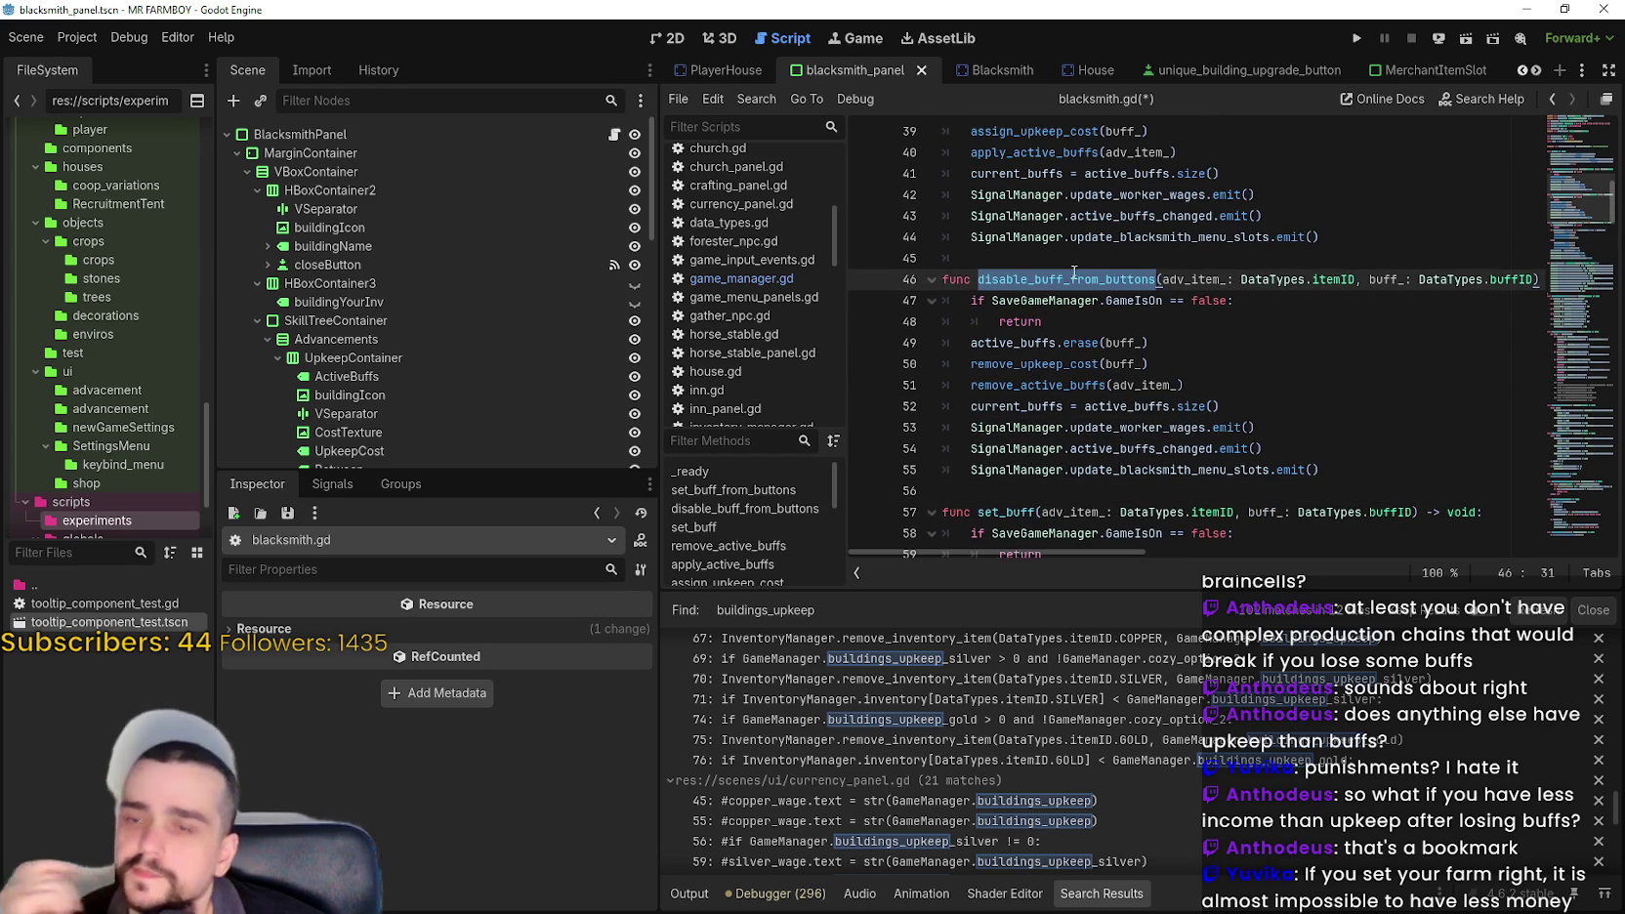
left_click(1092, 301)
key("ctrl+s")
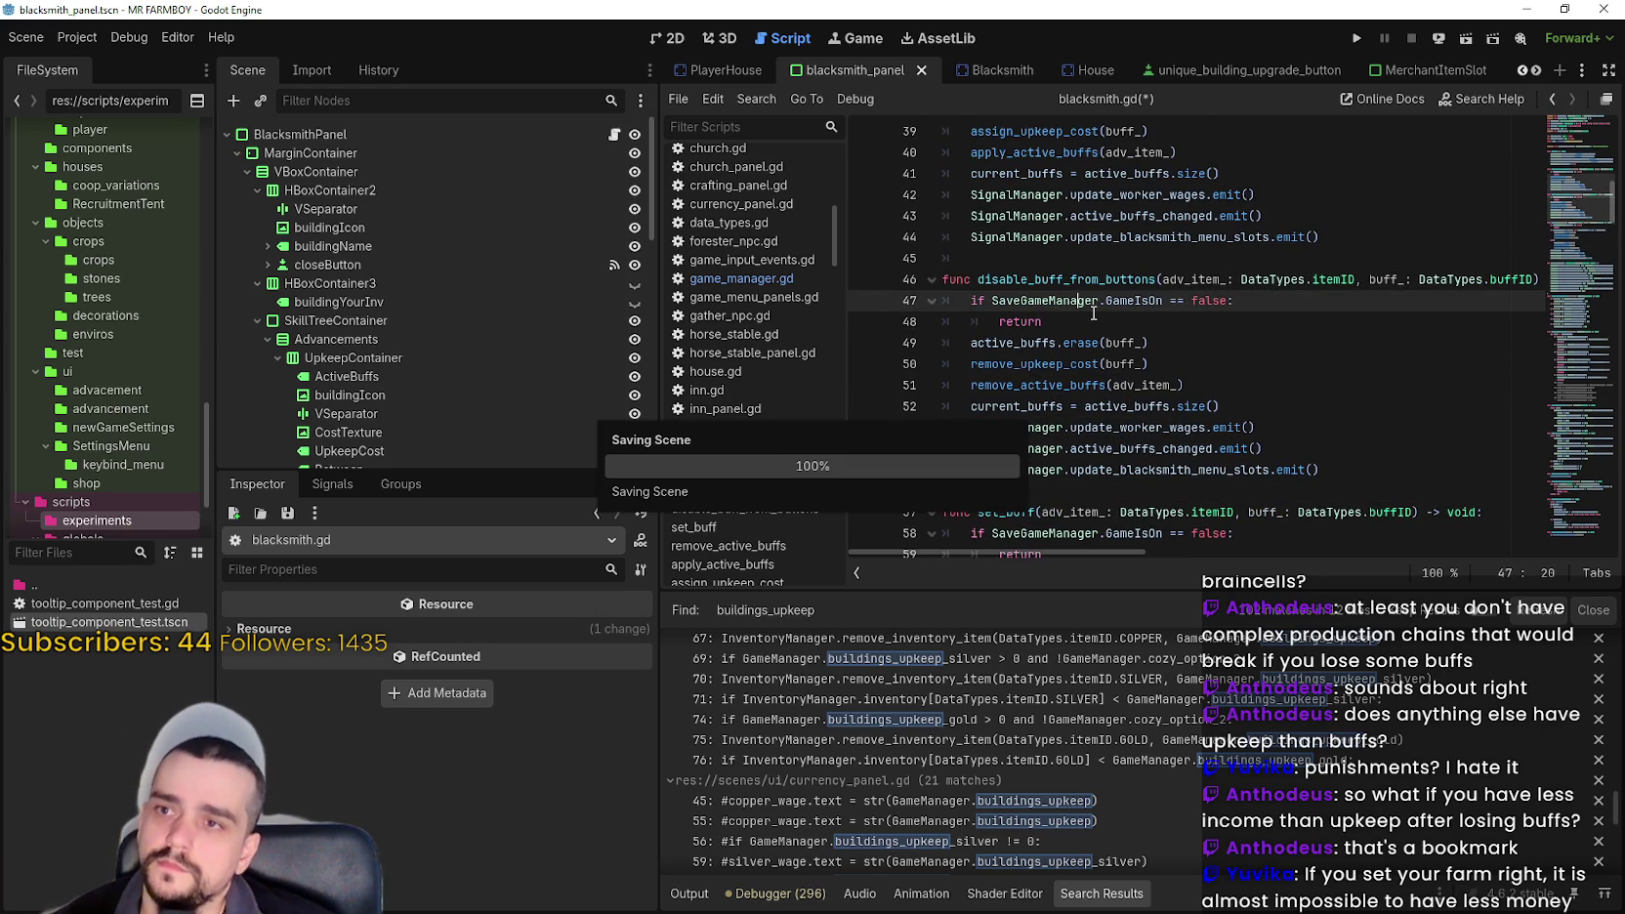
scroll(1048, 275, "up", 1)
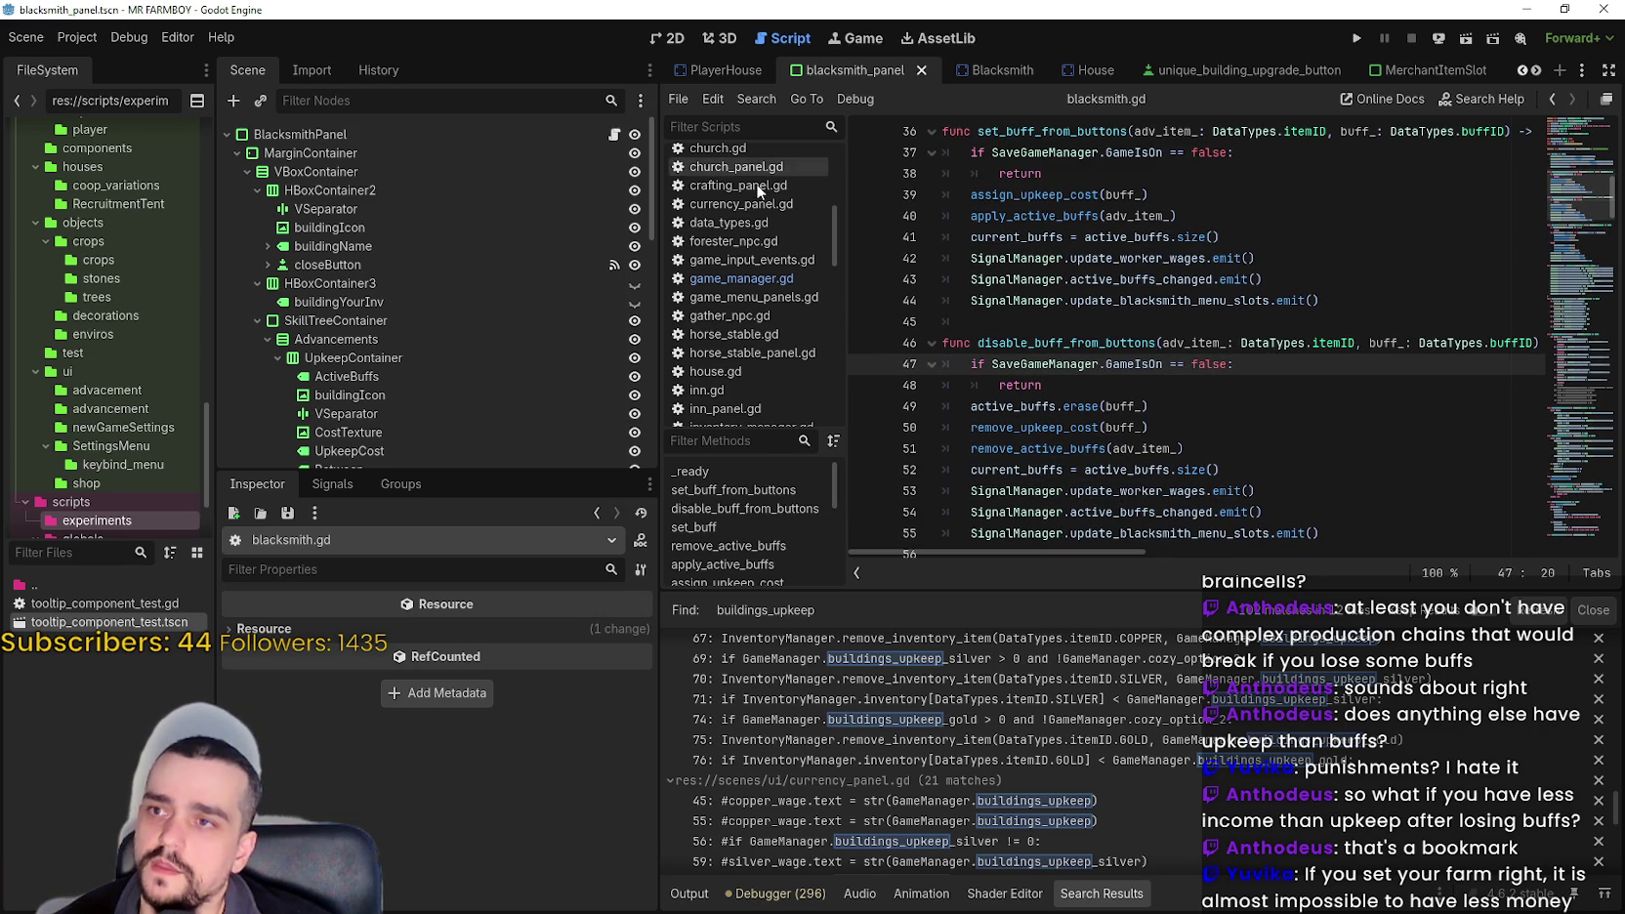
left_click(613, 134)
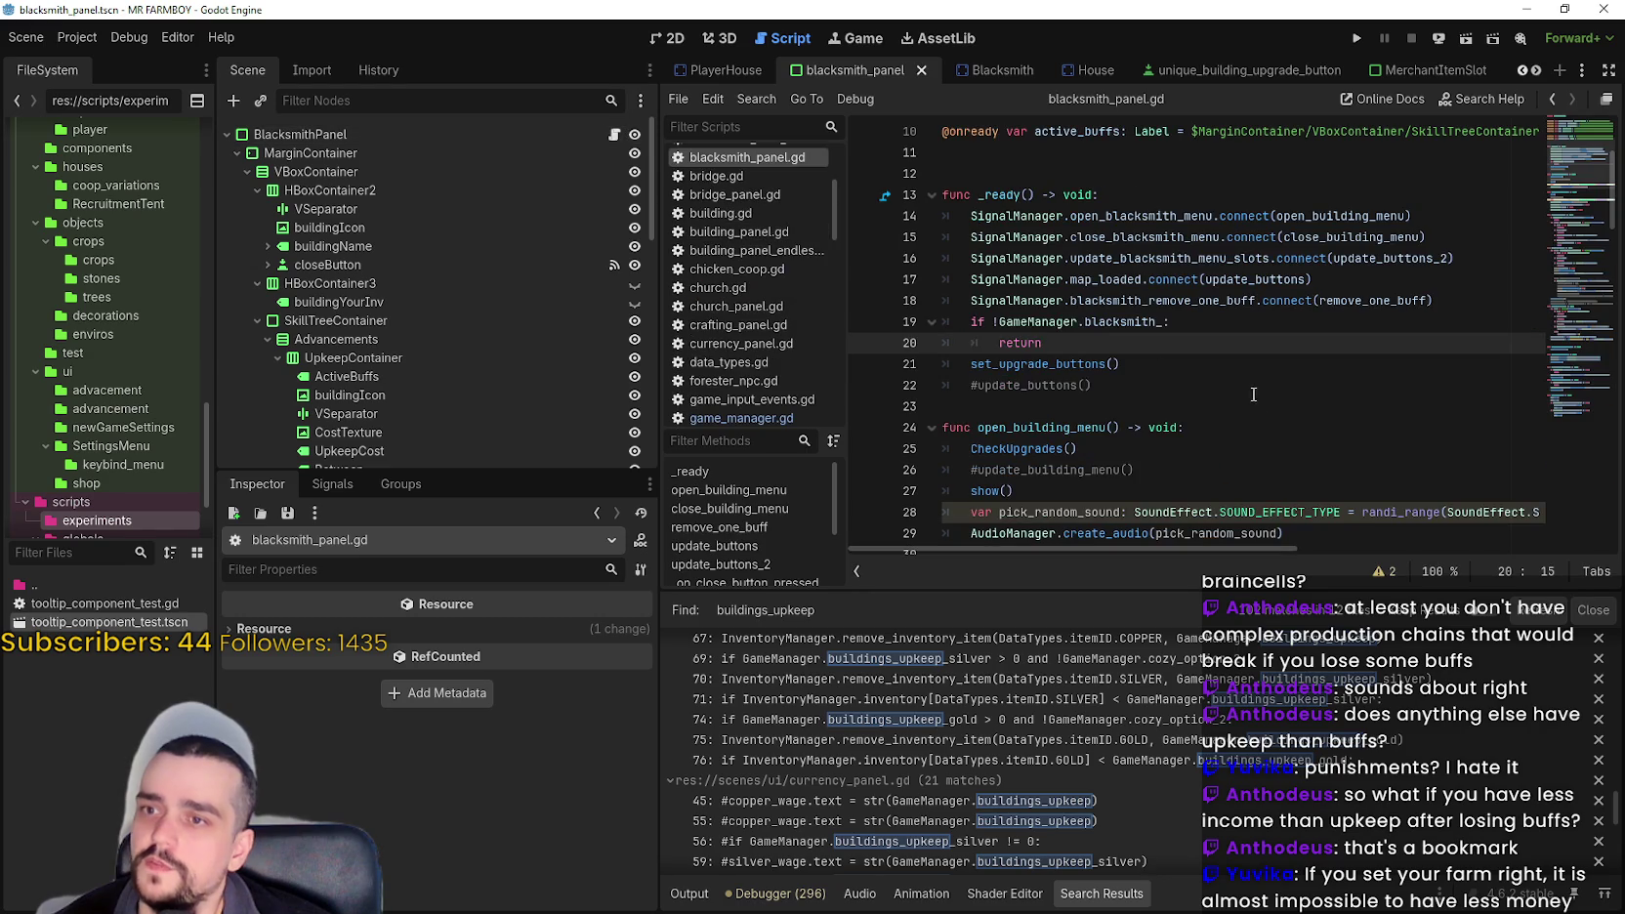
- Jump to remove_one_buff and type disable_buff_from_buttons after button_pressed = false
scroll(1151, 317, "down", 1)
scroll(1150, 318, "up", 1)
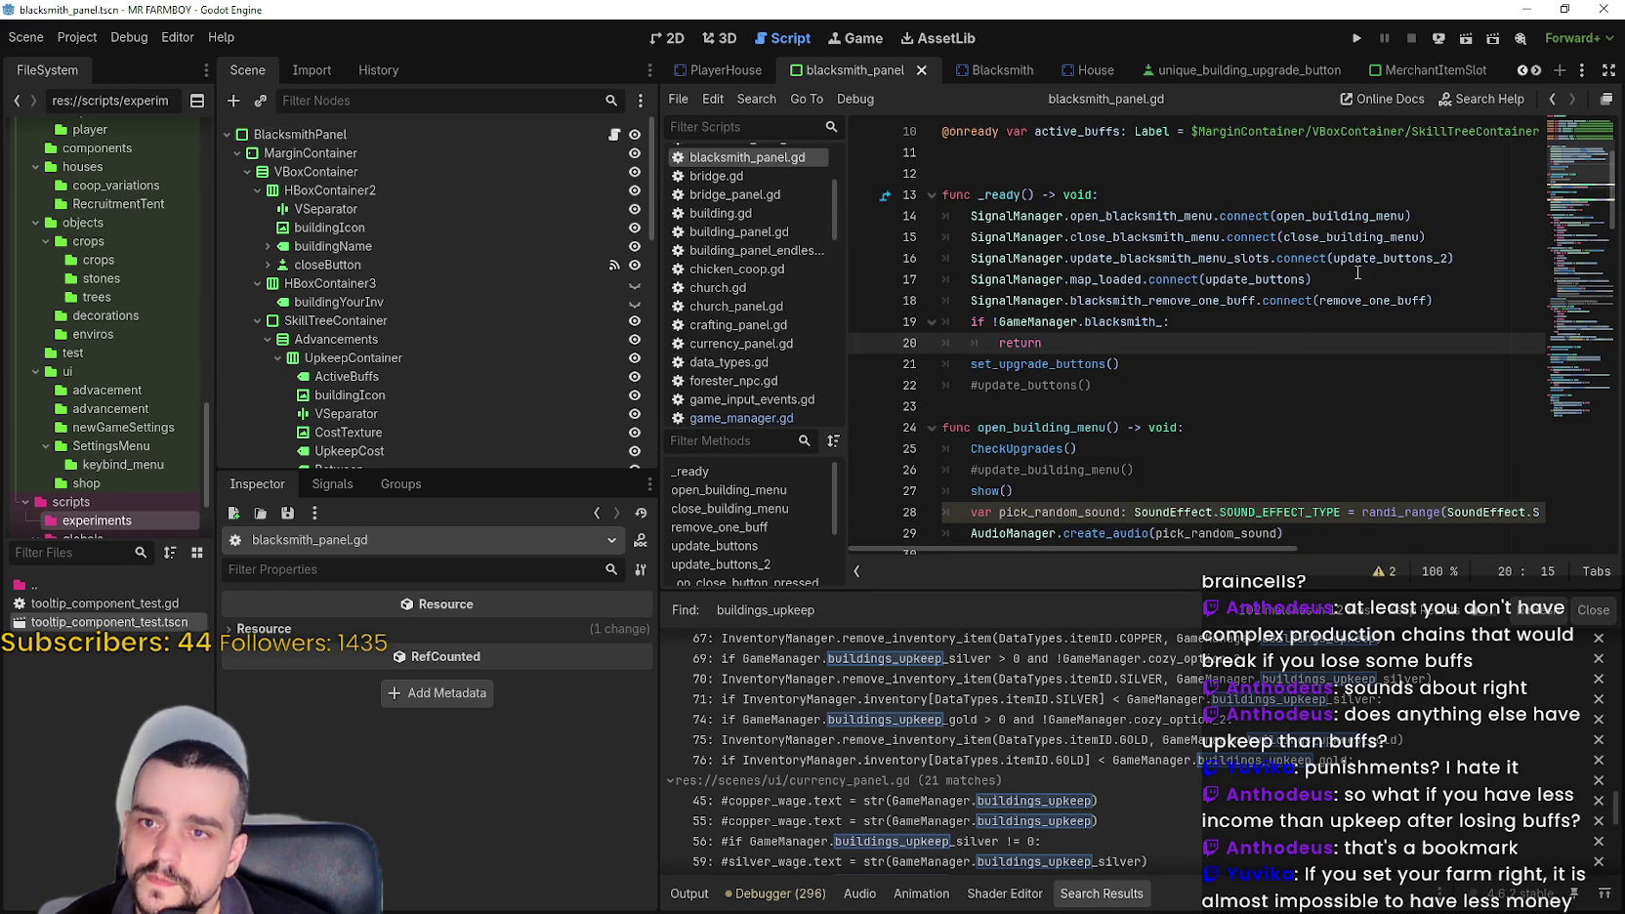
right_click(1377, 300)
left_click(1416, 571)
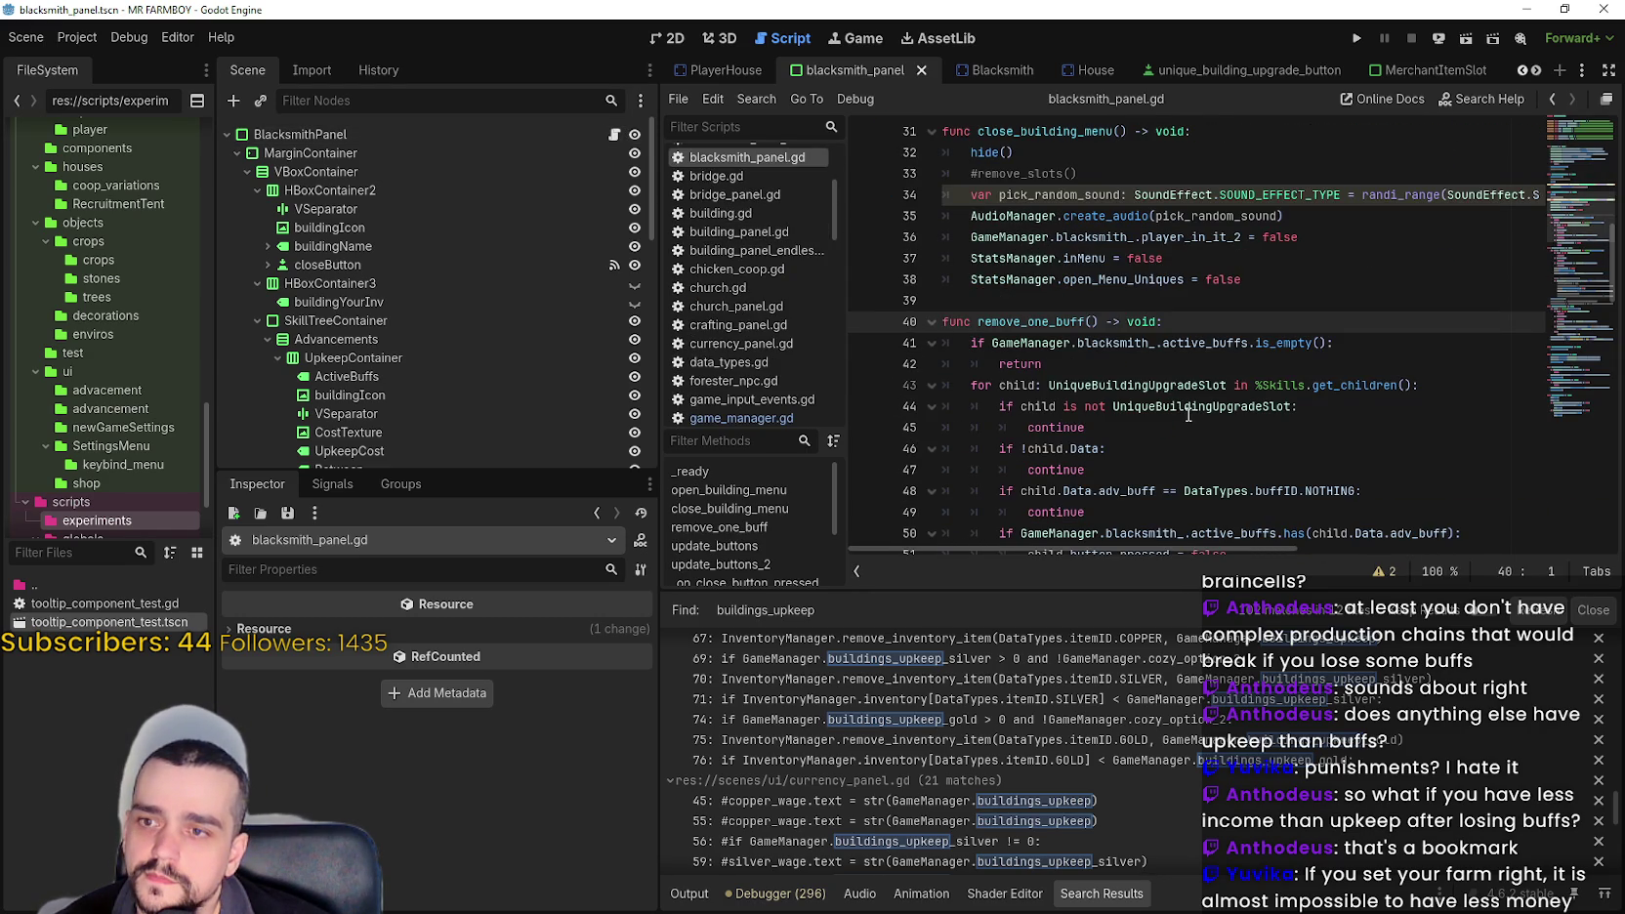
scroll(1192, 322, "down", 3)
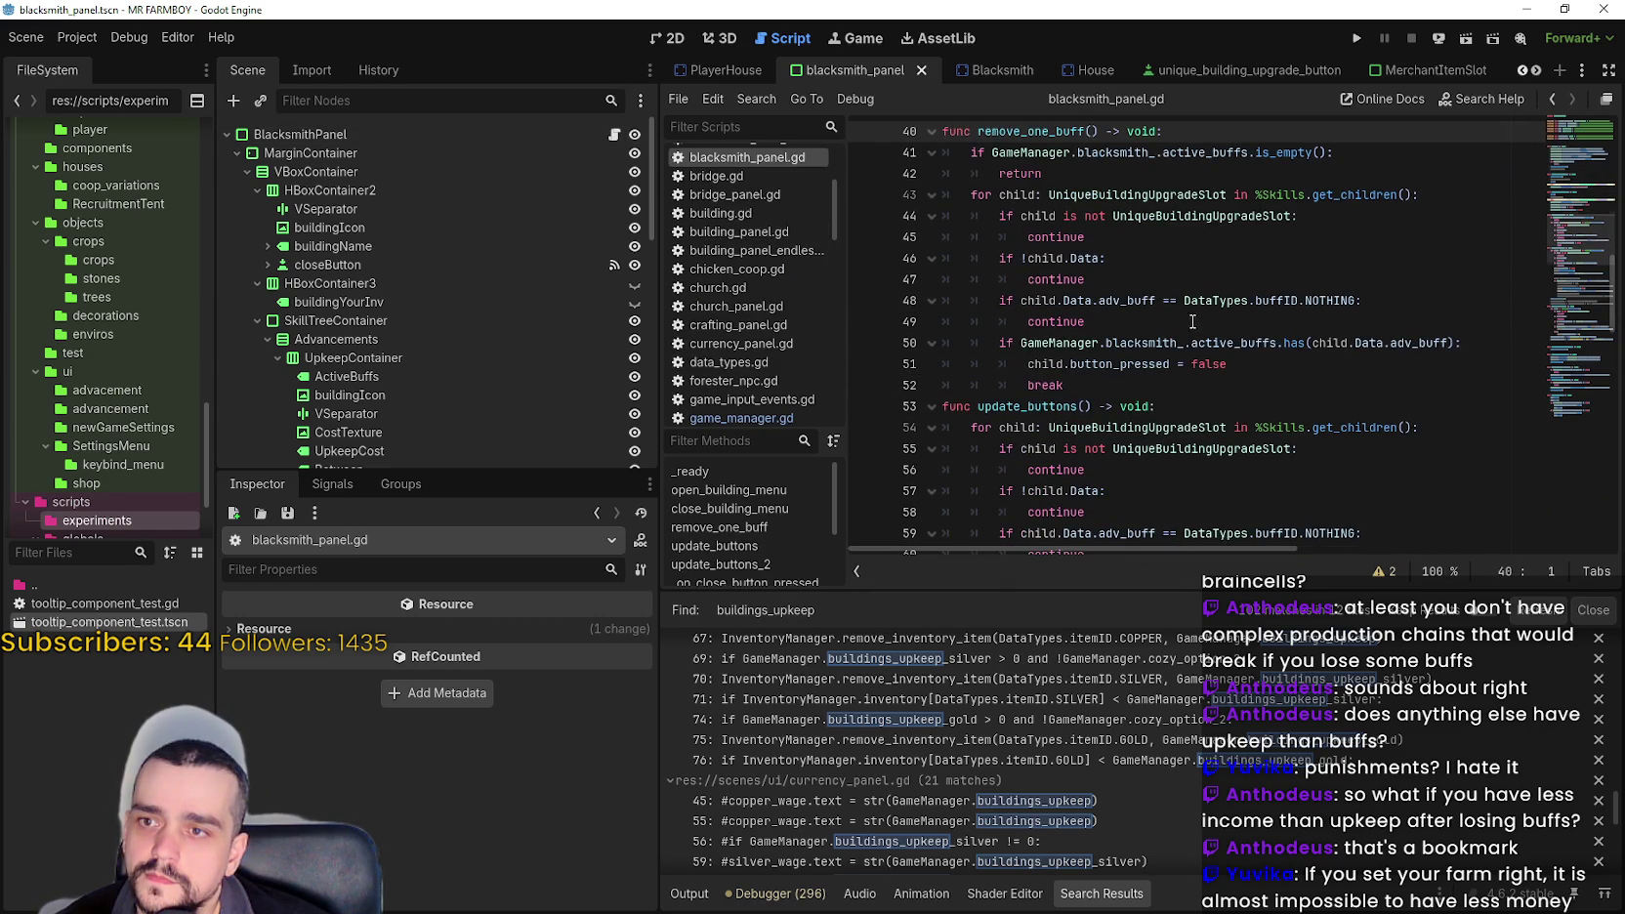
left_click(1257, 364)
key("Return")
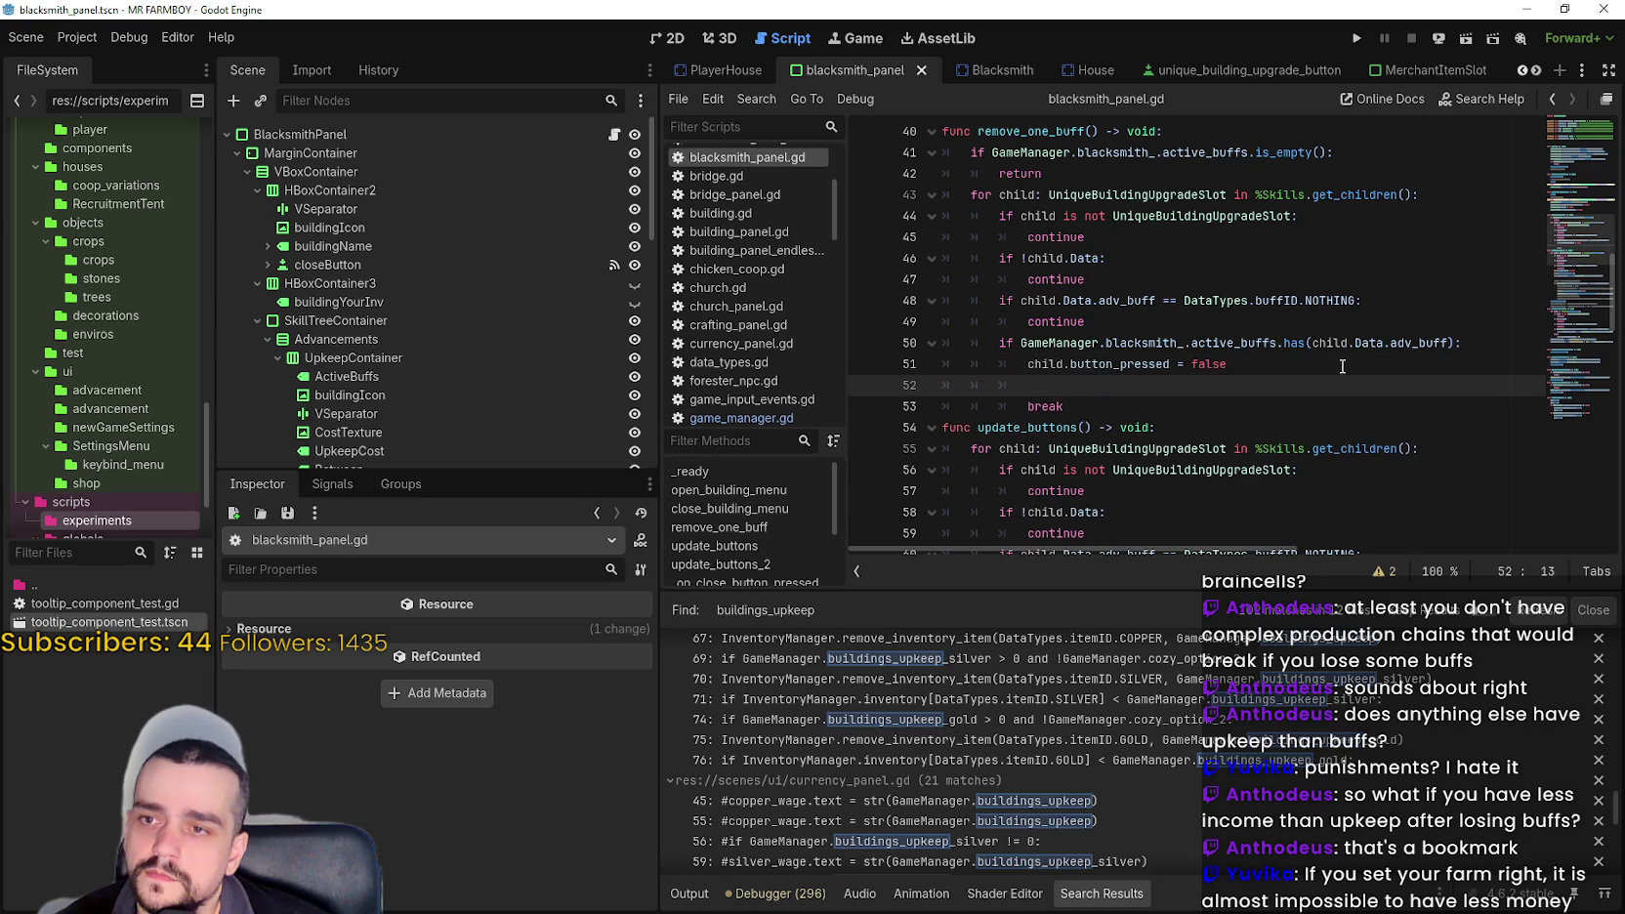
type("disable_buff_from_buttons")
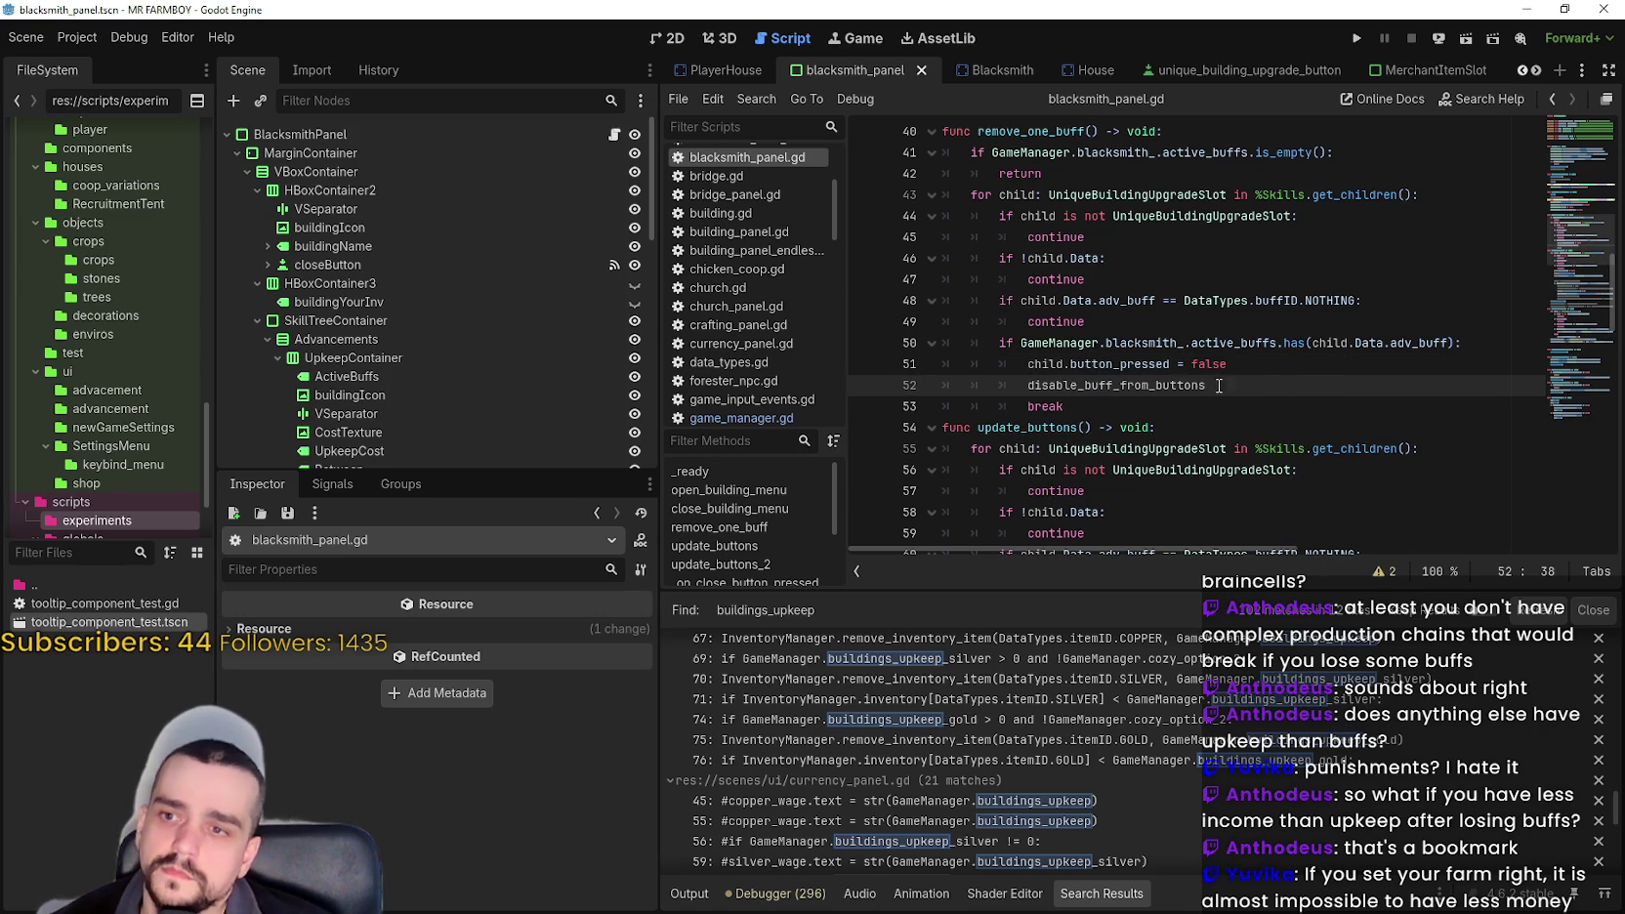
- Paste the set_pressed_no_signal and set_buff_from_buttons lines, changing true to false
scroll(1068, 364, "down", 5)
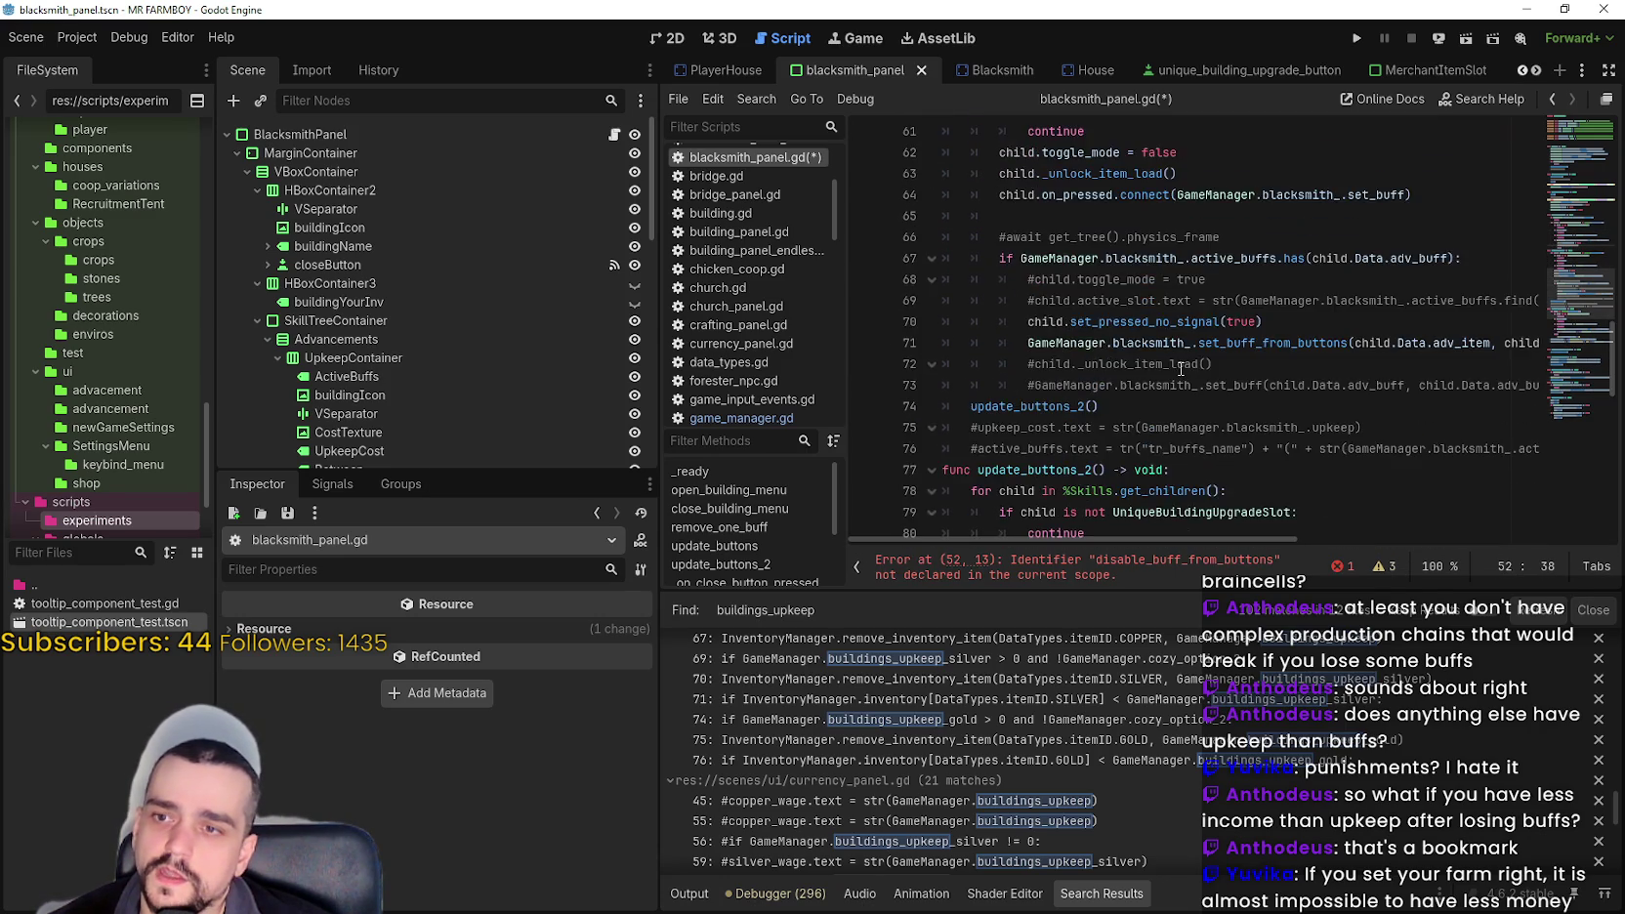
scroll(1152, 265, "down", 3)
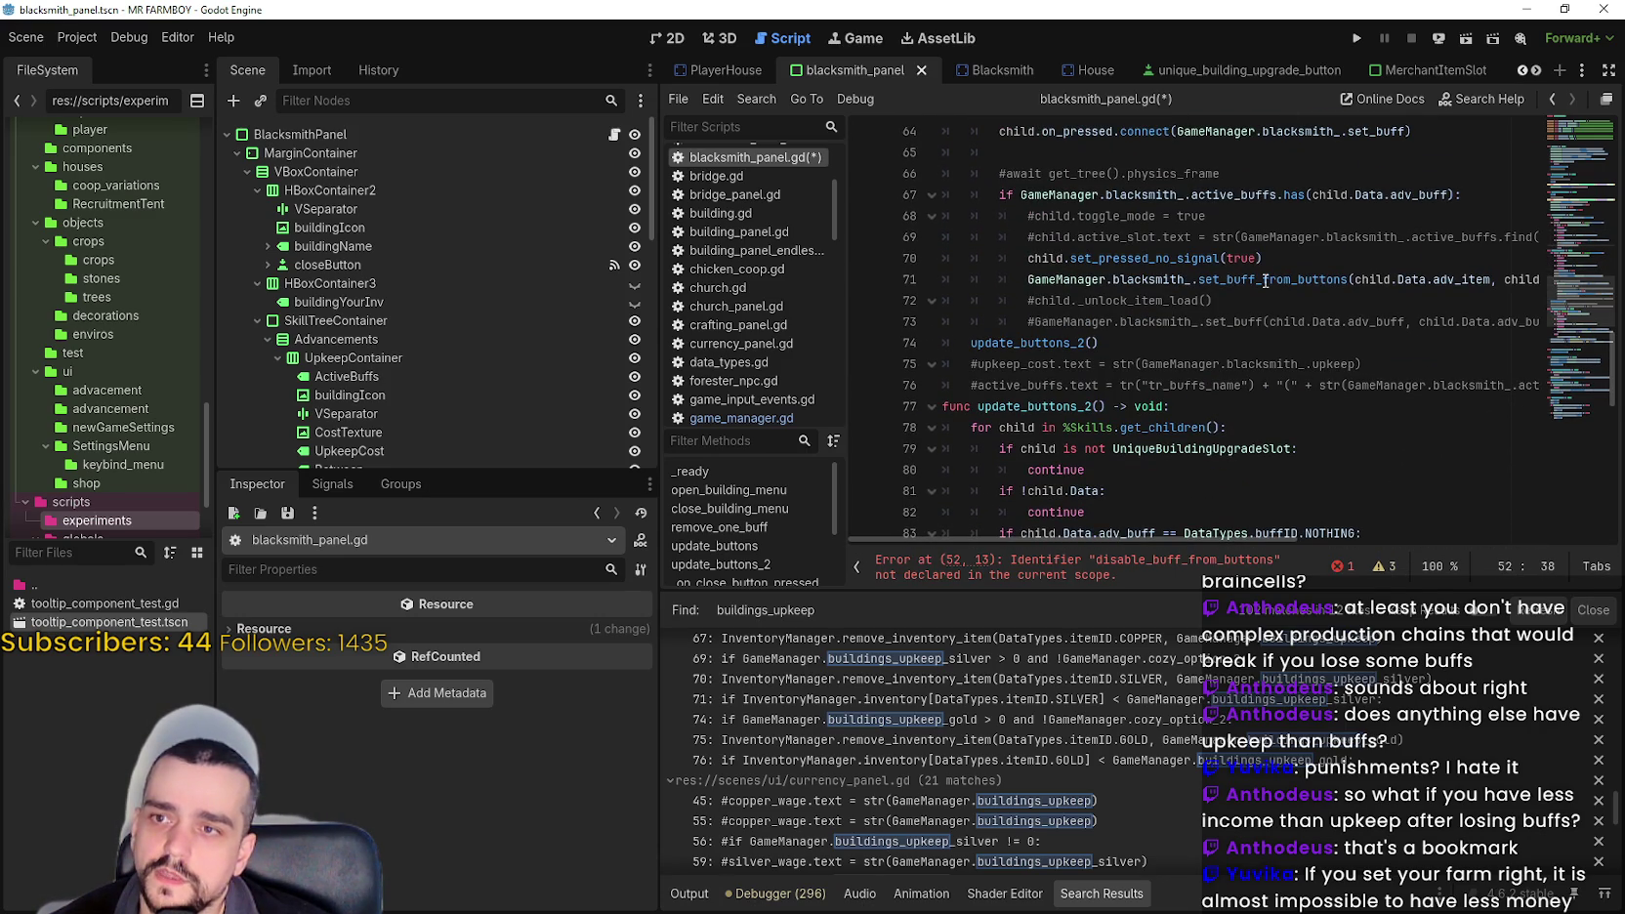
left_click_drag(1538, 281, 943, 258)
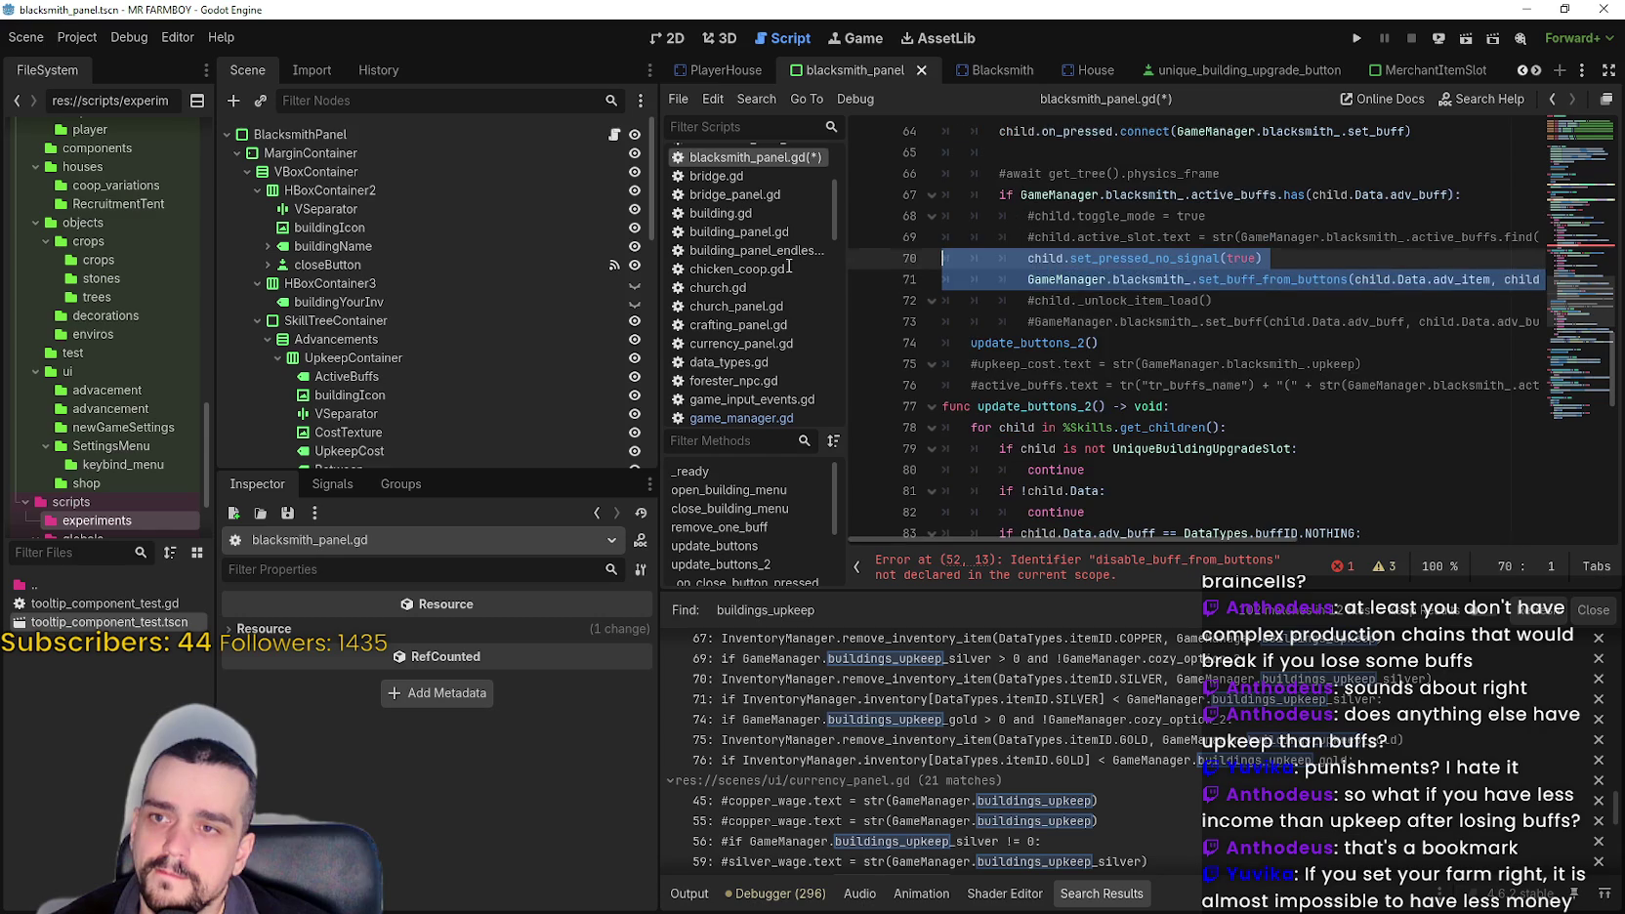
scroll(1164, 349, "up", 1)
scroll(1153, 350, "up", 5)
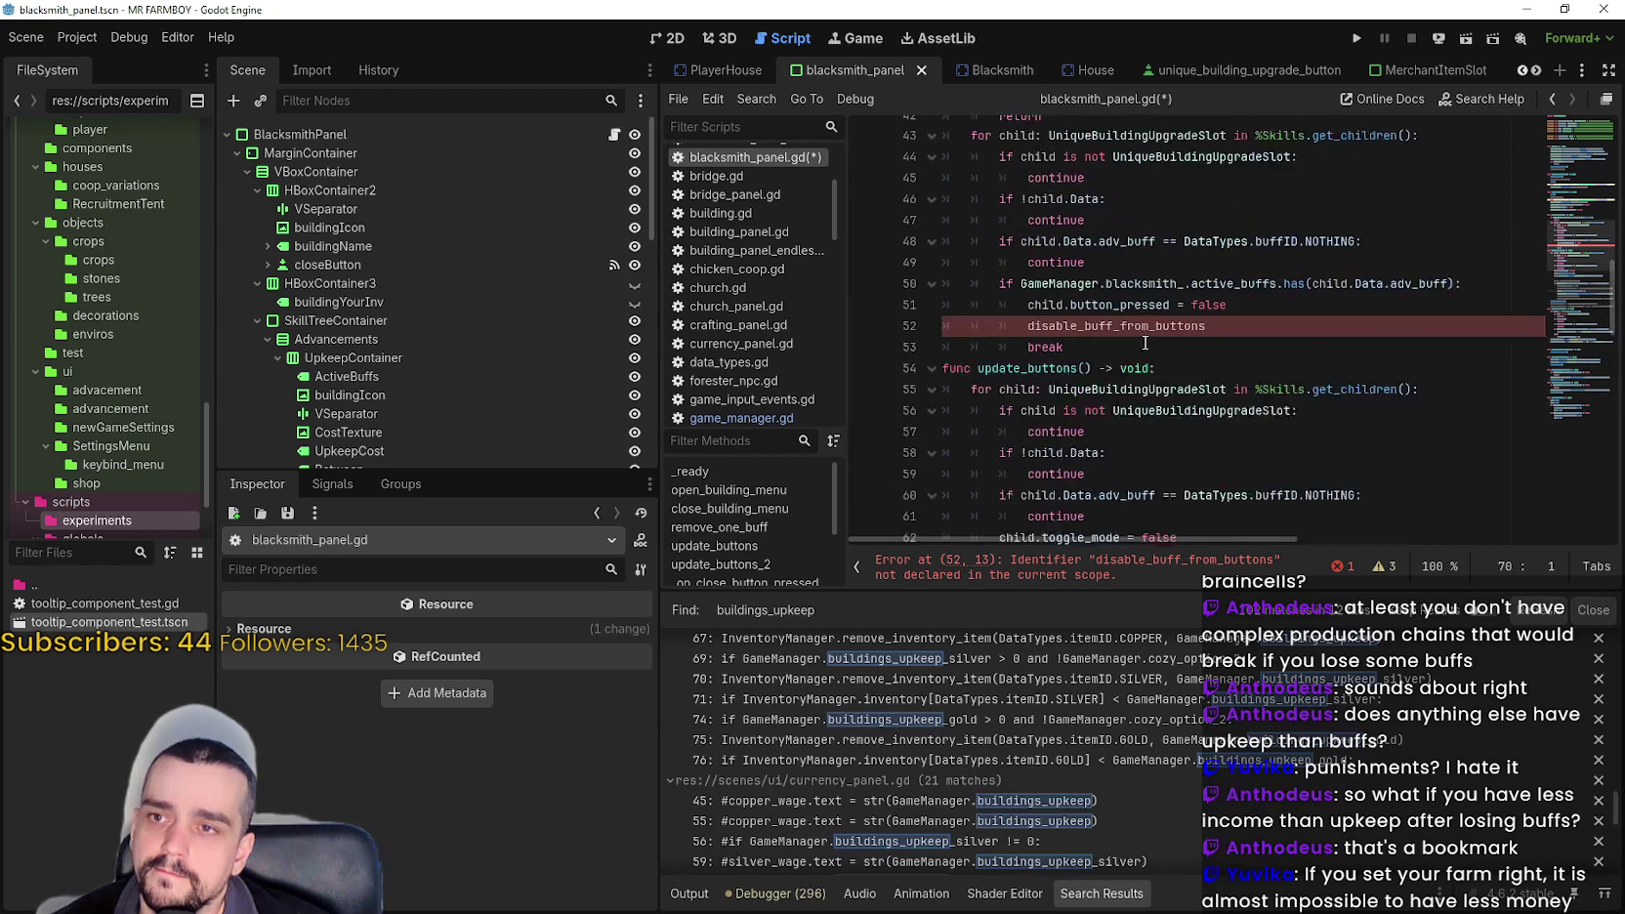
left_click(1260, 335)
key("Return")
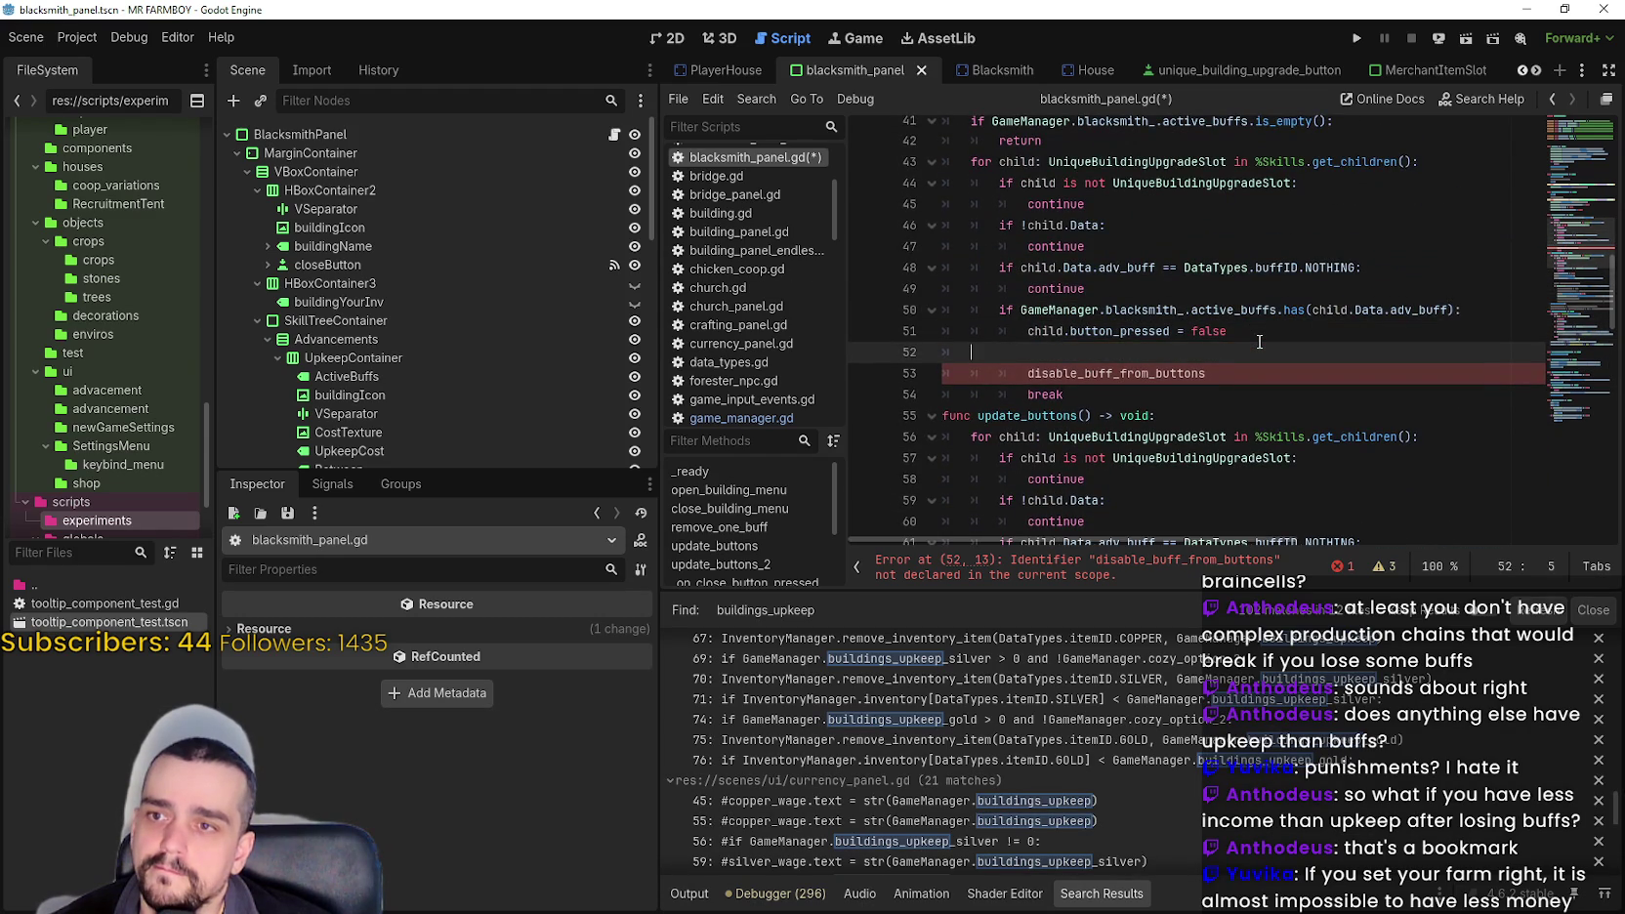
type("child.set_pressed_no_signal(true) \t\t\tGameManager.blacksmith_.set_buff_from_buttons(child.Data.adv_item, child.Data.adv_buff)")
left_click(1098, 353)
type("fa")
key("BackSpace")
key("BackSpace")
type("lse")
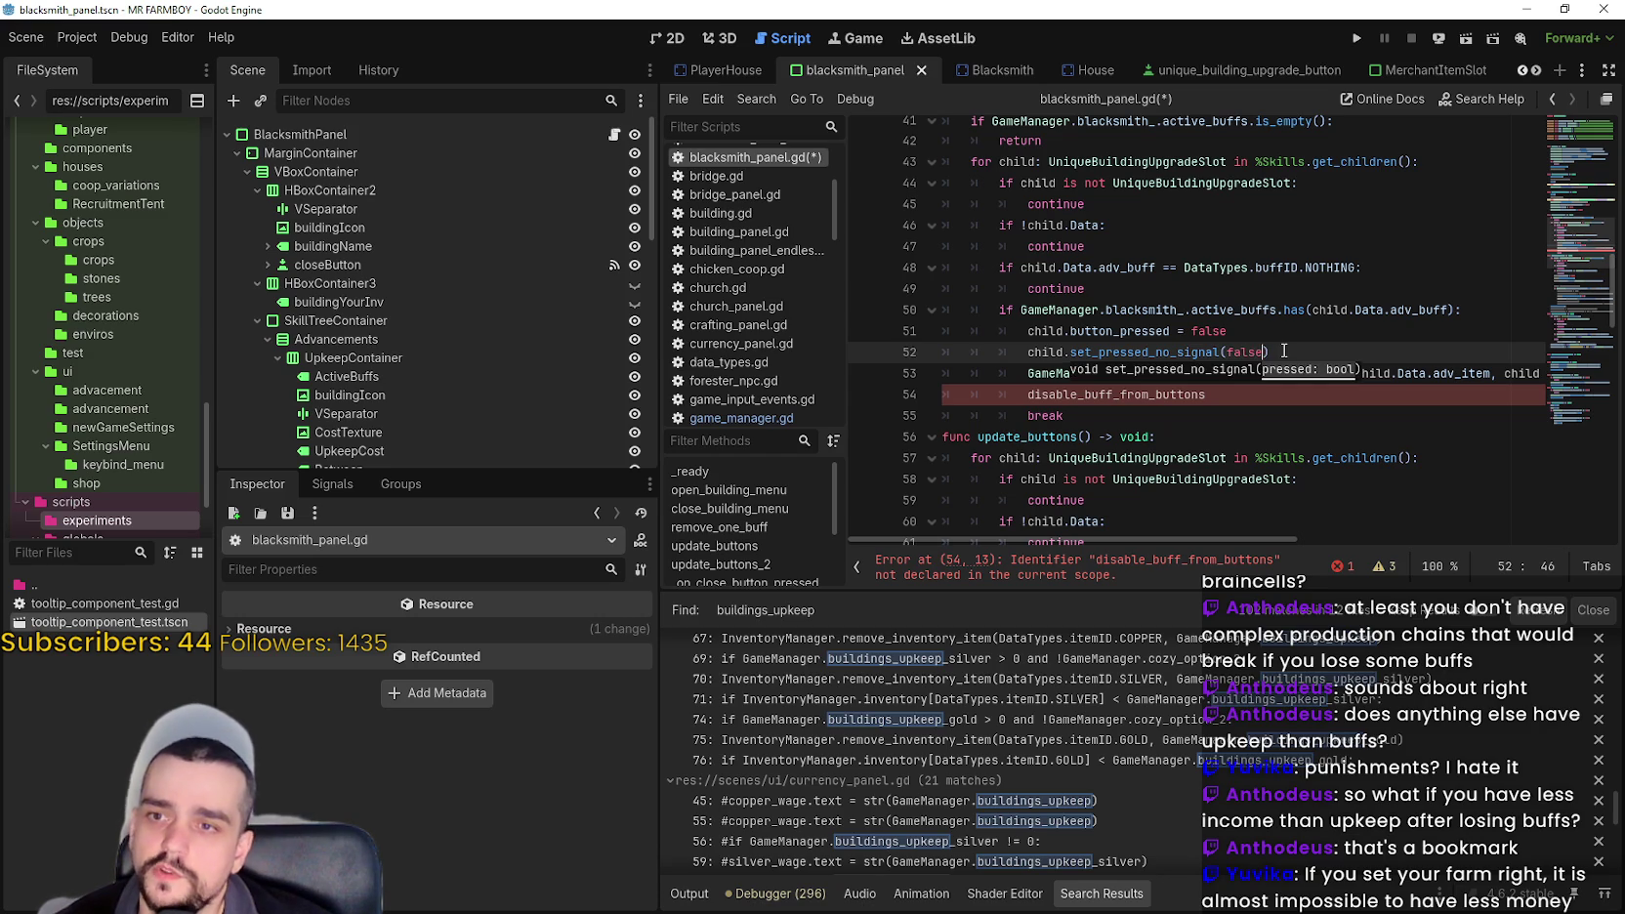
- Replace set_buff_from_buttons with disable_buff_from_buttons, delete leftover lines, and save blacksmith_panel.gd
mouse_move(1275, 332)
left_mouse_down()
mouse_move(986, 344)
mouse_move(907, 322)
left_mouse_up()
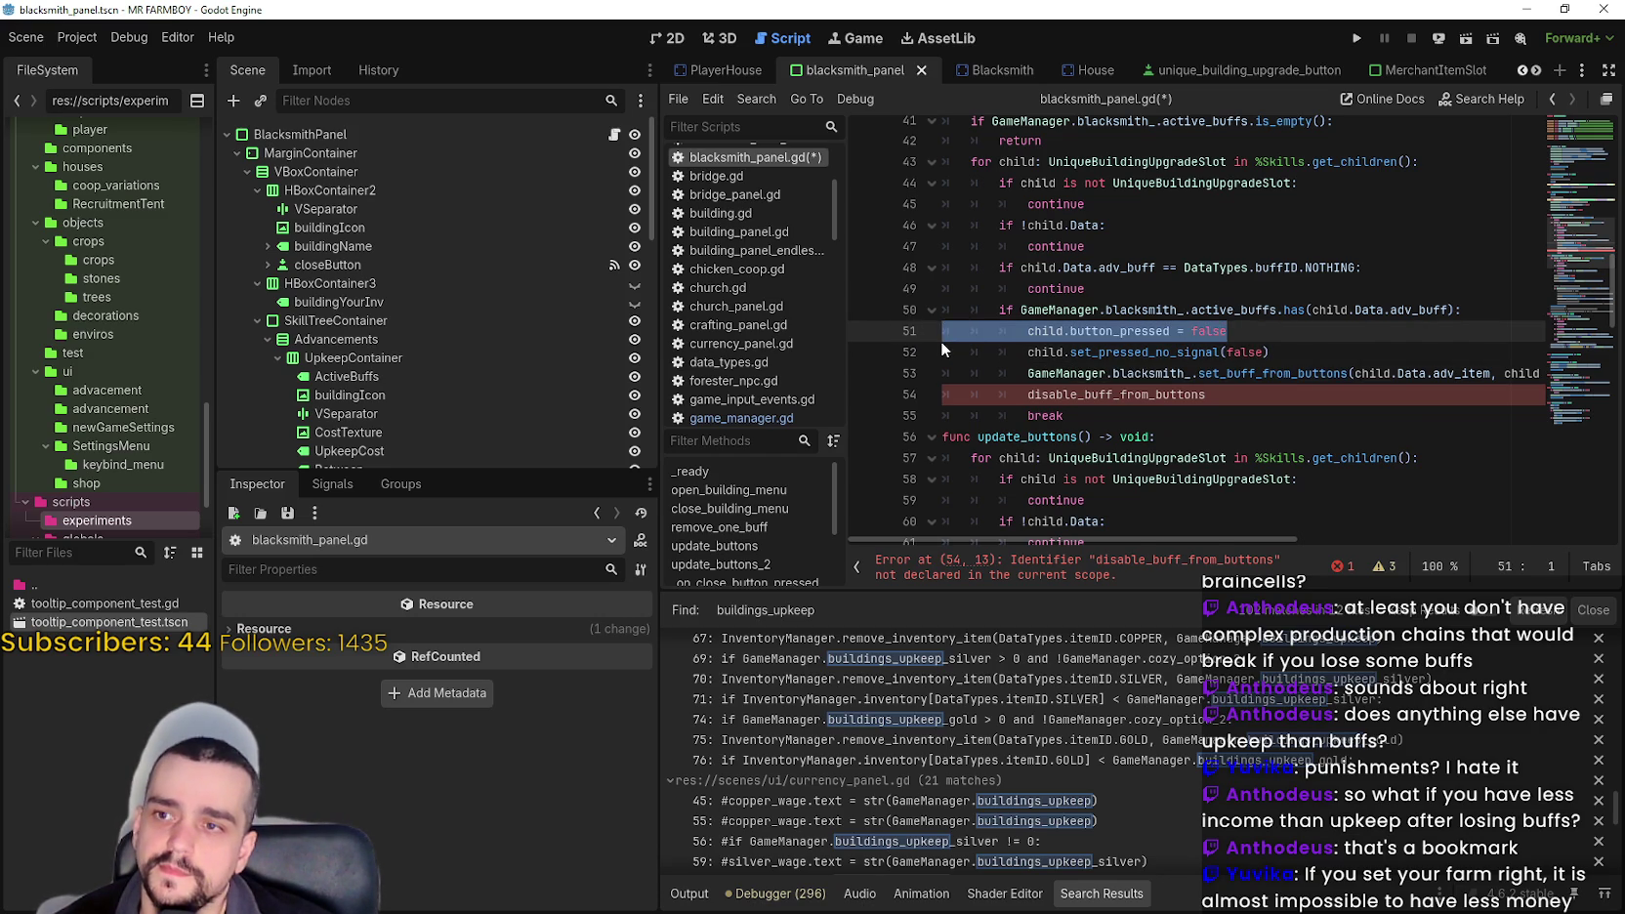
key("BackSpace")
double_click(1110, 374)
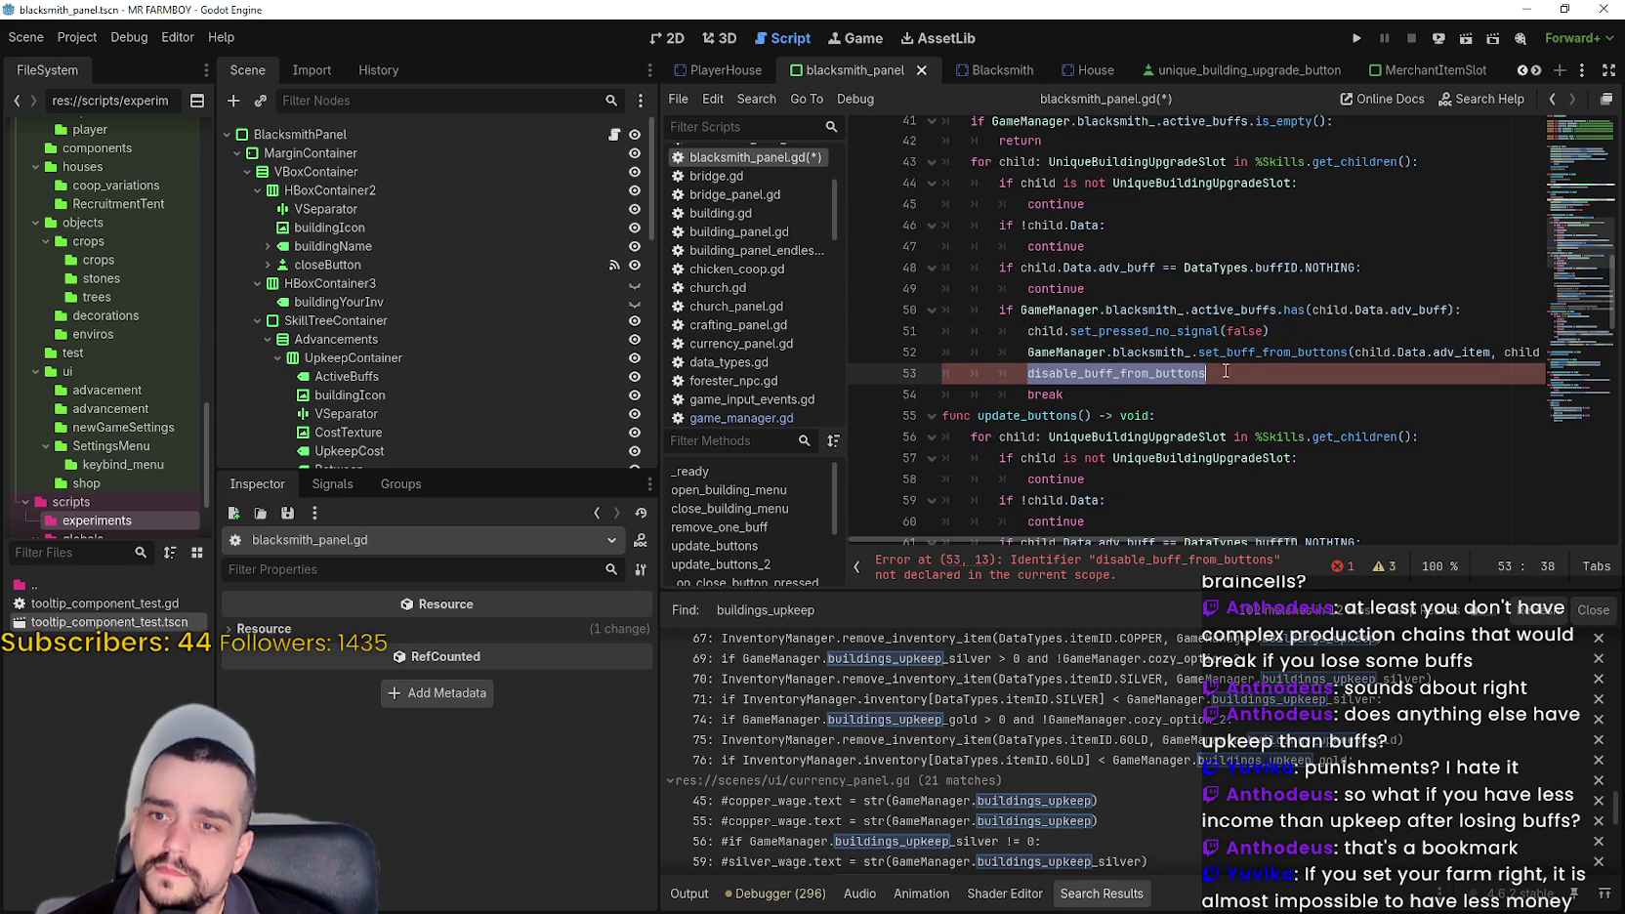
key("ctrl+c")
double_click(1270, 353)
key("ctrl+v")
left_click(1271, 374)
mouse_move(1271, 374)
left_mouse_down()
mouse_move(895, 359)
mouse_move(879, 373)
left_mouse_up()
key("BackSpace")
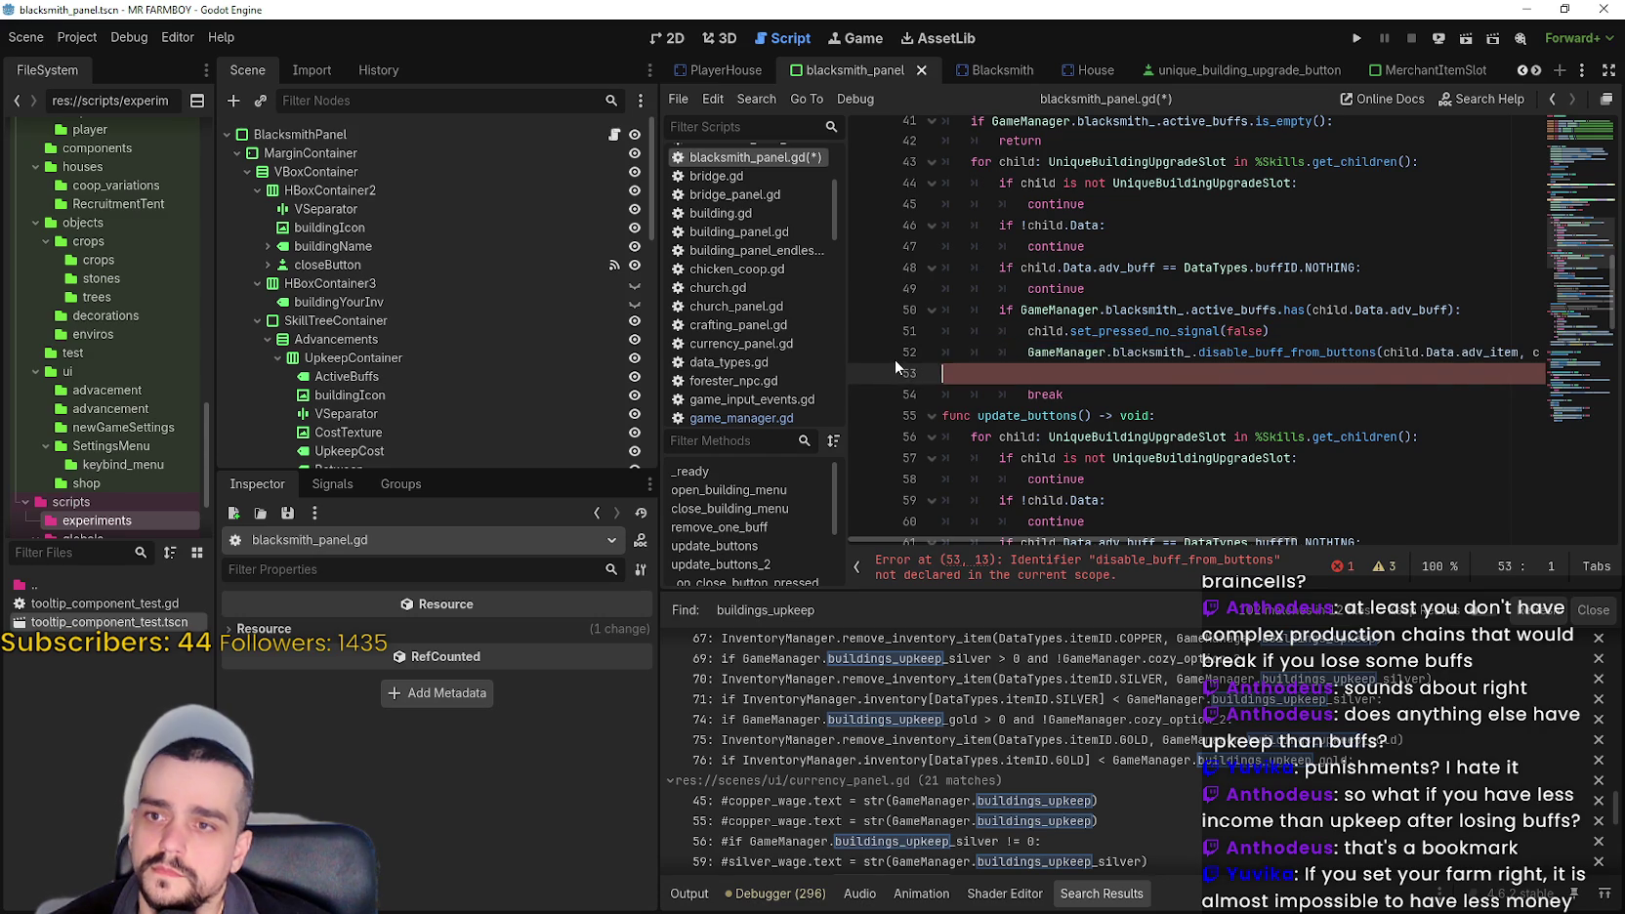
key("Delete")
left_click(1067, 387)
key("ctrl+s")
- Scroll up to _ready and select the blacksmith_remove_one_buff signal name
scroll(1069, 390, "up", 1)
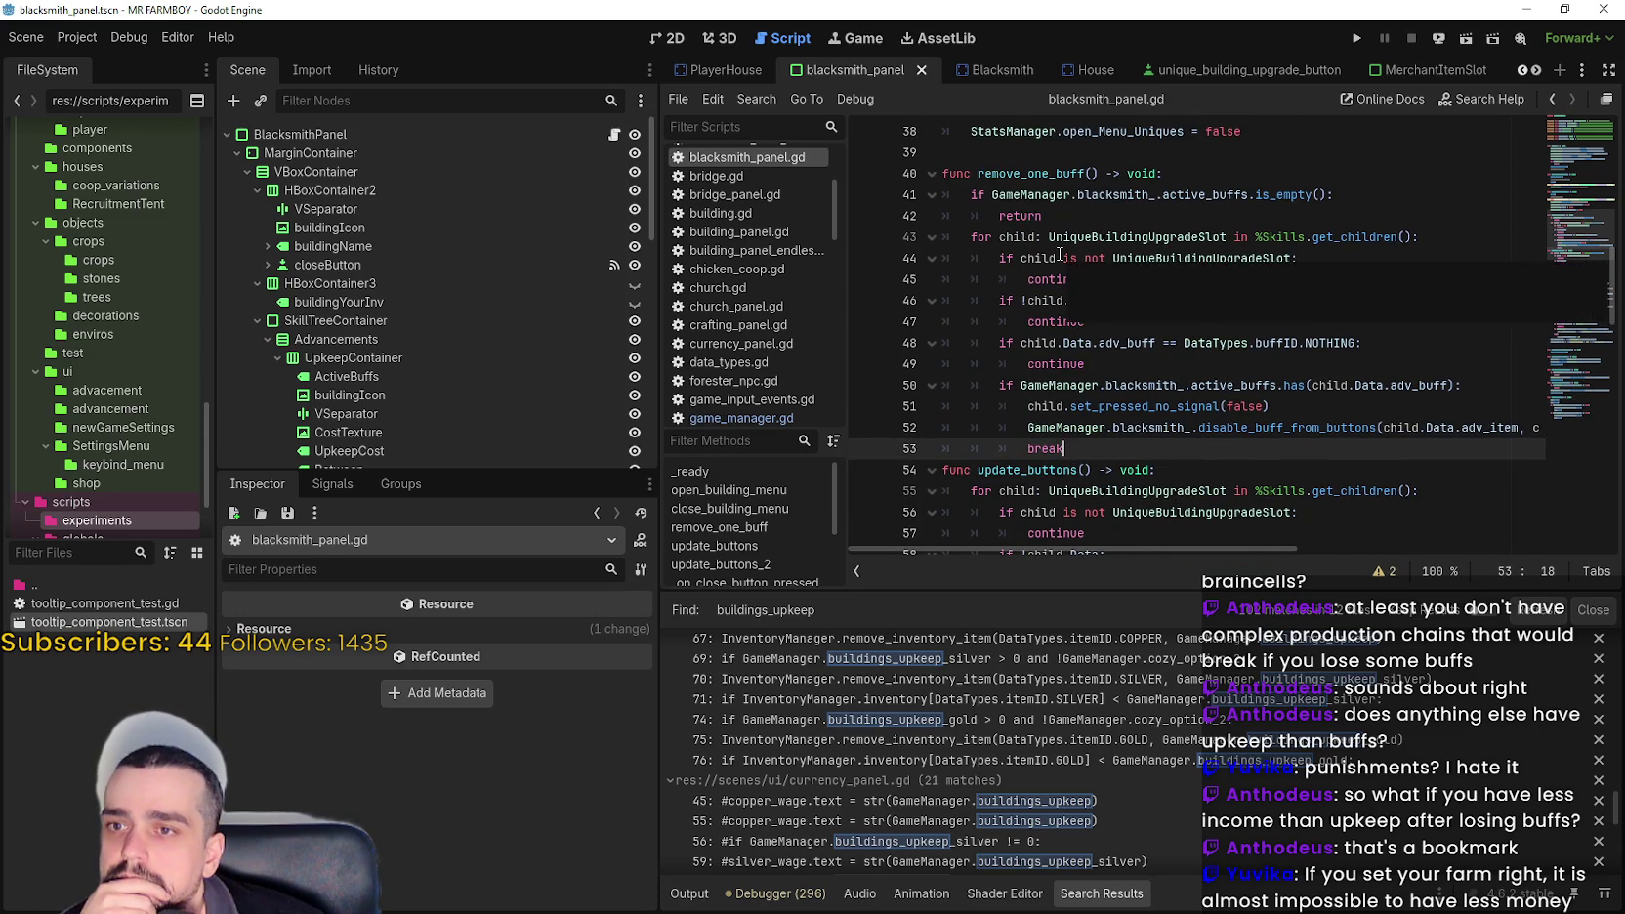
scroll(1061, 255, "down", 1)
left_click(1161, 404)
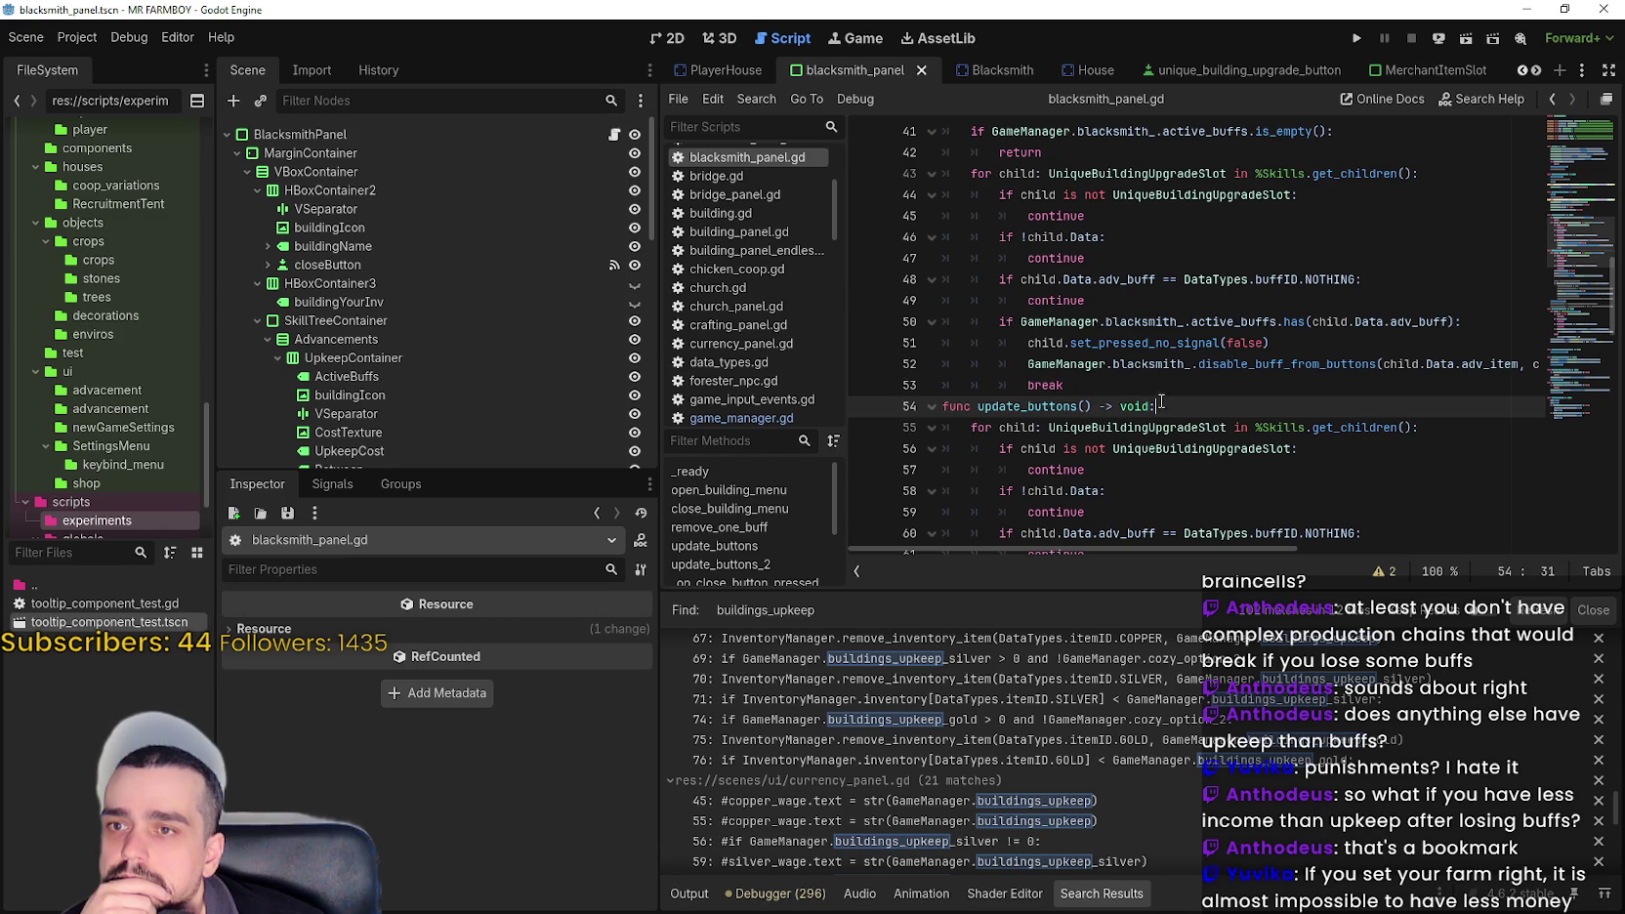
left_click(1153, 389)
scroll(1151, 383, "up", 2)
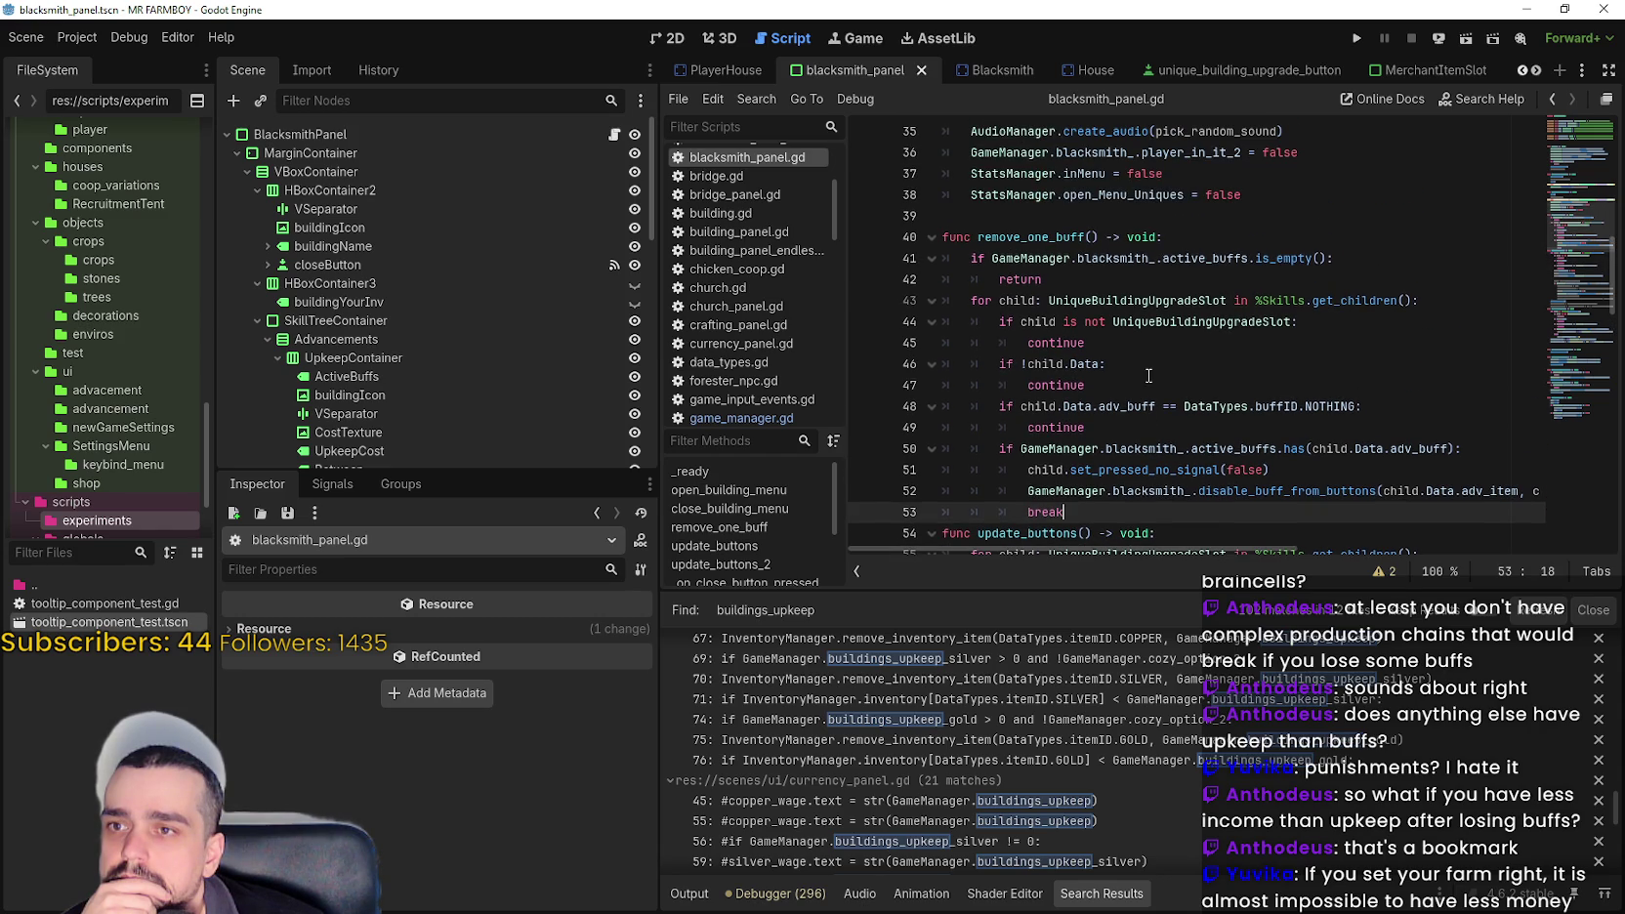
double_click(1057, 258)
double_click(1055, 237)
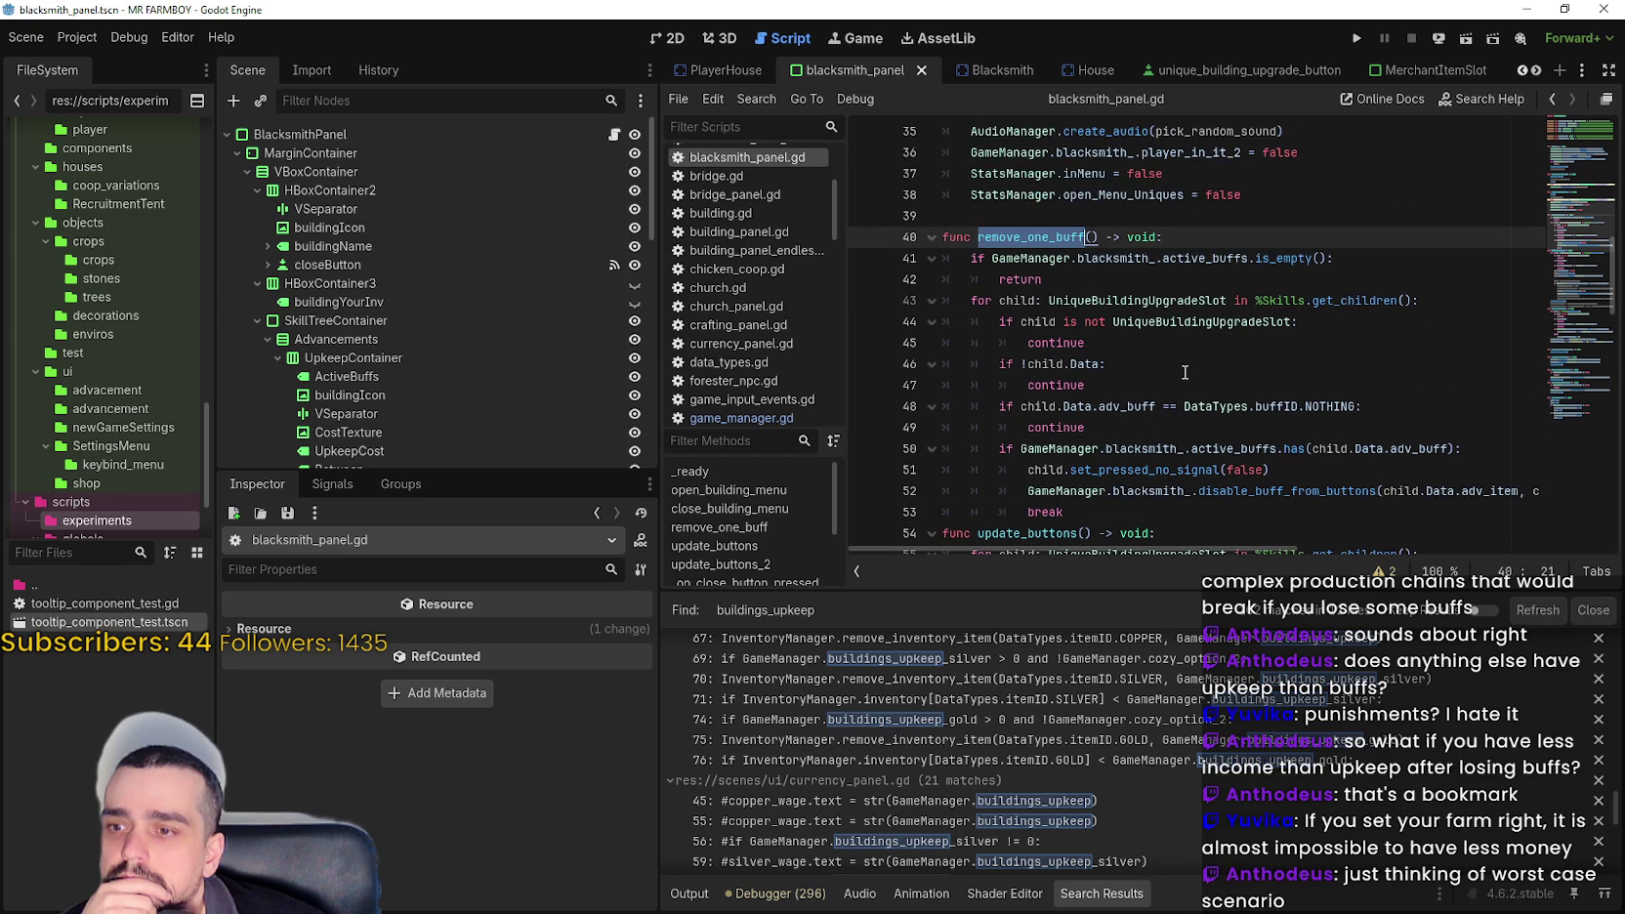
scroll(1185, 372, "up", 9)
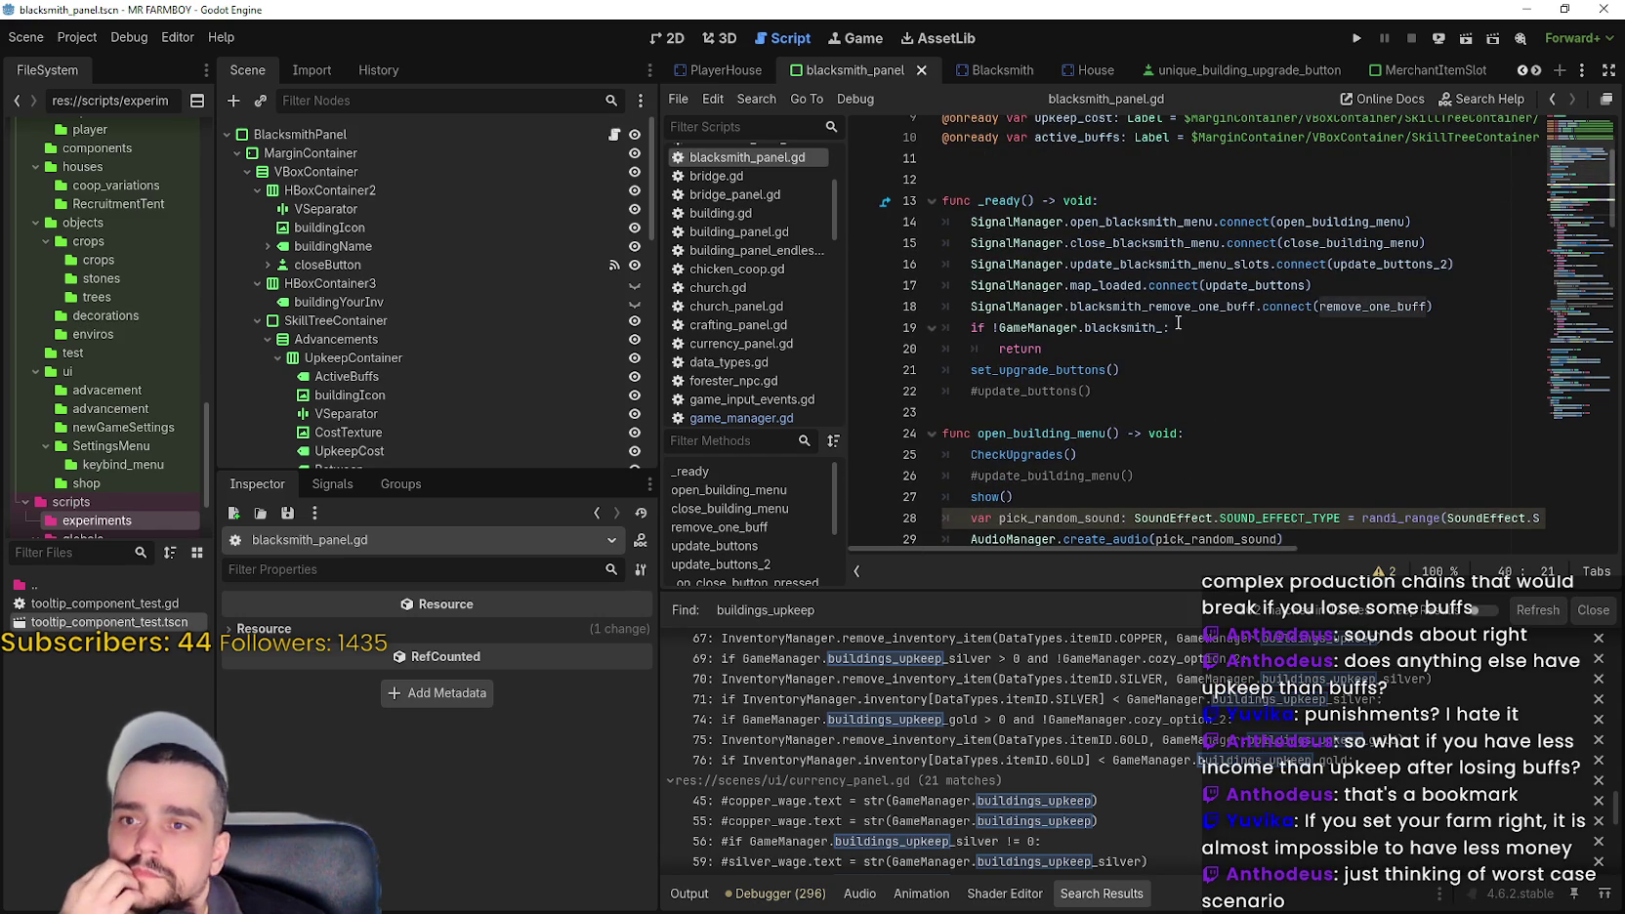
double_click(1169, 308)
- Open npcs_map.gd at the upkeep payment check from the search results
key("ctrl+shift+f")
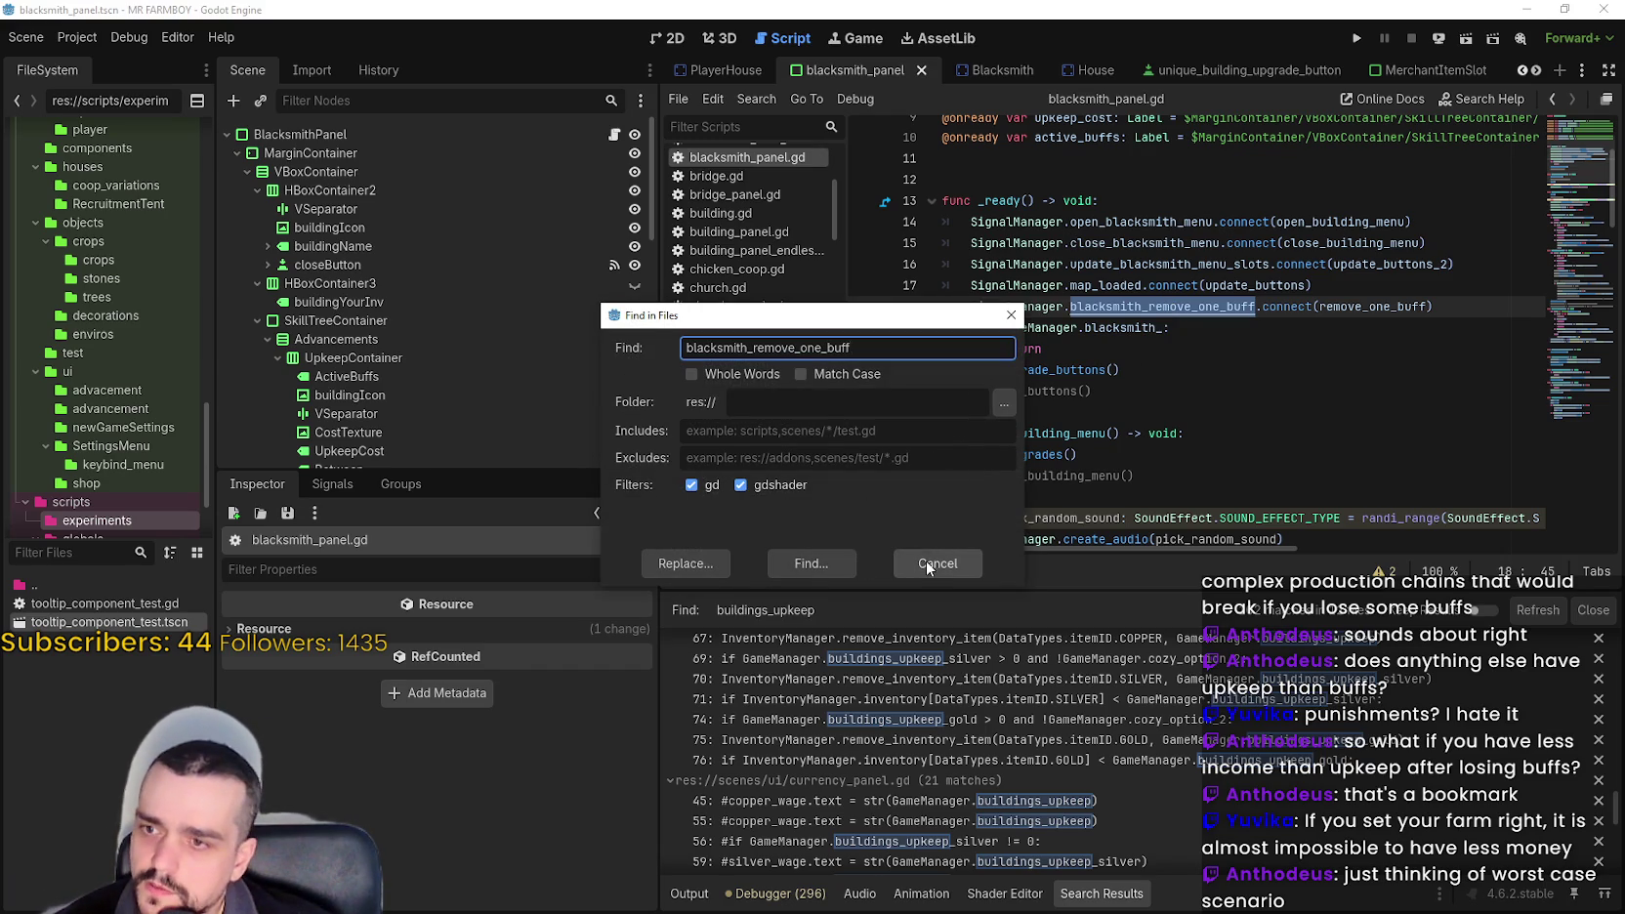
left_click(928, 564)
scroll(1069, 832, "down", 2)
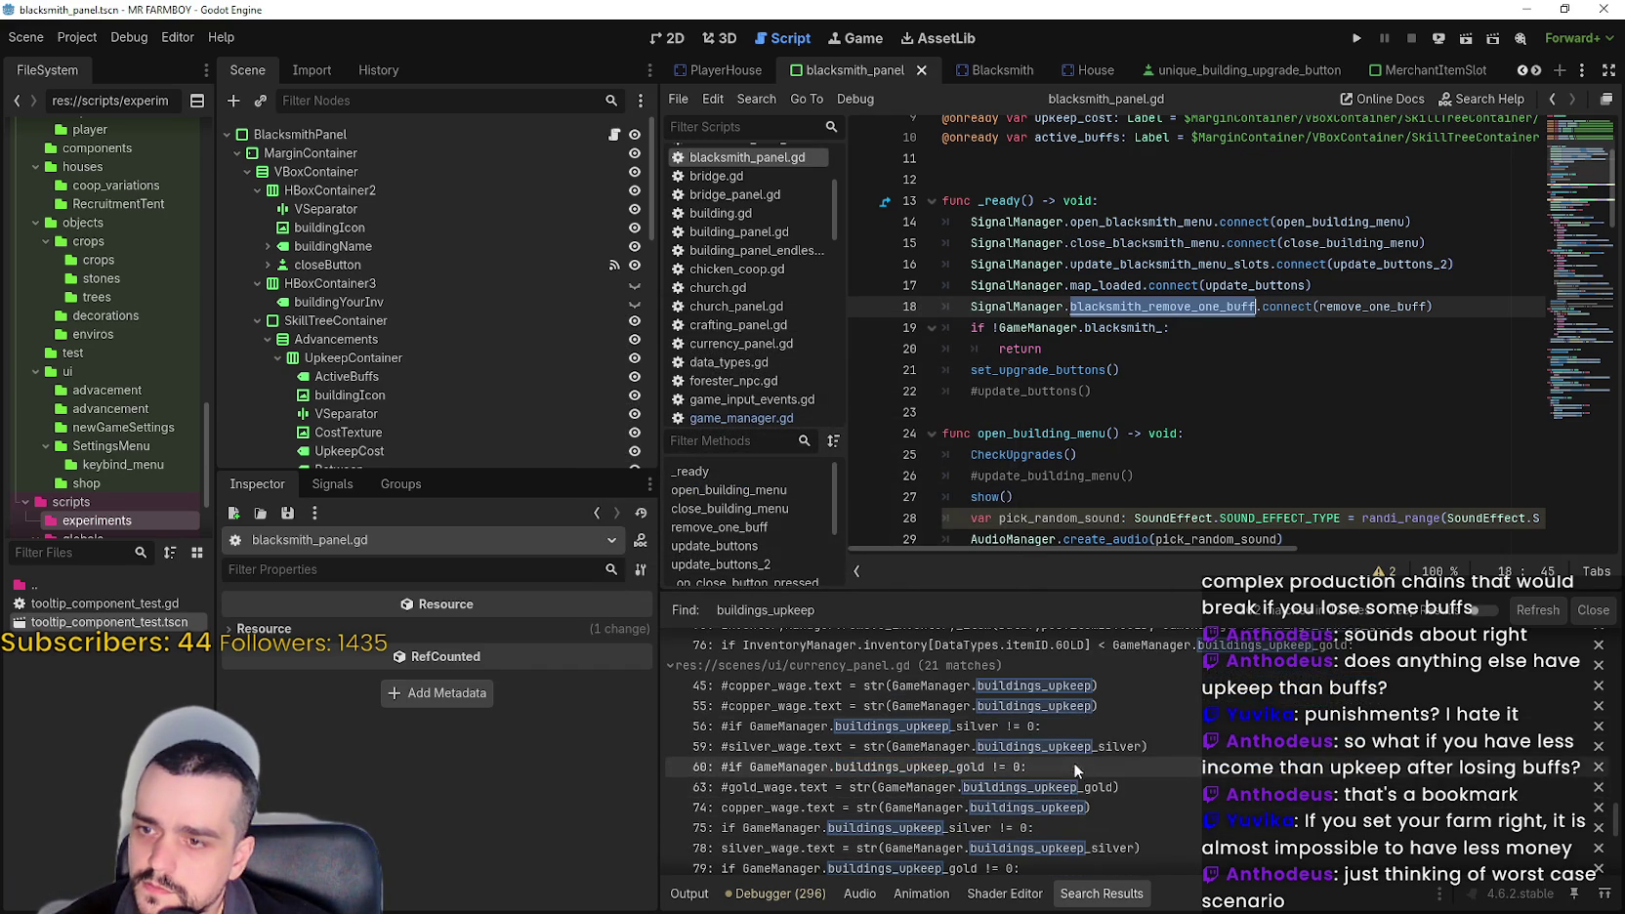
scroll(1146, 705, "down", 3)
mouse_move(1621, 850)
left_mouse_down()
mouse_move(1620, 872)
mouse_move(1619, 799)
left_mouse_up()
left_click(1149, 806)
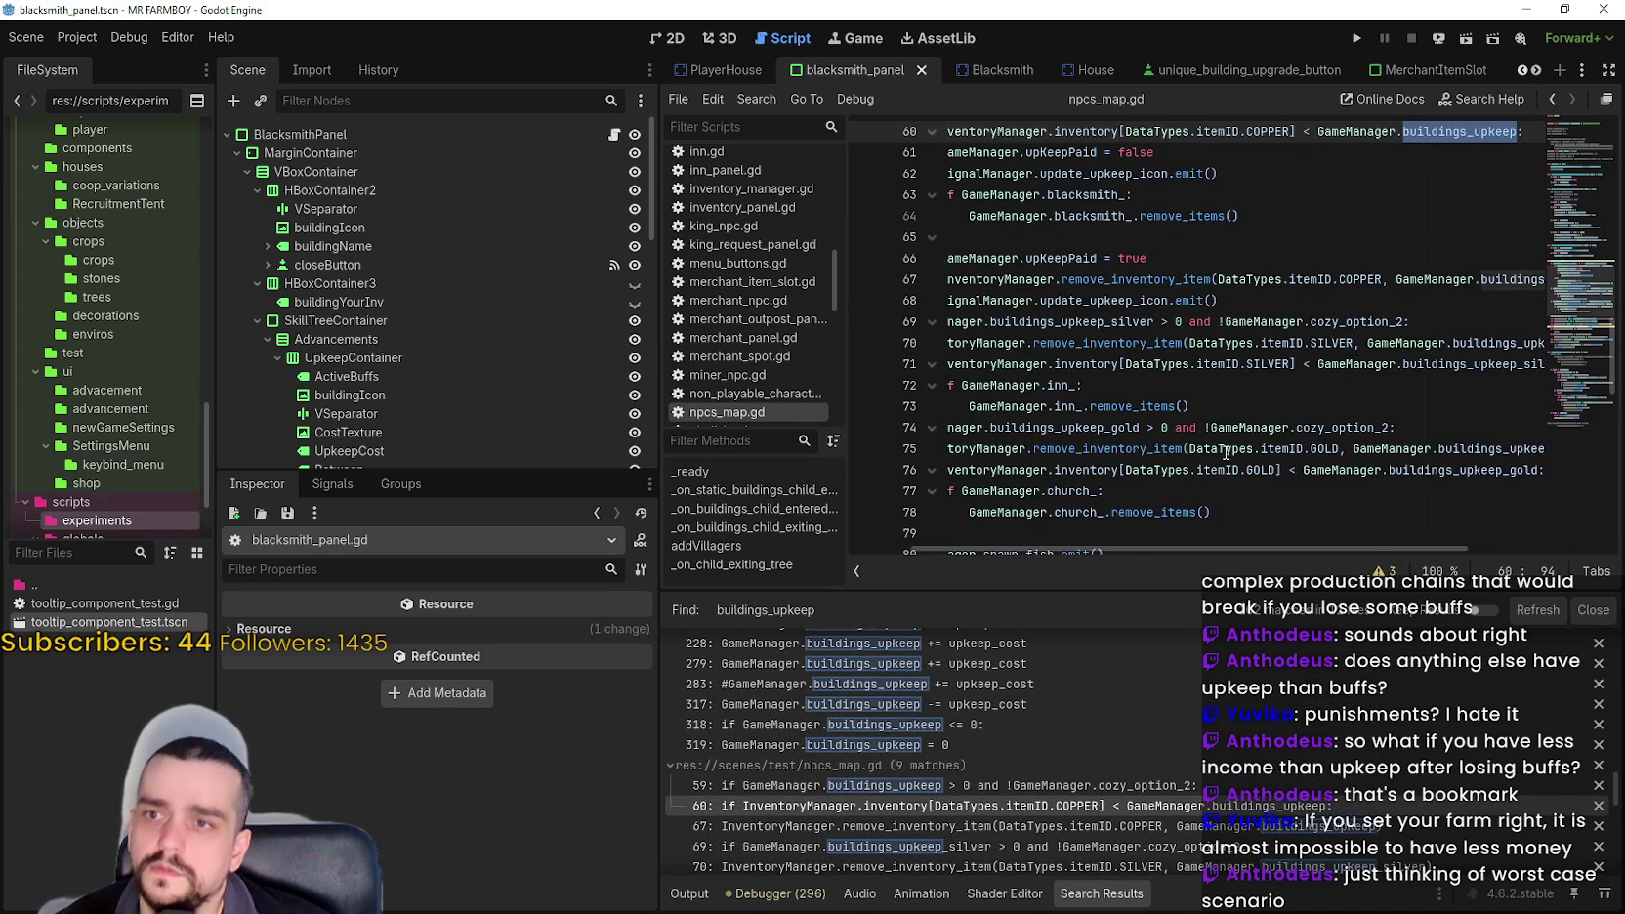
scroll(1221, 449, "up", 3)
- Add SignalManager.blacksmith_remove_one_buff.emit() on a new line under 'if GameManager.blacksmith_:'
left_click(1271, 410)
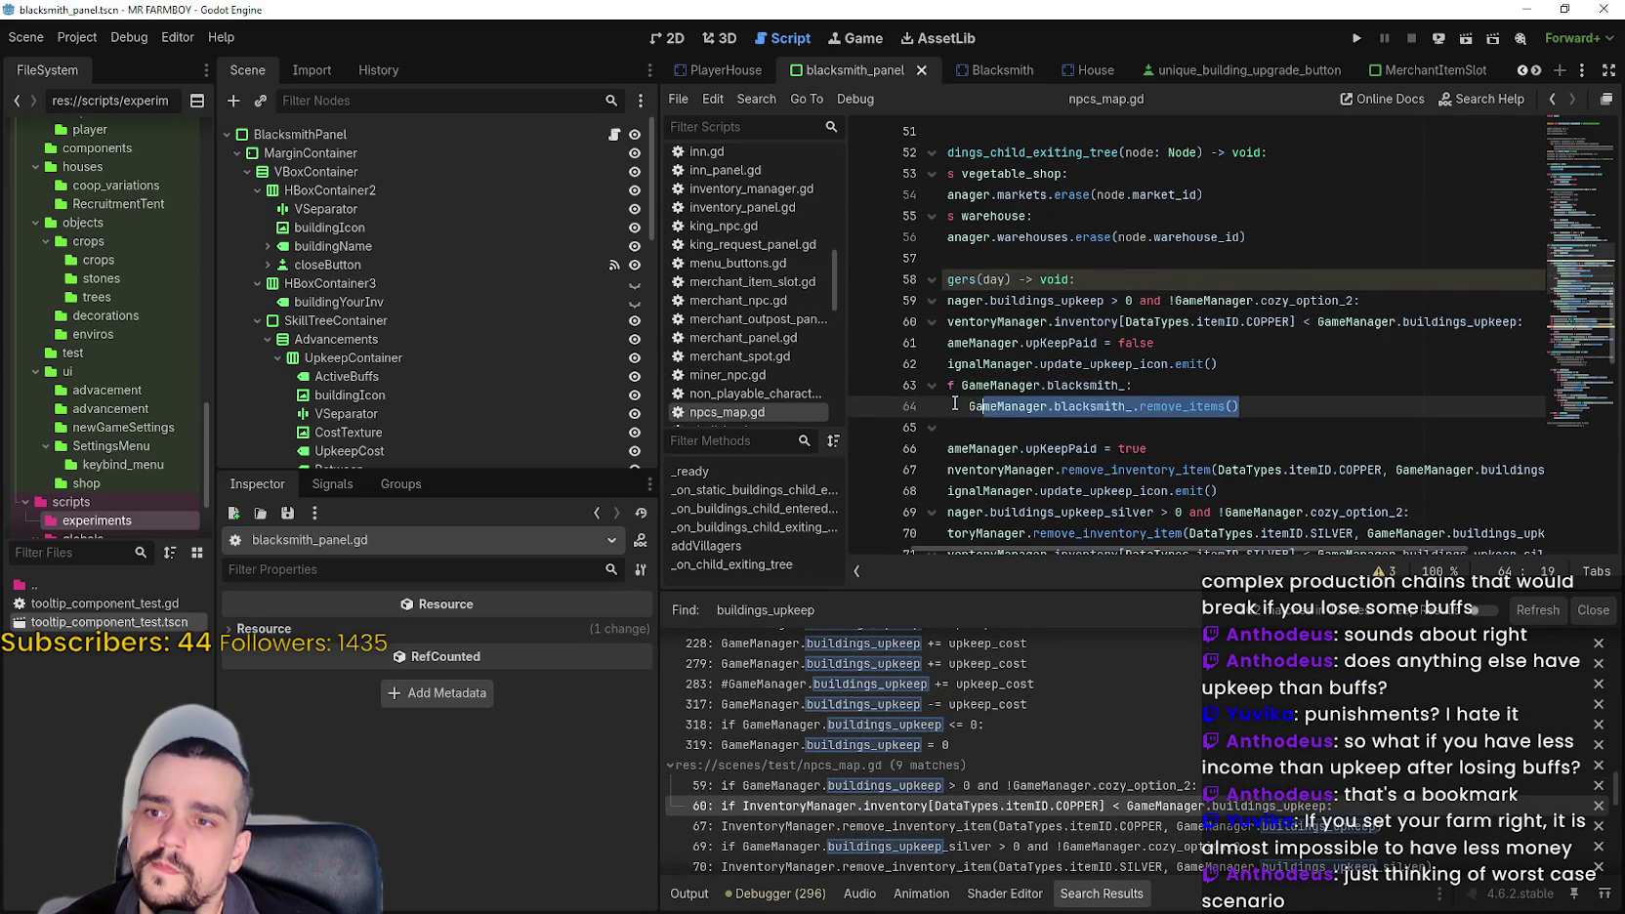
left_click(1309, 387)
key("Return")
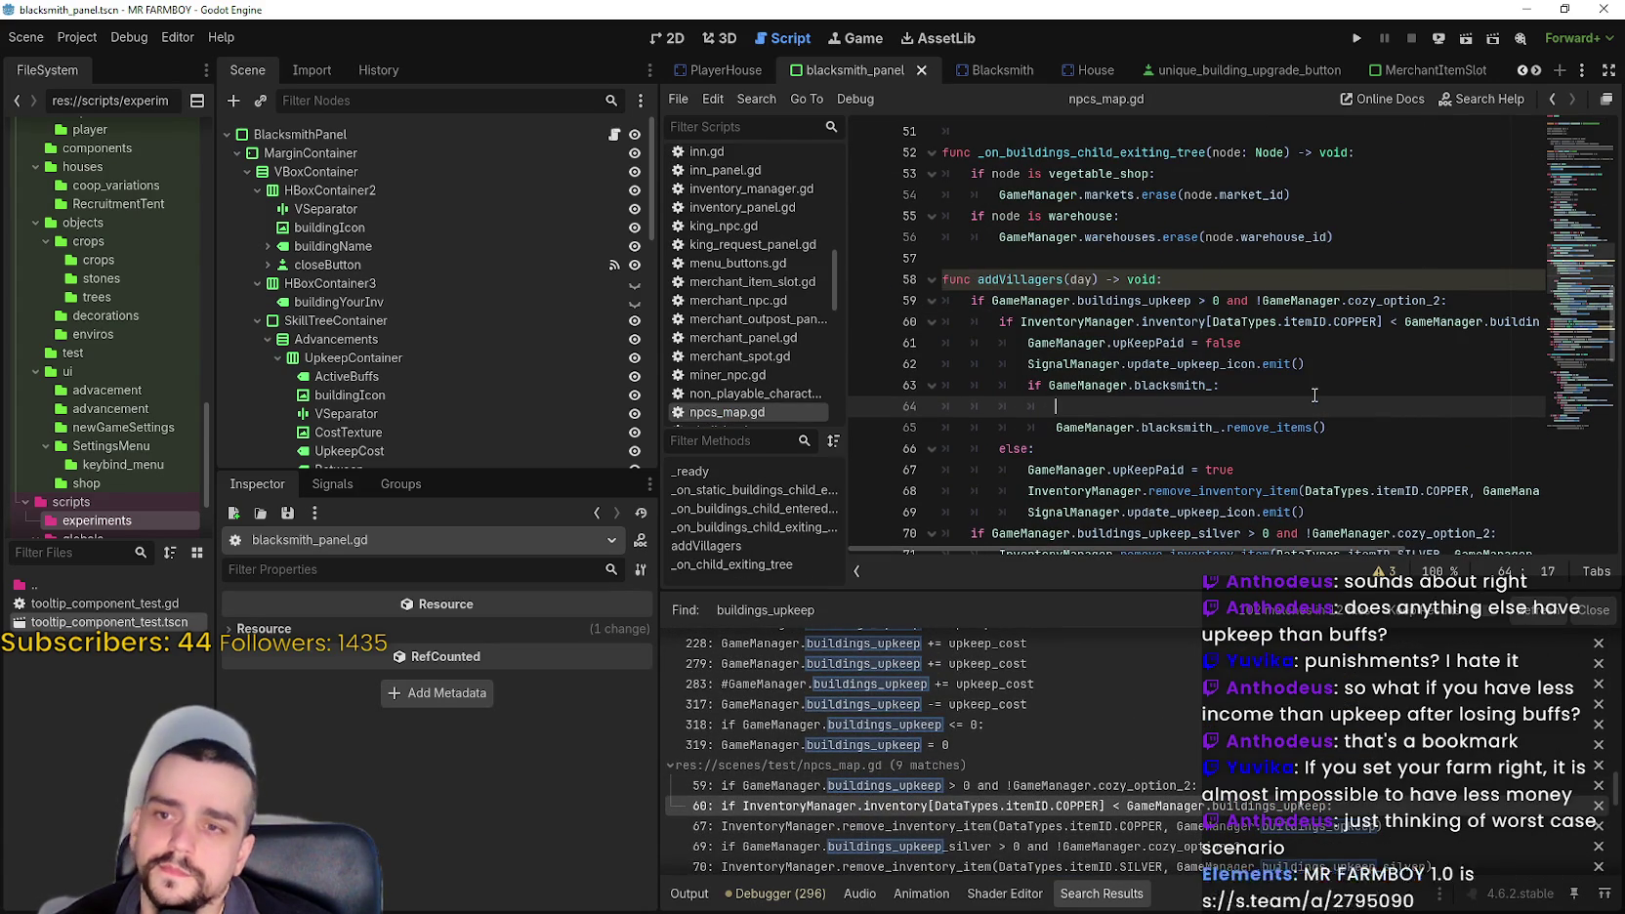
type("blacksmith_remove_one_buff")
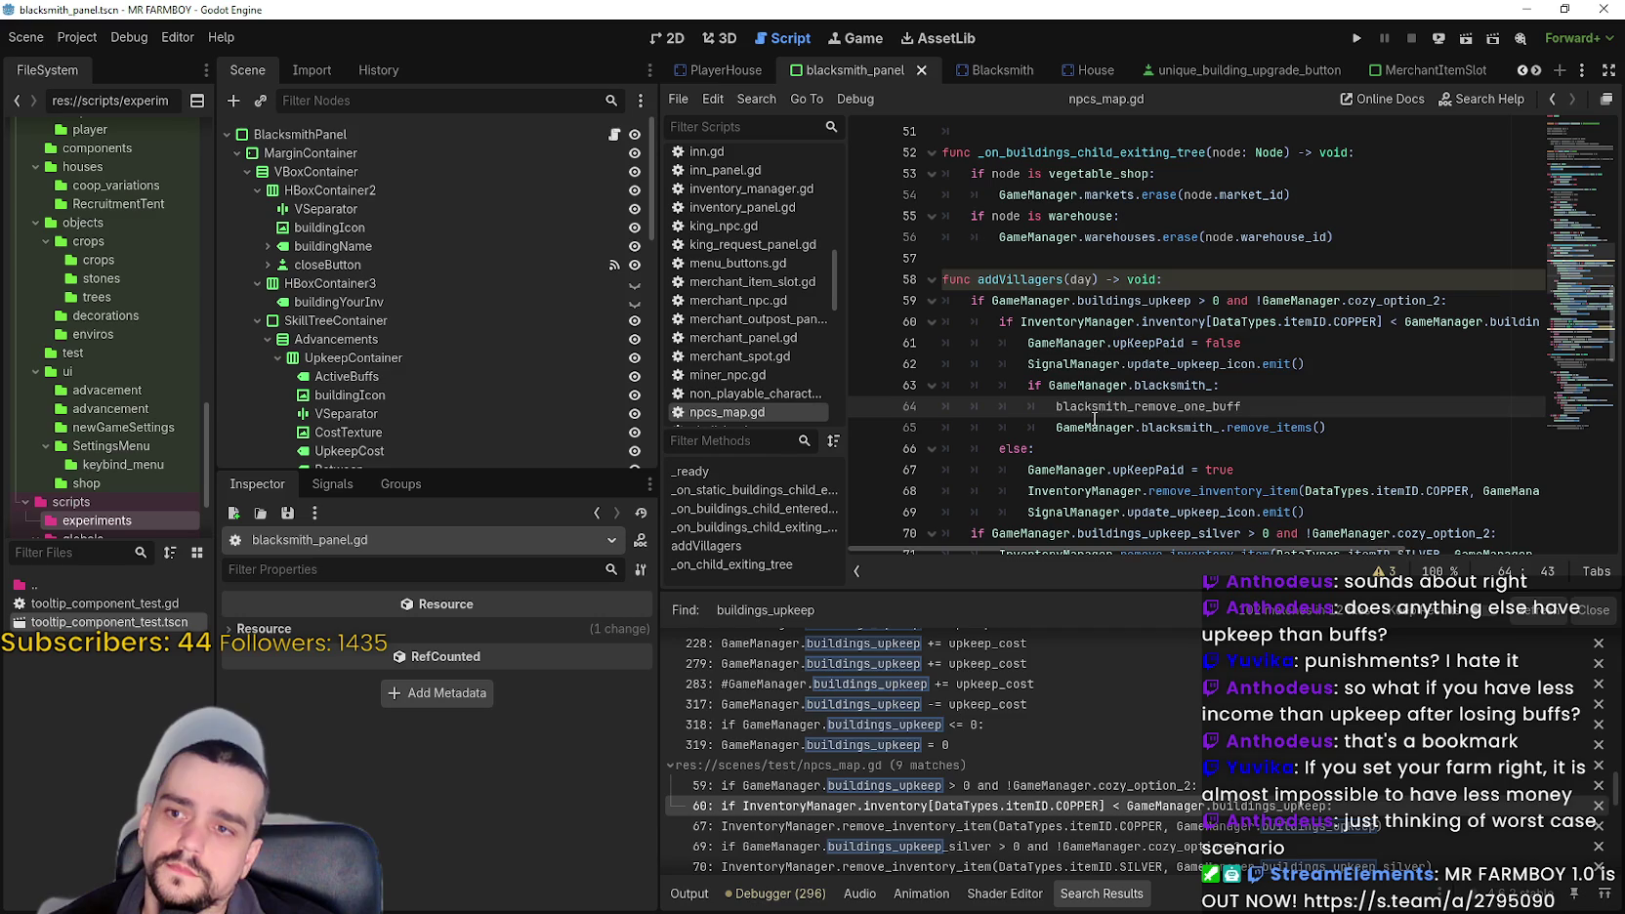
left_click(1227, 405)
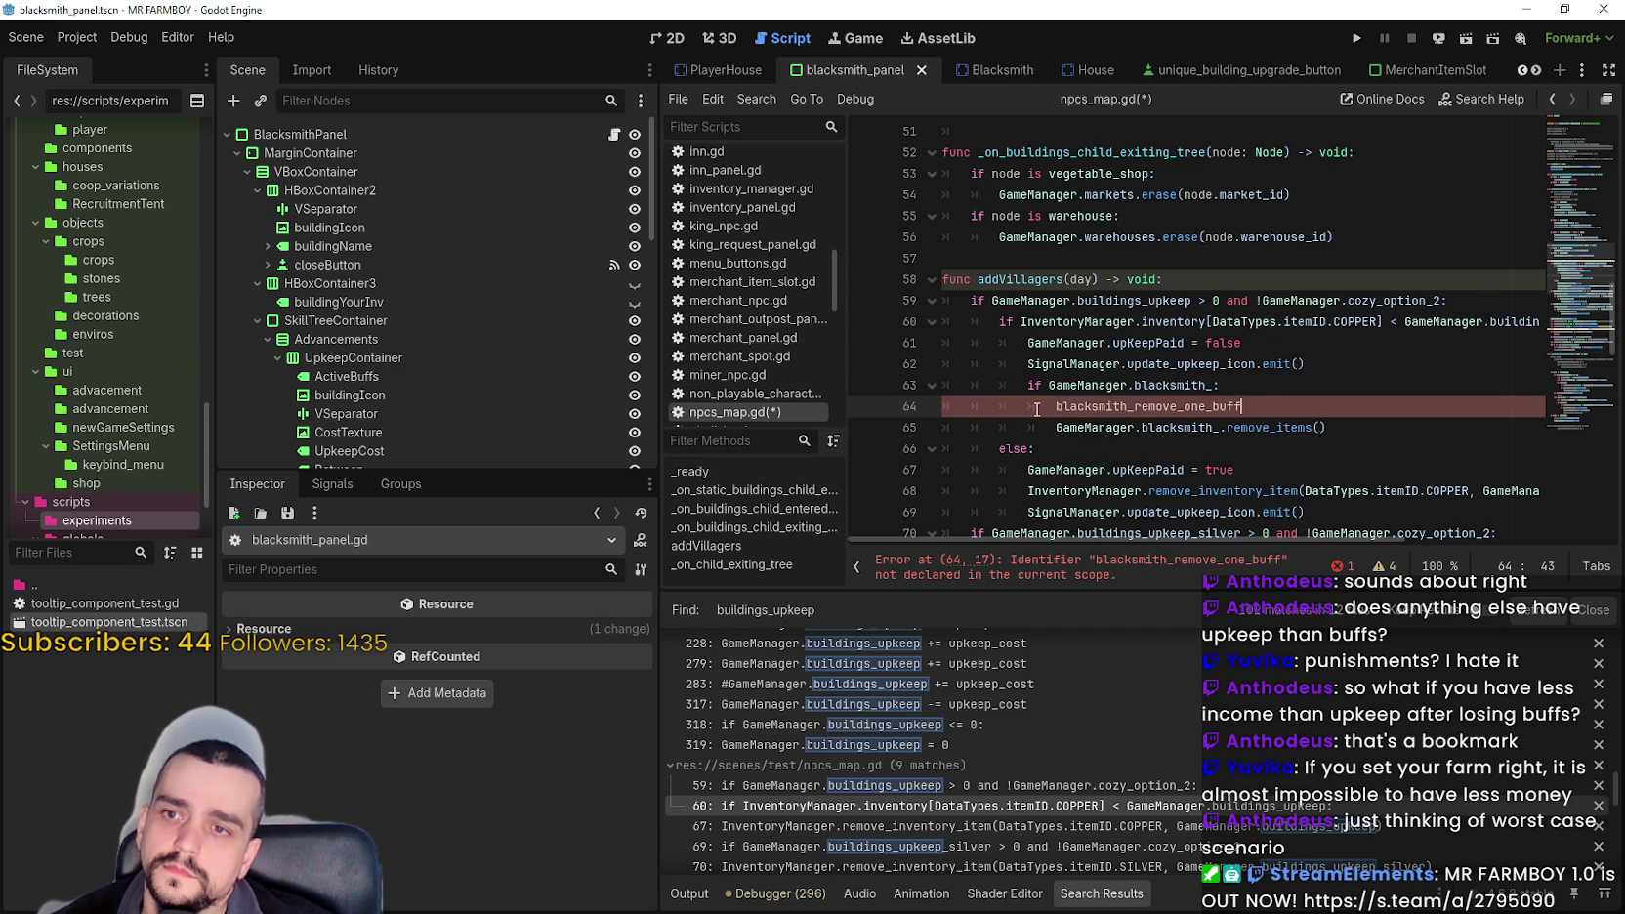
type("Game")
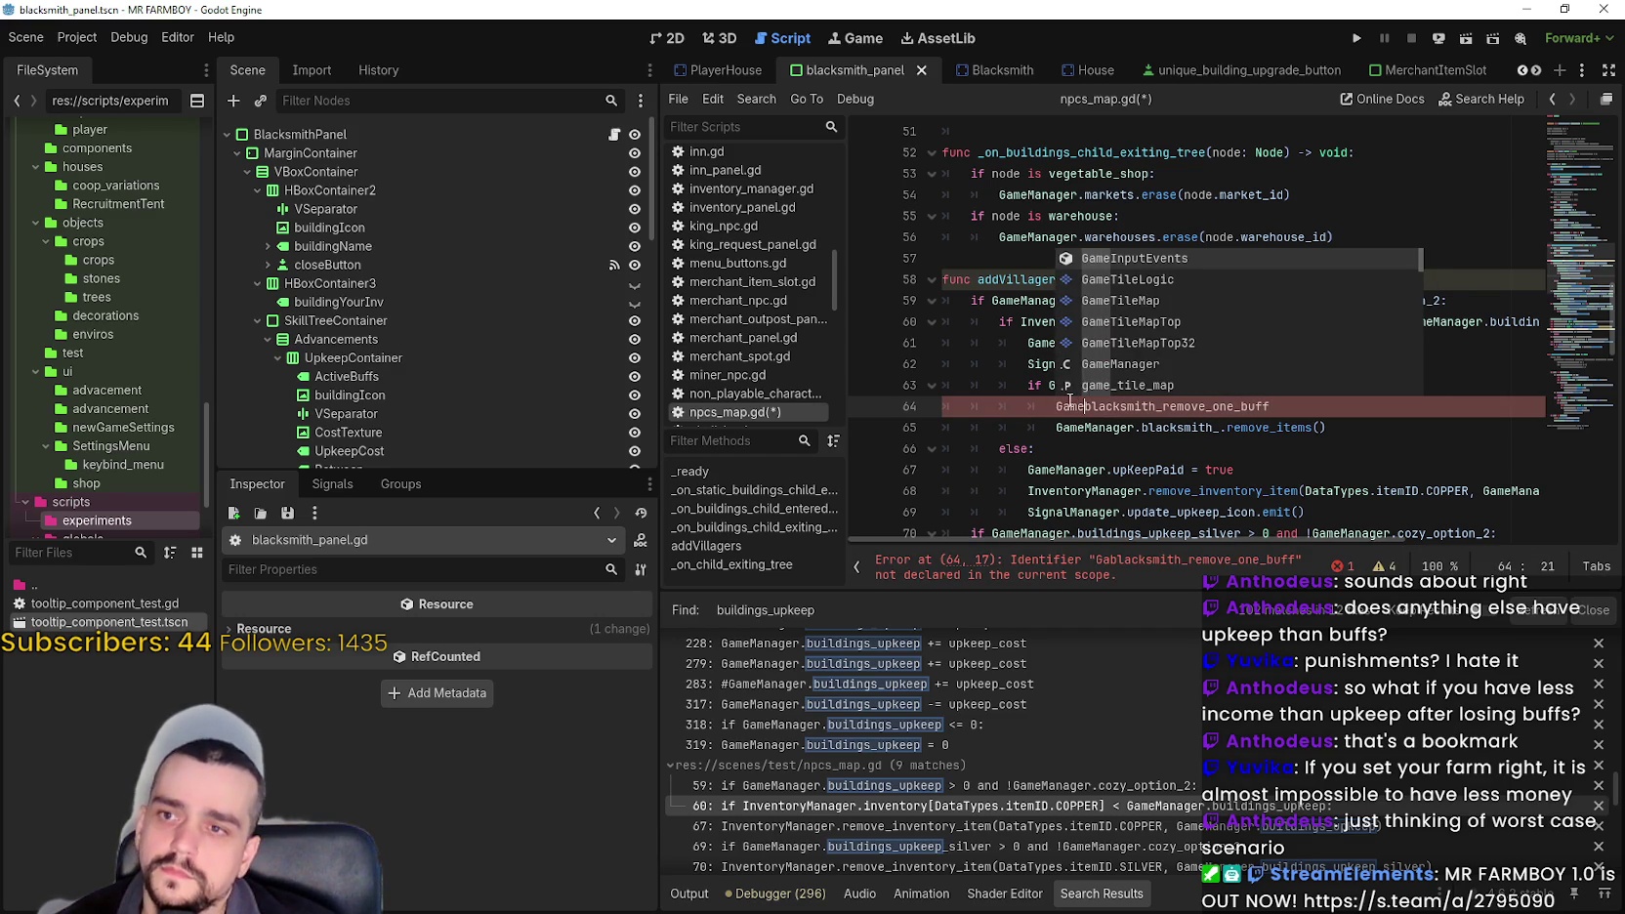
key("BackSpace")
key("BackSpace")
key("BackSpace")
type("Signa")
type("lManager.")
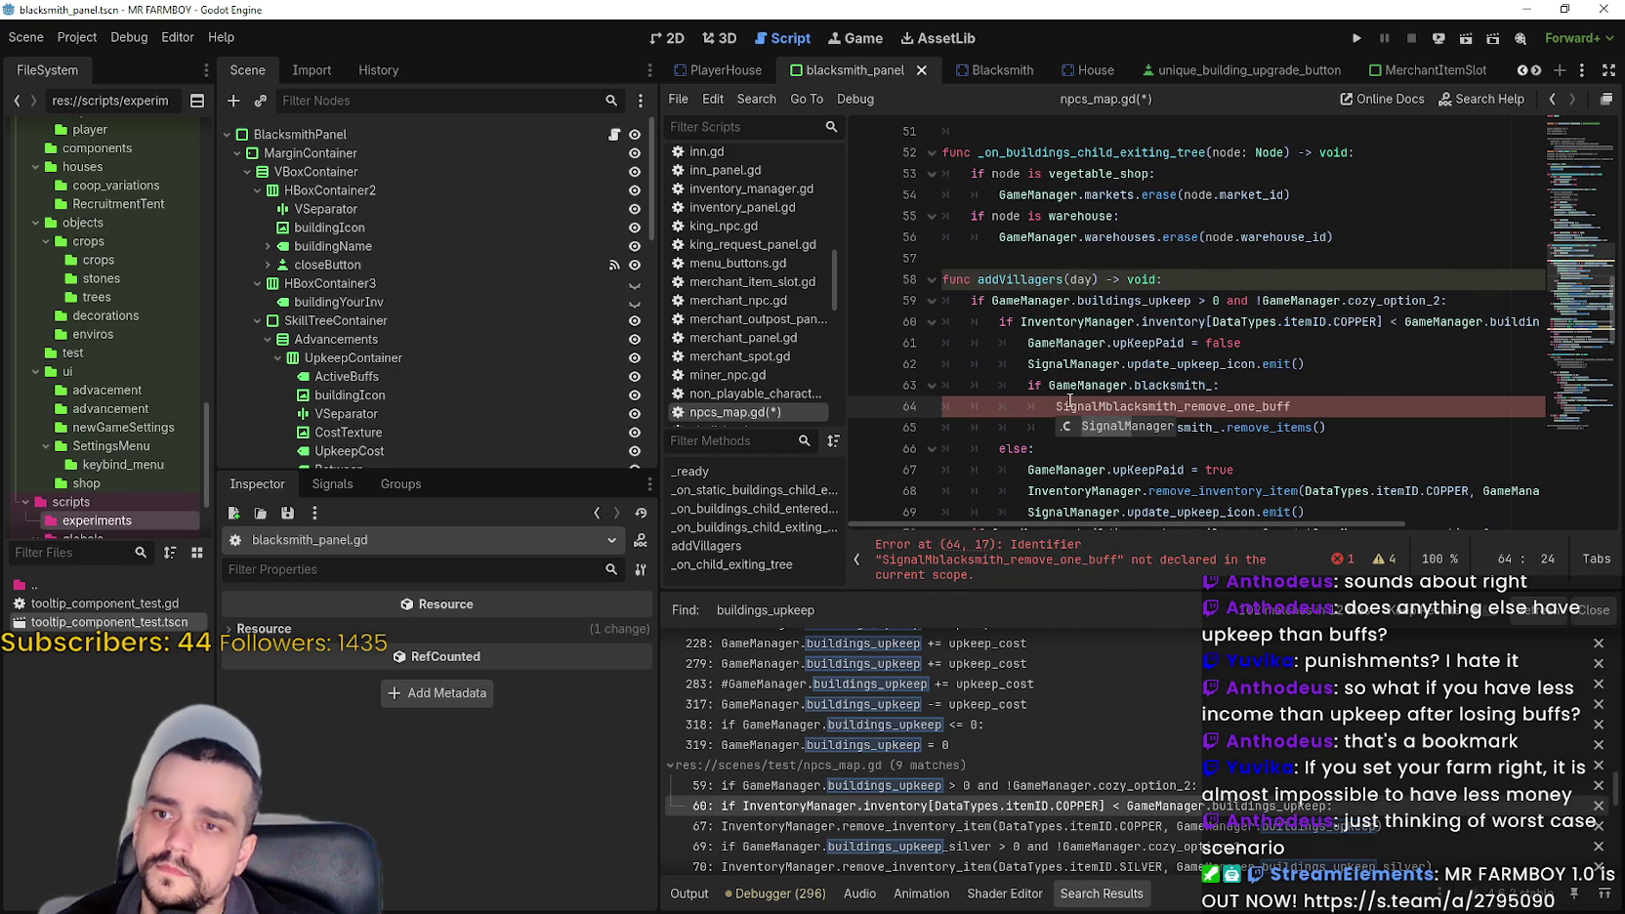
left_click(1370, 409)
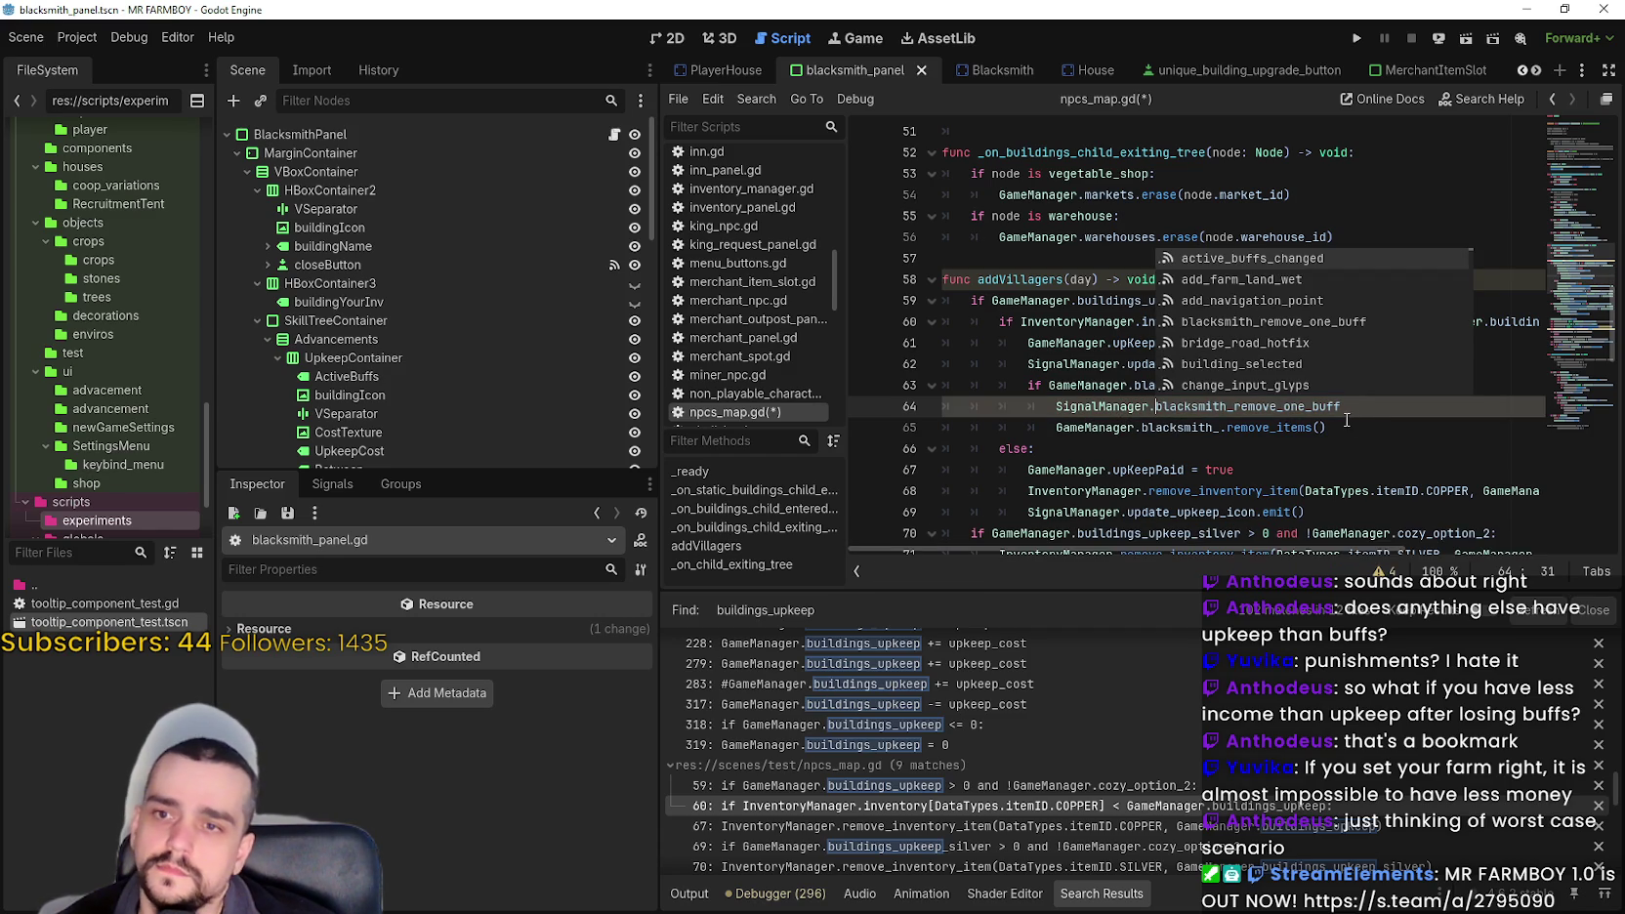
type(".emi")
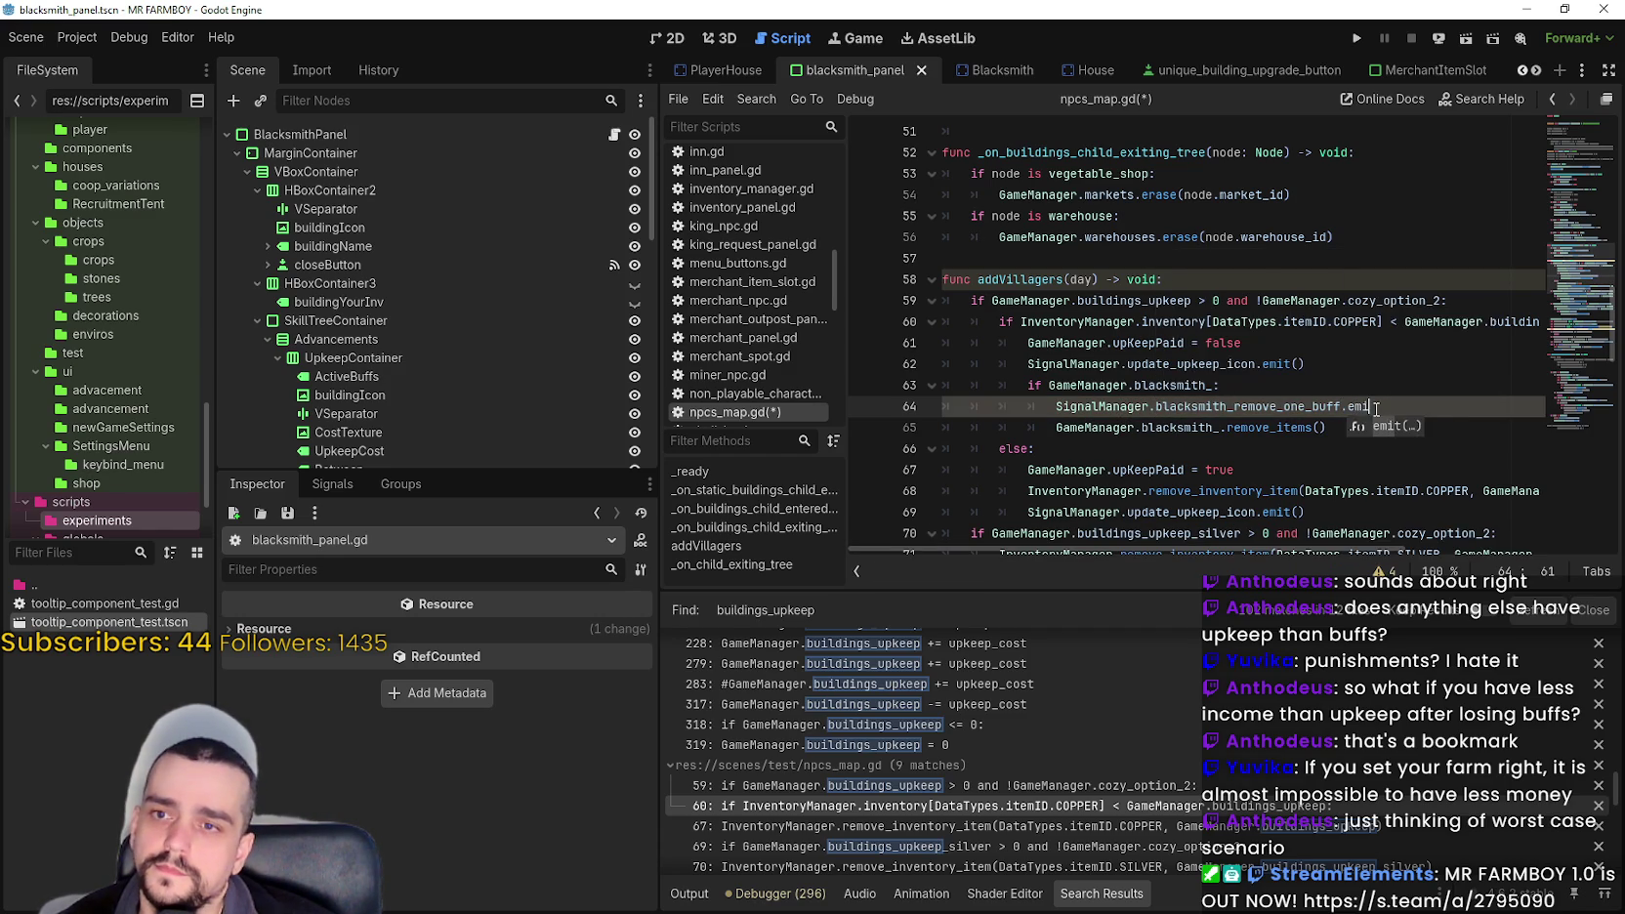
key("Return")
- Comment out the remove_items() call with # and save npcs_map.gd
left_click(1356, 426)
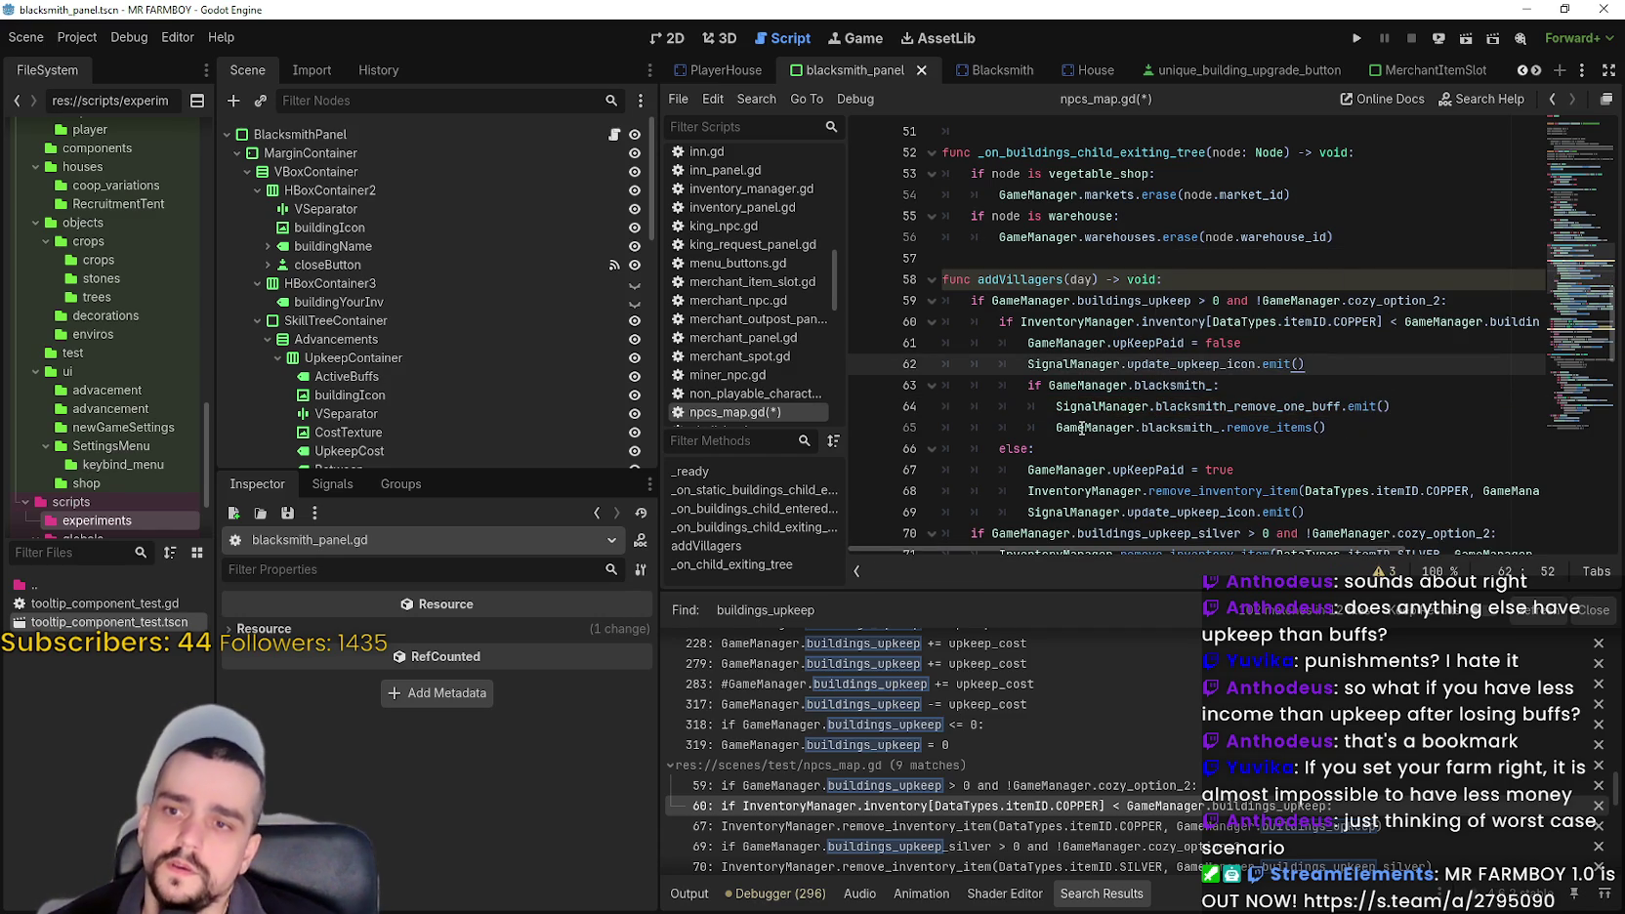
key("Home")
type("#")
left_click(1444, 404)
left_click(1196, 404)
key("ctrl+s")
- Select and review the blacksmith check and its new emit line in the upkeep branch
mouse_move(1407, 404)
left_mouse_down()
mouse_move(1055, 404)
mouse_move(867, 362)
mouse_move(860, 301)
left_mouse_up()
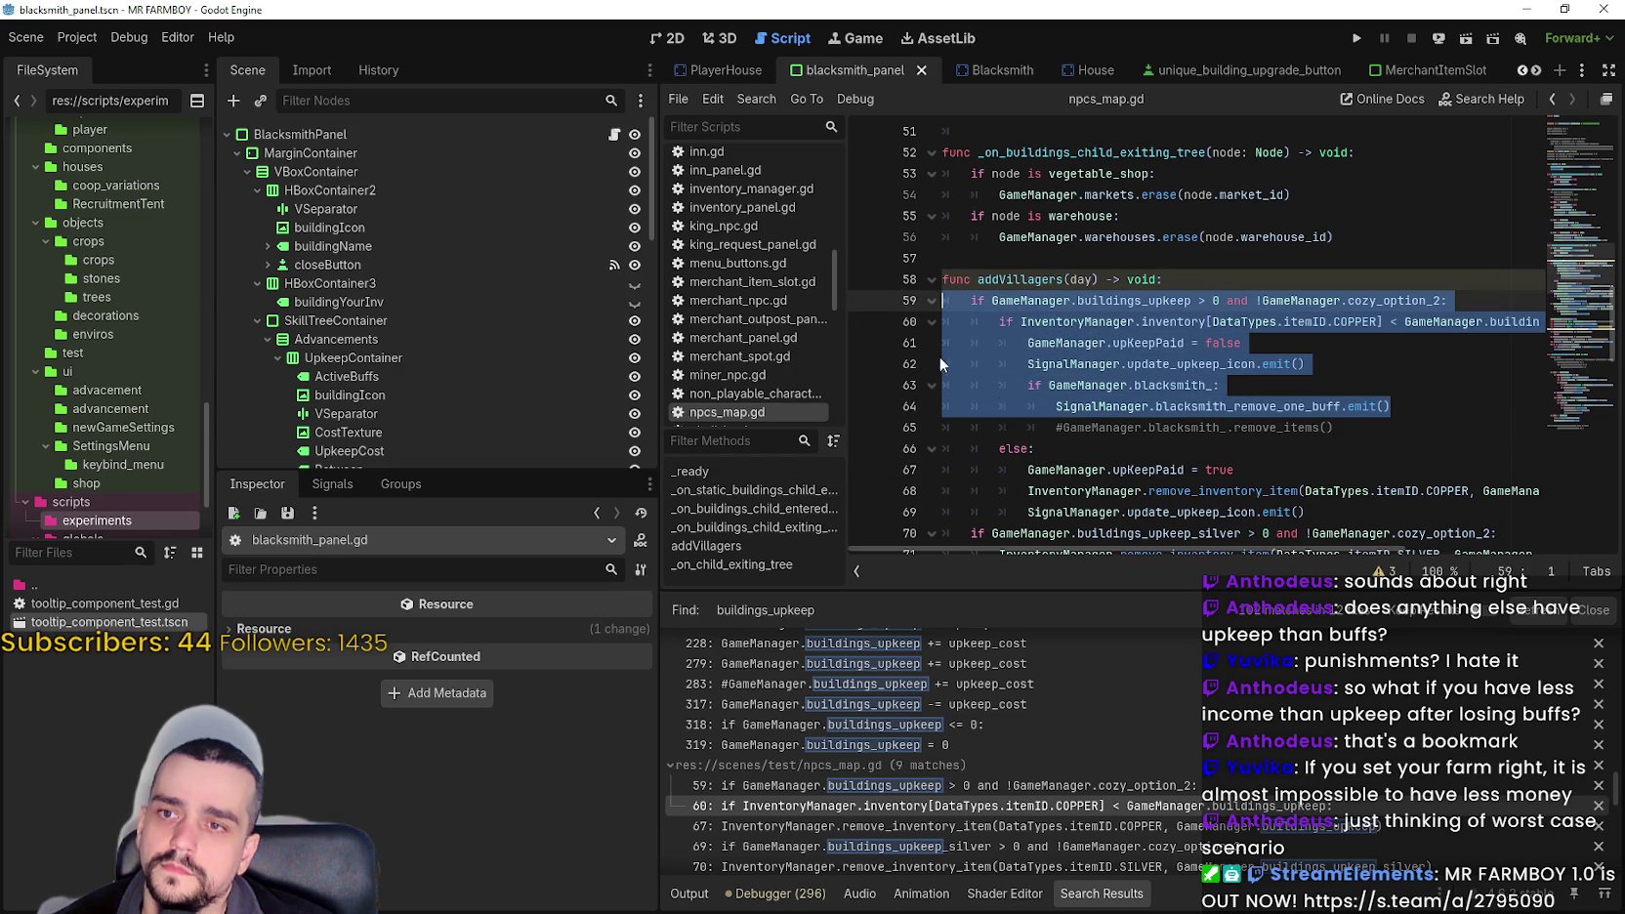
mouse_move(1154, 547)
left_mouse_down()
mouse_move(1396, 555)
mouse_move(1152, 553)
left_mouse_up()
left_click_drag(1214, 385, 1048, 385)
left_click_drag(1343, 406, 1089, 389)
left_click_drag(1397, 406, 945, 385)
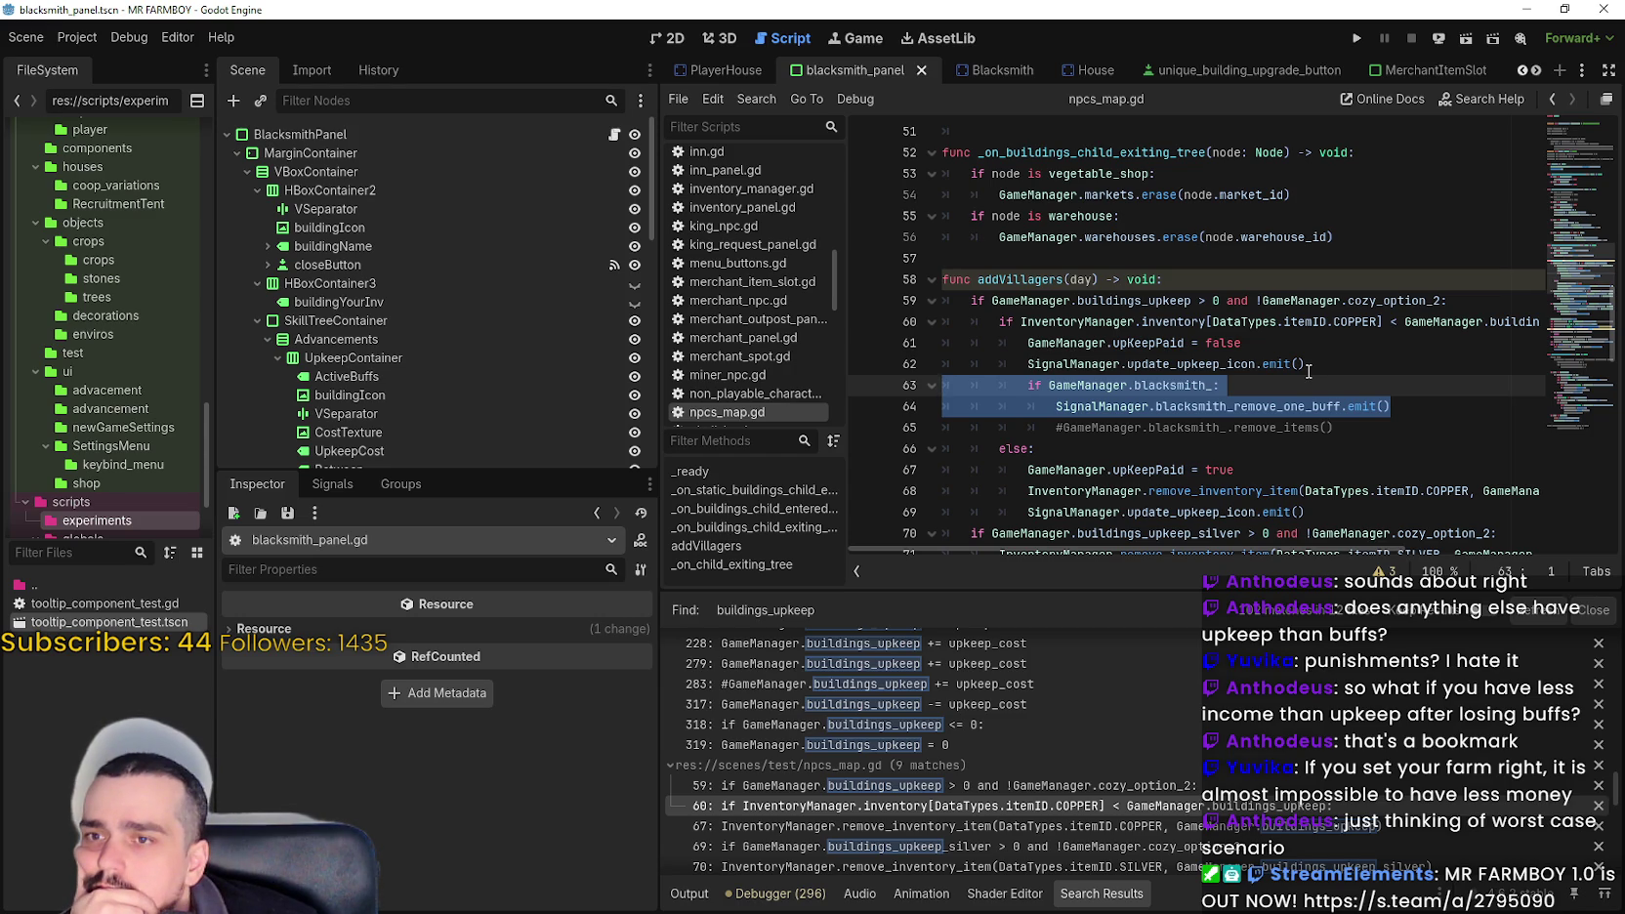
scroll(1310, 372, "down", 1)
mouse_move(1264, 549)
left_mouse_down()
mouse_move(1412, 539)
mouse_move(1209, 532)
left_mouse_up()
scroll(1277, 389, "up", 1)
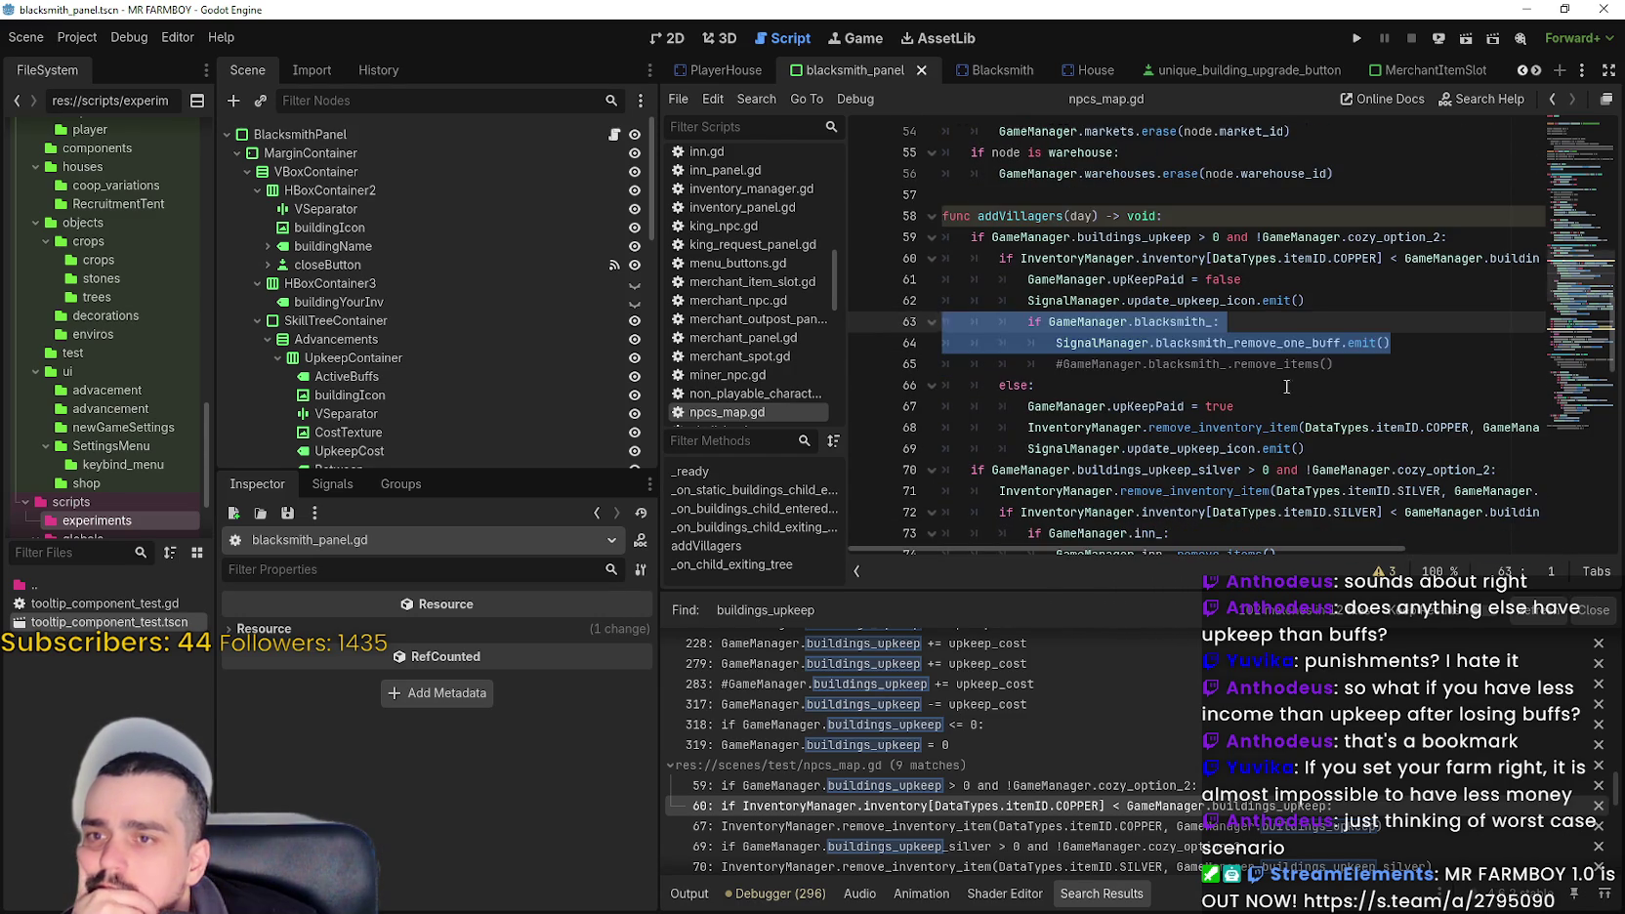
scroll(1278, 389, "down", 1)
left_click(1340, 363)
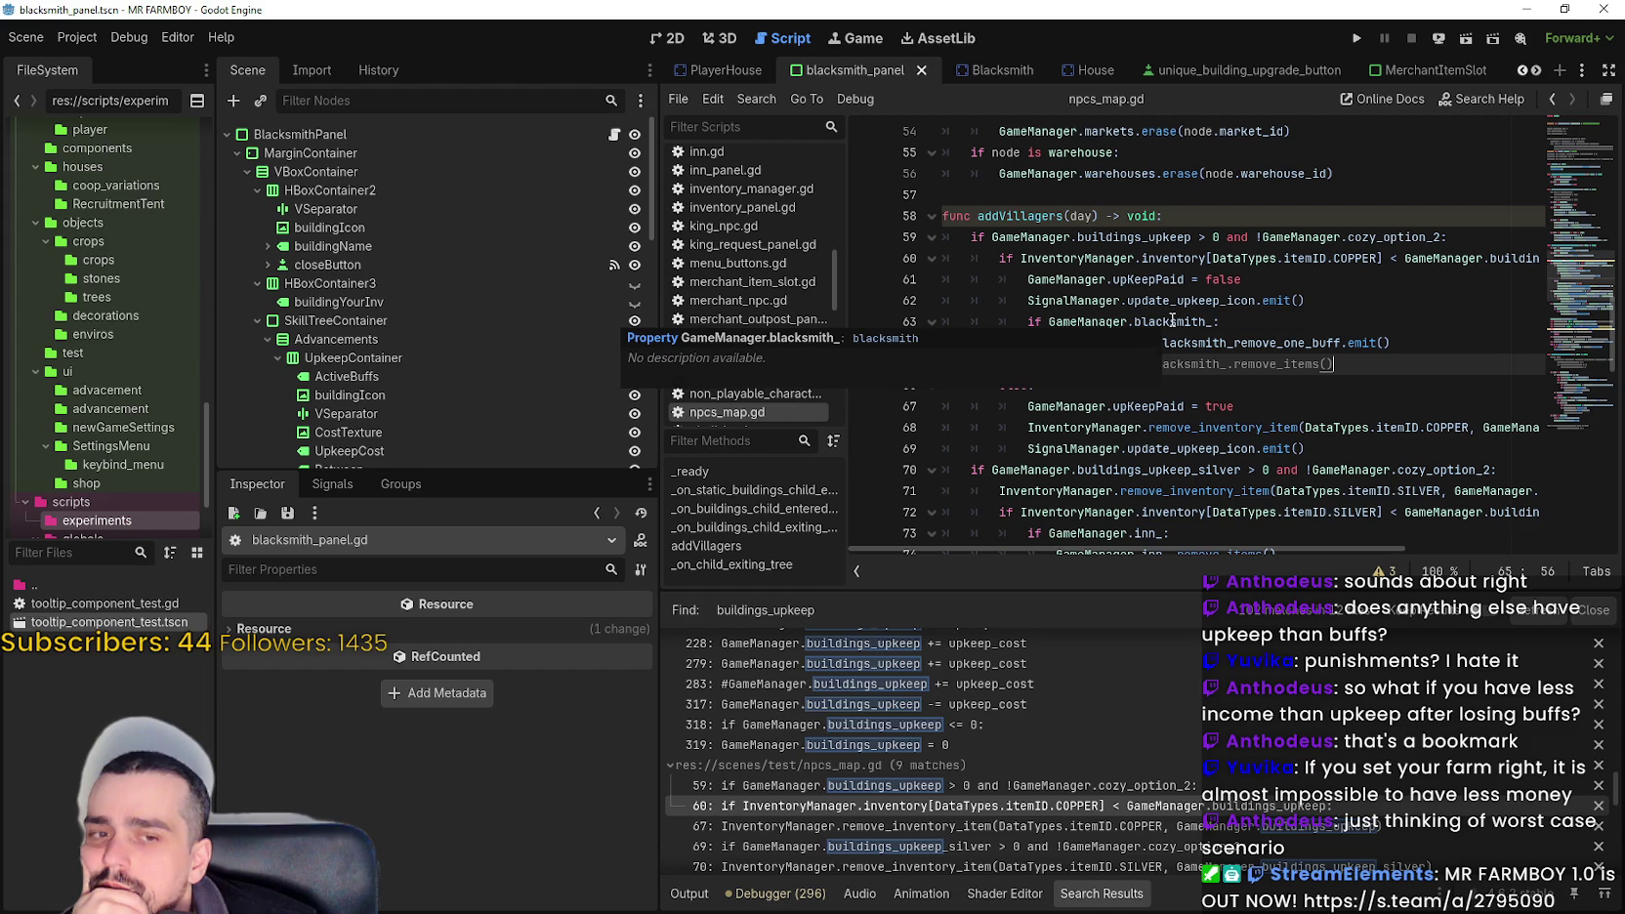
- Select GameManager.blacksmith_ on line 63 and open Find in Files for it
double_click(1172, 320)
left_click_drag(1173, 321, 1071, 320)
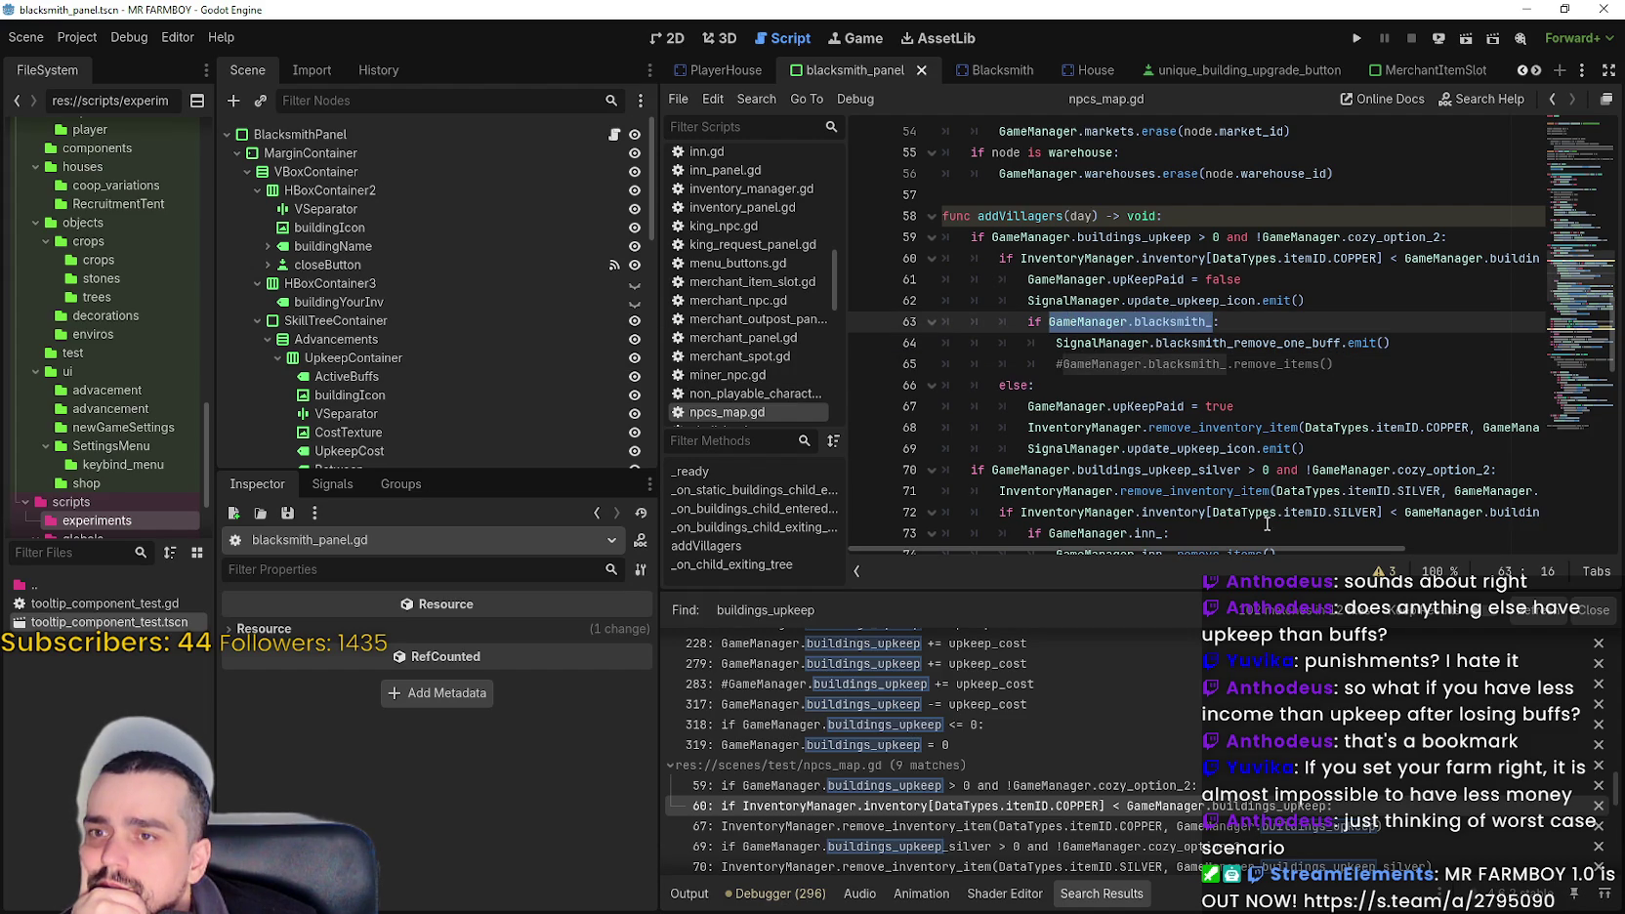
left_click_drag(1264, 512, 1260, 552)
scroll(1256, 439, "up", 5)
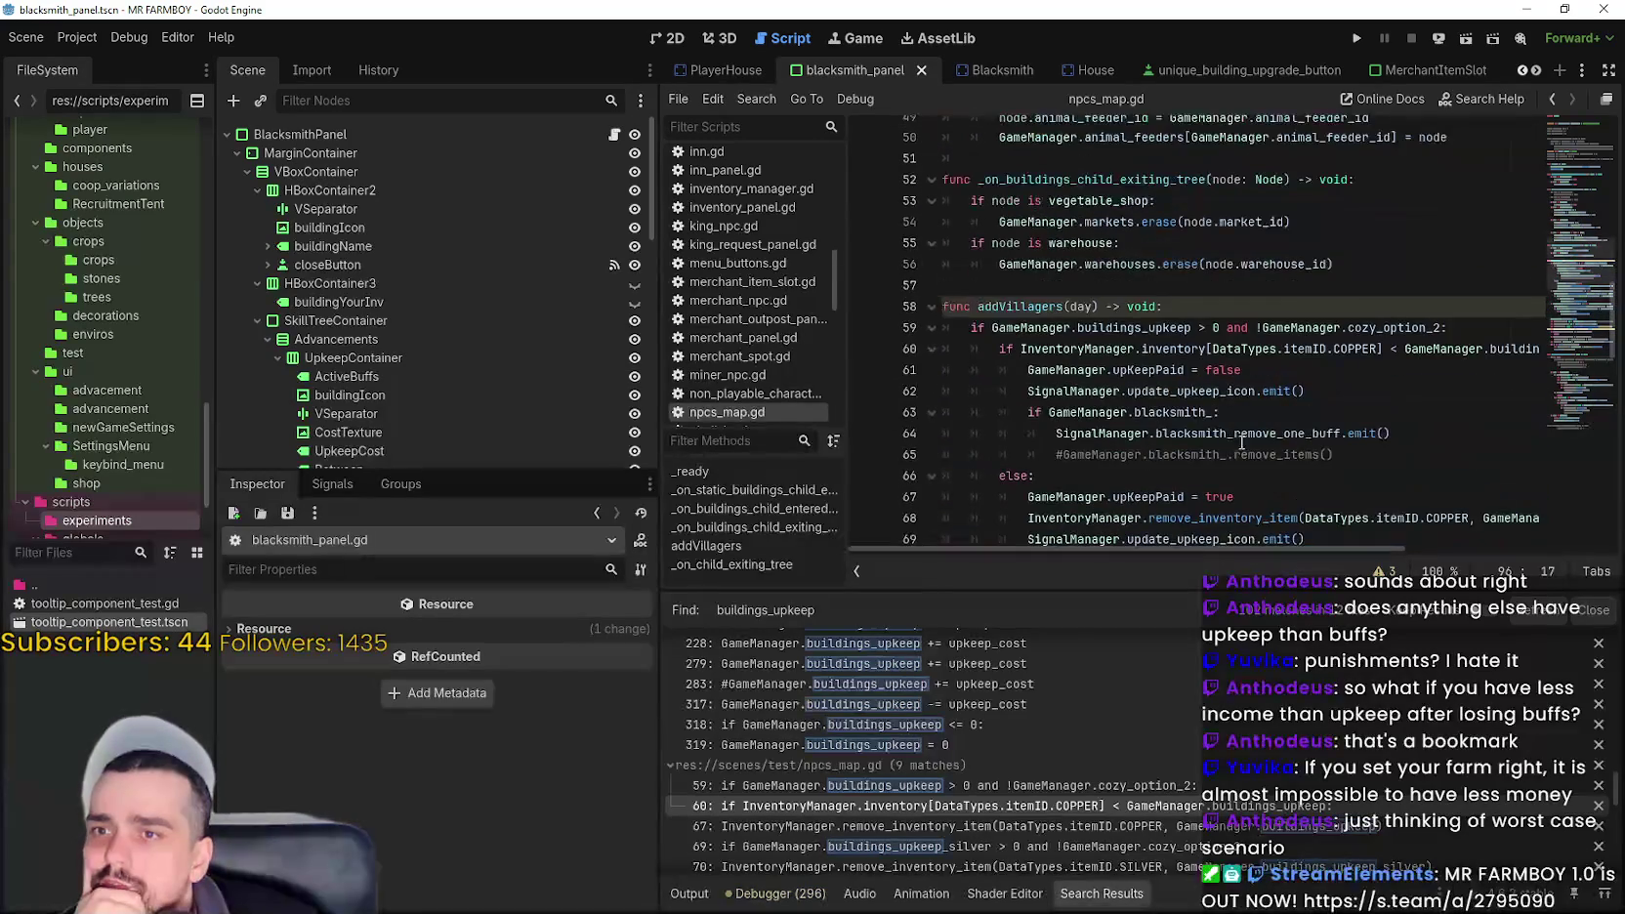
double_click(1172, 412)
left_click_drag(1172, 412, 1112, 418)
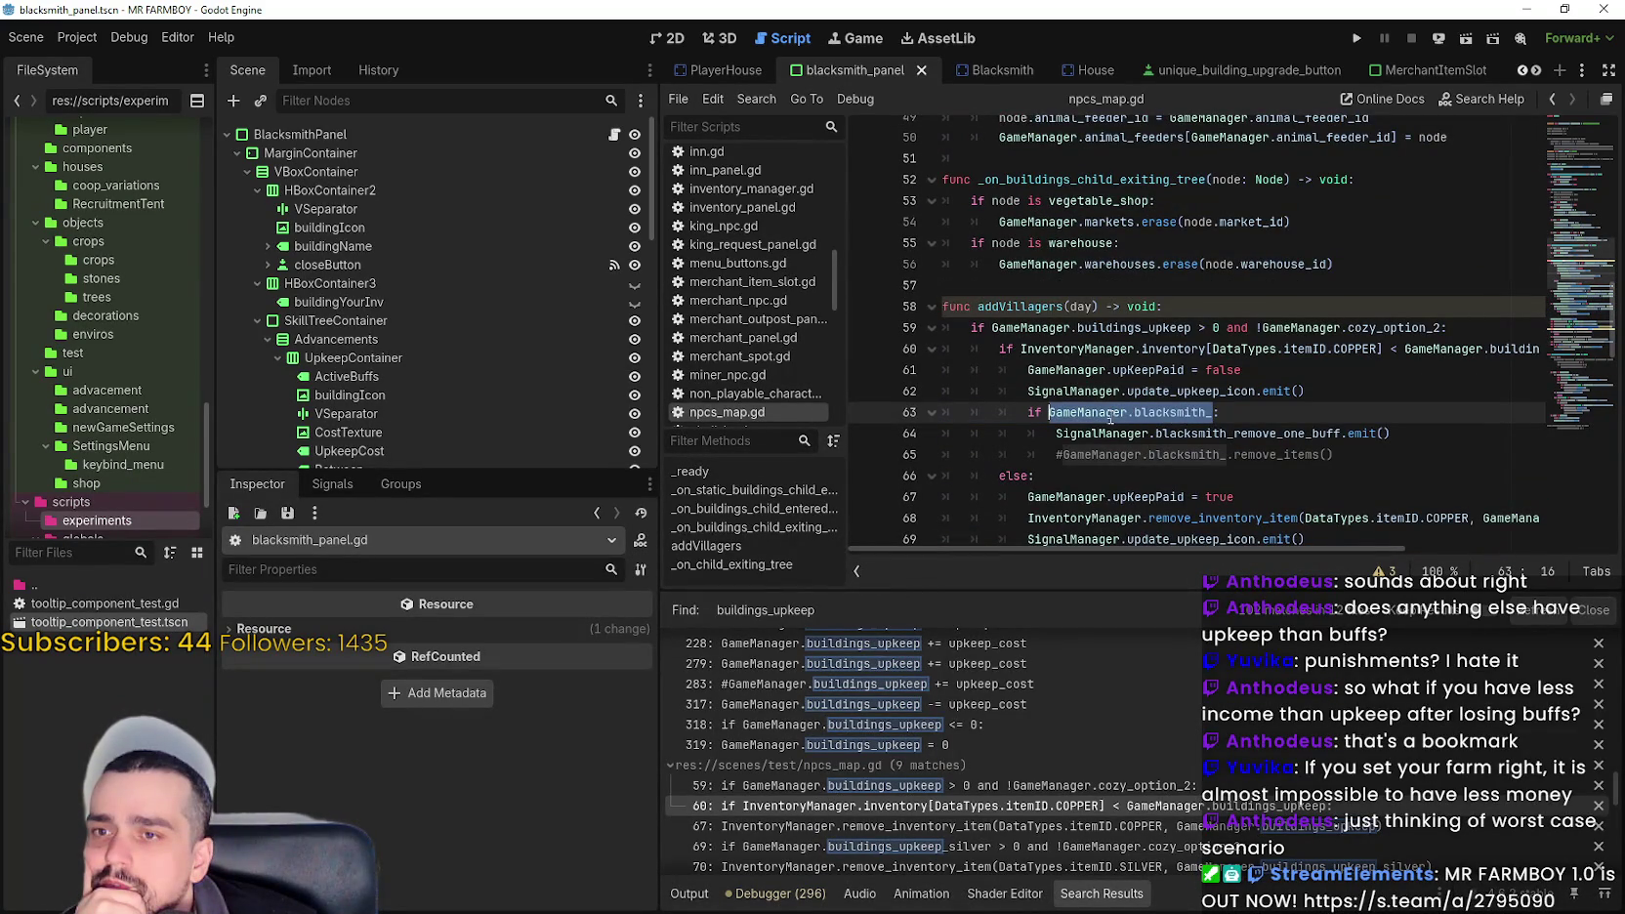
mouse_move(1233, 543)
left_mouse_down()
mouse_move(1453, 543)
mouse_move(1193, 540)
left_mouse_up()
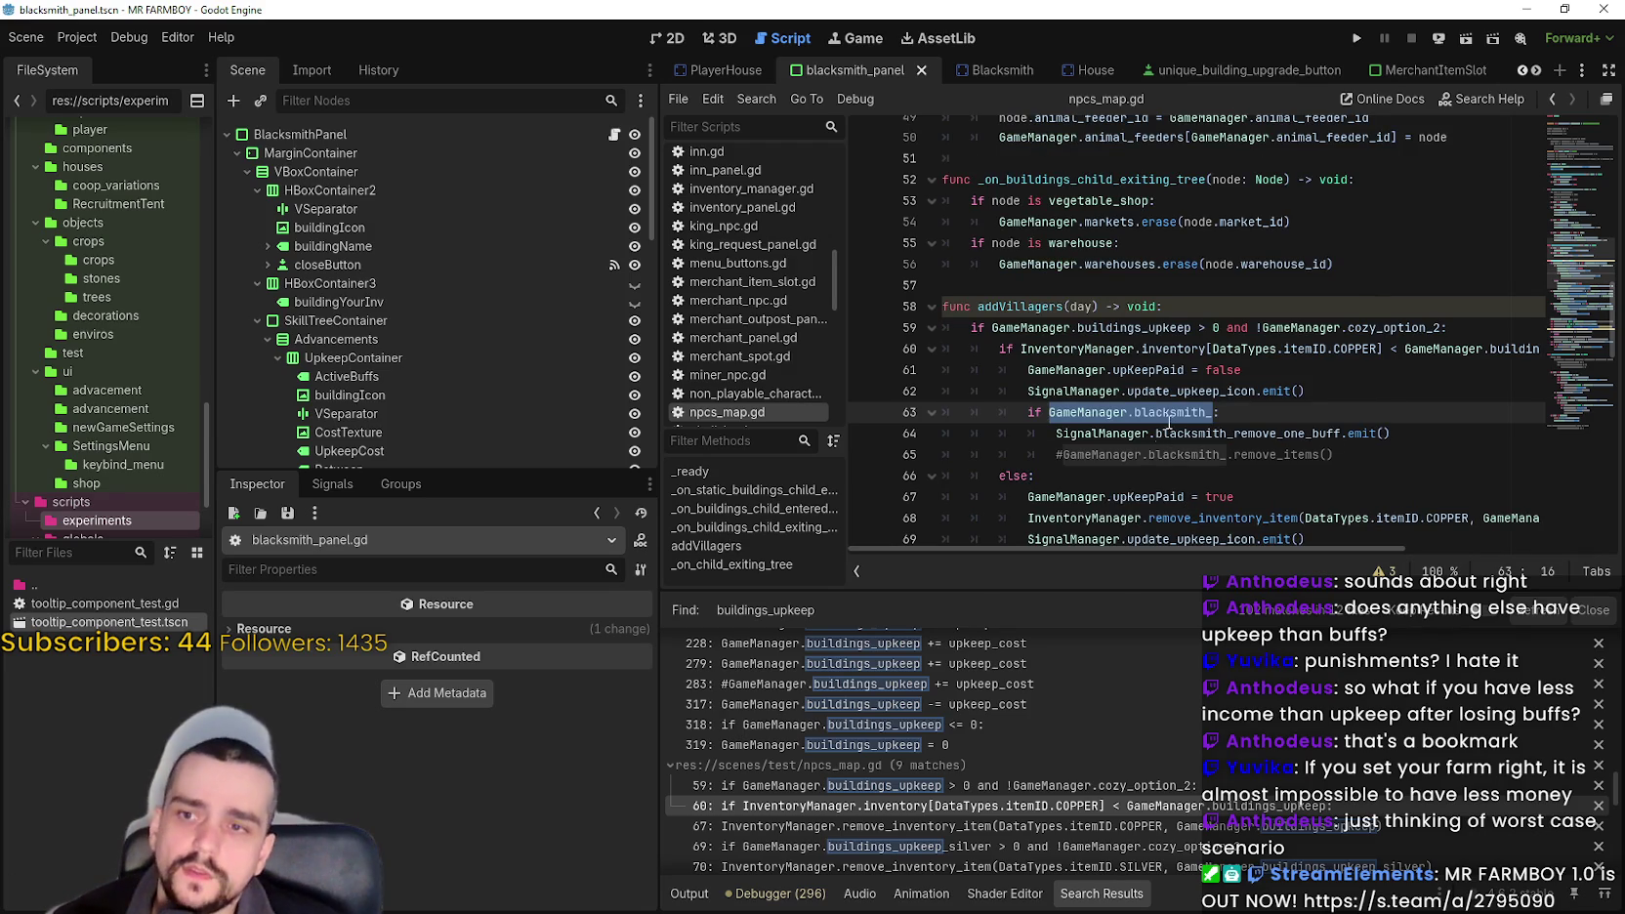
key("ctrl+shift+f")
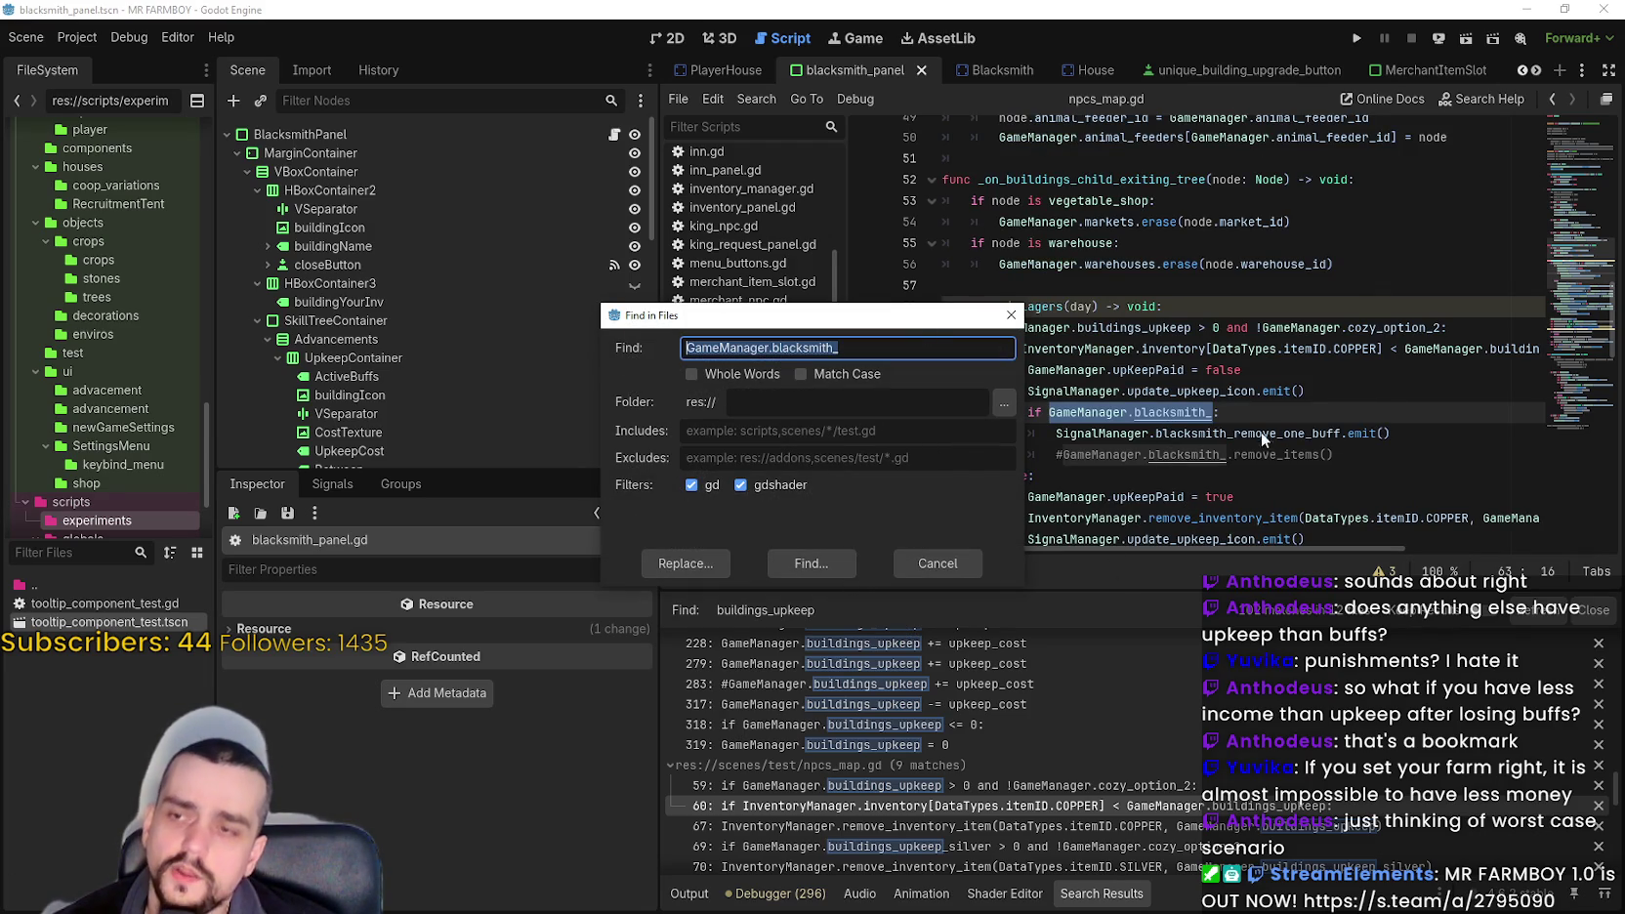
- Run the project-wide search for GameManager.blacksmith_ and scroll through the matches
left_click(811, 571)
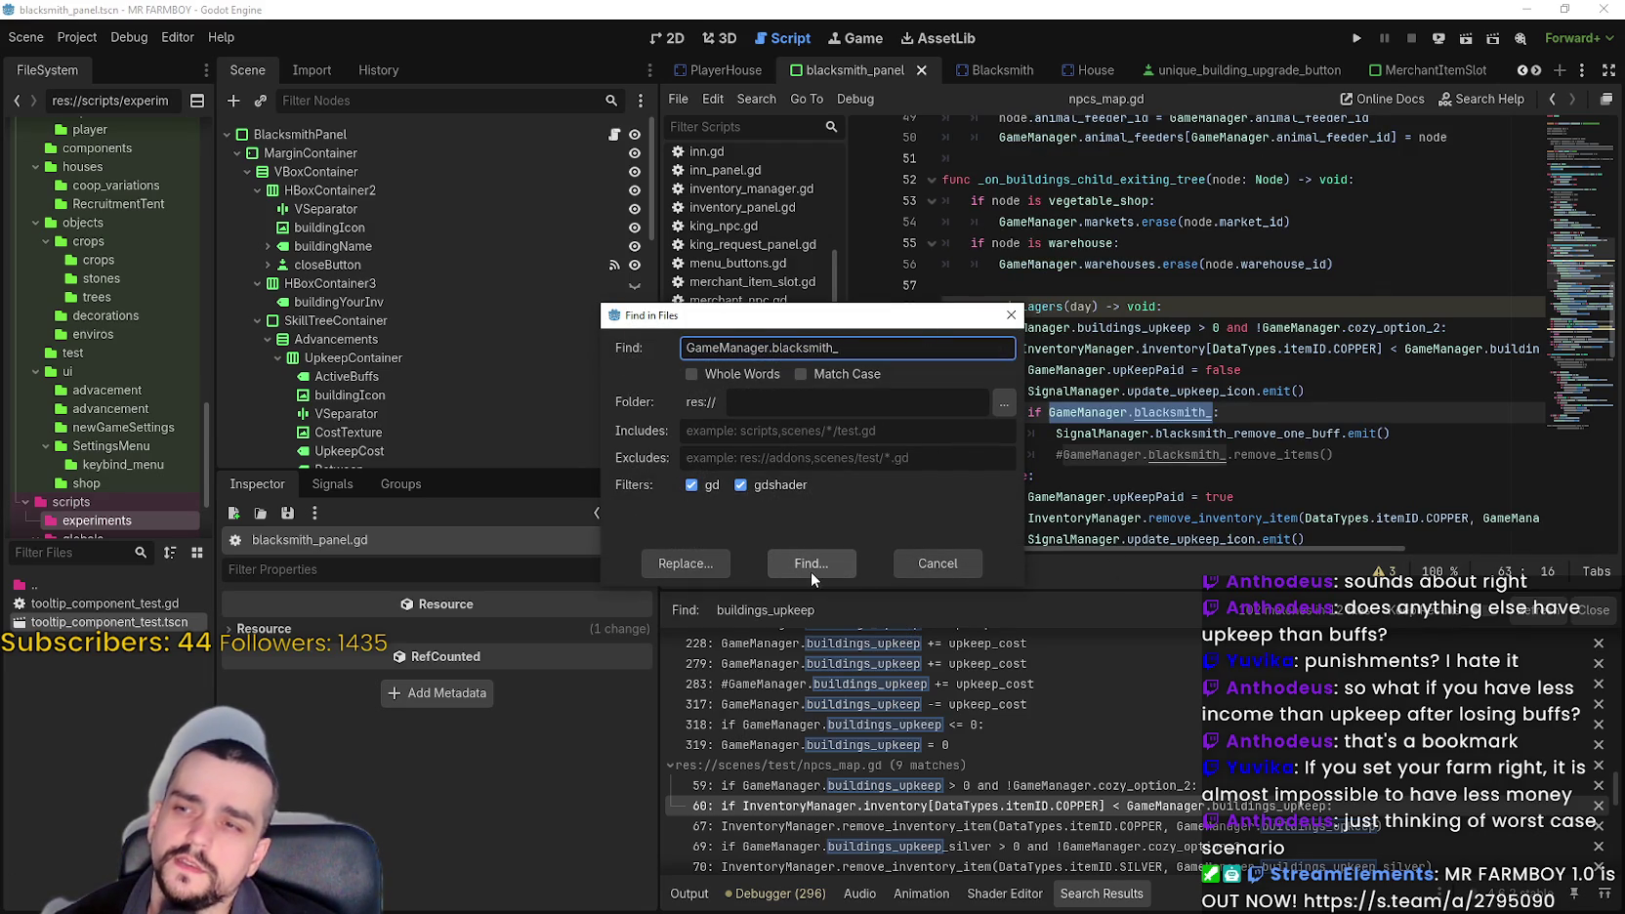
double_click(1238, 434)
right_click(1238, 434)
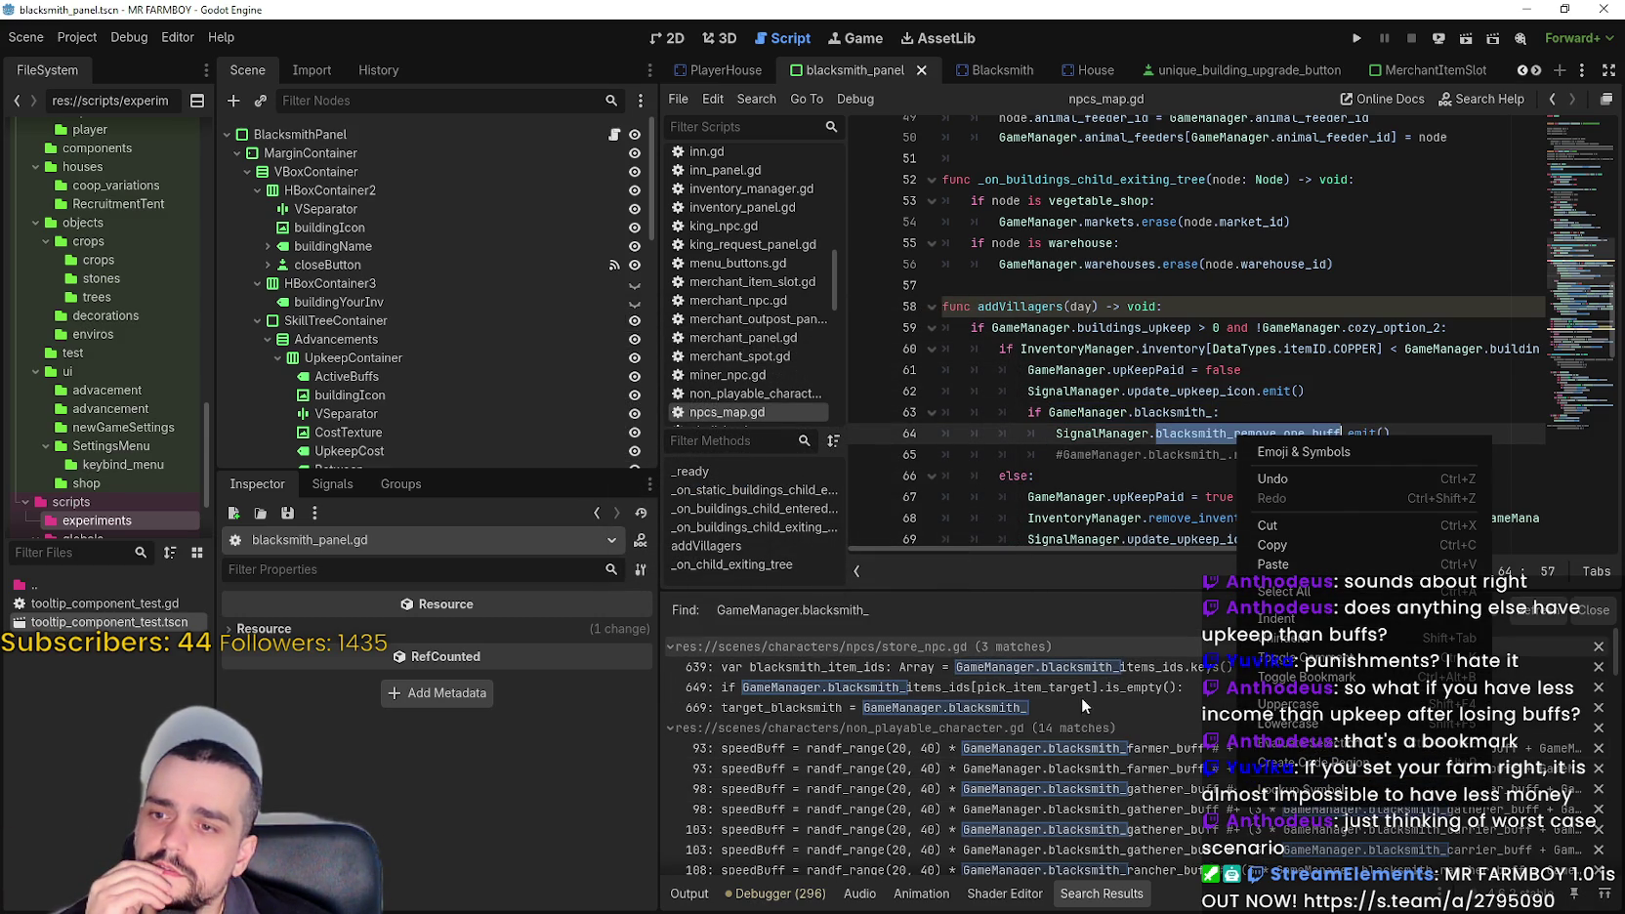
left_click(1113, 666)
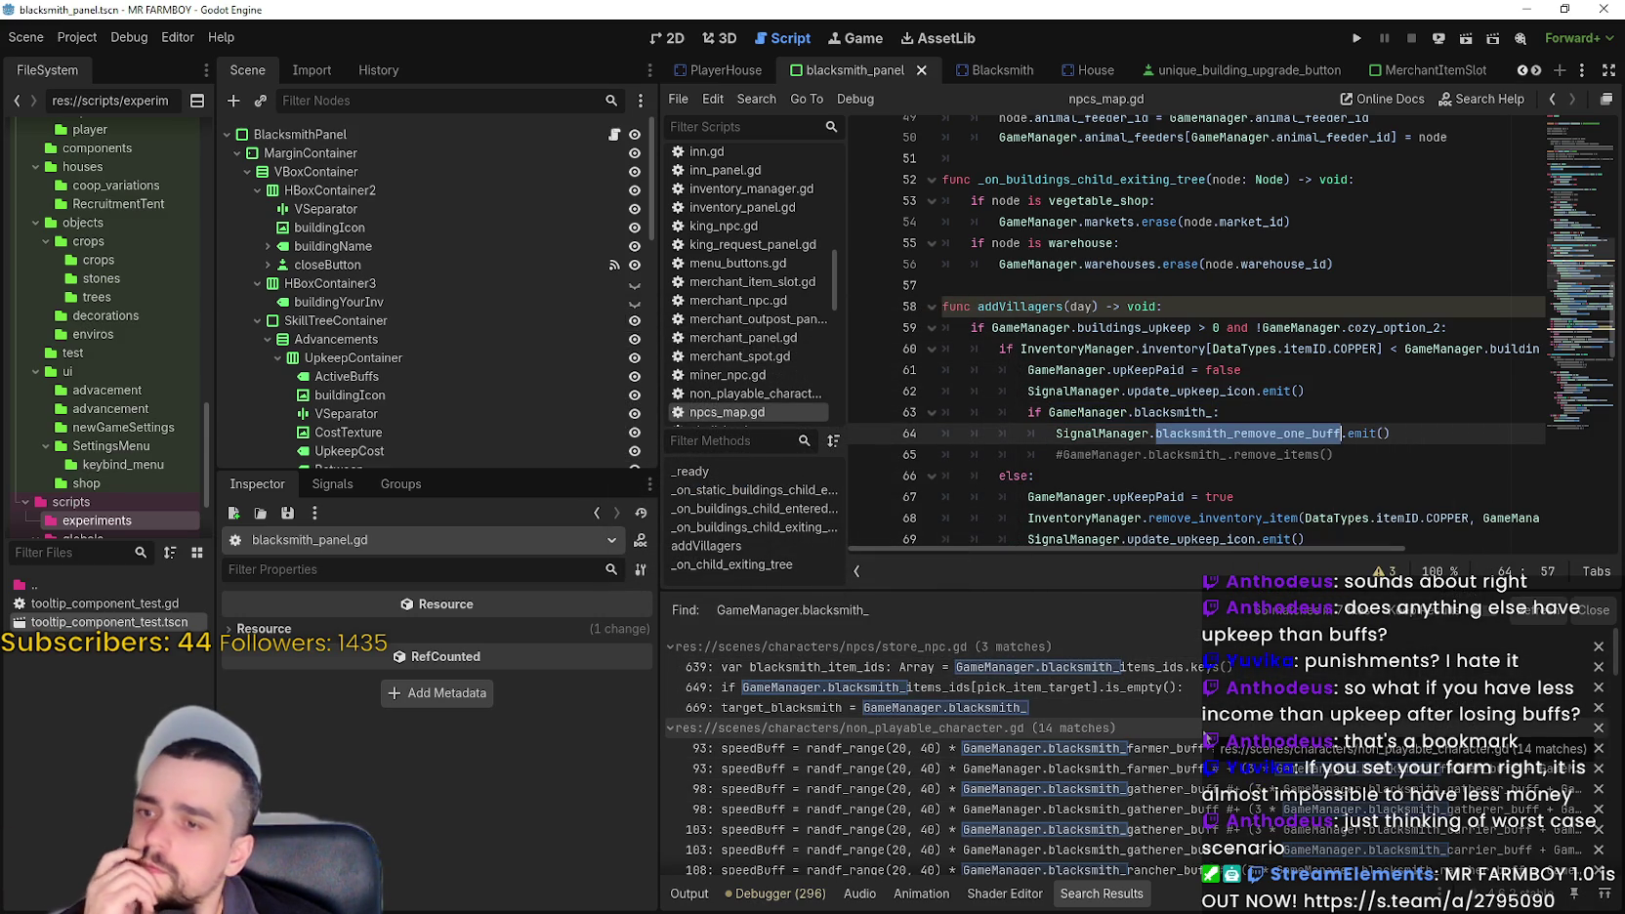
scroll(1208, 735, "down", 5)
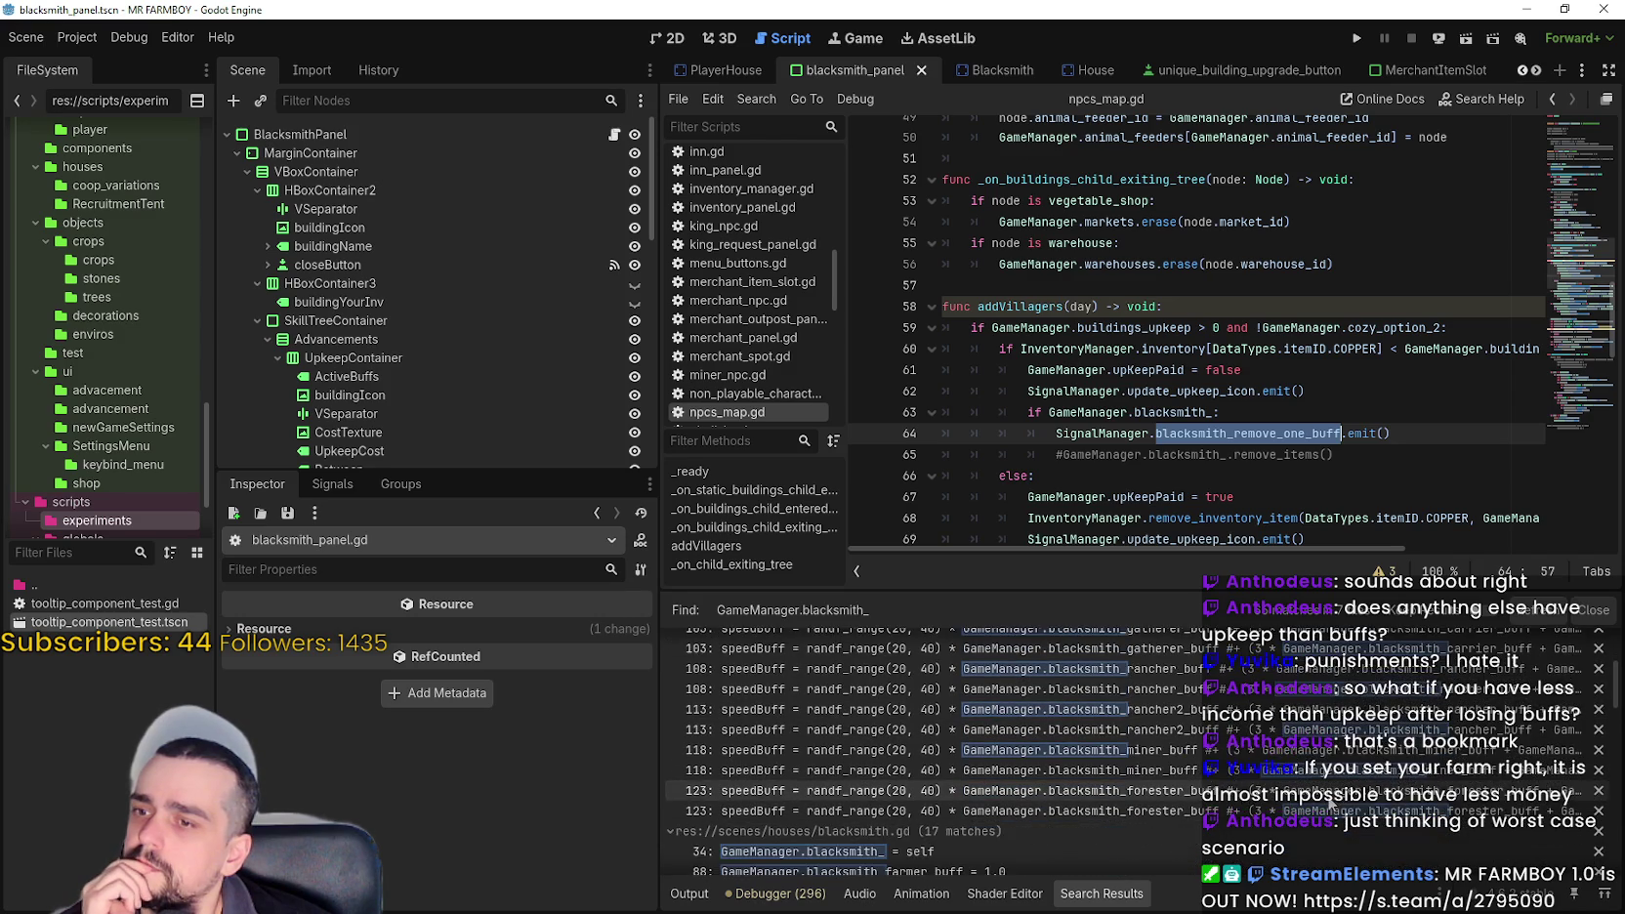
scroll(1547, 742, "down", 5)
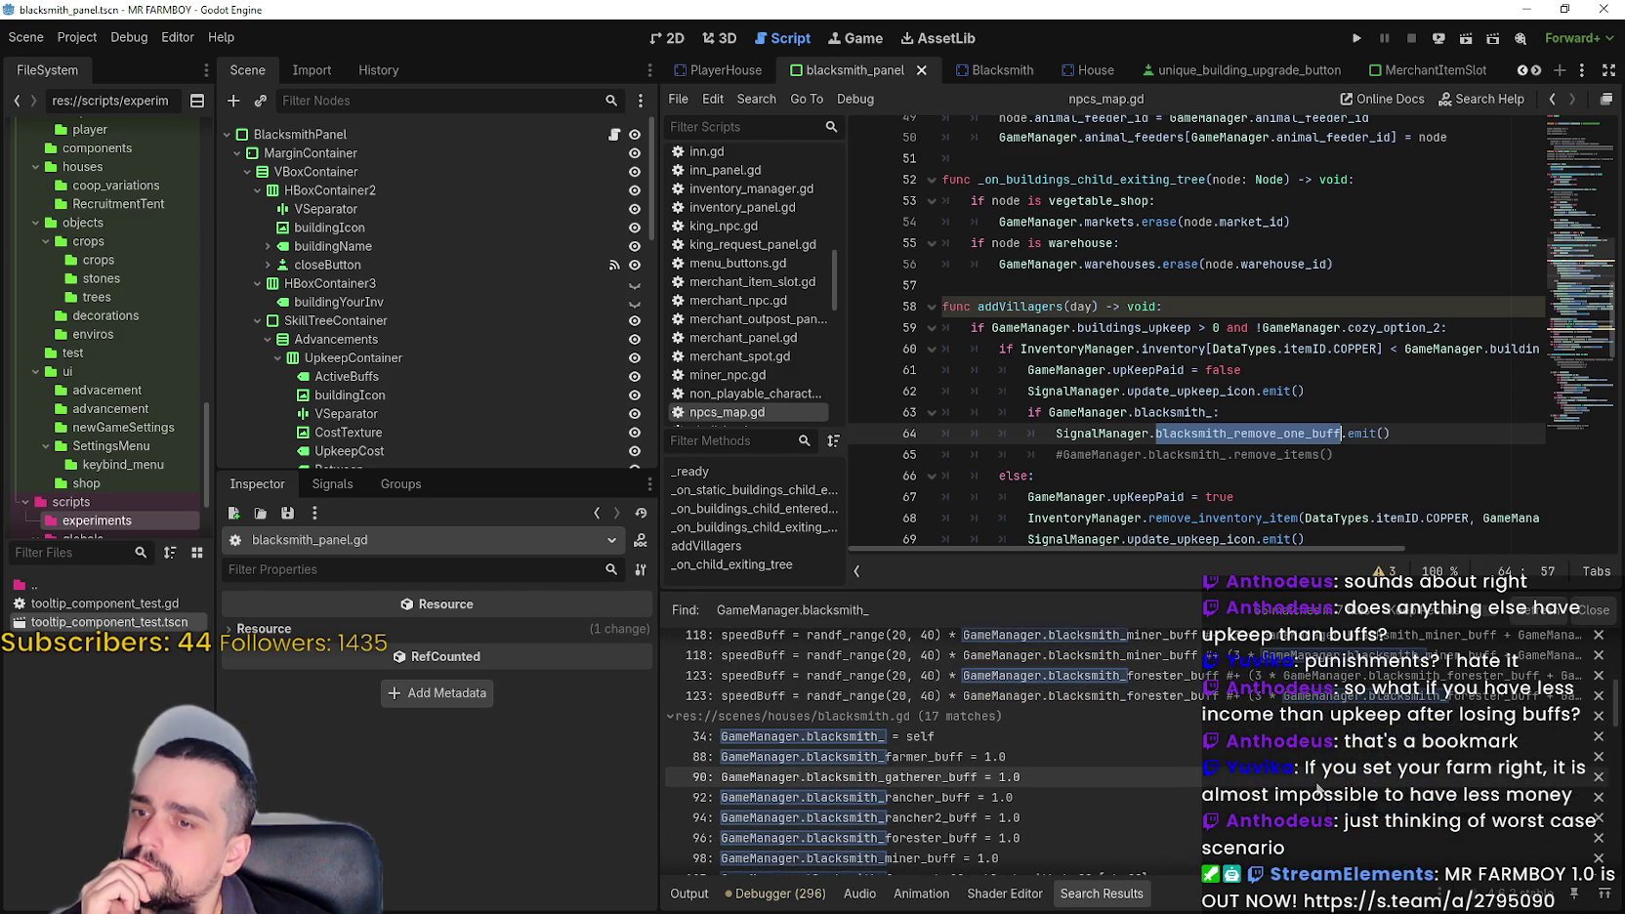
left_click_drag(1617, 729, 1616, 799)
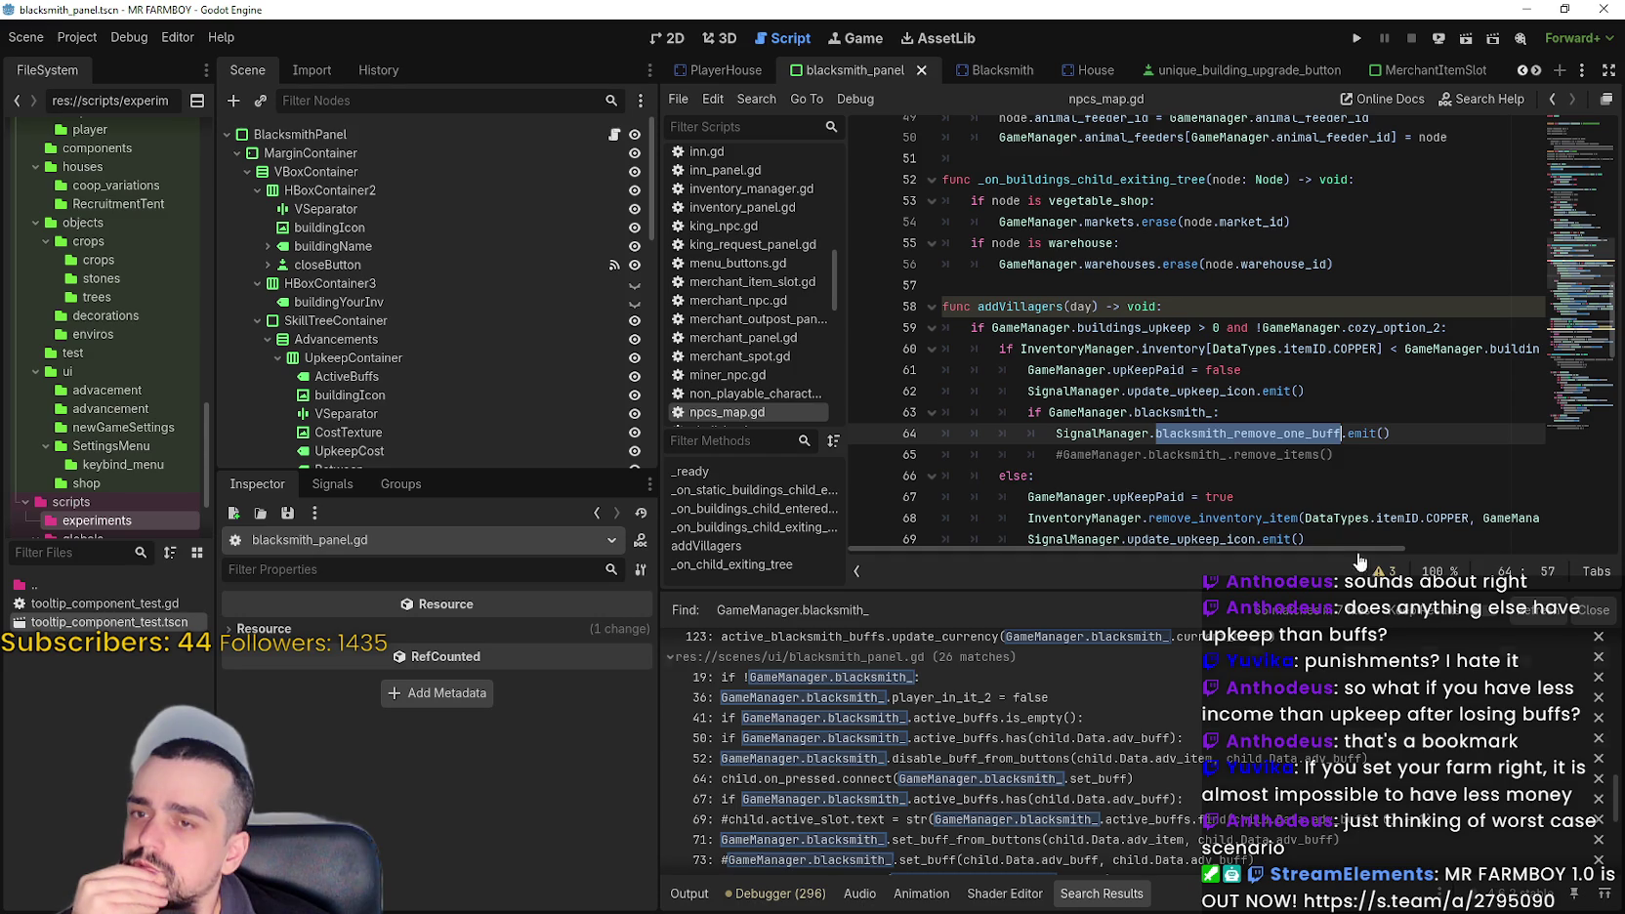
left_click(1214, 412)
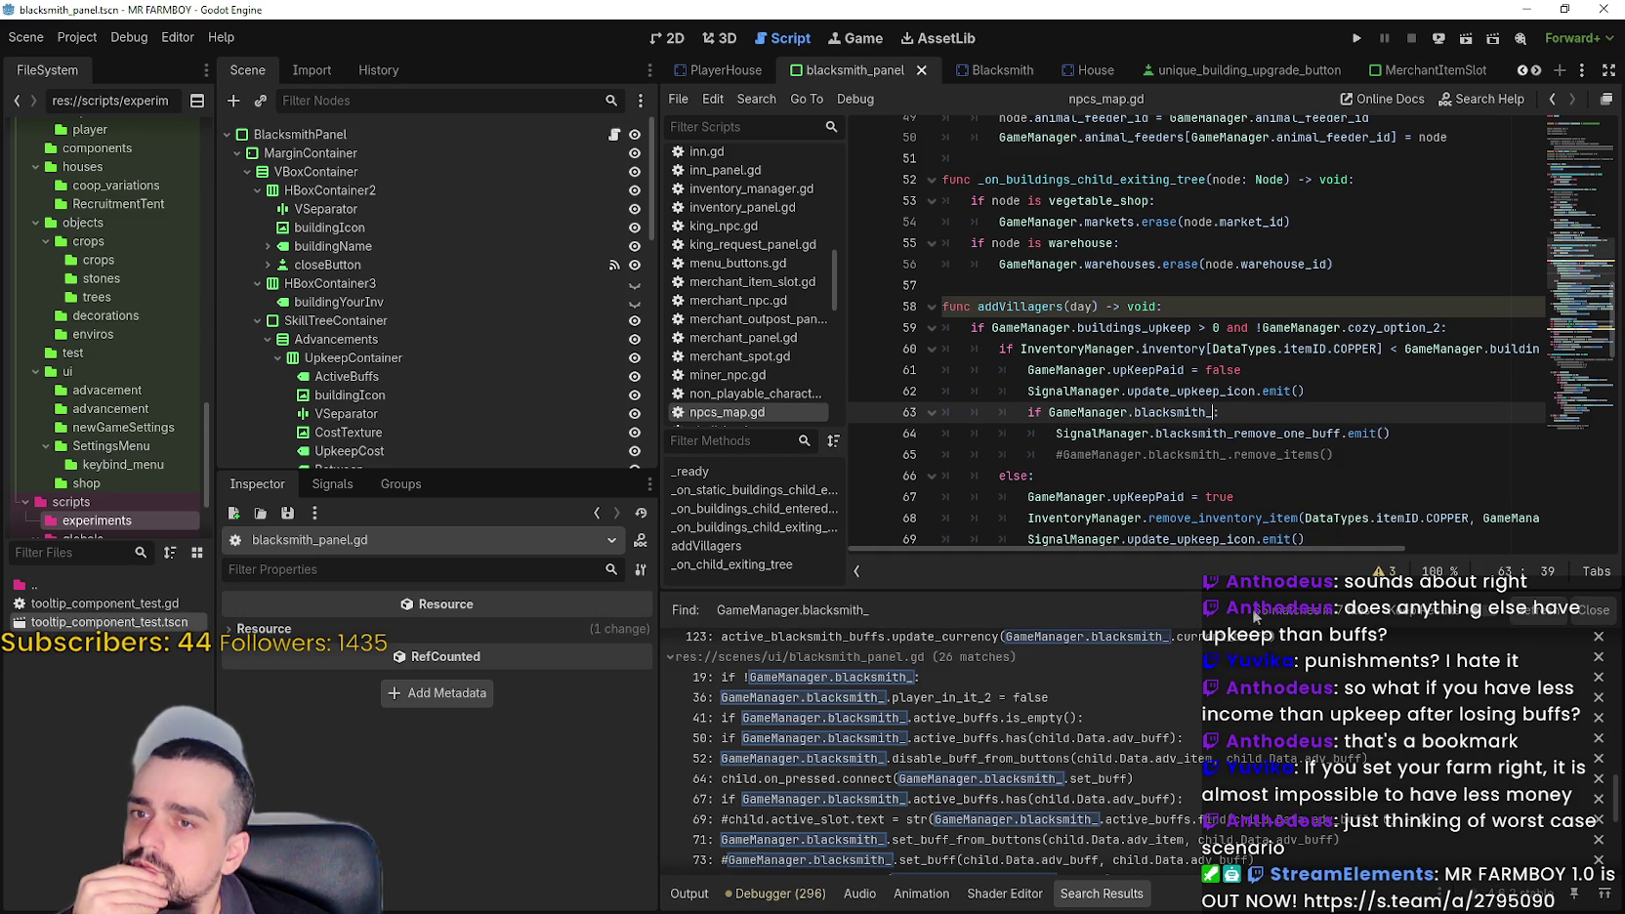
left_click_drag(1617, 801, 1618, 868)
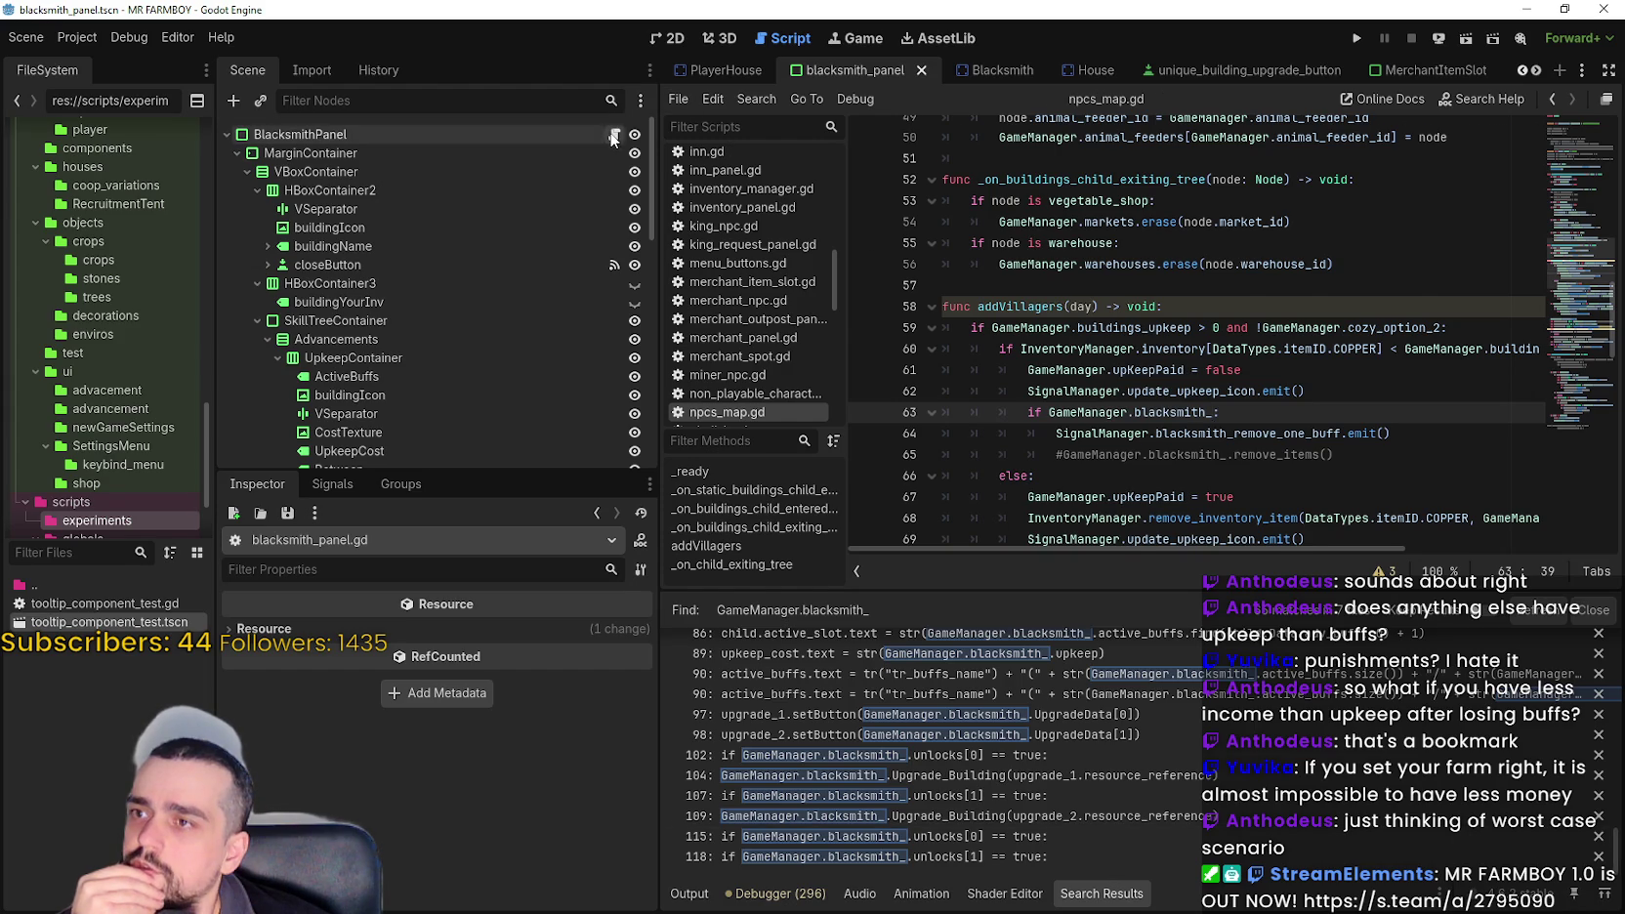
- Open blacksmith_panel.gd in the script editor
left_click(615, 134)
scroll(1188, 446, "down", 3)
left_click(1019, 355)
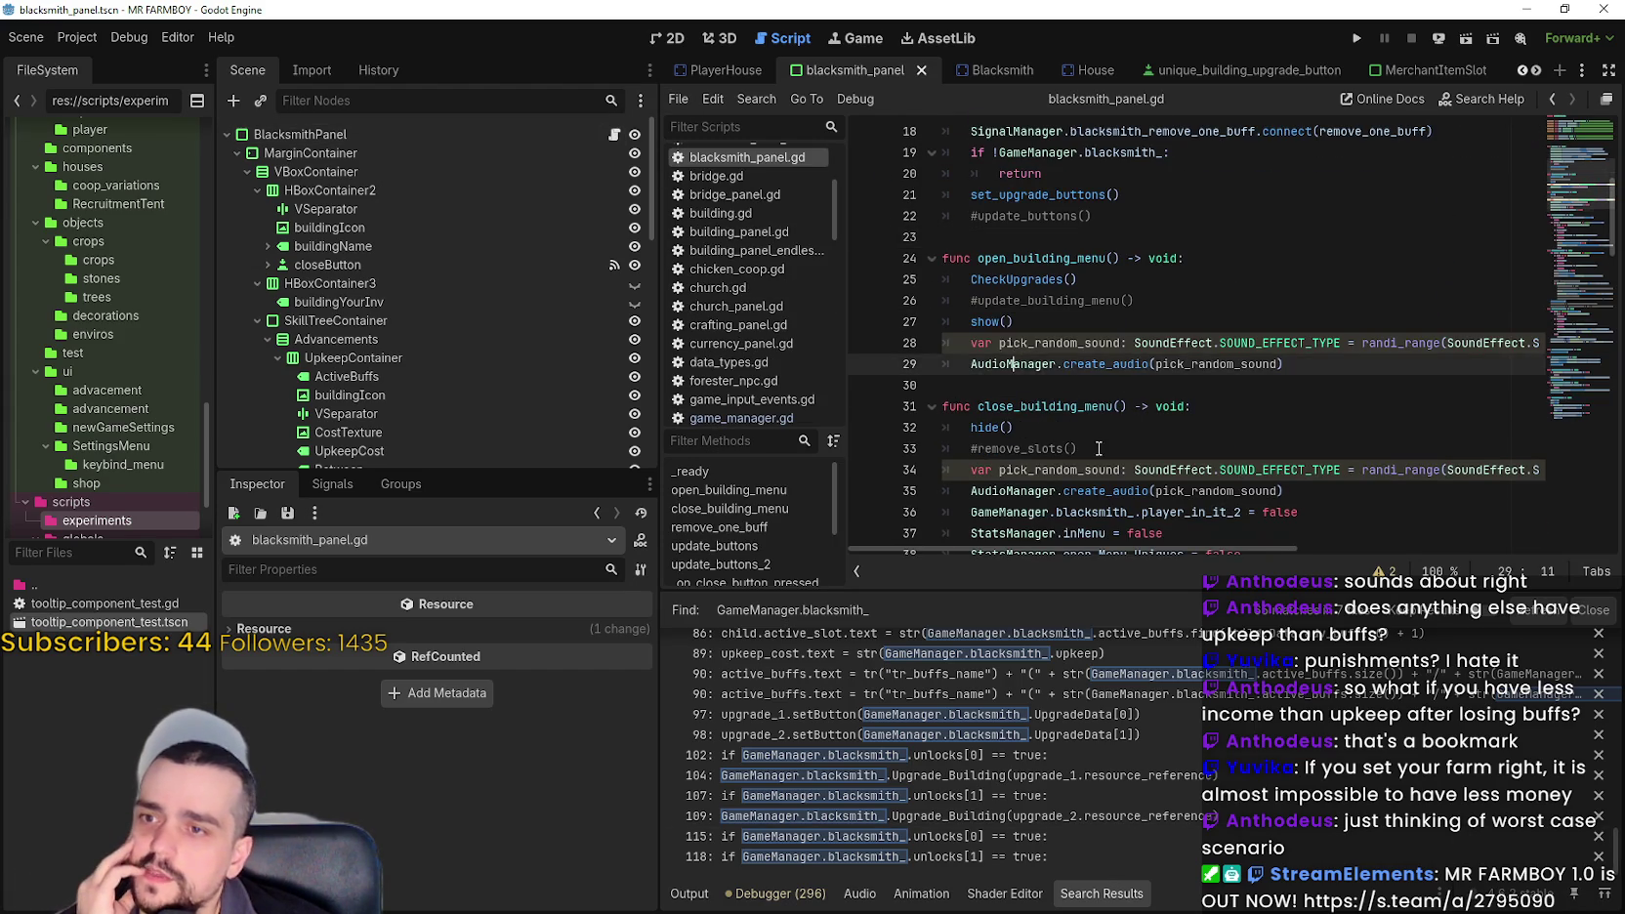
- Select and inspect the empty-buffs check at the start of remove_one_buff
scroll(1082, 426, "down", 5)
left_click_drag(1070, 258, 944, 216)
left_click_drag(1072, 259, 943, 237)
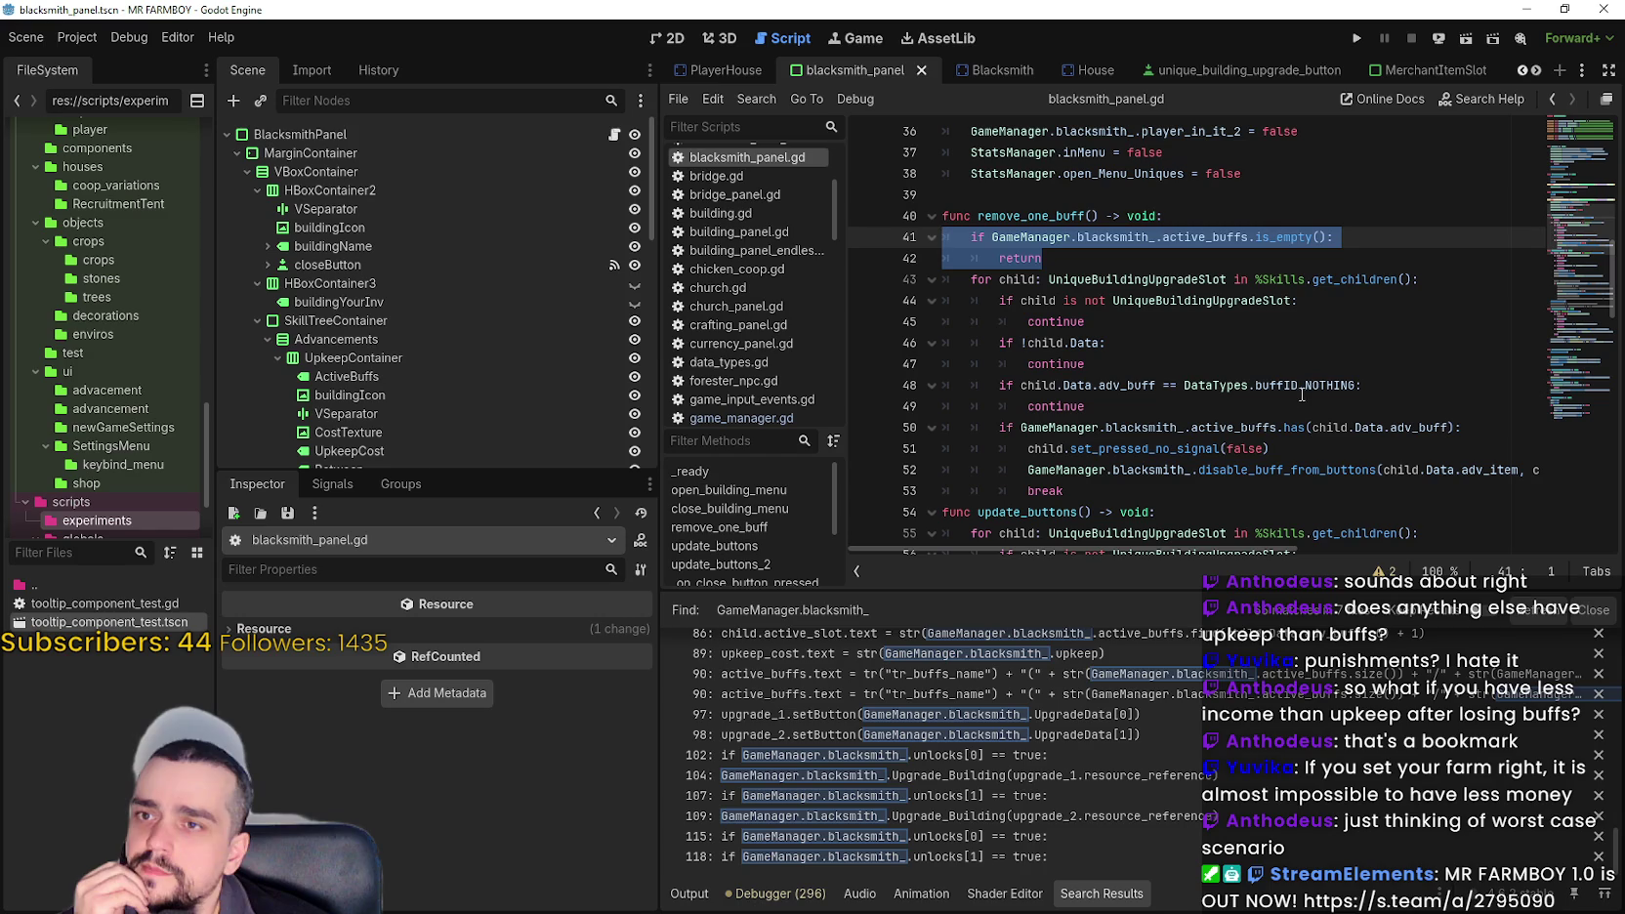
left_click(1172, 237)
key("End")
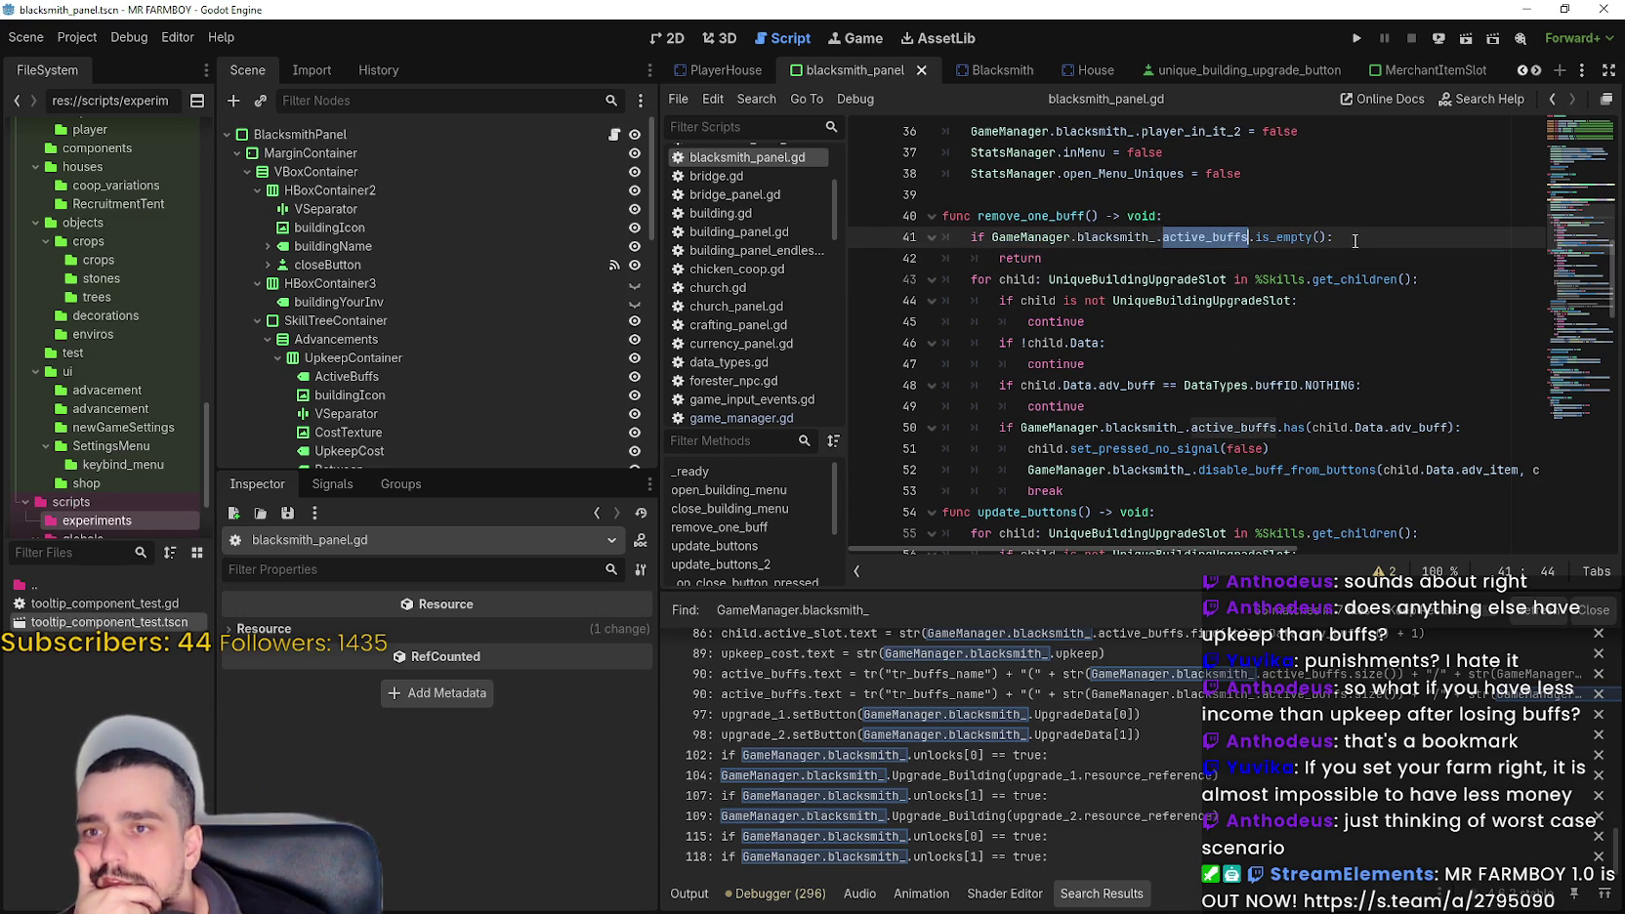
key("Down")
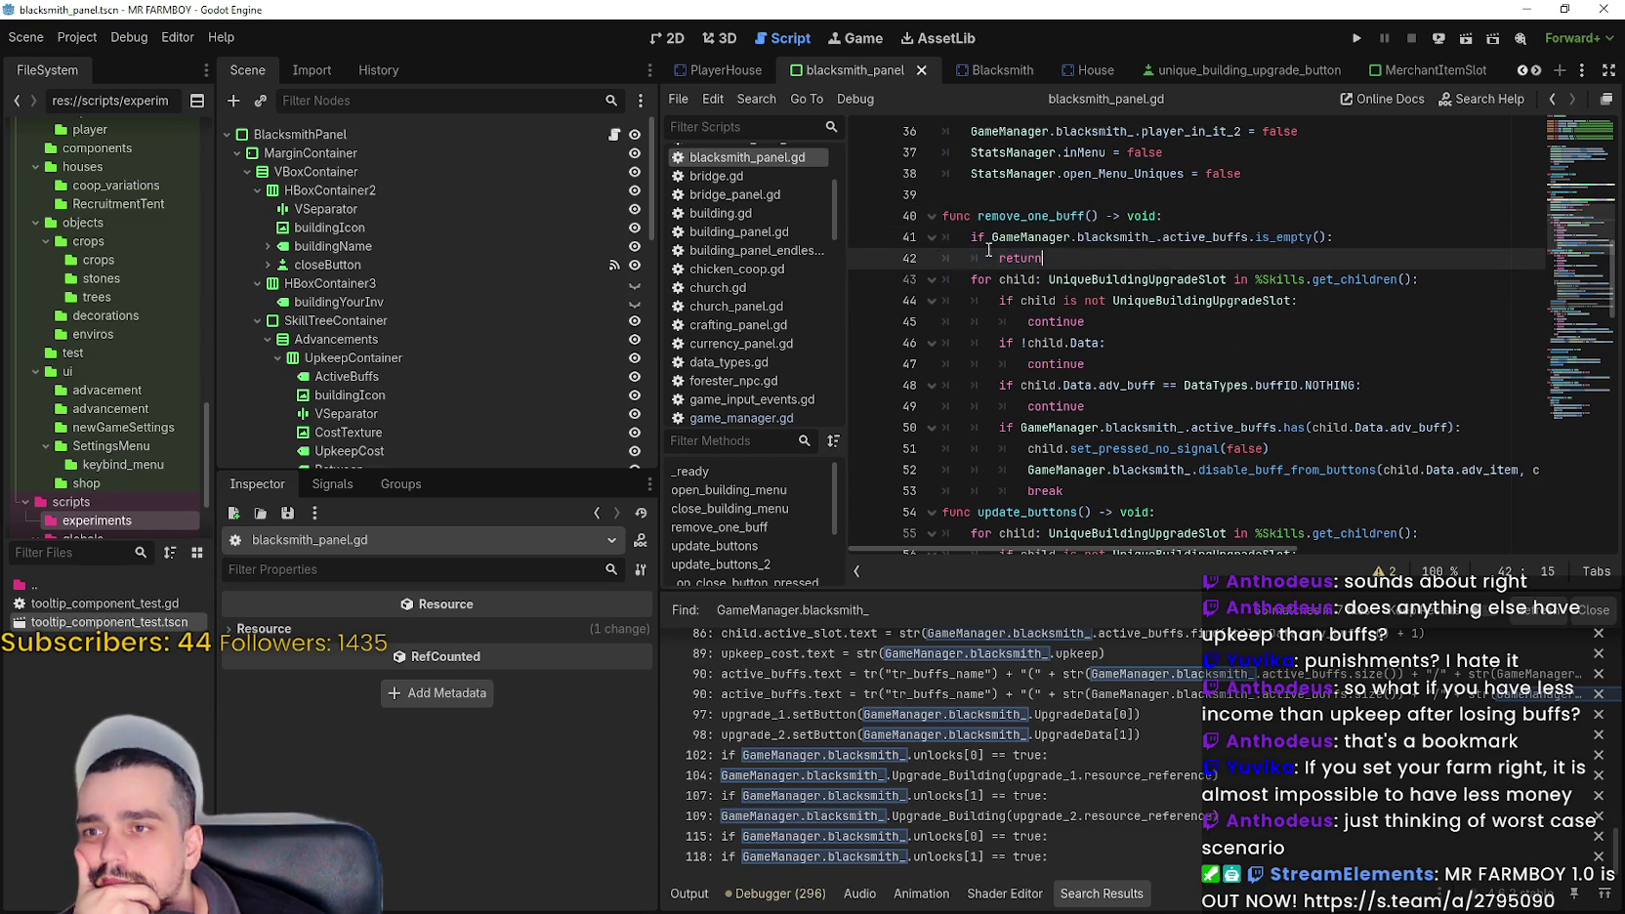
- Step through the skill slot loop to where a missing Data check belongs
left_click(1148, 288)
key("Down")
key("Down")
key("Down")
key("End")
scroll(1178, 323, "up", 1)
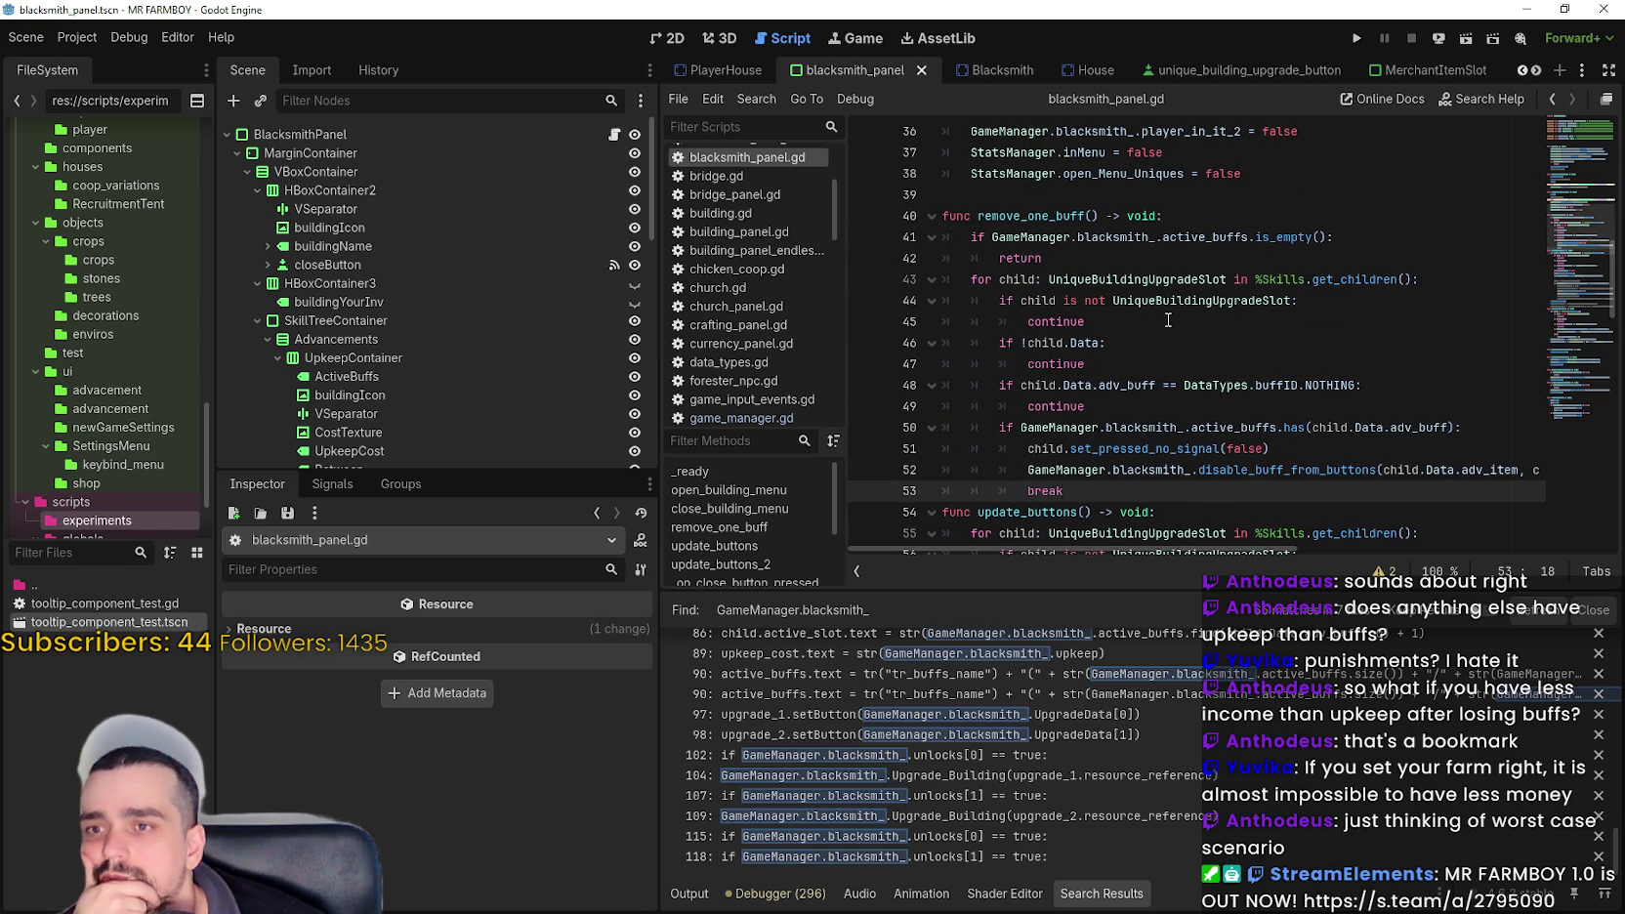
scroll(1168, 320, "down", 1)
key("Up")
key("Up")
key("Up")
key("End")
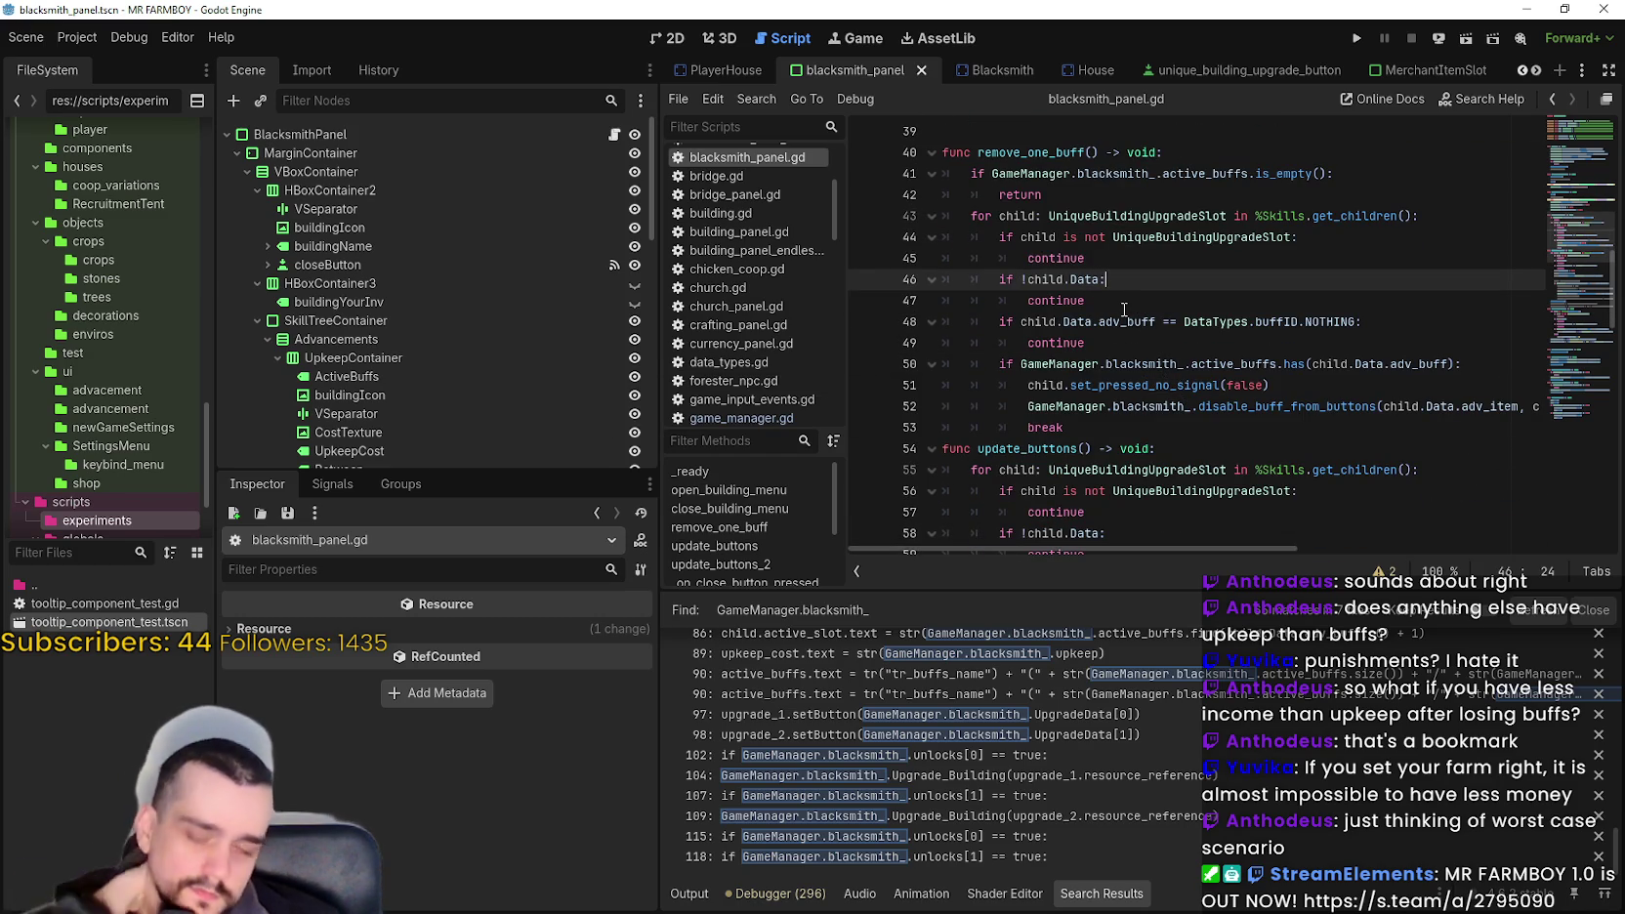
mouse_move(1114, 310)
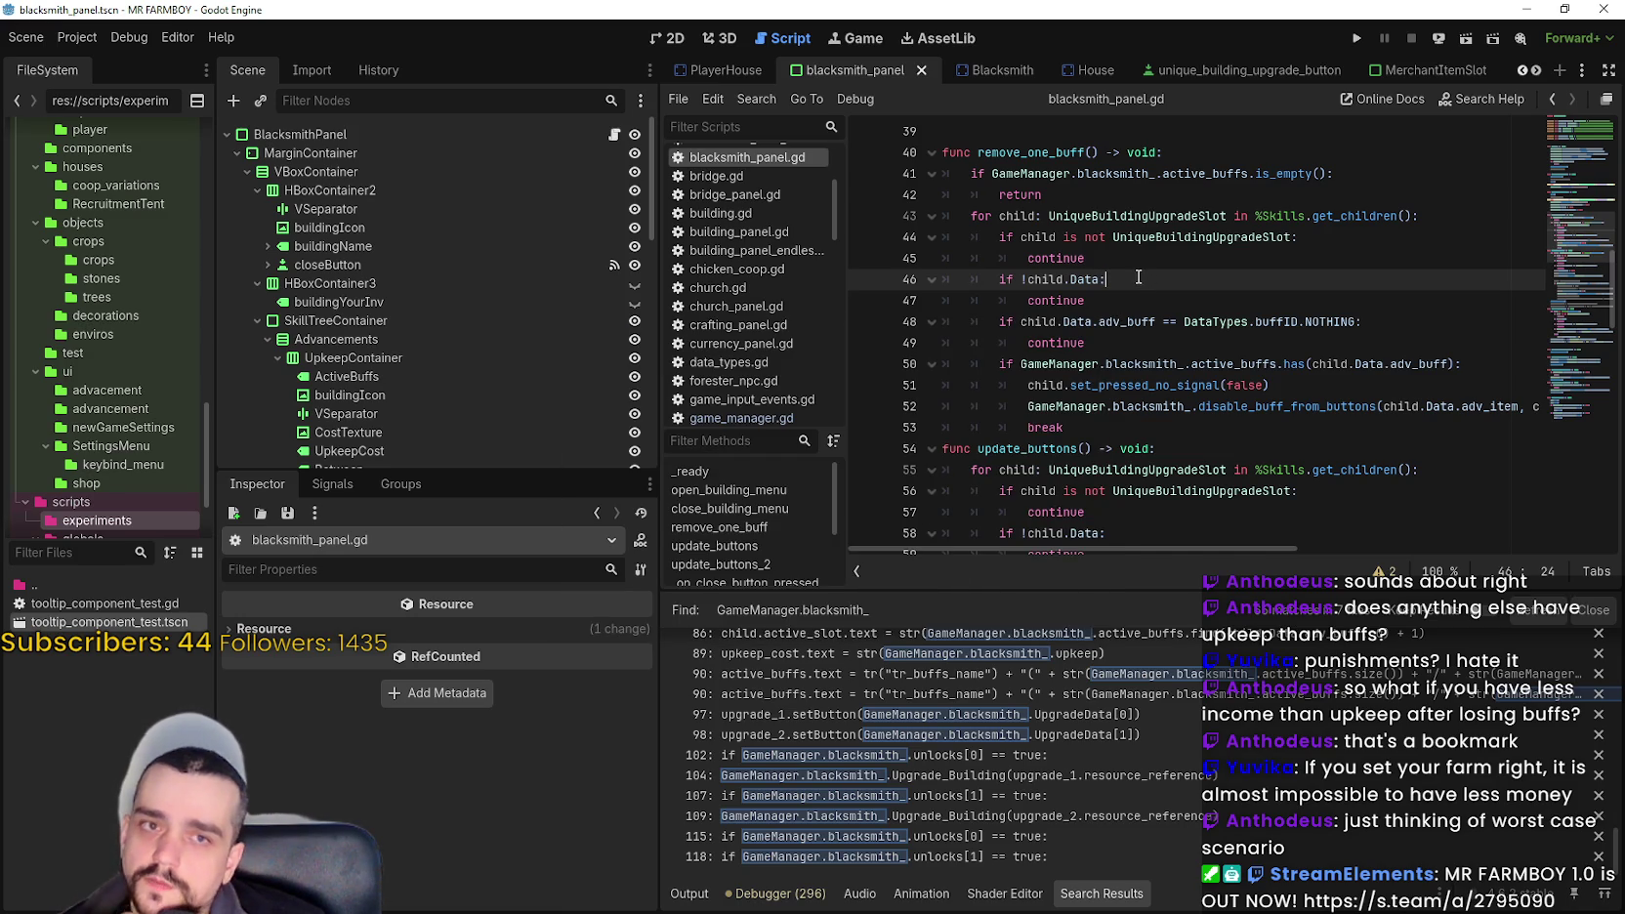
- Run the MR FARMBOY project from the editor toolbar
left_click(1357, 40)
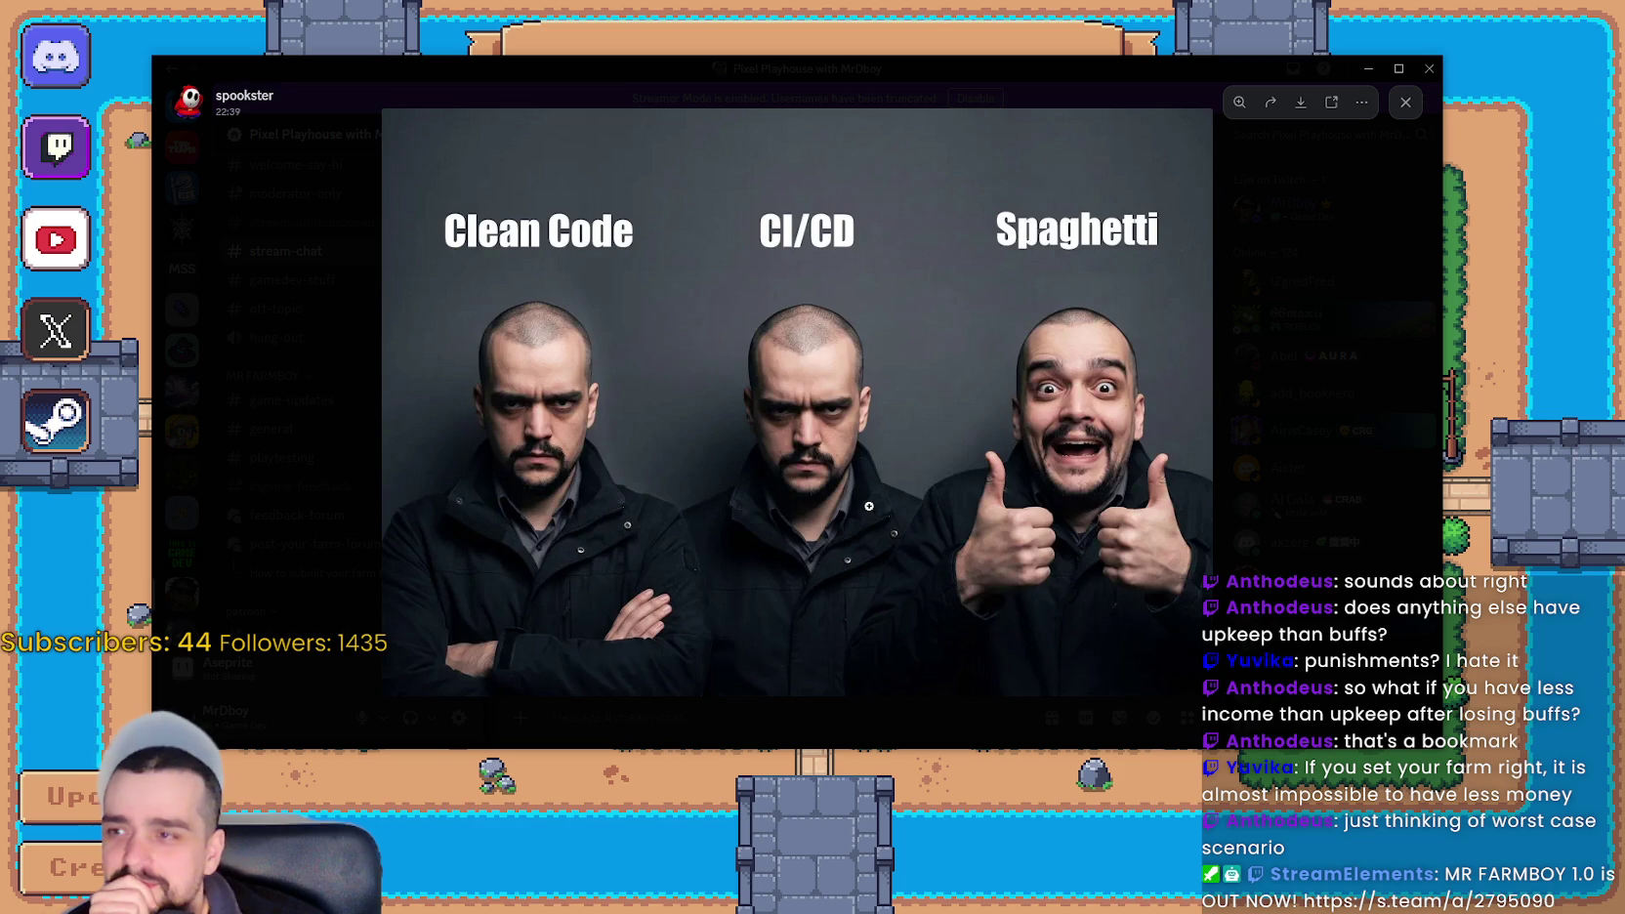
- Zoom in and out on the Clean Code / CI/CD / Spaghetti image, reposition the viewer, then leave it
left_click(918, 355)
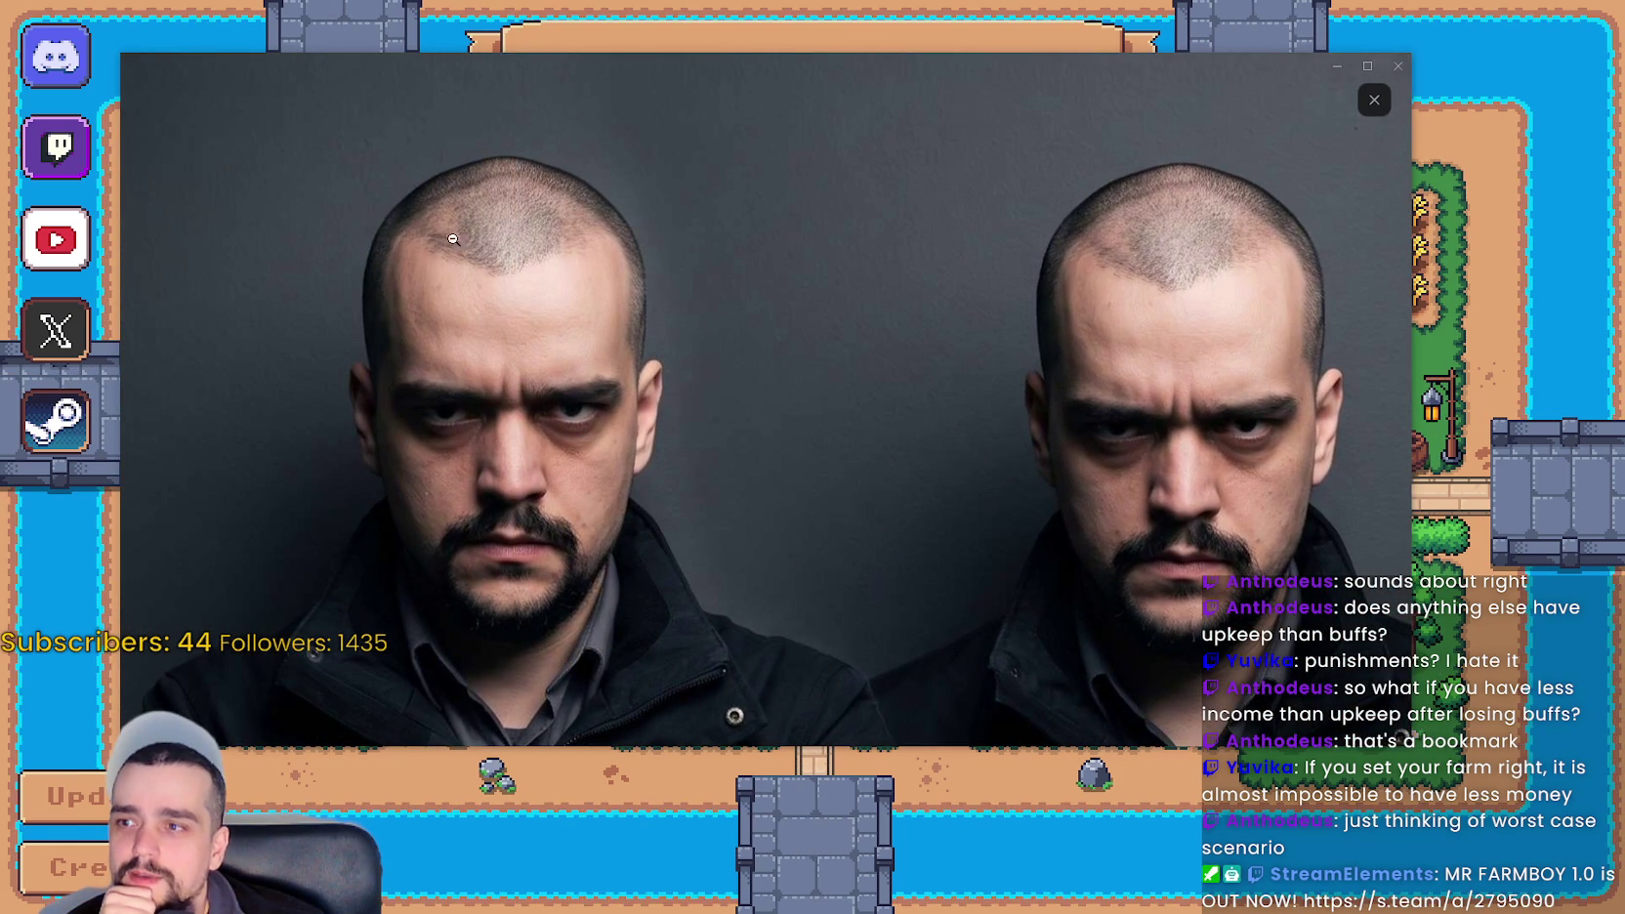
left_click(945, 426)
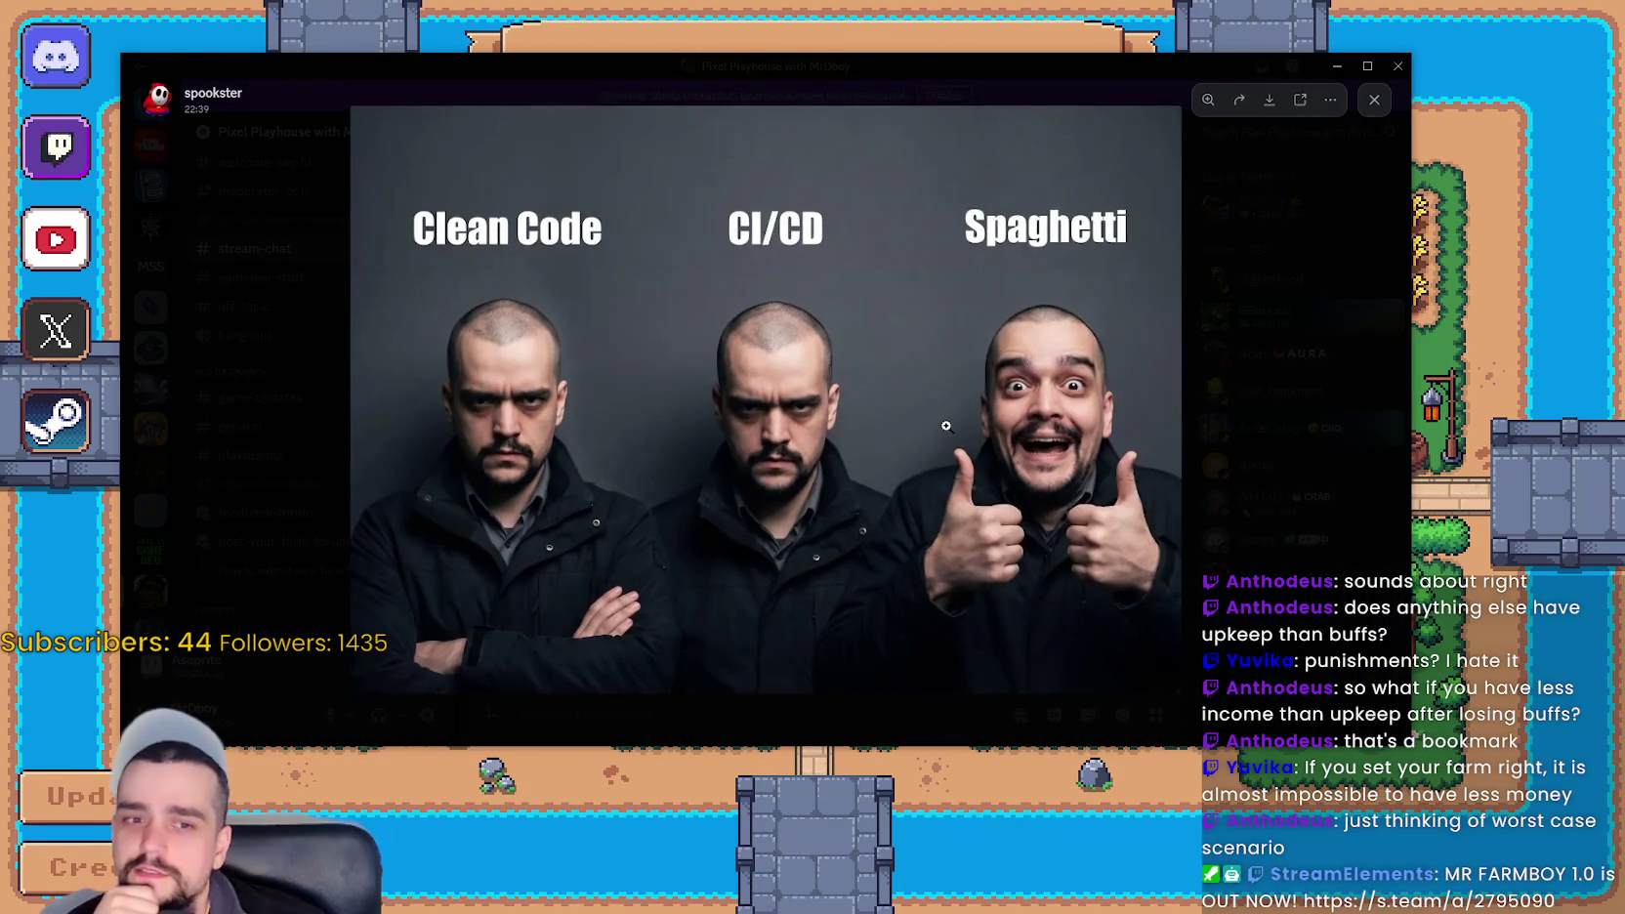
left_click(1076, 346)
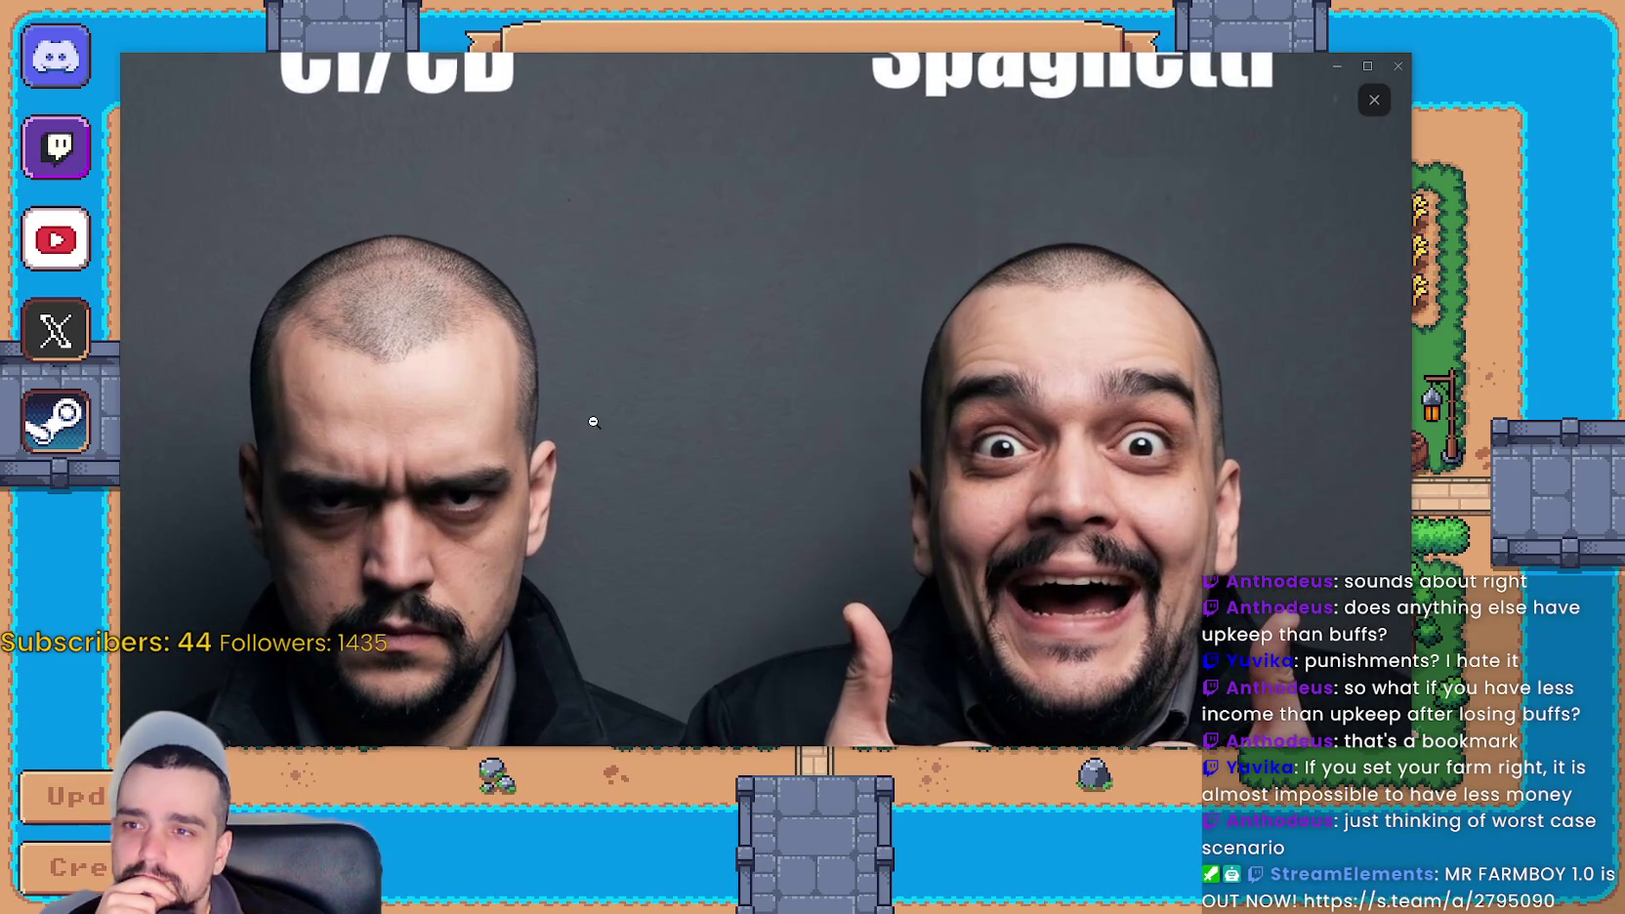
left_click(591, 421)
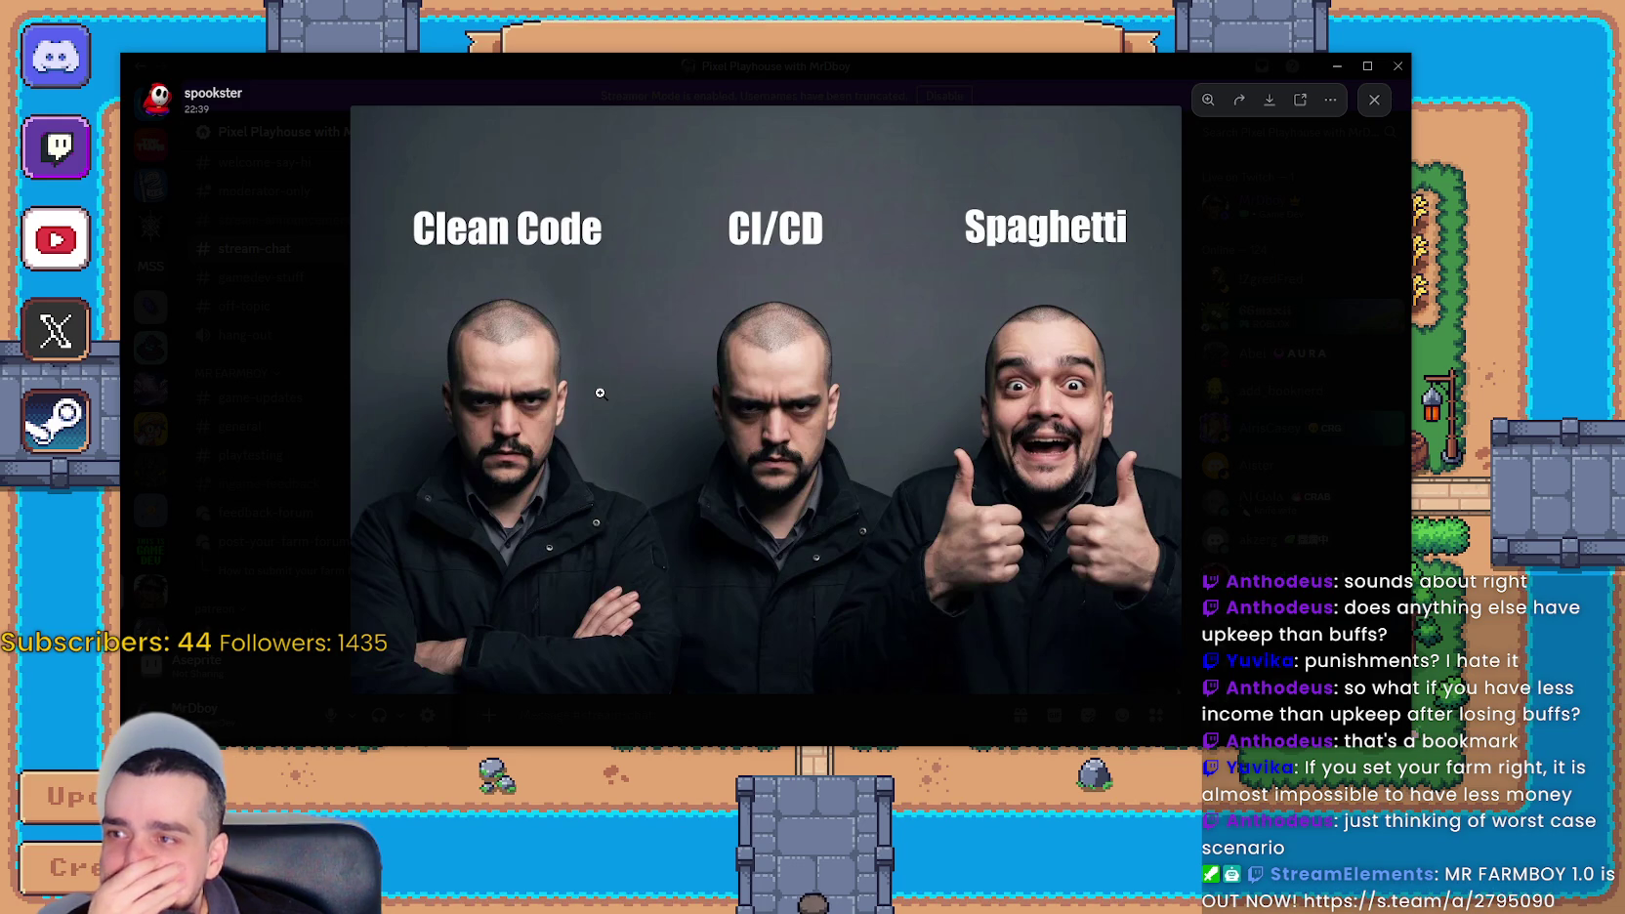
mouse_move(860, 57)
left_mouse_down()
mouse_move(1042, 86)
mouse_move(1000, 92)
left_mouse_up()
key("alt+Tab")
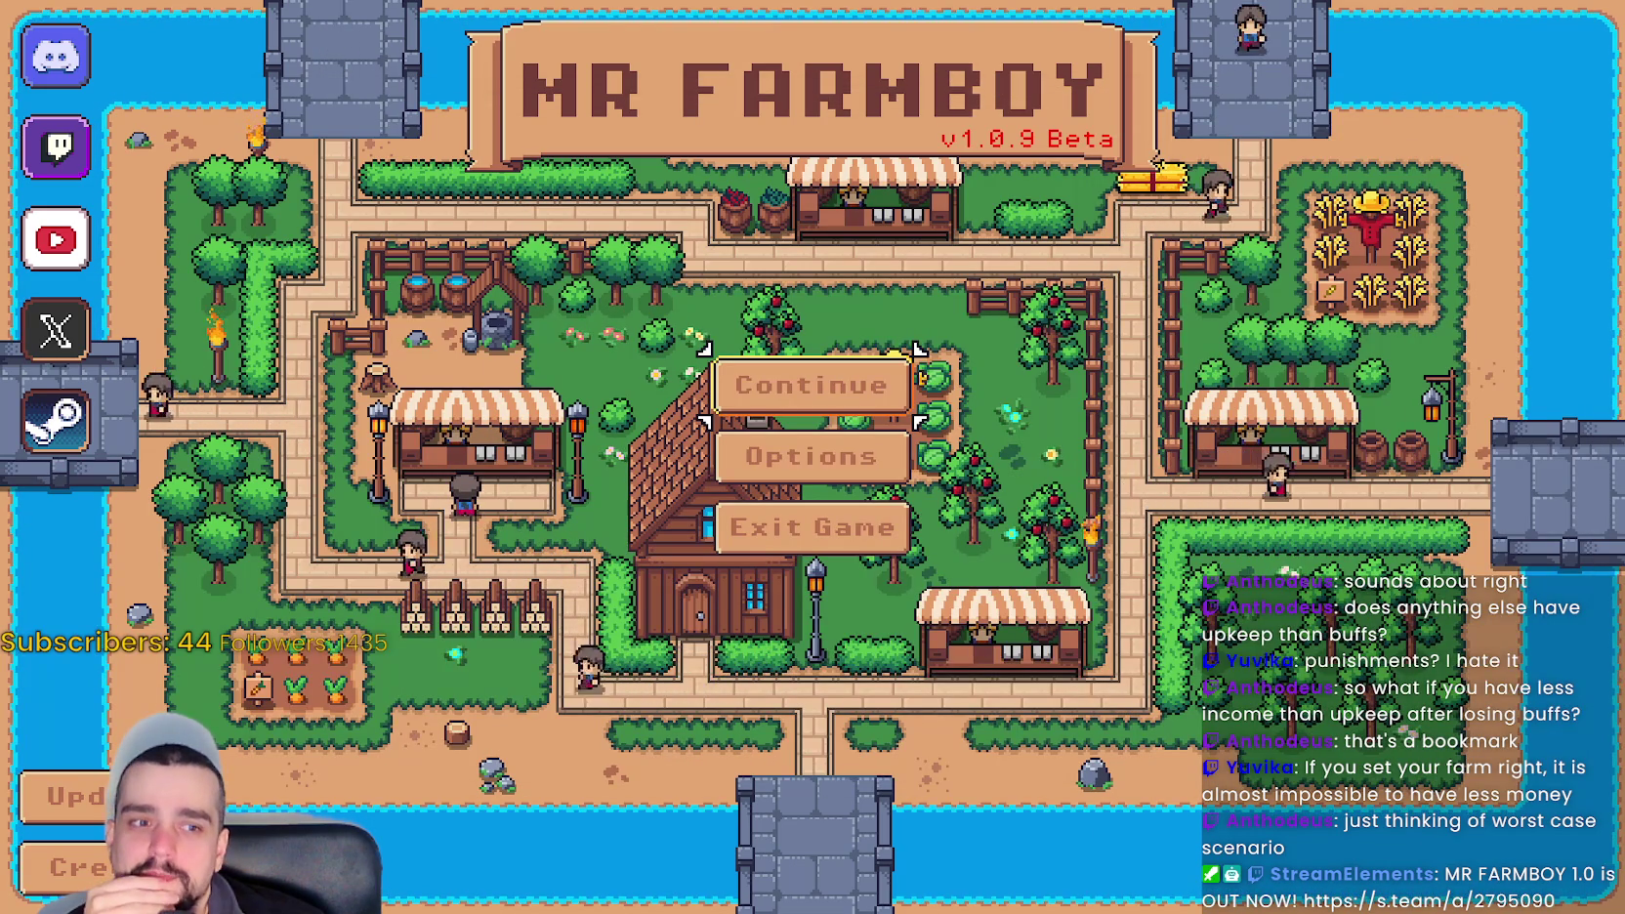
- Load Save 1 and ride the character over to the Blacksmith
left_click(752, 385)
left_click(723, 351)
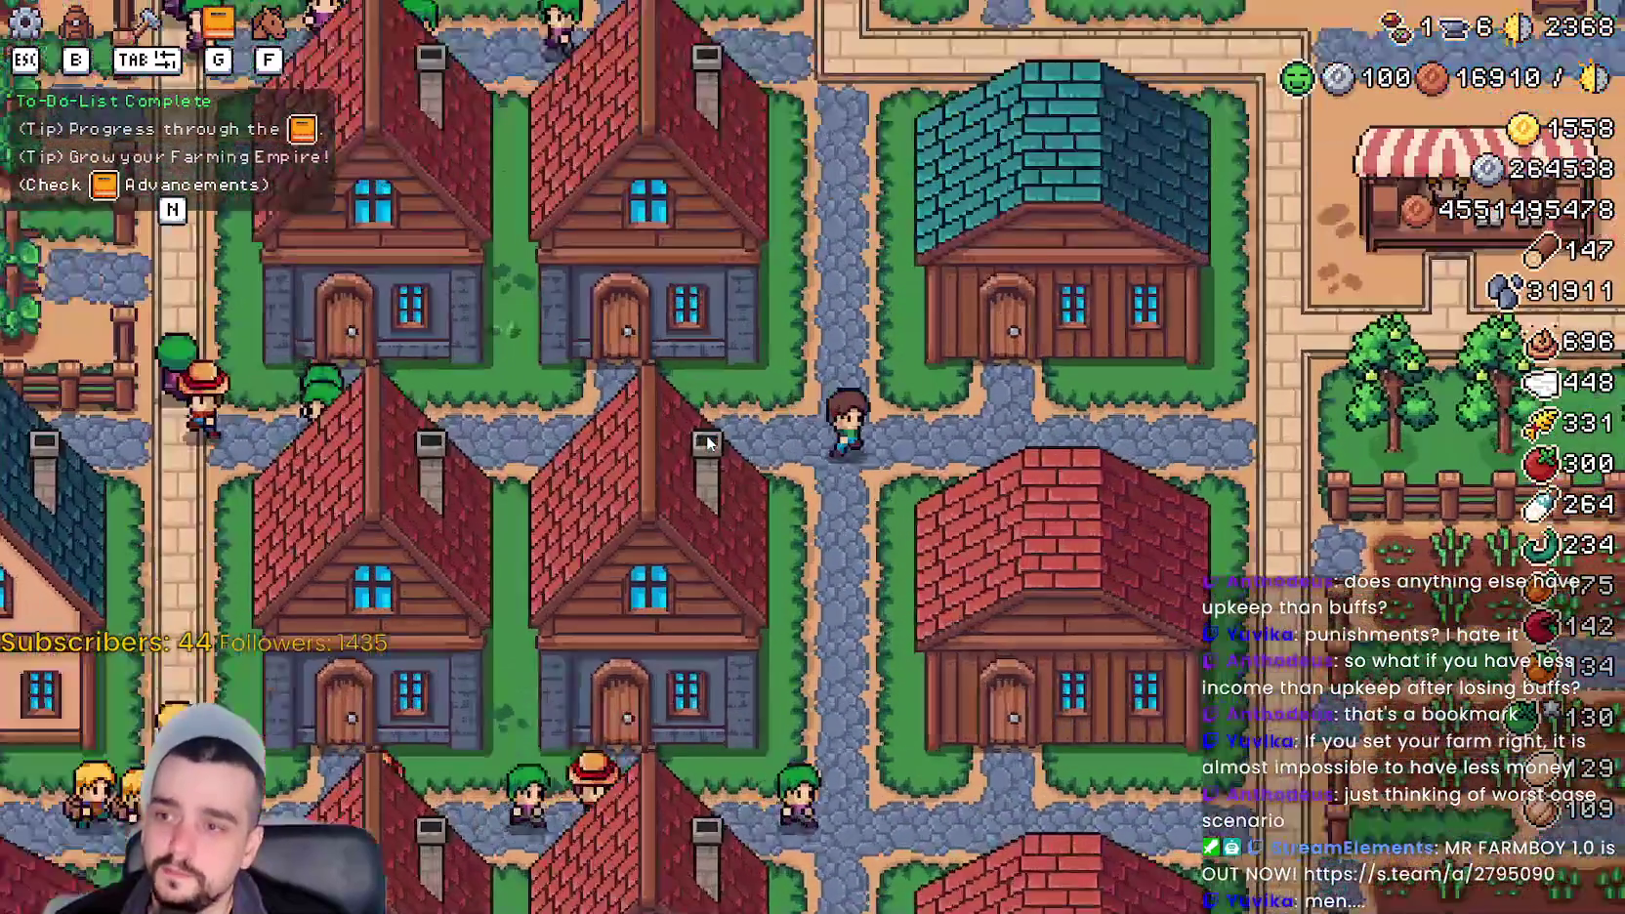
scroll(707, 439, "down", 5)
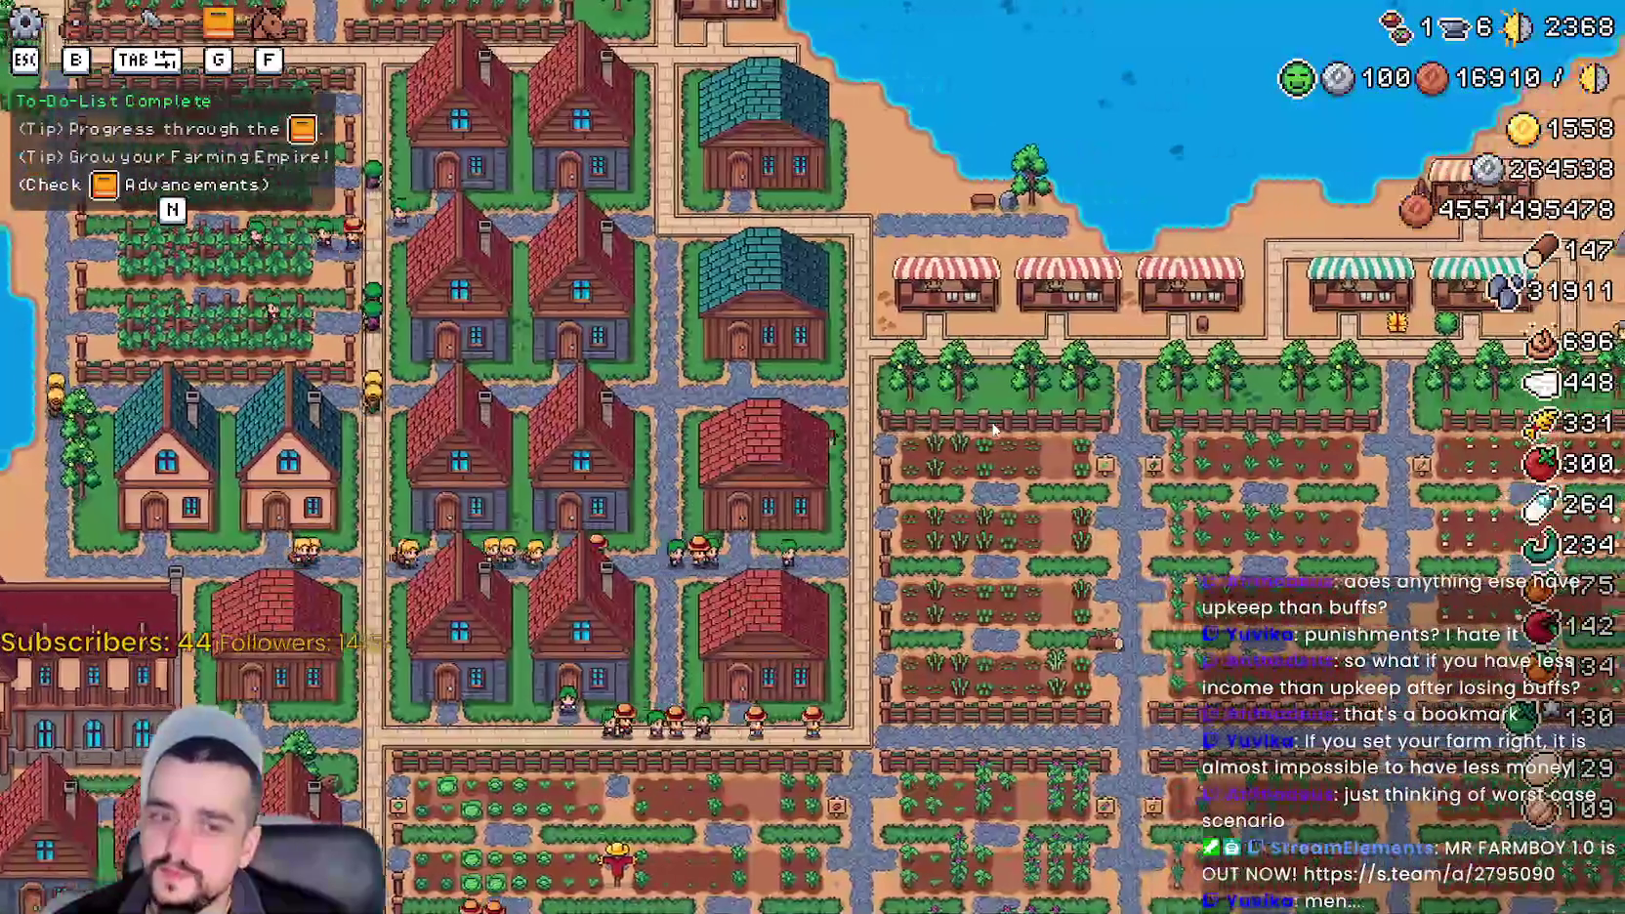
key("d")
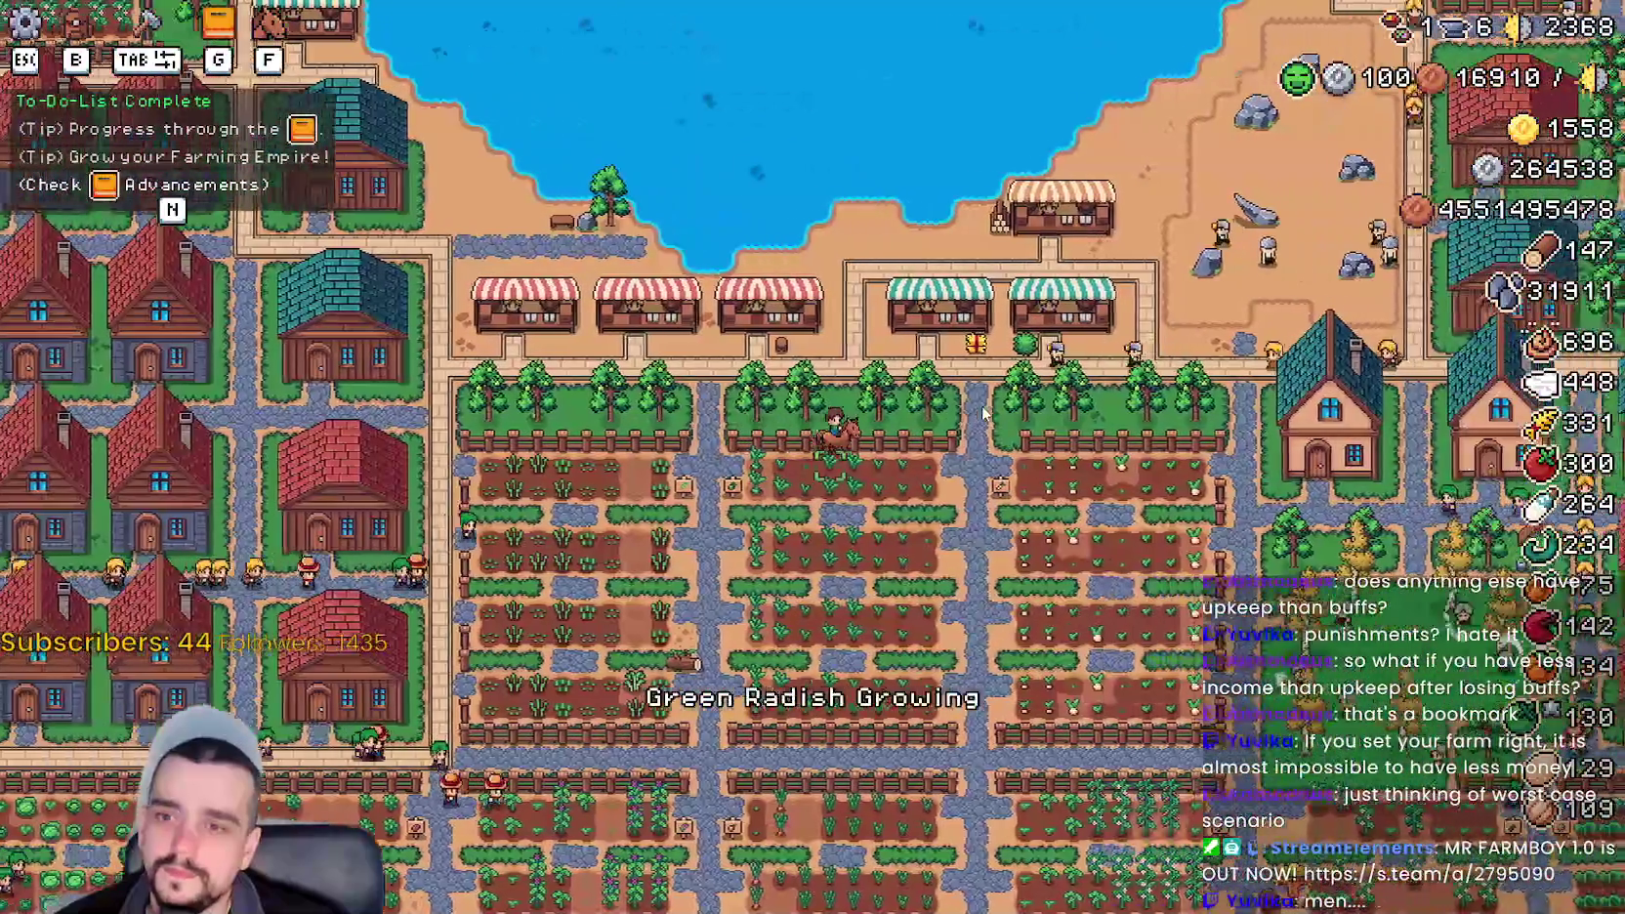
key("d")
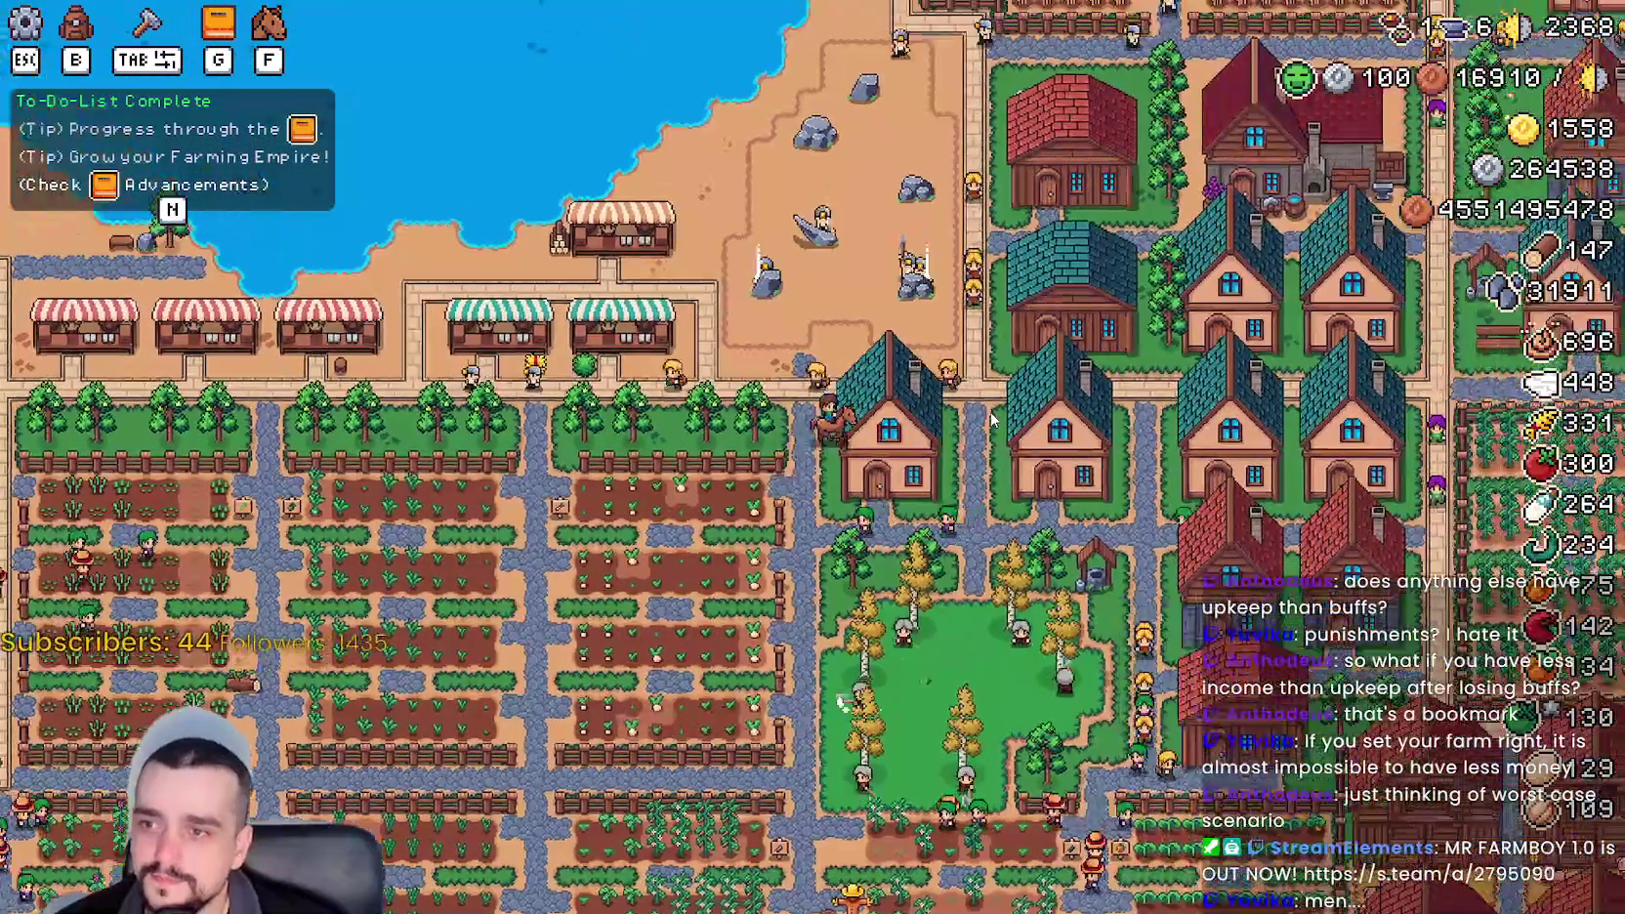
key("d")
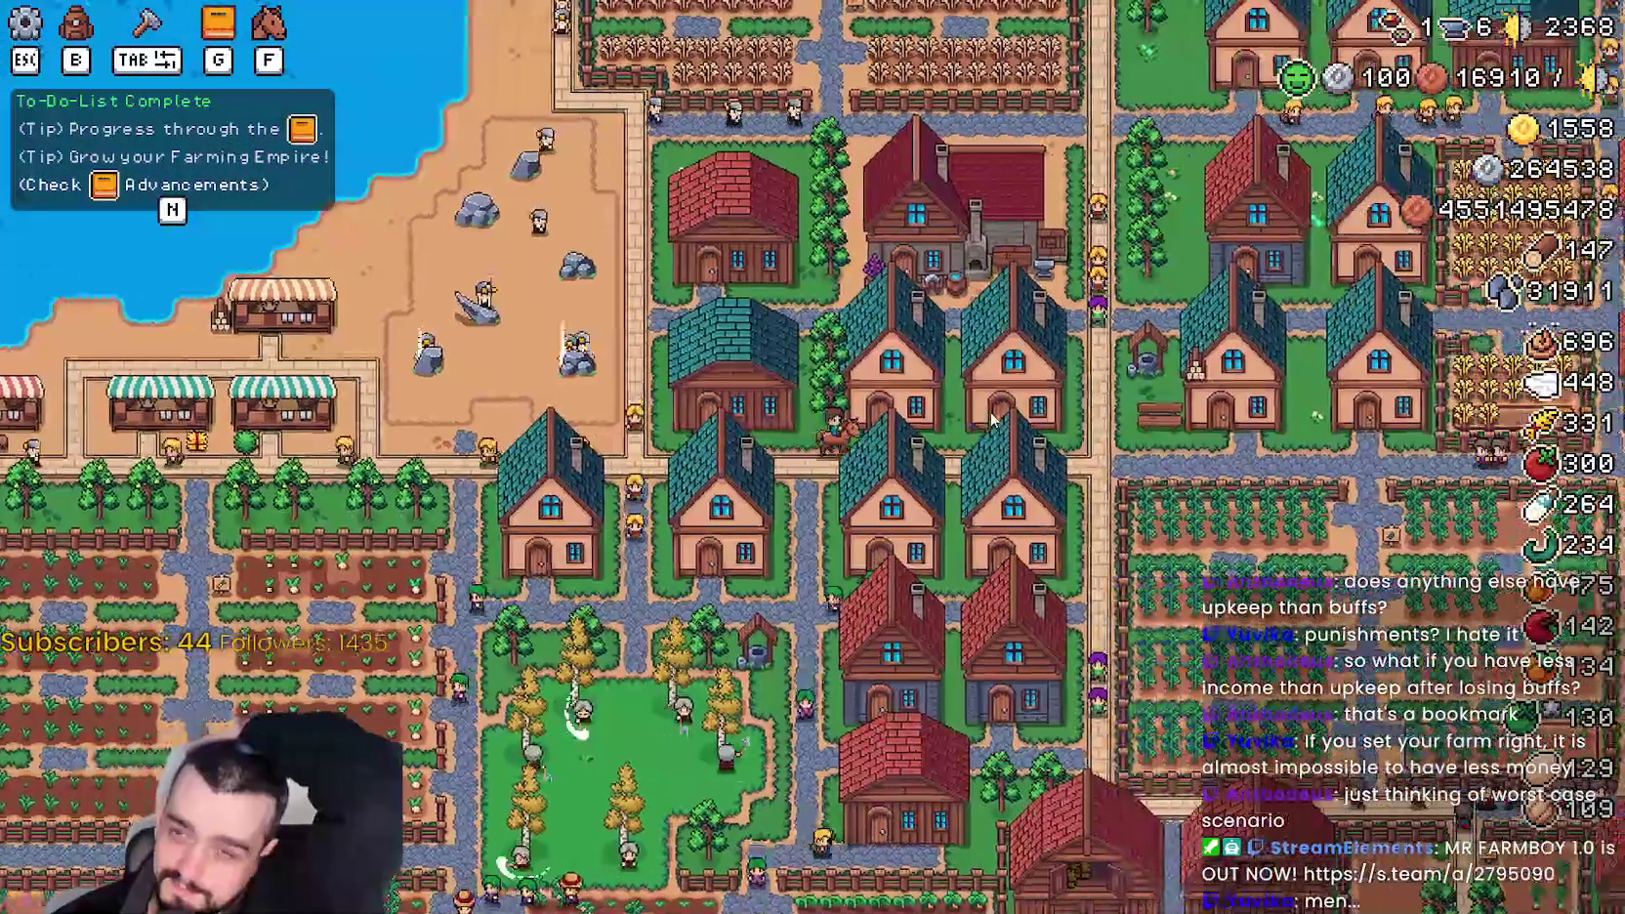
key("s")
key("d")
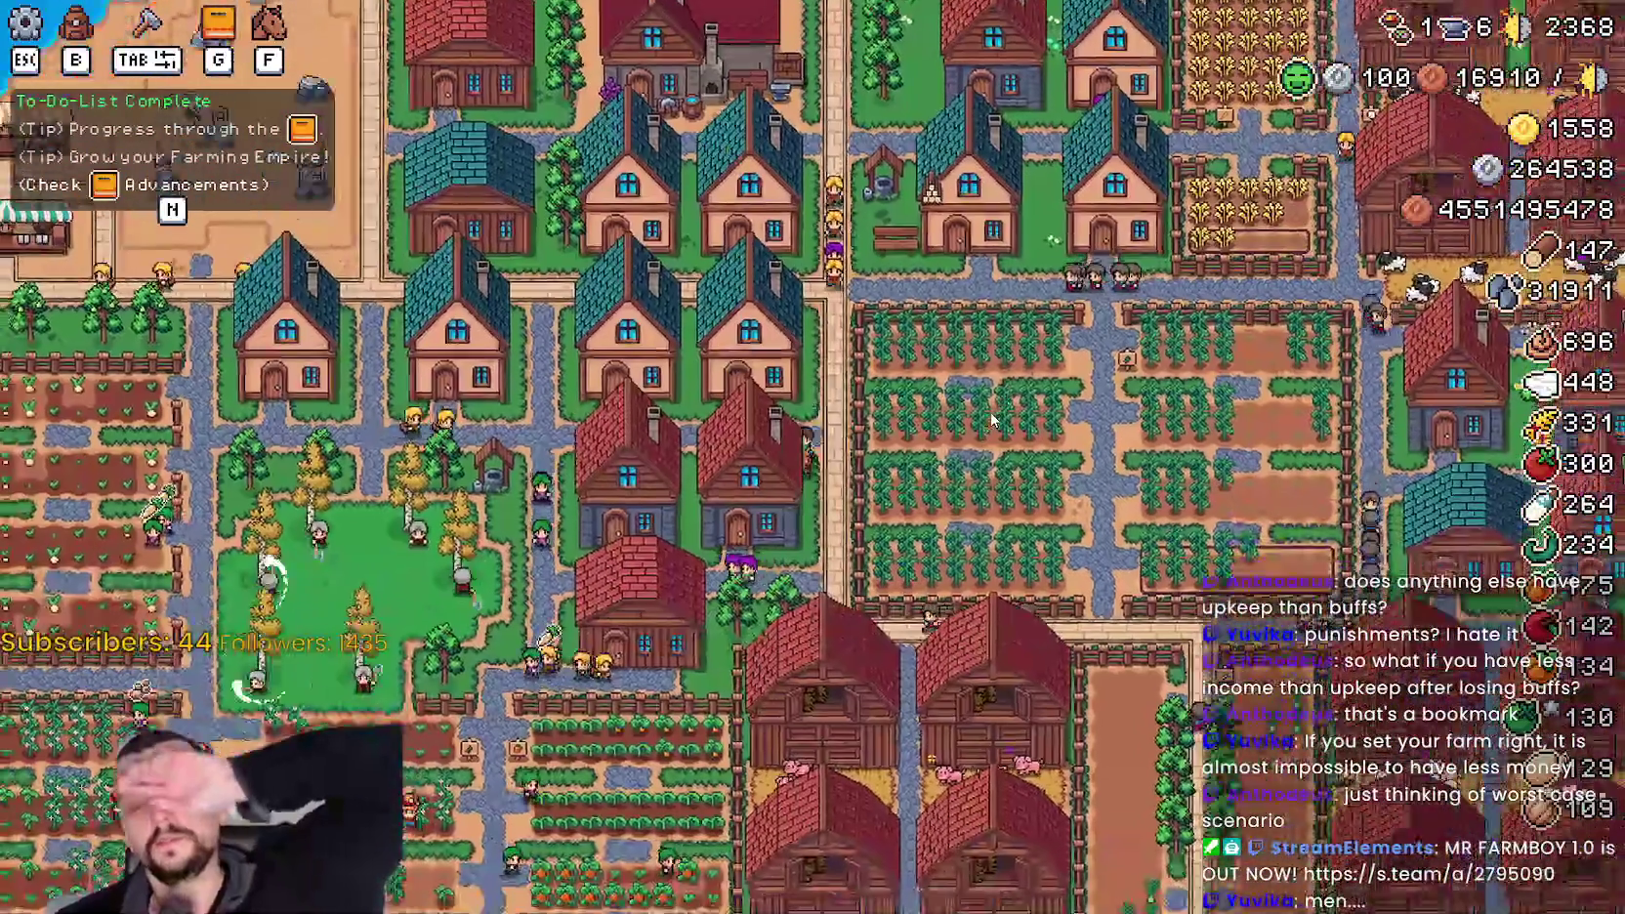
key("w")
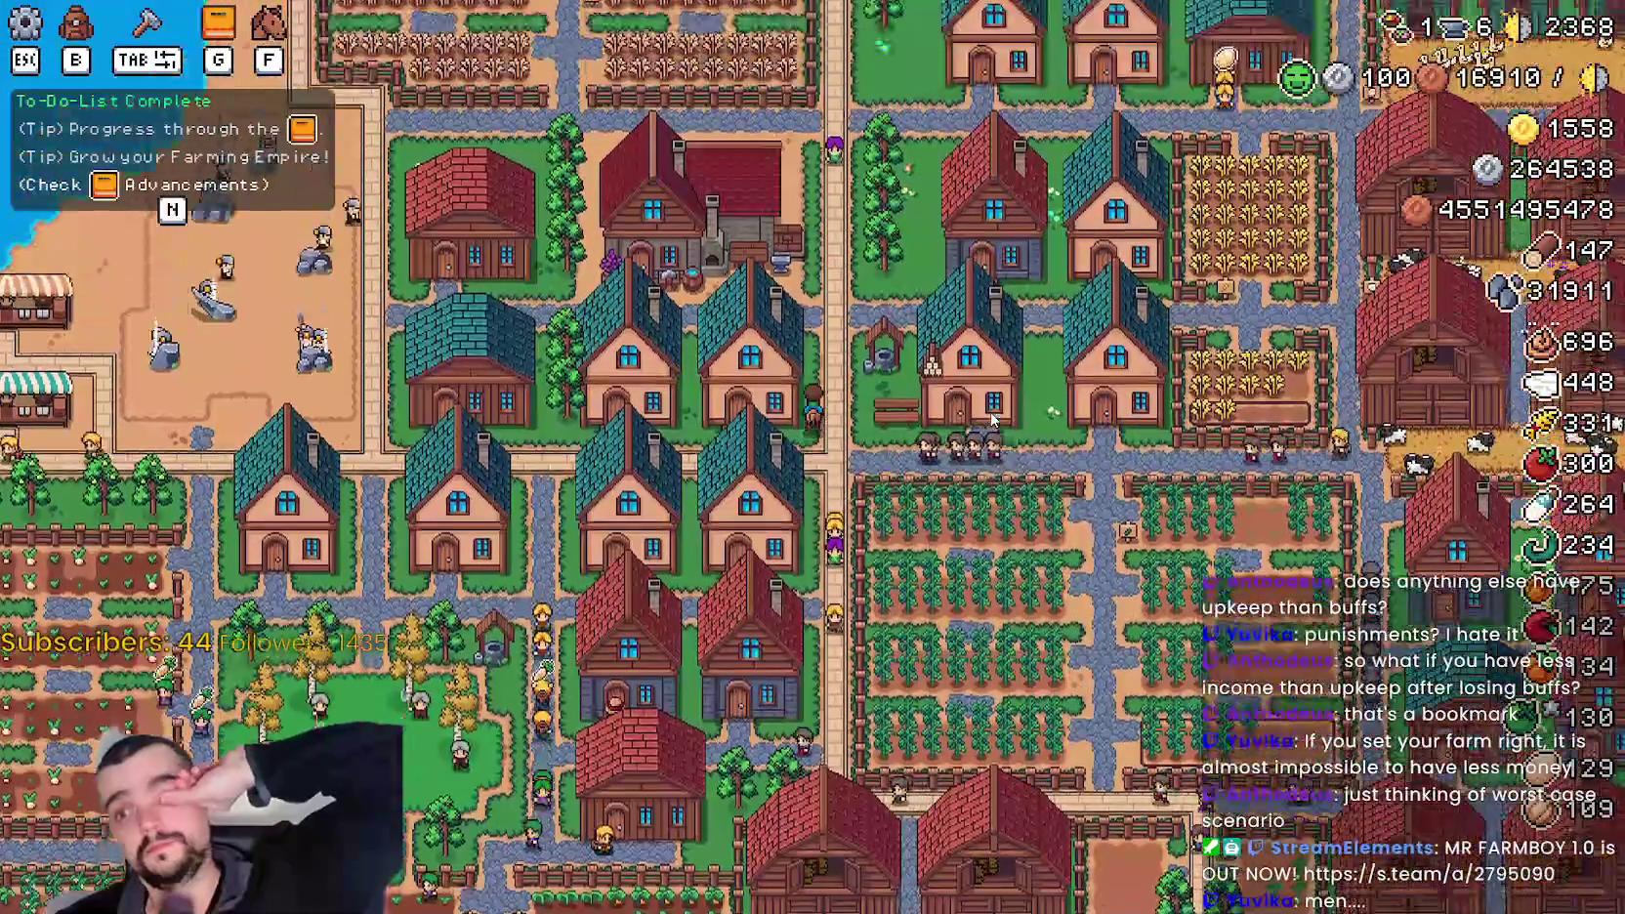
key("w")
key("a")
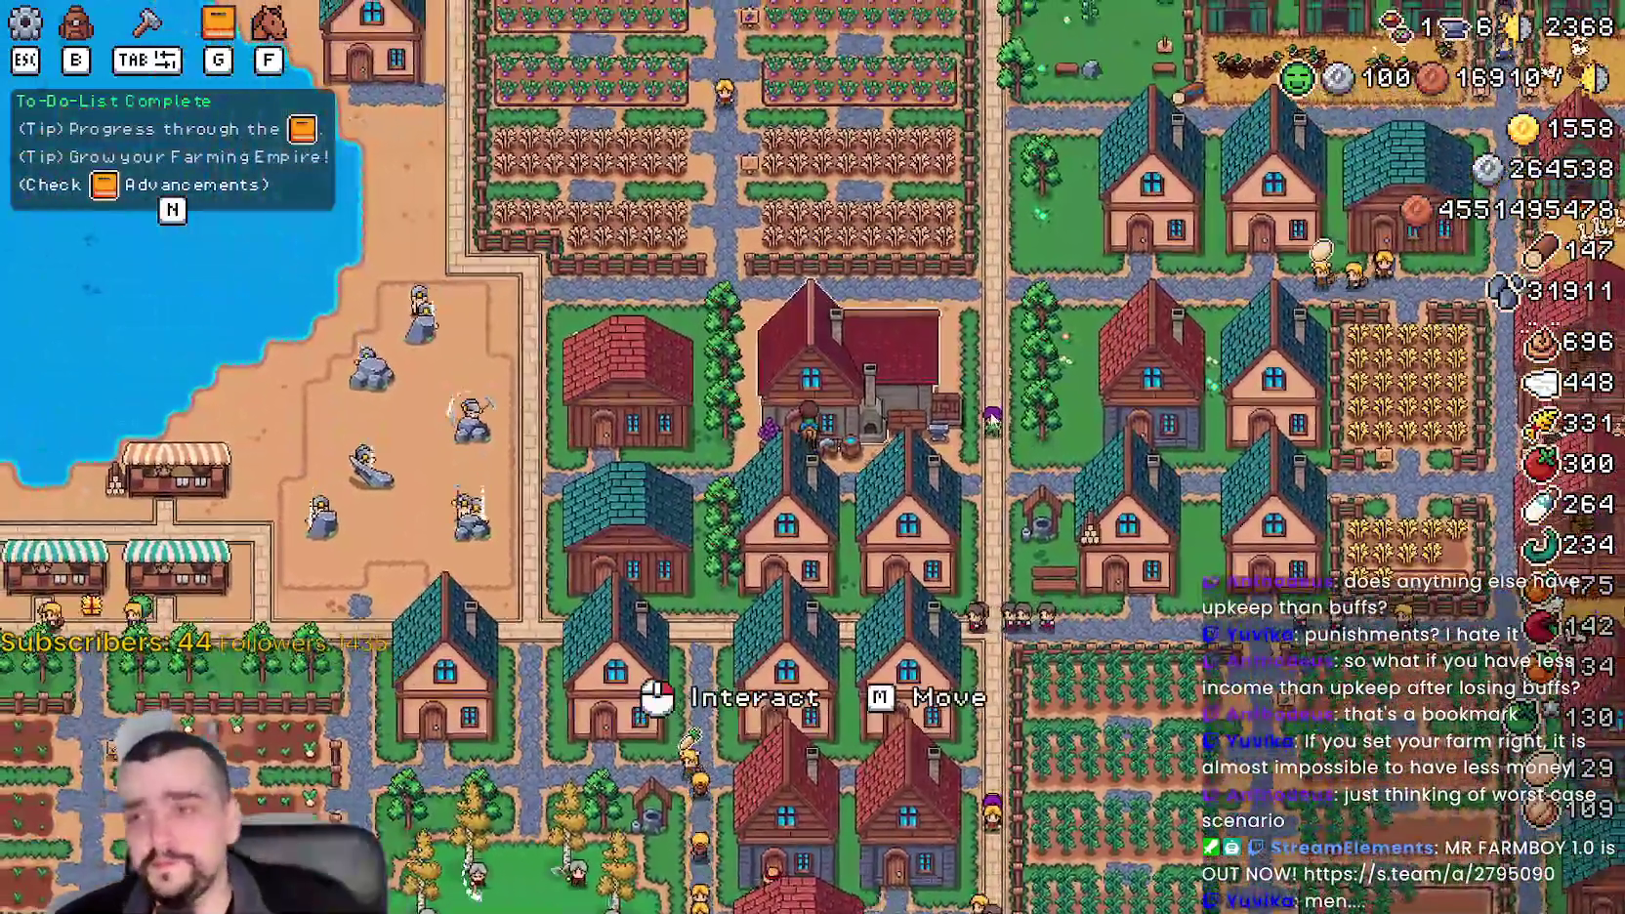
- Open the Blacksmith panel and activate buffs until Active Buffs reads 6/6
left_click(951, 388)
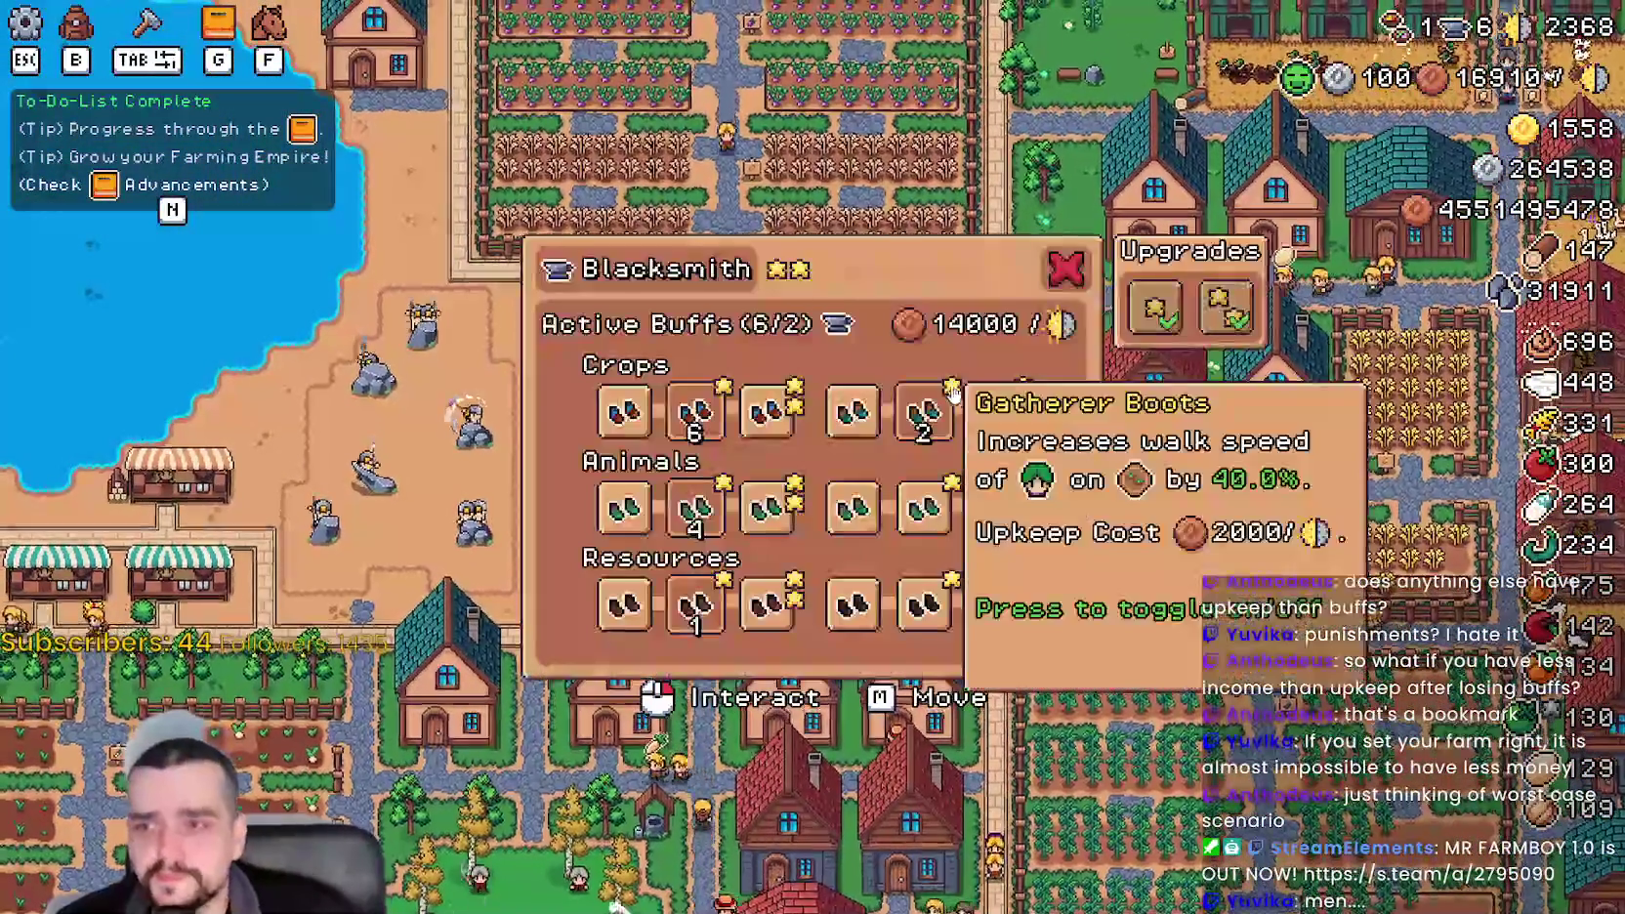
scroll(1190, 574, "up", 3)
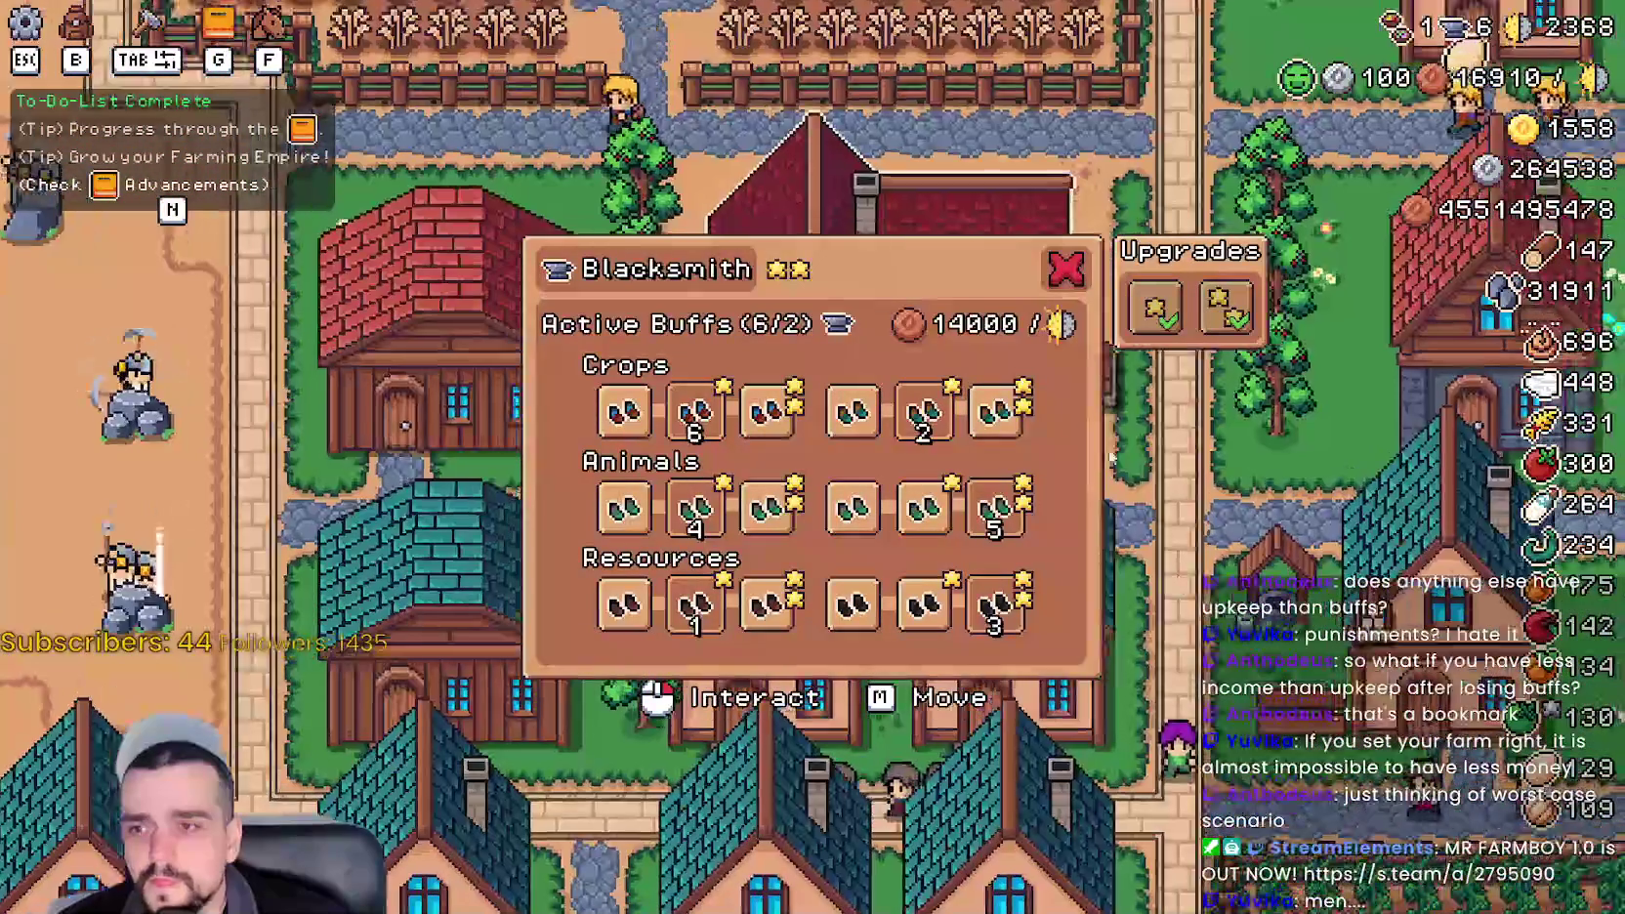
left_click(1013, 420)
left_click(769, 412)
left_click(769, 508)
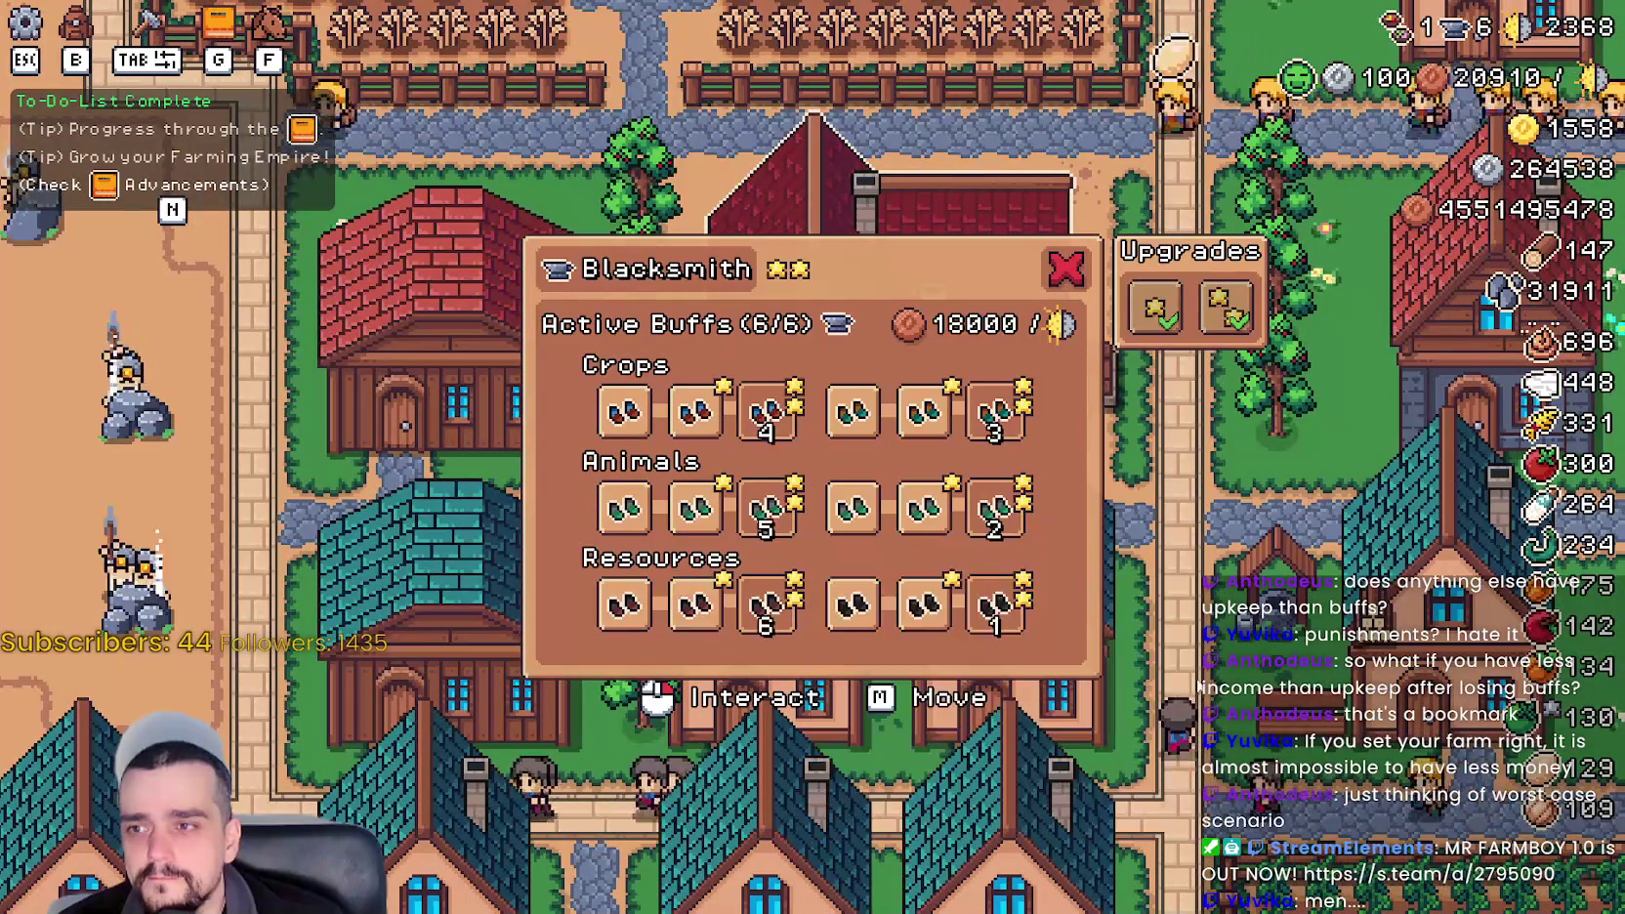
- Close the Blacksmith panel, pause the game and show the live Remote scene tree in Godot
key("Escape")
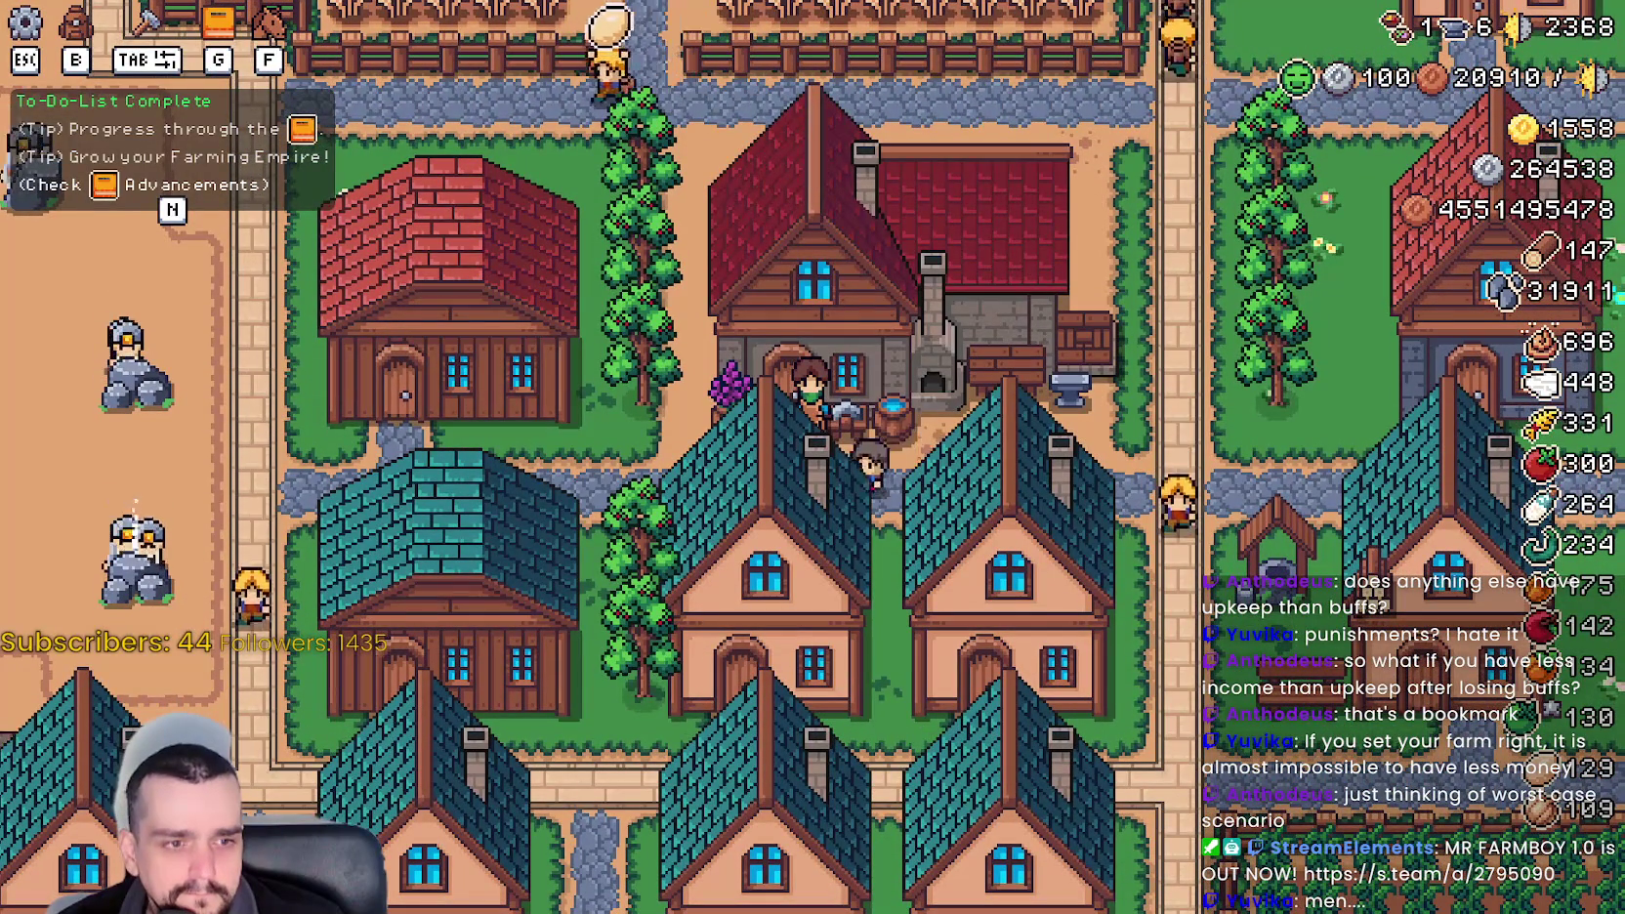
key("Escape")
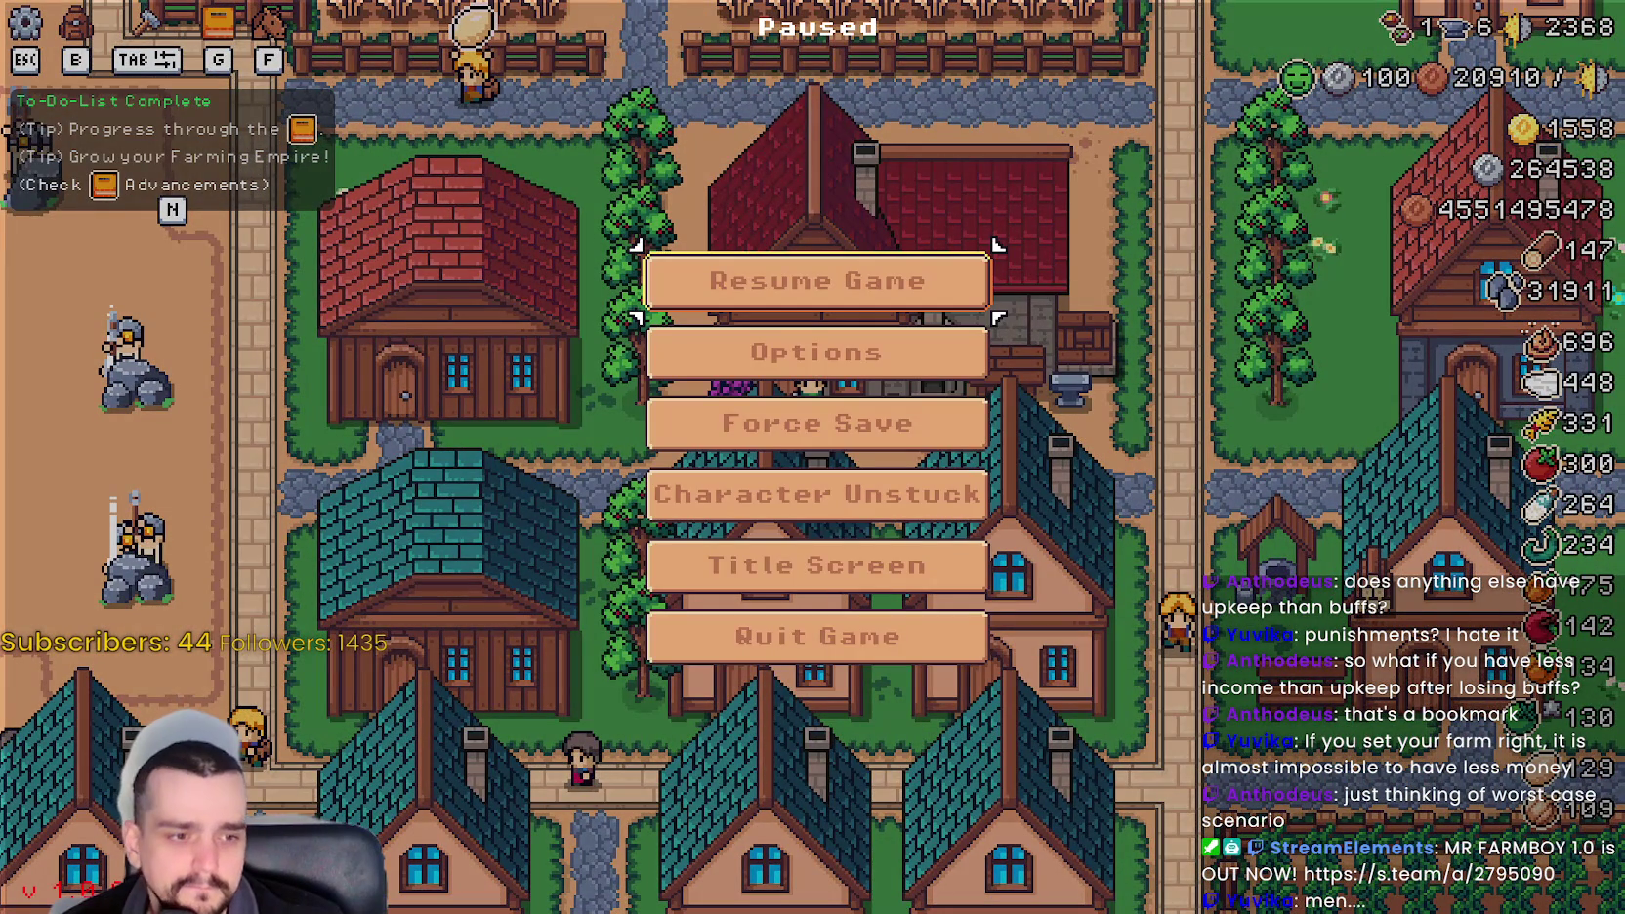
key("alt+Tab")
left_click(404, 139)
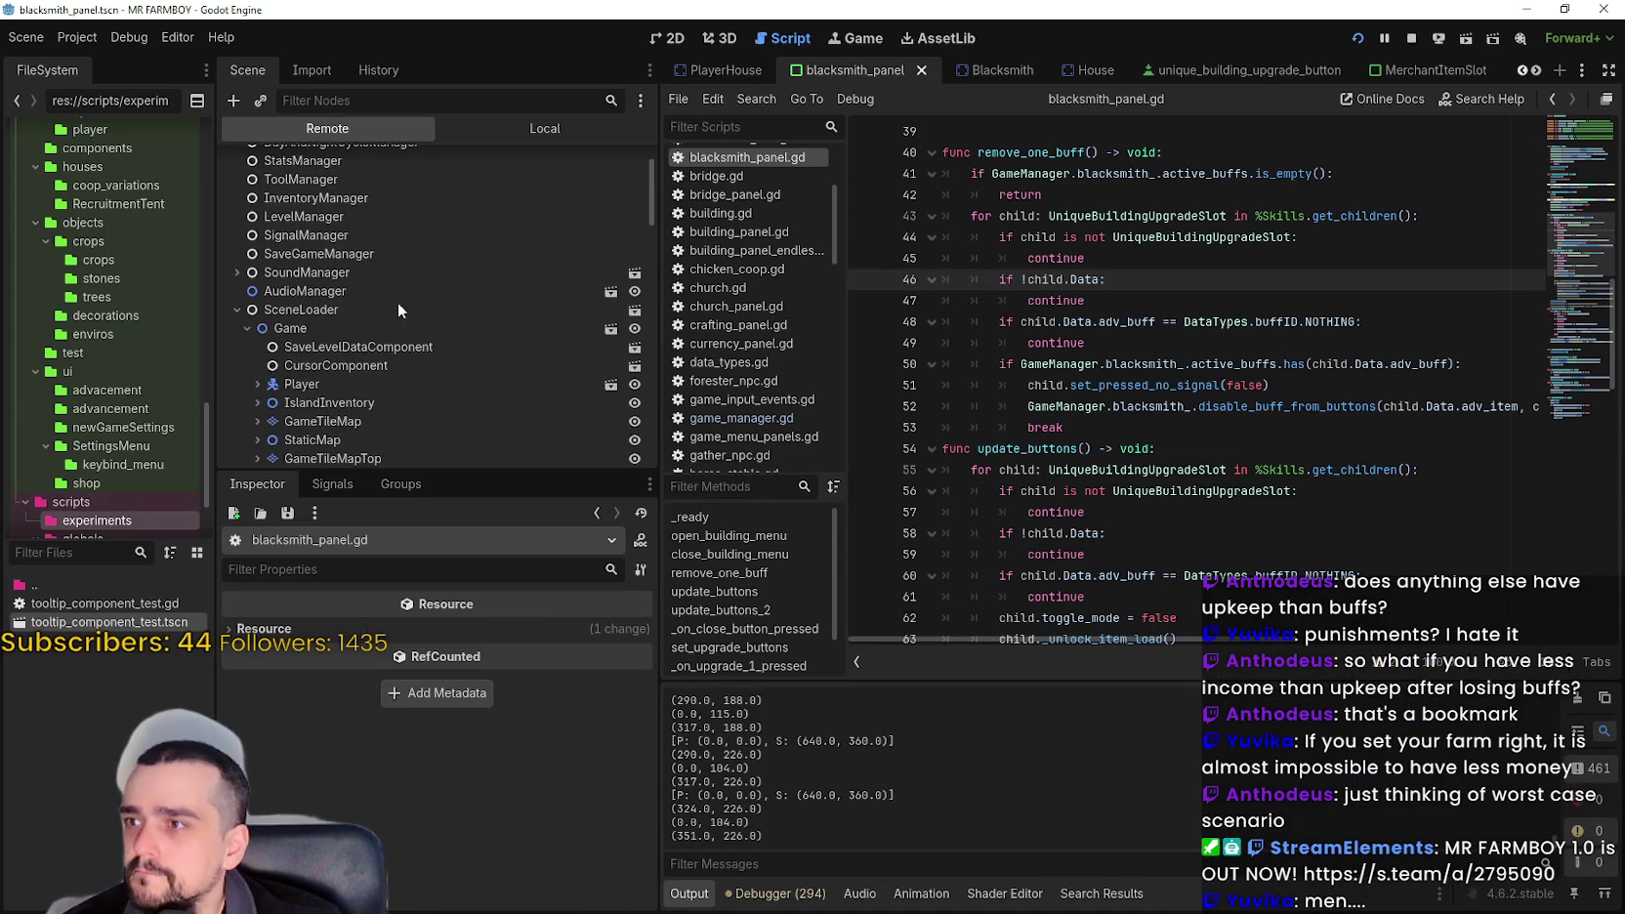
- Inspect the live StatsManager's advancements_data dictionary in the remote inspector
left_click(326, 228)
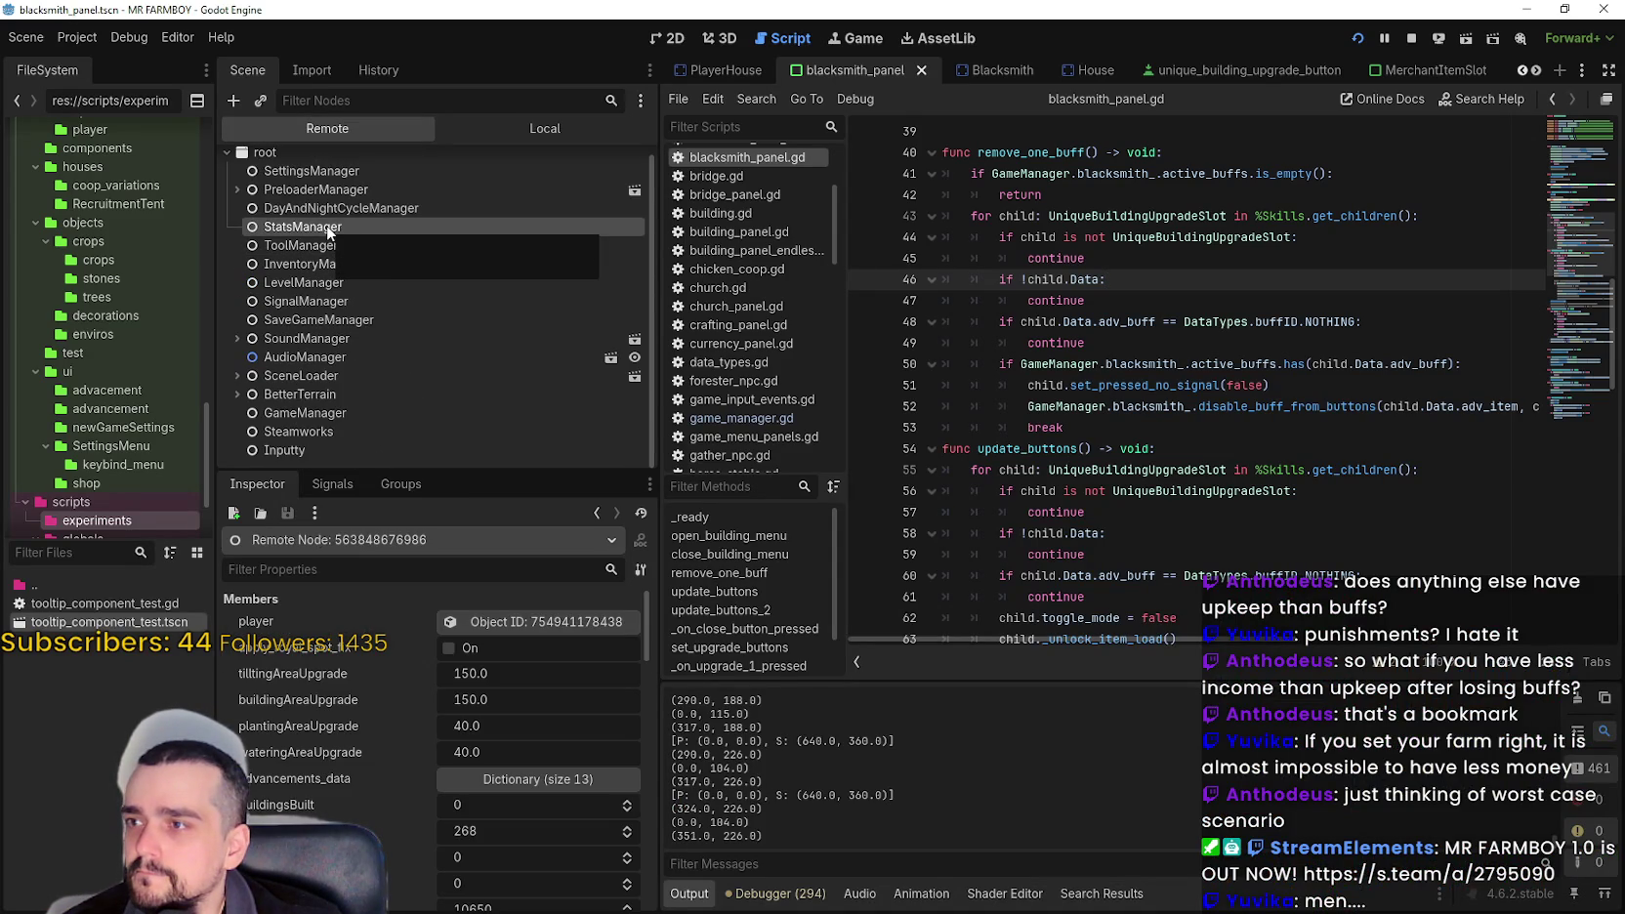
left_click(567, 778)
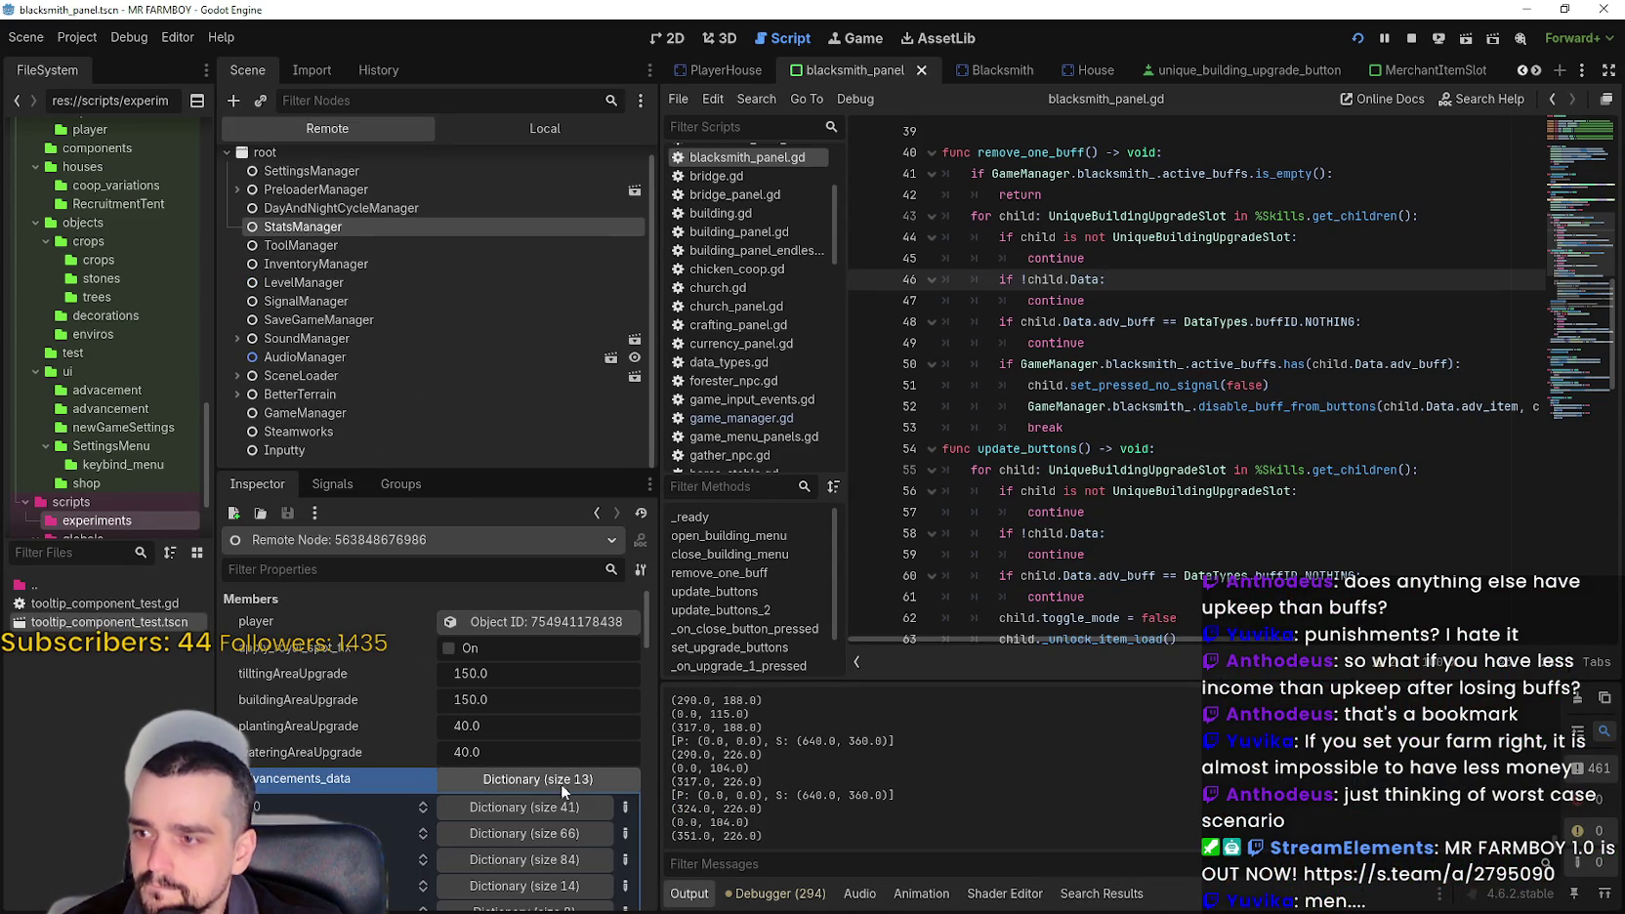
left_click(549, 781)
left_click(549, 782)
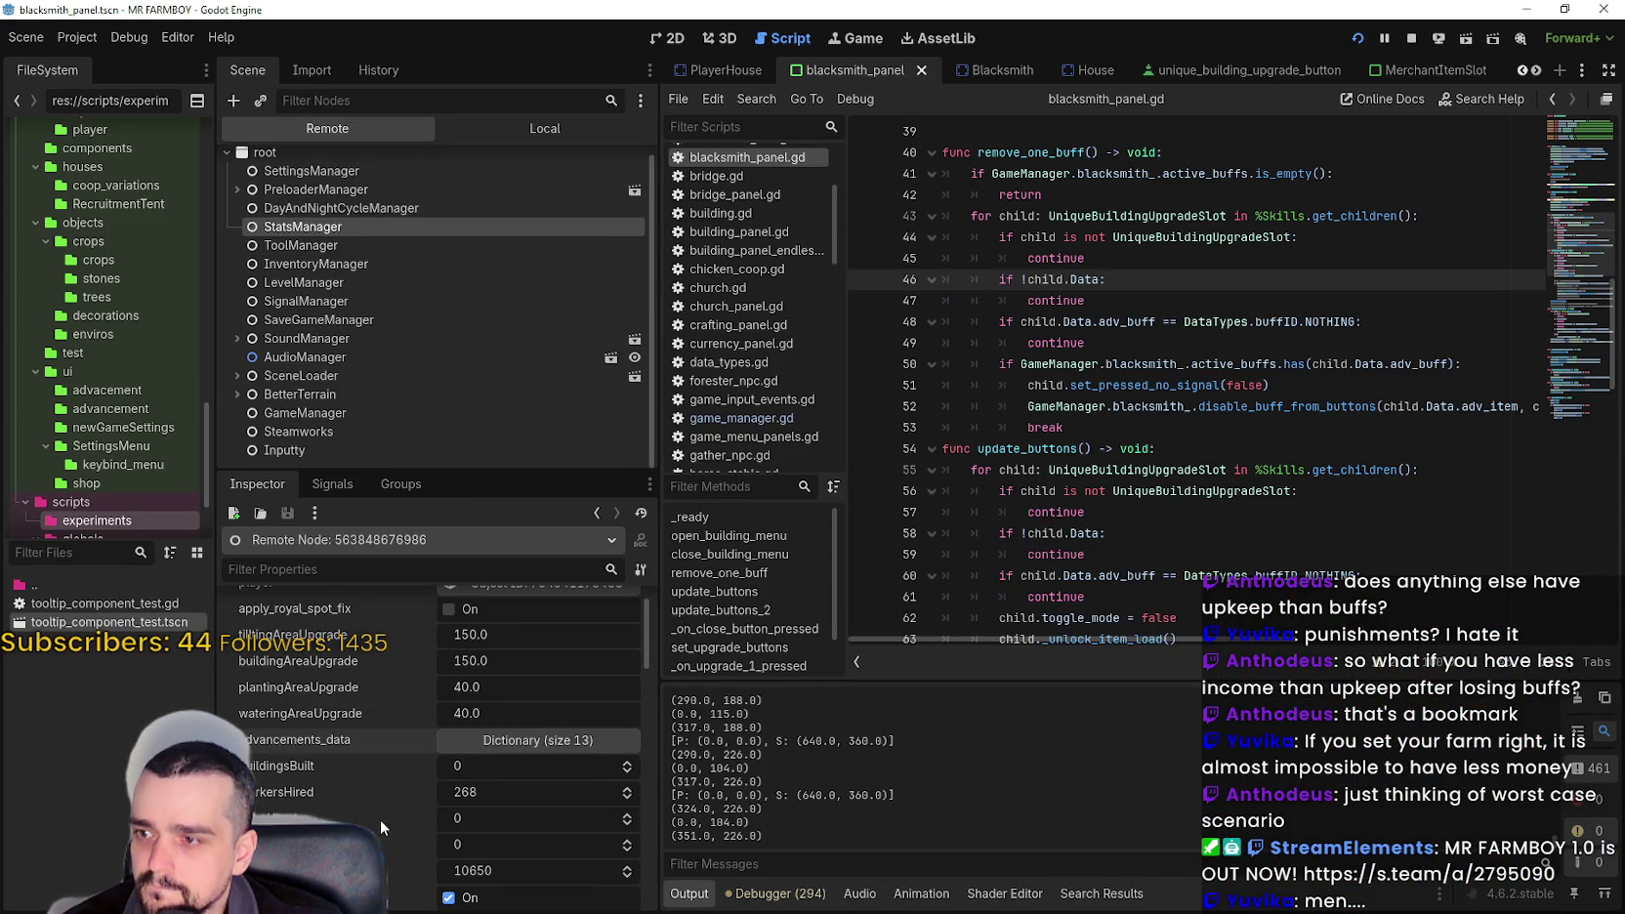
scroll(403, 817, "down", 5)
mouse_move(644, 734)
left_mouse_down()
mouse_move(666, 832)
mouse_move(663, 816)
left_mouse_up()
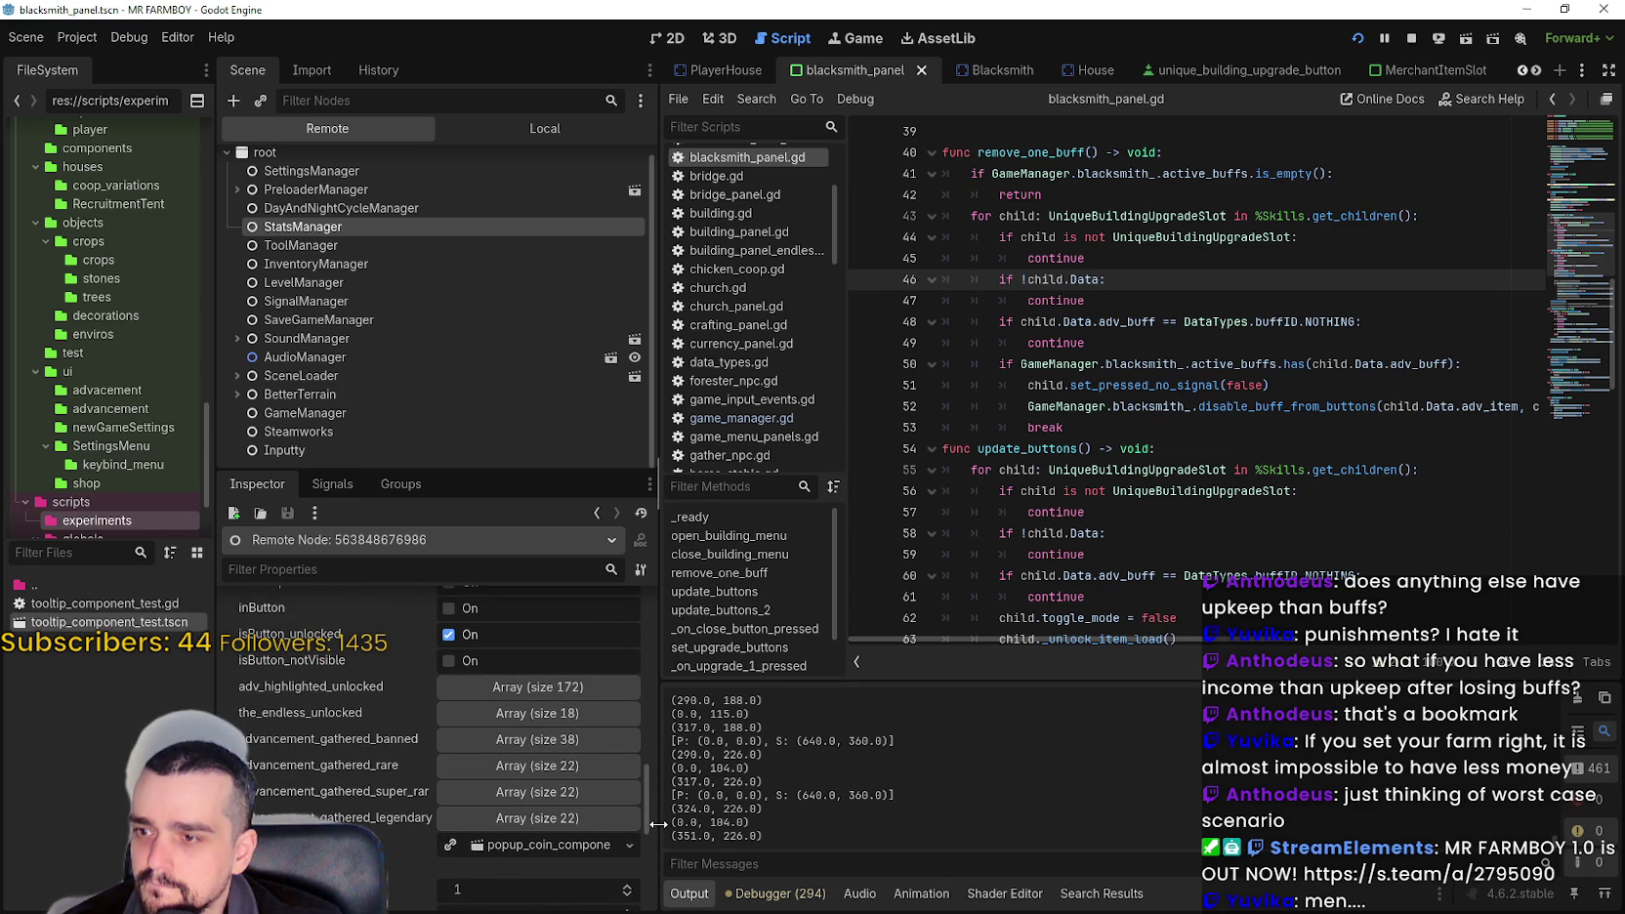
left_click_drag(650, 786, 644, 613)
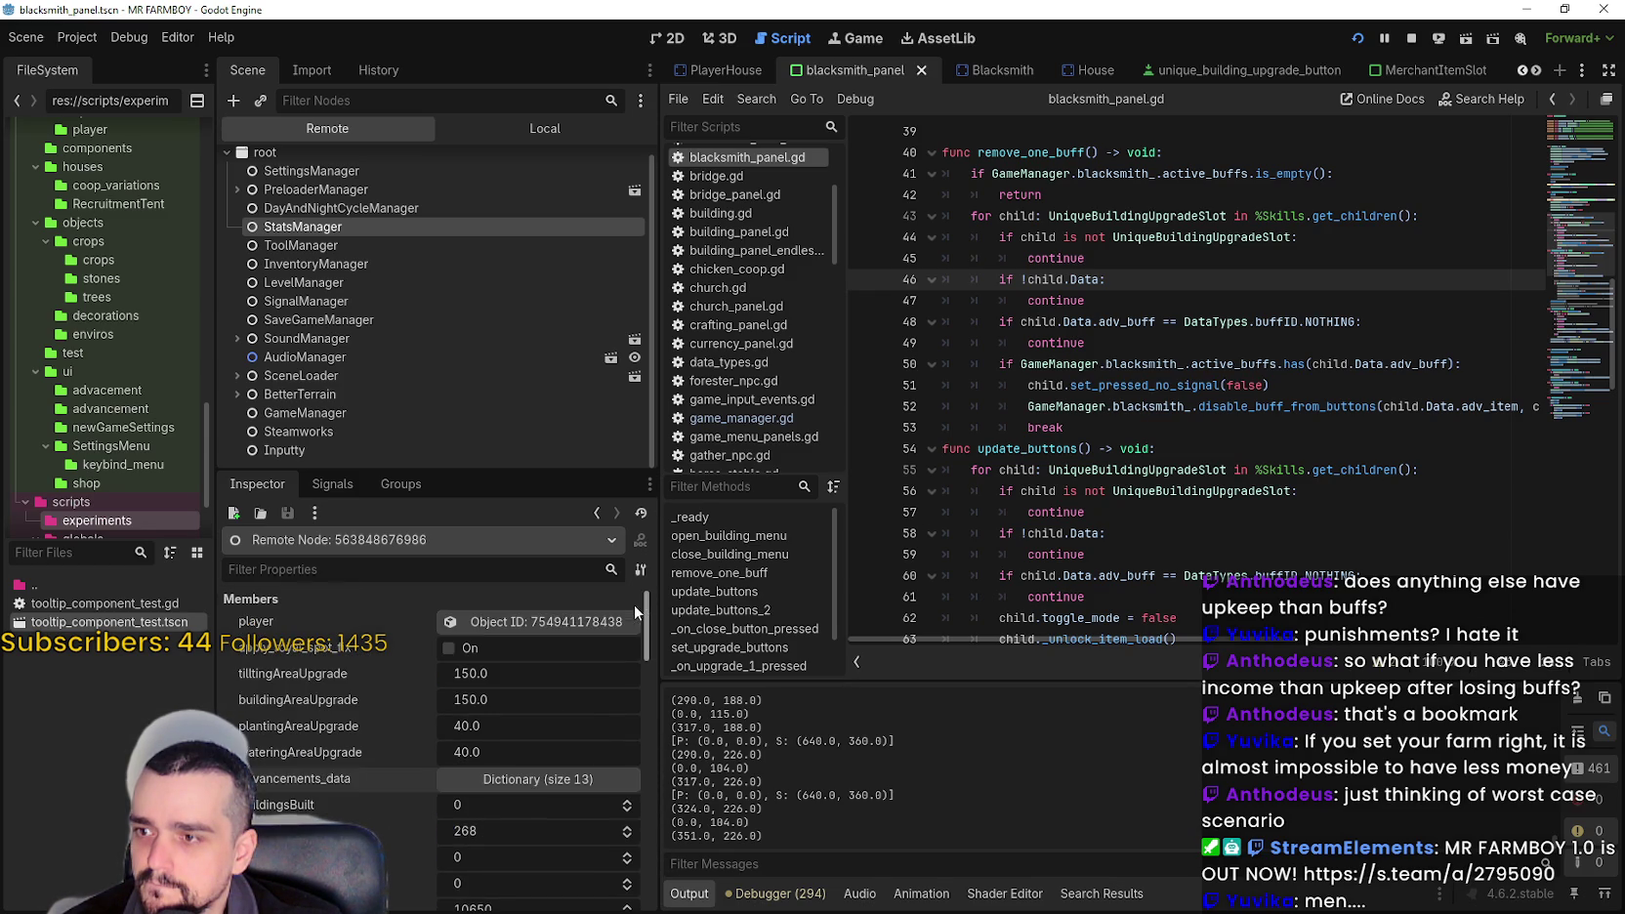
left_click(344, 209)
- Expand the live InventoryManager's inventory dictionary, then return to the Local tree's buildingIcon node
left_click(326, 264)
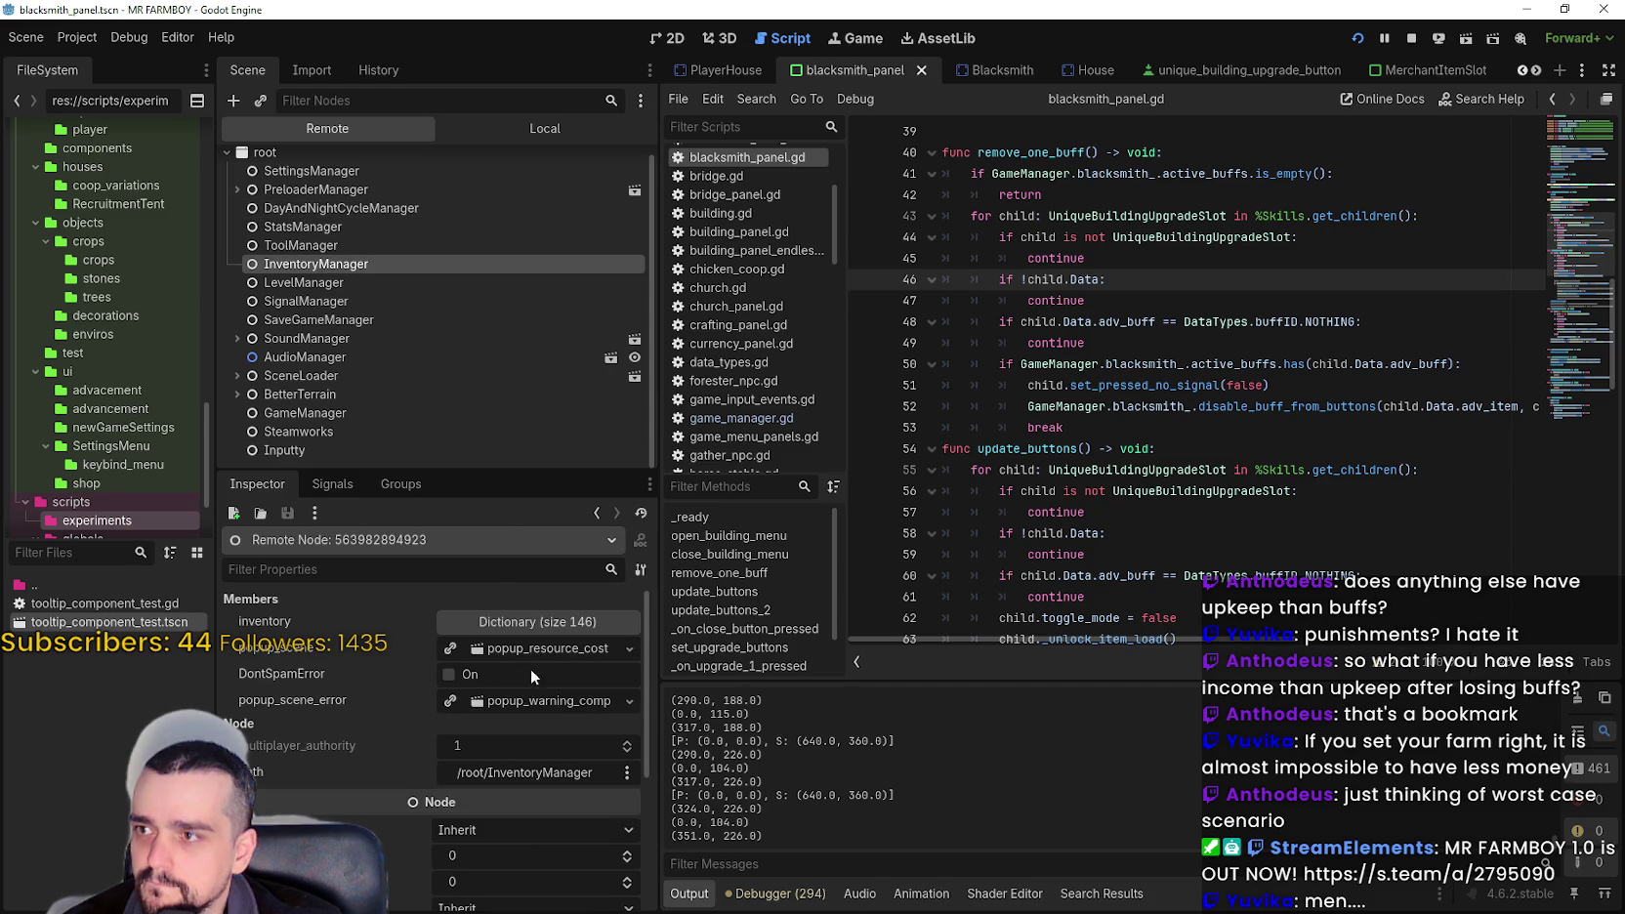
left_click(526, 625)
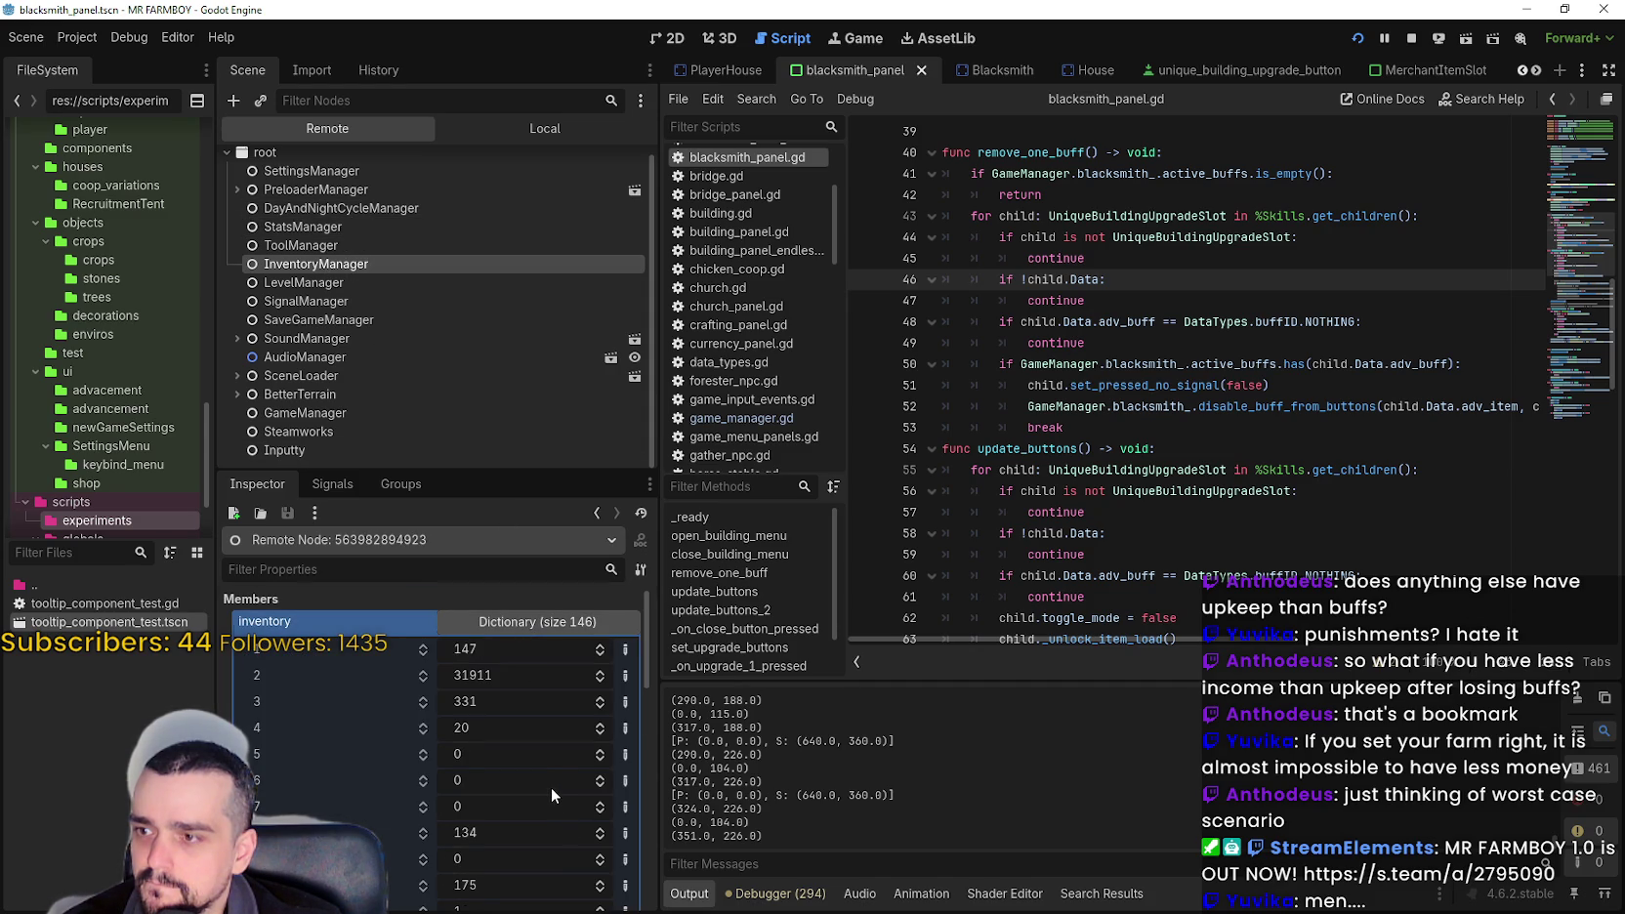
scroll(551, 787, "down", 2)
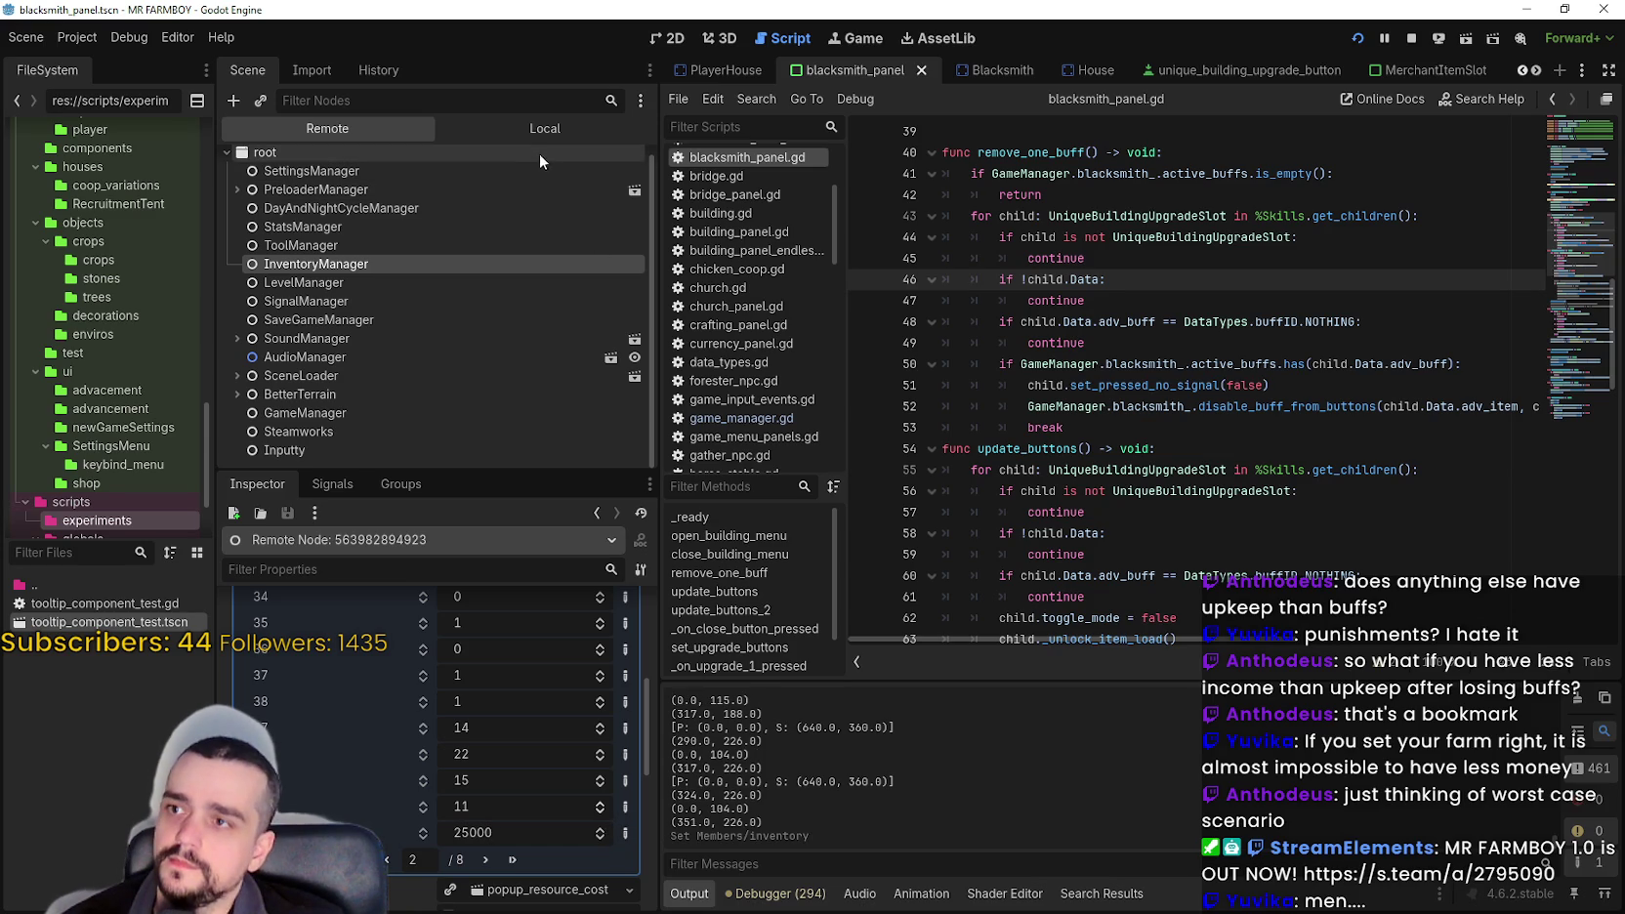
left_click(521, 131)
left_click(457, 253)
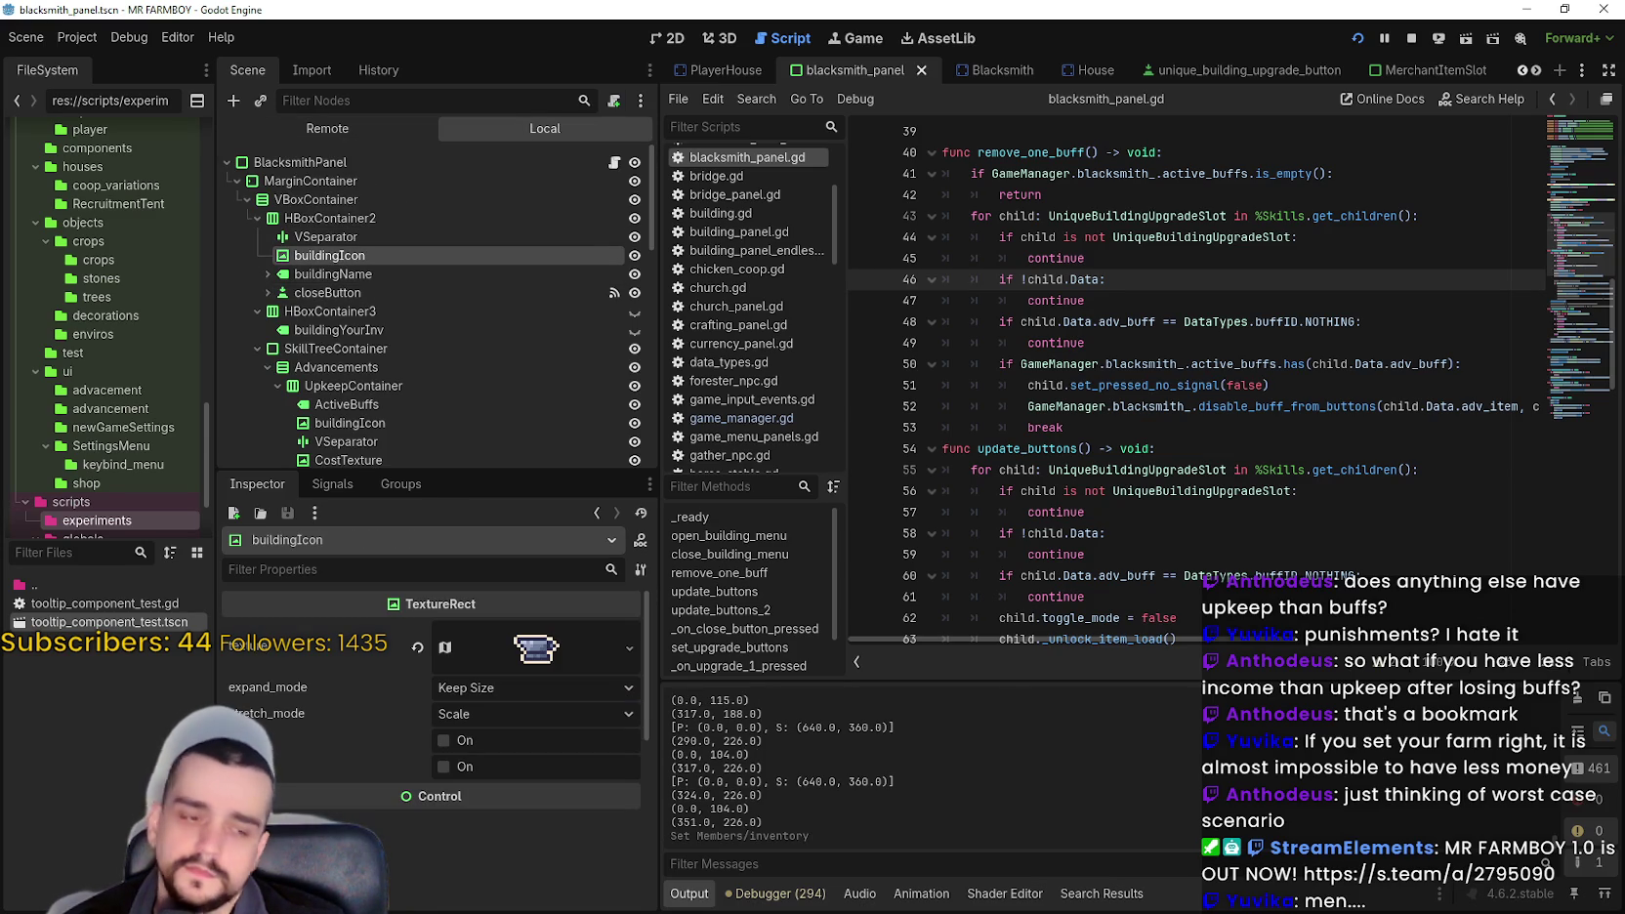
key("alt+Tab")
left_click(875, 301)
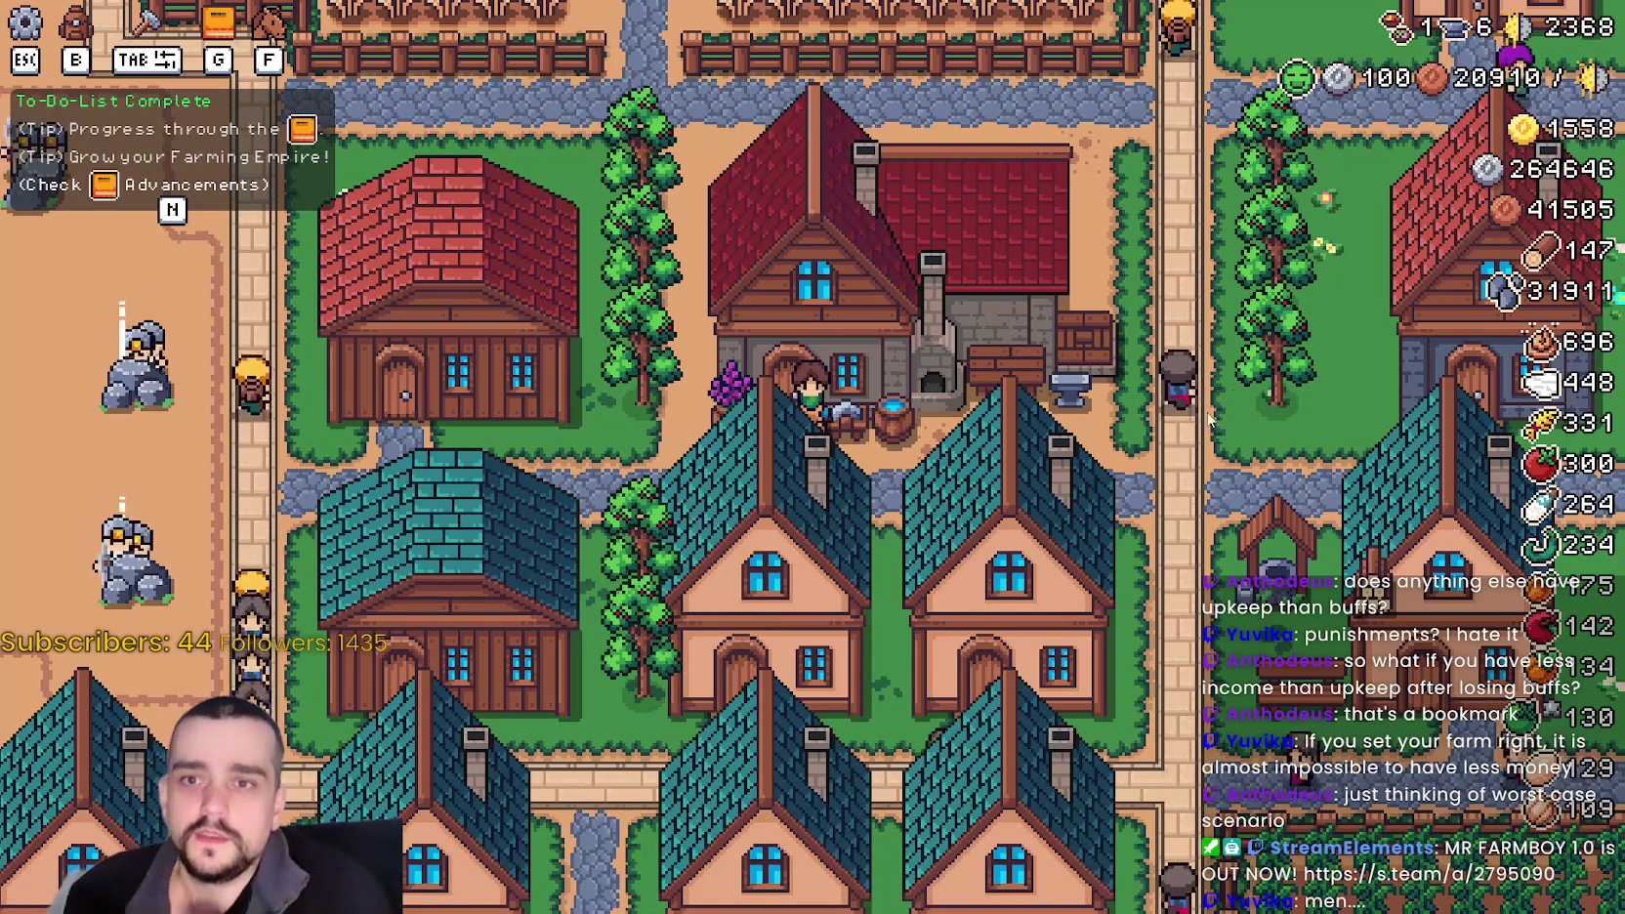
key("e")
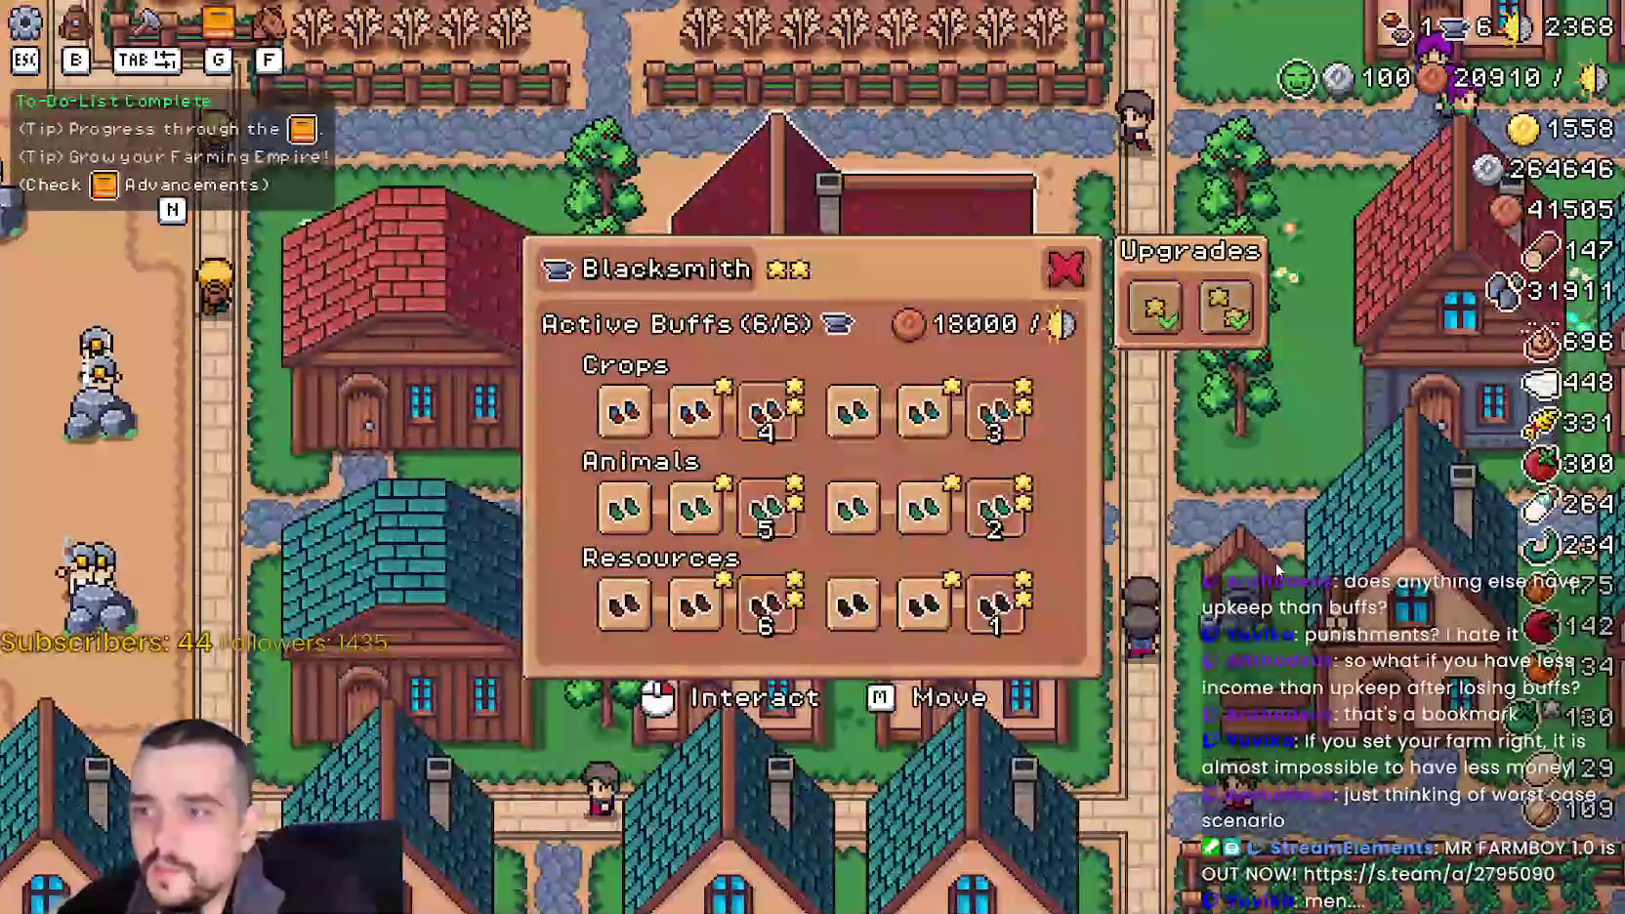
key("Escape")
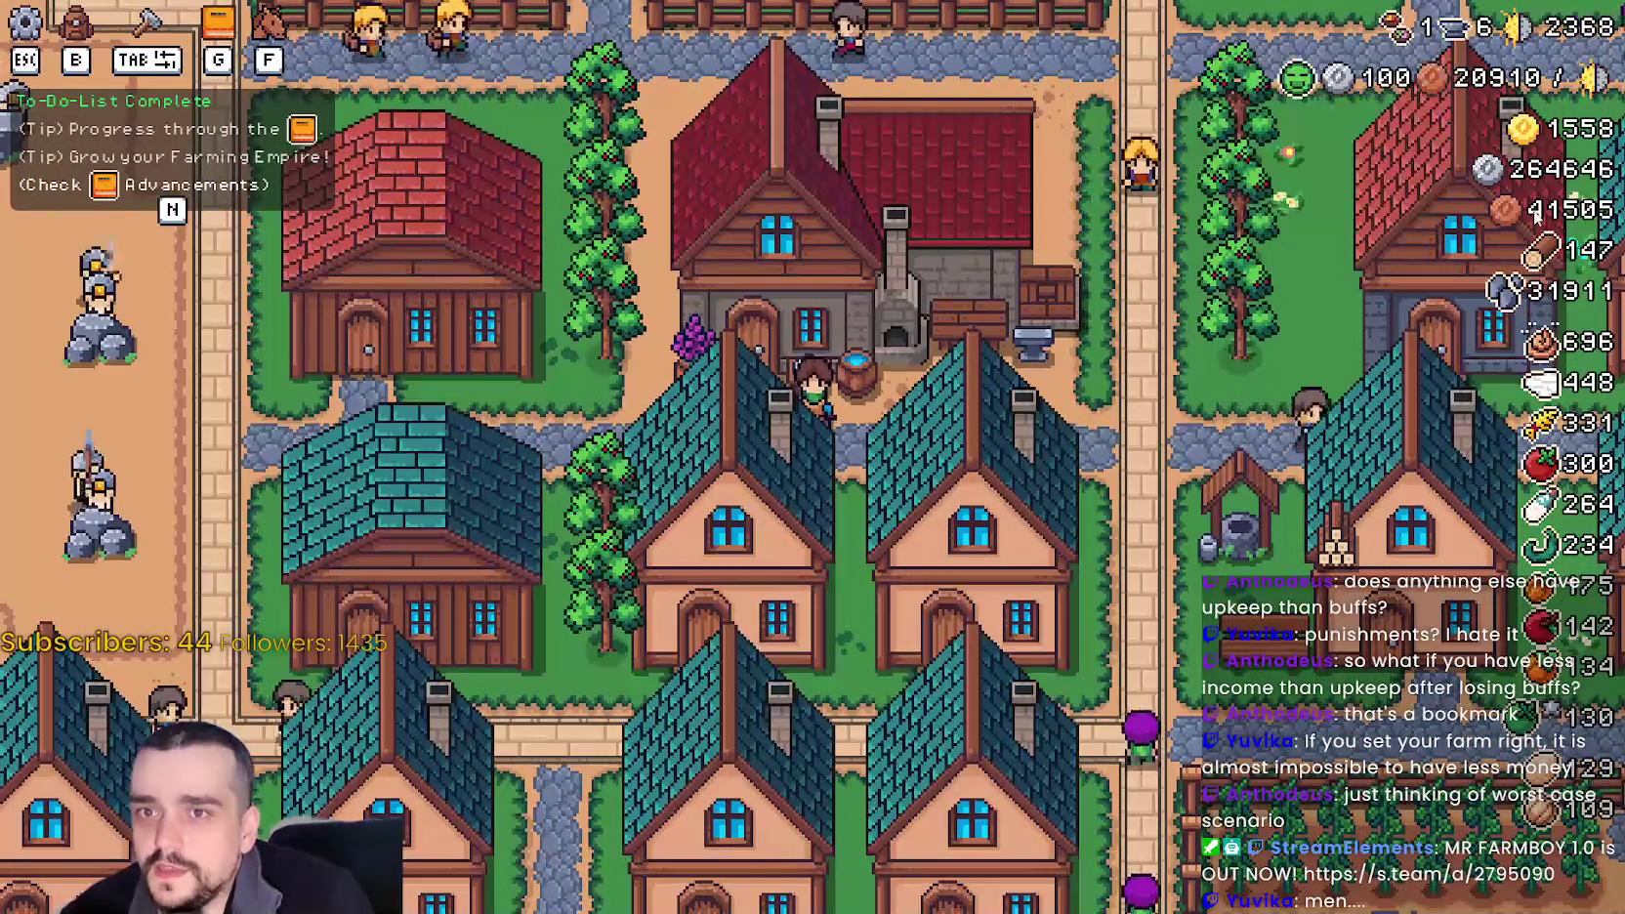
scroll(1064, 470, "down", 2)
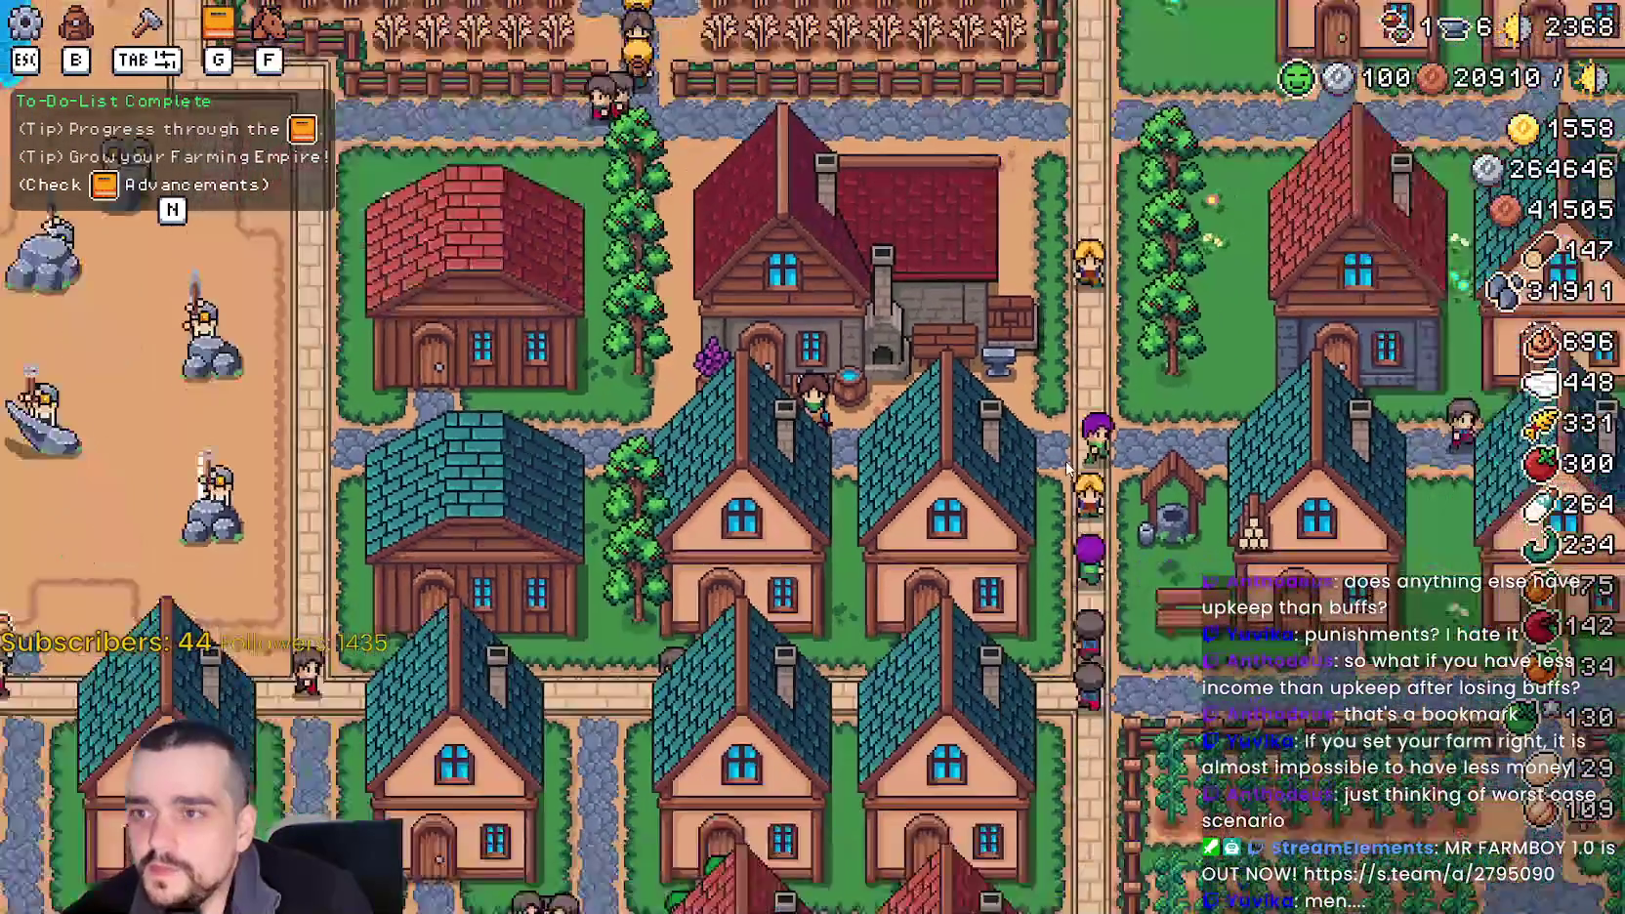
scroll(1065, 461, "down", 5)
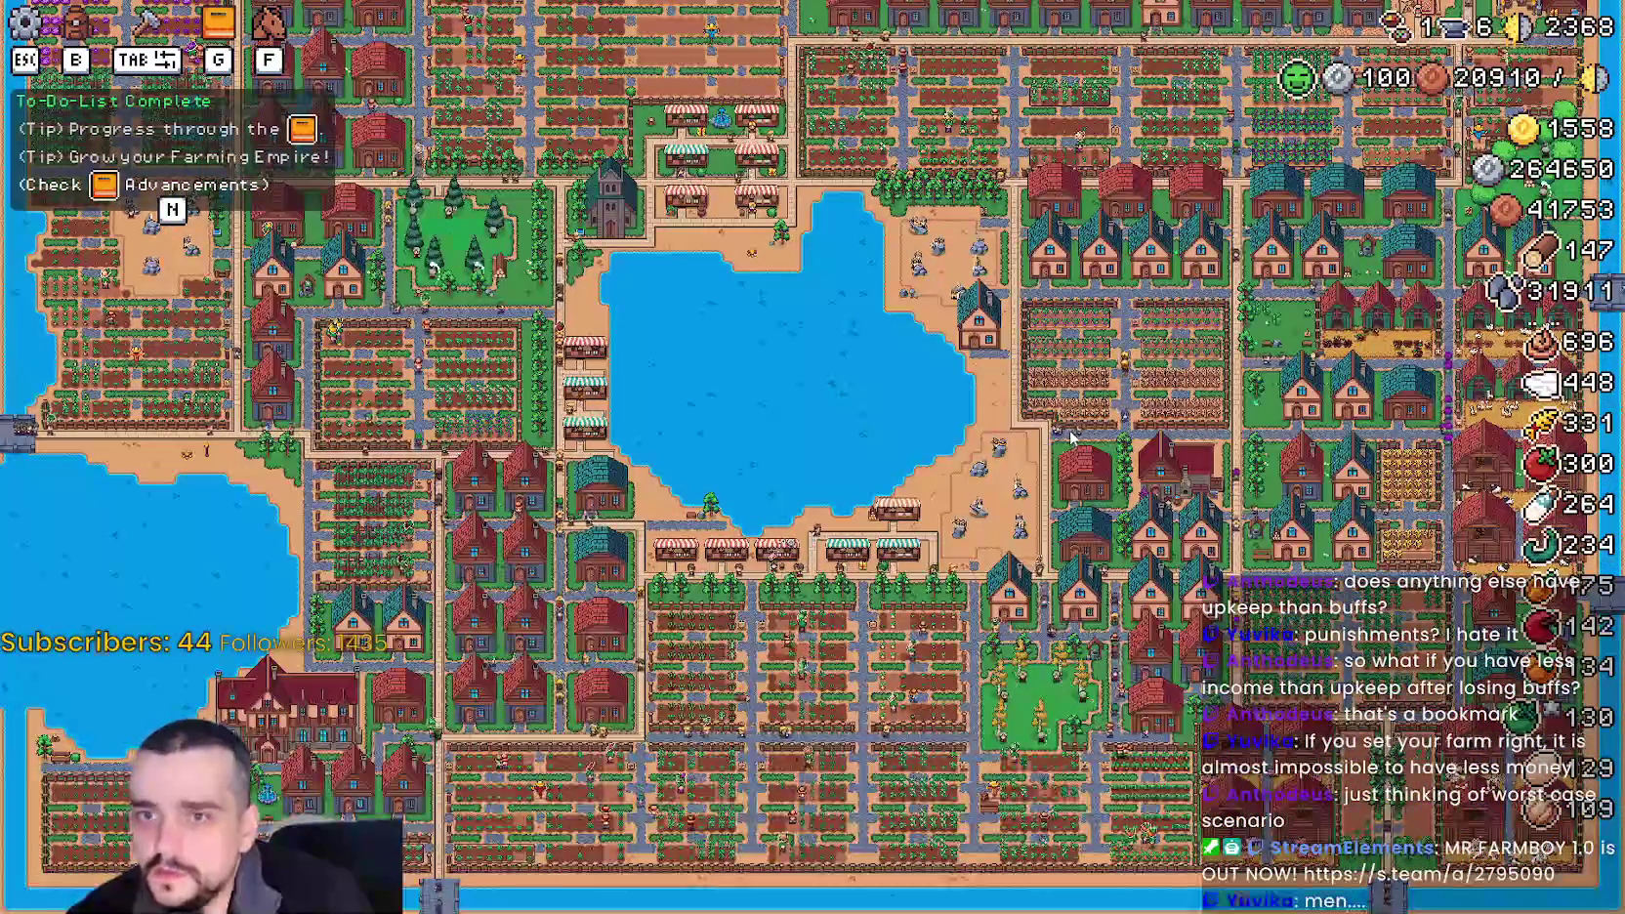
scroll(1072, 439, "up", 5)
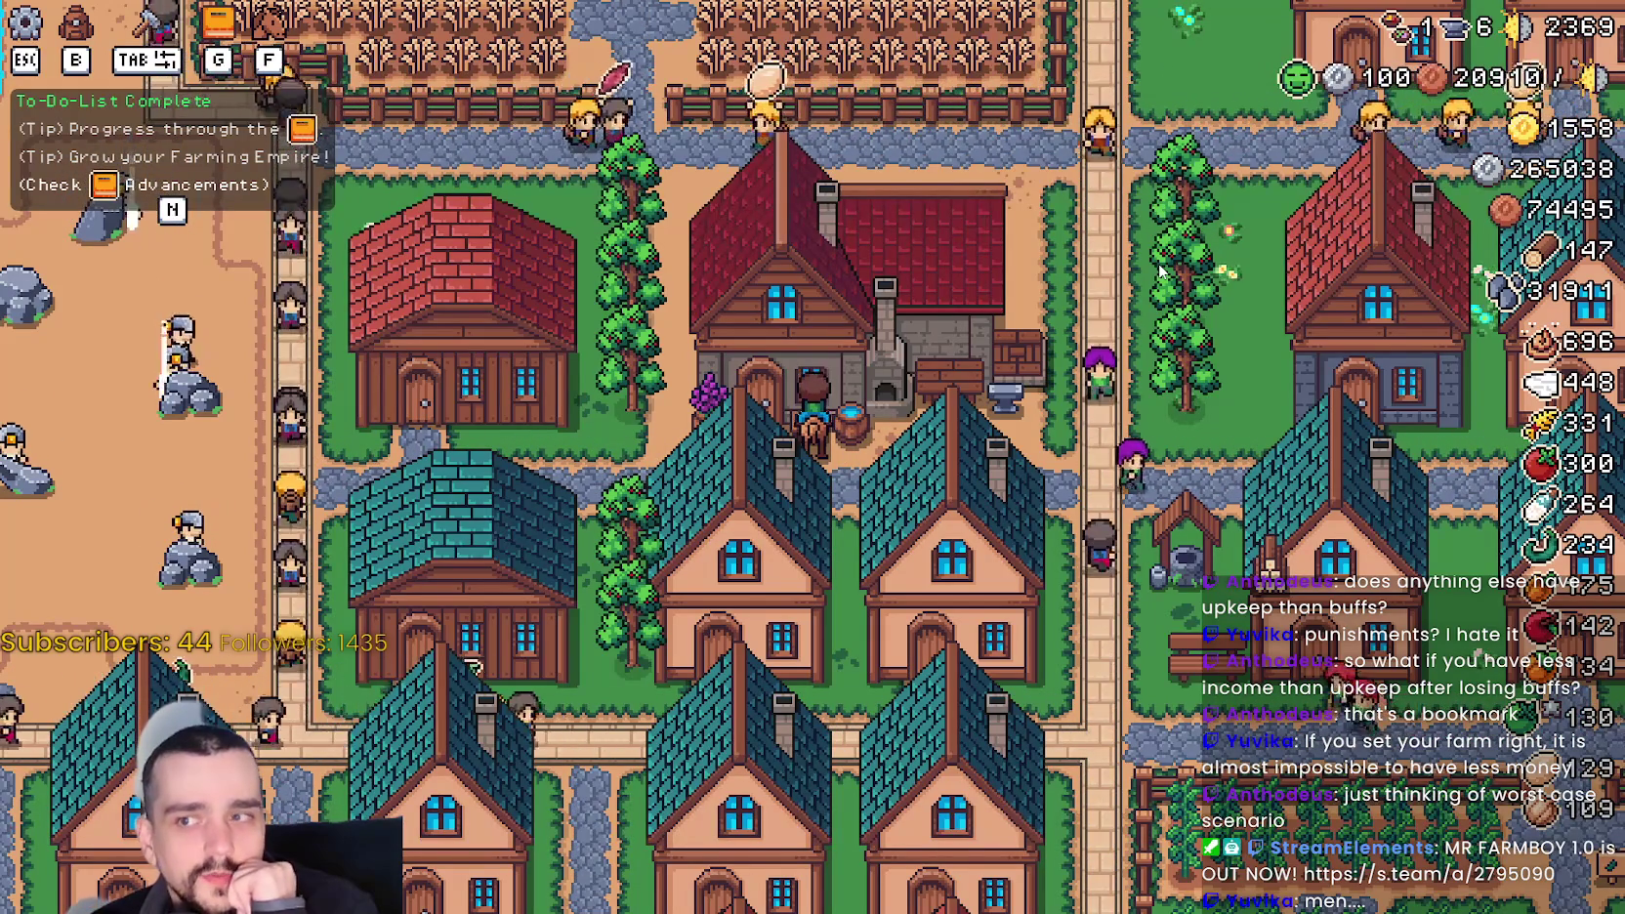
scroll(533, 883, "down", 1)
scroll(532, 883, "down", 3)
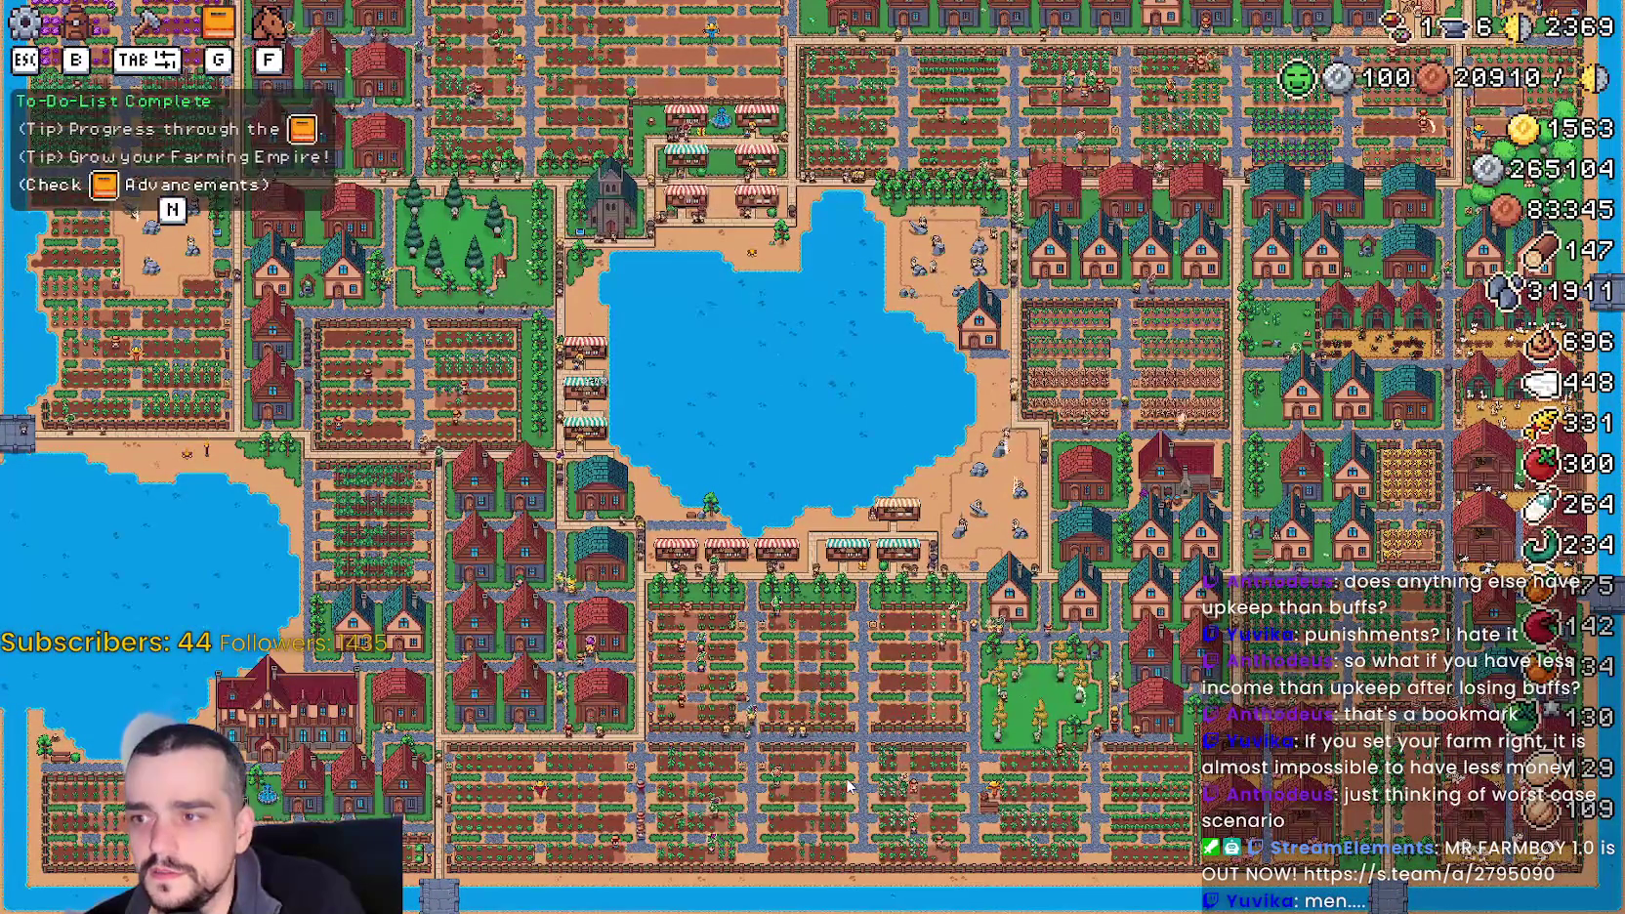
scroll(848, 787, "up", 4)
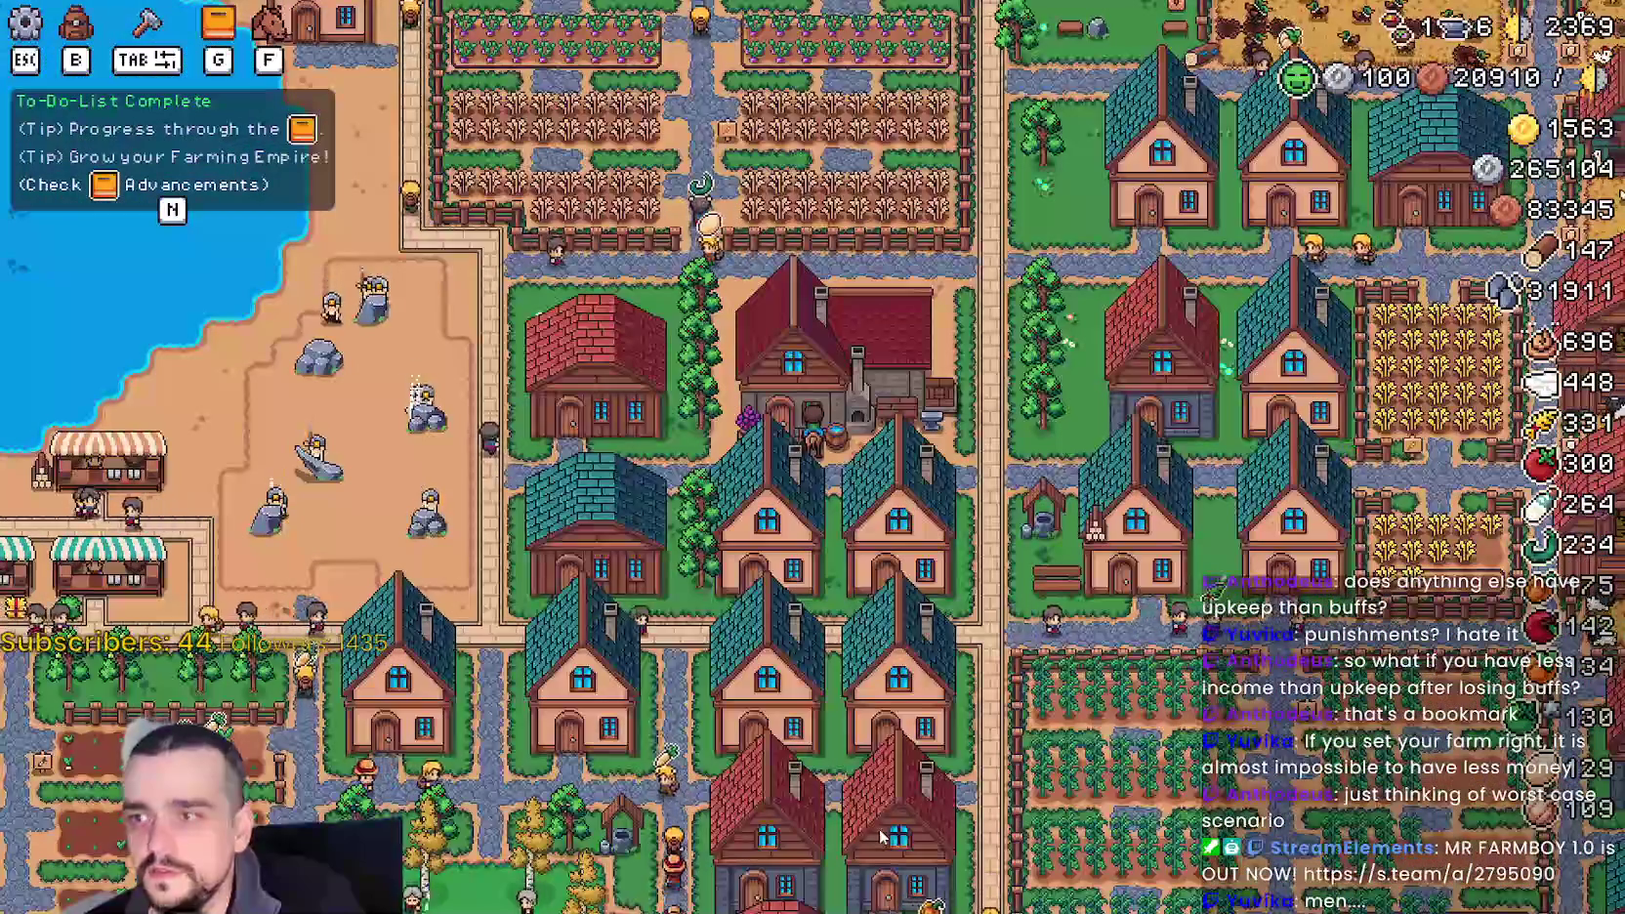
key("a")
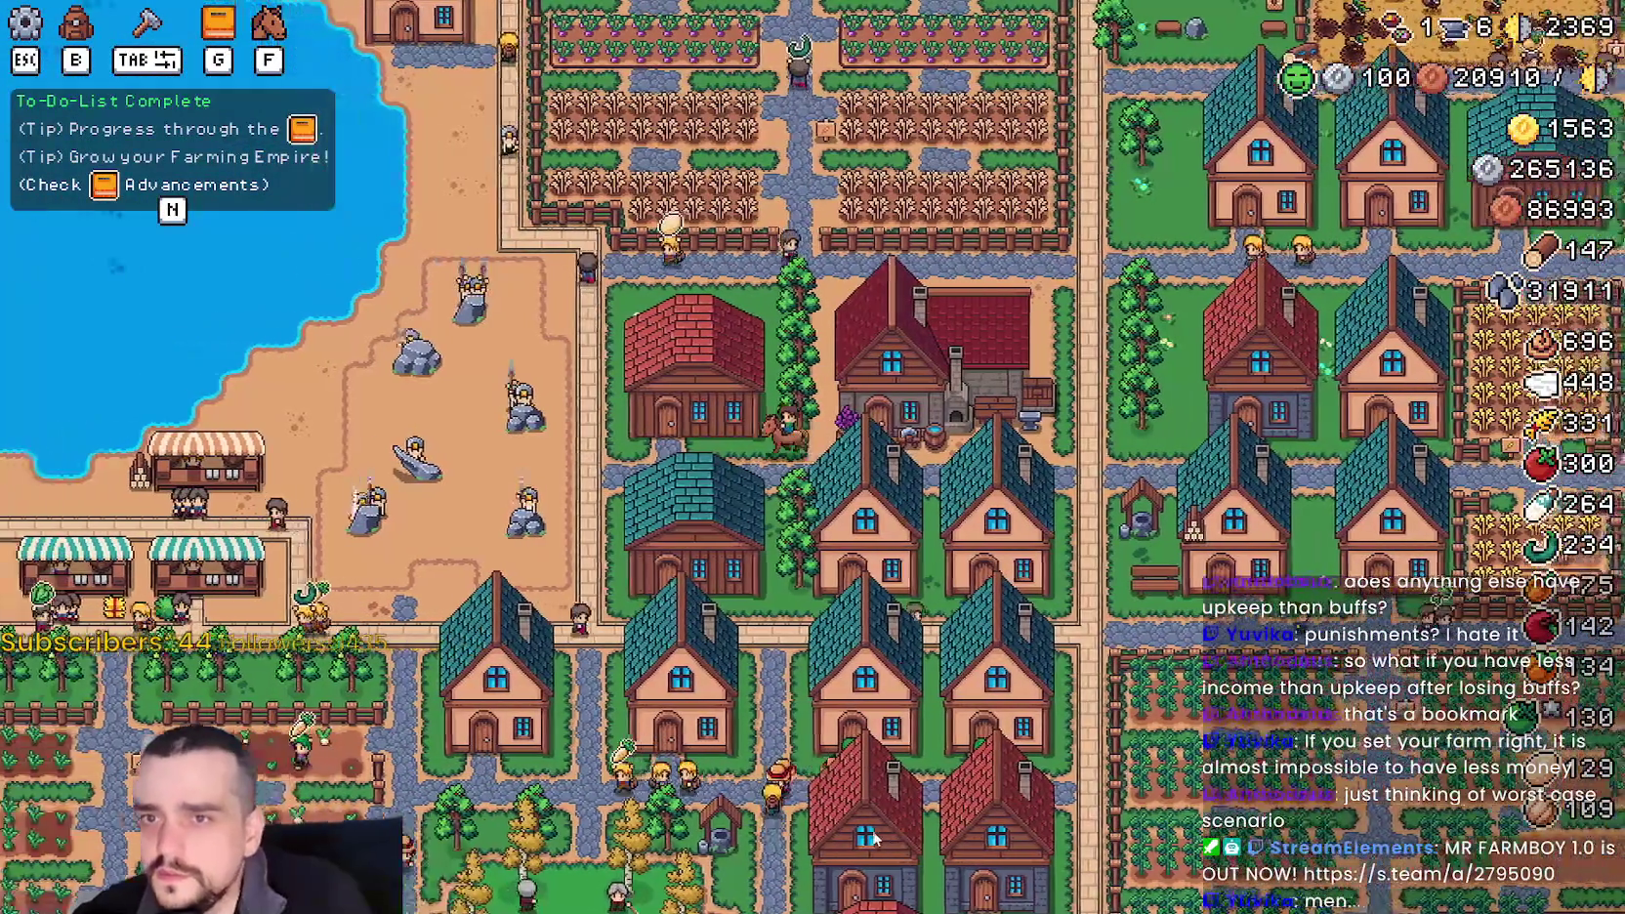
- Ride along the first market stalls, including the teal one, and collect each stall's earnings
scroll(868, 827, "up", 3)
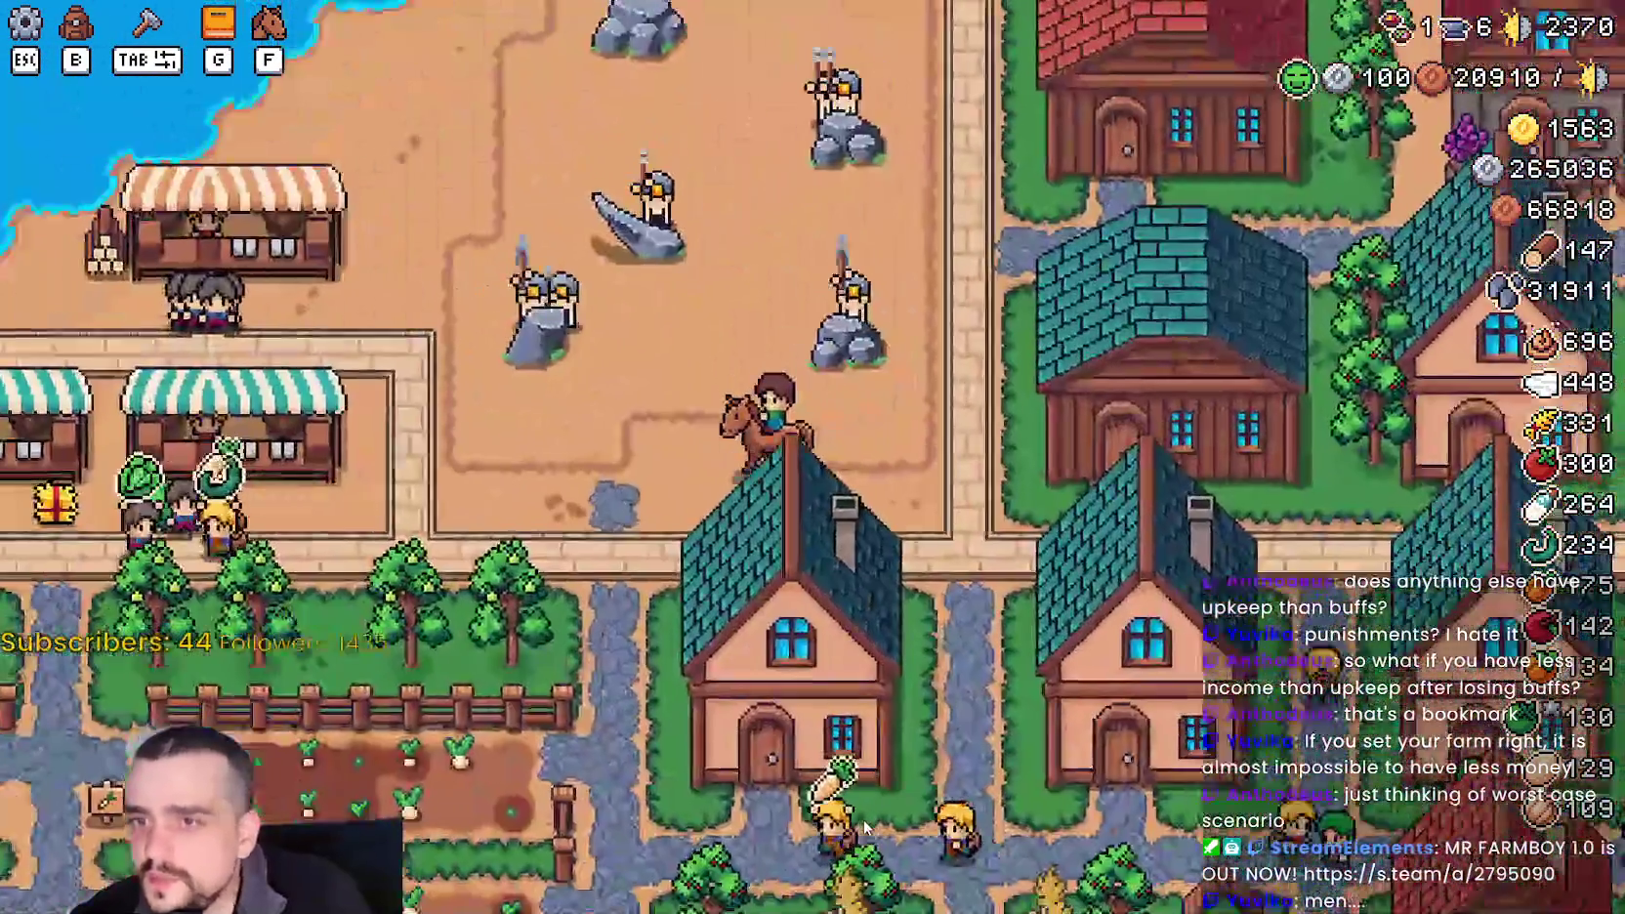
key("a")
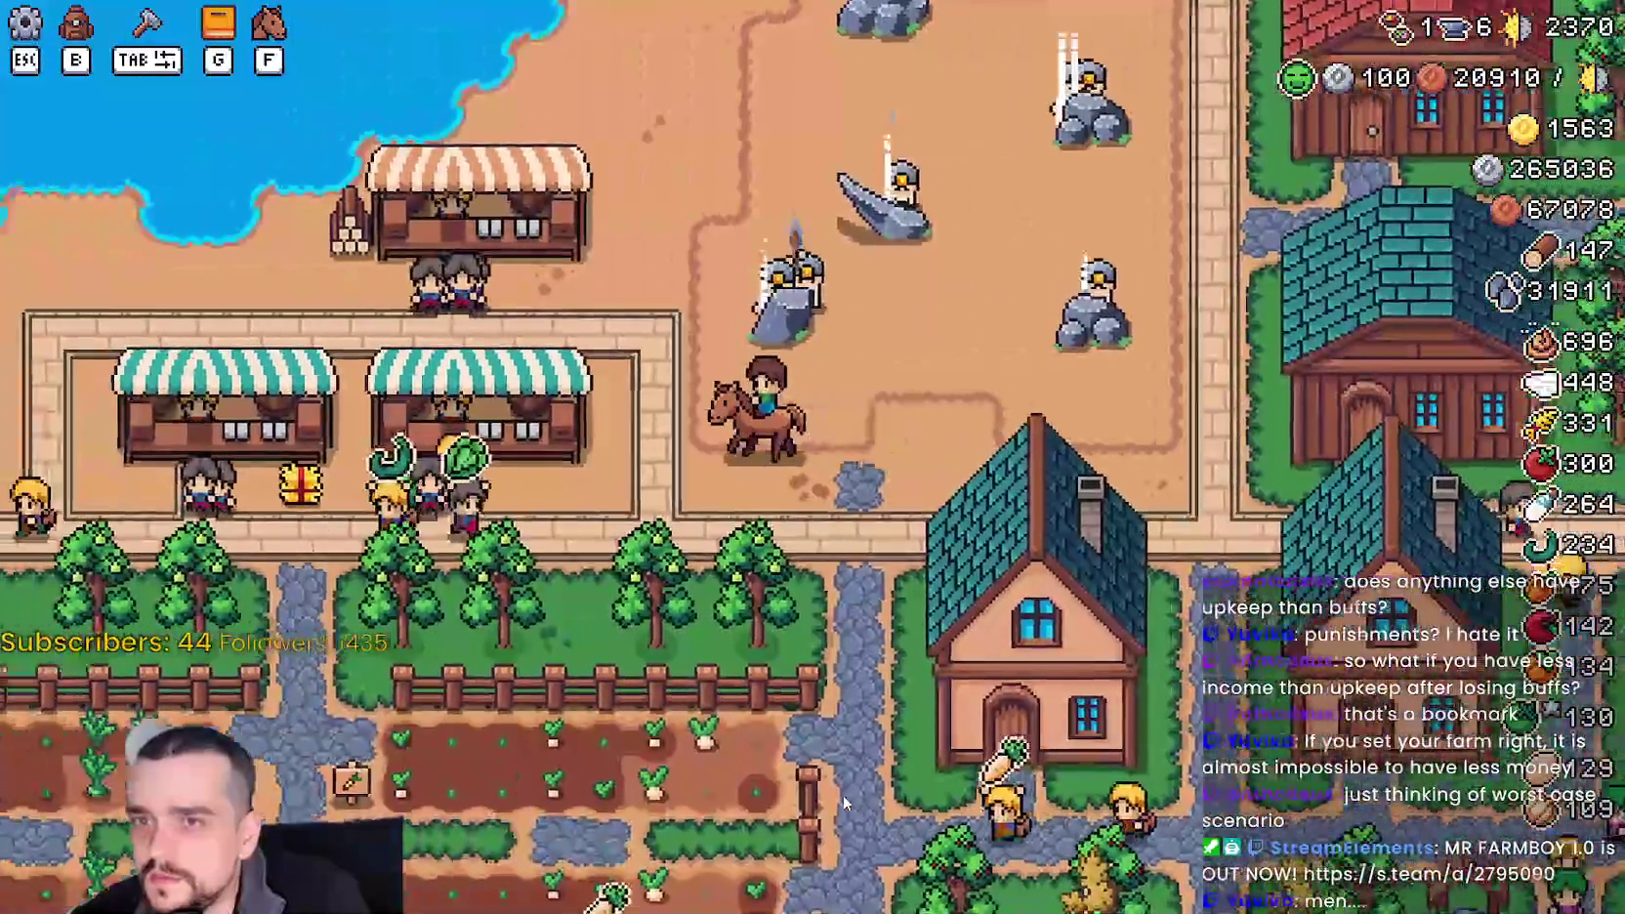
key("e")
key("Escape")
key("a")
key("e")
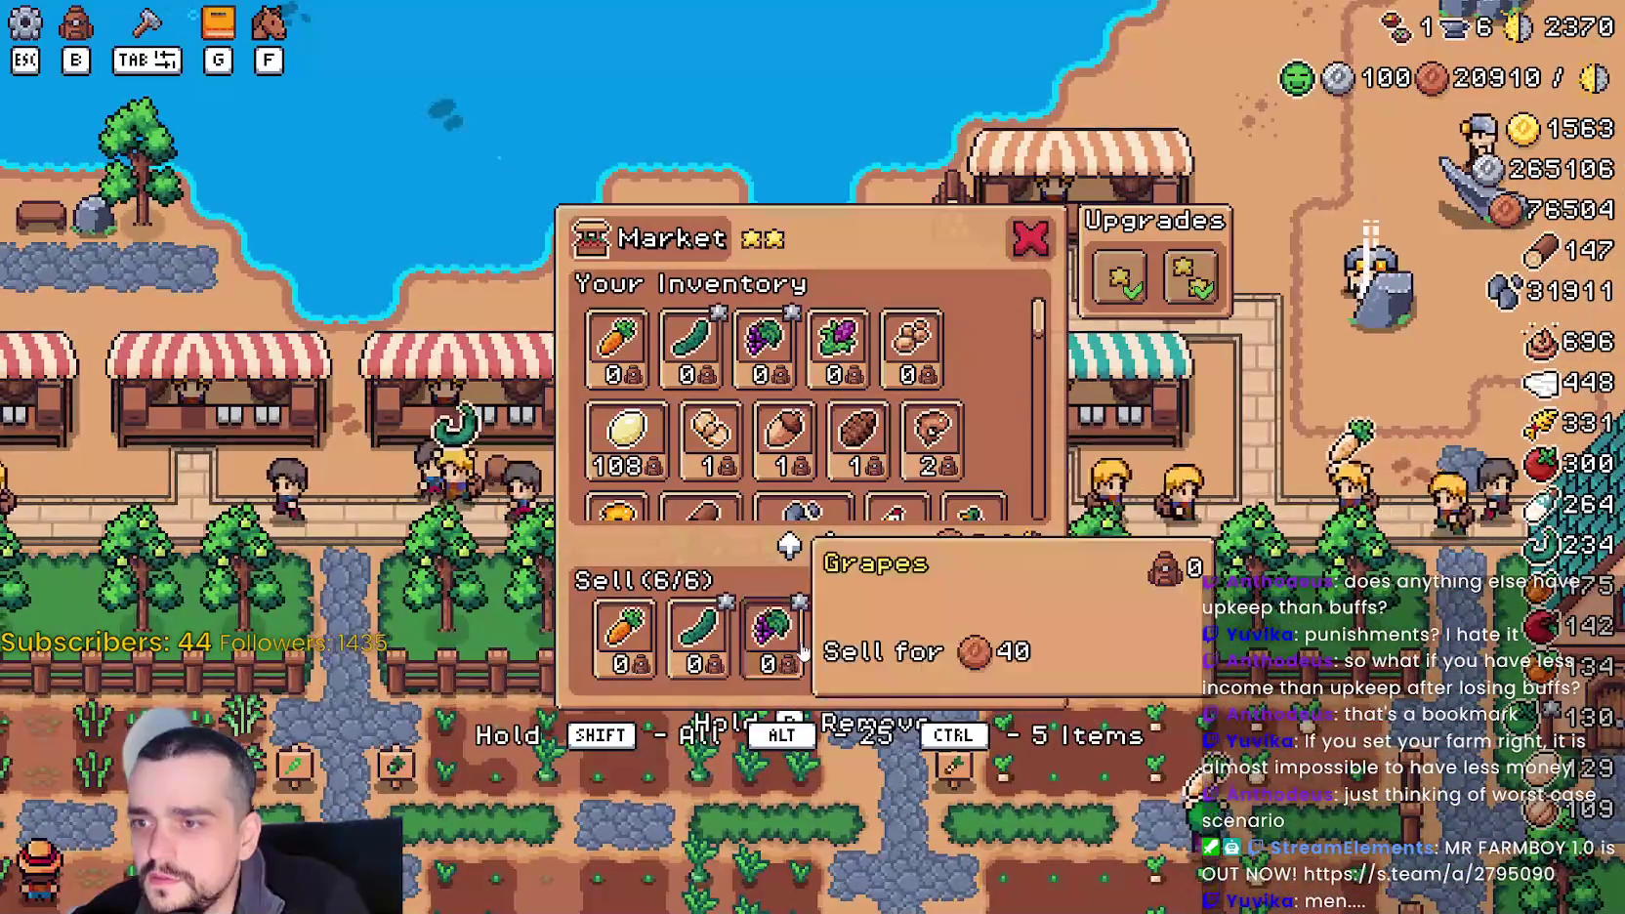
key("Escape")
key("a")
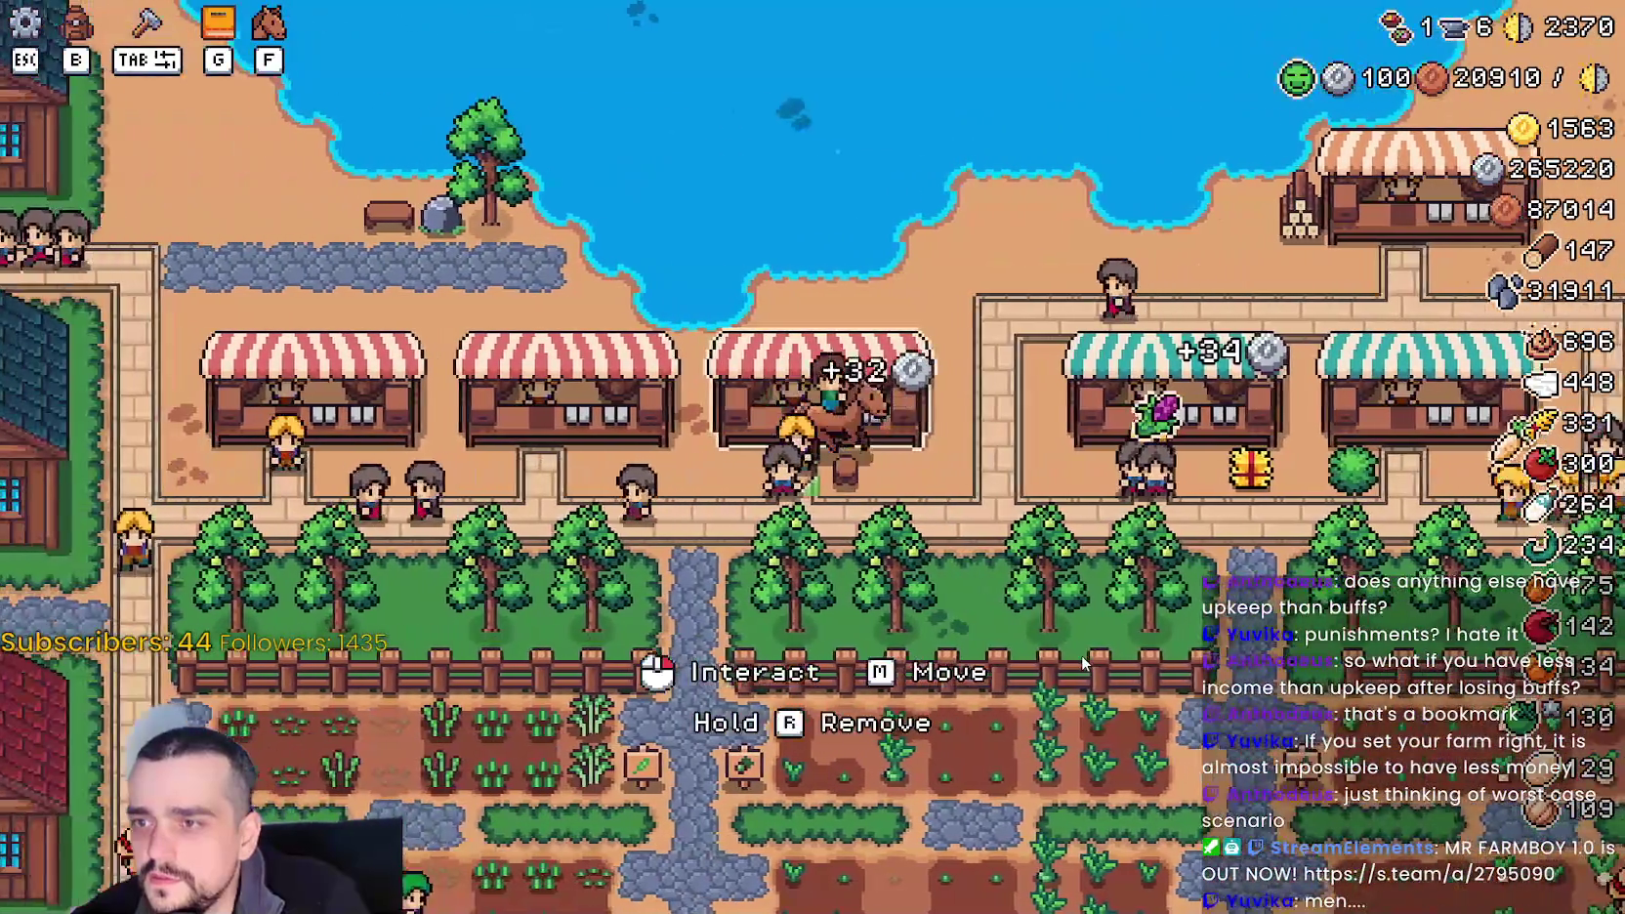
key("d")
key("e")
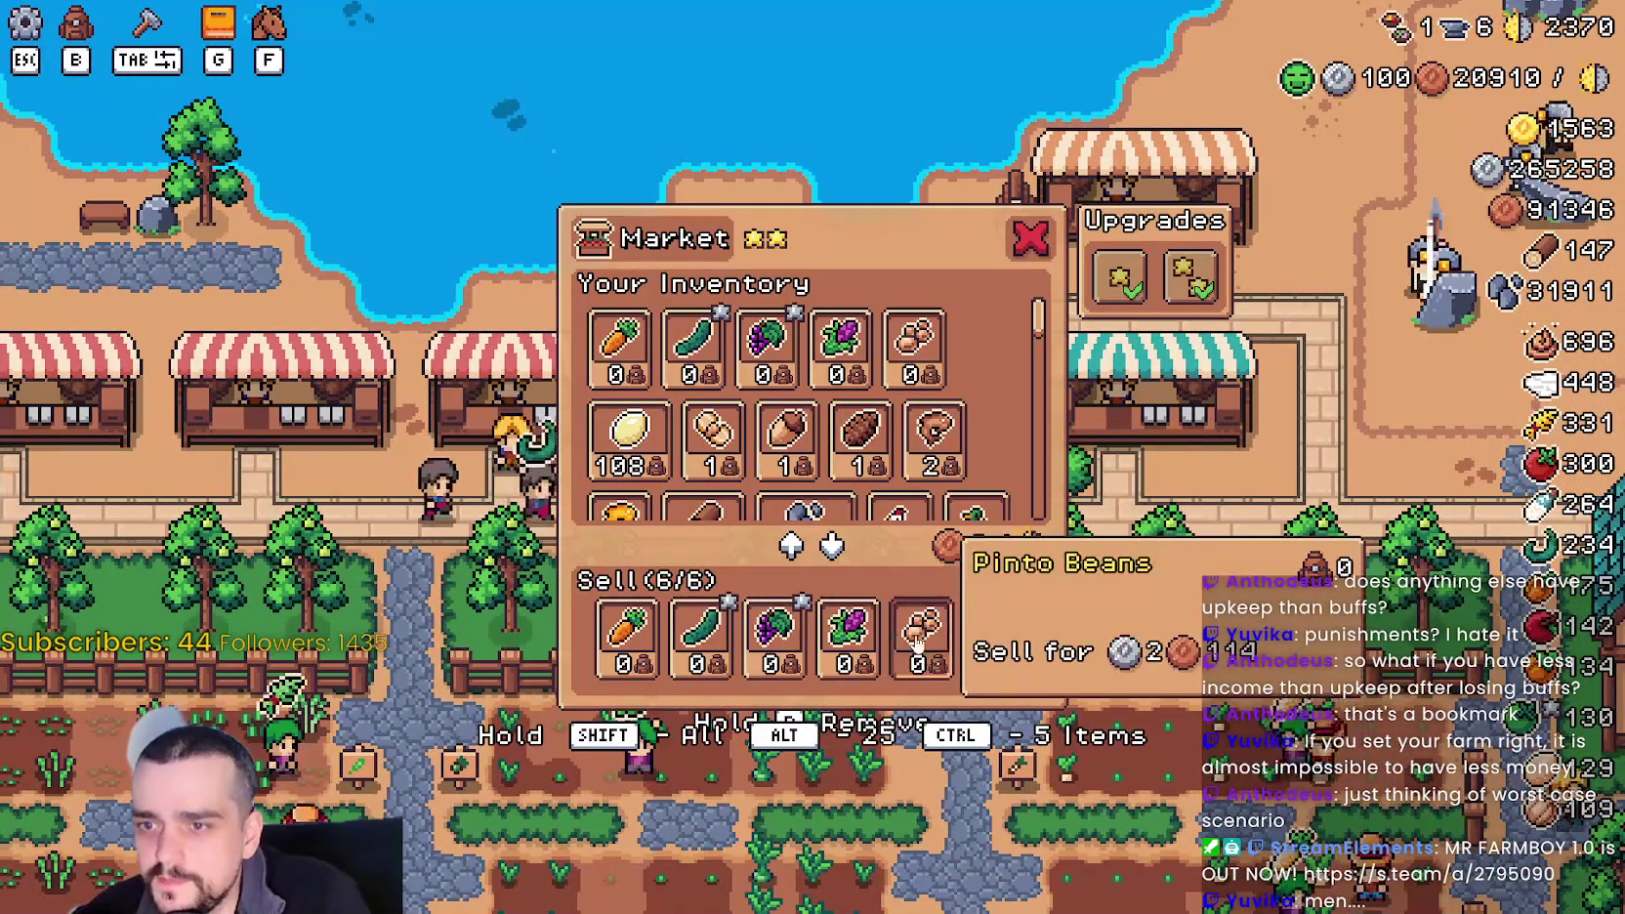
key("Escape")
- Continue west along the row, collecting earnings from each remaining stall's market
key("a")
key("e")
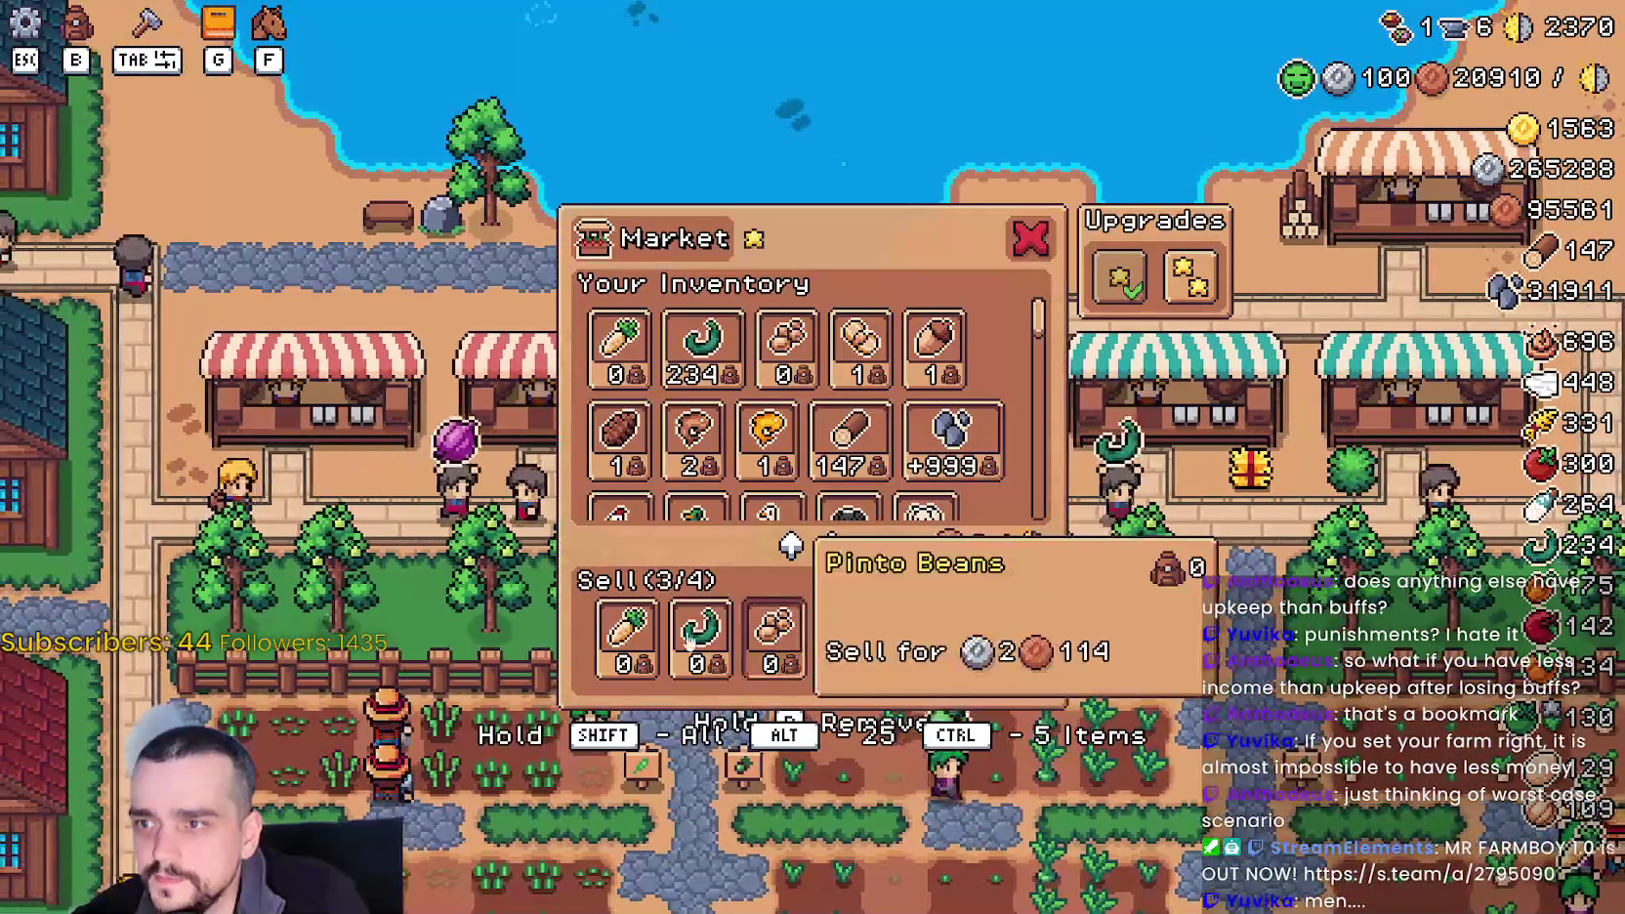
key("Escape")
key("a")
key("a")
key("e")
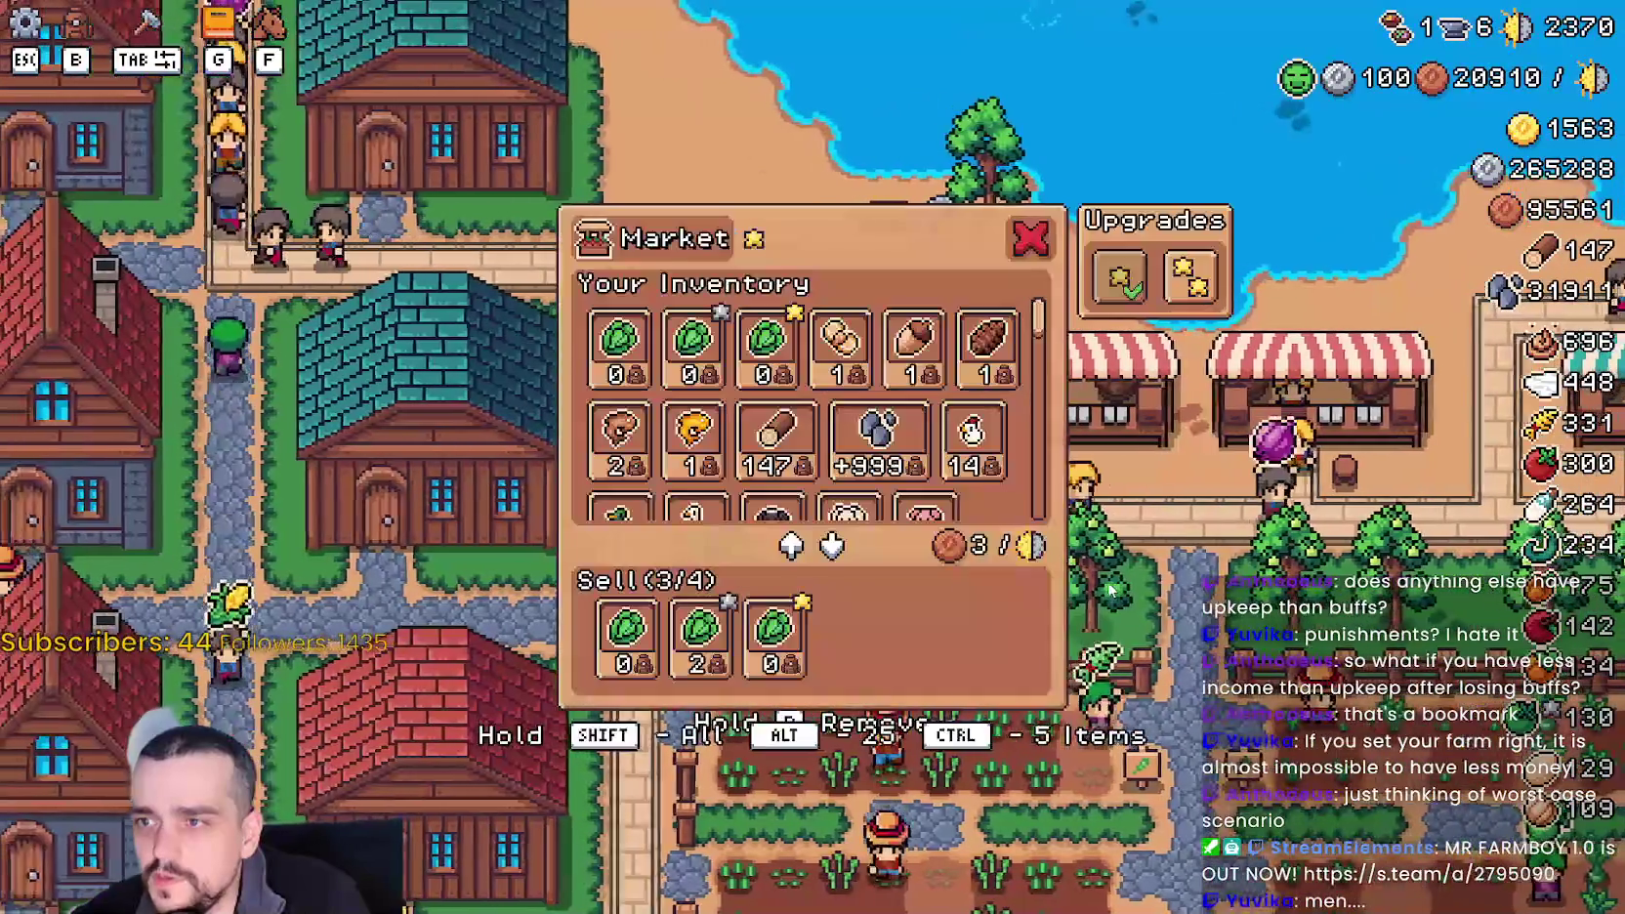
key("Escape")
key("a")
key("e")
key("Escape")
key("a")
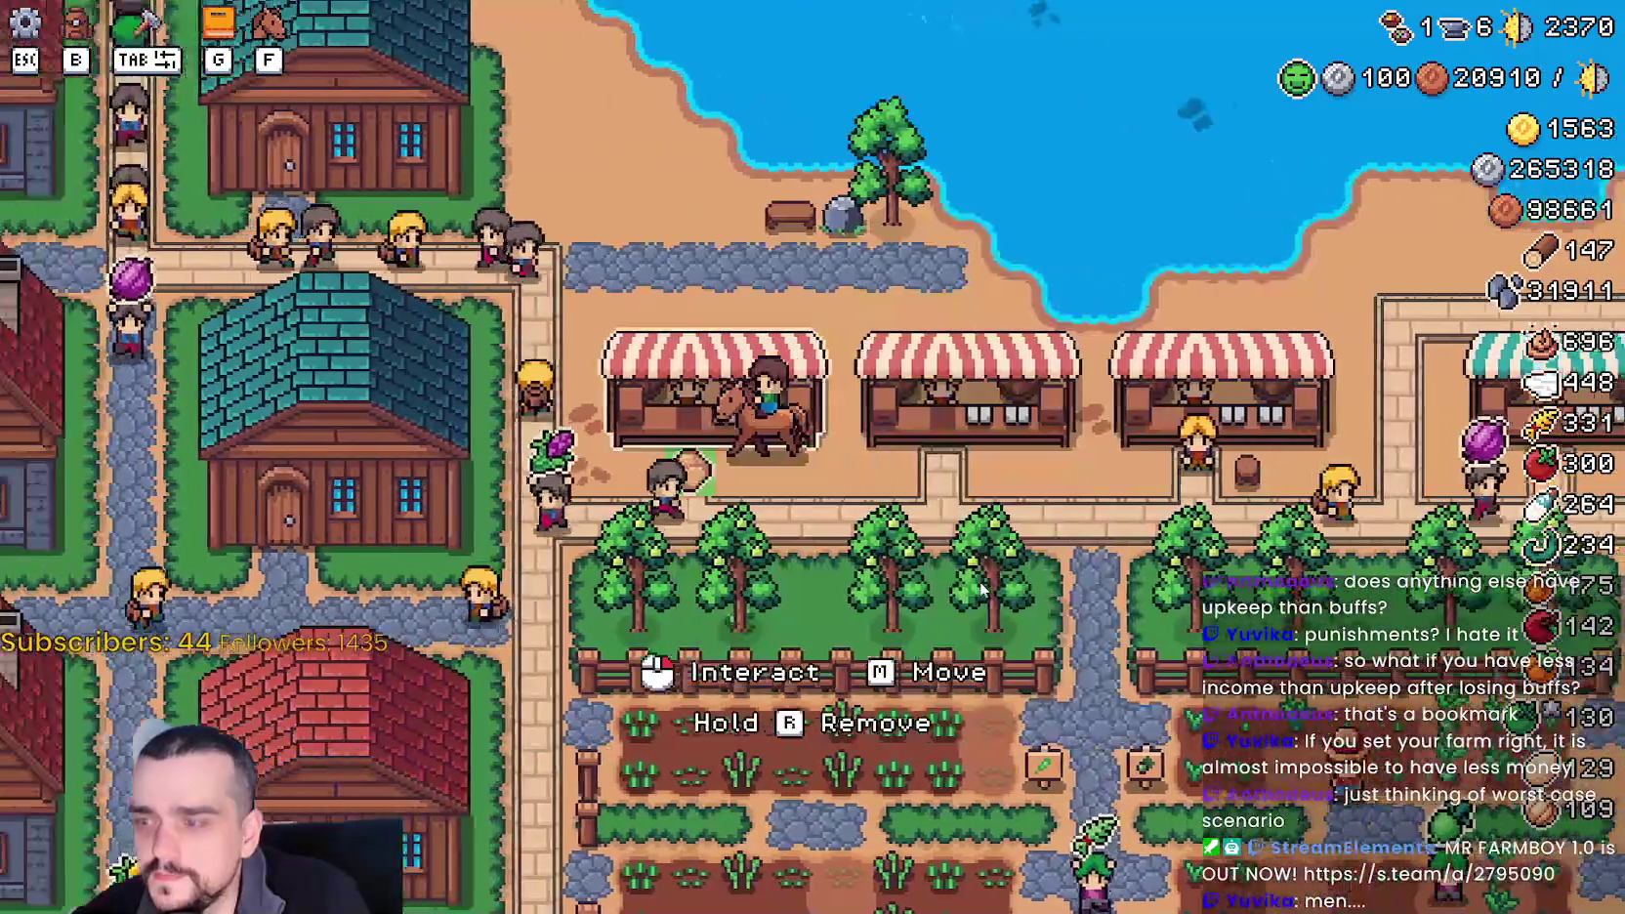
- Ride up between the houses and collect from the next stalls as coins reach 137,824
key("d")
key("a")
key("w")
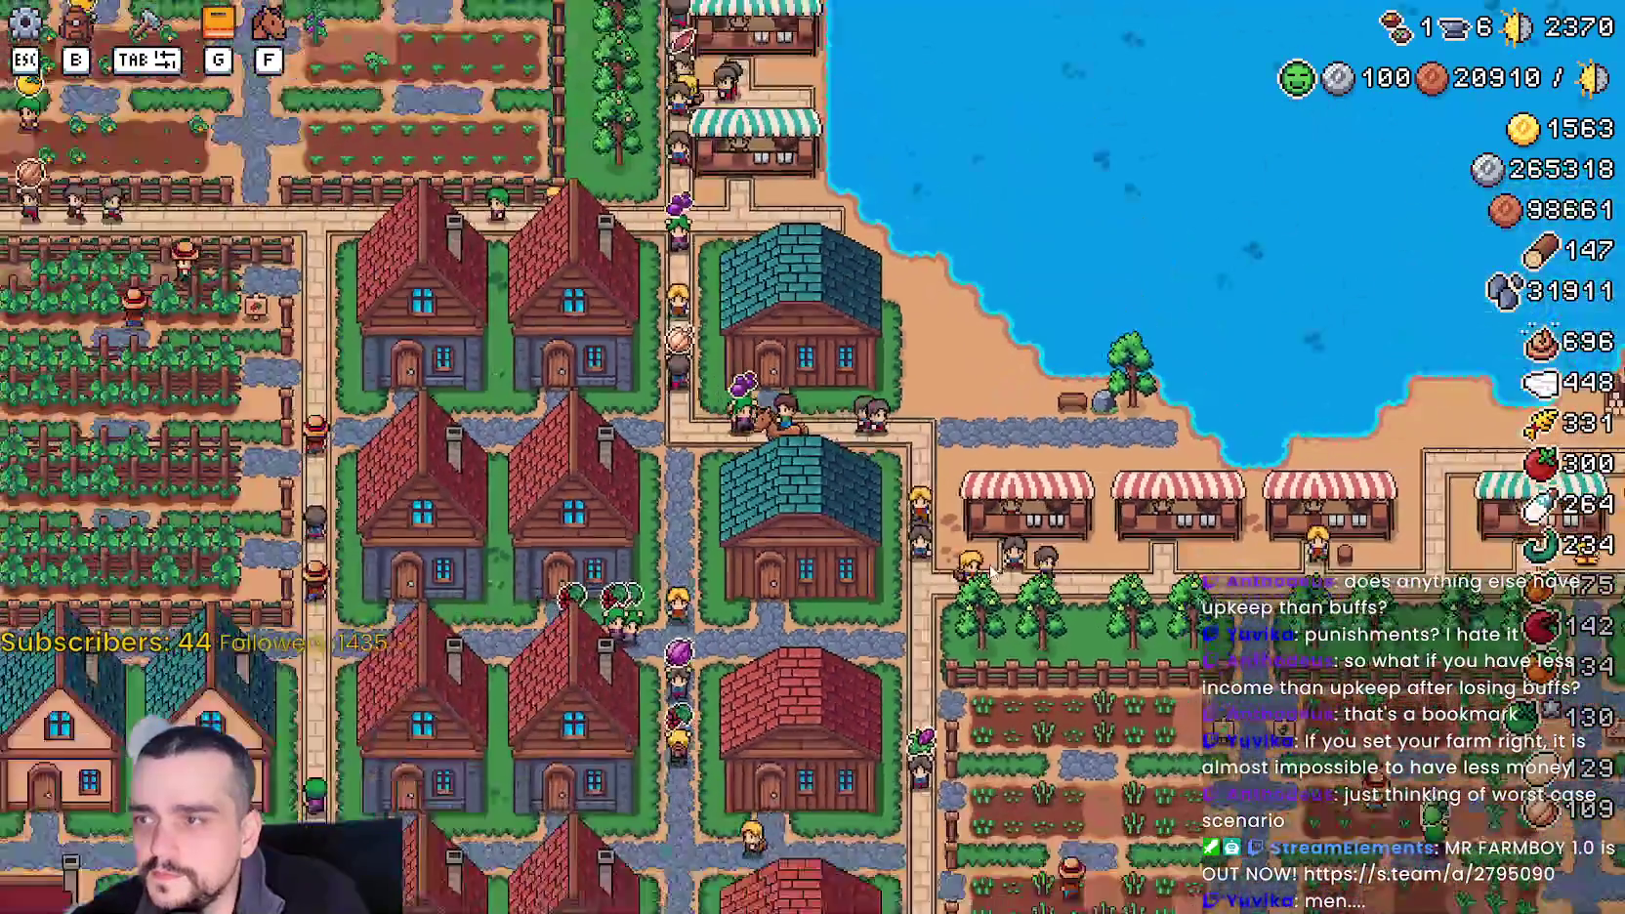
scroll(993, 574, "down", 5)
scroll(992, 573, "up", 7)
key("w")
key("e")
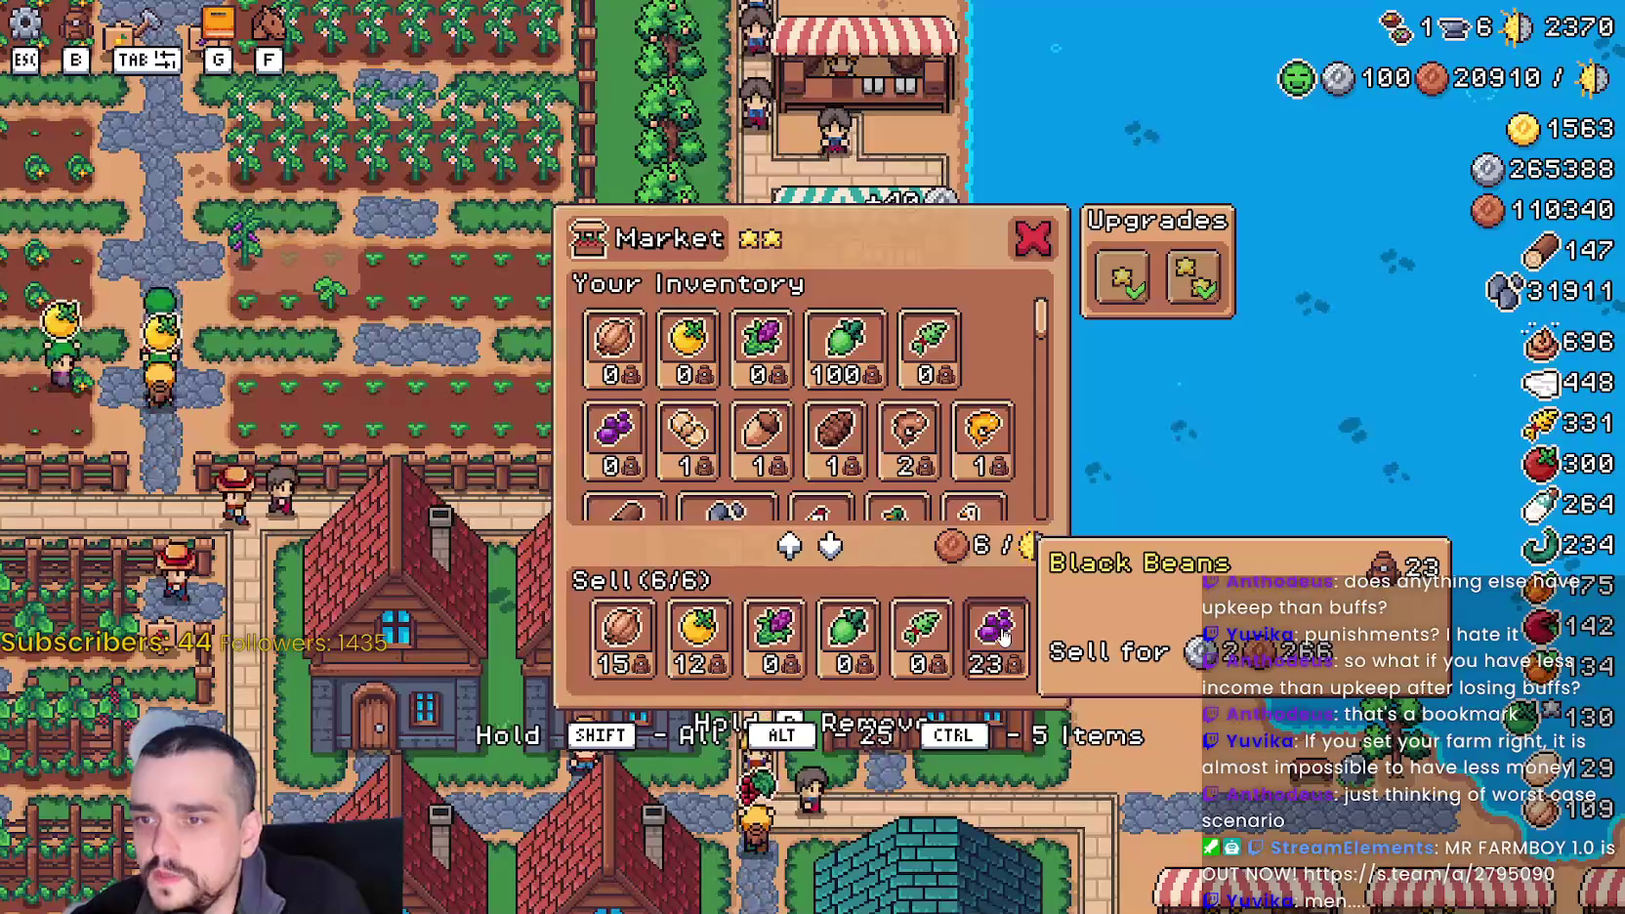
key("Escape")
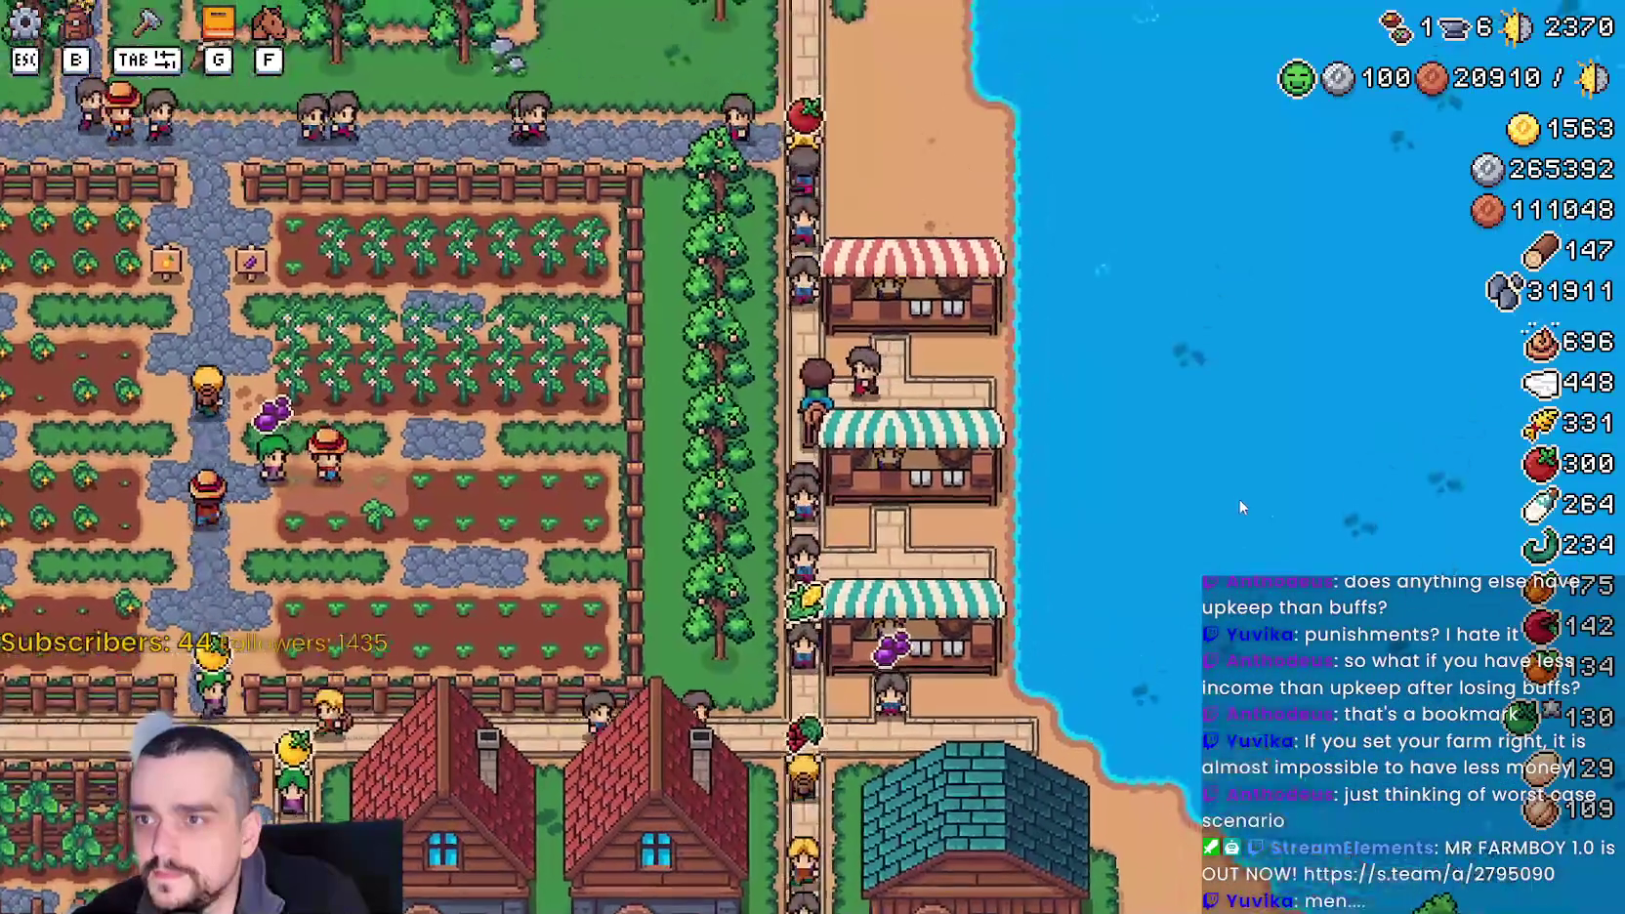
key("e")
key("Escape")
- Remove Green Grapes from this stall's sell list
key("e")
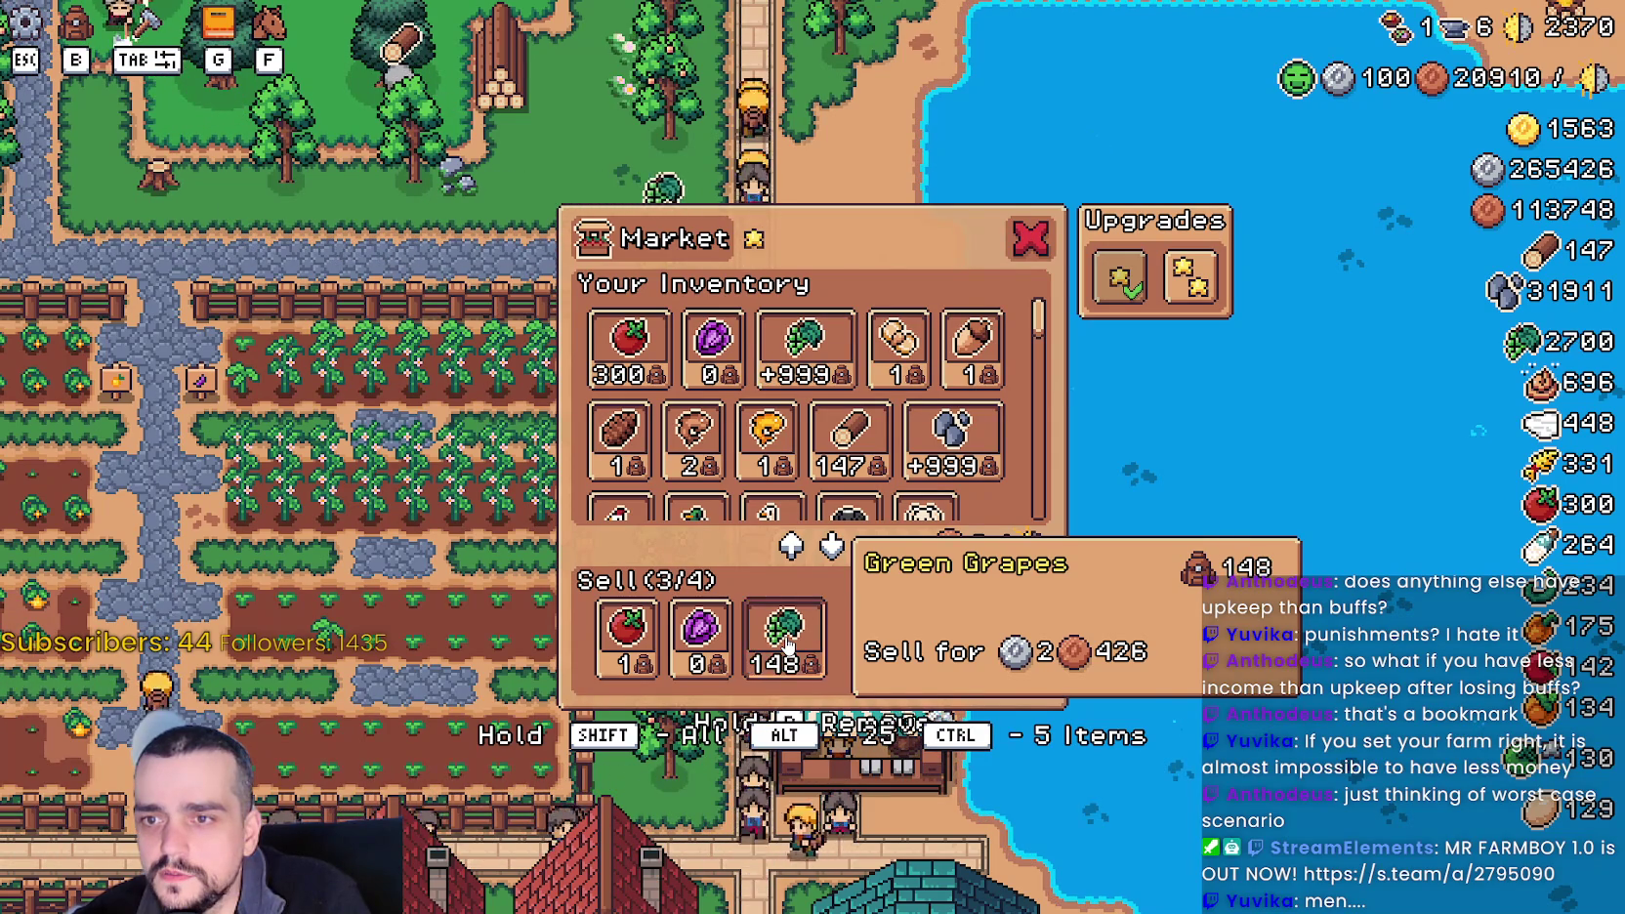
left_click(787, 647)
key("Escape")
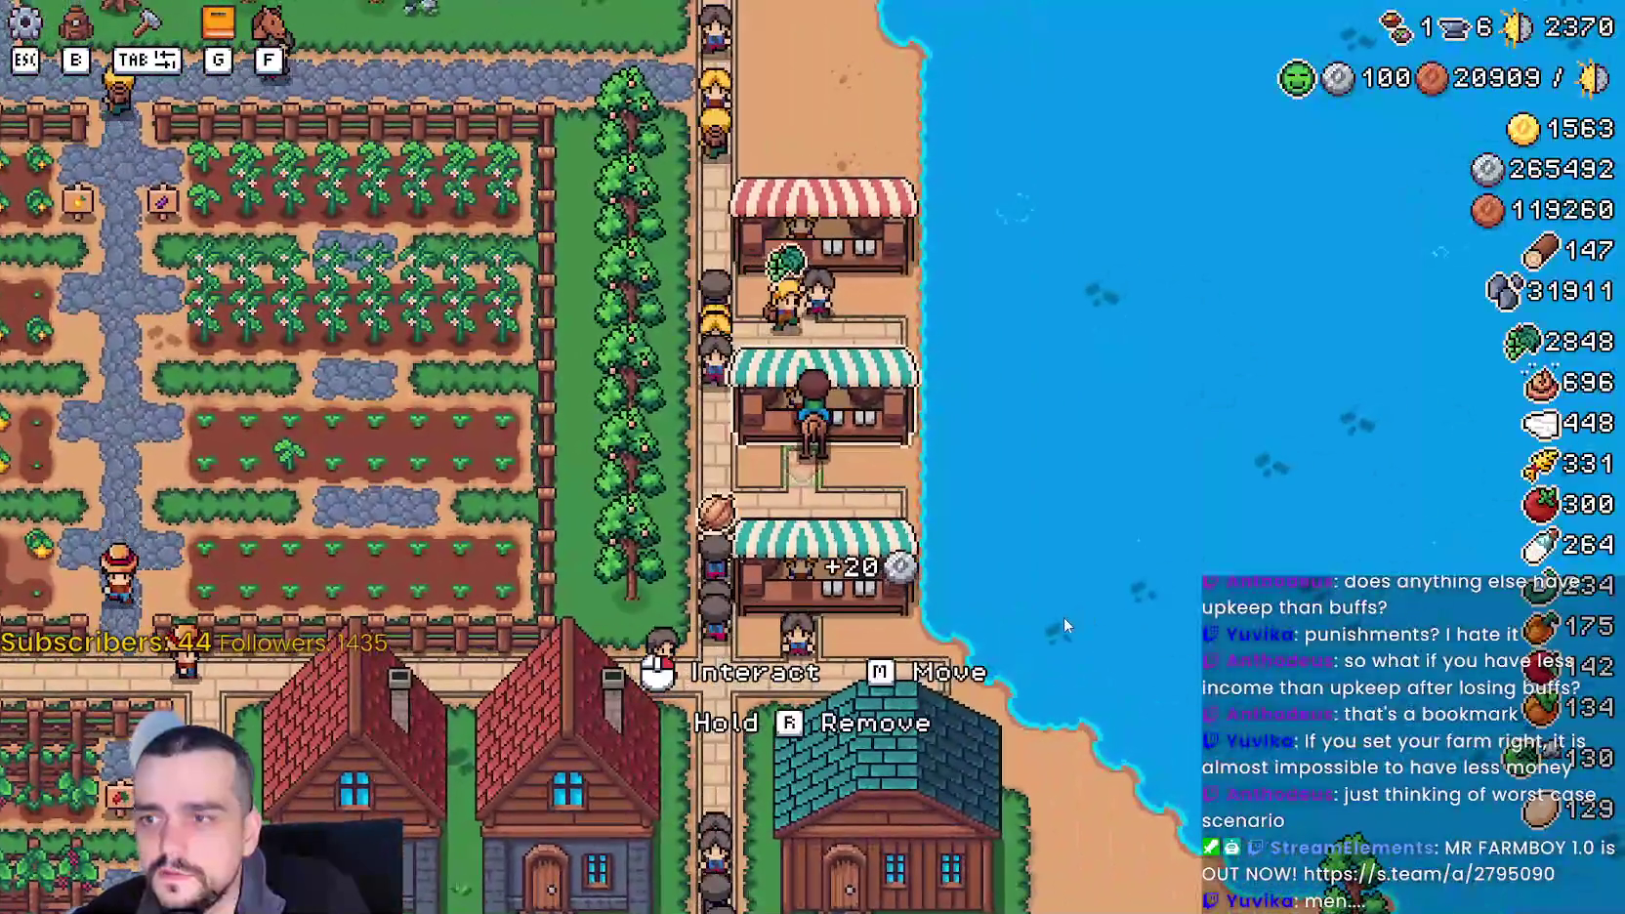
- Check the next two stalls' markets, then pause the game
left_click(1063, 615)
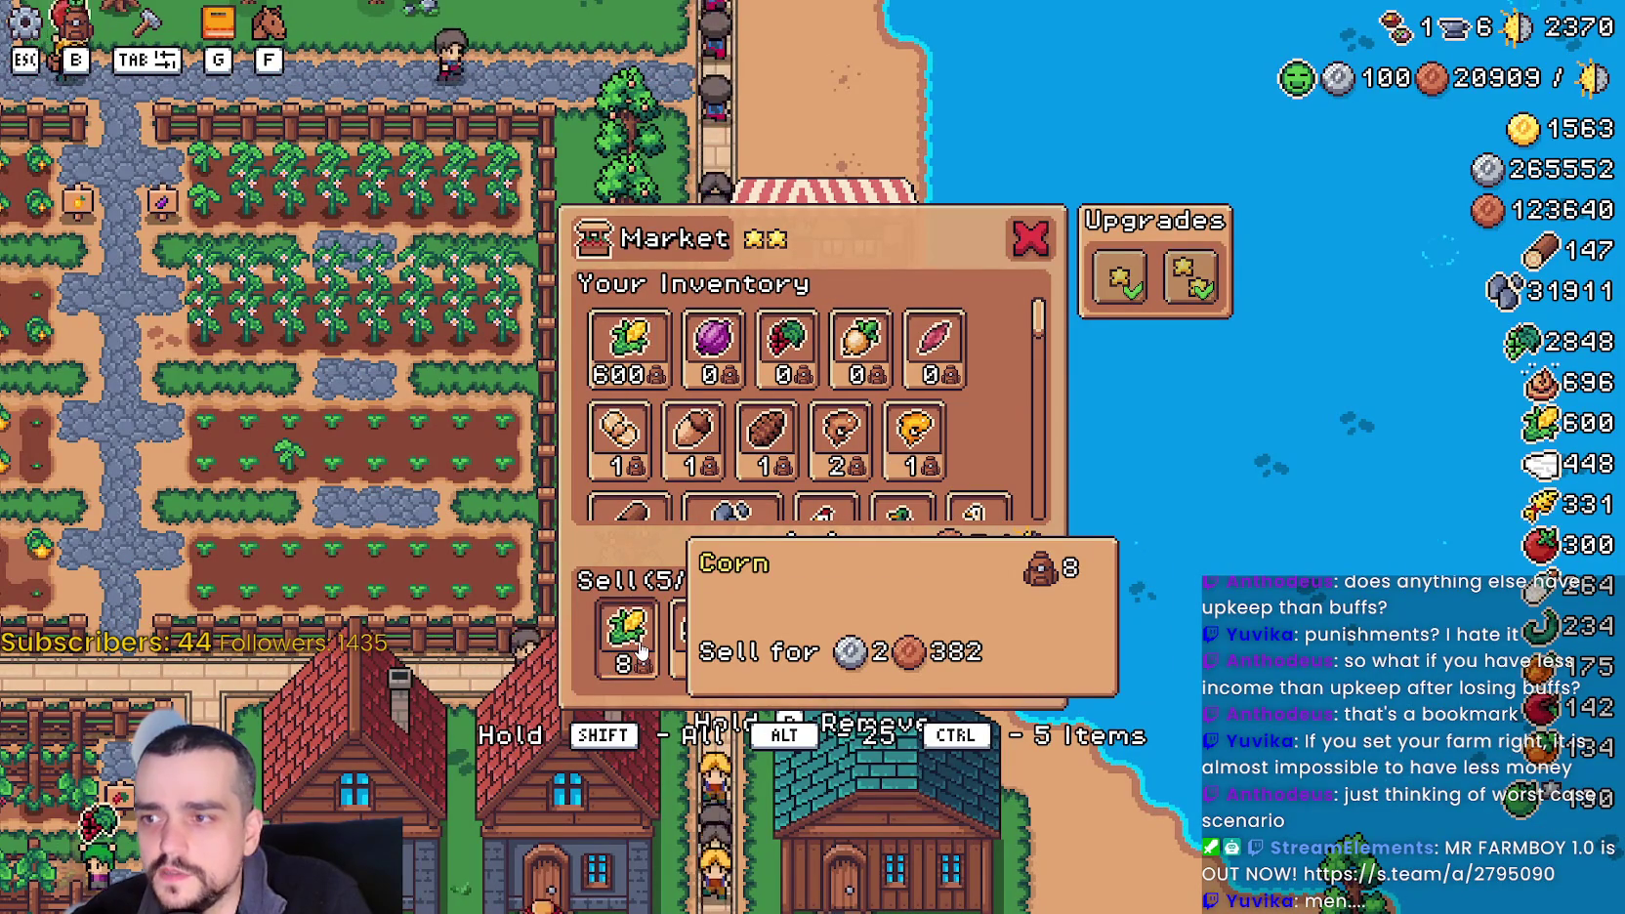
key("Escape")
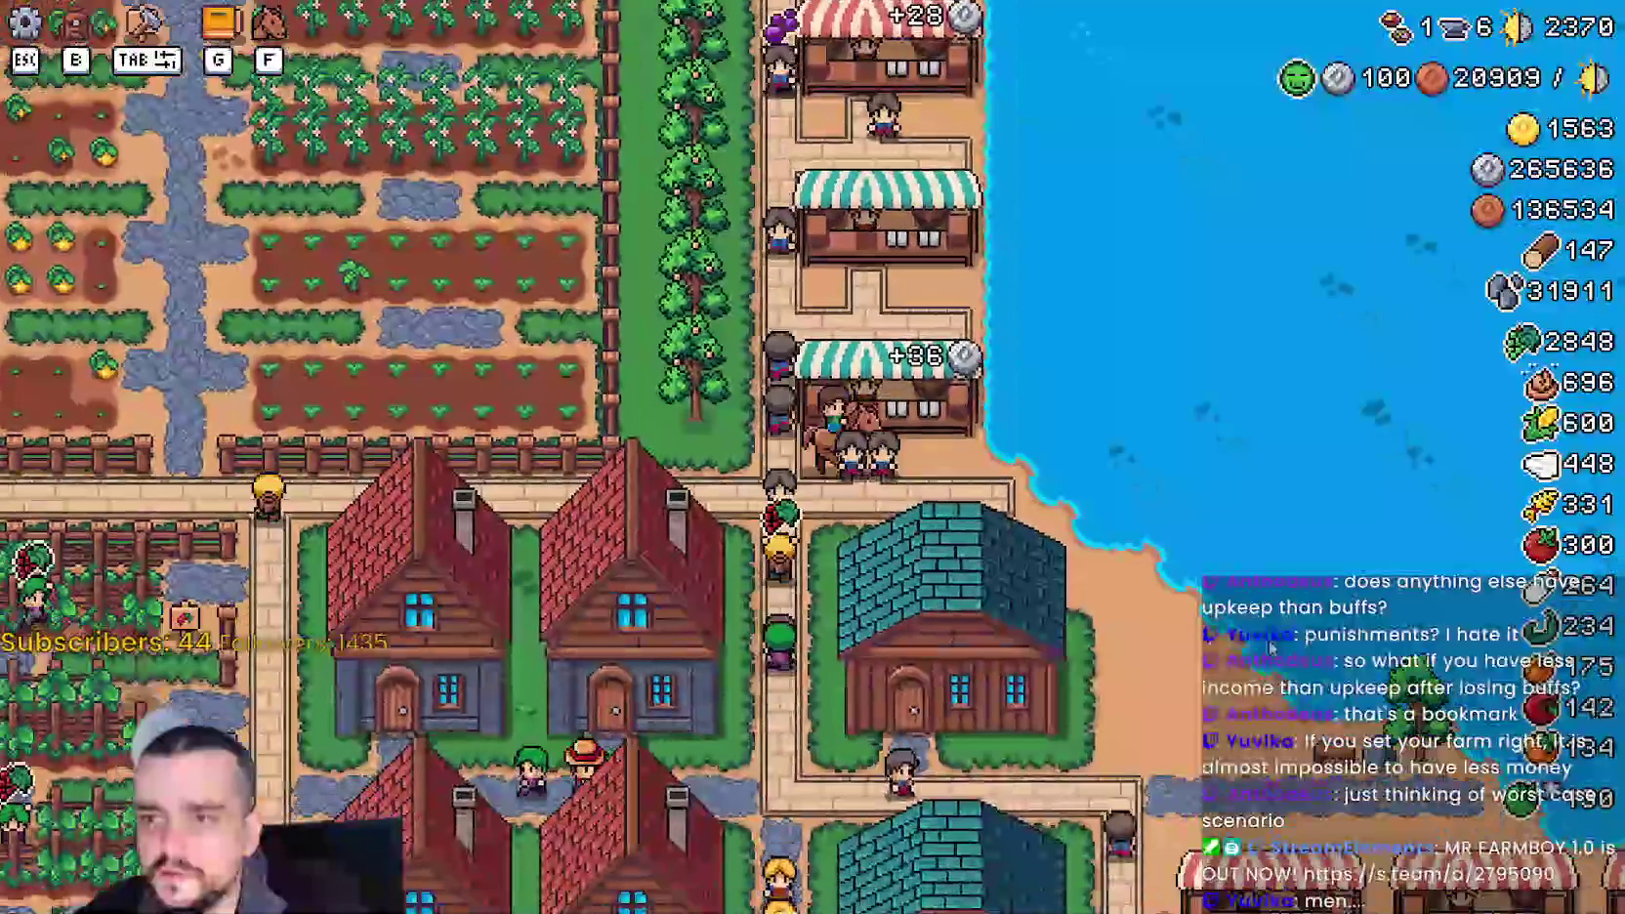
key("e")
key("Escape")
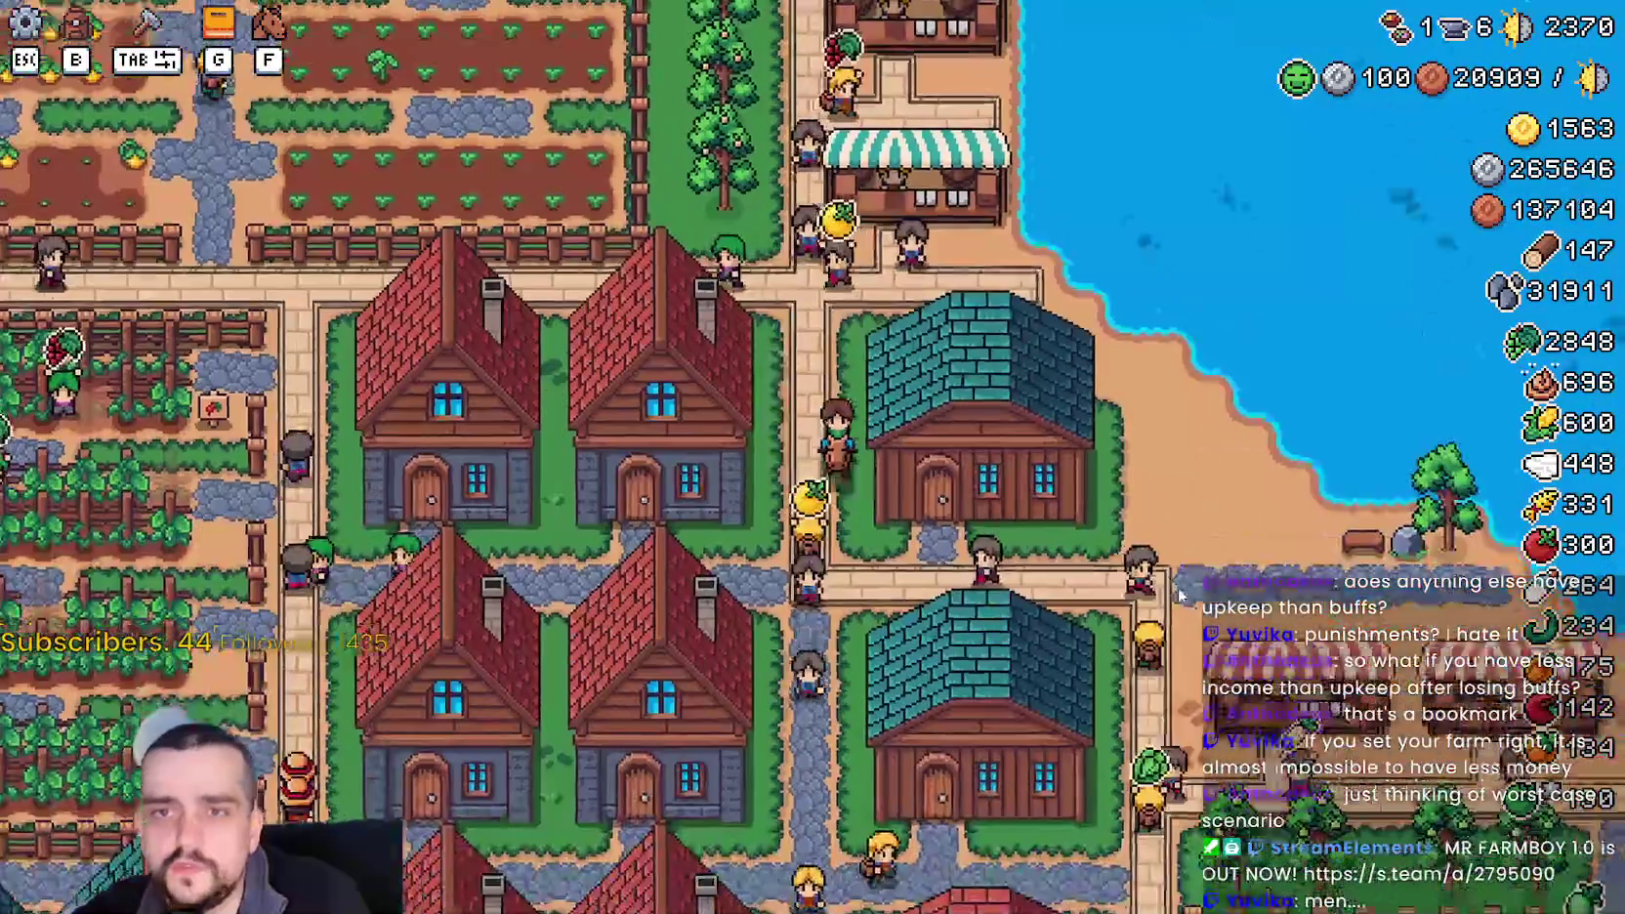
key("d")
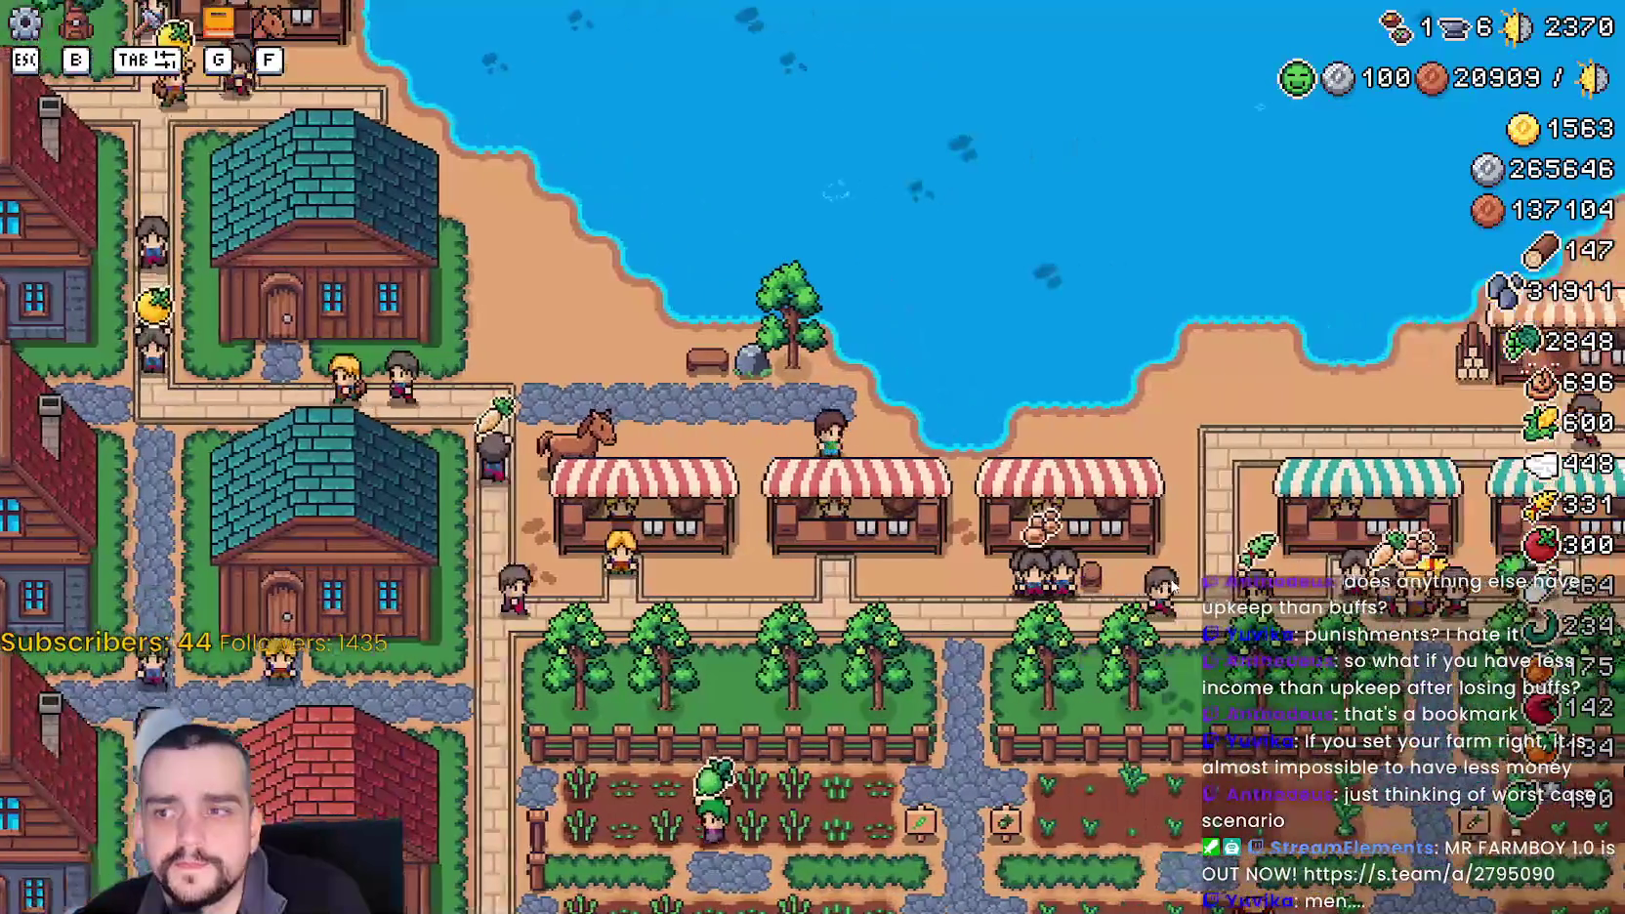
key("Escape")
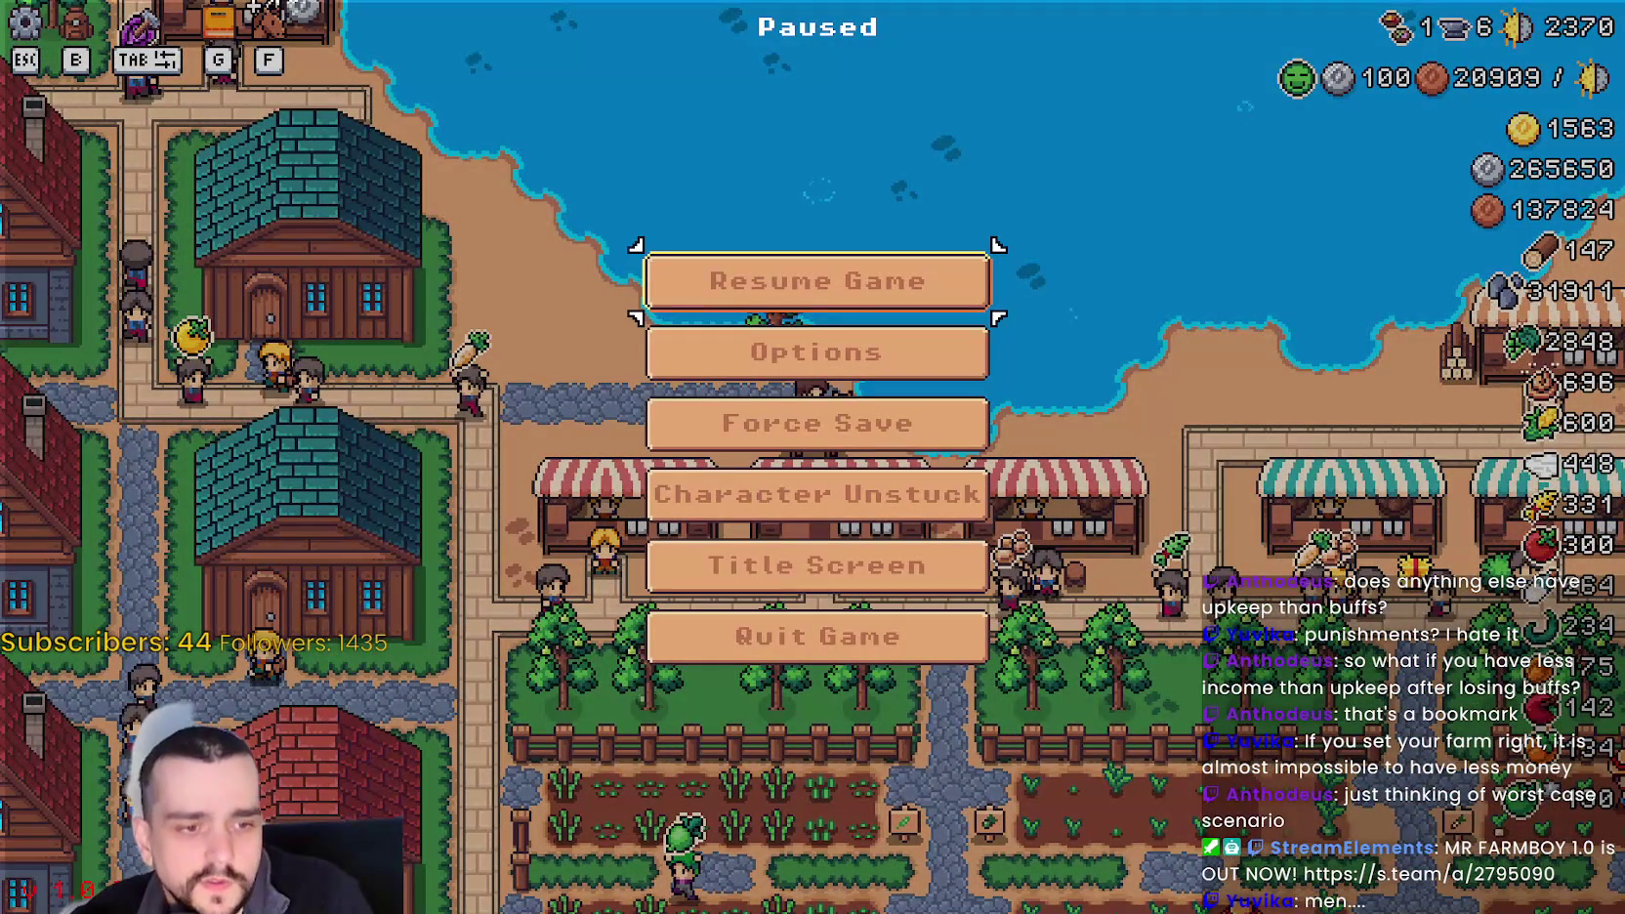
- In the Godot Remote inspector, change InventoryManager entry 57 on page 2 from 138076 to 13
key("alt+Tab")
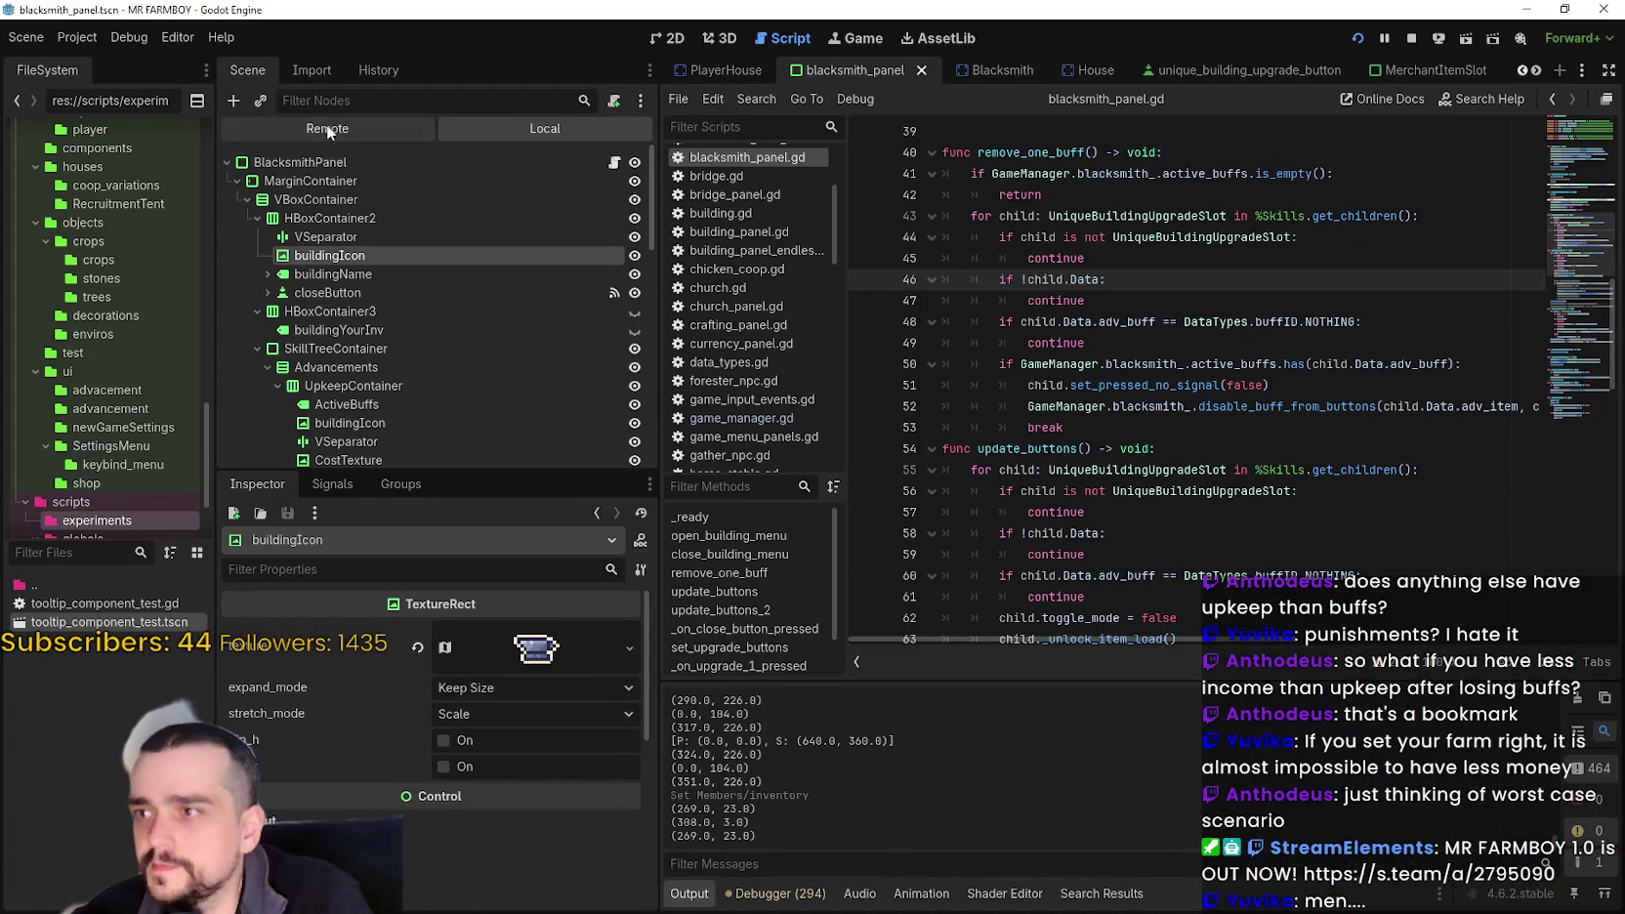
left_click(328, 129)
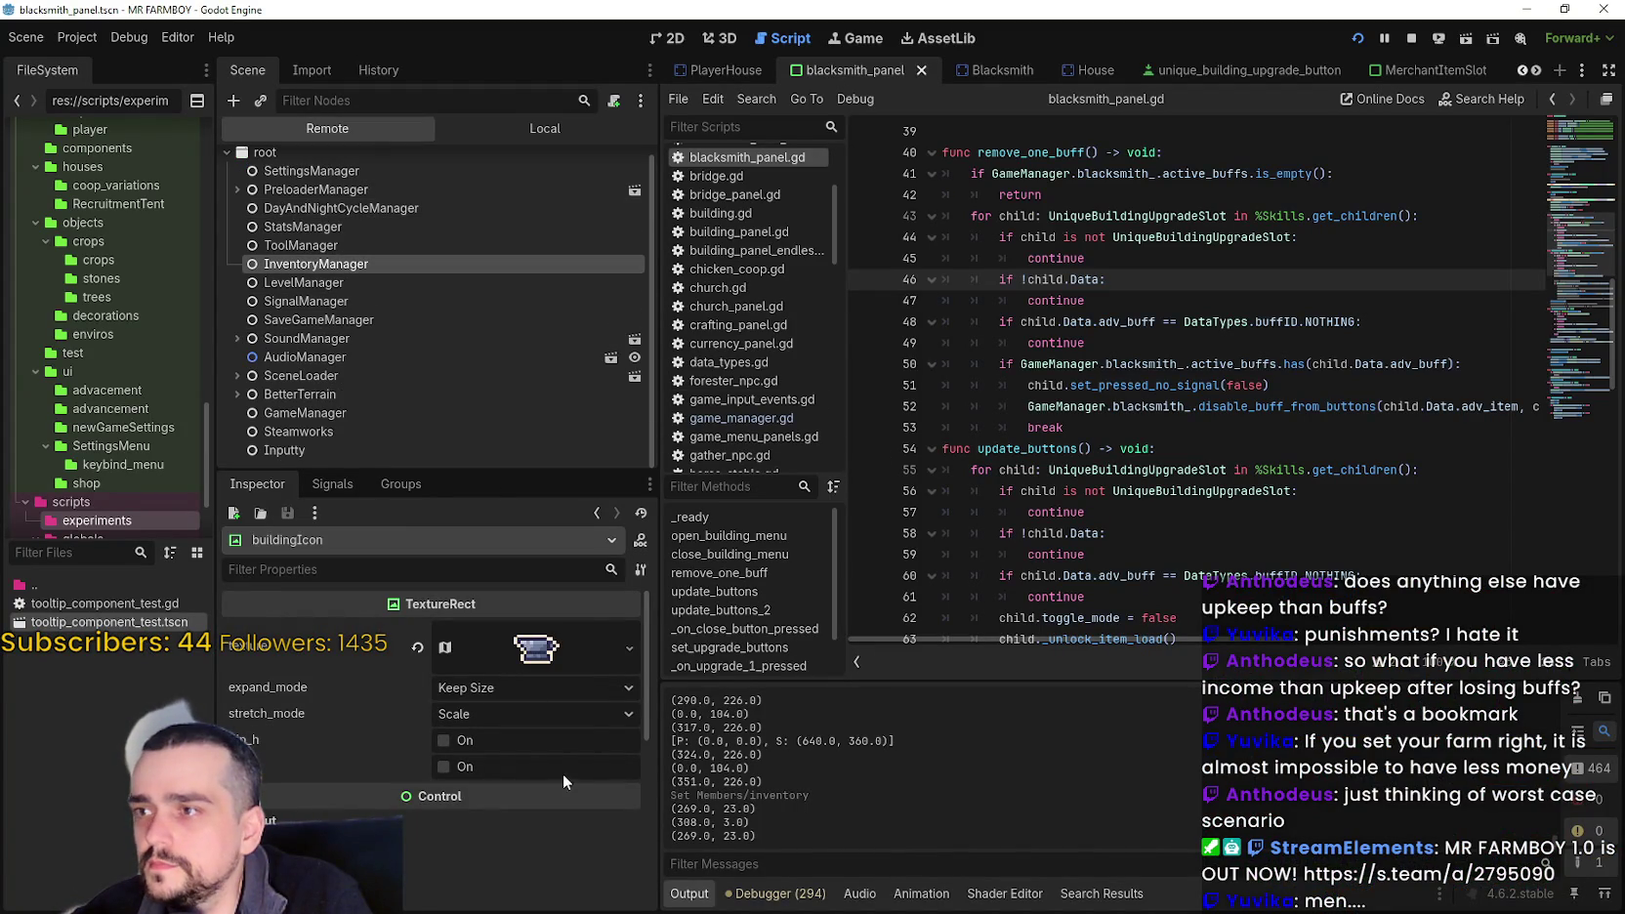
scroll(492, 833, "down", 3)
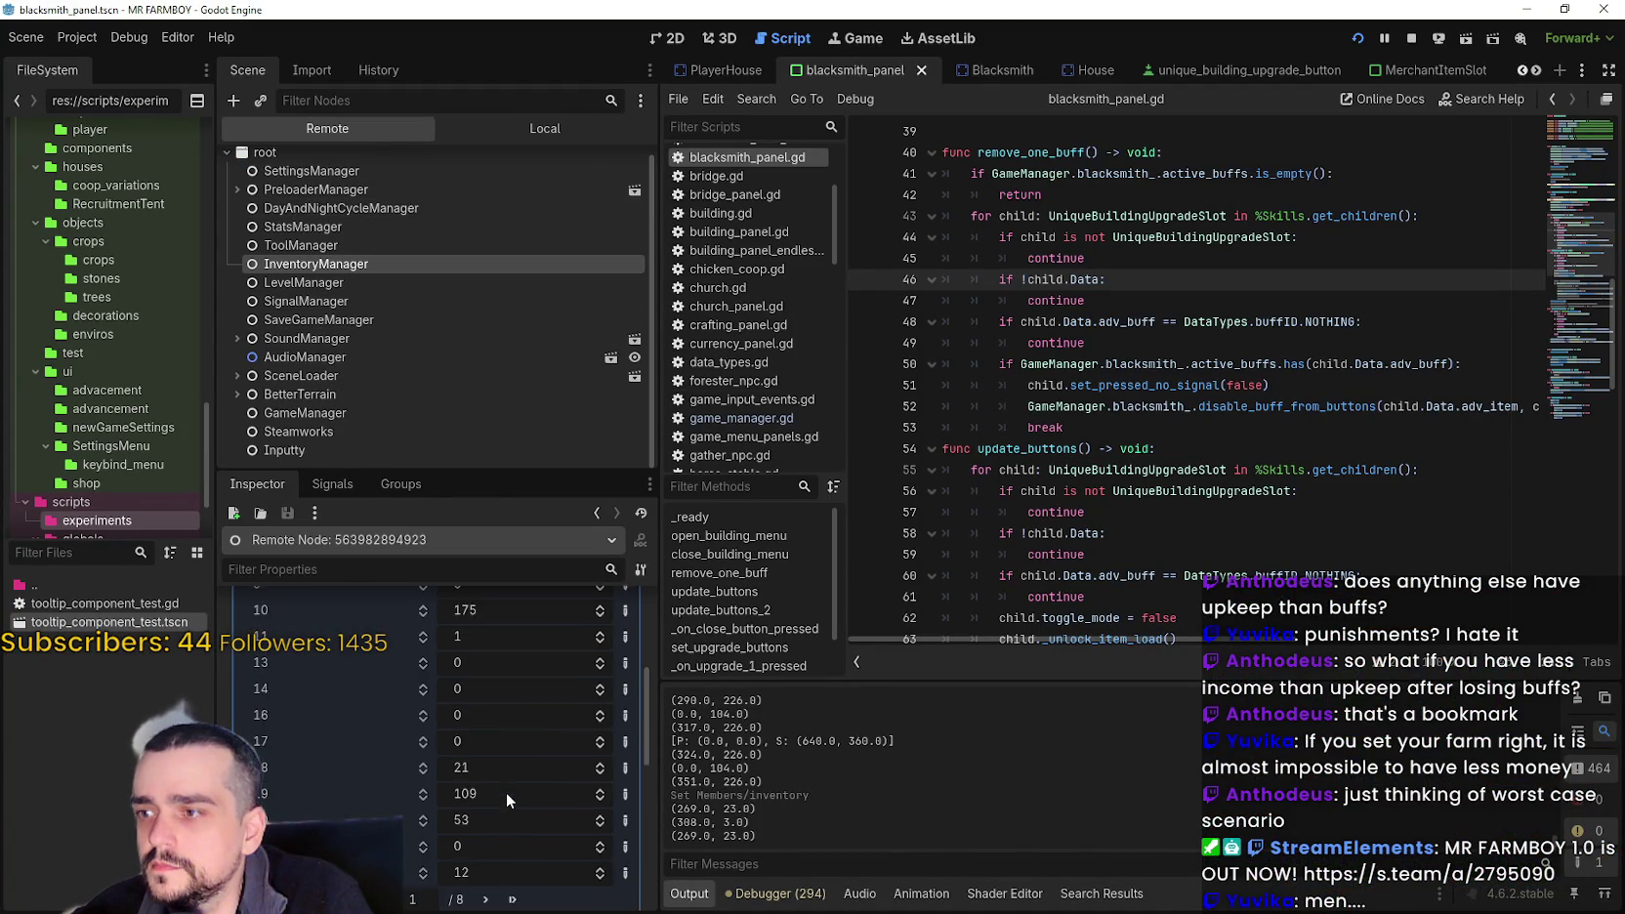
left_click(483, 742)
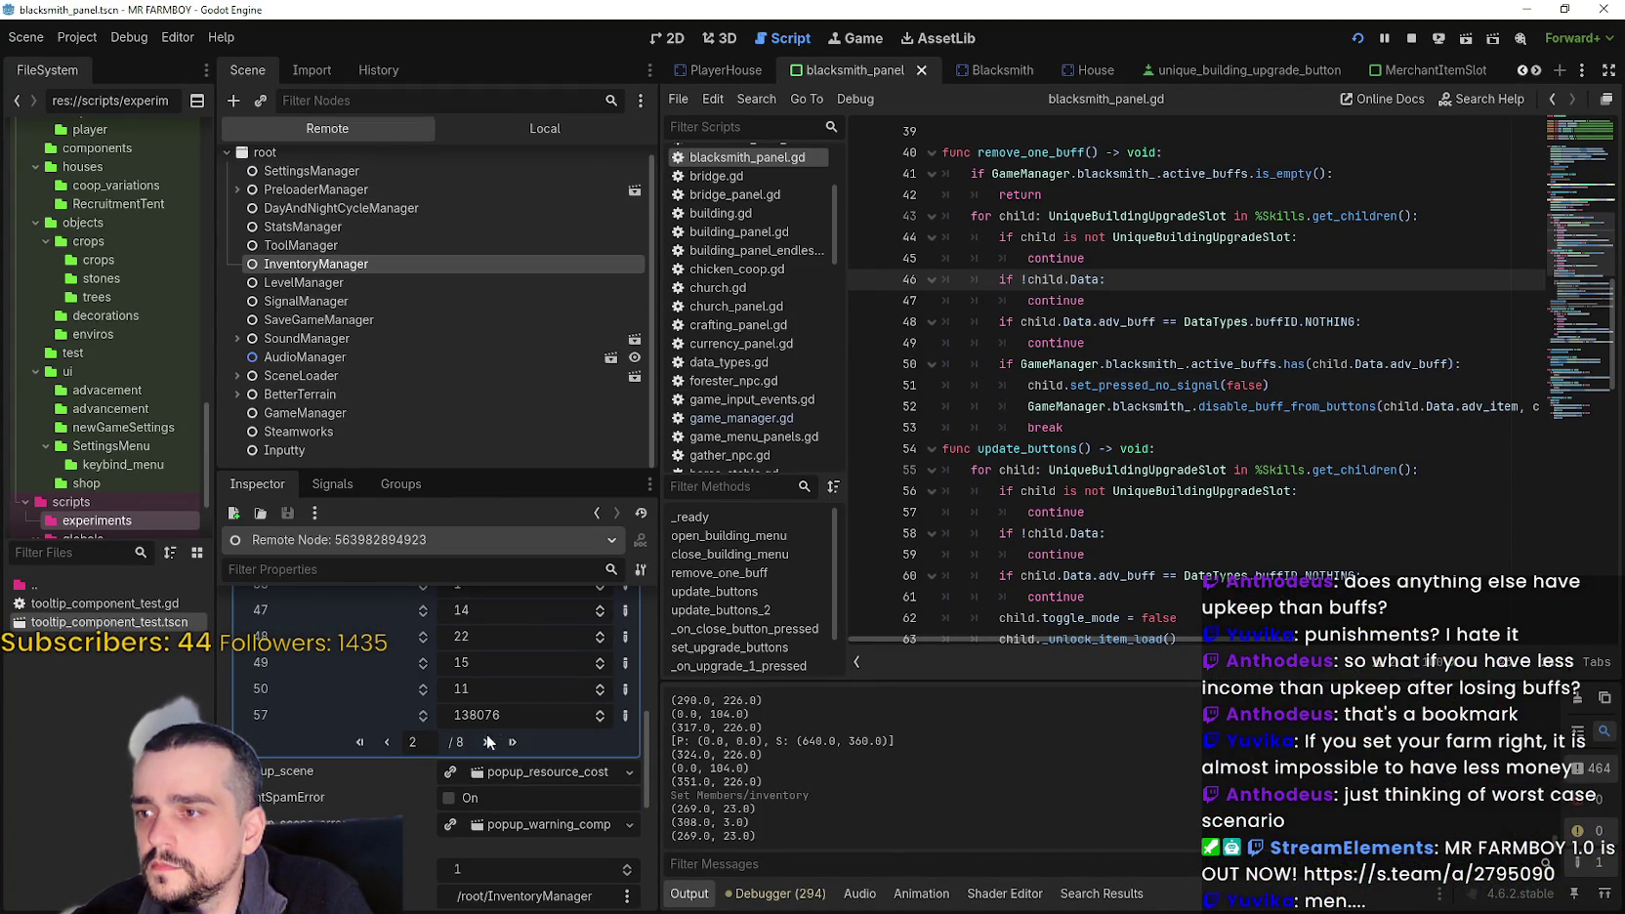
left_click(524, 716)
type("13")
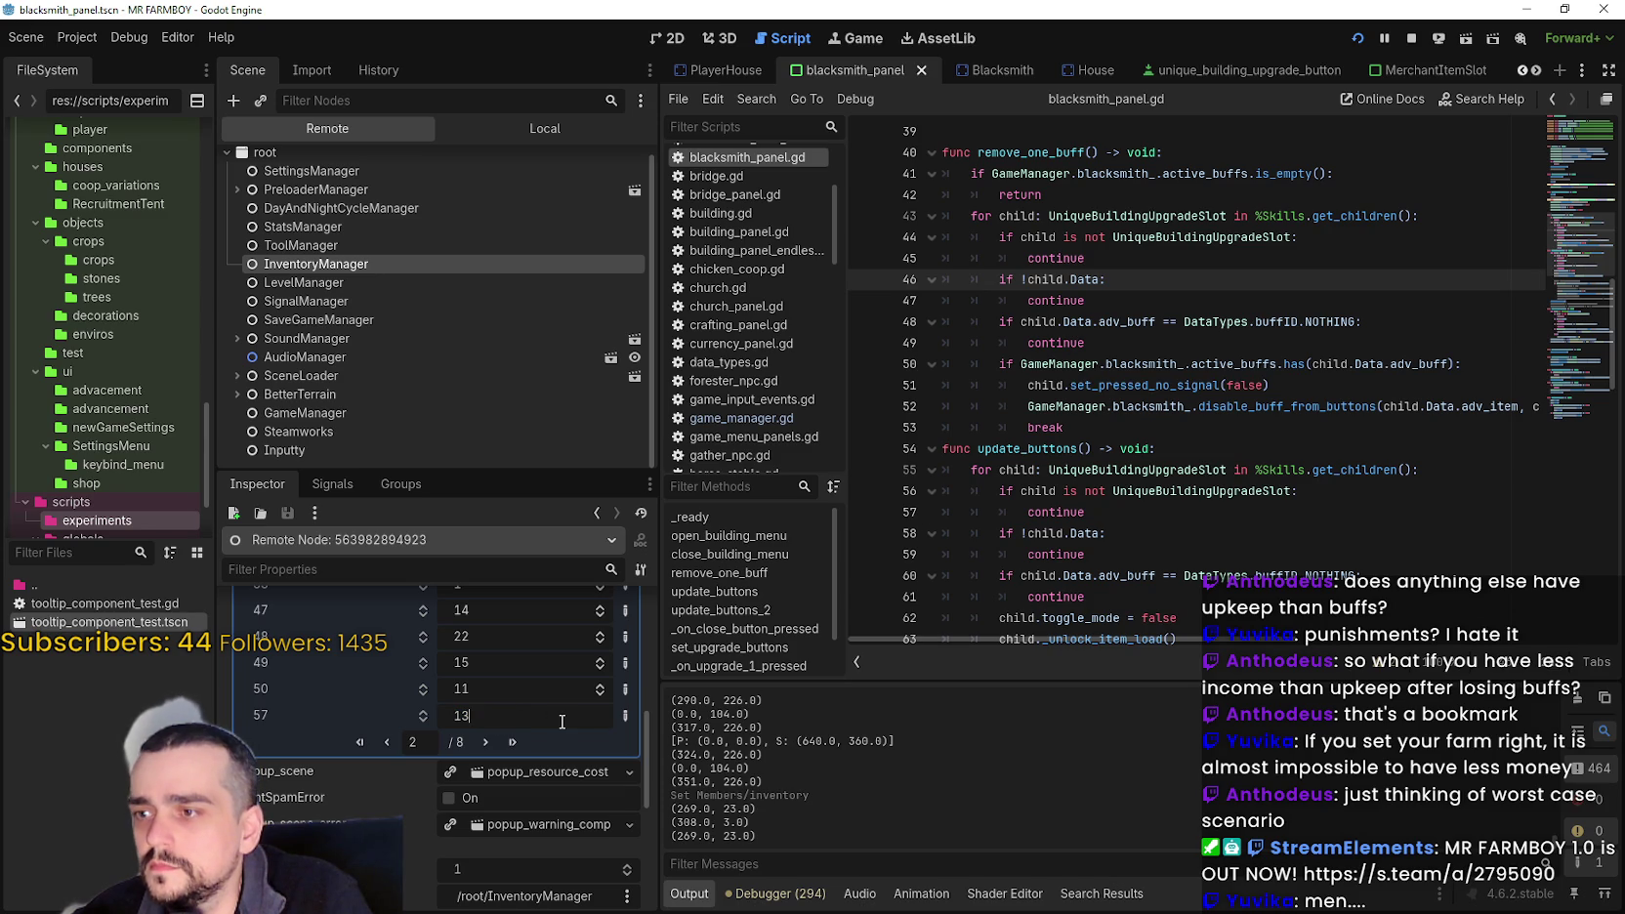
- Return to the Local BlacksmithPanel scene tree and switch back to the paused game
left_click(508, 126)
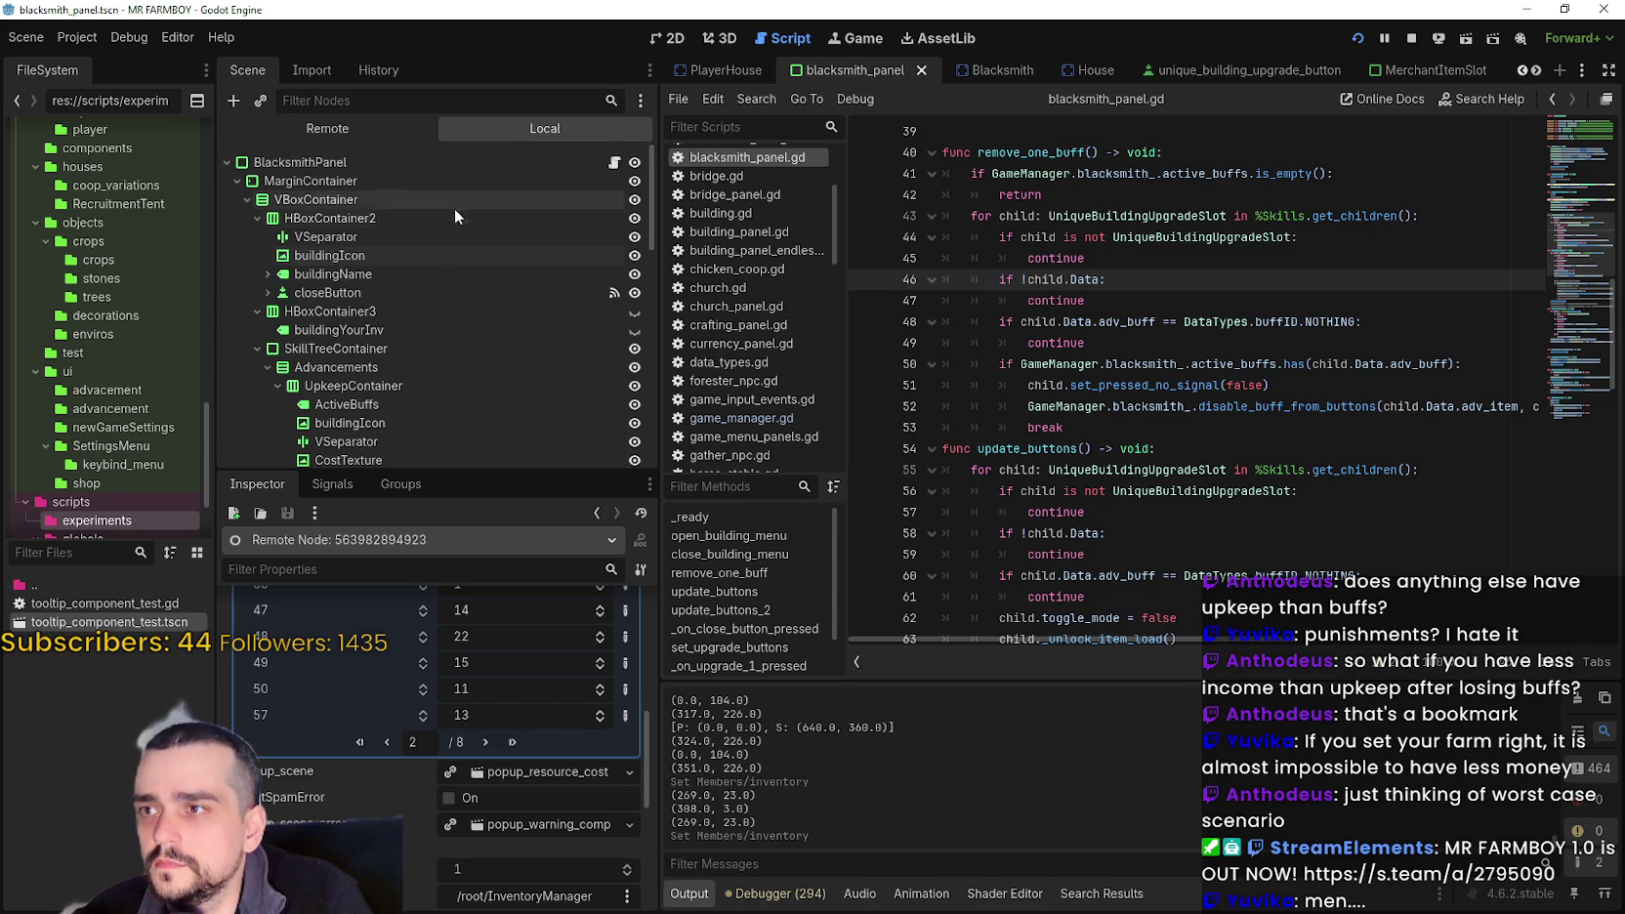
left_click(454, 215)
key("alt+Tab")
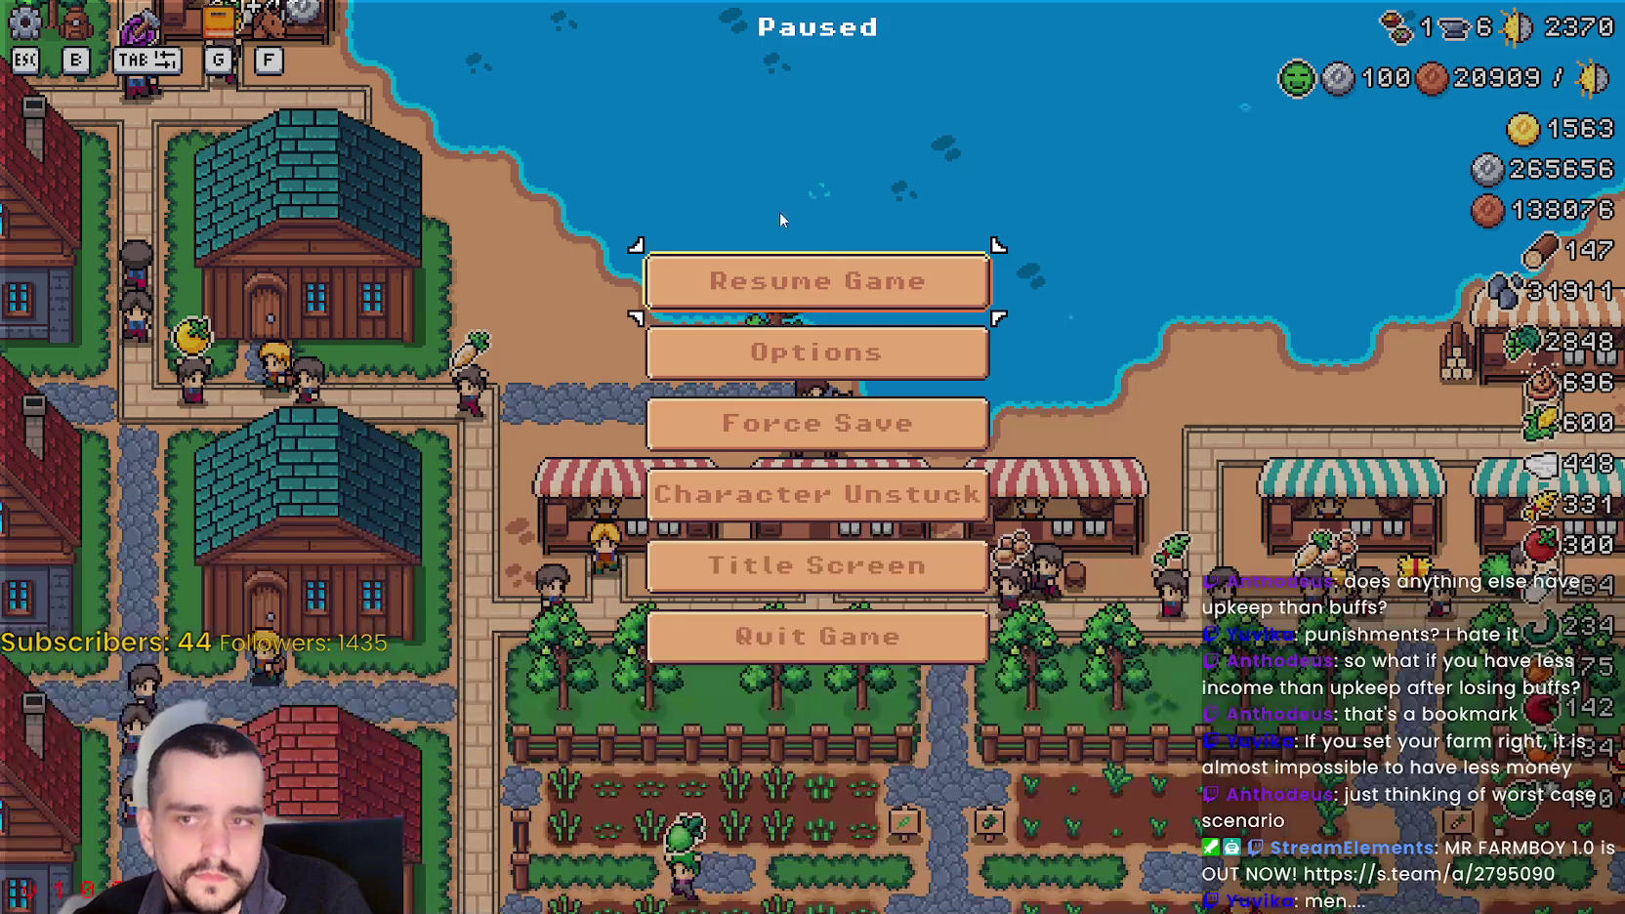
- Resume the game, check a market stall, and move the view toward the Blacksmith
left_click(904, 293)
key("d")
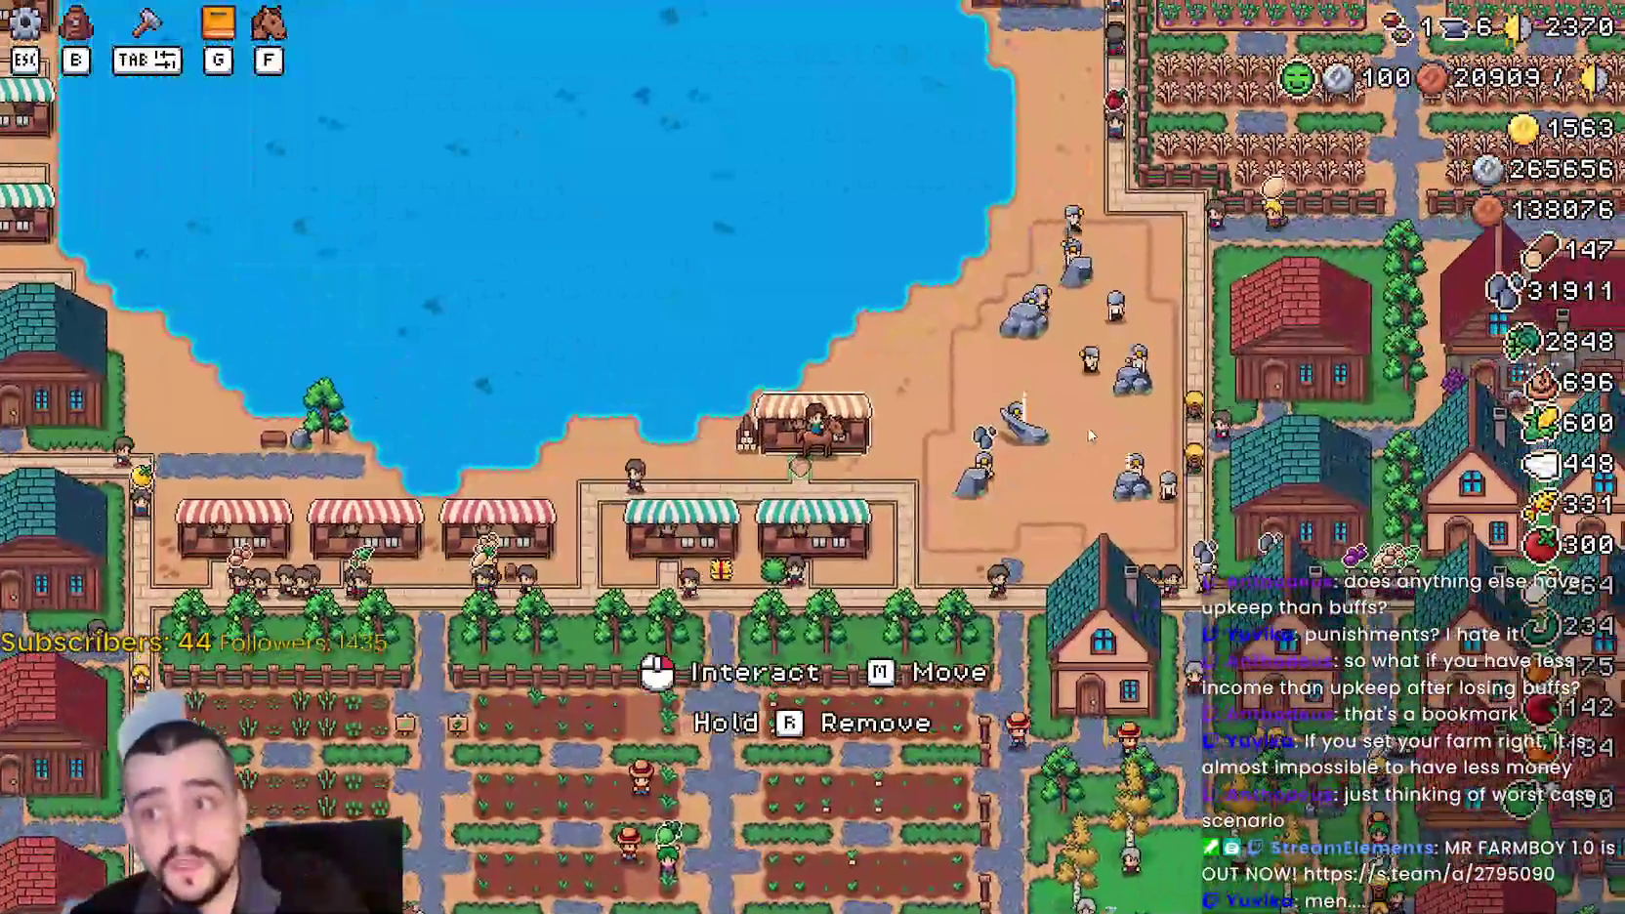
key("e")
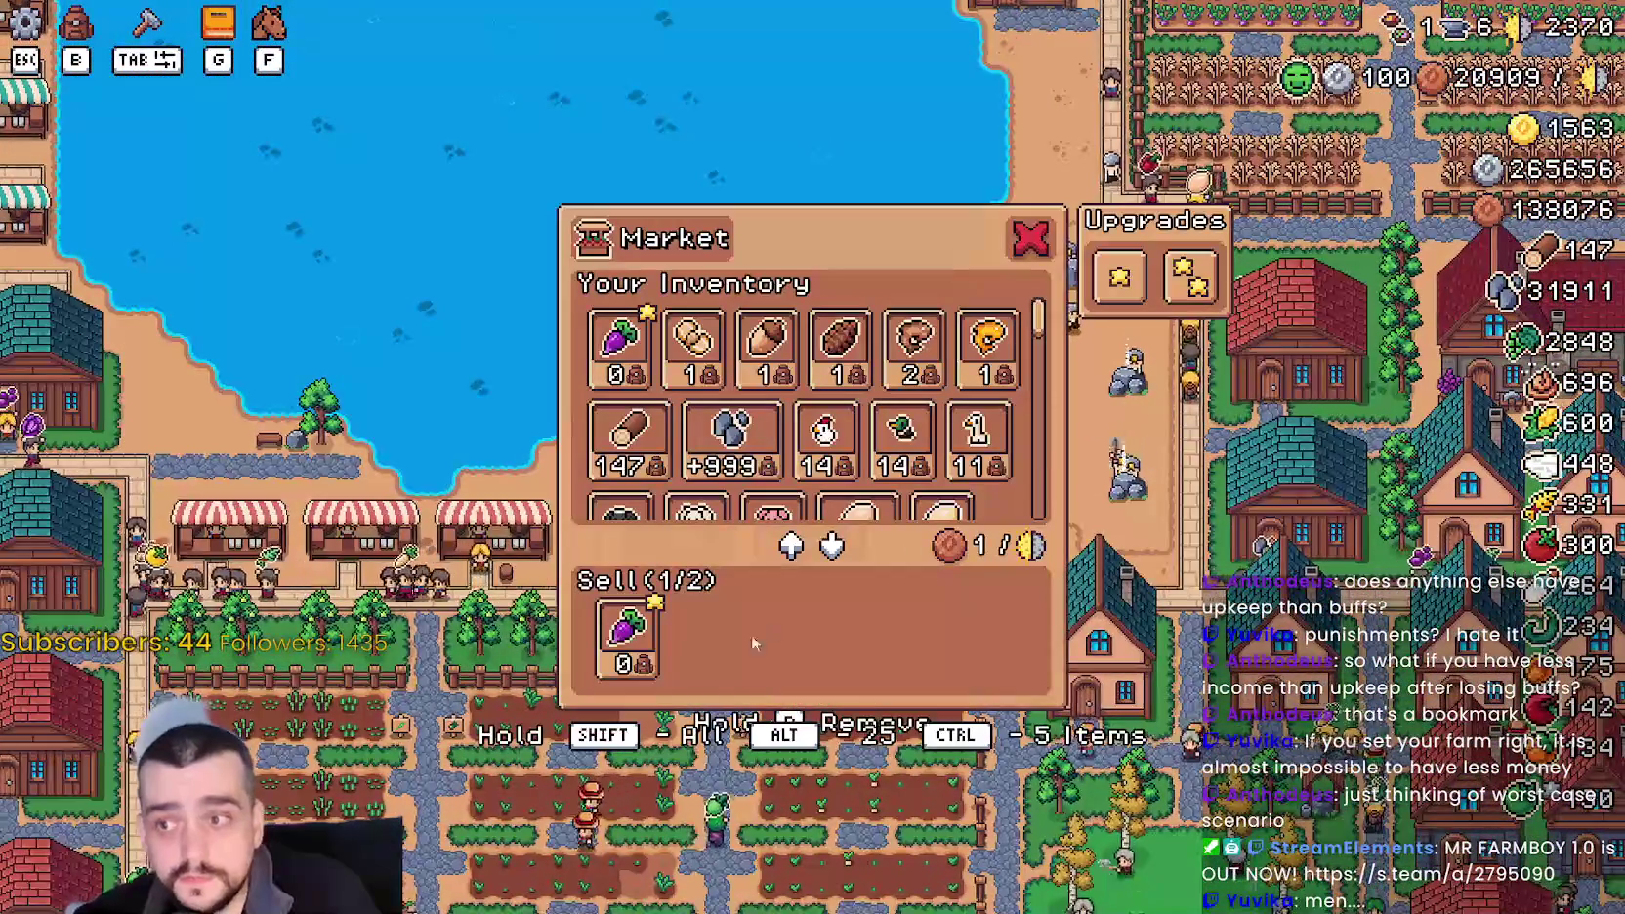
key("Escape")
scroll(1165, 387, "down", 3)
scroll(1163, 385, "up", 3)
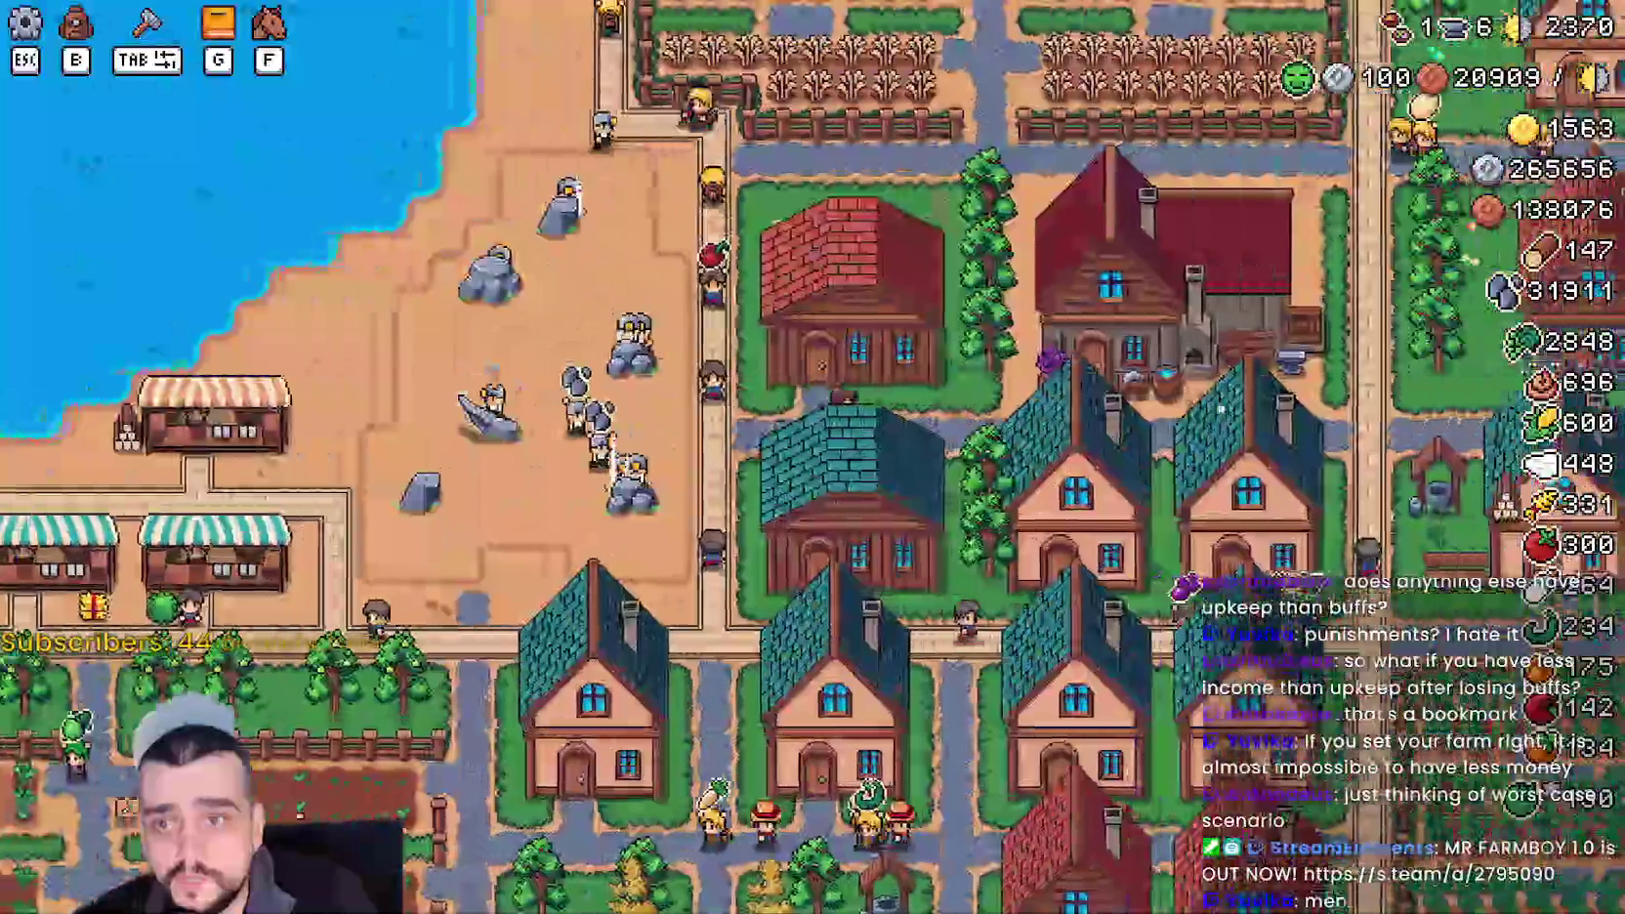
key("w")
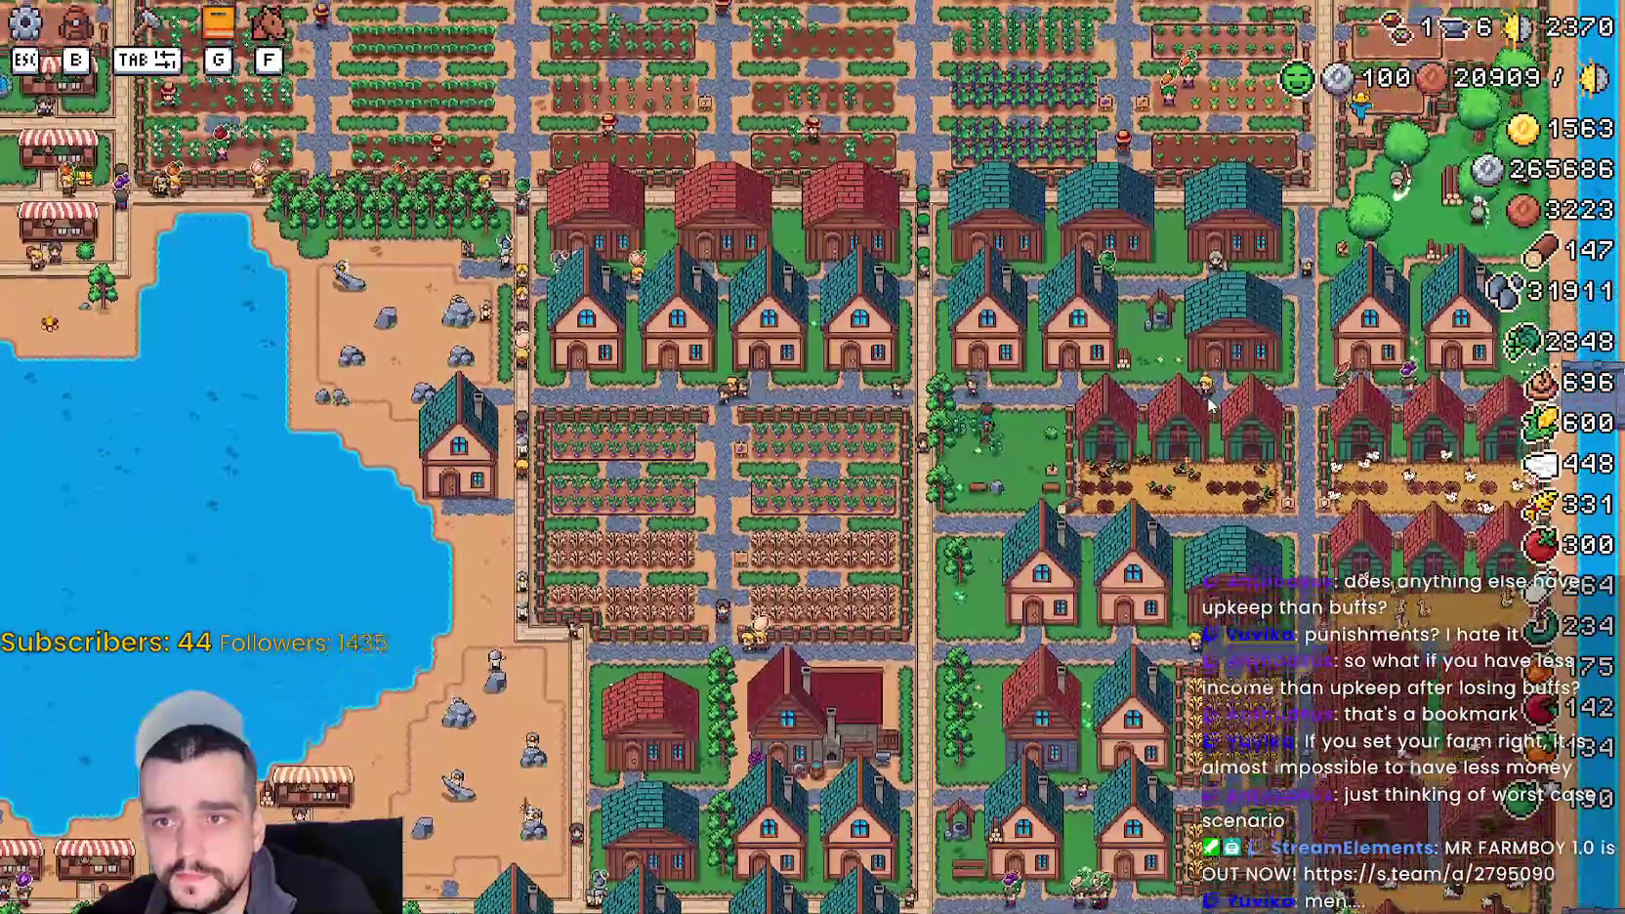
scroll(1192, 411, "up", 3)
key("s")
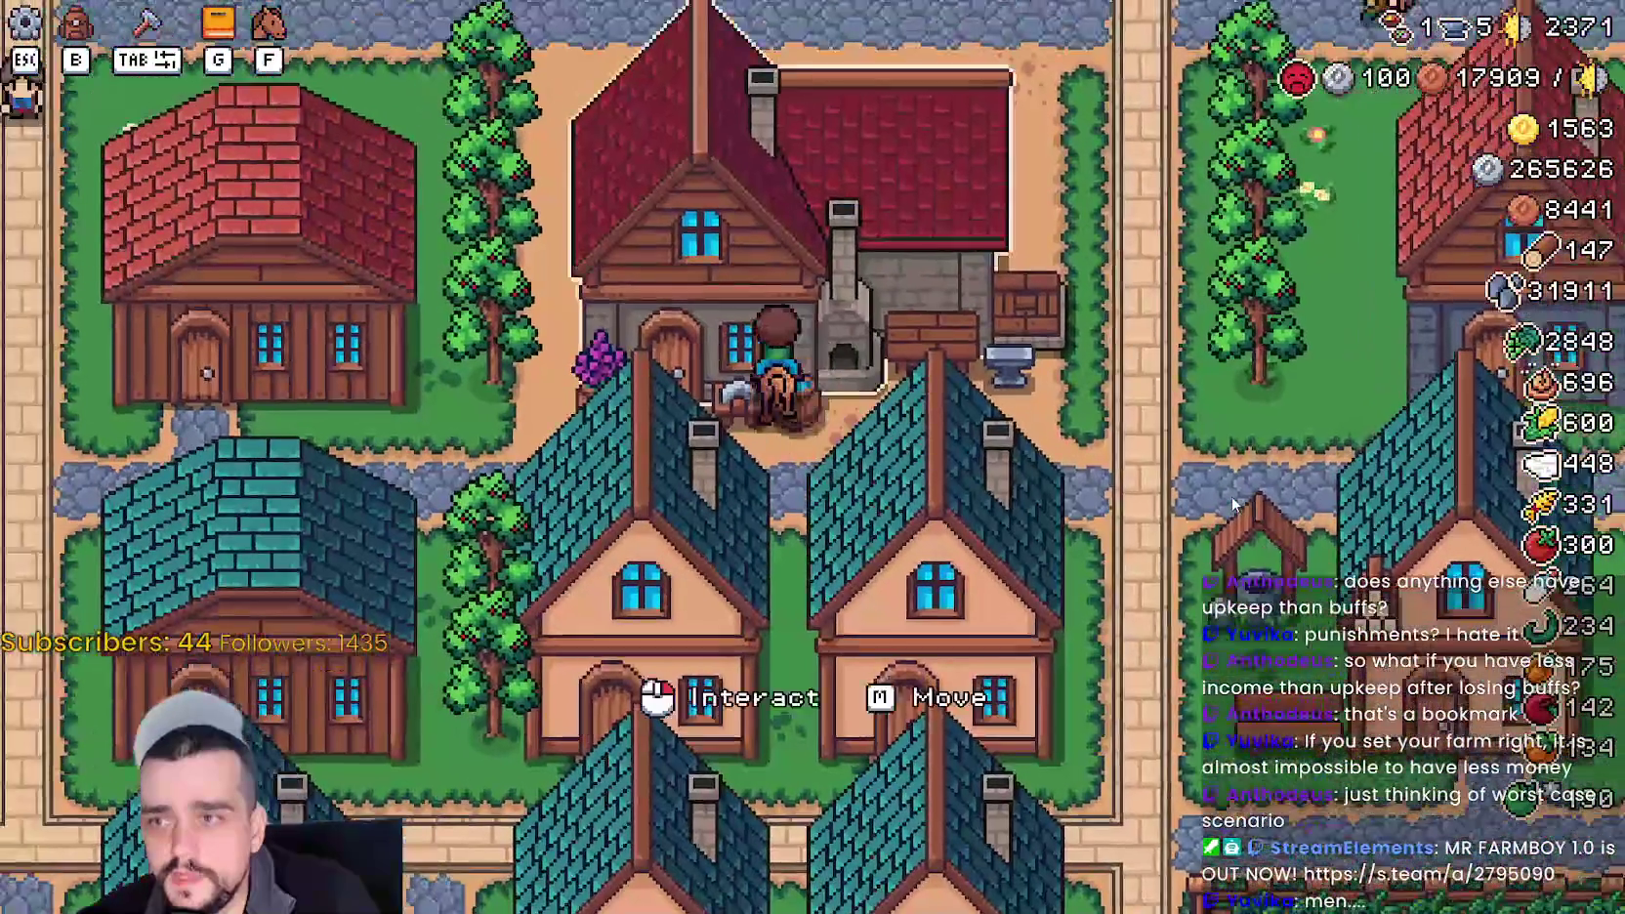
- Confirm the Blacksmith shows 5/6 active buffs and check the upkeep counter
left_click(1232, 497)
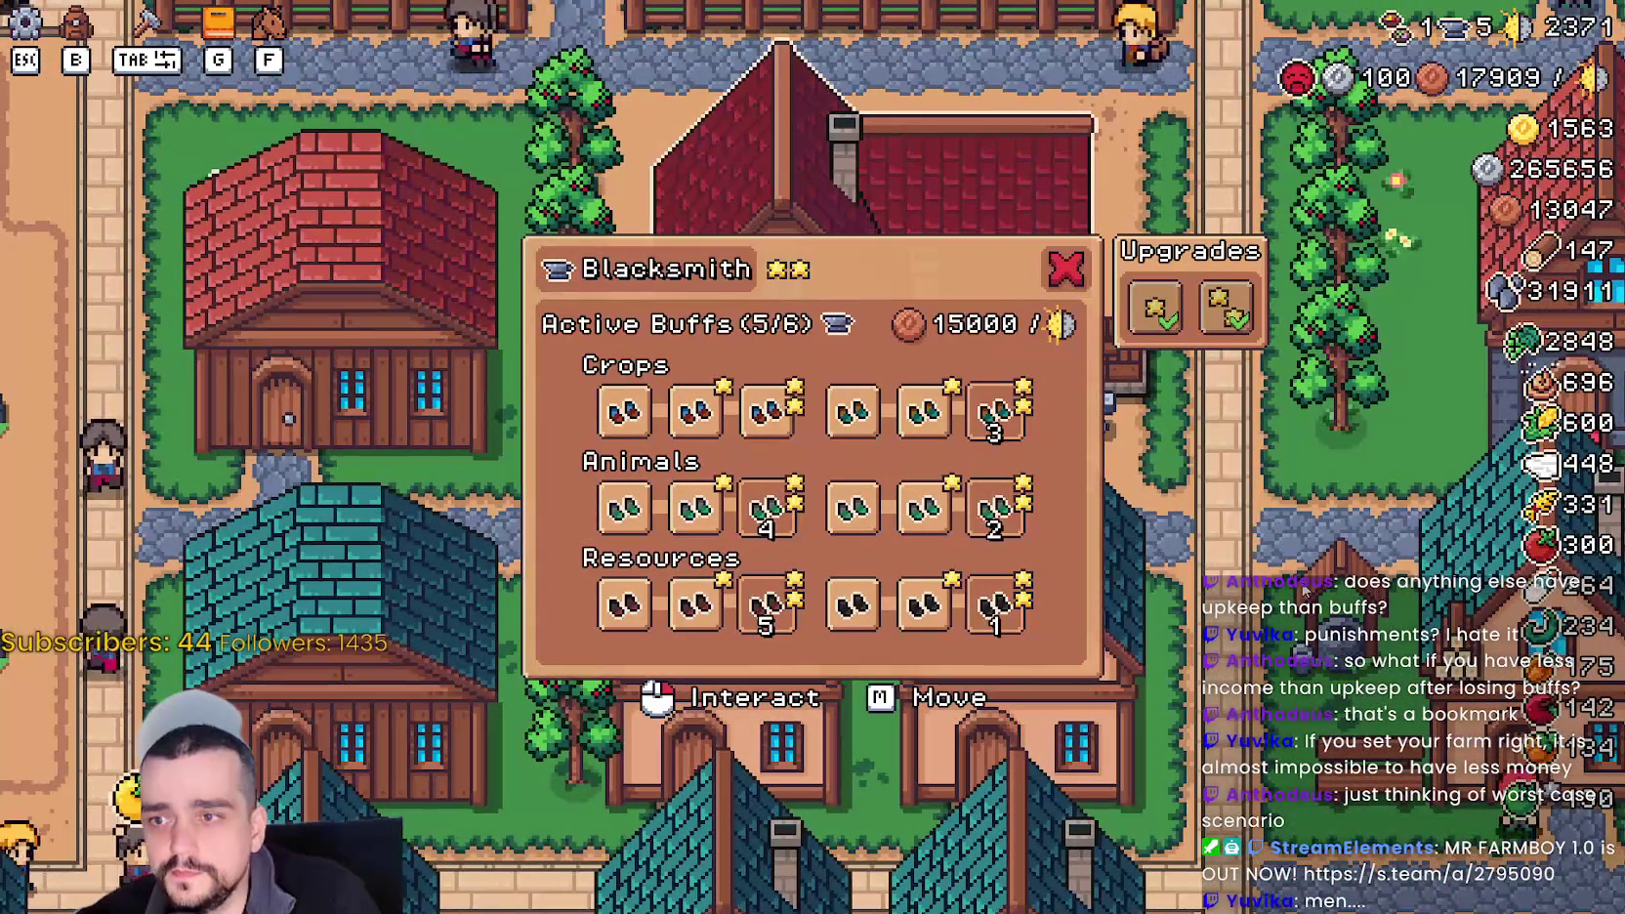
key("Escape")
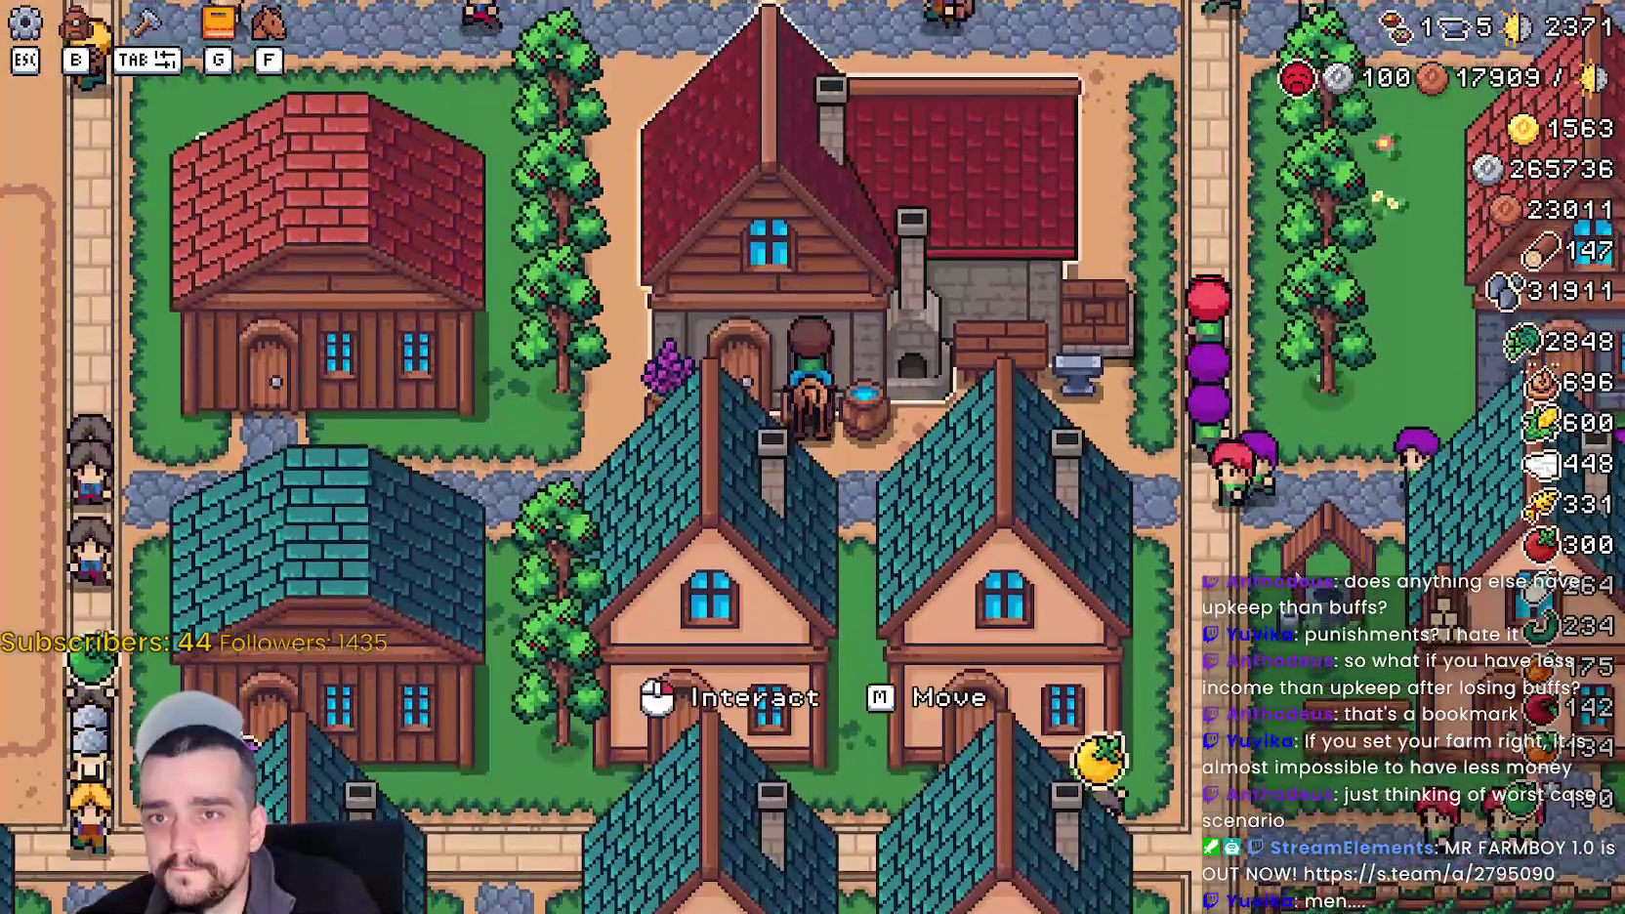
left_click(1311, 513)
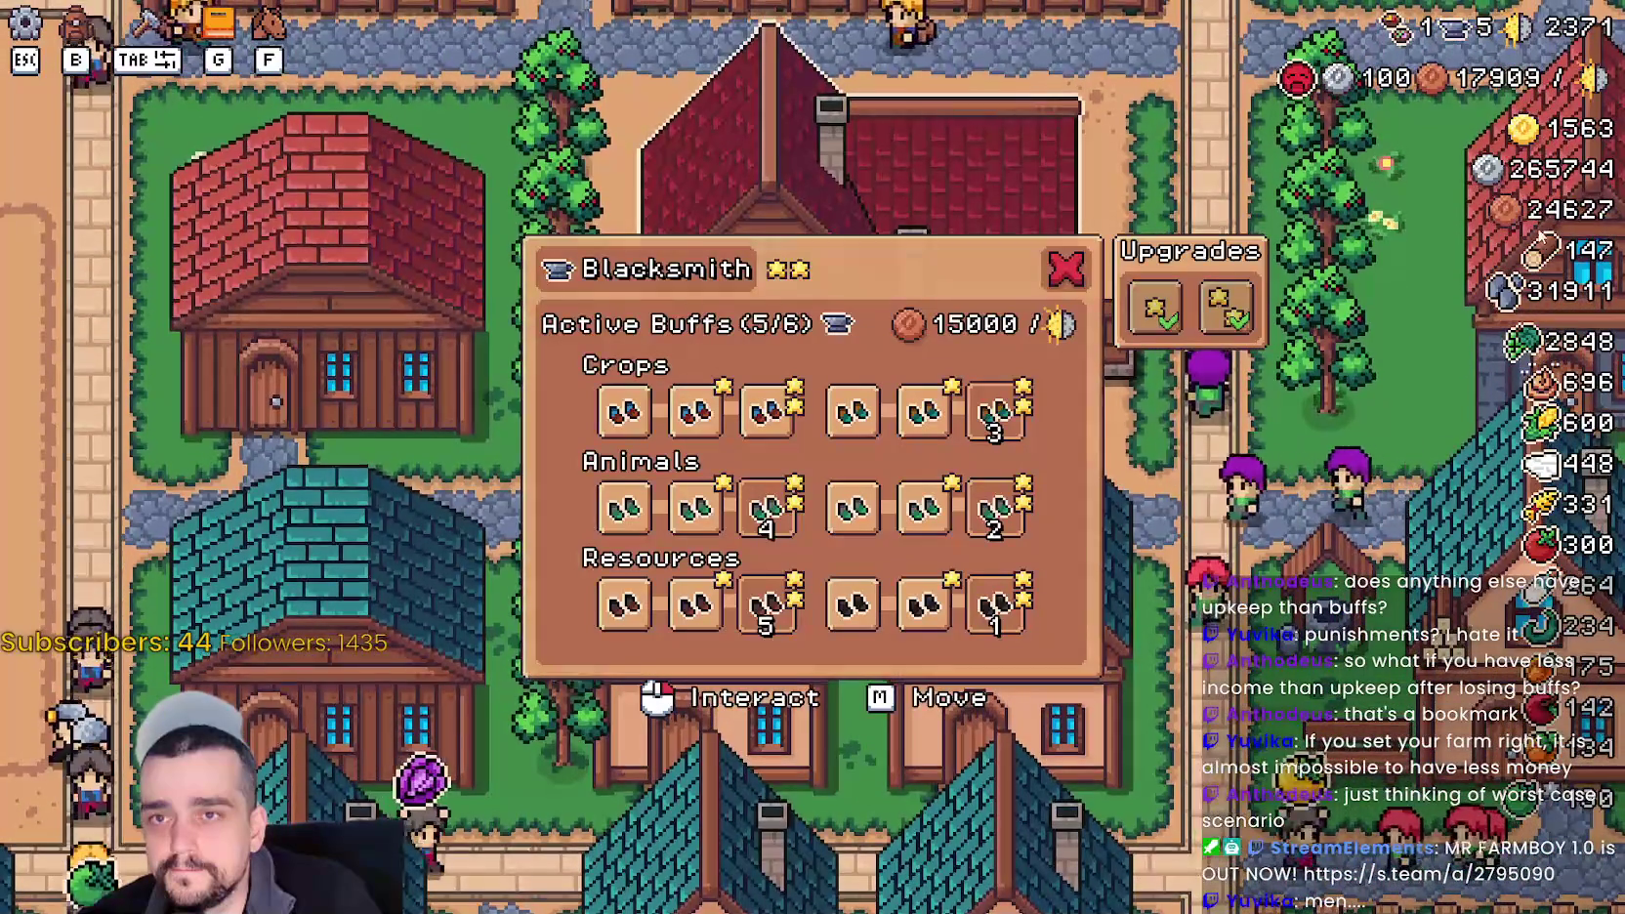
key("Escape")
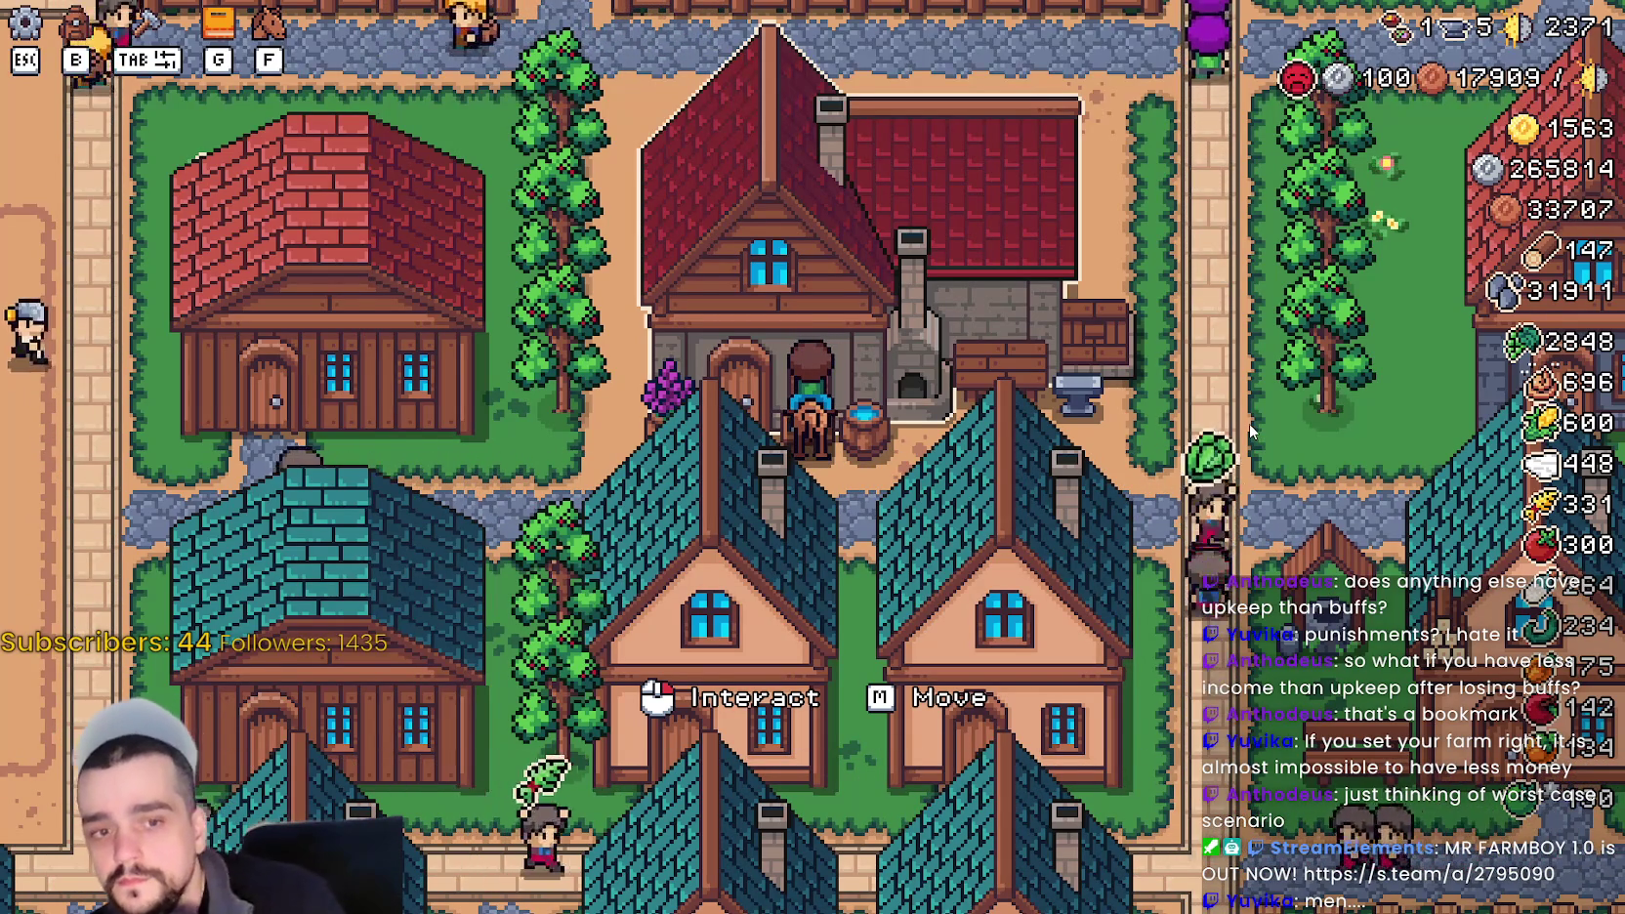
mouse_move(1488, 86)
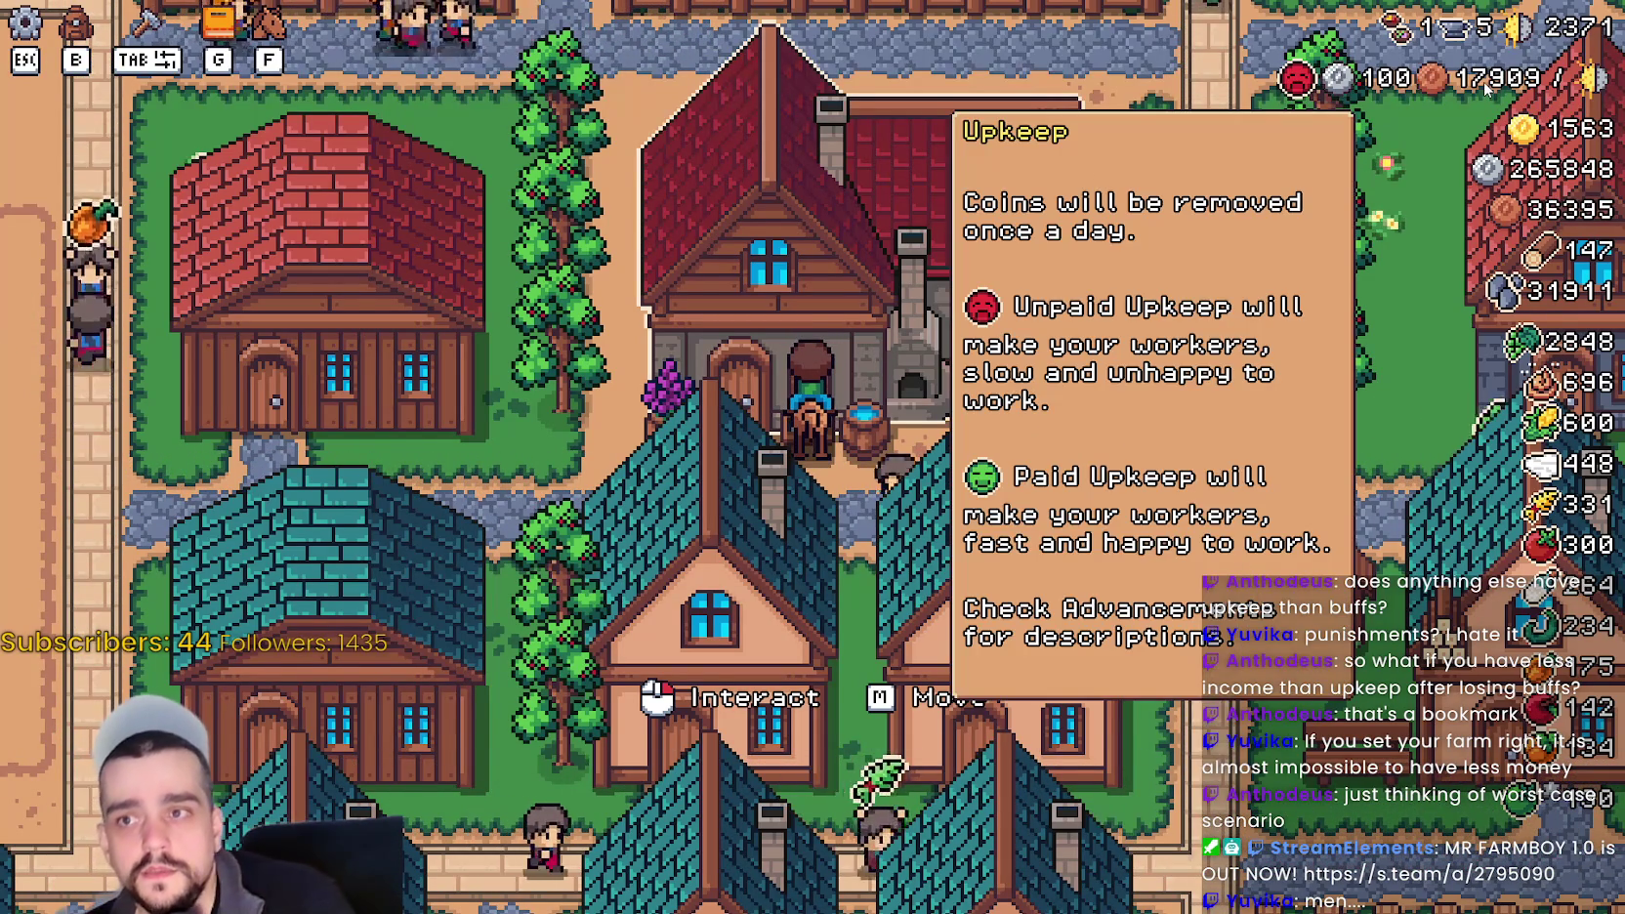
scroll(1225, 406, "down", 2)
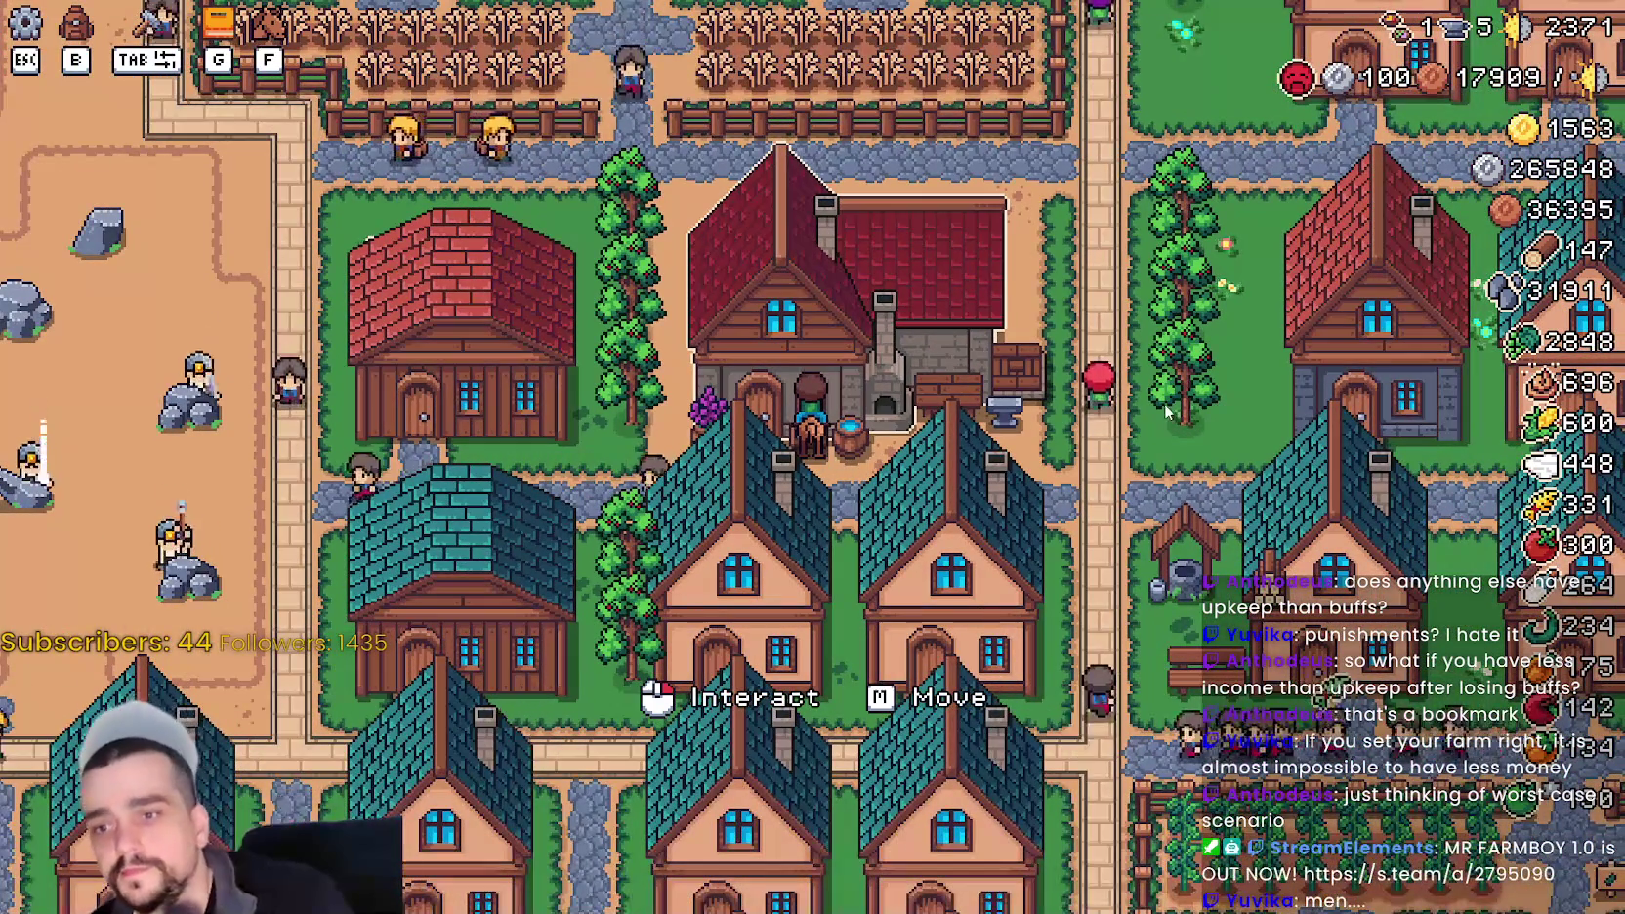
scroll(1168, 416, "up", 2)
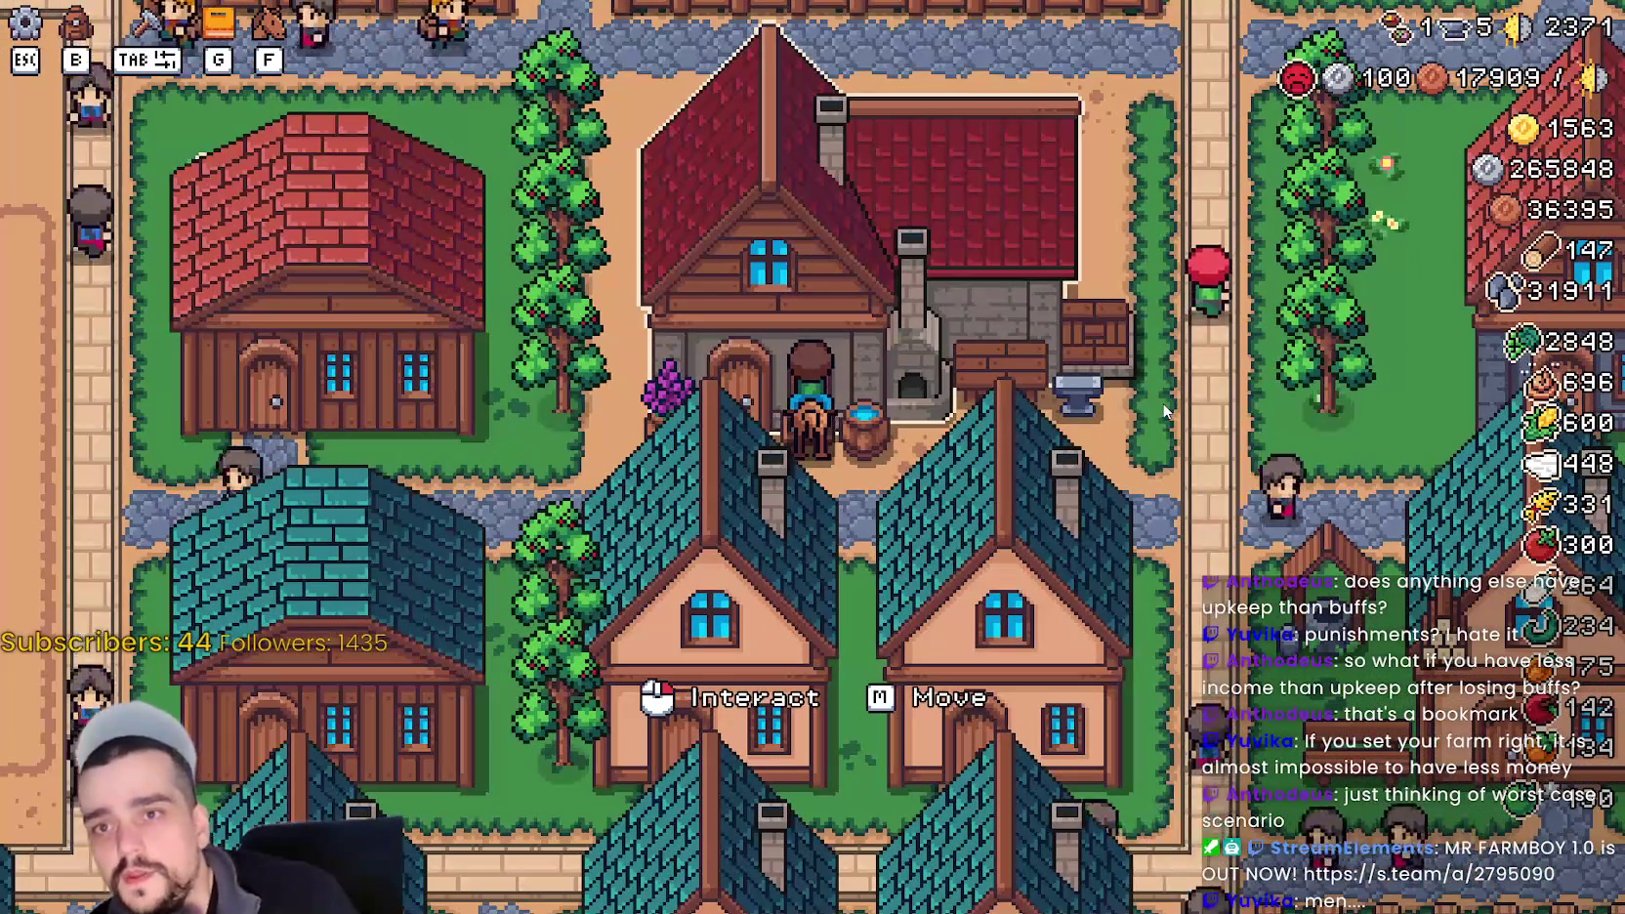
scroll(1161, 400, "up", 1)
left_click(1162, 386)
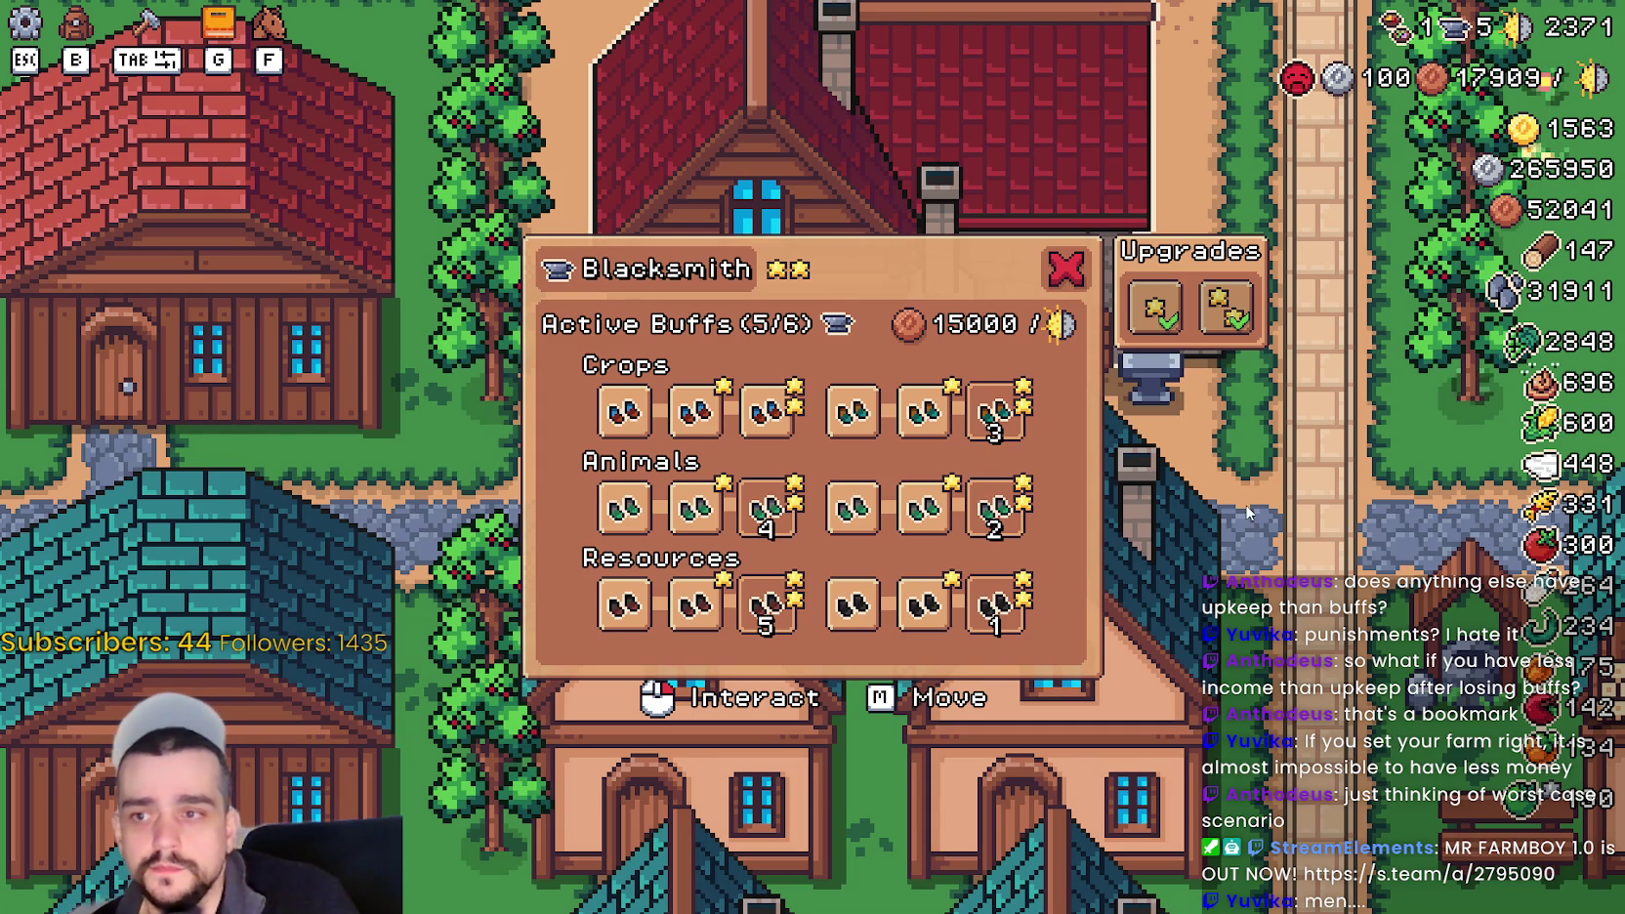
left_click(1067, 270)
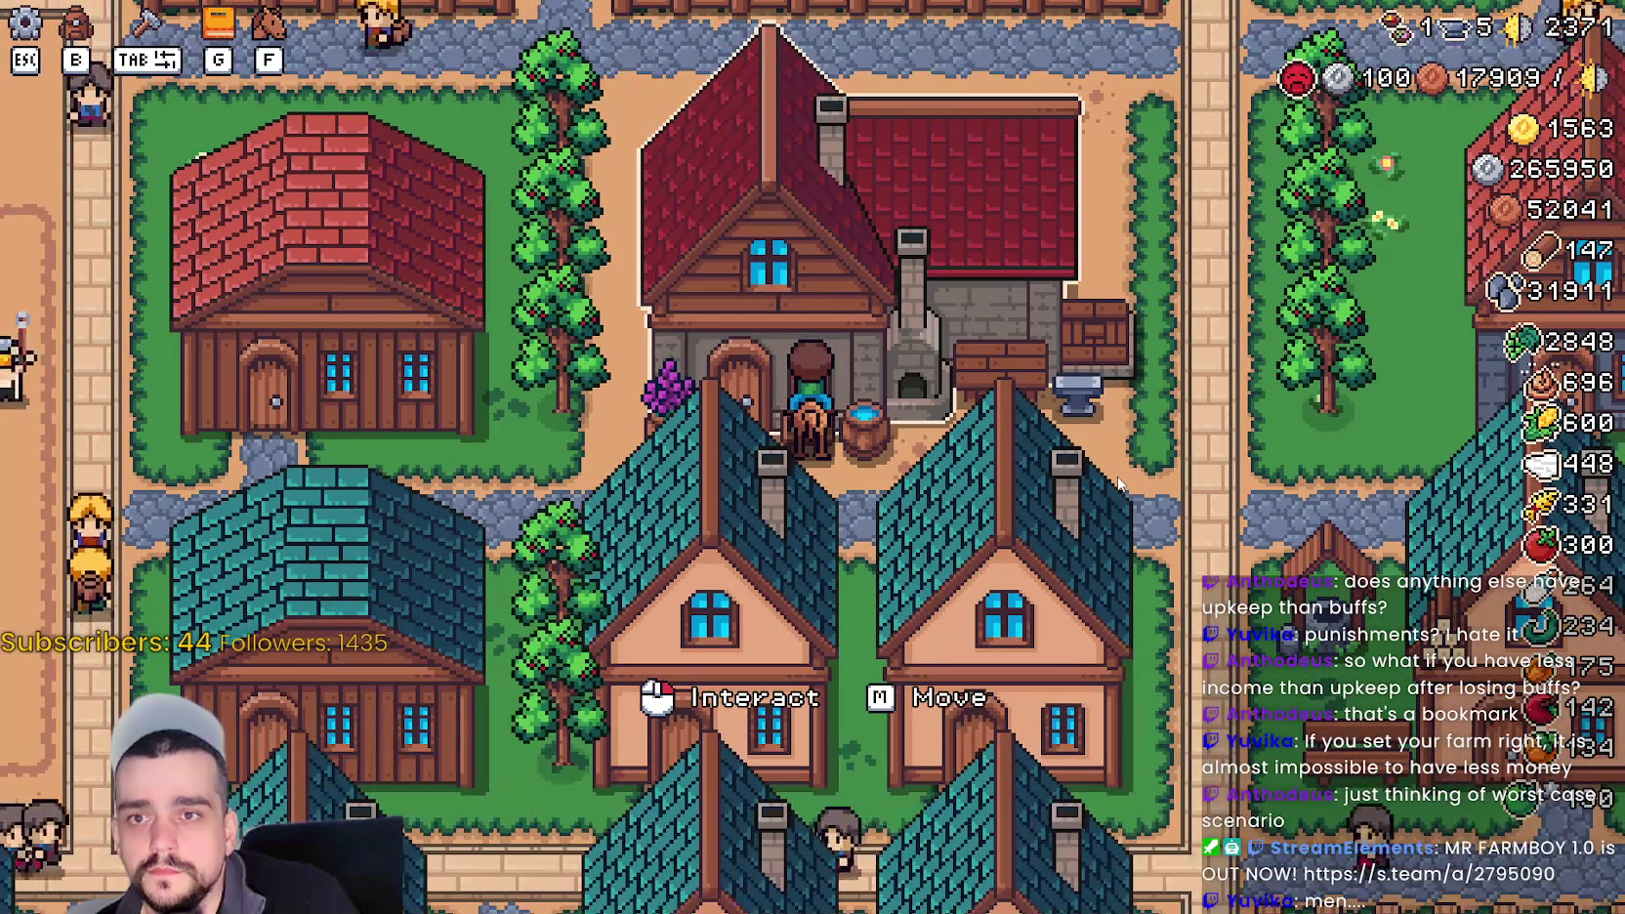
- Ride east, then north through the village past the rocks toward the market
scroll(1232, 382, "down", 5)
scroll(1232, 382, "up", 5)
key("d")
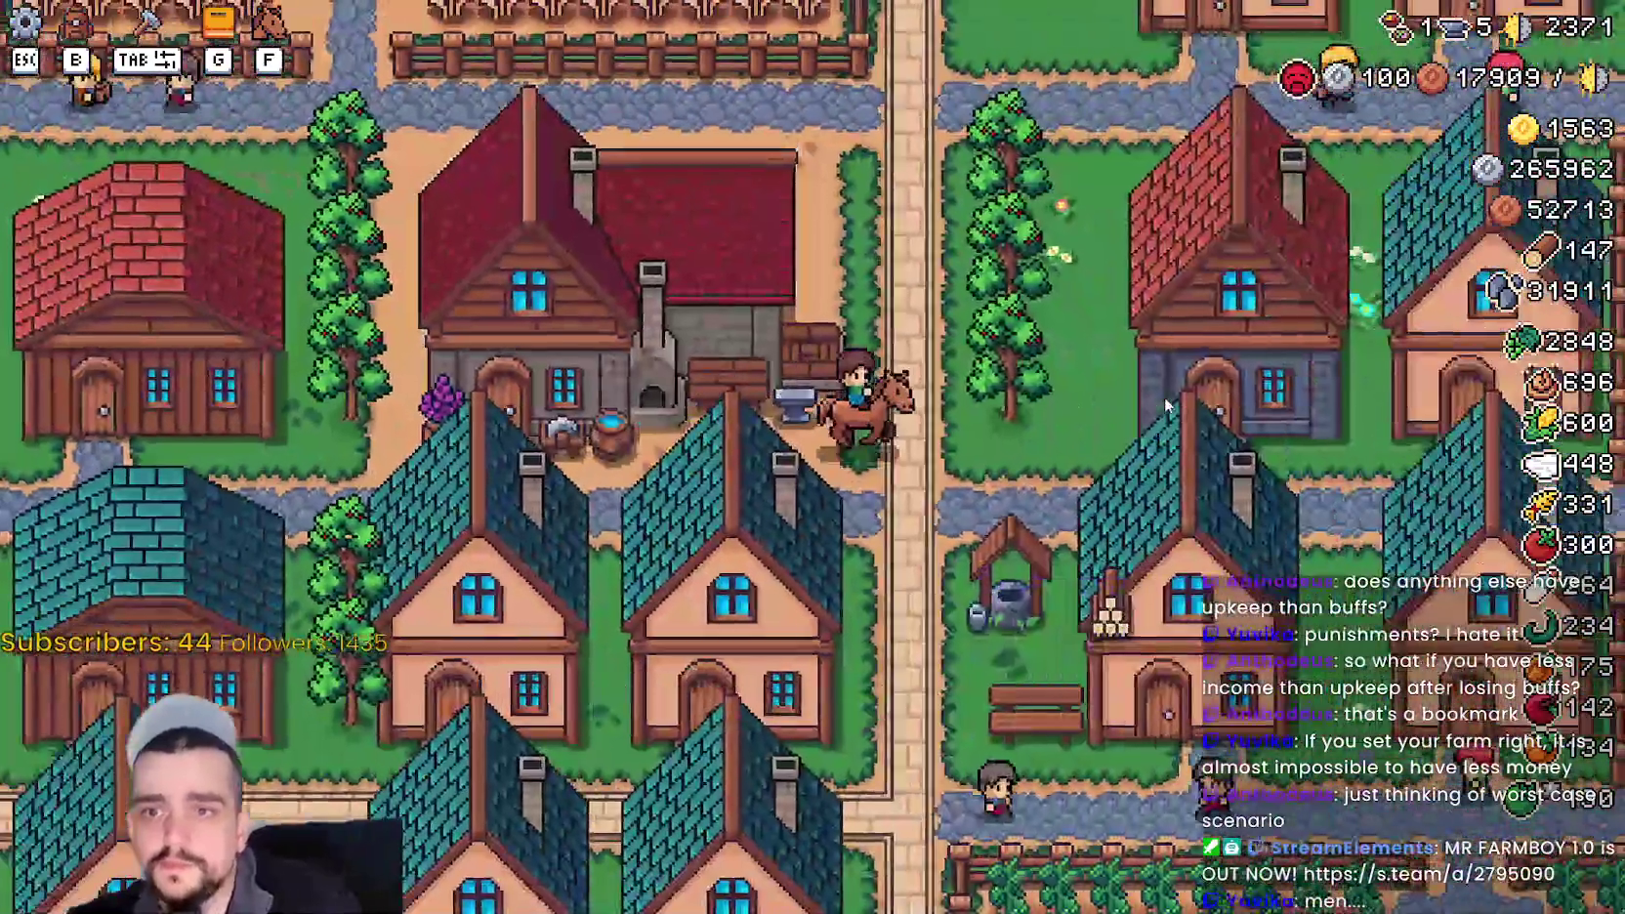
scroll(1164, 396, "down", 2)
key("w")
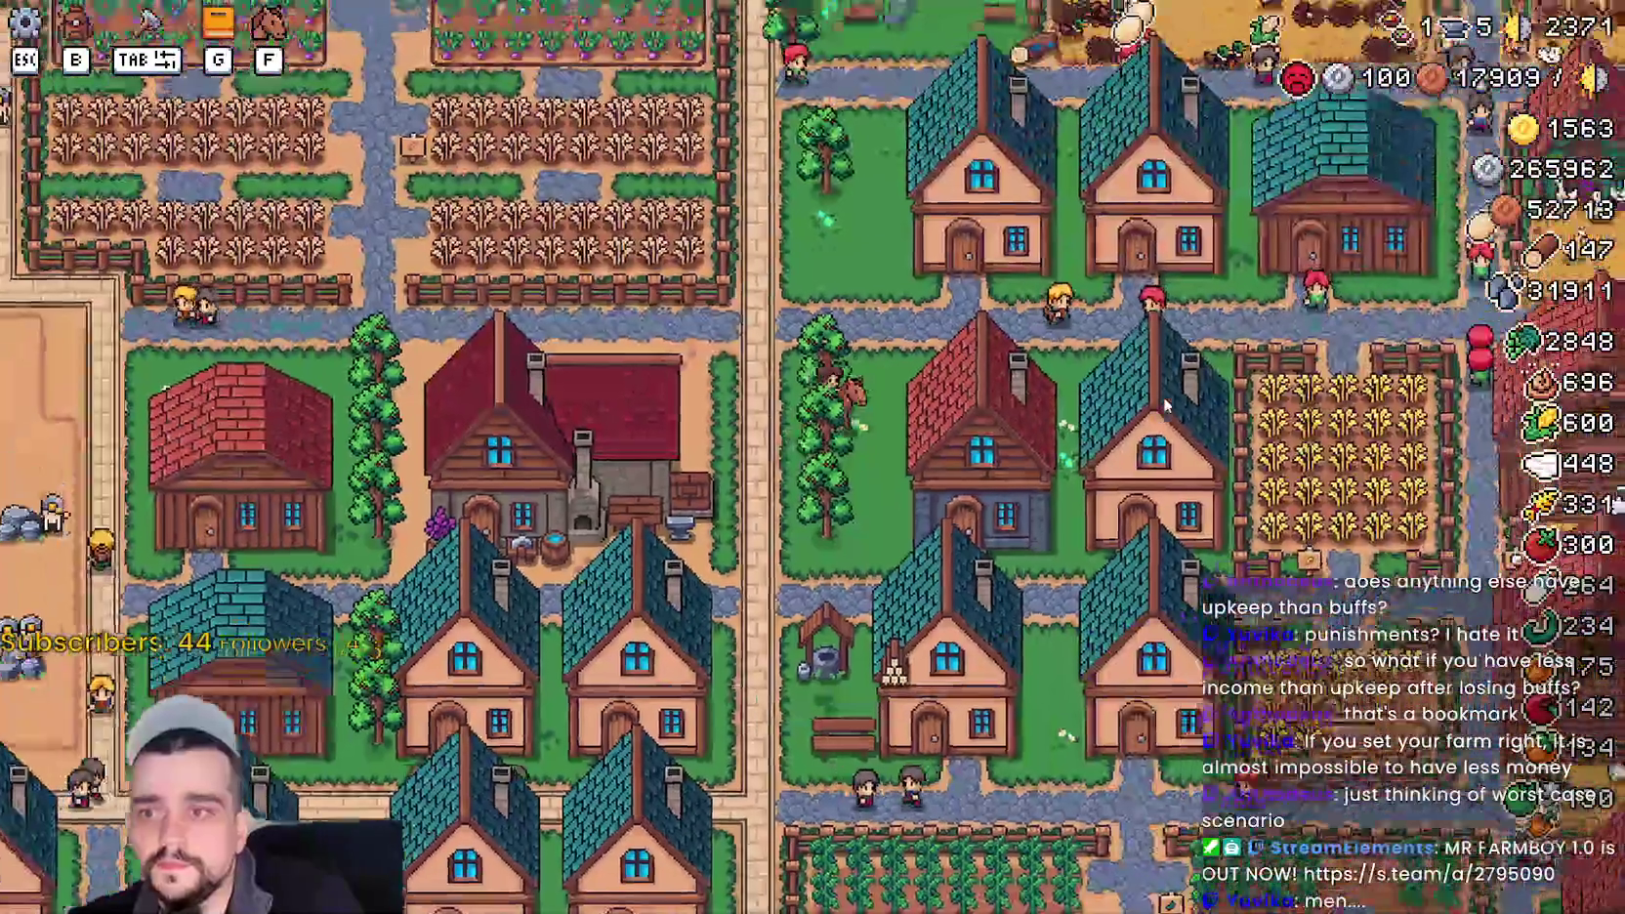
scroll(1162, 398, "down", 6)
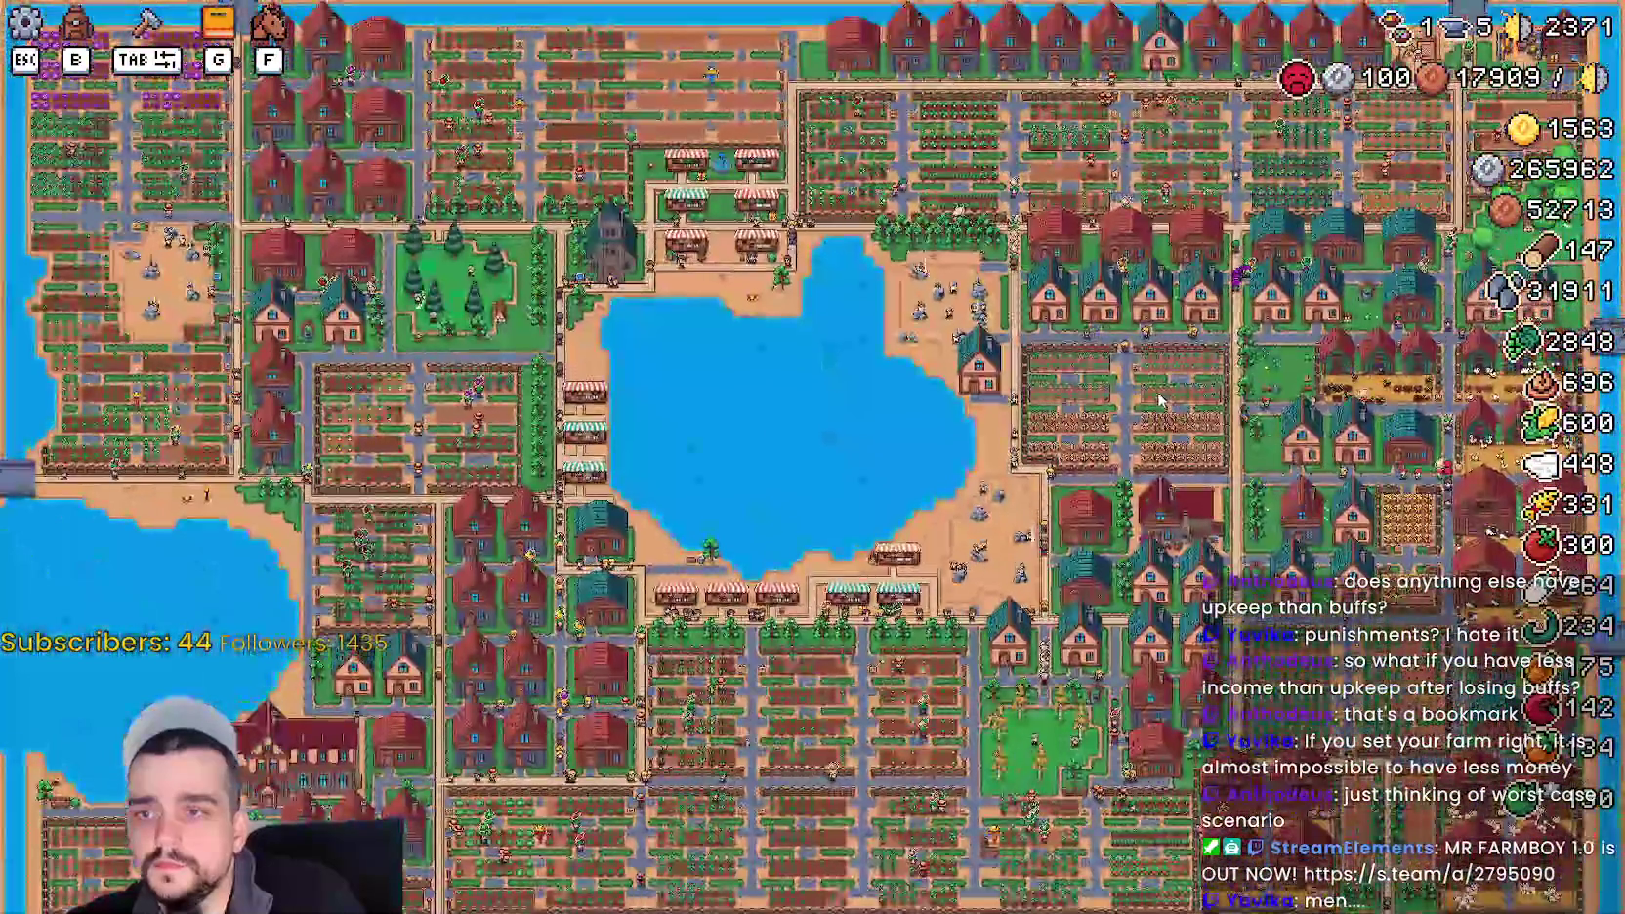
scroll(1163, 398, "up", 6)
scroll(1161, 398, "down", 6)
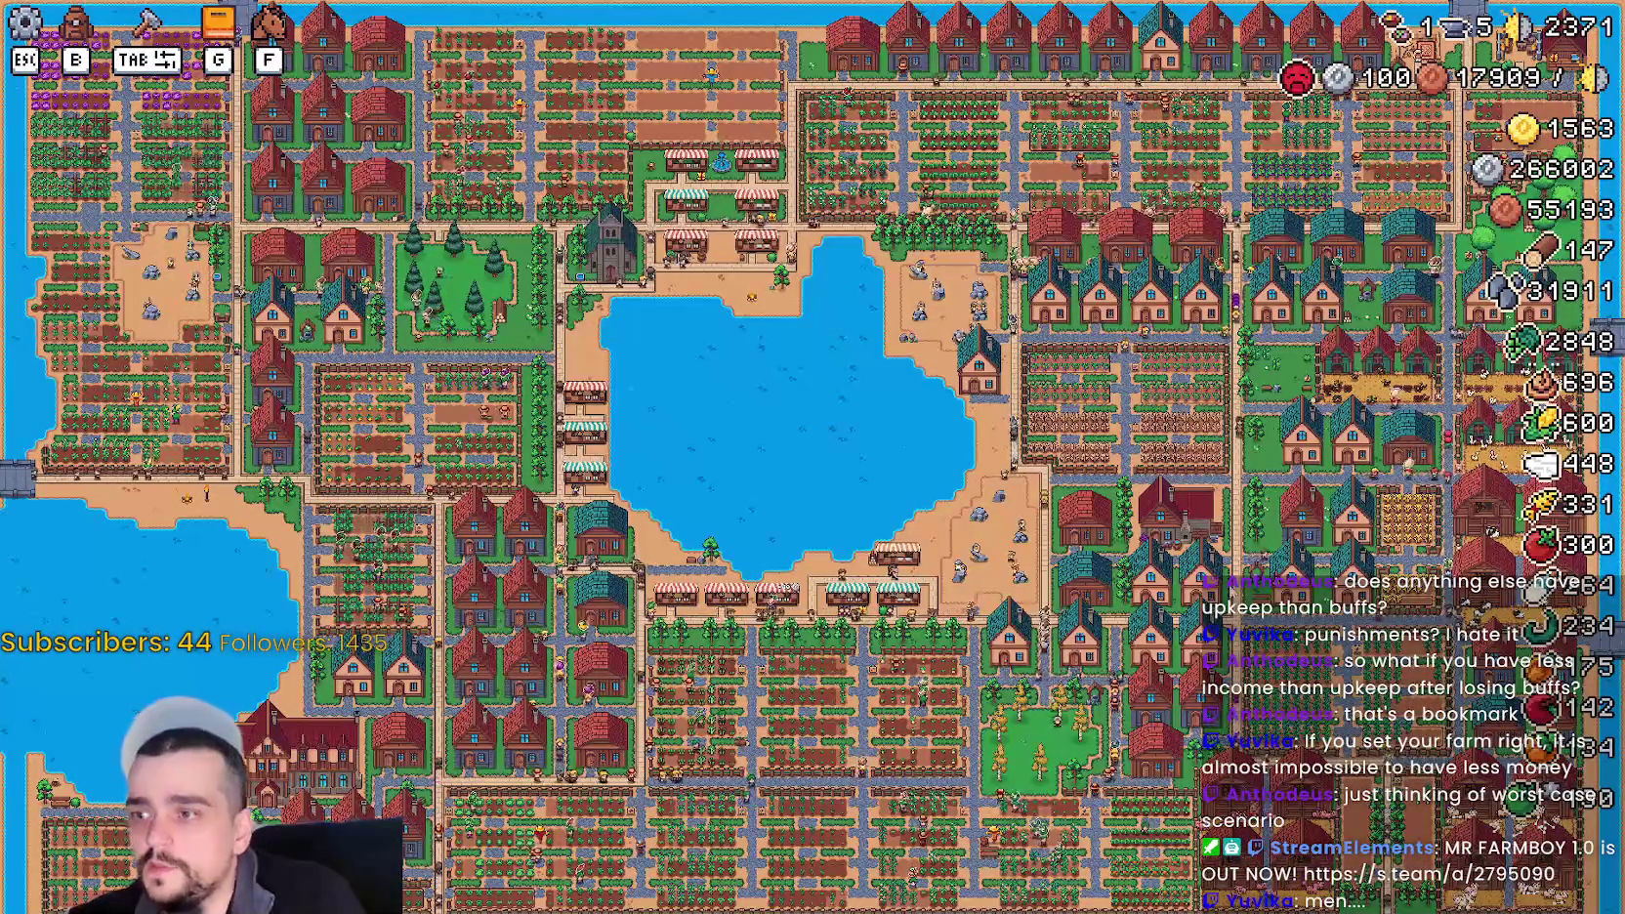
scroll(1154, 392, "up", 6)
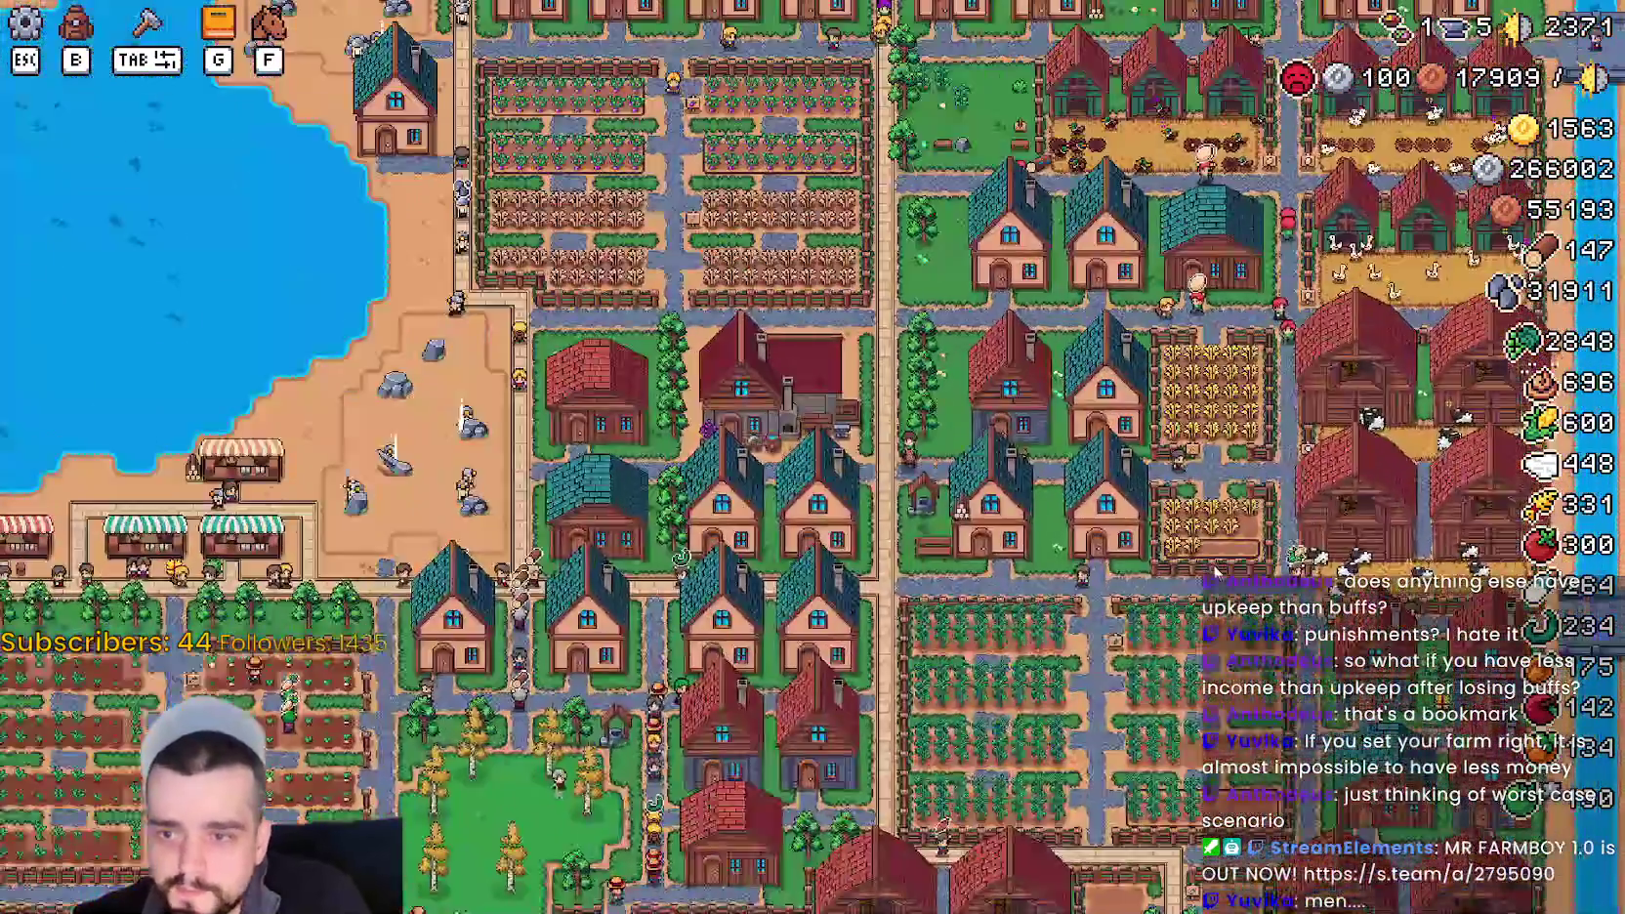
scroll(1216, 572, "down", 6)
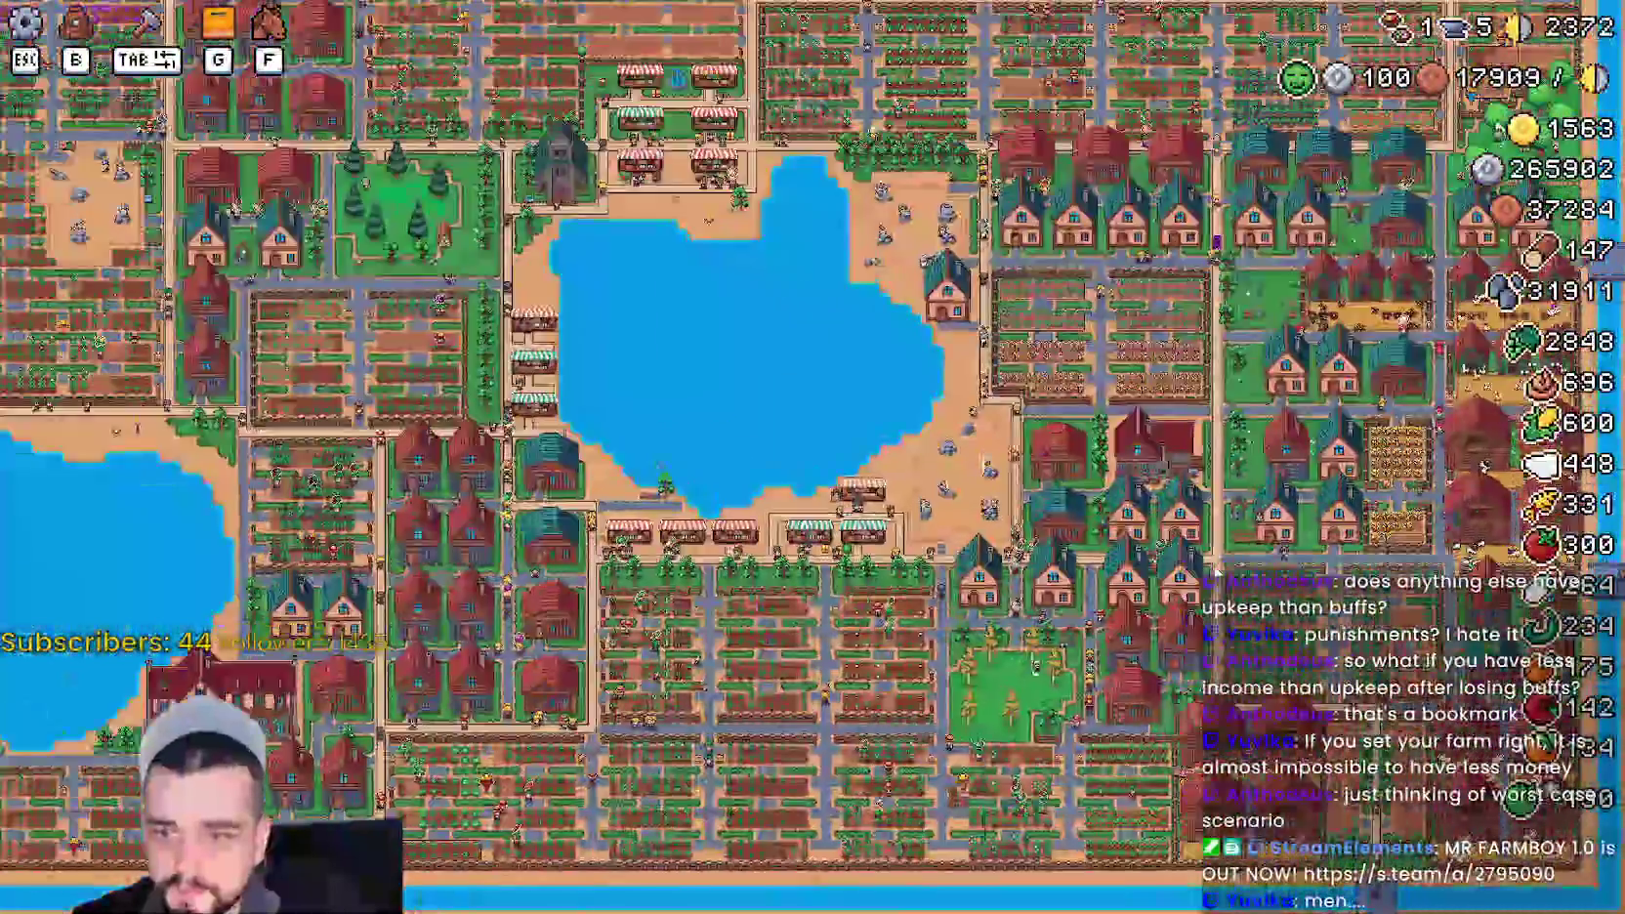
scroll(1216, 571, "up", 8)
scroll(1216, 571, "down", 6)
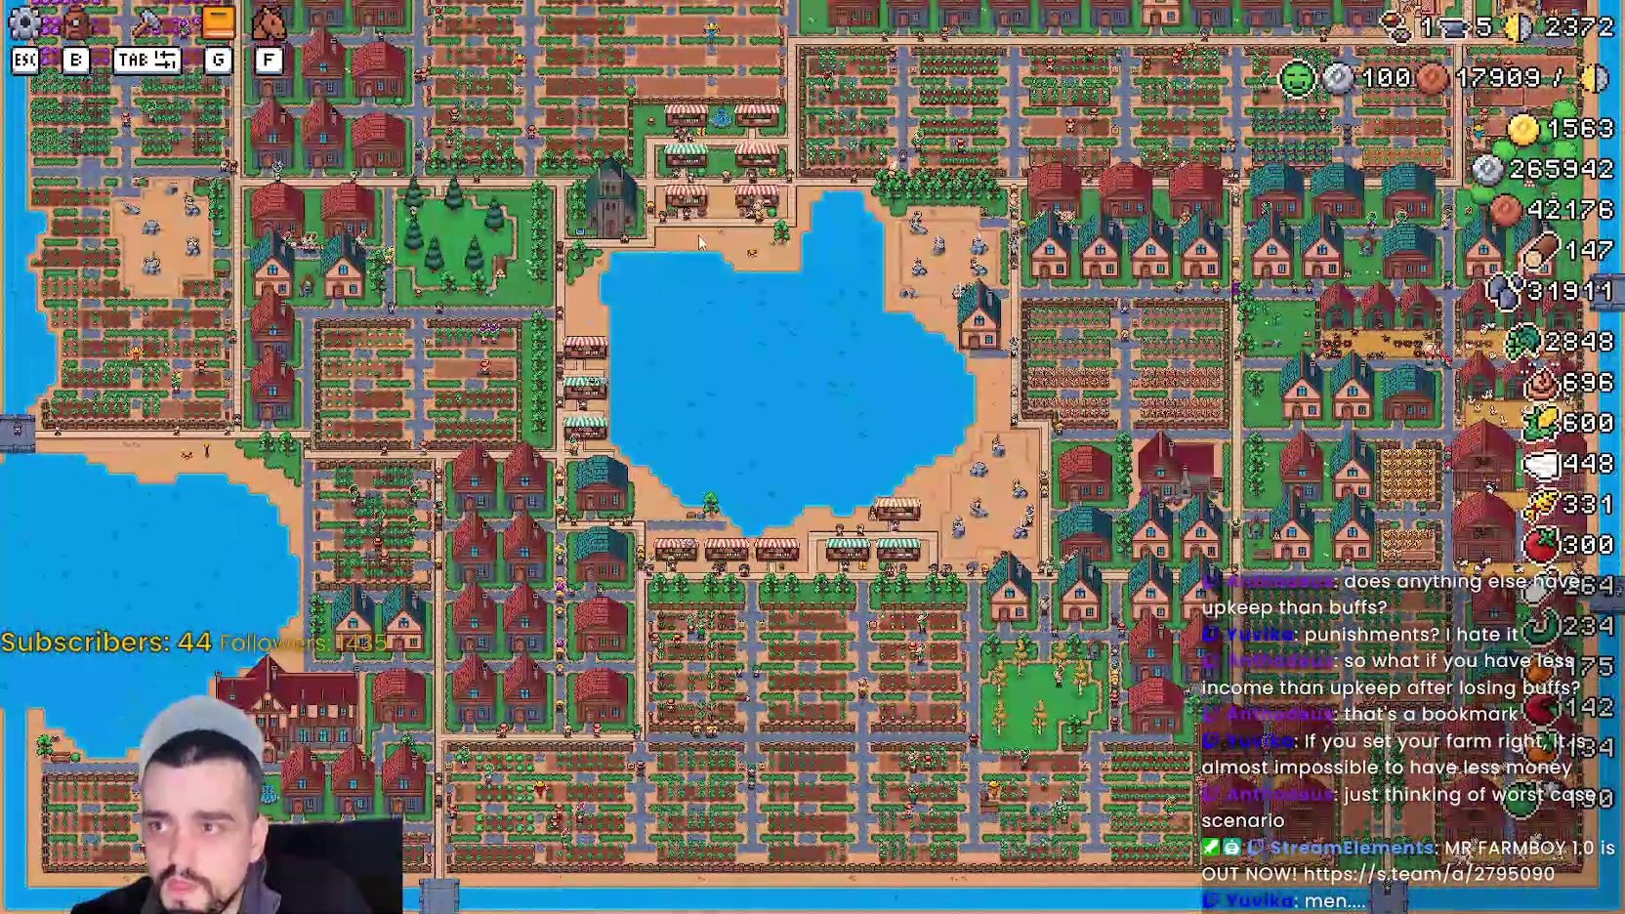
scroll(873, 309, "up", 8)
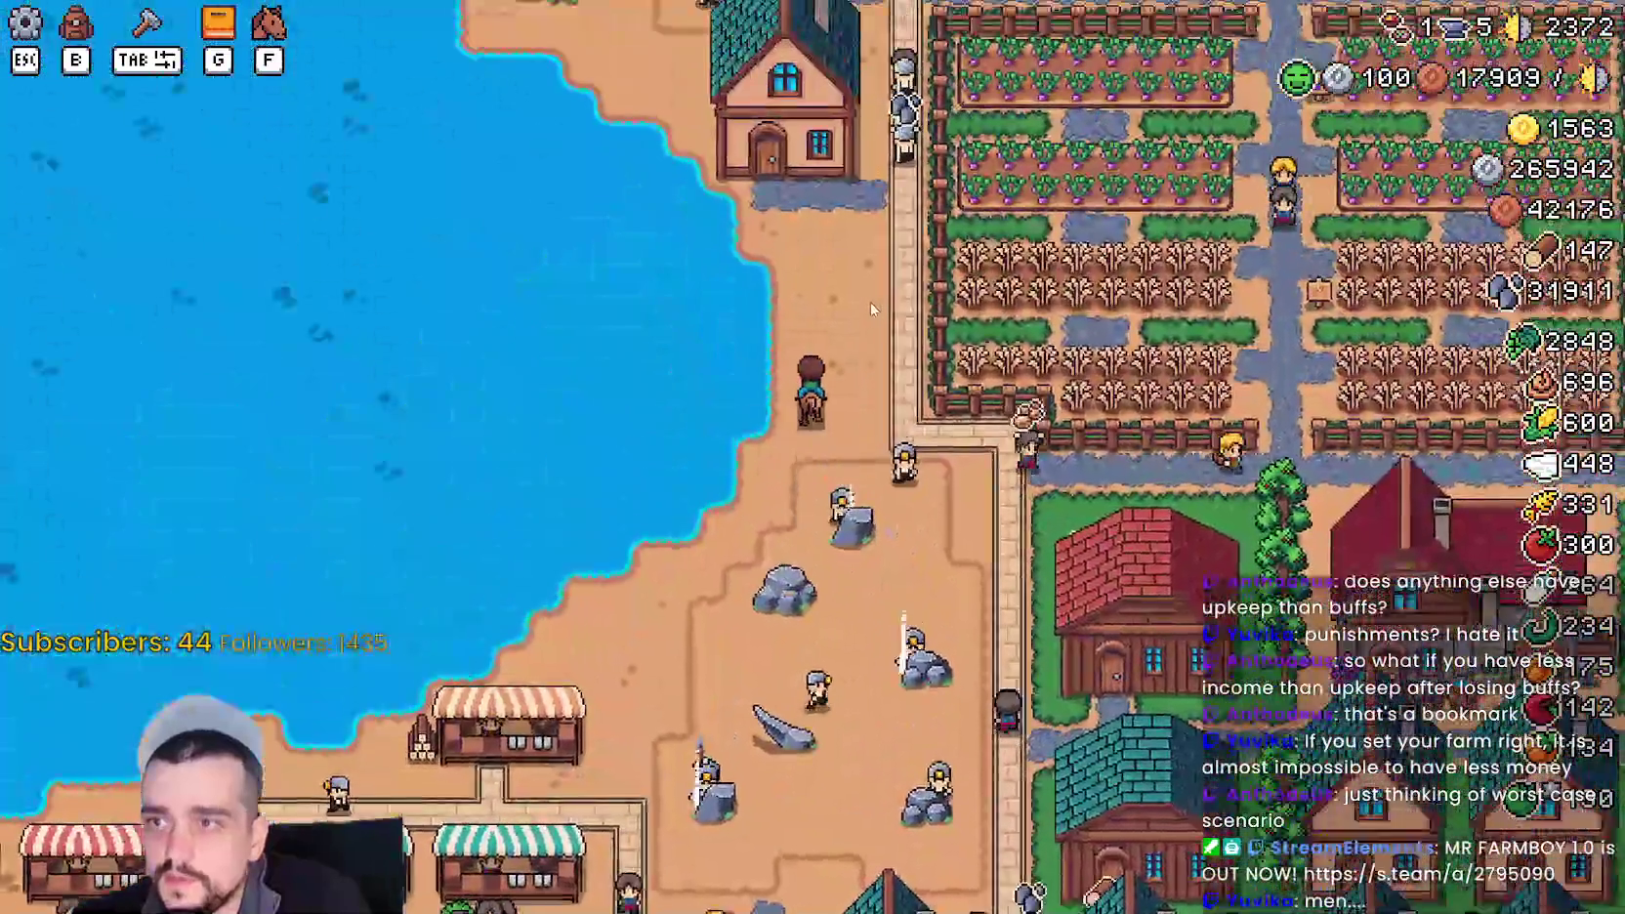
key("w")
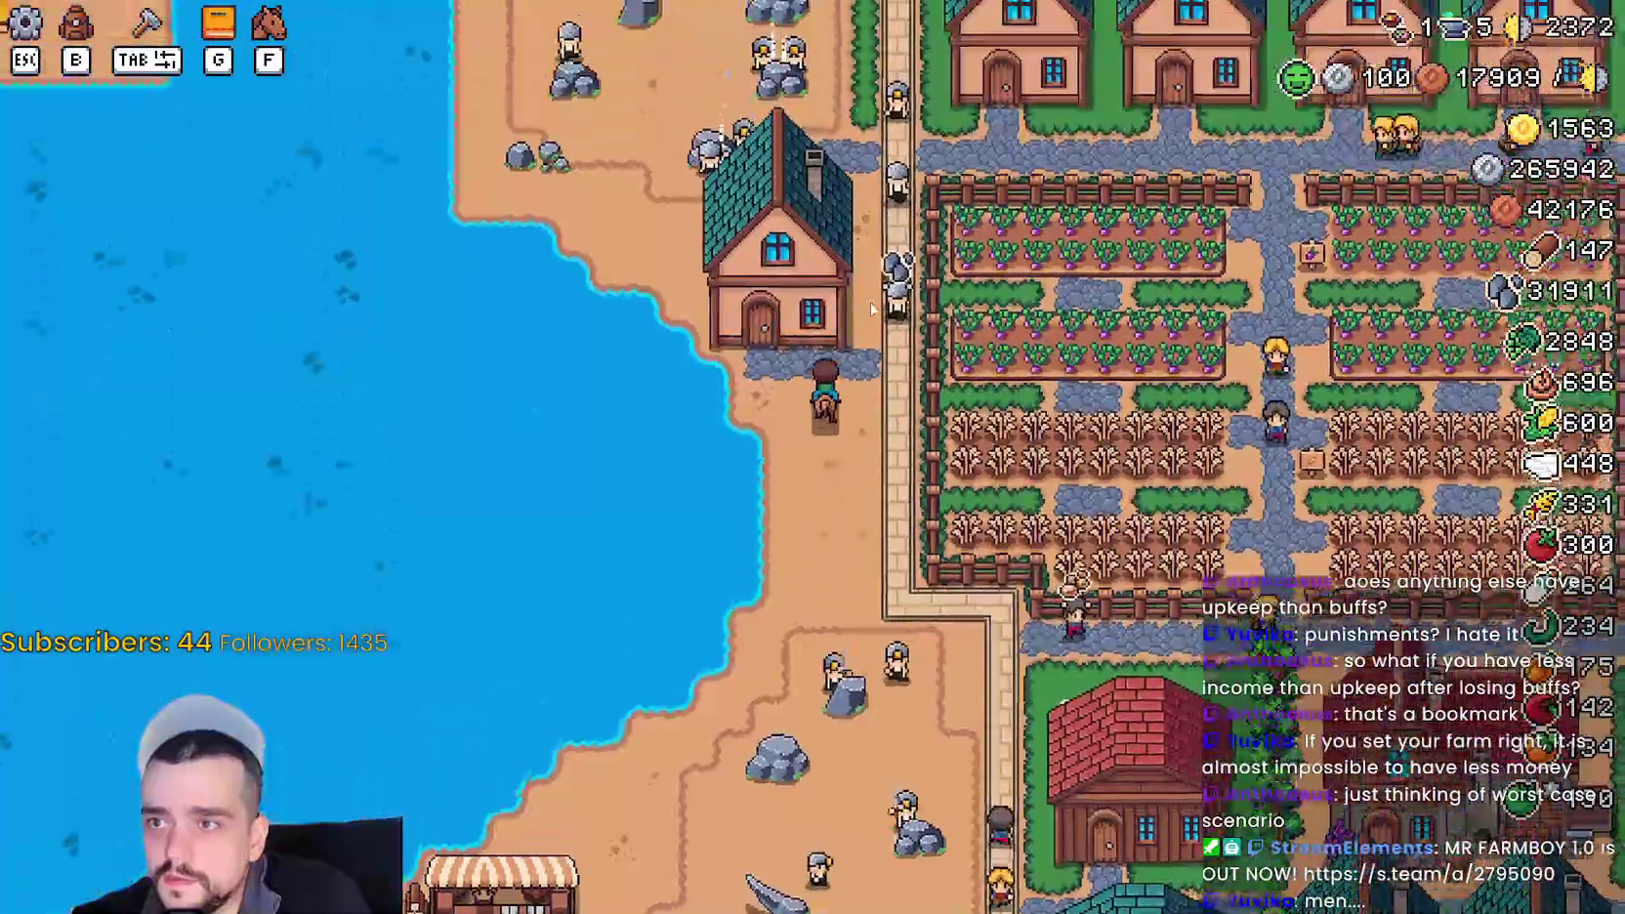
key("w")
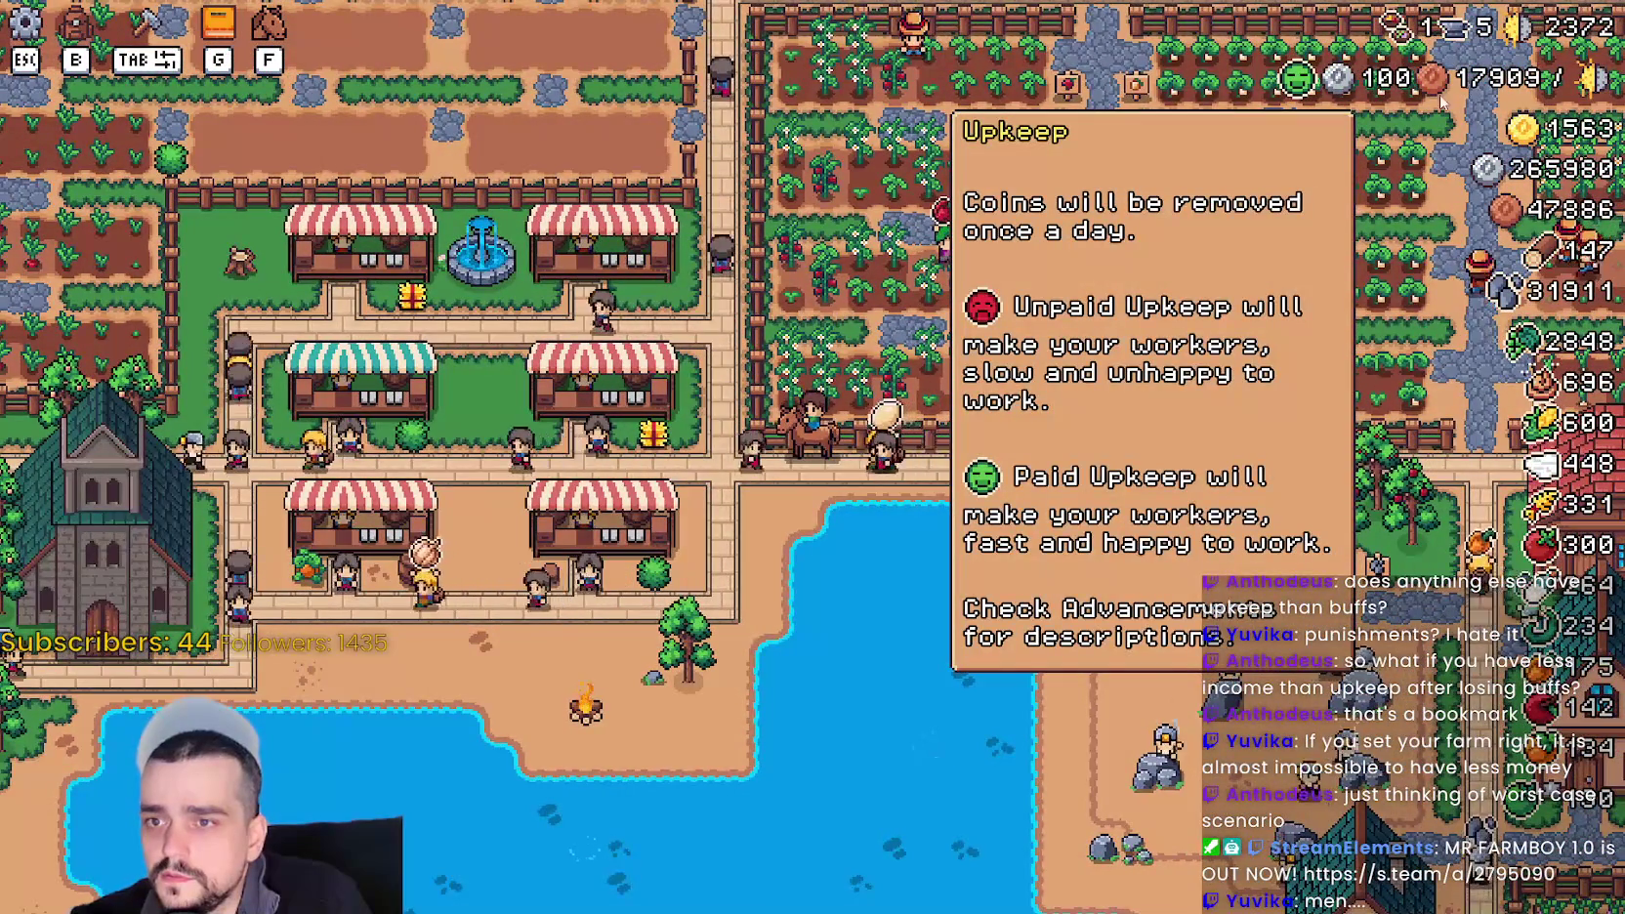
- Ride west to the market stalls and look through several stalls' market windows
key("a")
key("e")
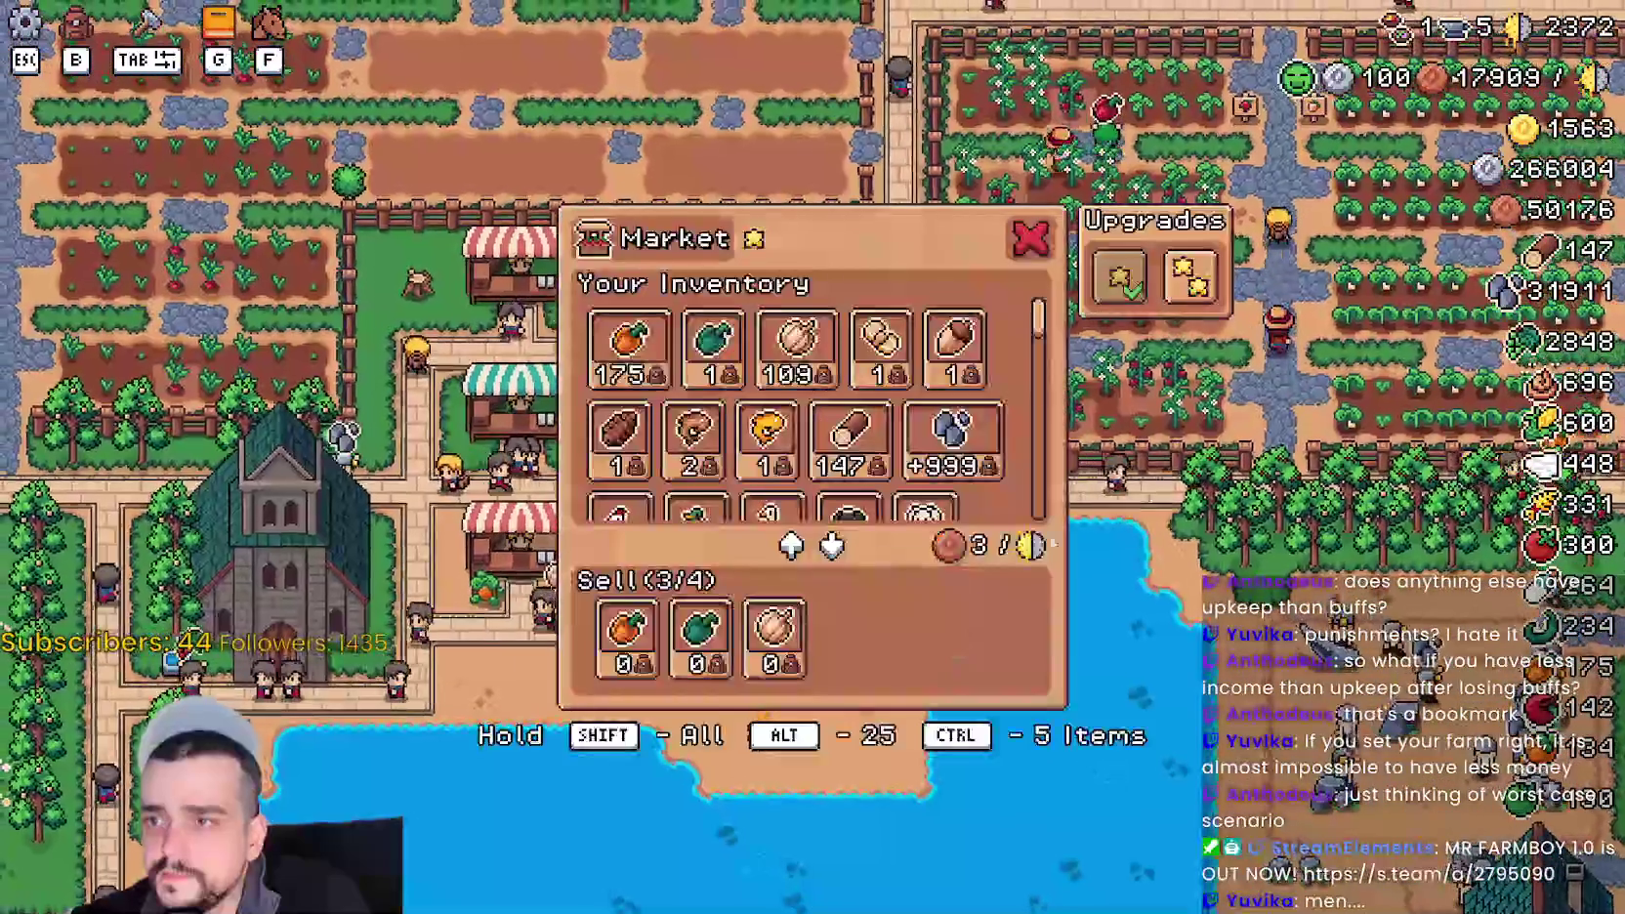
key("Escape")
key("e")
key("Escape")
key("e")
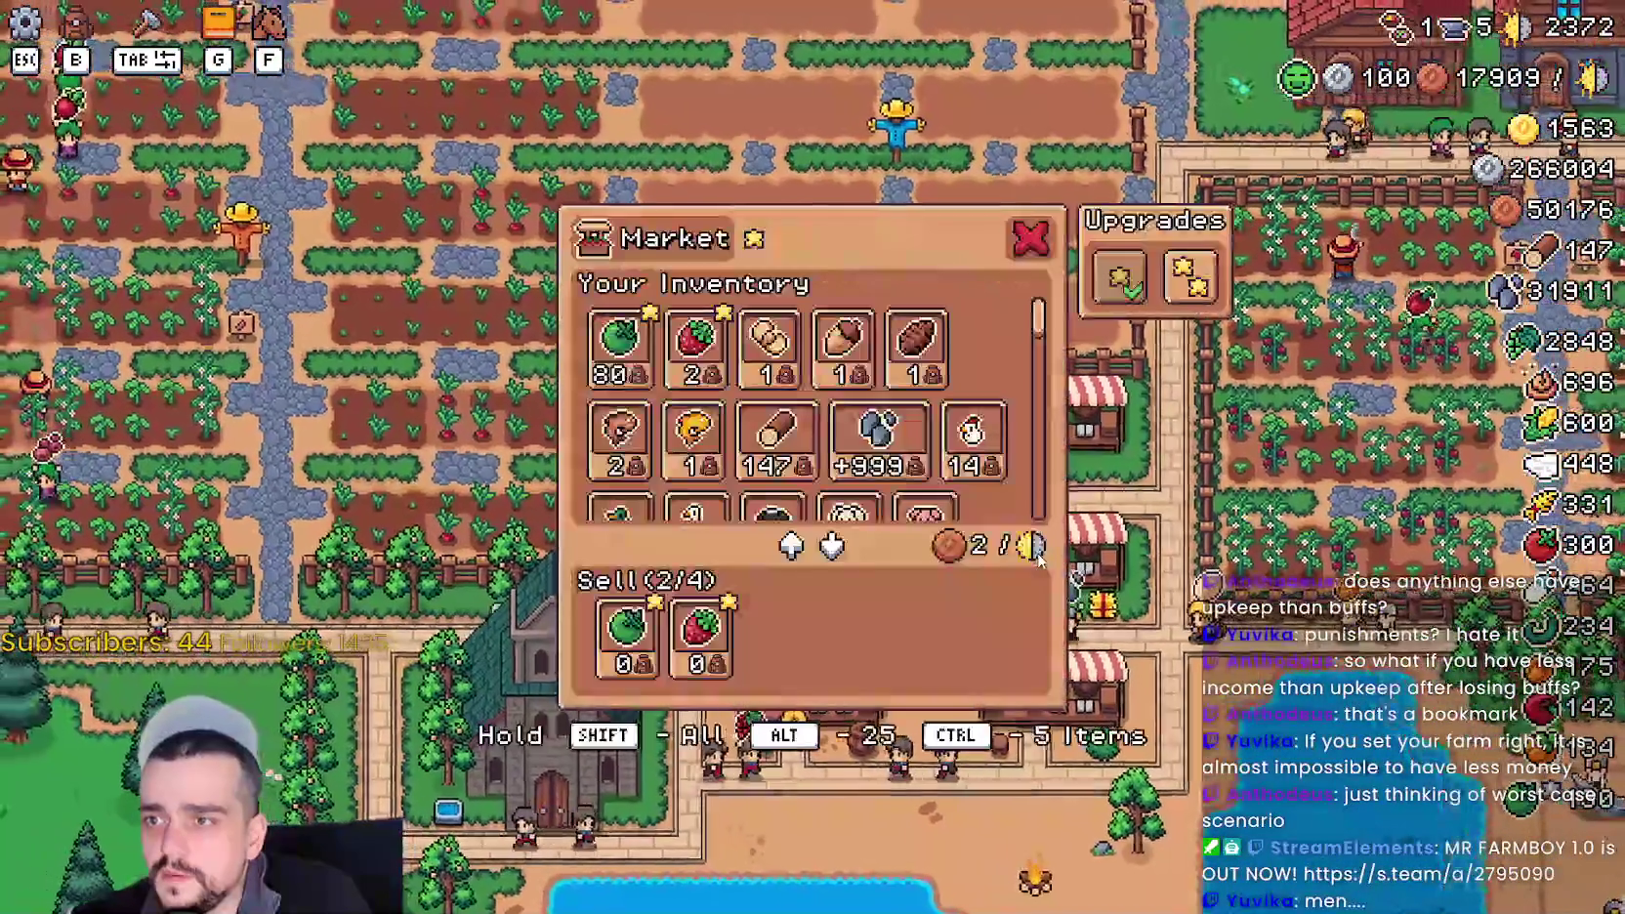
key("Escape")
key("e")
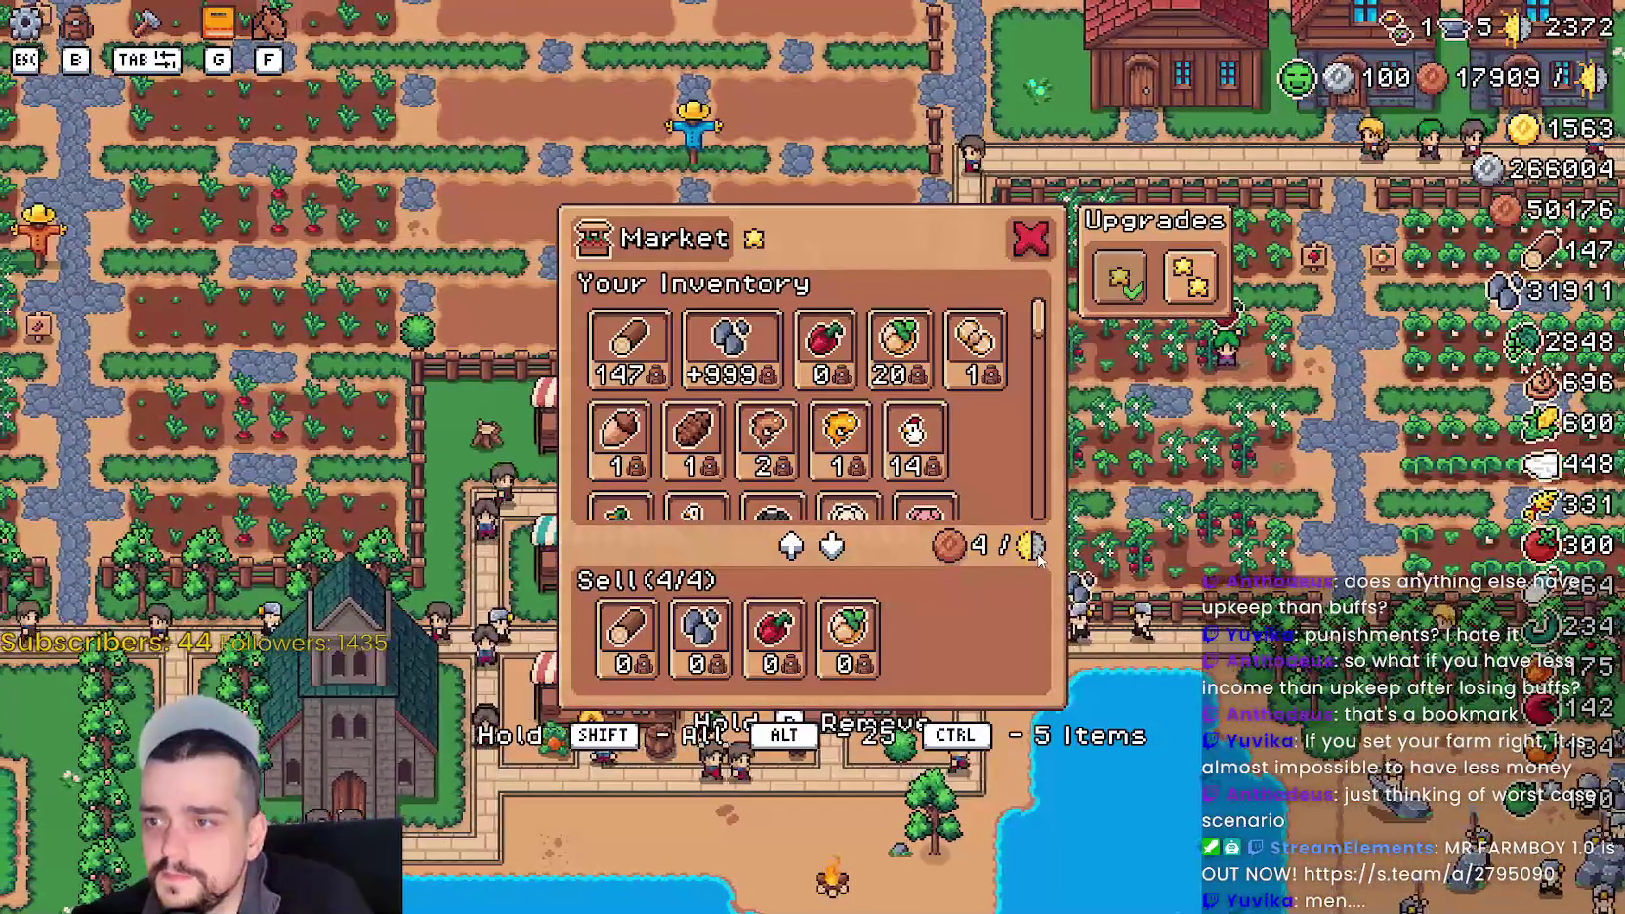
key("Escape")
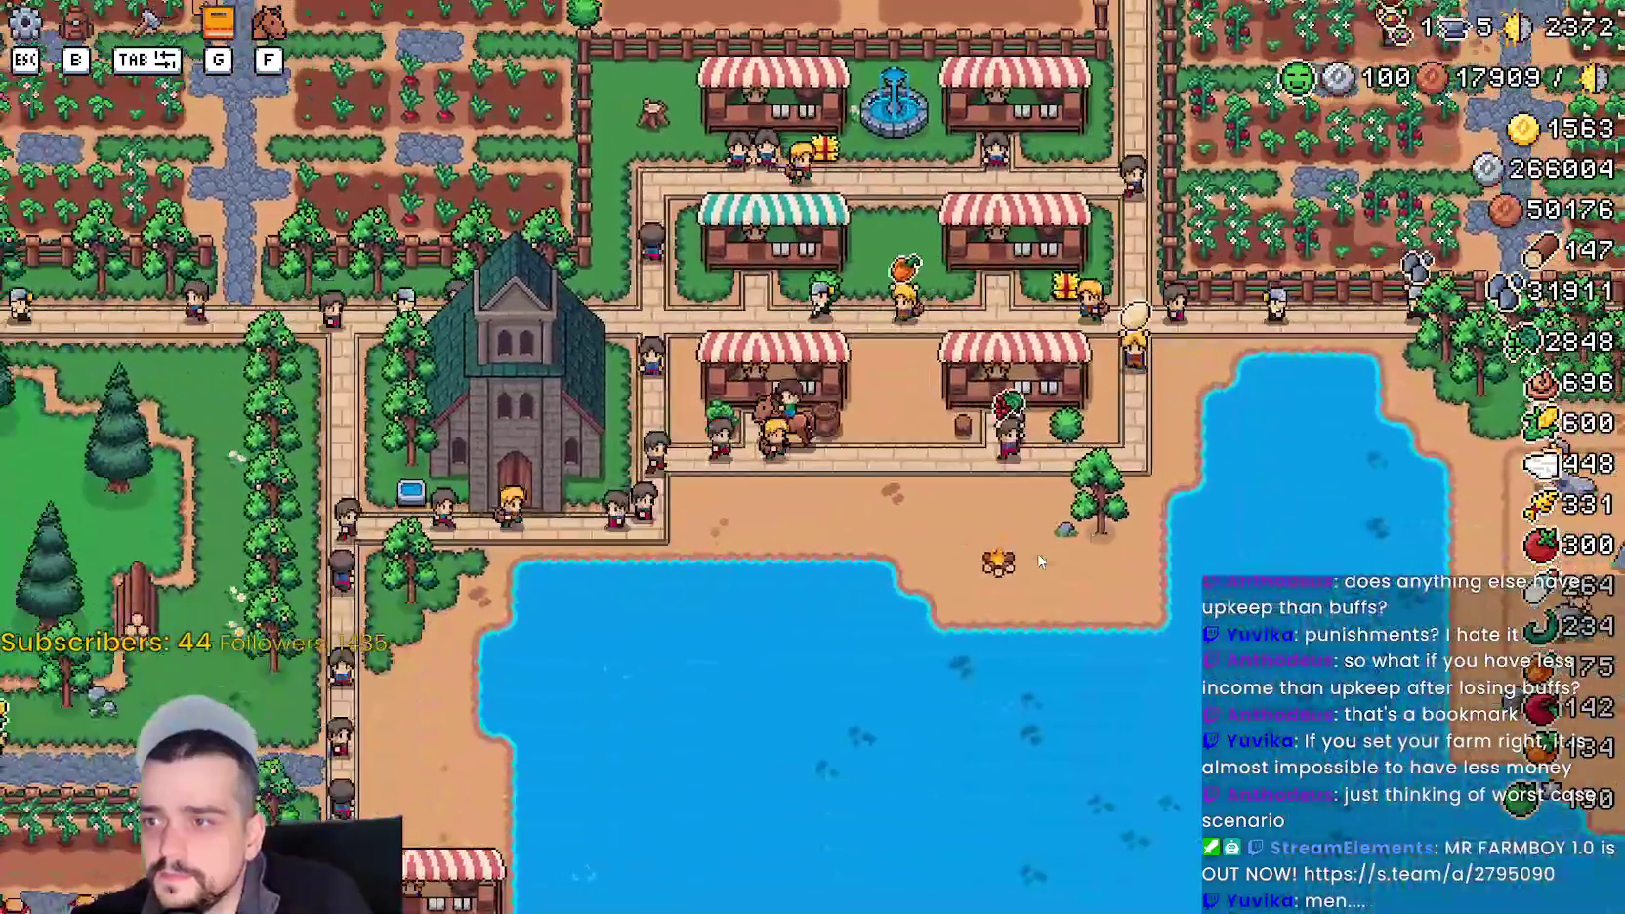
key("e")
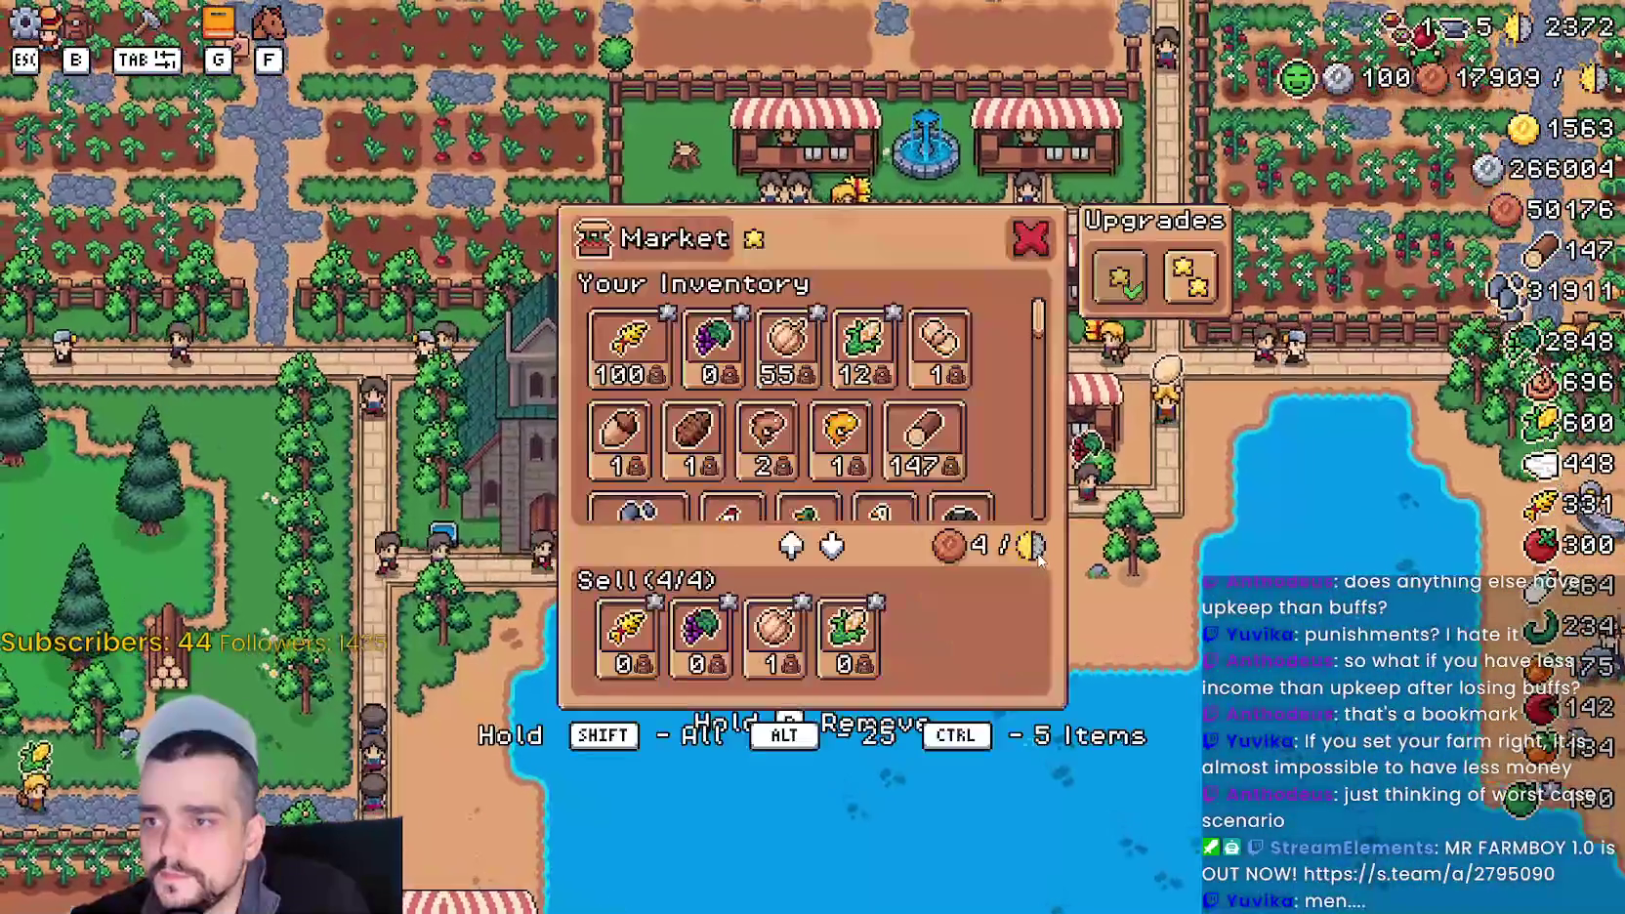
key("Escape")
key("e")
key("Escape")
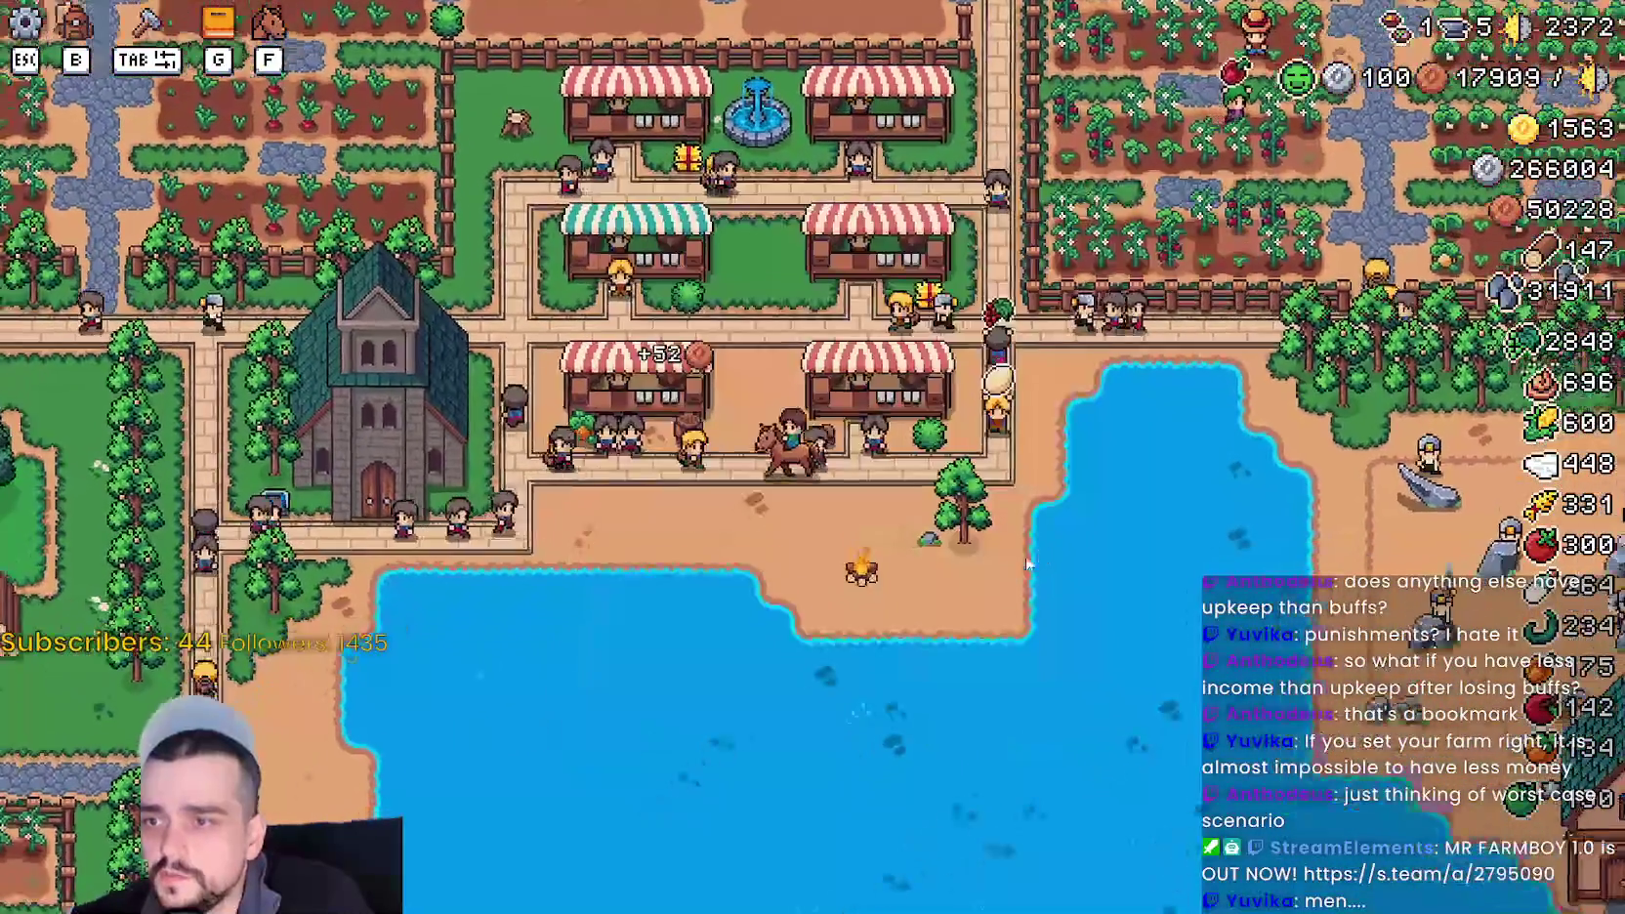
- Check the stall selling tomatoes and grapes, then head south toward the houses
scroll(968, 564, "down", 5)
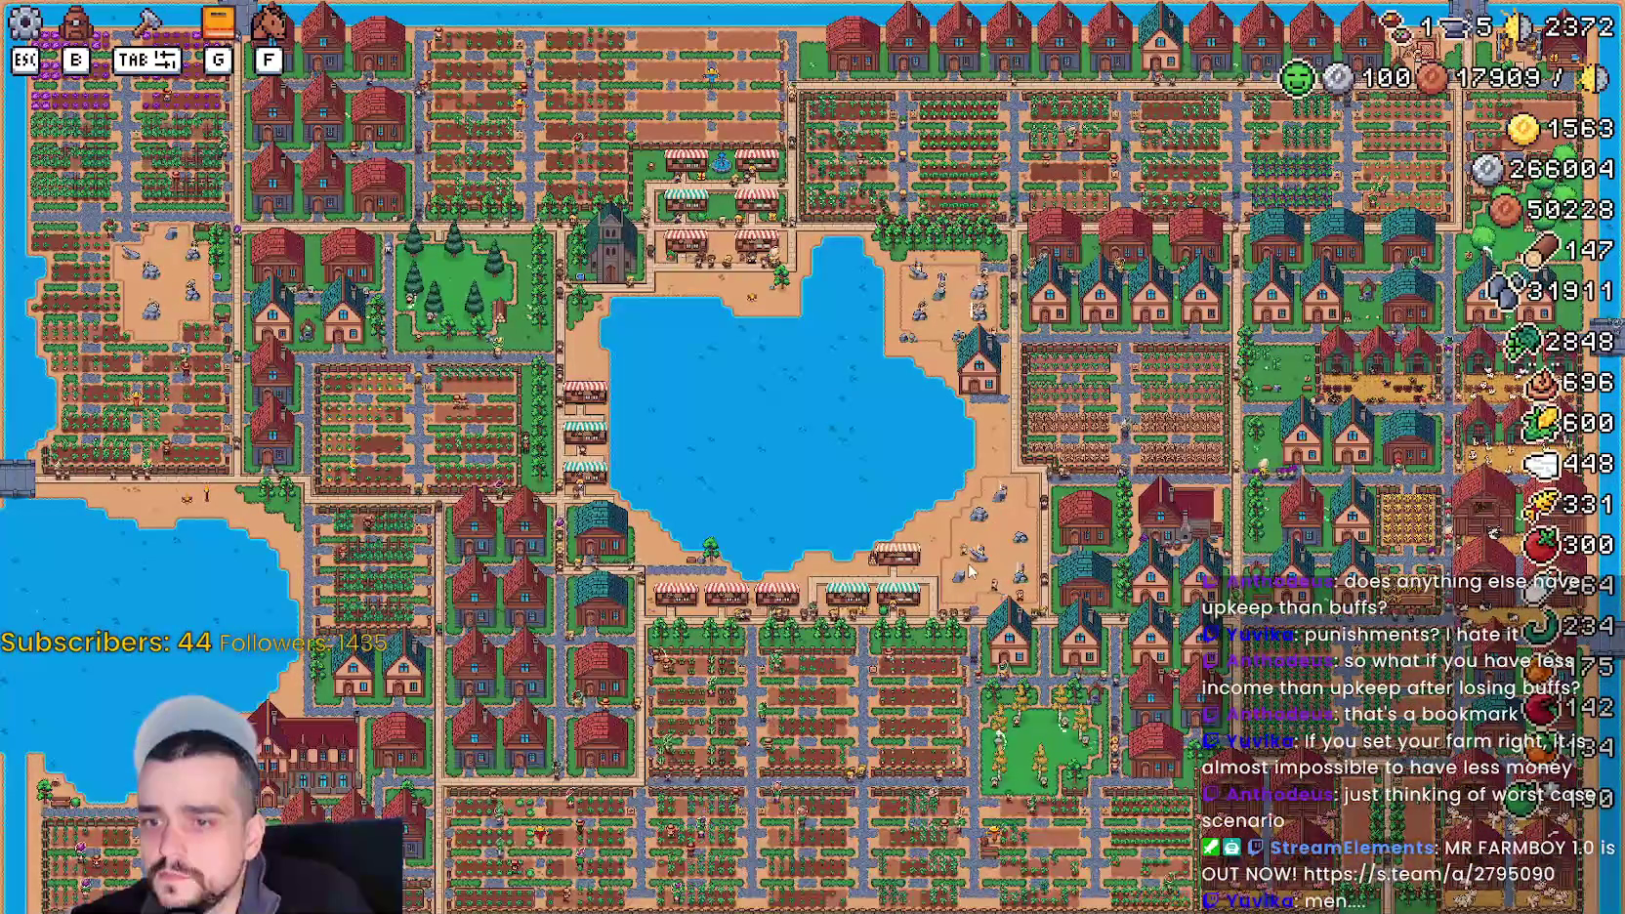
scroll(968, 573, "up", 5)
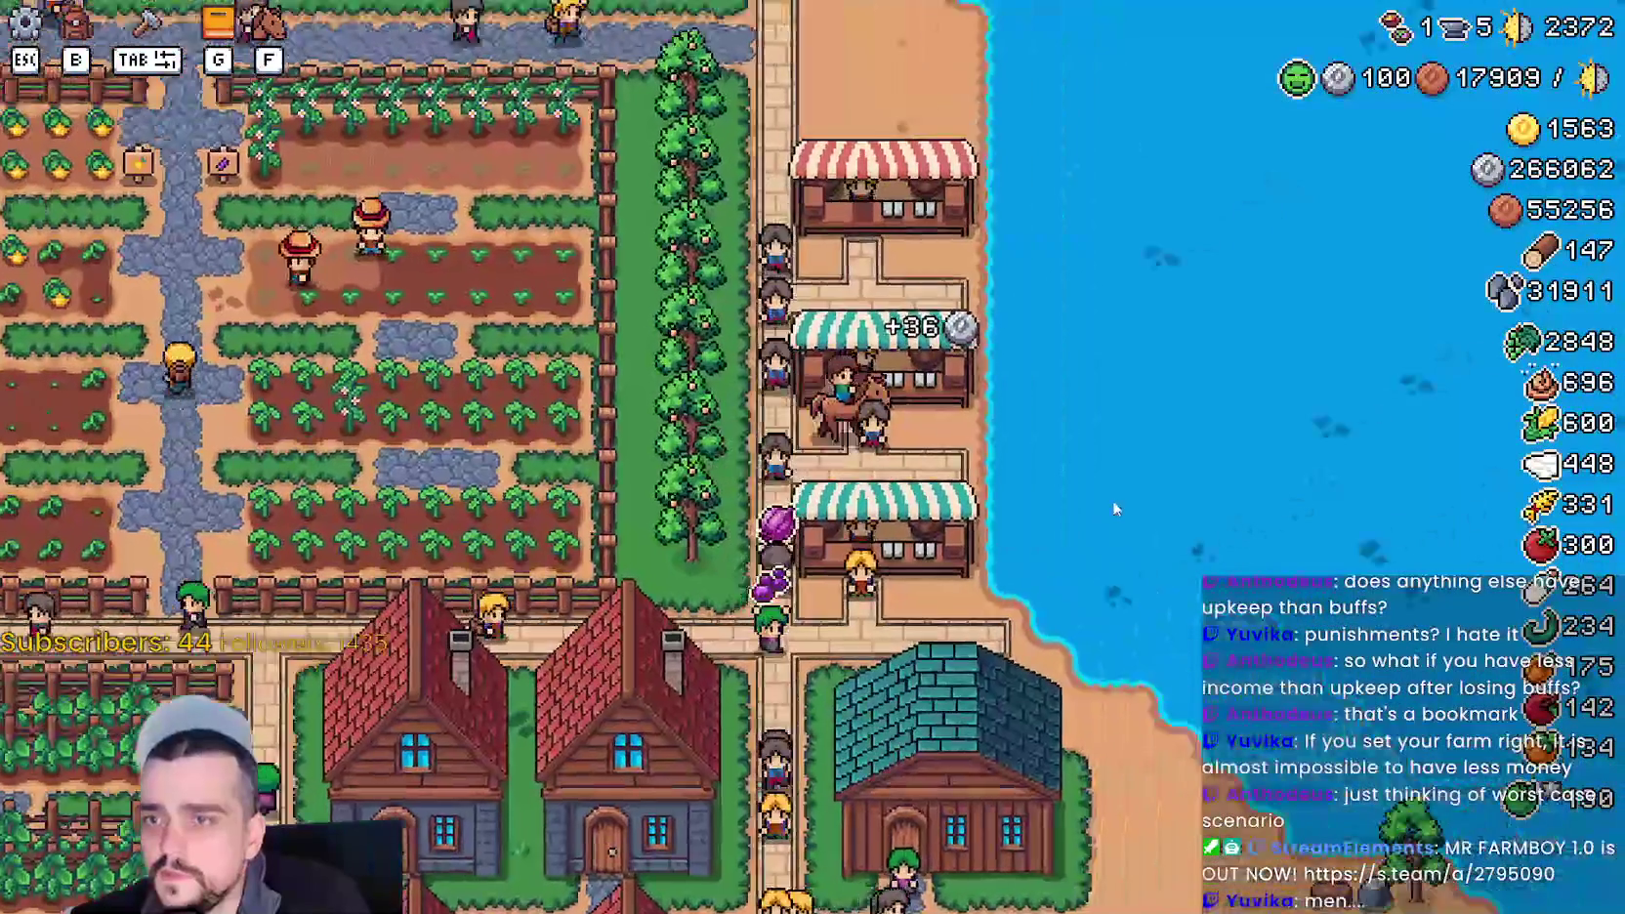
key("e")
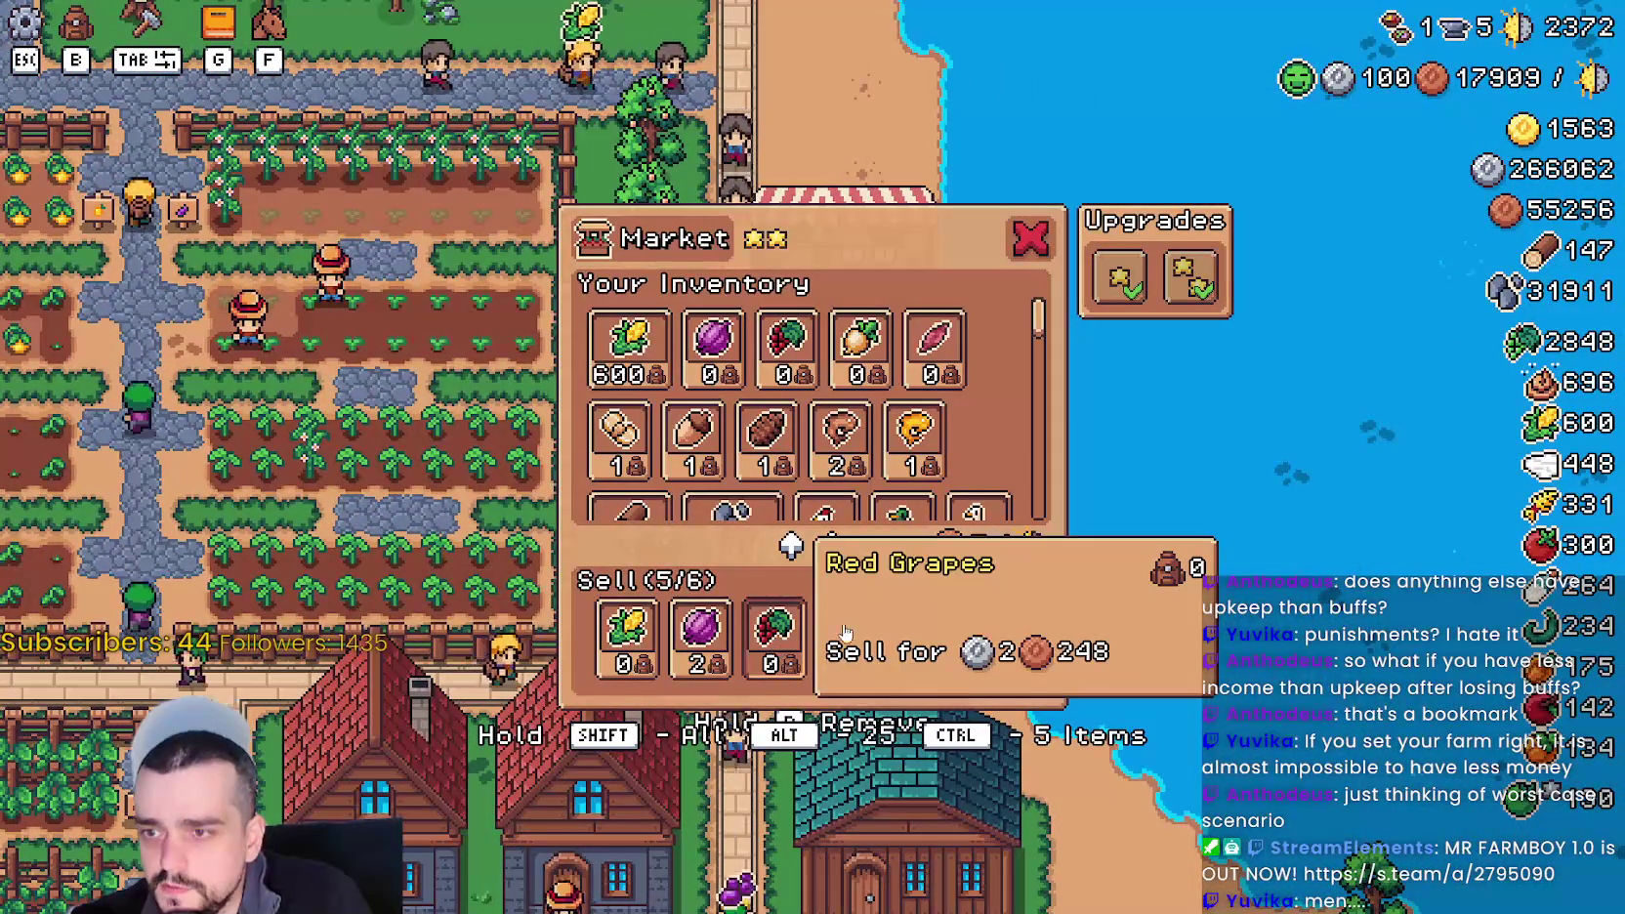
key("Escape")
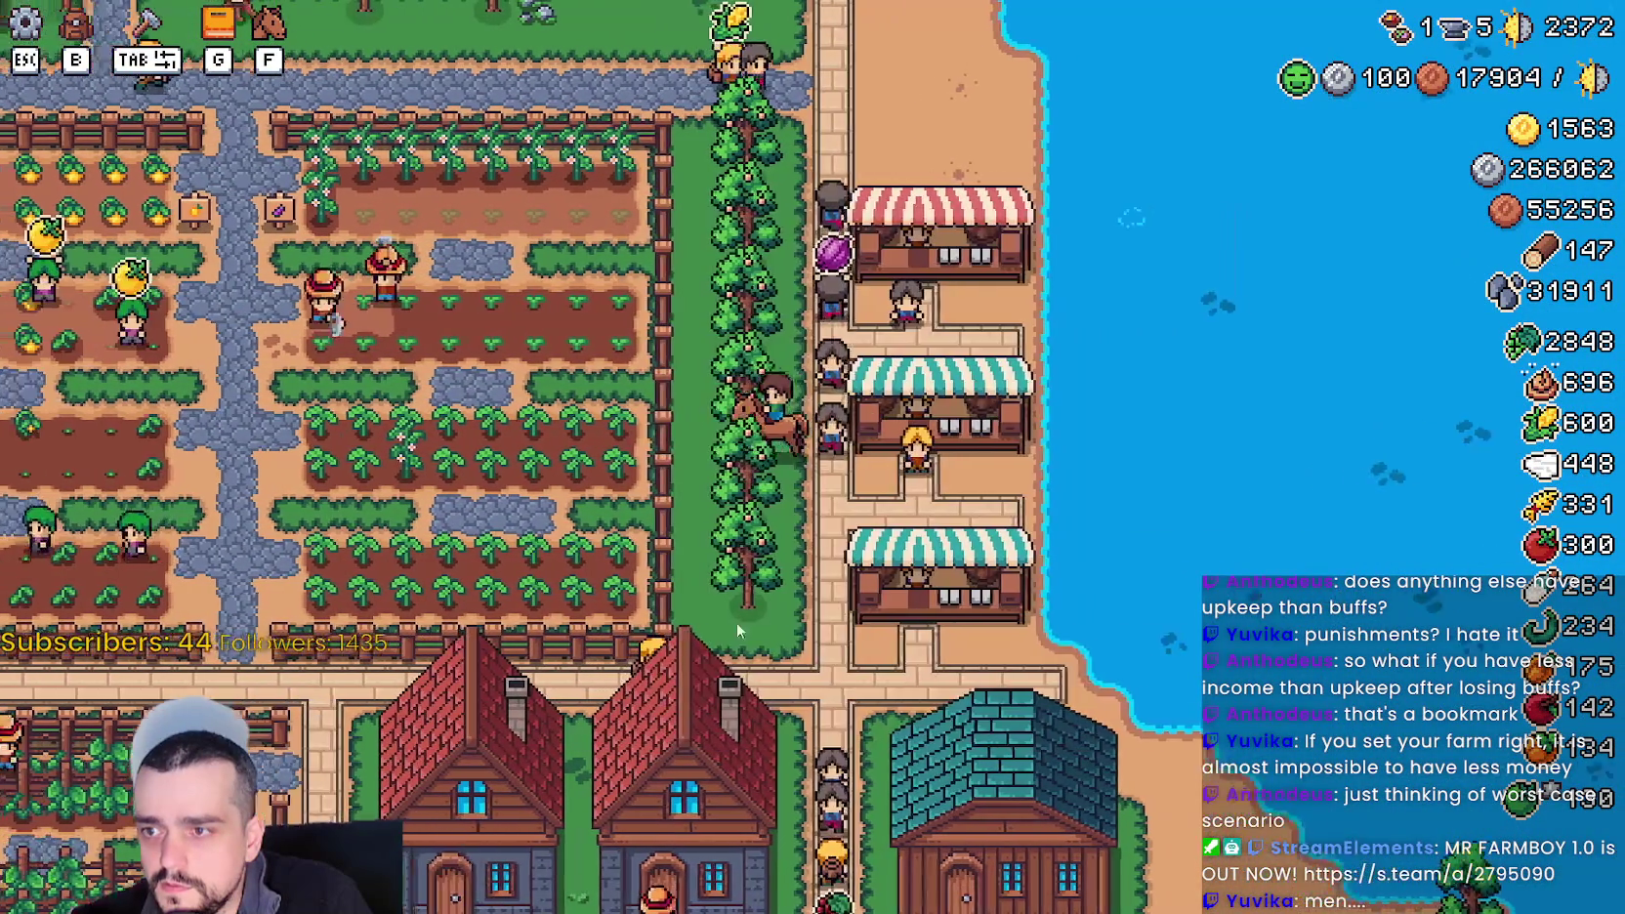
key("e")
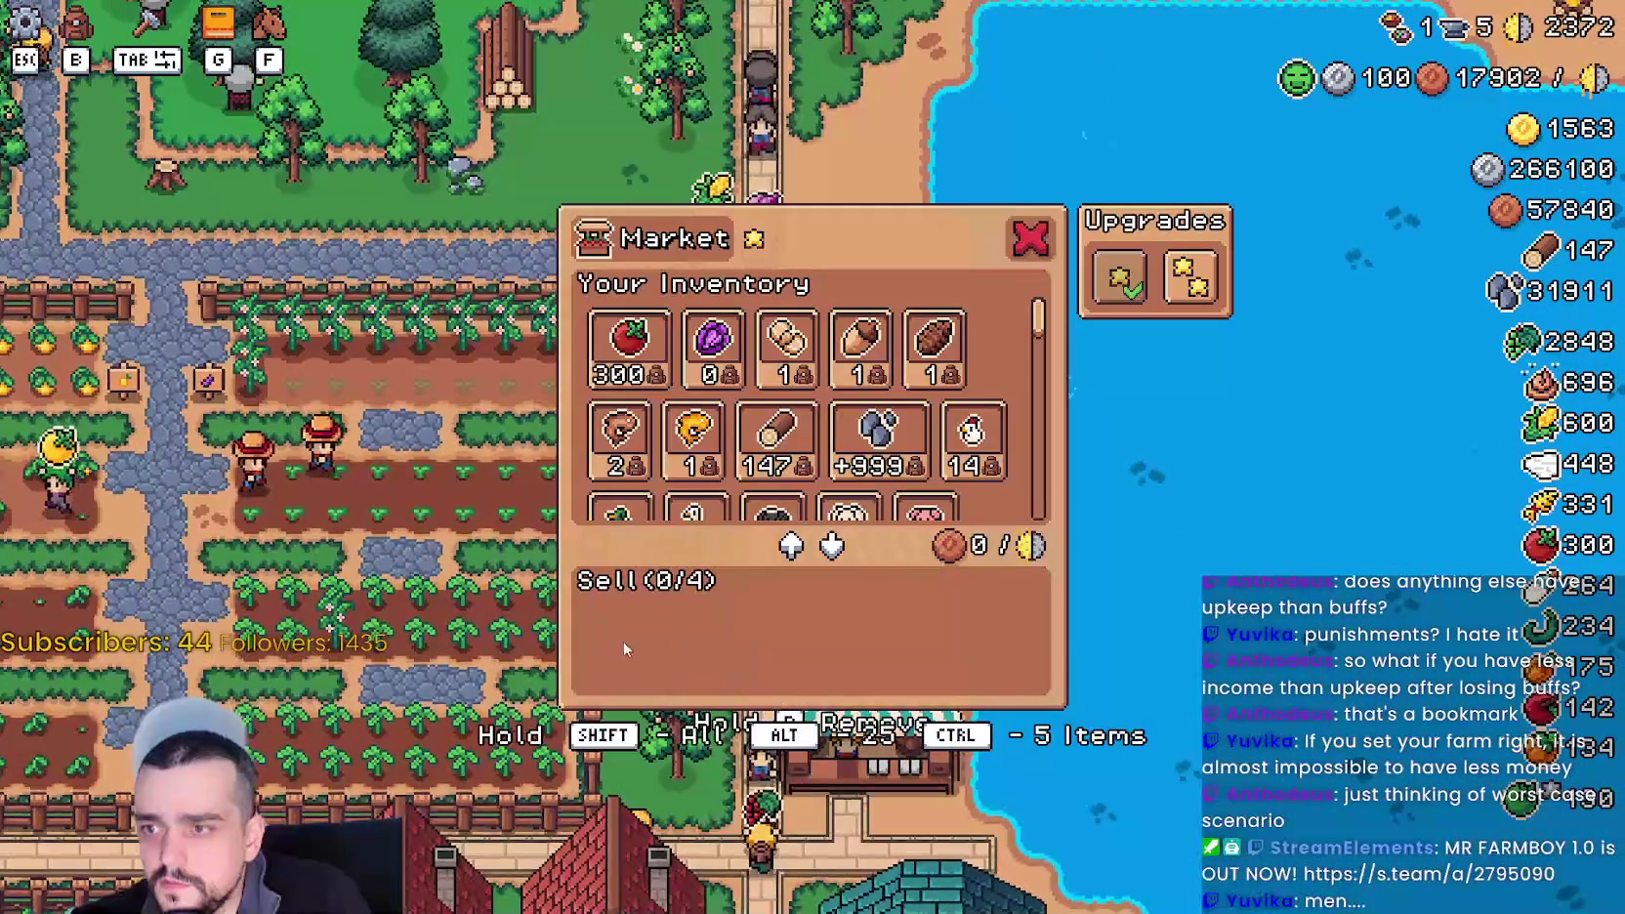
key("Escape")
key("s")
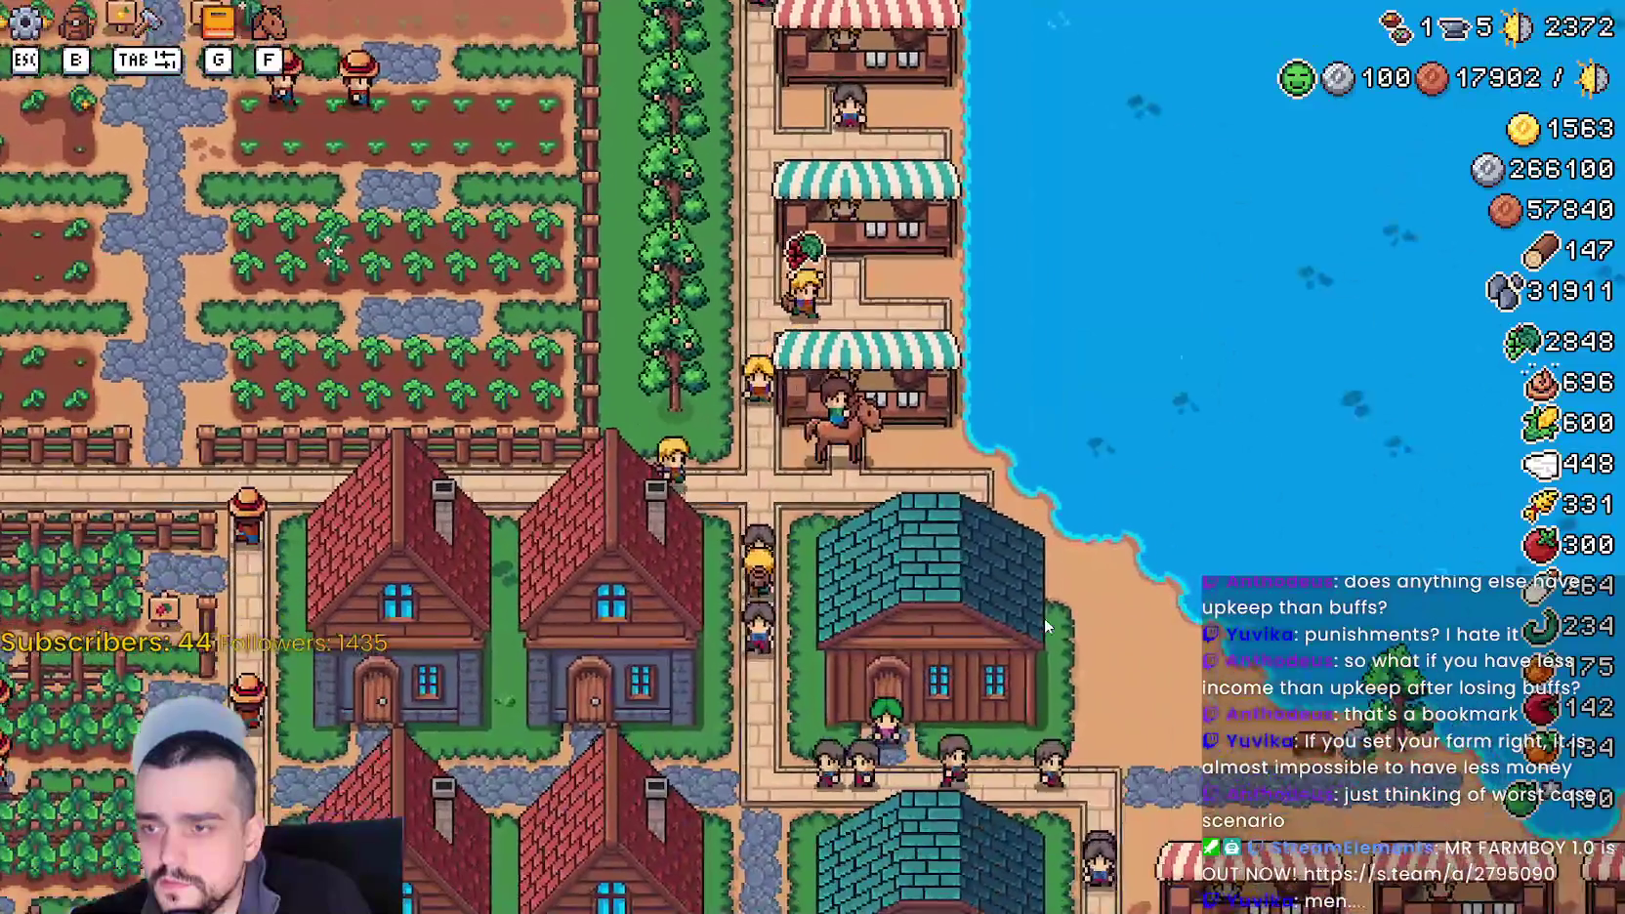
- Remove Green Radish and Grapes from the teal stall's sell list
left_click(1035, 626)
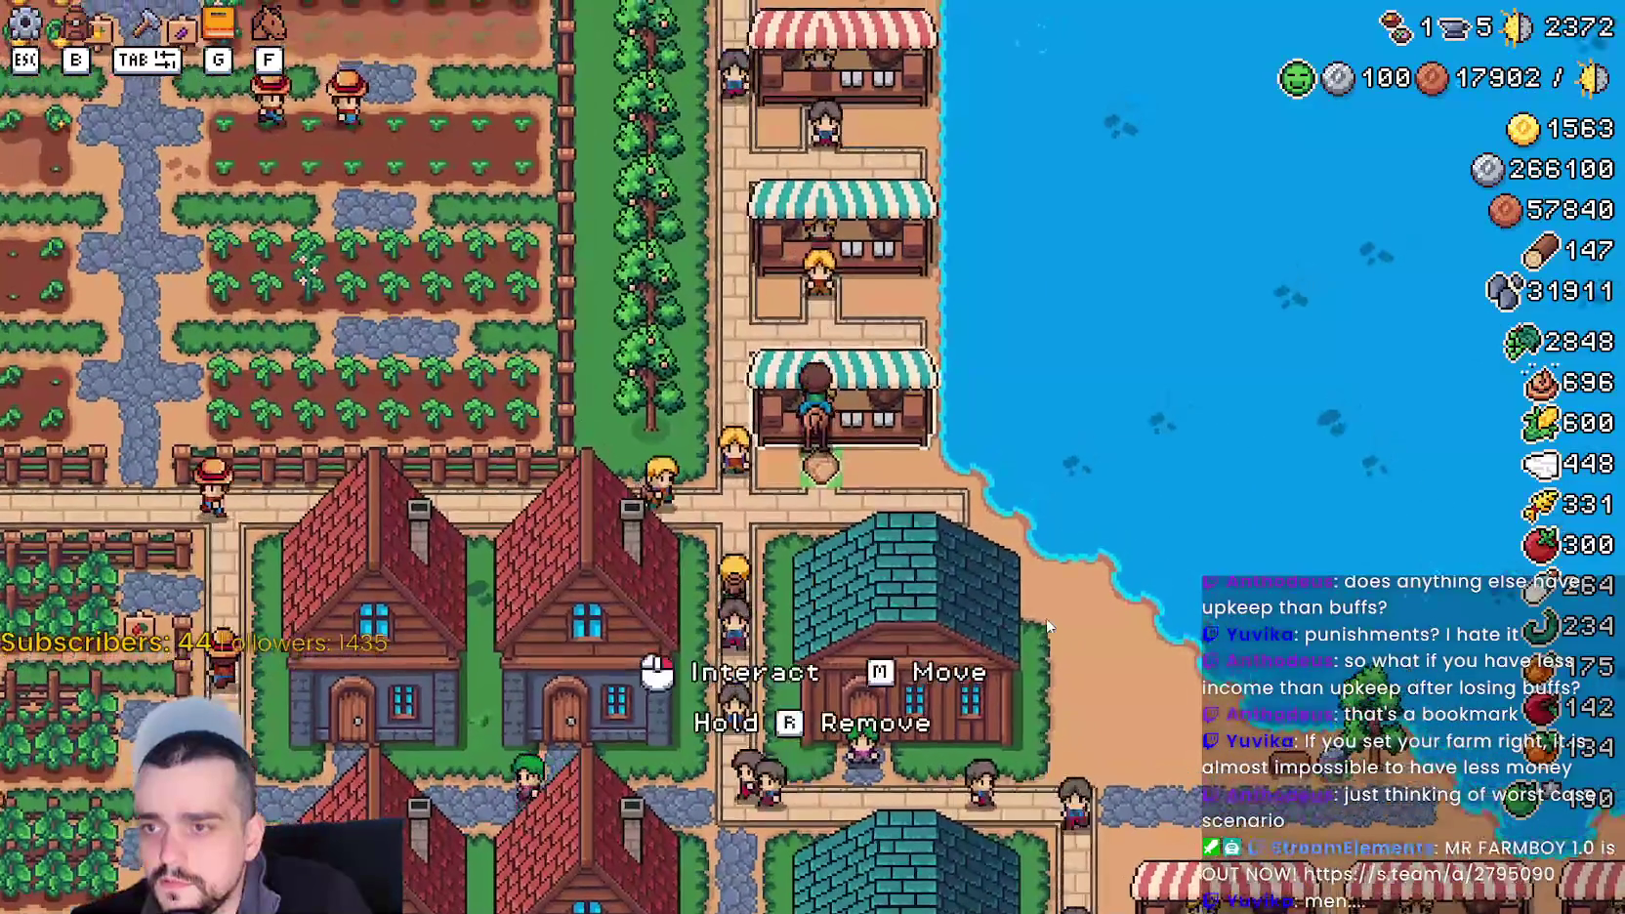
left_click(743, 671)
left_click(837, 660)
left_click(777, 640)
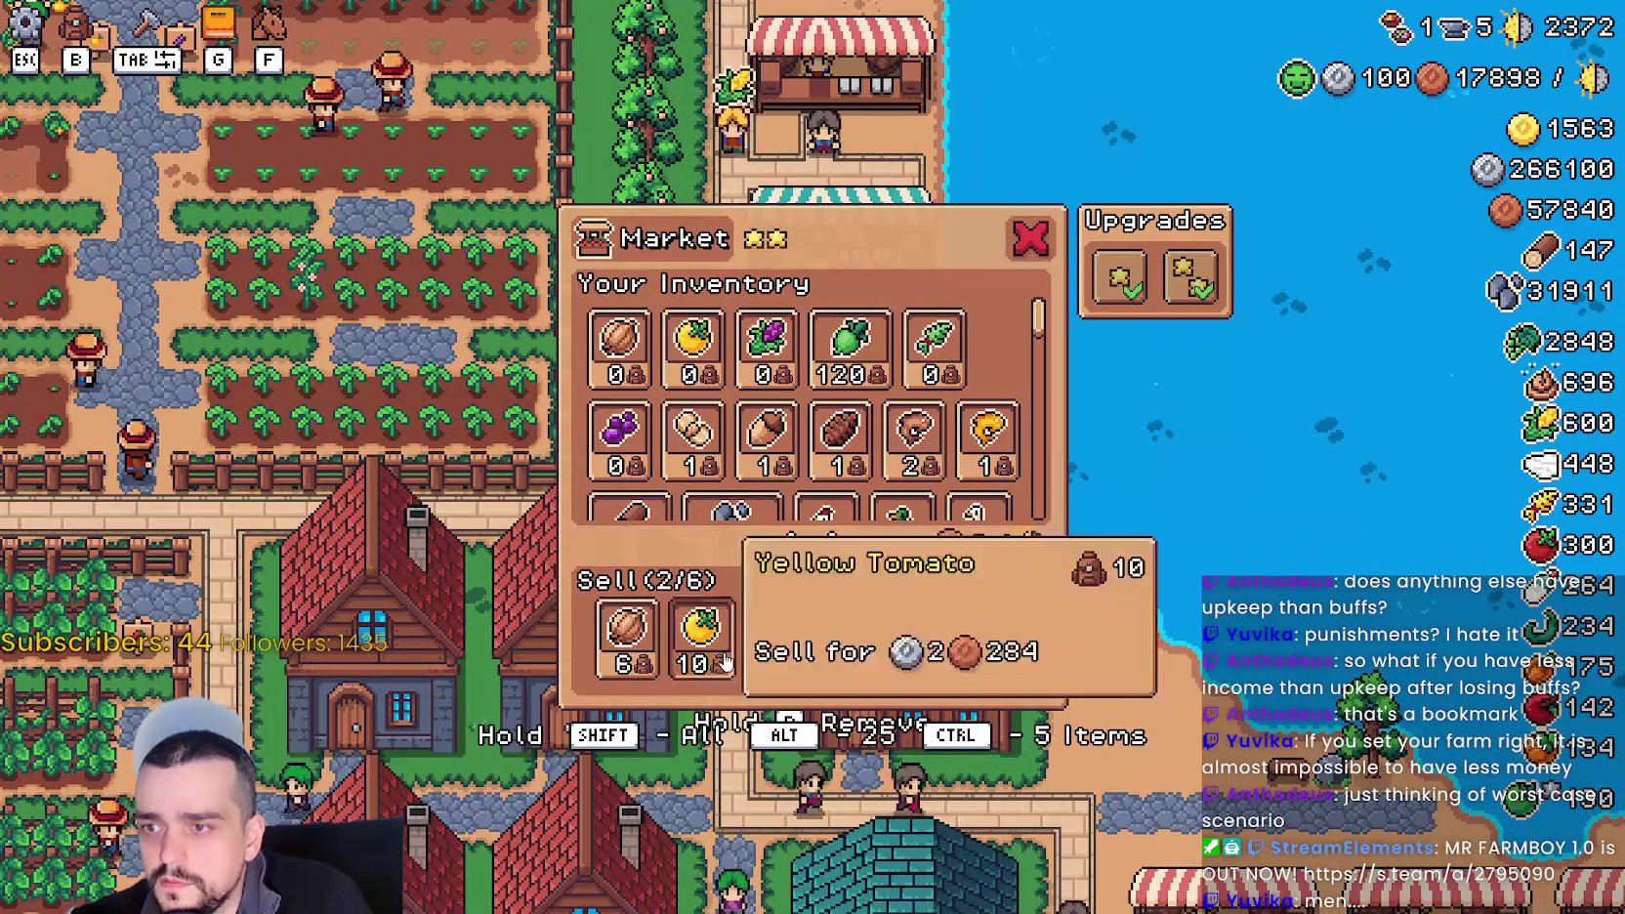
key("Escape")
- Ride to the Cabbage stall and cycle through the next markets
key("s")
key("d")
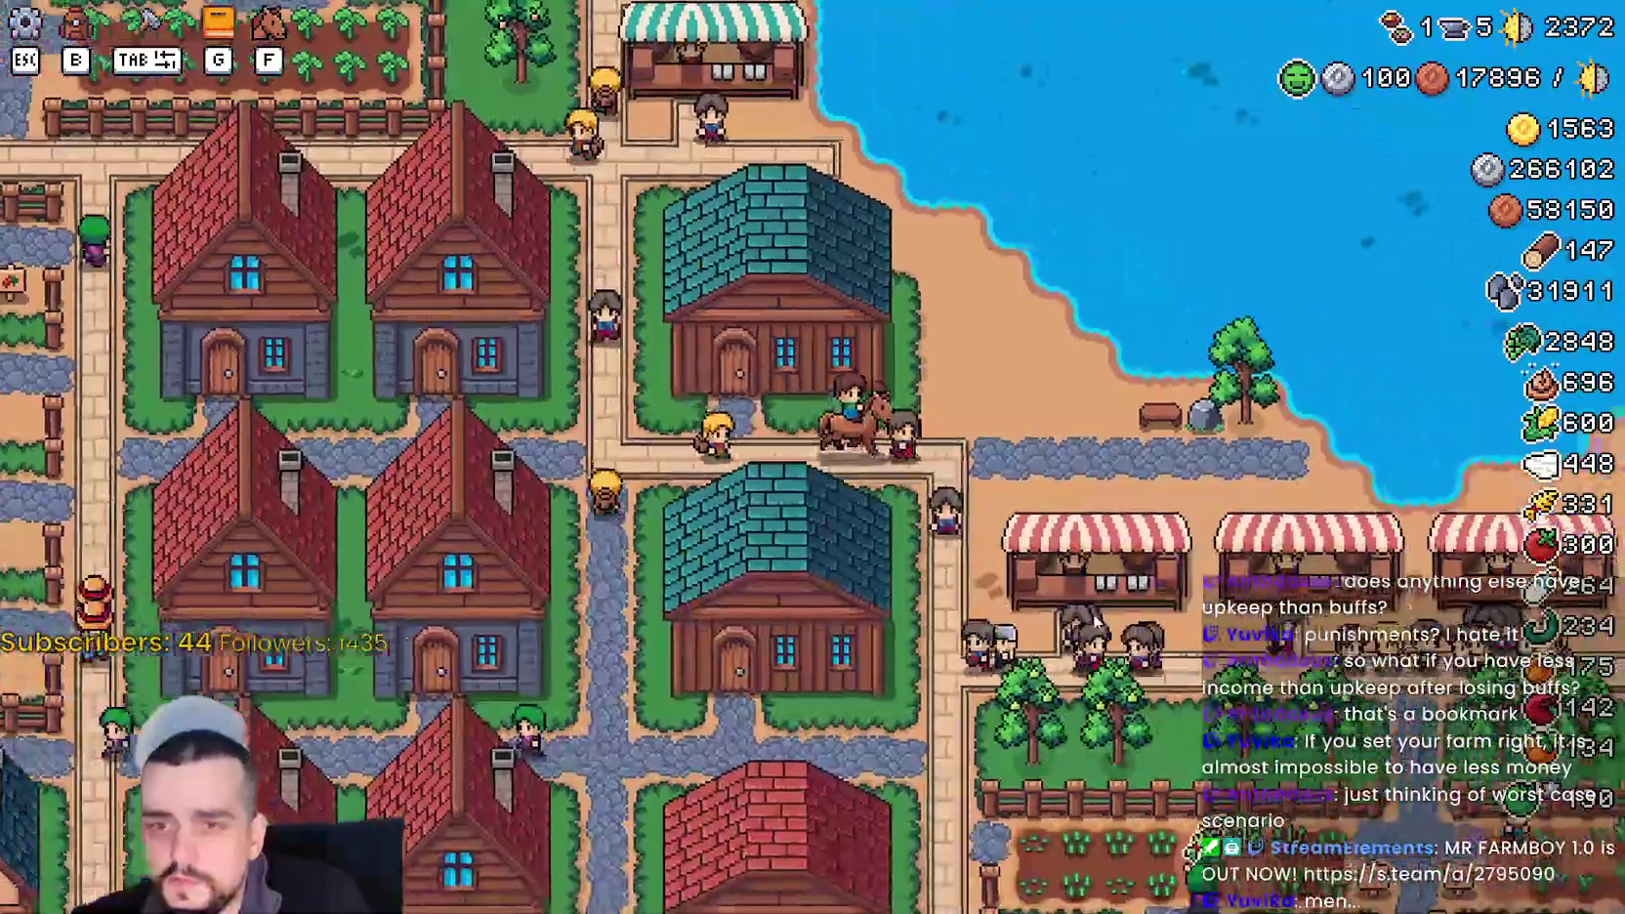
left_click(1118, 603)
left_click(723, 666)
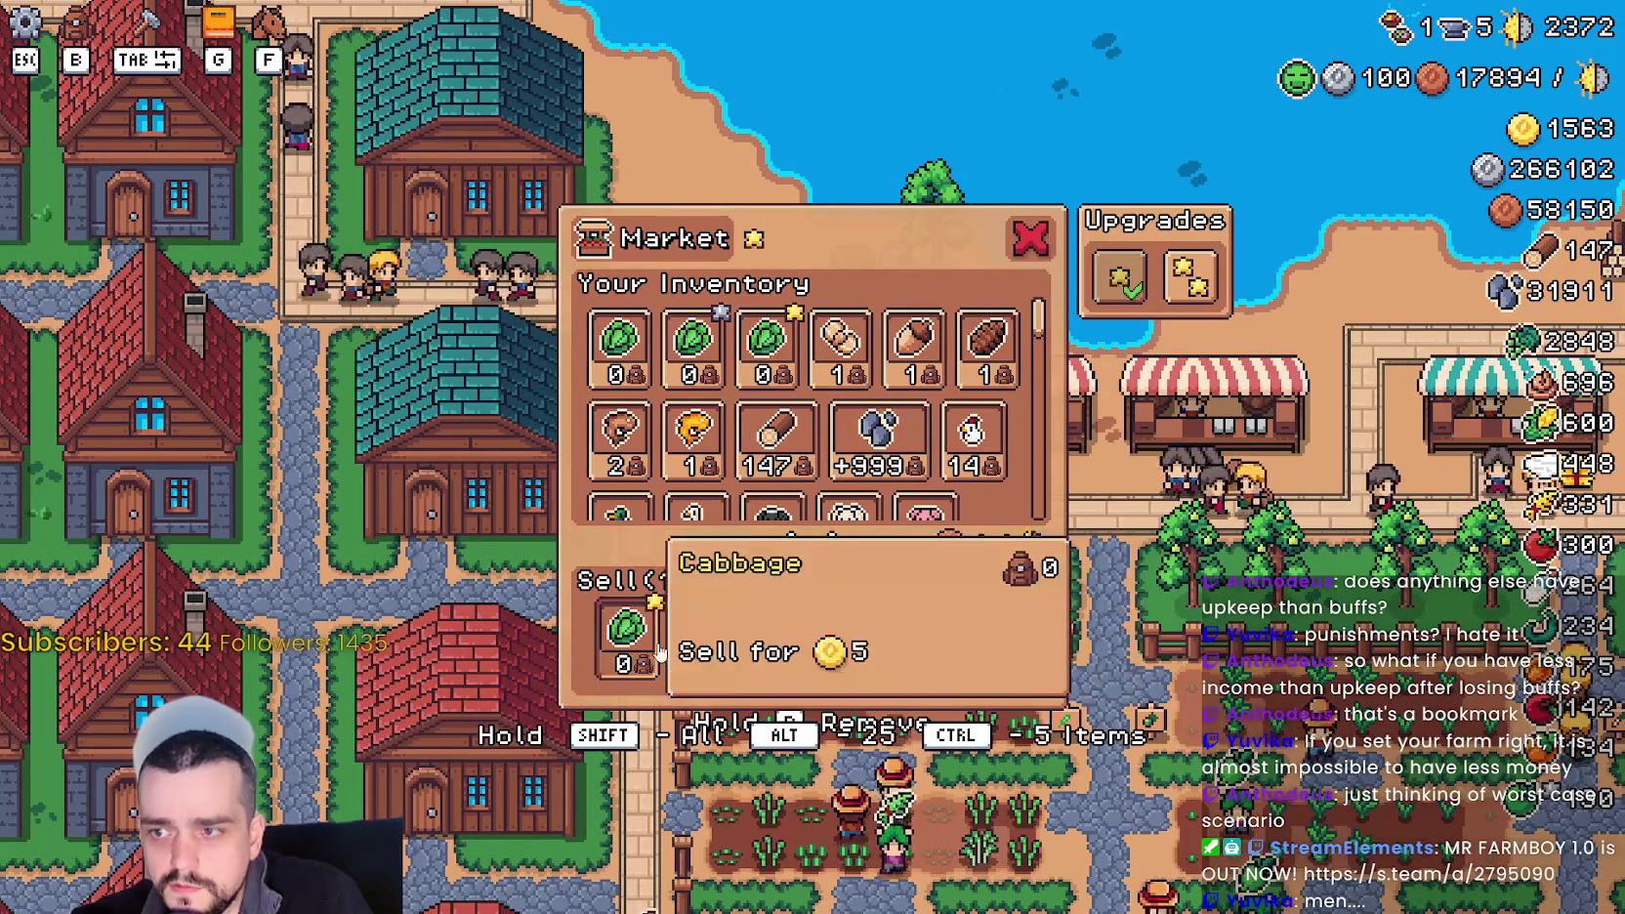
key("Tab")
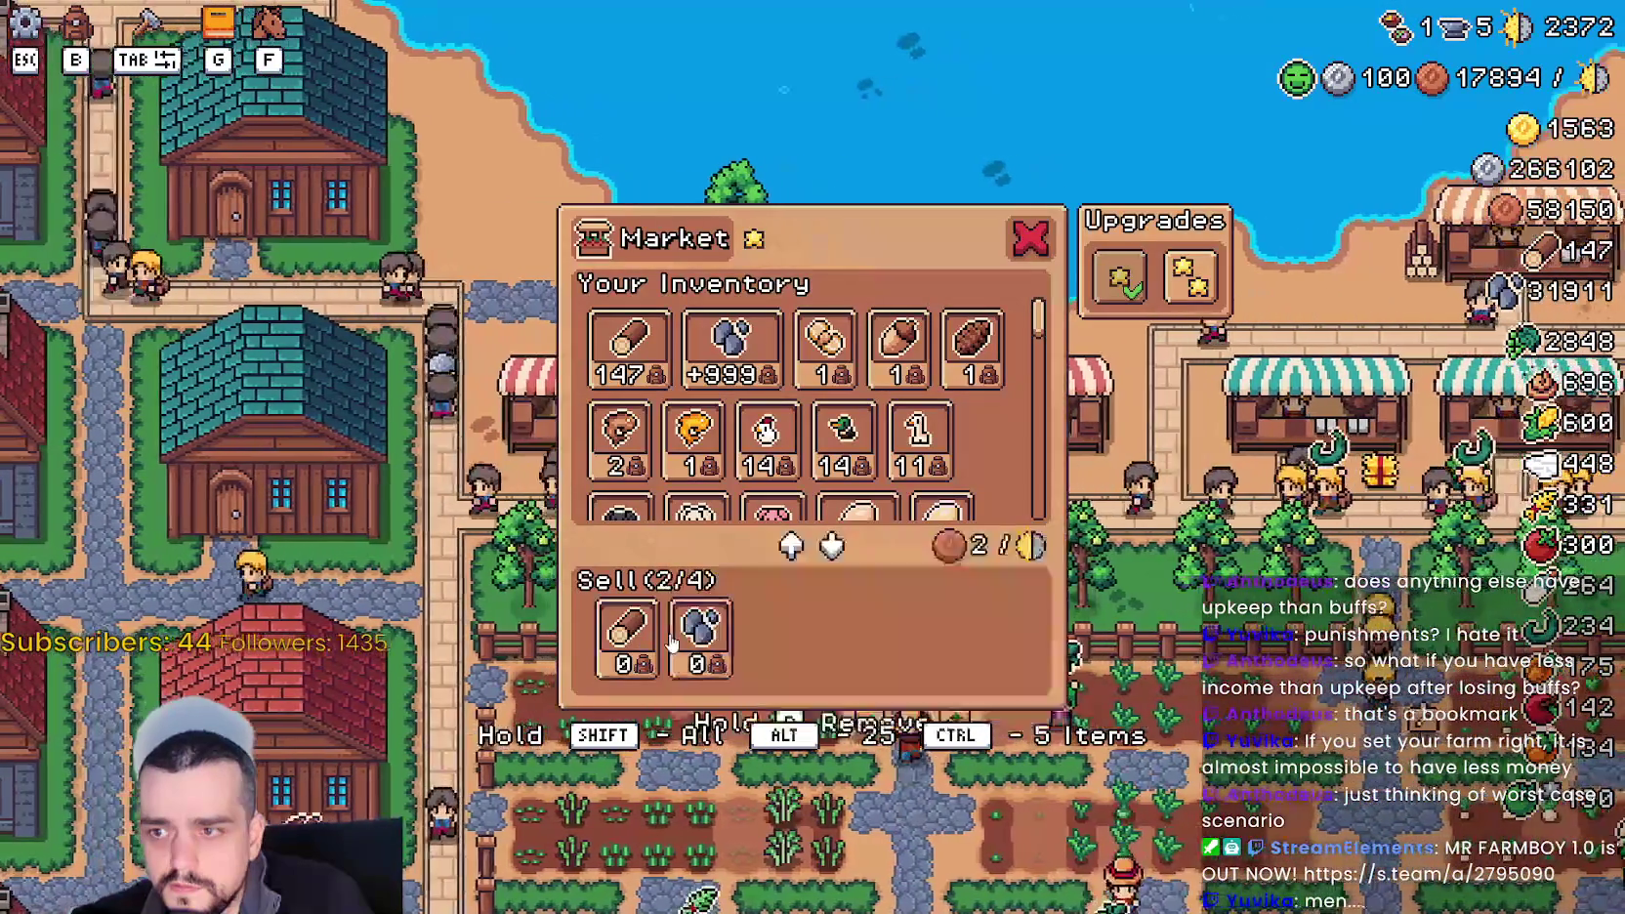
key("Tab")
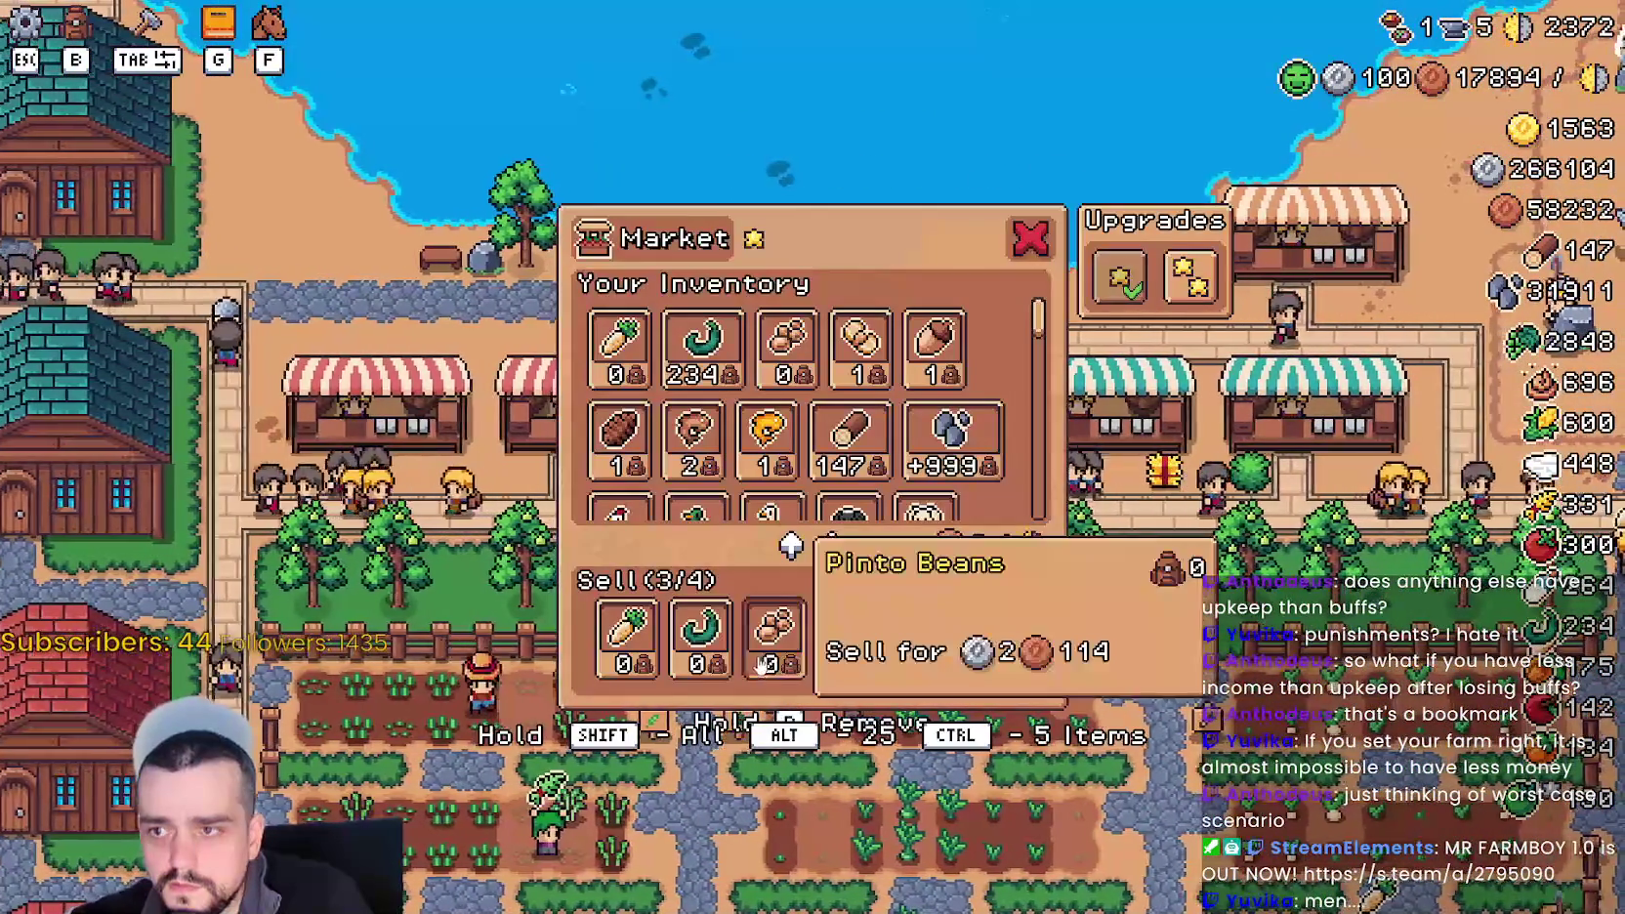
key("Escape")
- Remove every crop from this stall's sell list, emptying it to 0/6
left_click(772, 640)
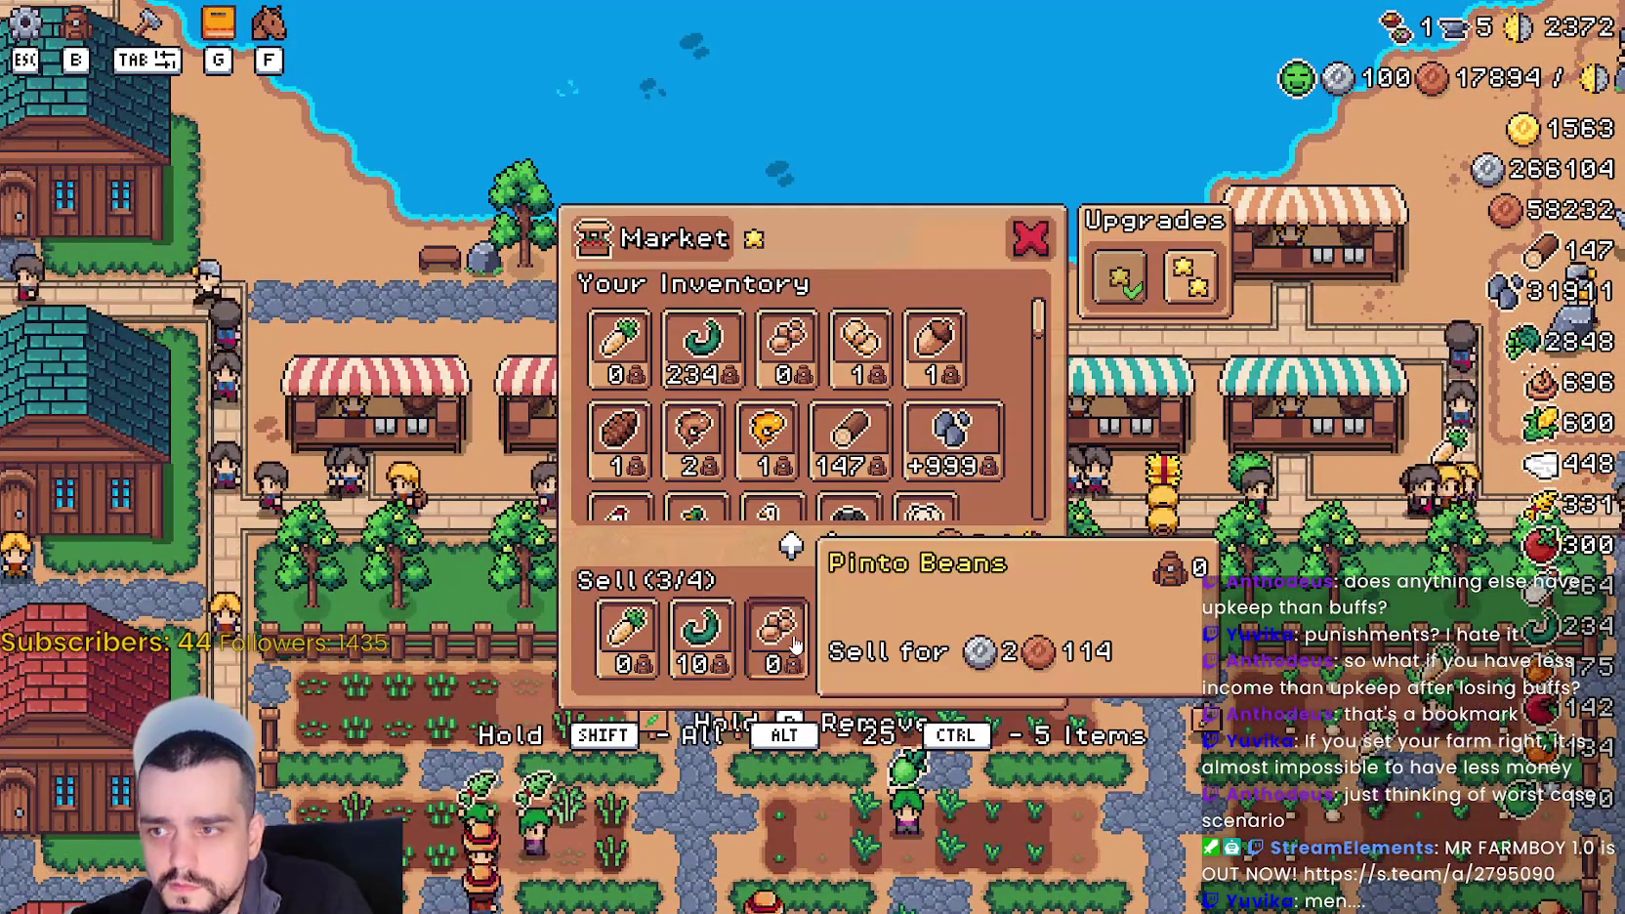
key("Escape")
left_click(727, 636)
left_click(744, 624)
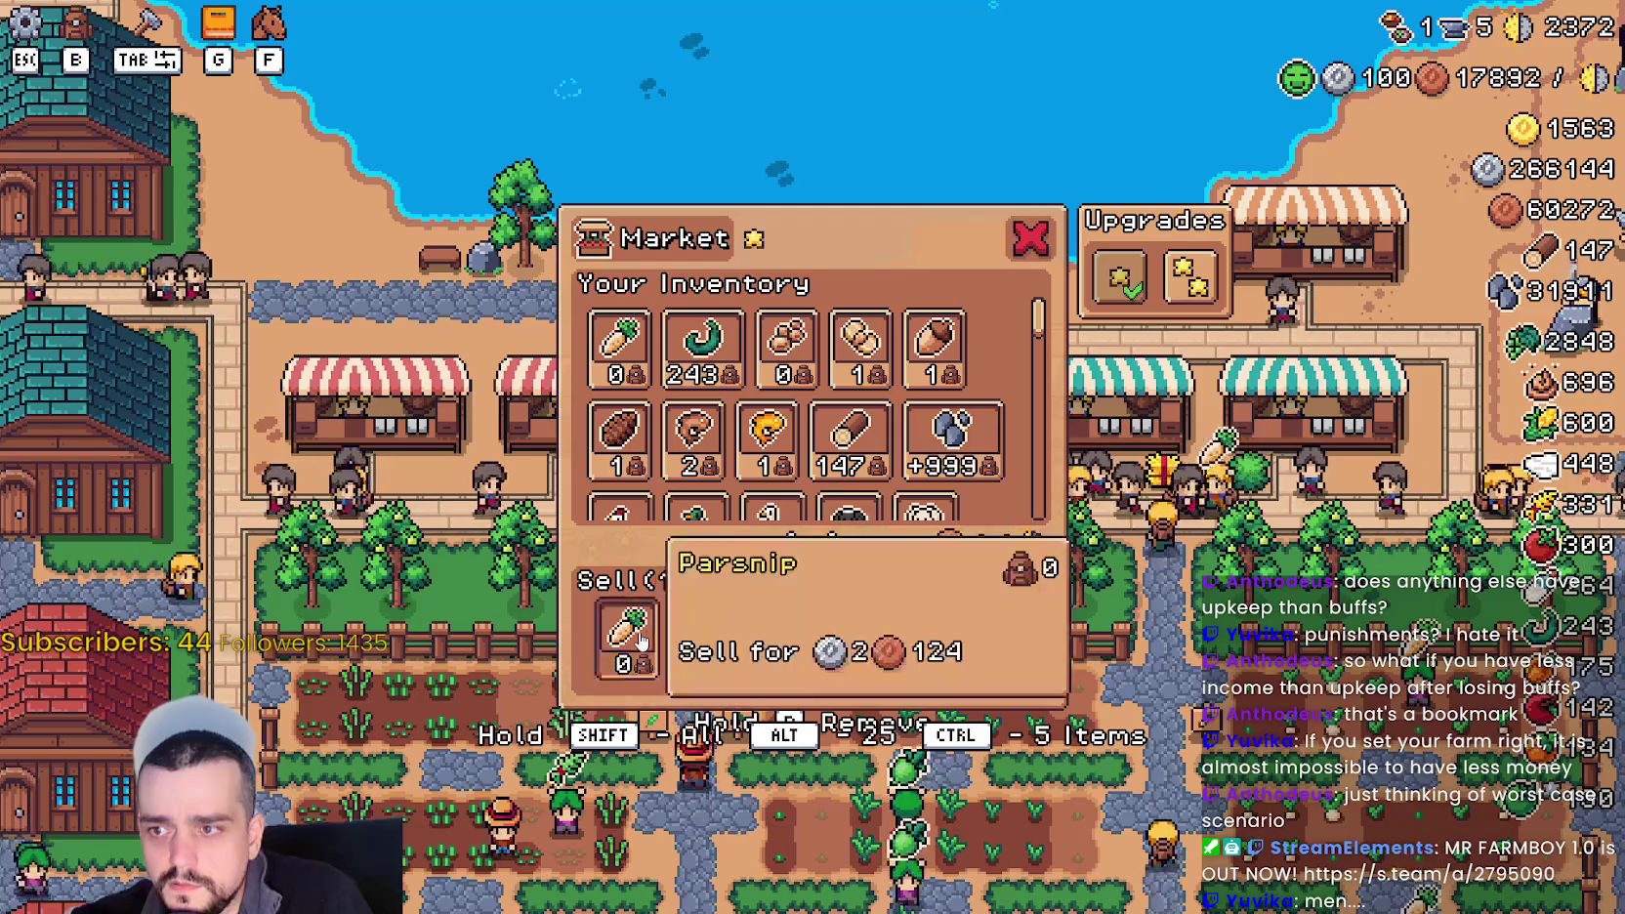
left_click(635, 623)
key("Tab")
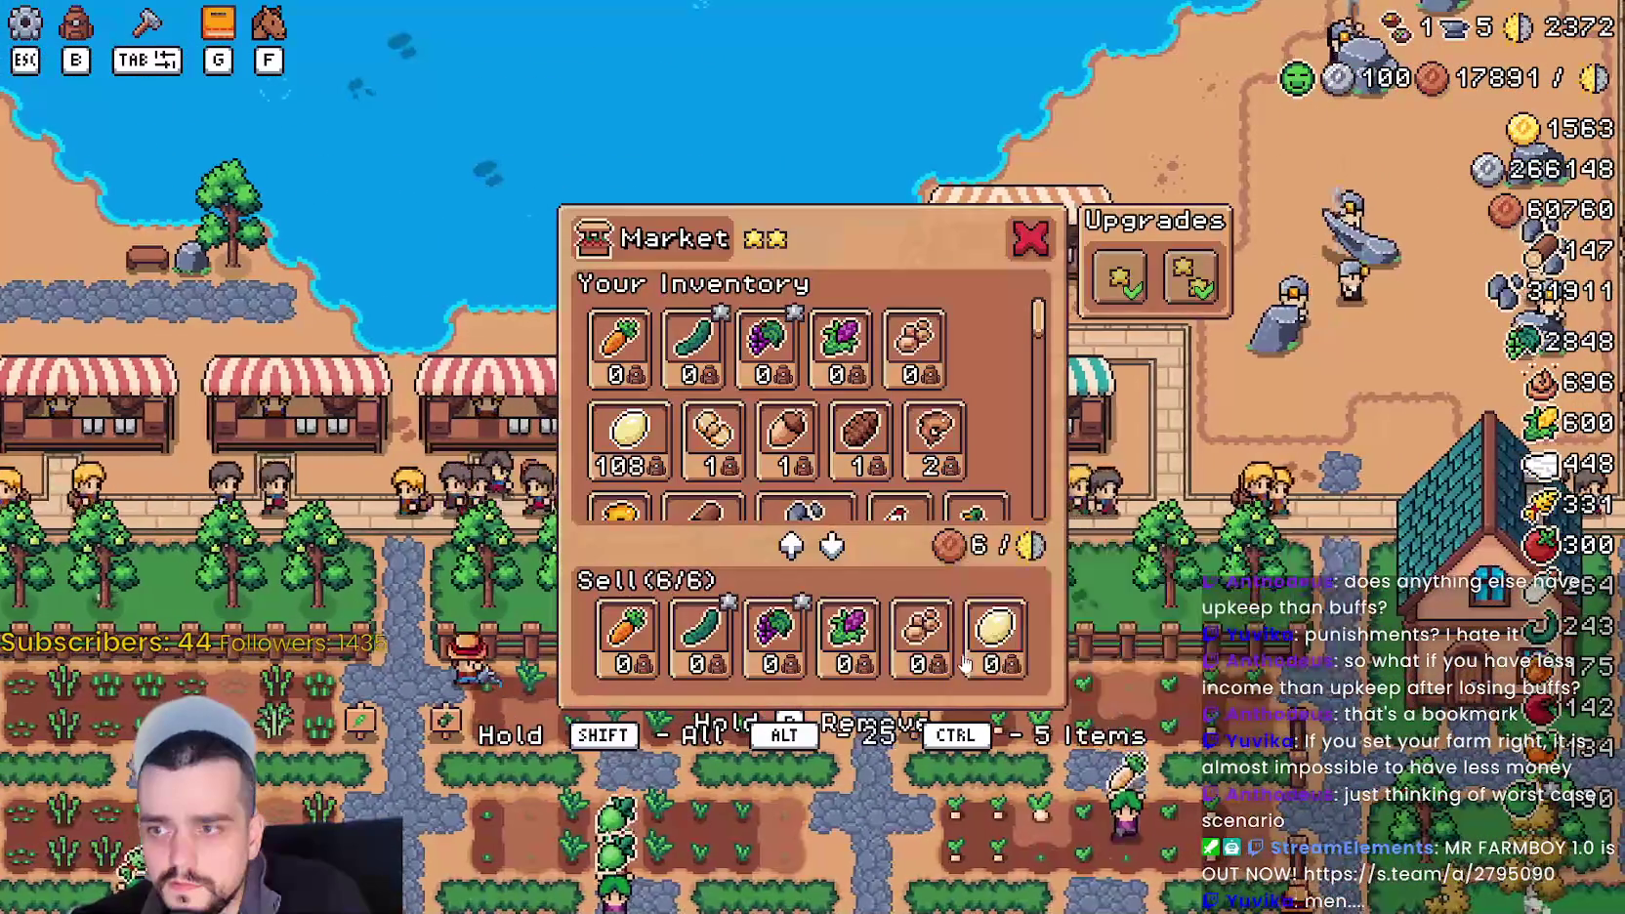
- Stop selling cucumber and carrot at one stall, then clear all five crops from the next
left_click(699, 637)
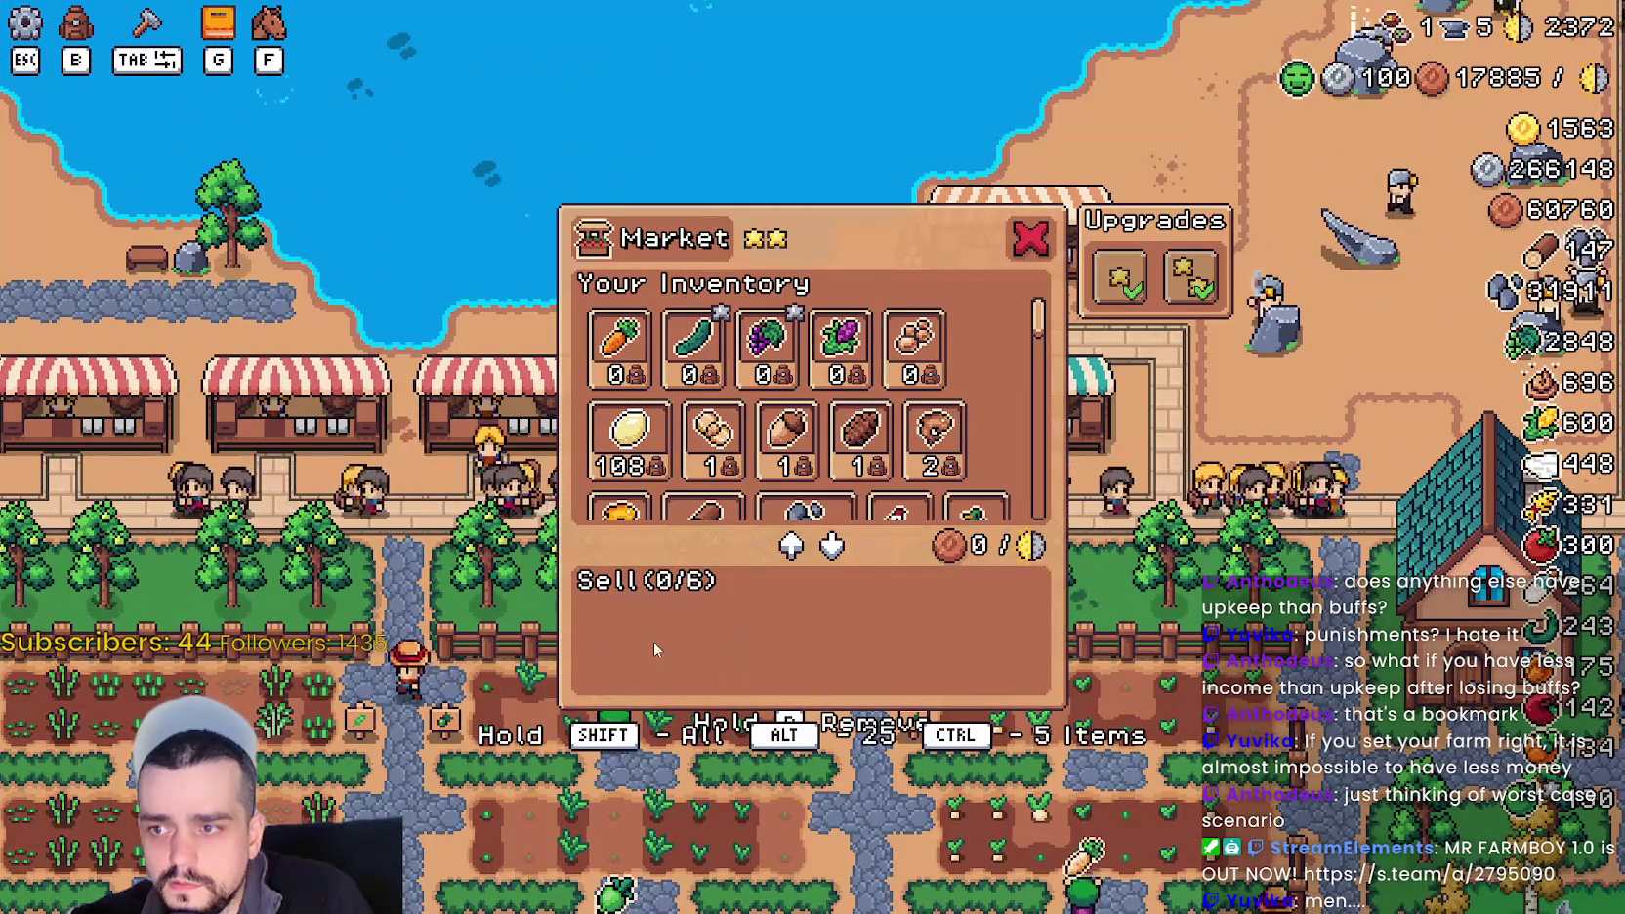
left_click(625, 637)
key("Tab")
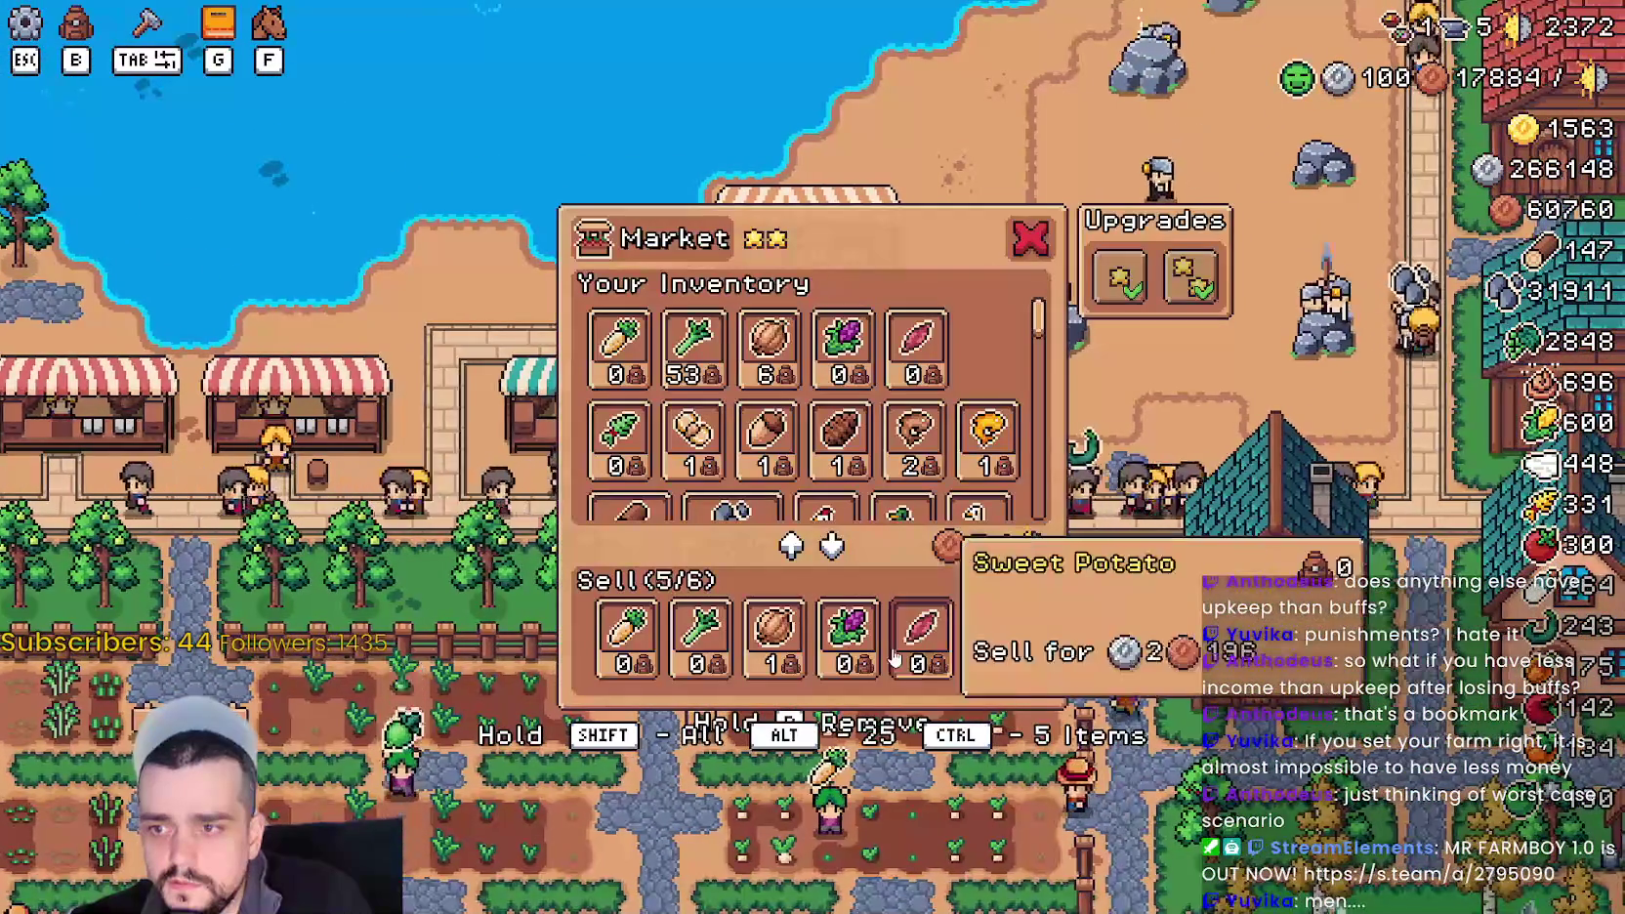
left_click(895, 661)
left_click(846, 645)
left_click(772, 645)
left_click(699, 645)
left_click(630, 645)
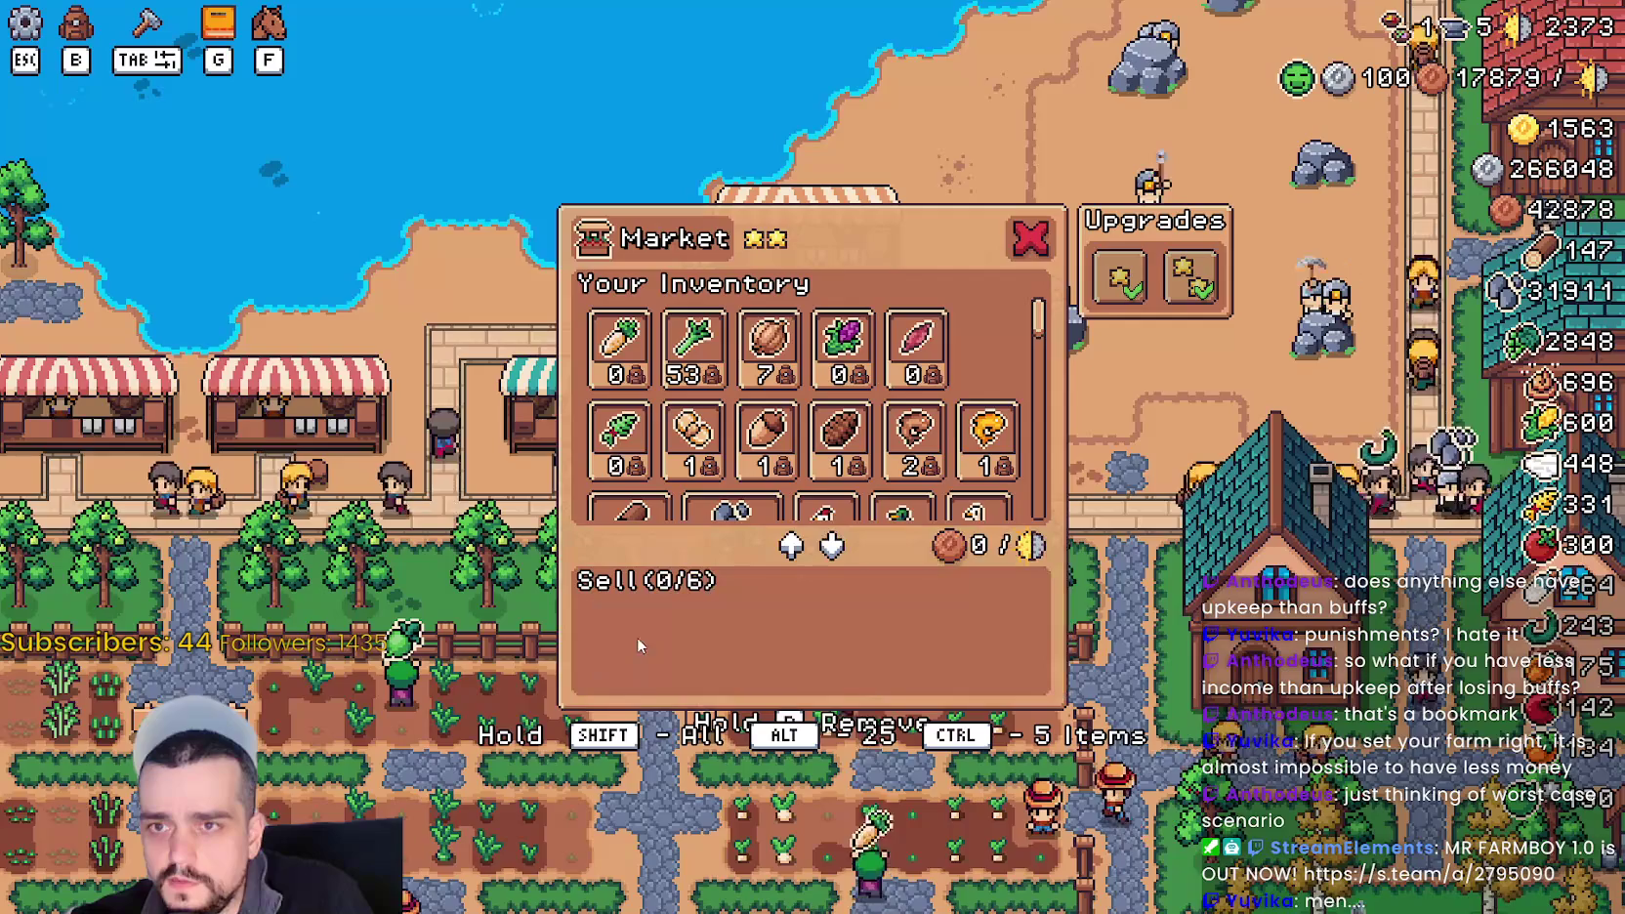
key("Tab")
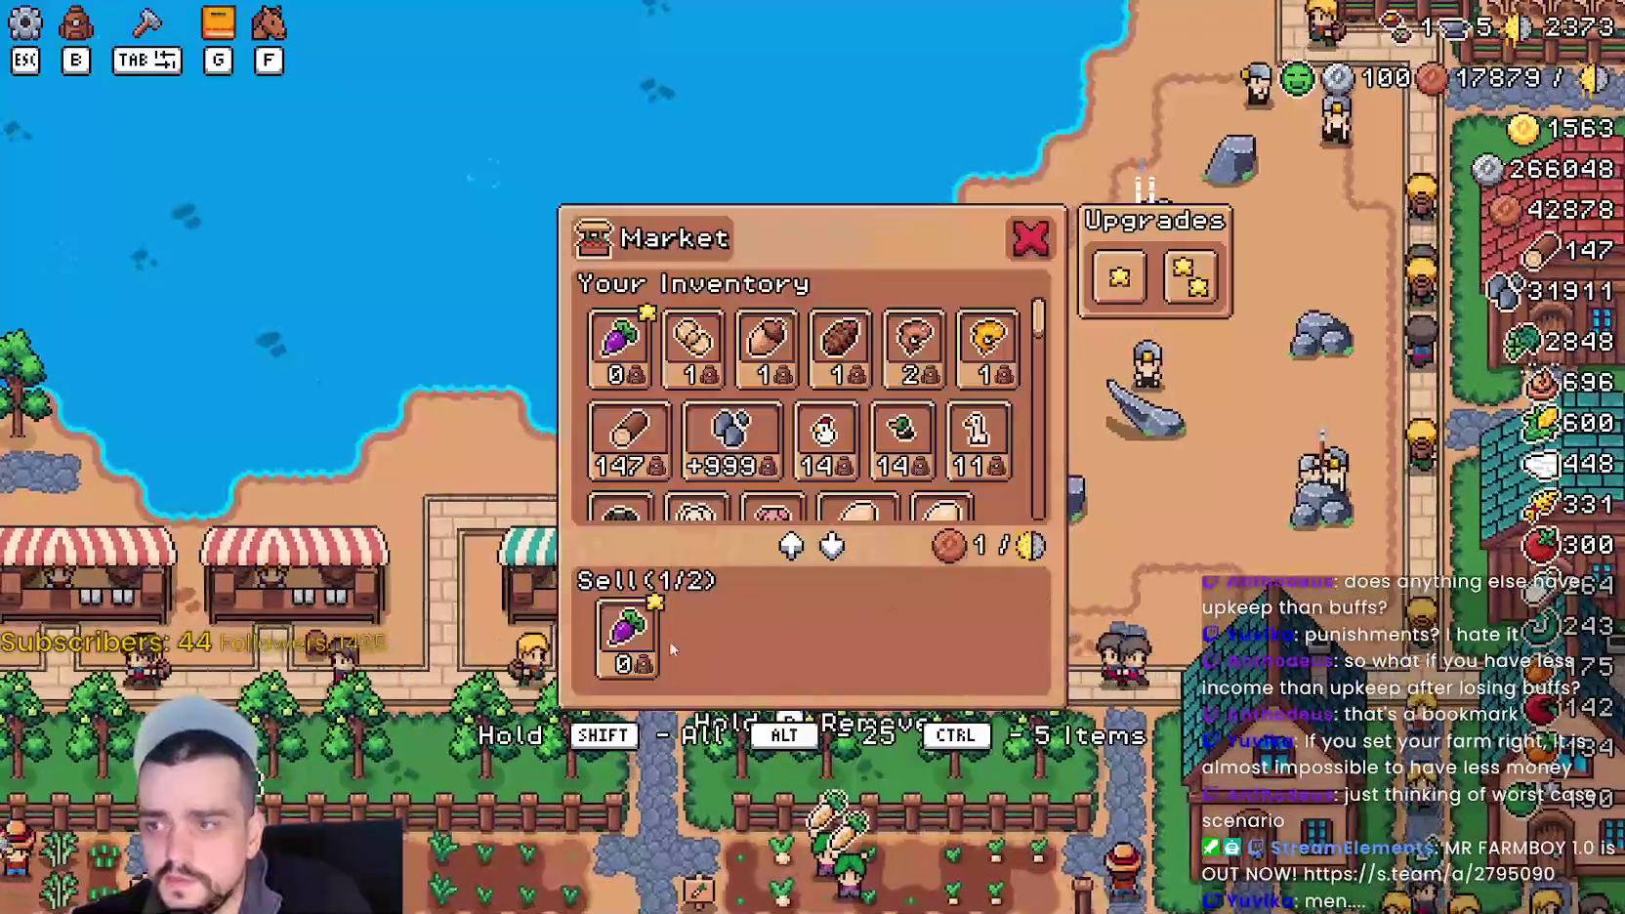
key("Escape")
- Zoom and pan the town view over to MR FARMBOY's blacksmith
scroll(1033, 583, "down", 5)
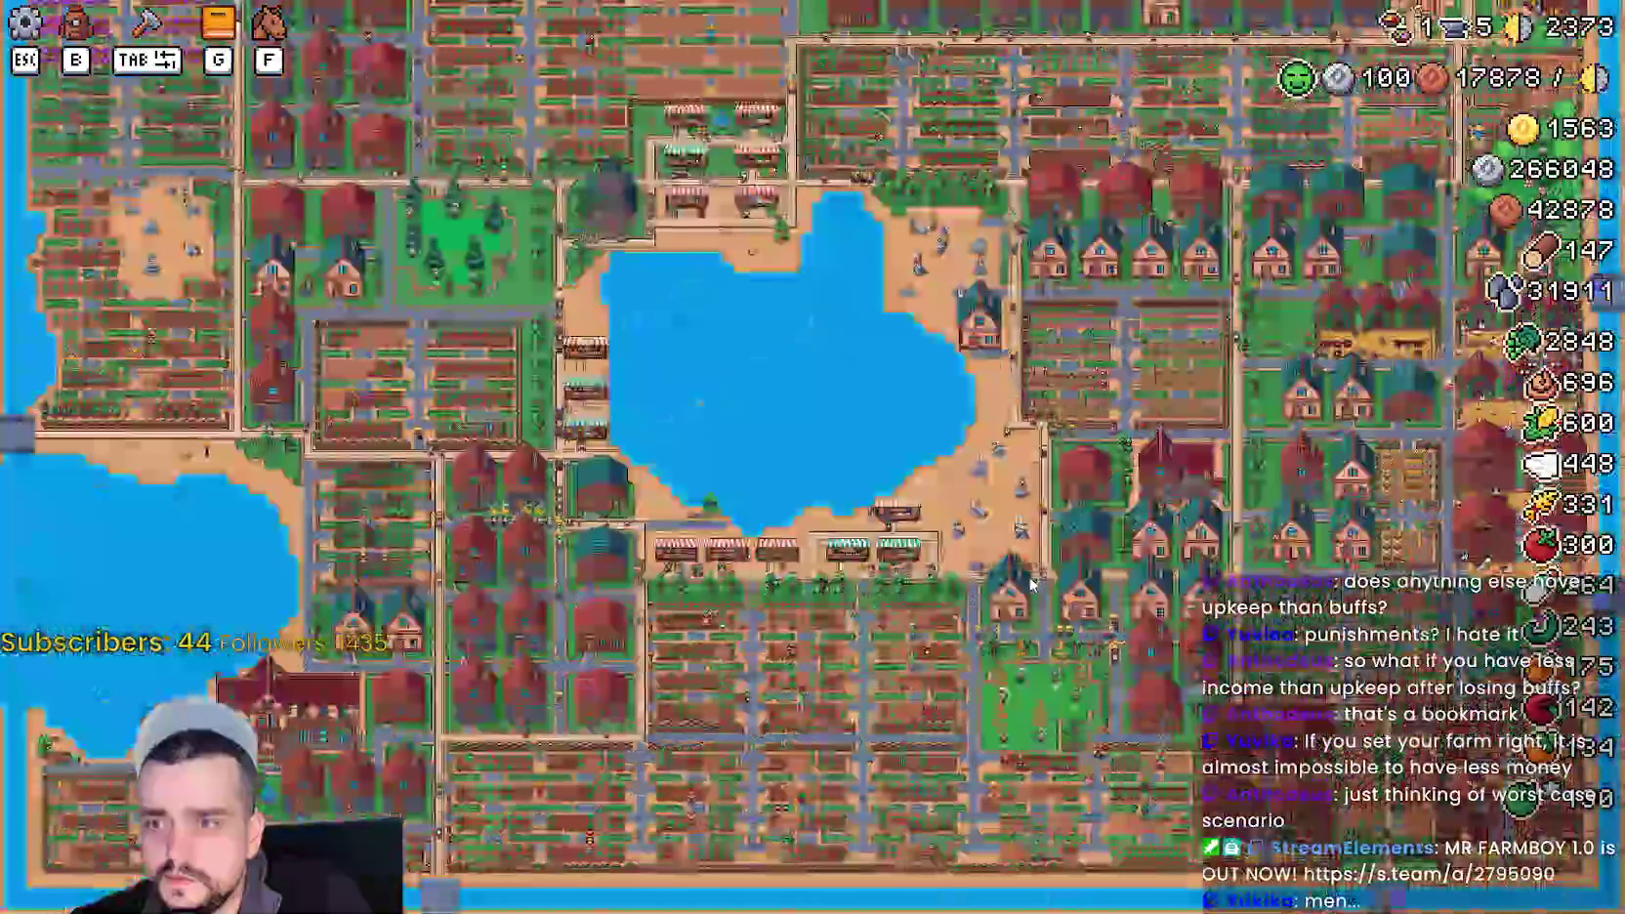
scroll(1034, 584, "up", 5)
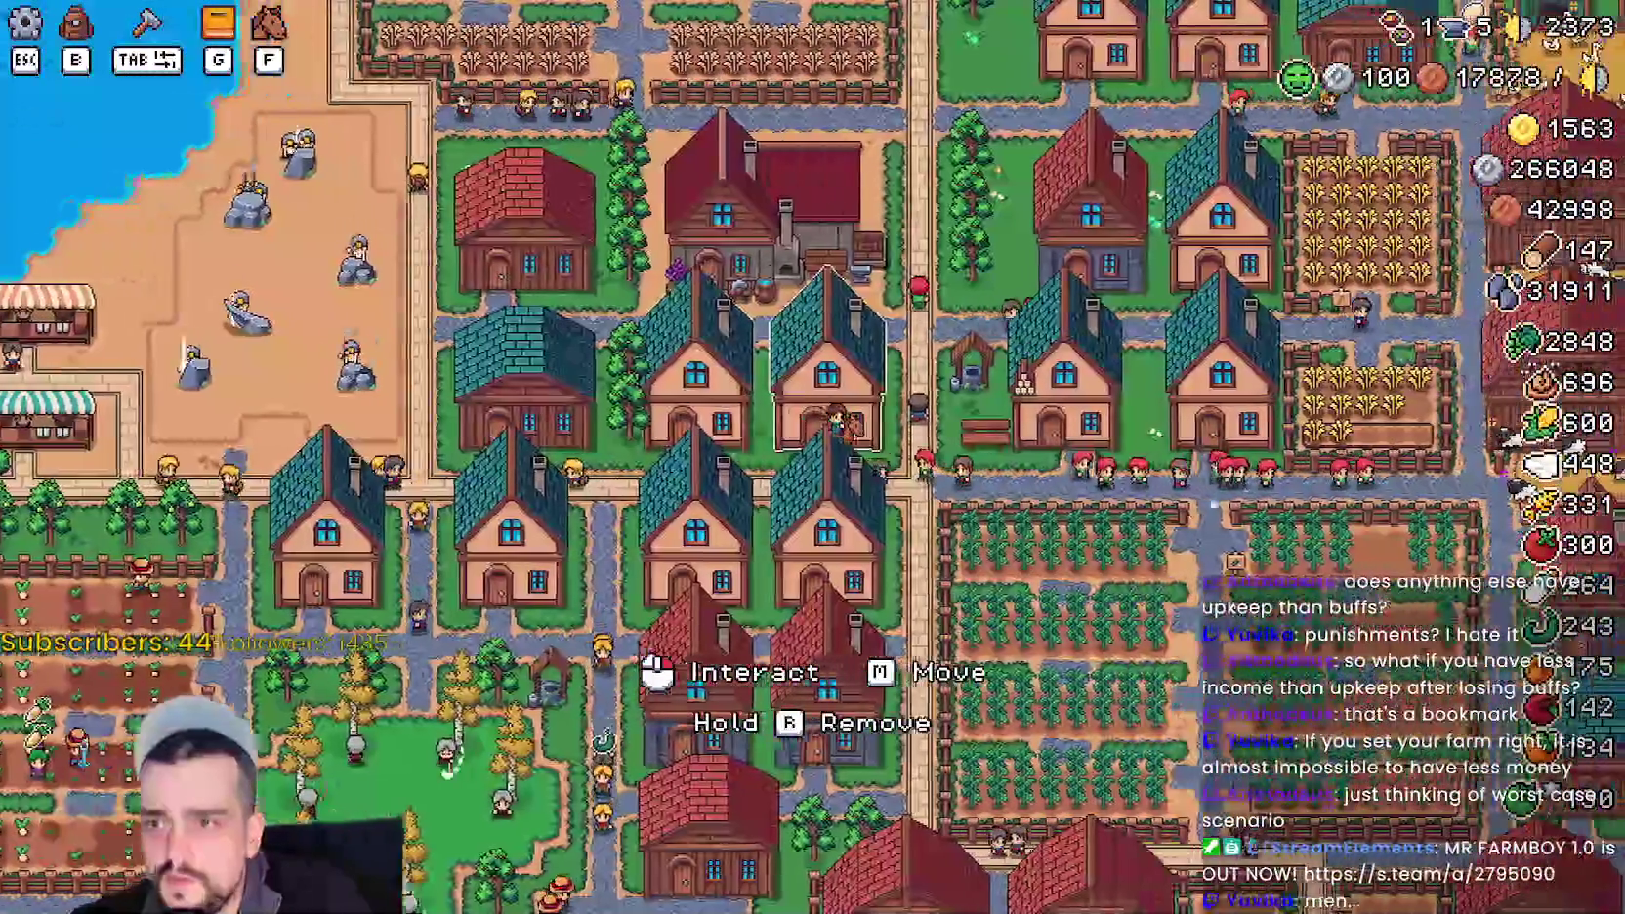
scroll(1216, 502, "down", 3)
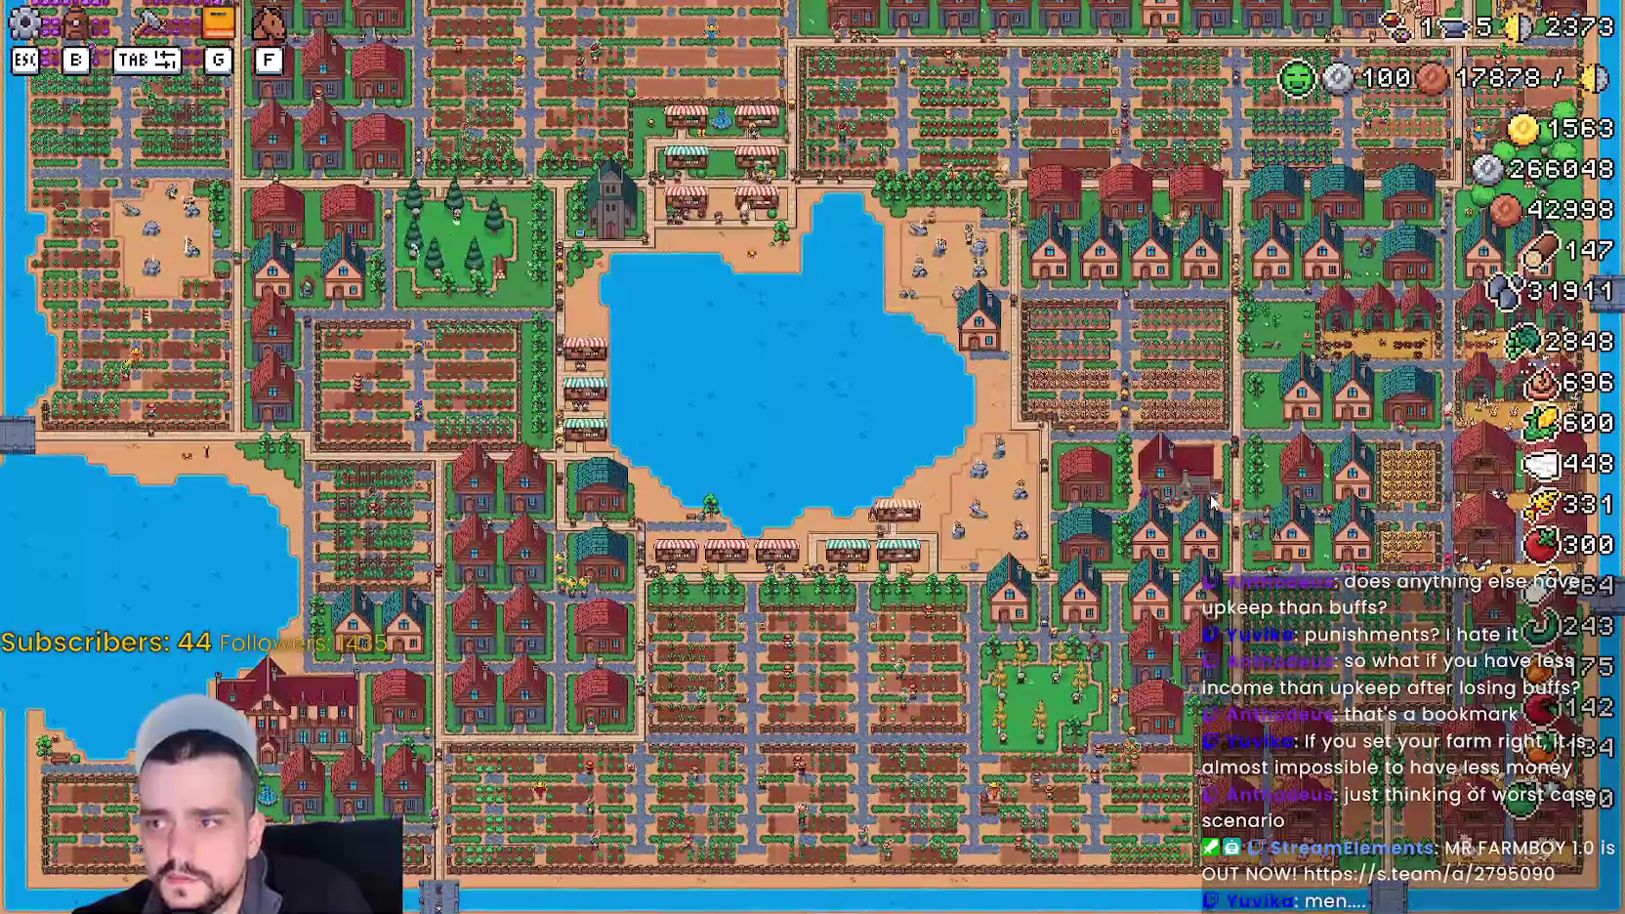
key("w")
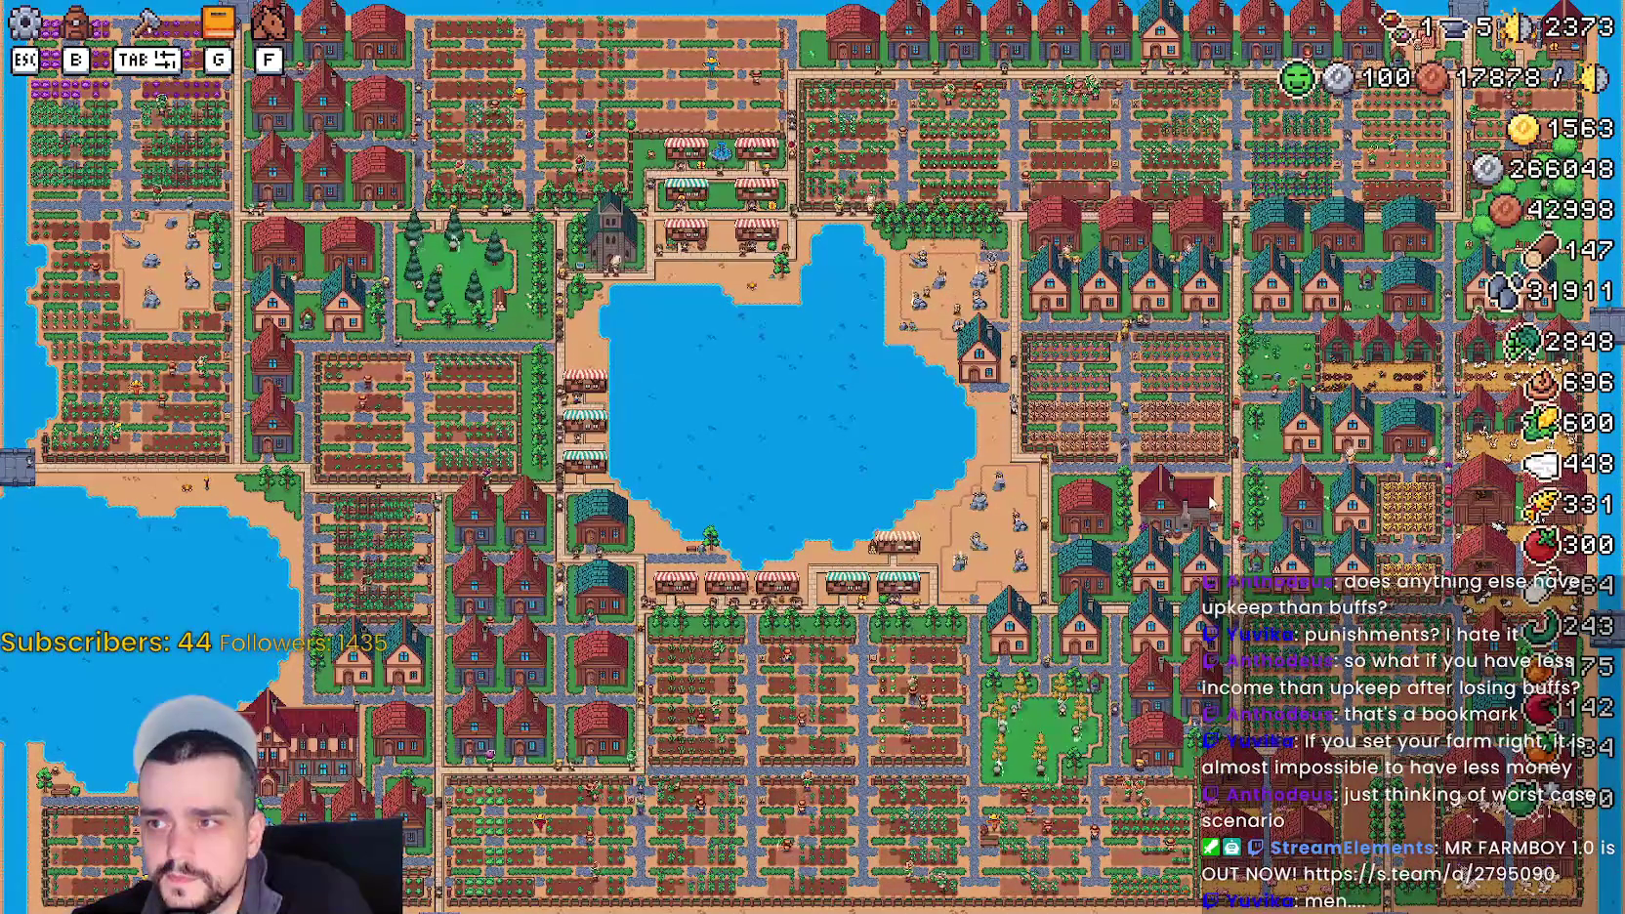
scroll(1211, 501, "up", 3)
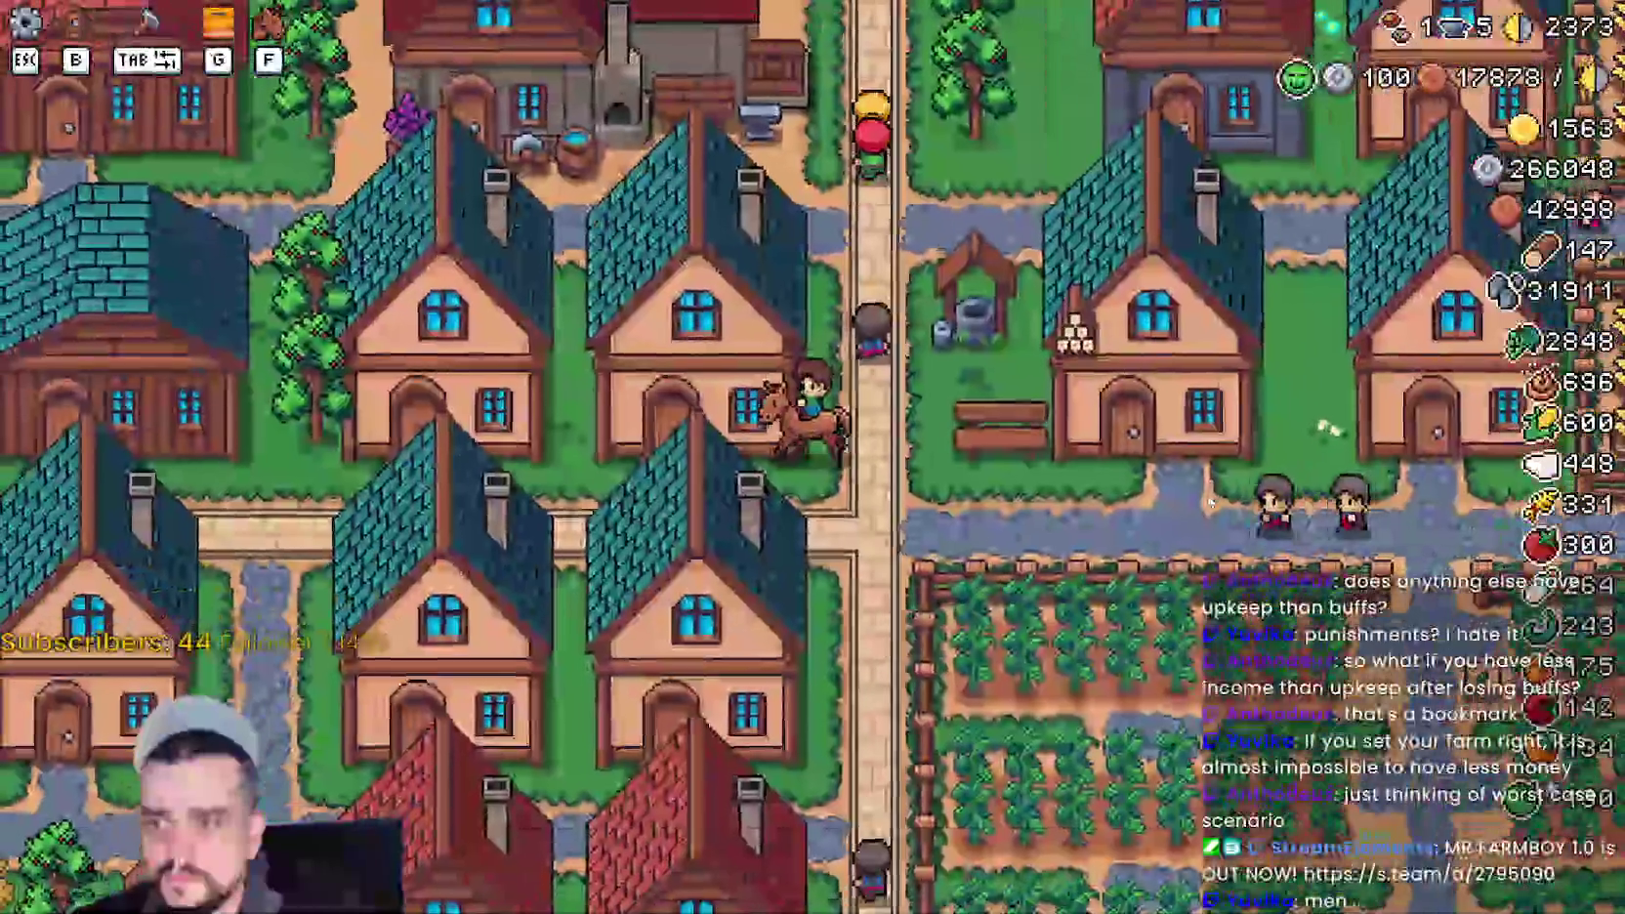
scroll(1211, 501, "down", 3)
key("w")
key("a")
- Enable the third Crops buff at the Blacksmith, restoring 6/6 active buffs at 18000 upkeep
left_click(1277, 417)
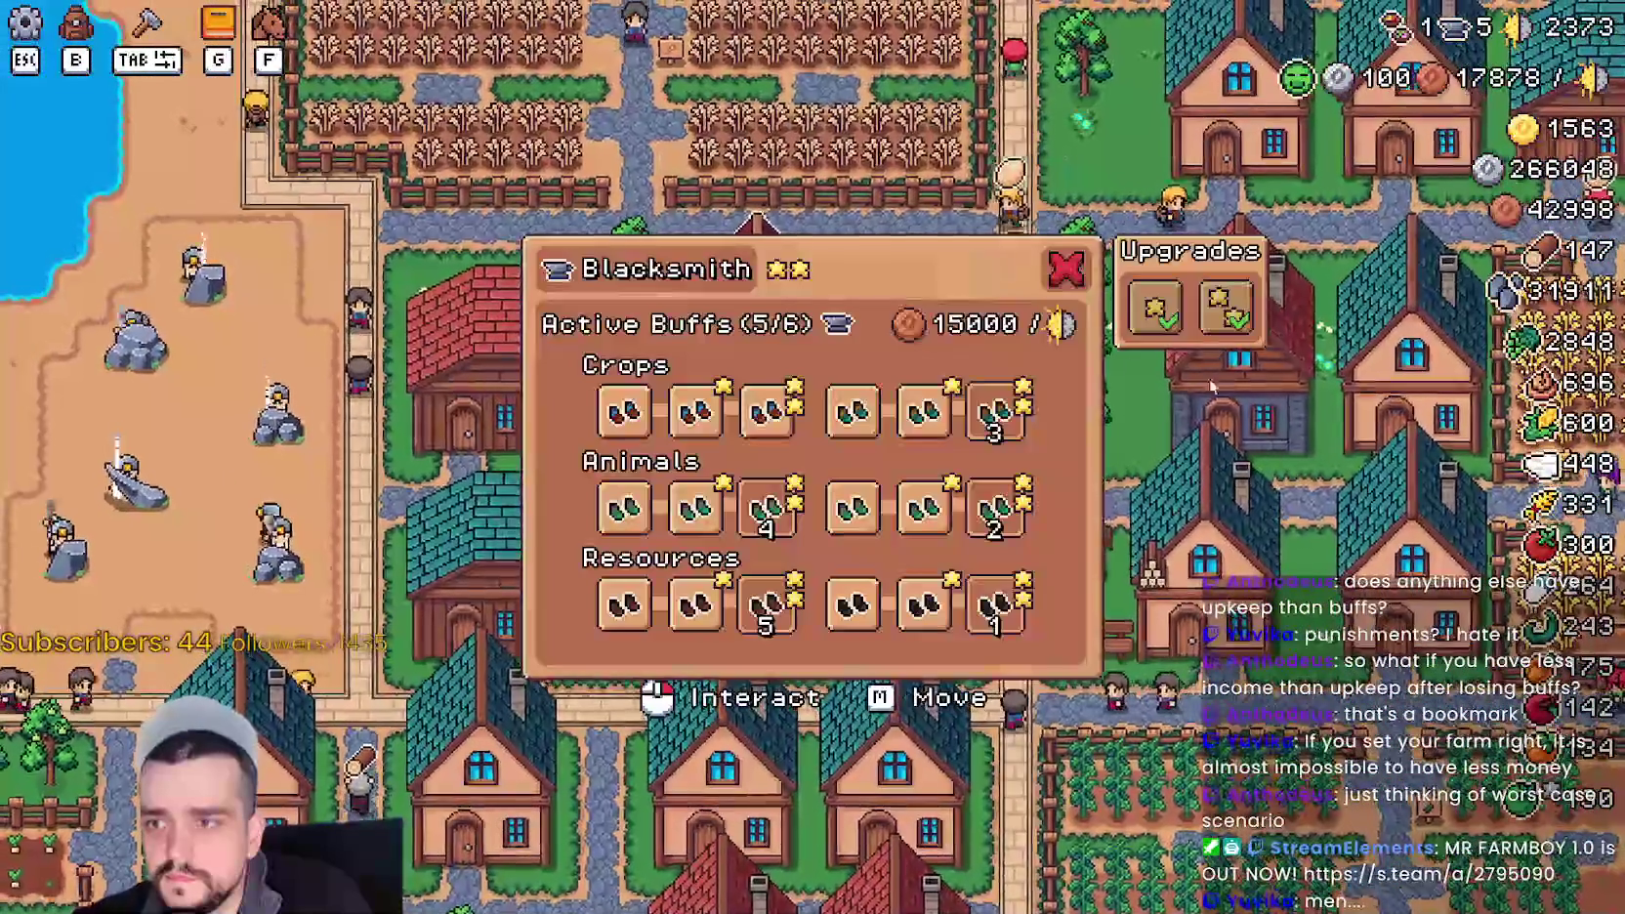
left_click(766, 410)
key("d")
key("Escape")
key("w")
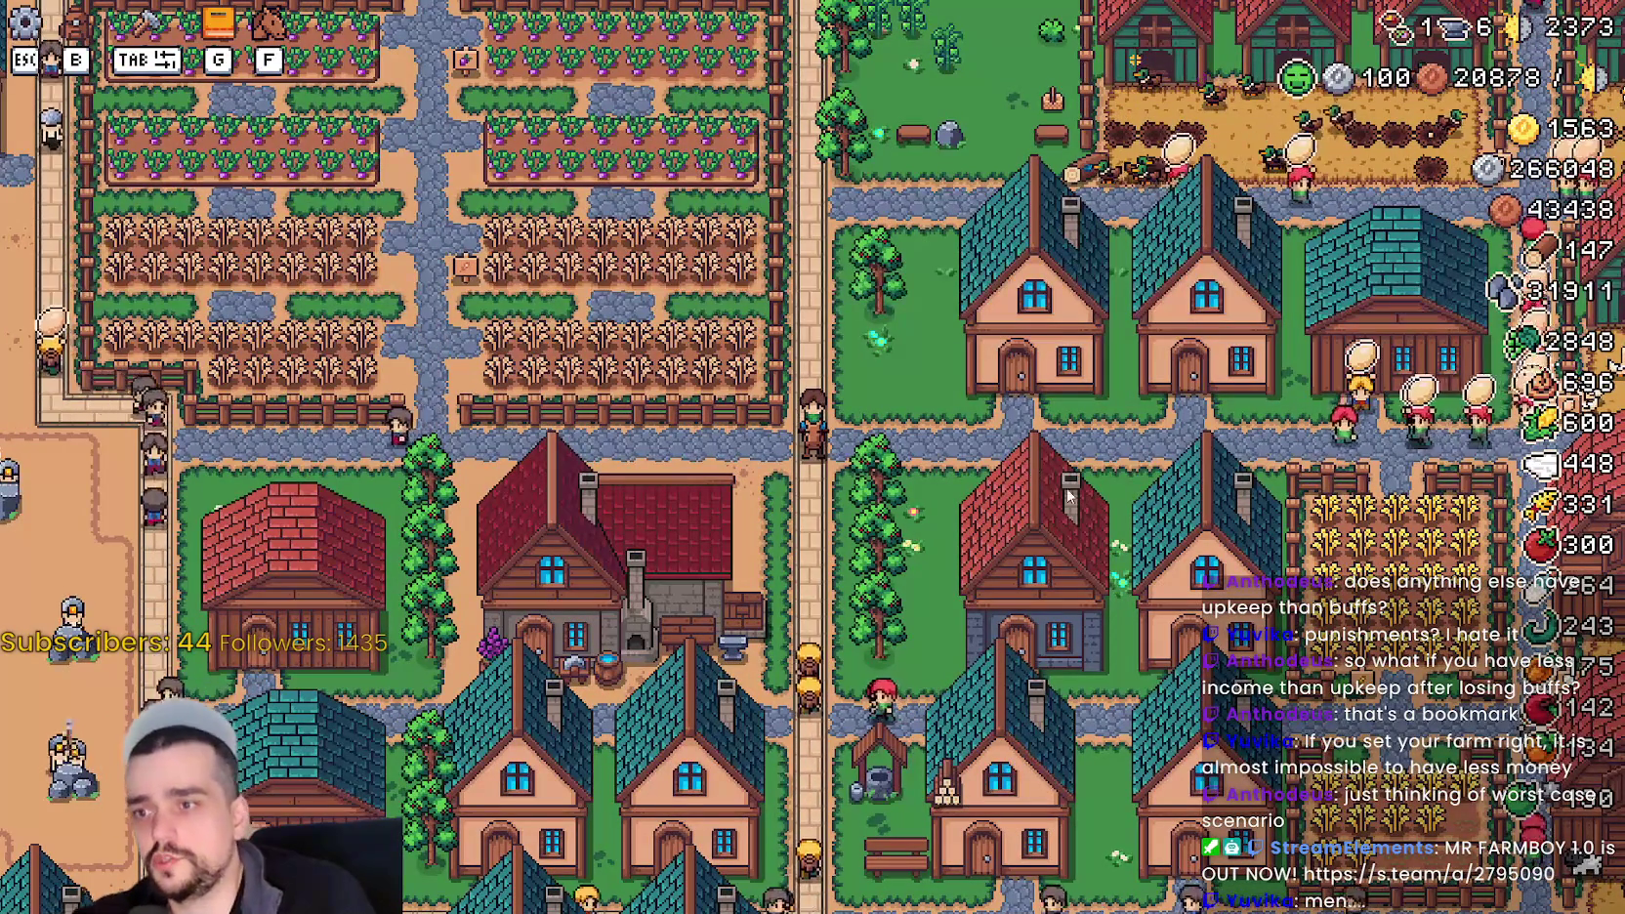
key("s")
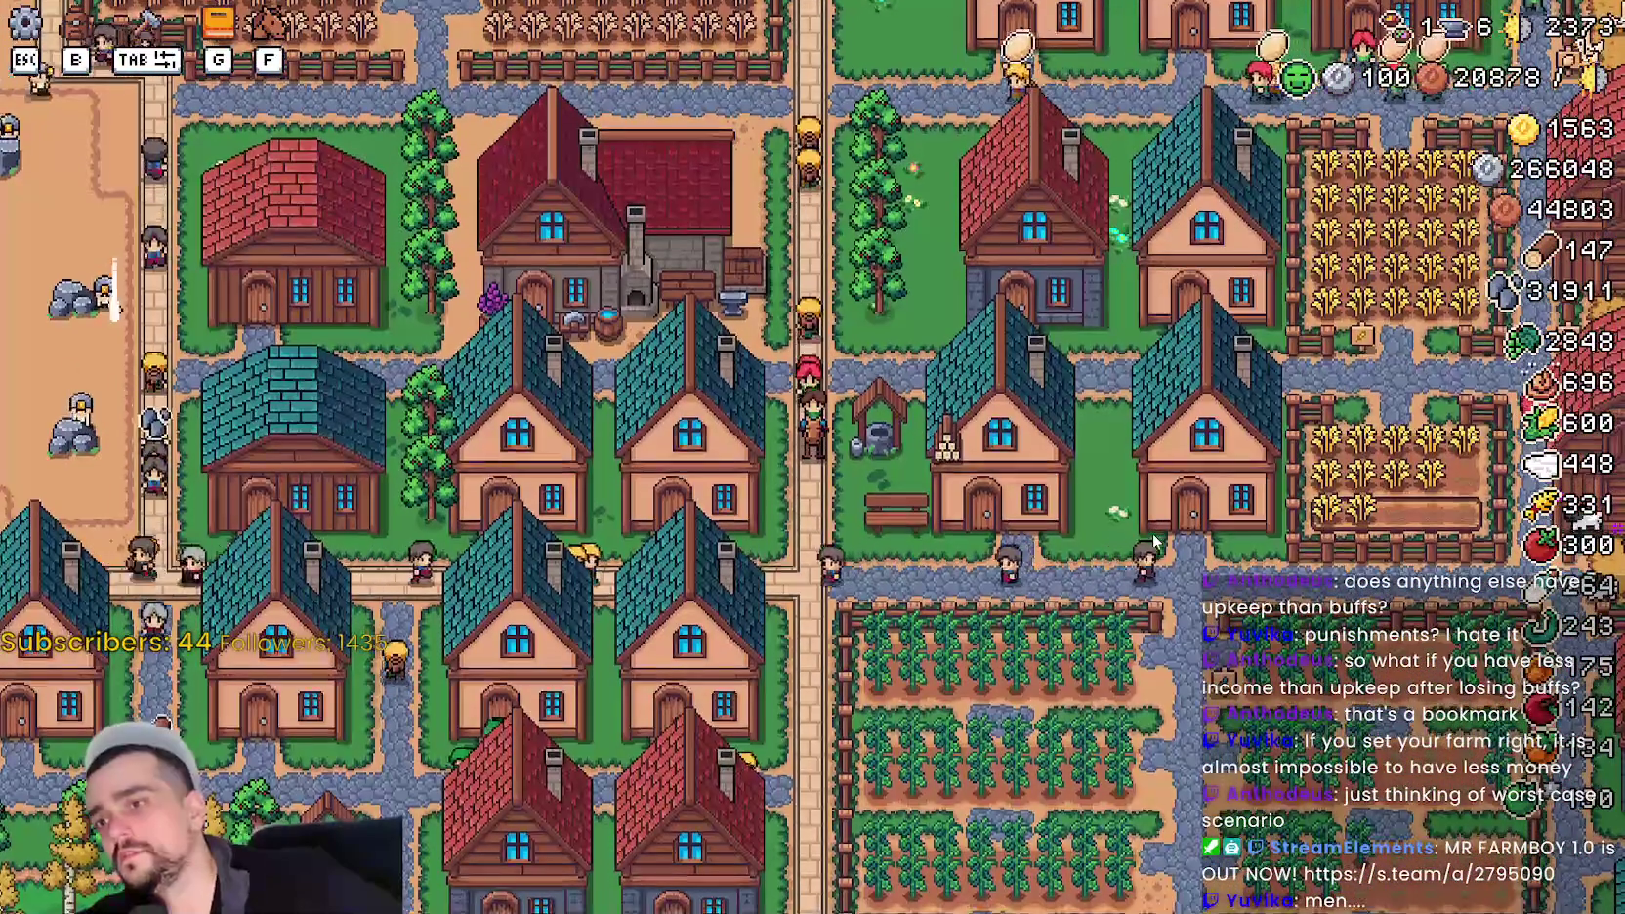
key("s")
key("a")
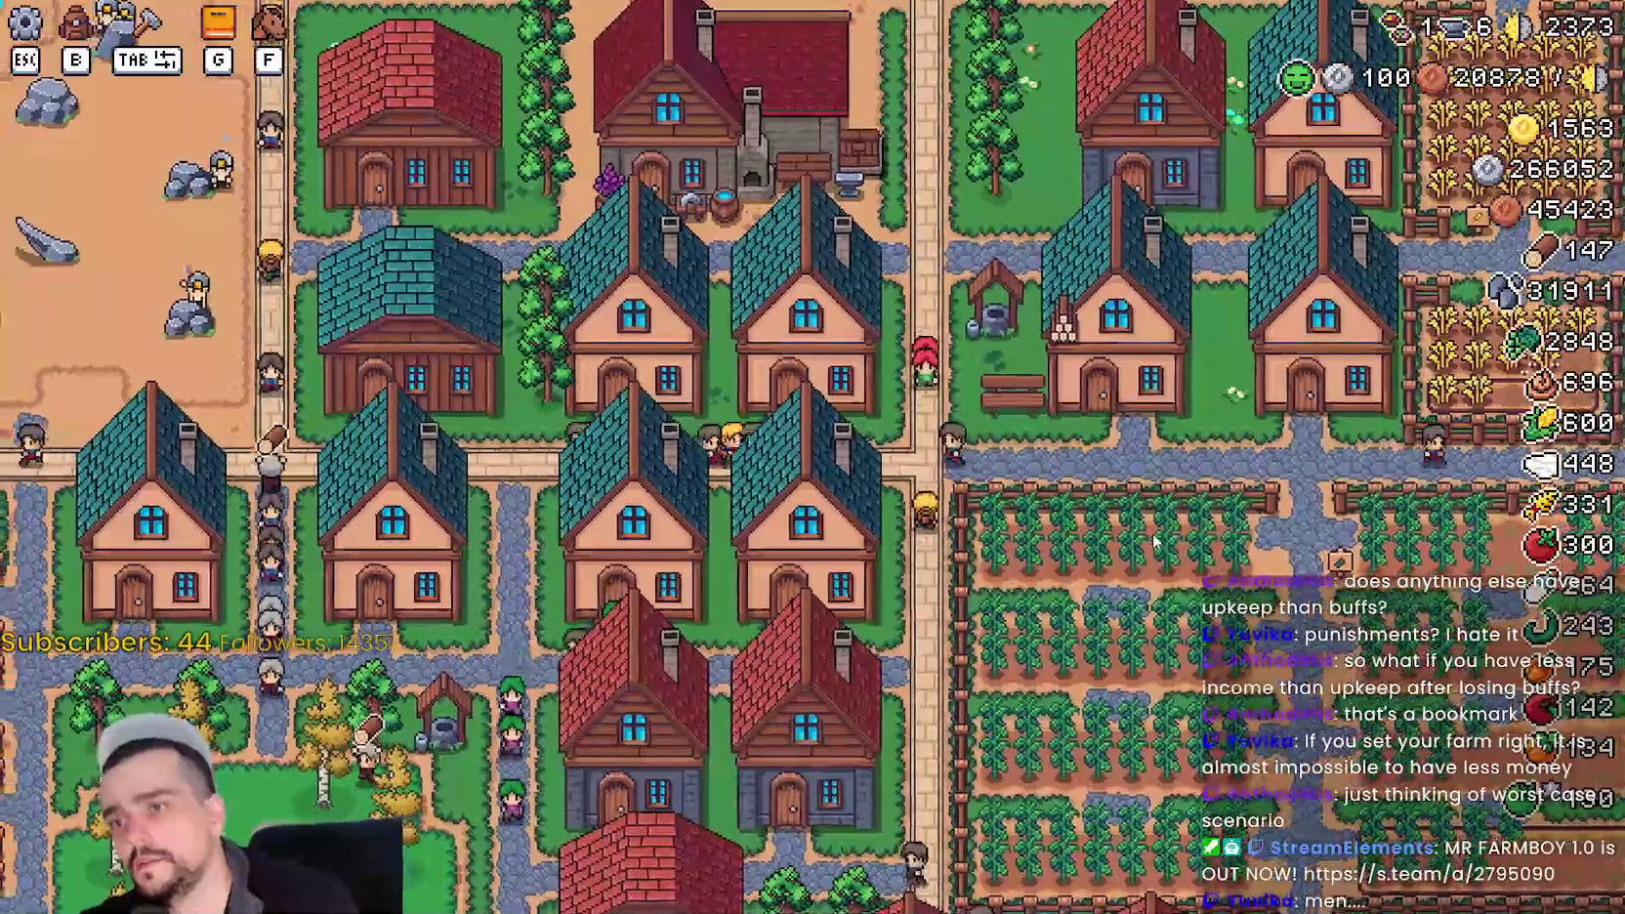
key("a")
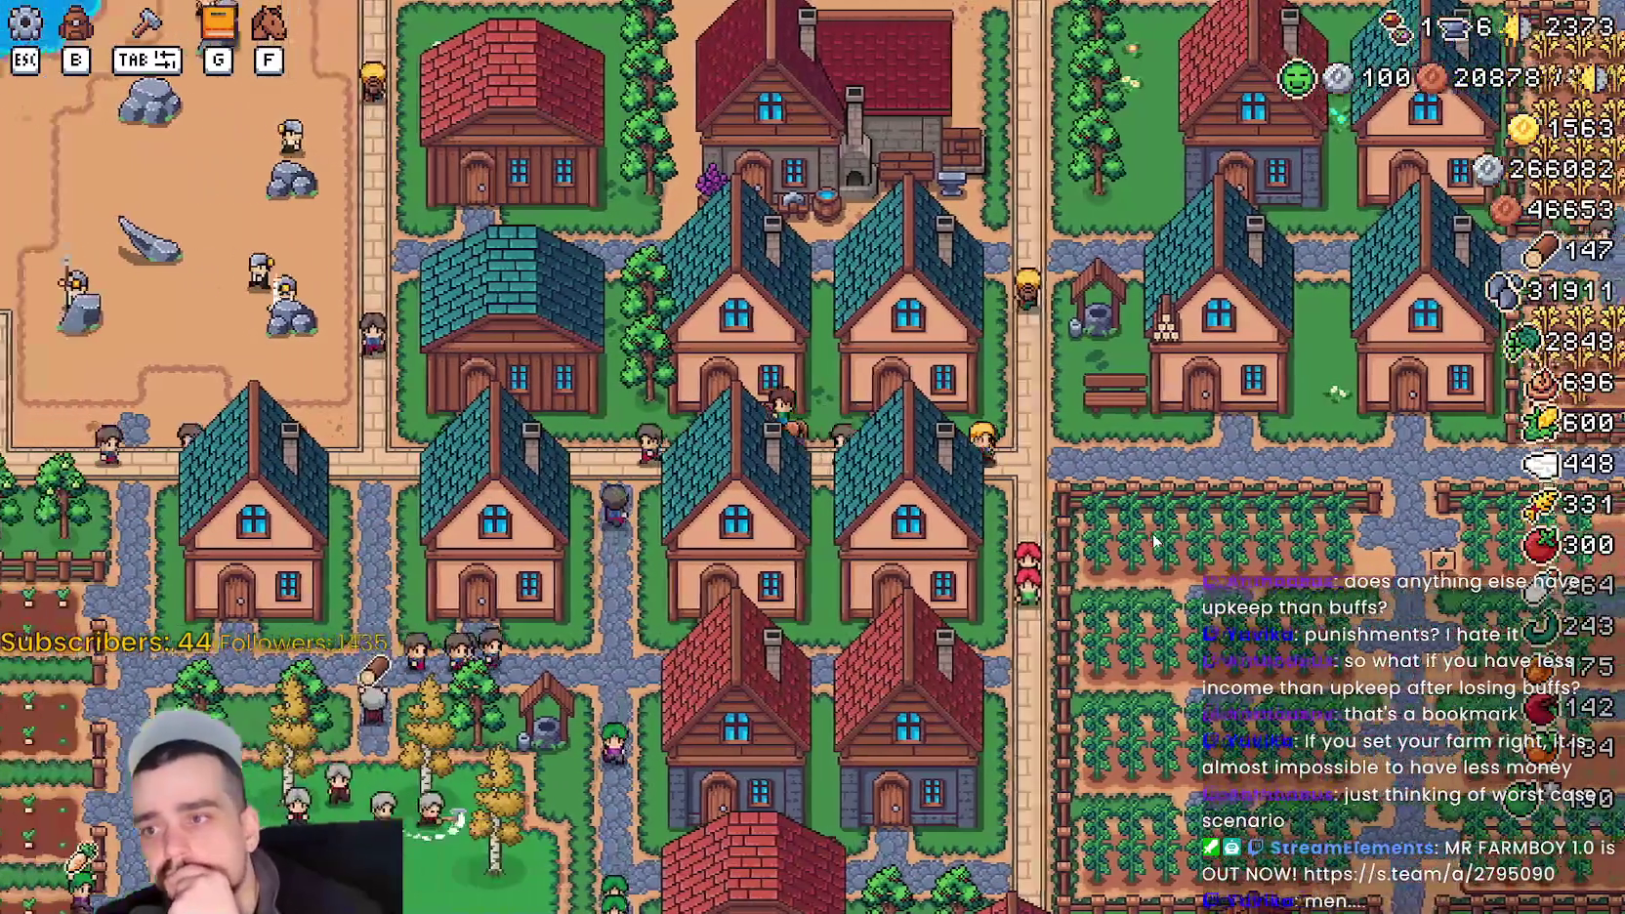
key("a")
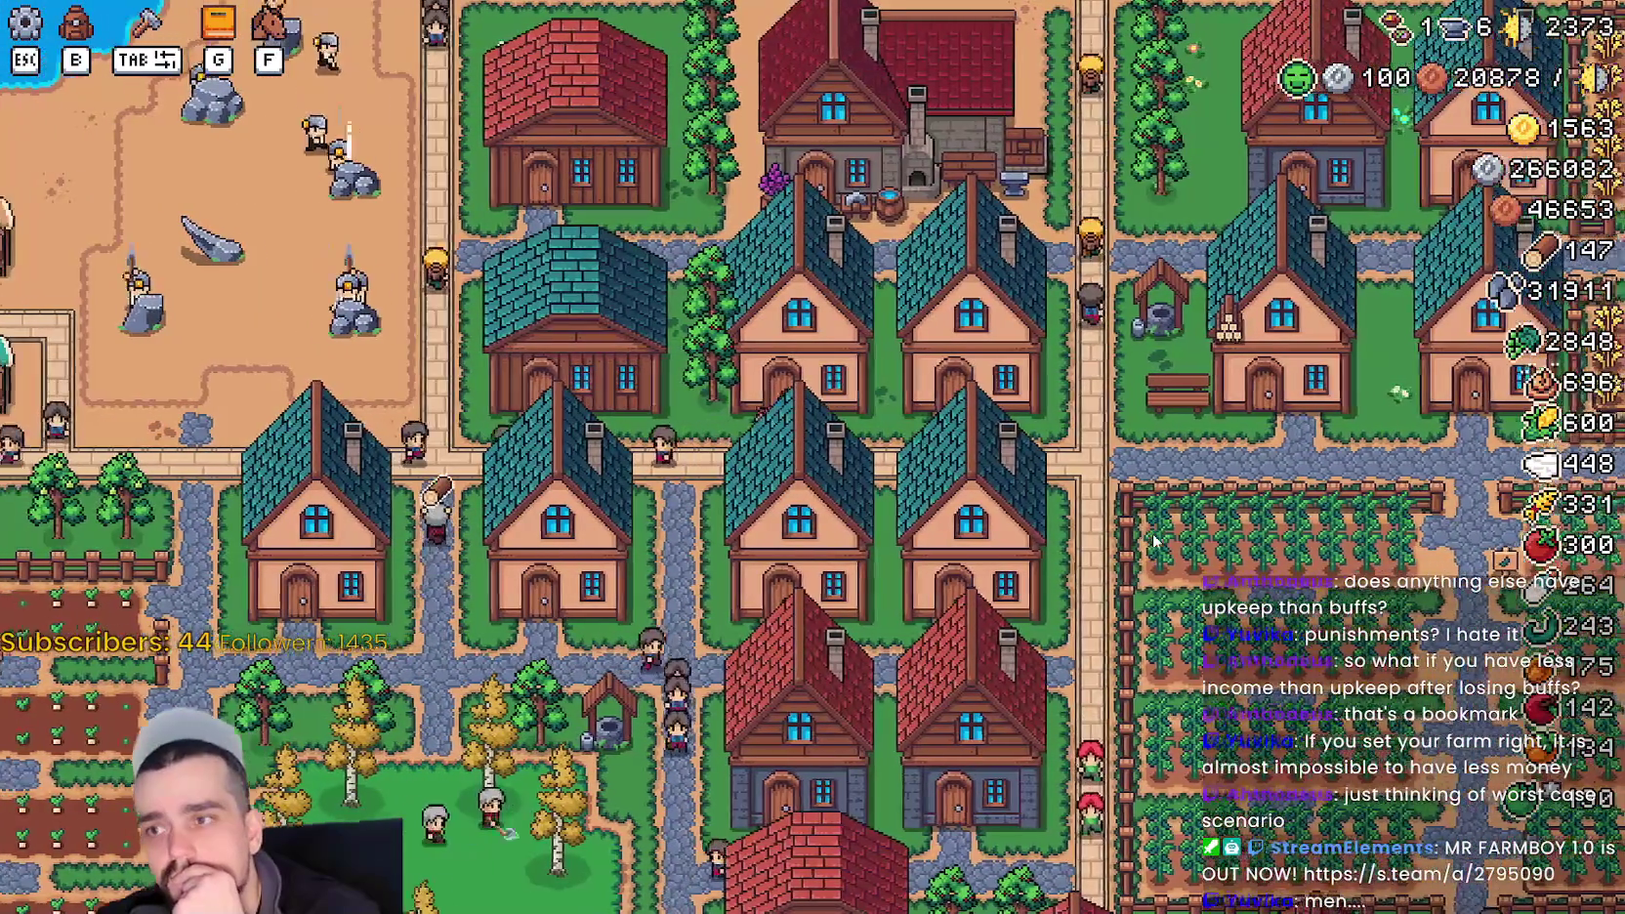
key("s")
key("d")
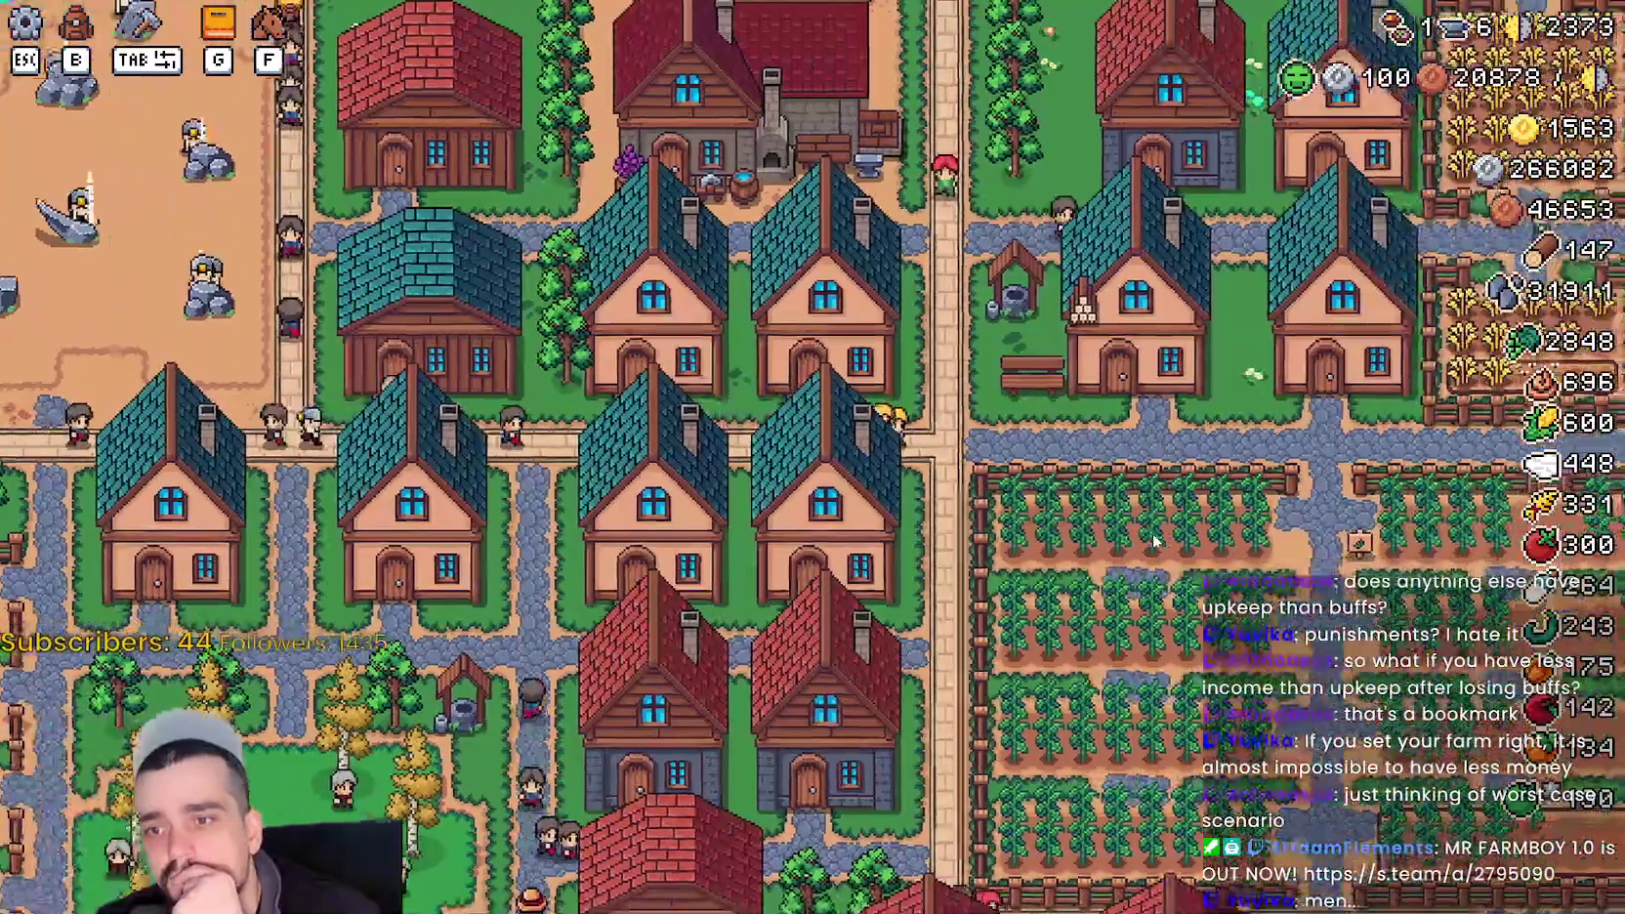
key("s")
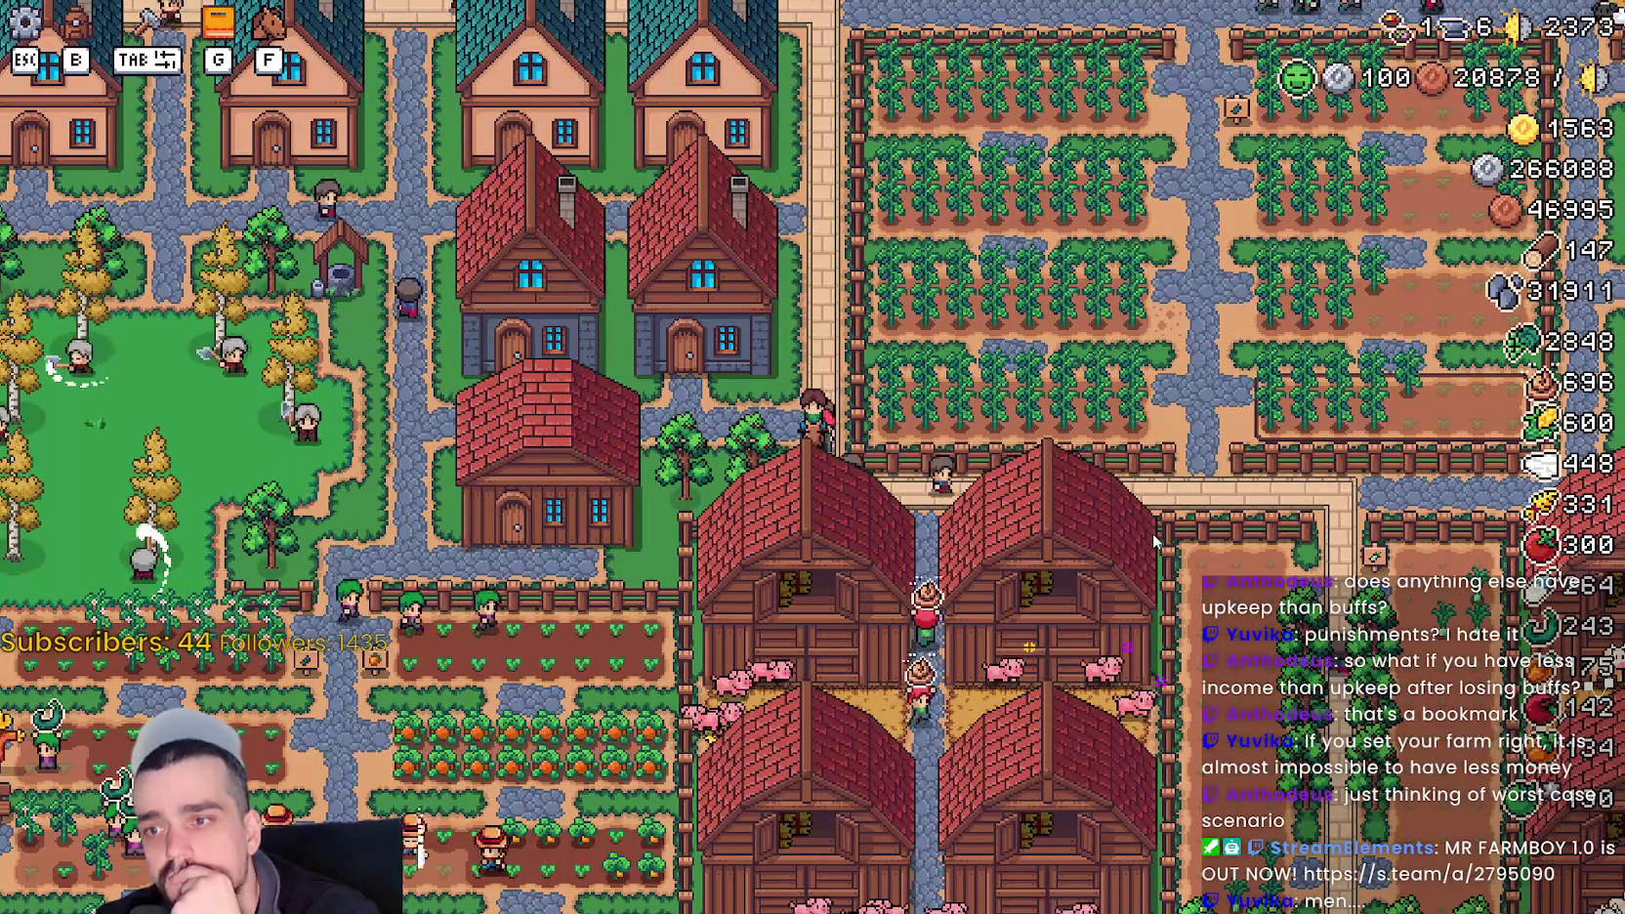
key("s")
key("d")
key("w")
key("a")
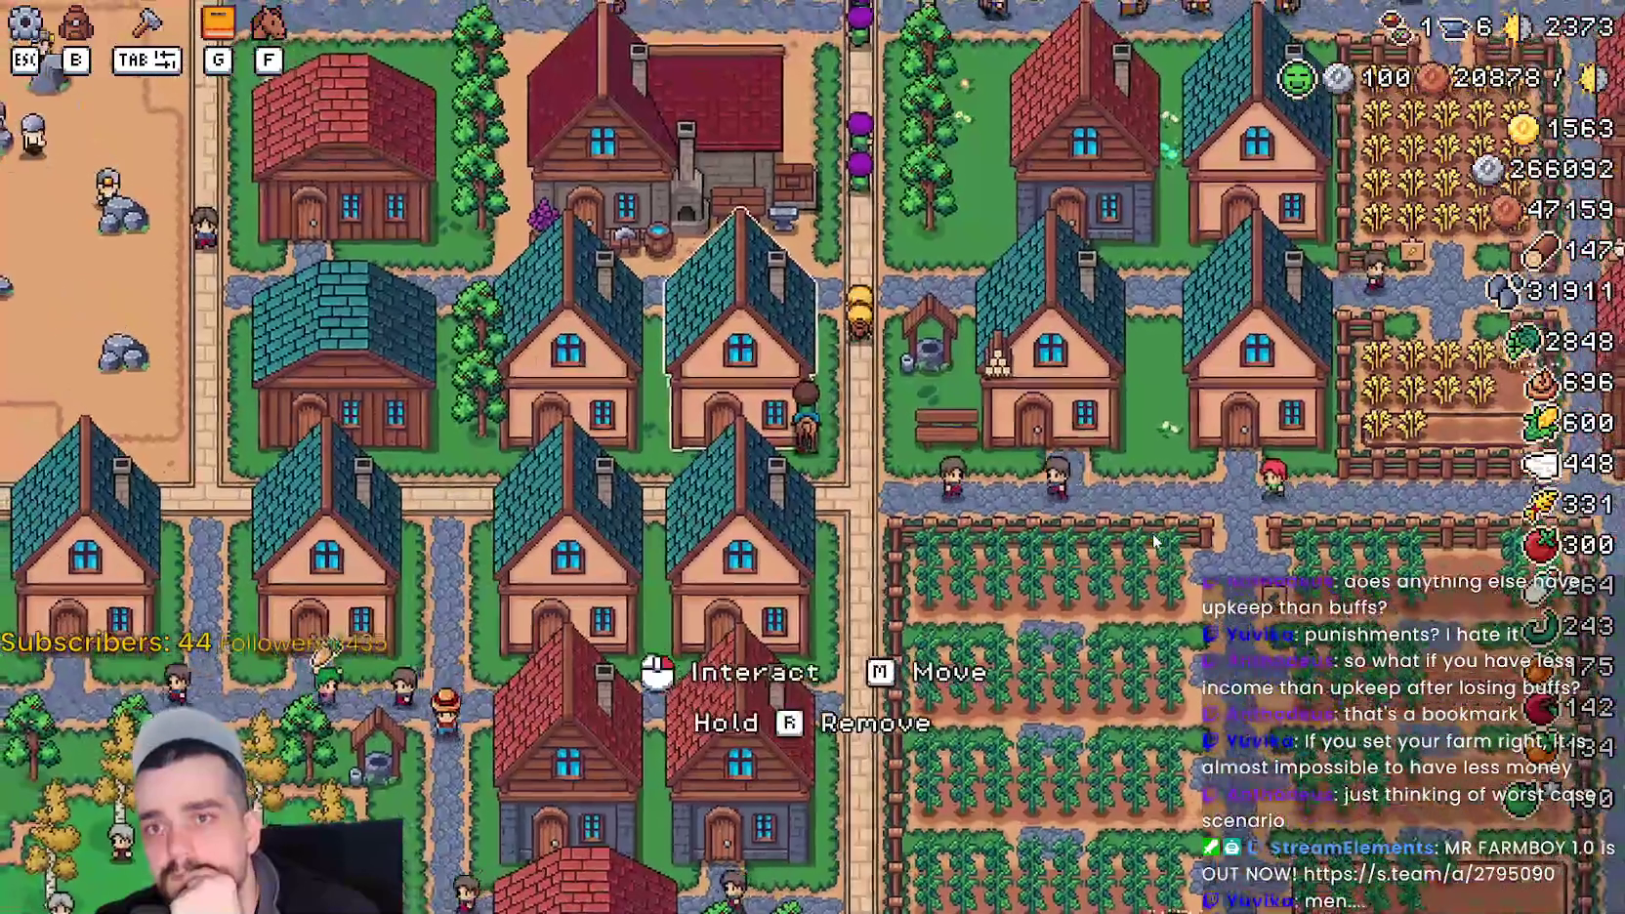
key("w")
key("a")
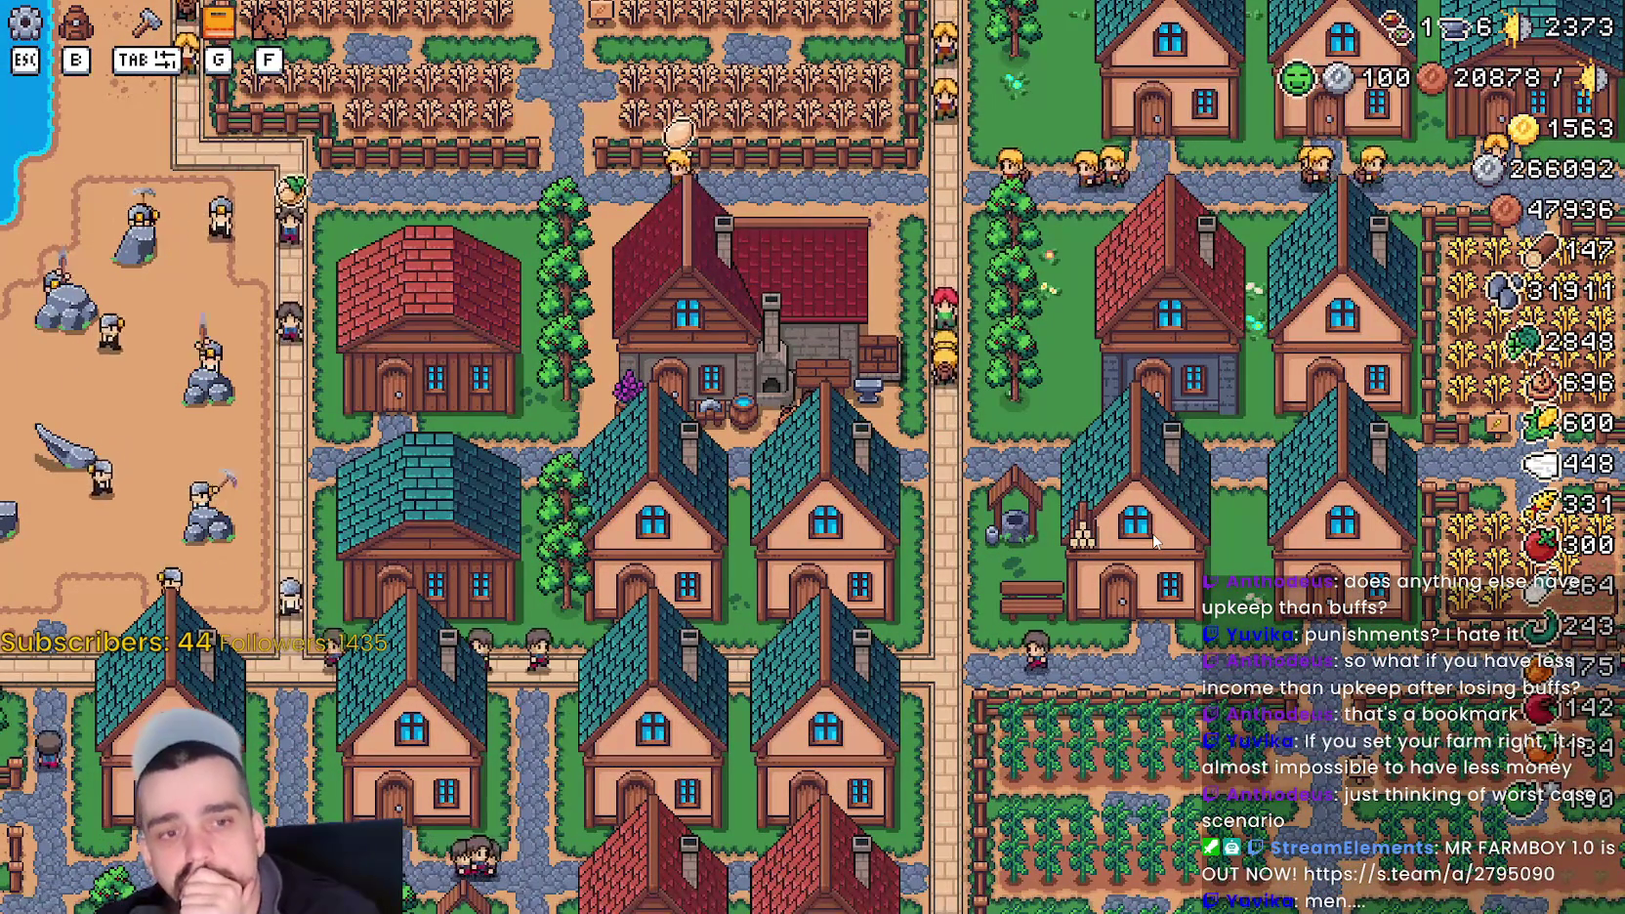
key("d")
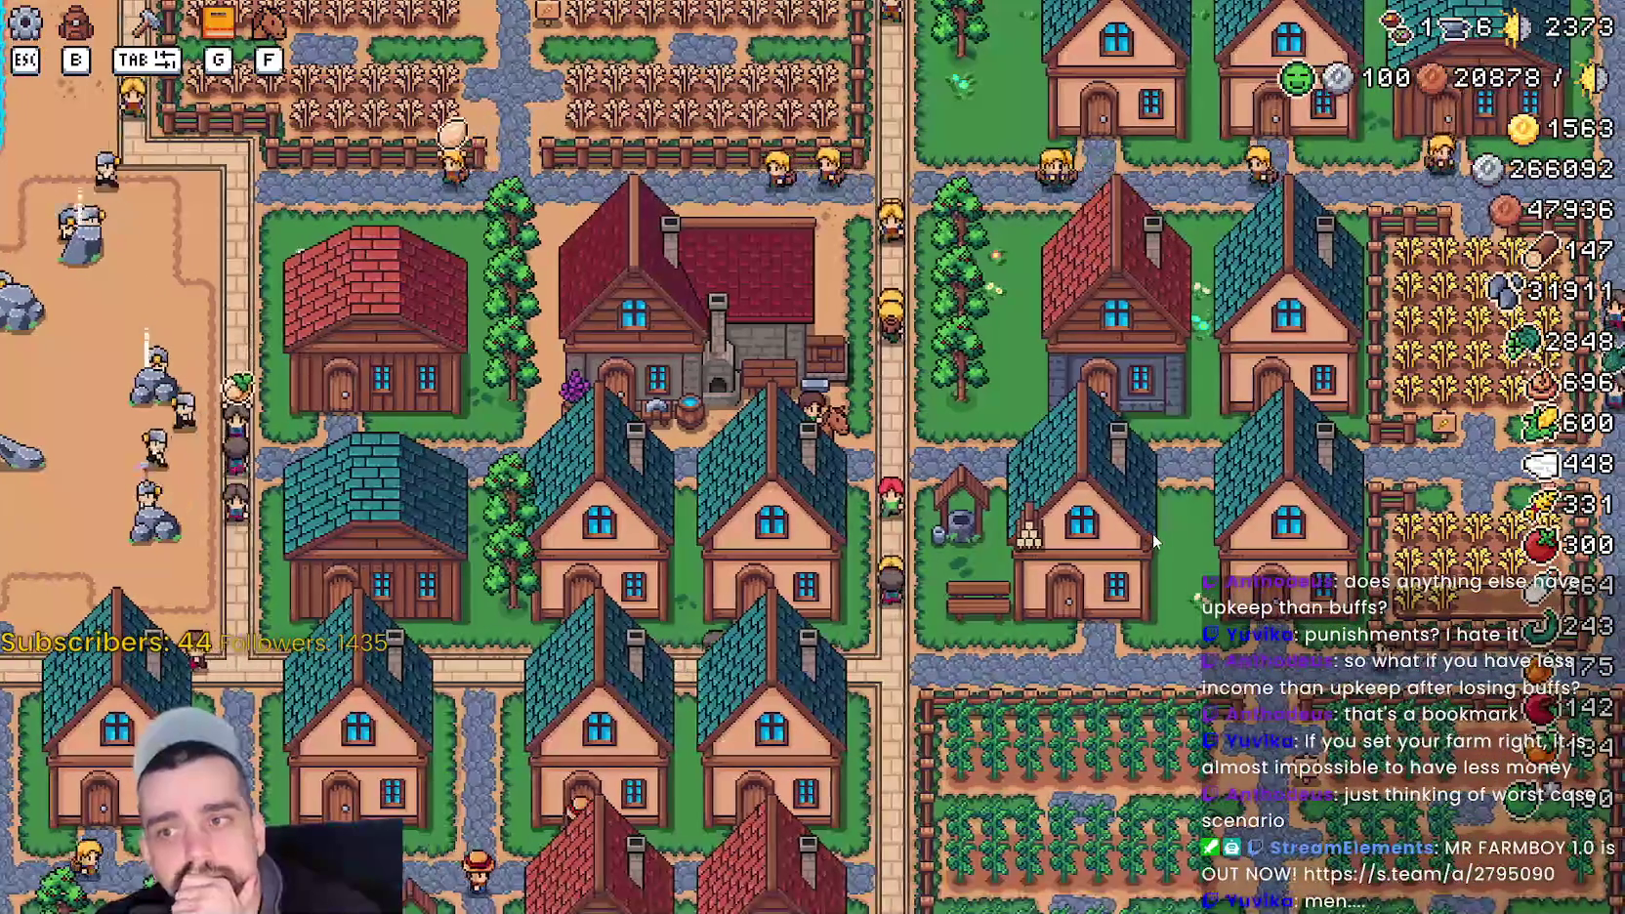
key("a")
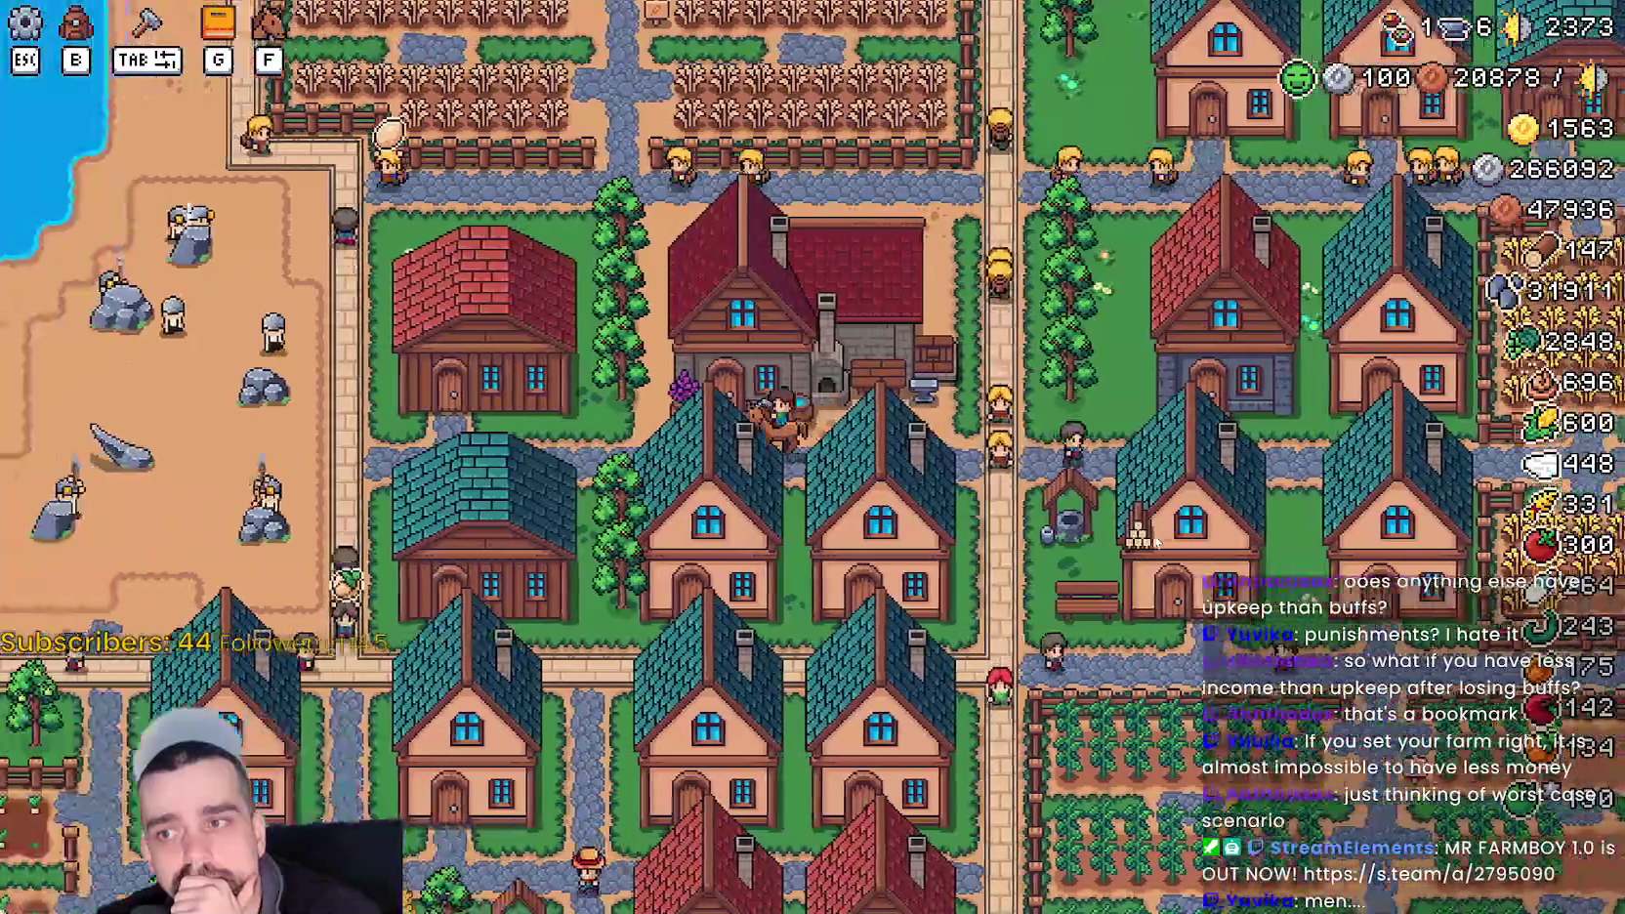
key("w")
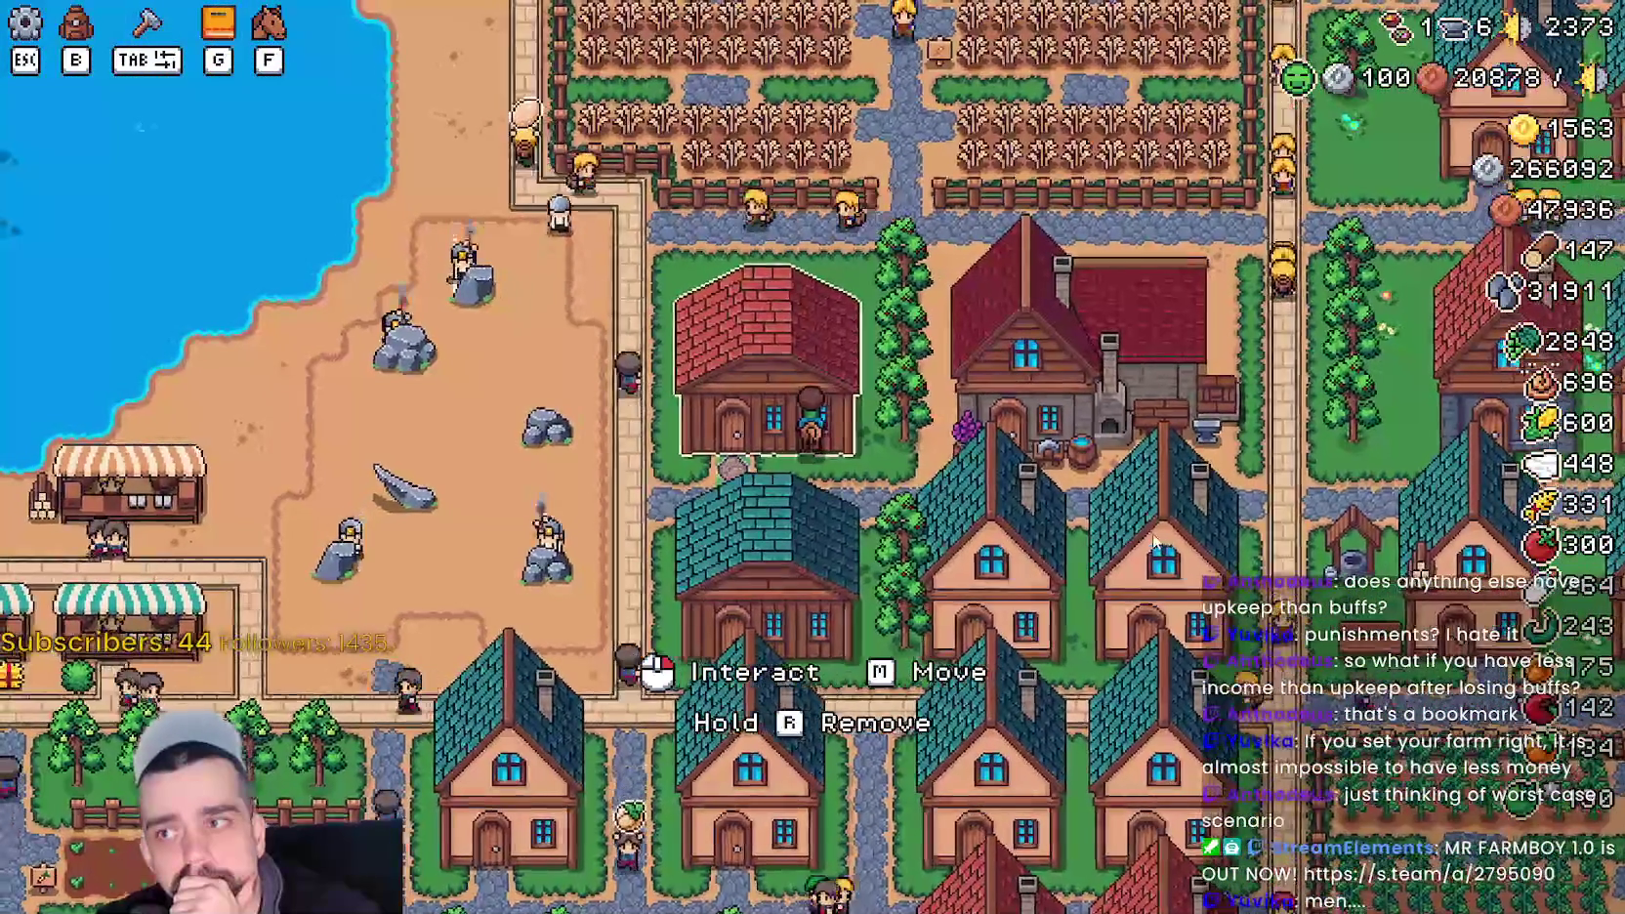
key("w")
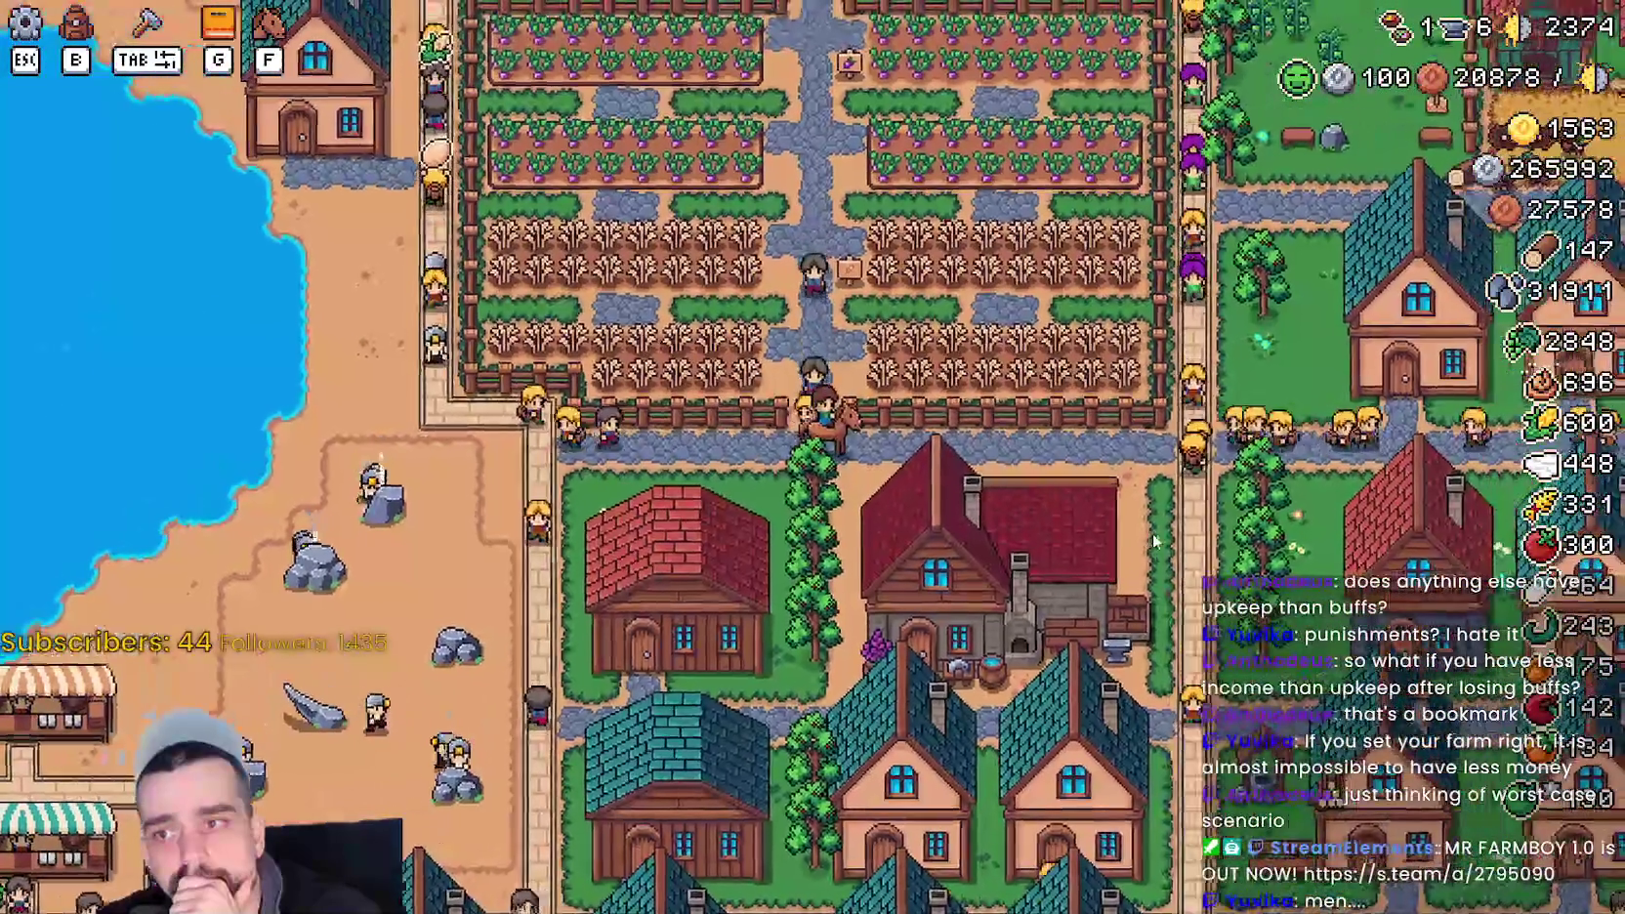
key("s")
key("d")
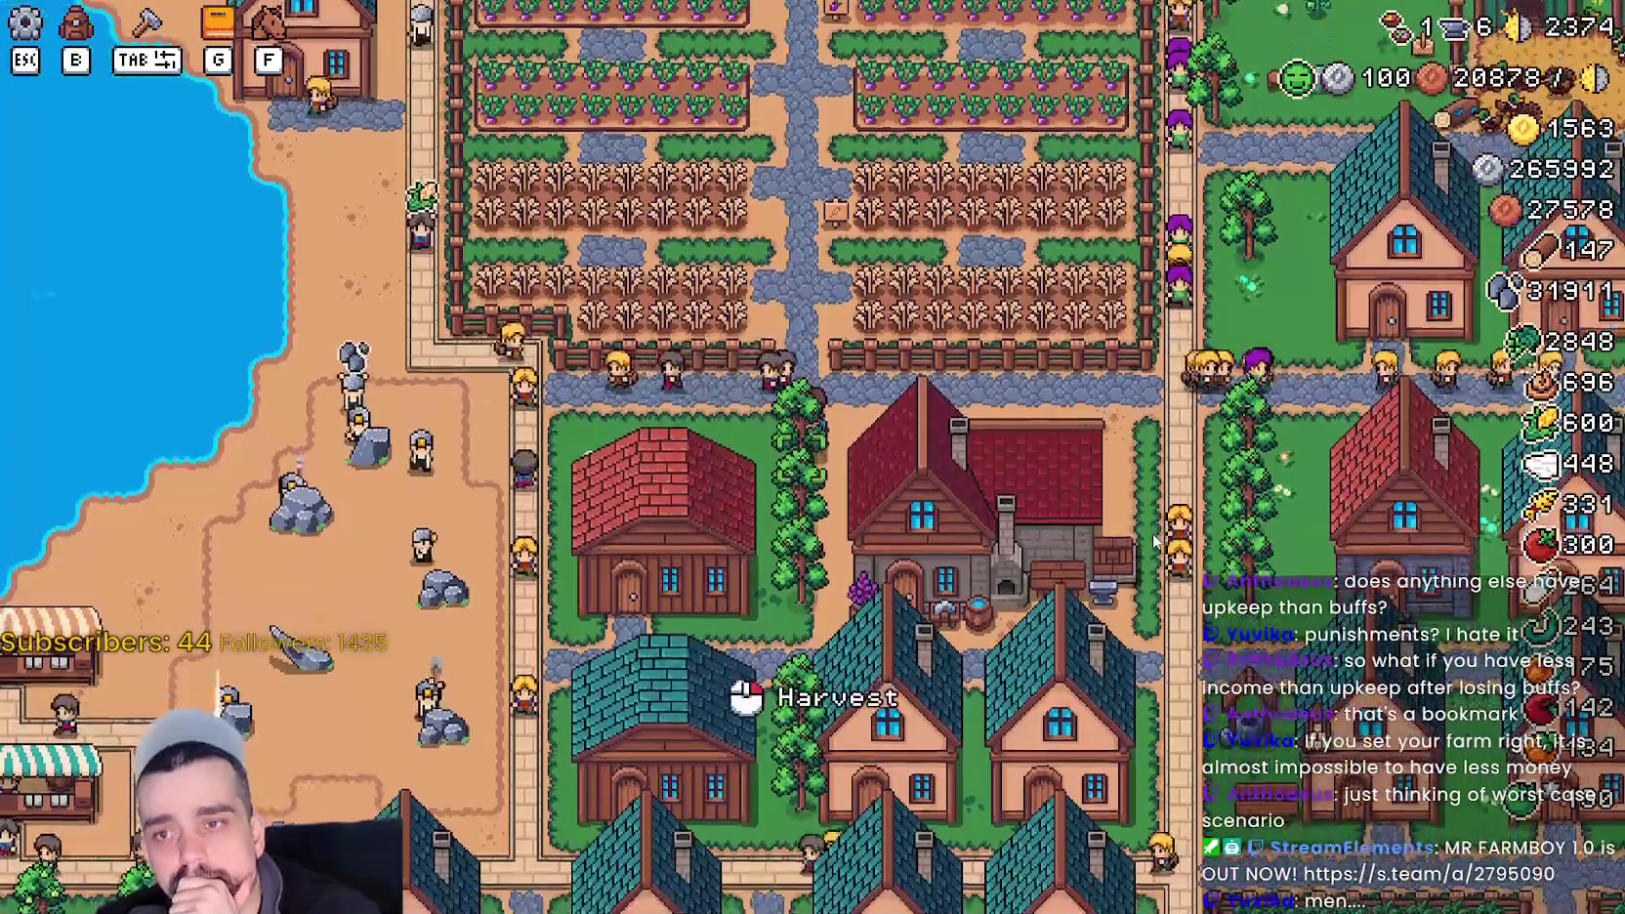
key("s")
key("d")
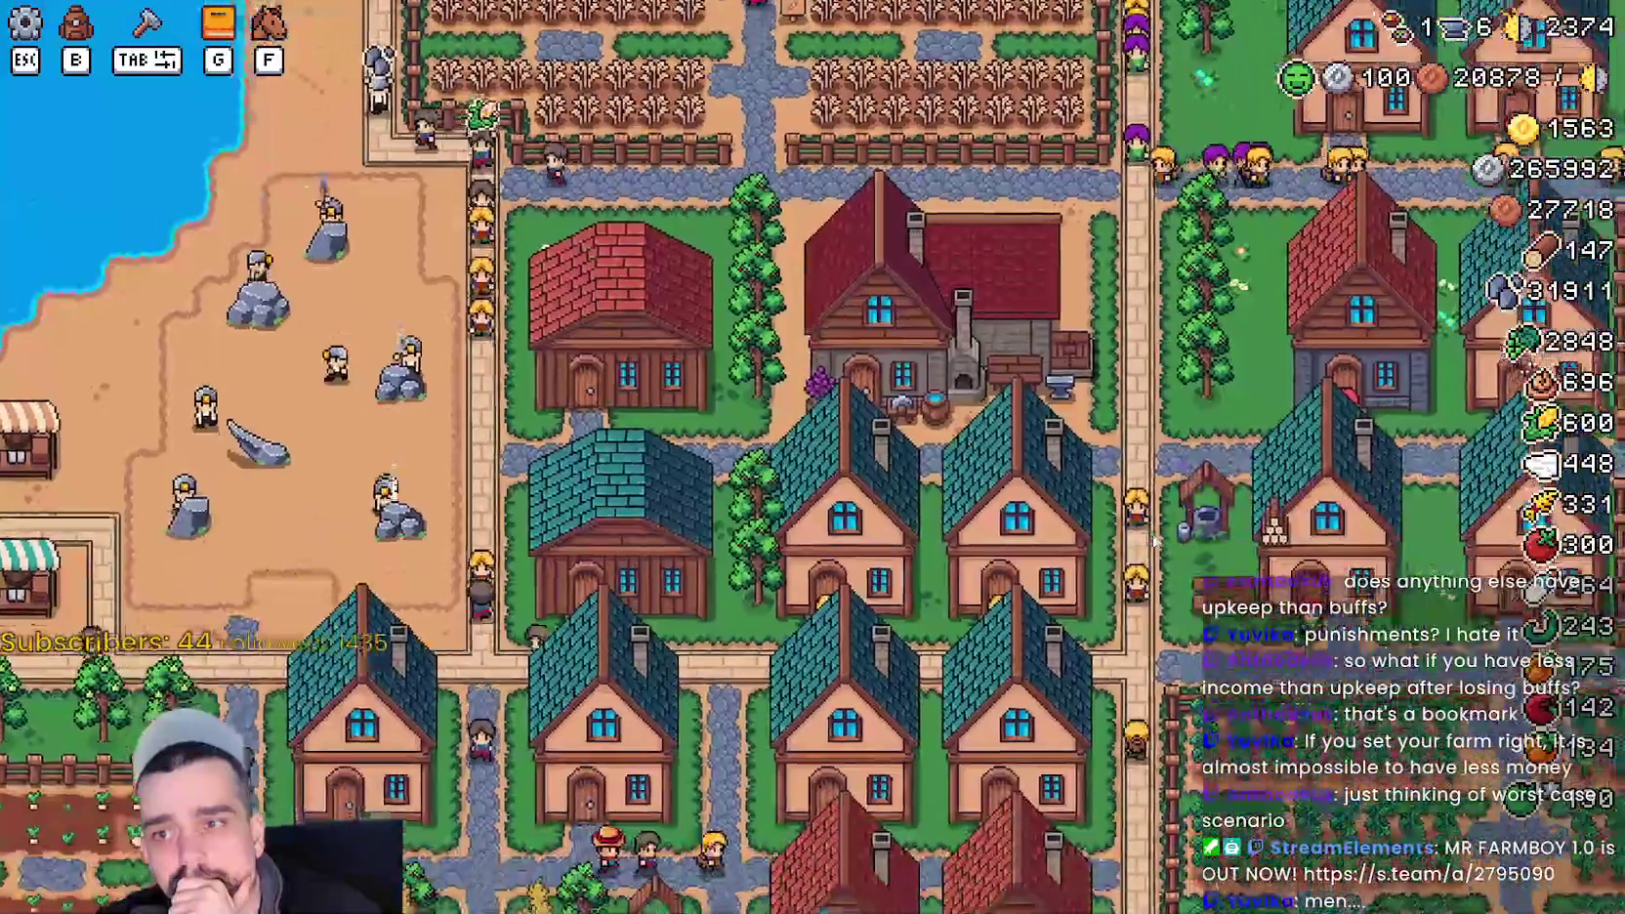
key("d")
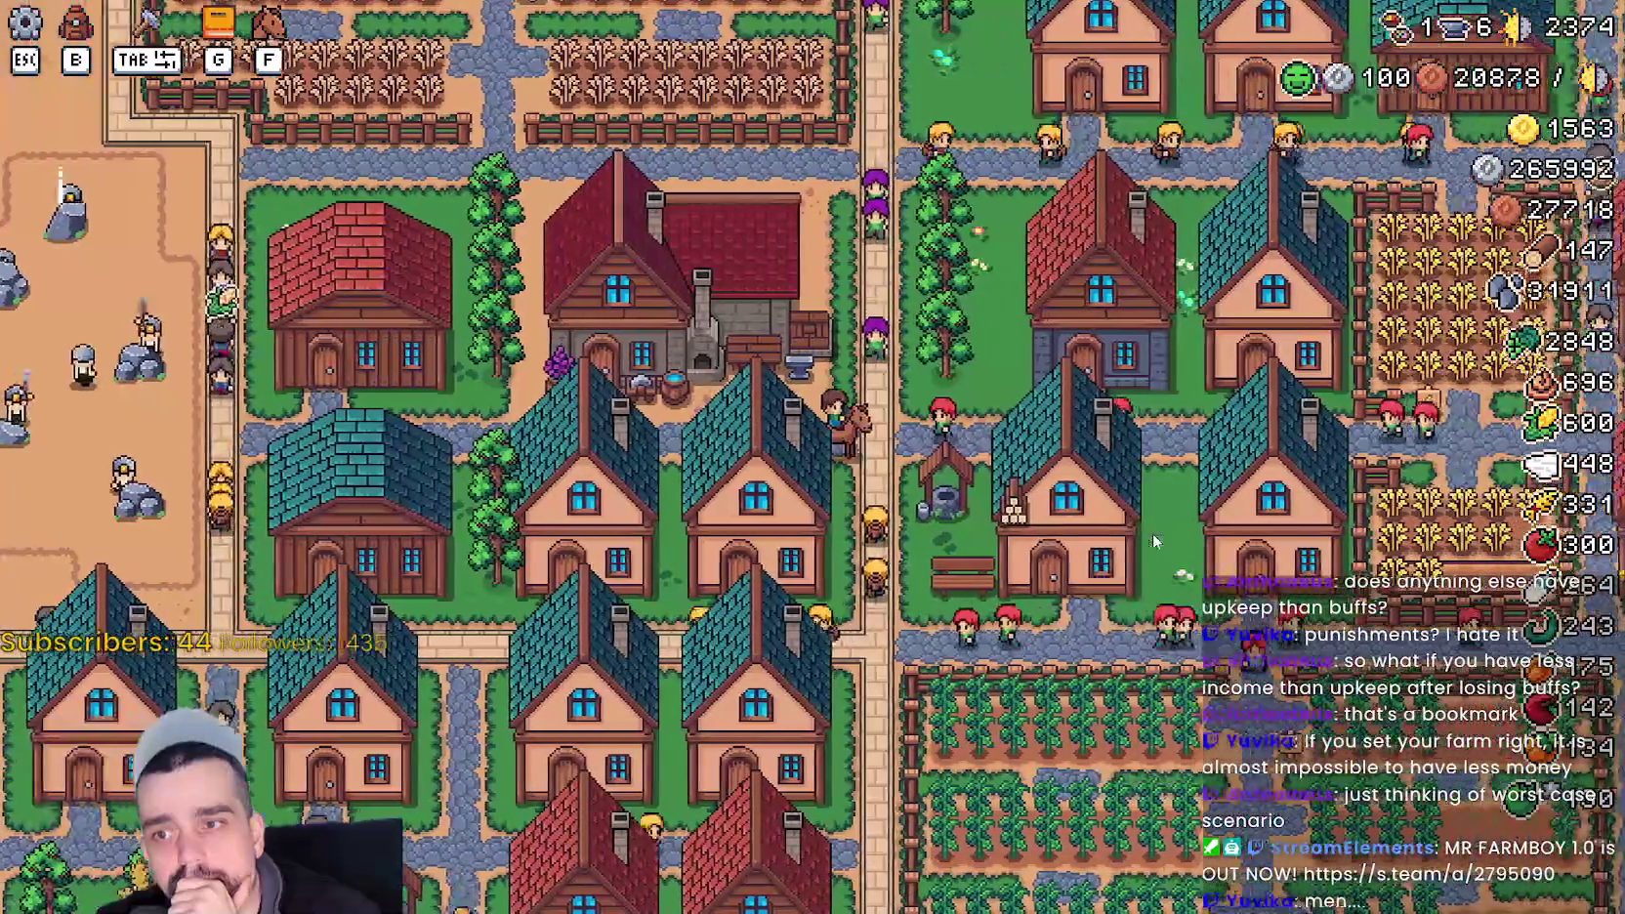
key("a")
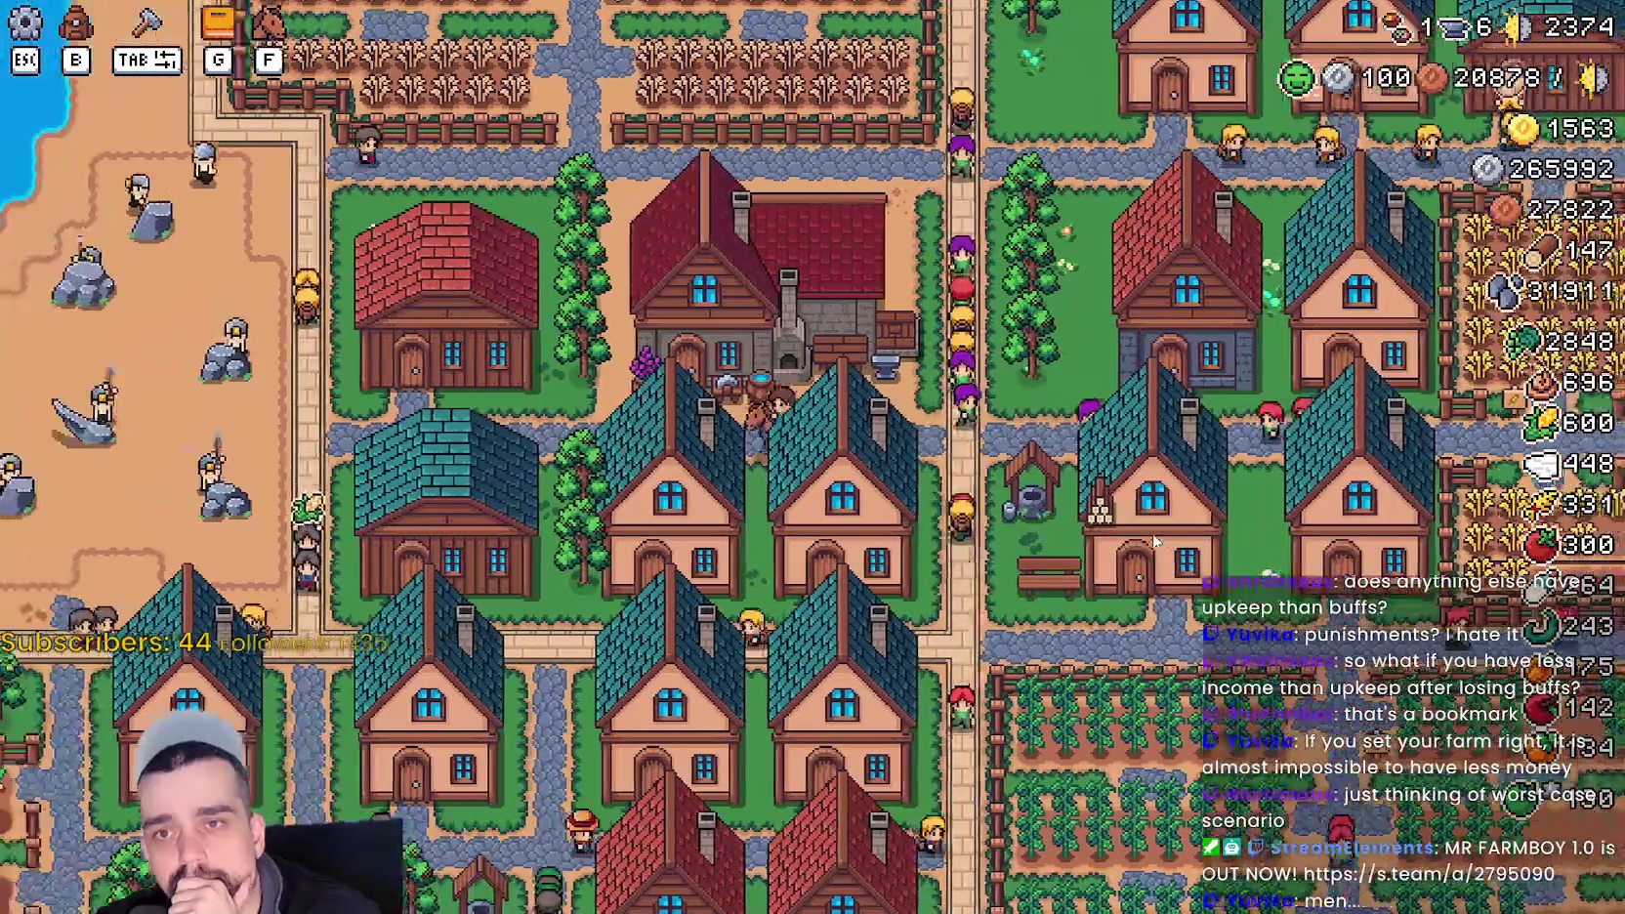
key("d")
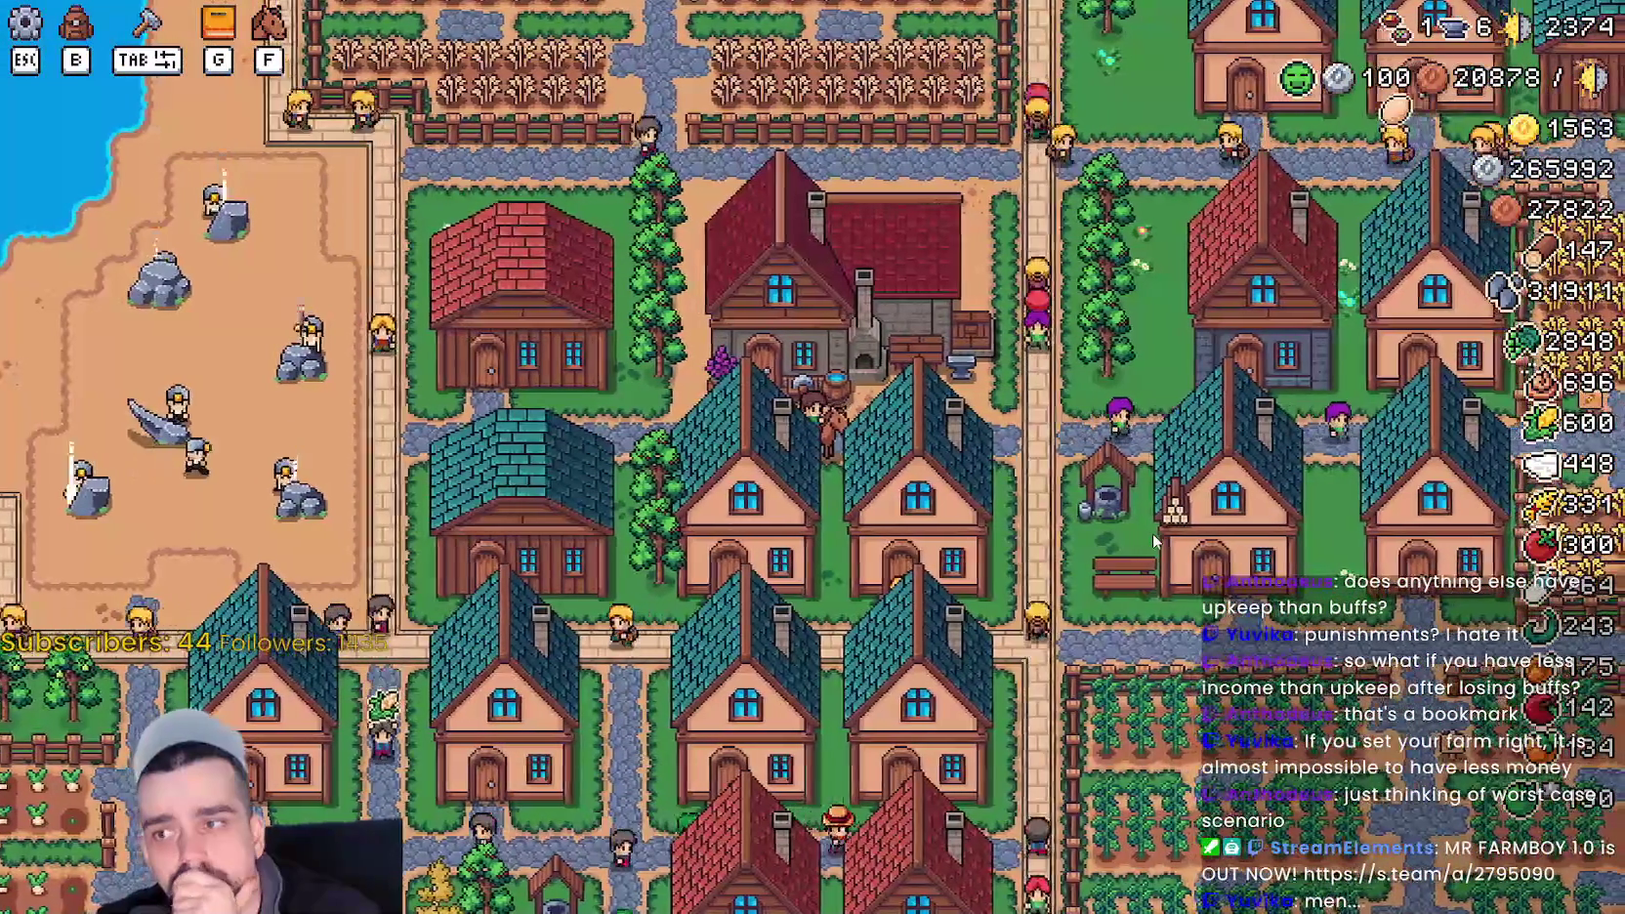
key("a")
key("d")
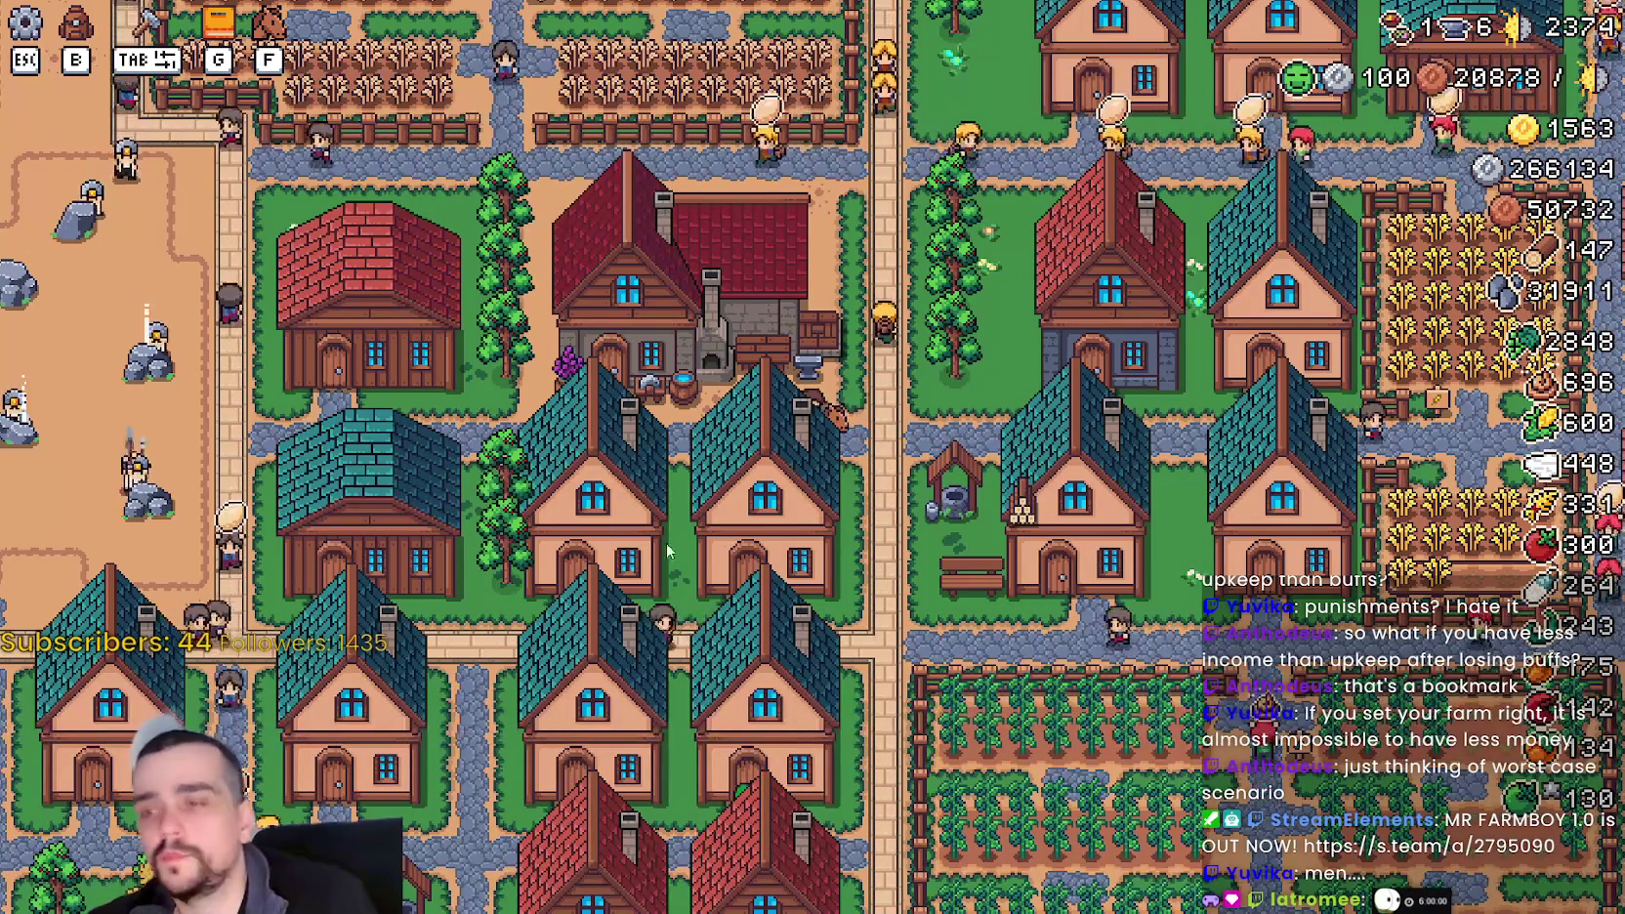
- Ride west across the village past the green stalls to the red market stall
key("a")
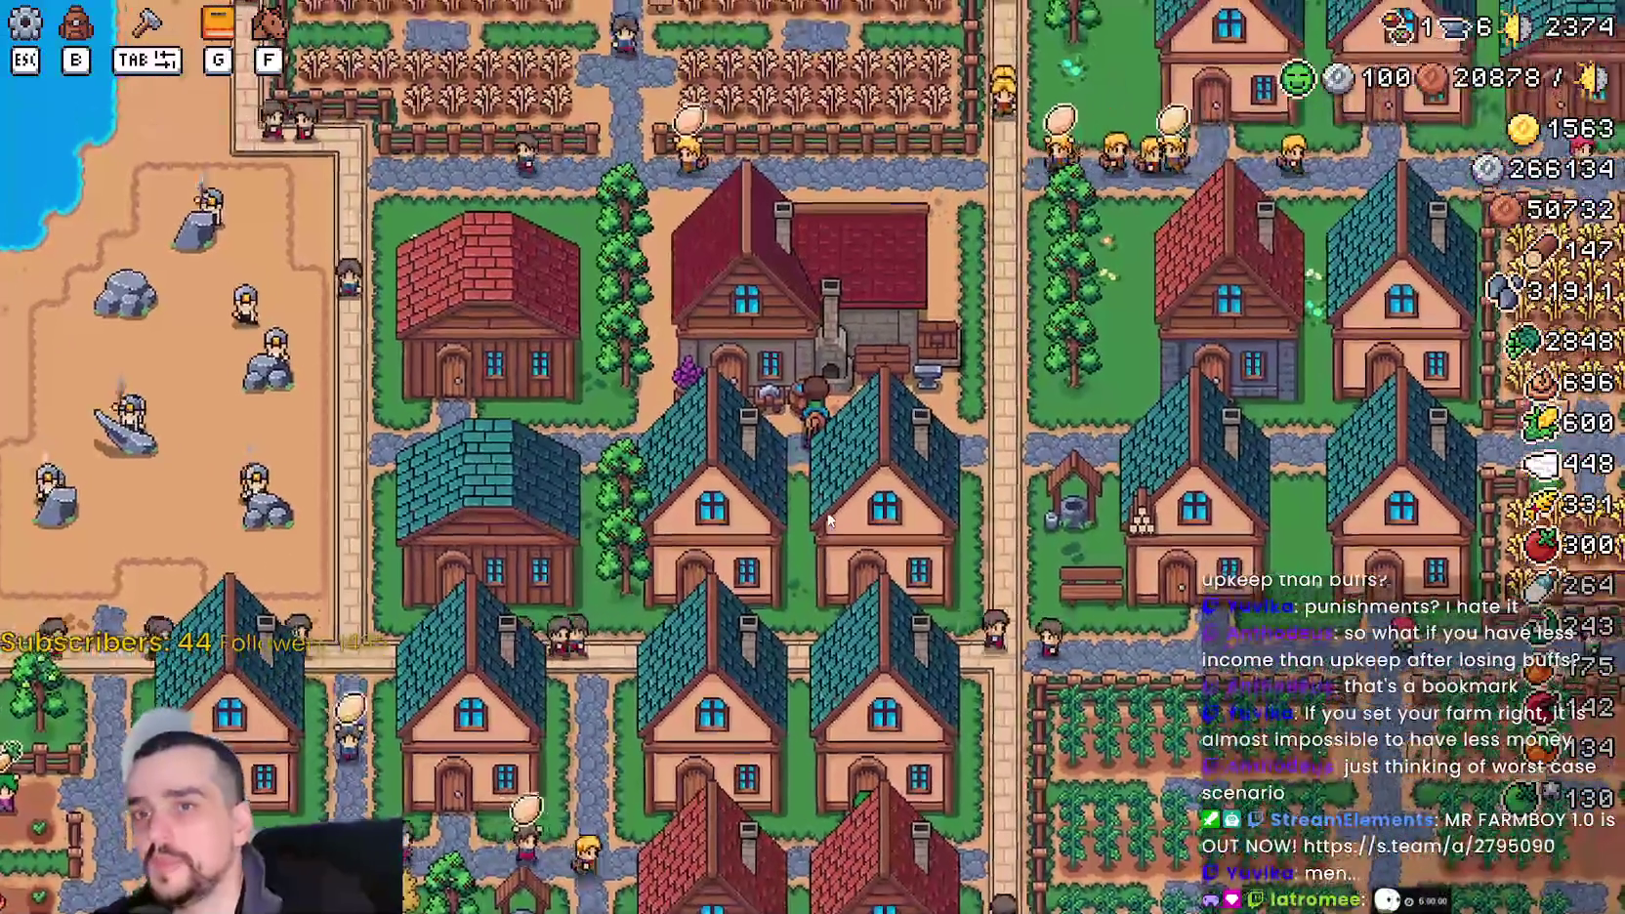
scroll(828, 498, "down", 5)
scroll(830, 475, "up", 4)
scroll(821, 459, "down", 5)
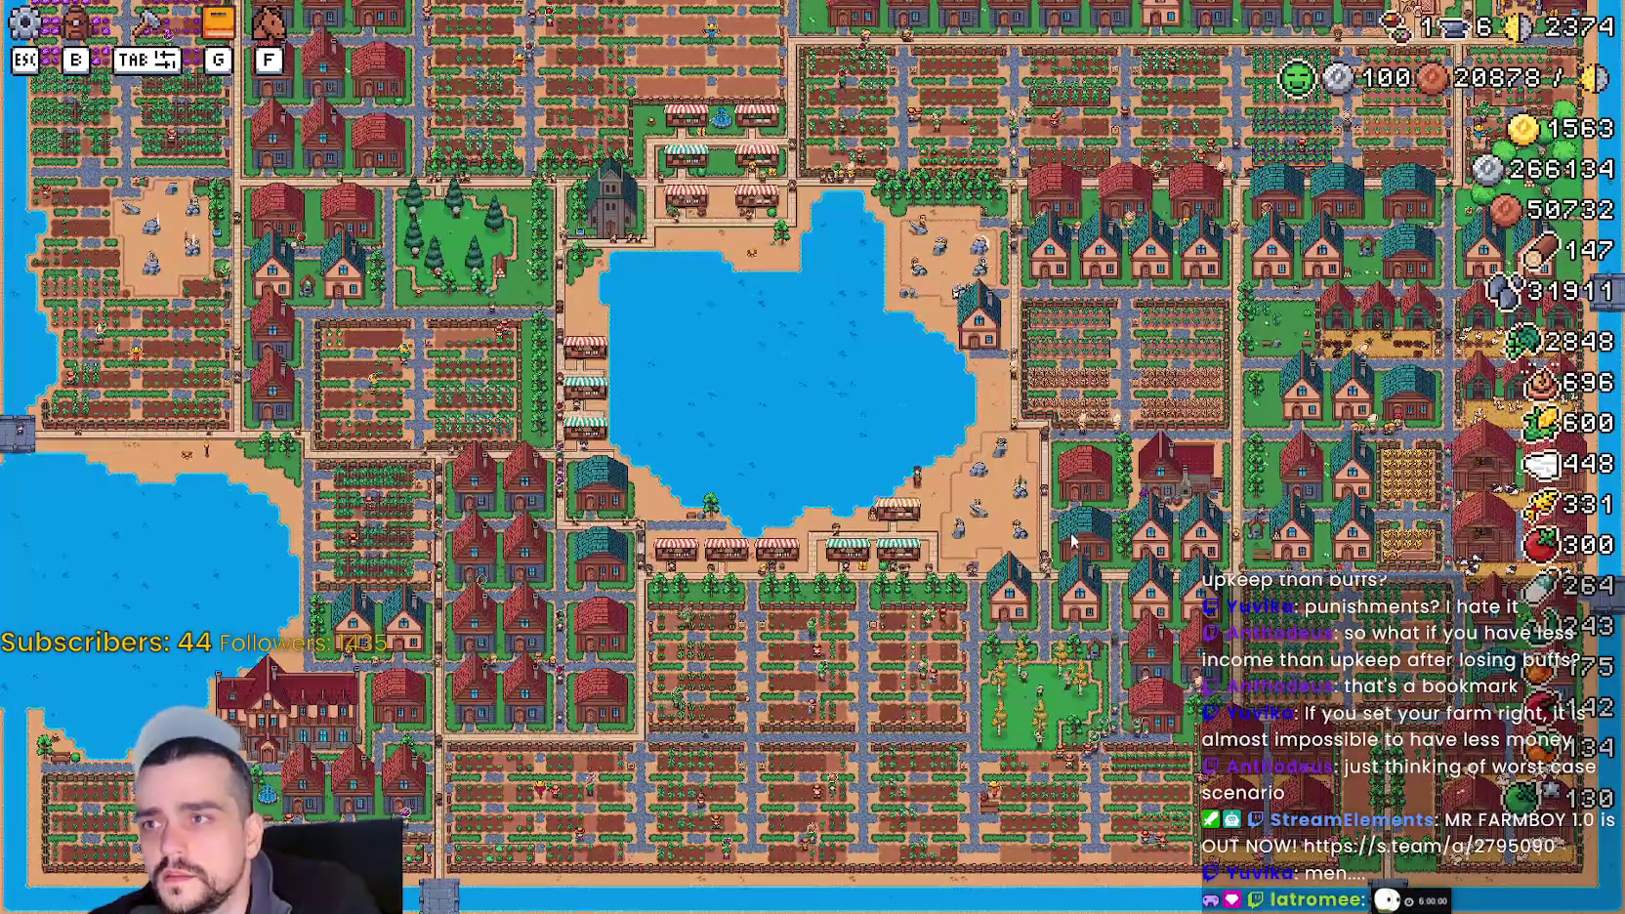
scroll(1110, 583, "up", 5)
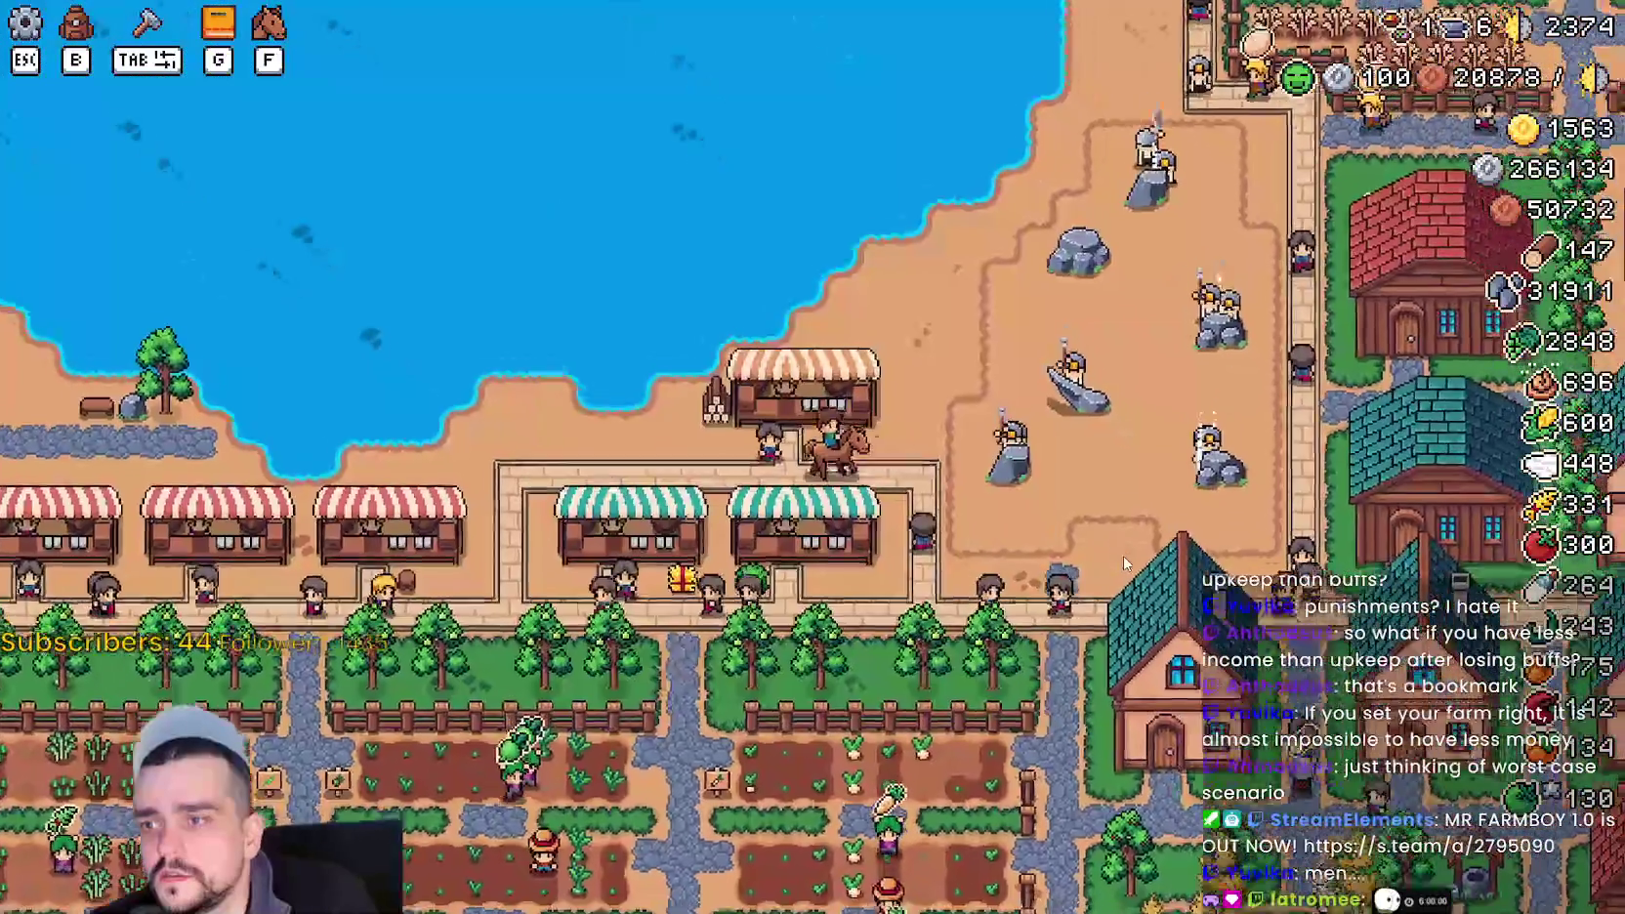
key("s")
key("a")
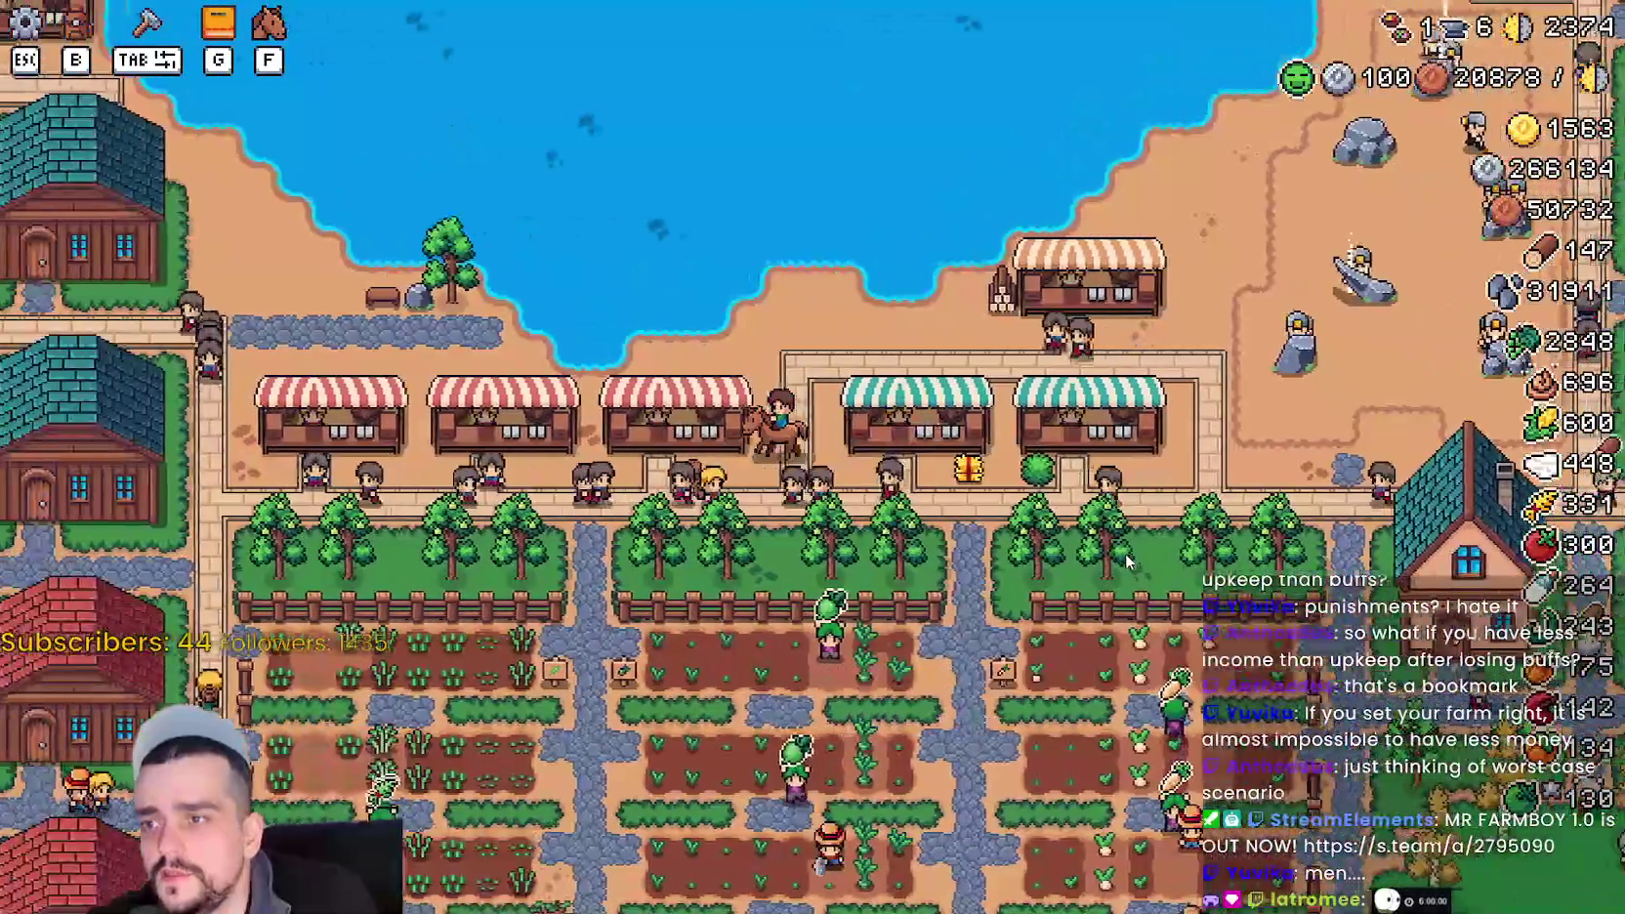
key("a")
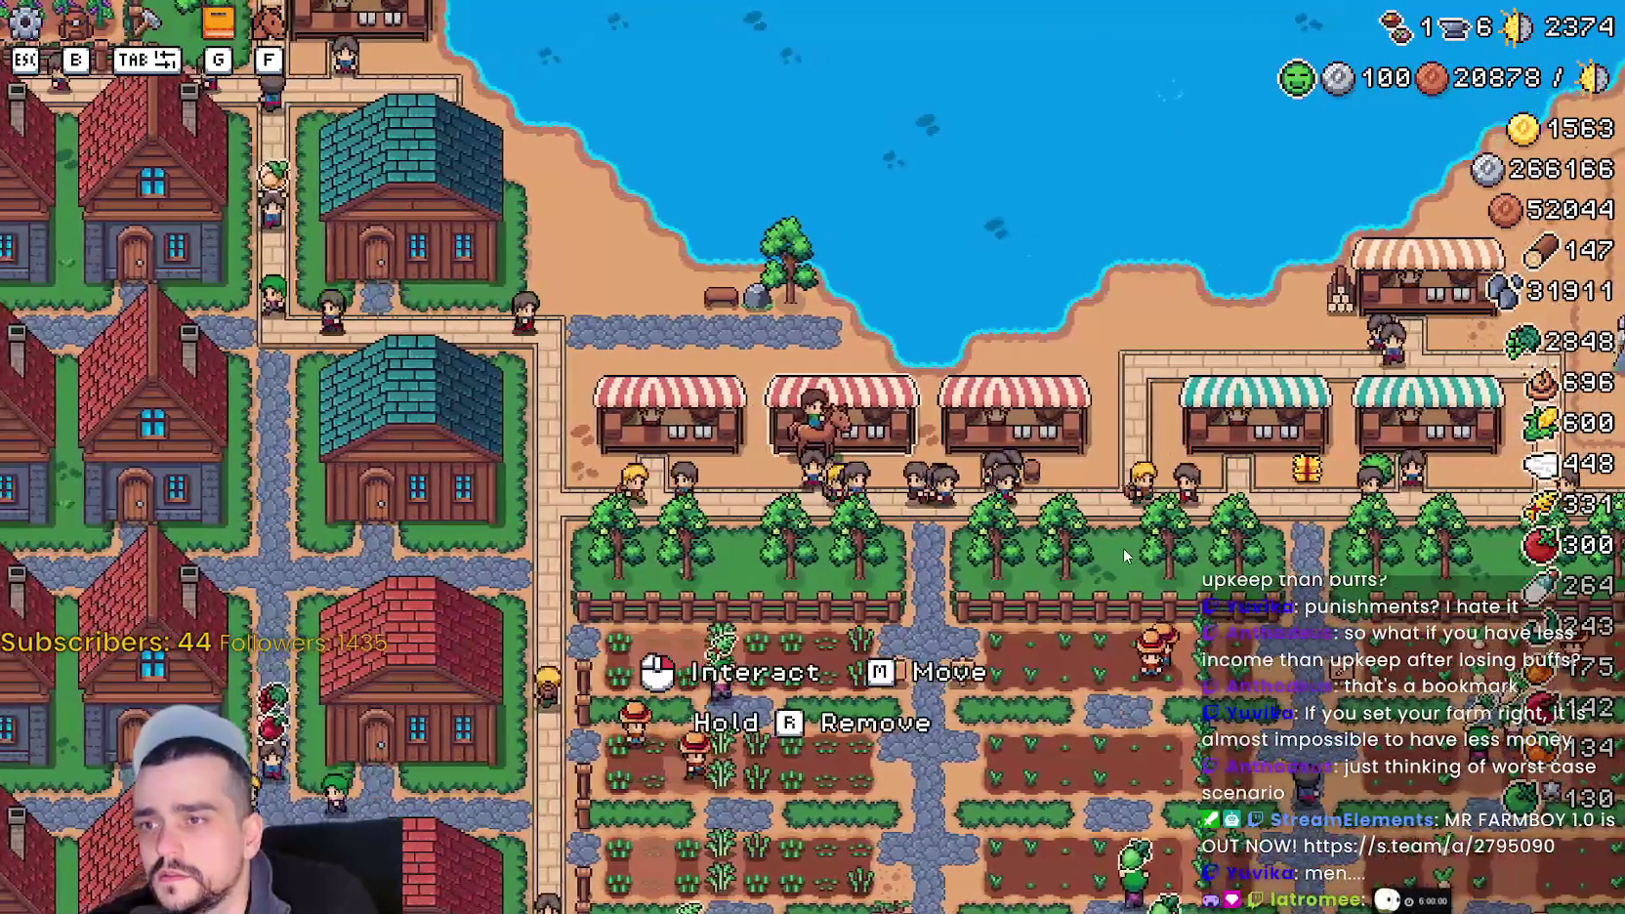
- Remove two auto-filled items from the red stall's sell list
left_click(1123, 549)
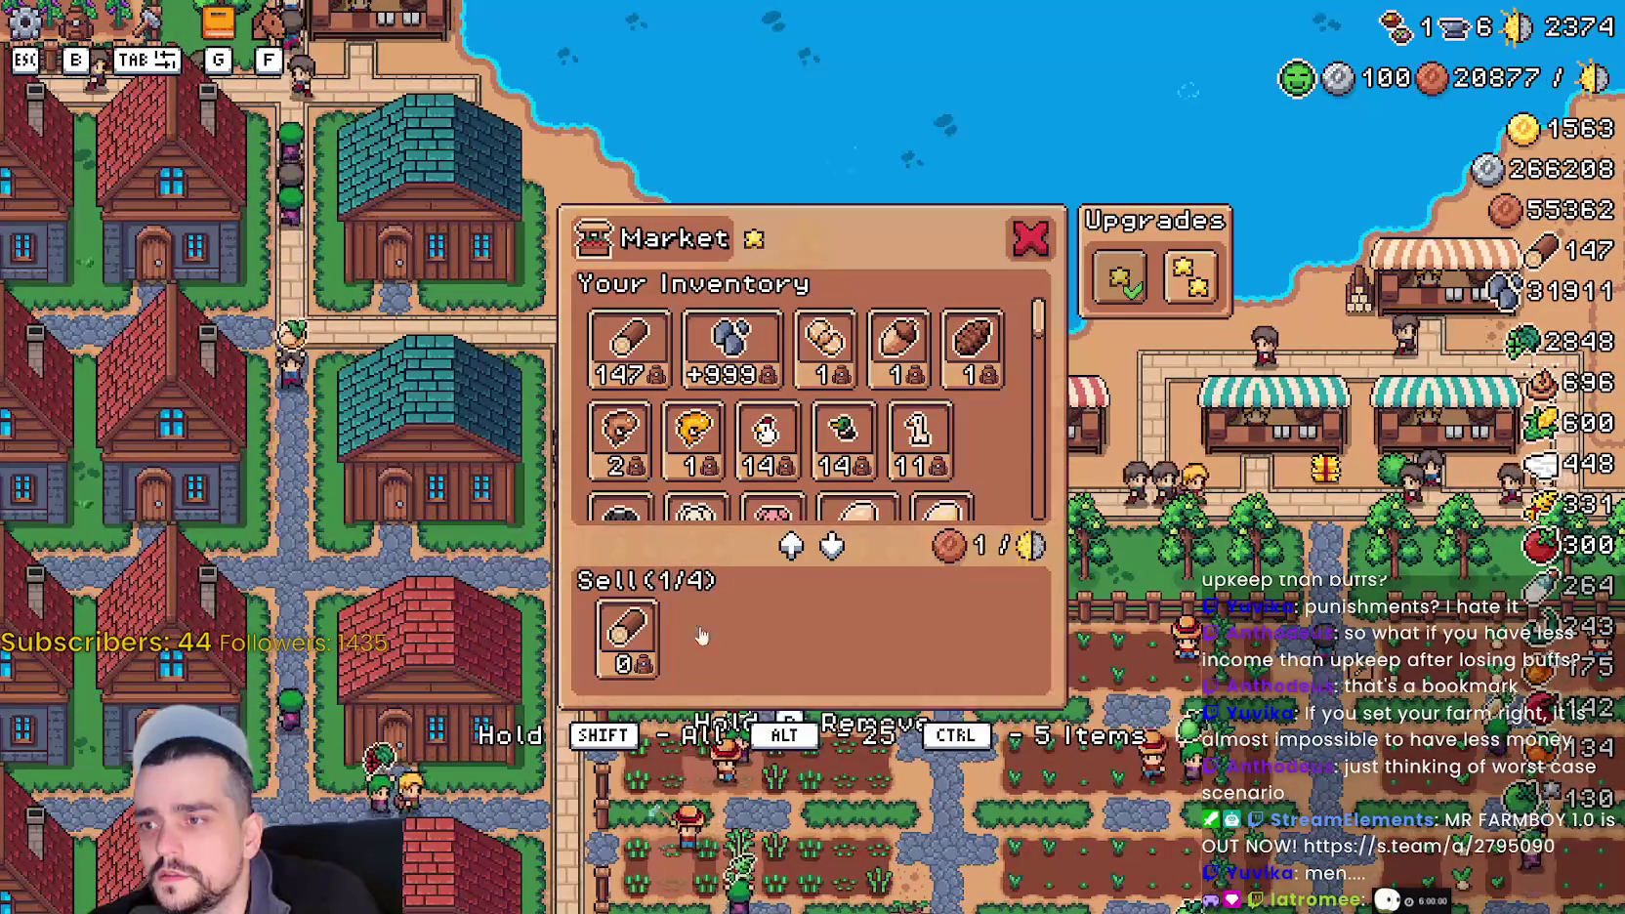
key("a")
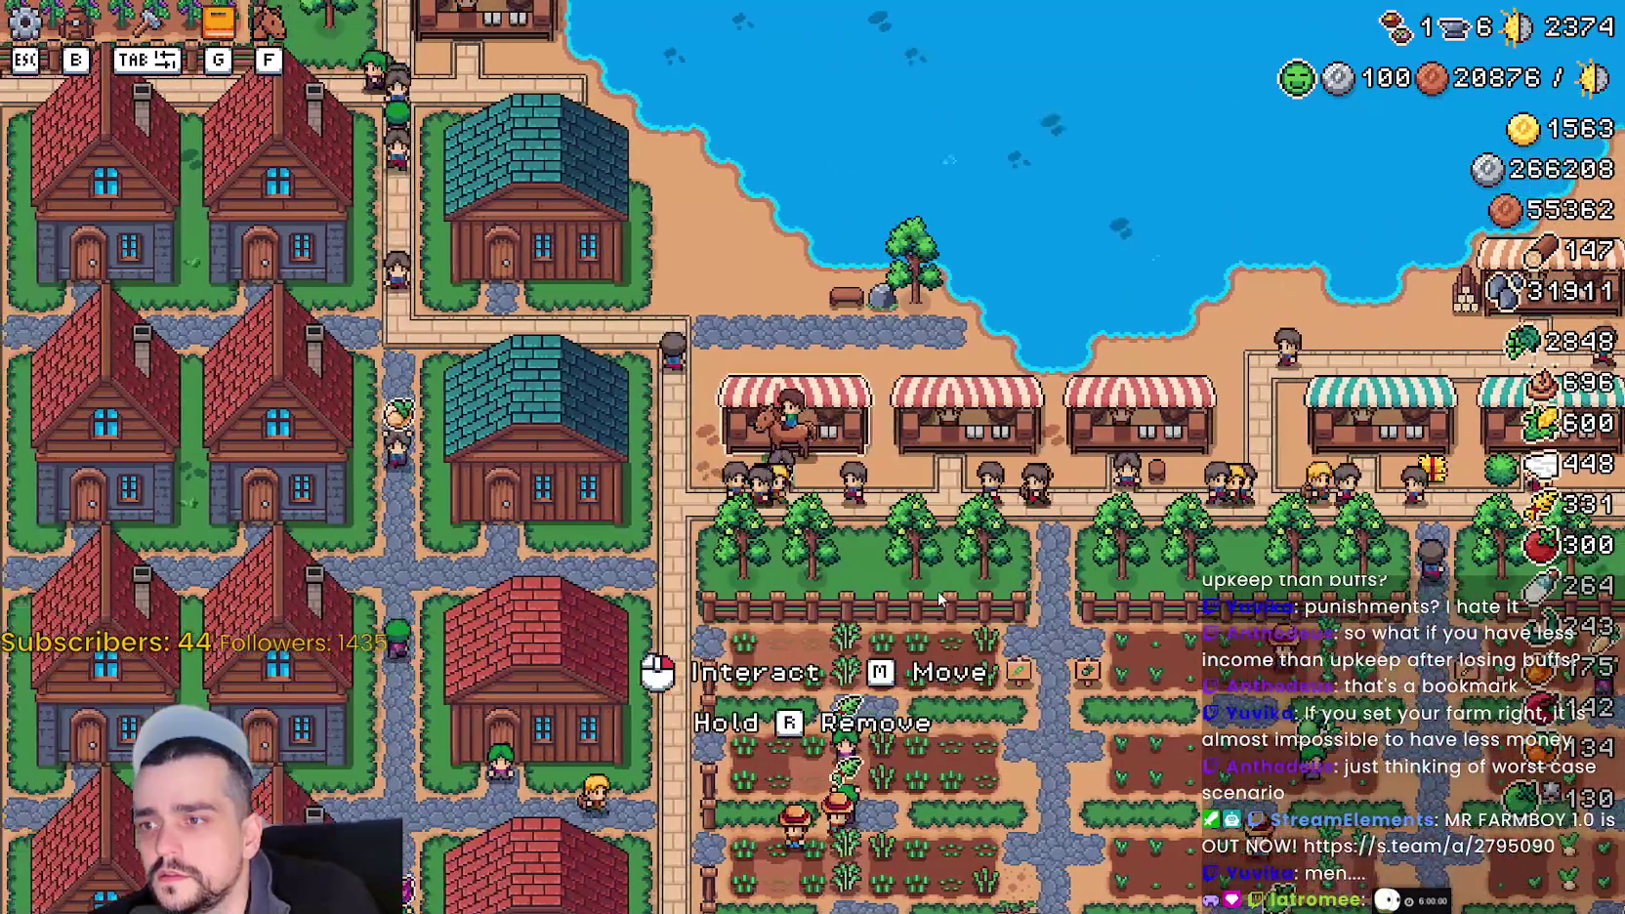
left_click(940, 600)
left_click(740, 583)
scroll(739, 584, "down", 5)
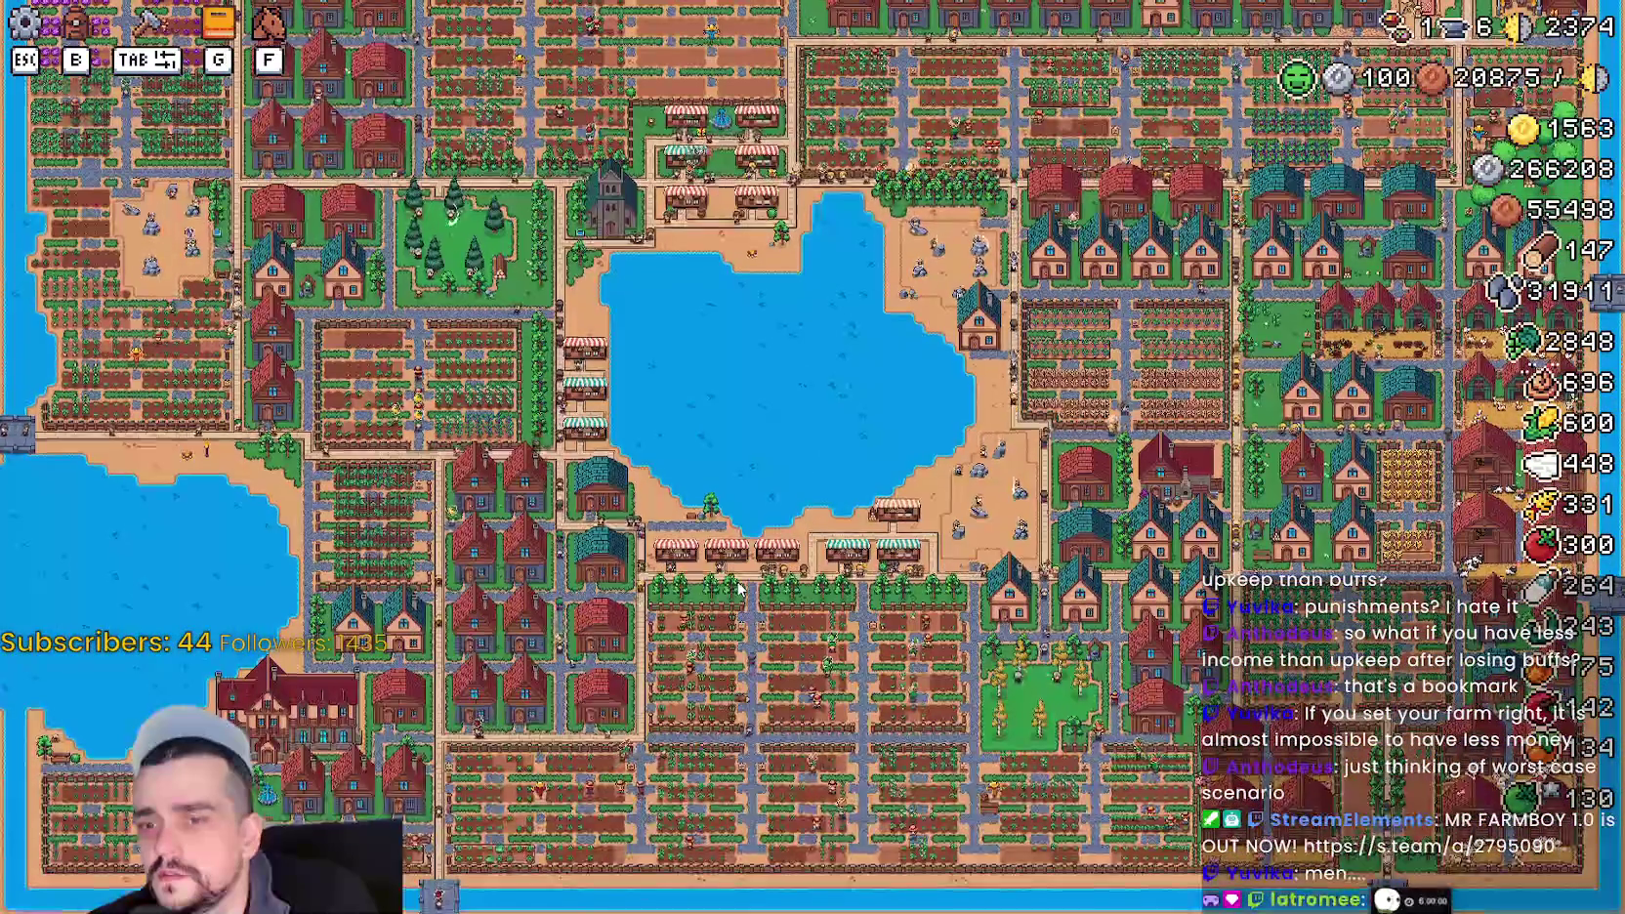
scroll(739, 586, "up", 5)
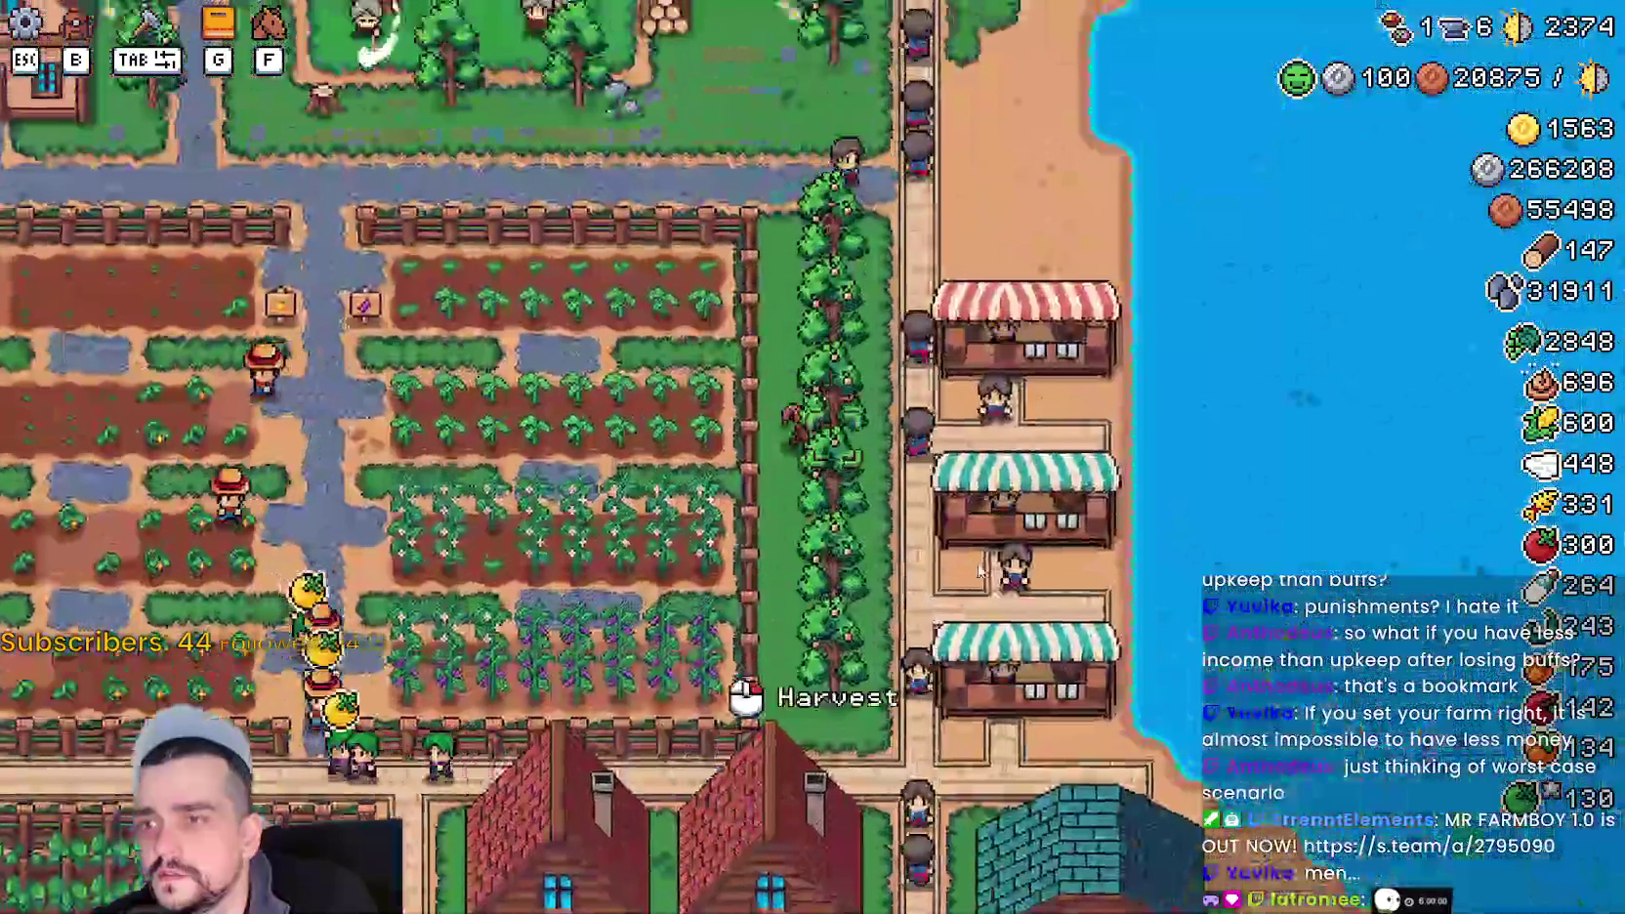
- Clear the neighbouring stall's sell list, removing Chicken Egg, the +999 item and four others
key("d")
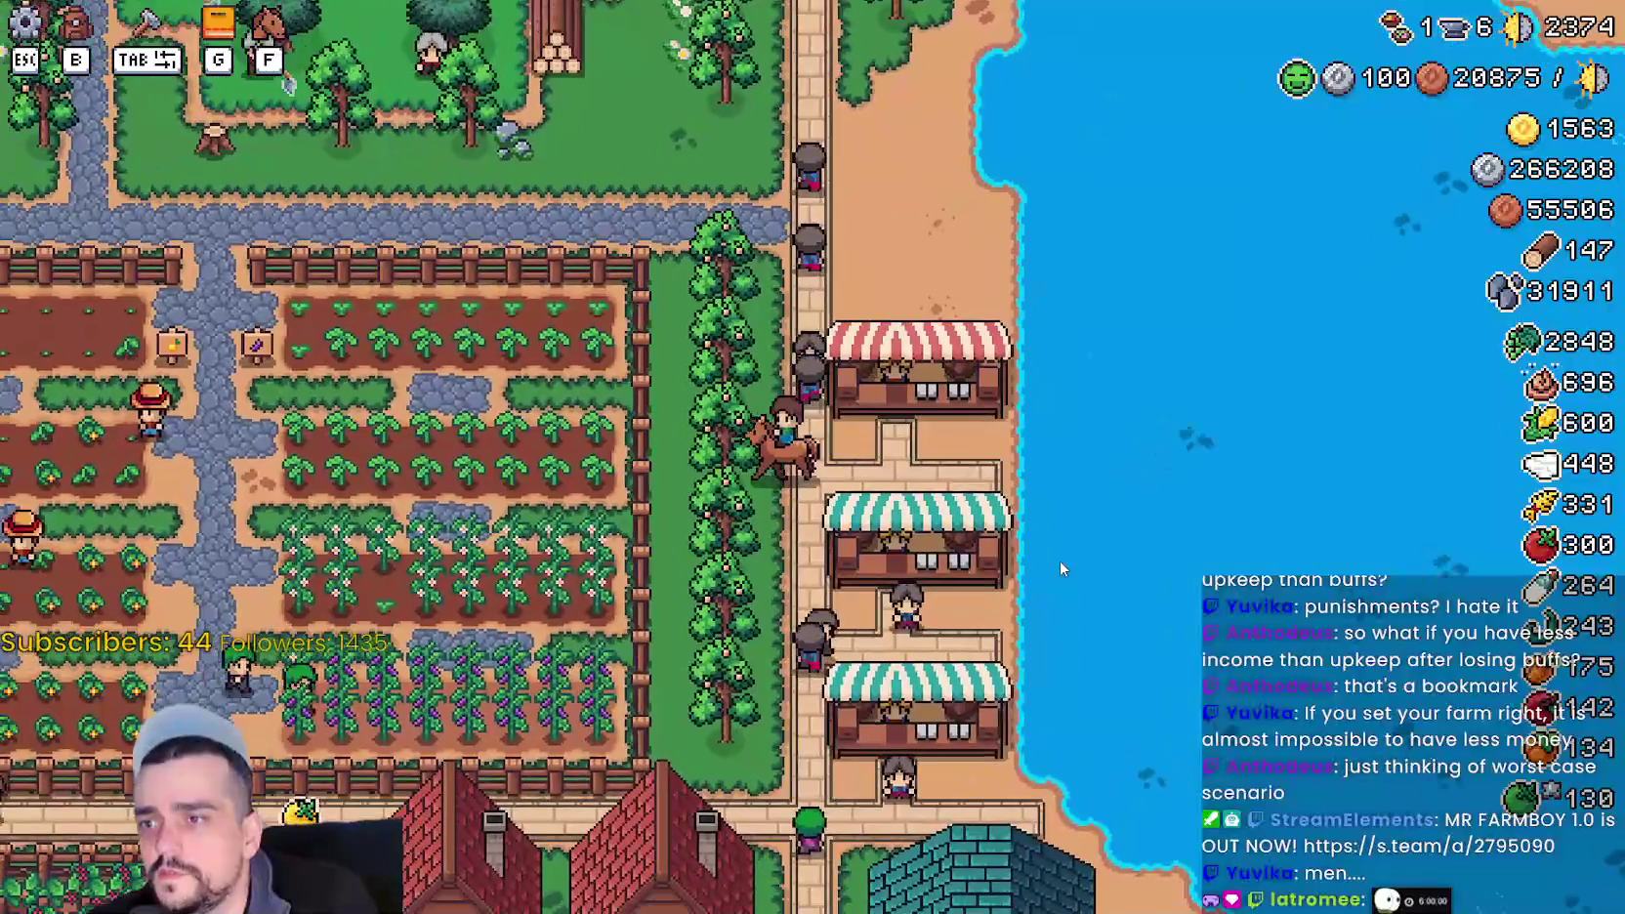
key("s")
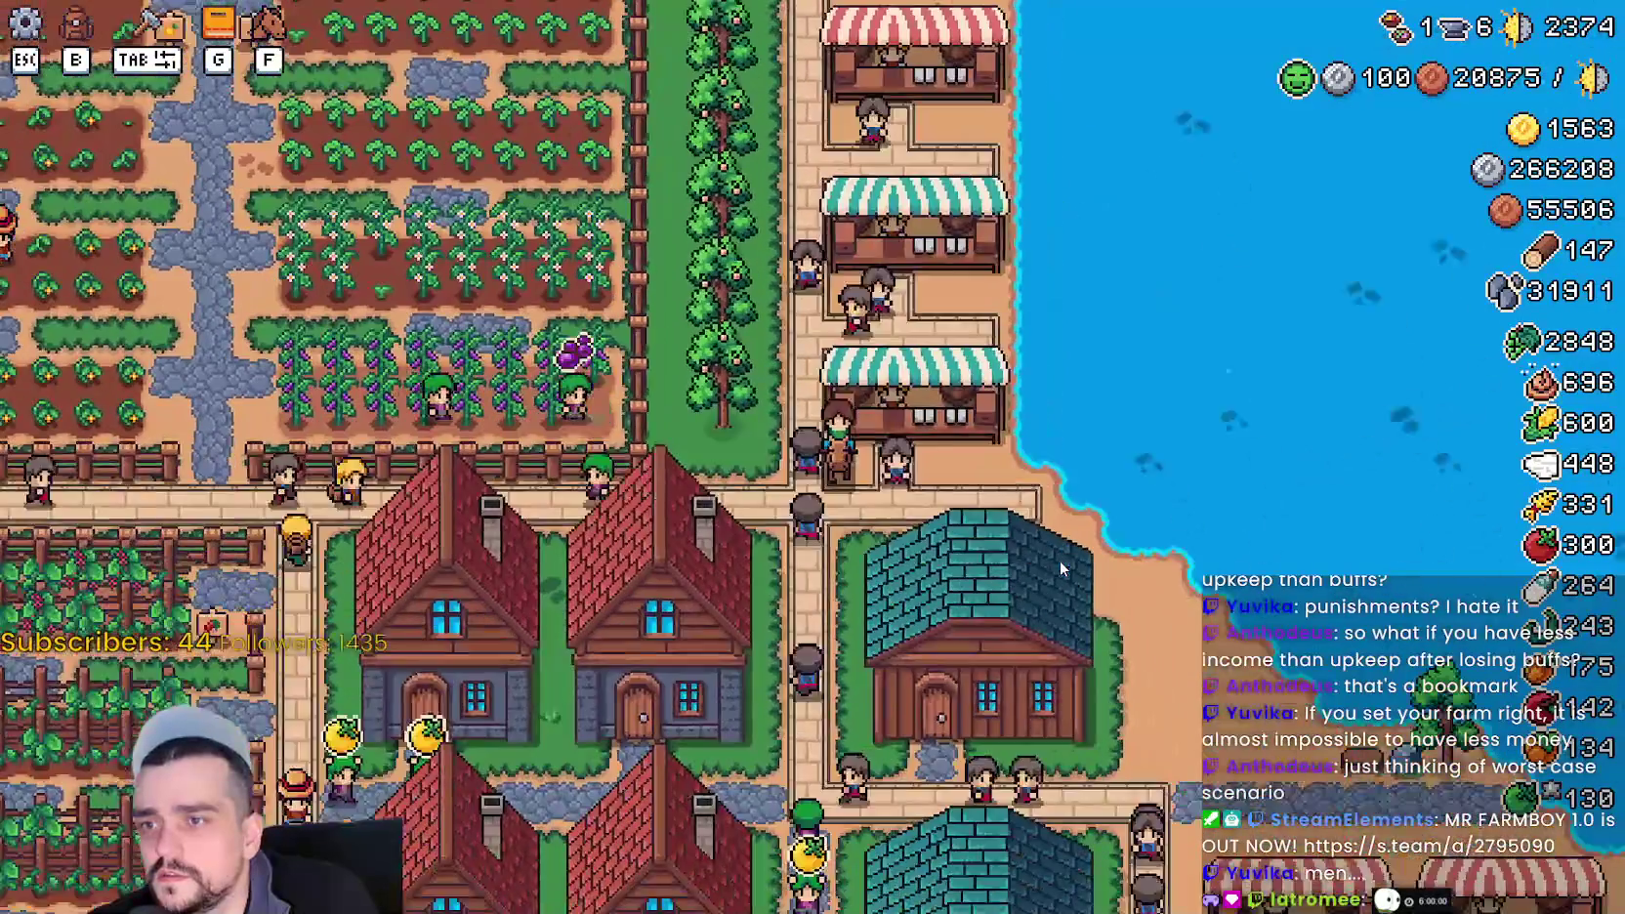
scroll(1061, 562, "down", 5)
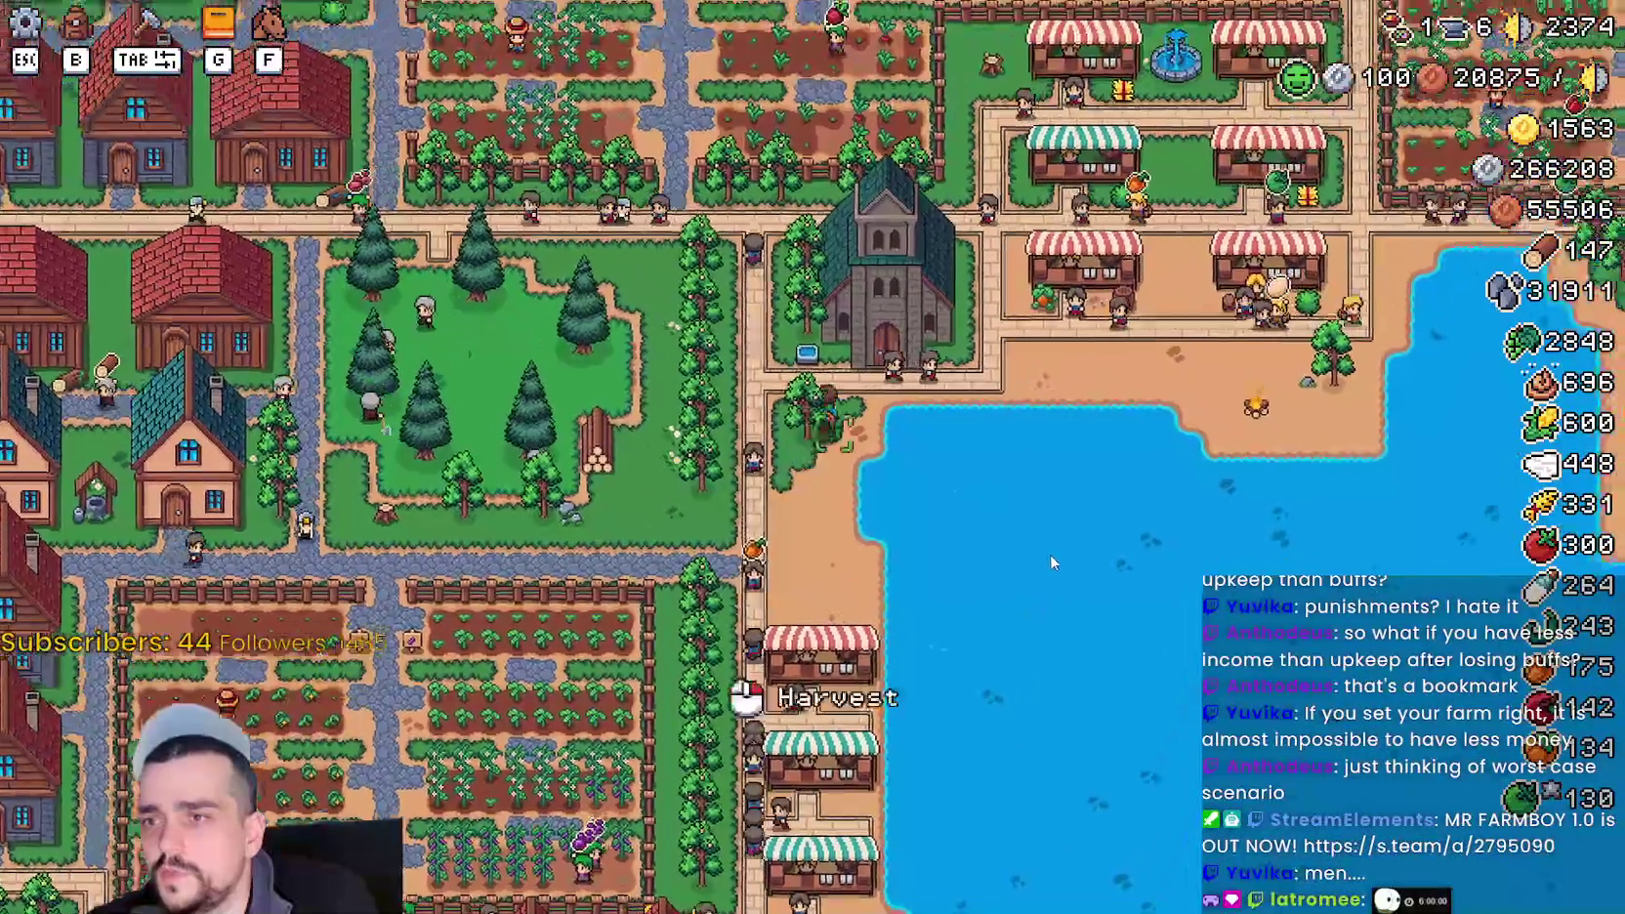
scroll(1051, 555, "up", 5)
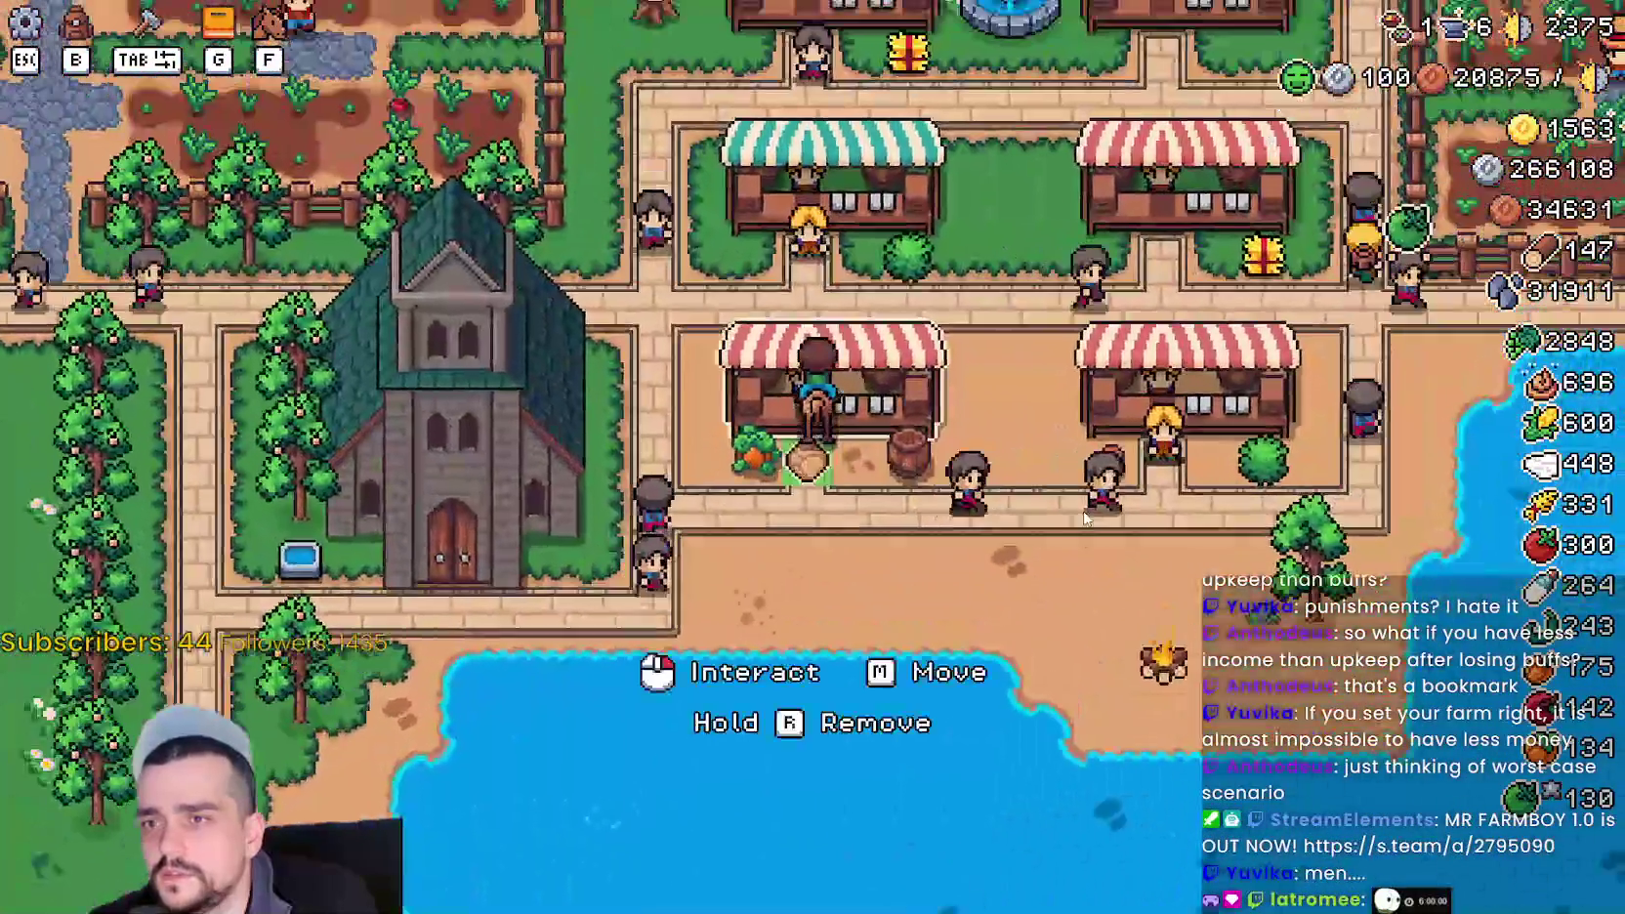
left_click(830, 411)
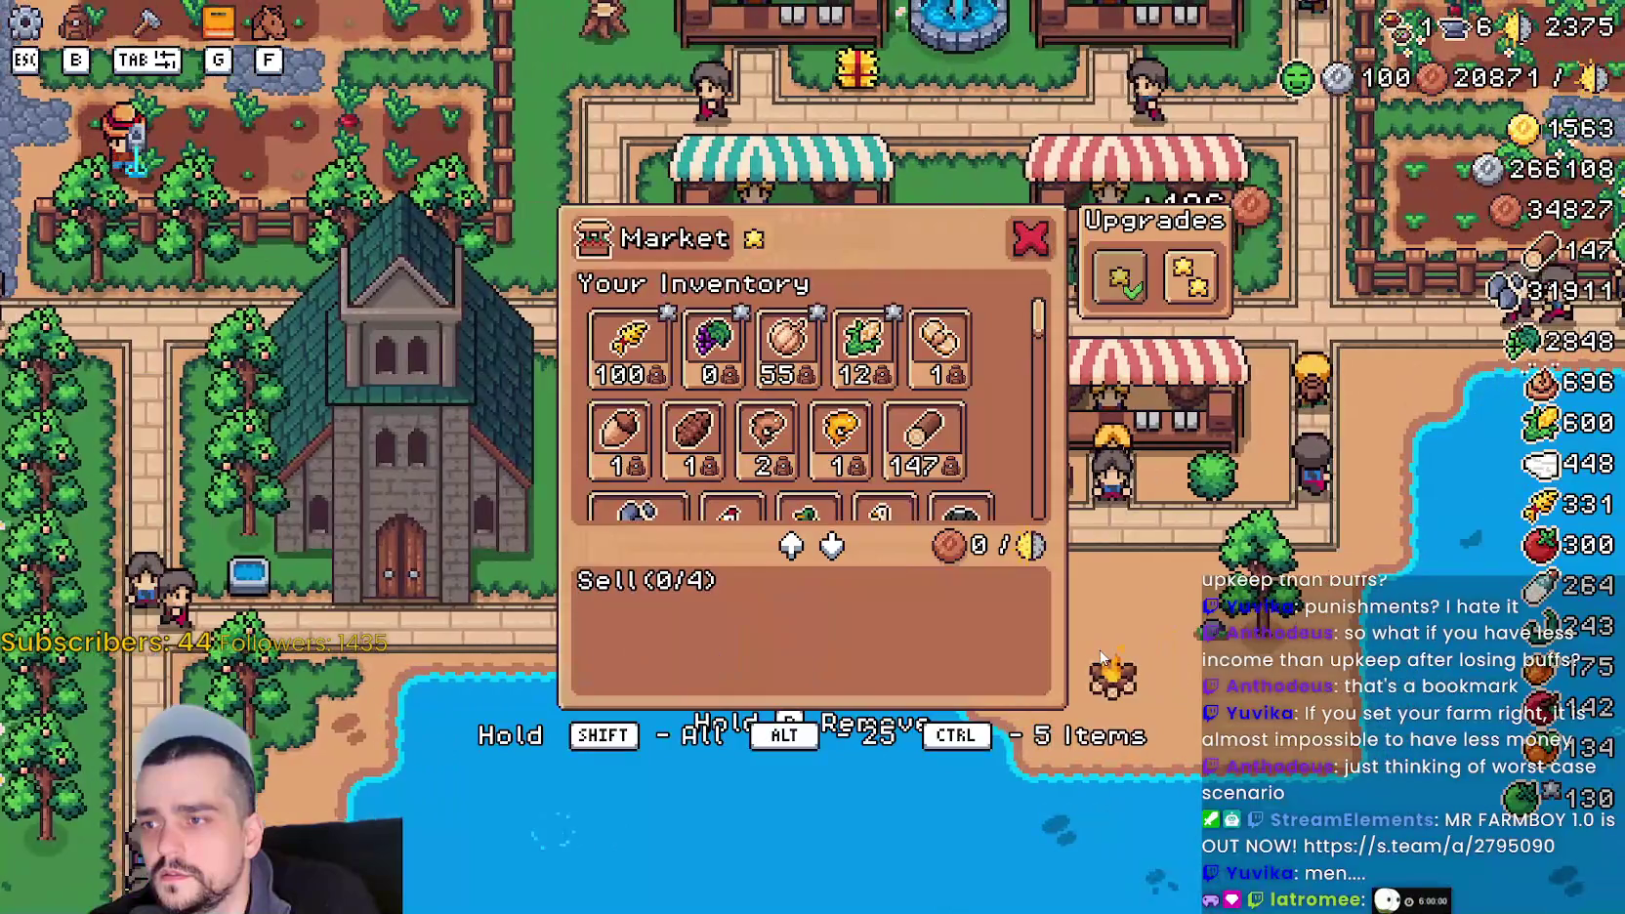
left_click(1162, 410)
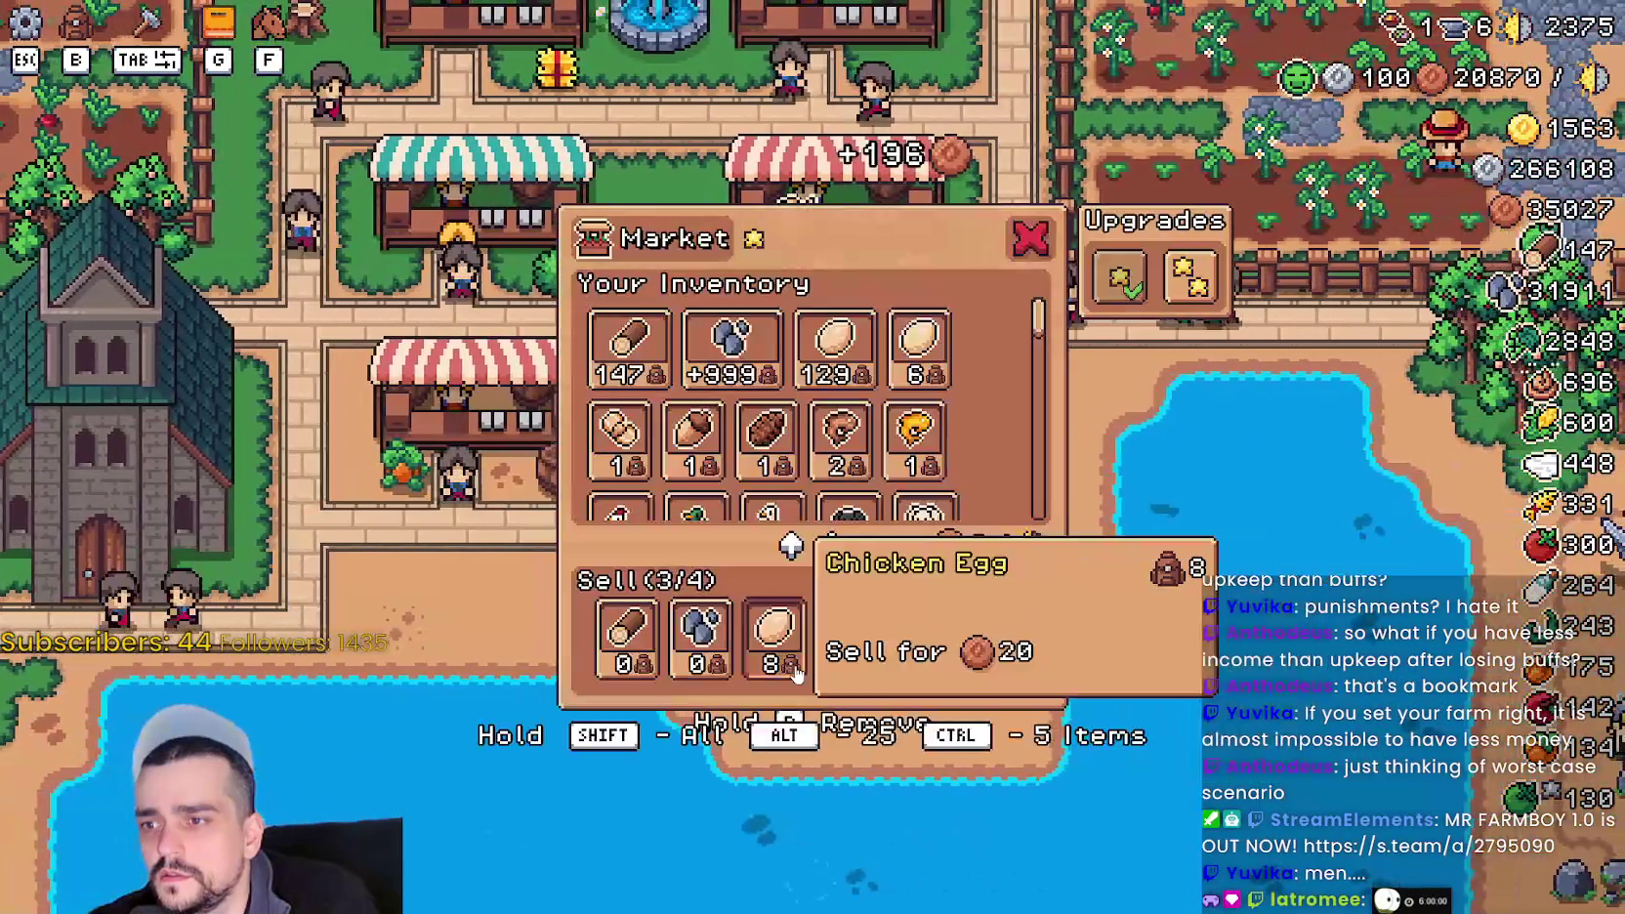
left_click(796, 672)
left_click(716, 665)
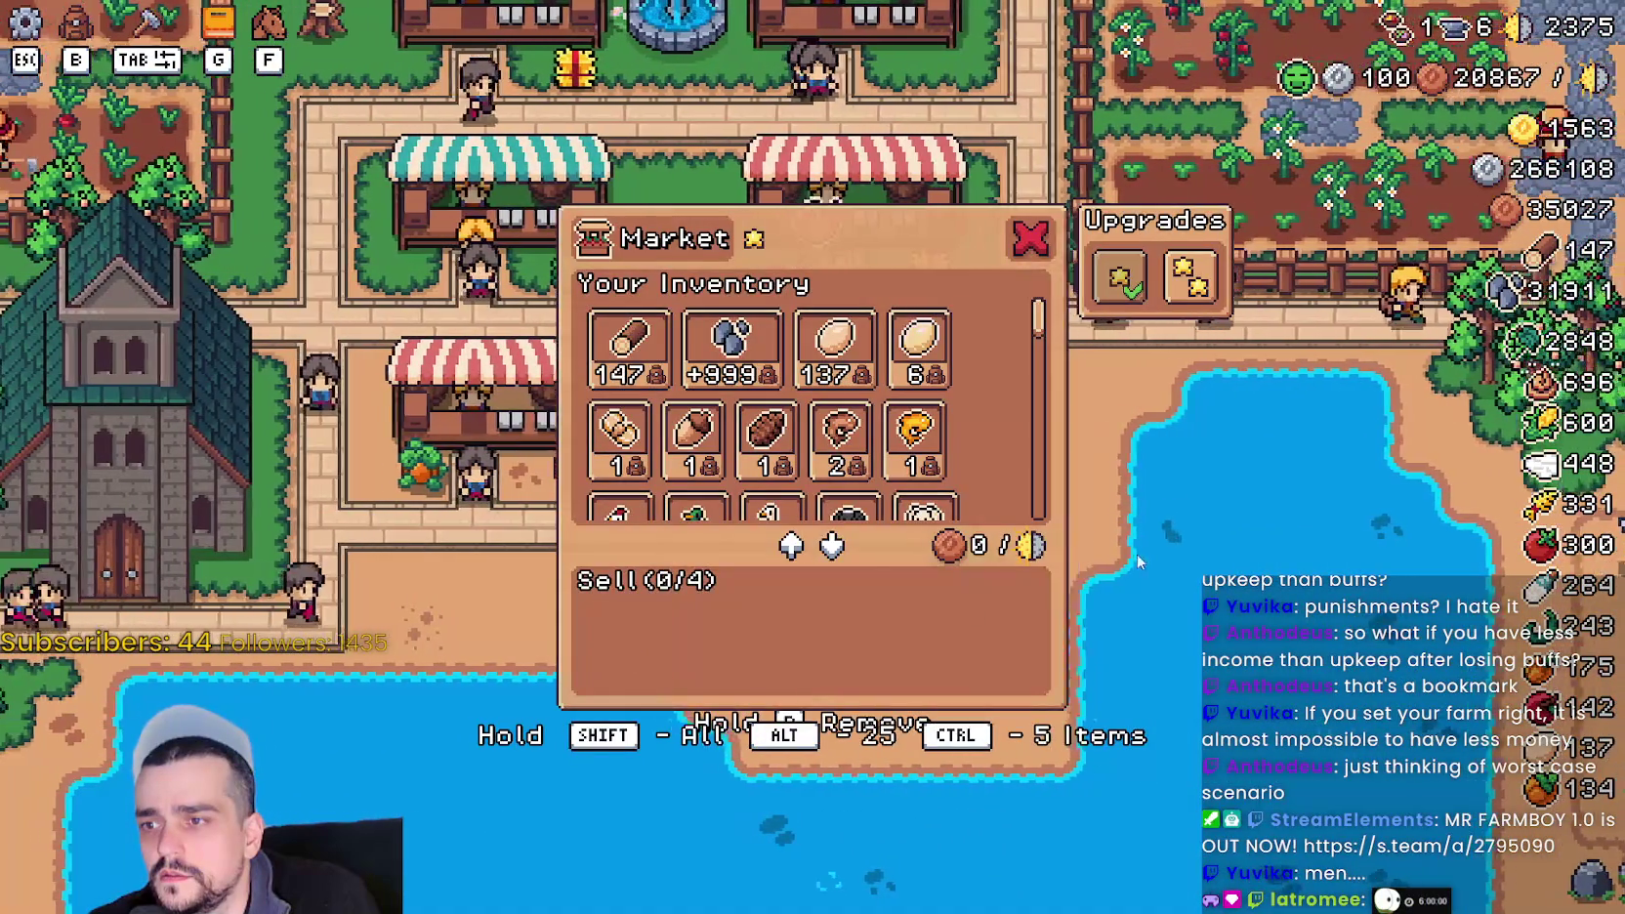
left_click(1117, 564)
left_click(796, 625)
left_click(713, 630)
left_click(627, 635)
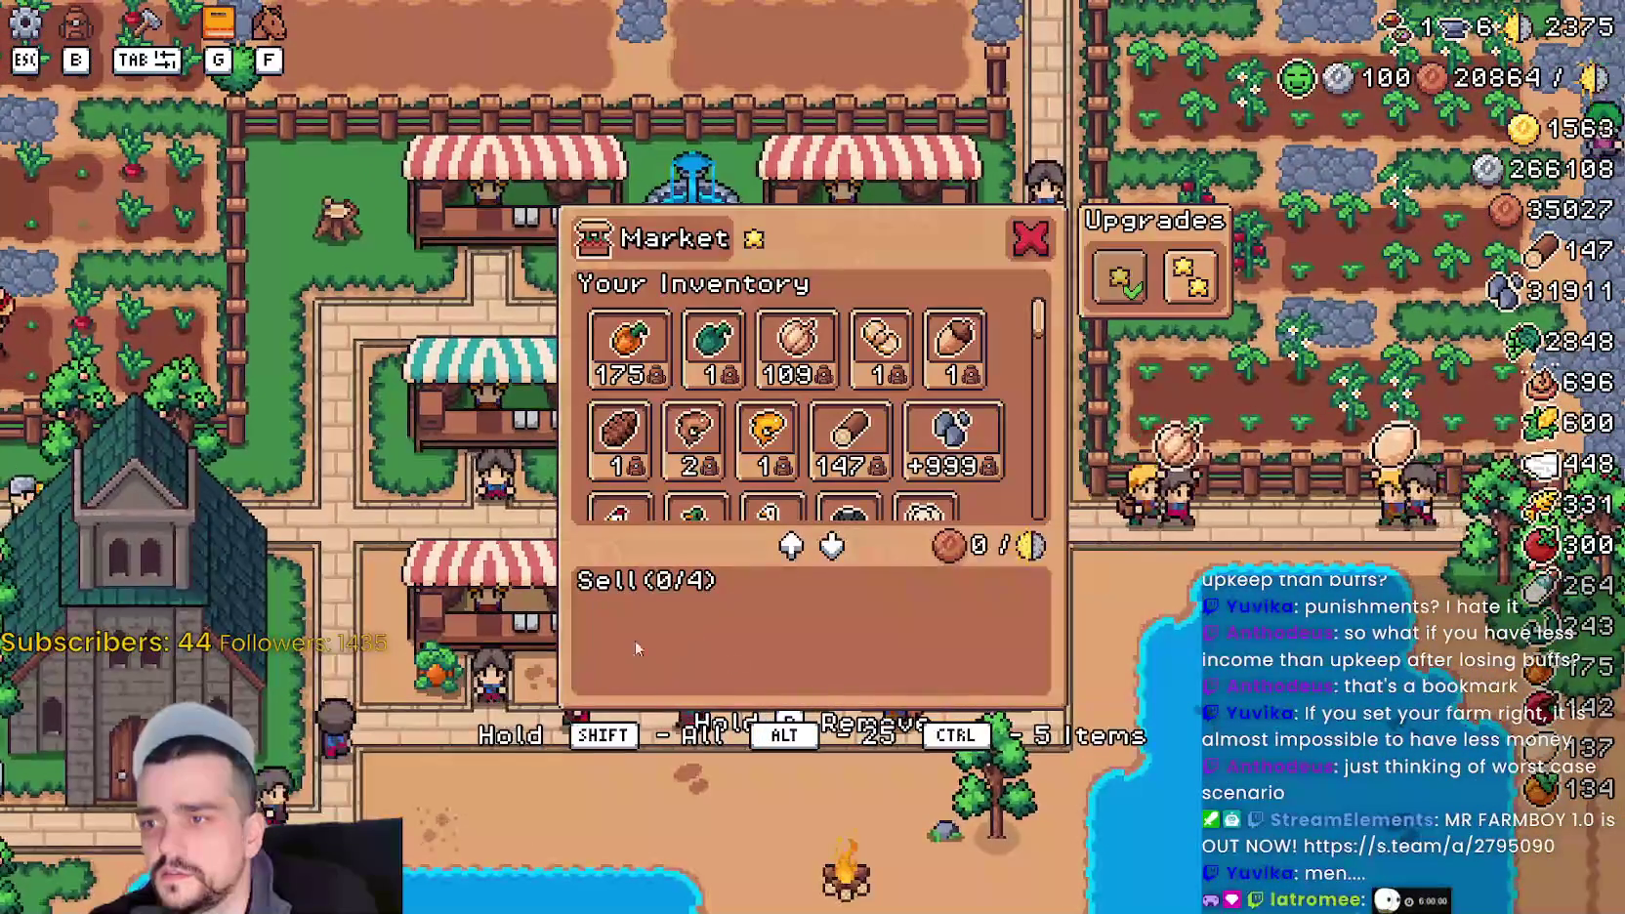
key("Escape")
- Remove three items from the next stall, then Strawberry and Apple from the following one
left_click(935, 630)
left_click(773, 635)
left_click(628, 634)
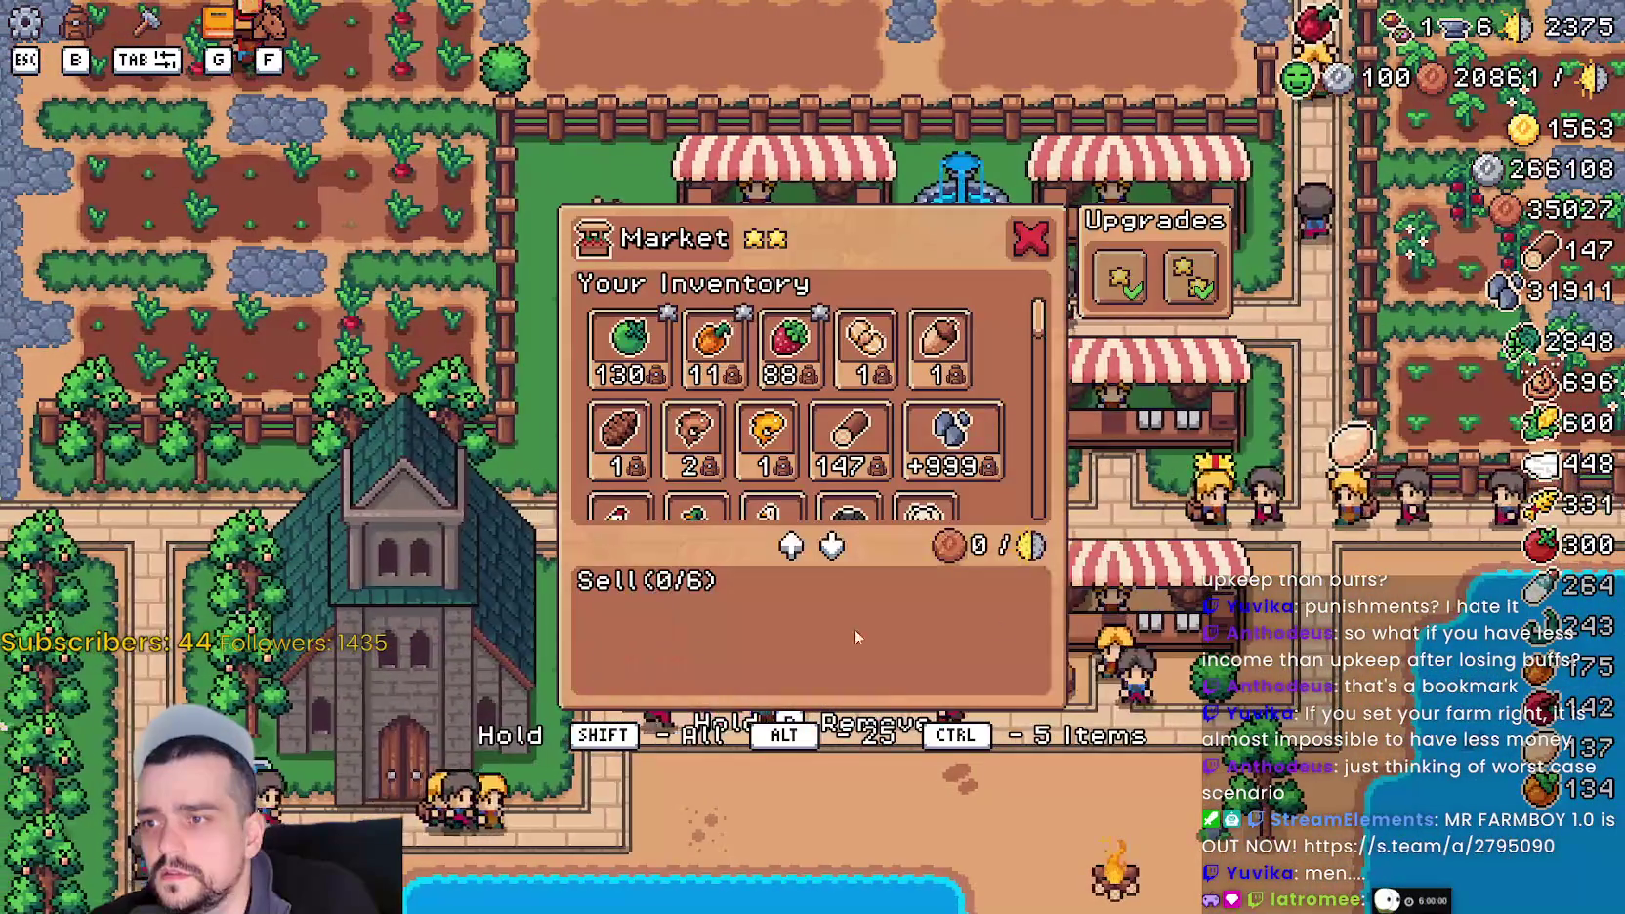
key("Escape")
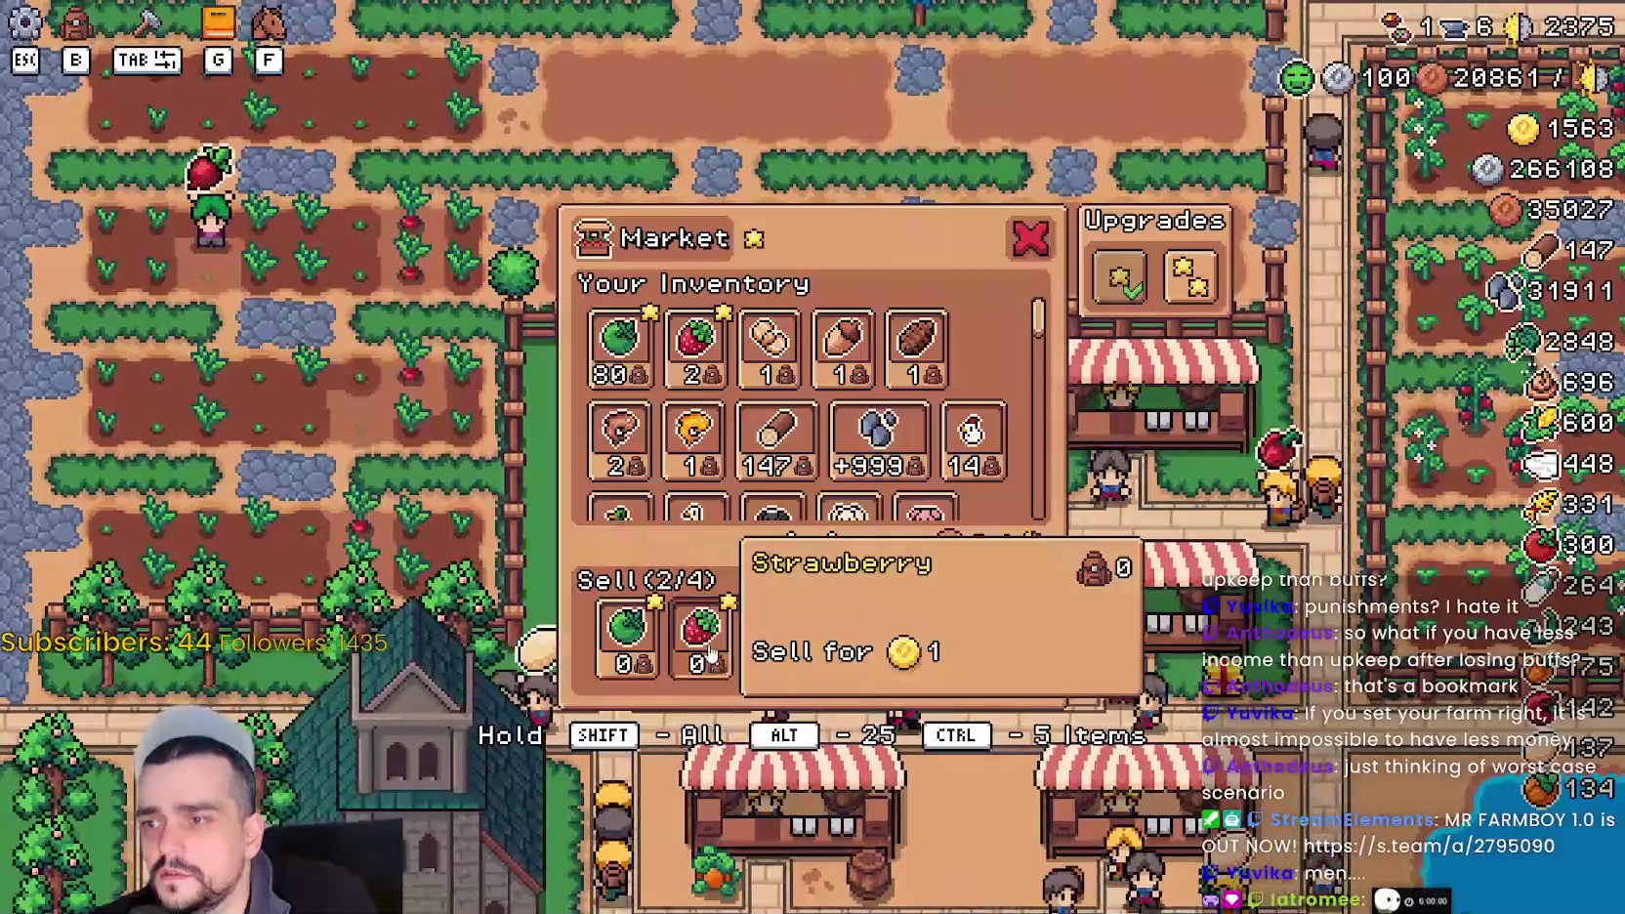
left_click(711, 652)
left_click(626, 635)
key("Escape")
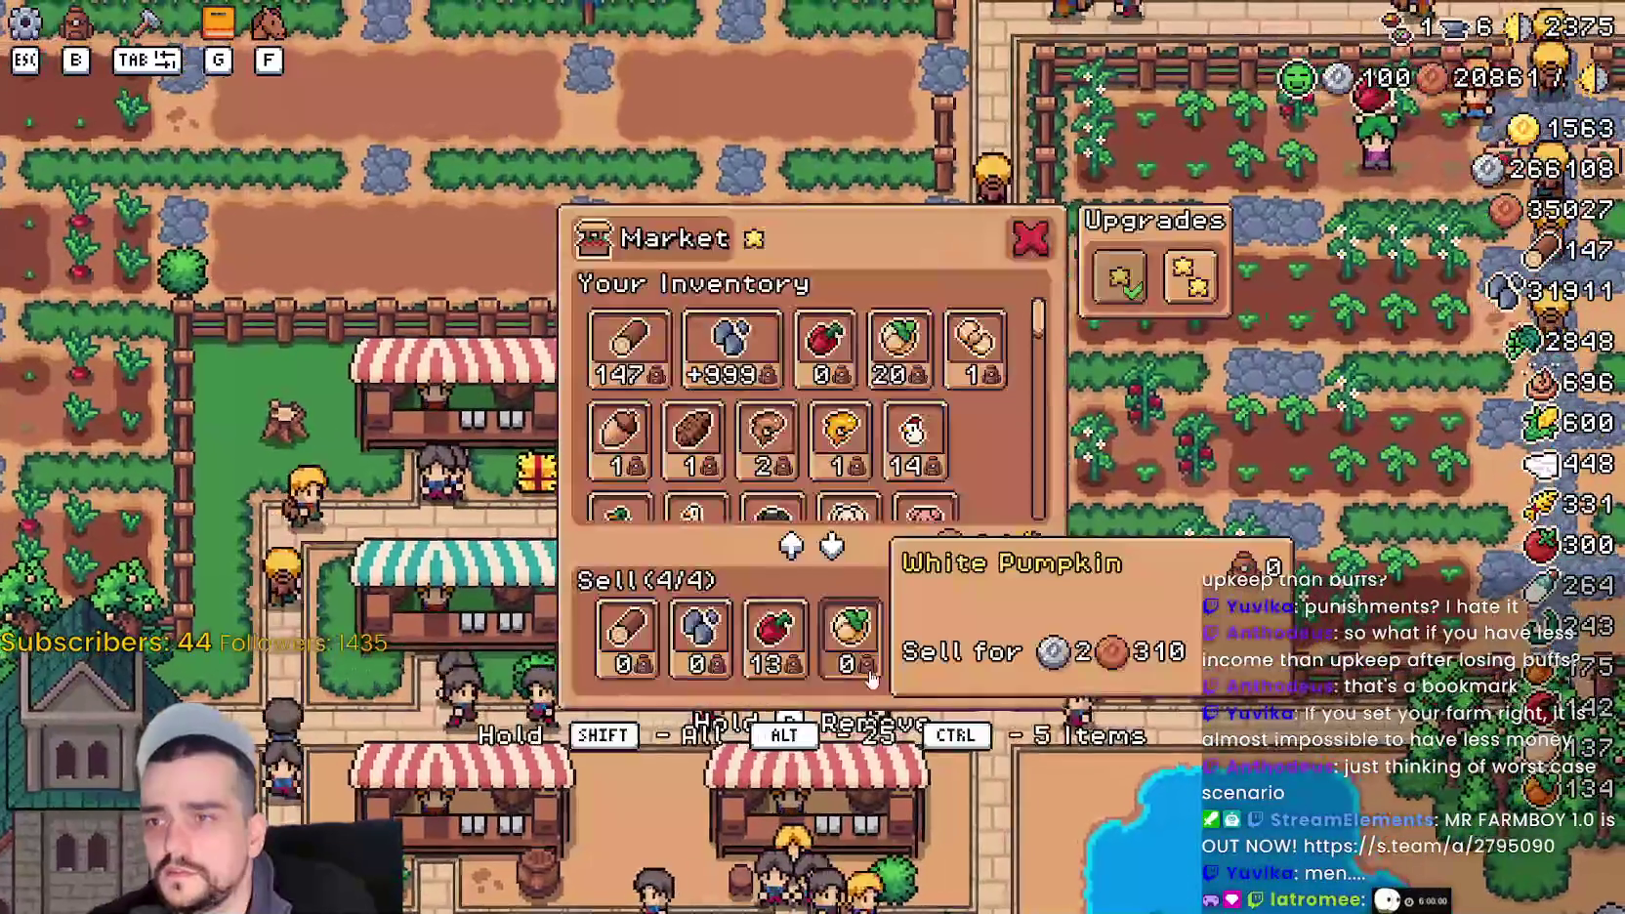
- Take White Pumpkin, Red Pepper and Stone off the last stall's sell list and close the market
left_click(870, 676)
left_click(775, 661)
left_click(711, 653)
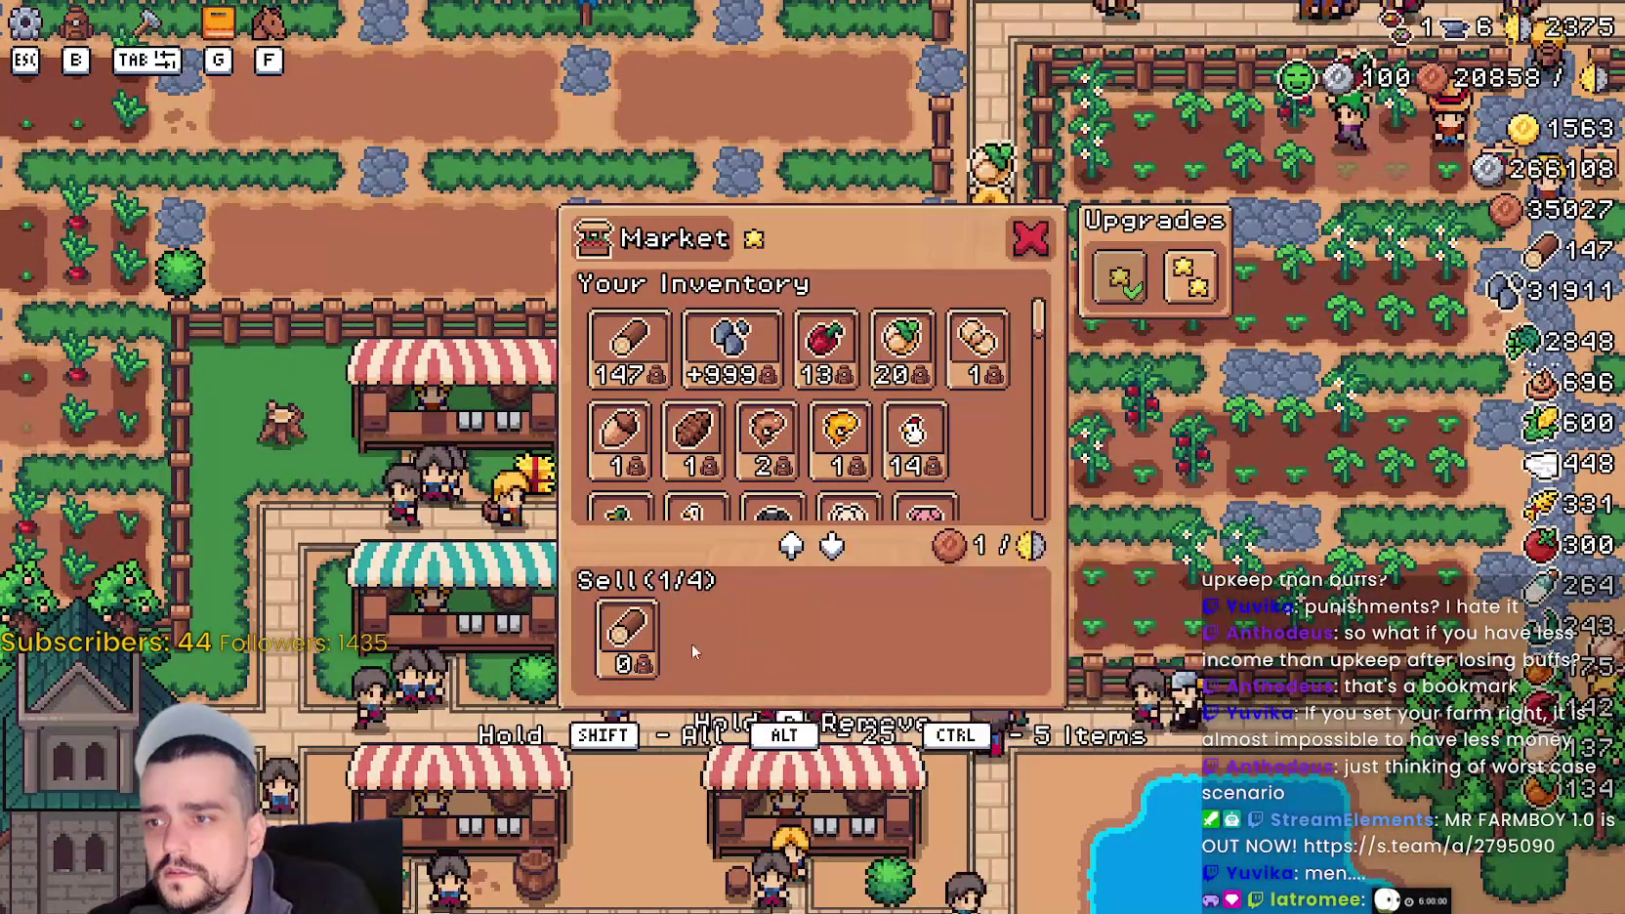
key("Escape")
scroll(1055, 590, "down", 10)
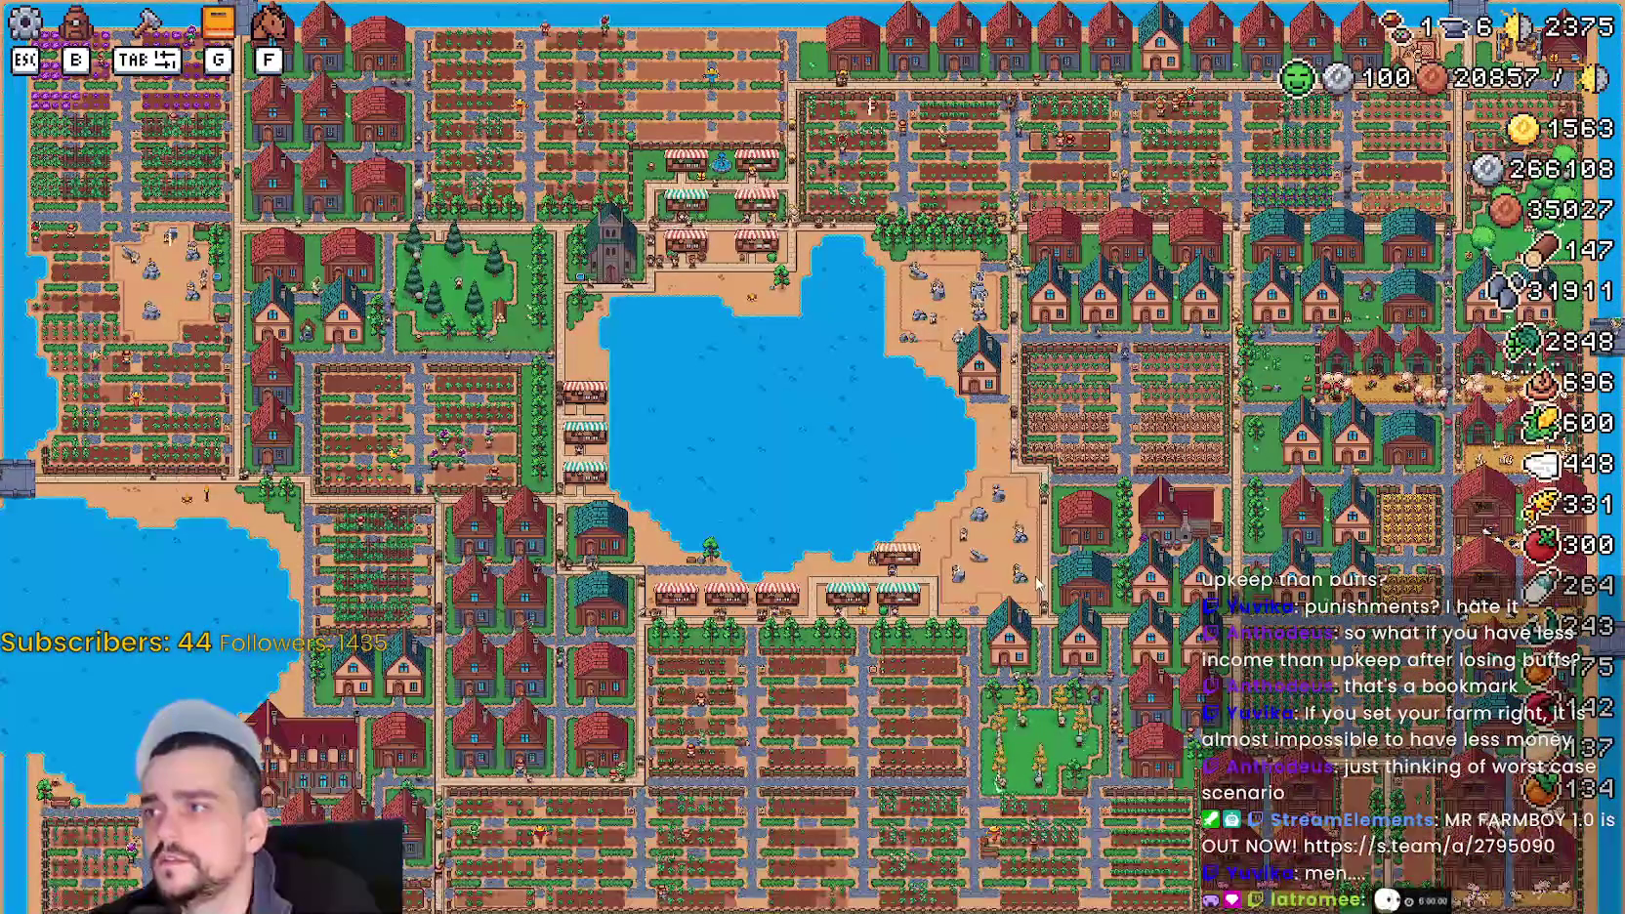
scroll(1041, 577, "up", 10)
scroll(1038, 564, "down", 5)
scroll(1039, 565, "up", 7)
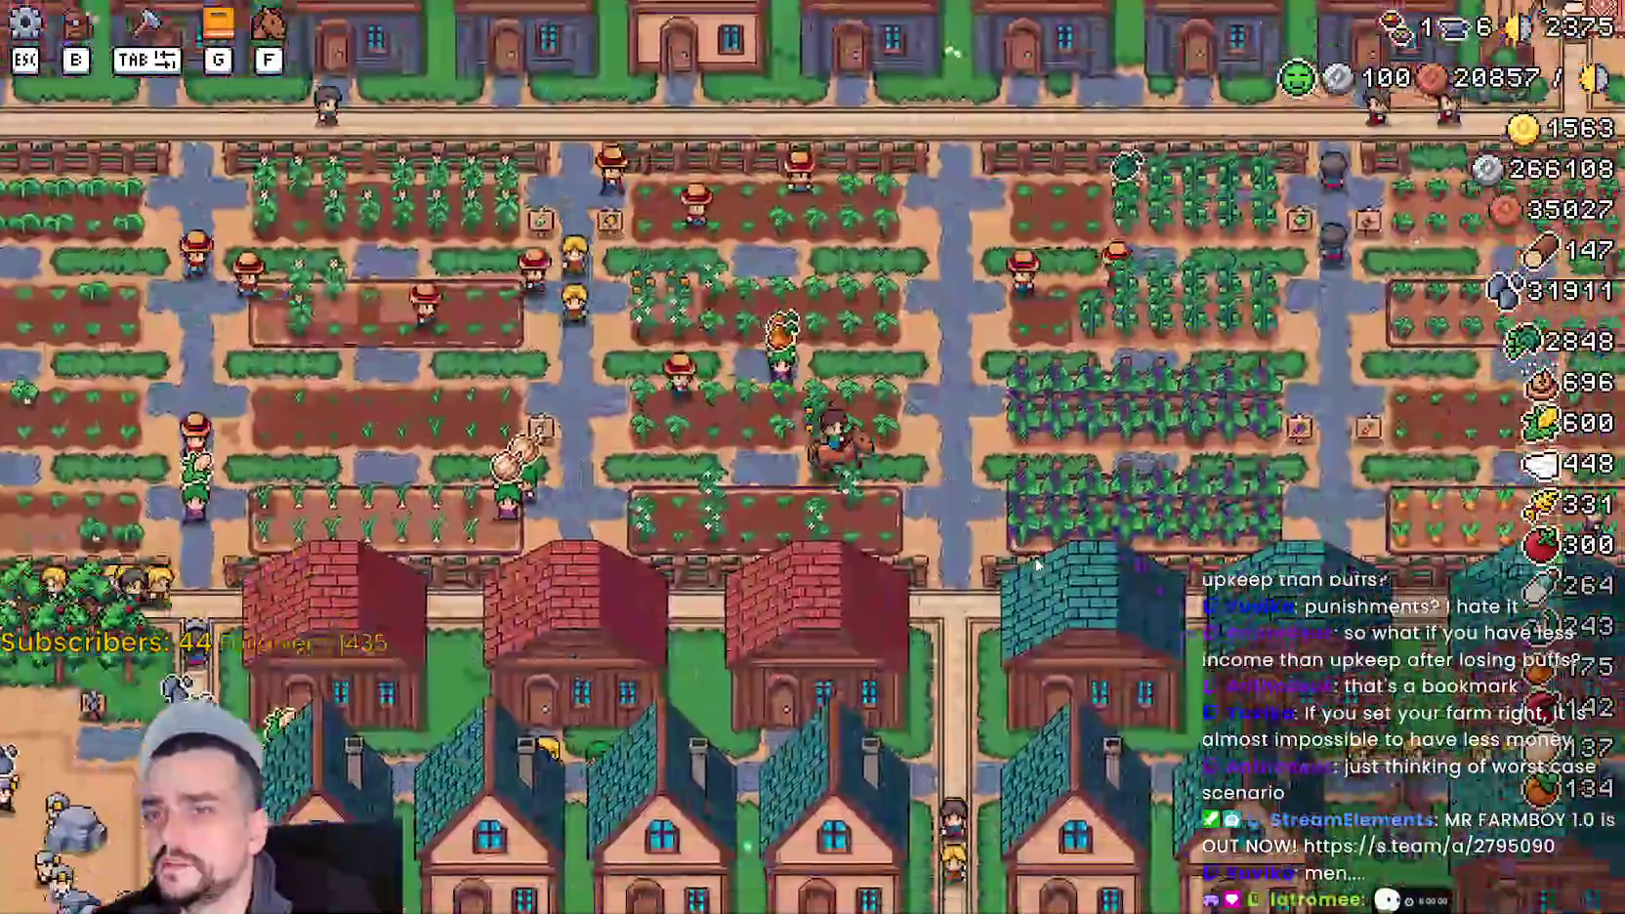
scroll(1038, 564, "down", 5)
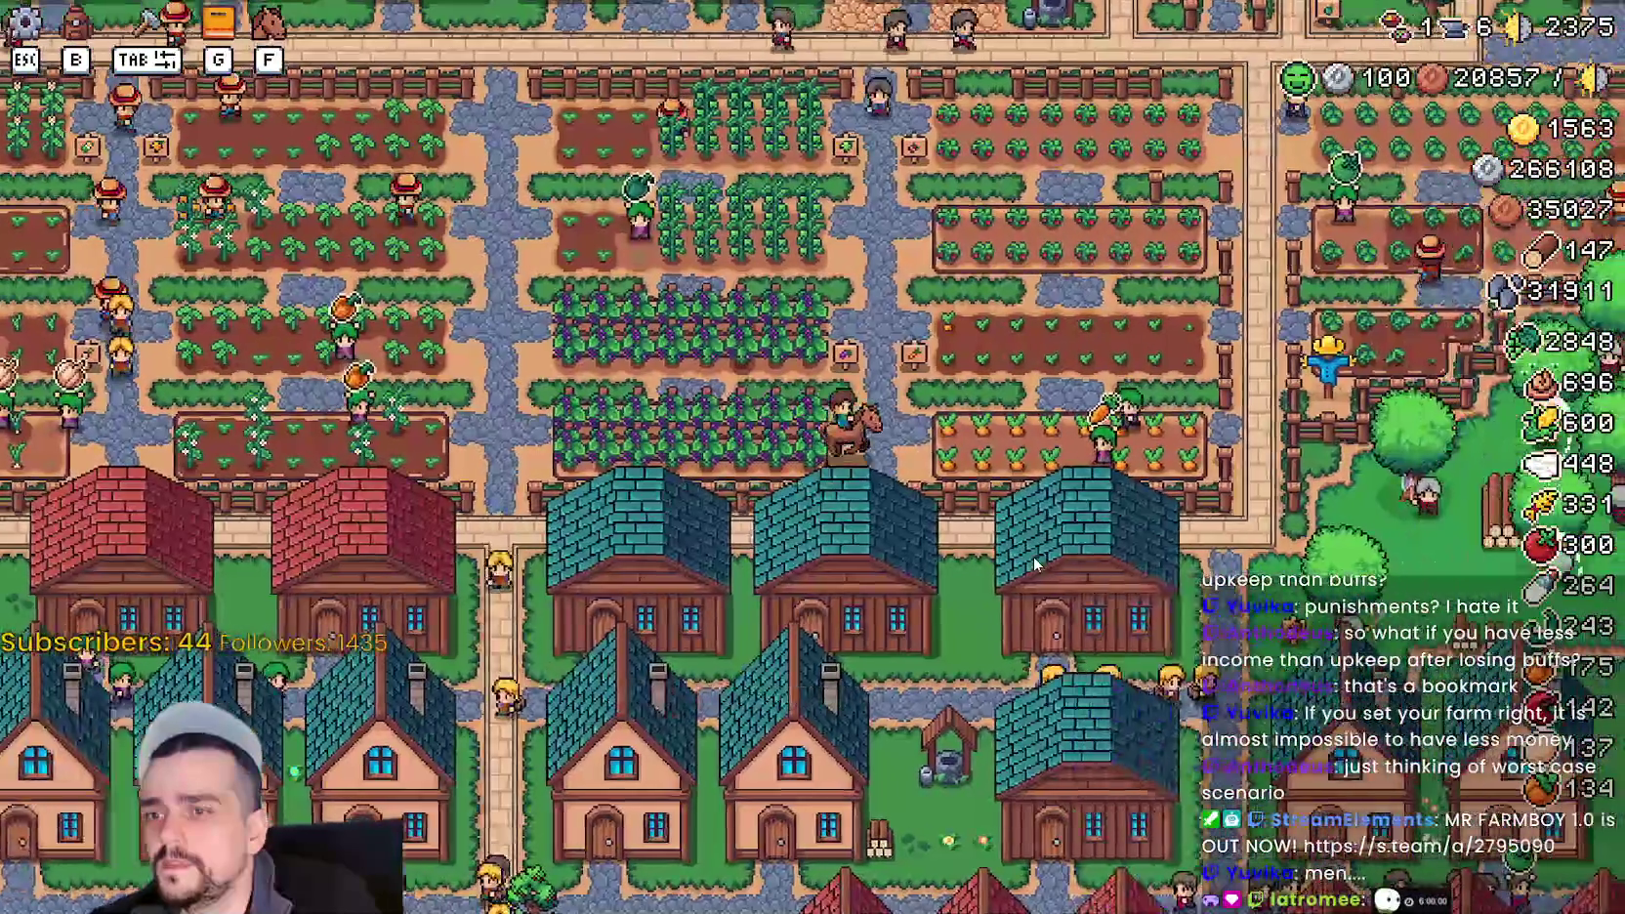
scroll(1036, 565, "up", 5)
scroll(1034, 556, "down", 5)
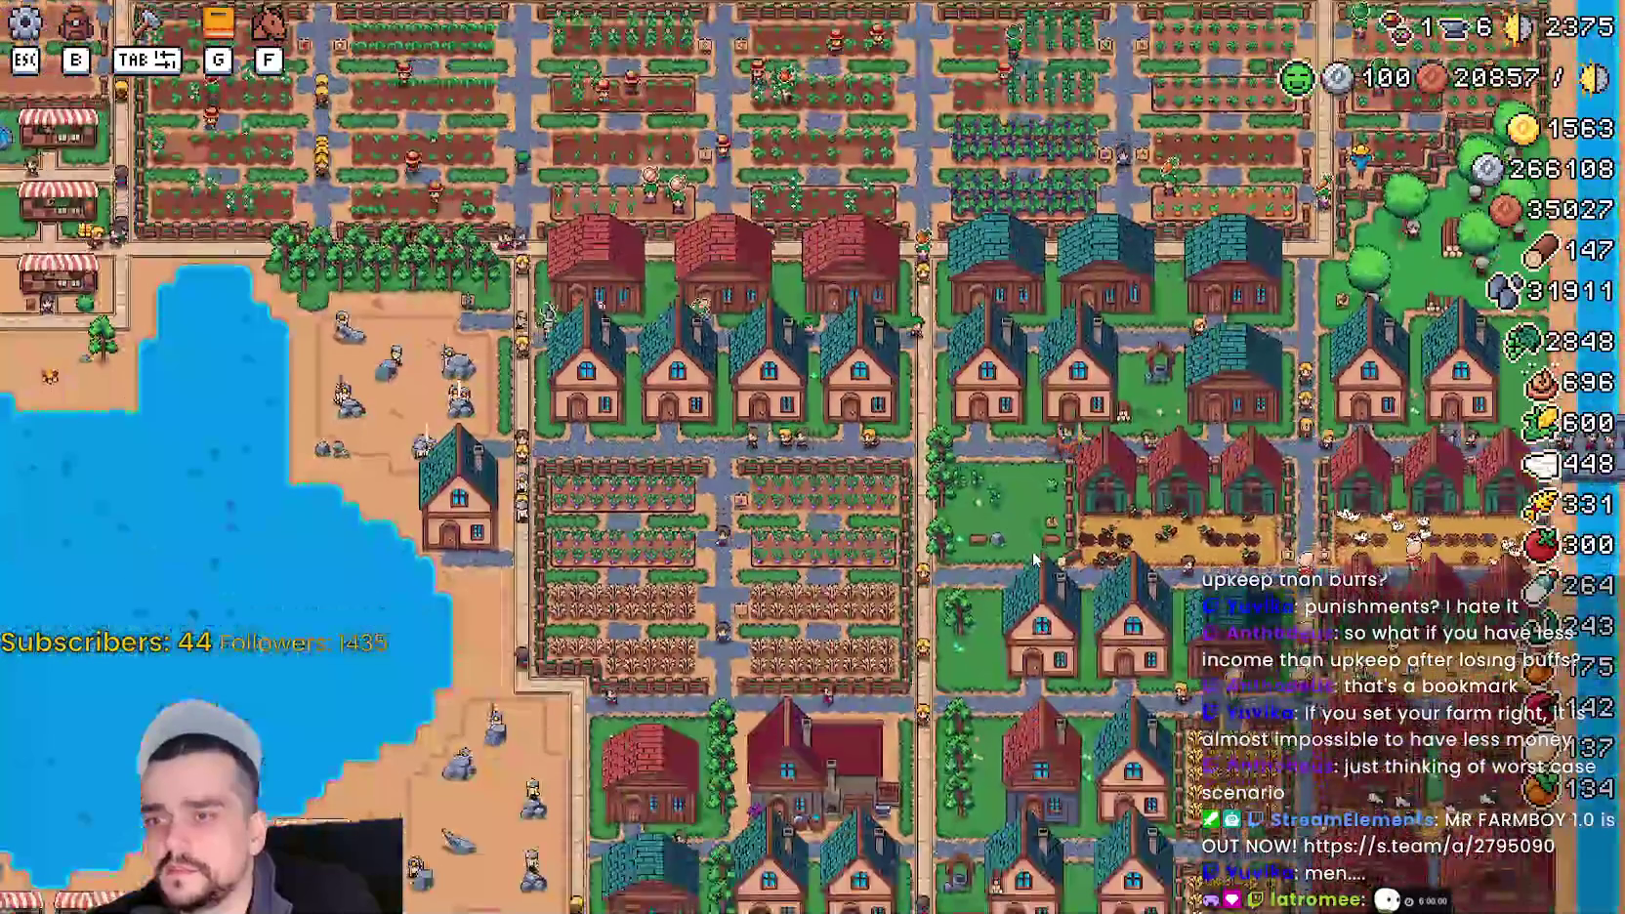
scroll(1033, 558, "down", 5)
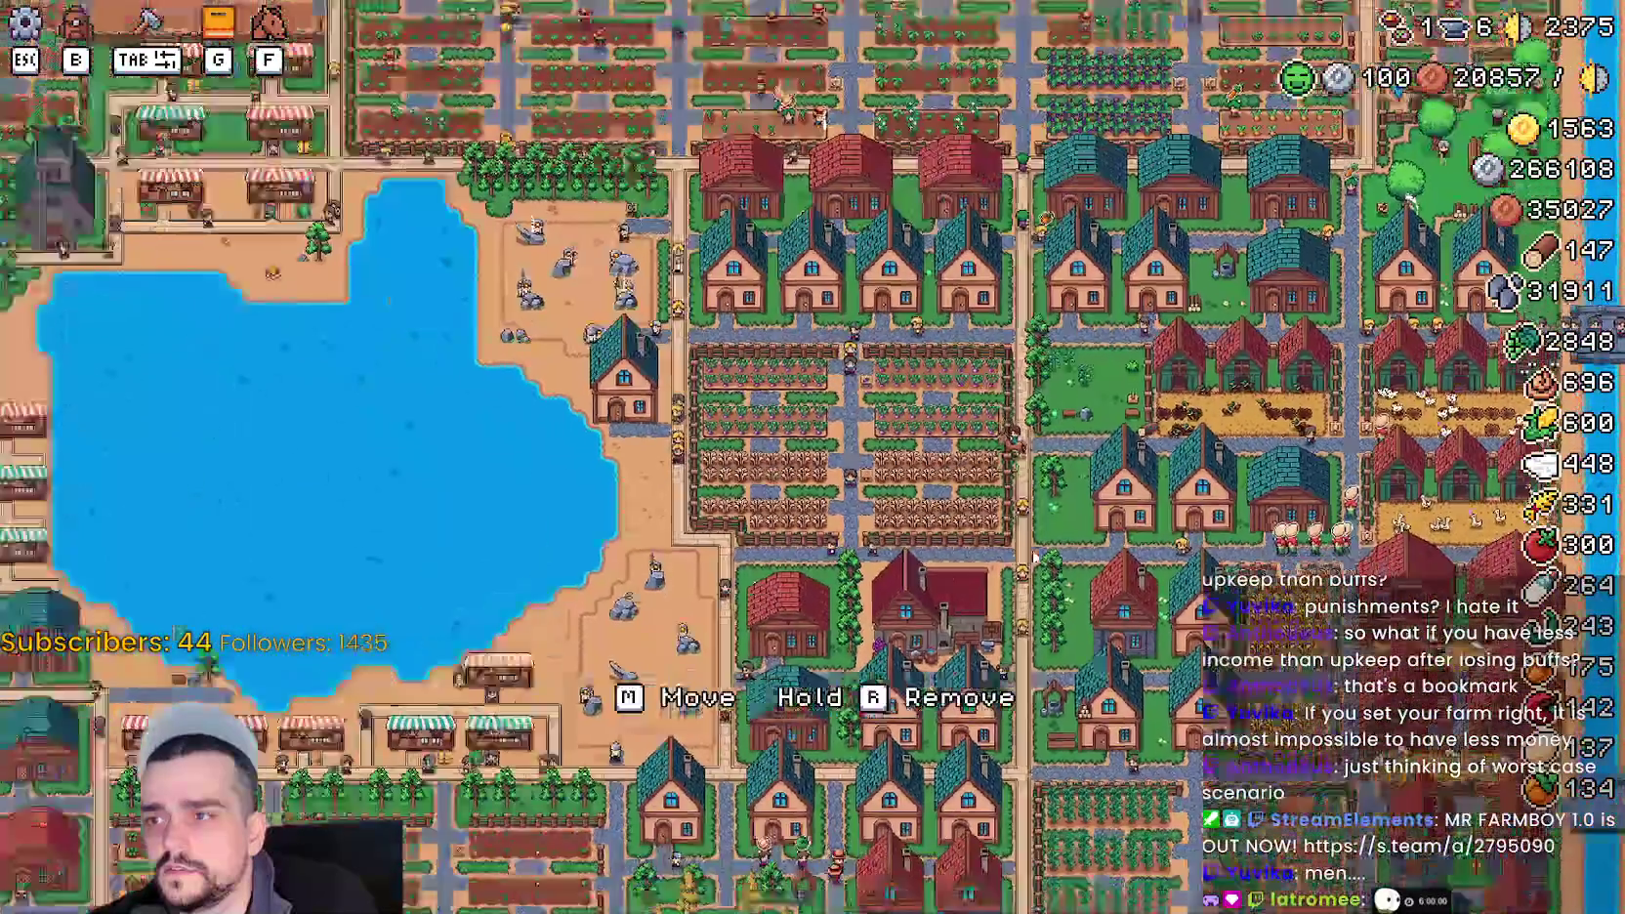
key("F1")
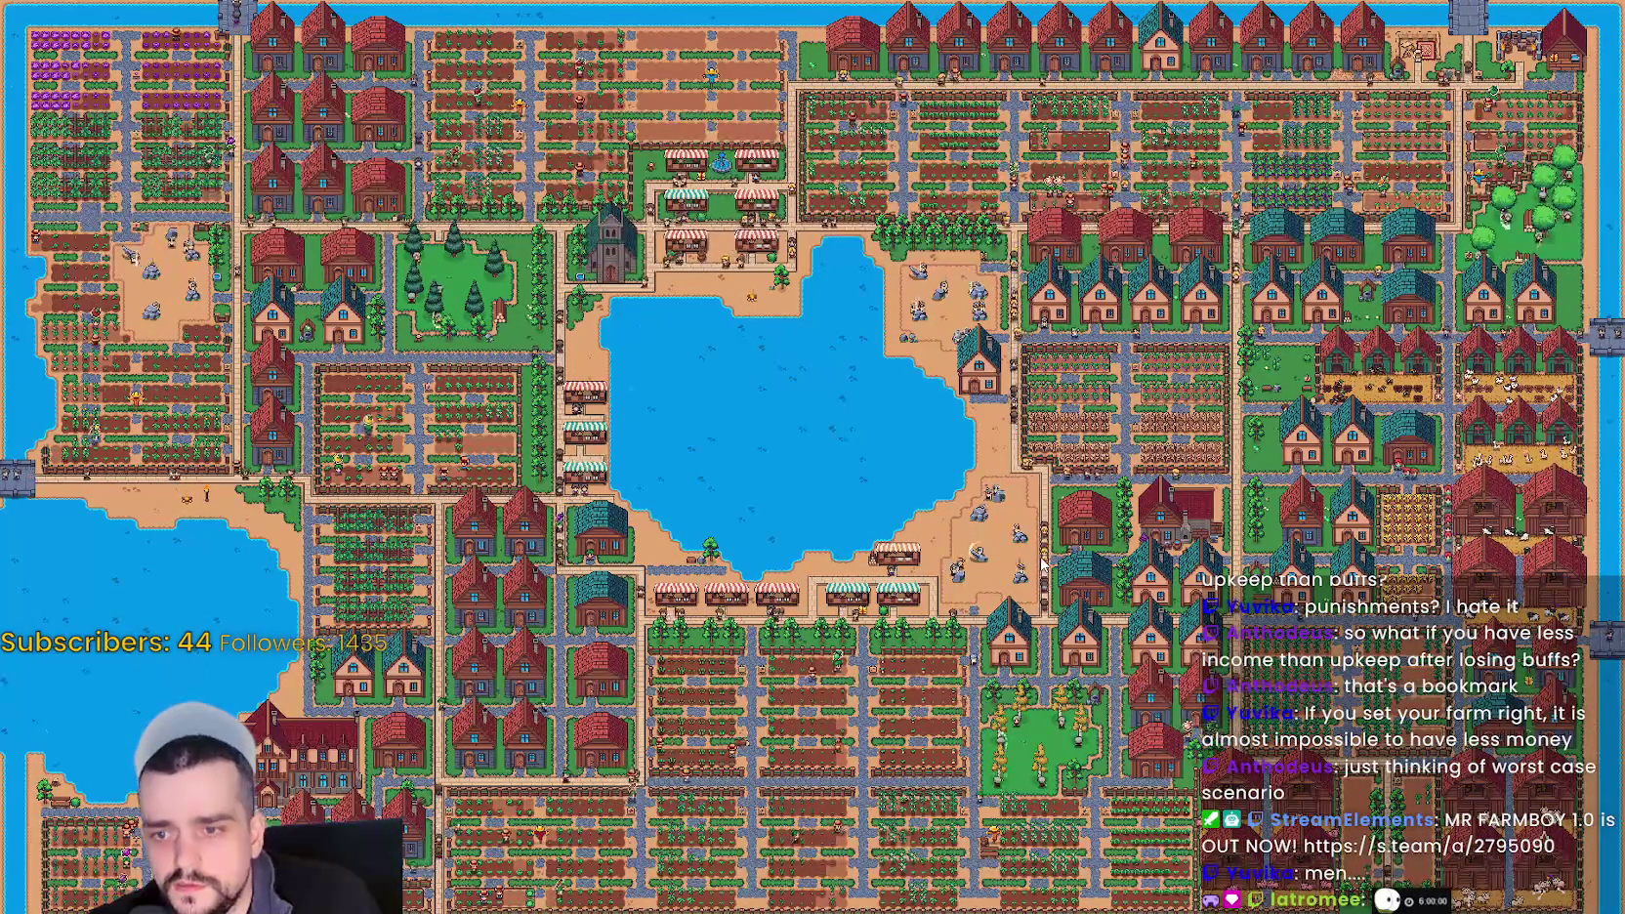
key("s")
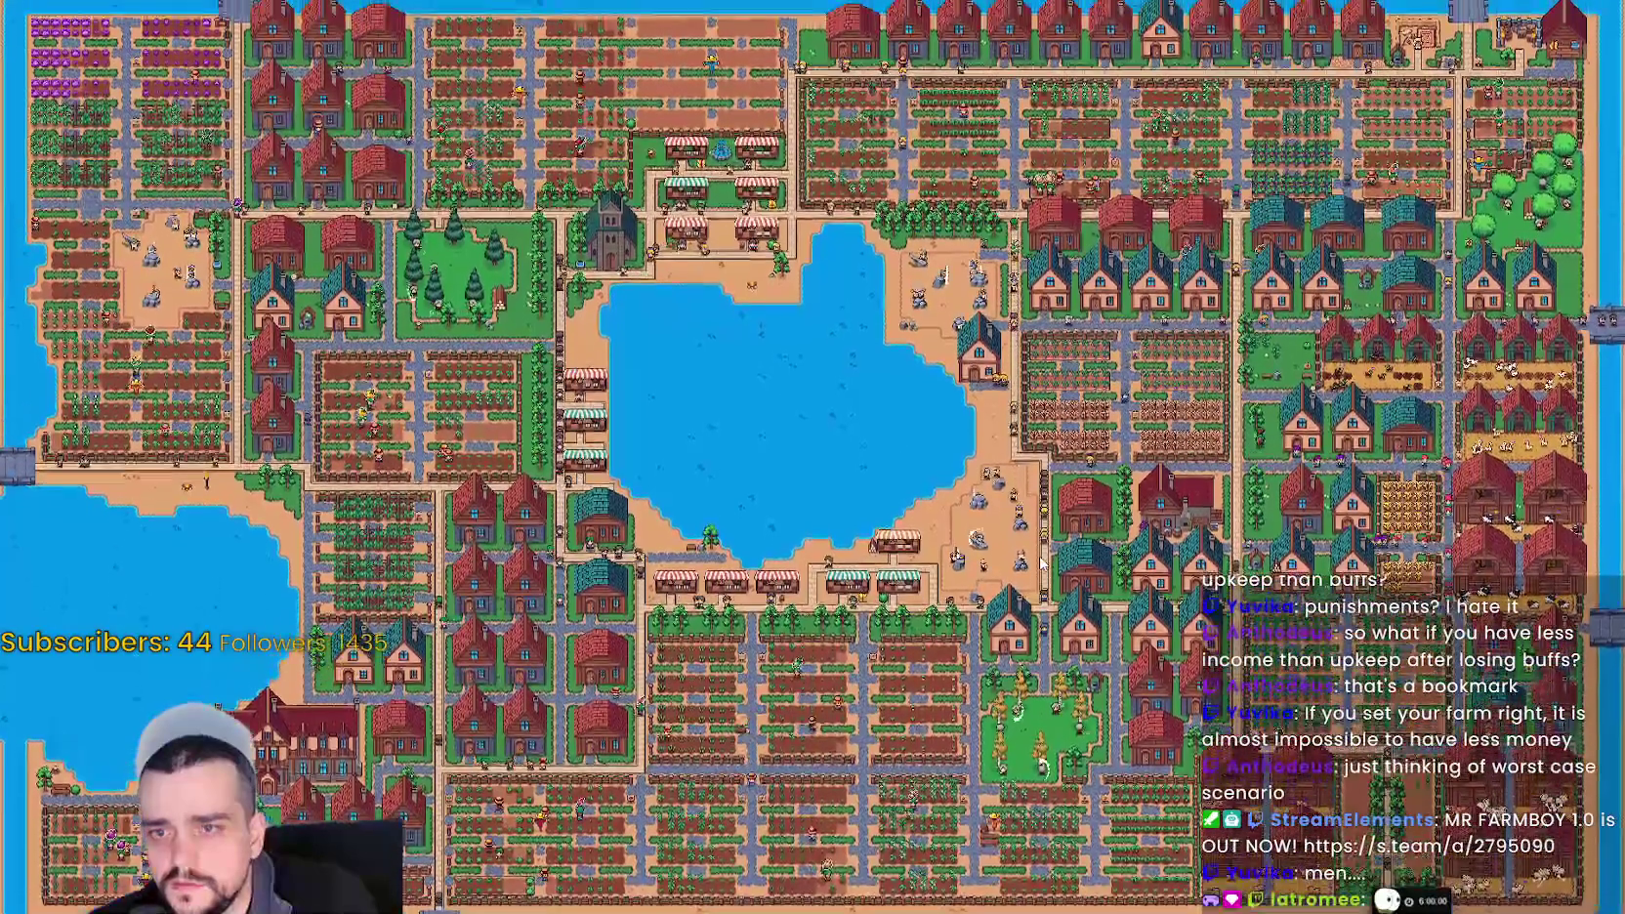
key("w")
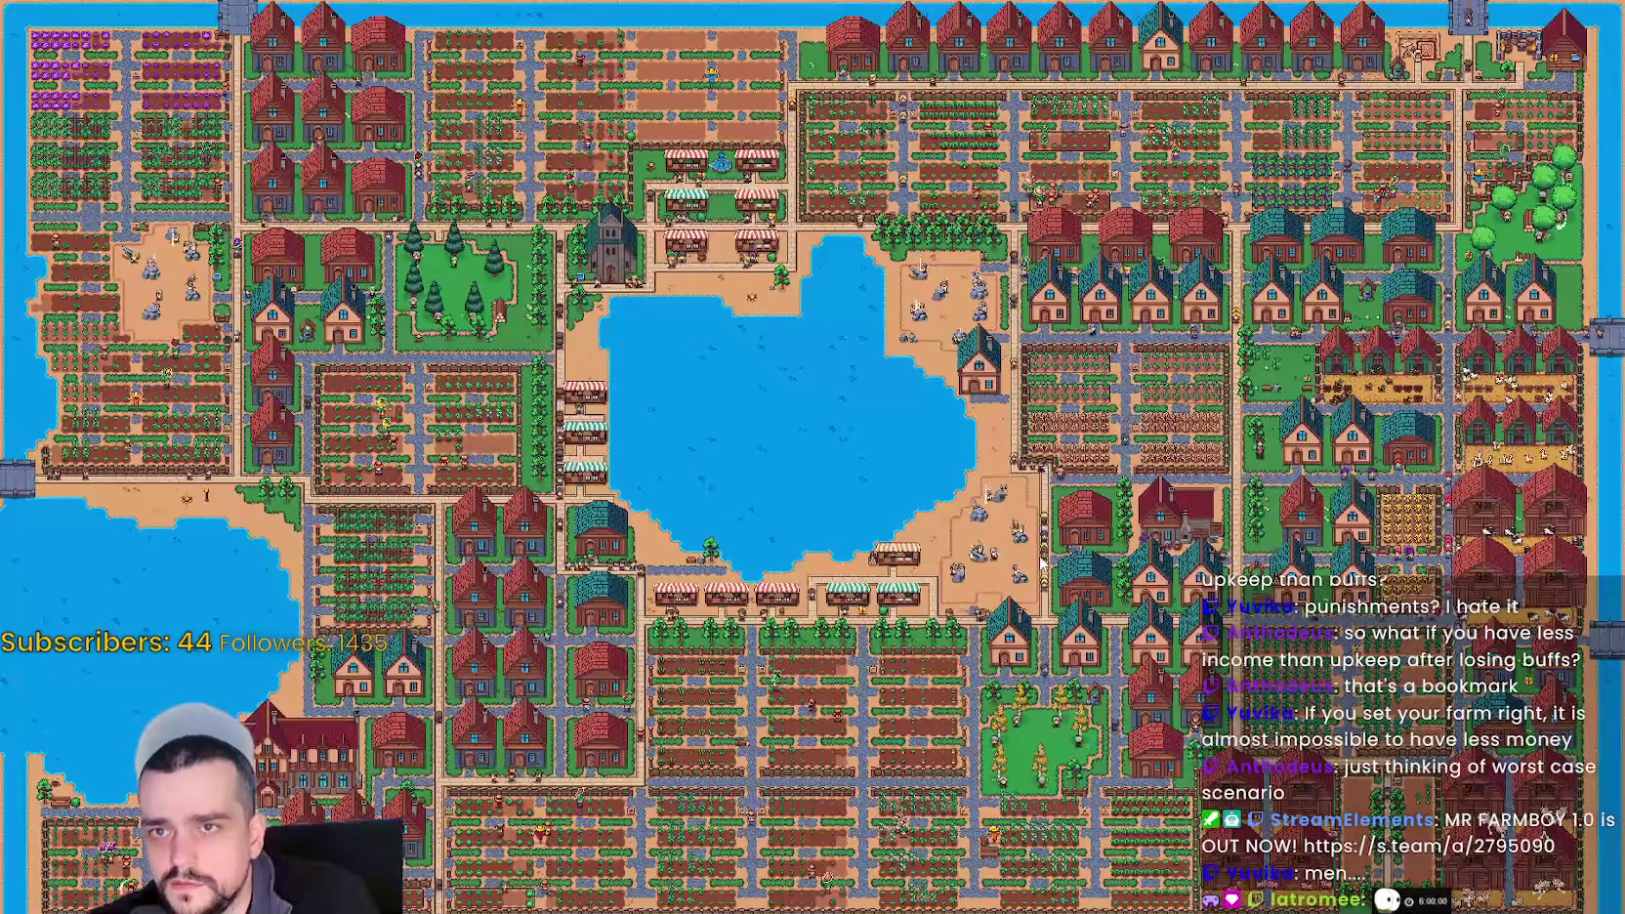
key("s")
key("F1")
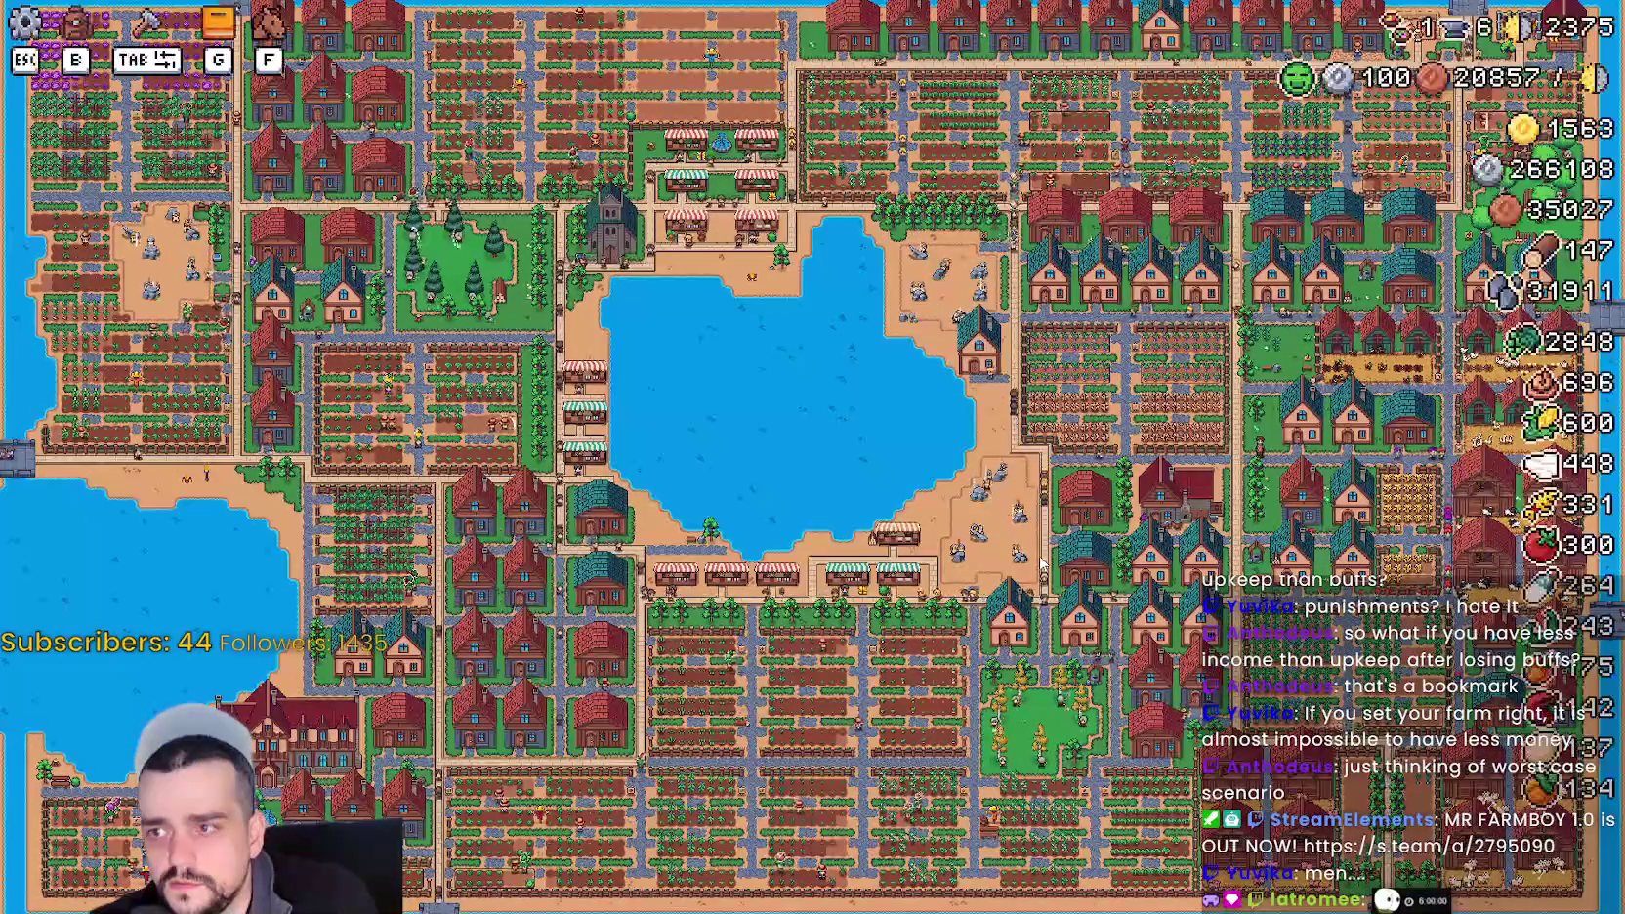
scroll(1040, 560, "up", 5)
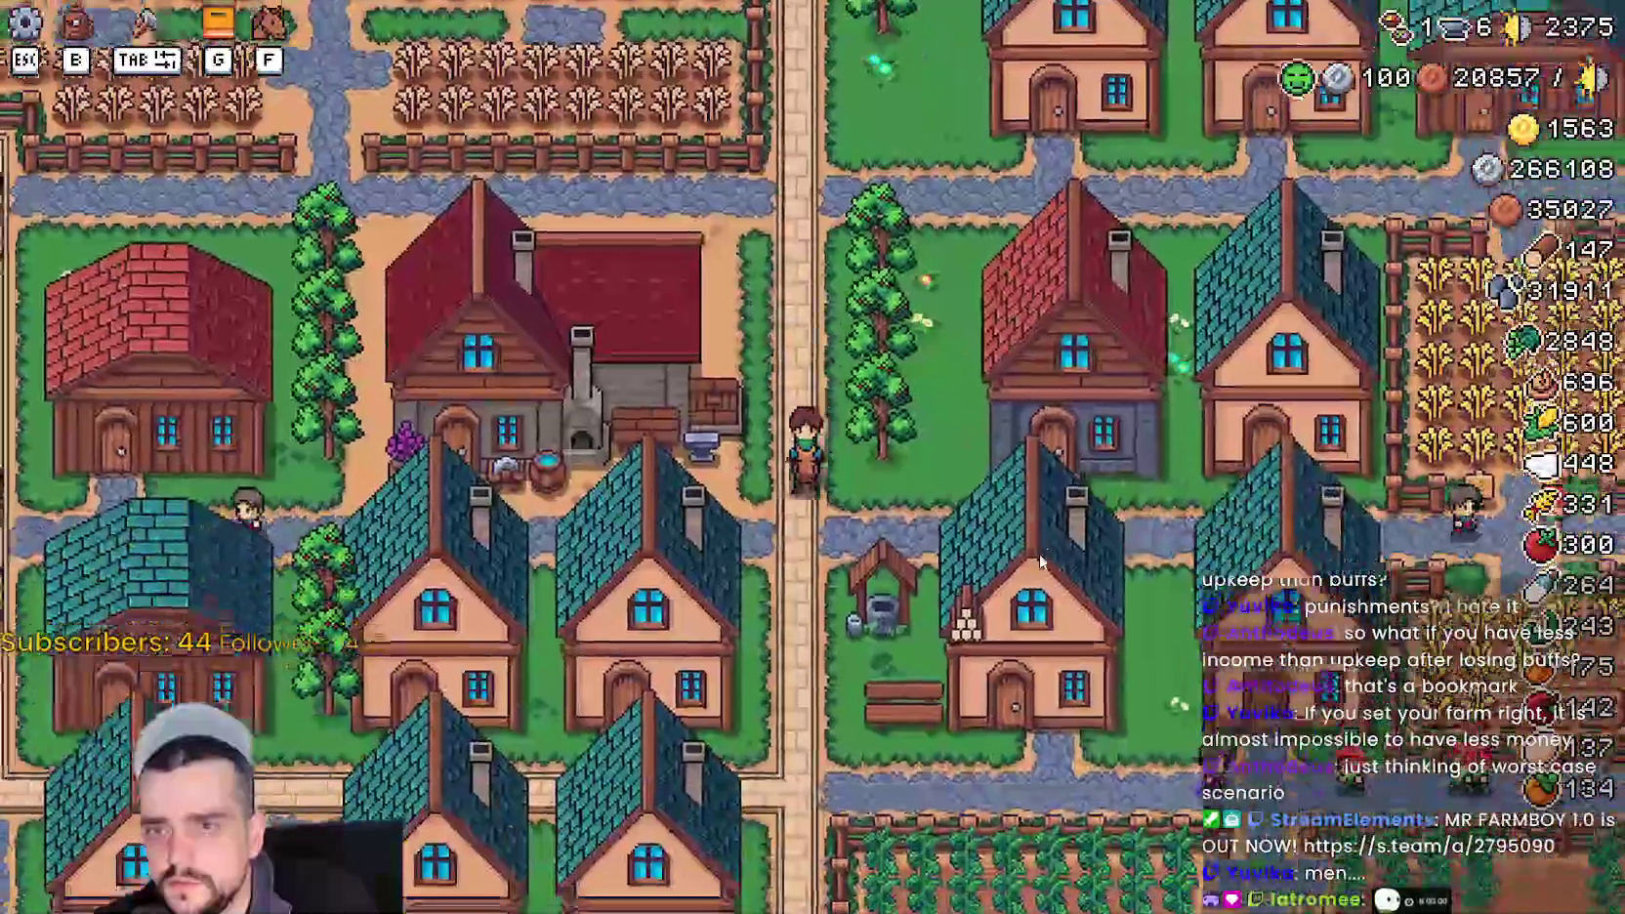
key("a")
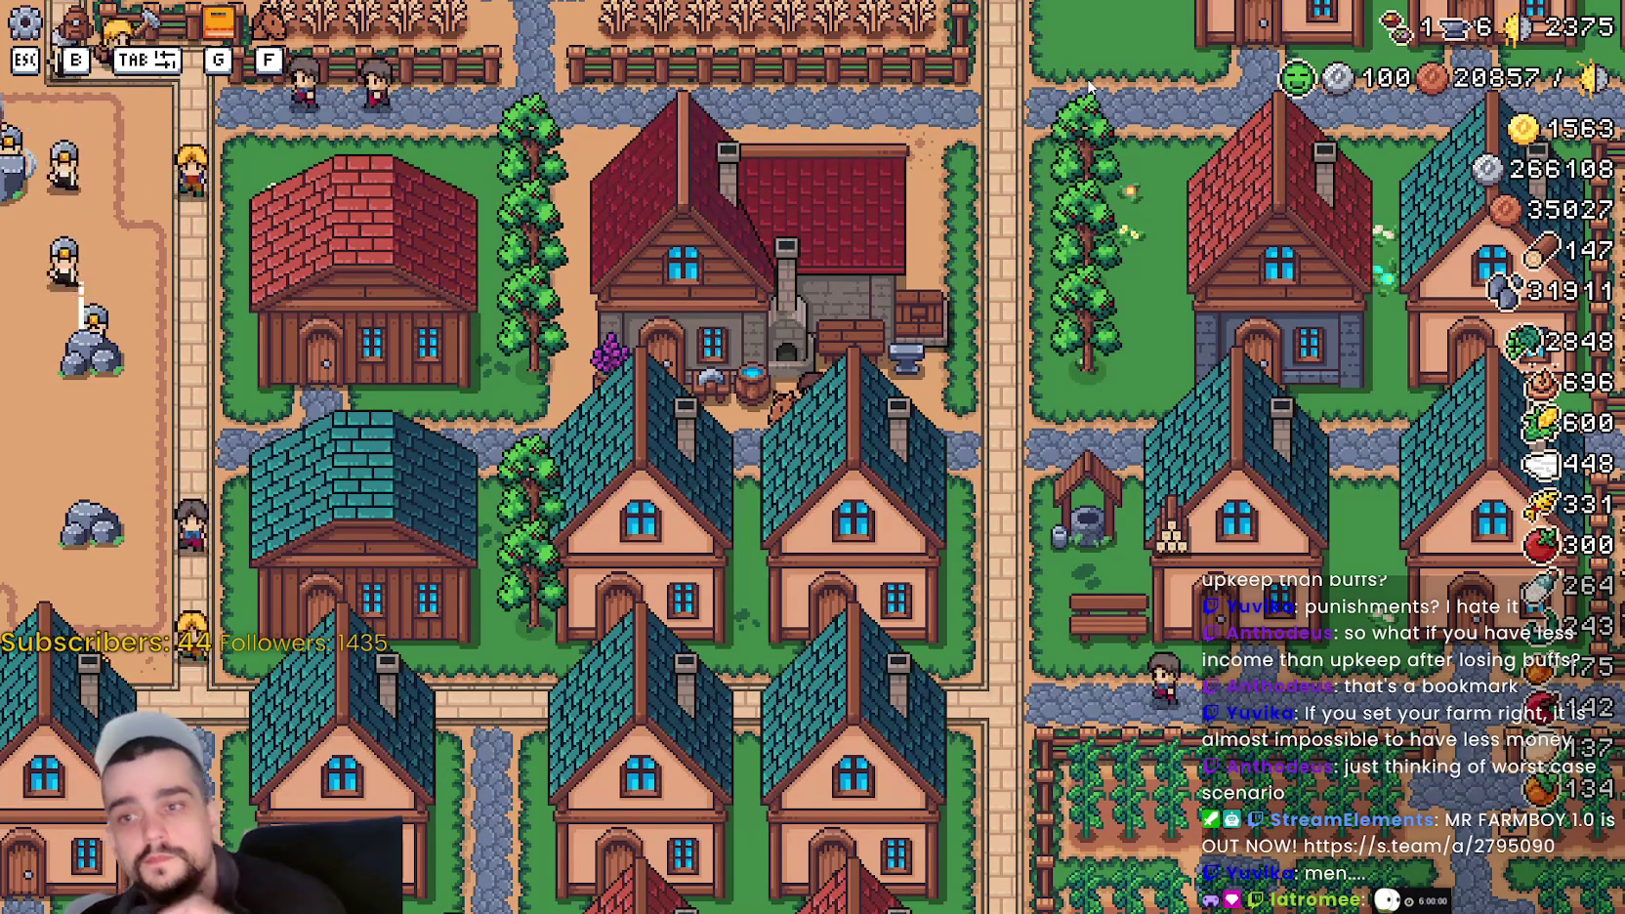
scroll(1089, 86, "down", 1)
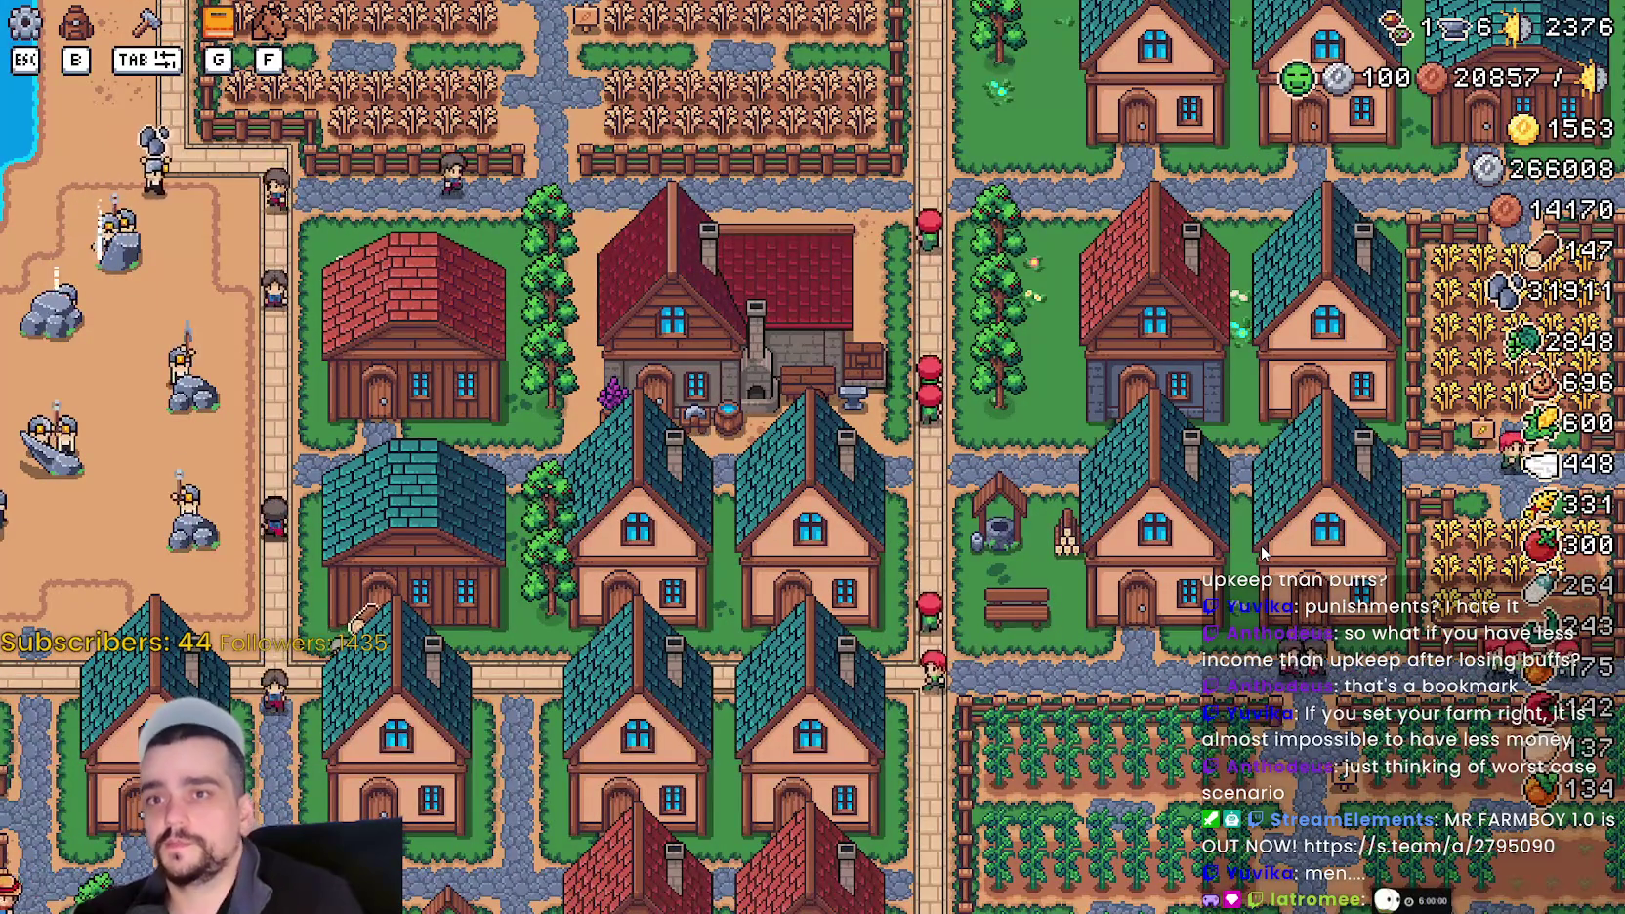
- Check the Blacksmith at 6/6 buffs, let upkeep go unpaid, then reopen it showing 5/6 at 15000 upkeep
key("b")
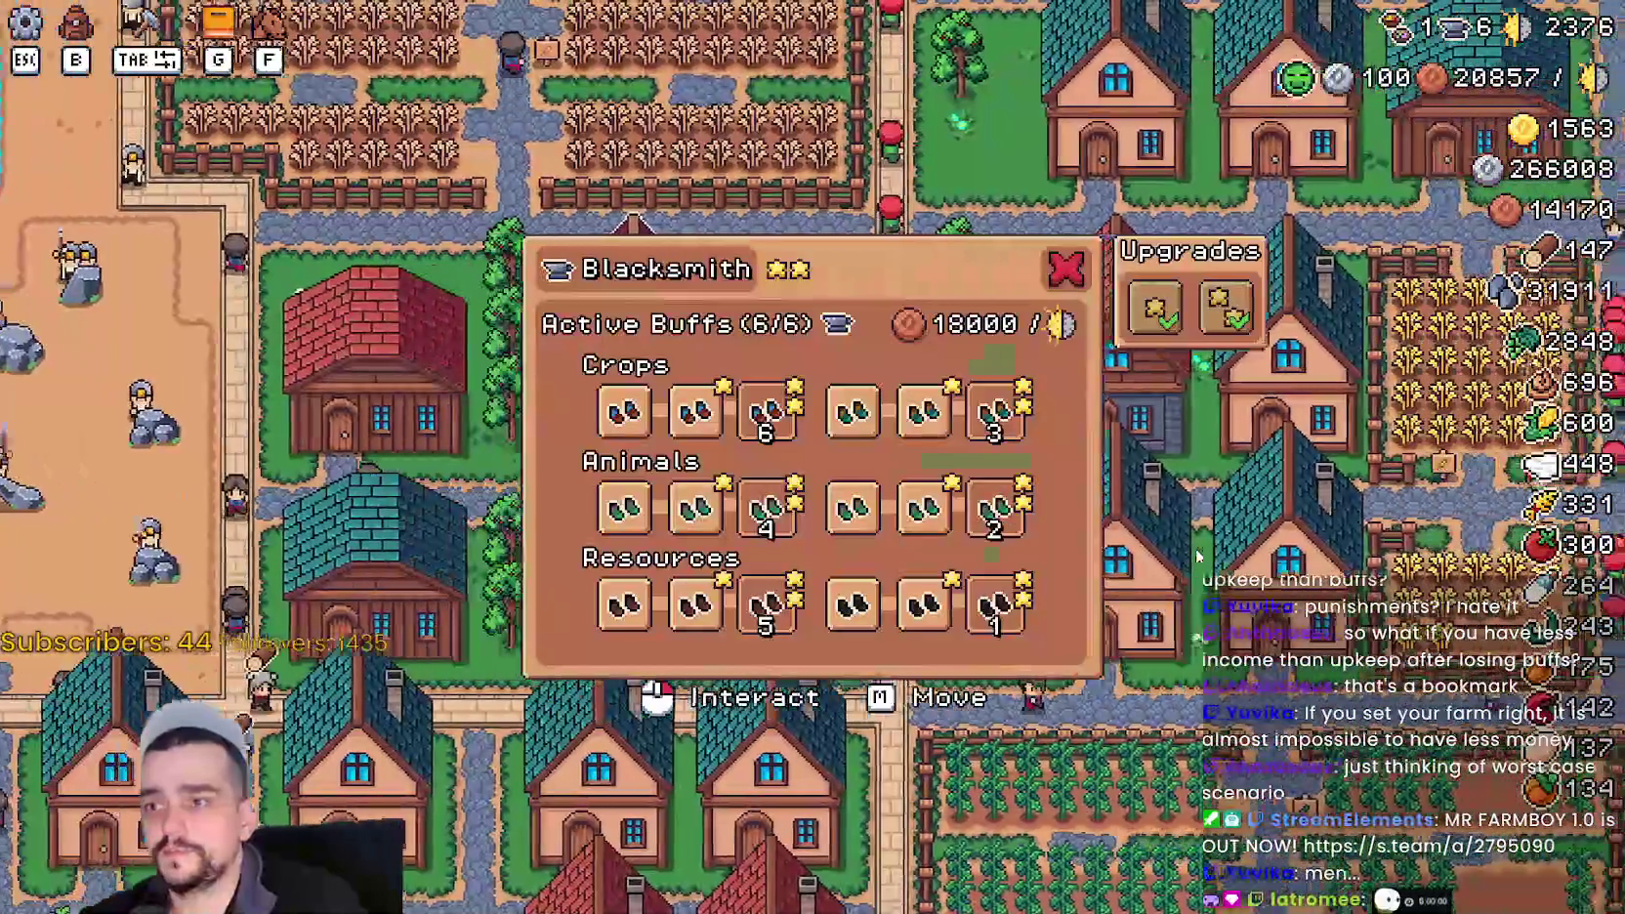
key("Escape")
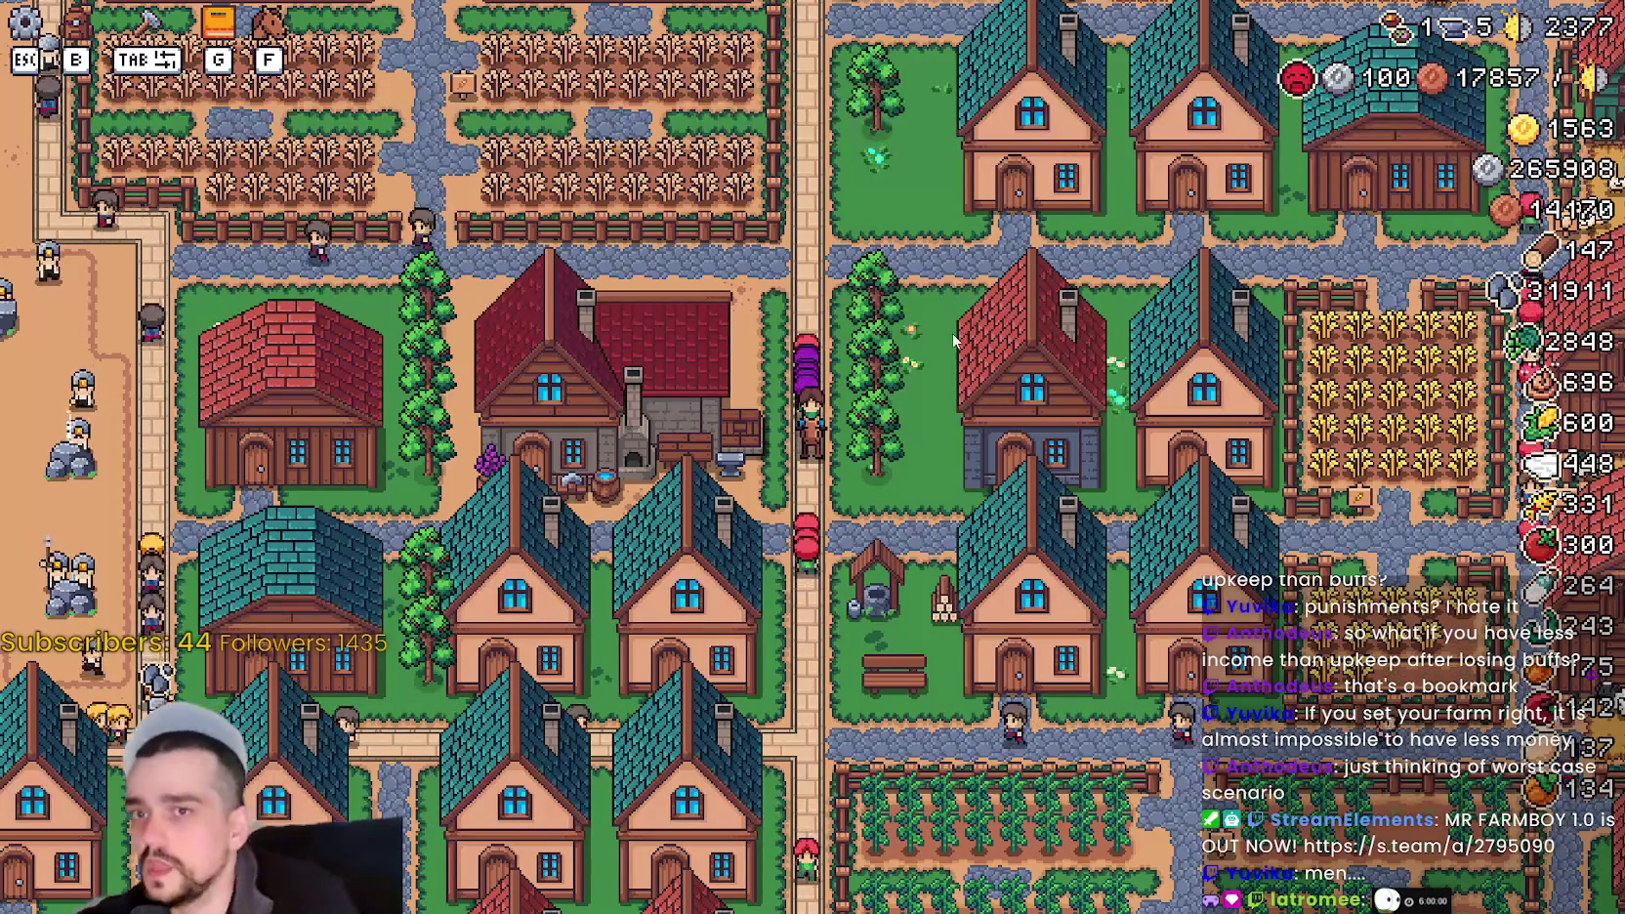
scroll(955, 340, "up", 5)
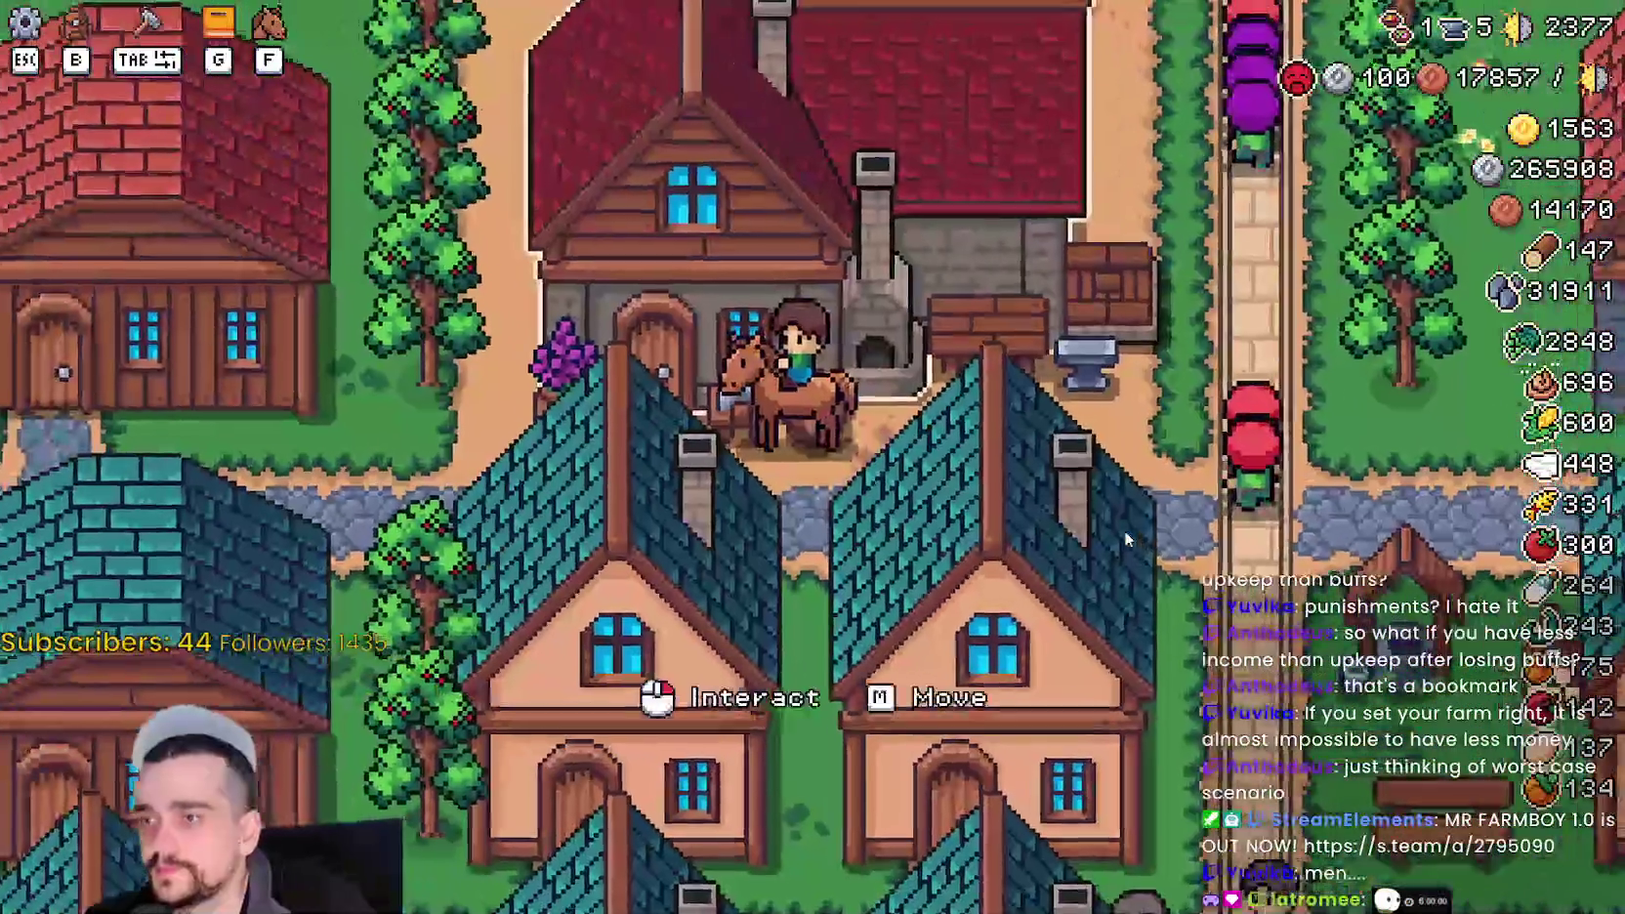
left_click(1128, 539)
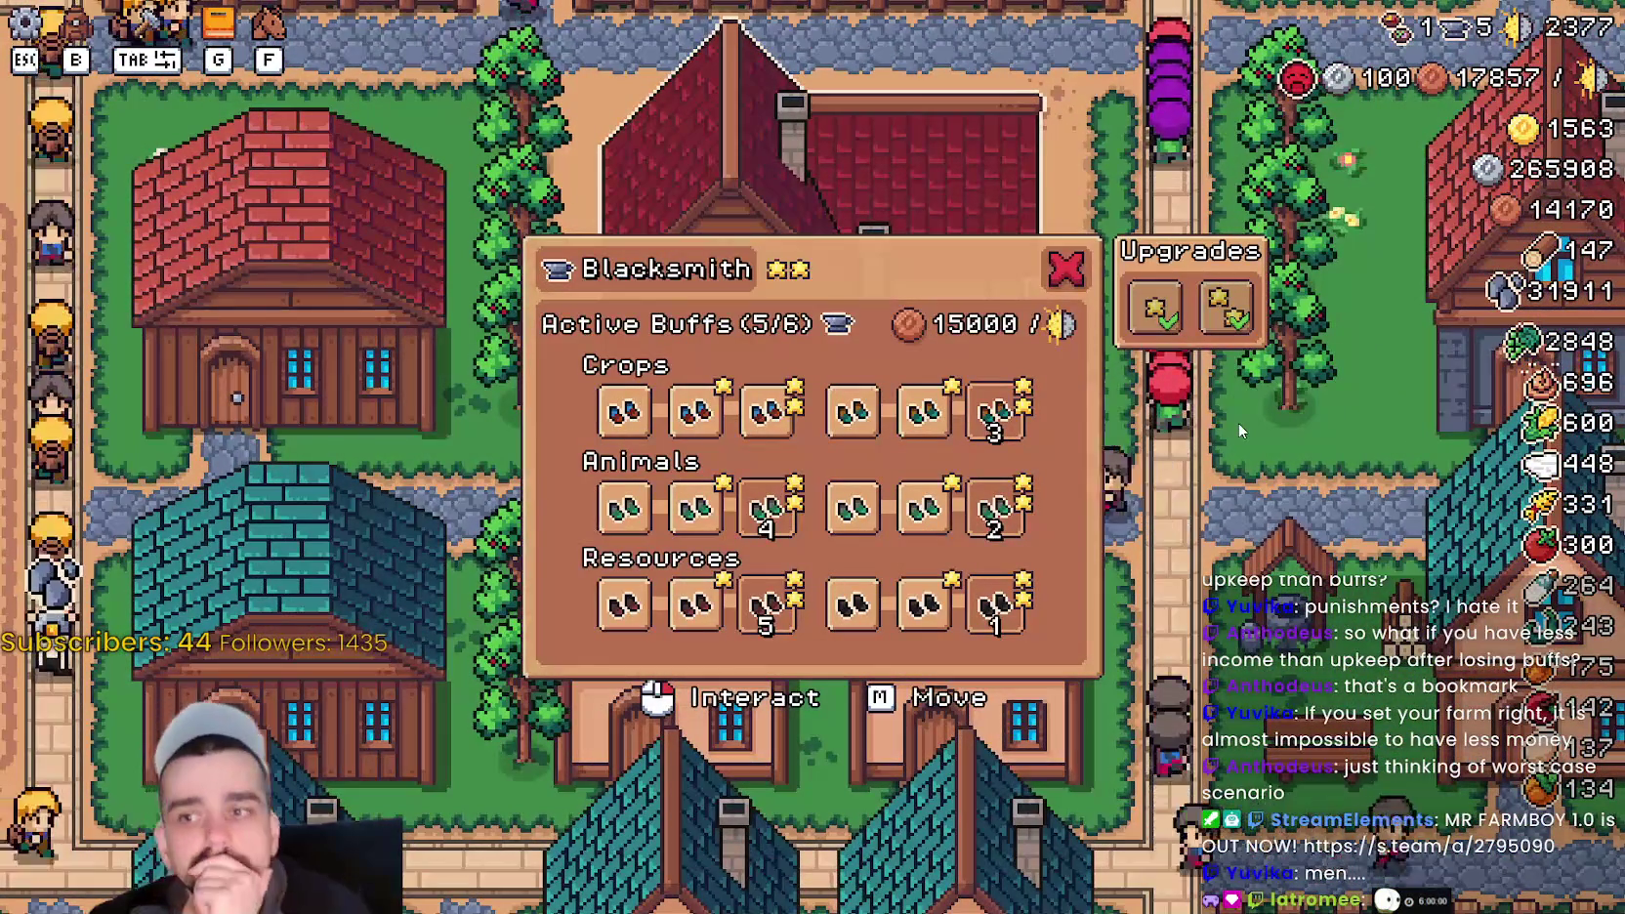
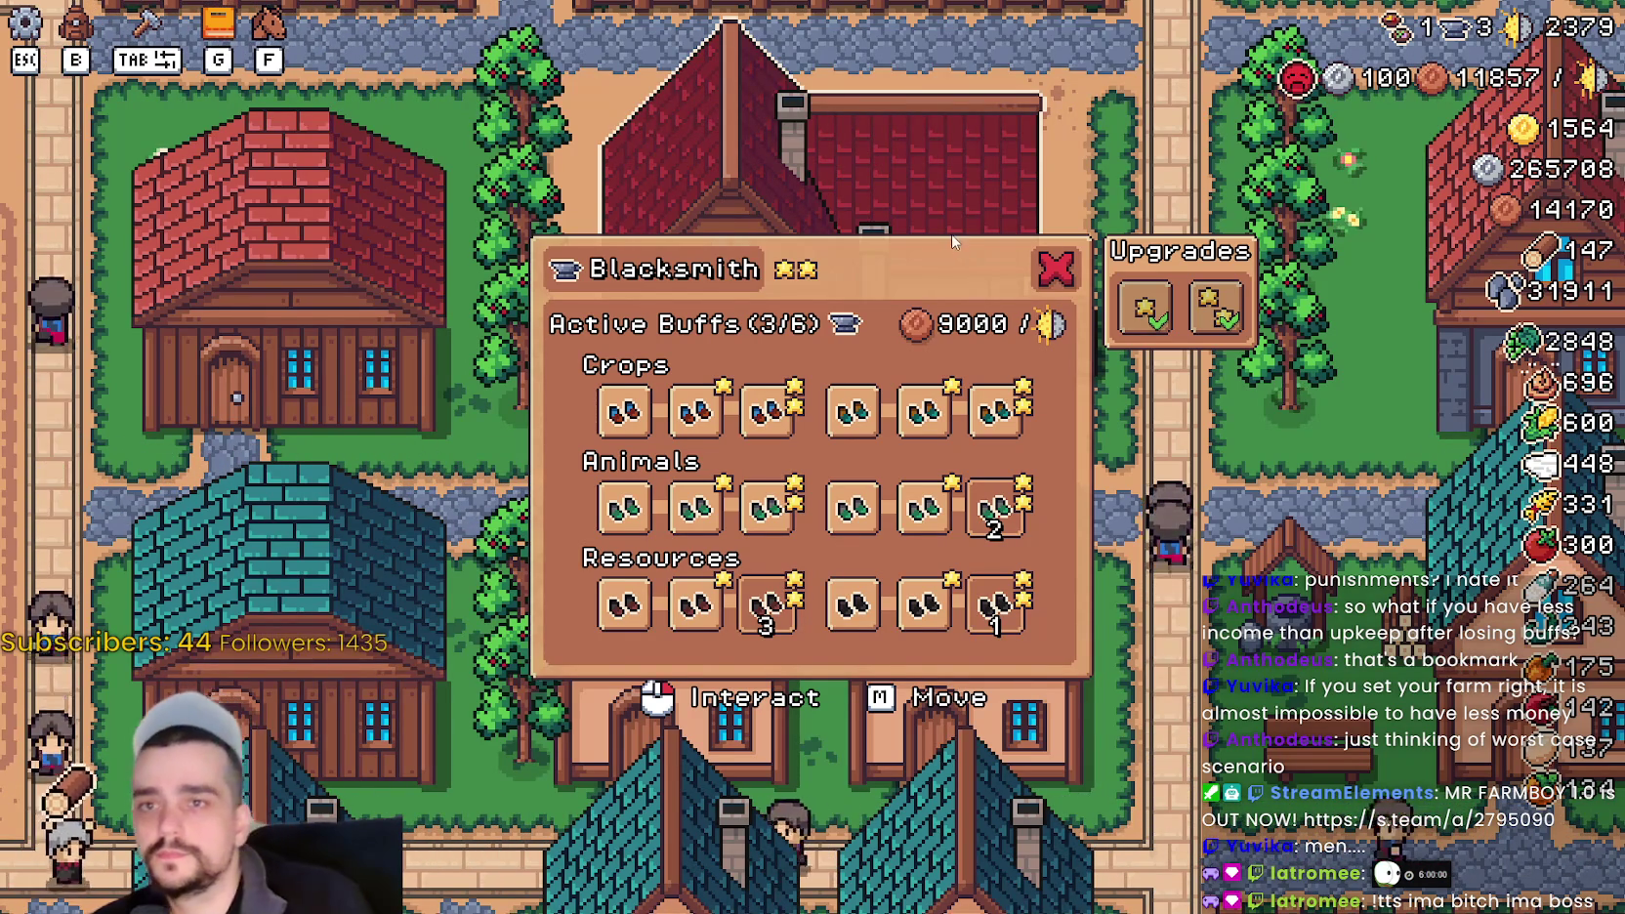
- Close the Blacksmith panel to return to the village view
mouse_move(1482, 80)
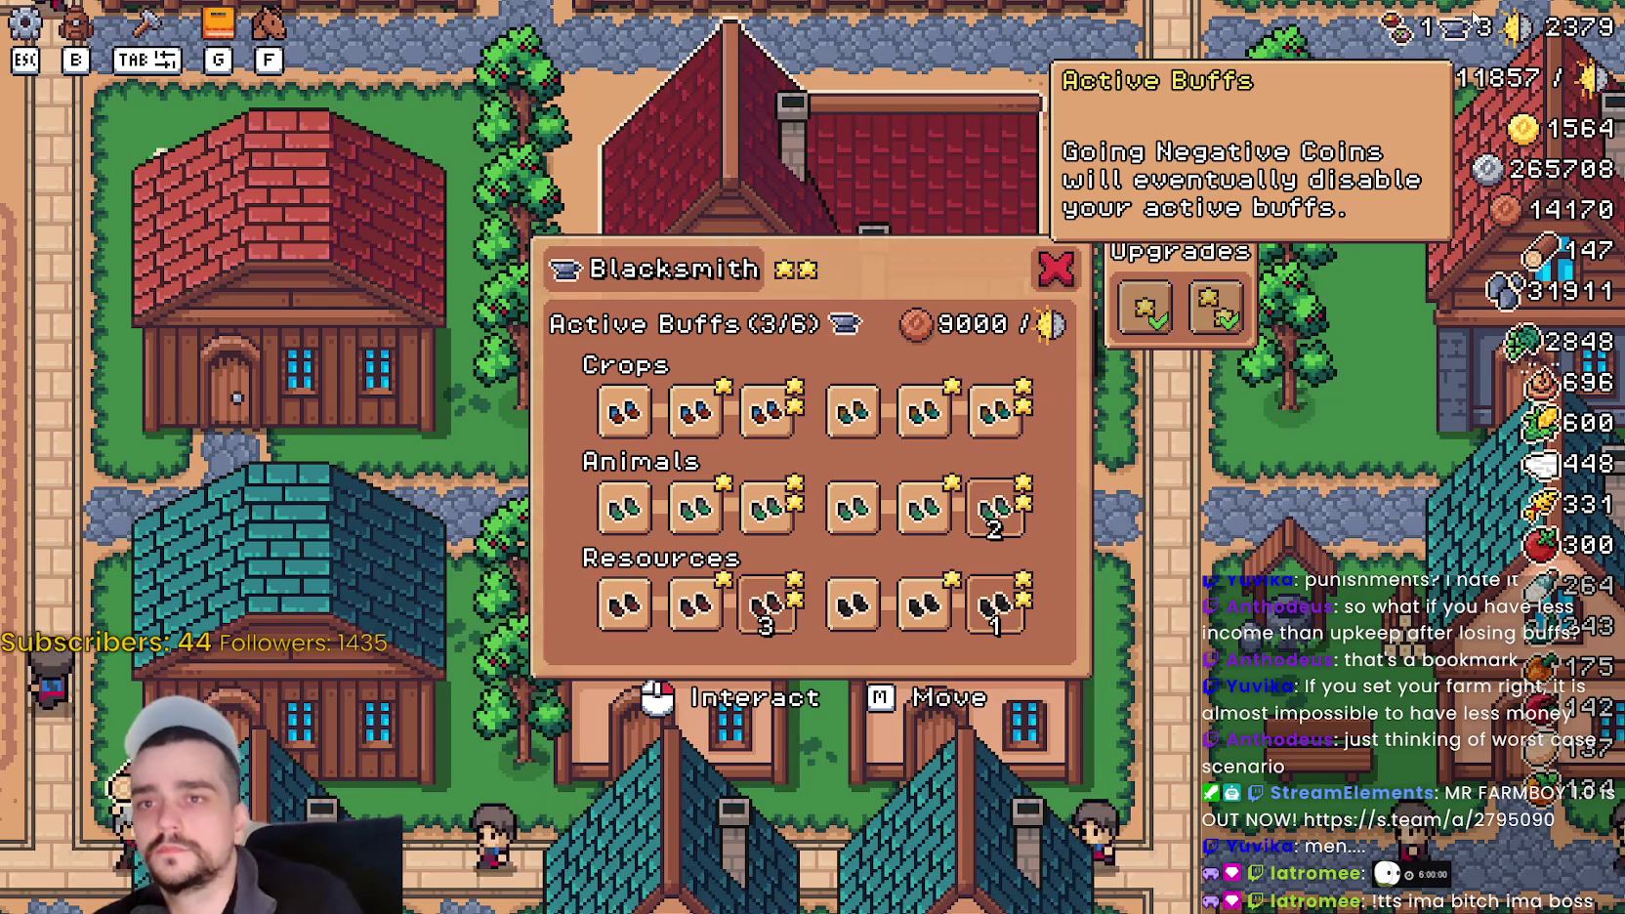
mouse_move(1579, 26)
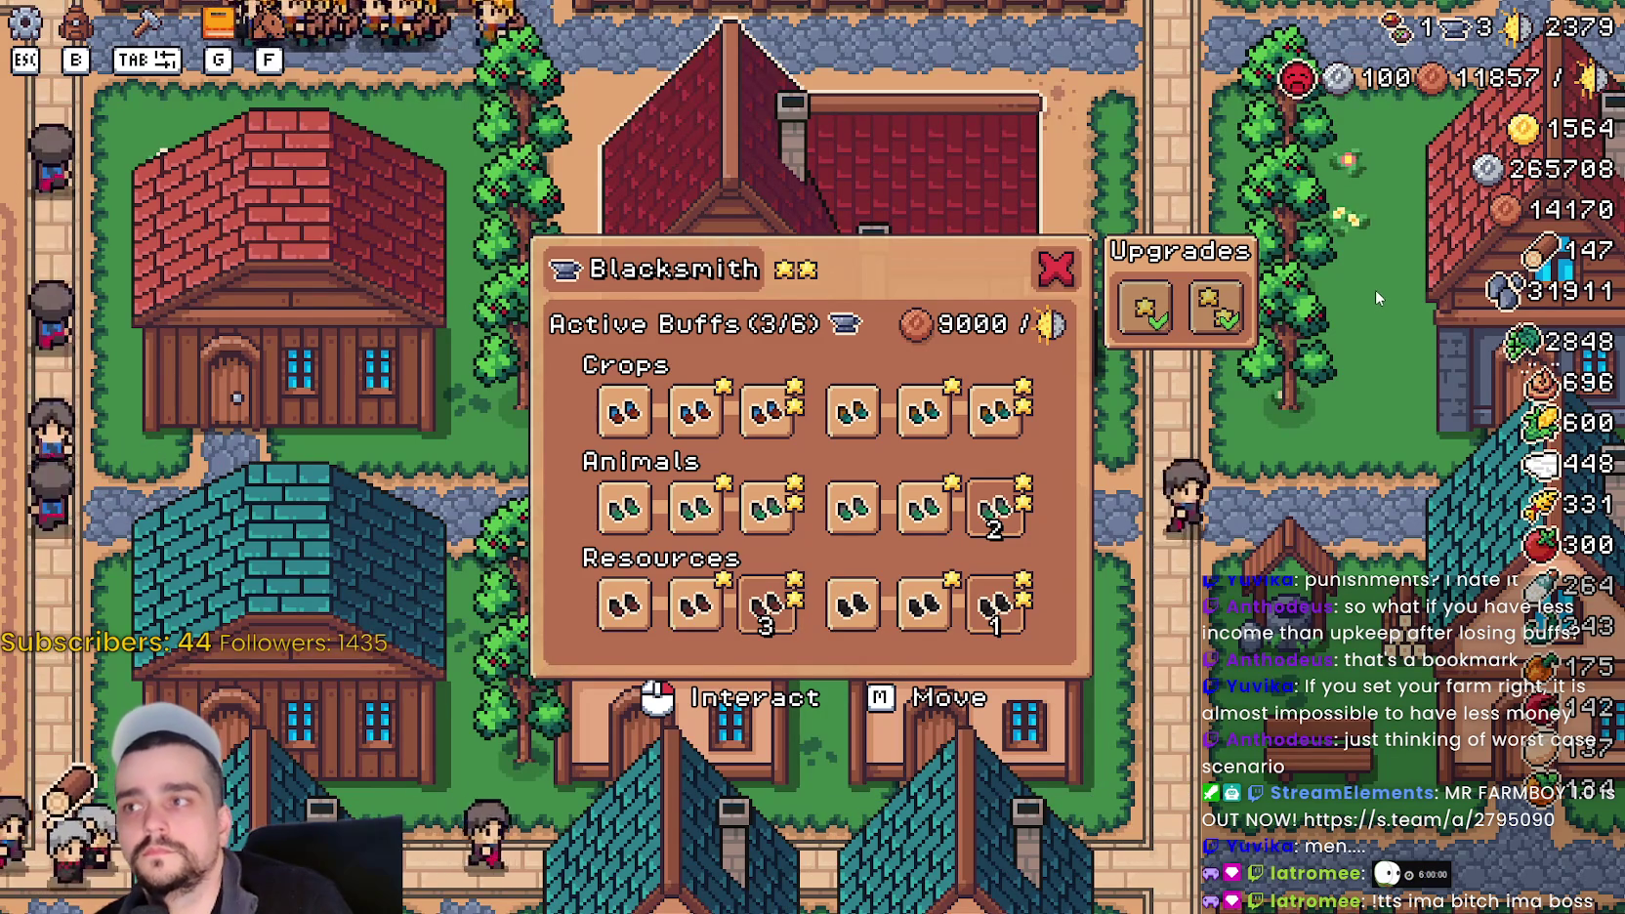
key("Escape")
scroll(1075, 395, "down", 5)
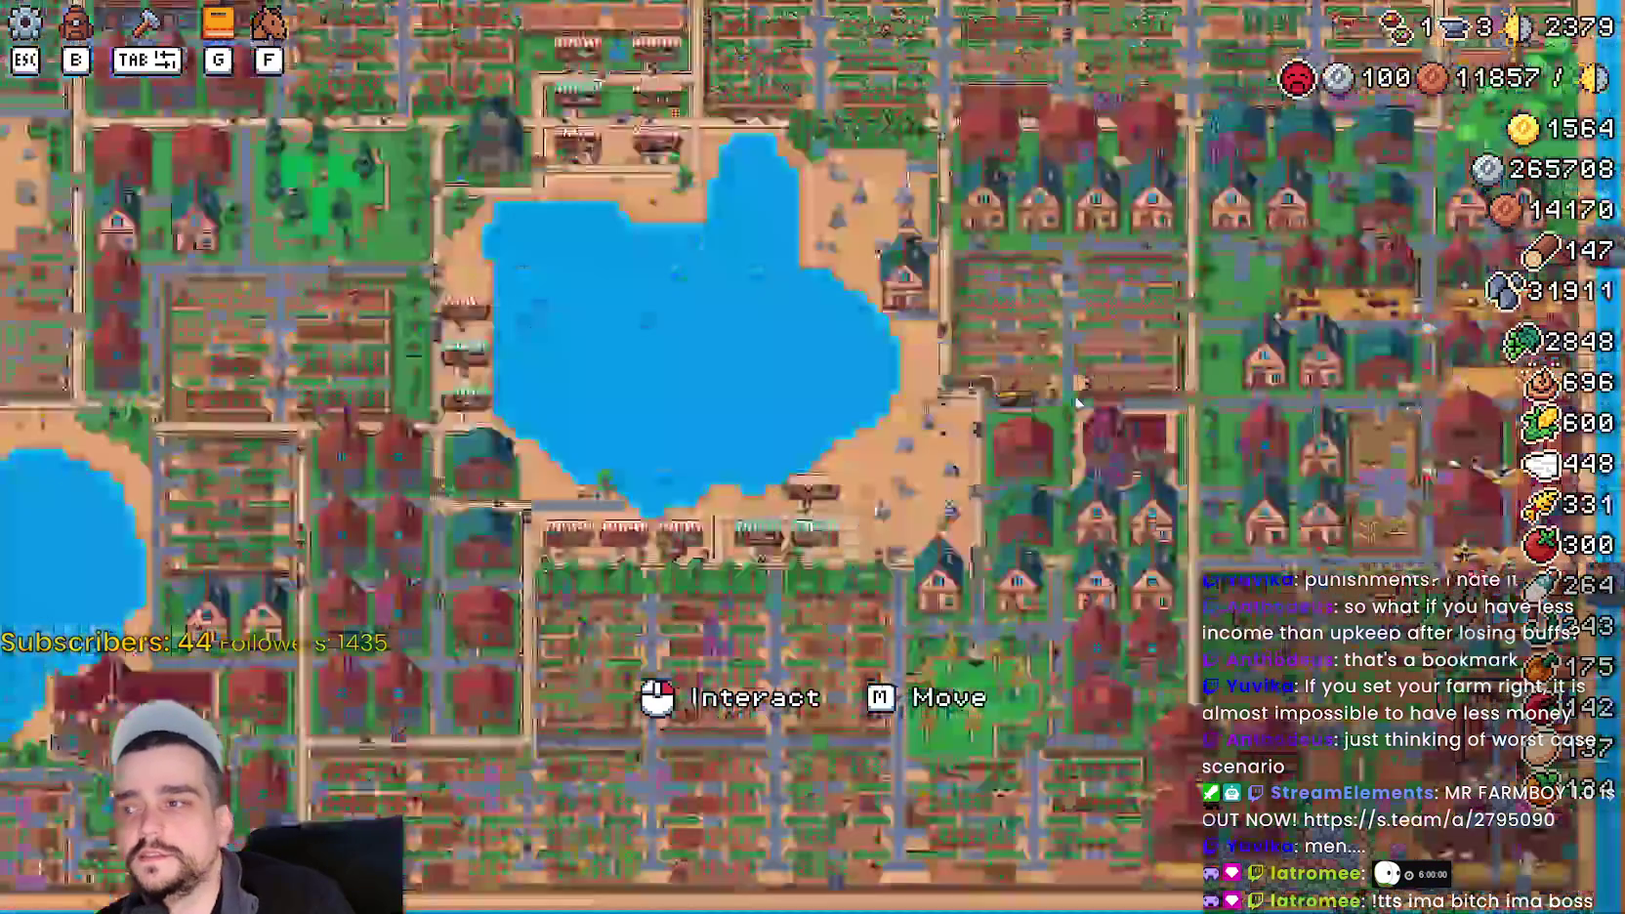
scroll(846, 338, "up", 5)
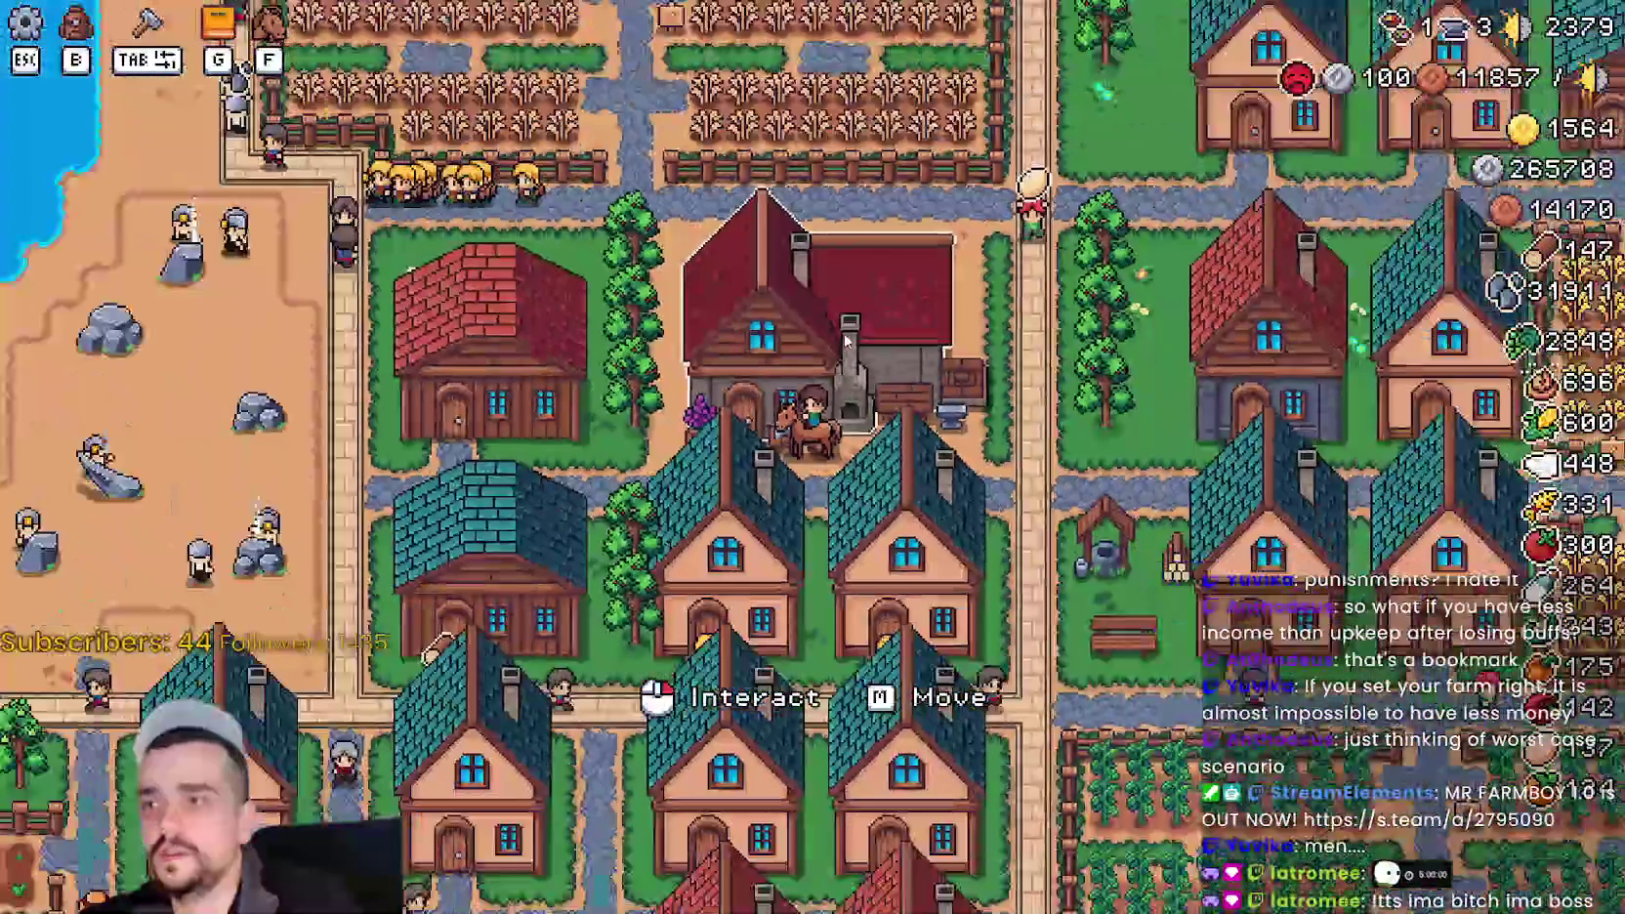
- Ride the horse northwest to the sand area, then south along the path
key("a")
scroll(1045, 464, "up", 4)
scroll(1045, 464, "up", 2)
scroll(1035, 439, "up", 2)
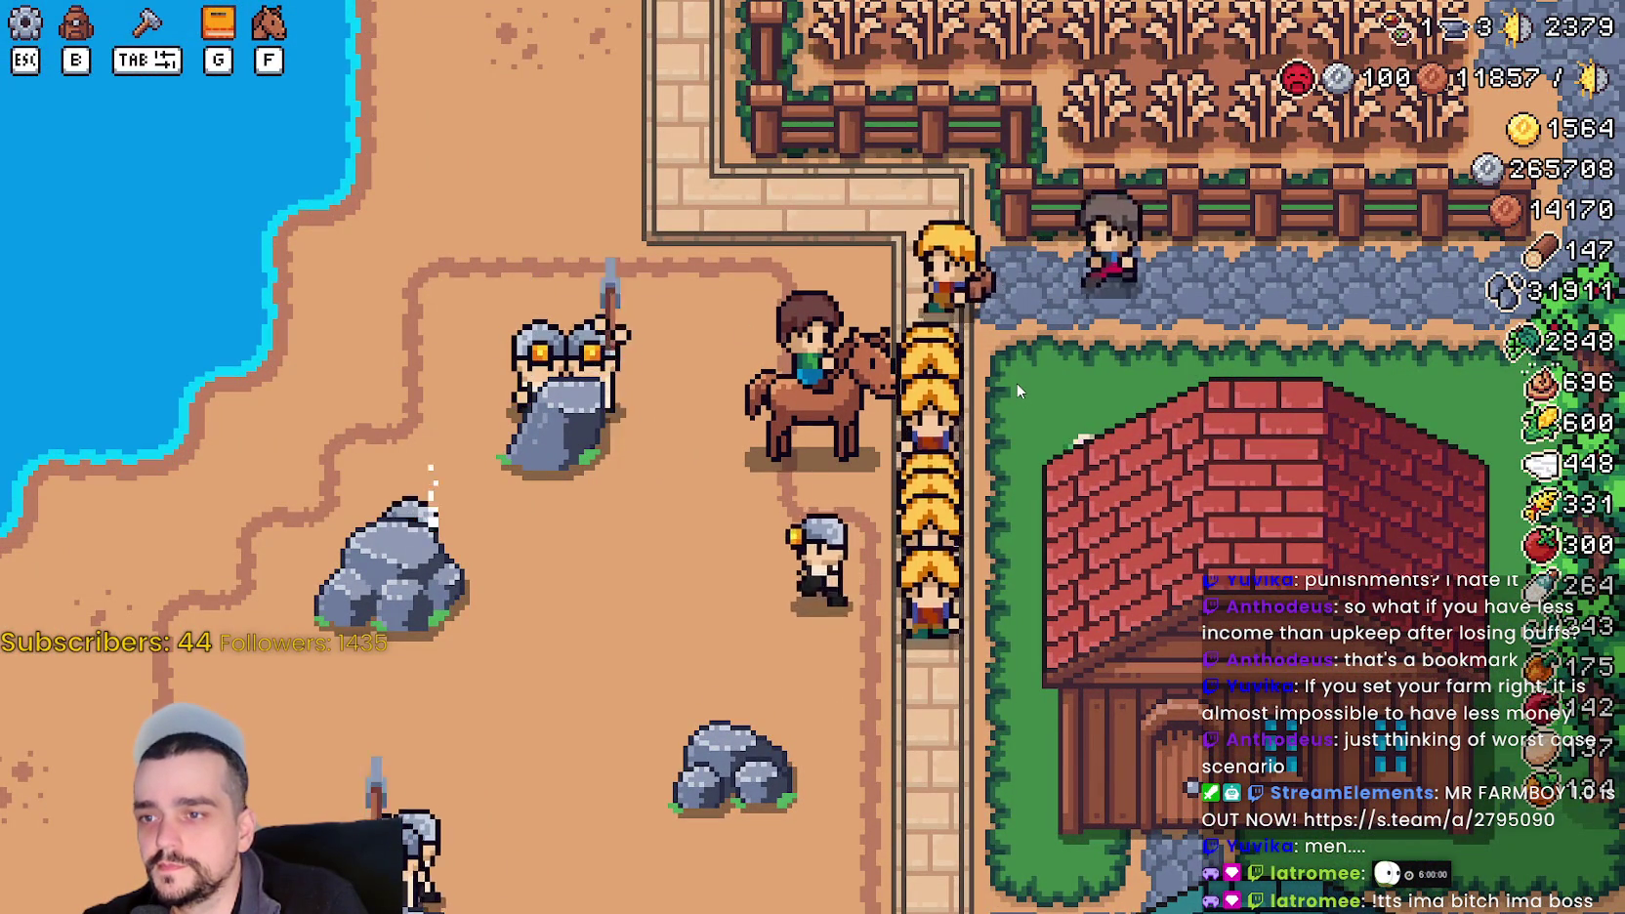
key("s")
scroll(1020, 375, "down", 3)
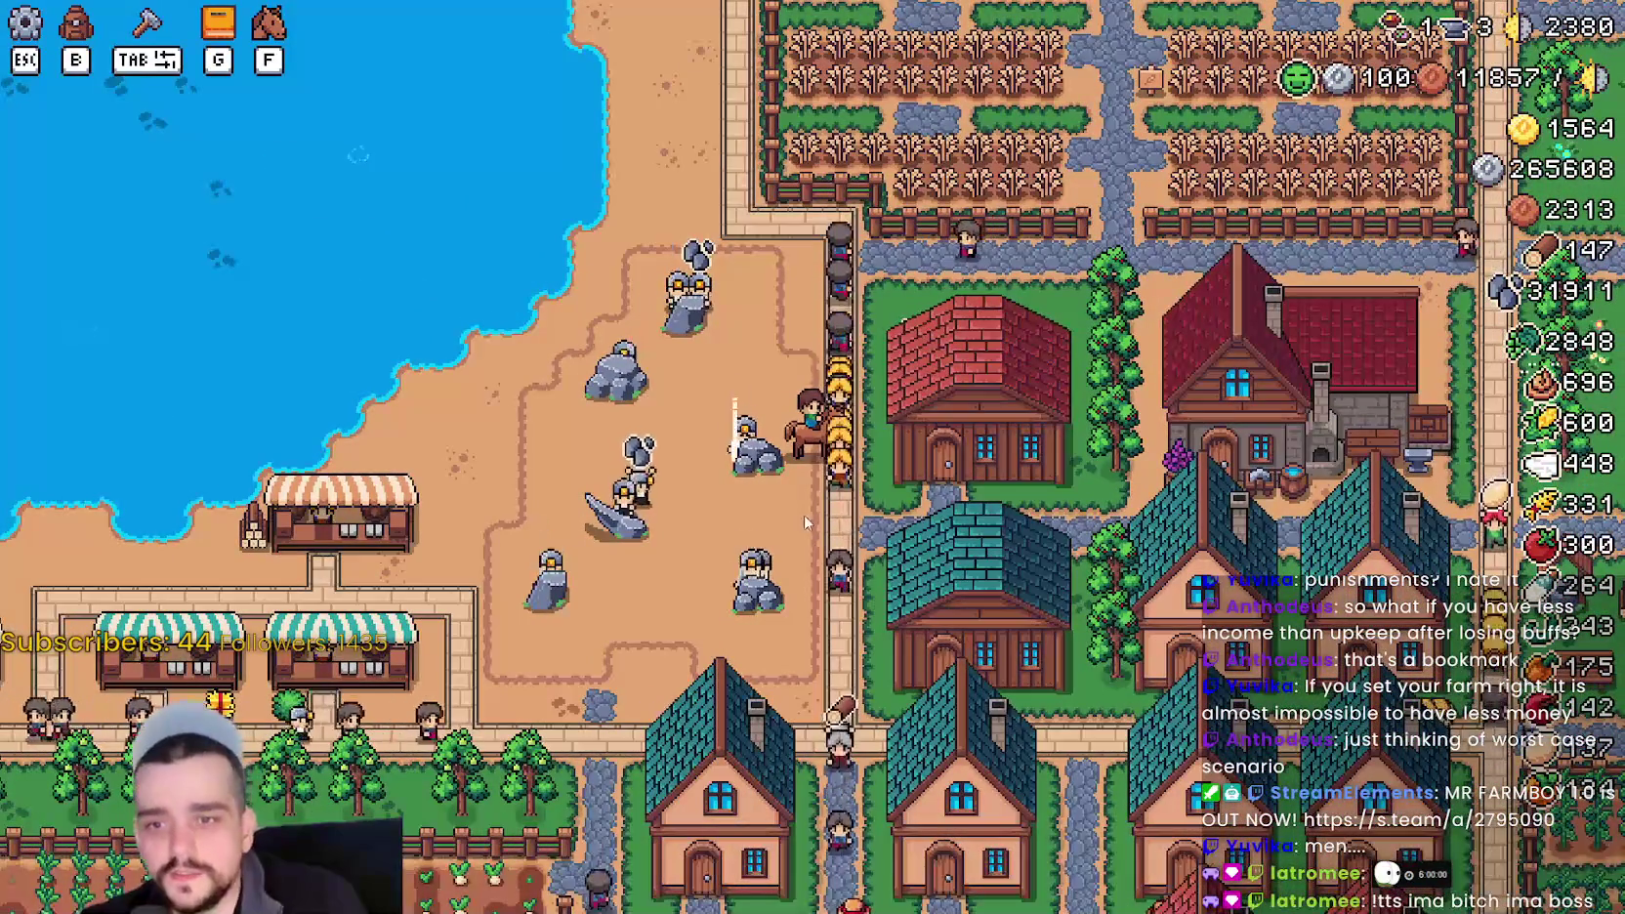
- Ride southeast into the village, up the road, then south past the well back to the blacksmith
key("s")
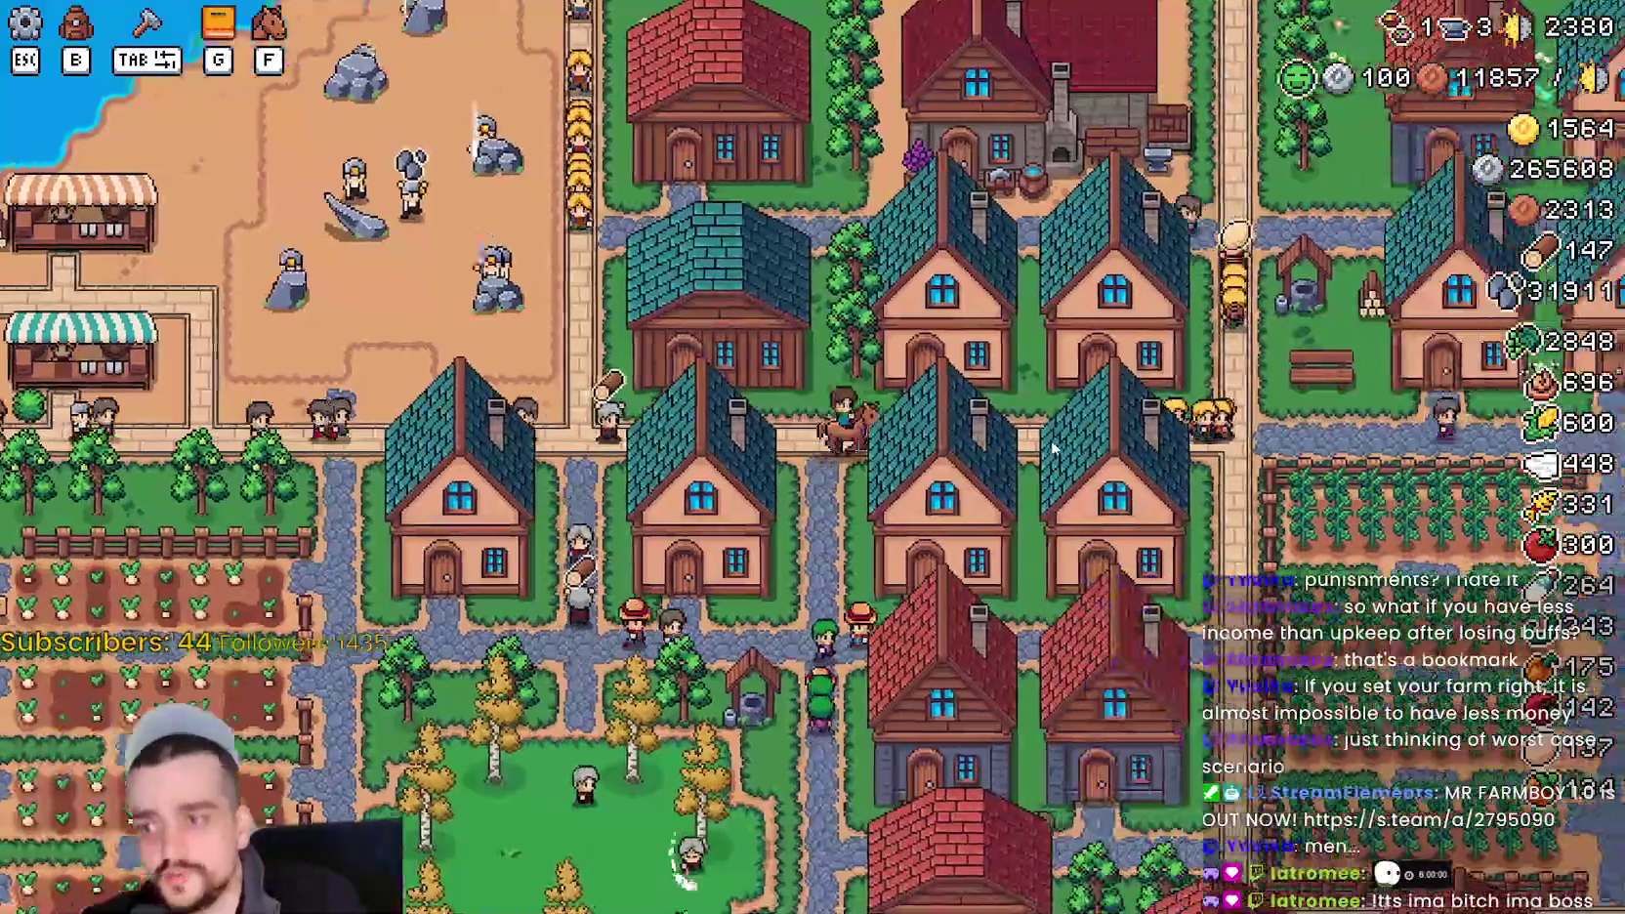
scroll(1040, 444, "up", 3)
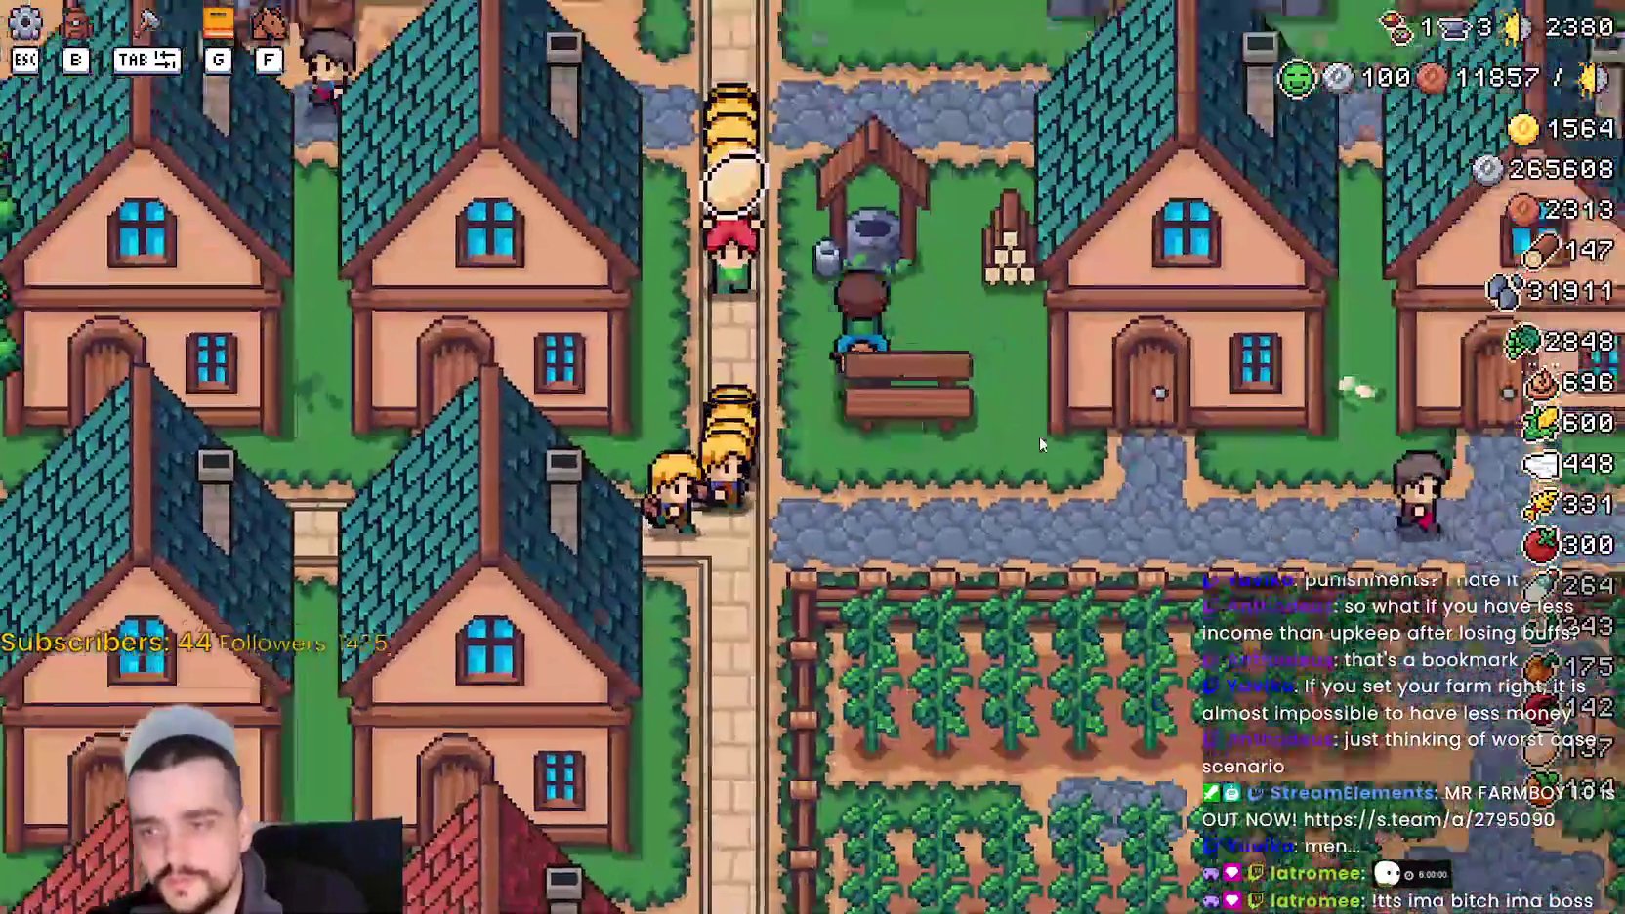
key("w")
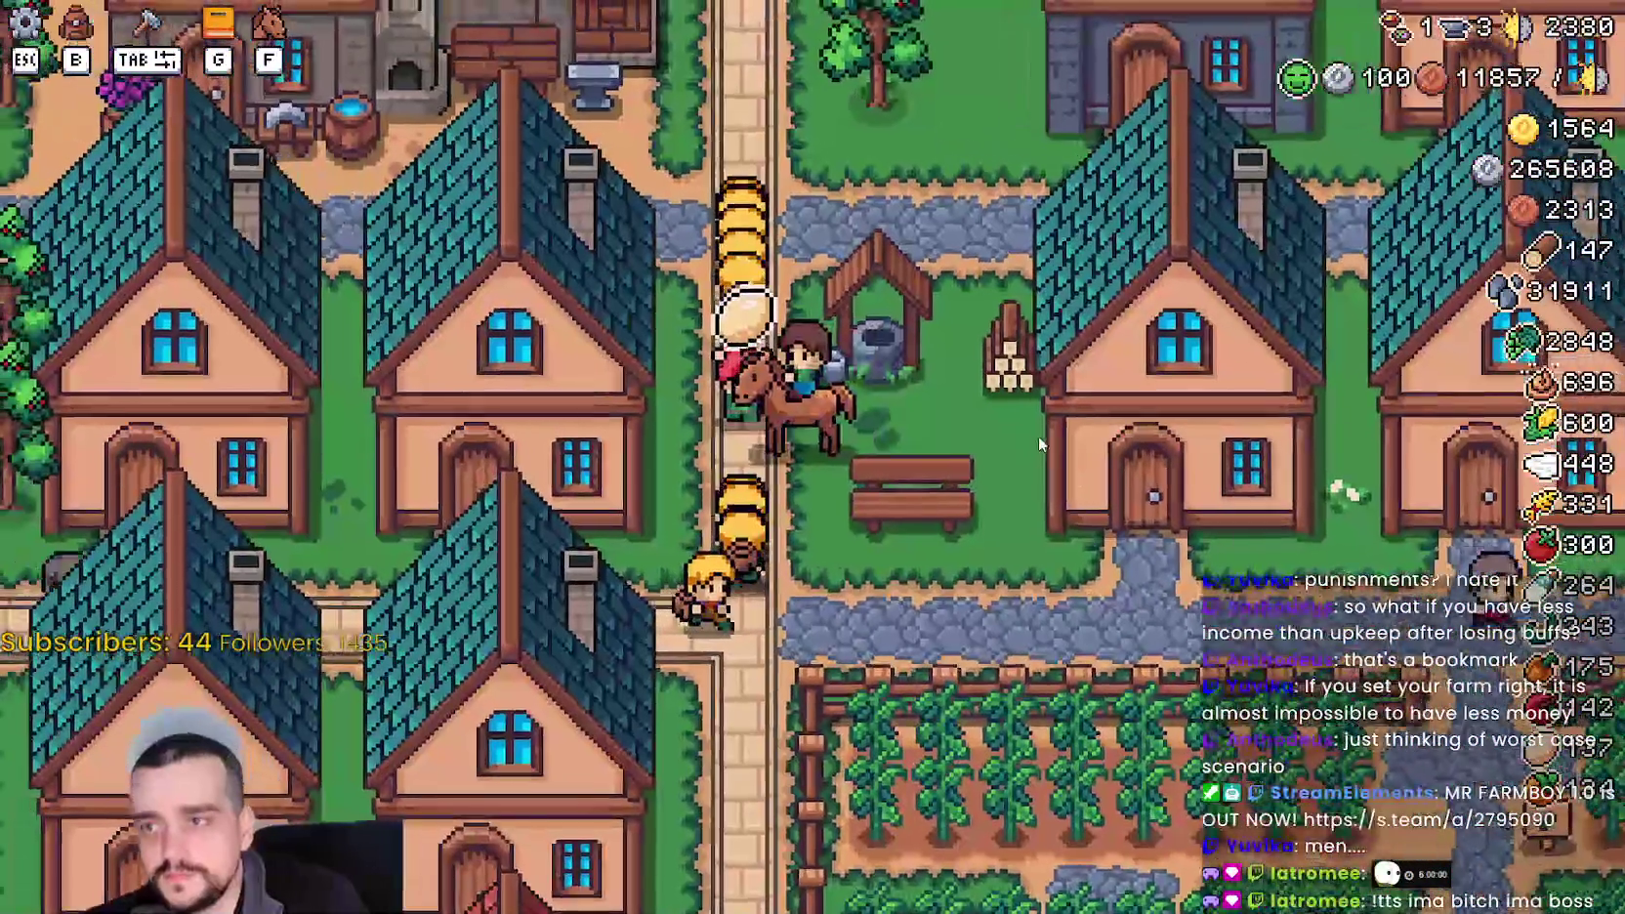
key("s")
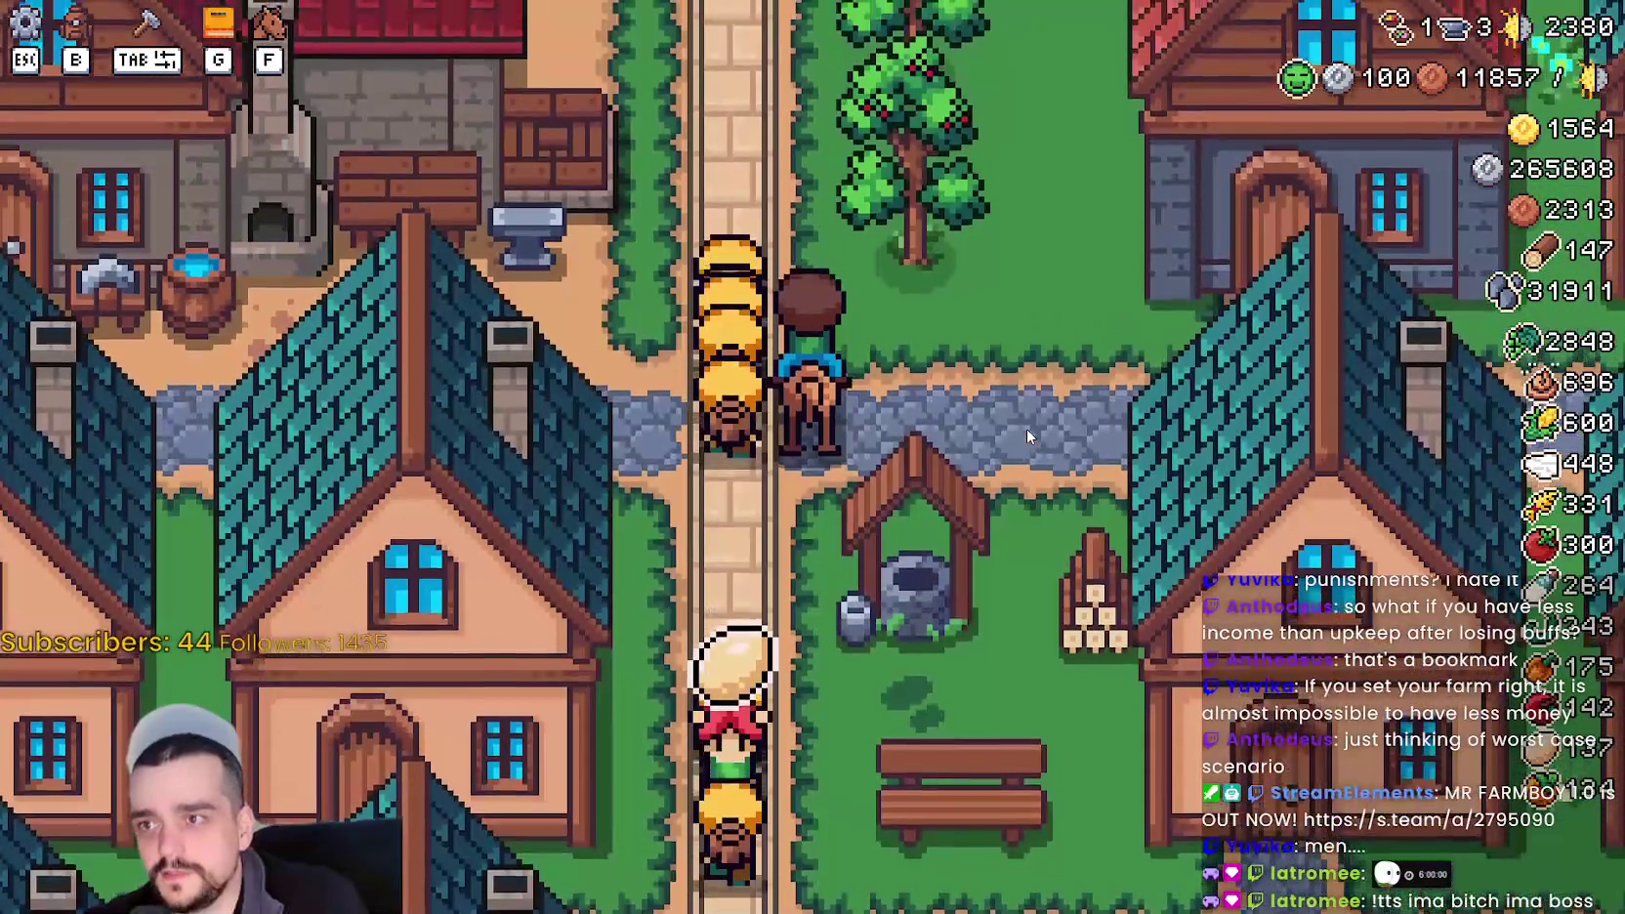
scroll(1028, 432, "down", 2)
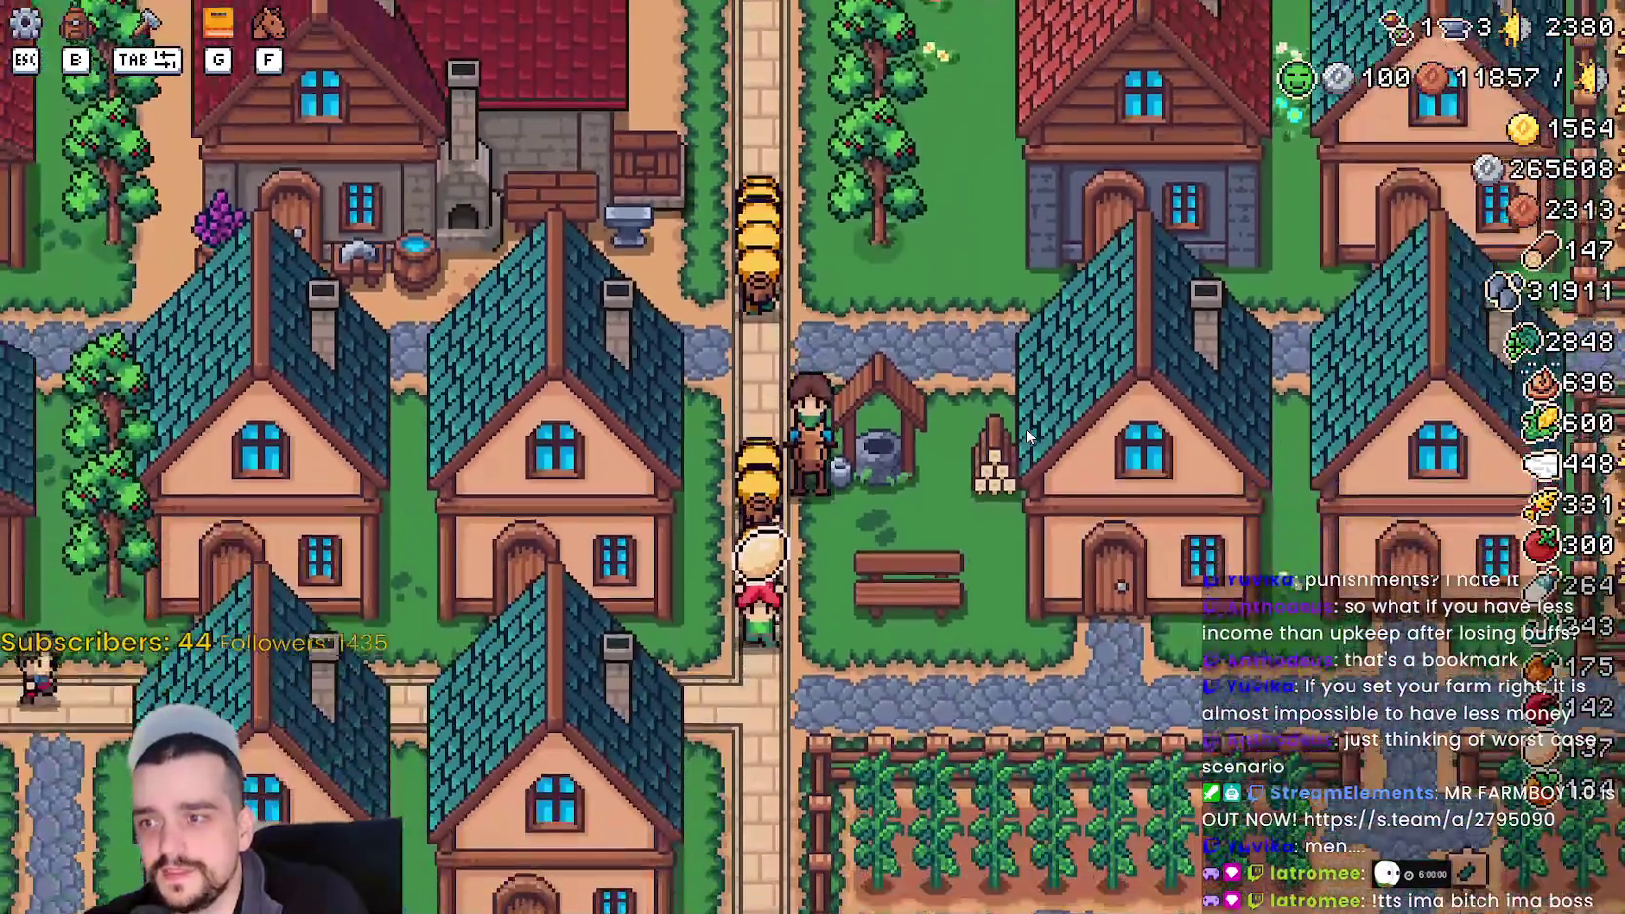
scroll(1026, 430, "down", 6)
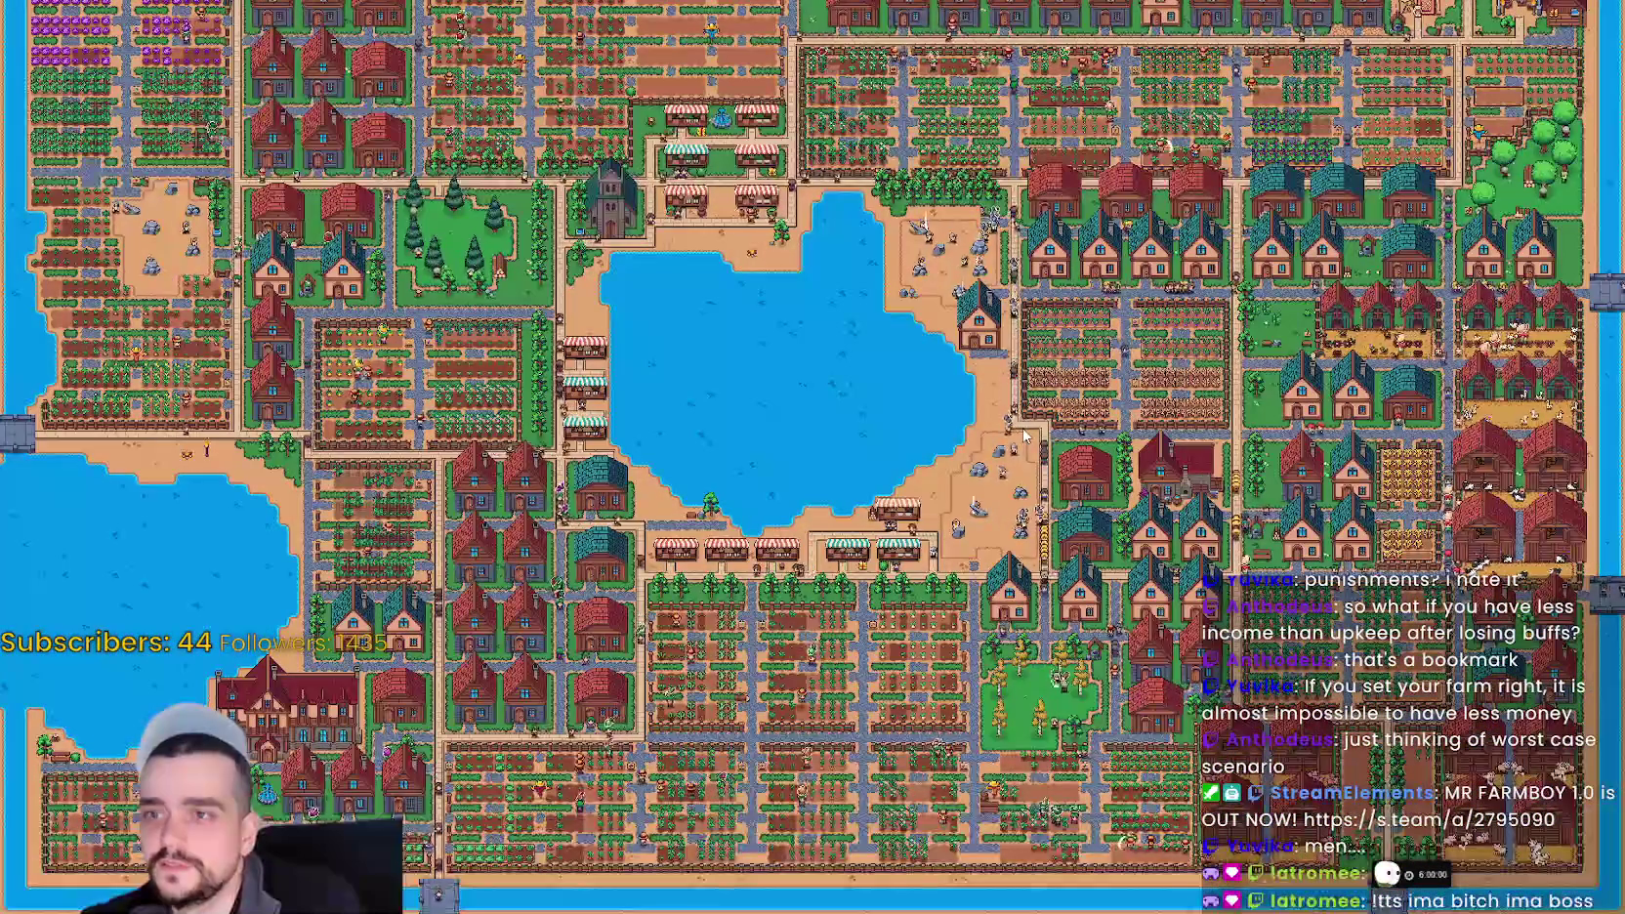
scroll(1025, 435, "up", 5)
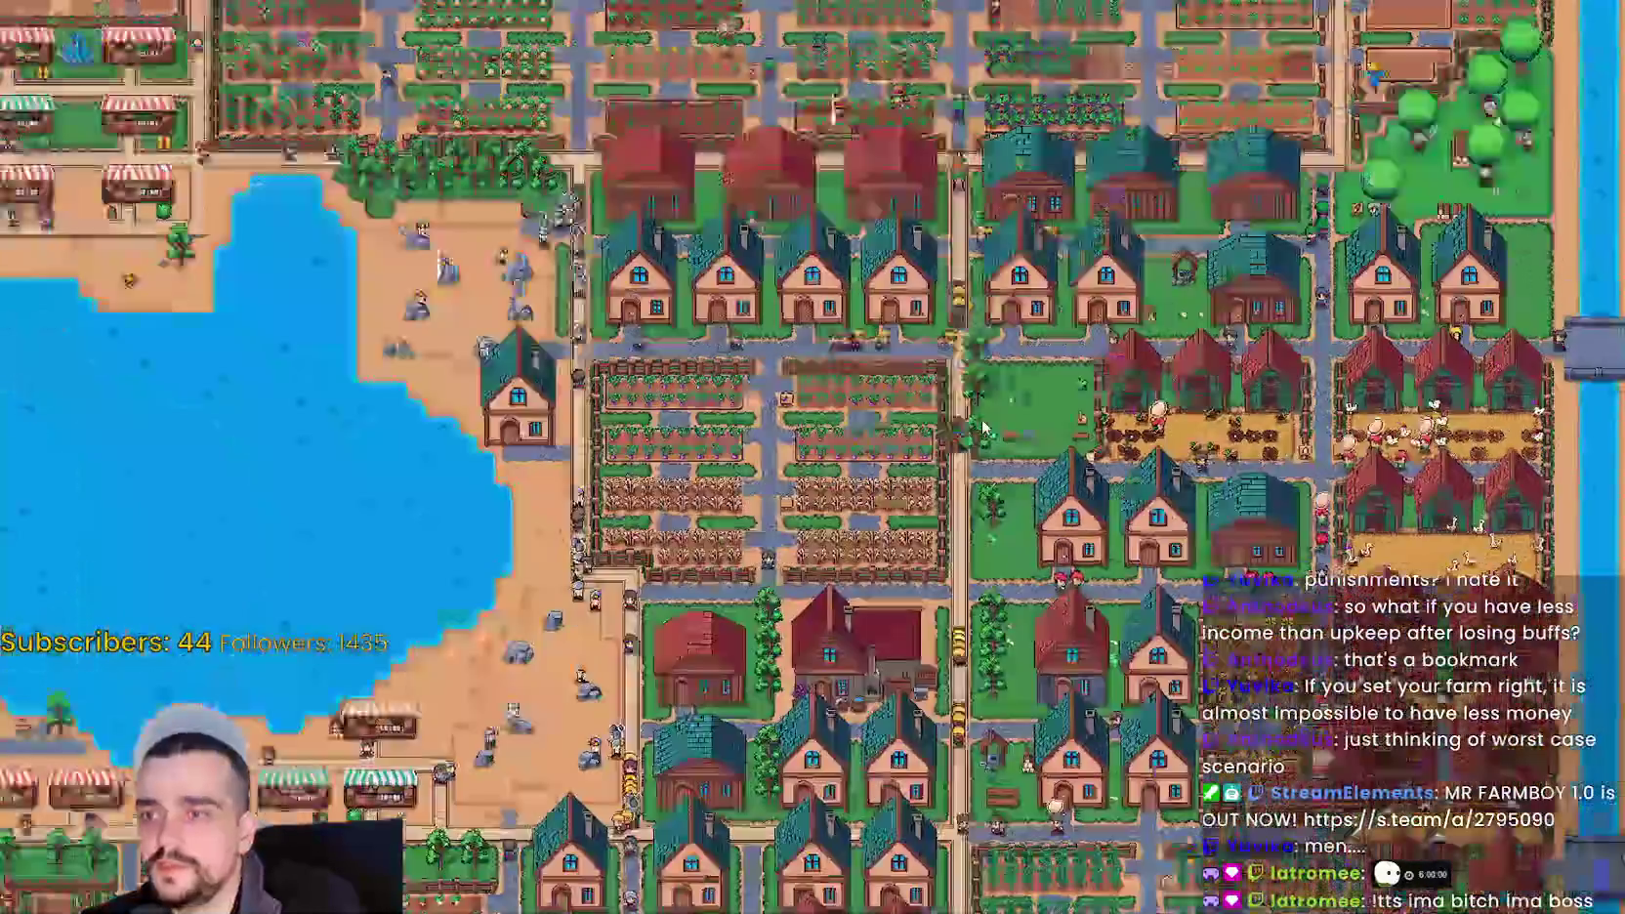
scroll(985, 428, "down", 3)
scroll(996, 449, "up", 6)
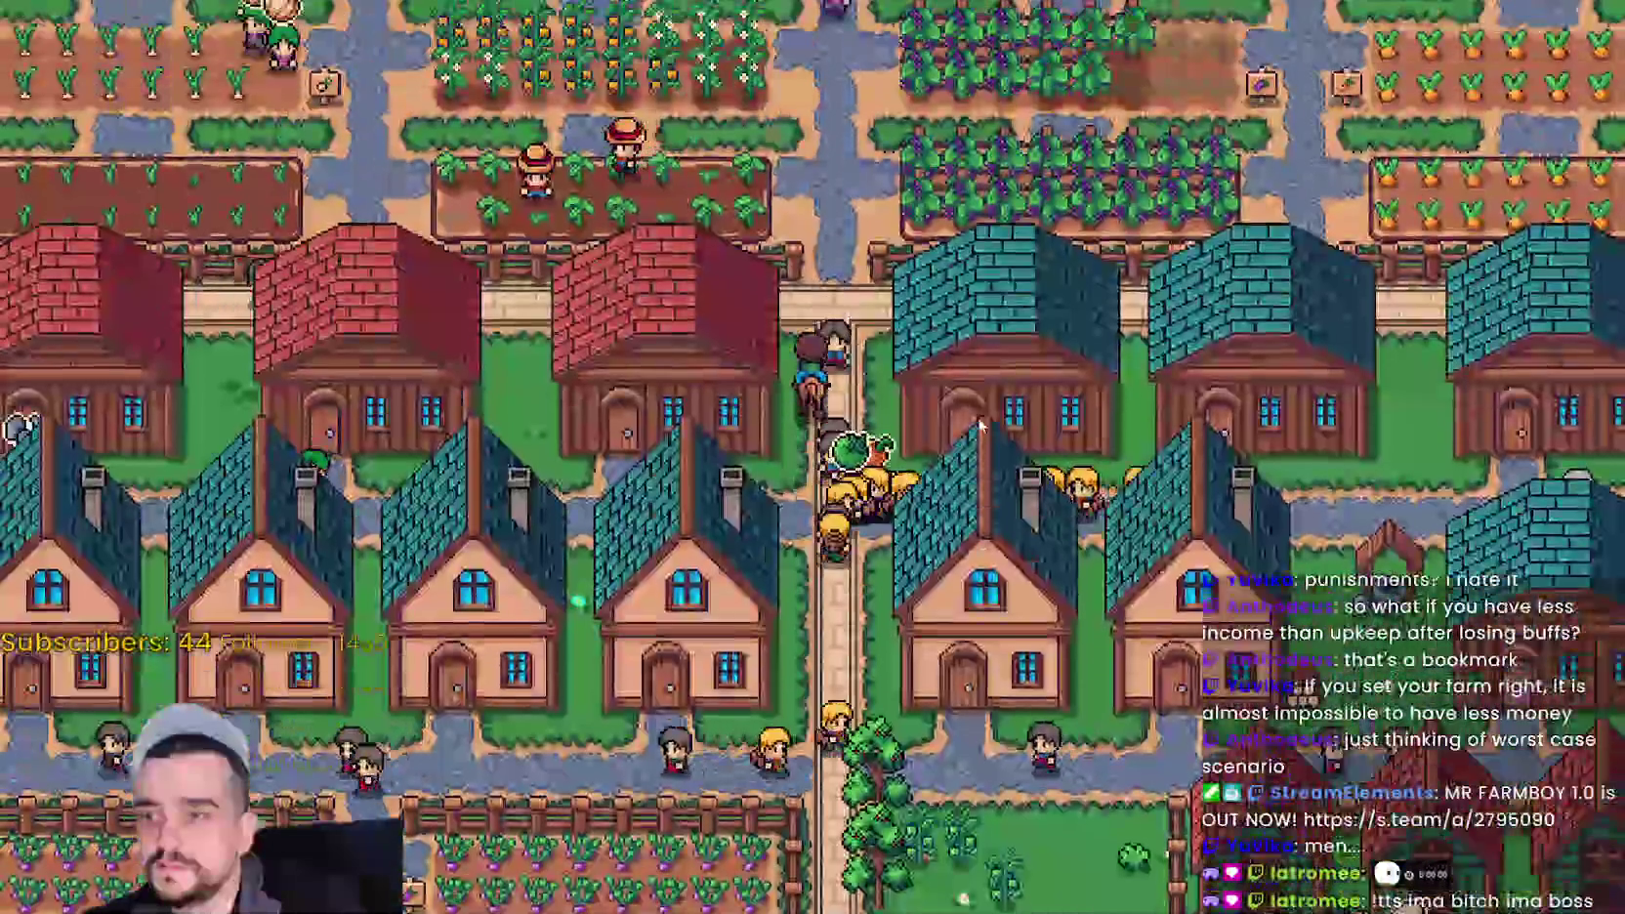
scroll(1007, 461, "up", 3)
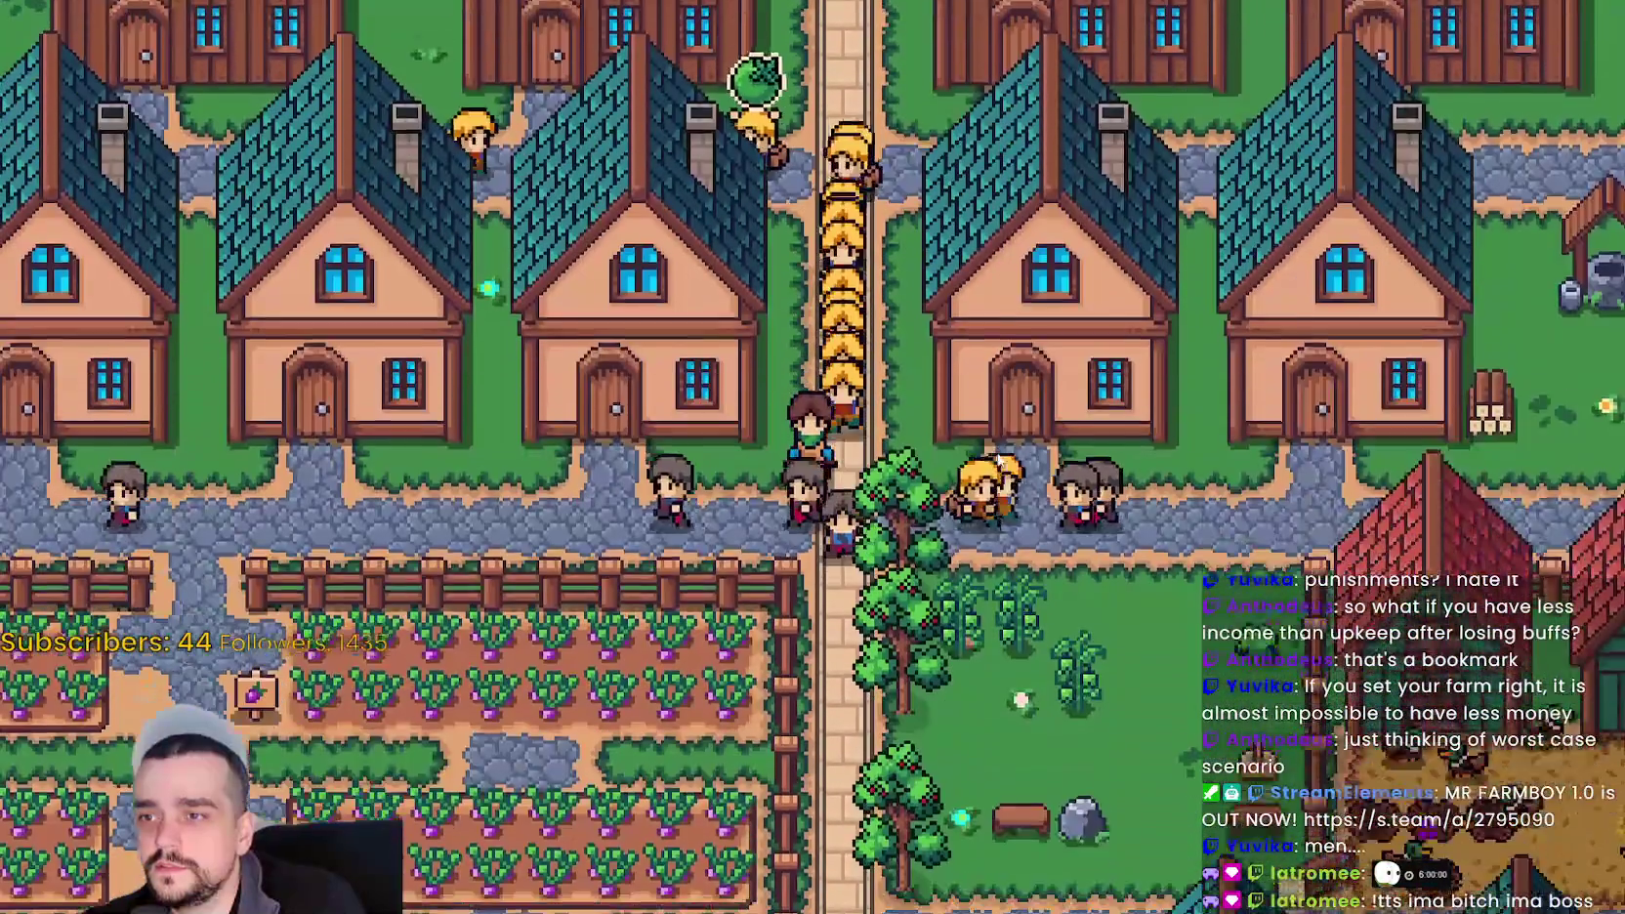
scroll(1075, 457, "up", 3)
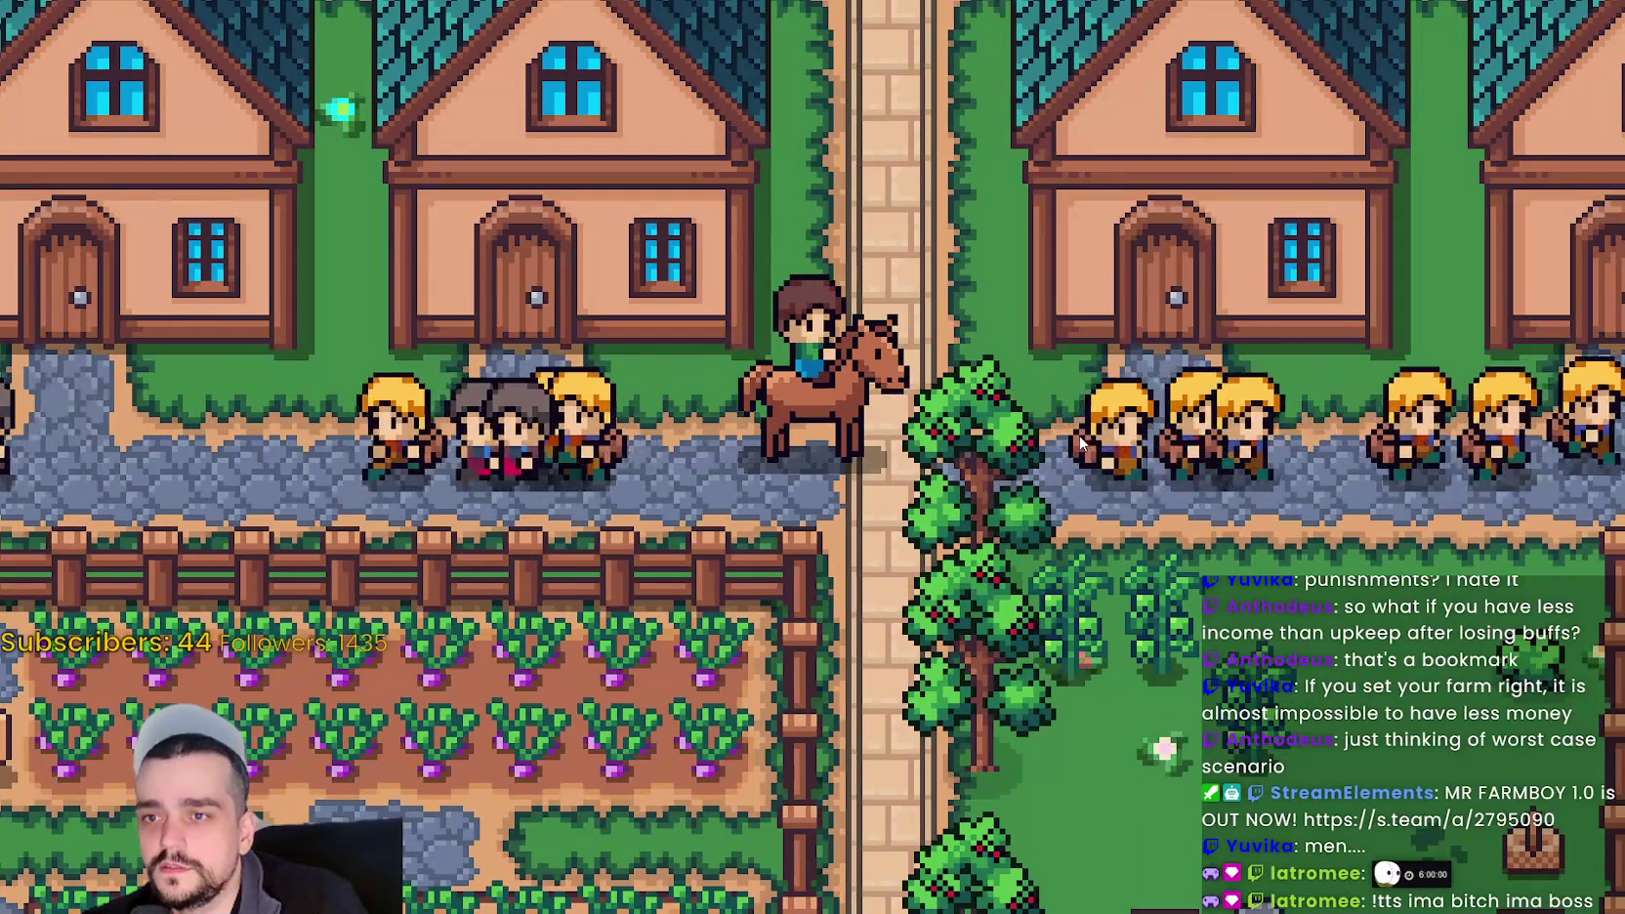
scroll(1234, 493, "down", 3)
scroll(1186, 471, "up", 3)
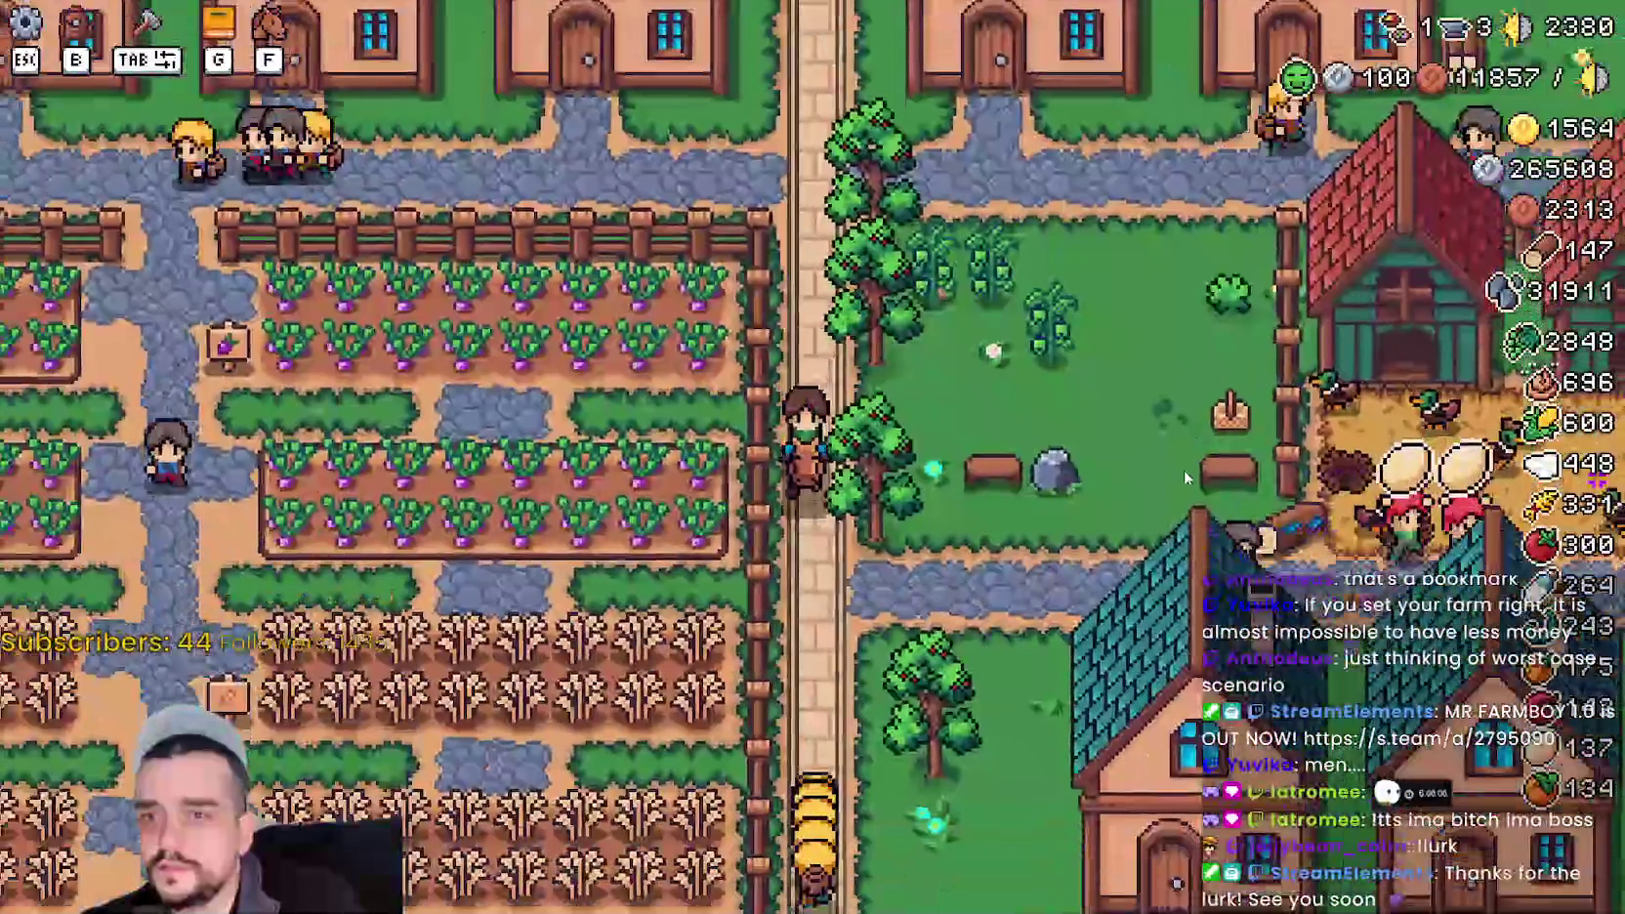
scroll(1186, 477, "down", 2)
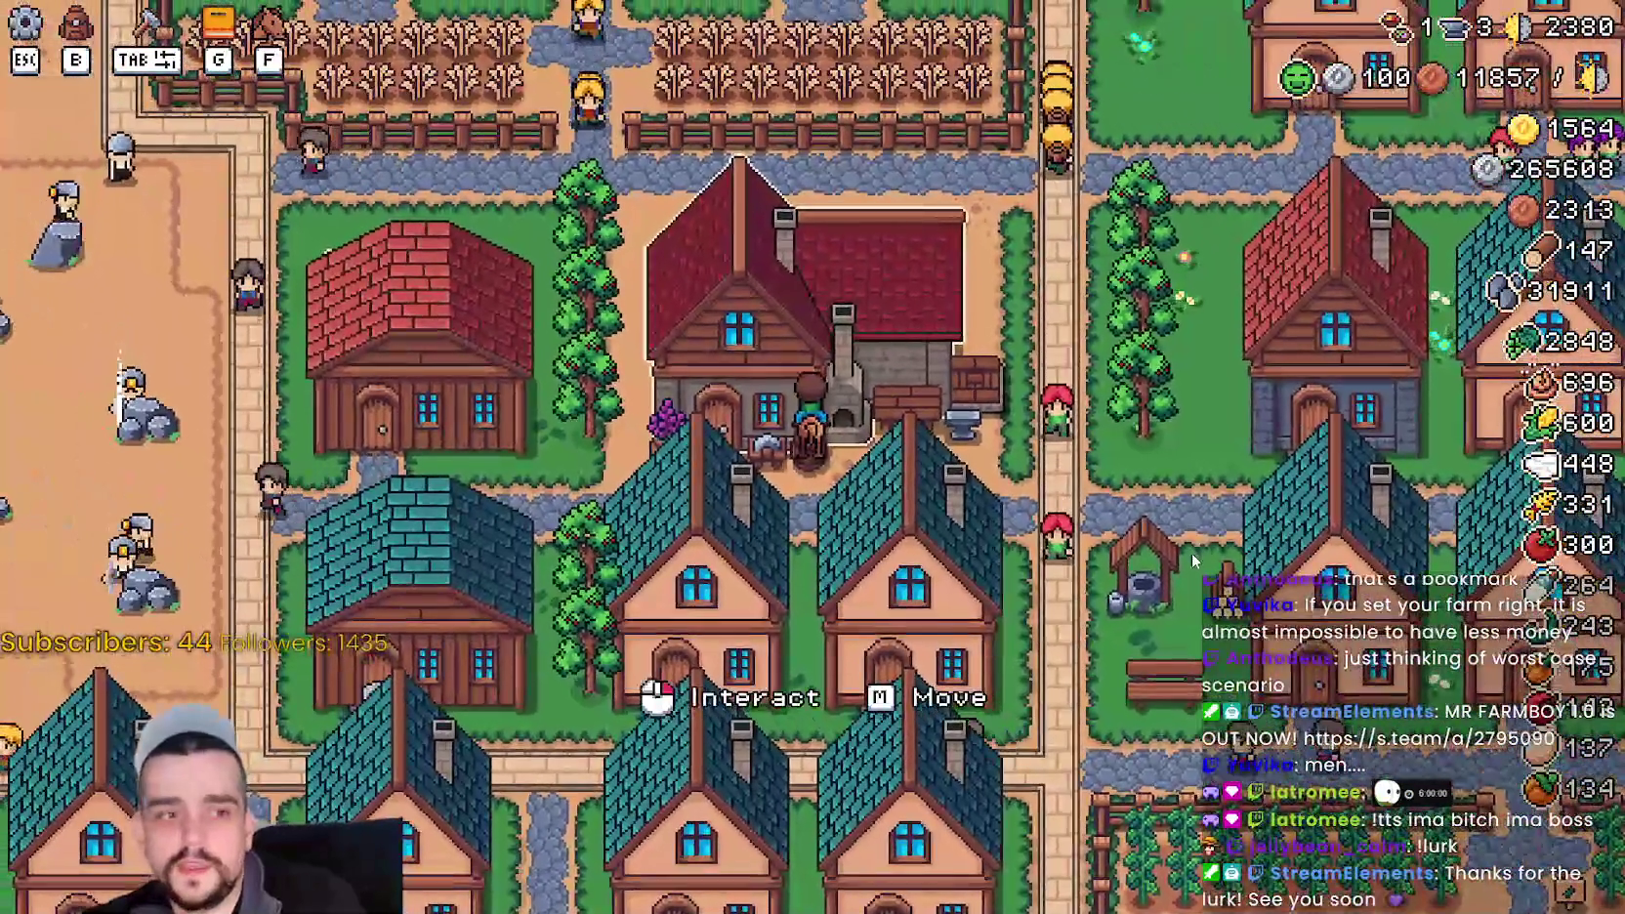
- Check the Blacksmith's active buffs, close the panel, and ride south past the quarry
left_click(1190, 551)
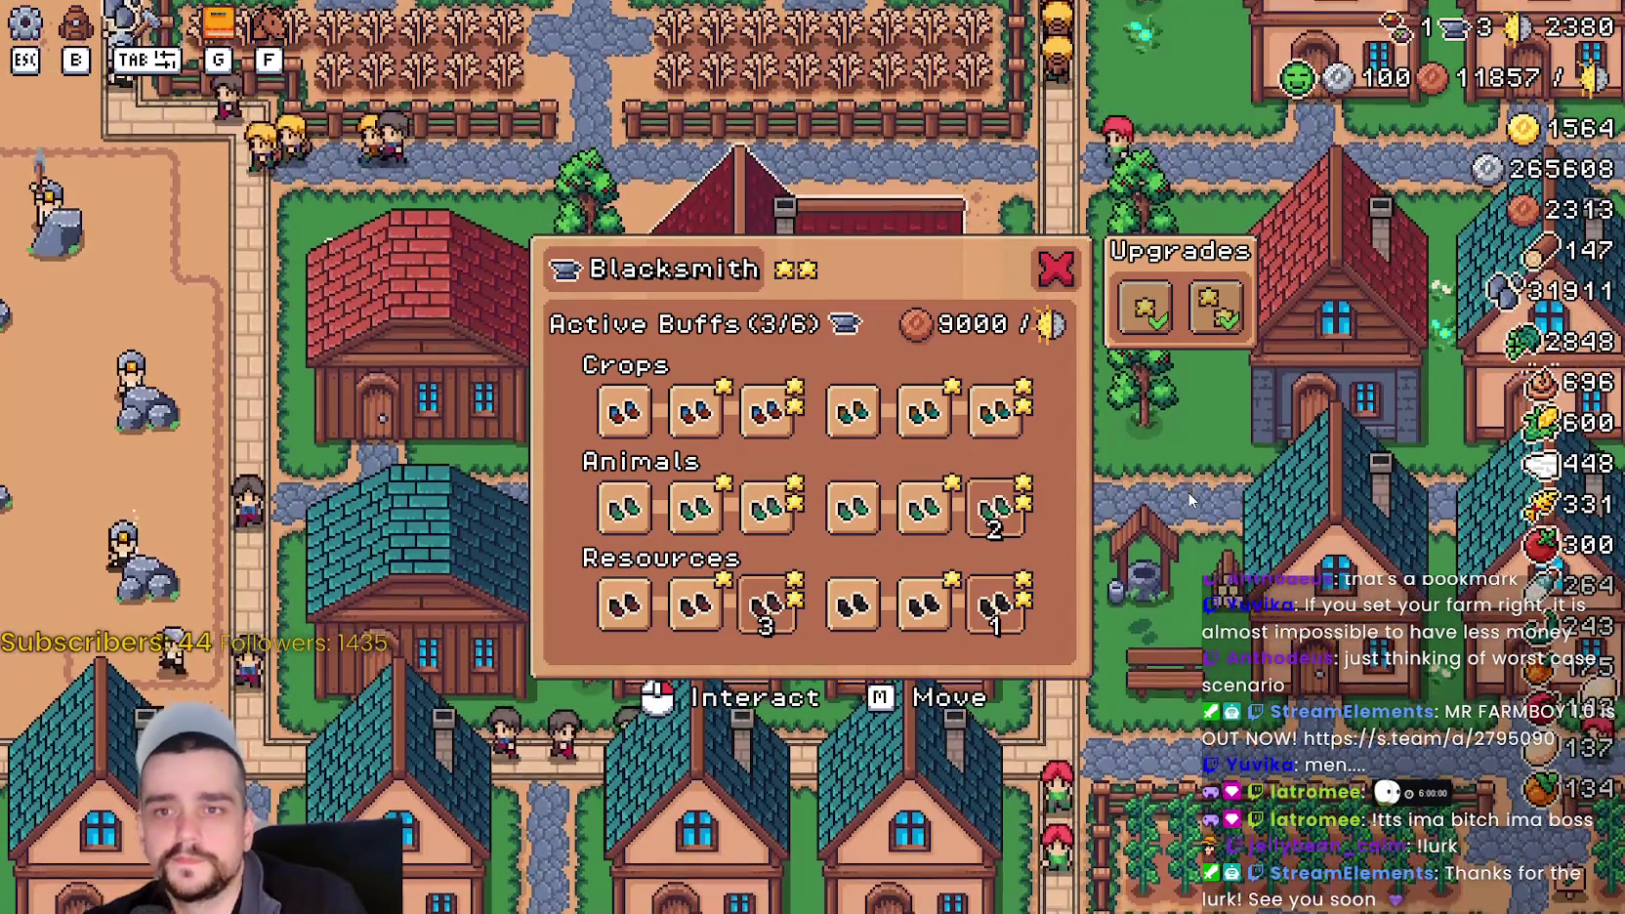
key("Escape")
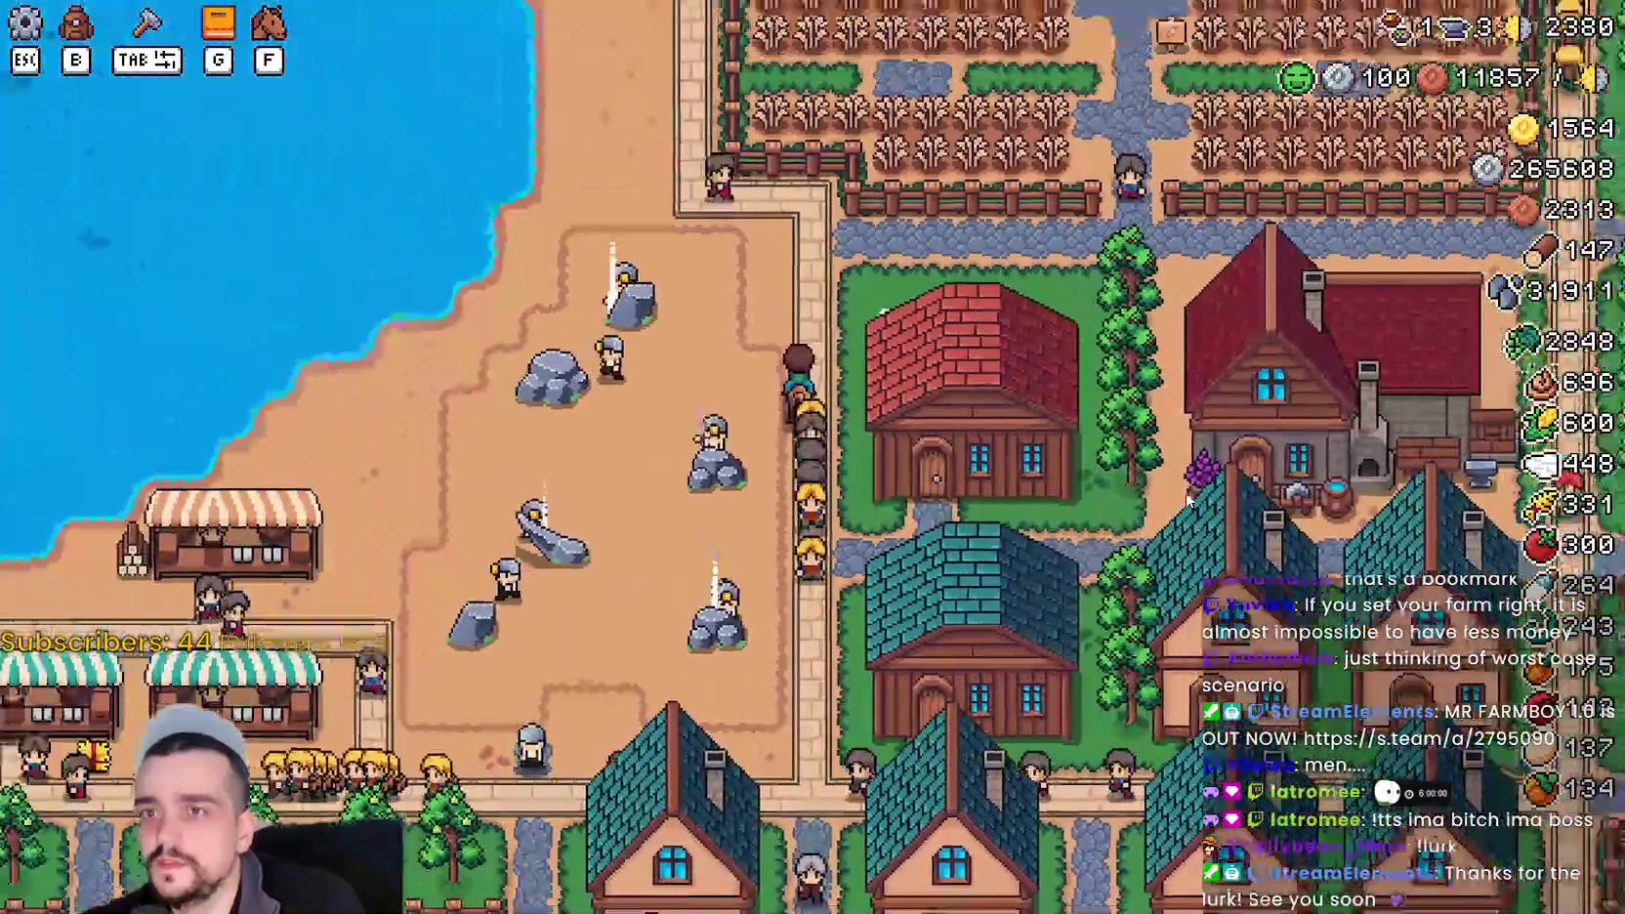
key("s")
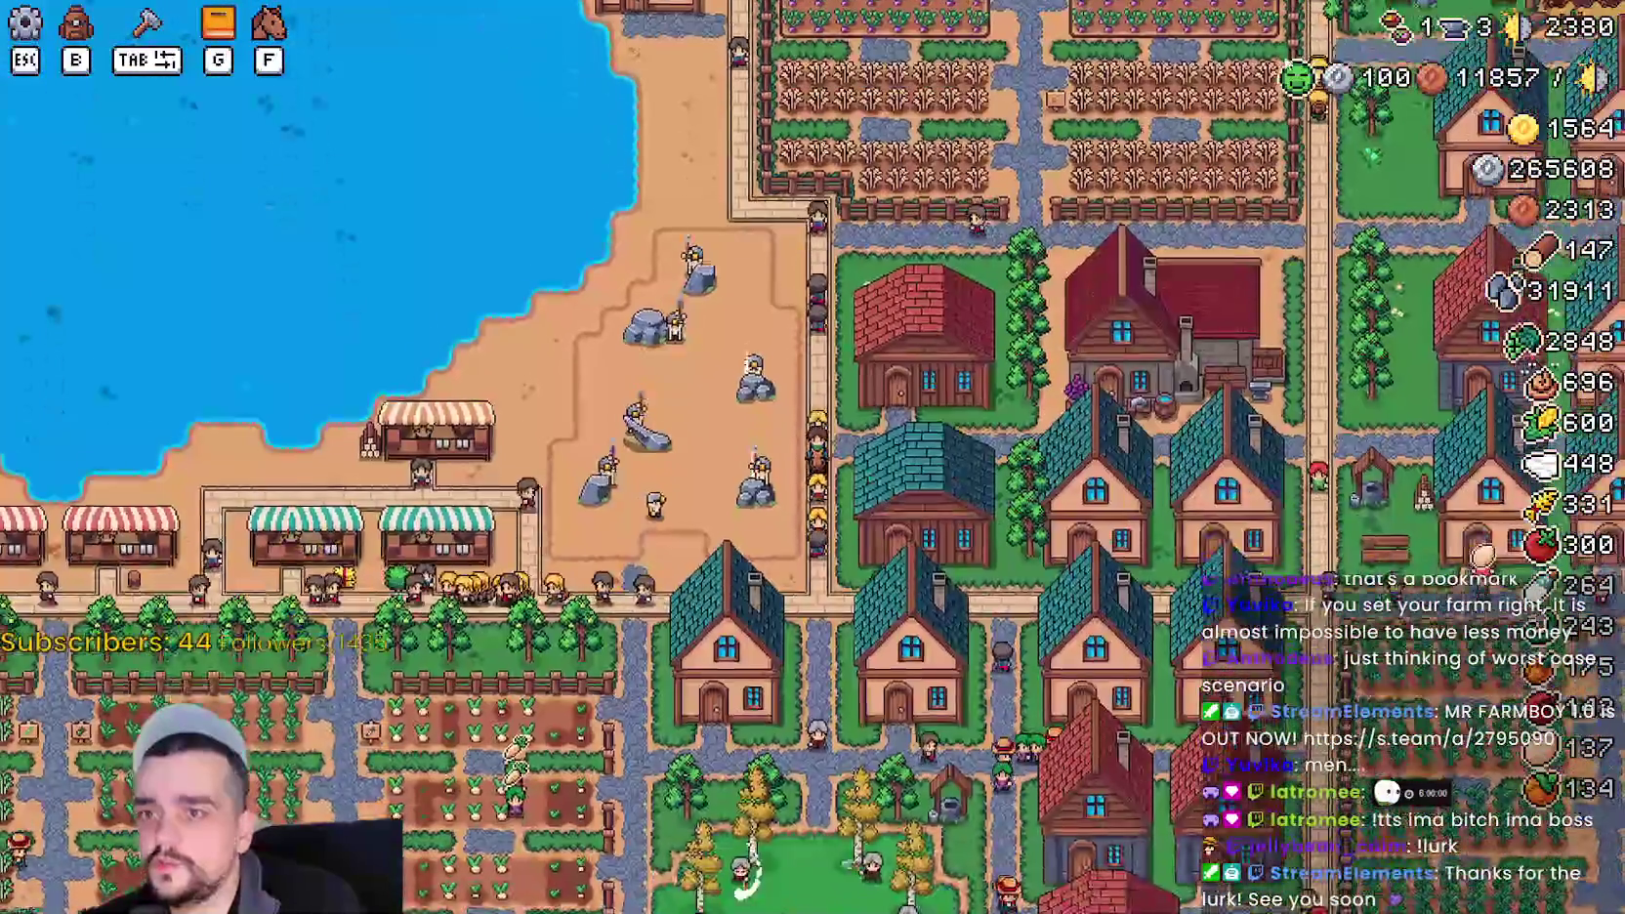
key("d")
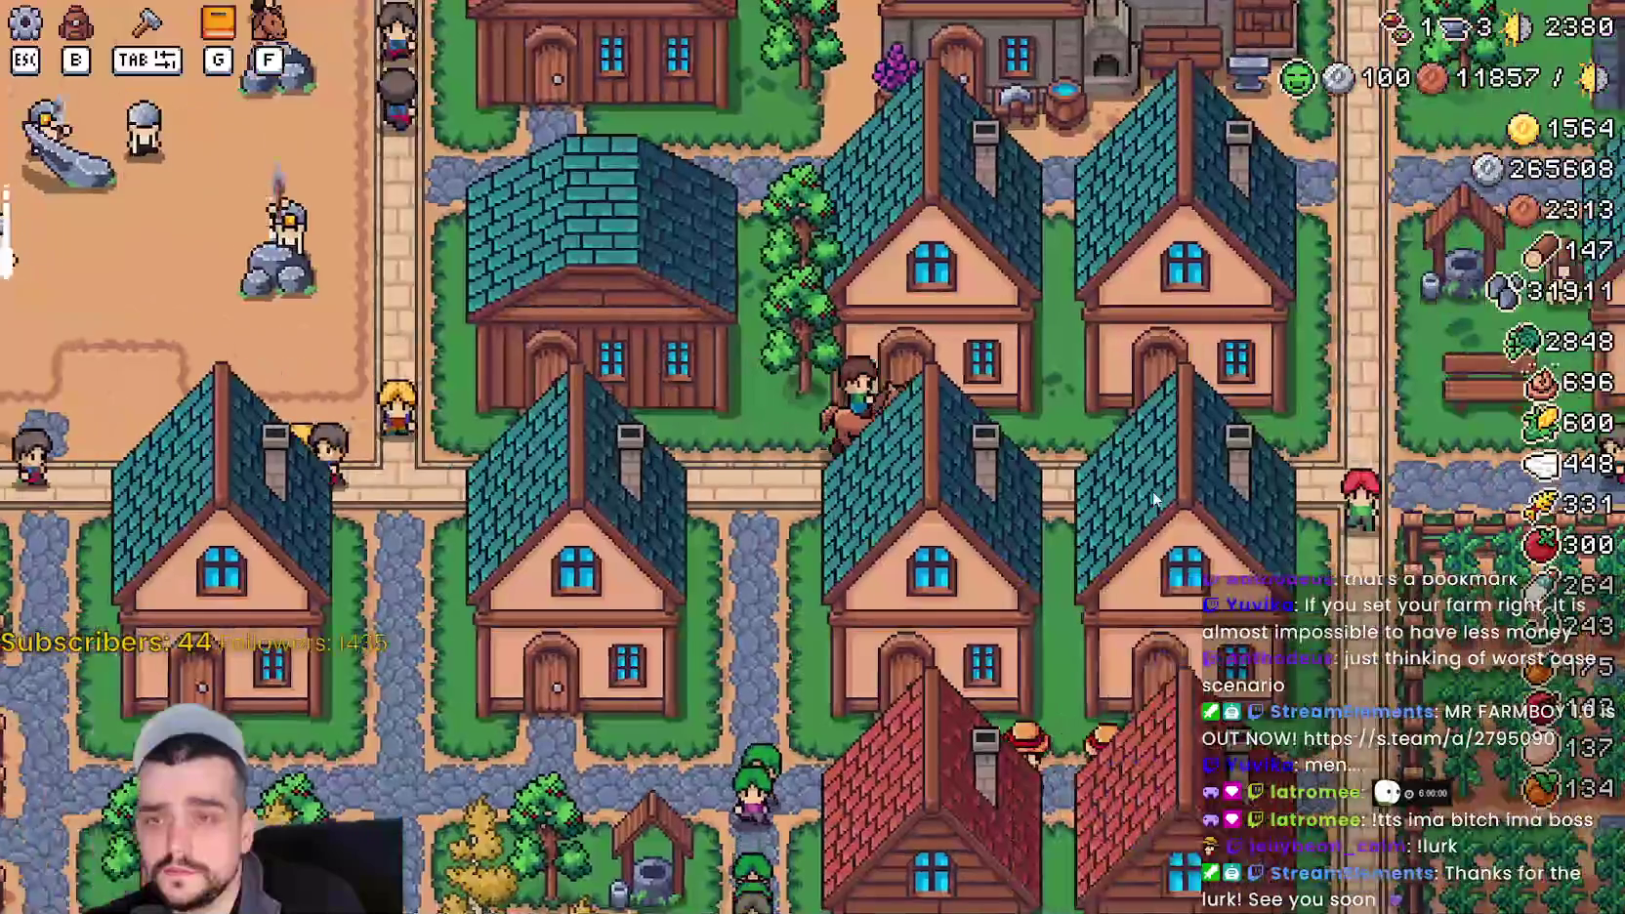
- Ride back and forth east and west between the houses and market stalls
key("d")
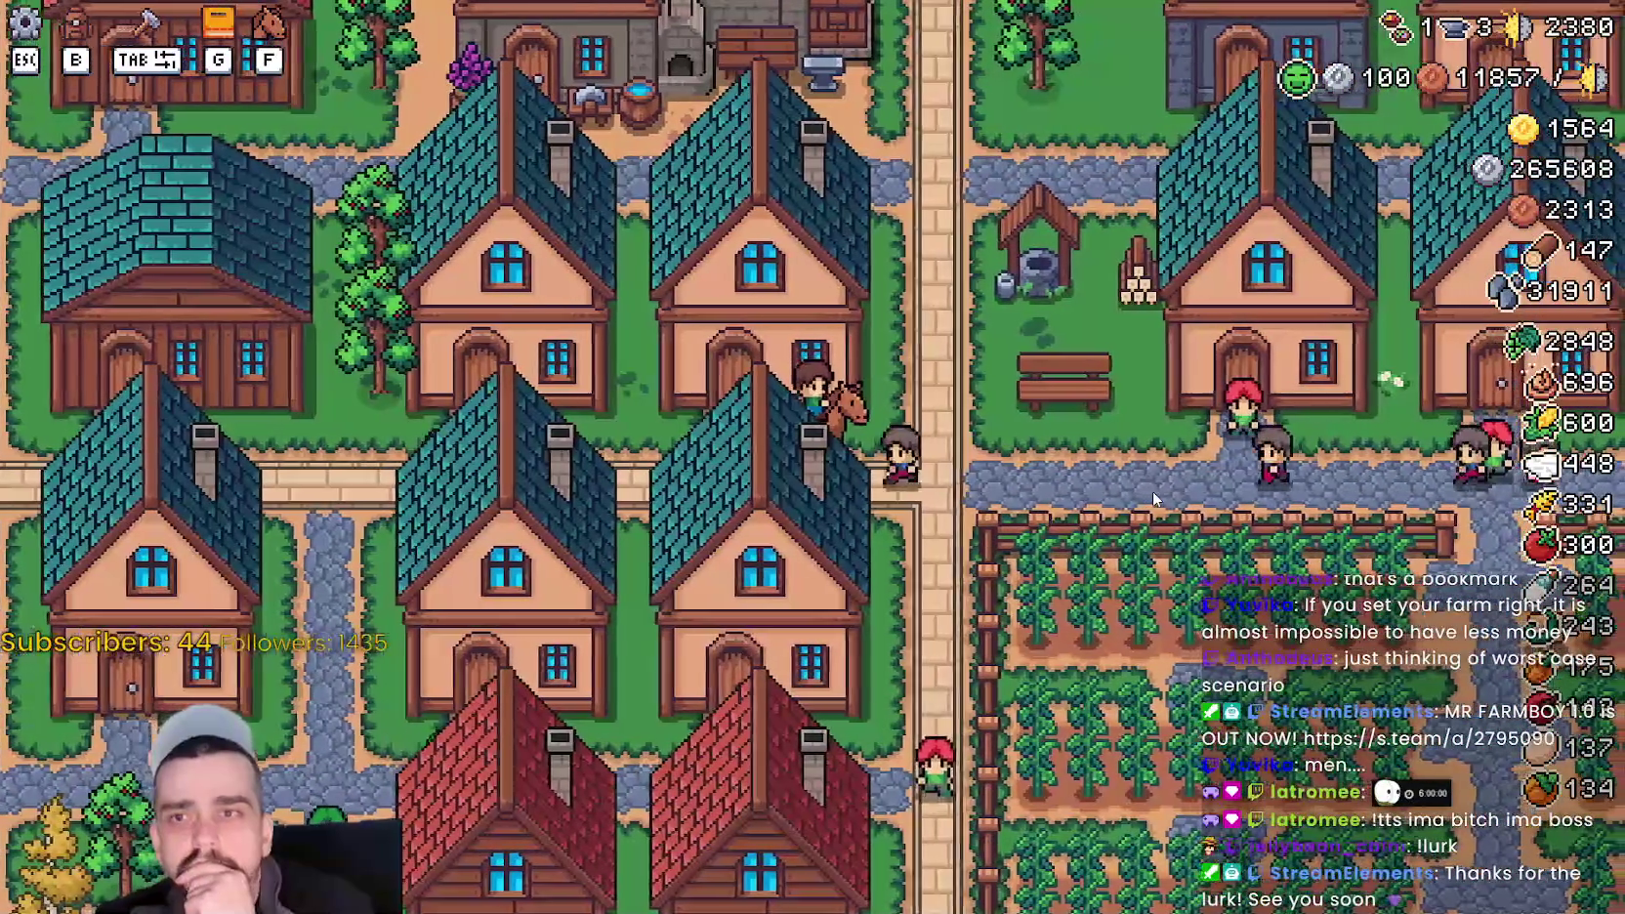
key("a")
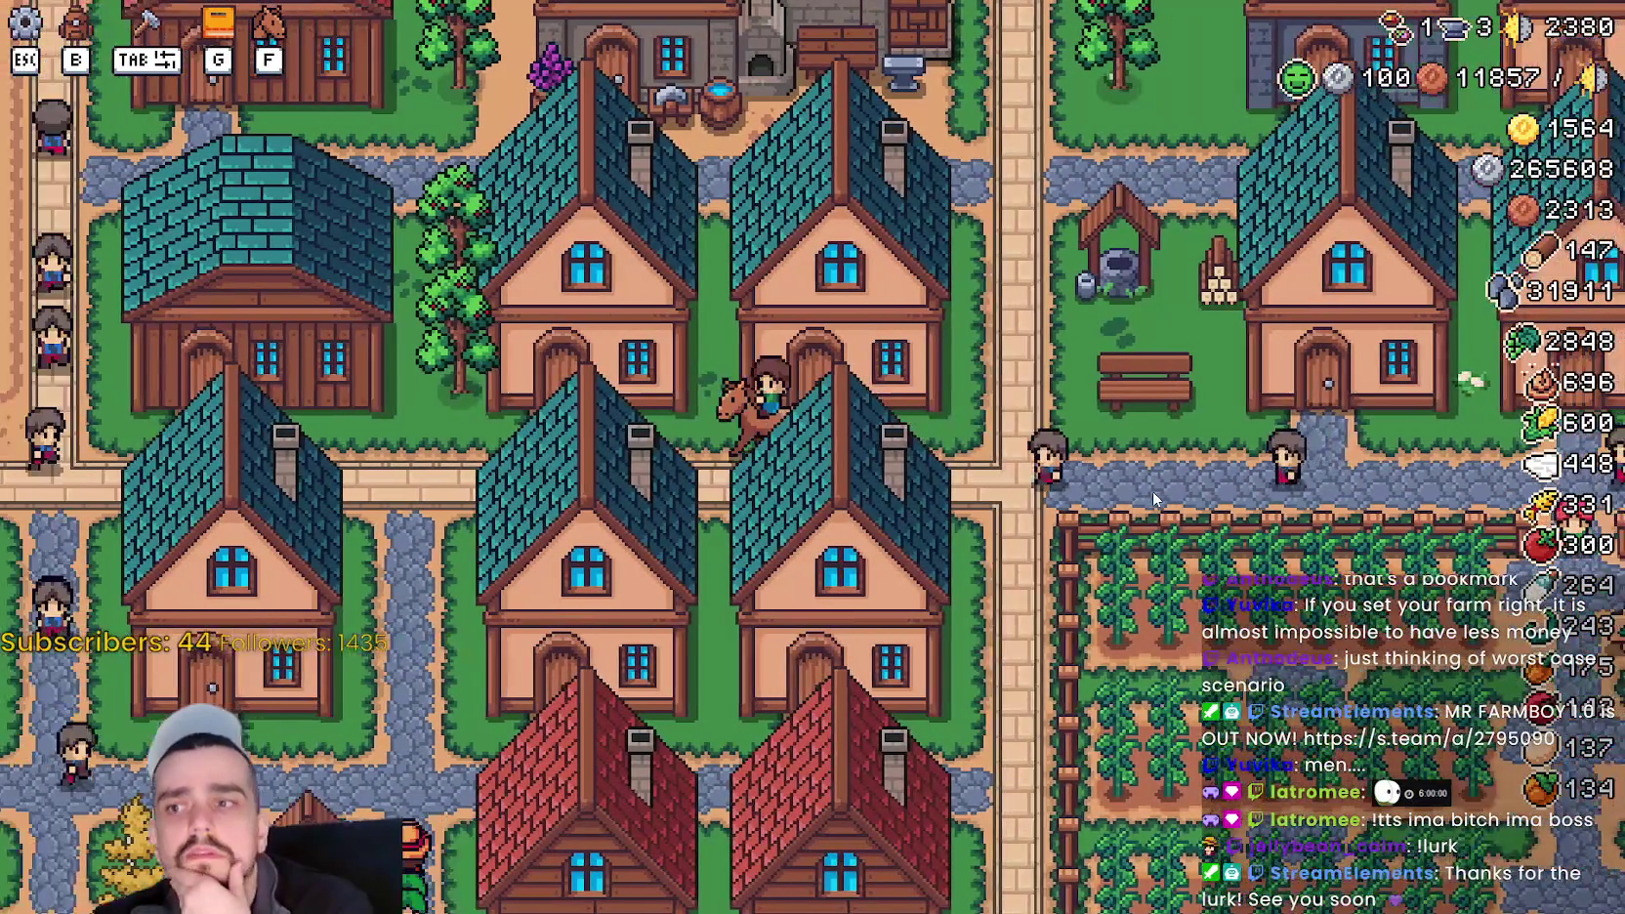
key("a")
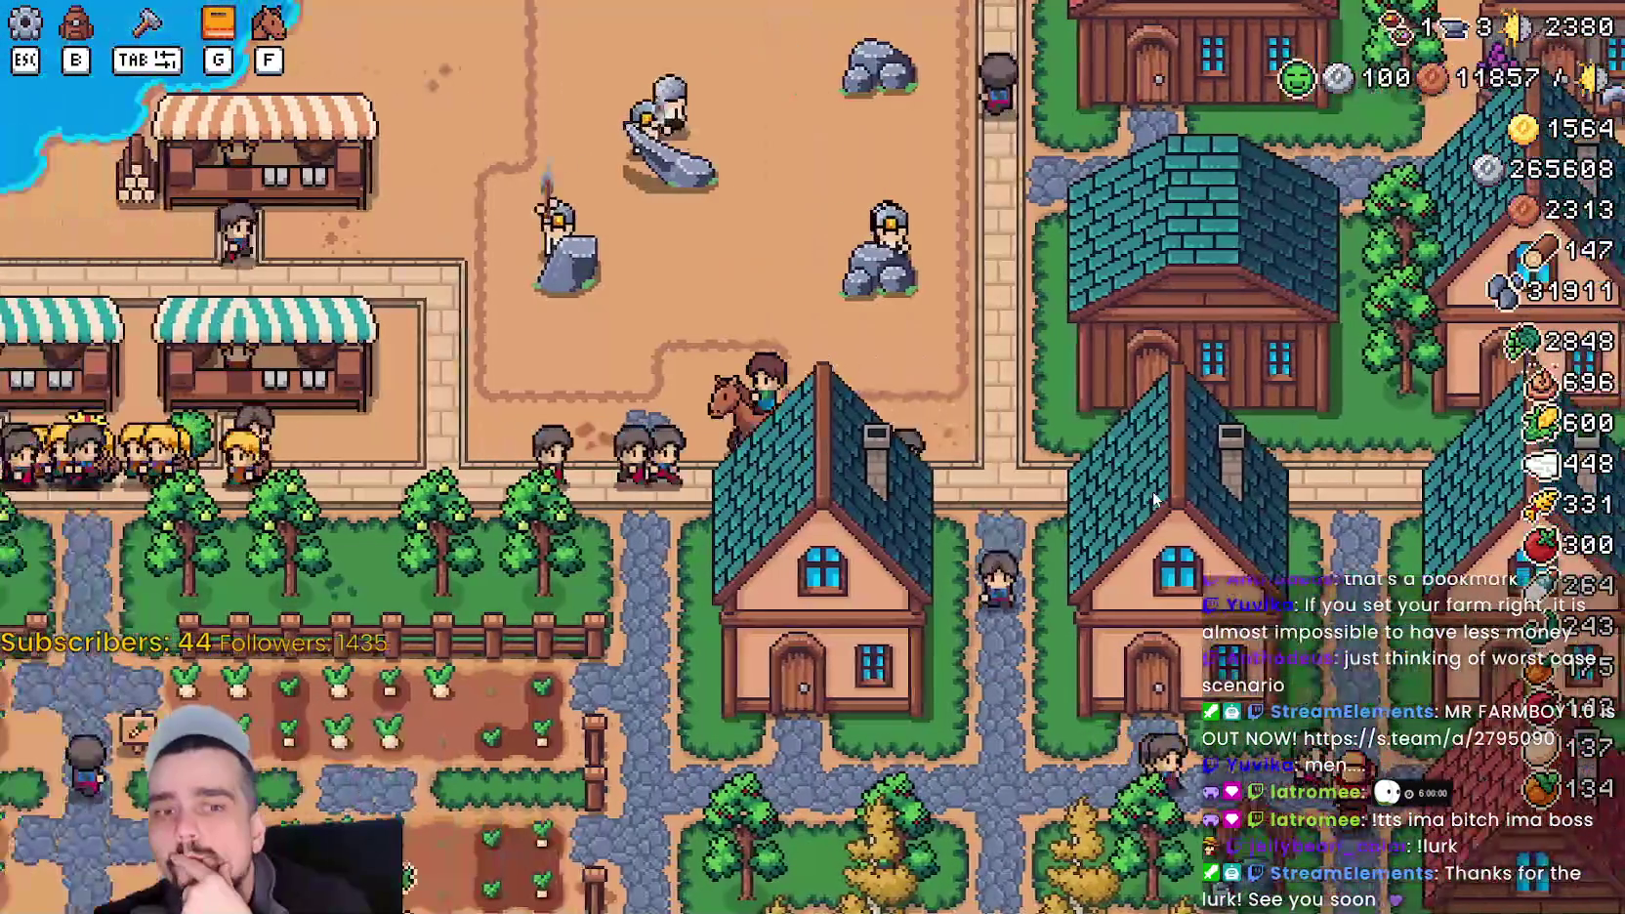
key("d")
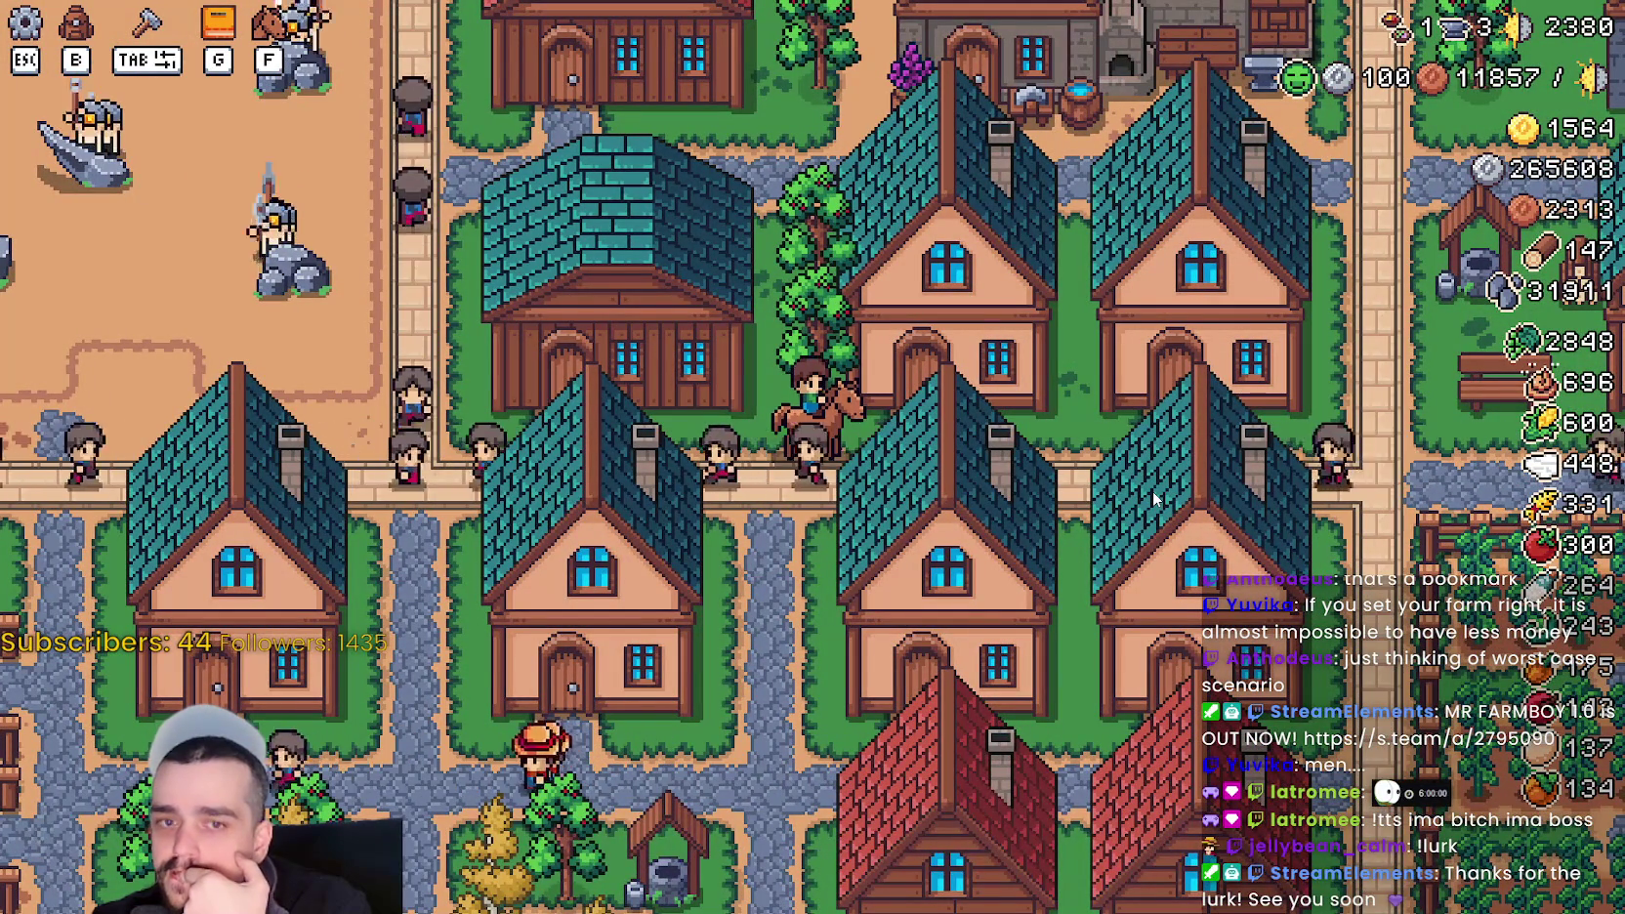
key("a")
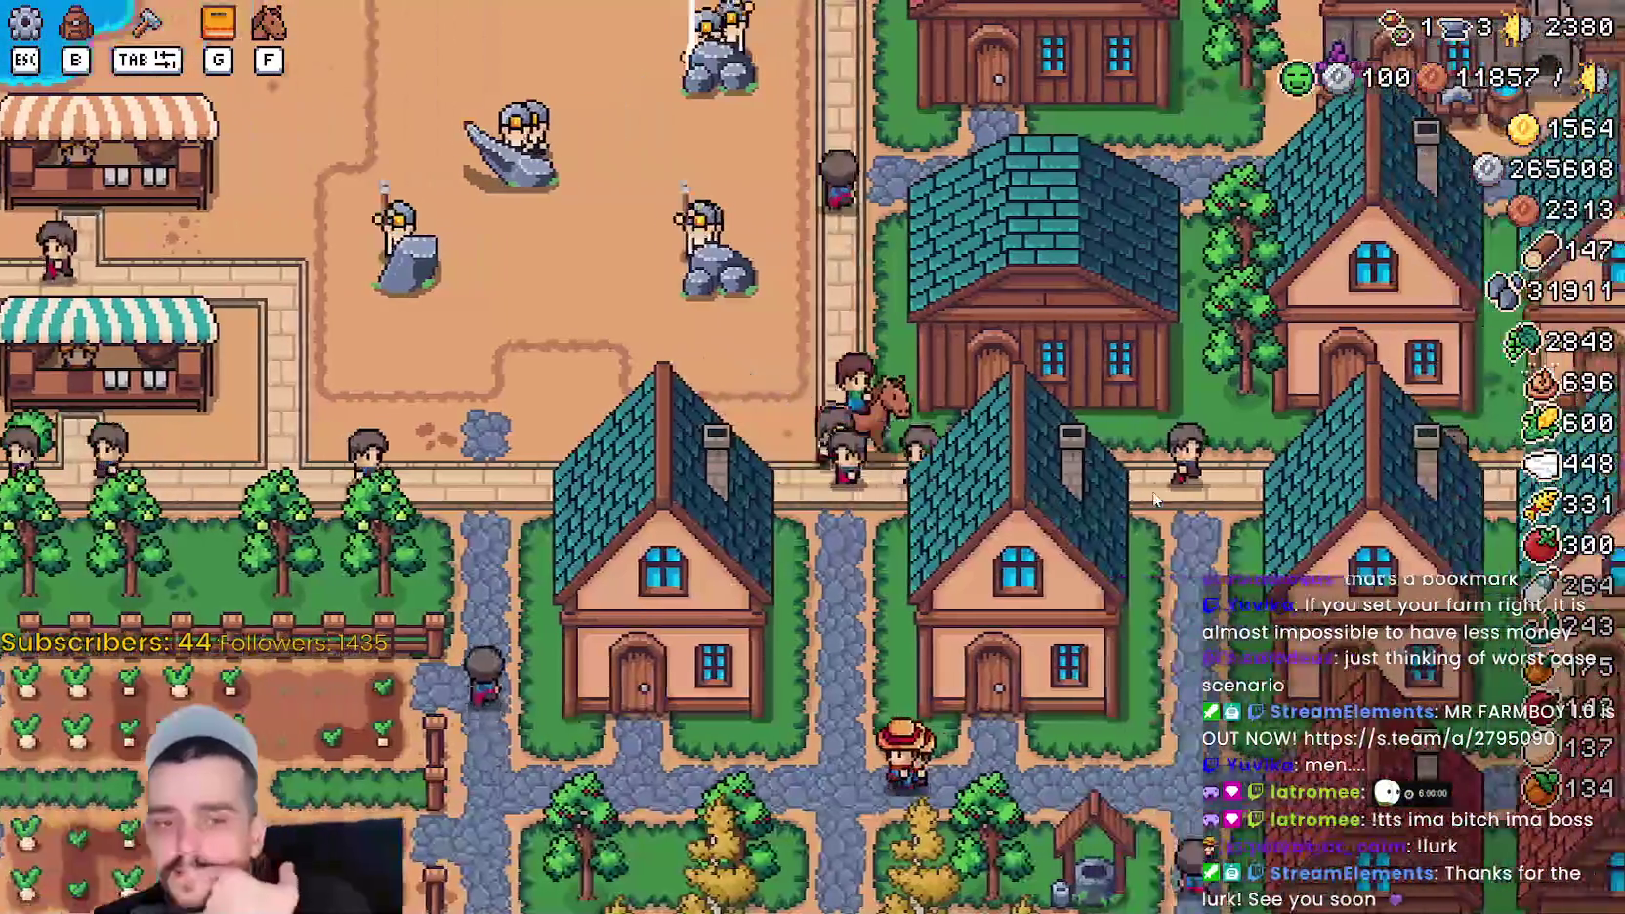
key("d")
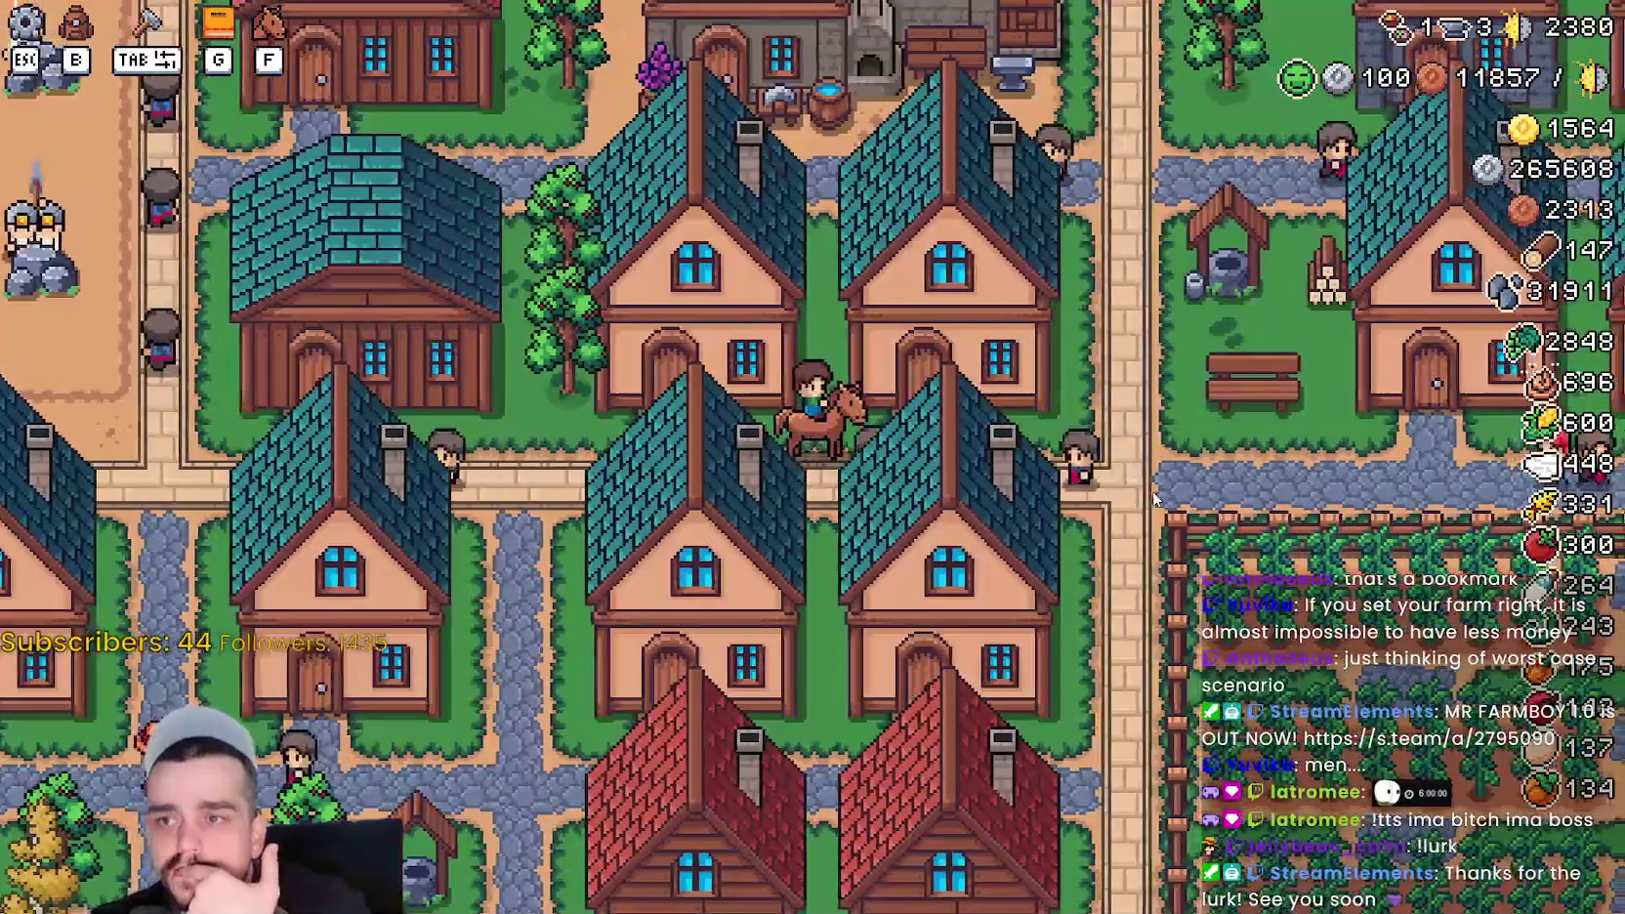
key("a")
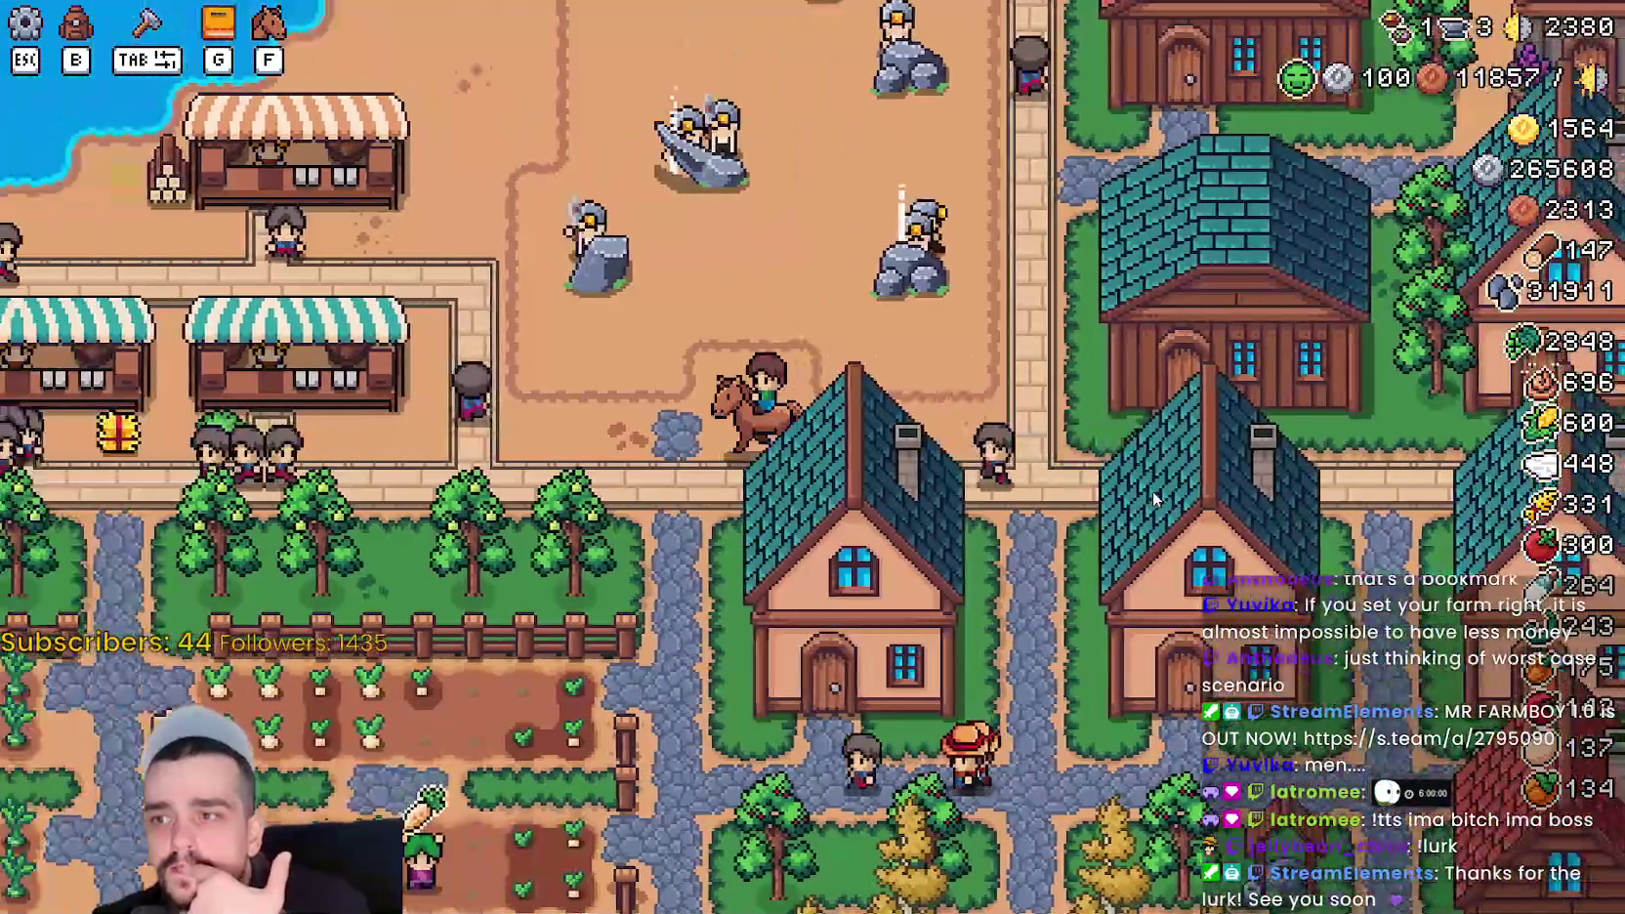
key("d")
key("d")
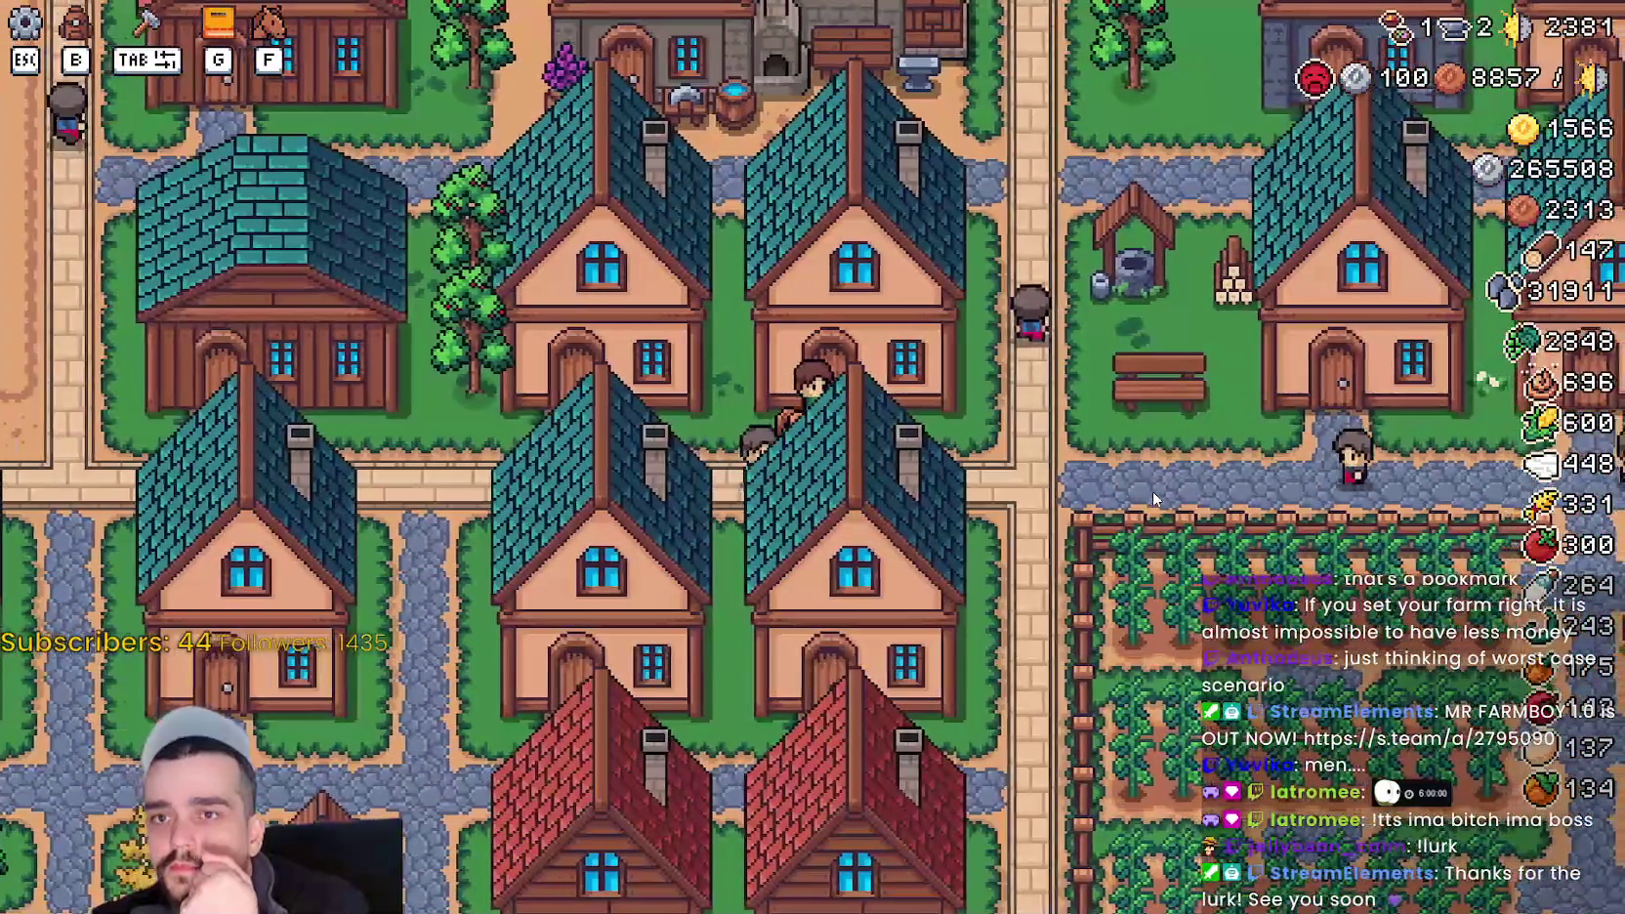
- Ride south through town toward the farm fields, then north-east back to the blacksmith
key("a")
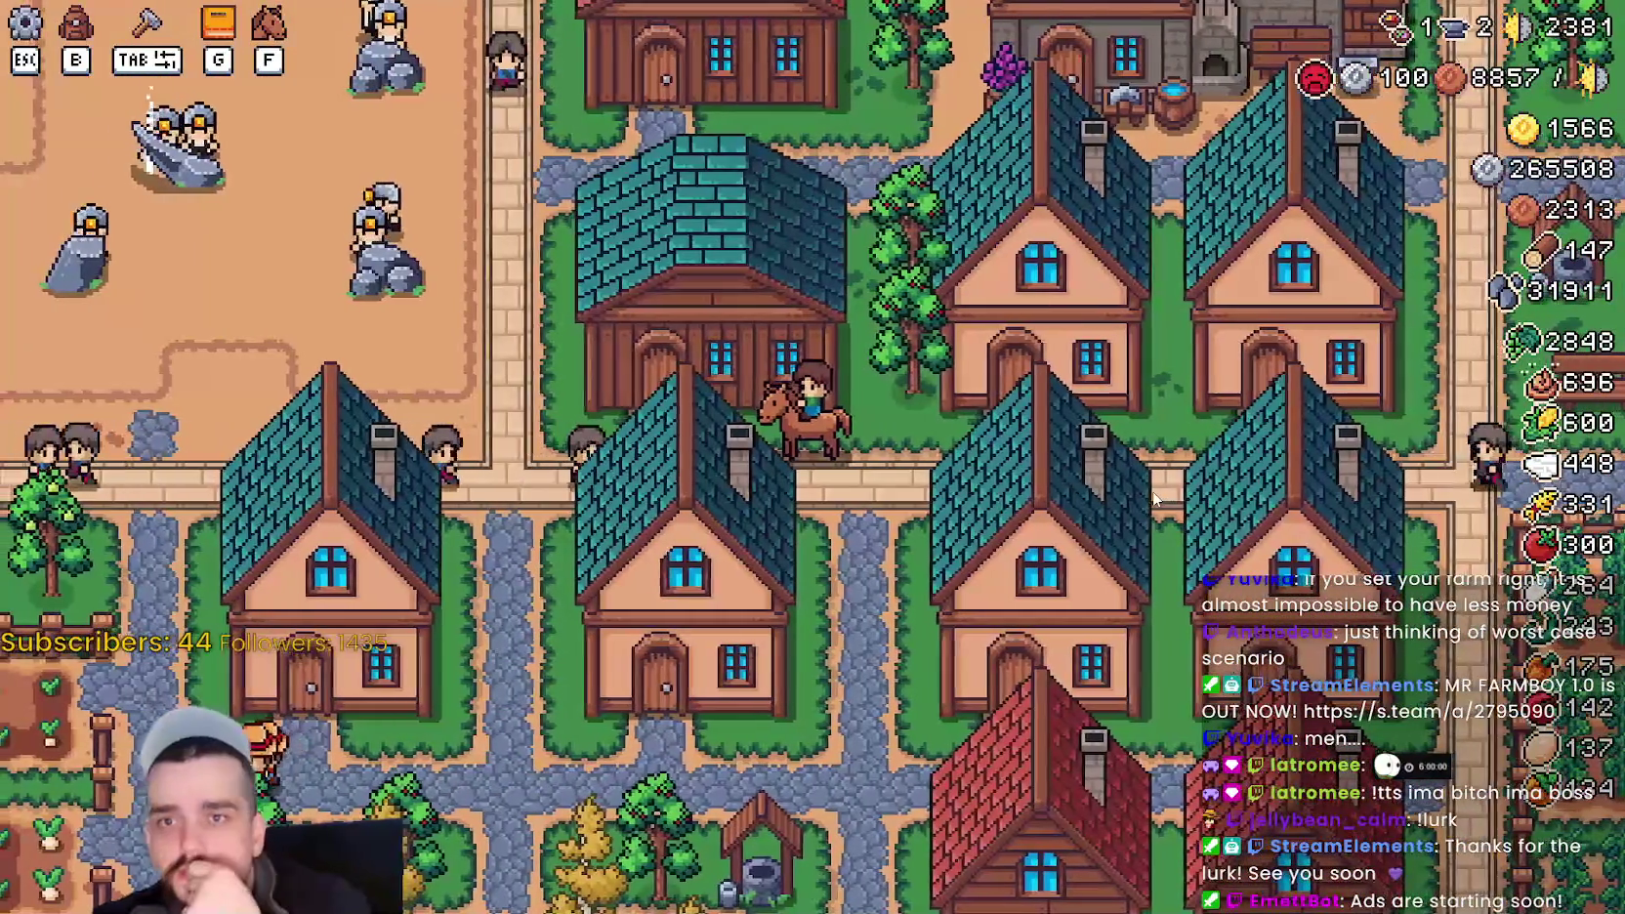
key("d")
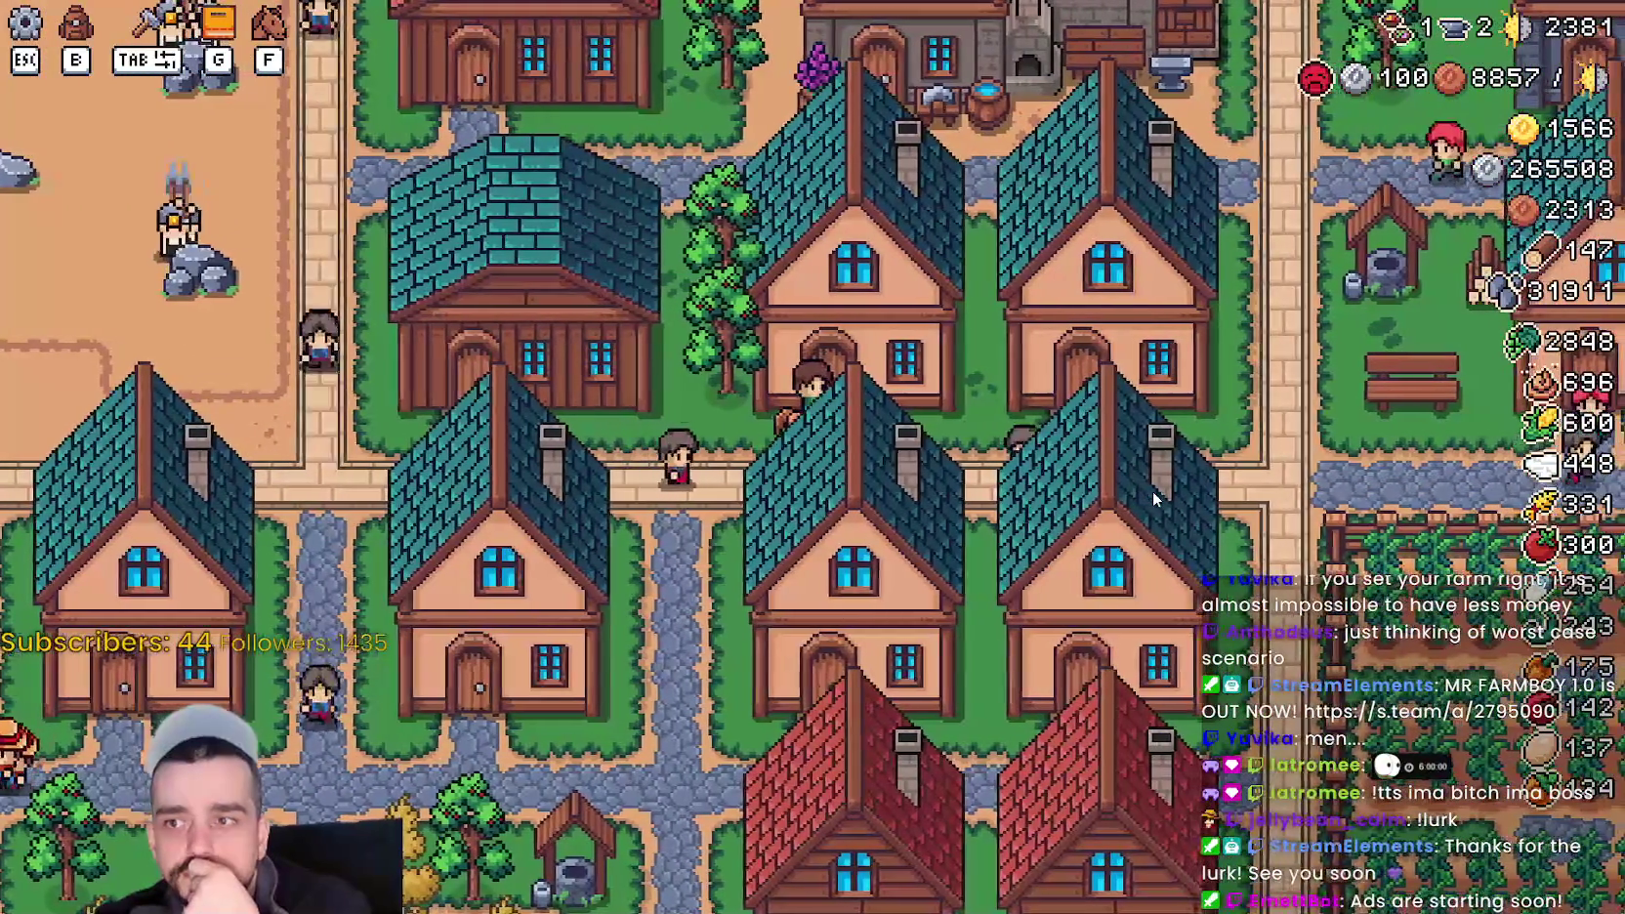
key("a")
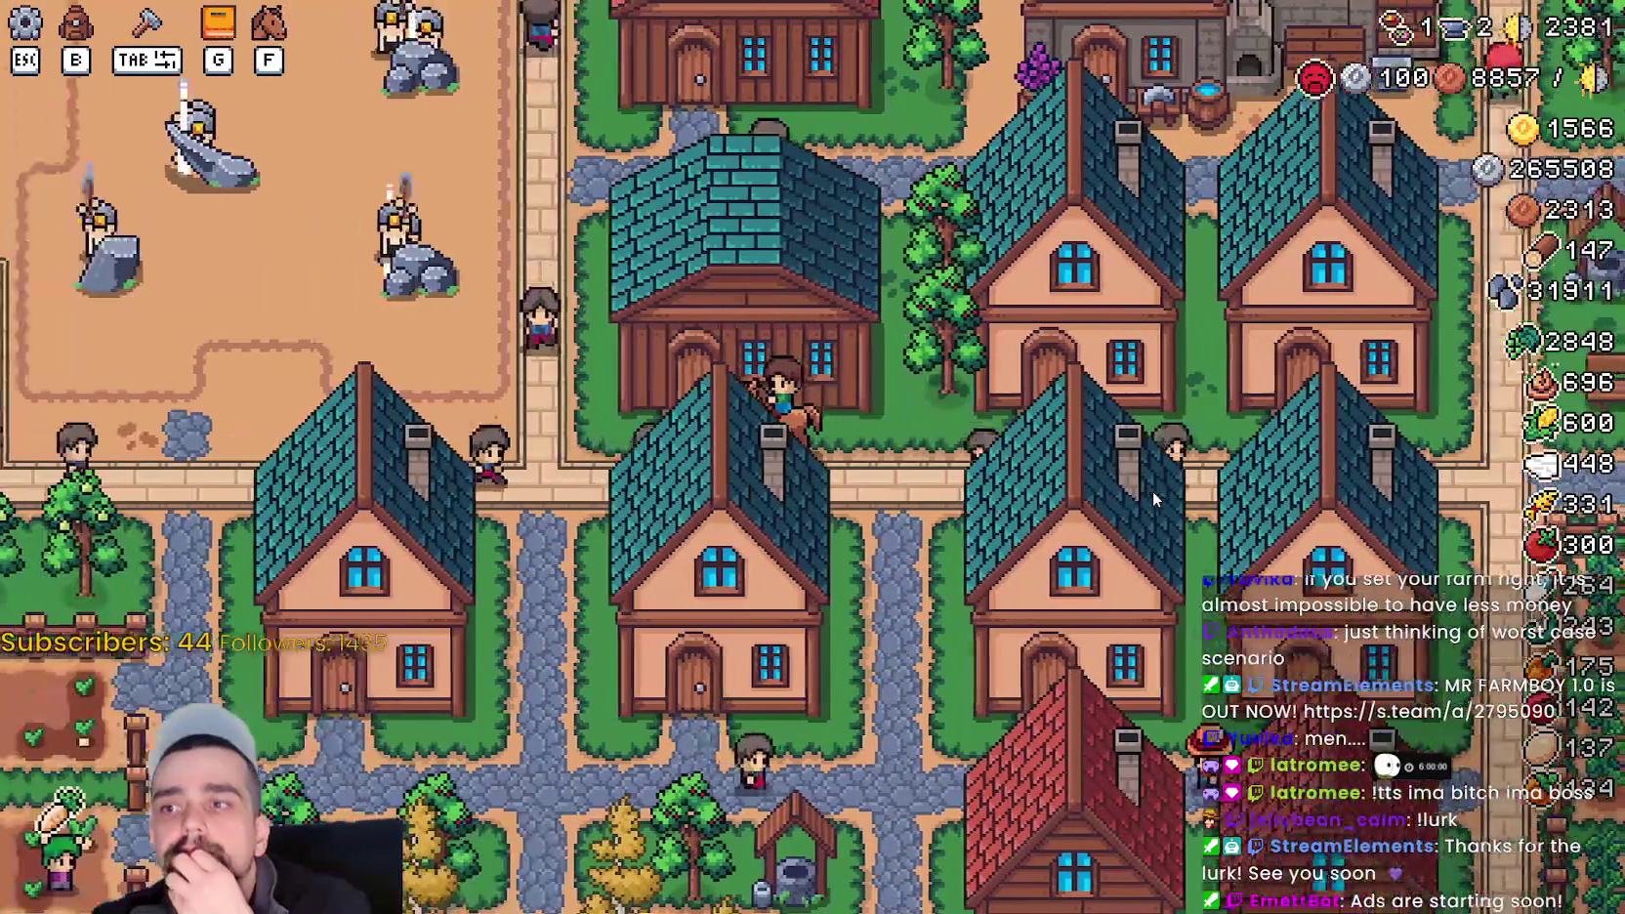
key("a")
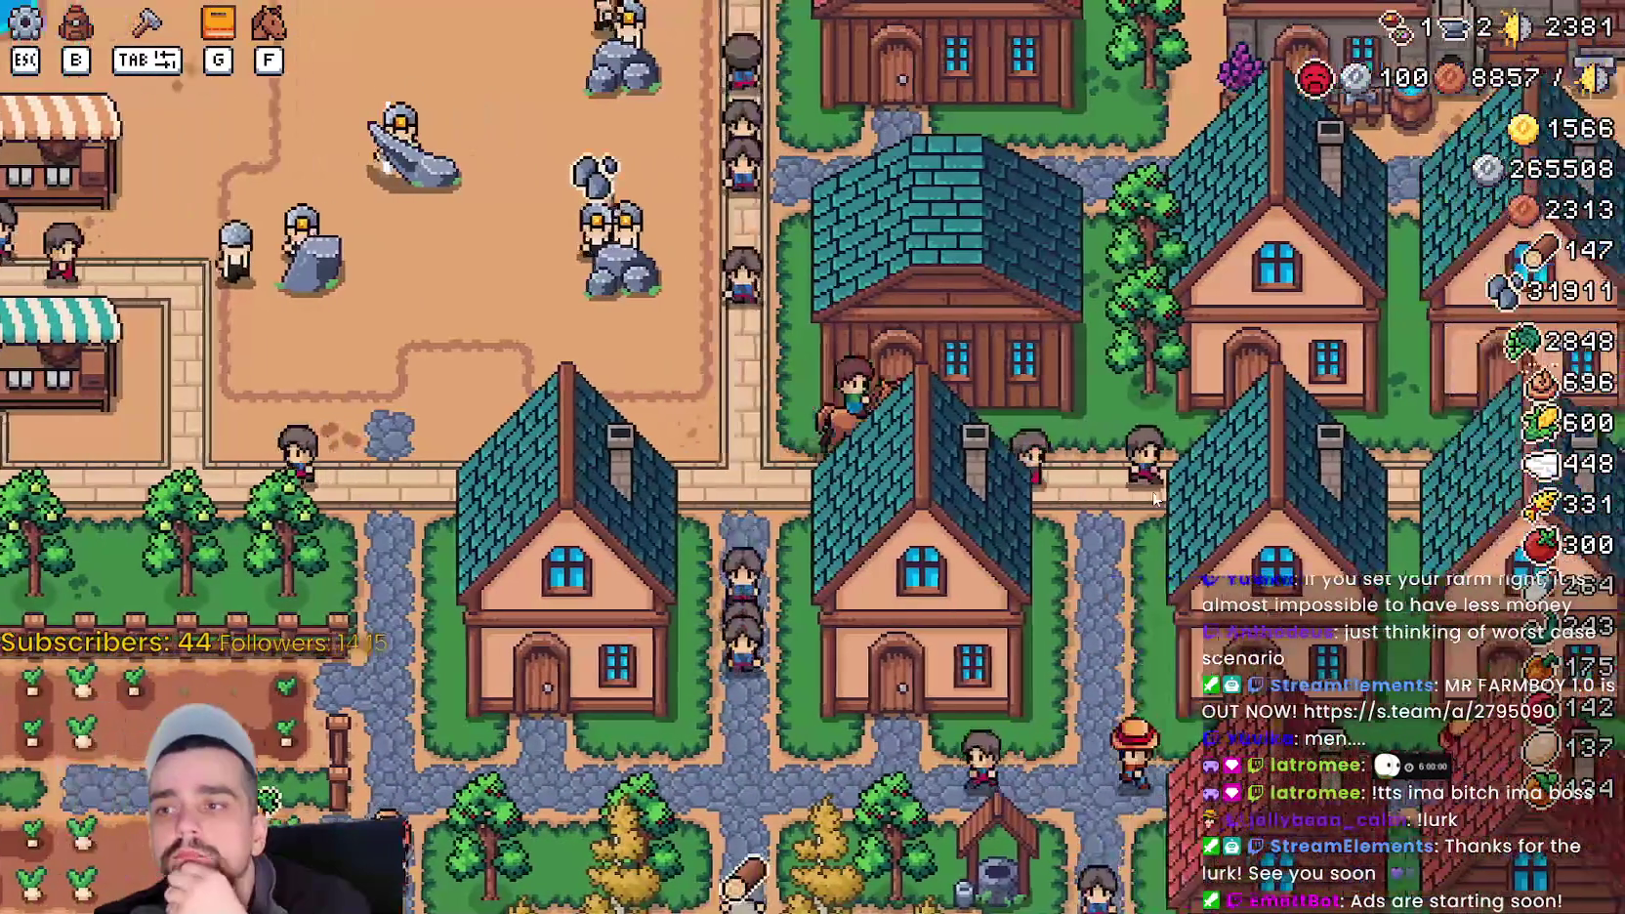
key("s")
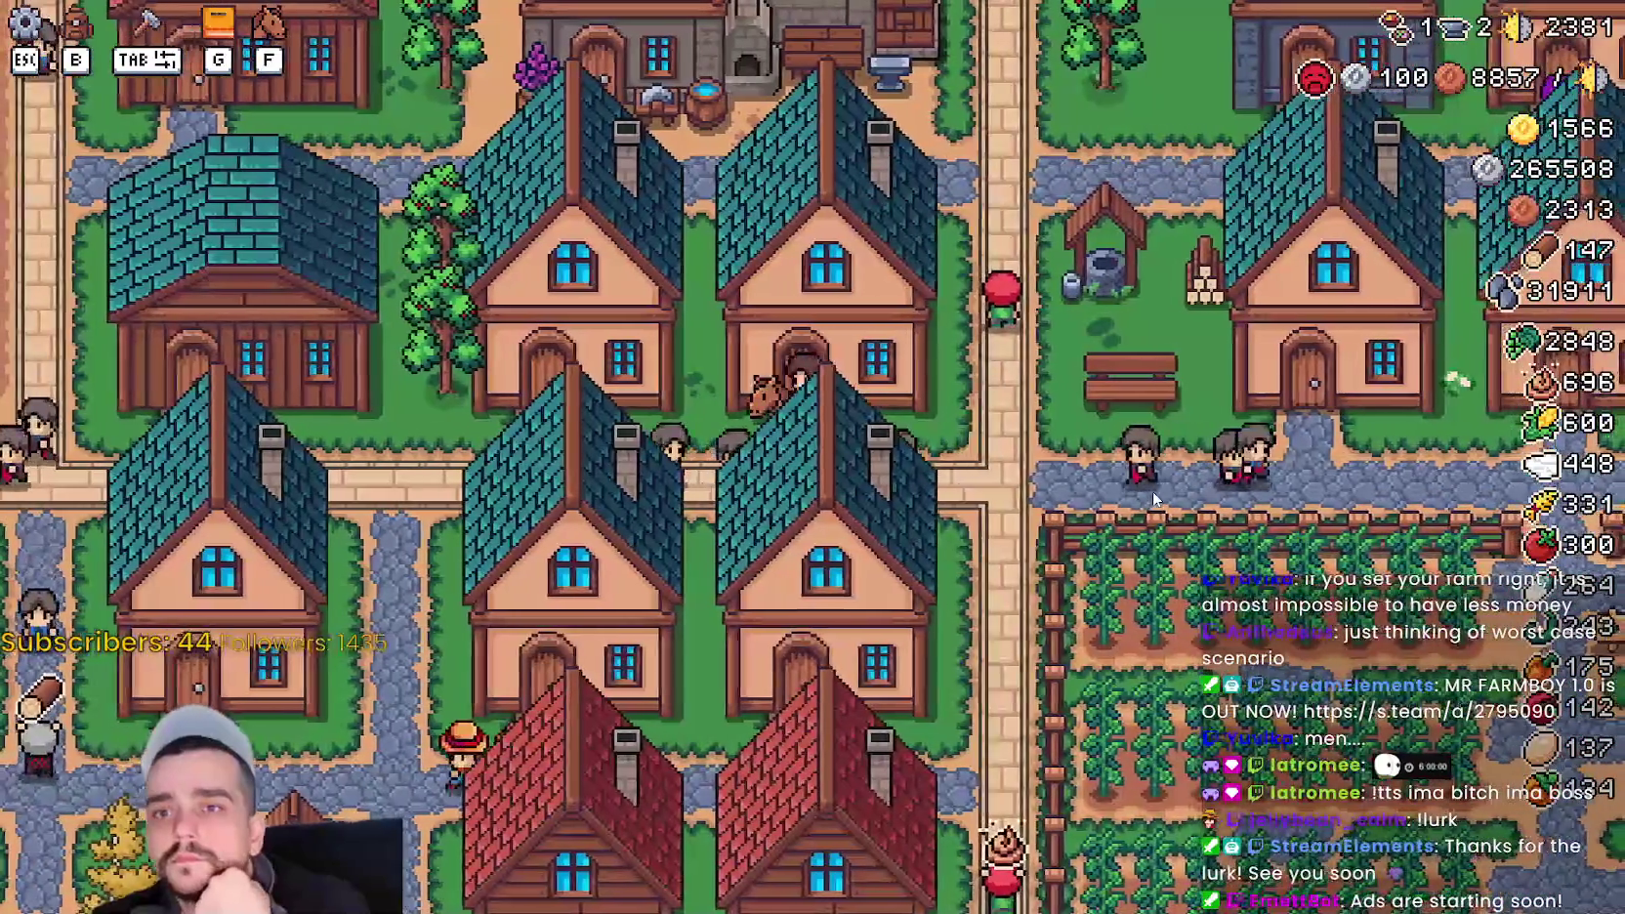
key("a")
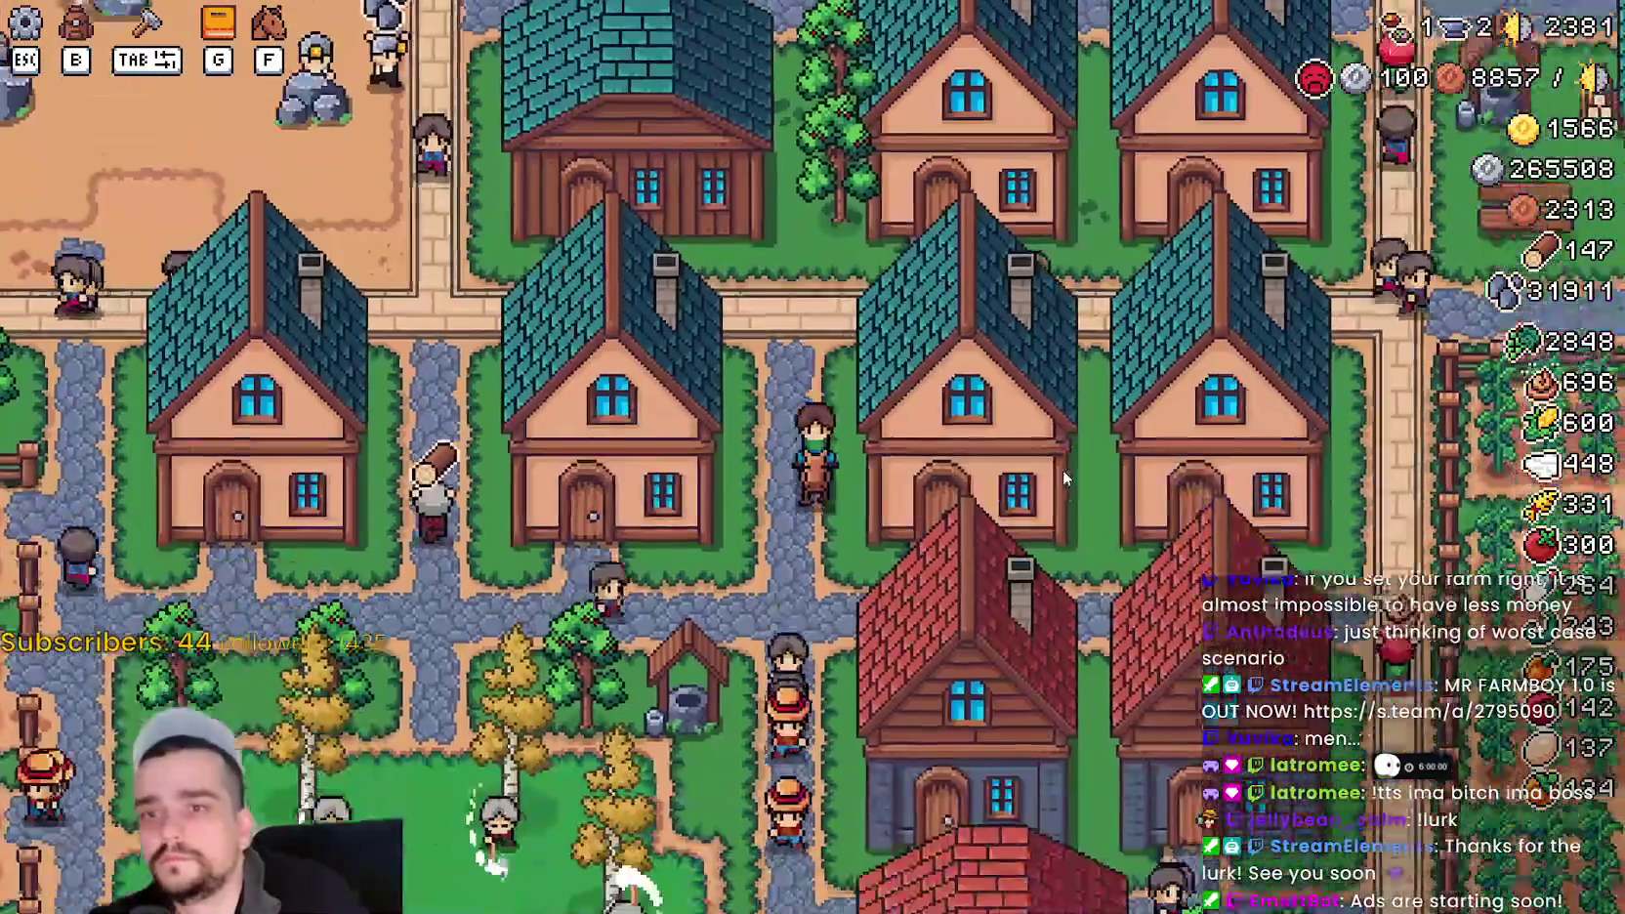
key("s")
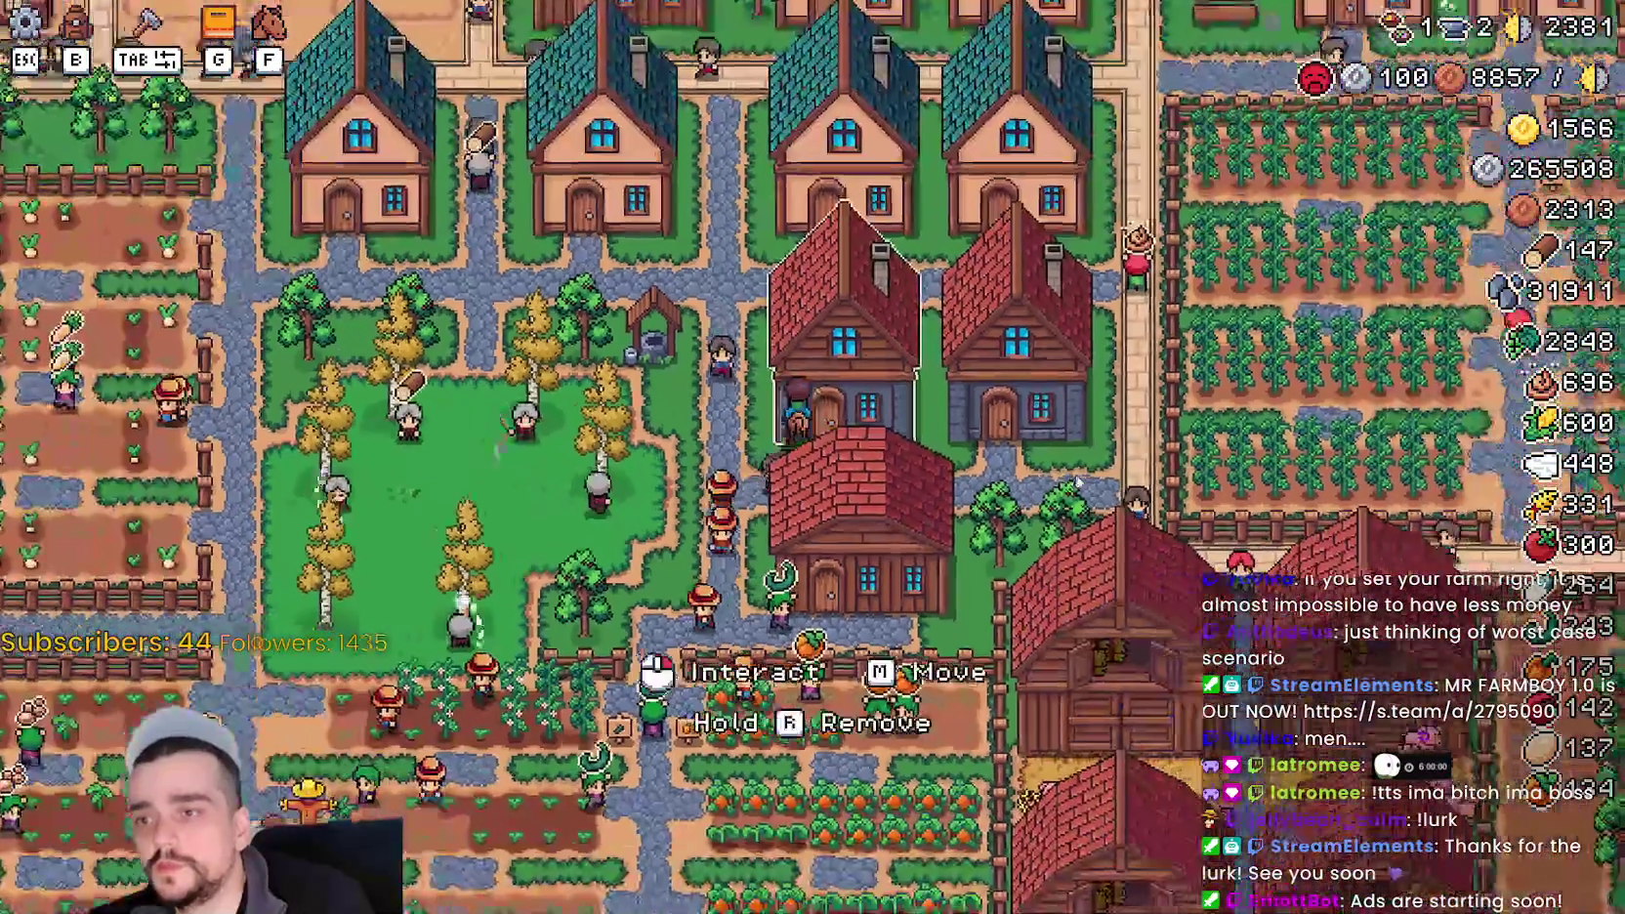
key("a")
key("w")
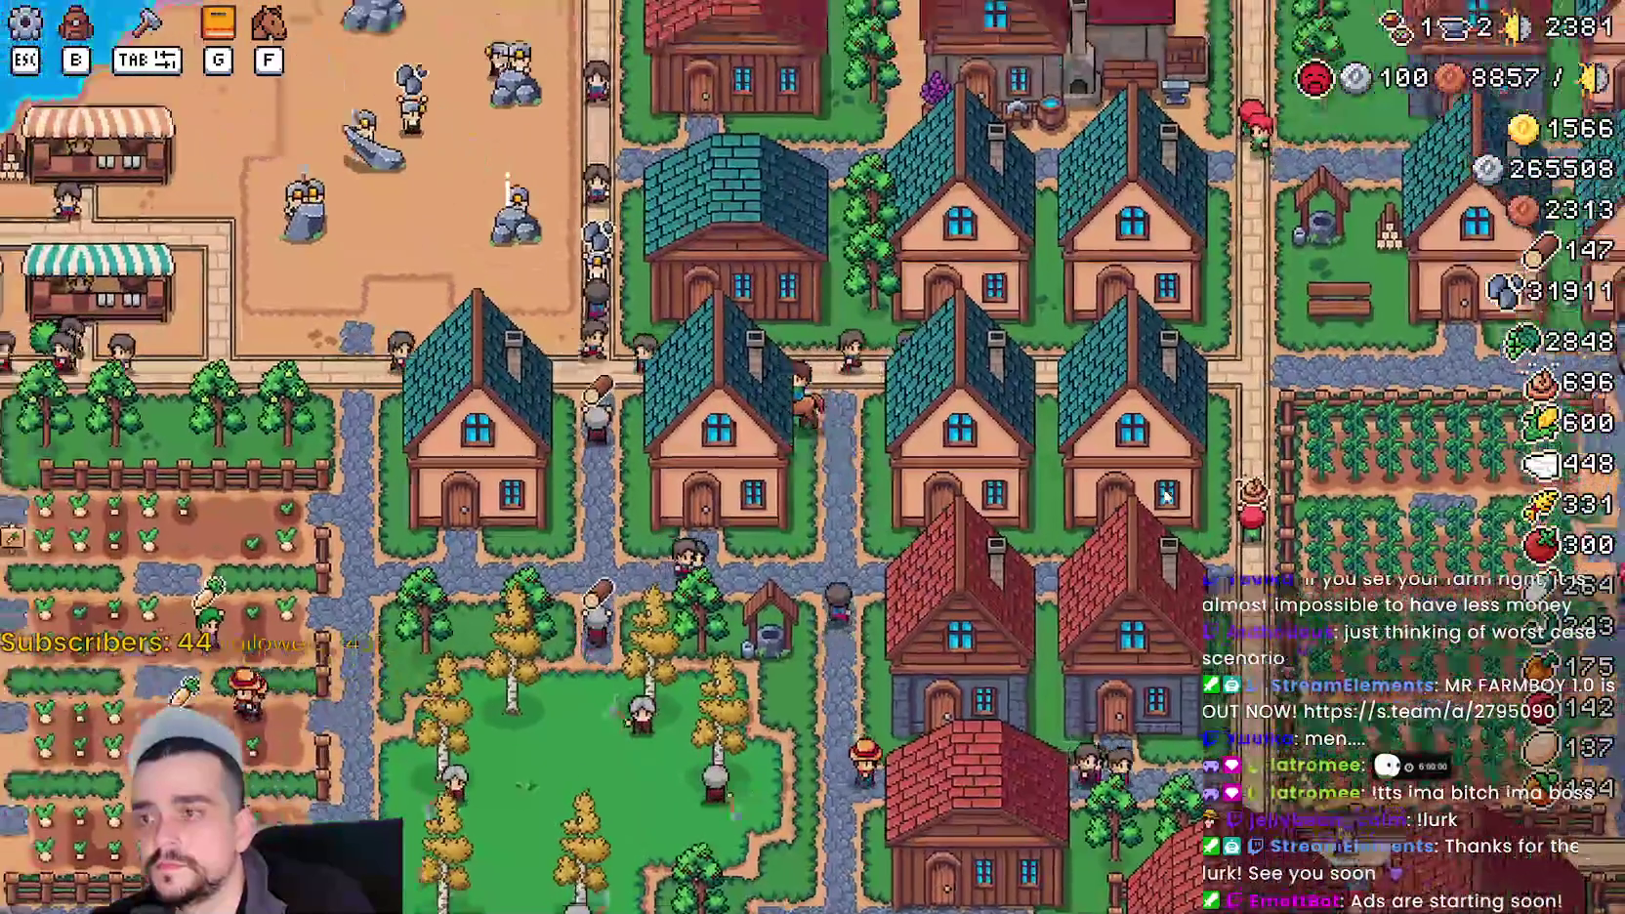
key("w")
key("d")
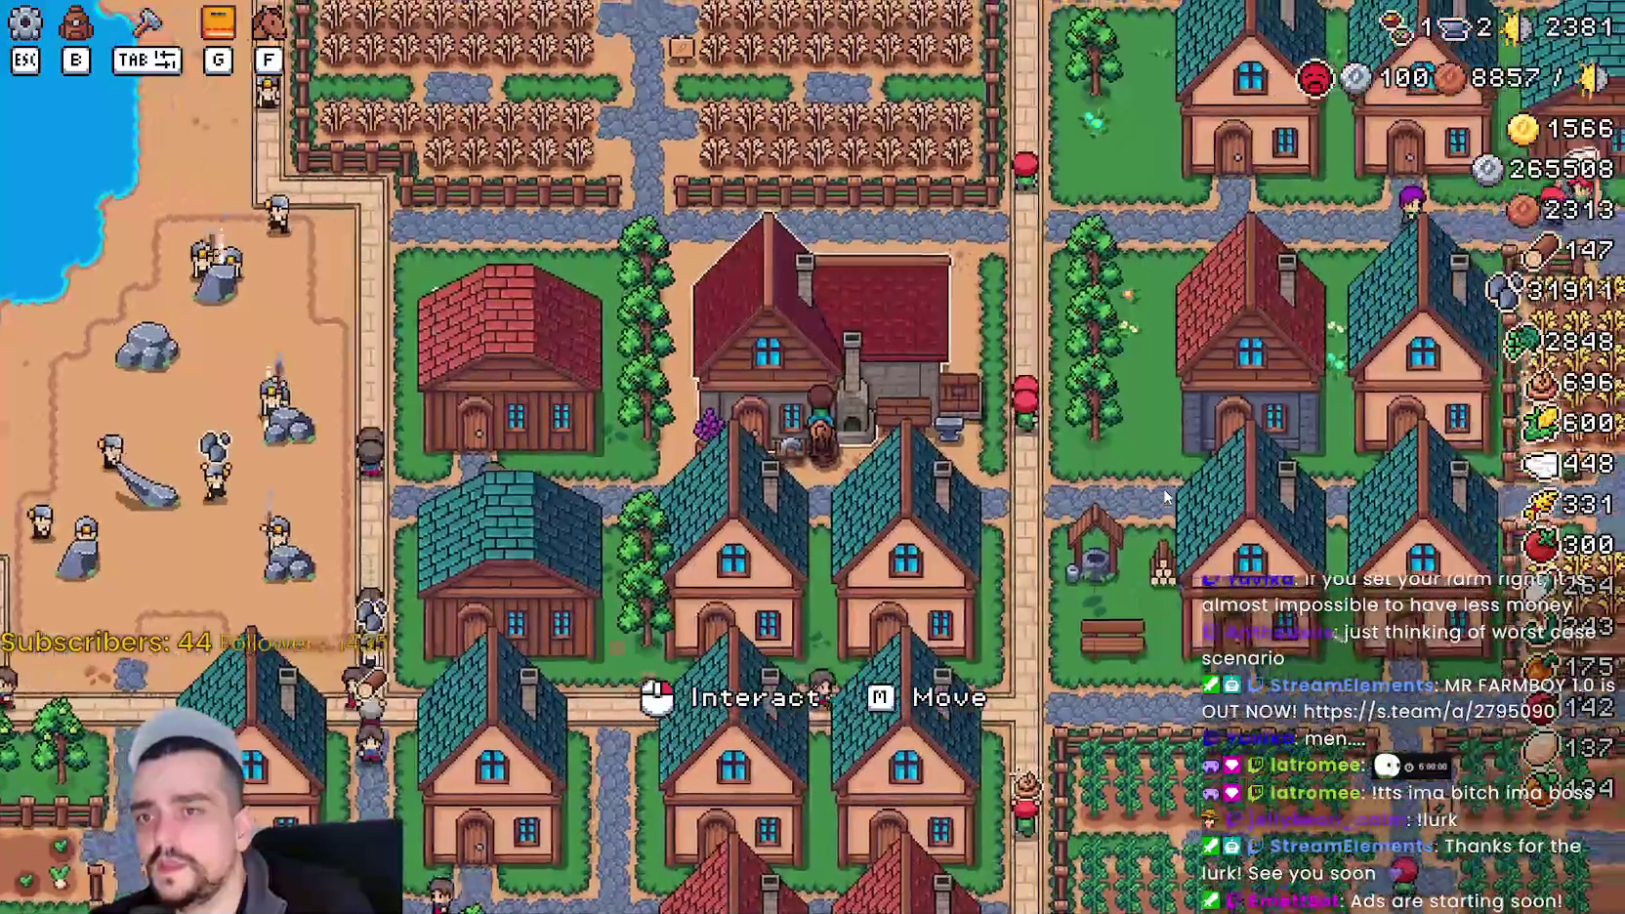
left_click(1164, 498)
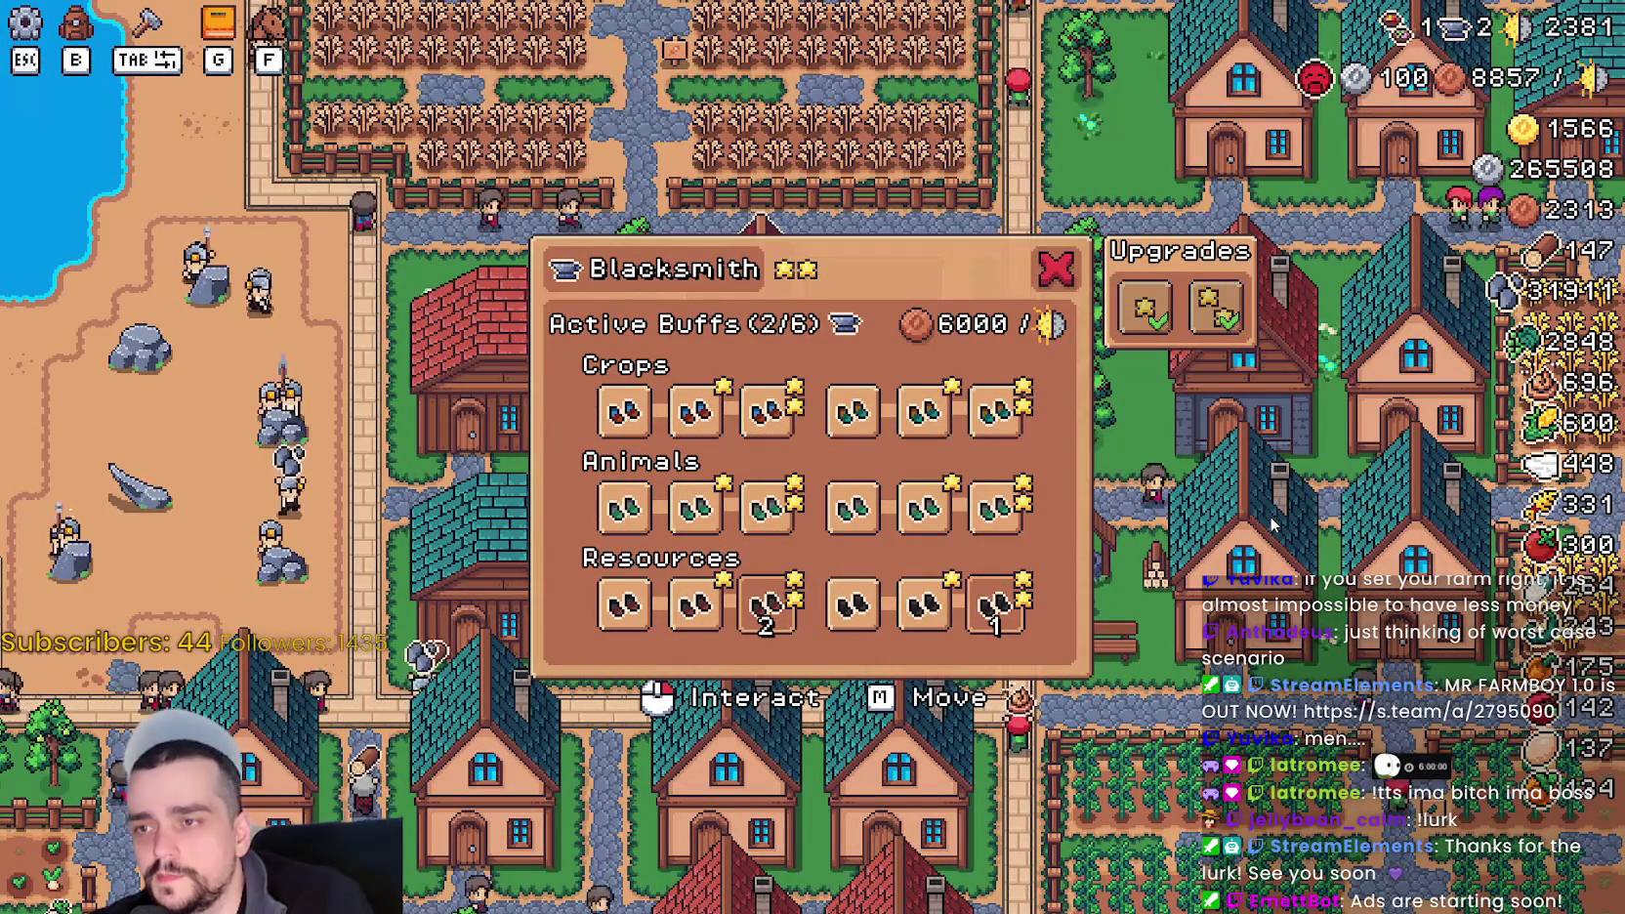
key("Escape")
key("d")
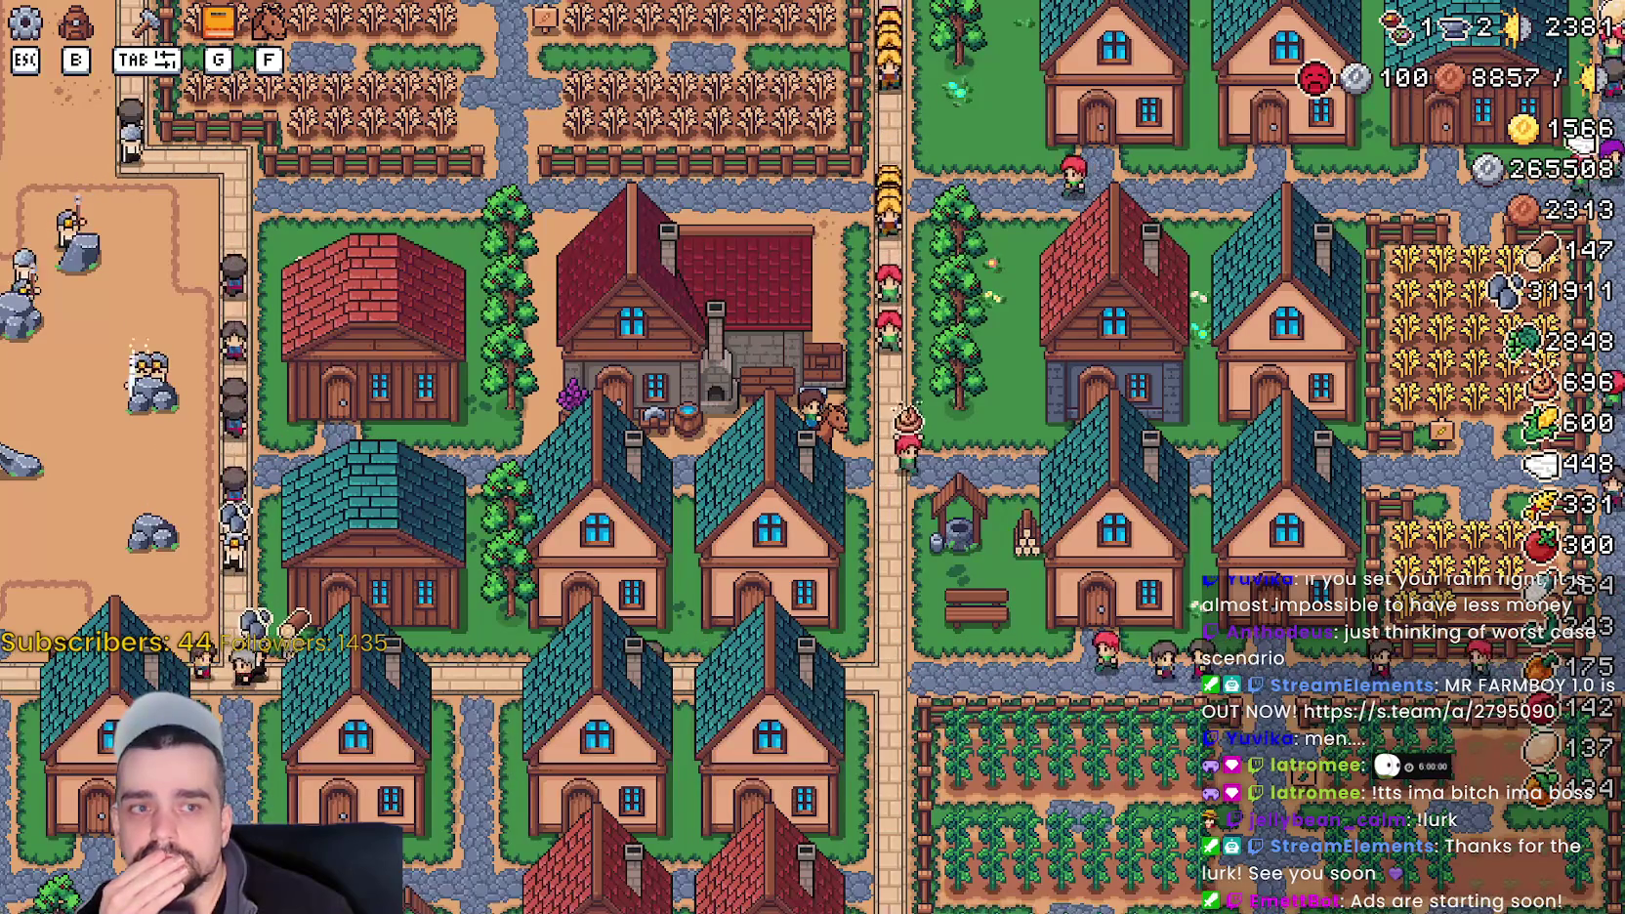
scroll(961, 406, "up", 2)
scroll(961, 407, "down", 2)
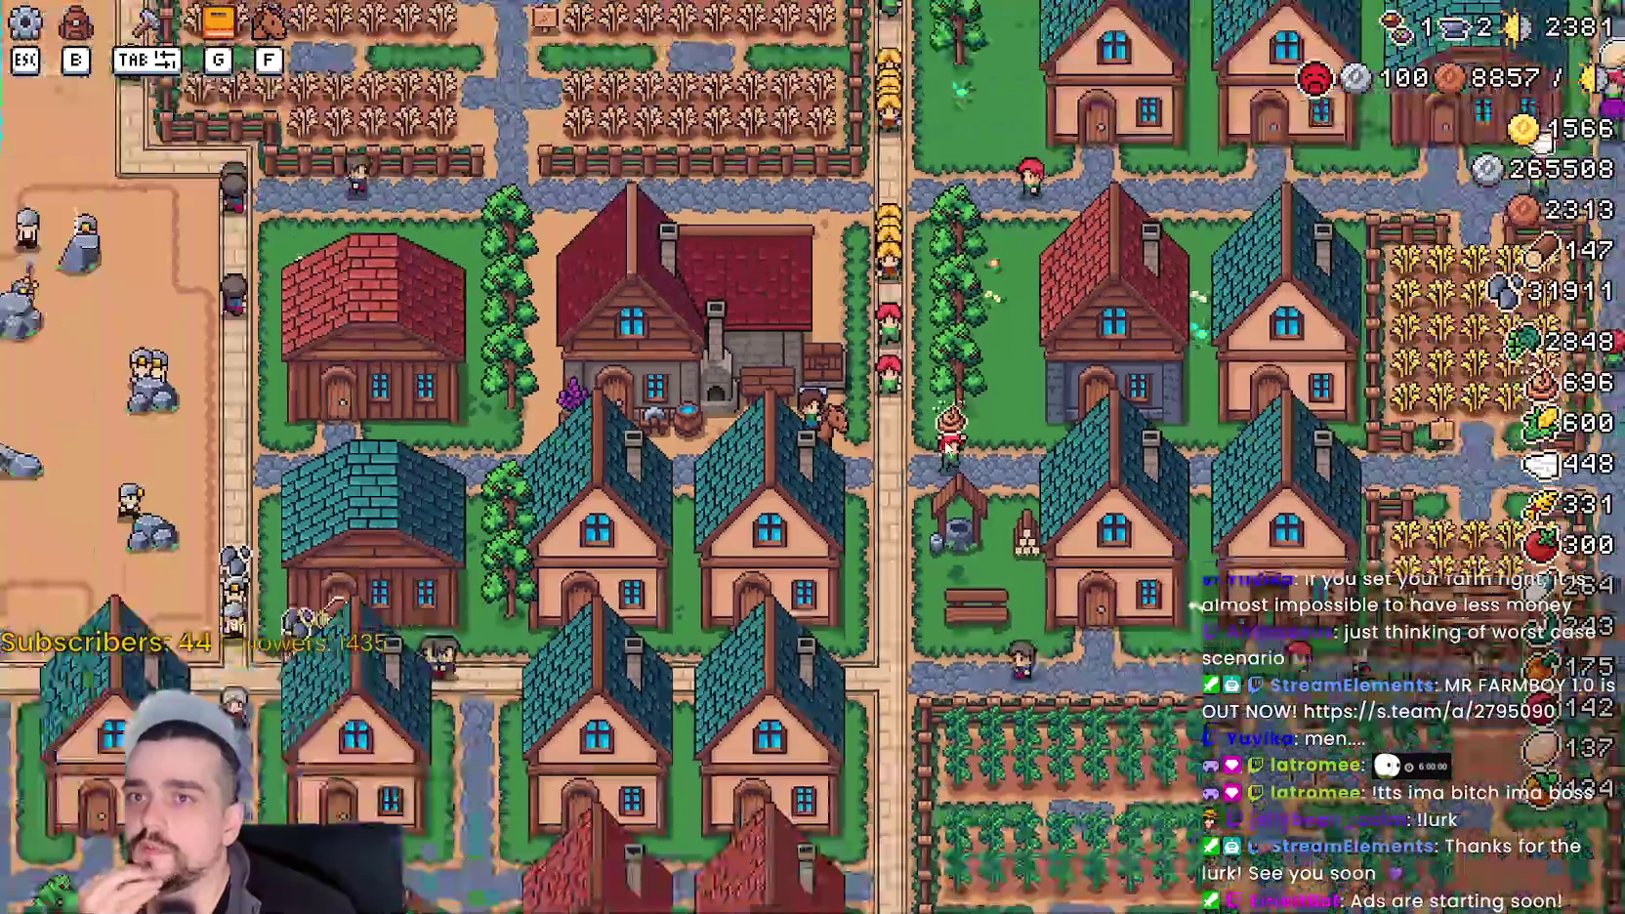
scroll(945, 440, "up", 2)
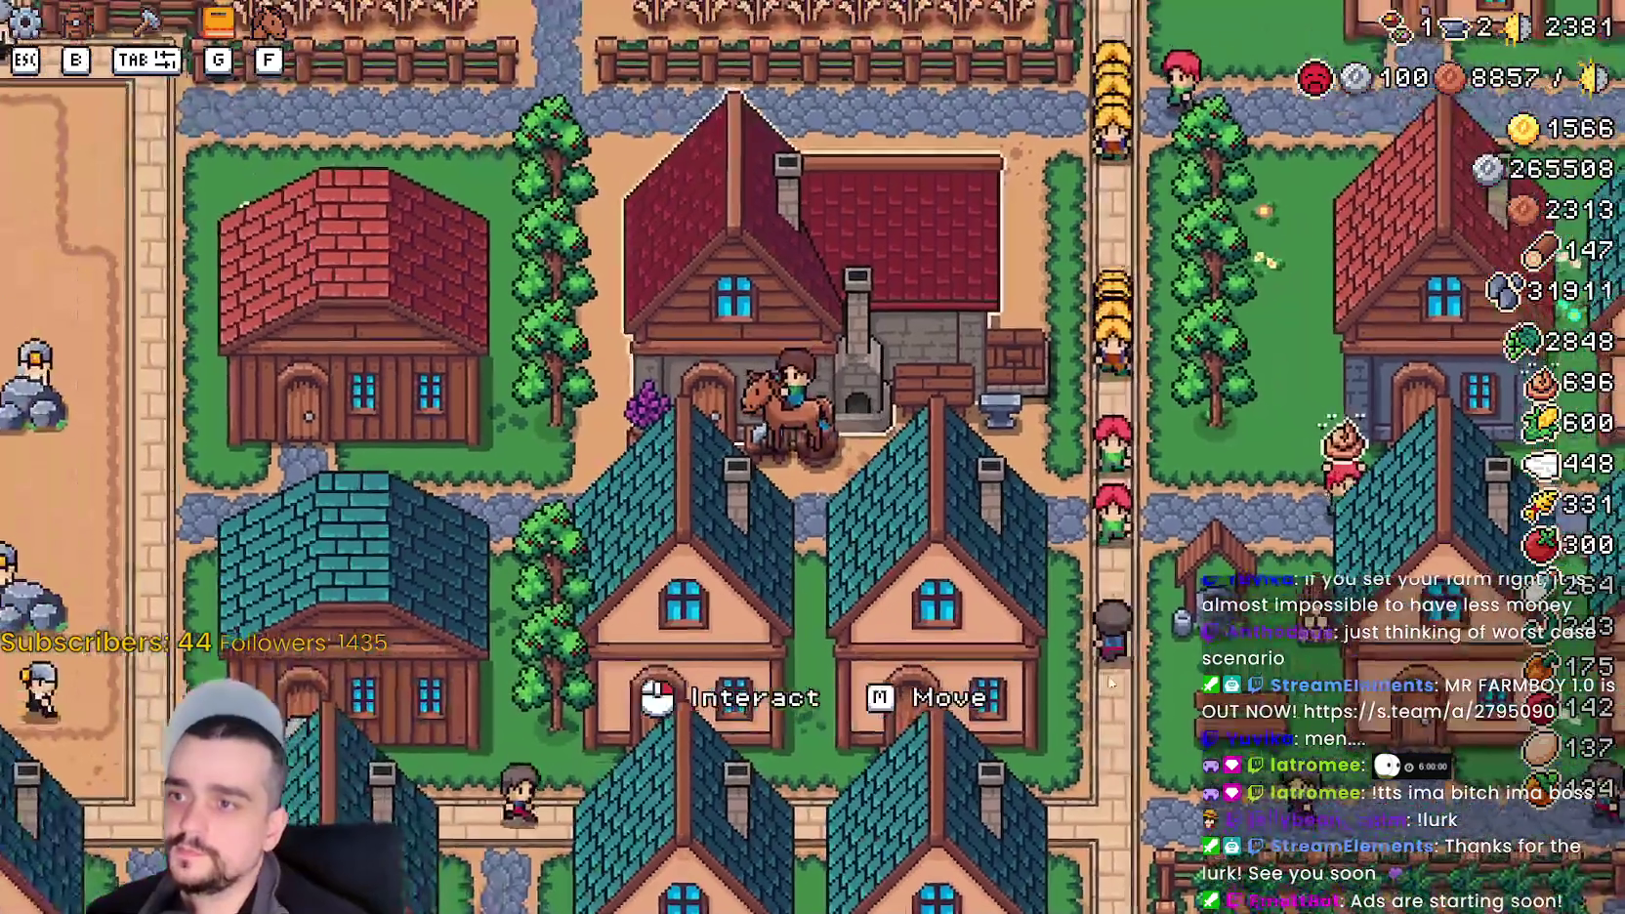
left_click(992, 487)
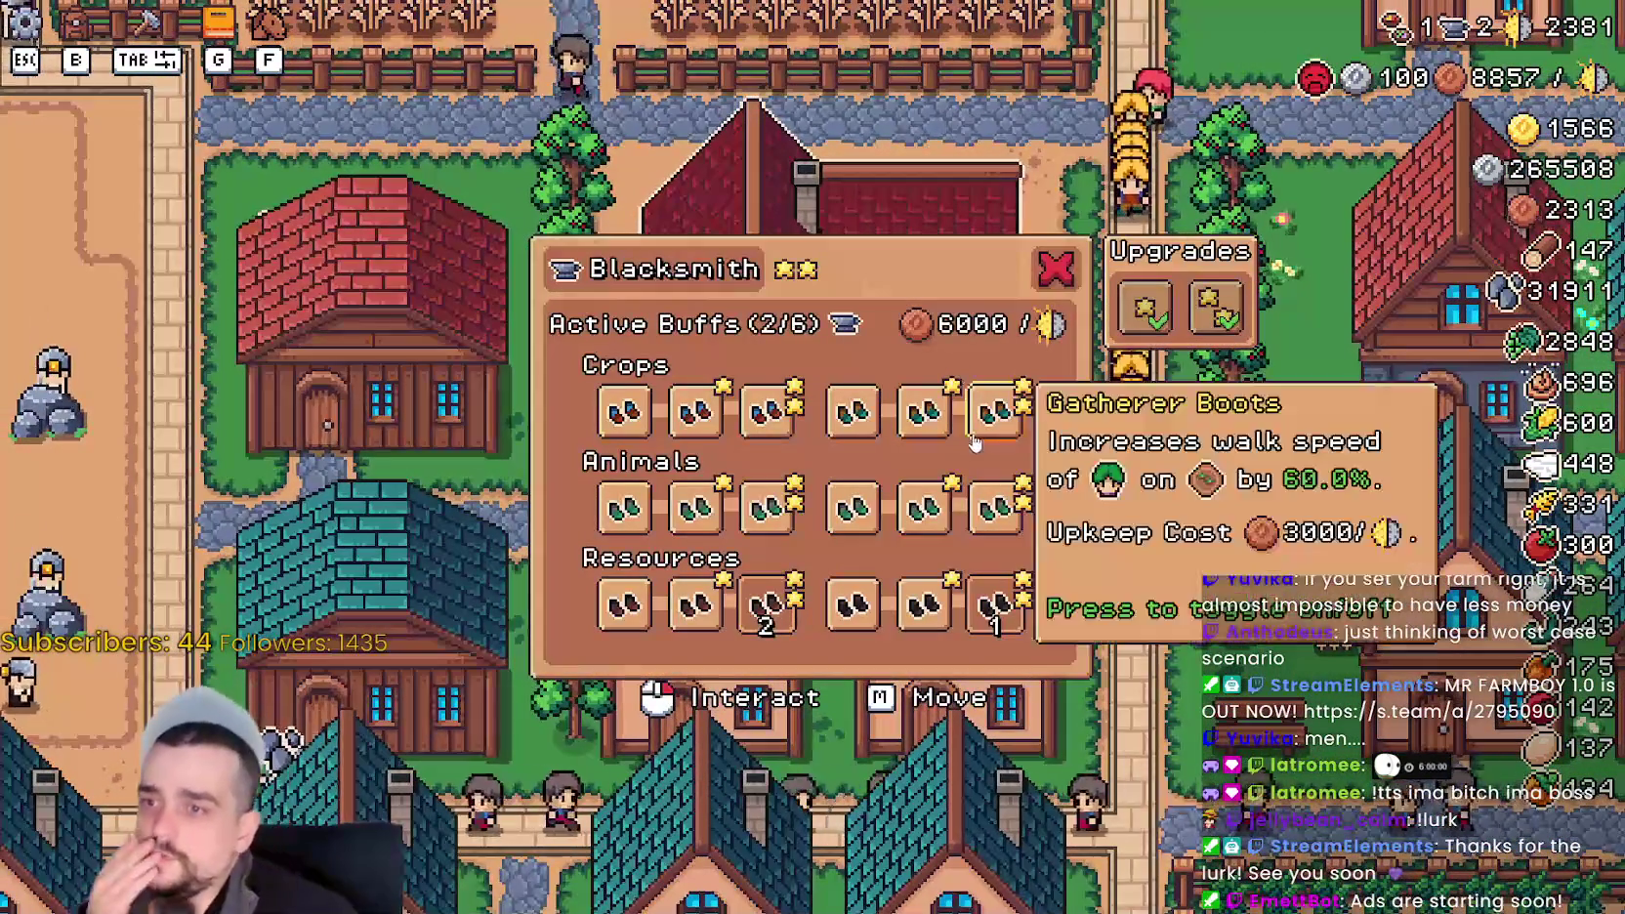
mouse_move(1006, 652)
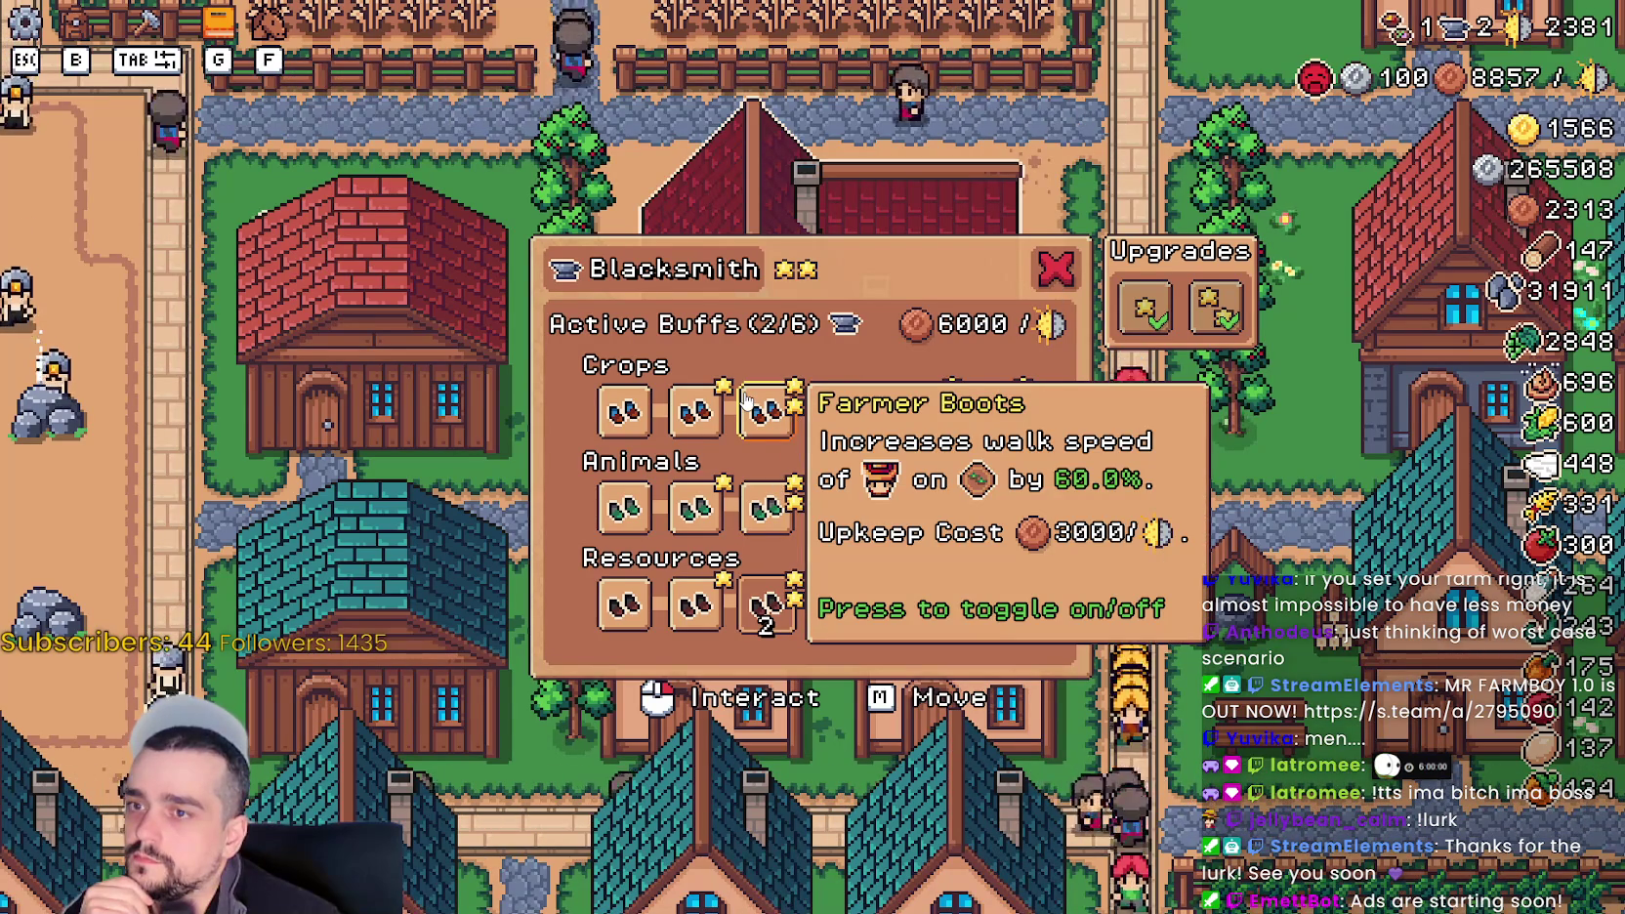
left_click(1056, 266)
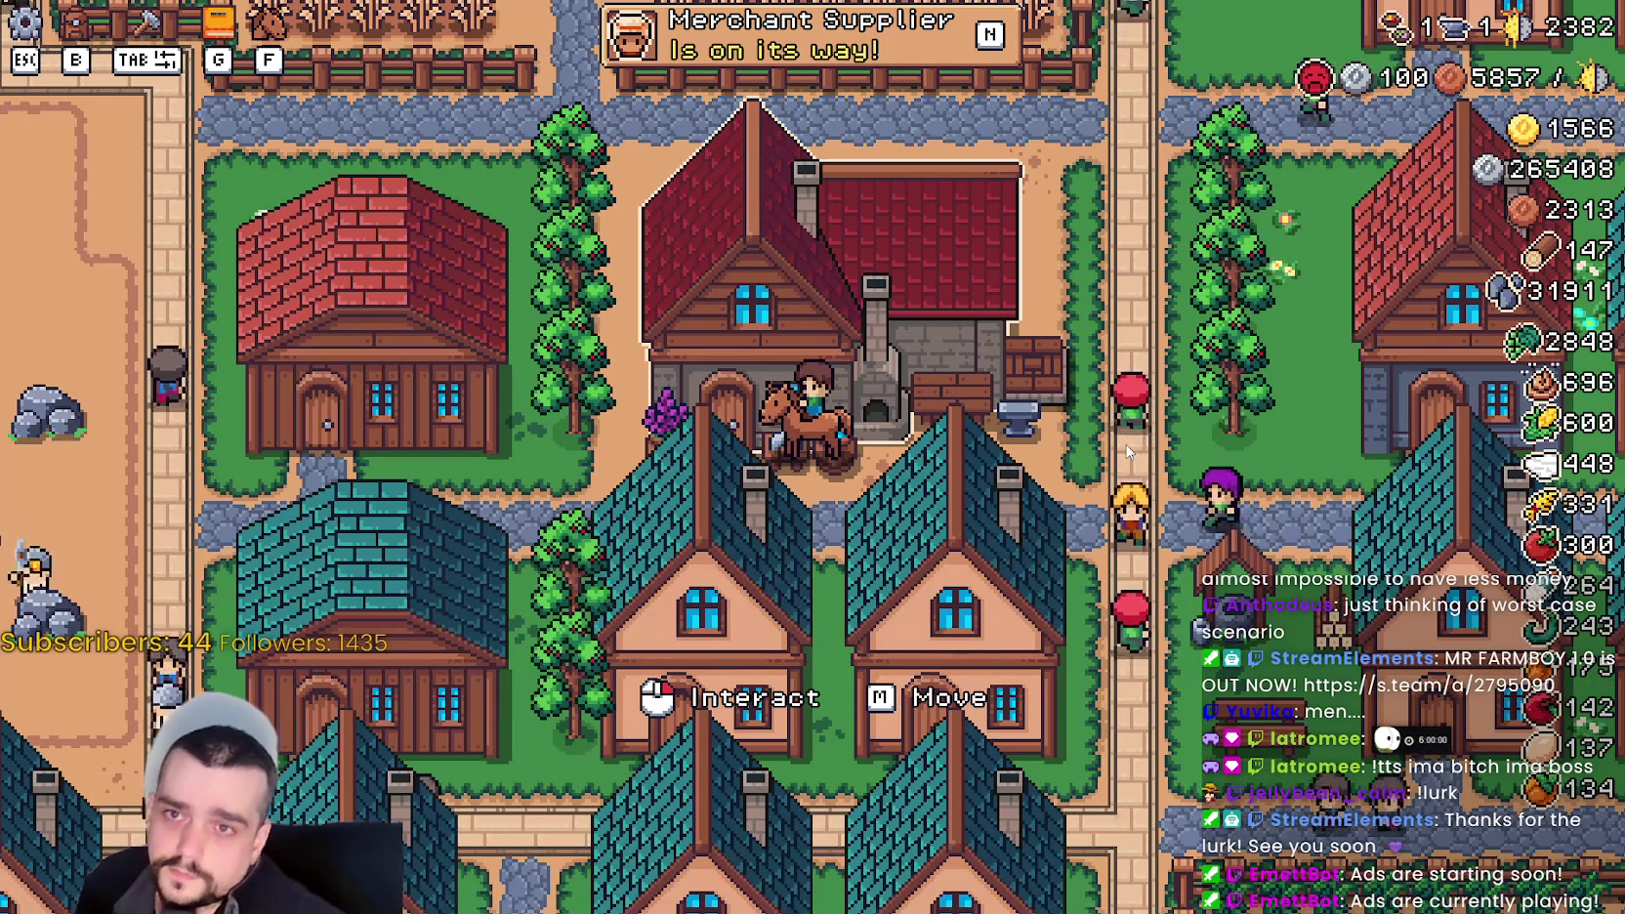
- Turn off the last active Resources buff, Miner Boots, leaving zero upkeep, and close the panel
left_click(1123, 456)
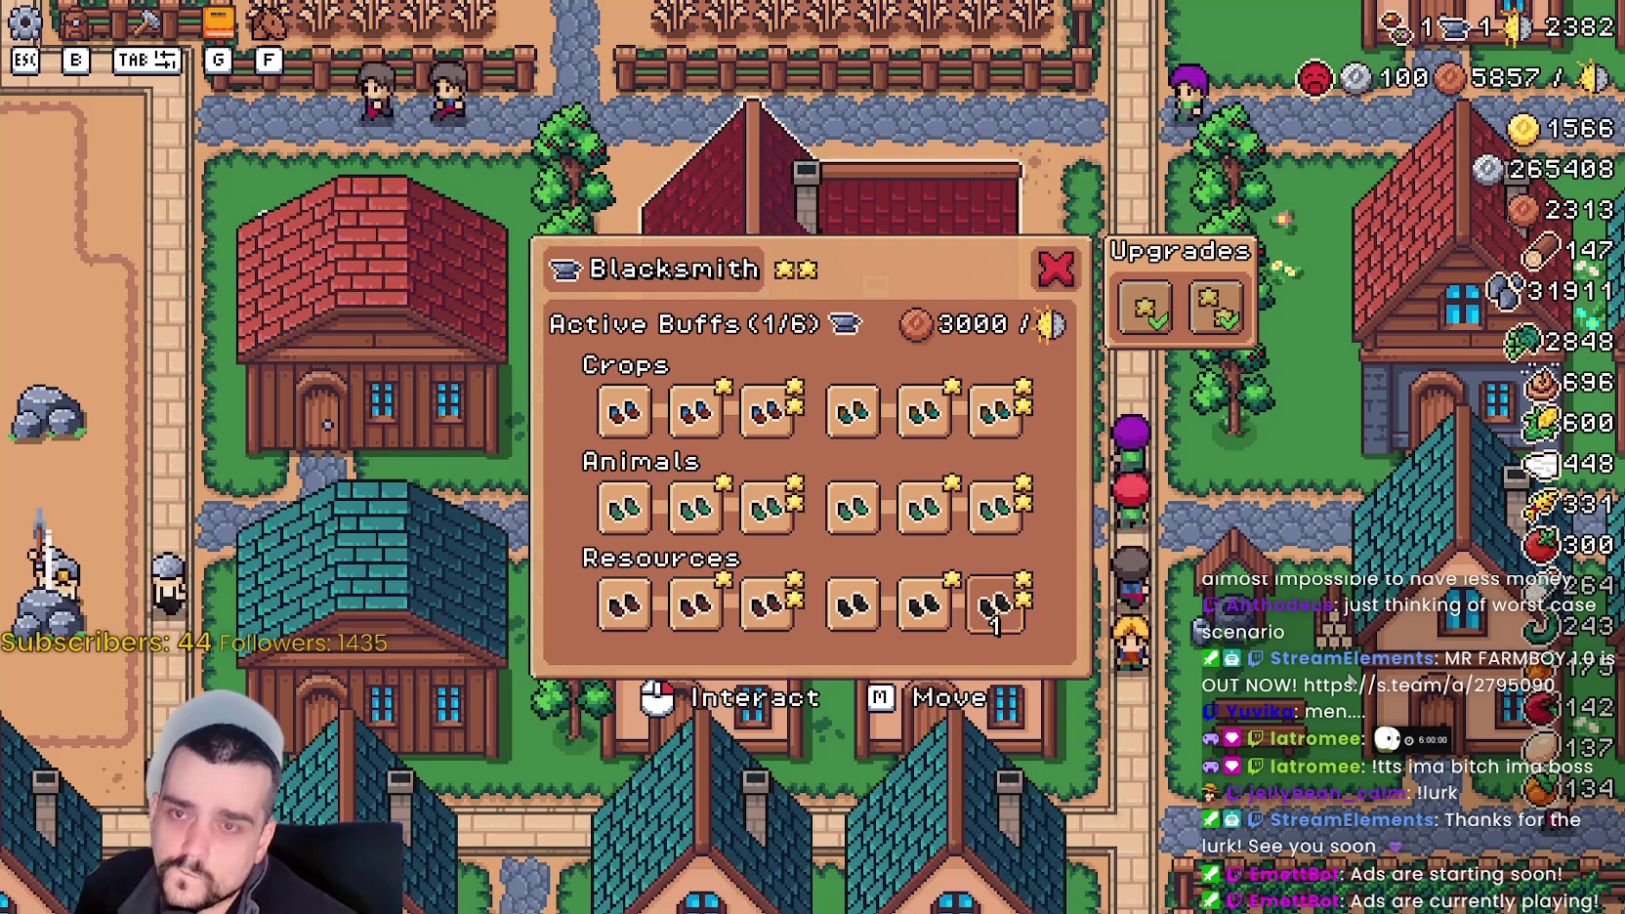
mouse_move(997, 623)
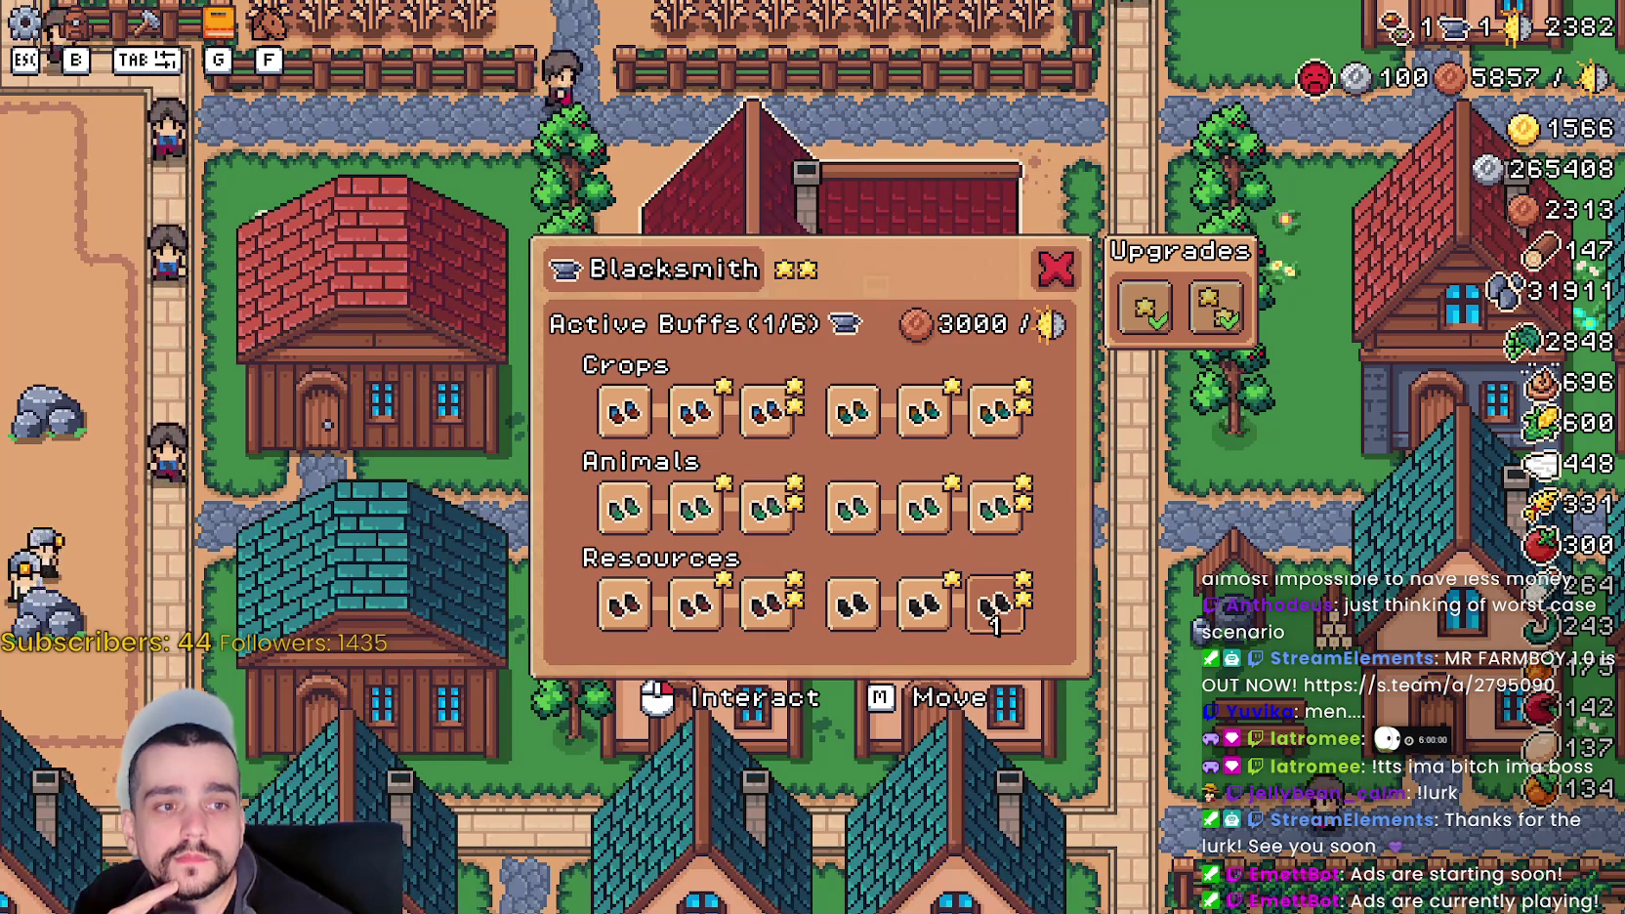
left_click(994, 608)
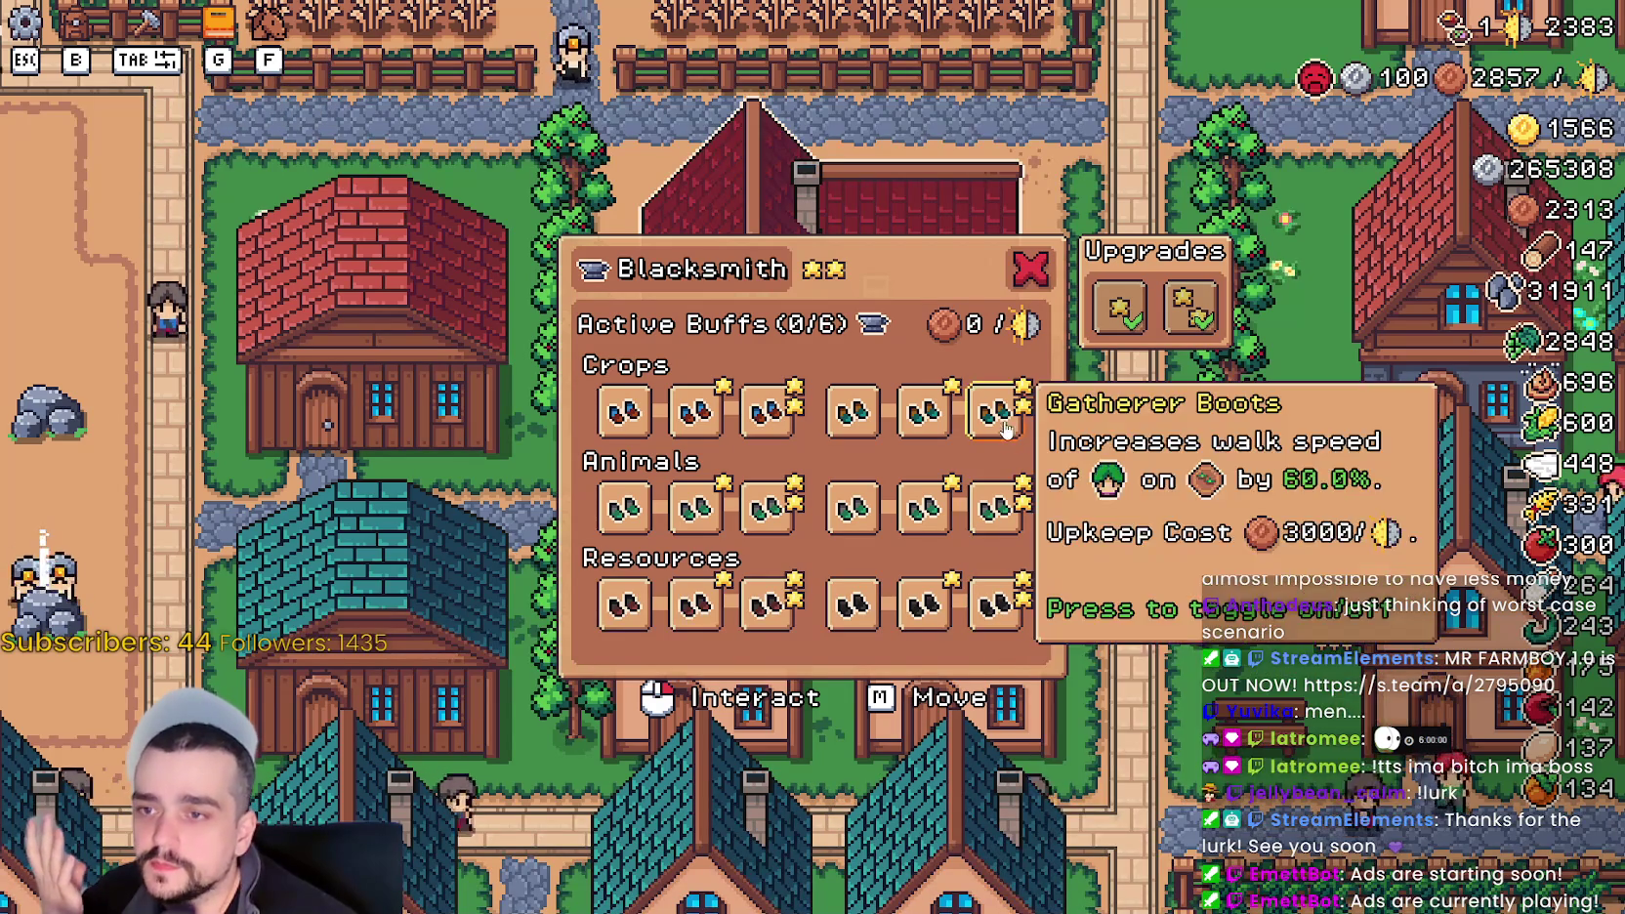
left_click(1014, 274)
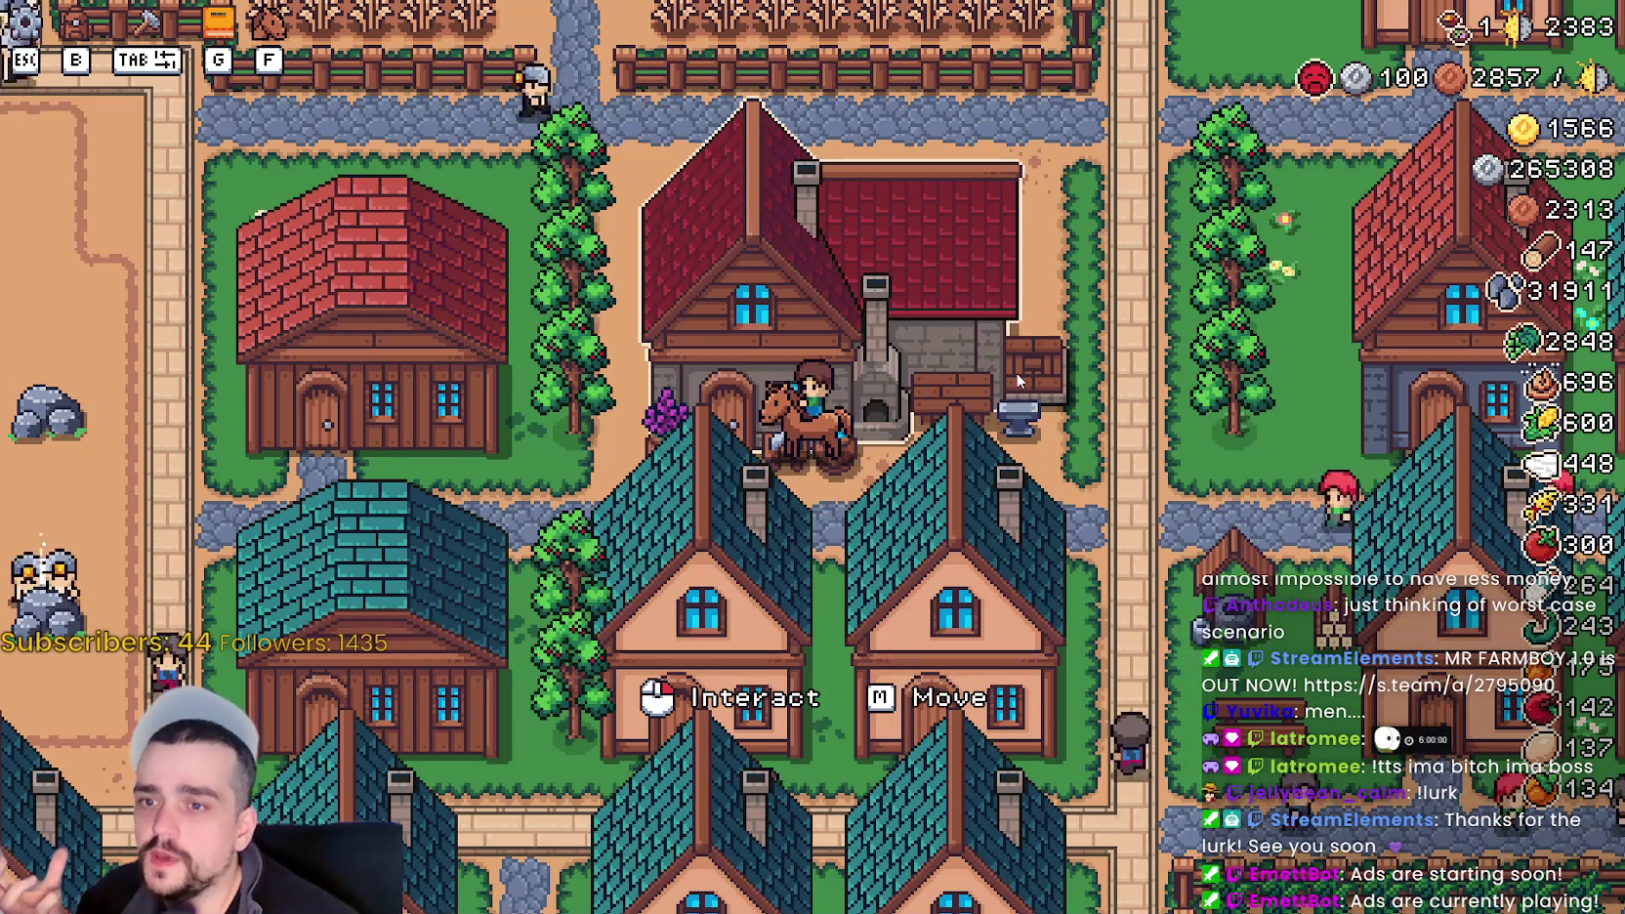
scroll(1019, 372, "down", 5)
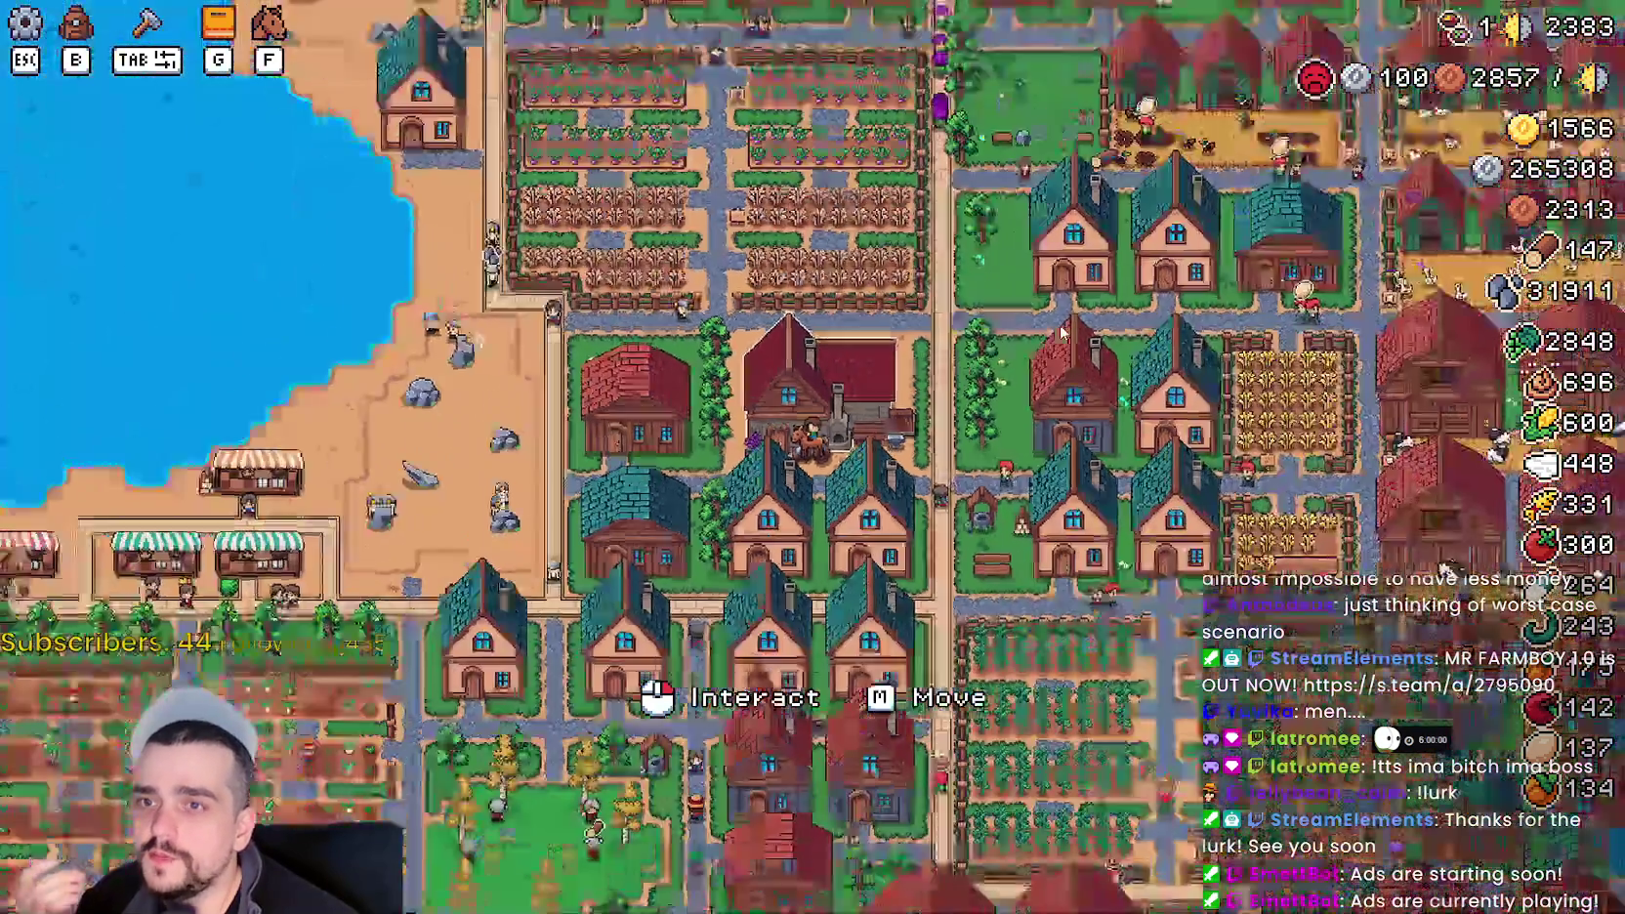
scroll(1063, 332, "down", 2)
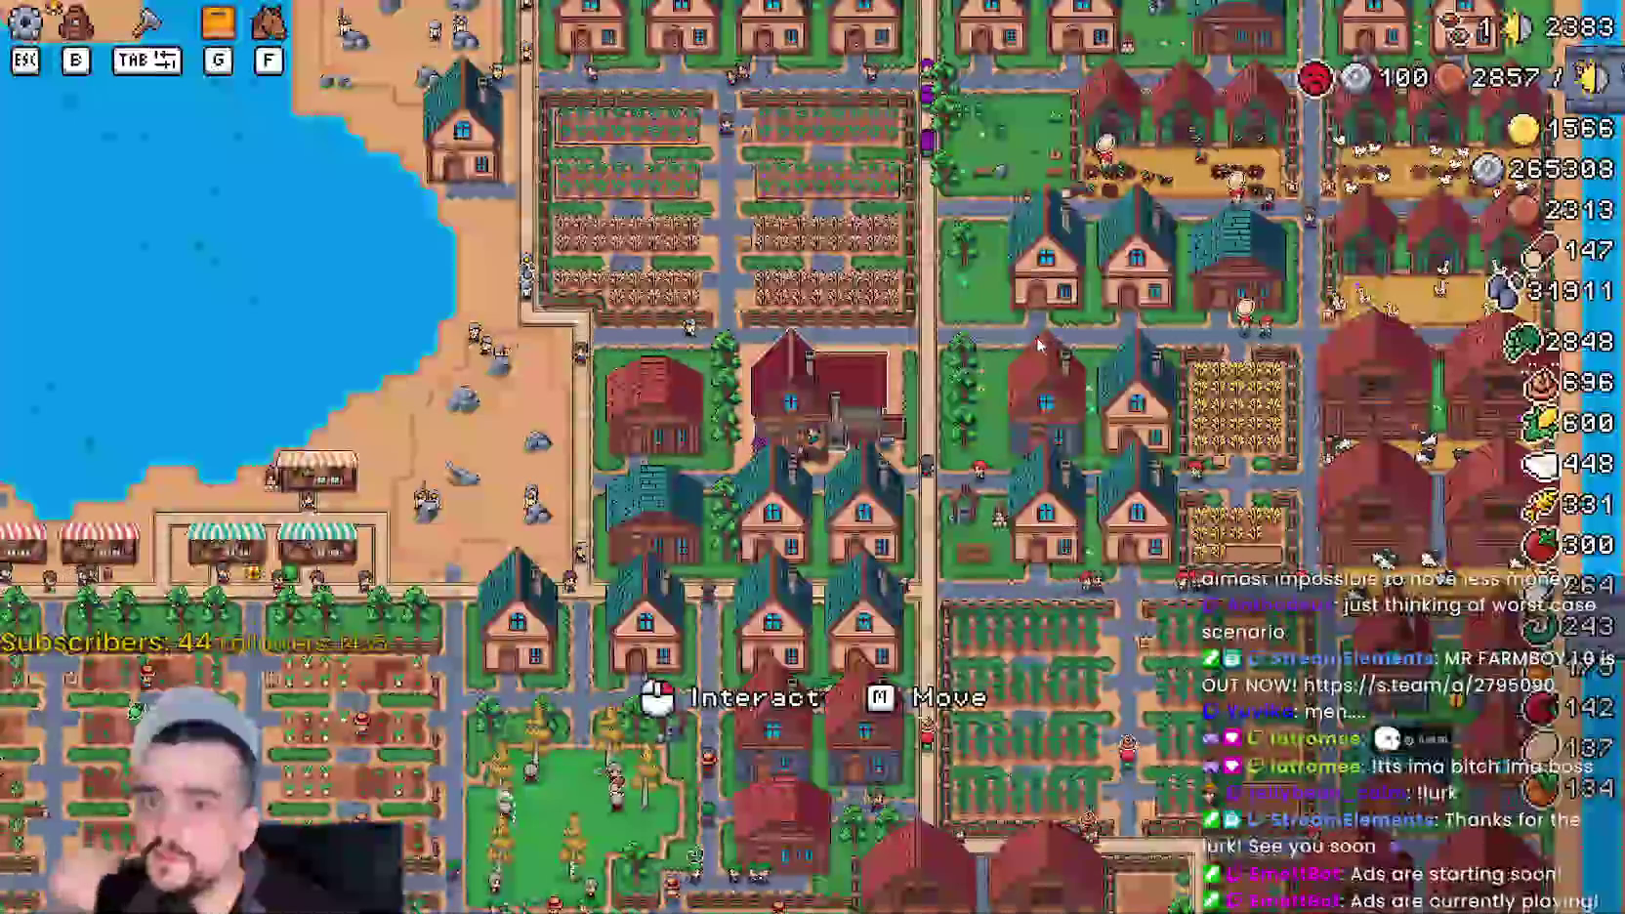
scroll(1016, 402, "down", 3)
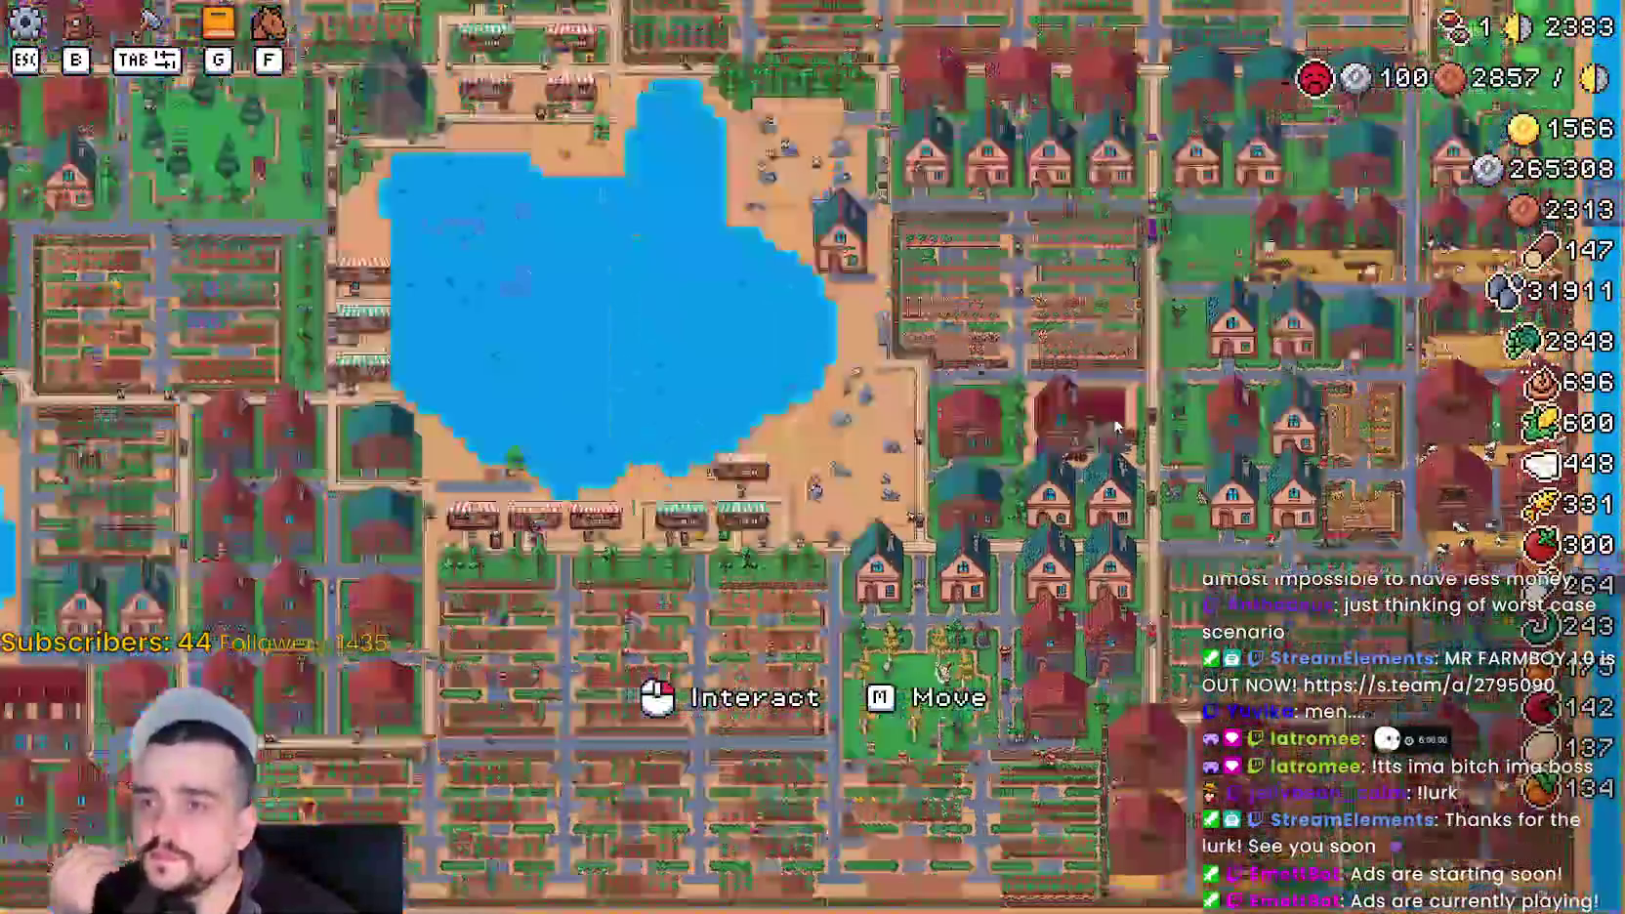
scroll(1117, 427, "up", 5)
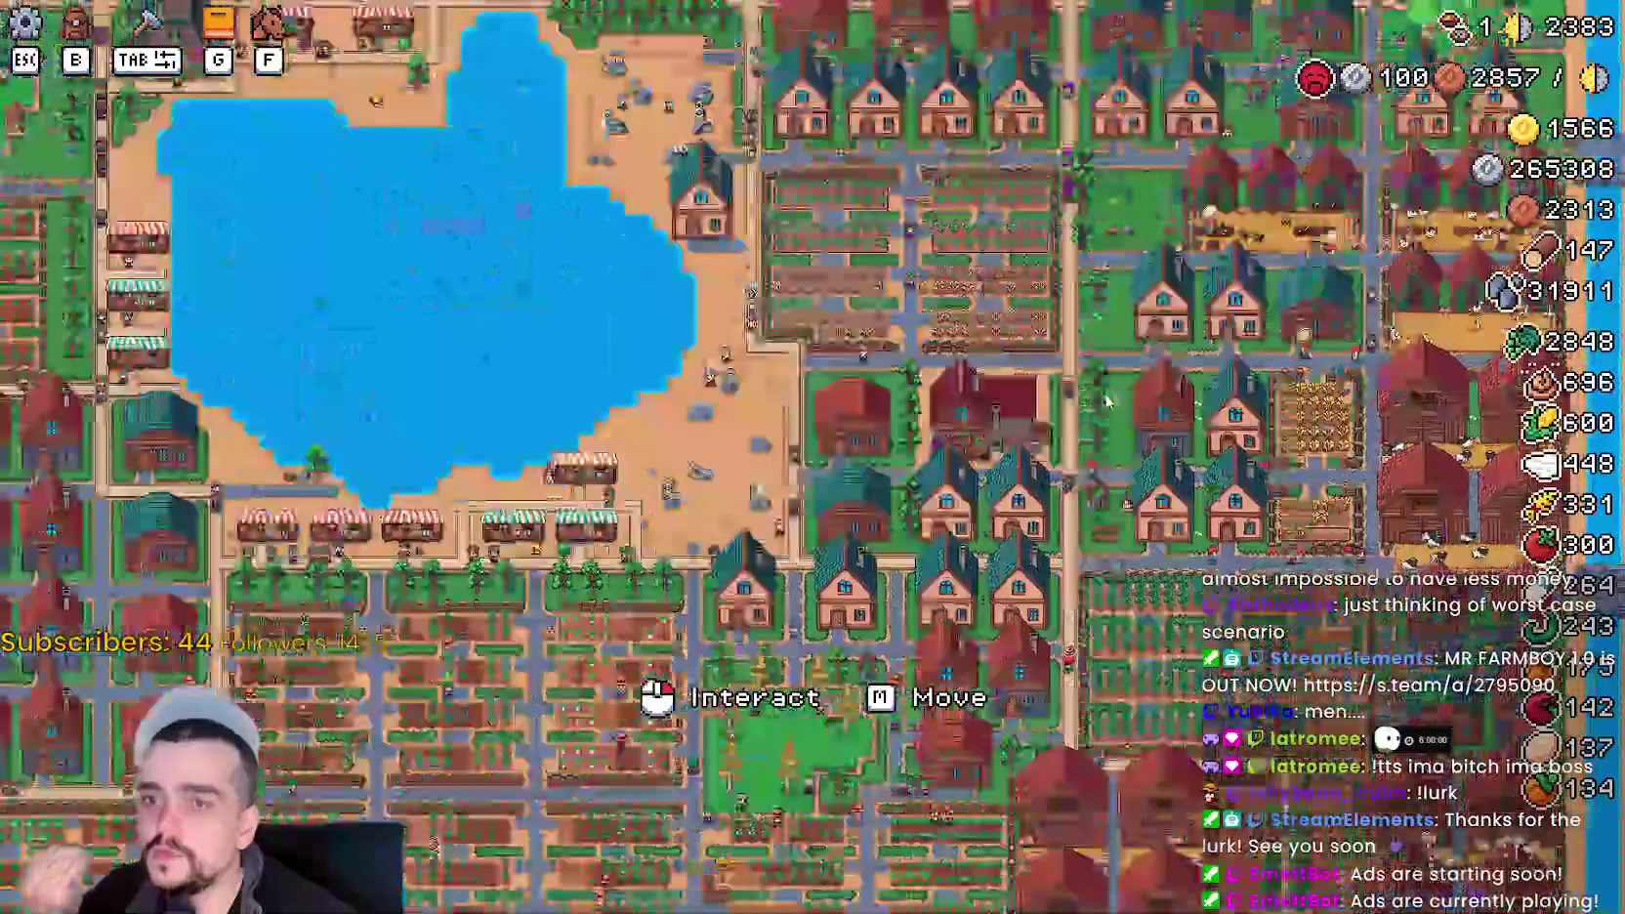
scroll(1106, 394, "down", 5)
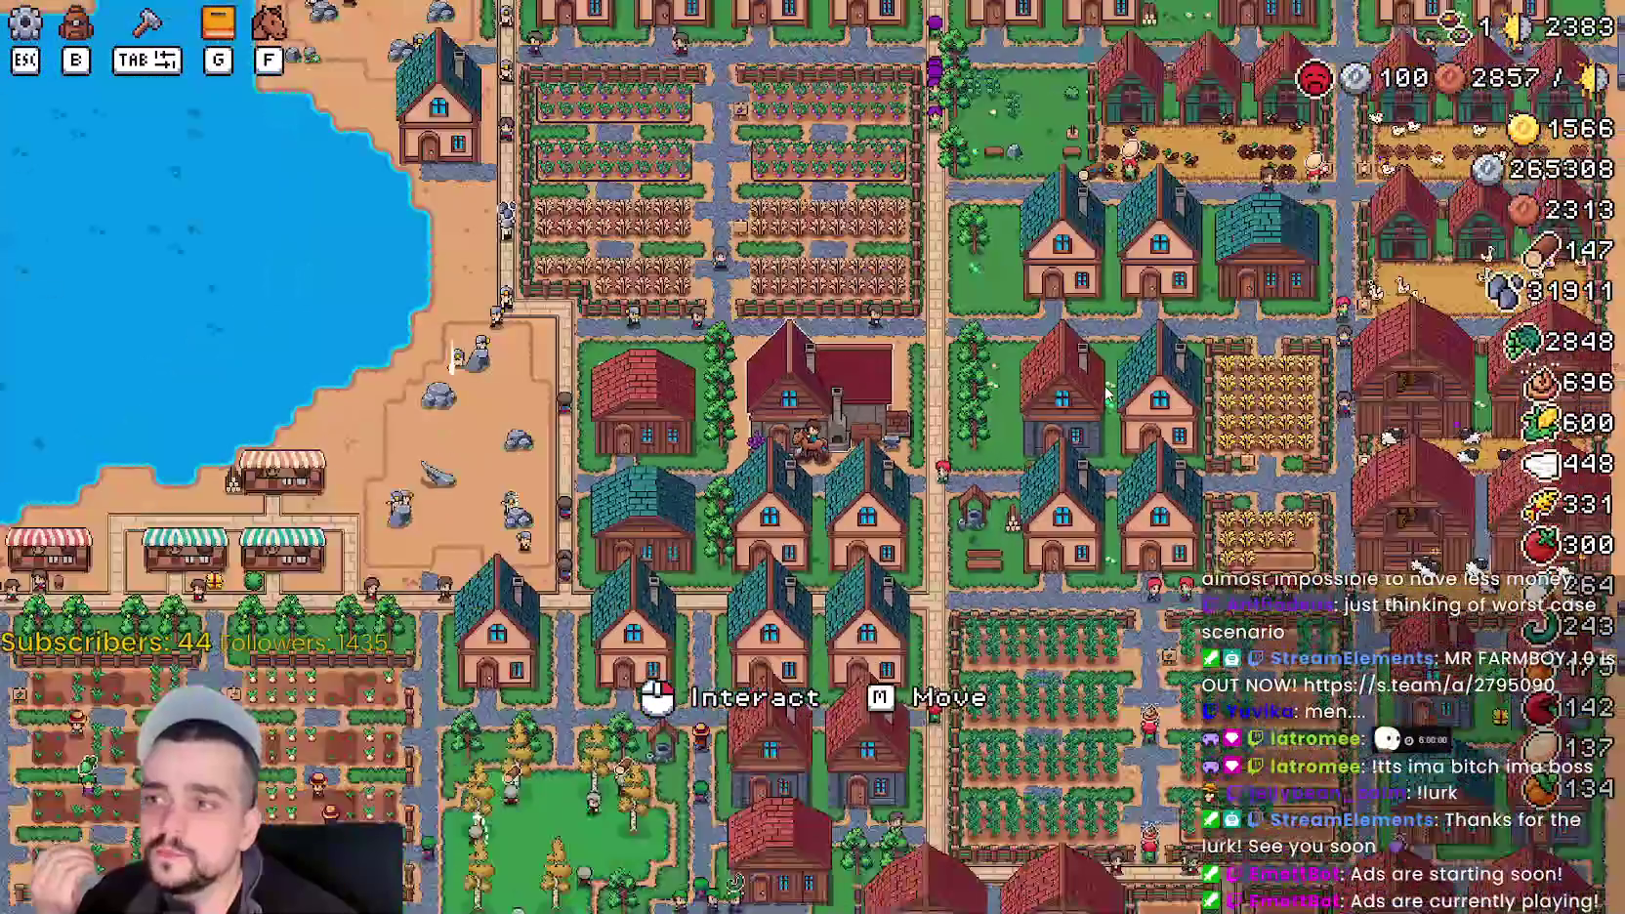
scroll(1105, 395, "up", 4)
scroll(1106, 397, "up", 3)
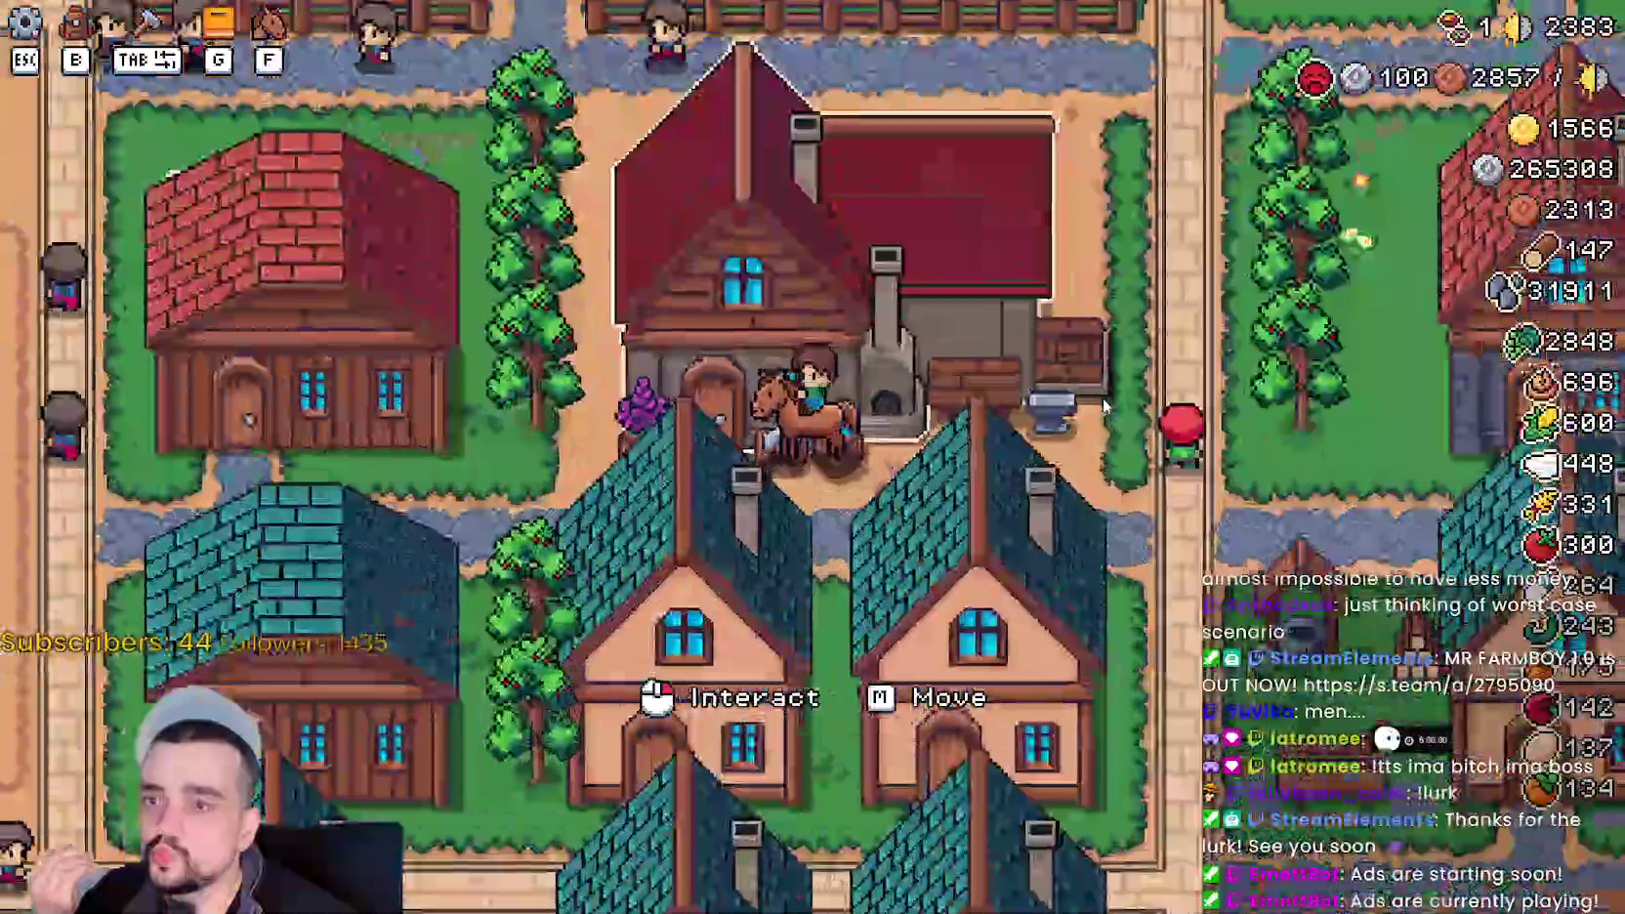
left_click(1021, 276)
left_click(1027, 270)
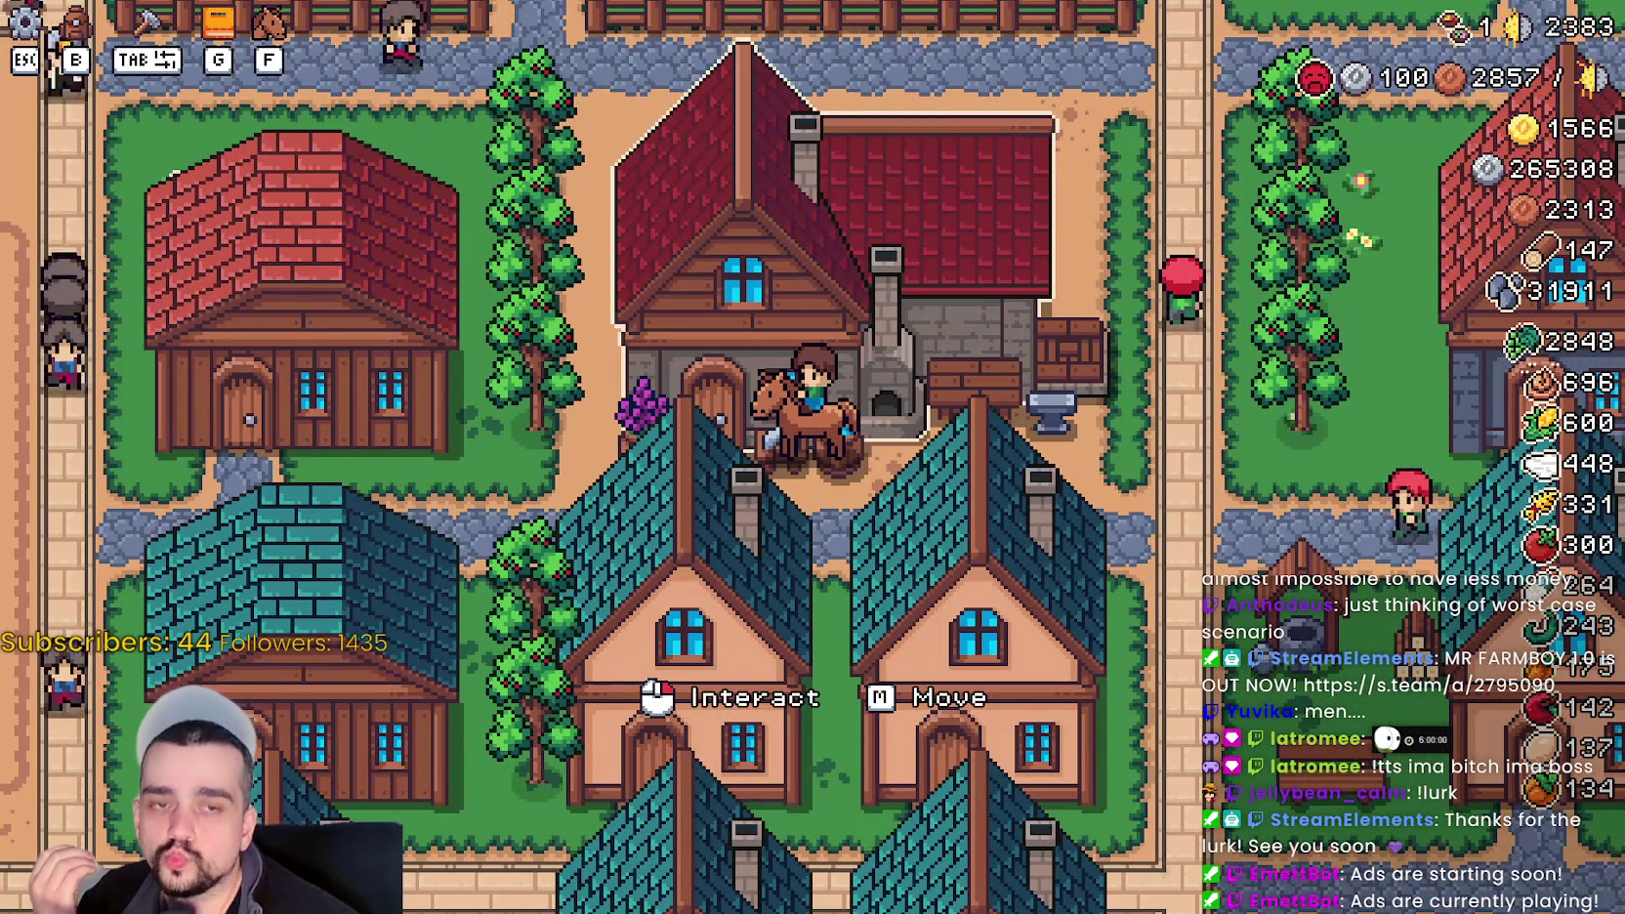
left_click(1019, 451)
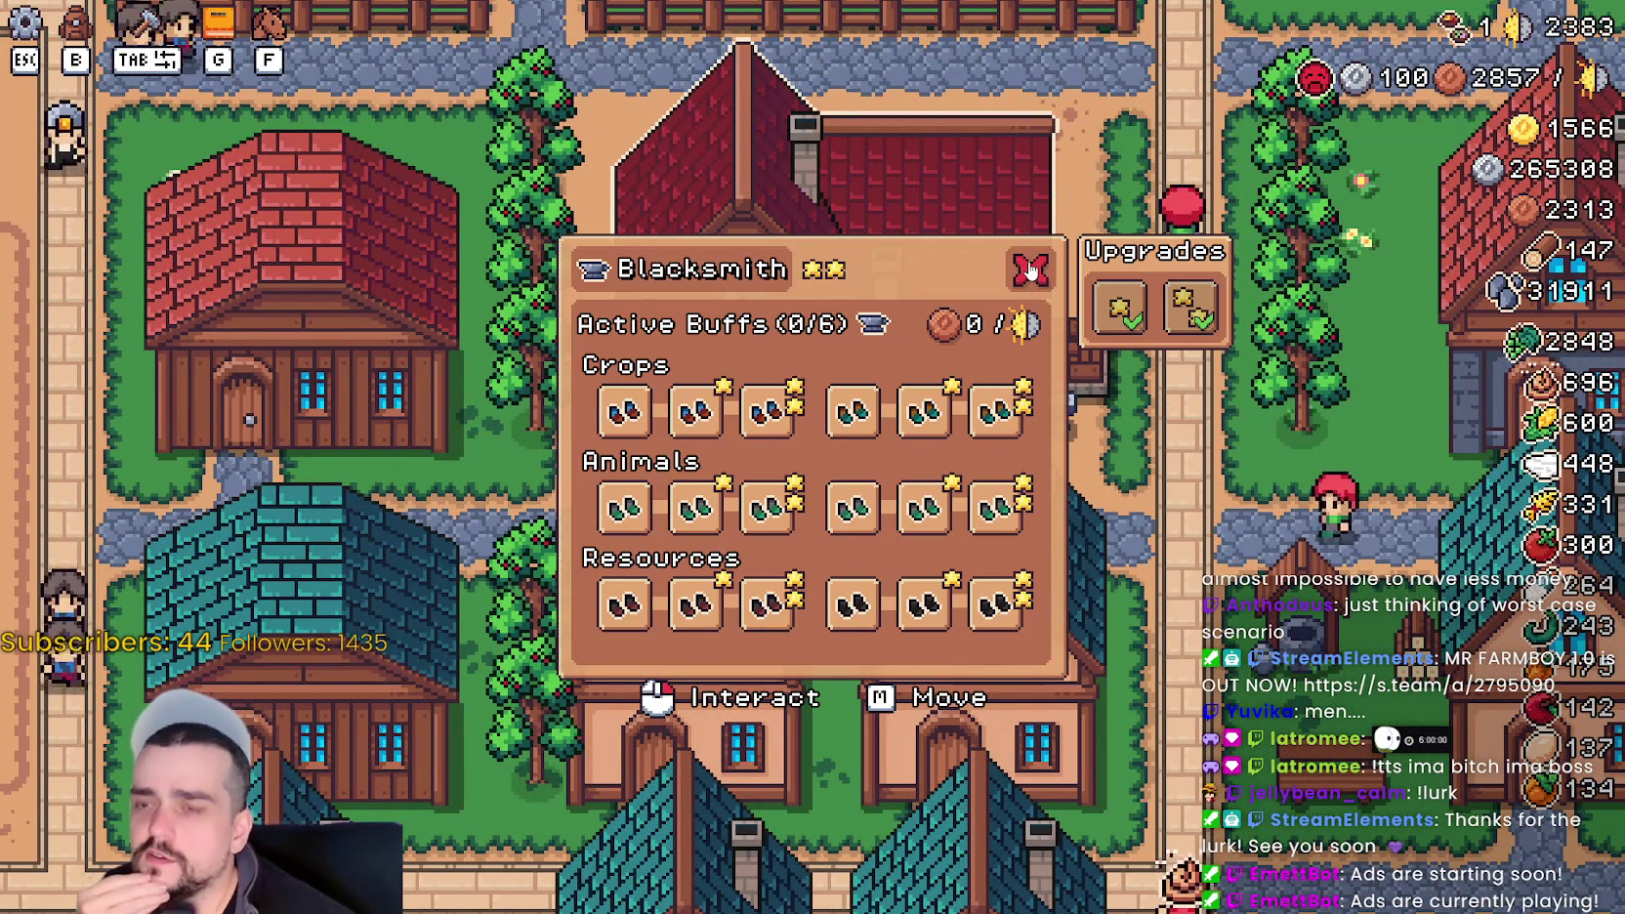
left_click(1031, 270)
left_click(909, 296)
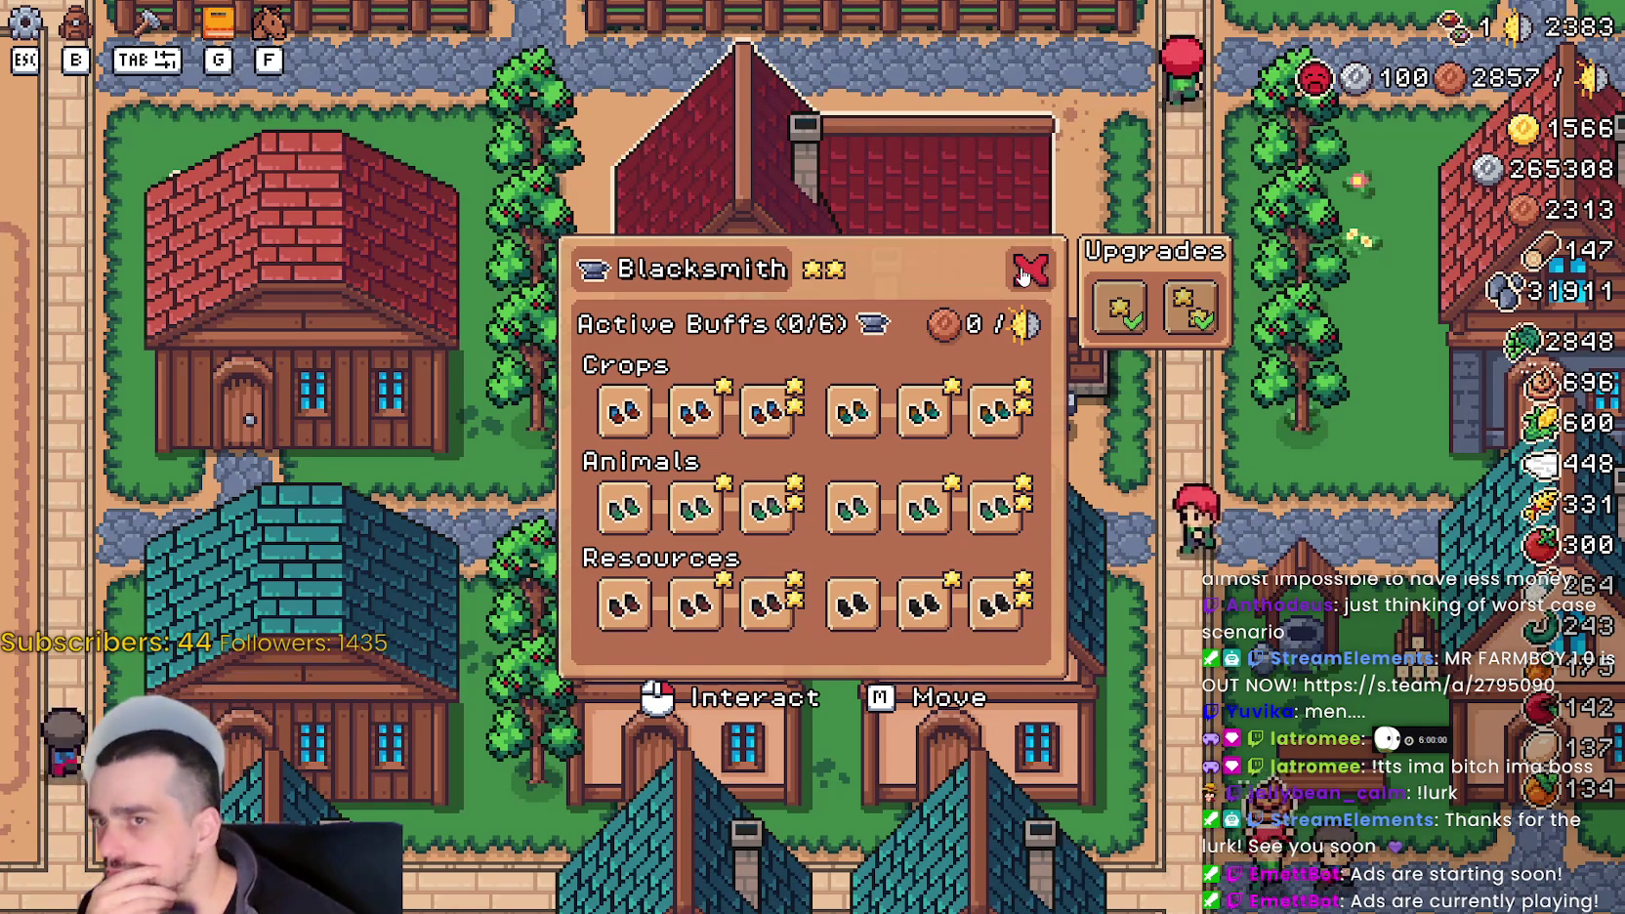
mouse_move(1315, 78)
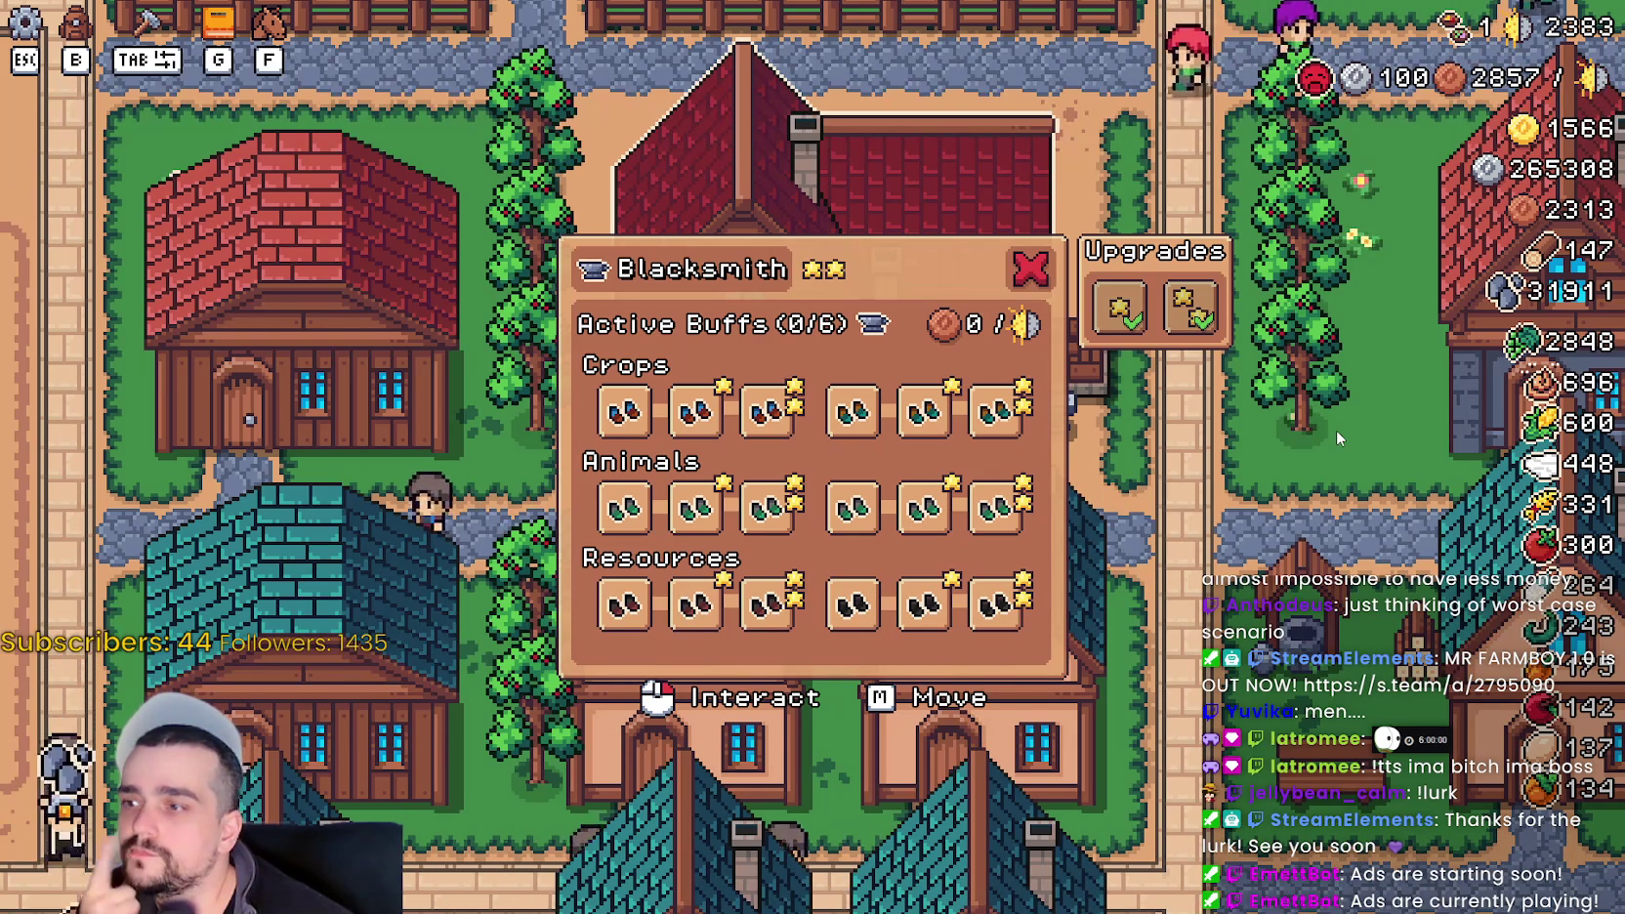
mouse_move(1501, 47)
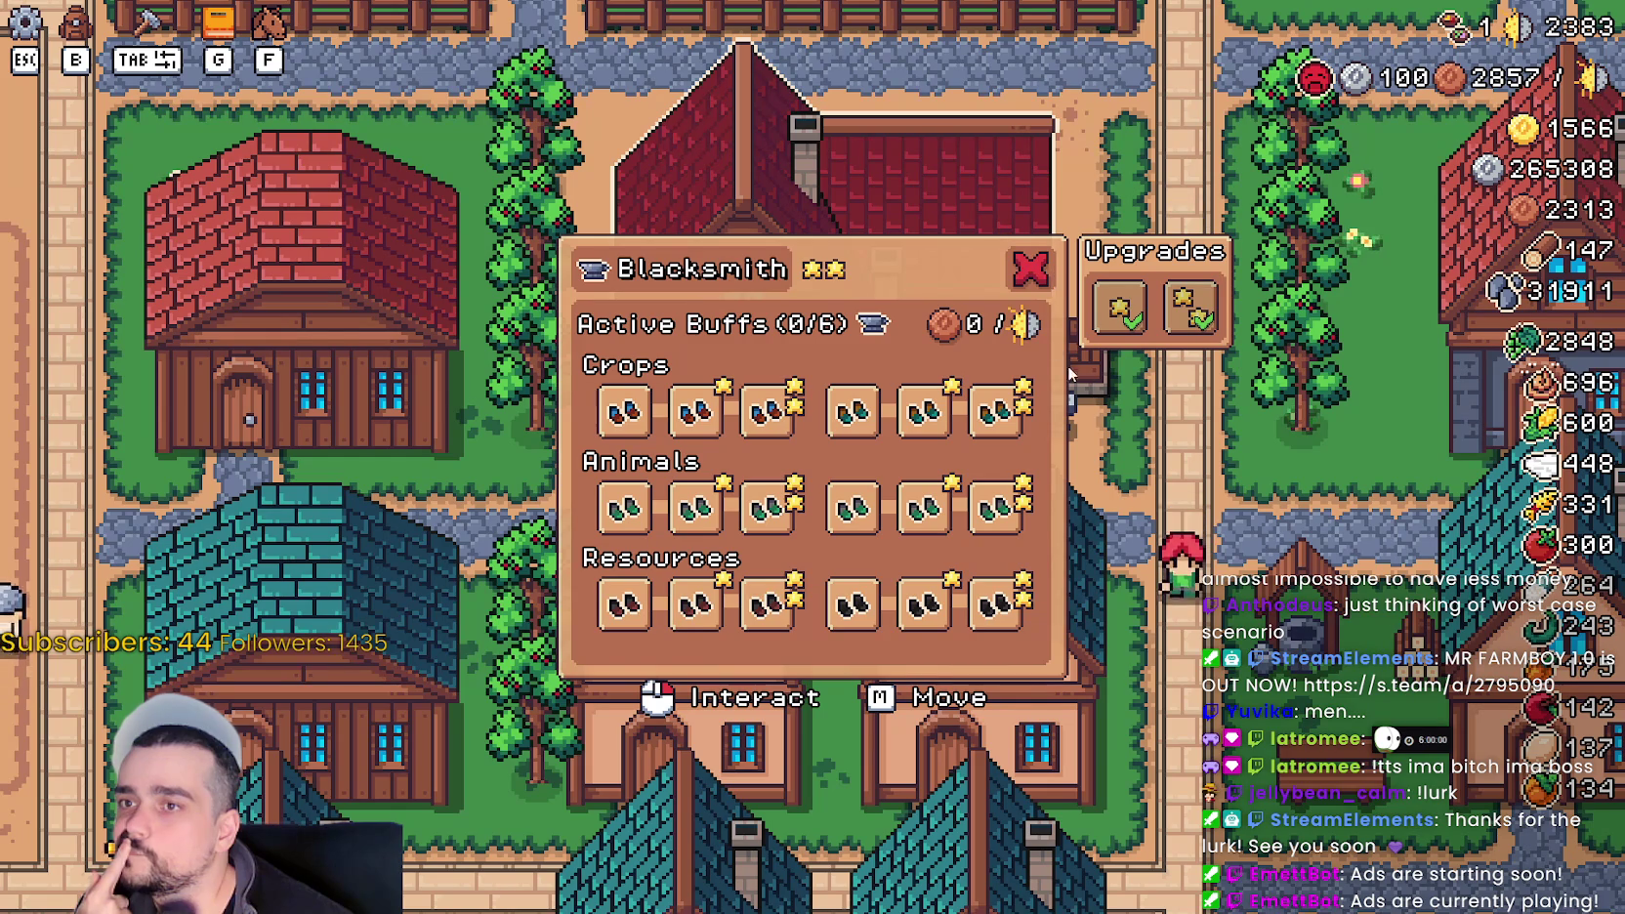
left_click(1018, 274)
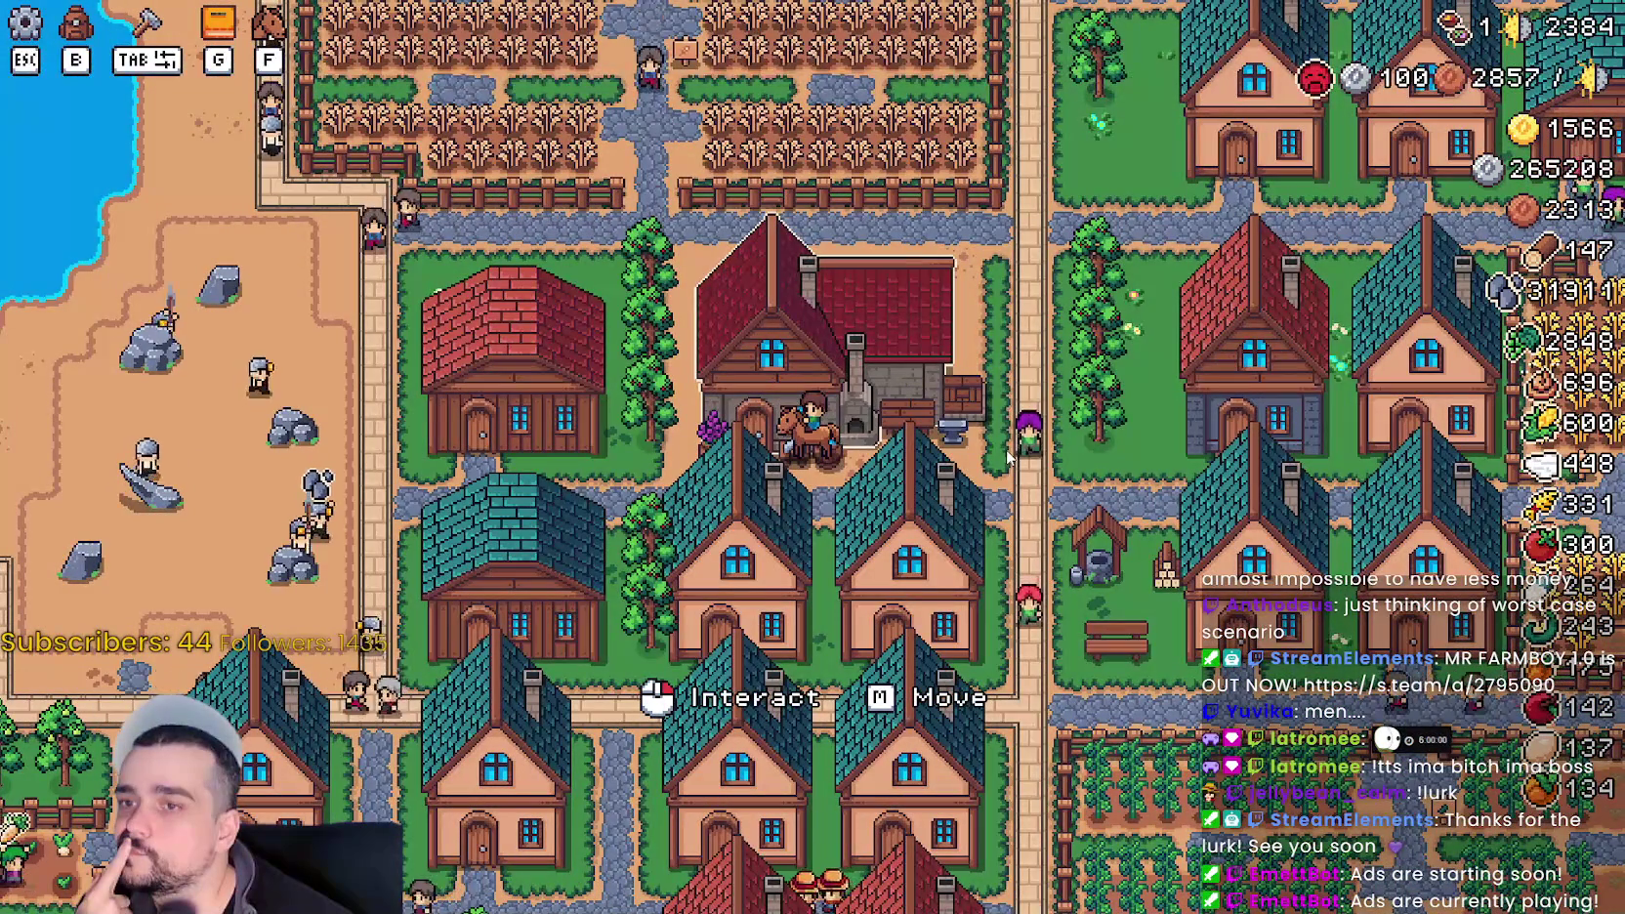
left_click(967, 430)
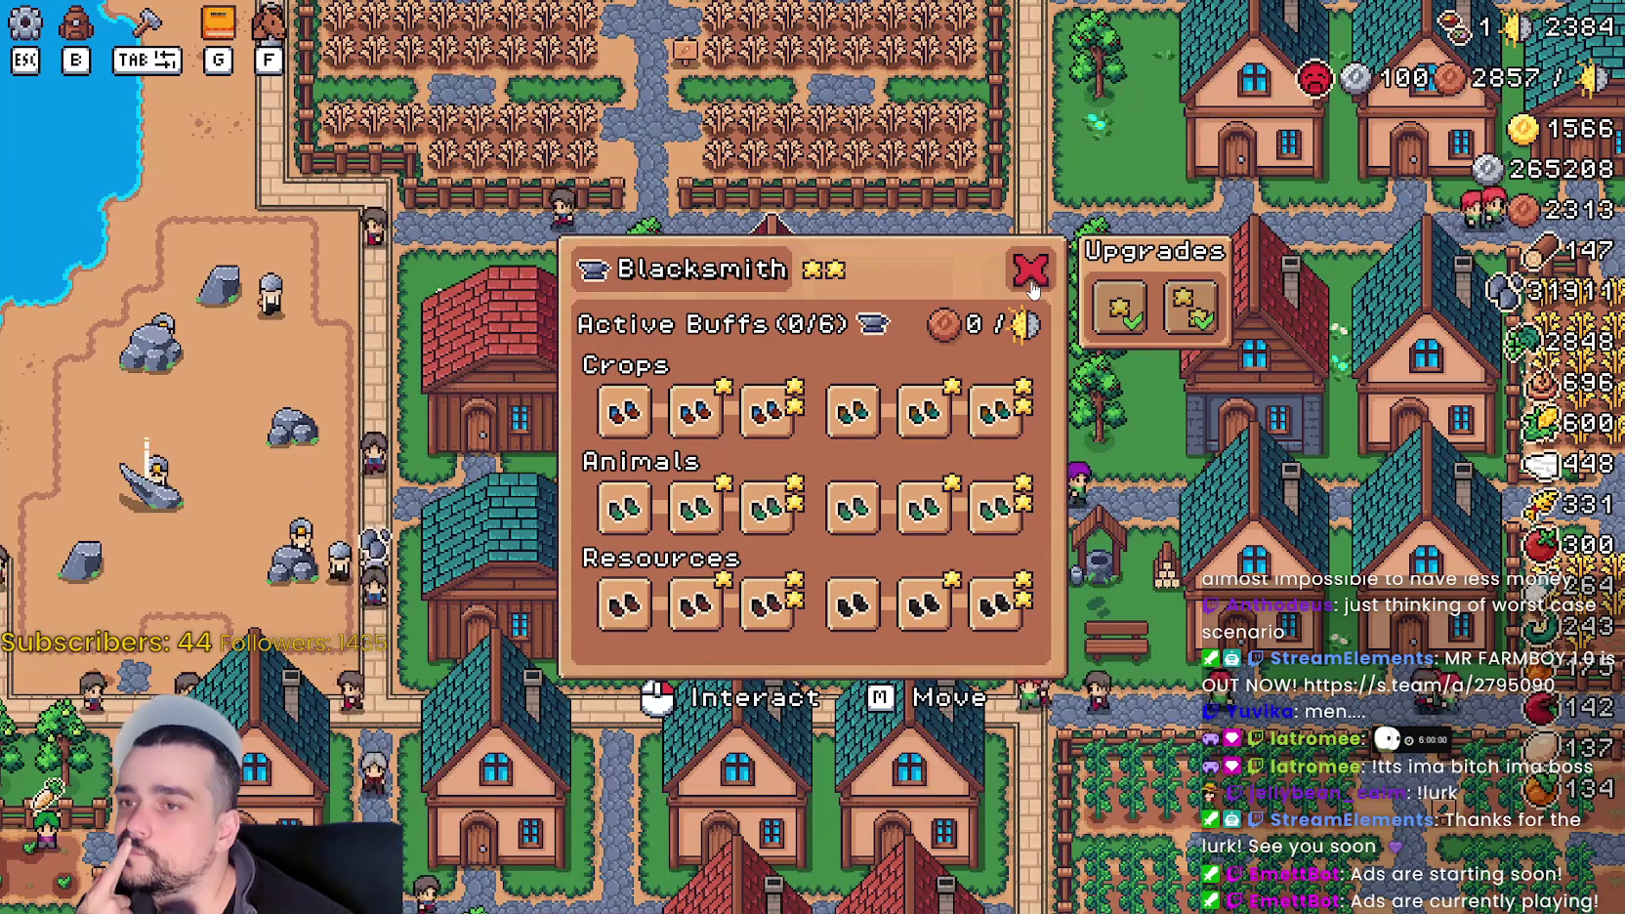
left_click(1033, 283)
left_click(915, 346)
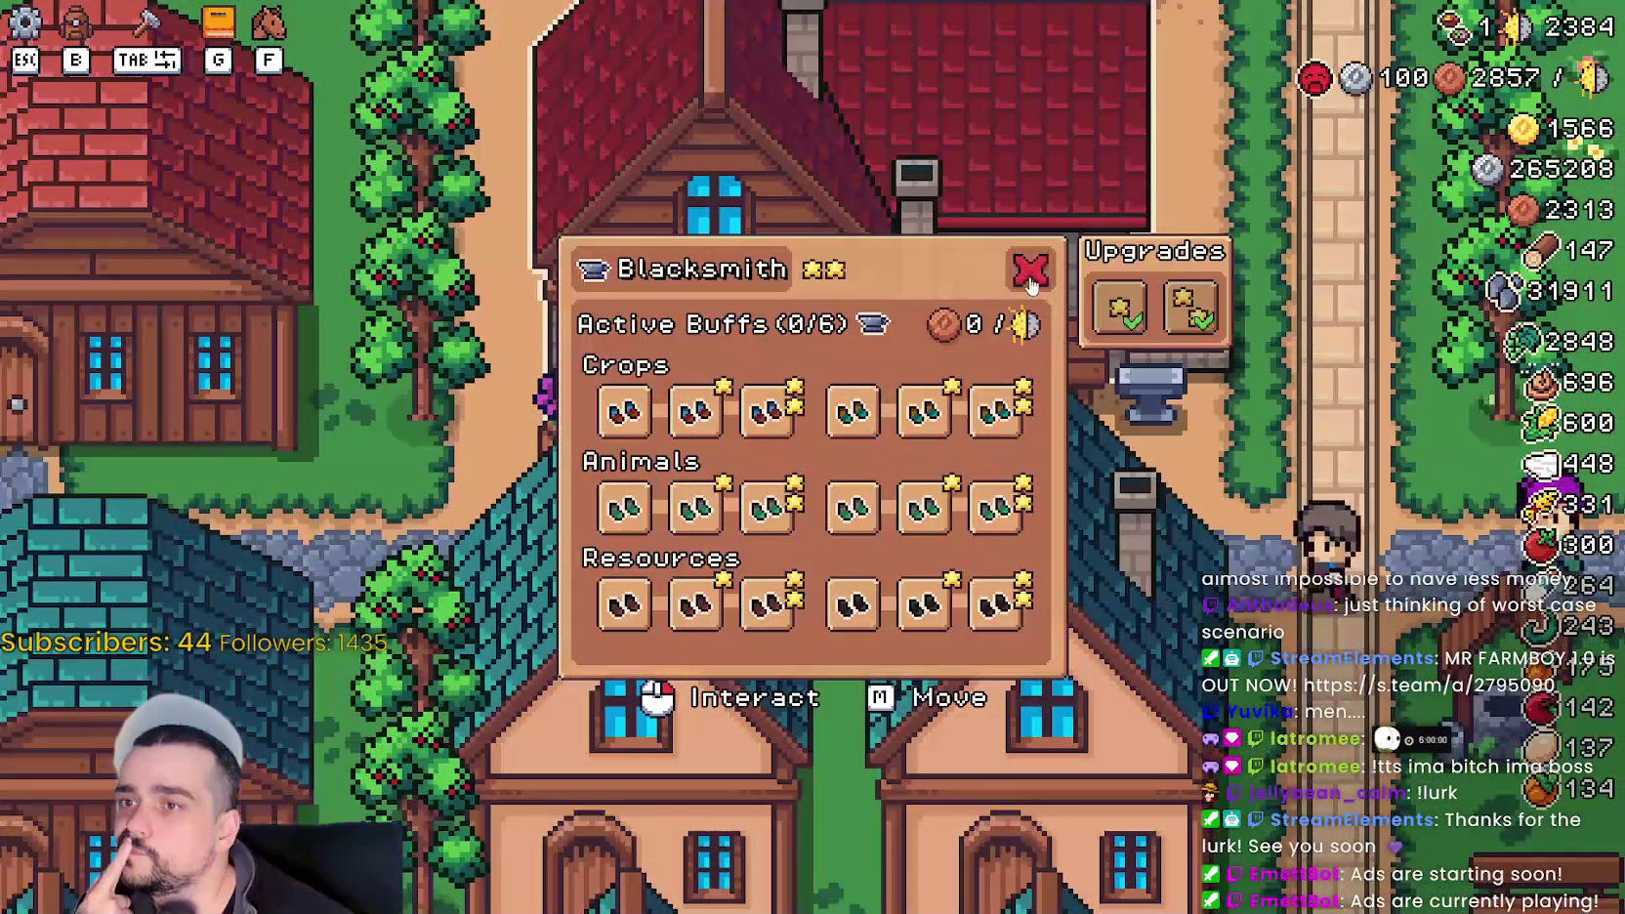
scroll(976, 435, "down", 5)
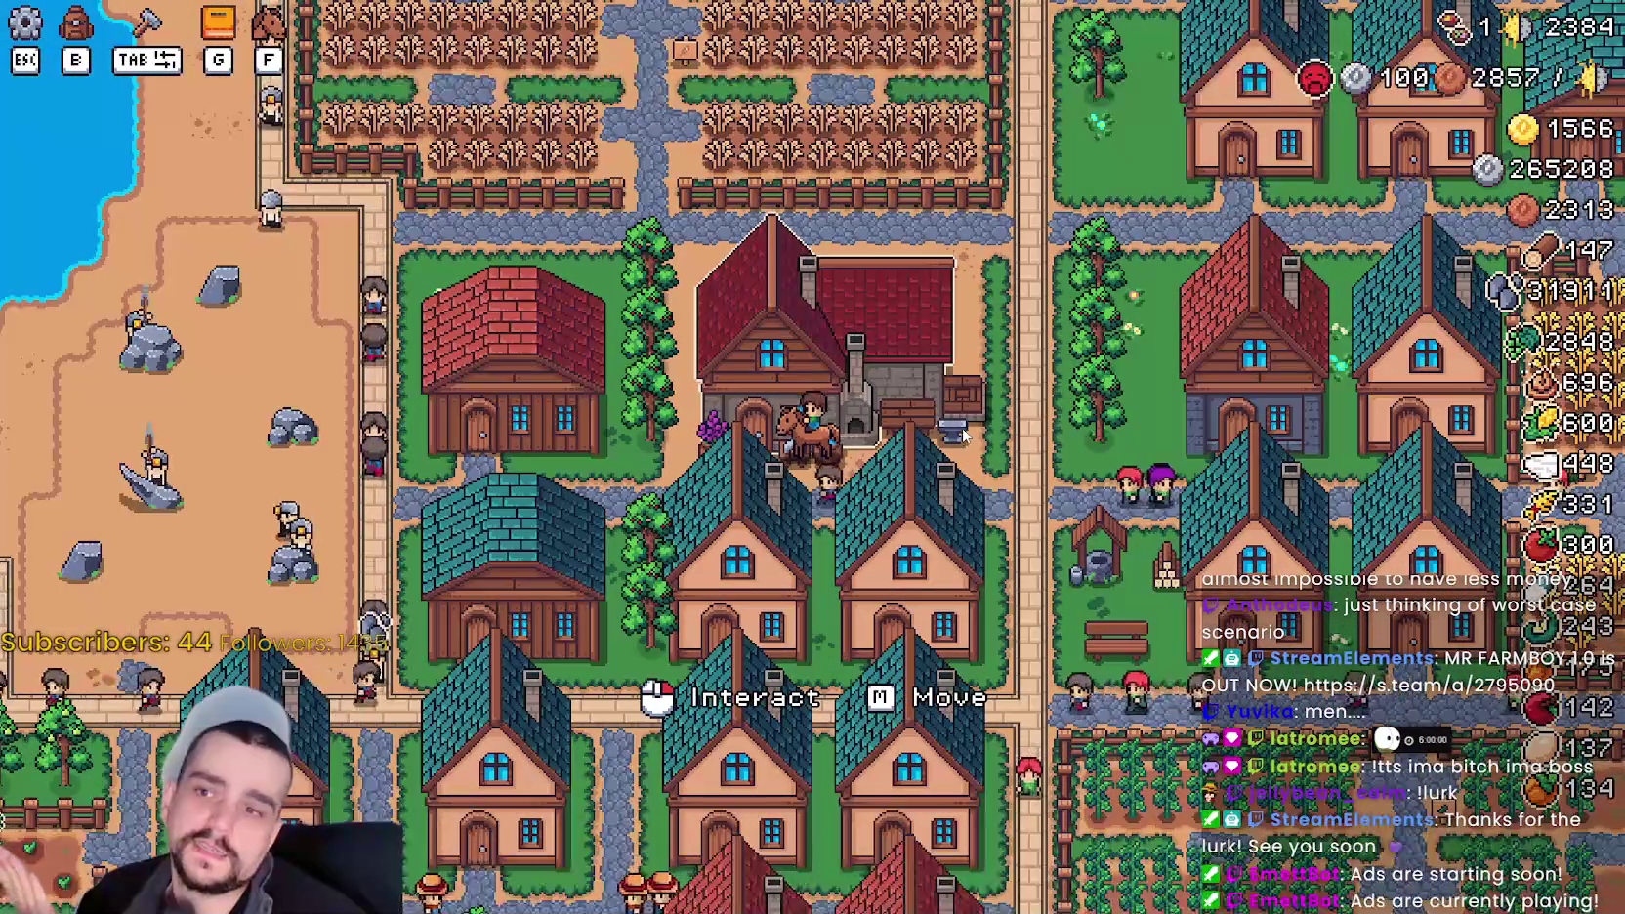
scroll(955, 413, "up", 3)
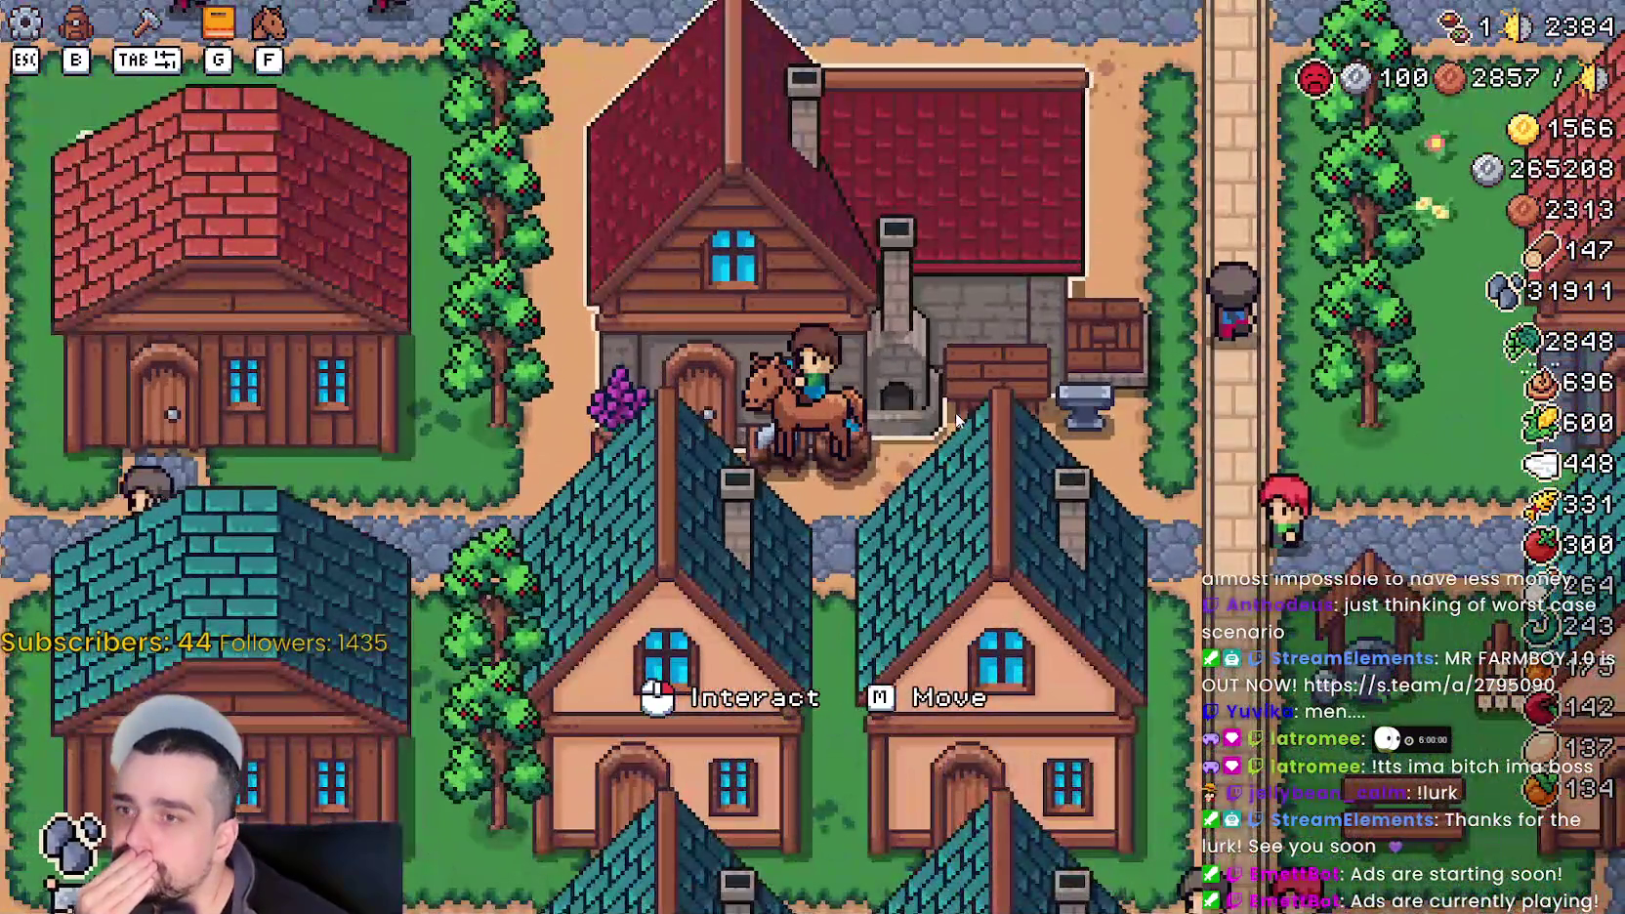
scroll(956, 412, "down", 3)
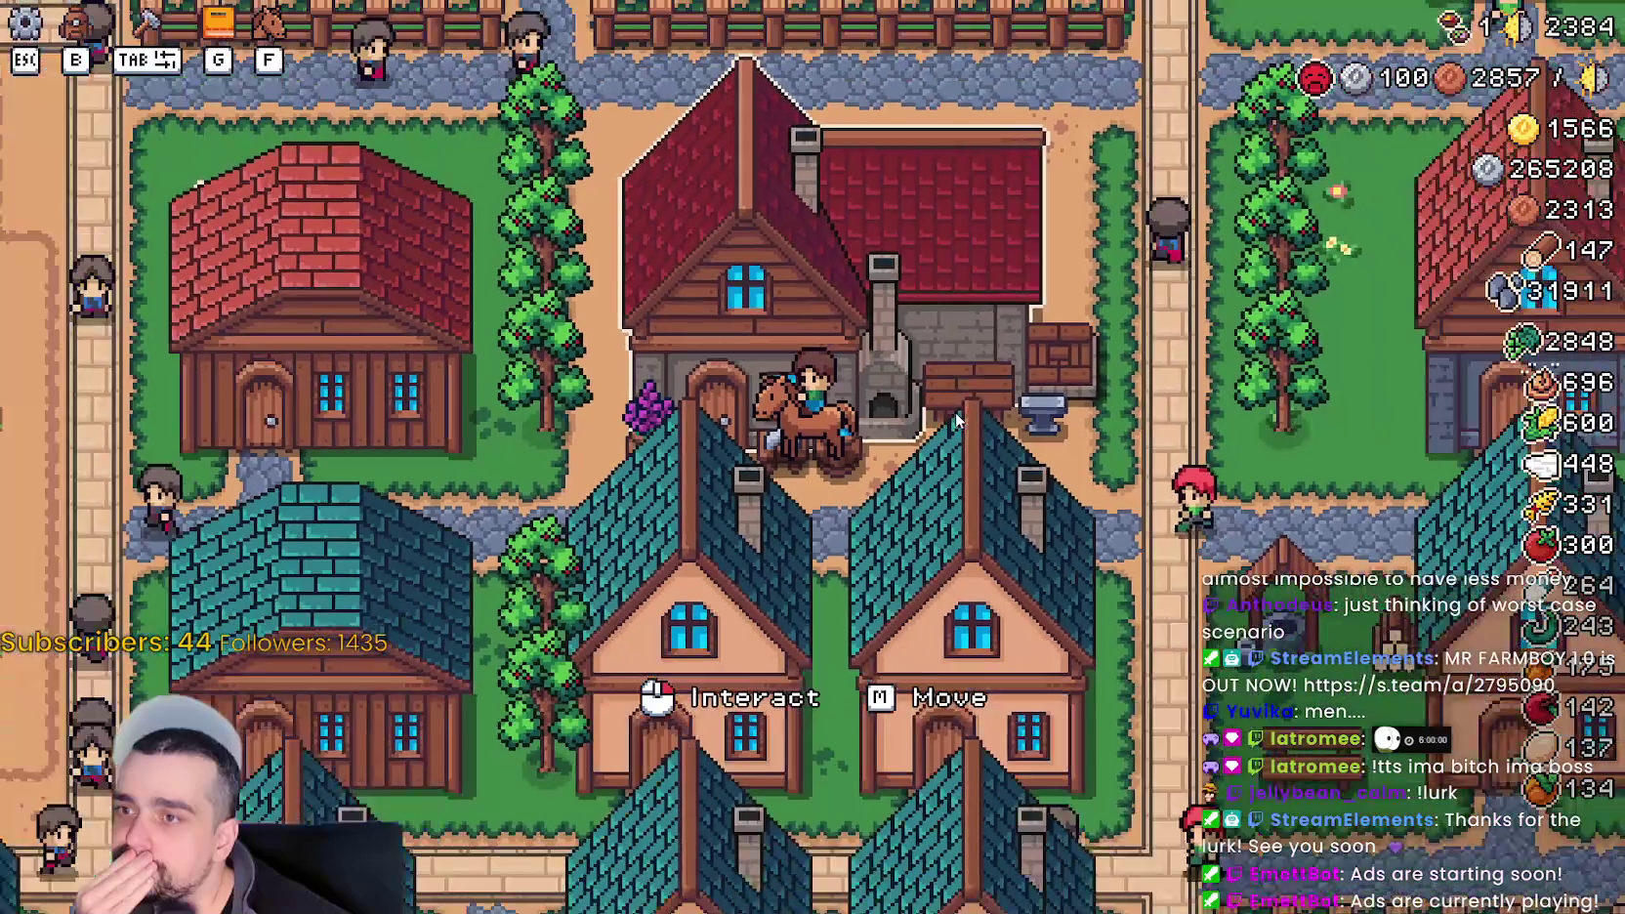
left_click(957, 414)
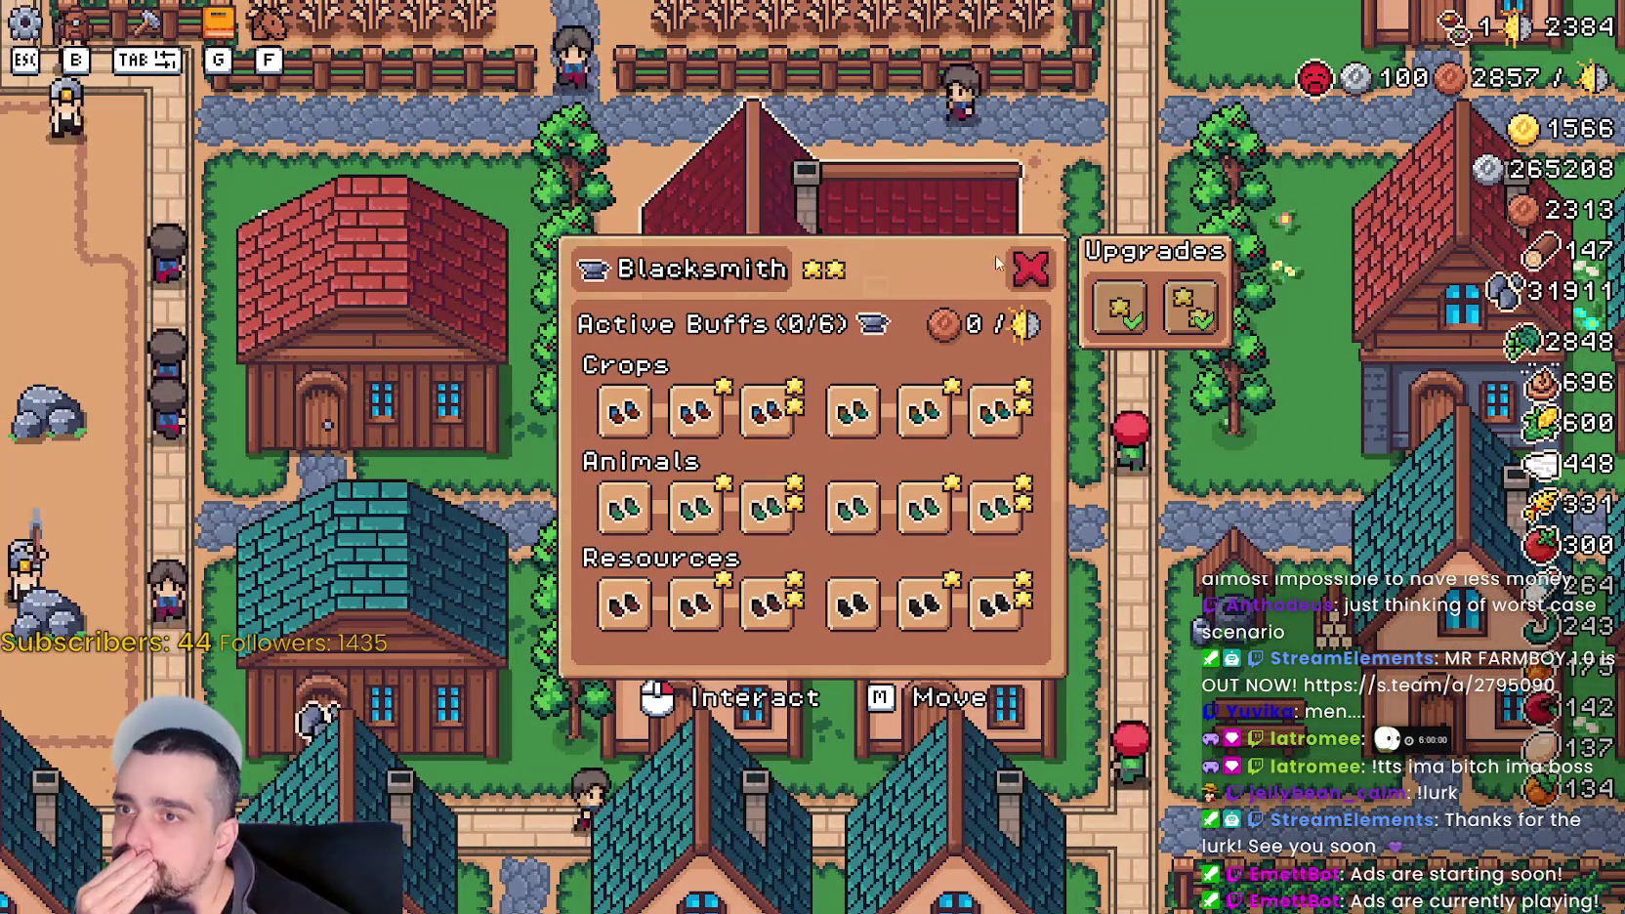
key("Escape")
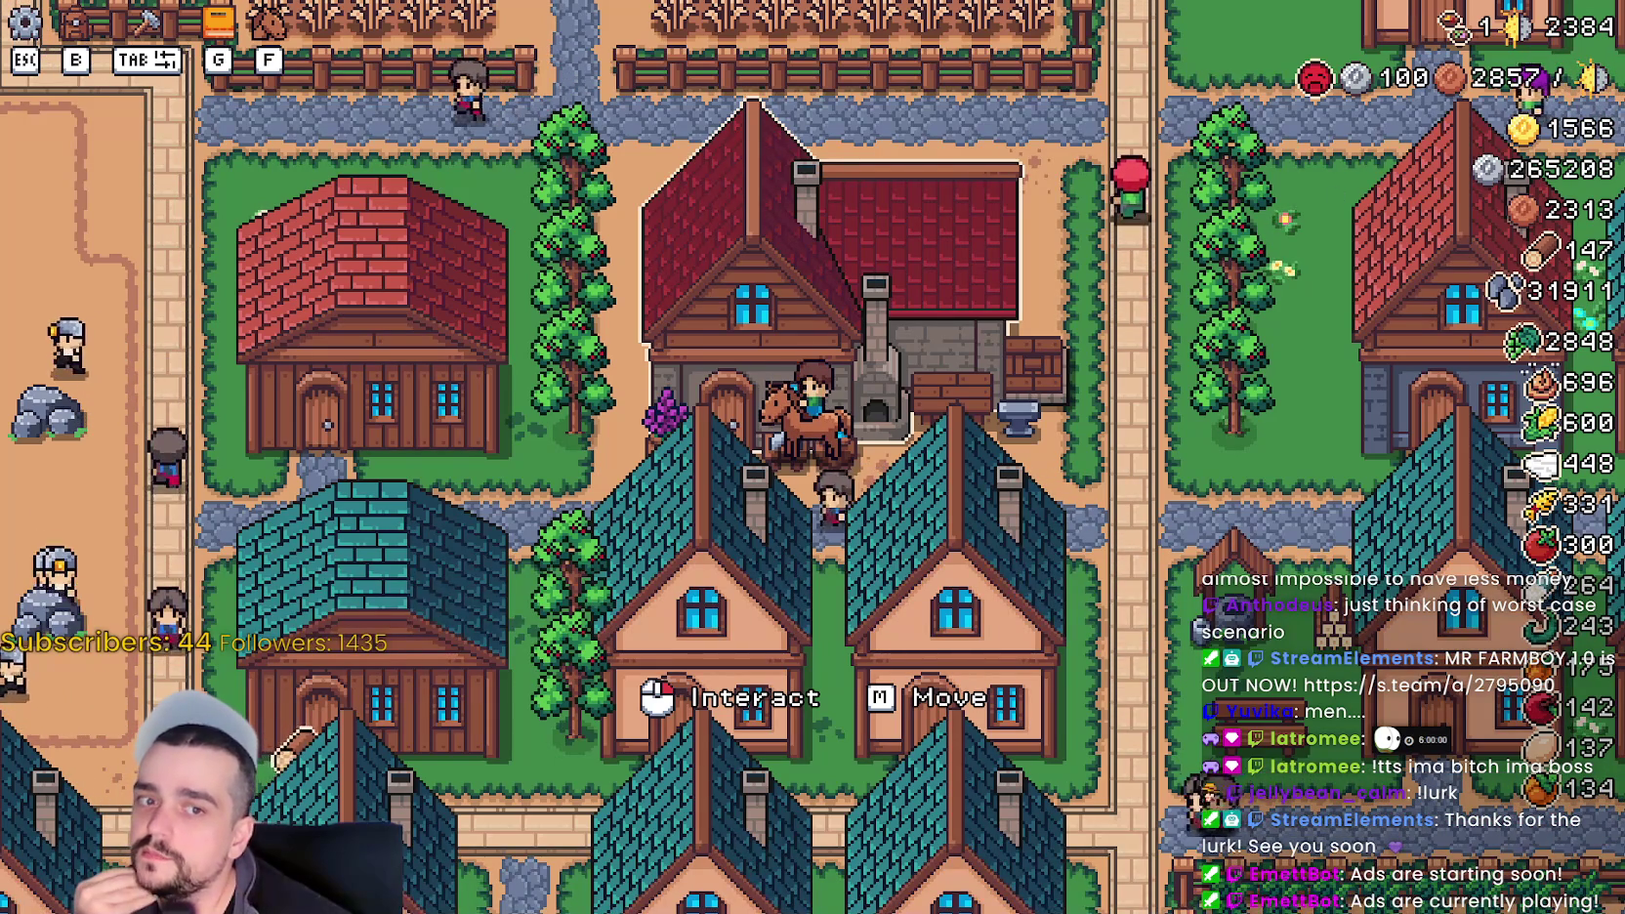
mouse_move(1315, 78)
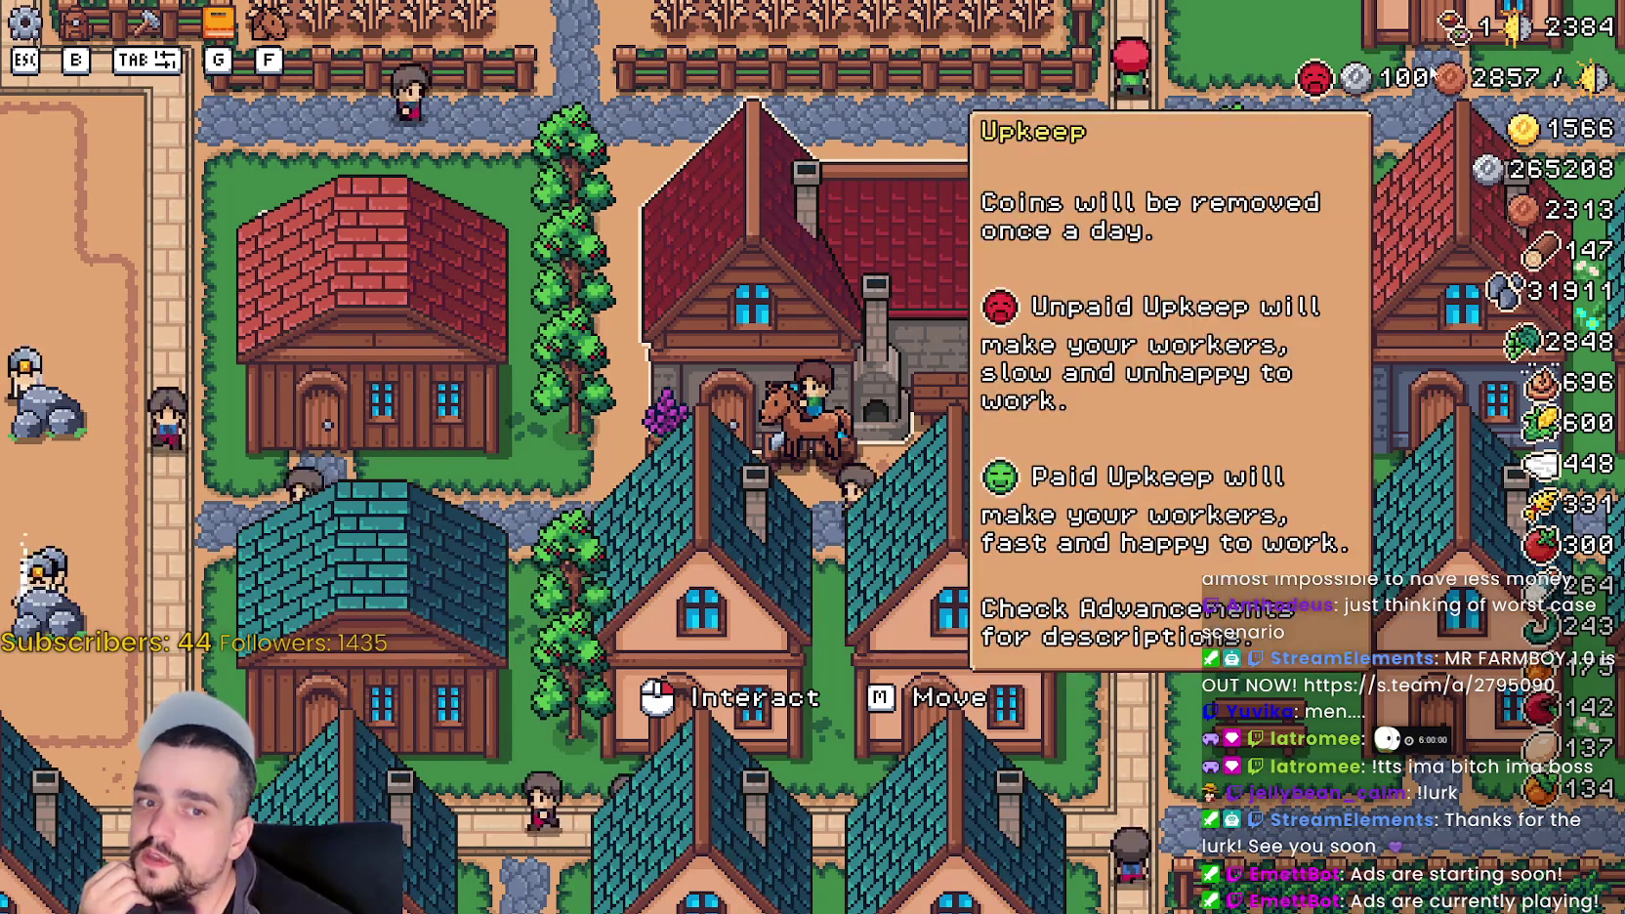
- Read the HUD upkeep tooltip and confirm in the Blacksmith panel that 0 of 6 buffs are active
mouse_move(1373, 51)
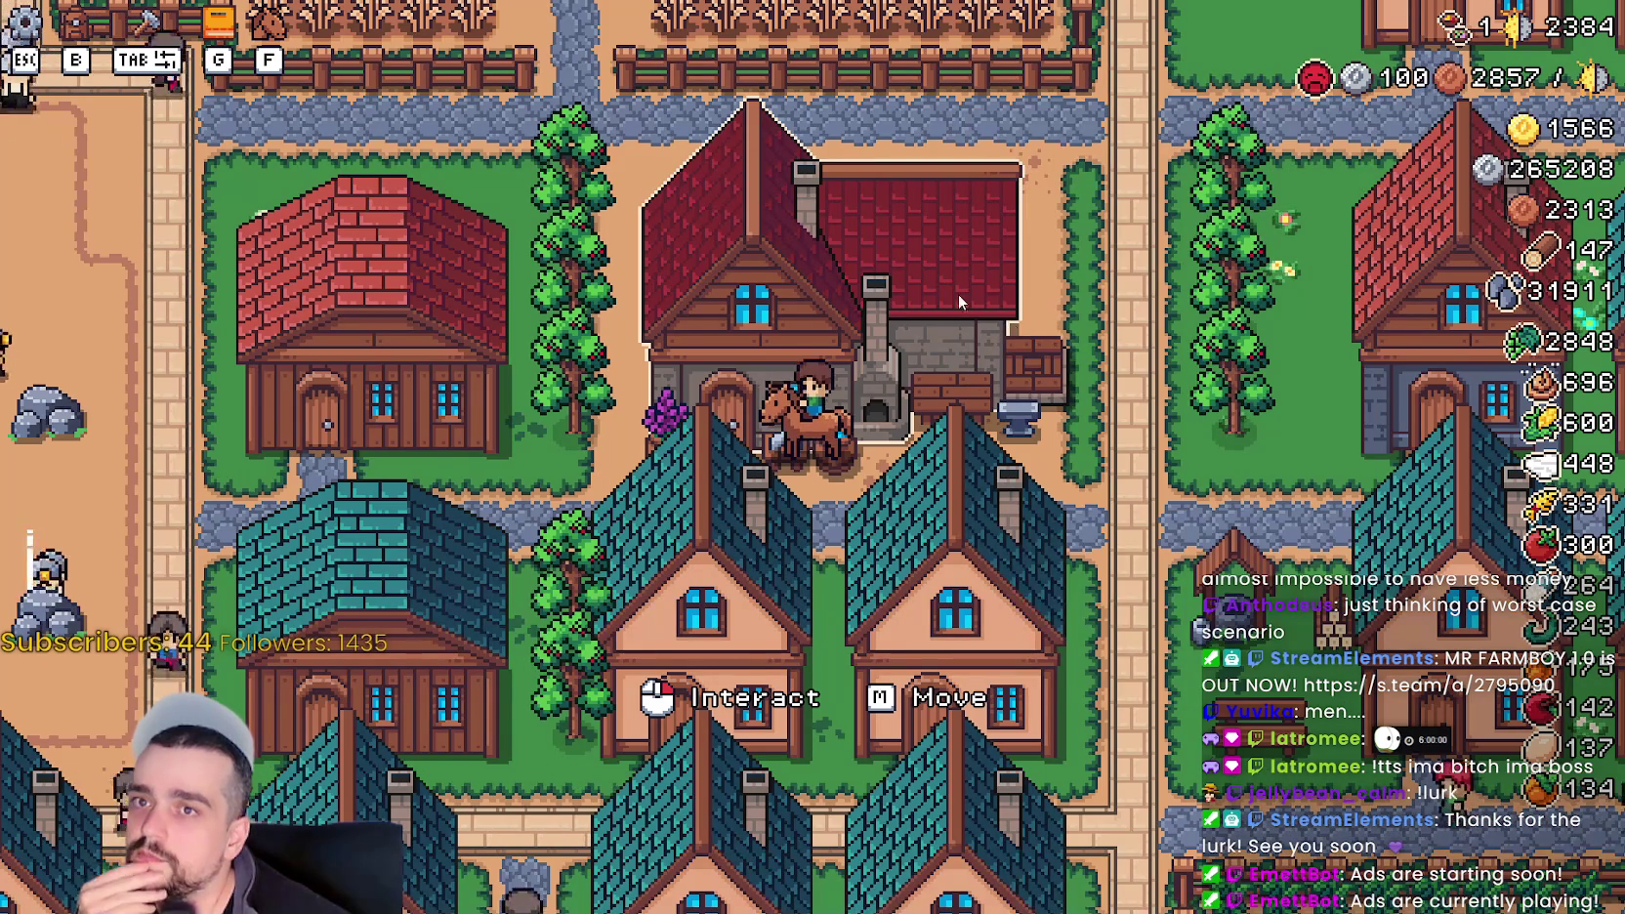
left_click(978, 300)
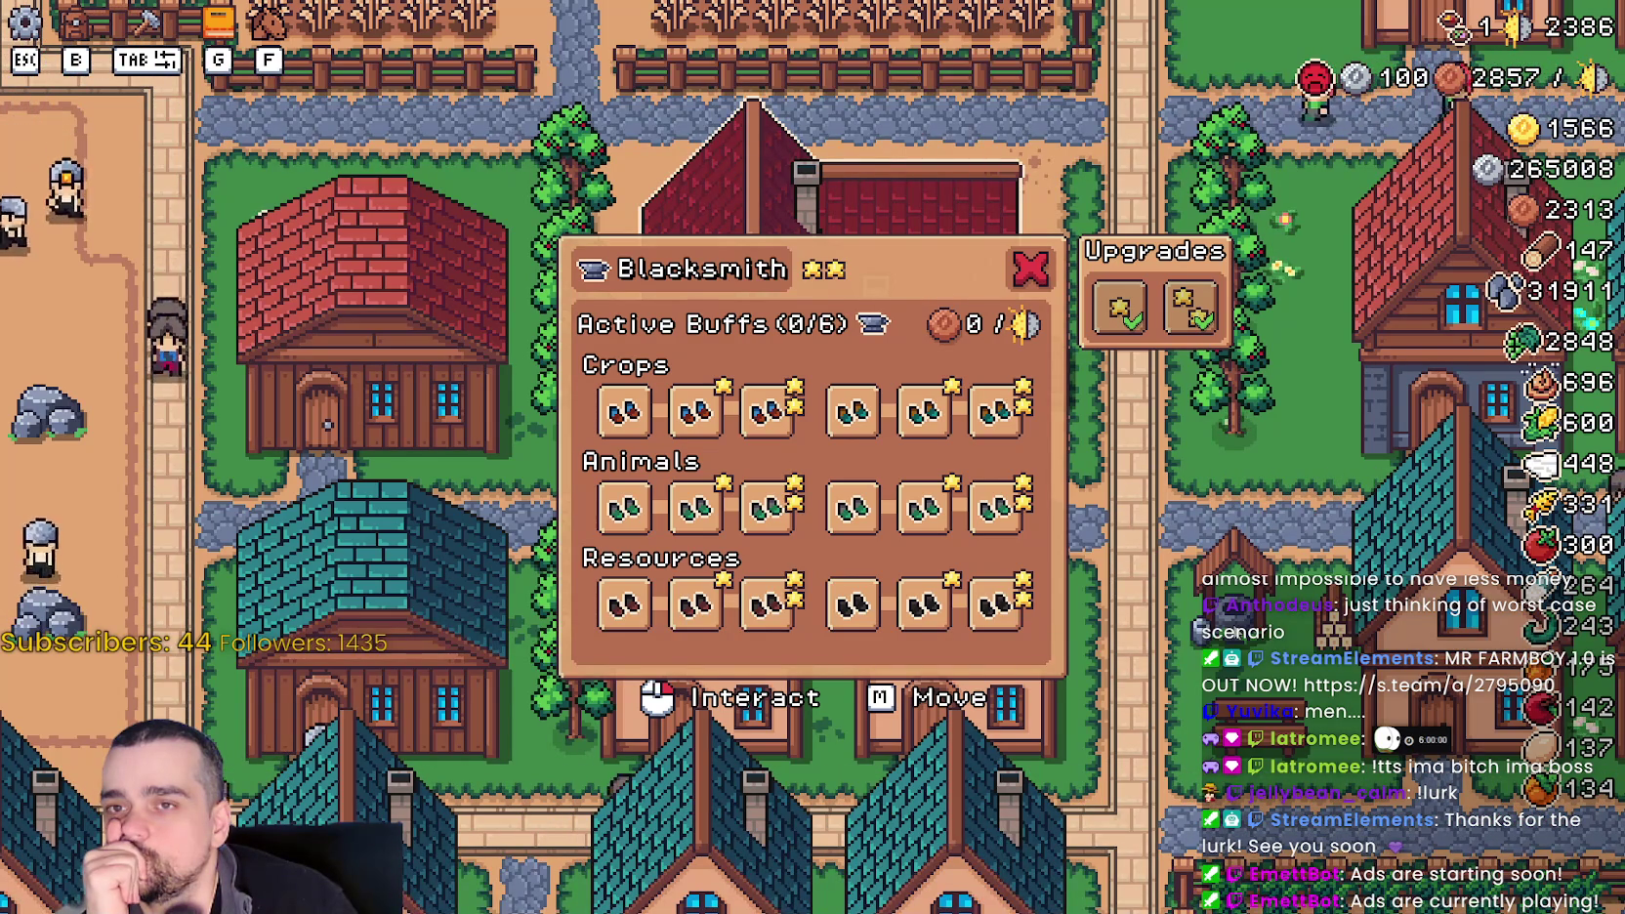
- Close the Blacksmith panel, pan north, and review the Merchant Seller's exchange prices before dismissing it
left_click(1028, 280)
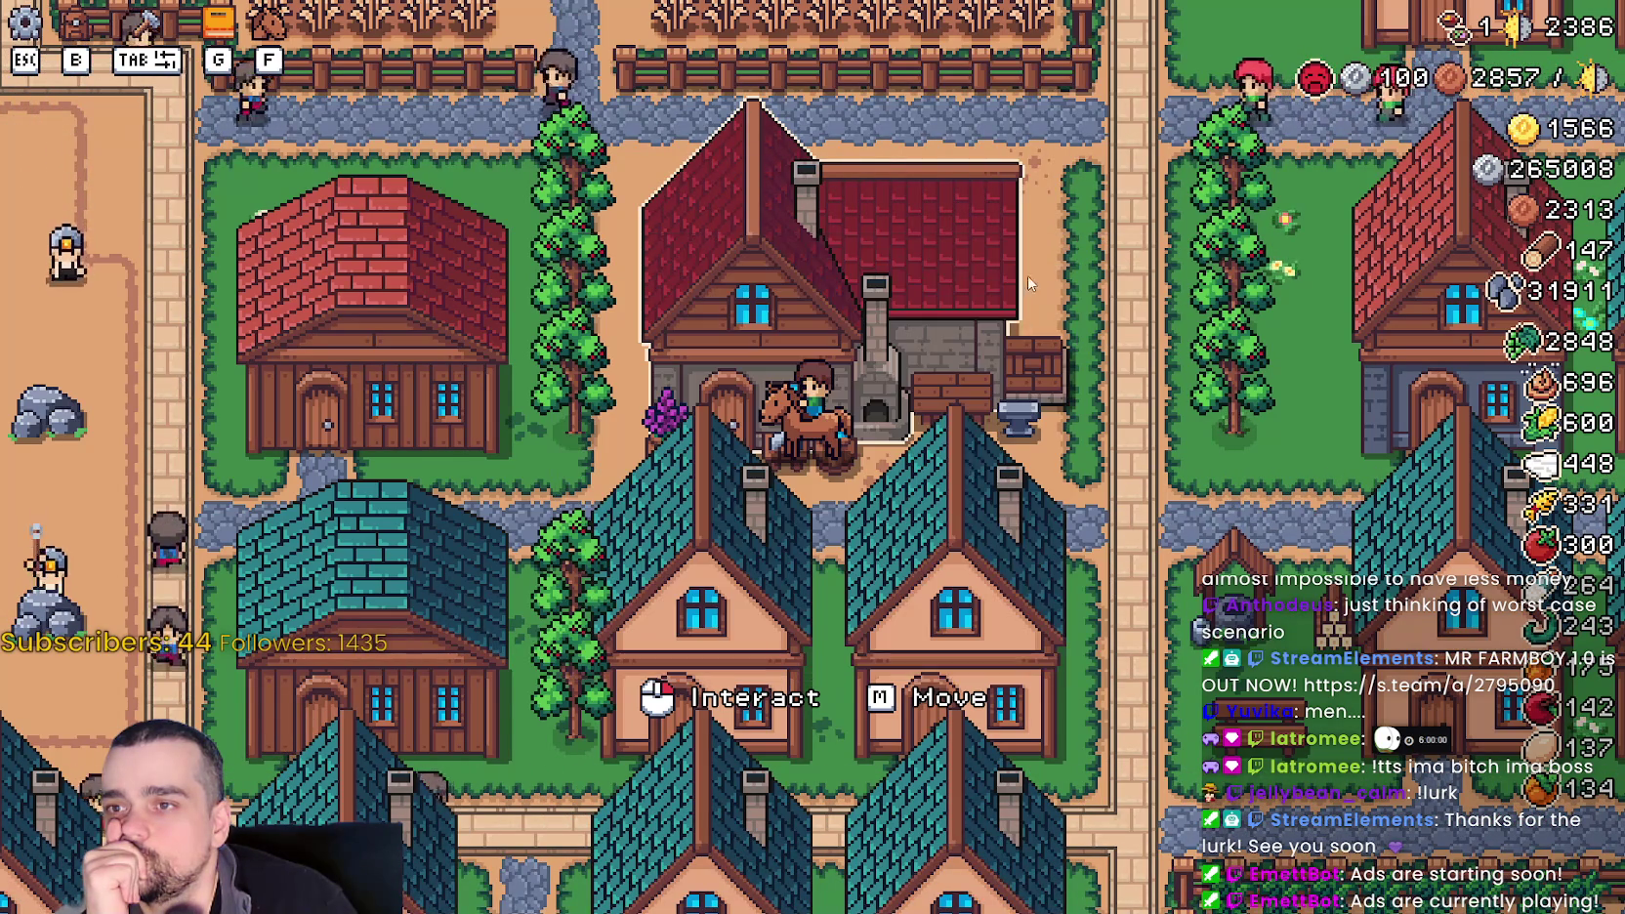
scroll(924, 545, "down", 2)
scroll(924, 545, "down", 3)
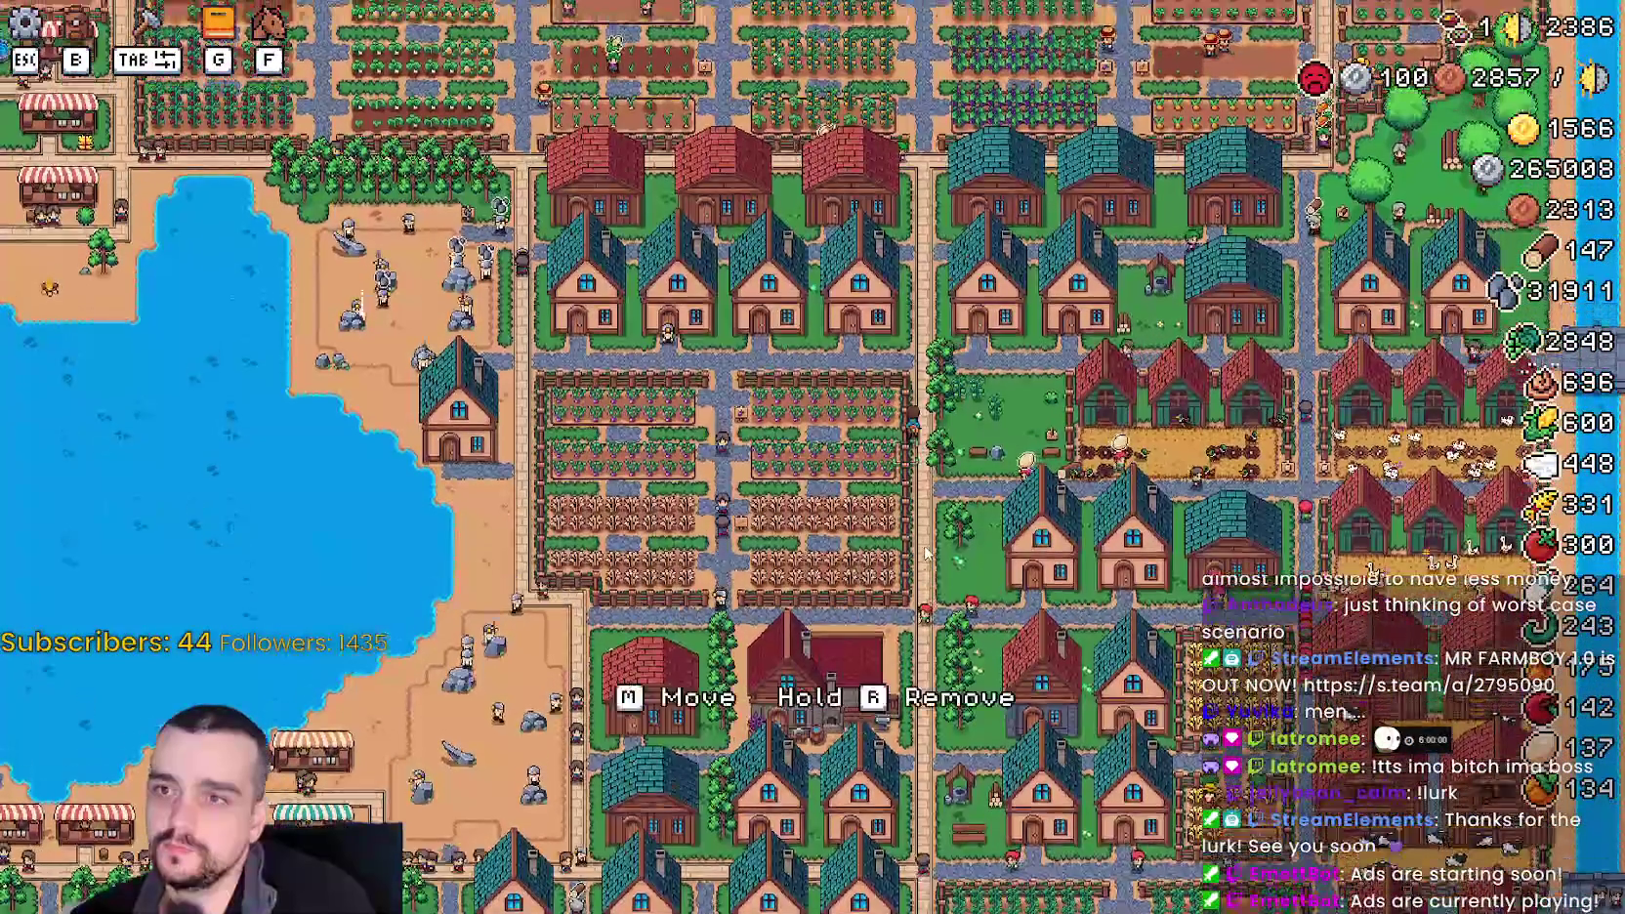
key("w")
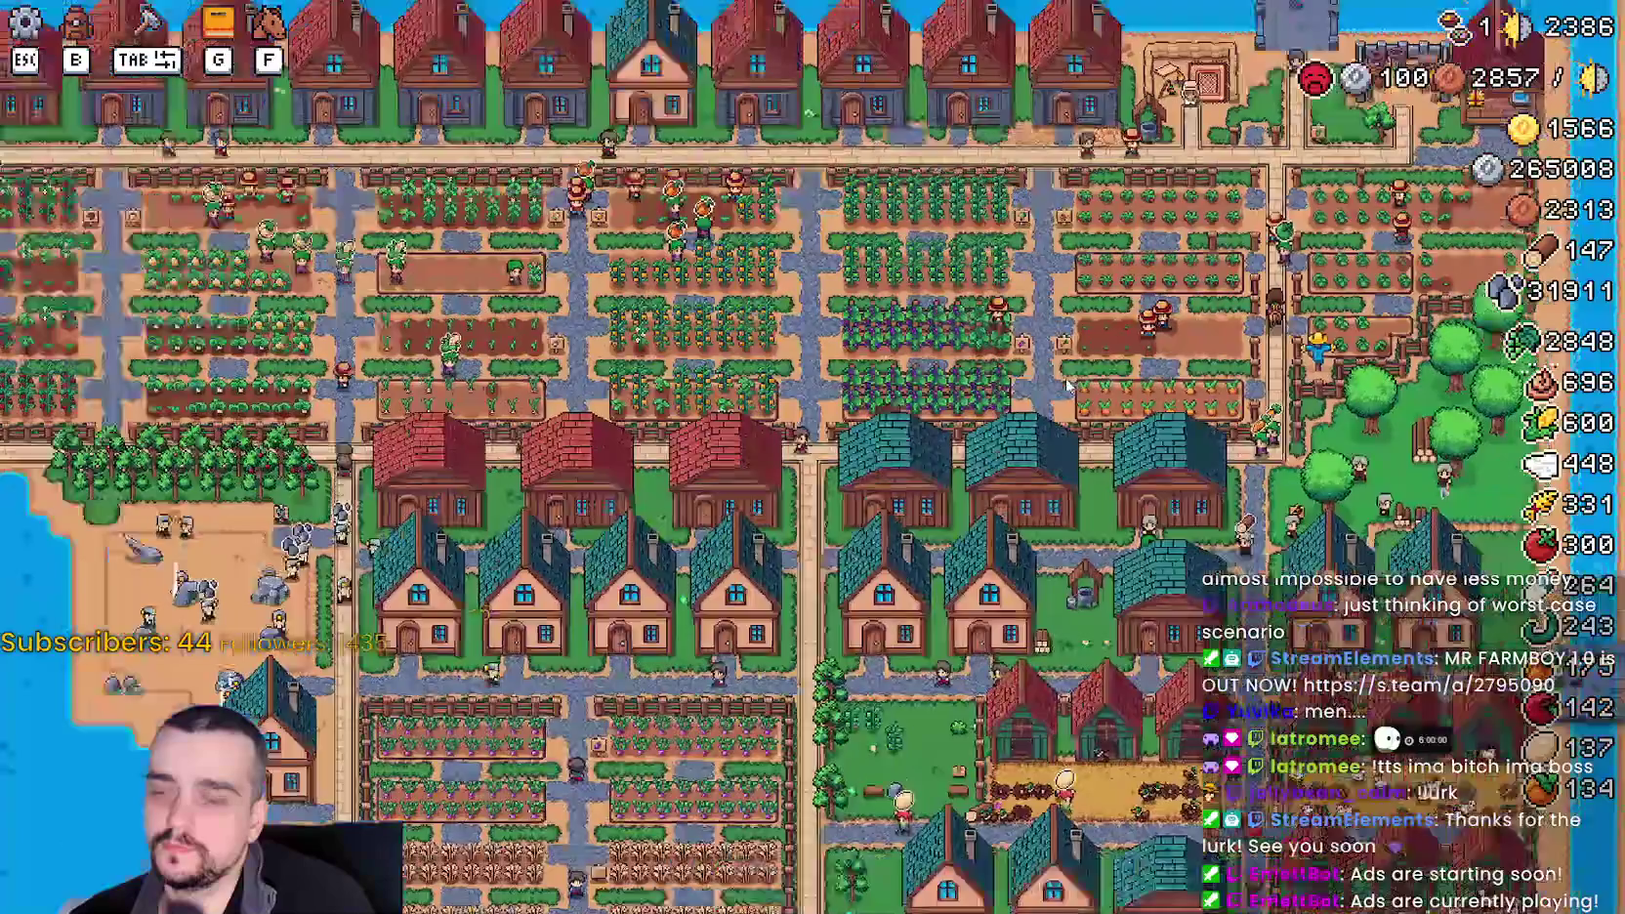
scroll(1068, 386, "up", 5)
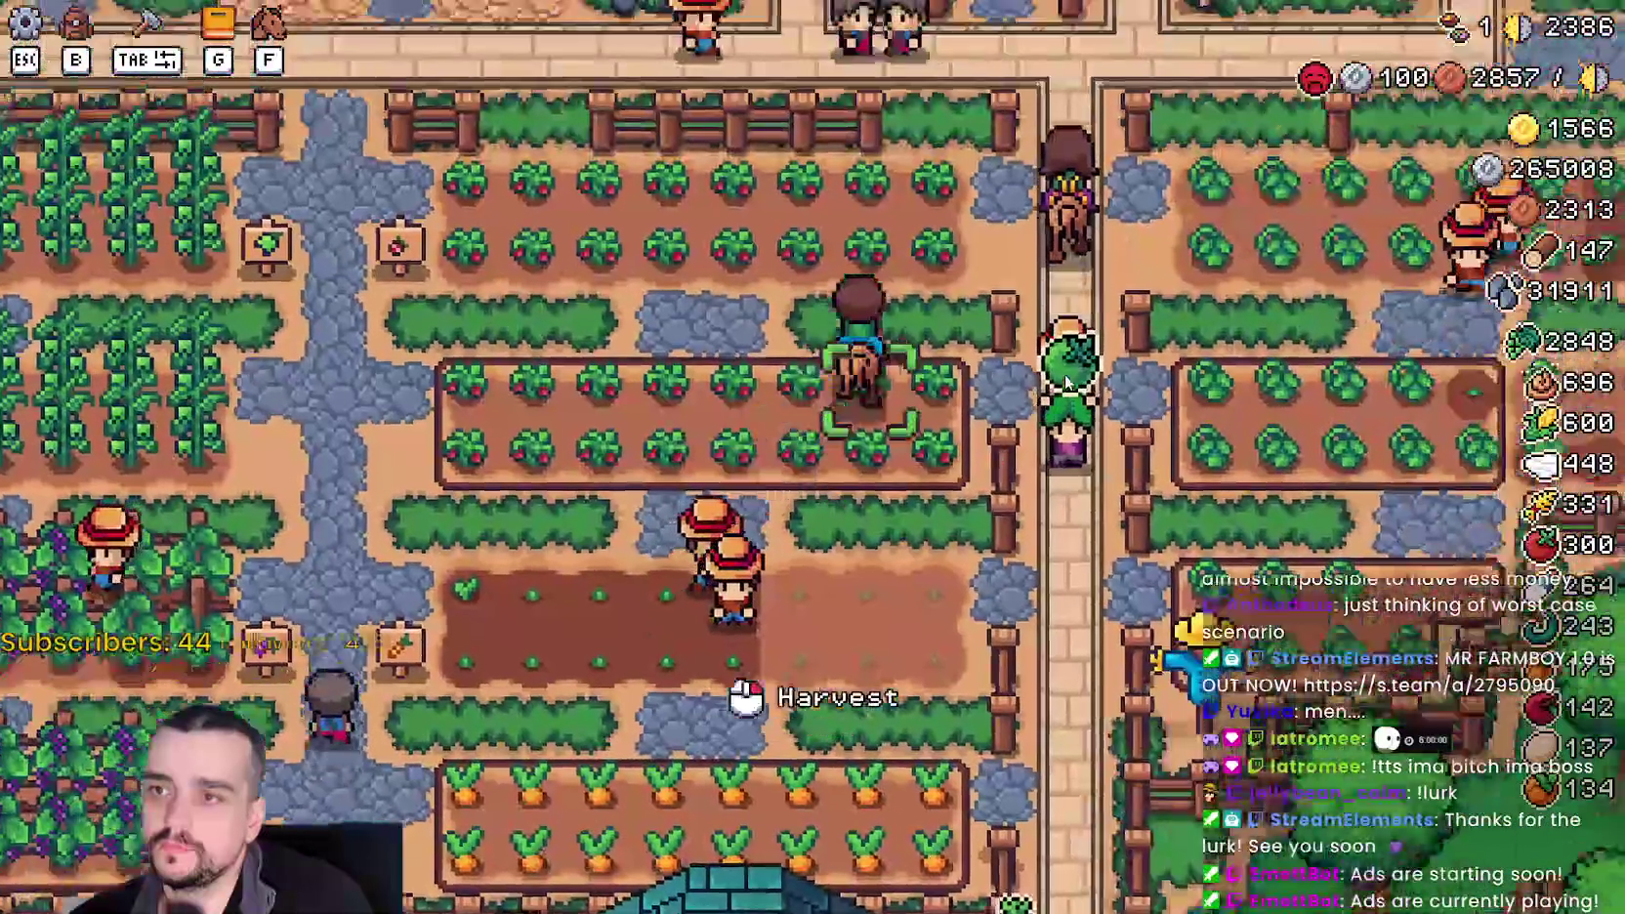
left_click(1067, 381)
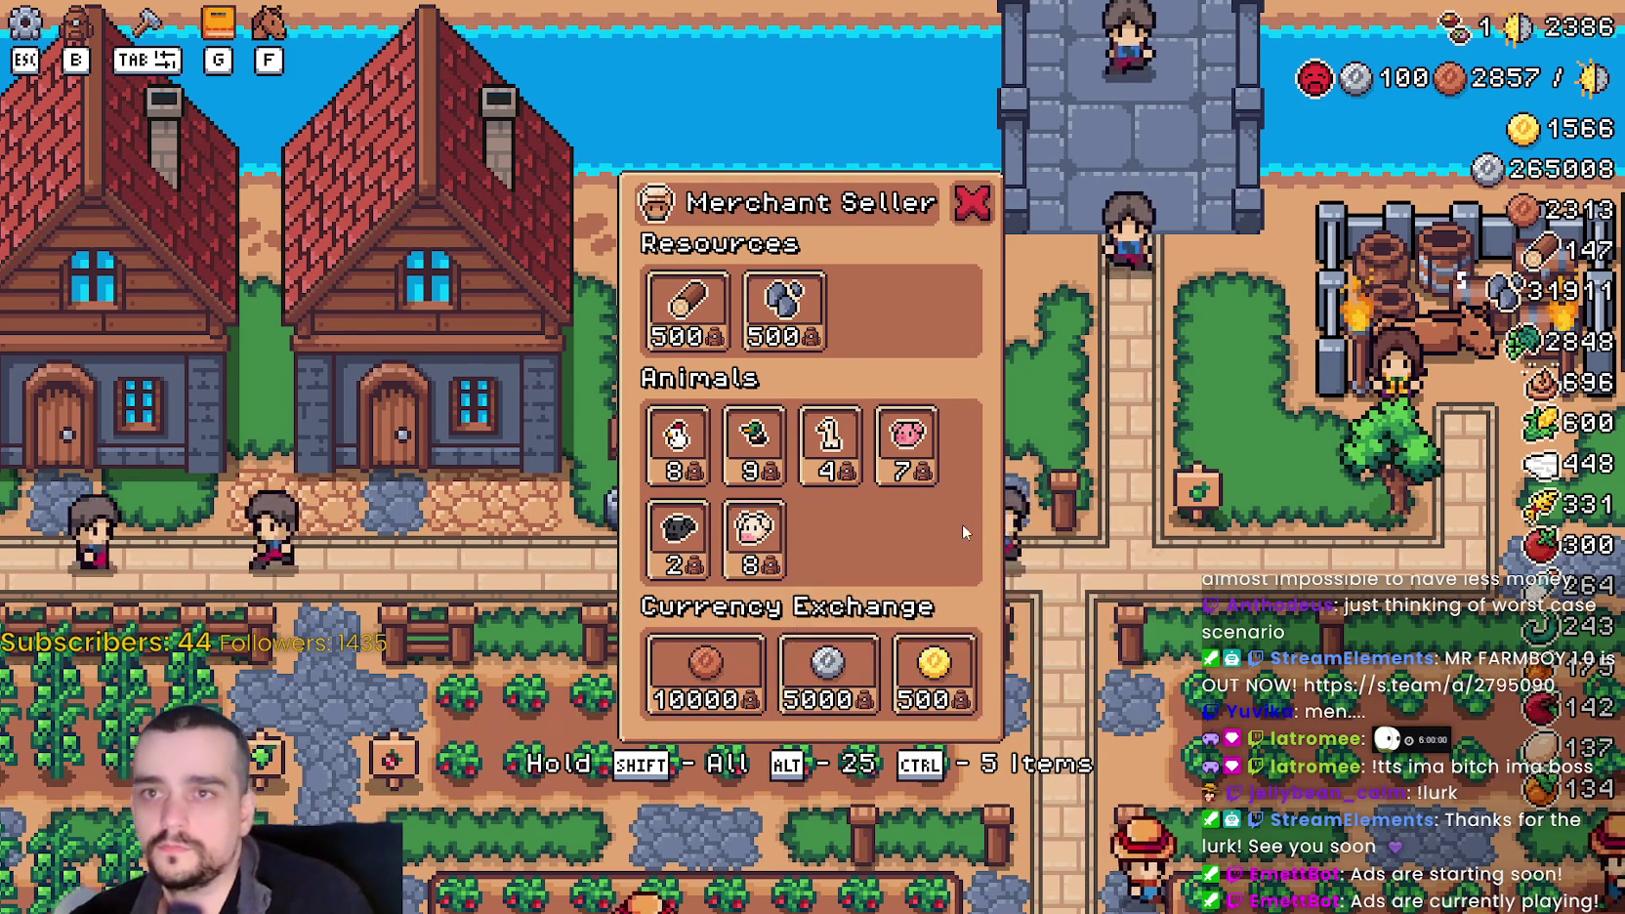
key("Escape")
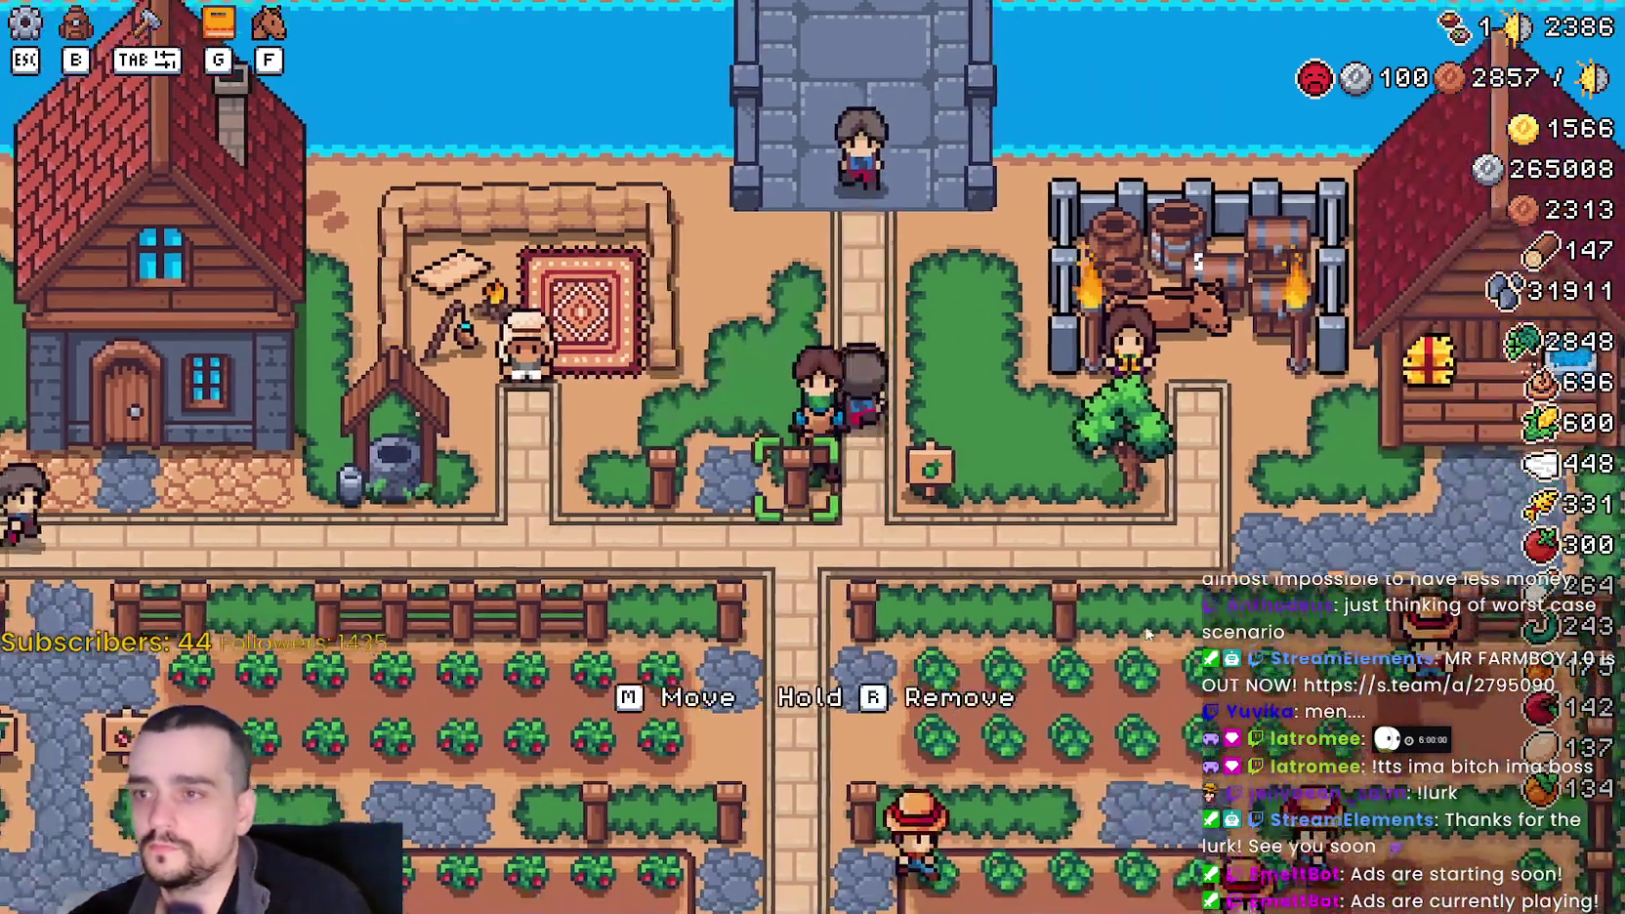
- Mount the horse at the stable, view the stable's details, and ride out past the tree
key("f")
key("d")
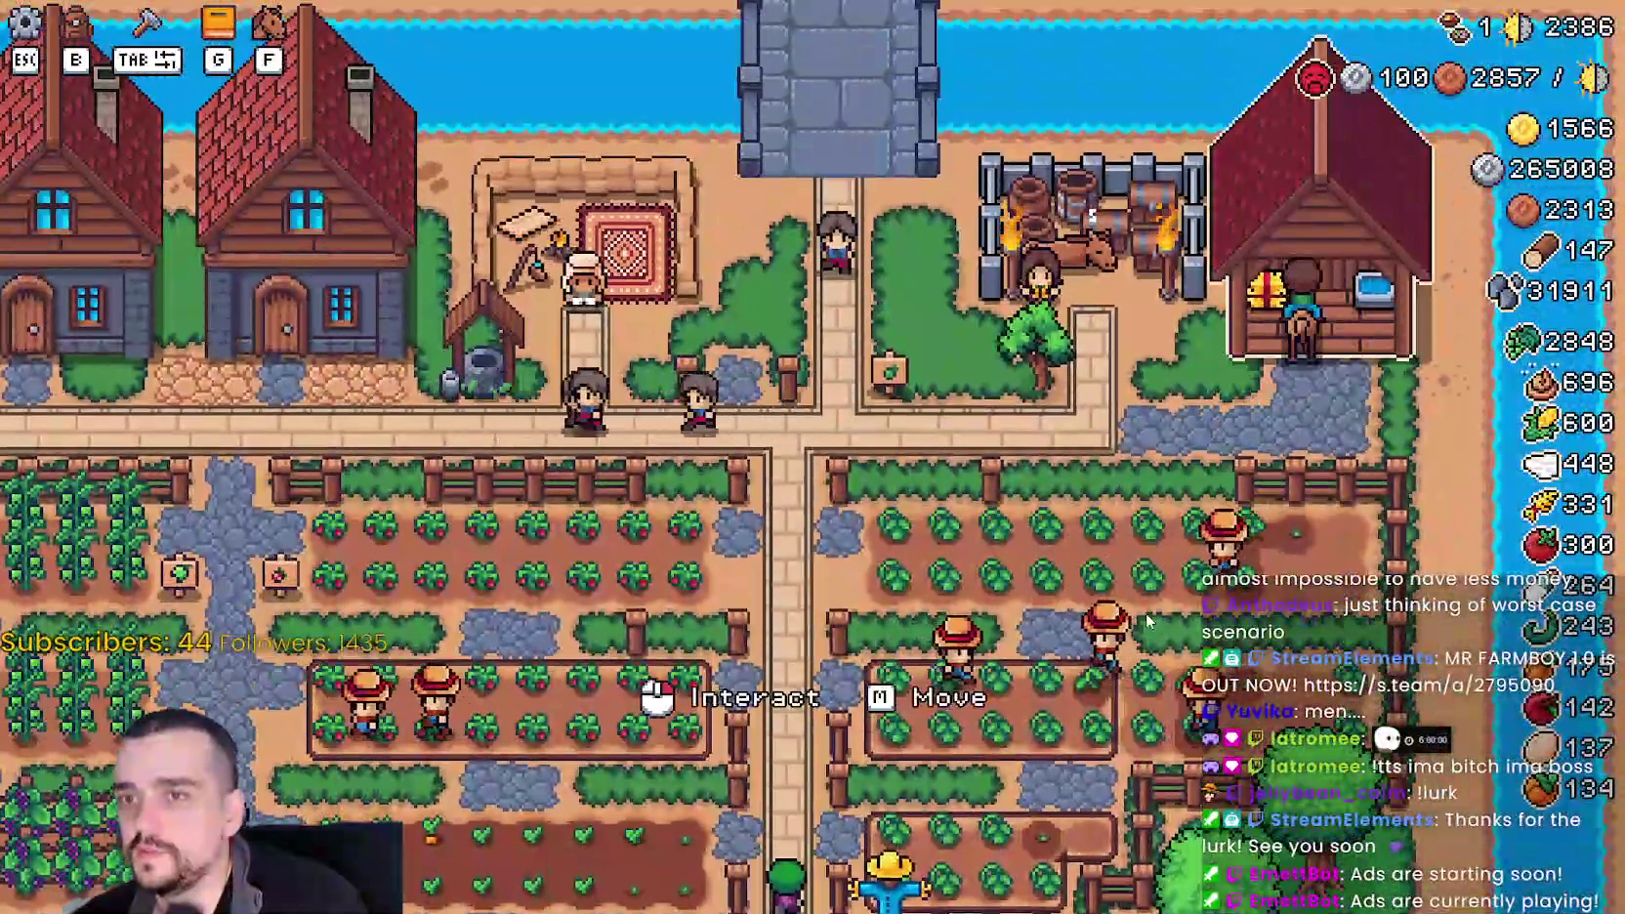
left_click(1148, 620)
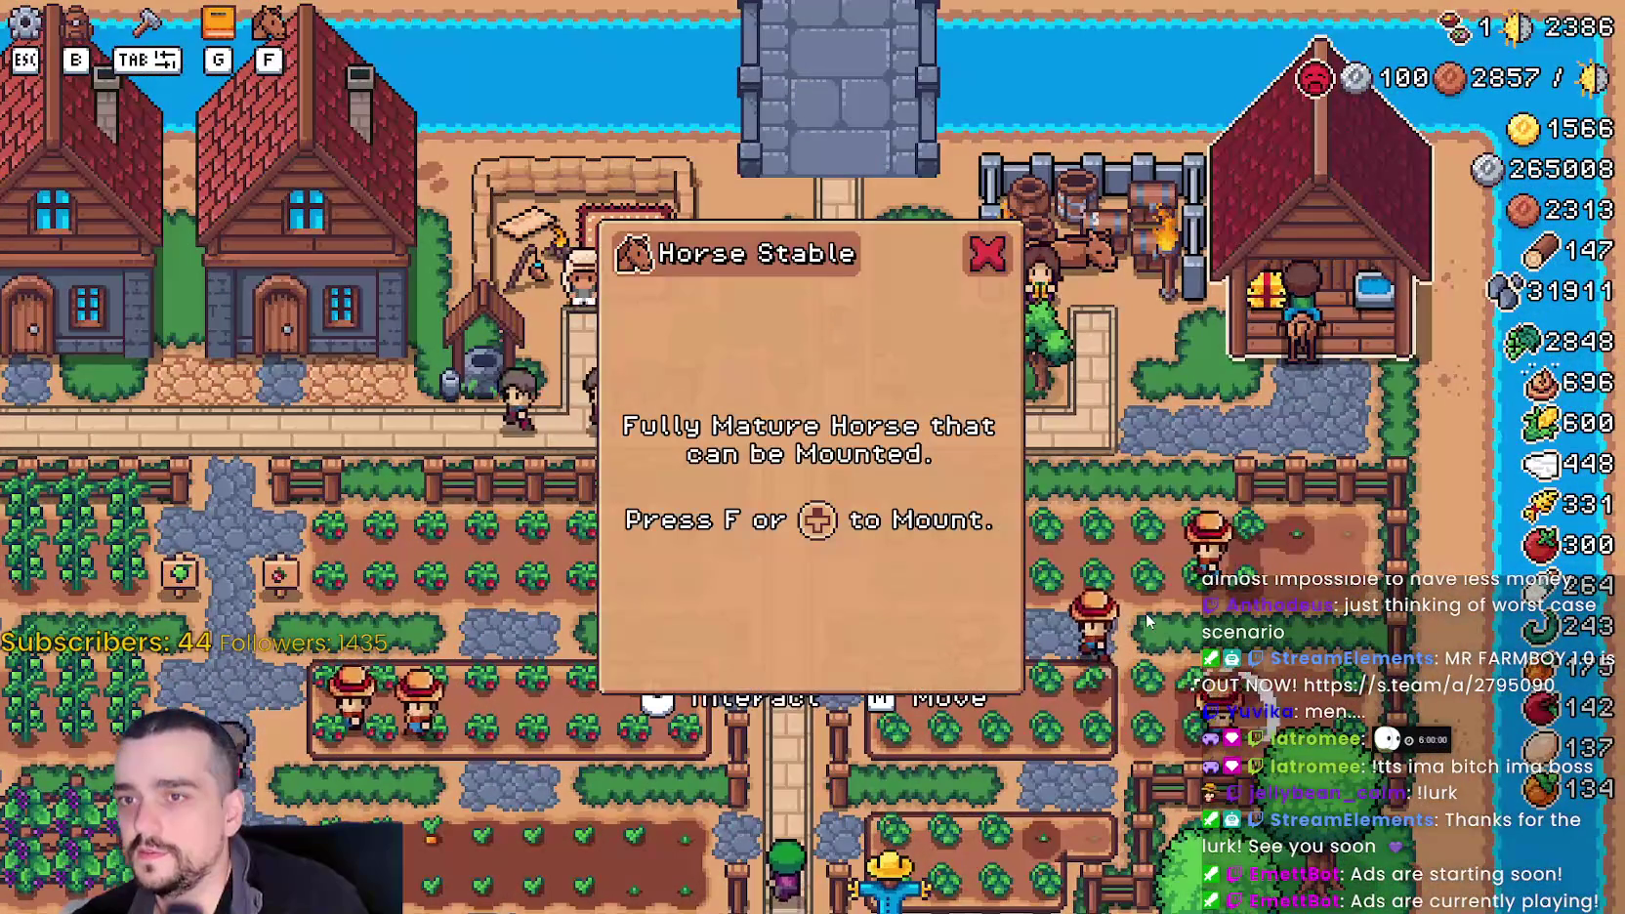
key("a")
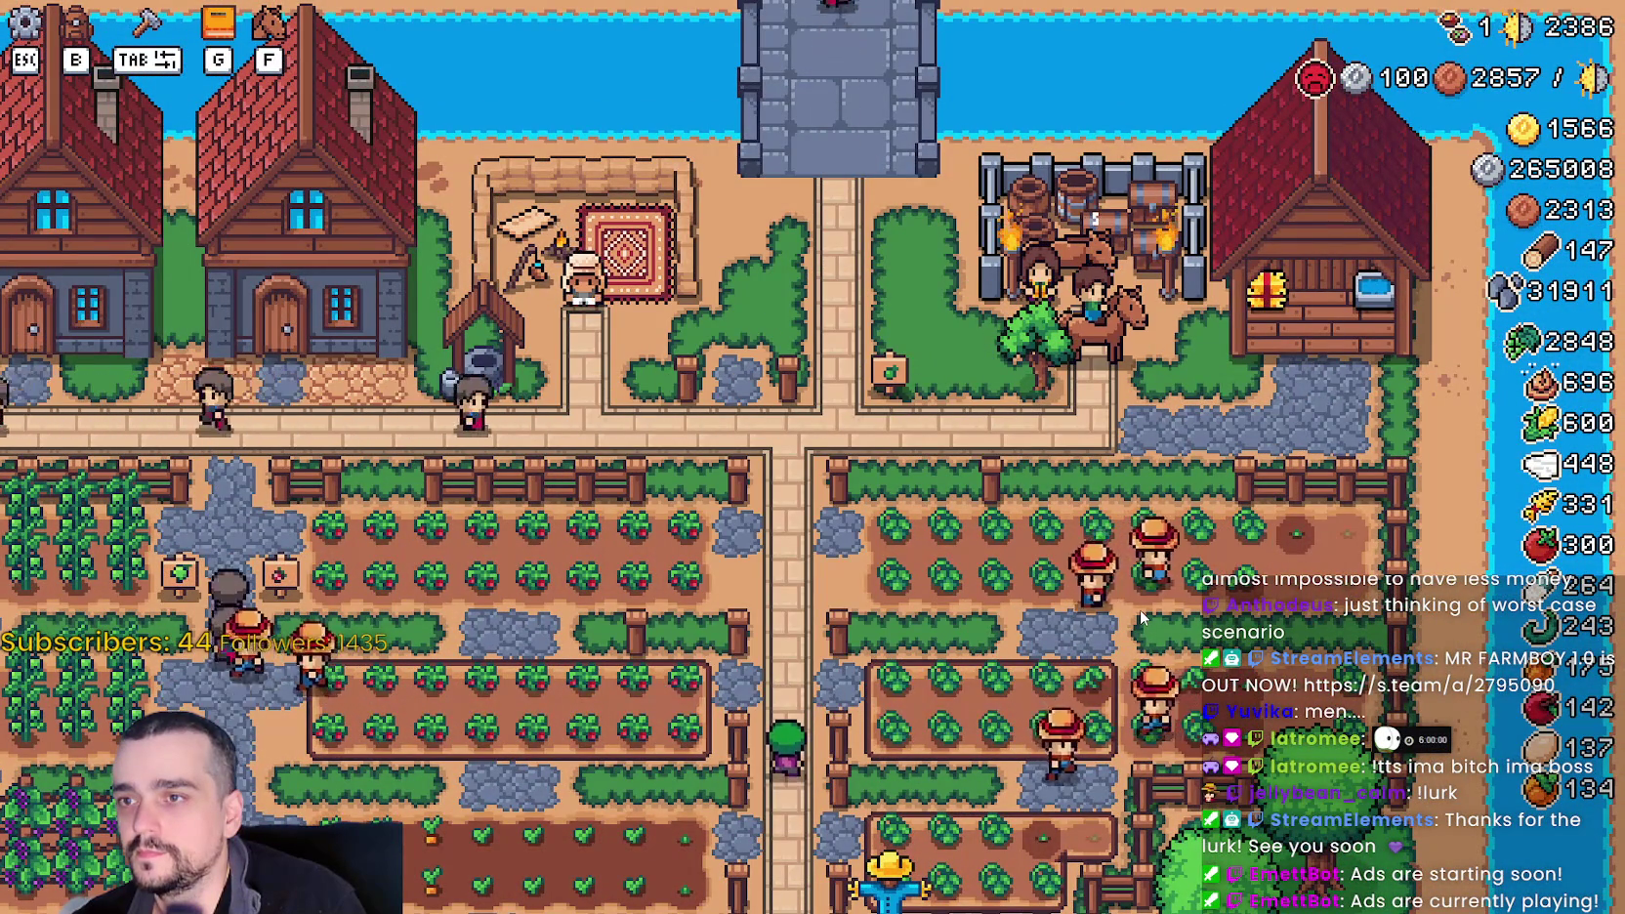
scroll(1141, 617, "up", 2)
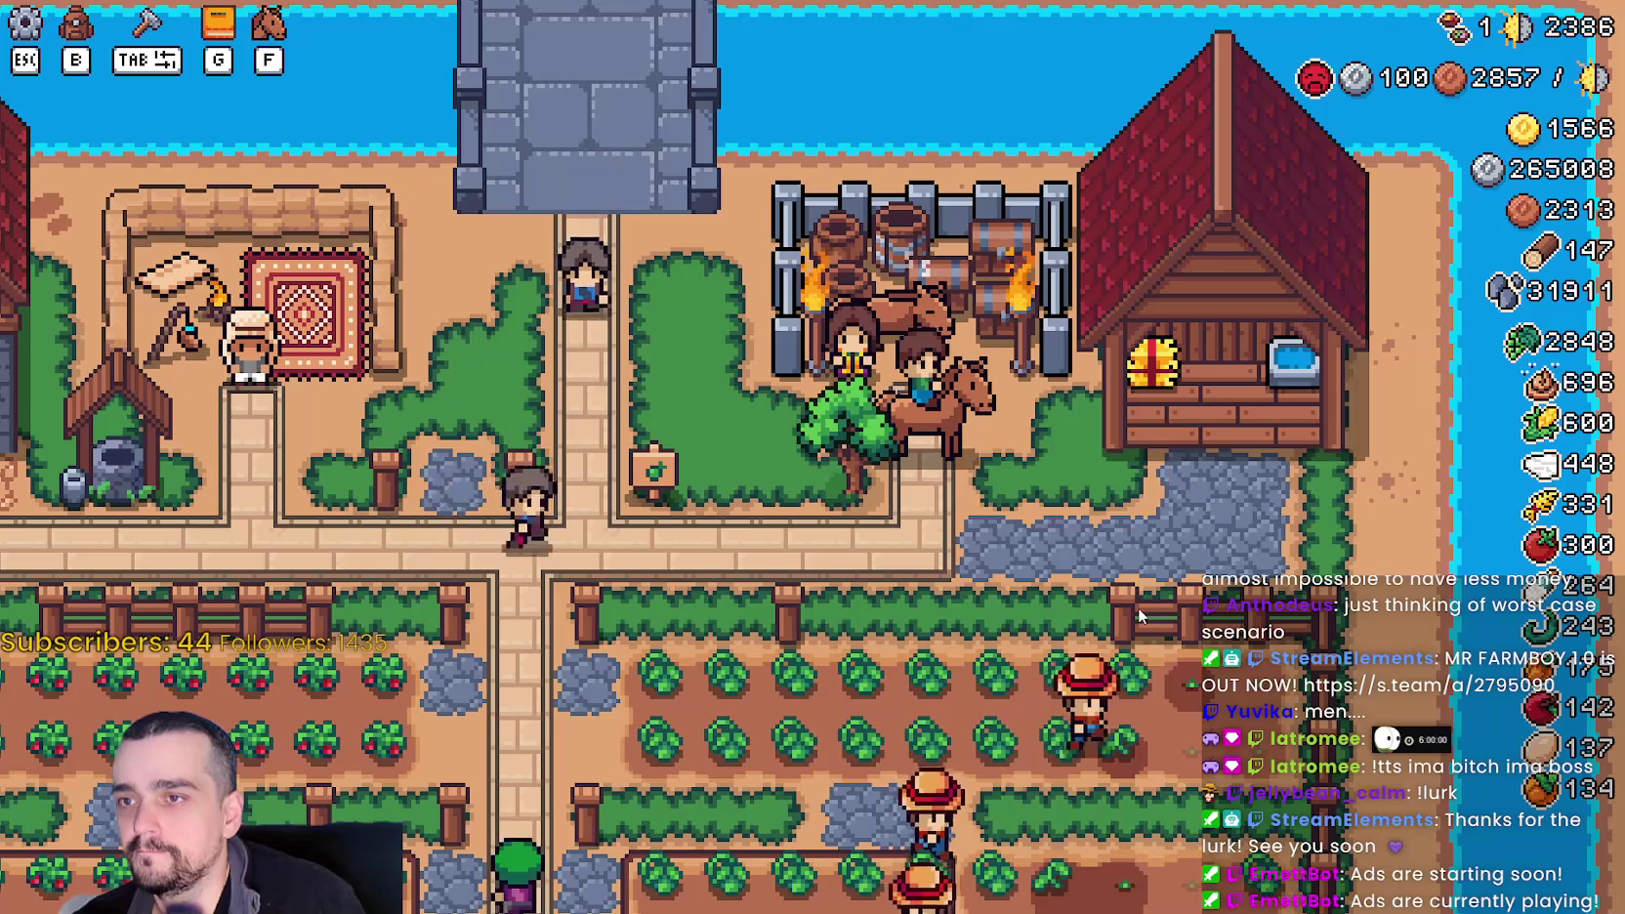
scroll(1137, 606, "up", 2)
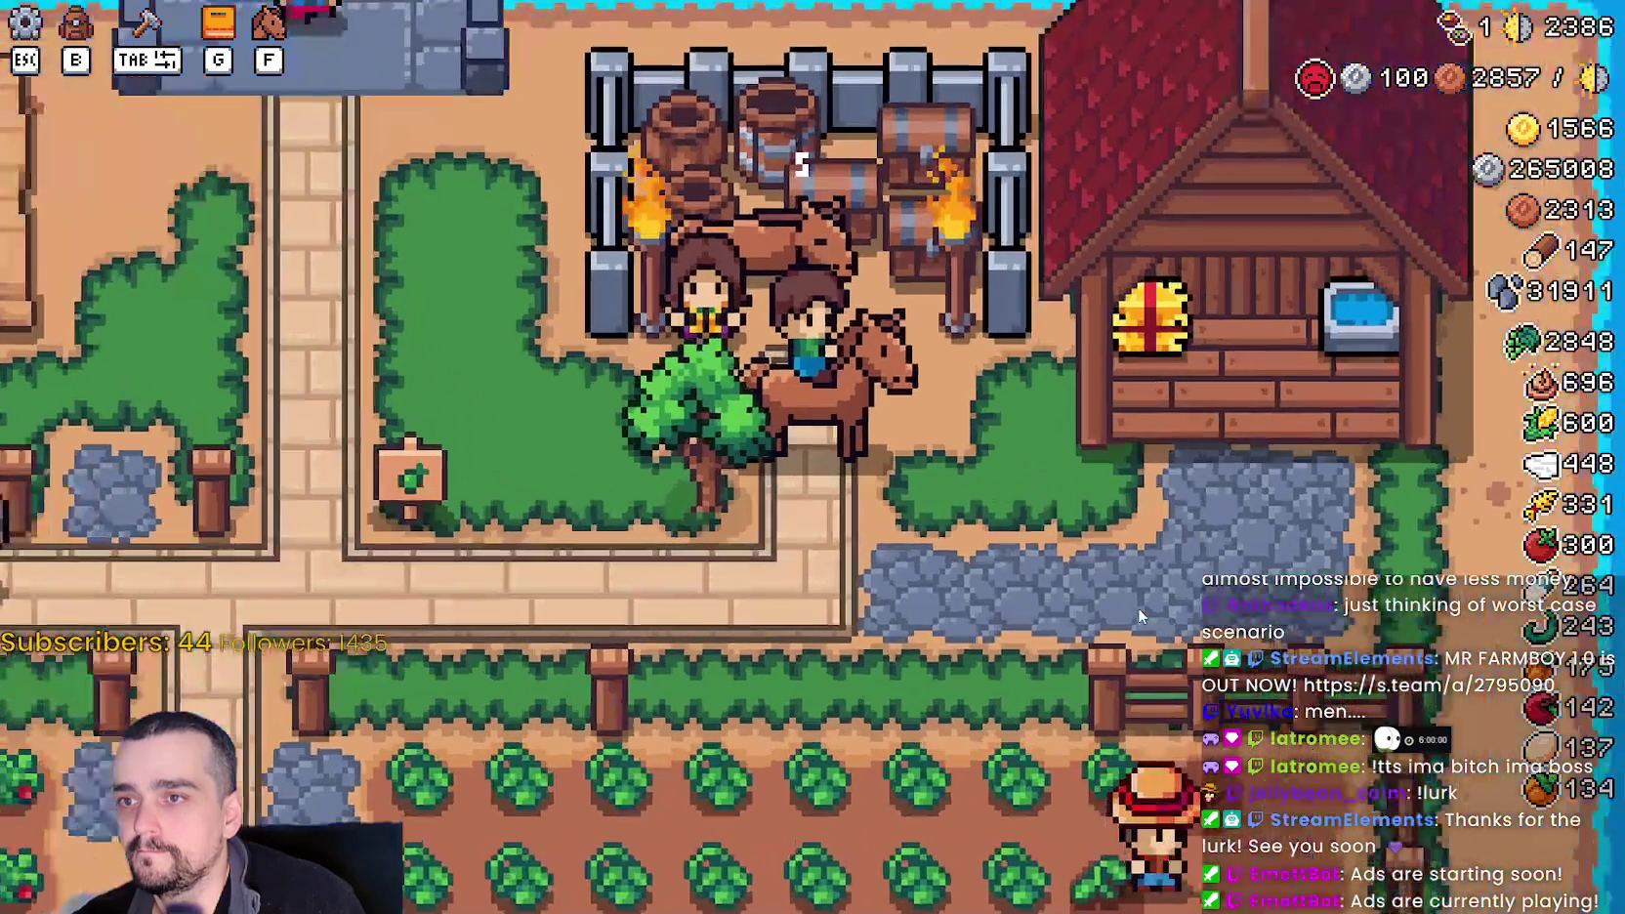
scroll(1137, 606, "down", 3)
key("a")
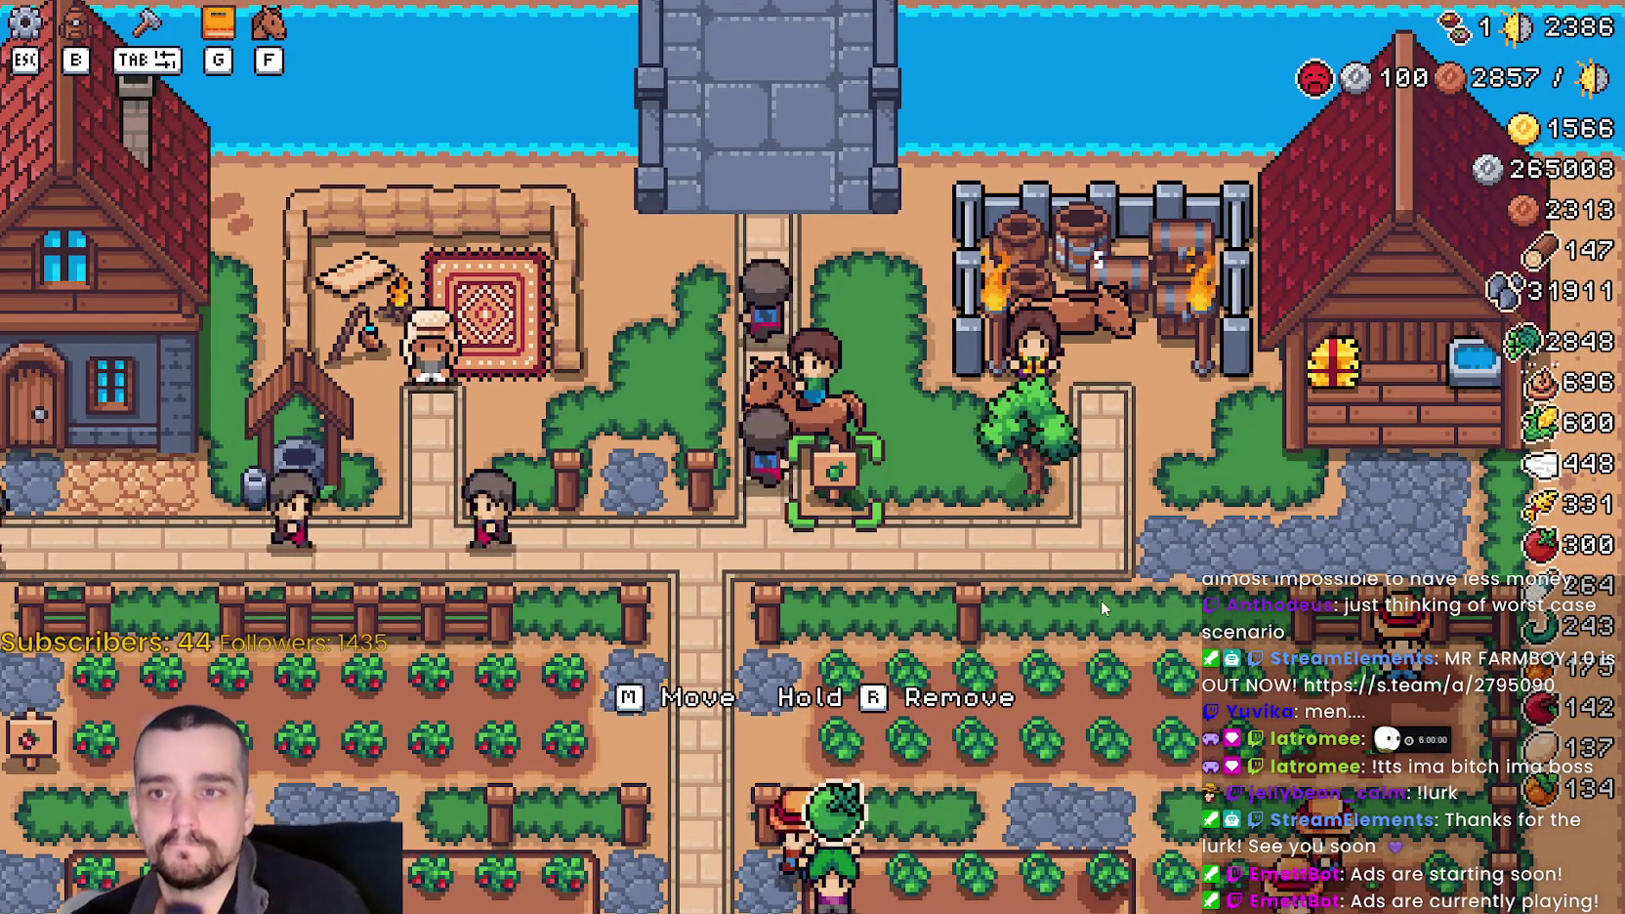
- Ride down through the cabbage field, back up onto the path, and left toward the houses
key("s")
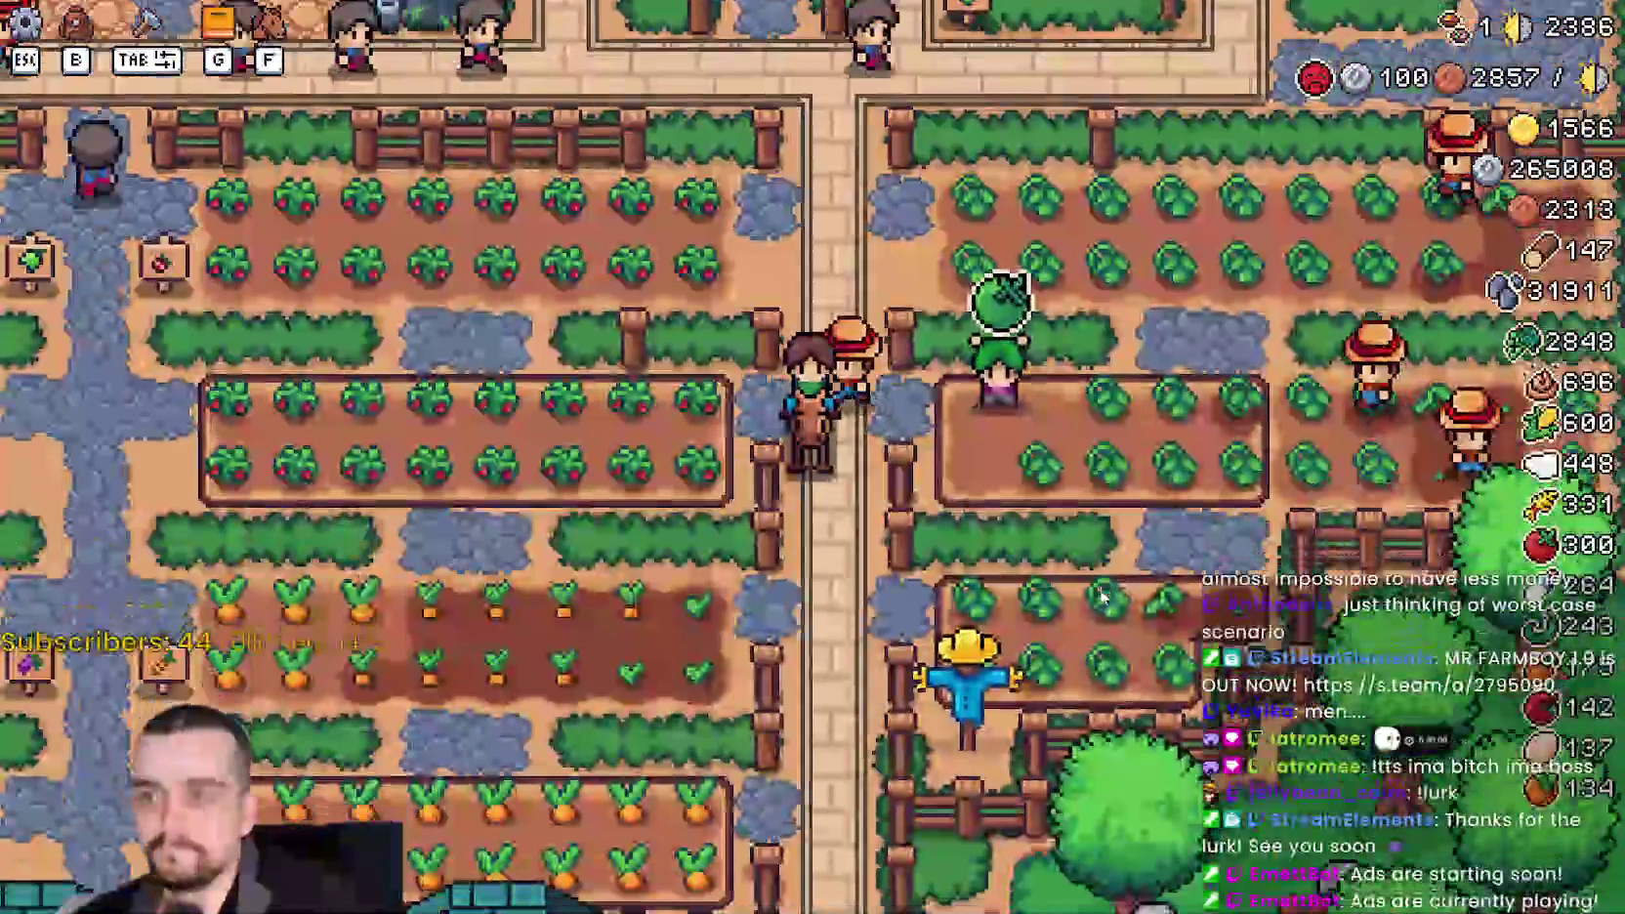
key("d")
key("w")
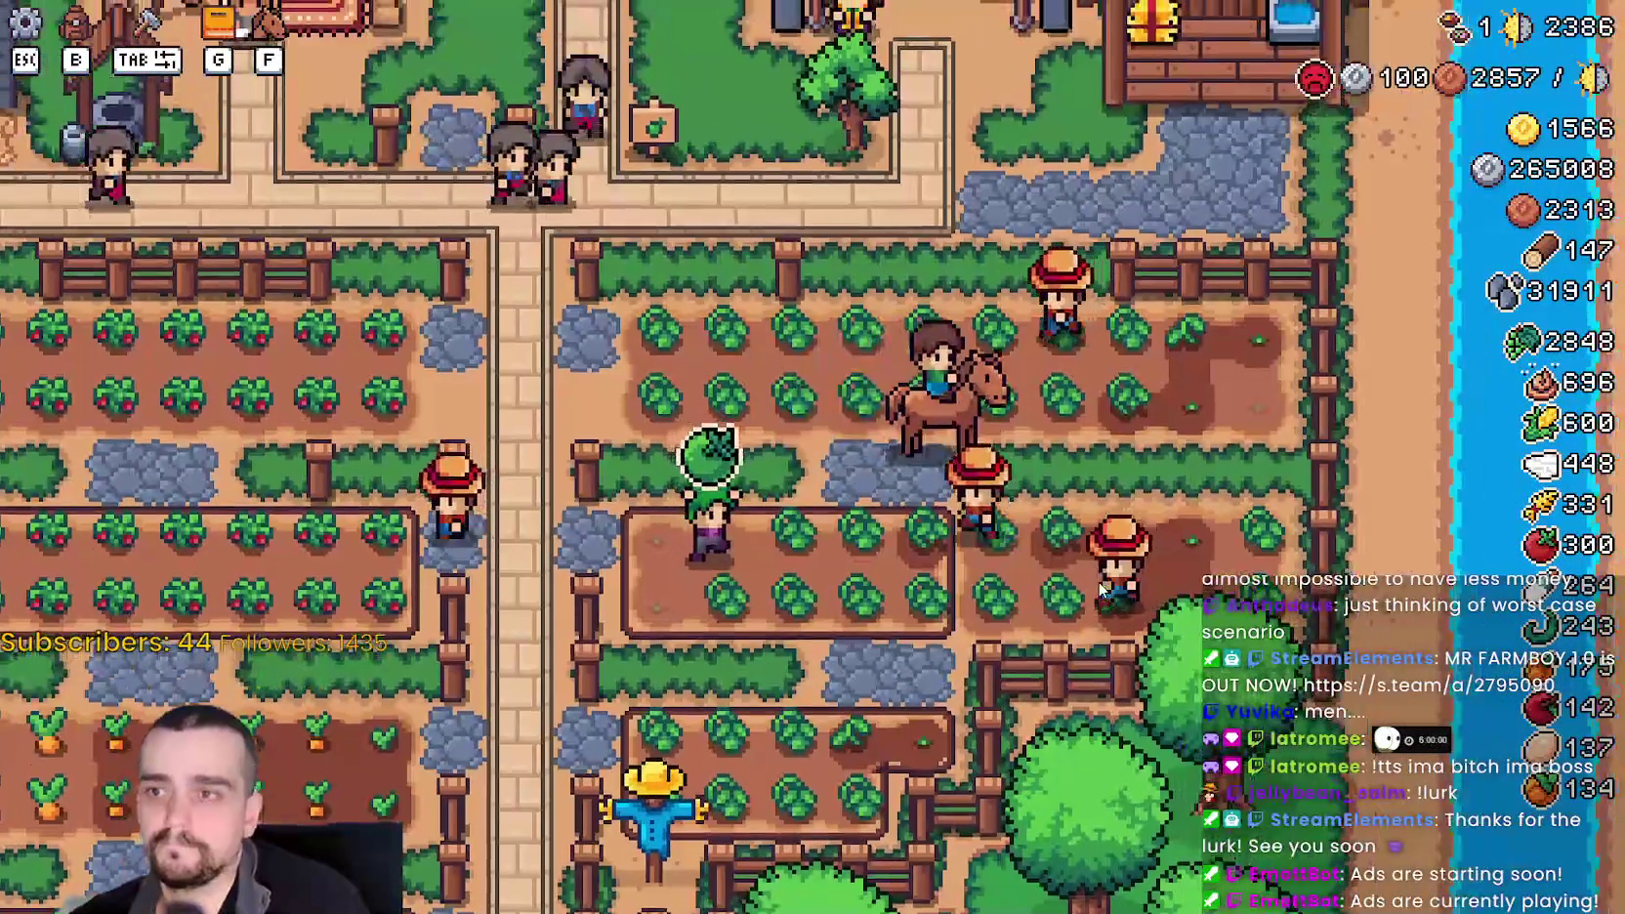
key("w")
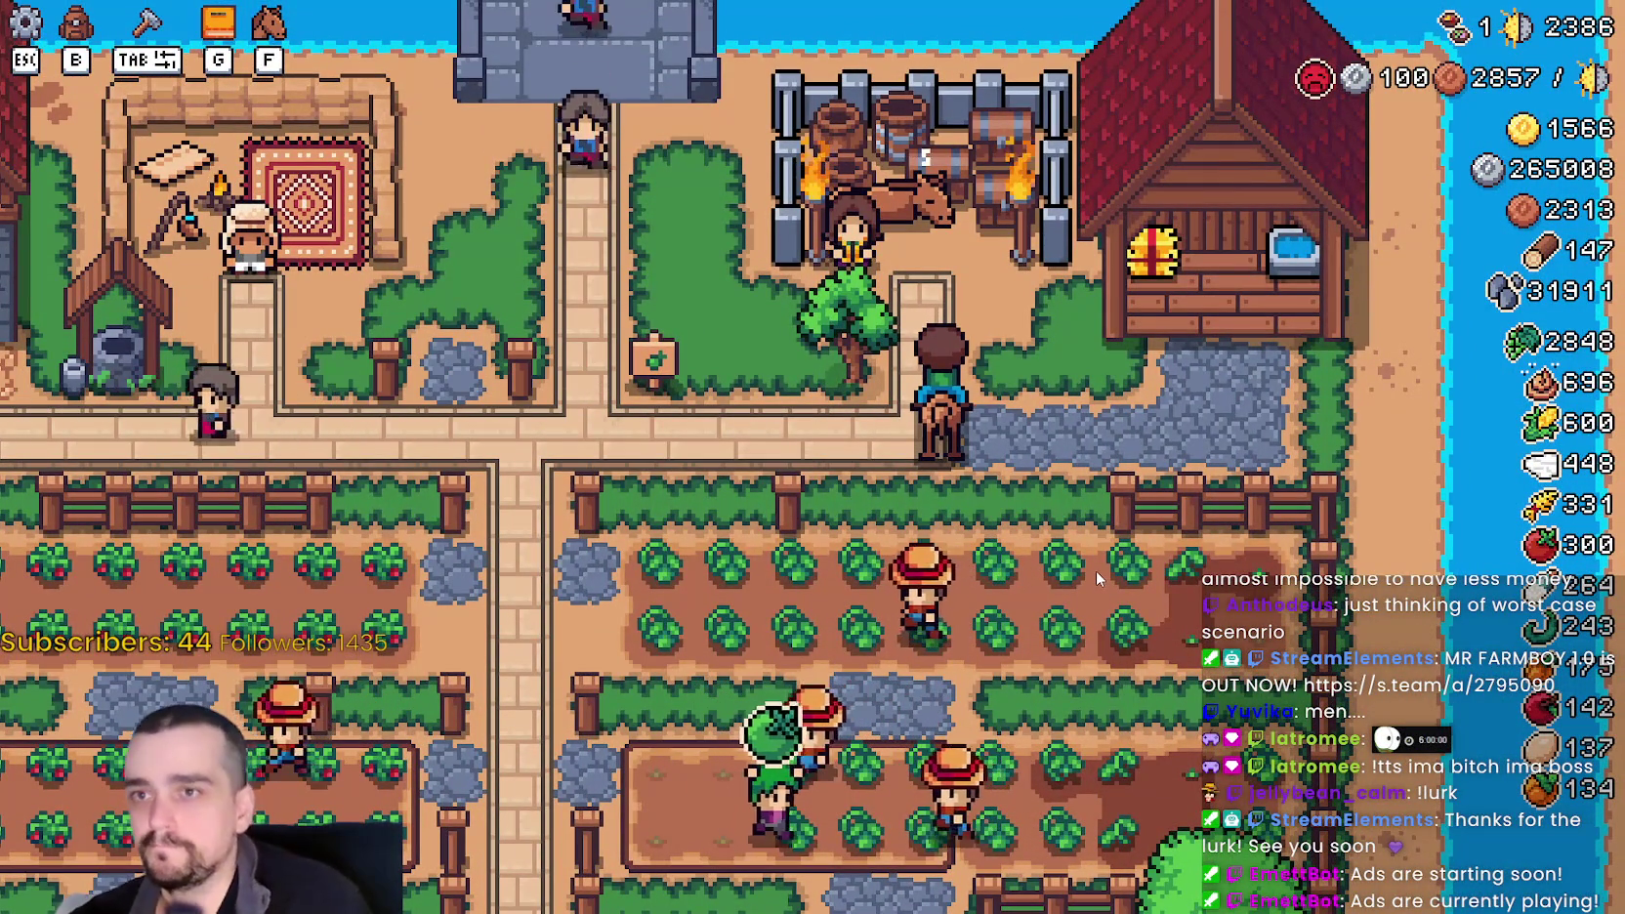
key("a")
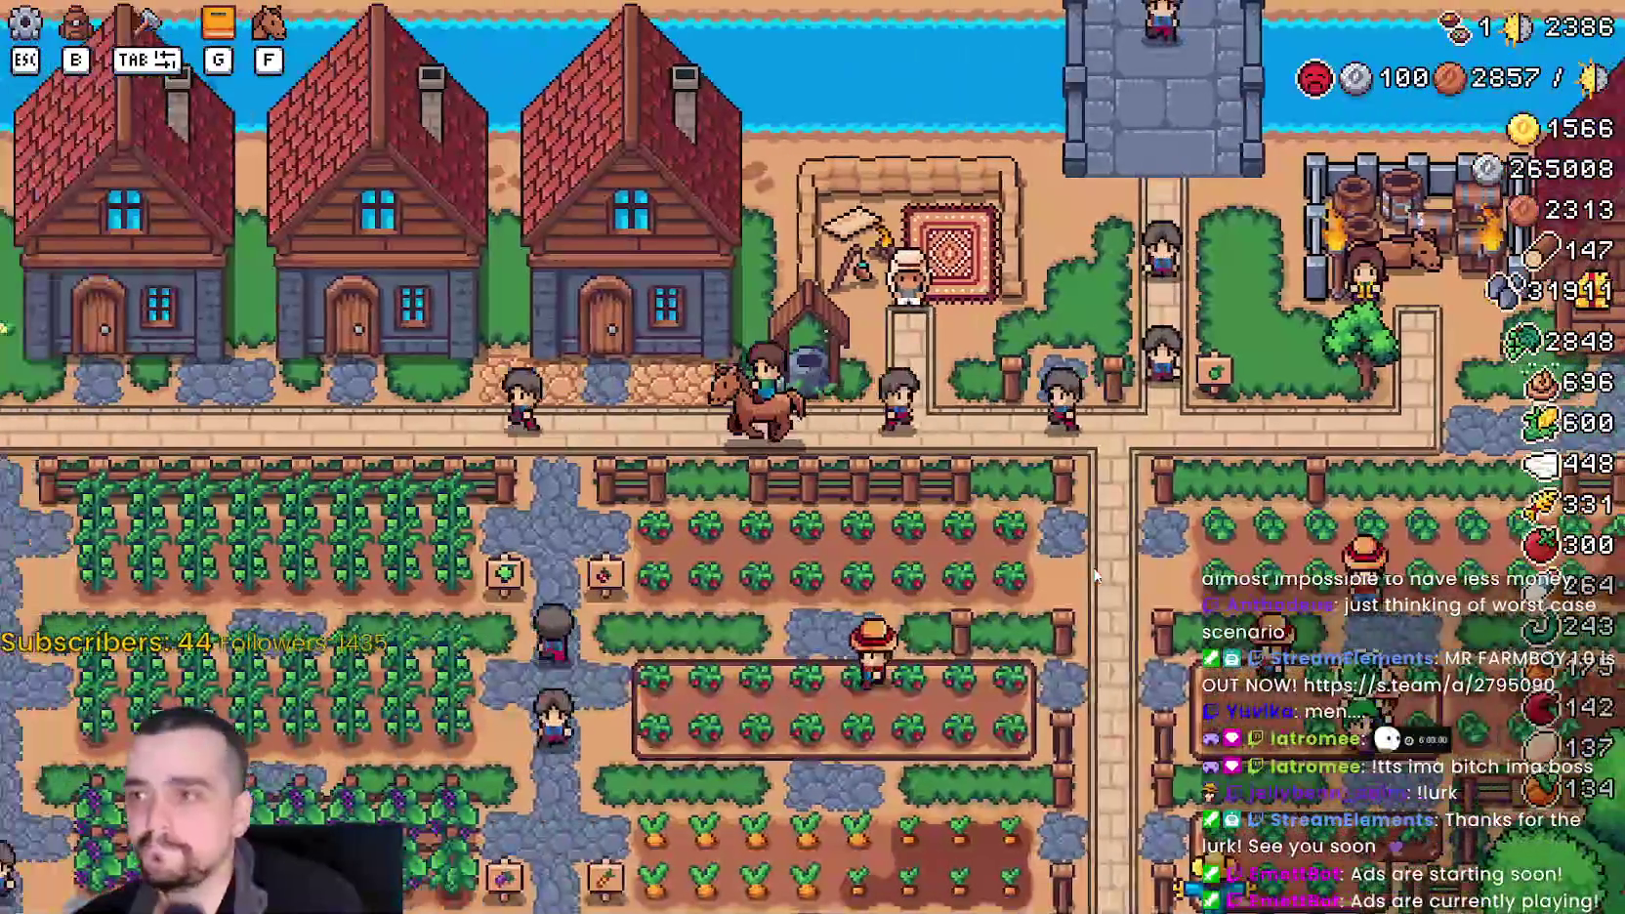
scroll(1090, 576, "down", 5)
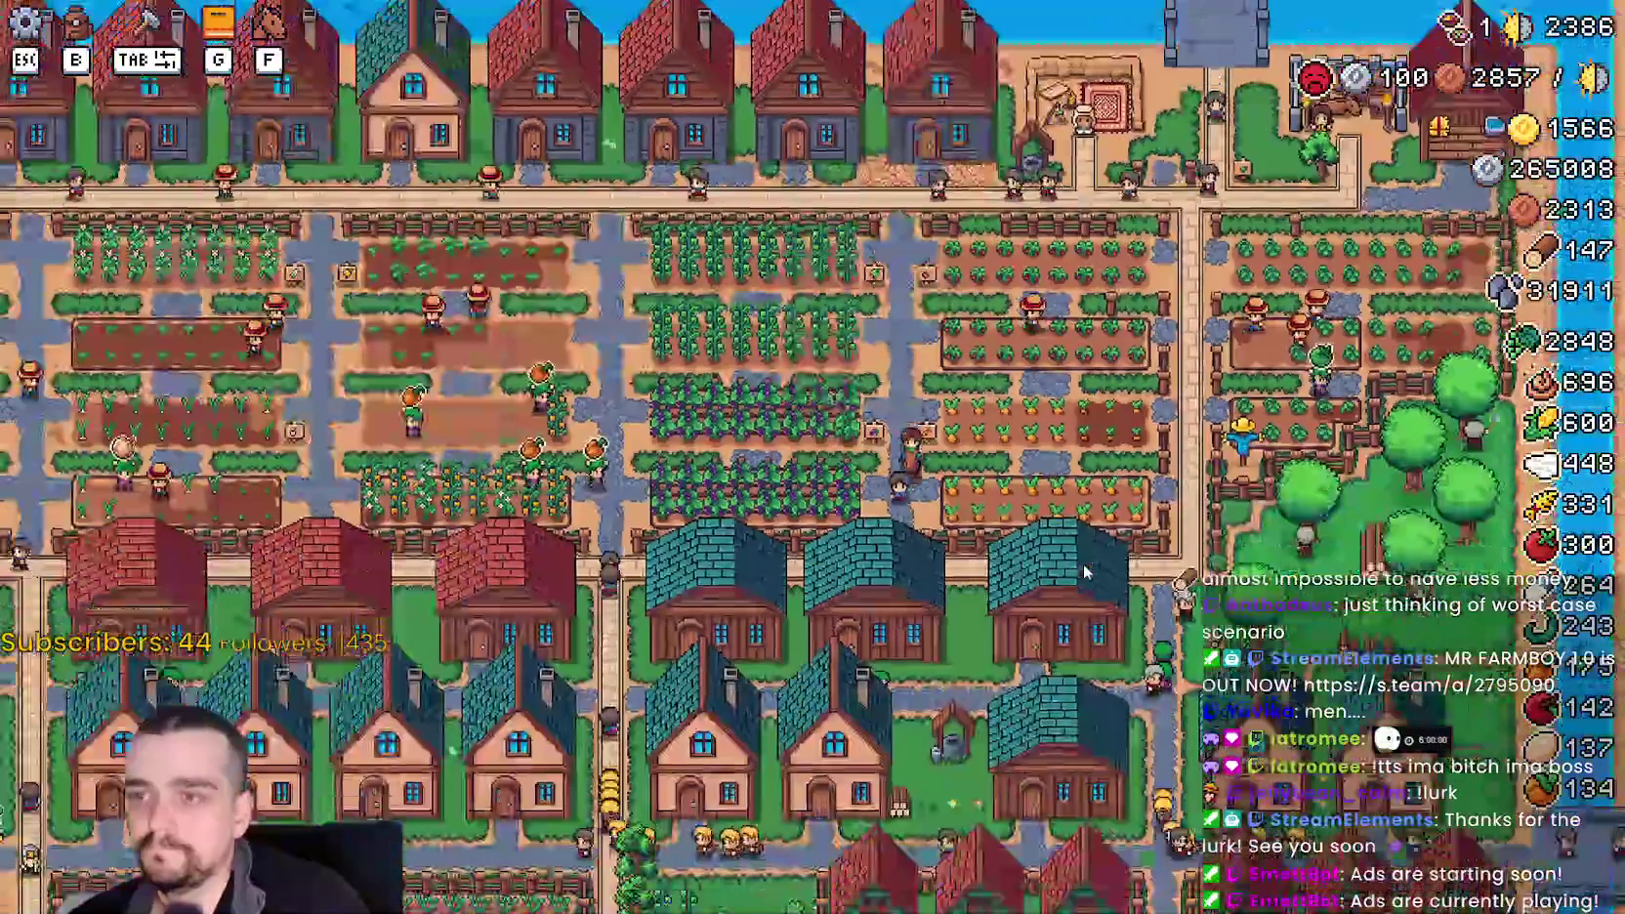
scroll(1074, 566, "up", 5)
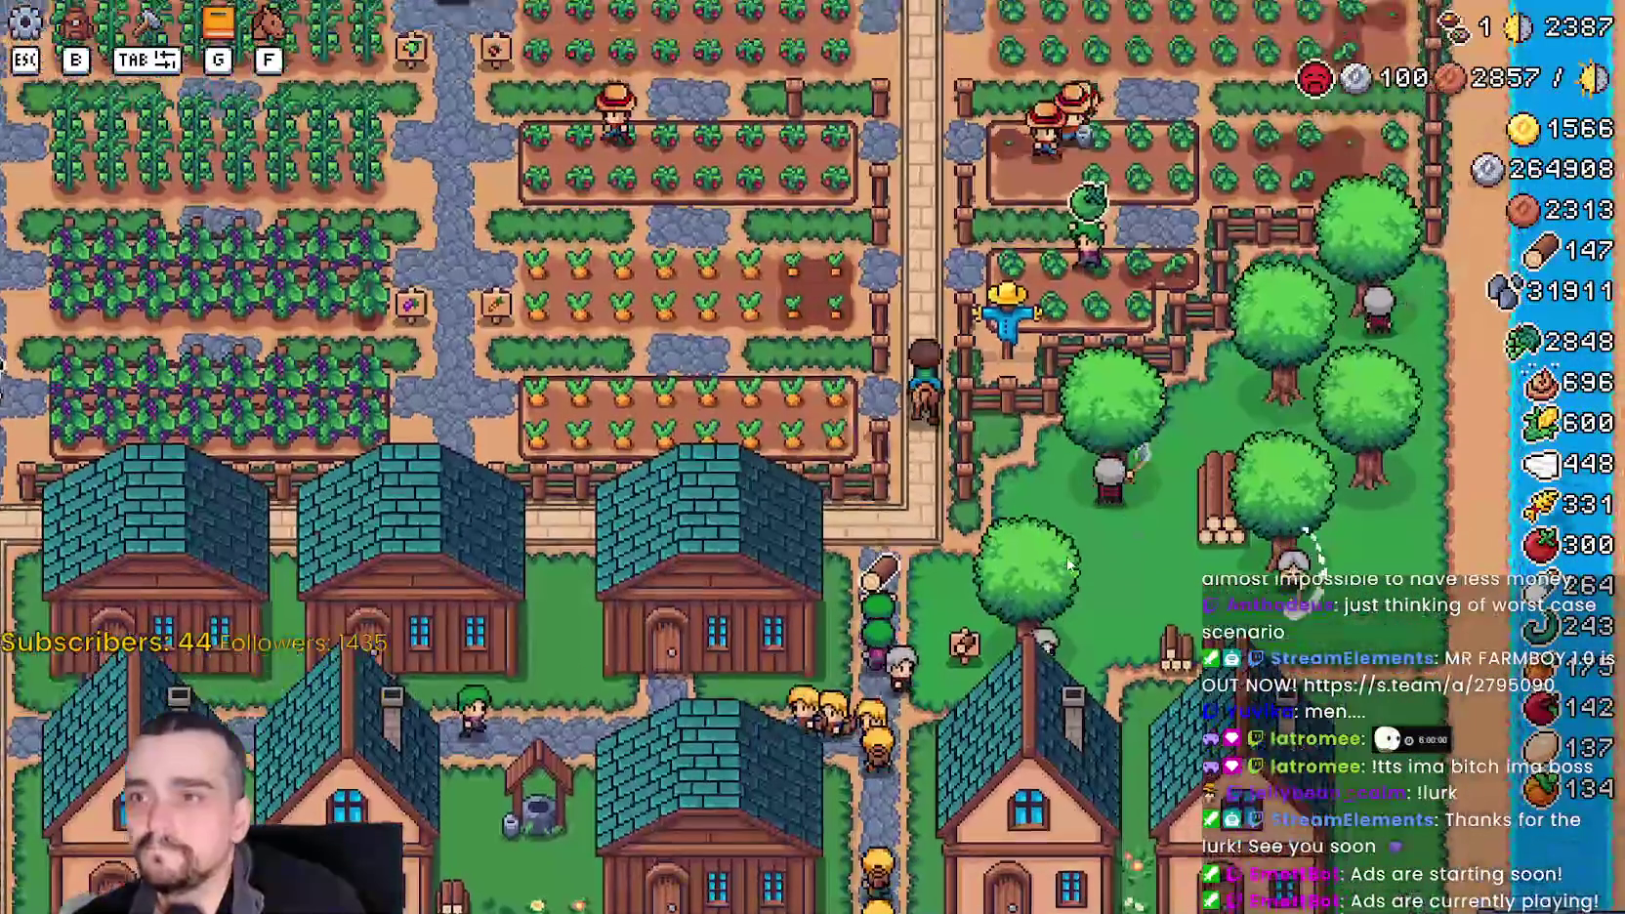
scroll(1069, 565, "down", 3)
- Ride north to the top road, east to the barn, then west along the road past the houses
key("w")
scroll(1067, 564, "up", 5)
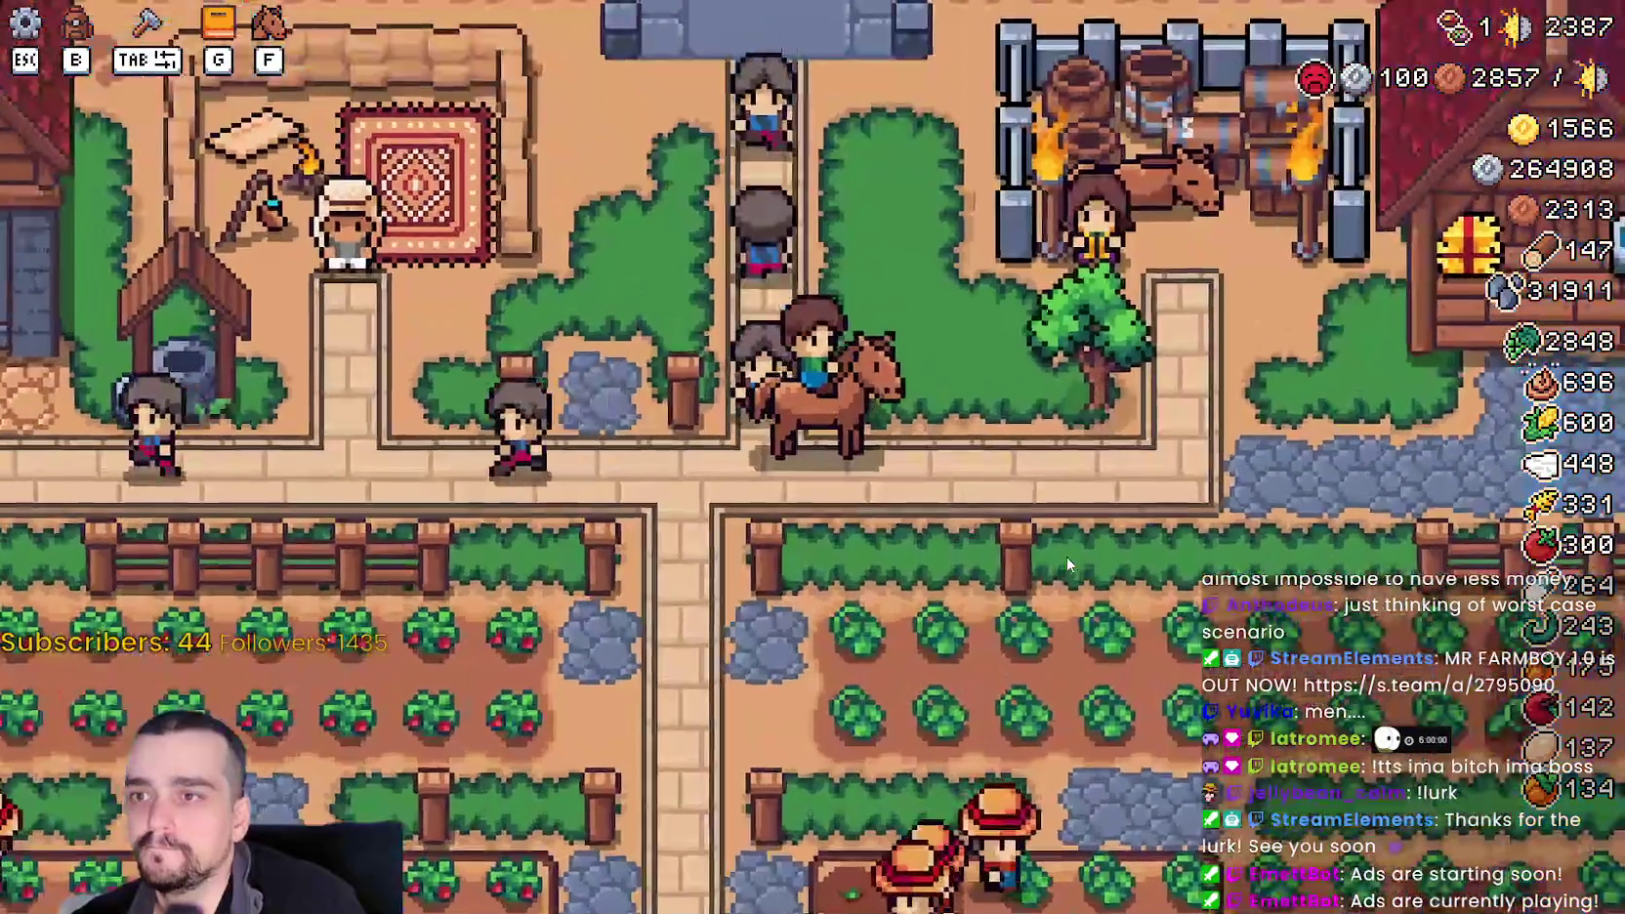
key("d")
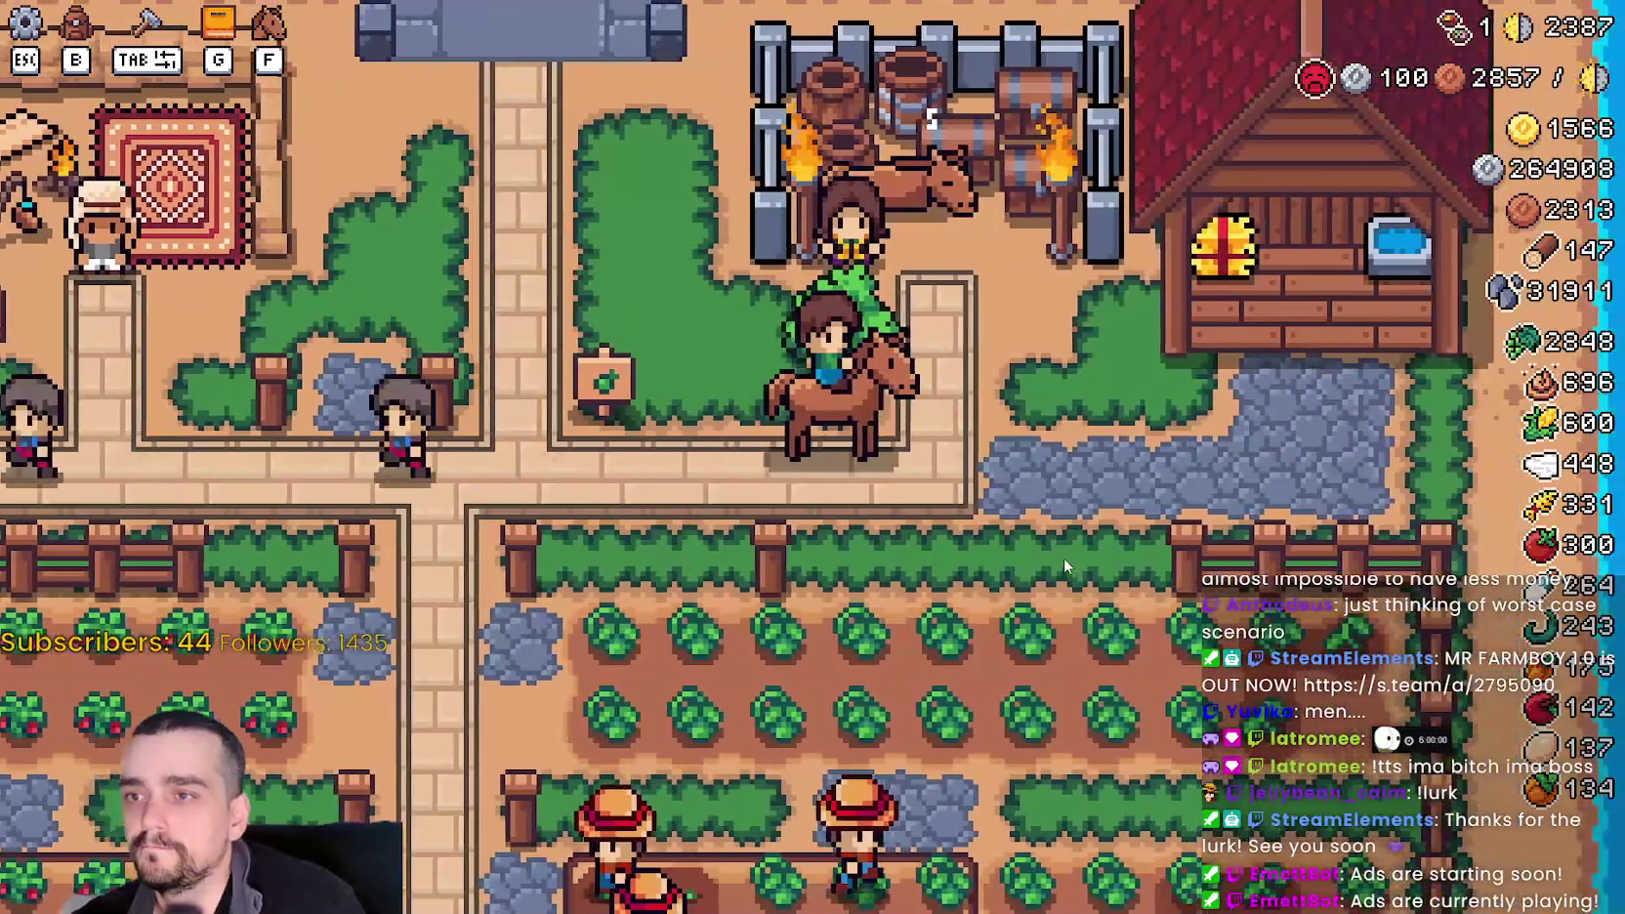
scroll(1064, 553, "down", 2)
key("d")
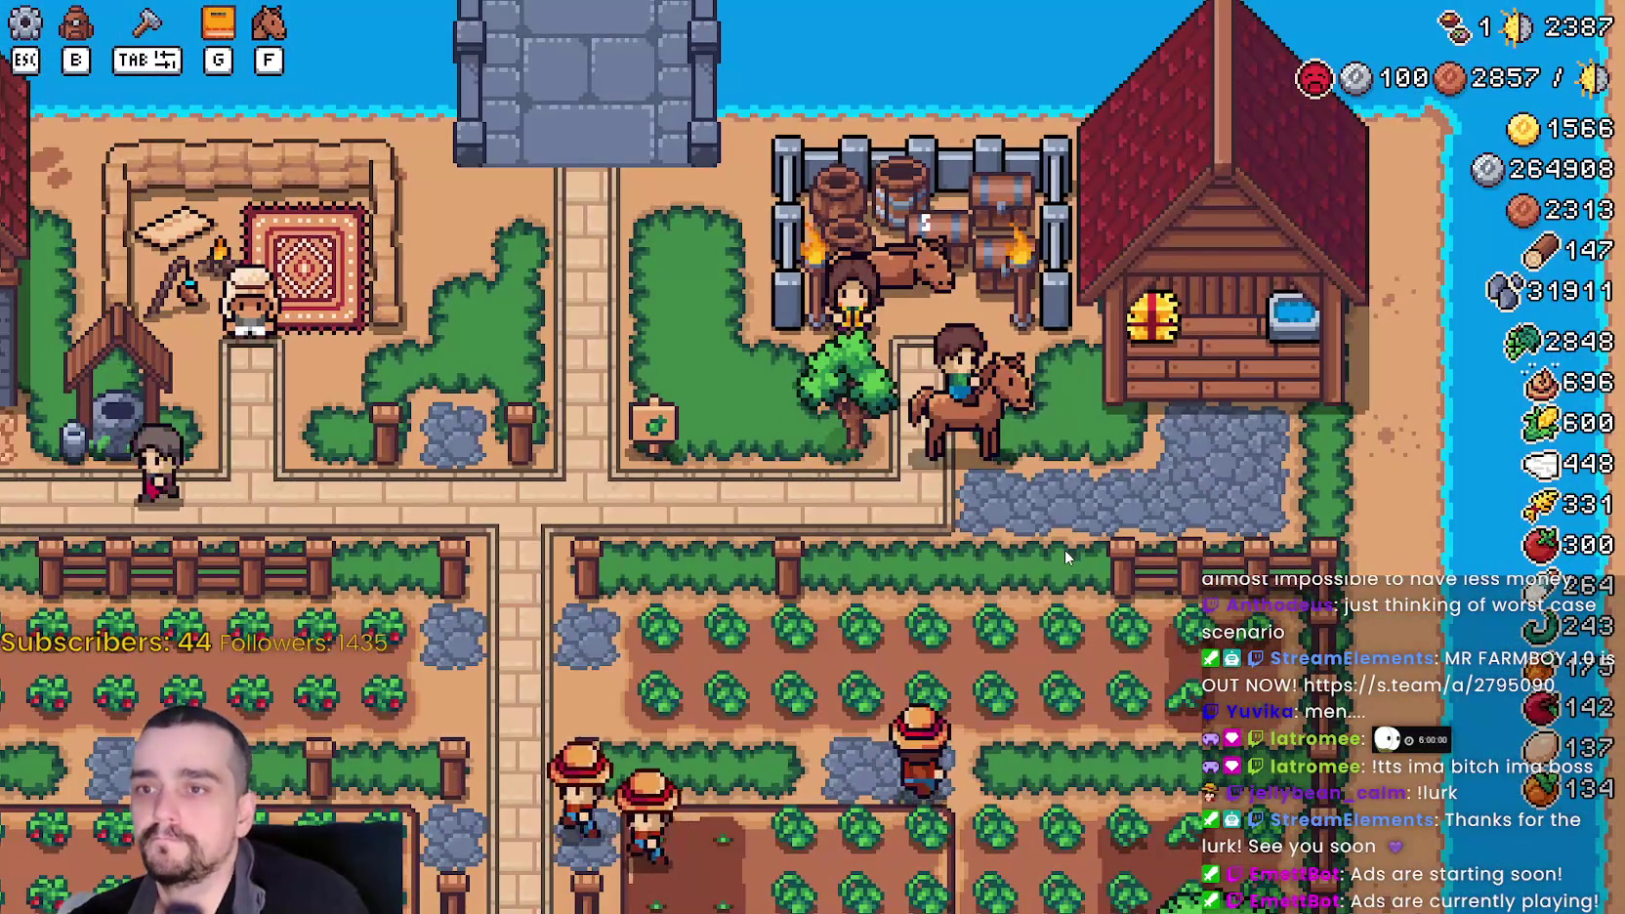
key("d")
key("s")
key("a")
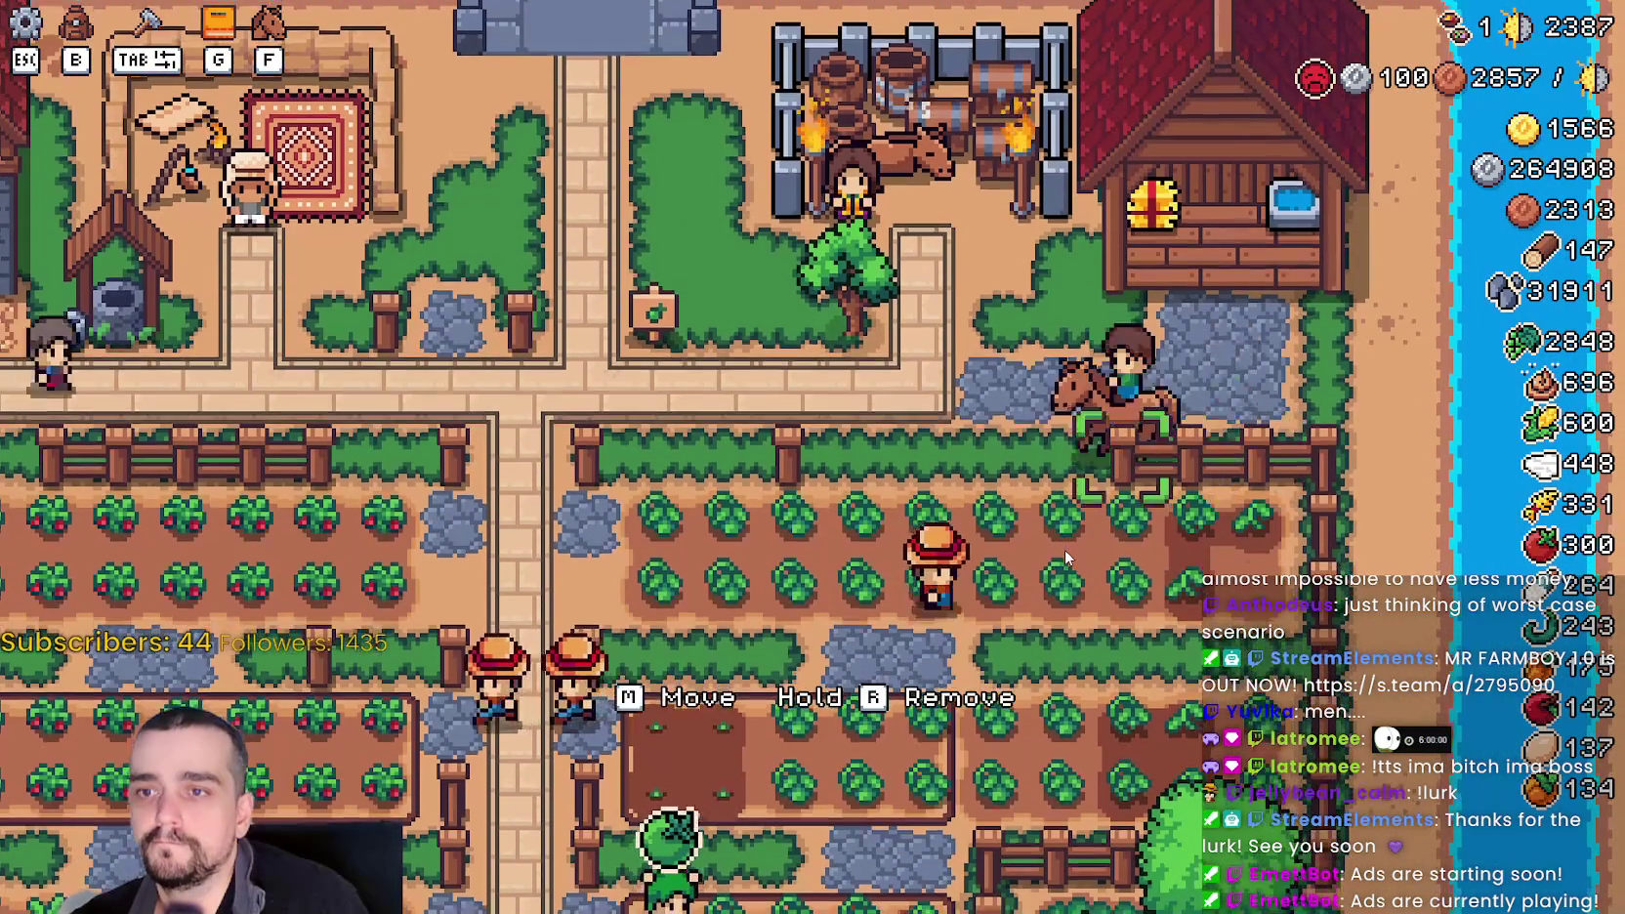
key("a")
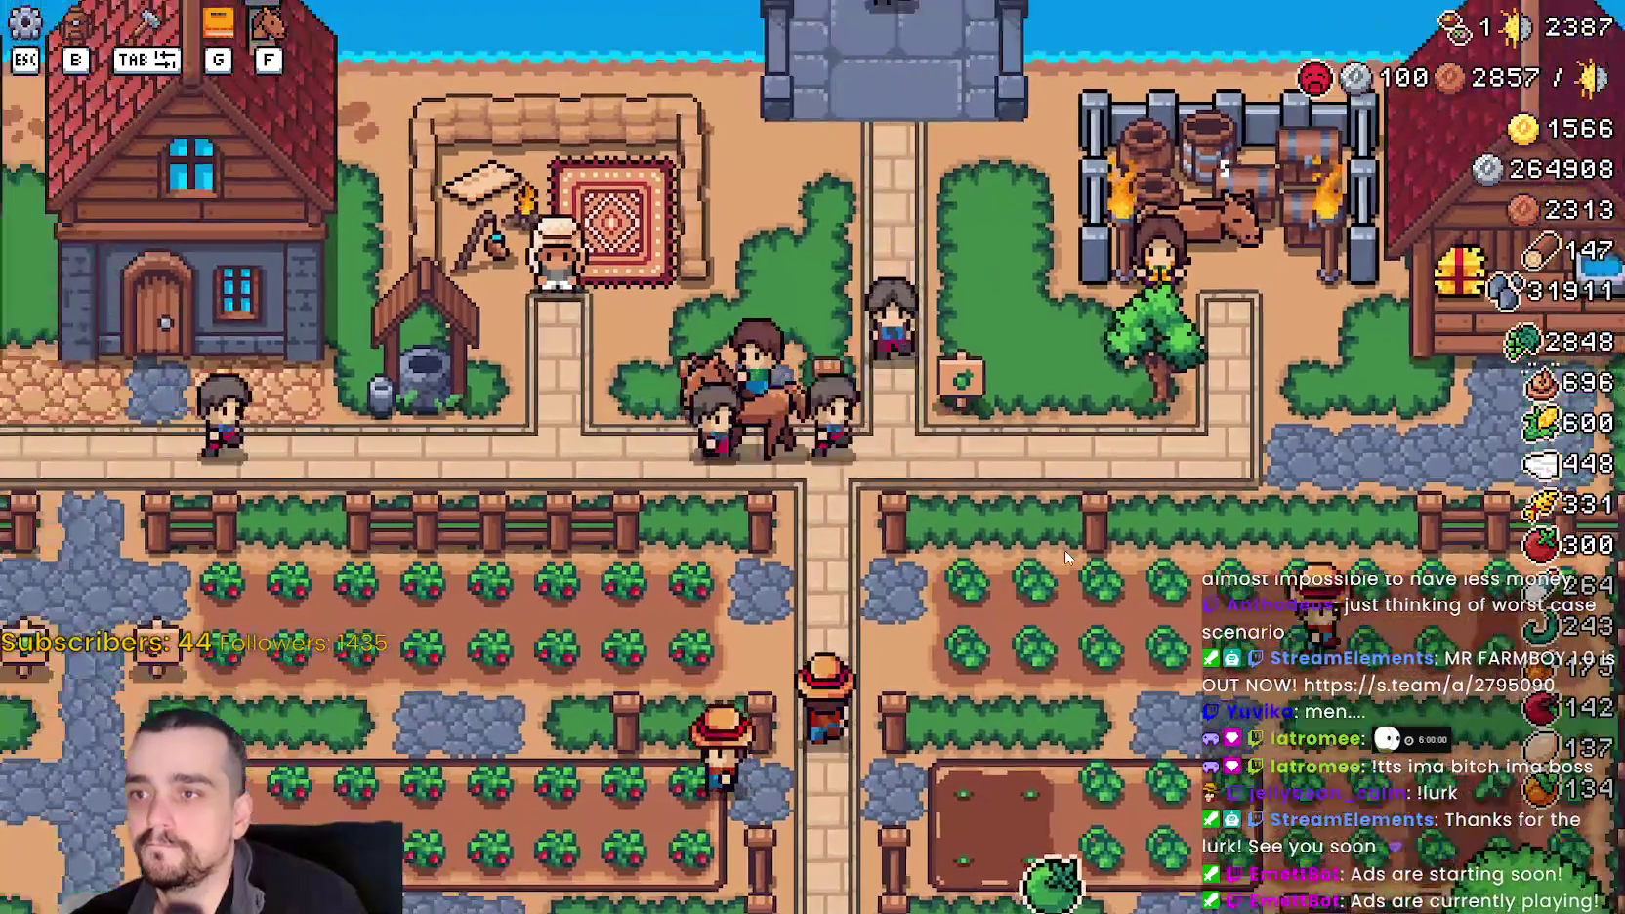
key("a")
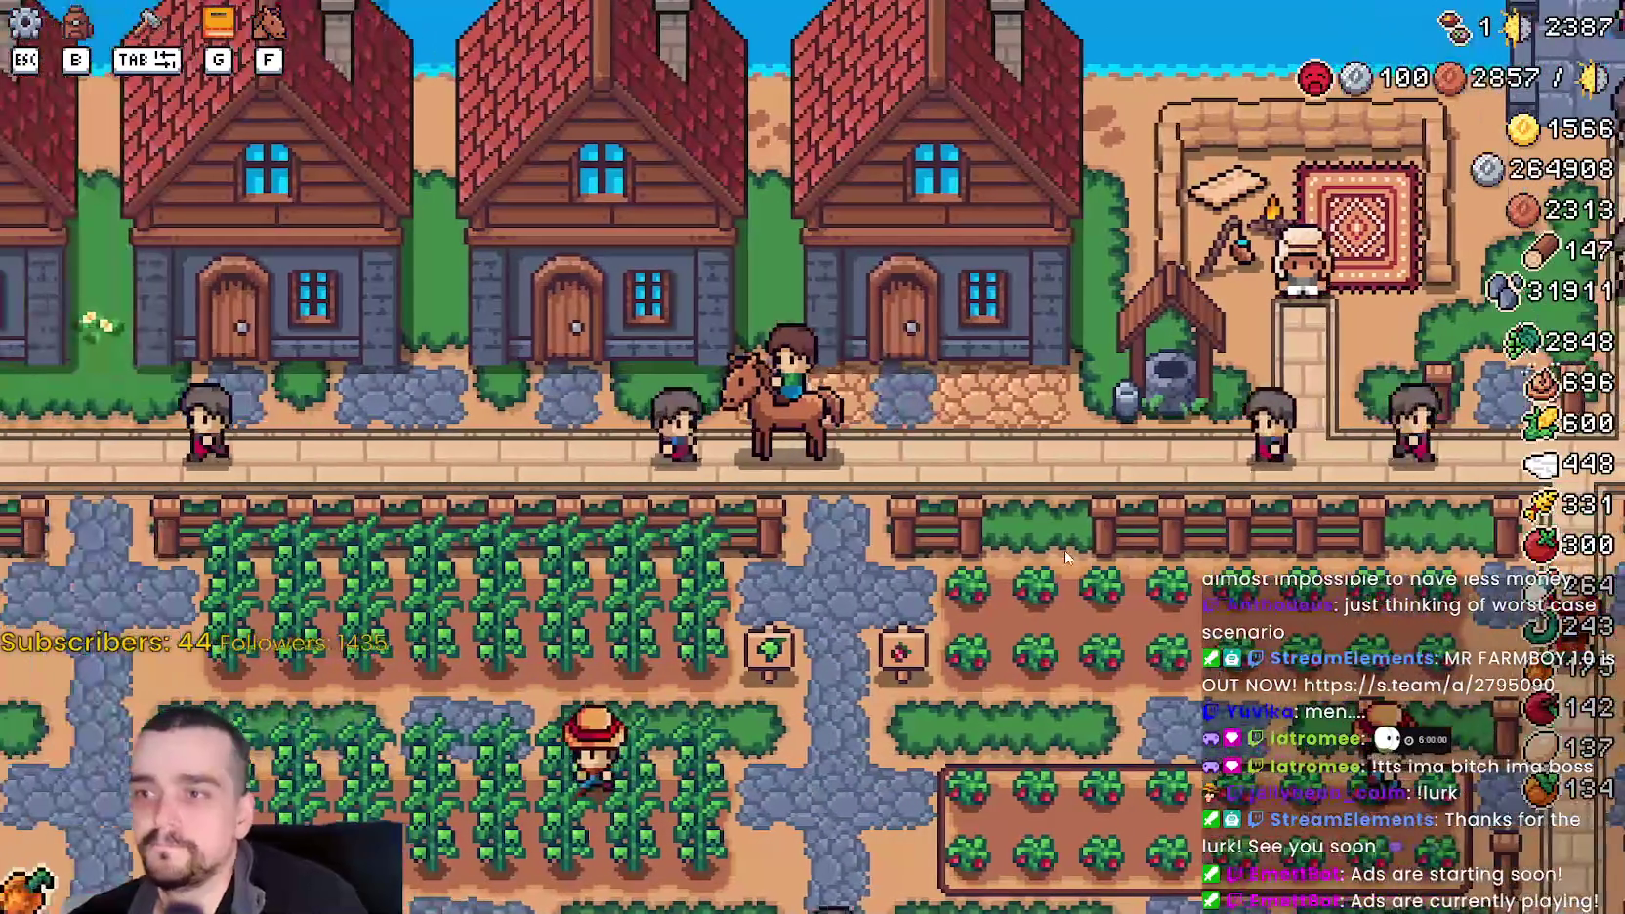
- Turn back east and ride south down the field path into the village
key("d")
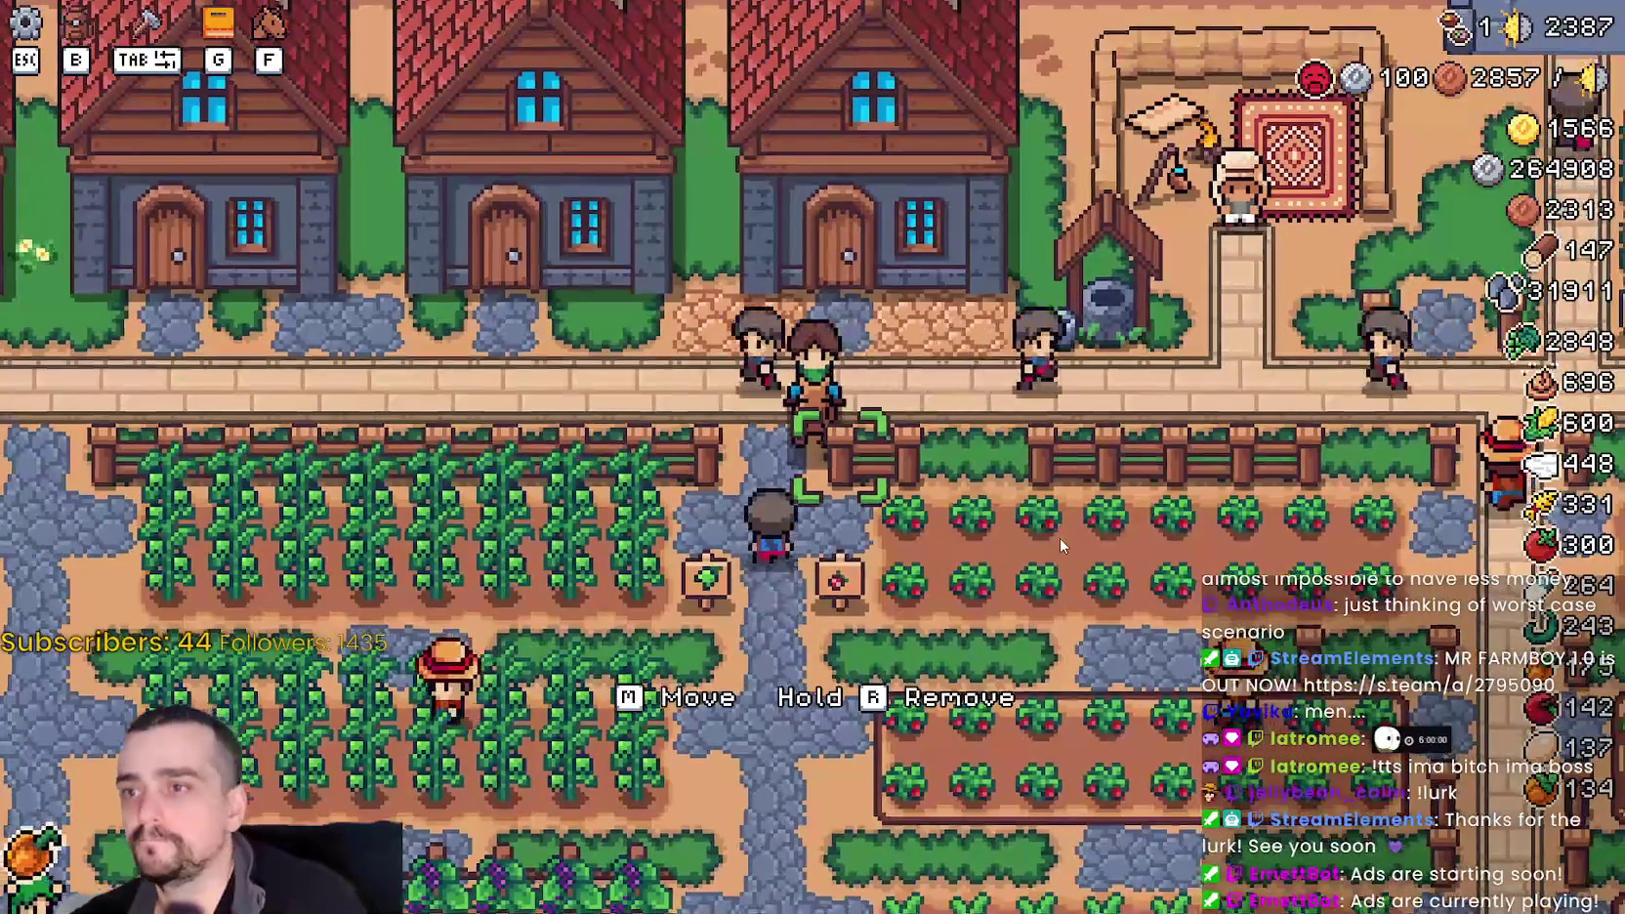
key("d")
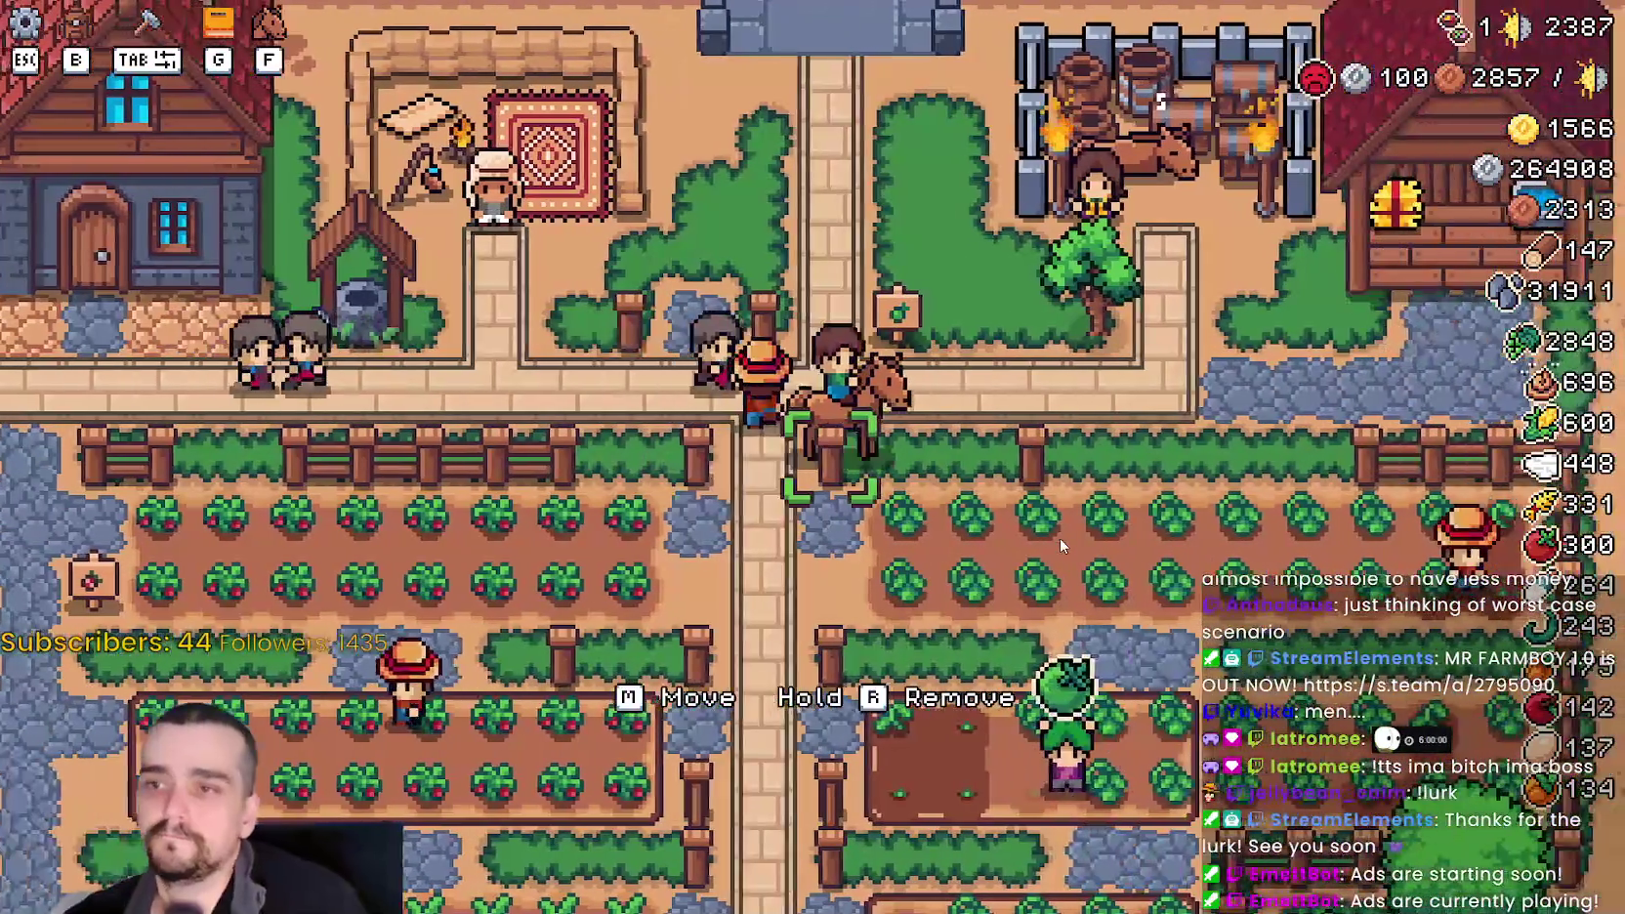
key("a")
key("s")
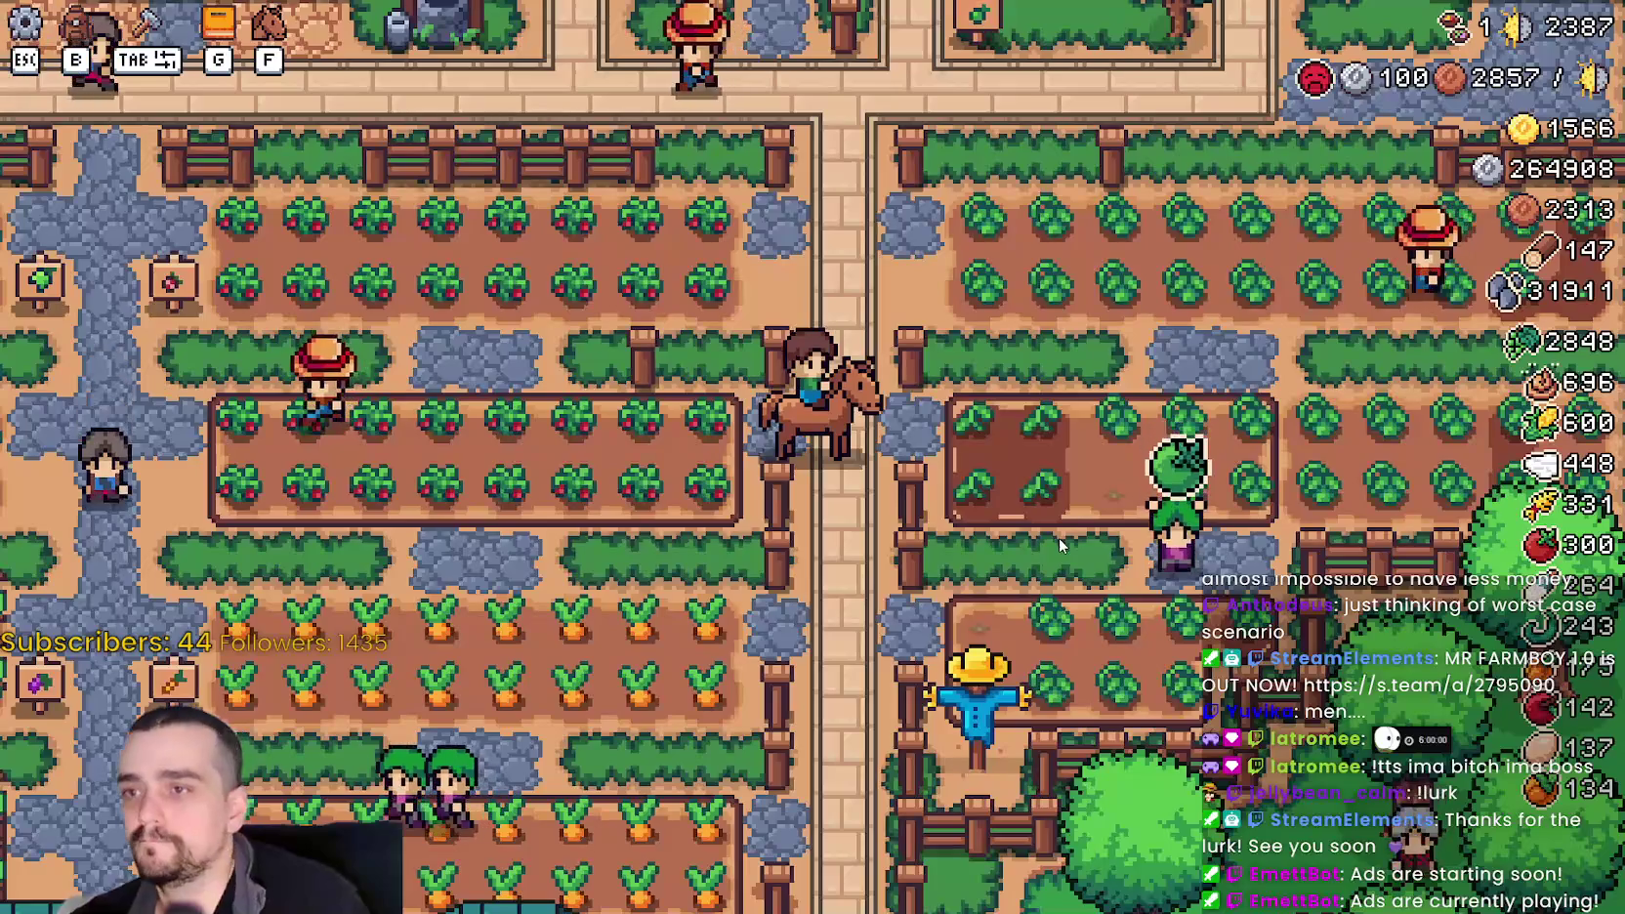
key("s")
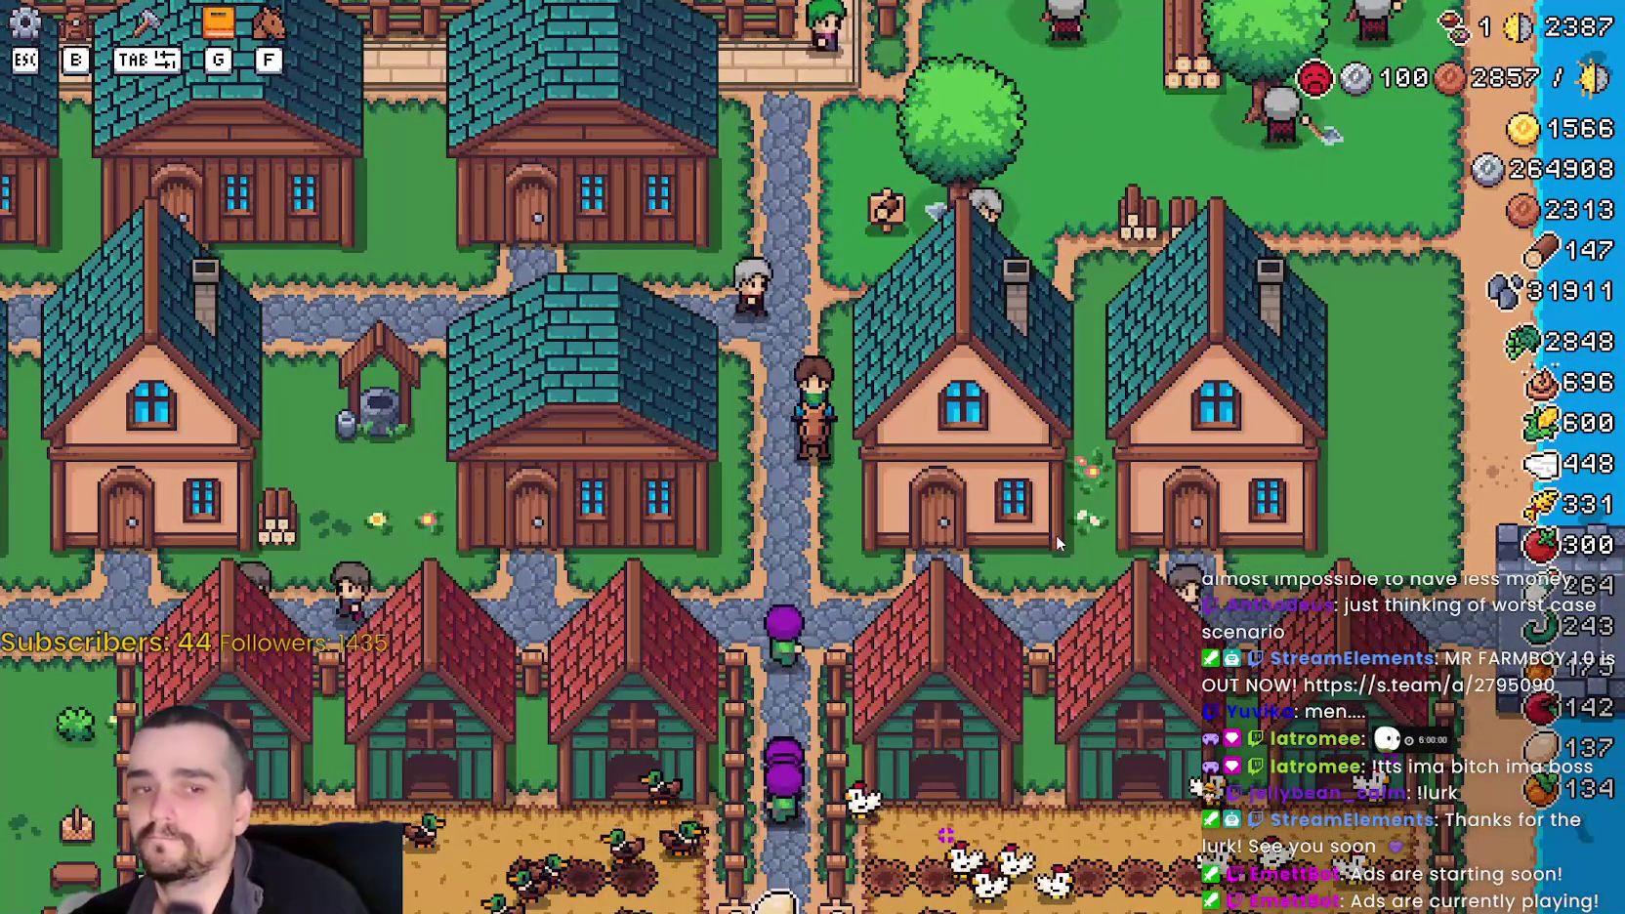
- Ride north toward the river bridge, west past the well, then south down the farm path past the signposts
scroll(1056, 537, "down", 5)
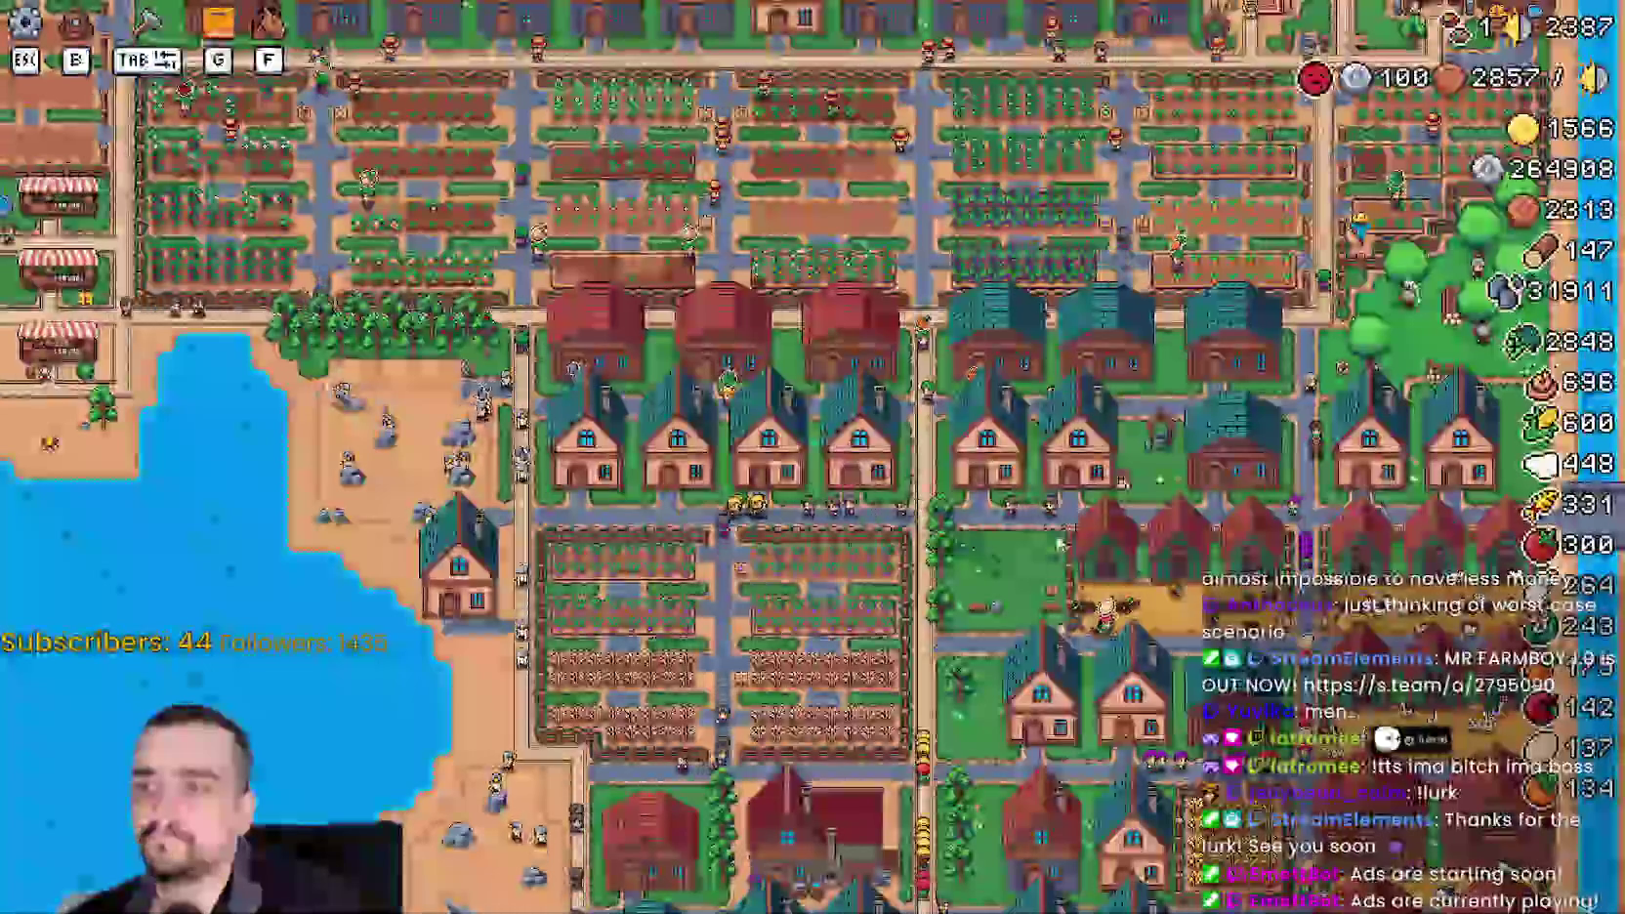
scroll(1057, 543, "up", 5)
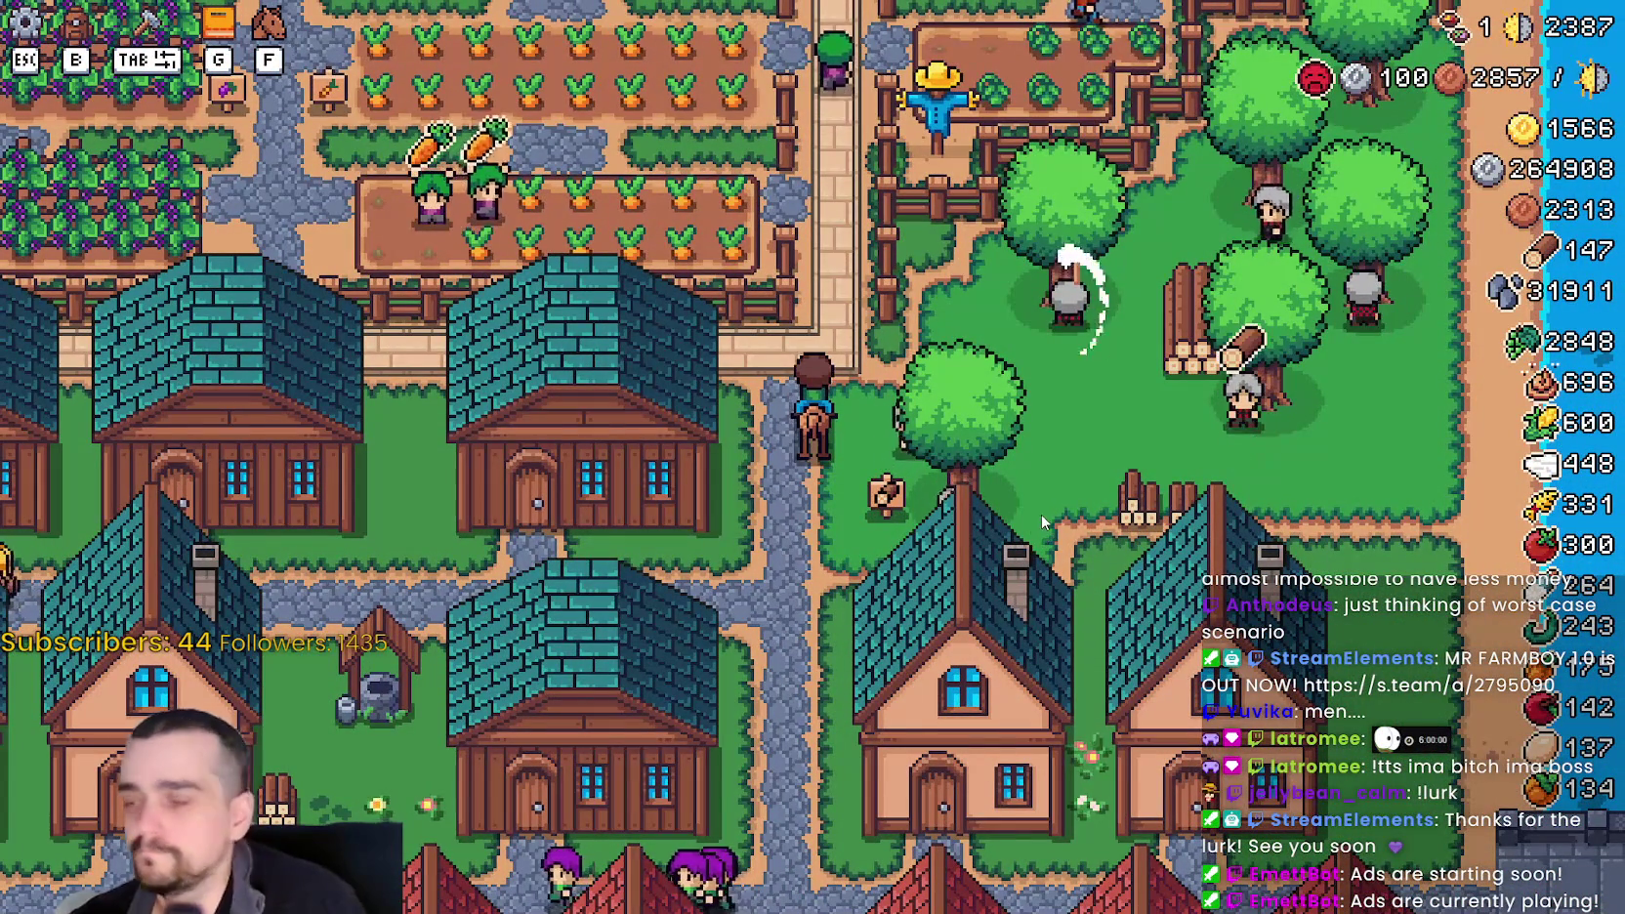
key("w")
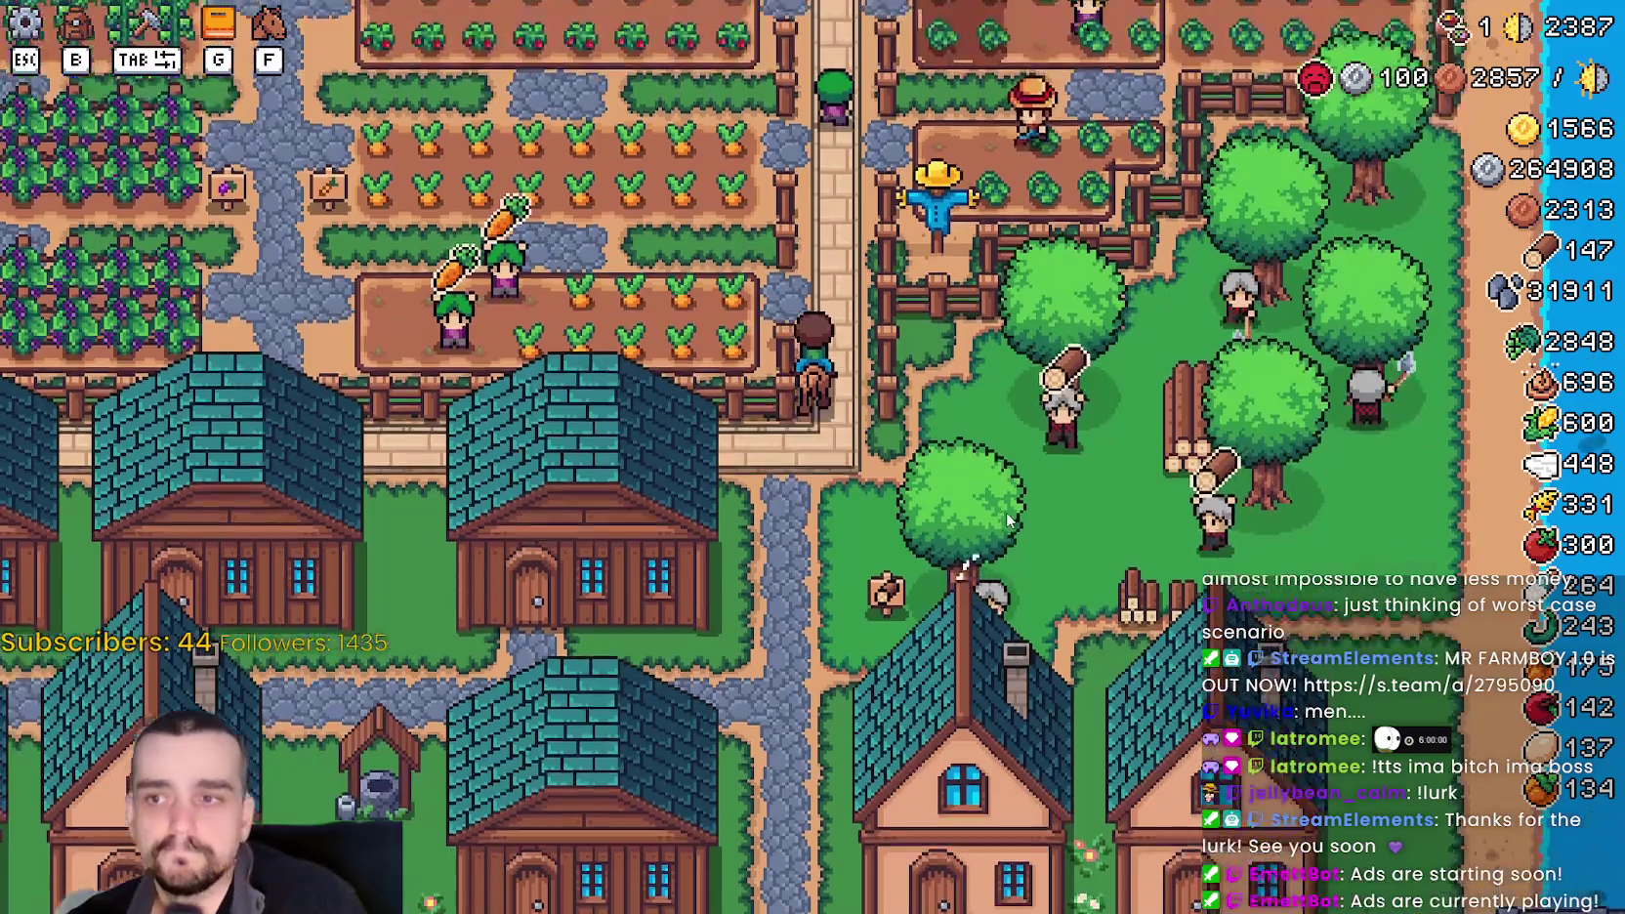
key("a")
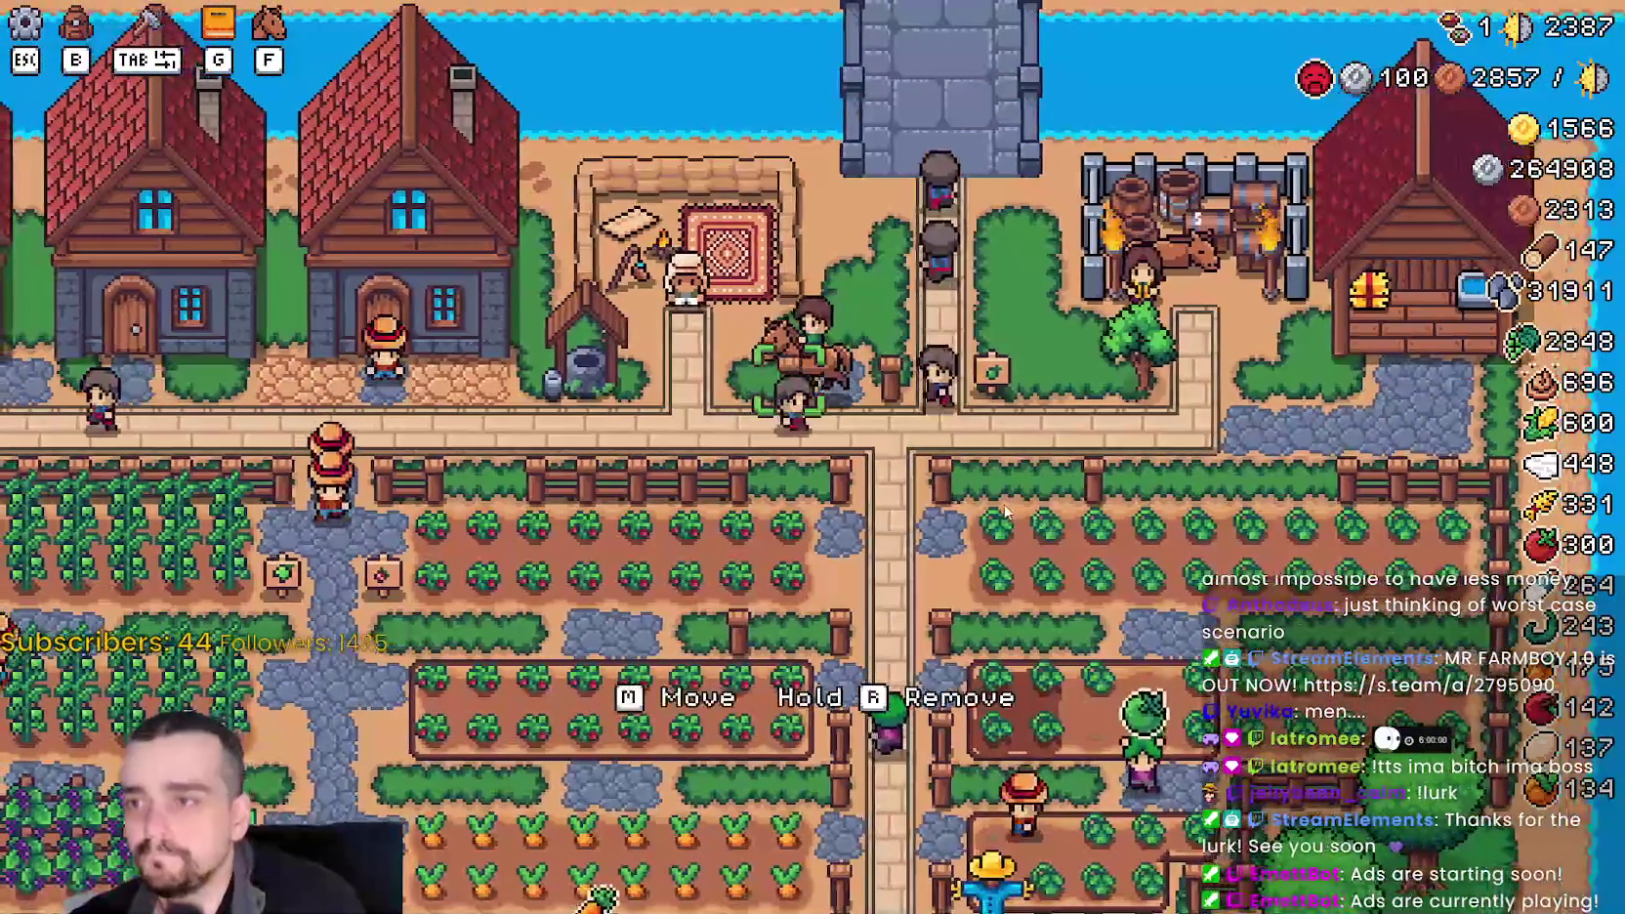
key("s")
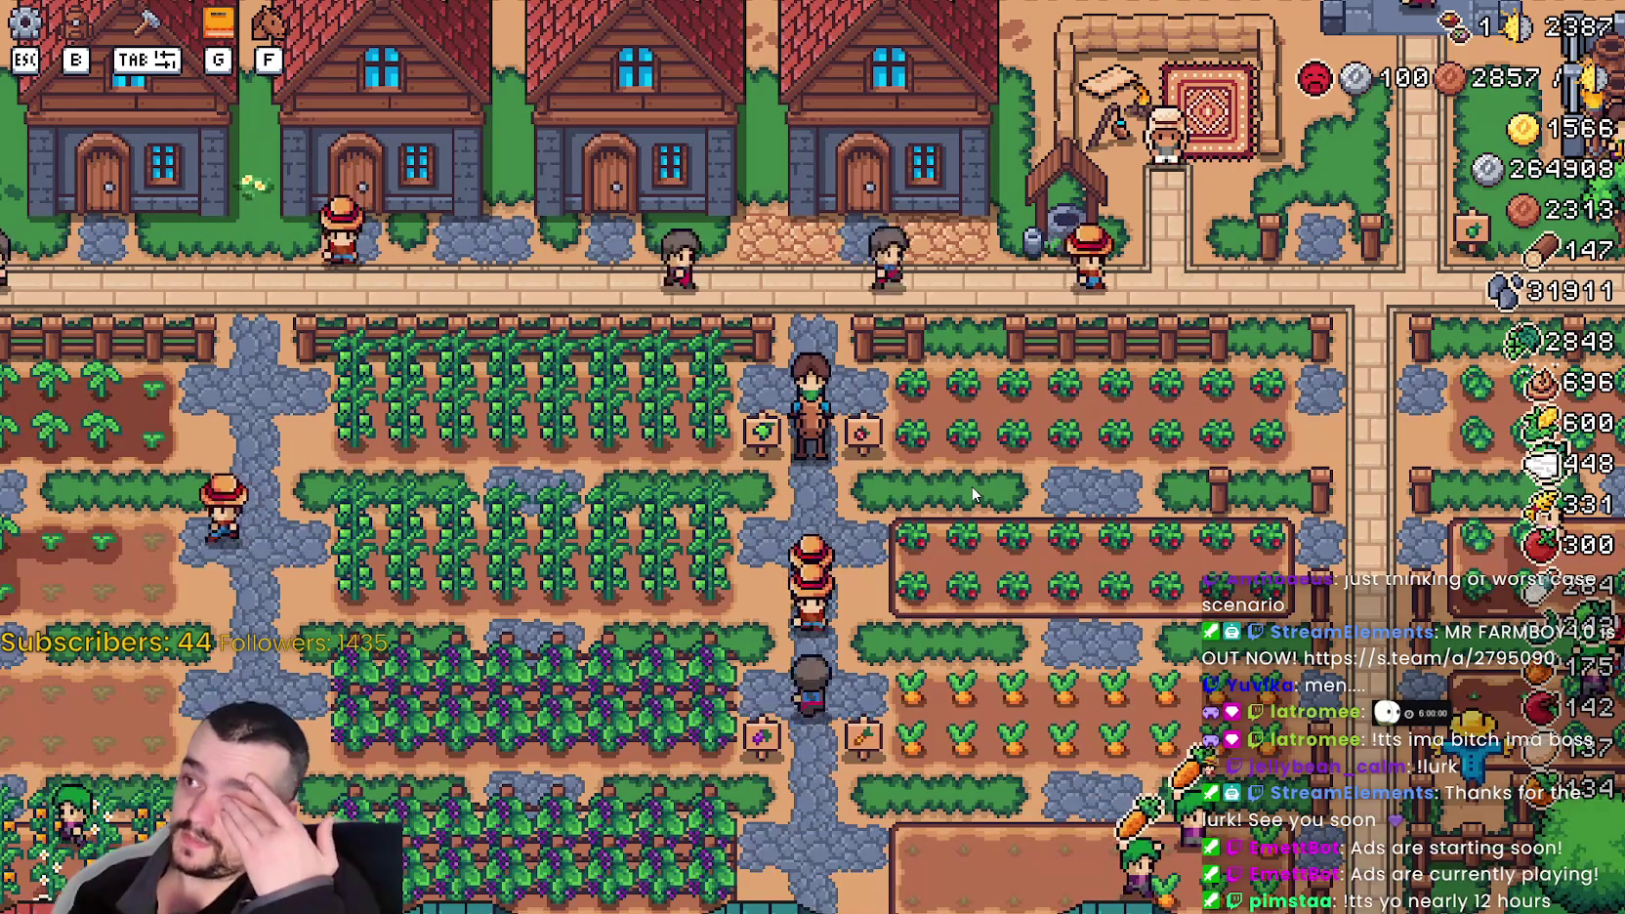
key("w")
key("s")
scroll(971, 495, "up", 3)
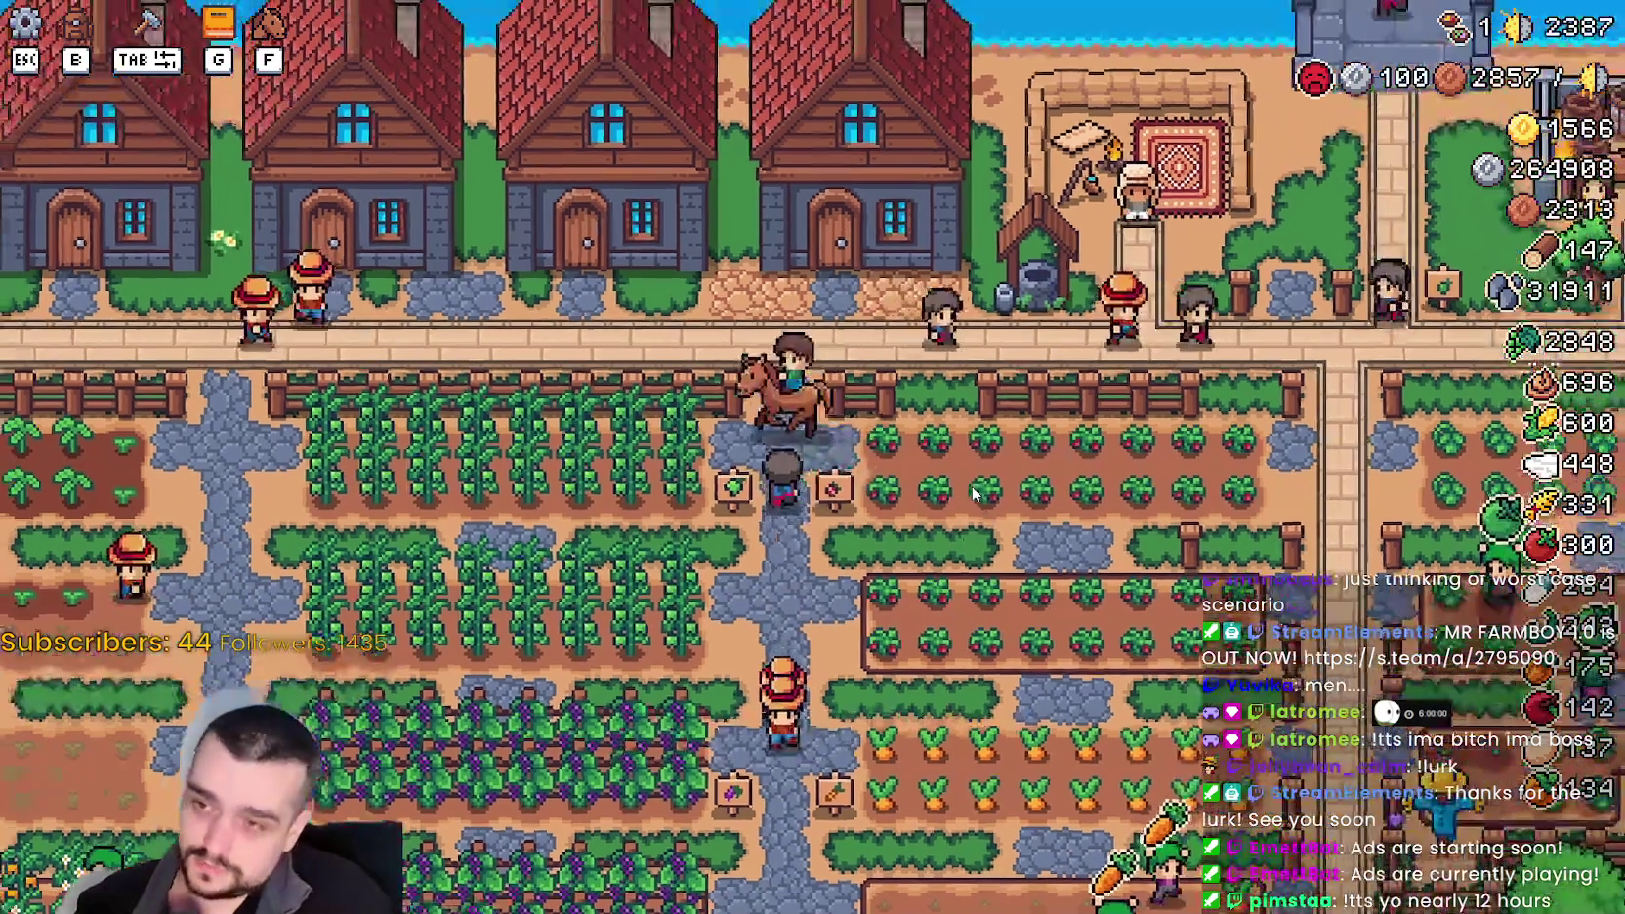
key("s")
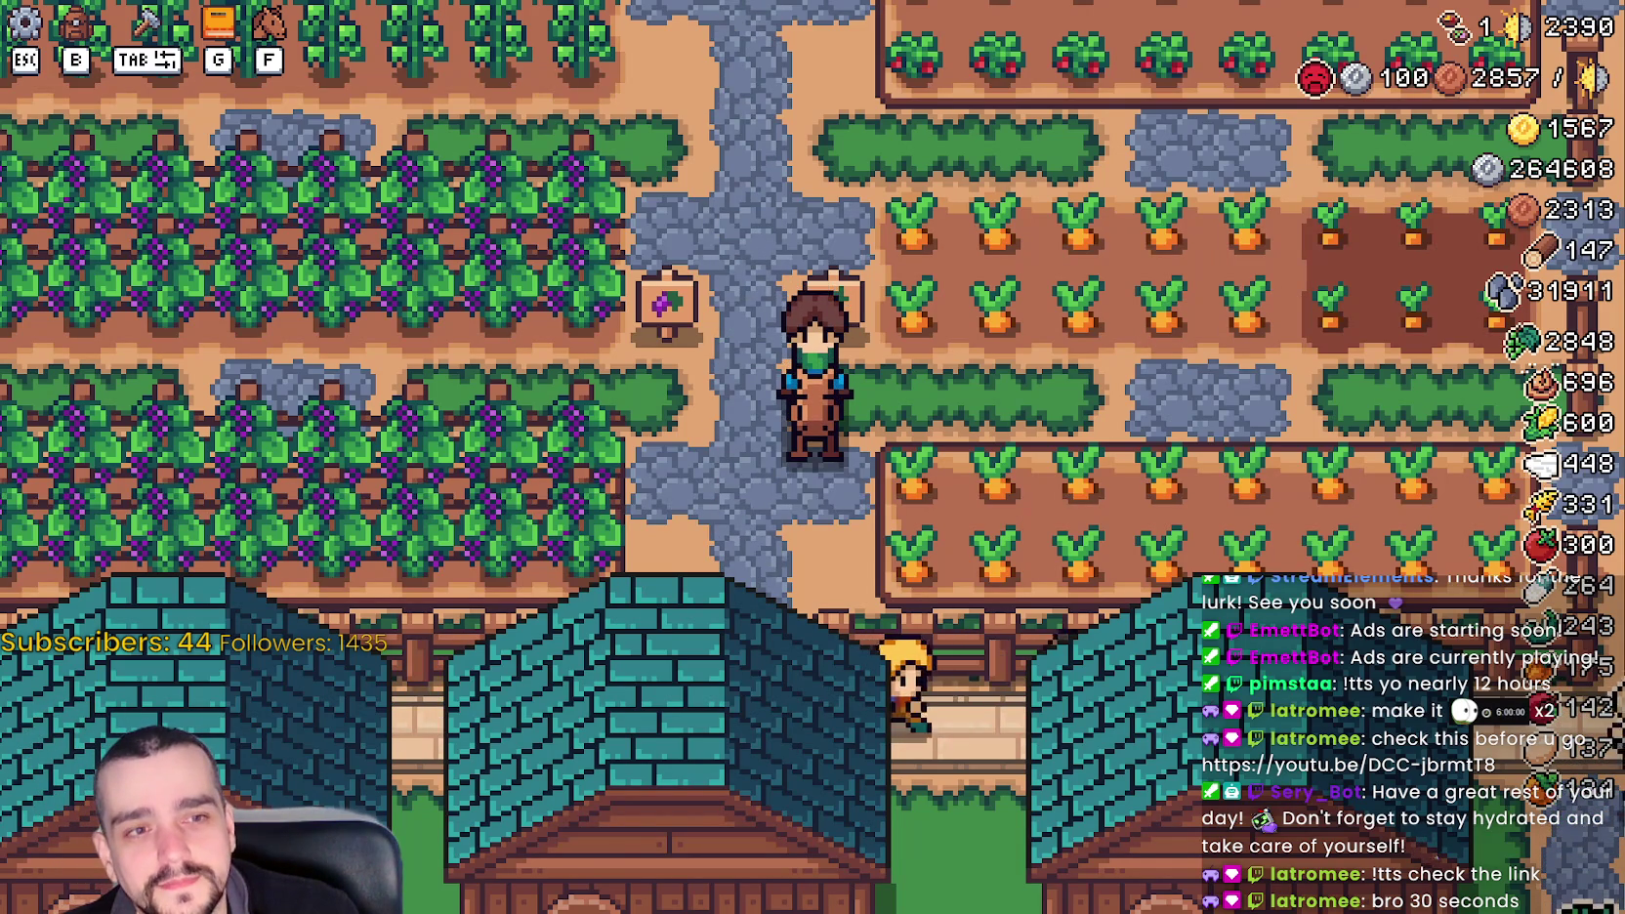
- In the browser, switch the 'Added sounds' video to a different quality and play it full screen
key("alt+Tab")
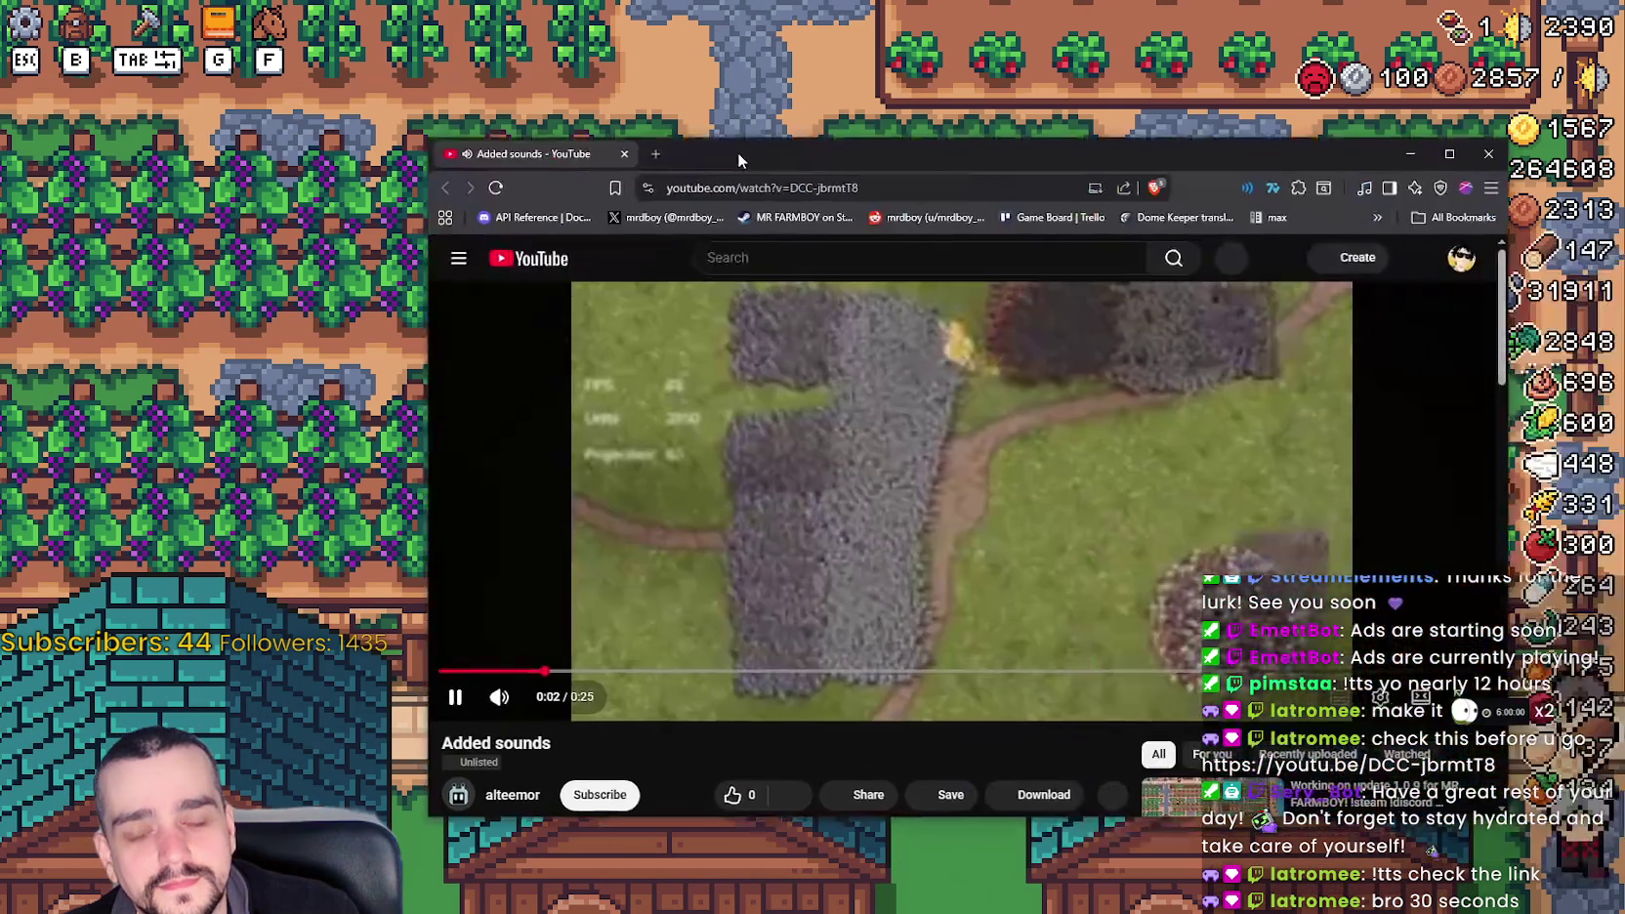
left_click(1346, 649)
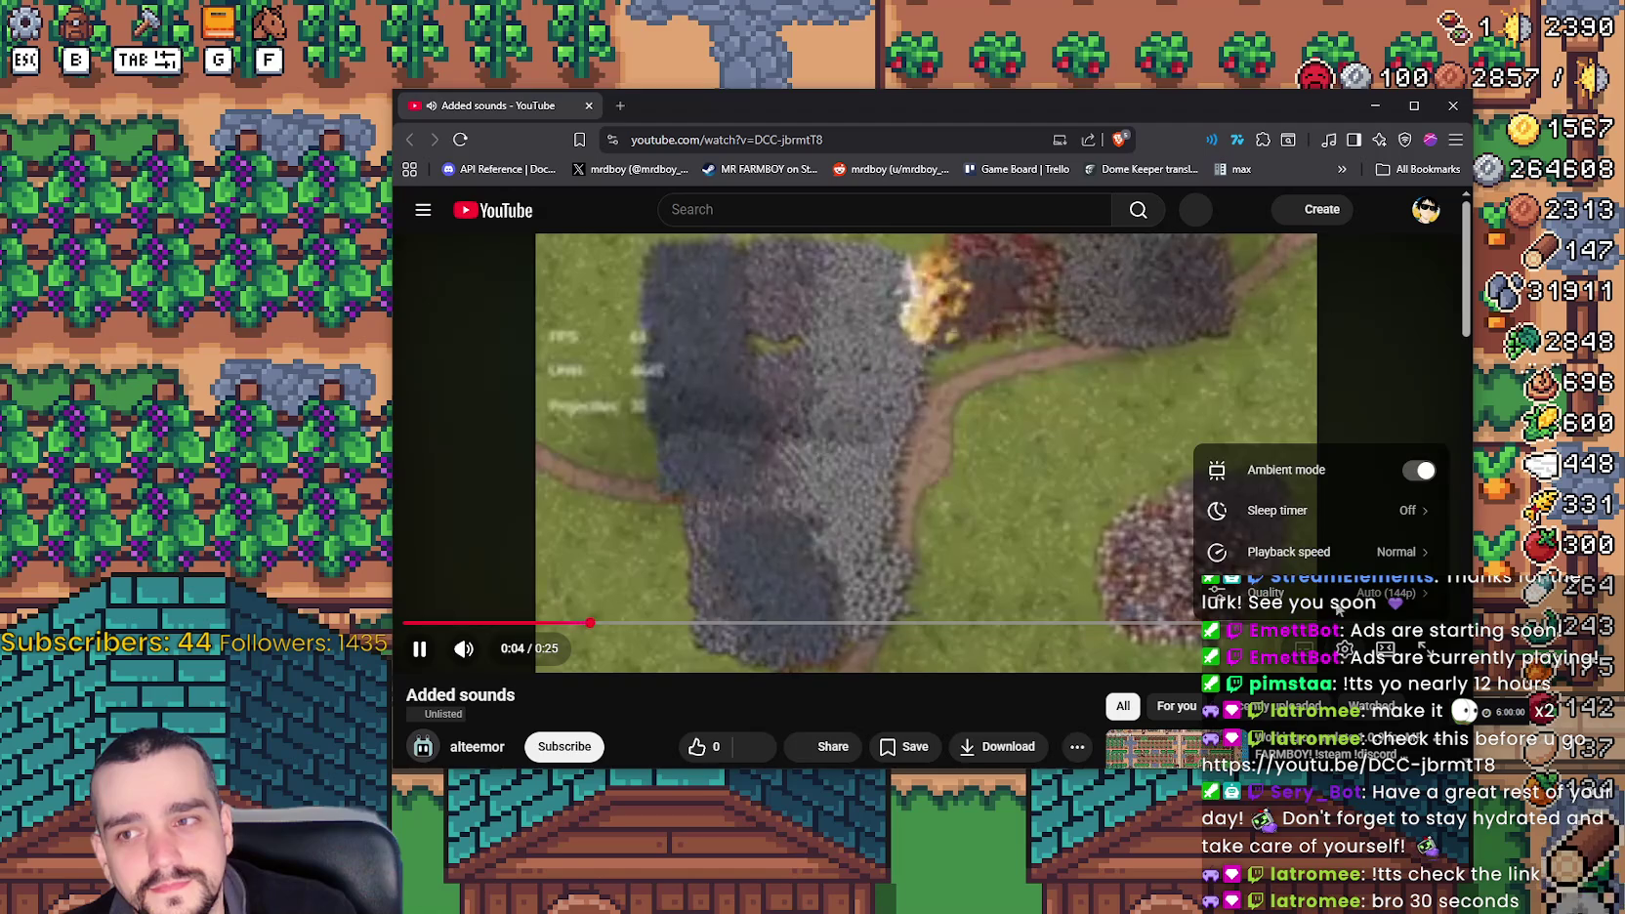
left_click(1299, 592)
left_click(1299, 428)
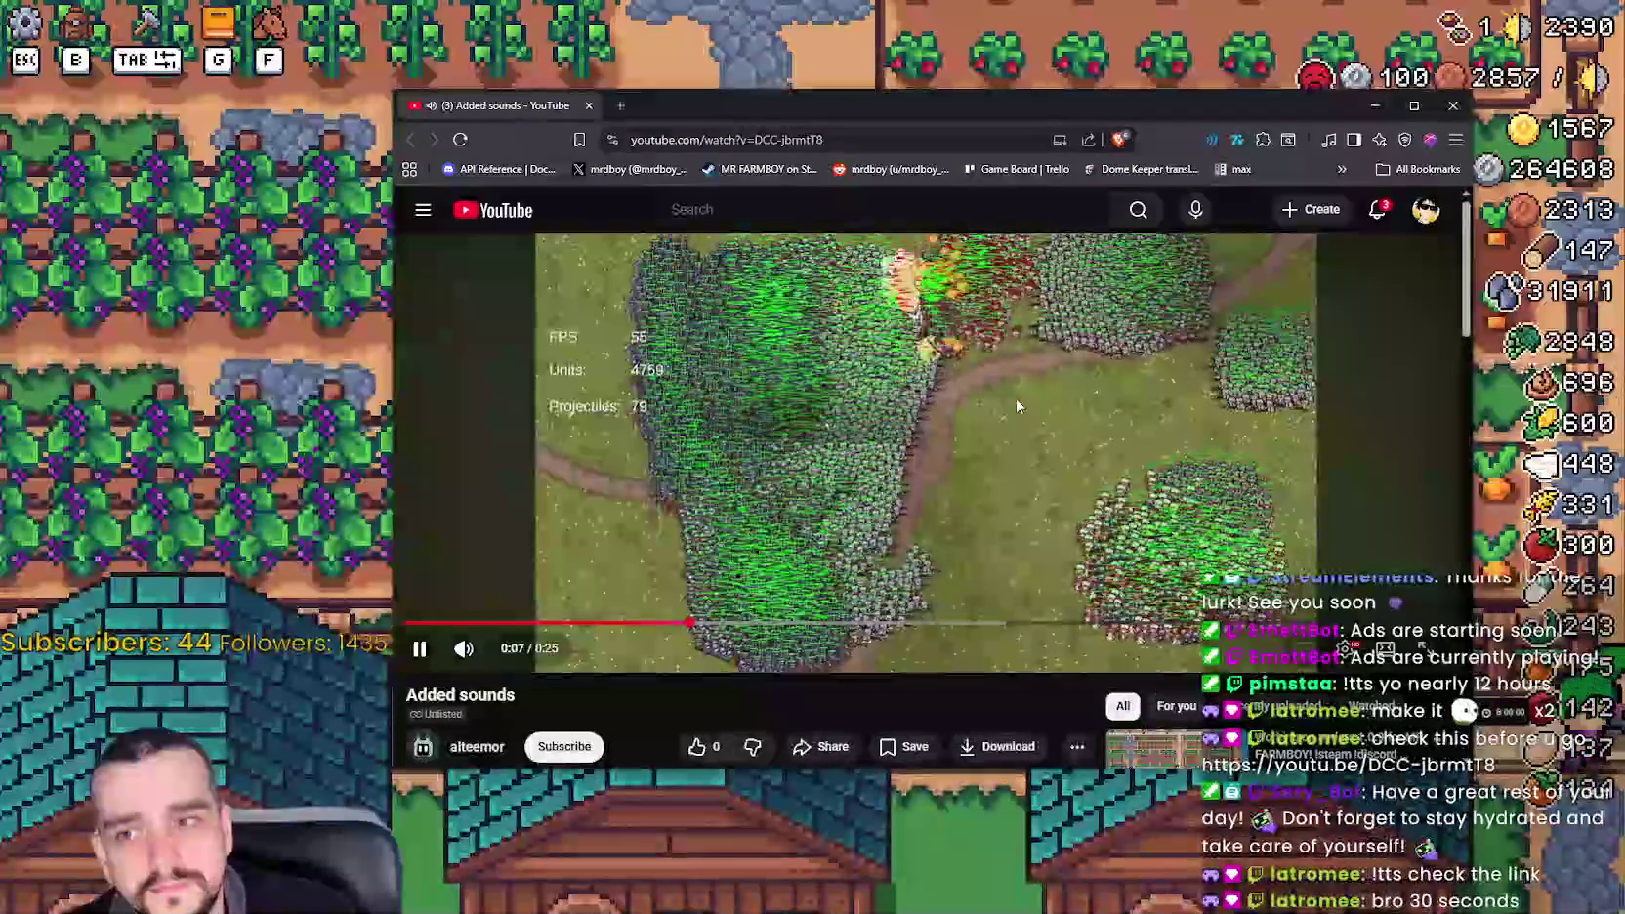
key("f")
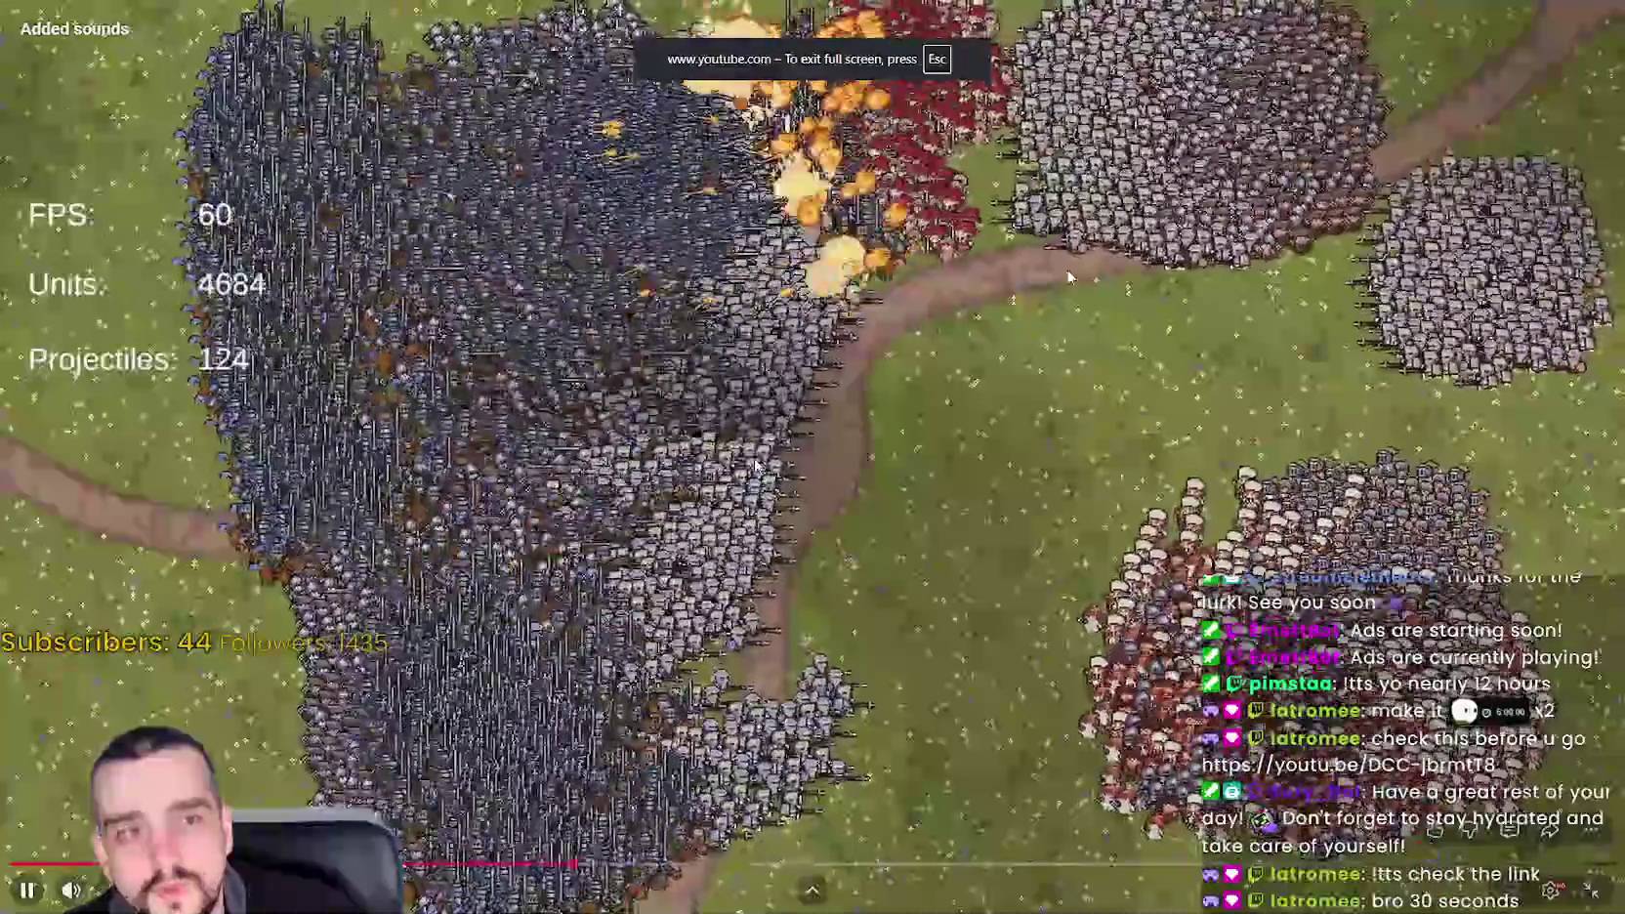